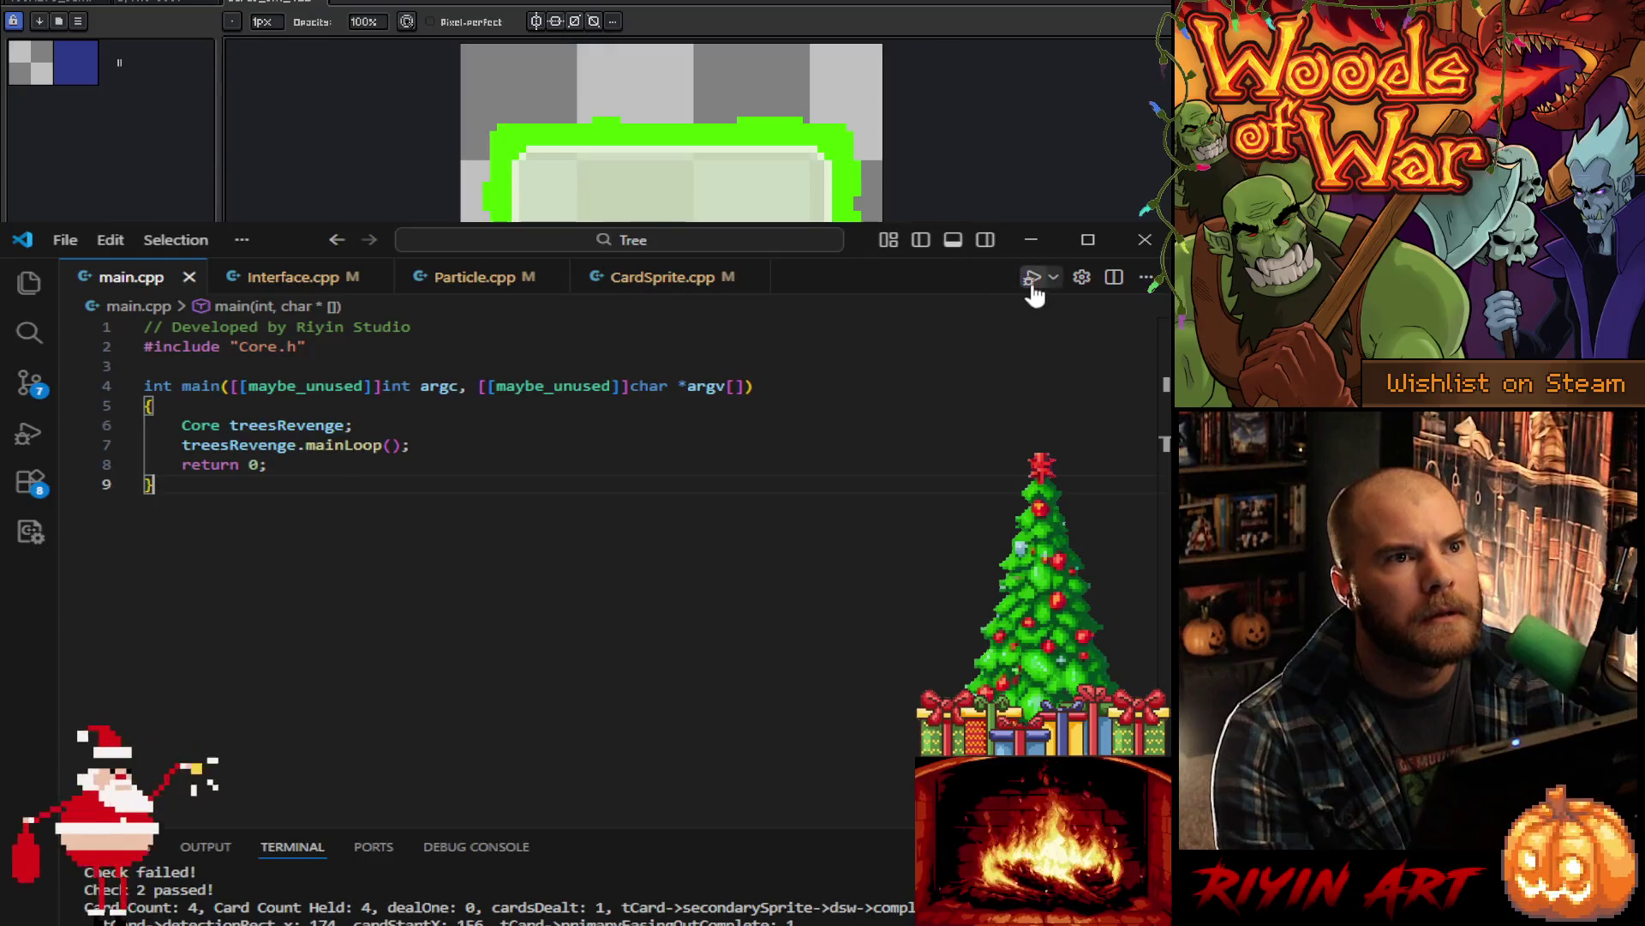
- Build and run the game from VS Code, then step to the next frame of the card sprite in Aseprite
click(1029, 241)
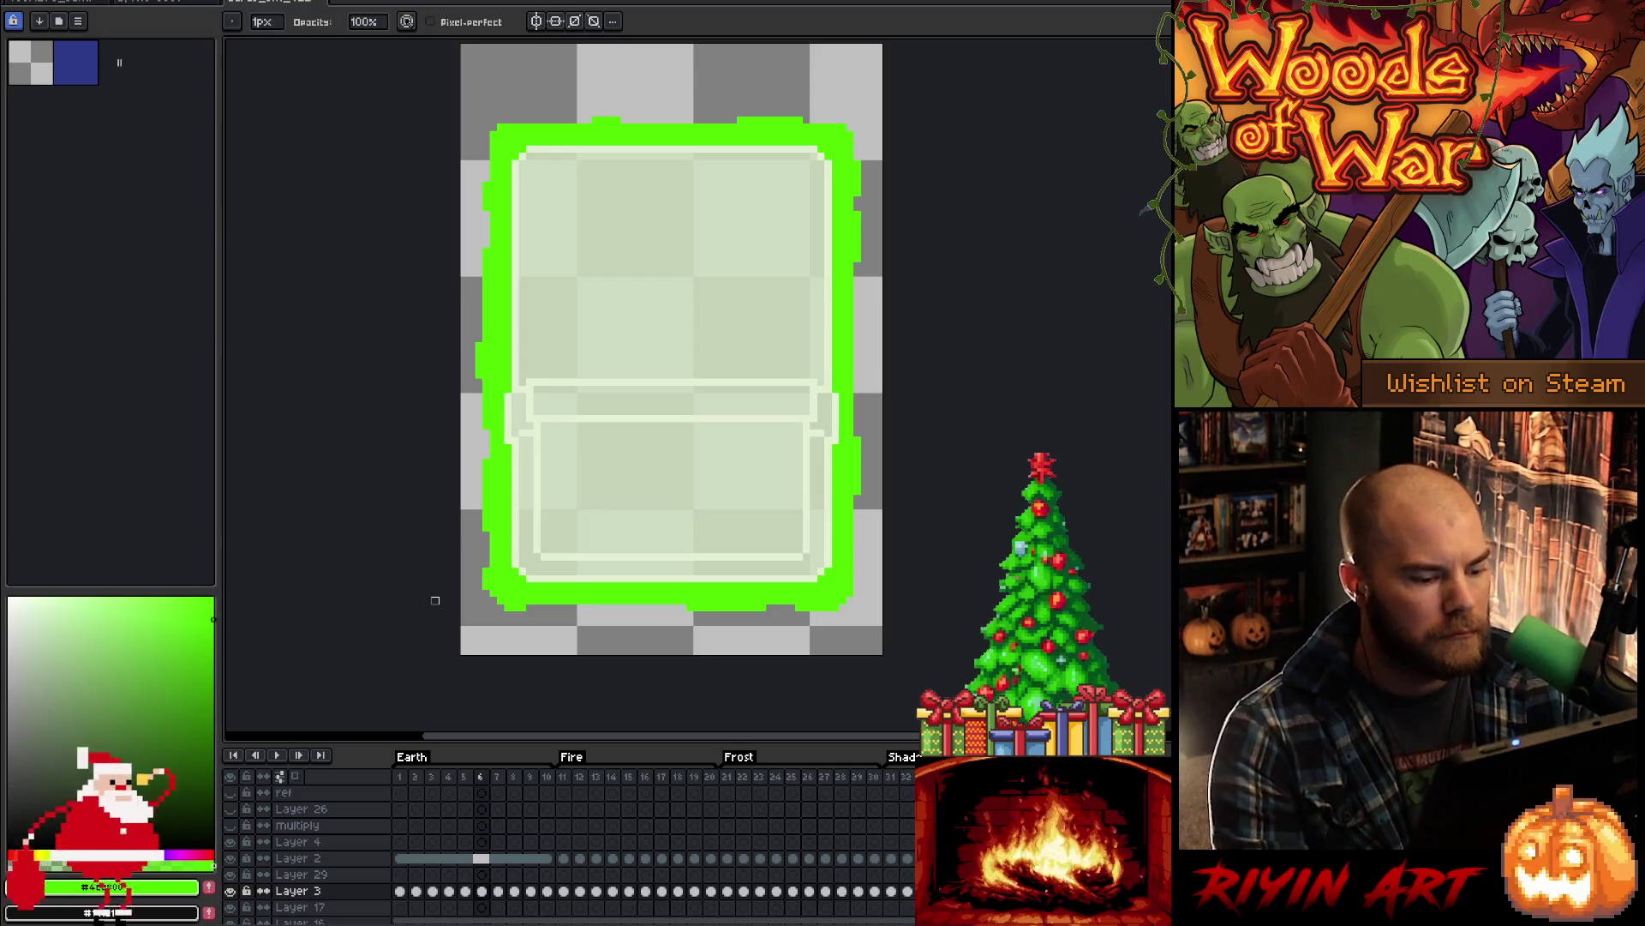
key(period)
- Preview the glow animation and fill the notch along the outline's top edge
key(comma)
key(Return)
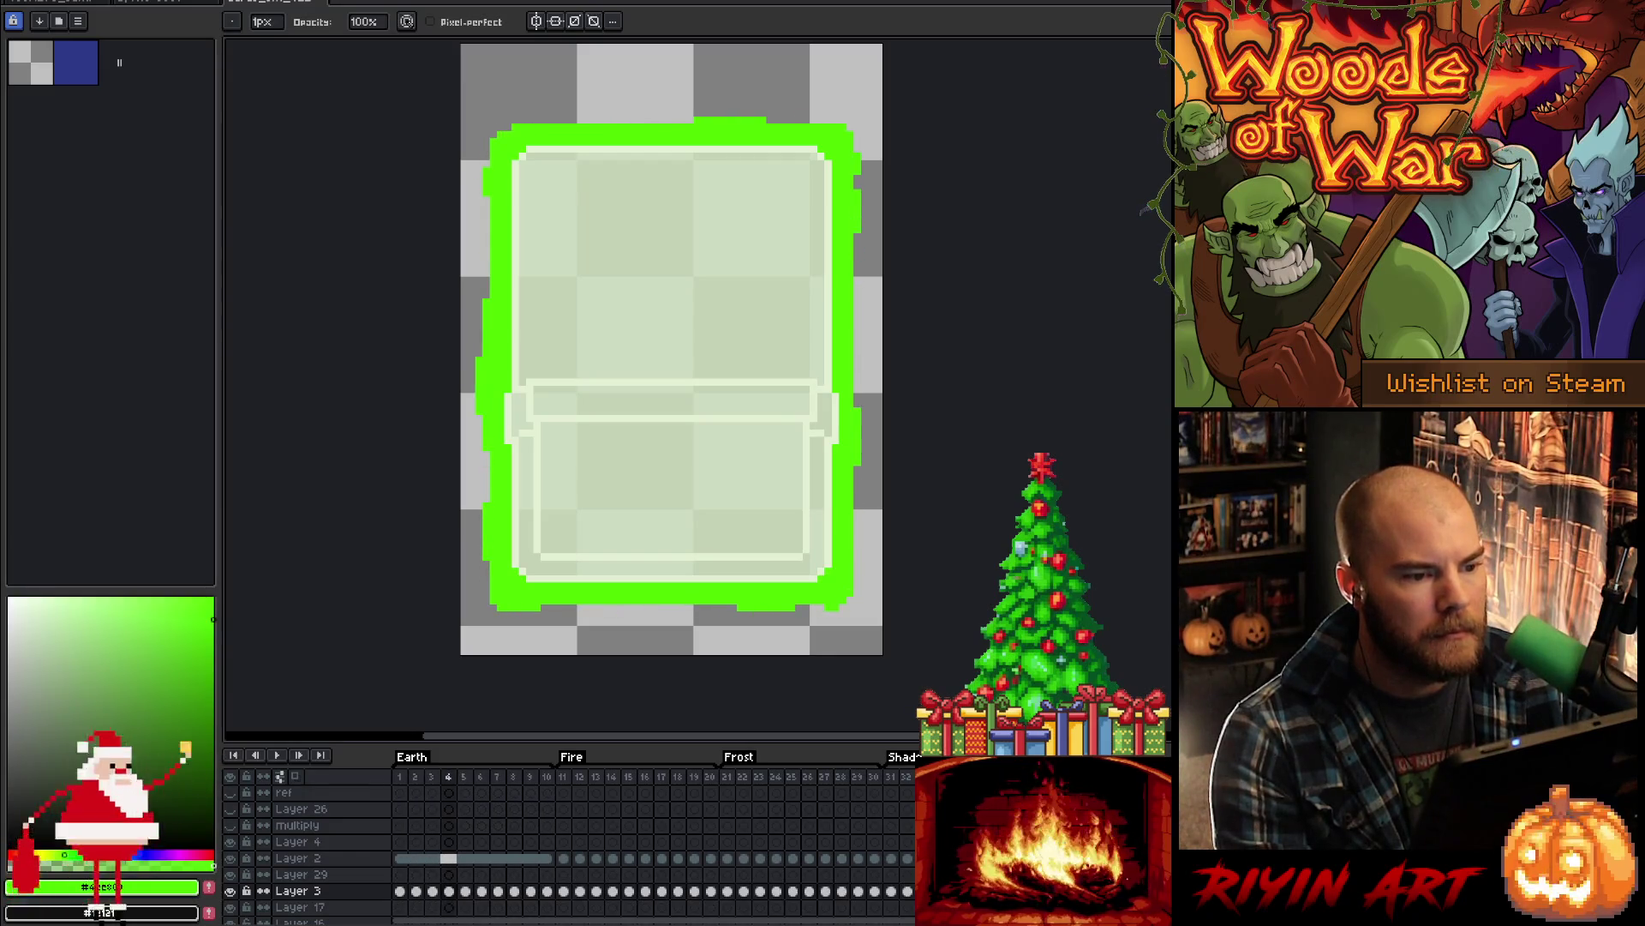
key(e)
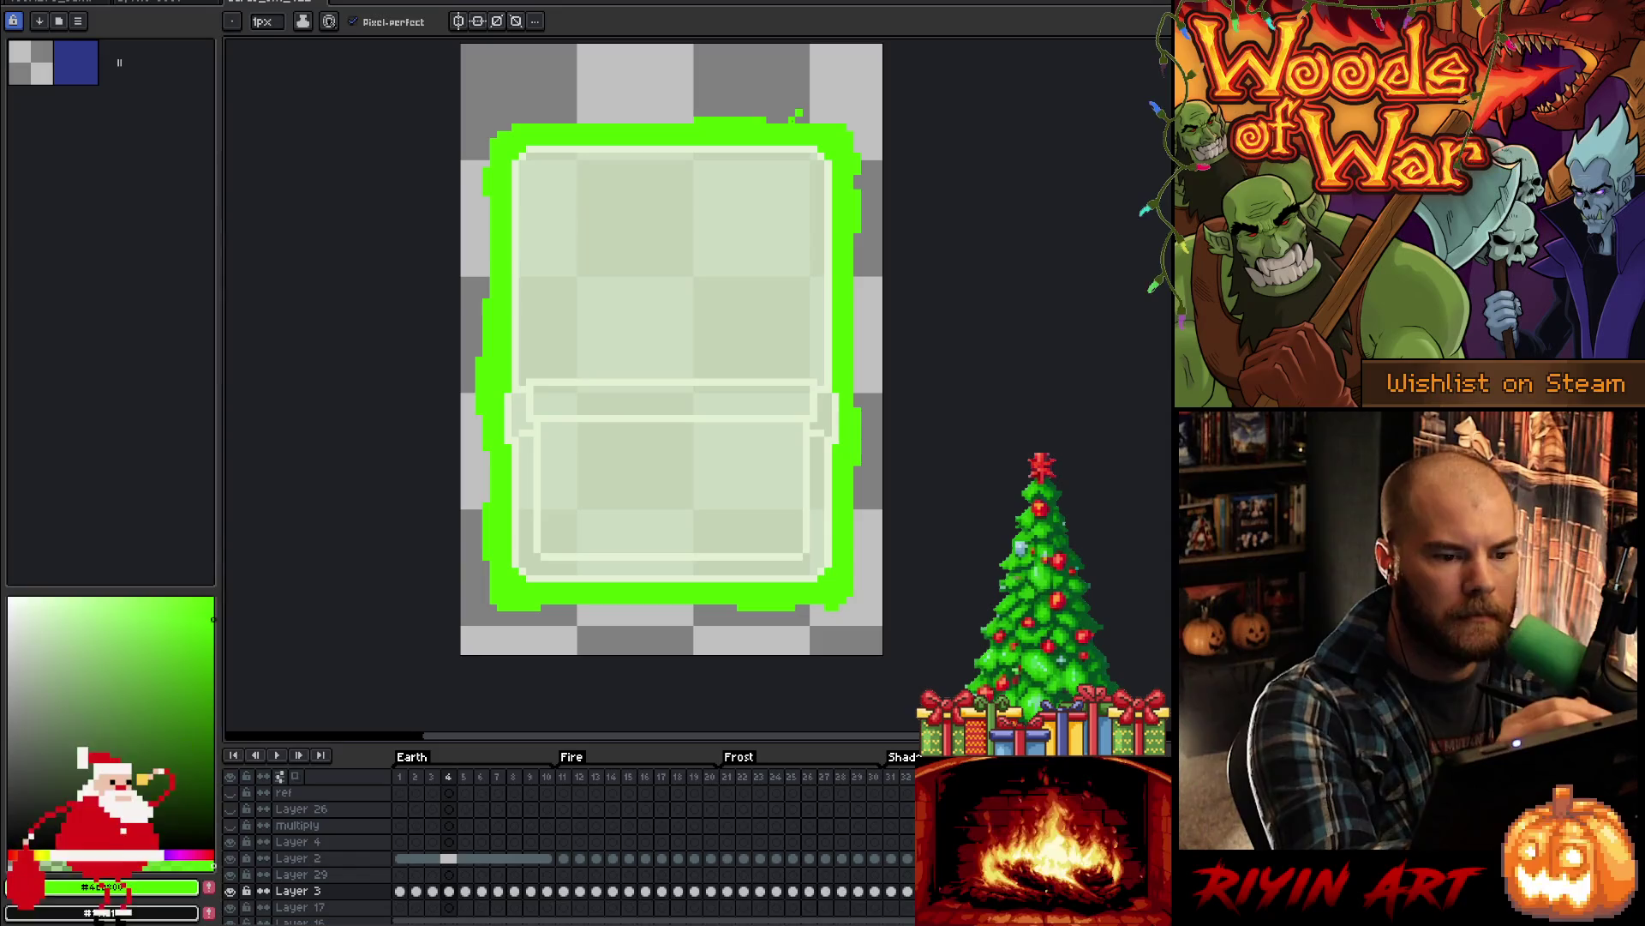
drag(805, 118, 767, 118)
key(b)
- On frame 5, undo the short stroke on the outline's top edge
key(Left)
key(Right)
key(Right)
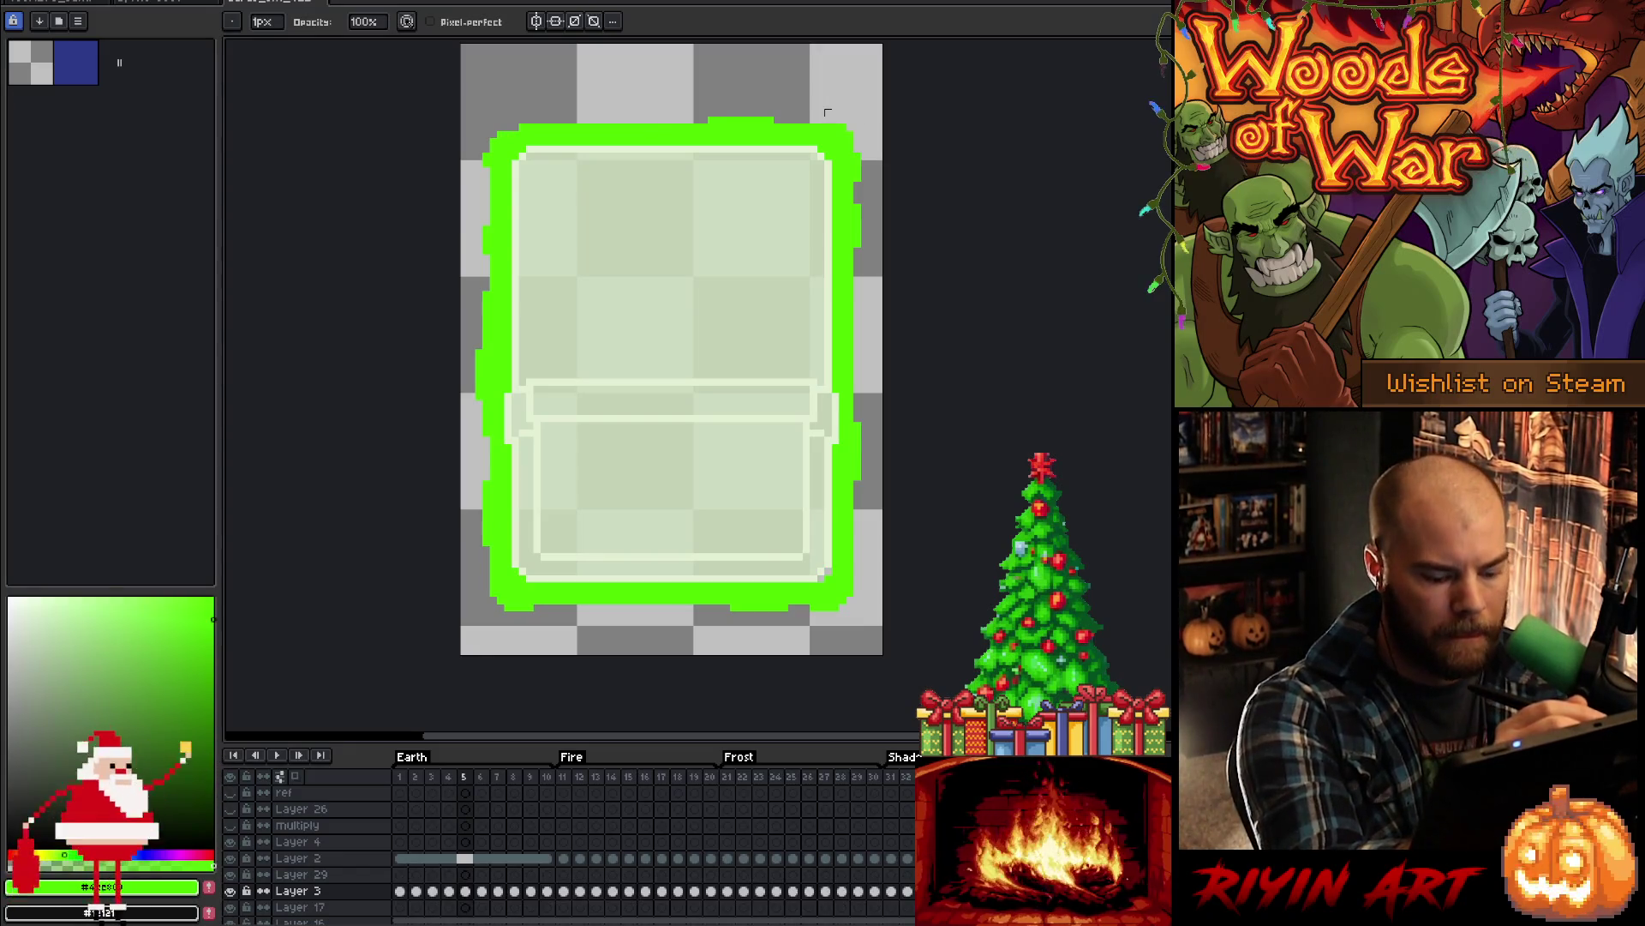
key(e)
key(b)
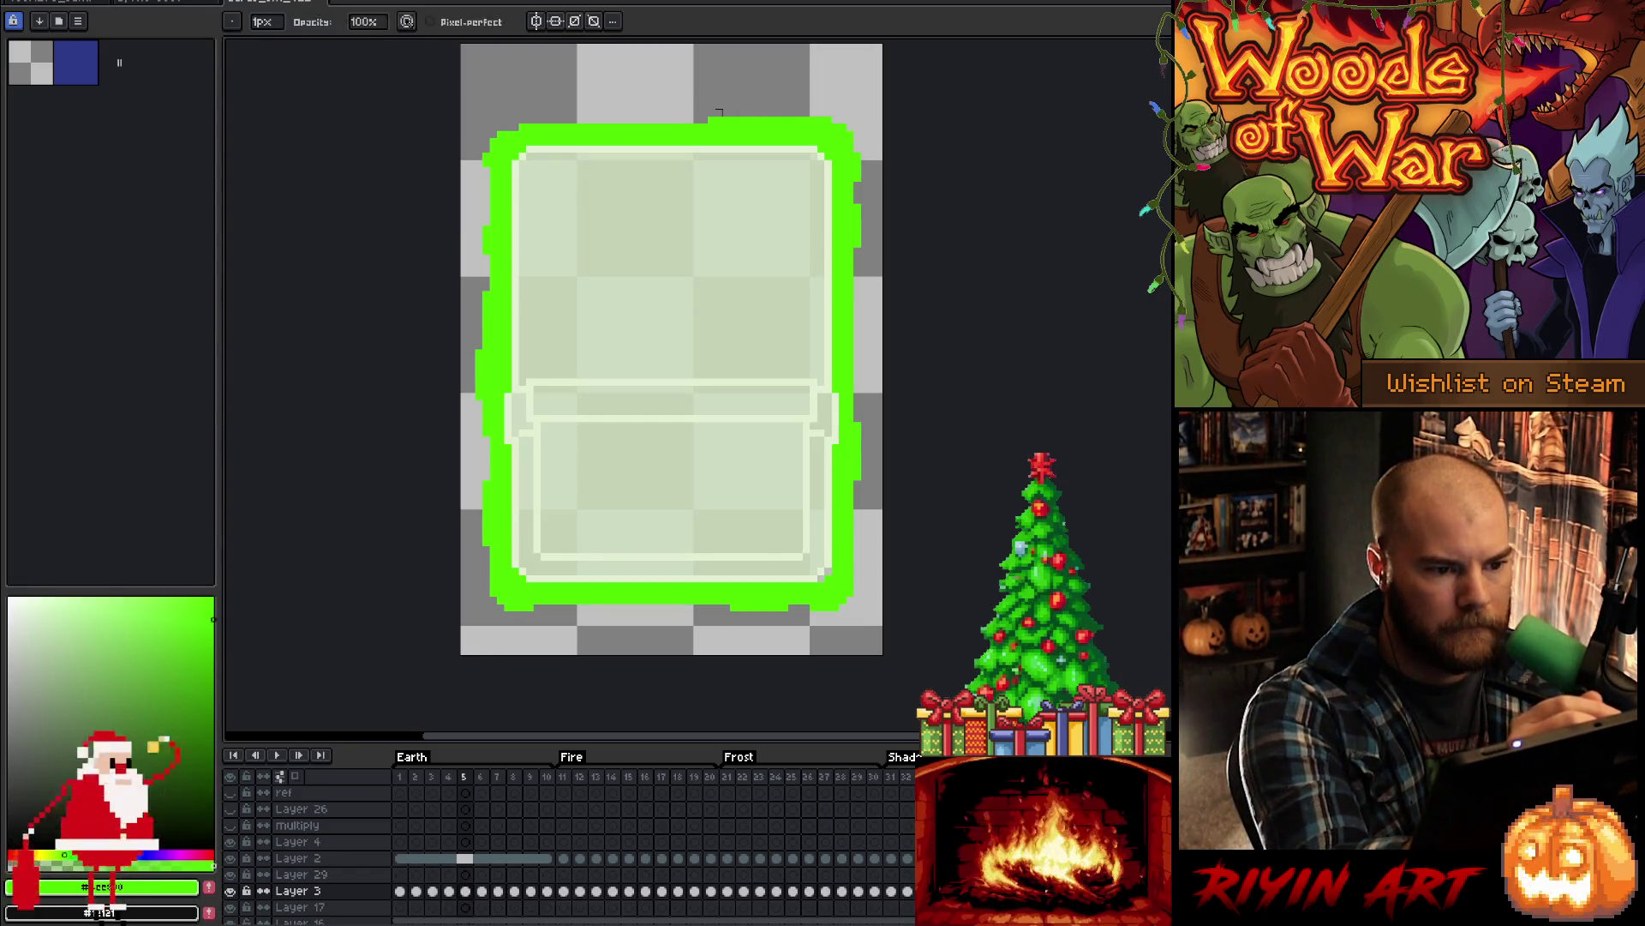
key(ctrl+z)
key(Left)
key(Right)
key(Right)
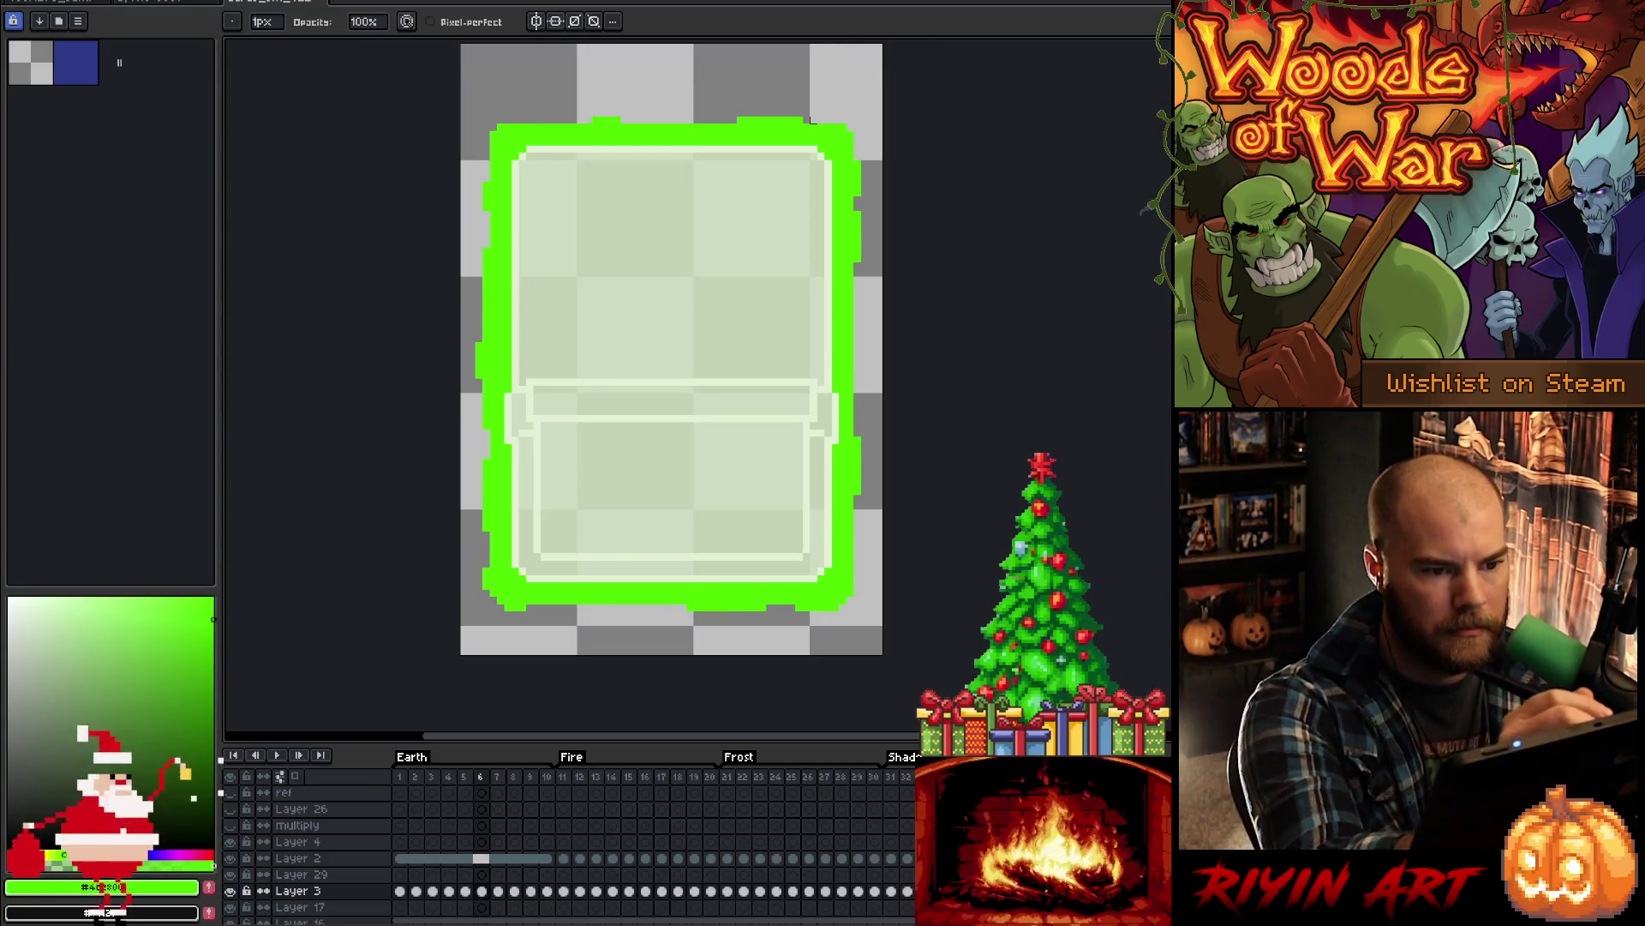
- On frame 7, remove the raised pixels on the top-right edge
key(e)
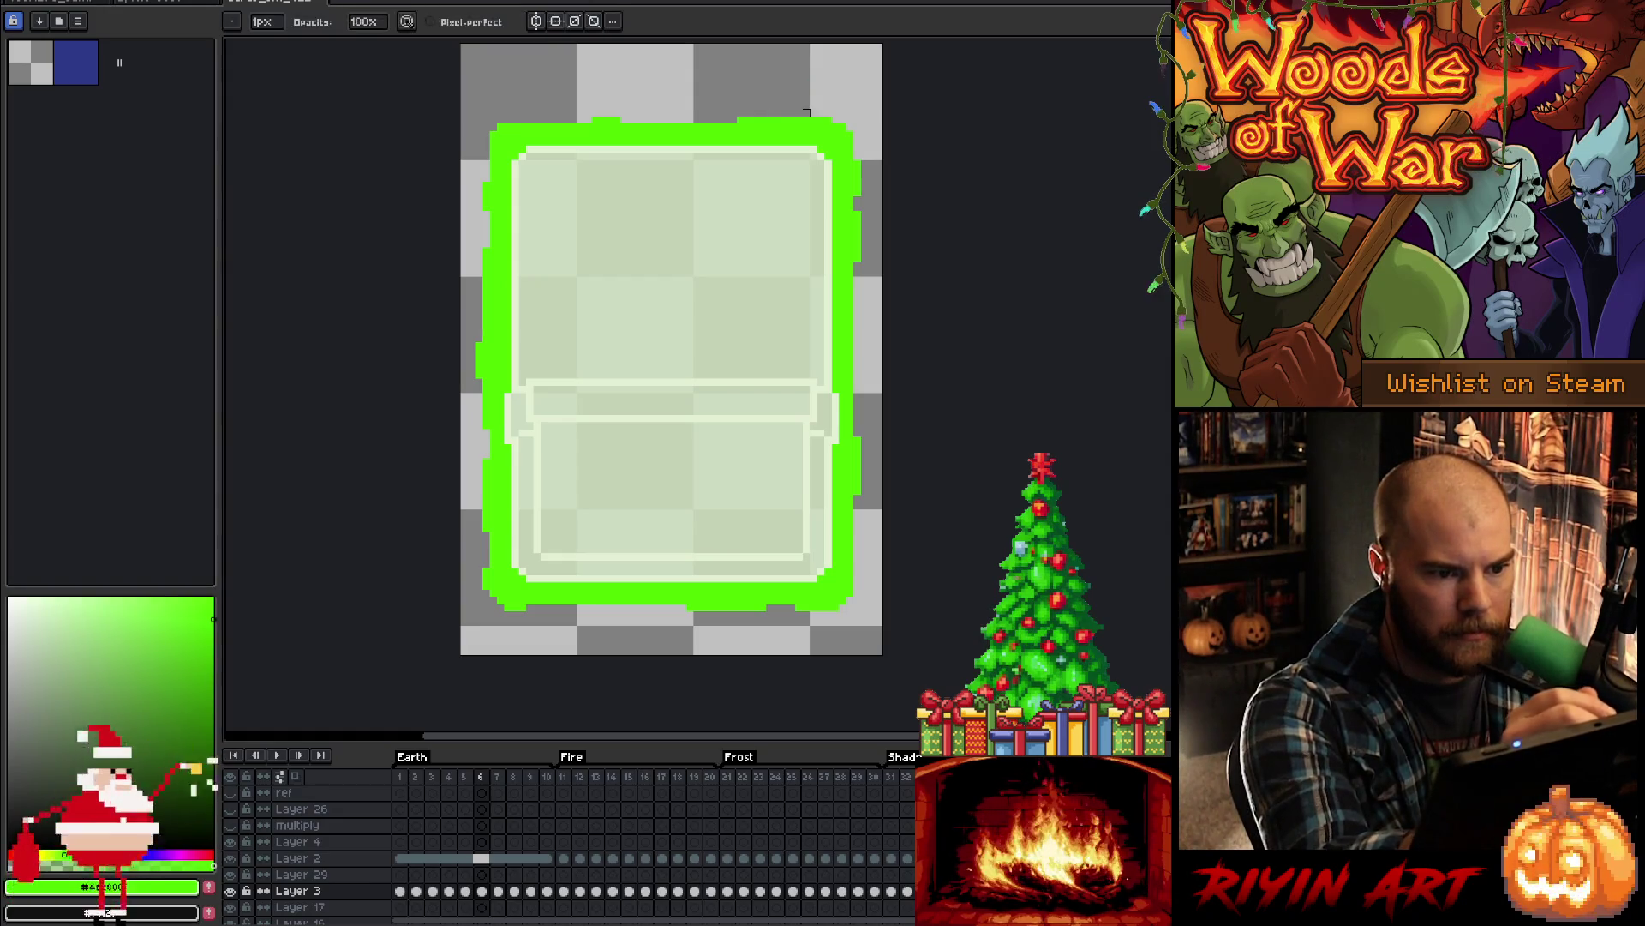
key(b)
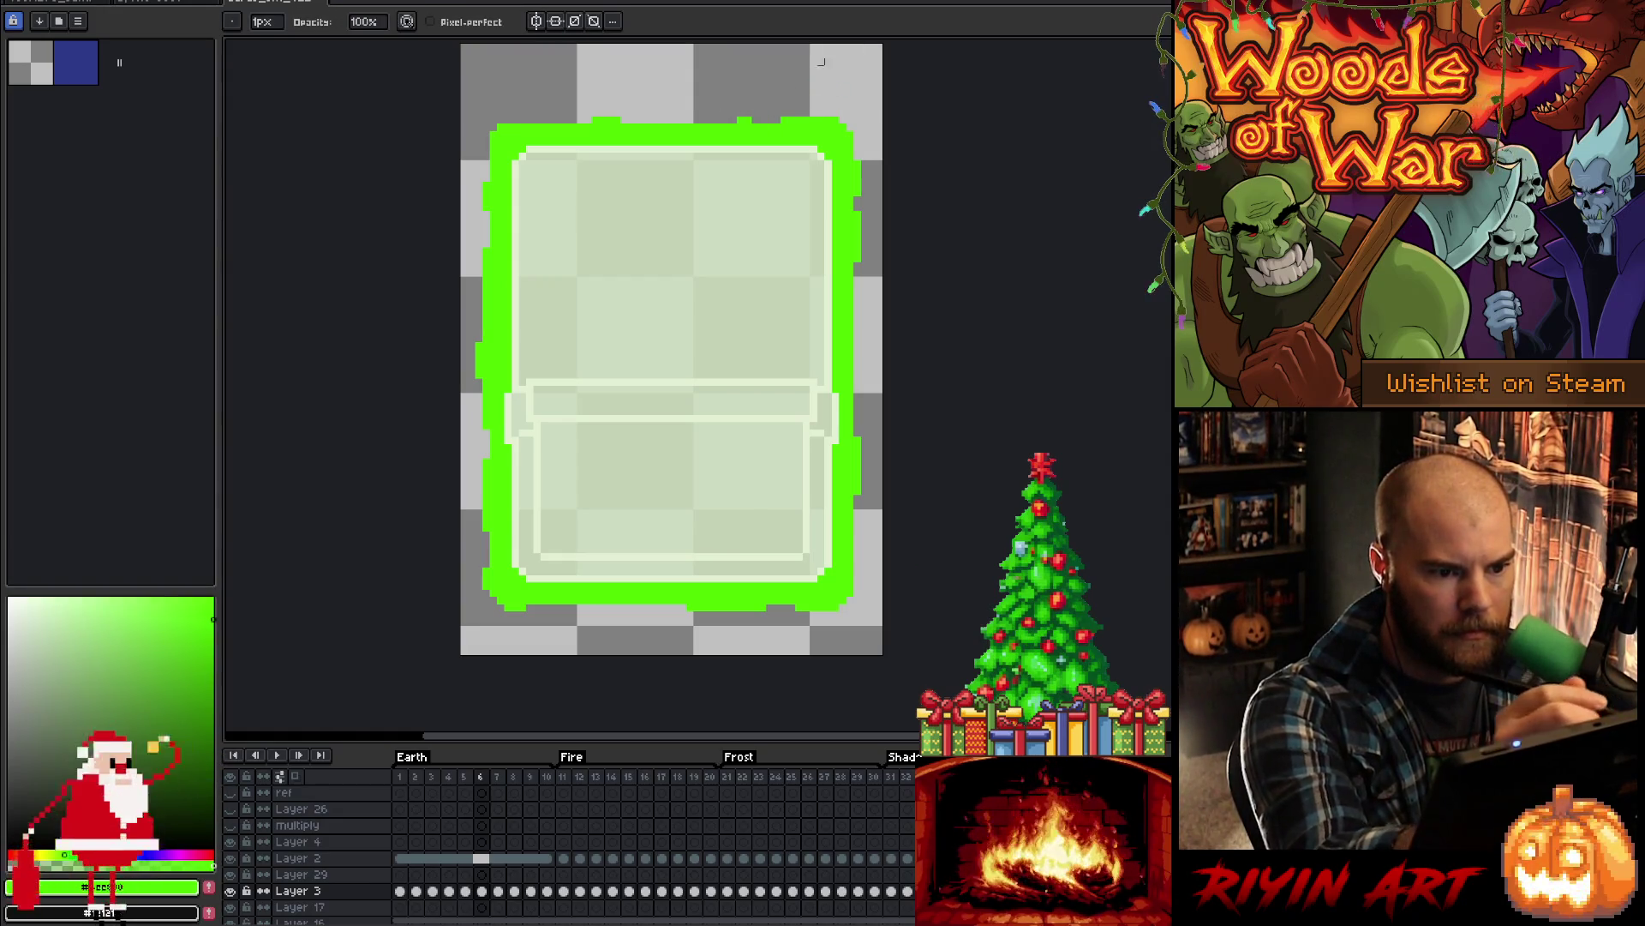
key(Left)
key(Right)
key(Right)
key(ctrl+z)
key(Left)
key(Right)
key(Right)
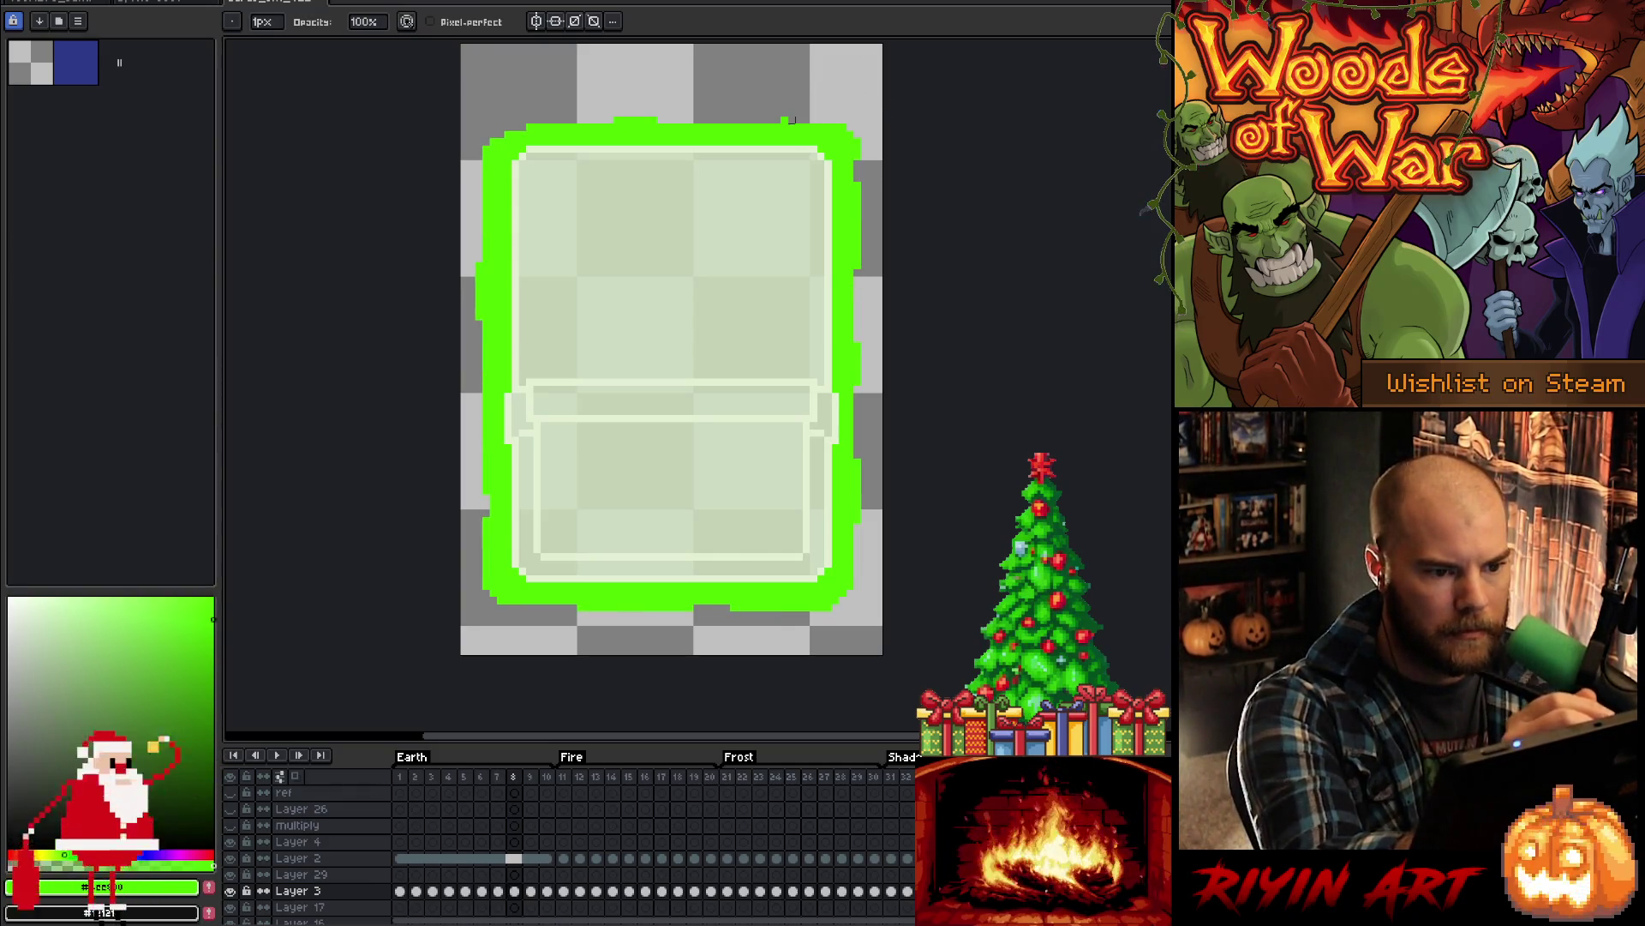
- Remove the stray pixels on frame 9 and the top-right bump on frame 10
key(Right)
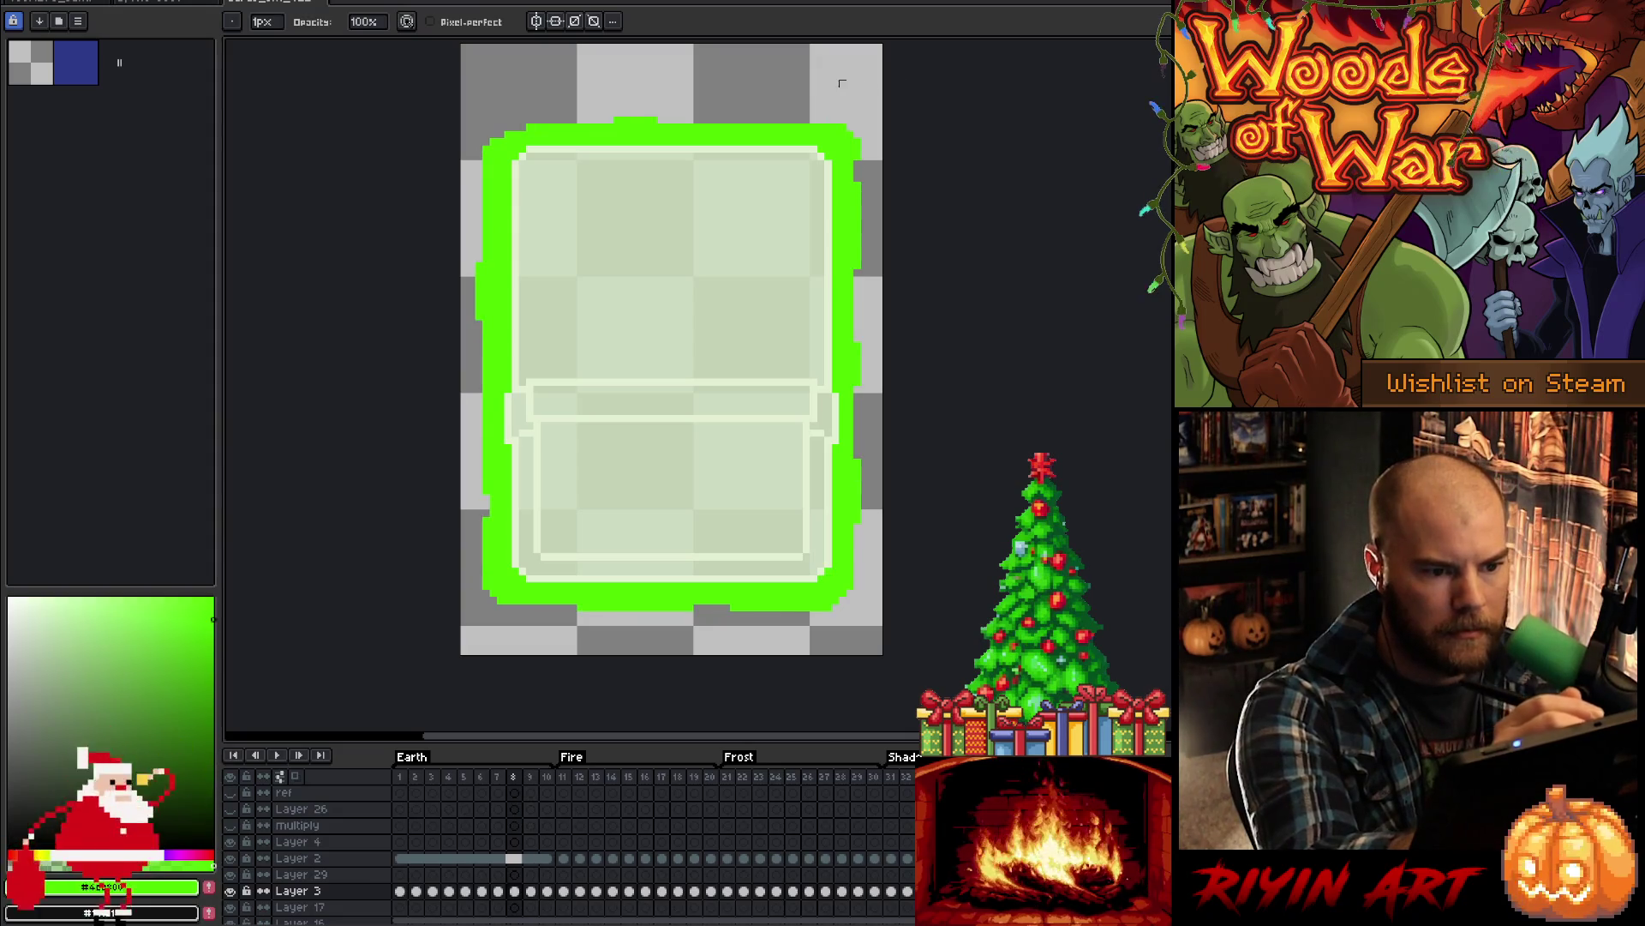
key(ctrl+z)
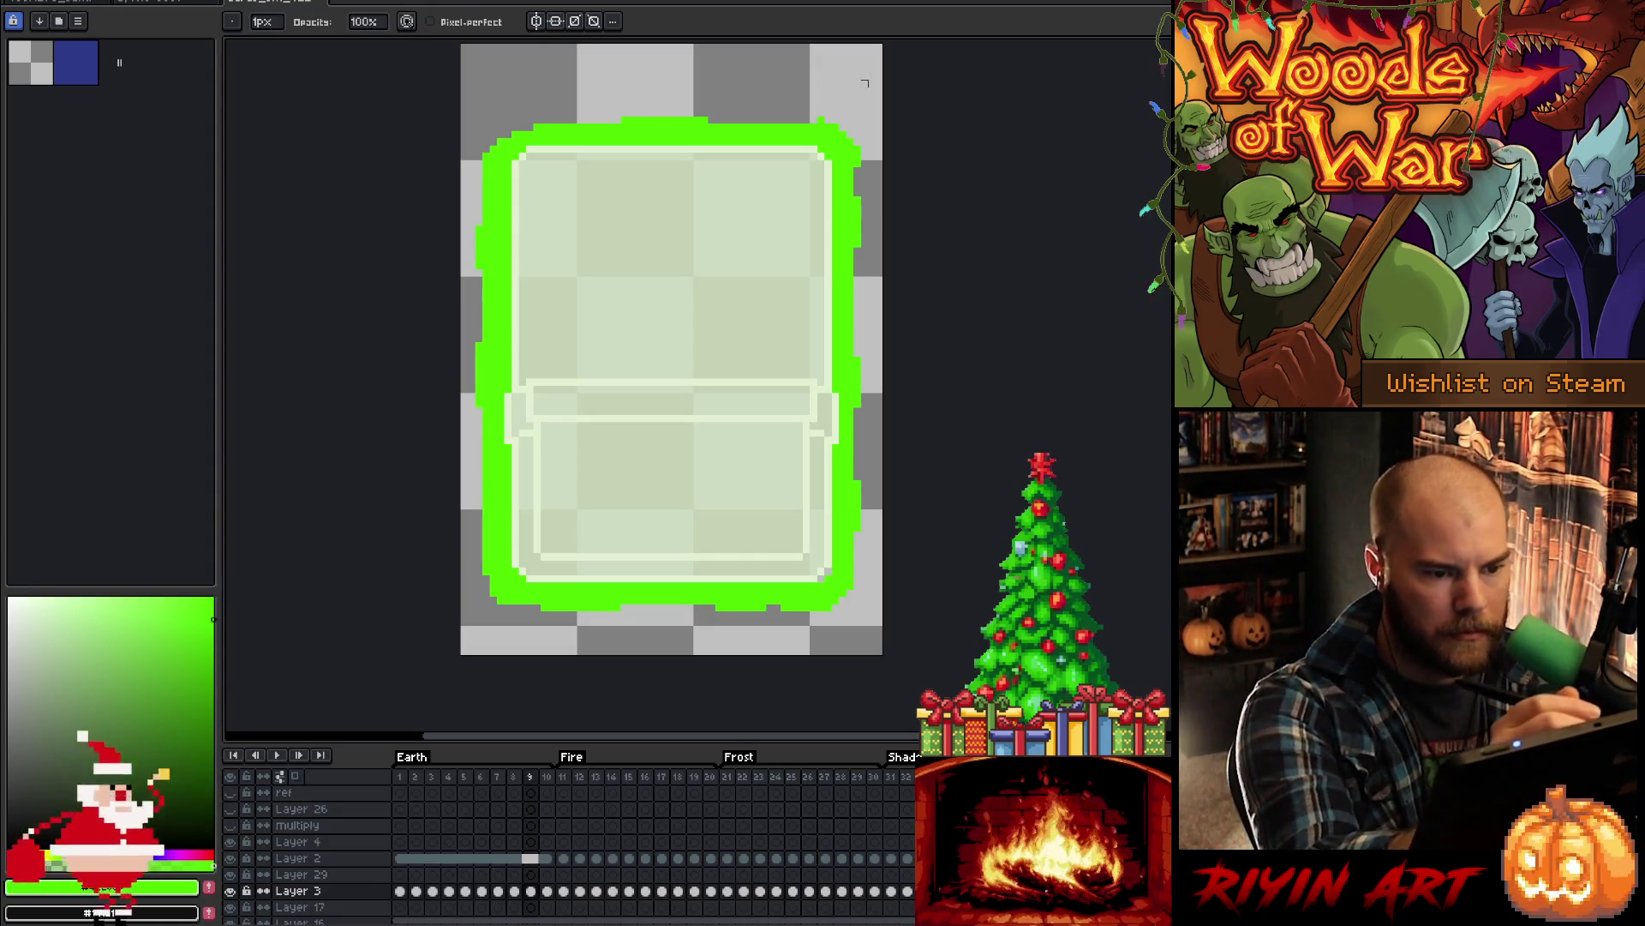
key(Right)
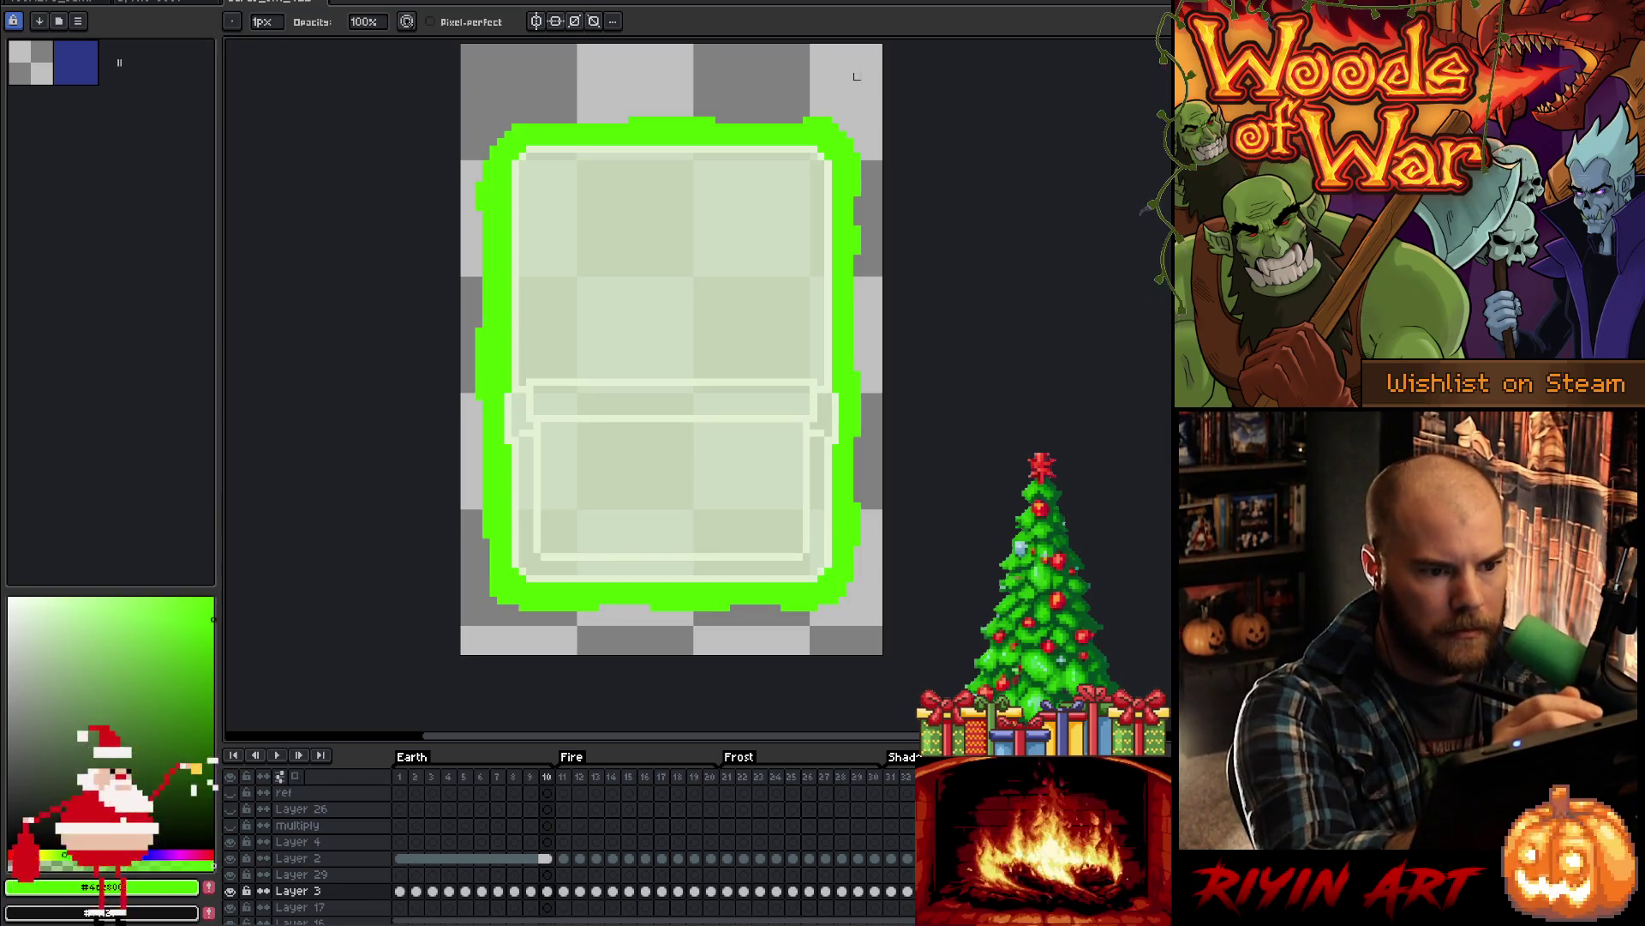
key(ctrl+z)
- Loop back through frames 1 to 3 and add green pixels along frame 3's top edge
key(Home)
key(Right)
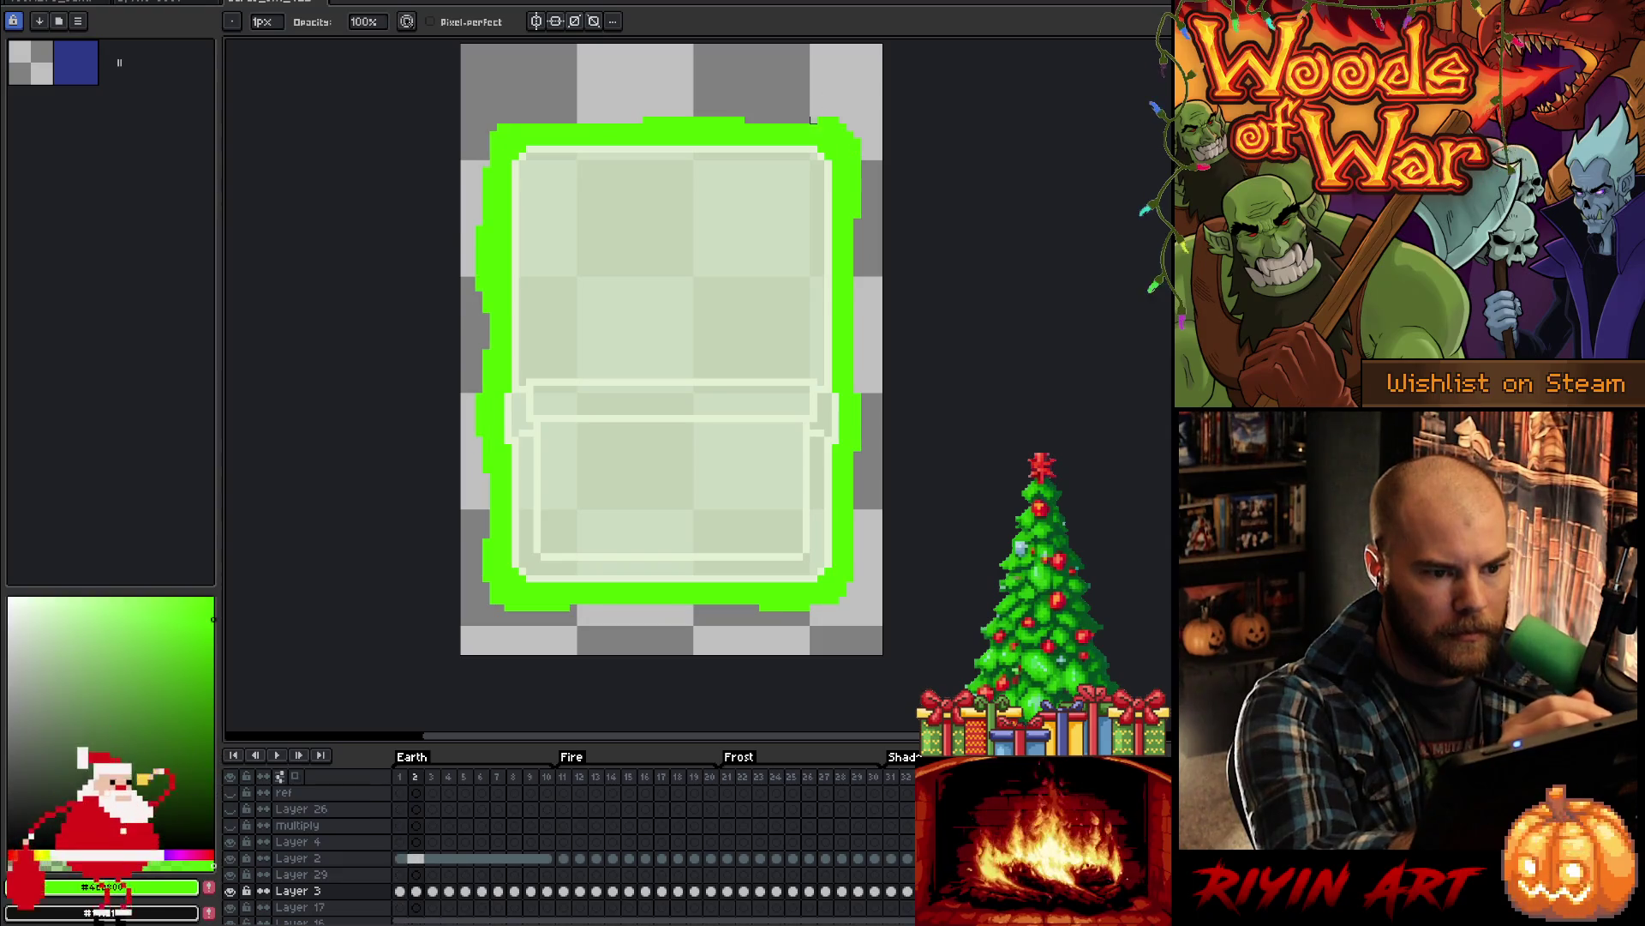
key(Right)
key(Return)
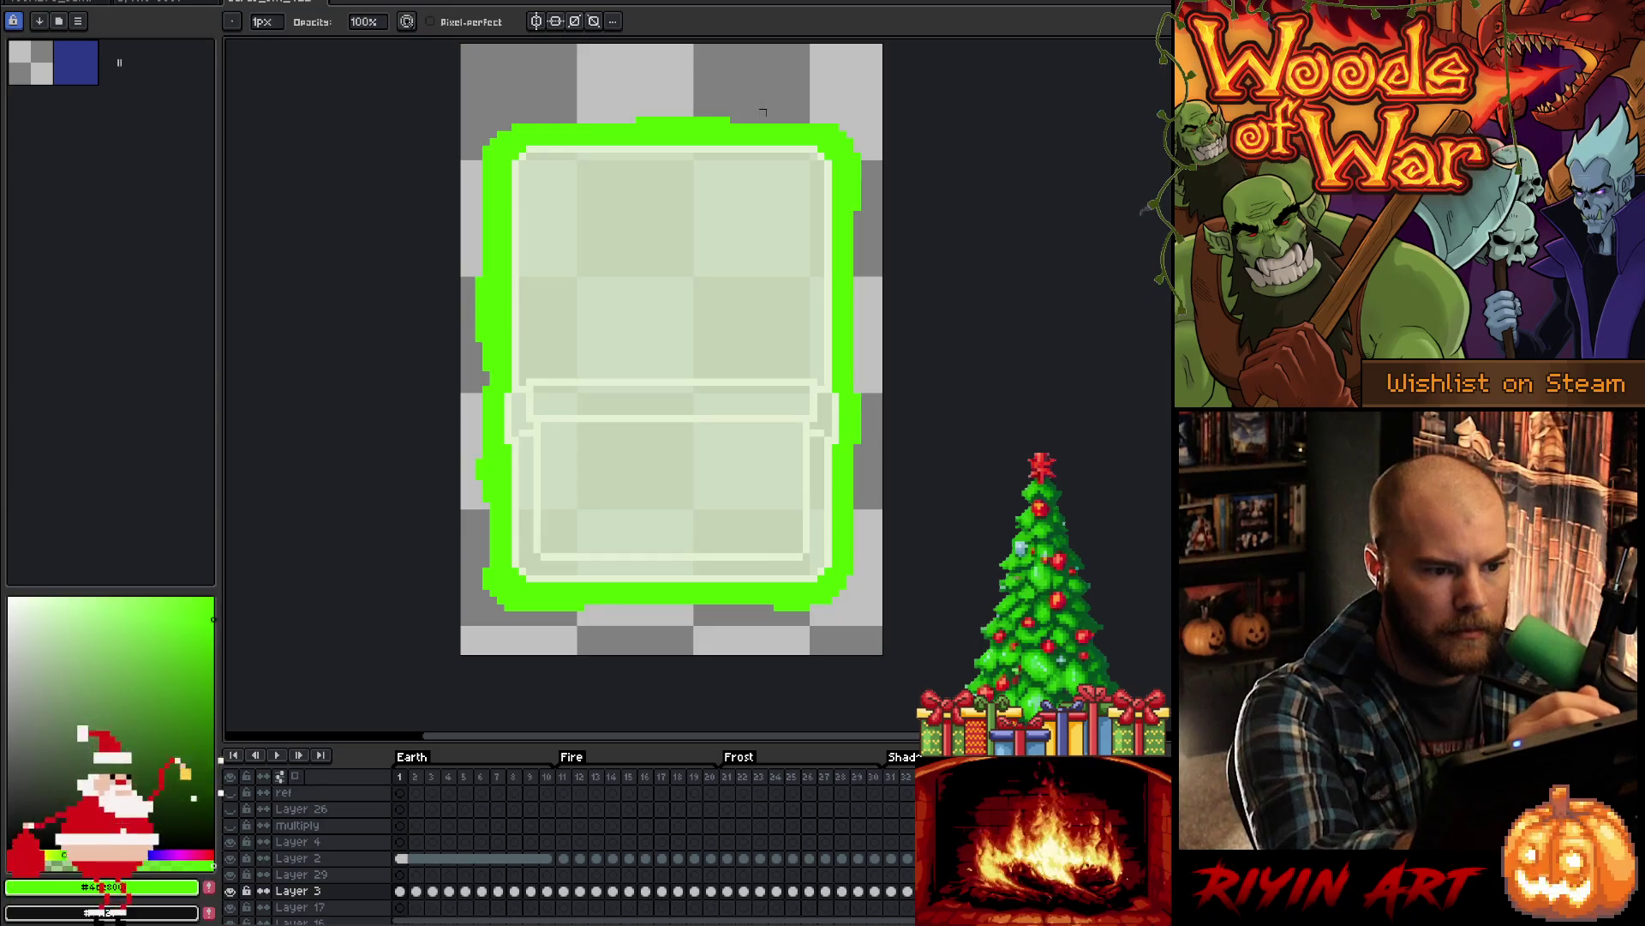
key(b)
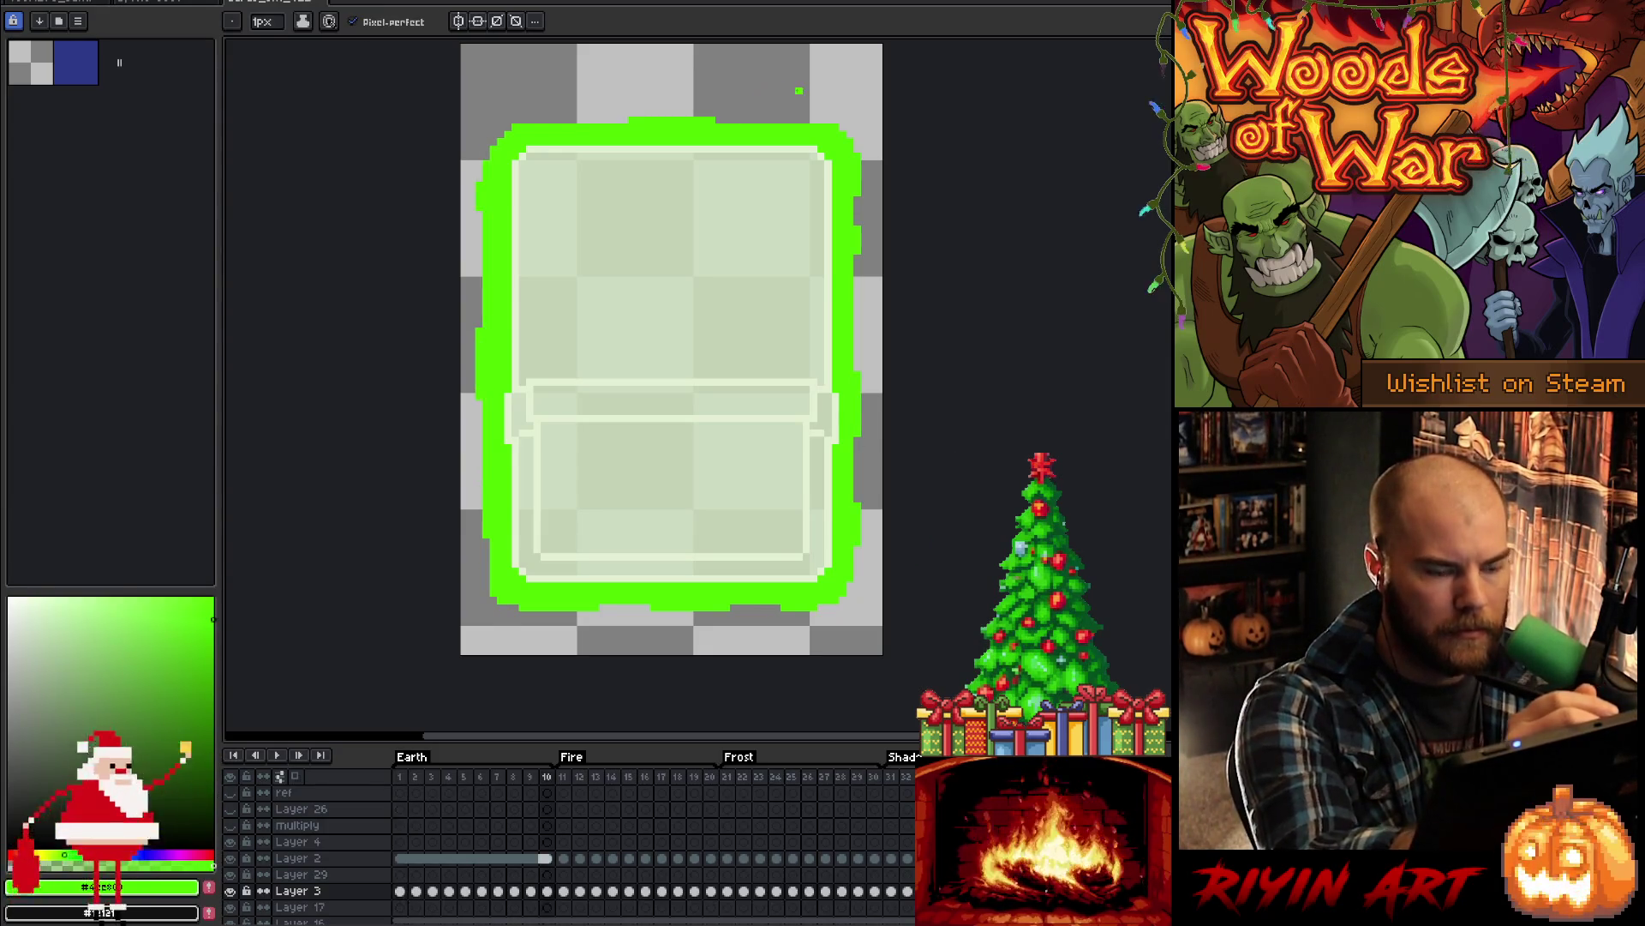
key(e)
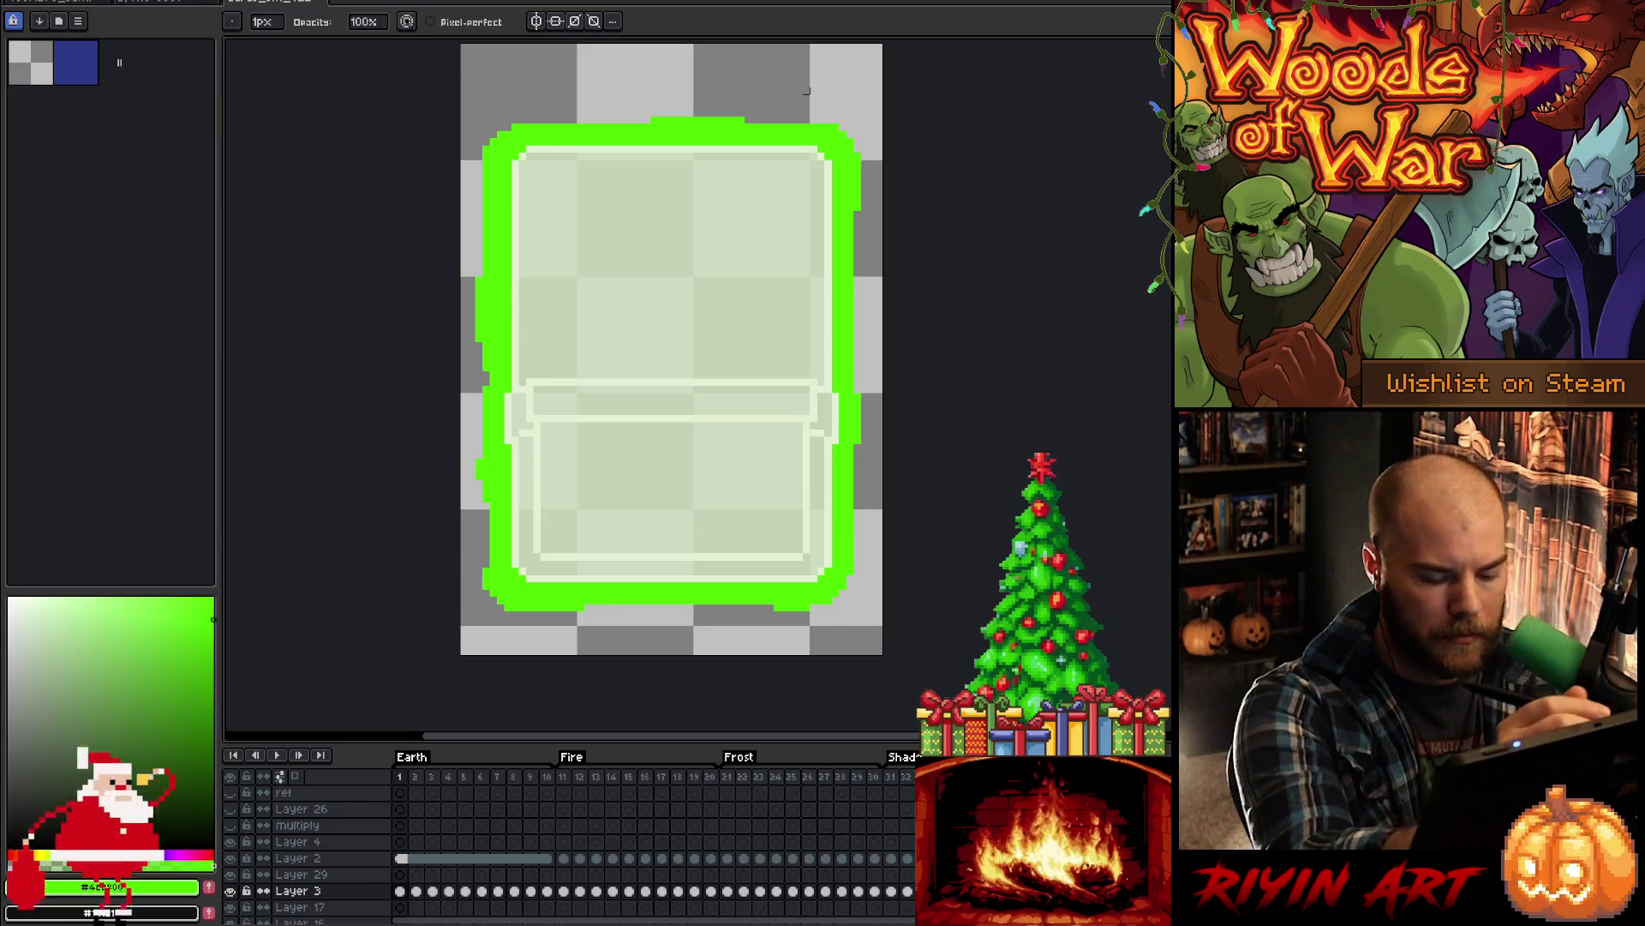
key(b)
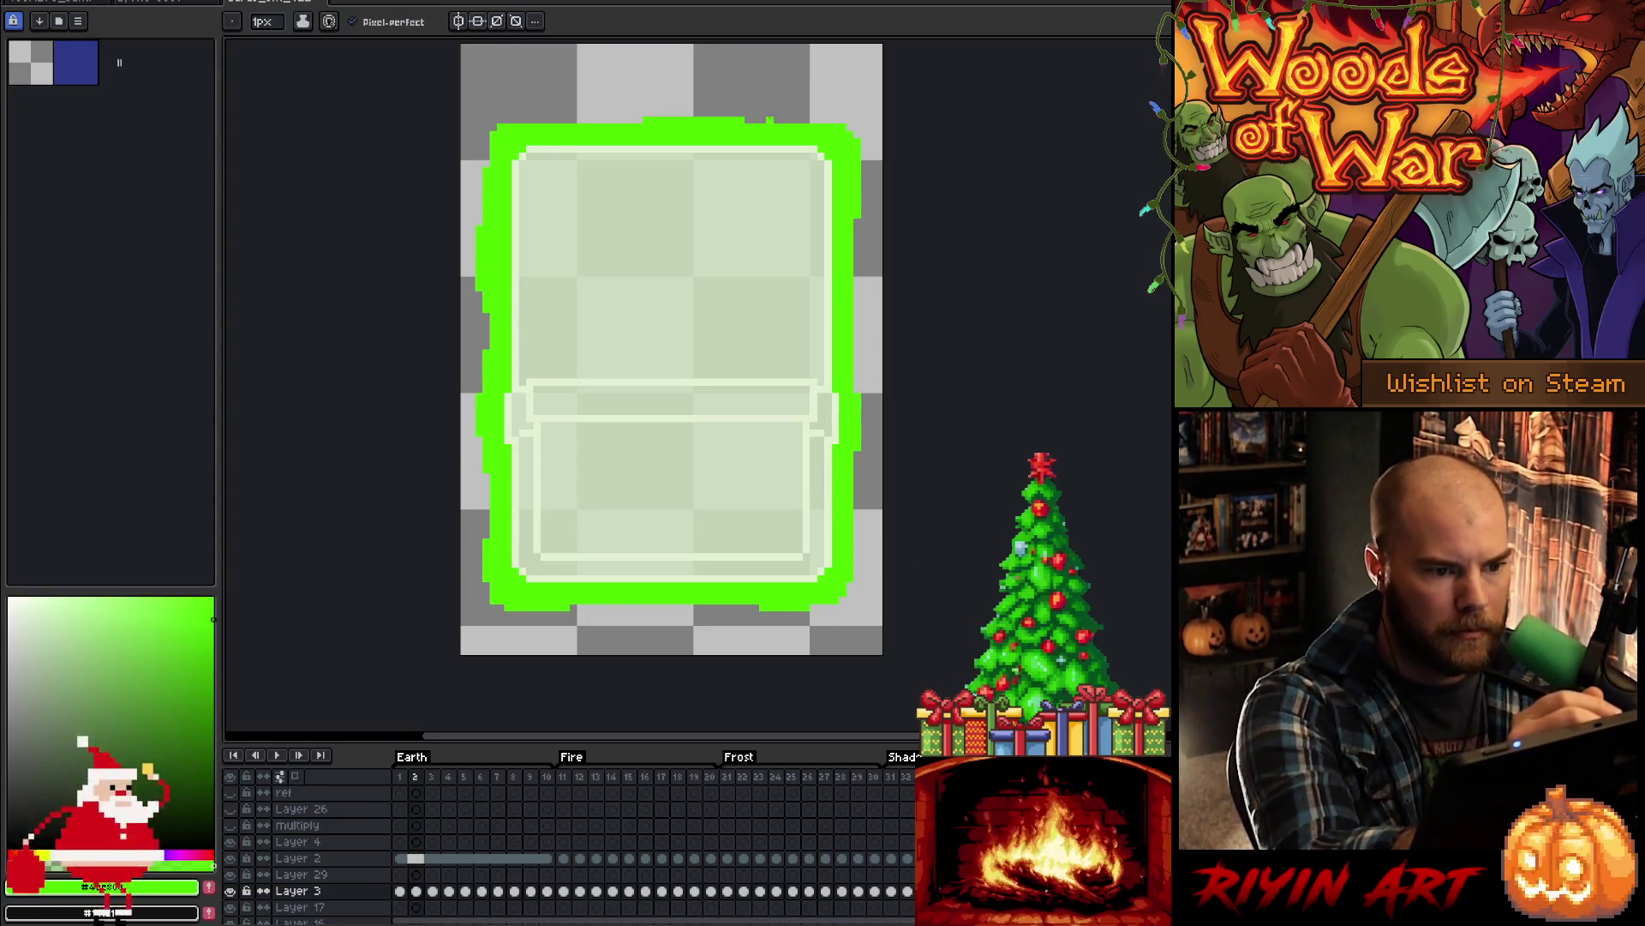
key(e)
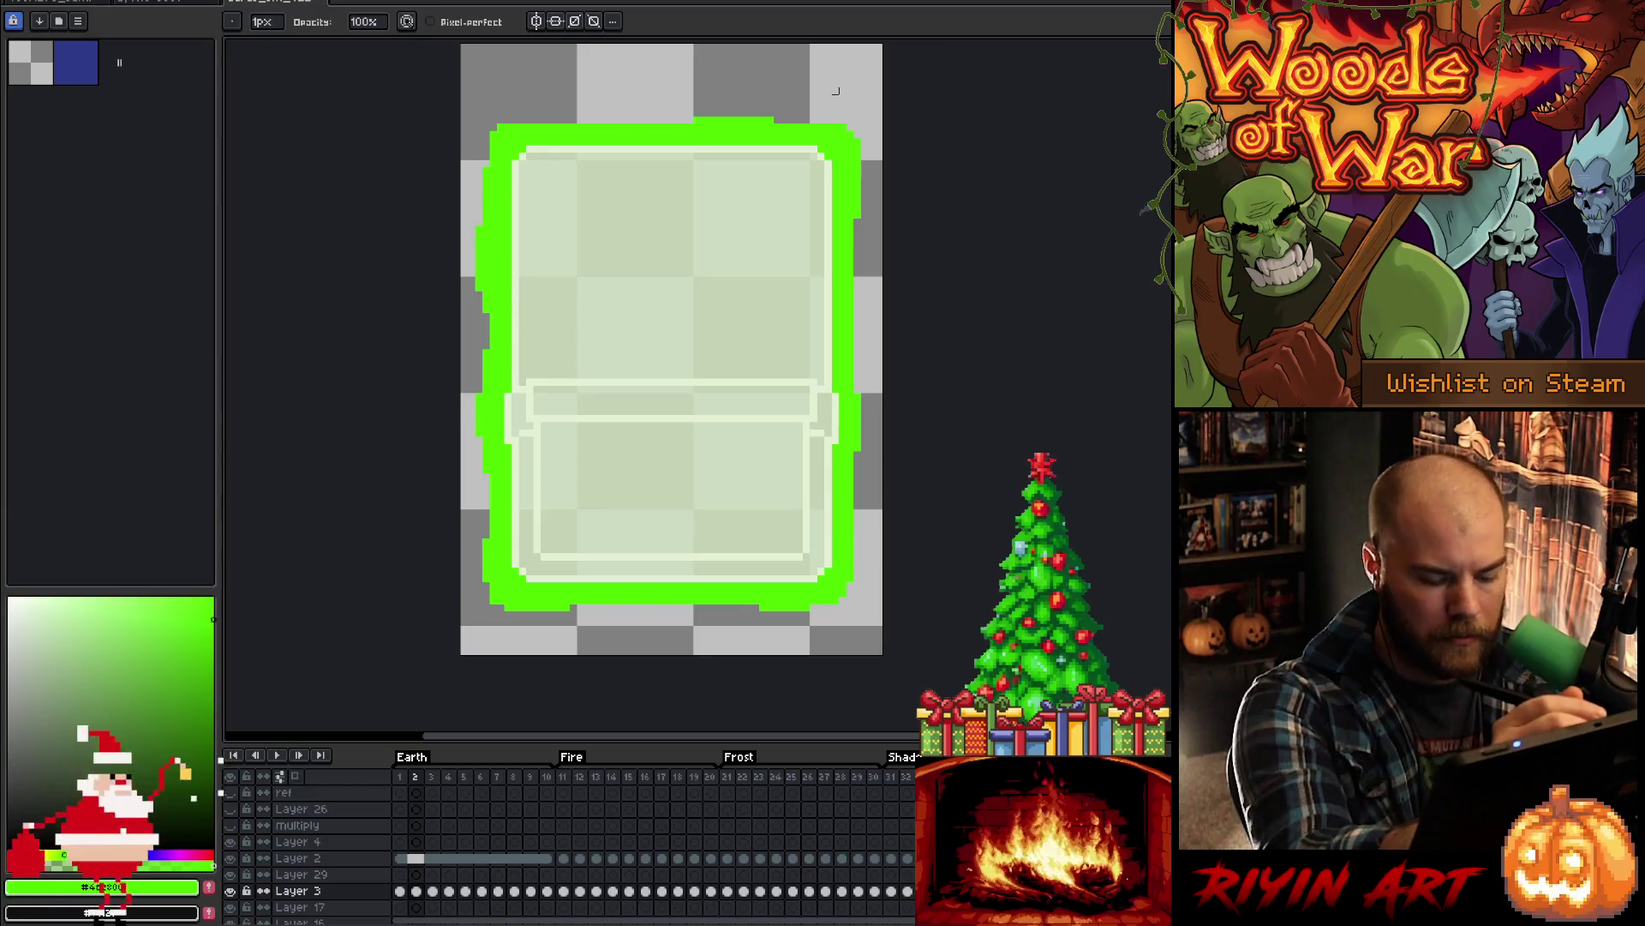
key(b)
mouse_move(798, 120)
mouse_down()
mouse_move(646, 112)
mouse_move(755, 112)
mouse_up()
- On frame 4, erase the excess green along the outline's top edge
key(e)
key(b)
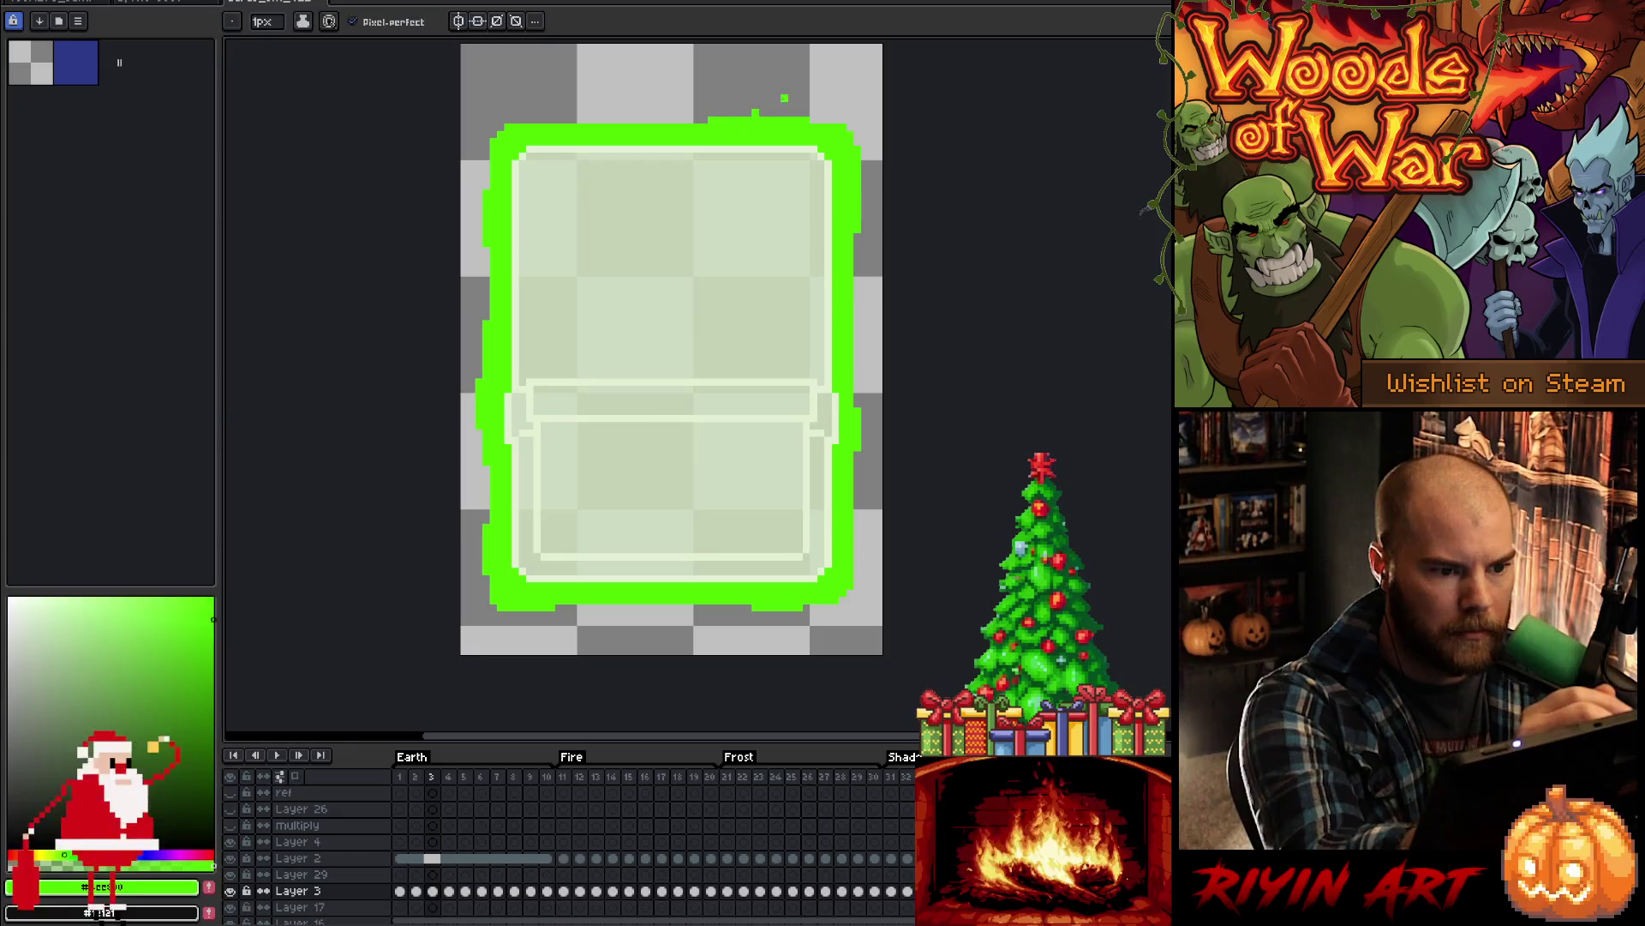
key(e)
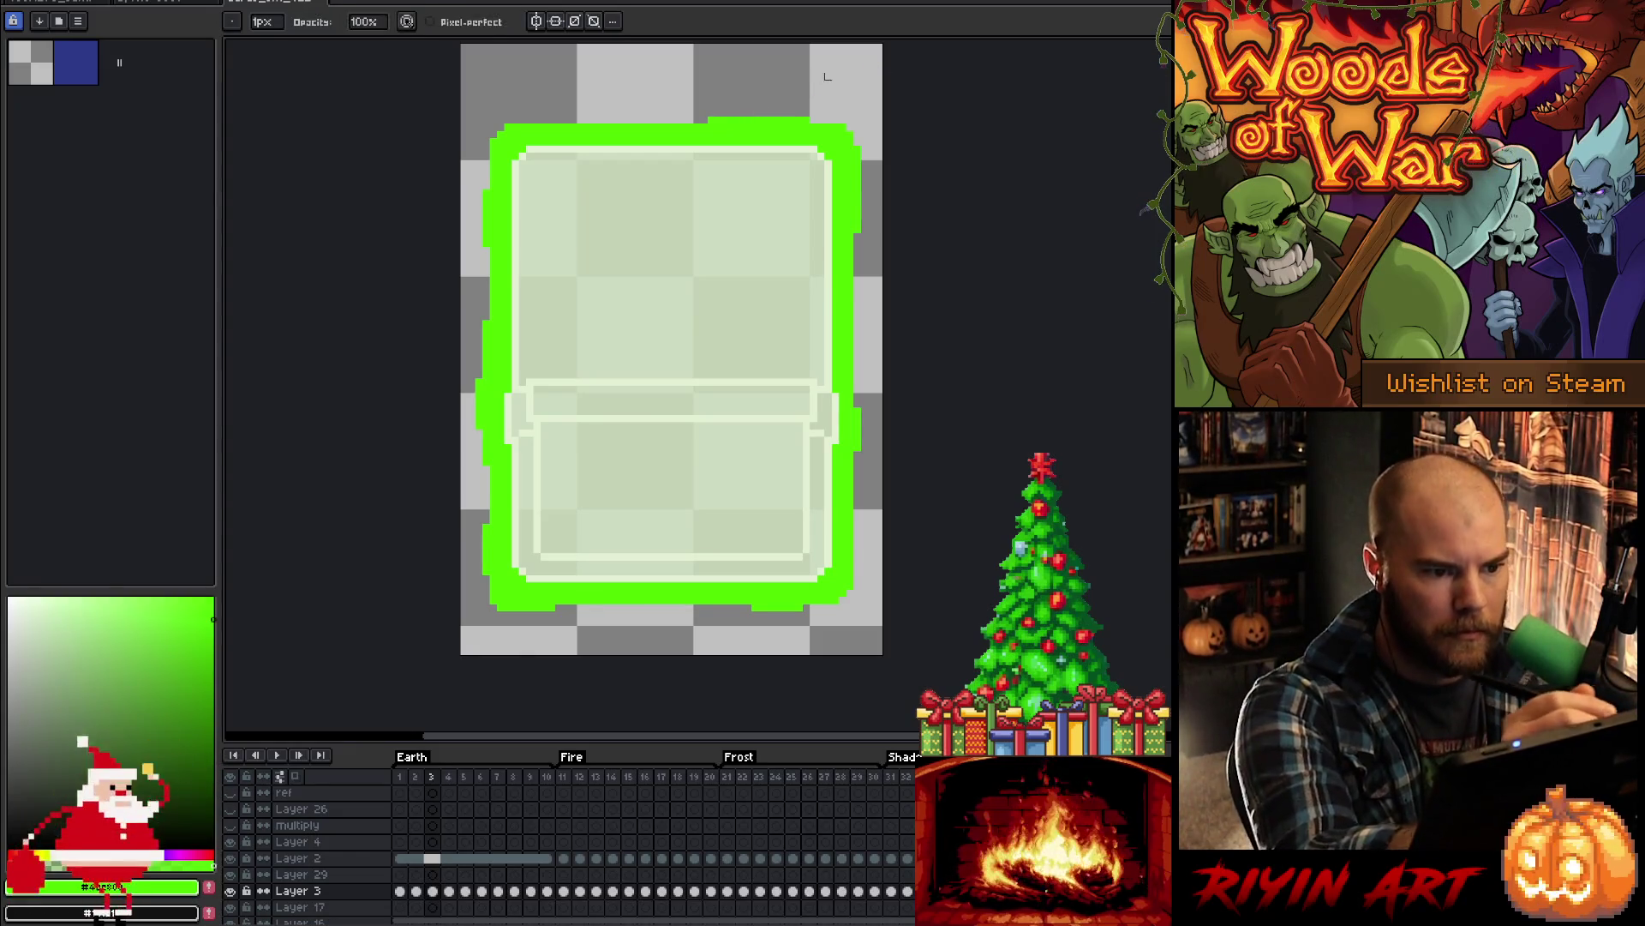
key(comma)
key(period)
key(period)
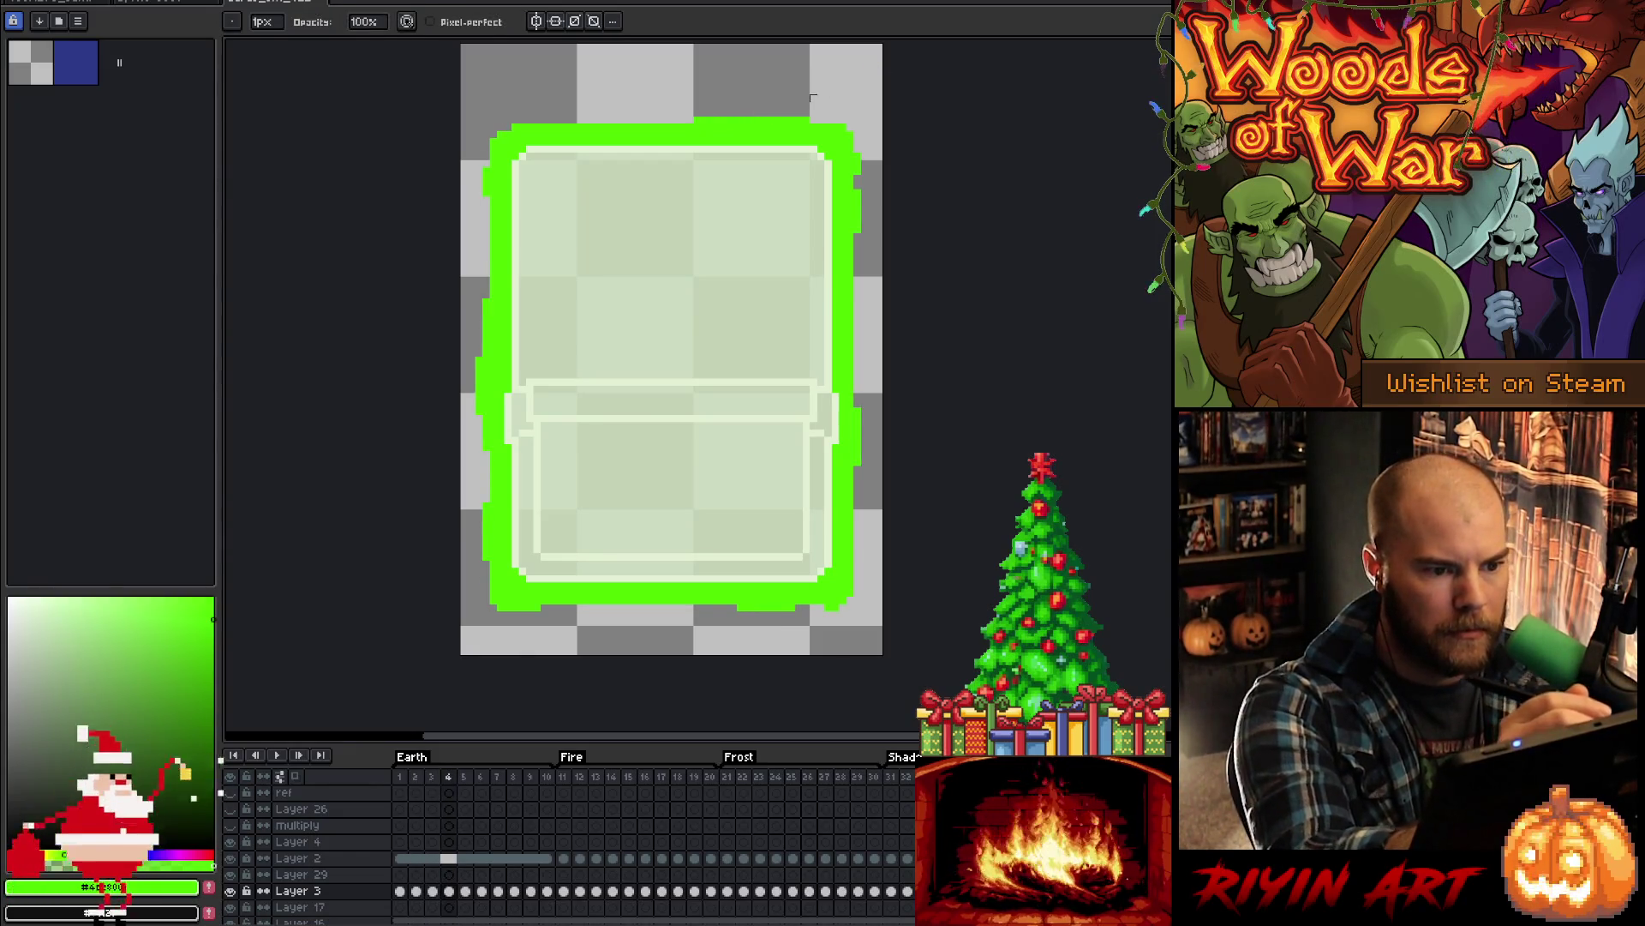
key(b)
key(e)
drag(752, 121, 701, 121)
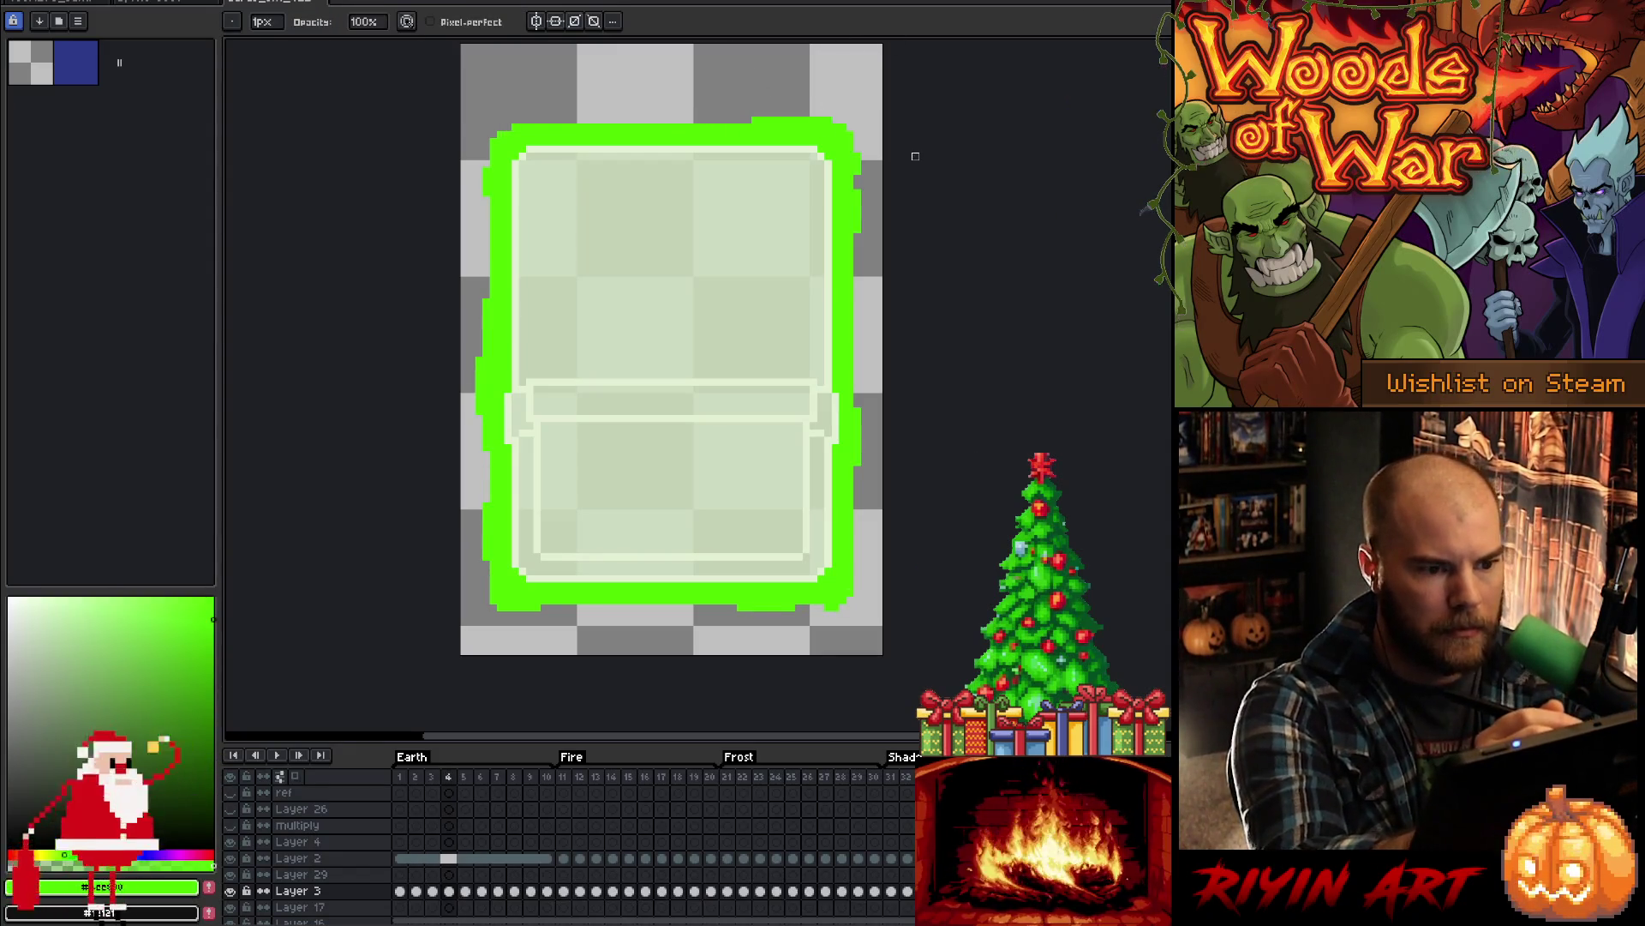
- Erase excess green along frame 5's top edge and touch up frame 6
key(Right)
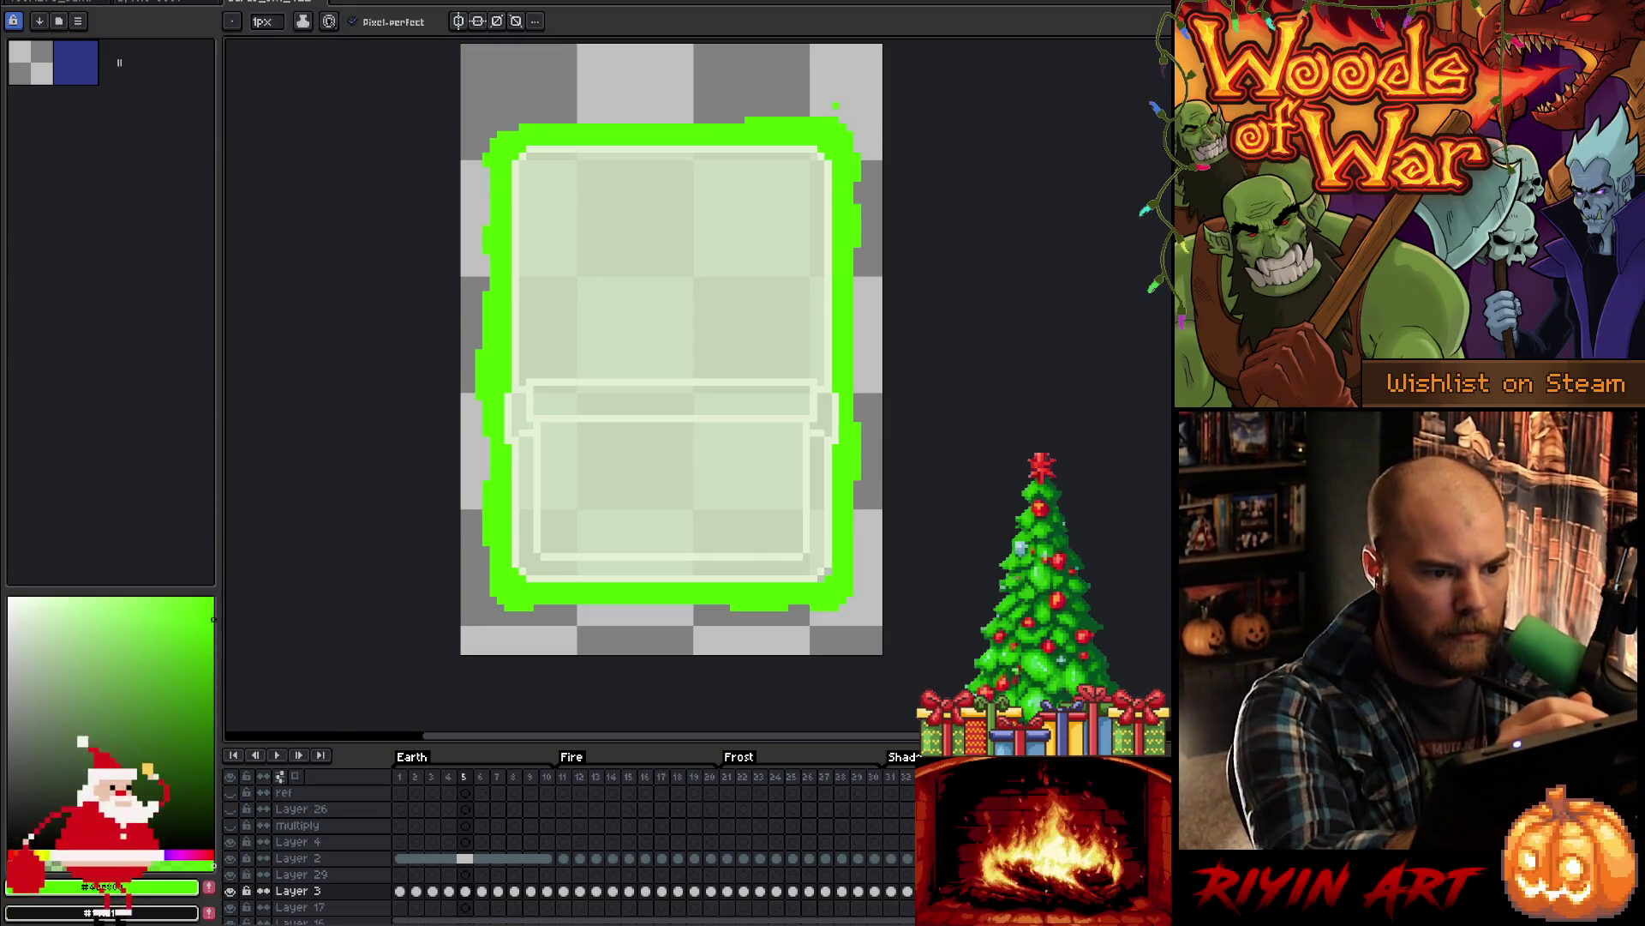
drag(790, 121, 736, 121)
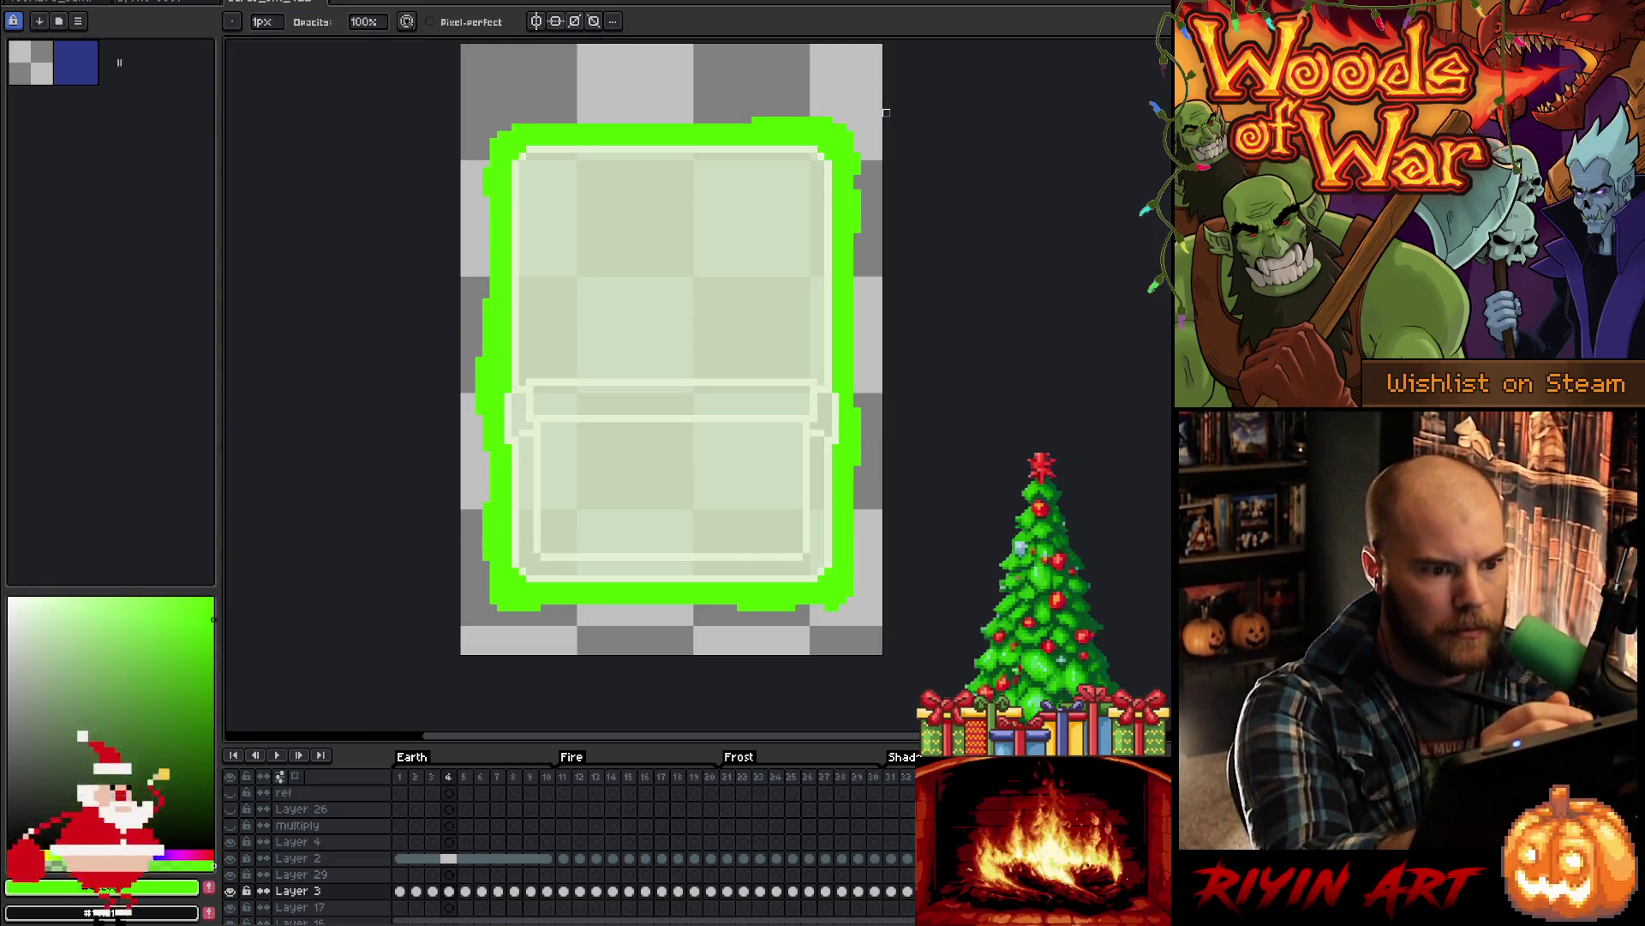
key(Right)
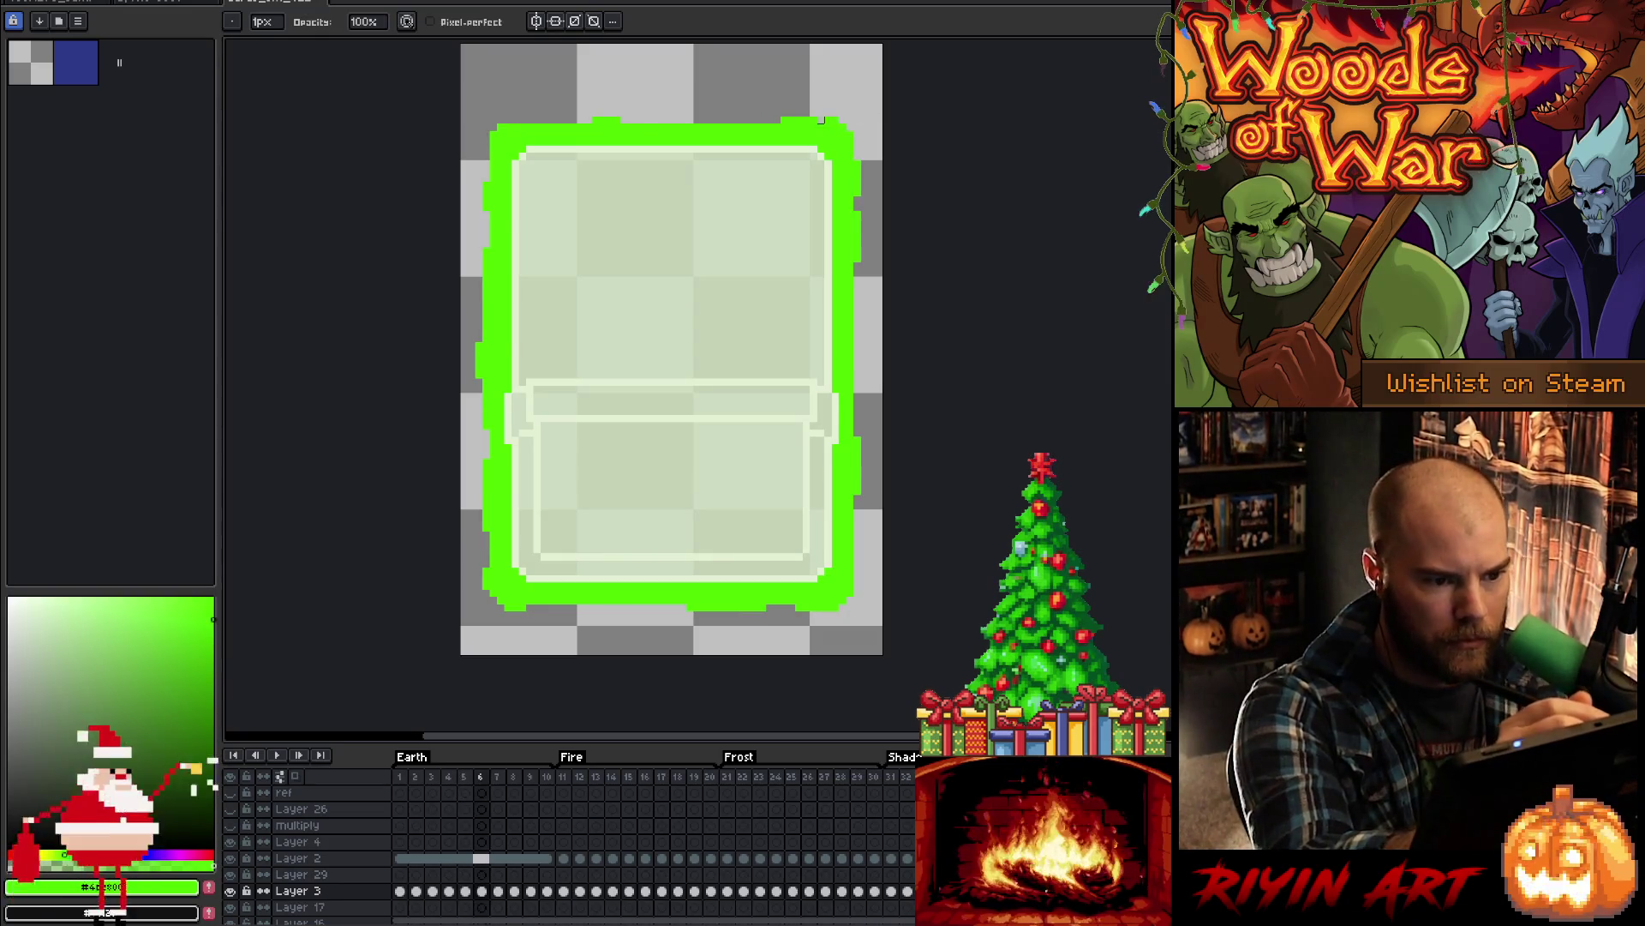
key(b)
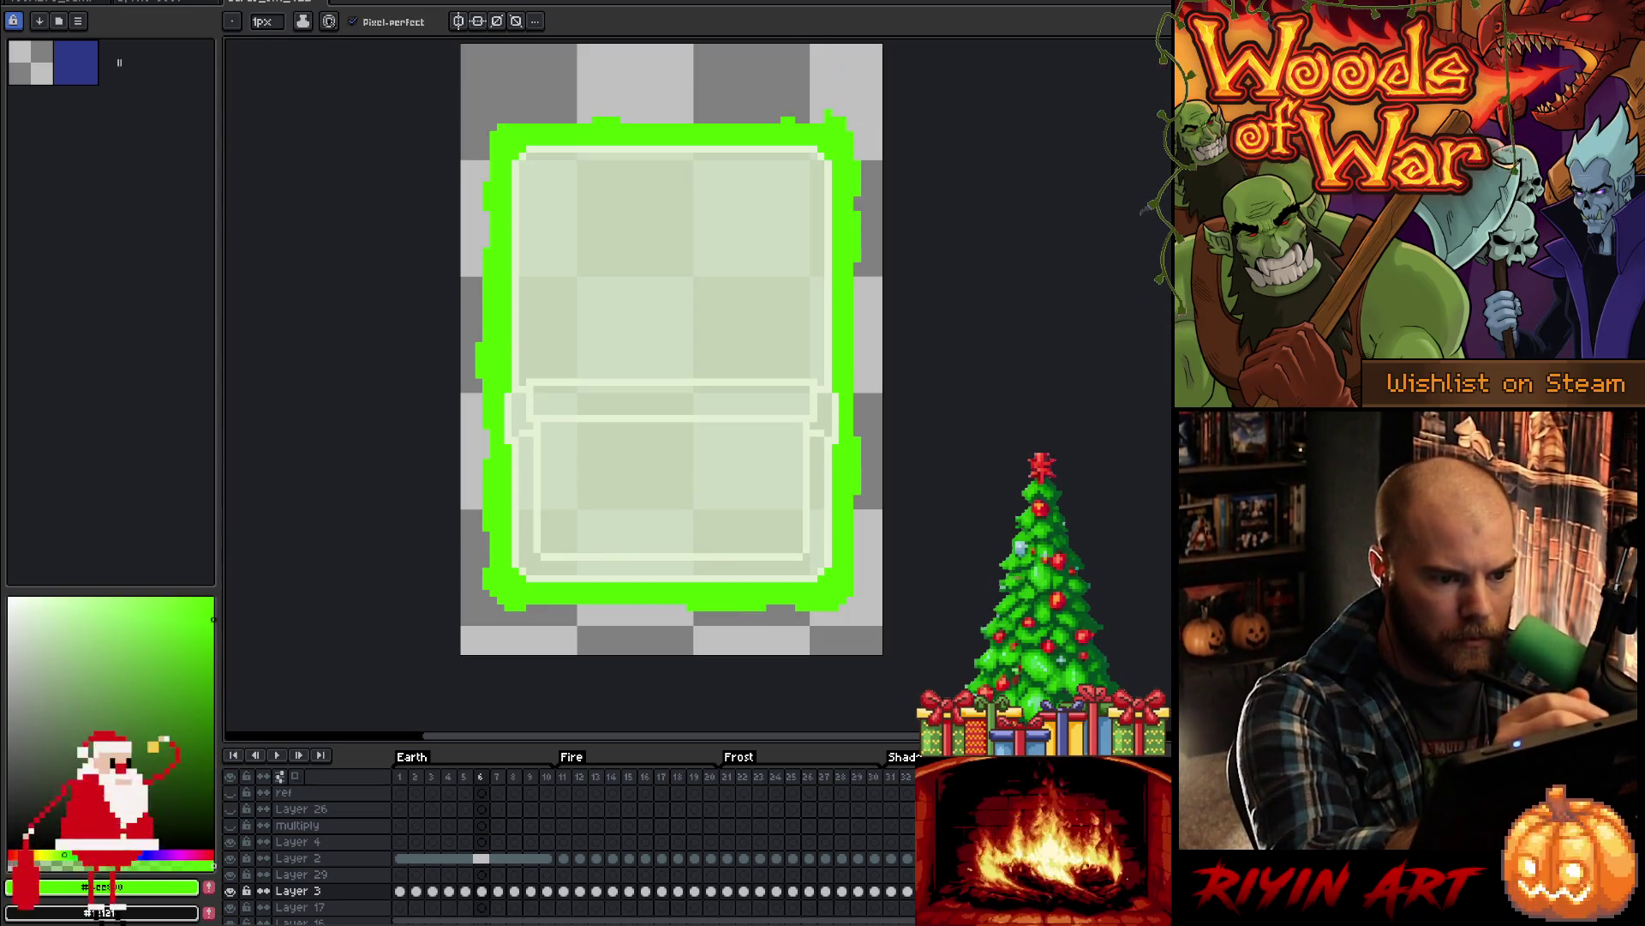
key(e)
- Compare the outline between frames 8 and 9, touching up the edge
key(Right)
key(Right)
key(Right)
key(Right)
key(Left)
key(Right)
key(Left)
key(Right)
key(b)
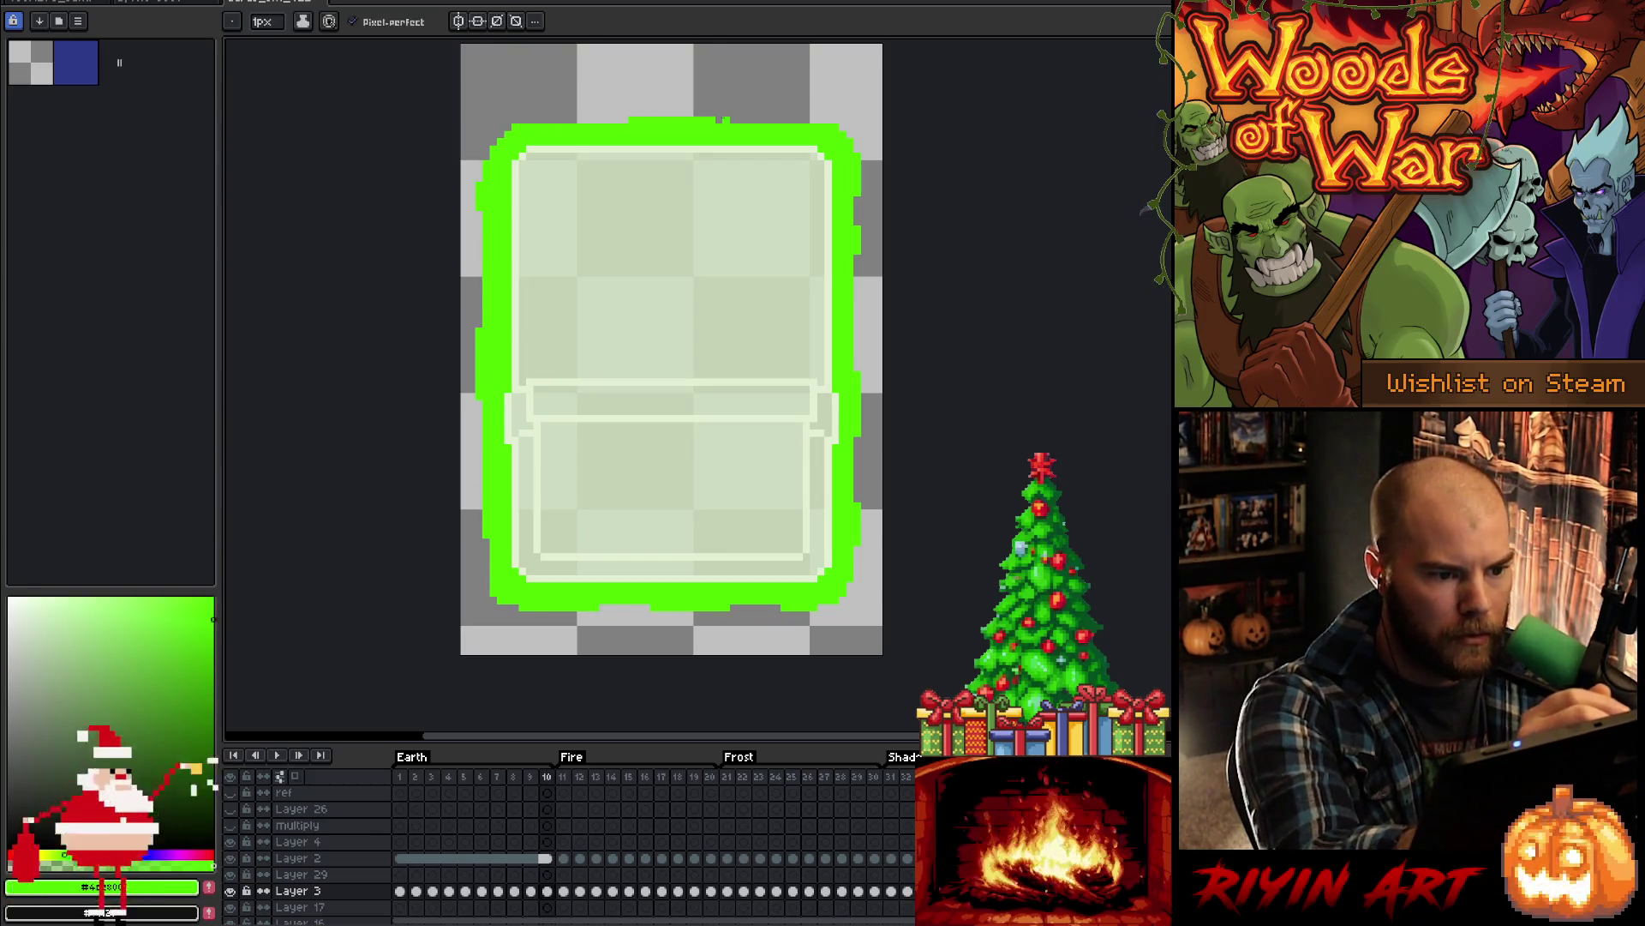
key(e)
key(Left)
key(Left)
key(Left)
key(Right)
key(Right)
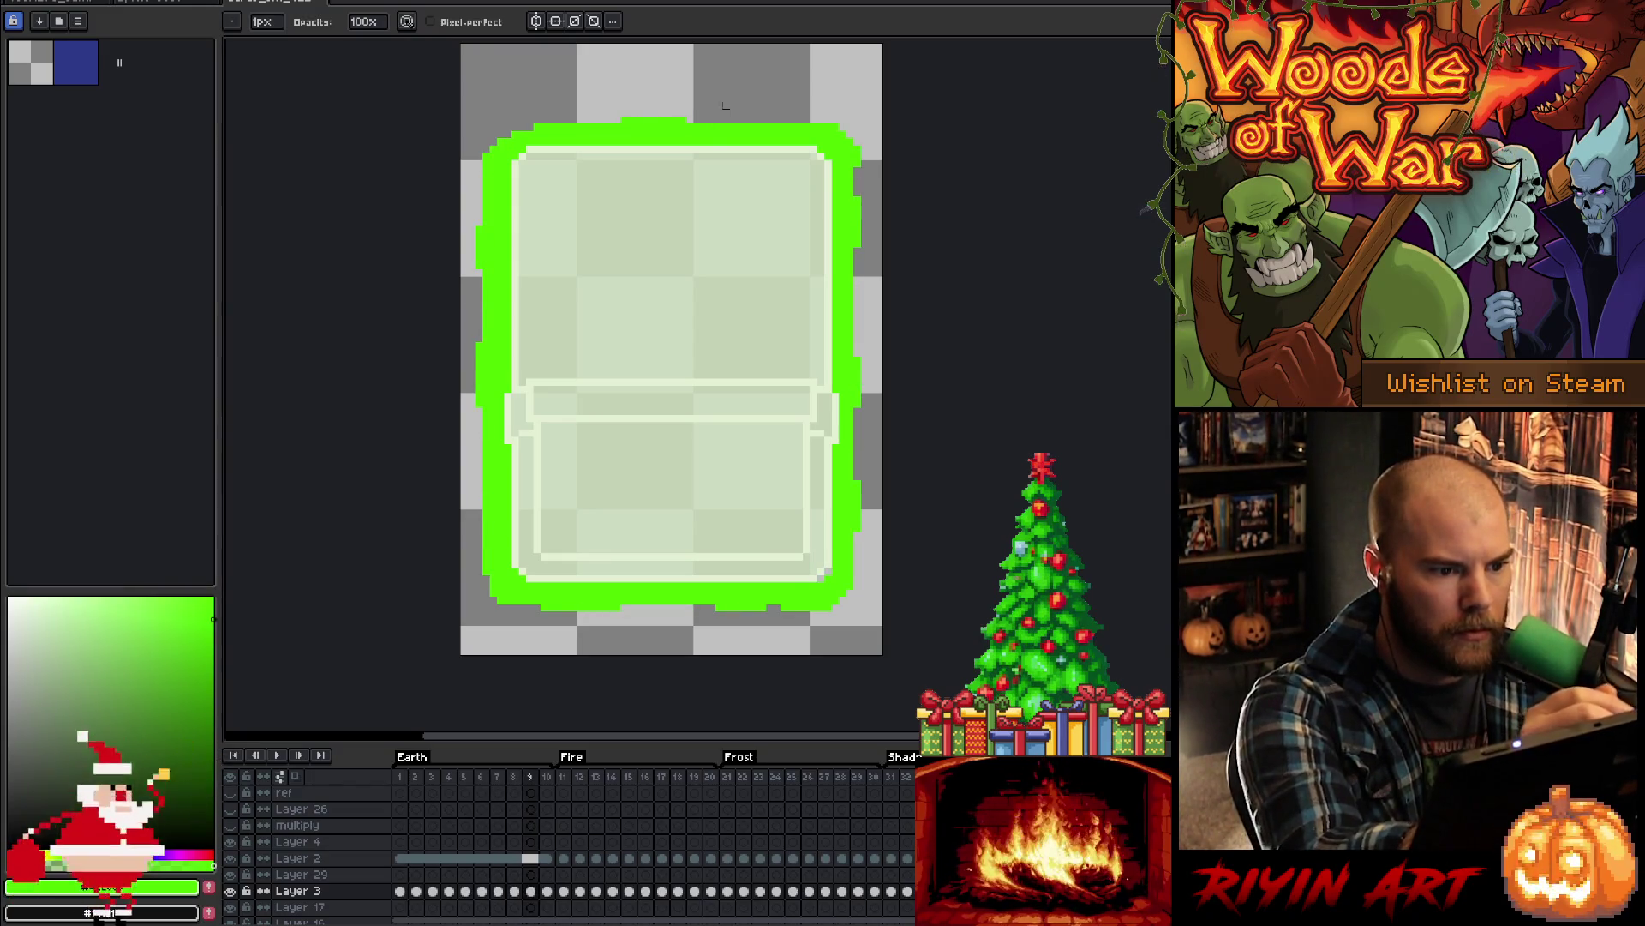
- Review the glow outline on frames 7, 8 and 10
key(Left)
key(Right)
key(Left)
key(Left)
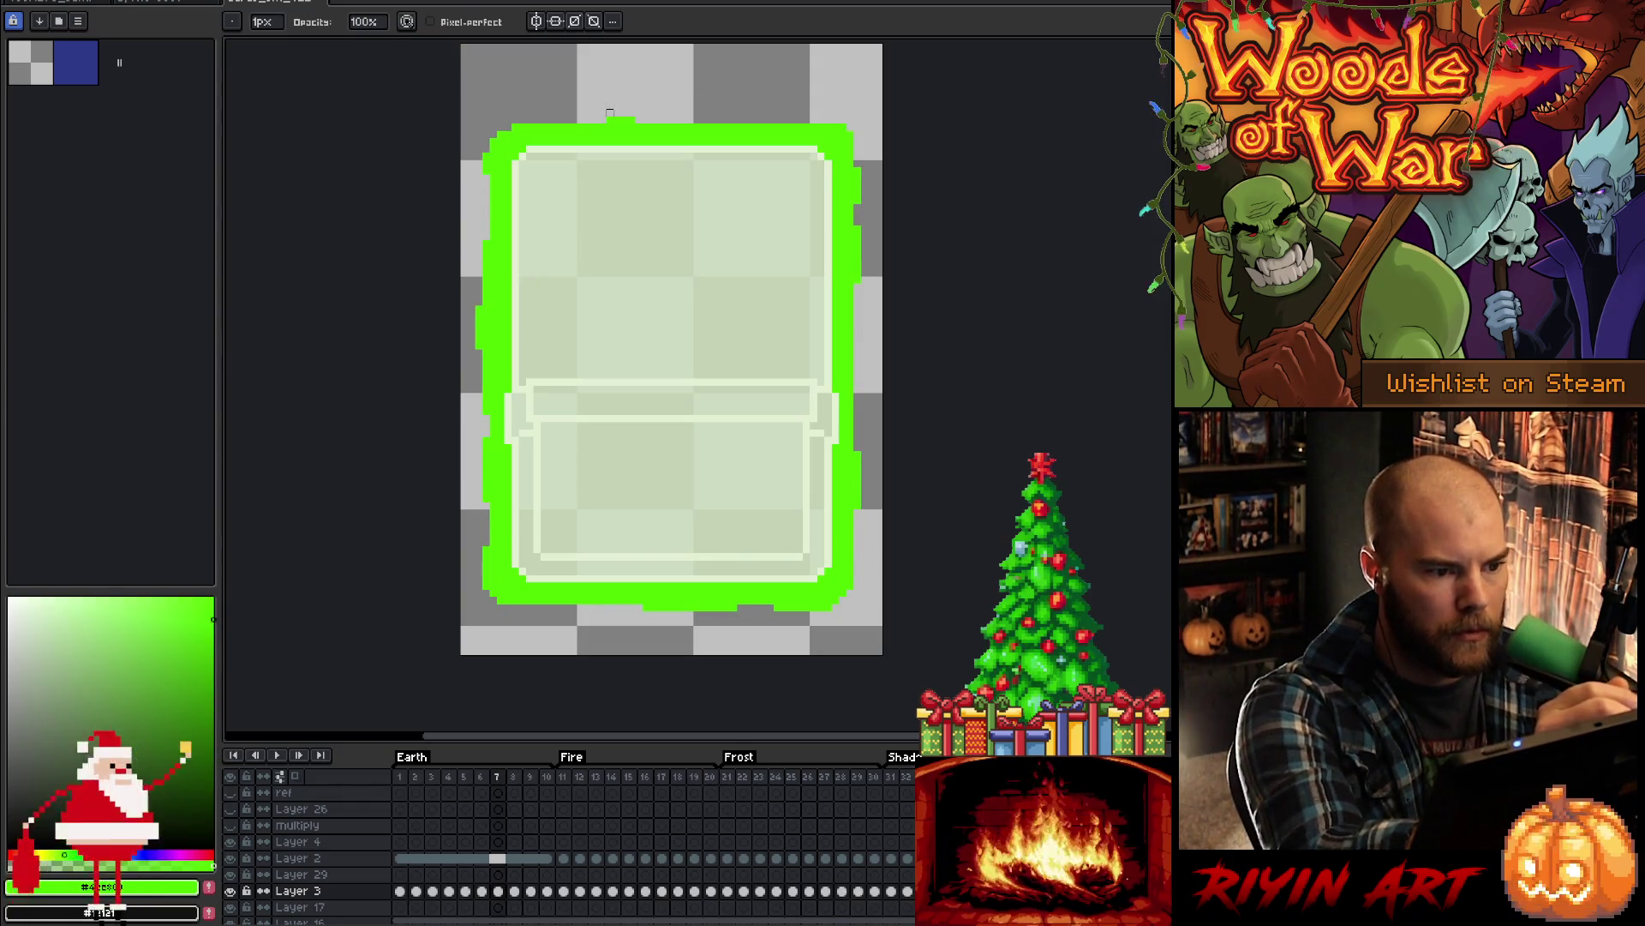
key(Right)
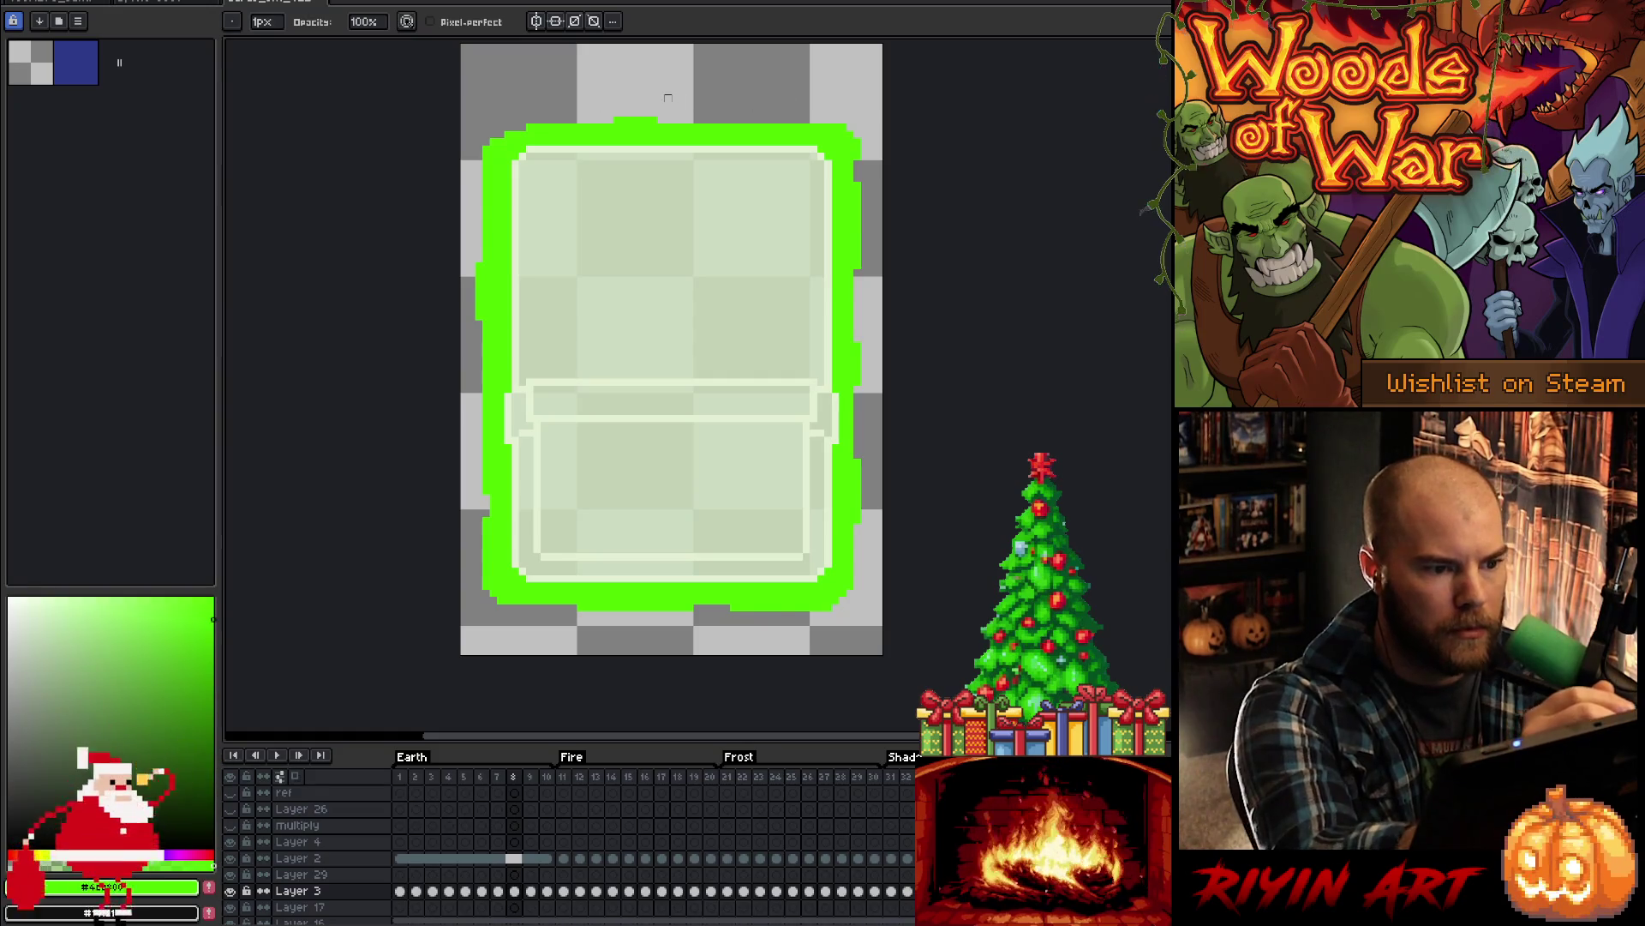
key(Right)
key(Right)
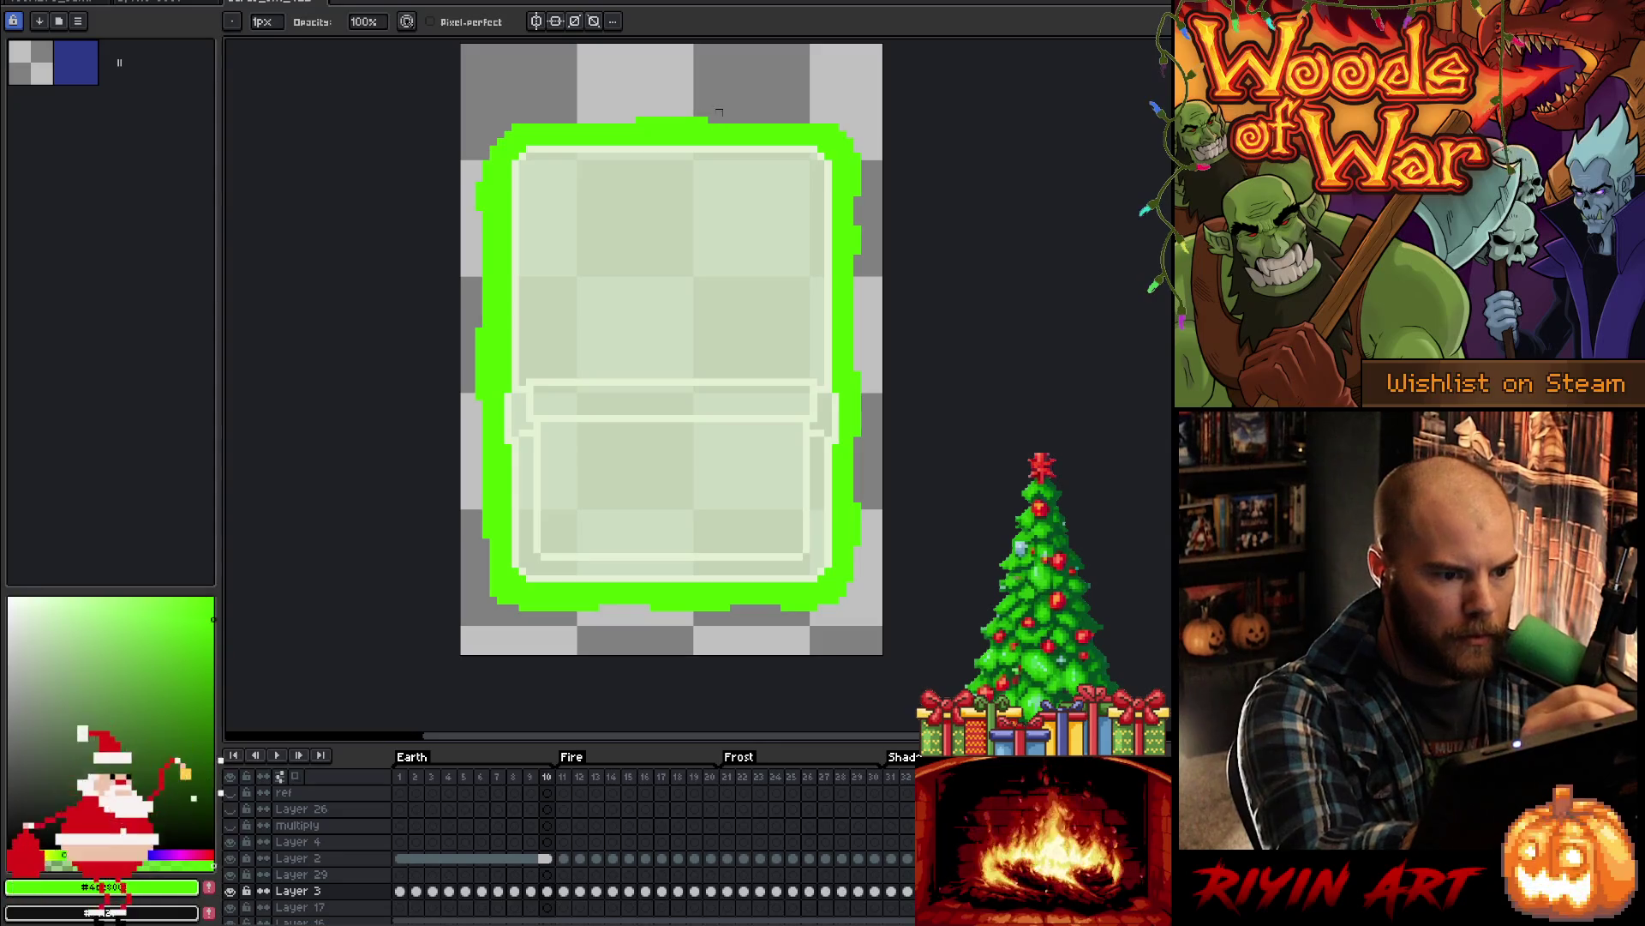
- Compare the glow edges across neighbouring frames 1 to 3 of the Earth animation
key(Right)
key(Right)
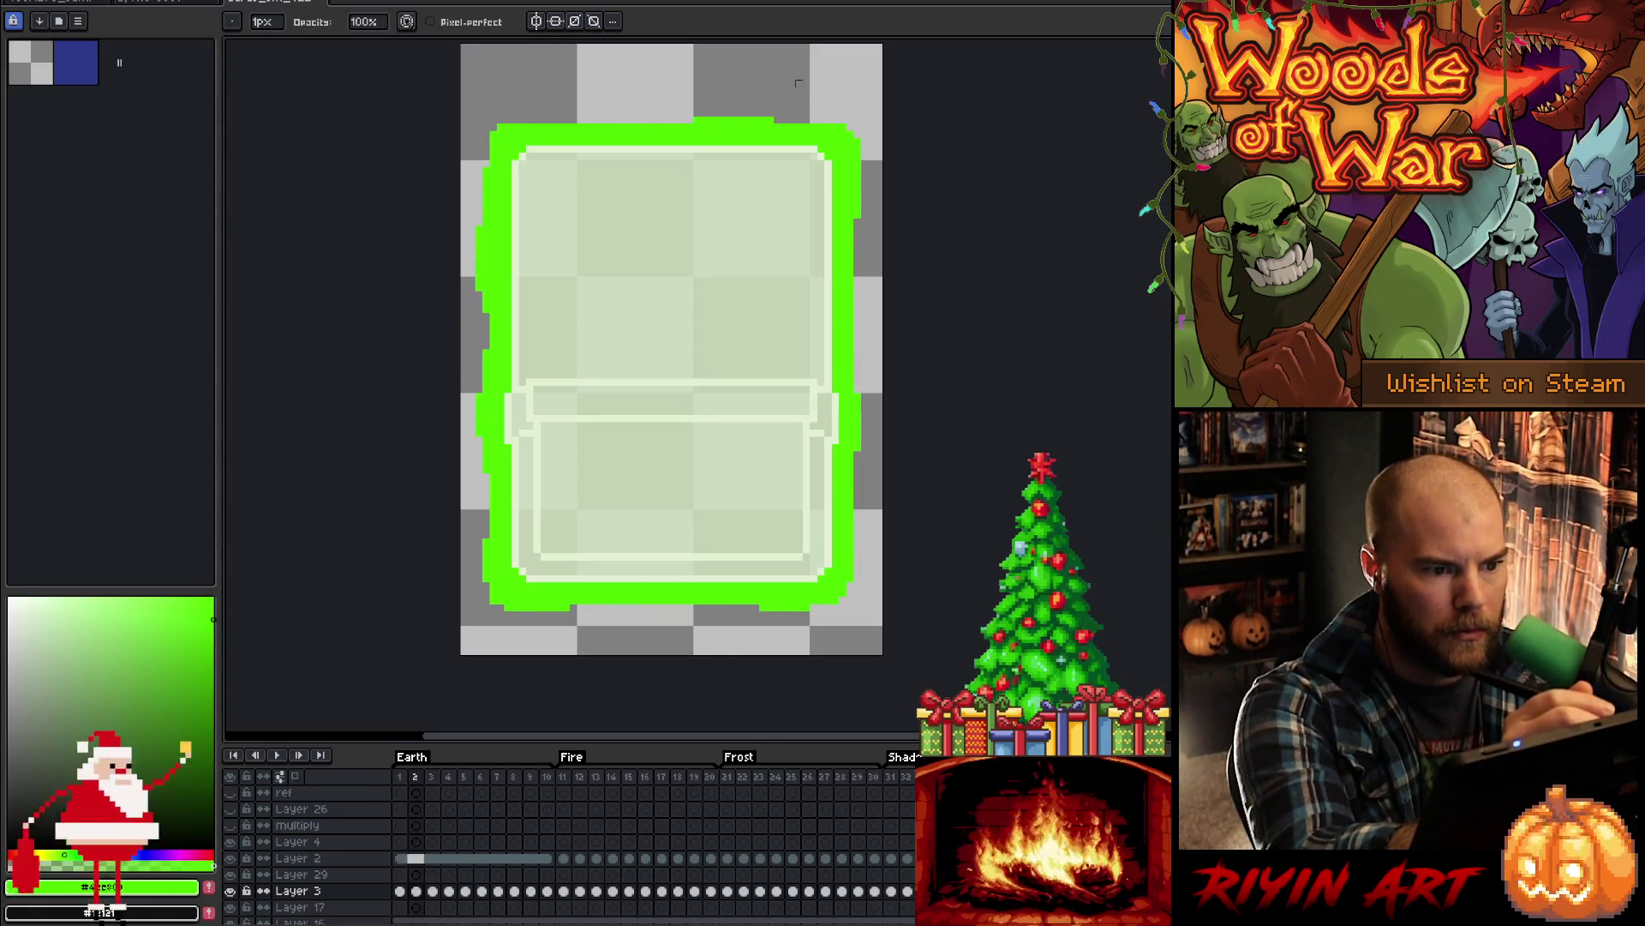
key(Right)
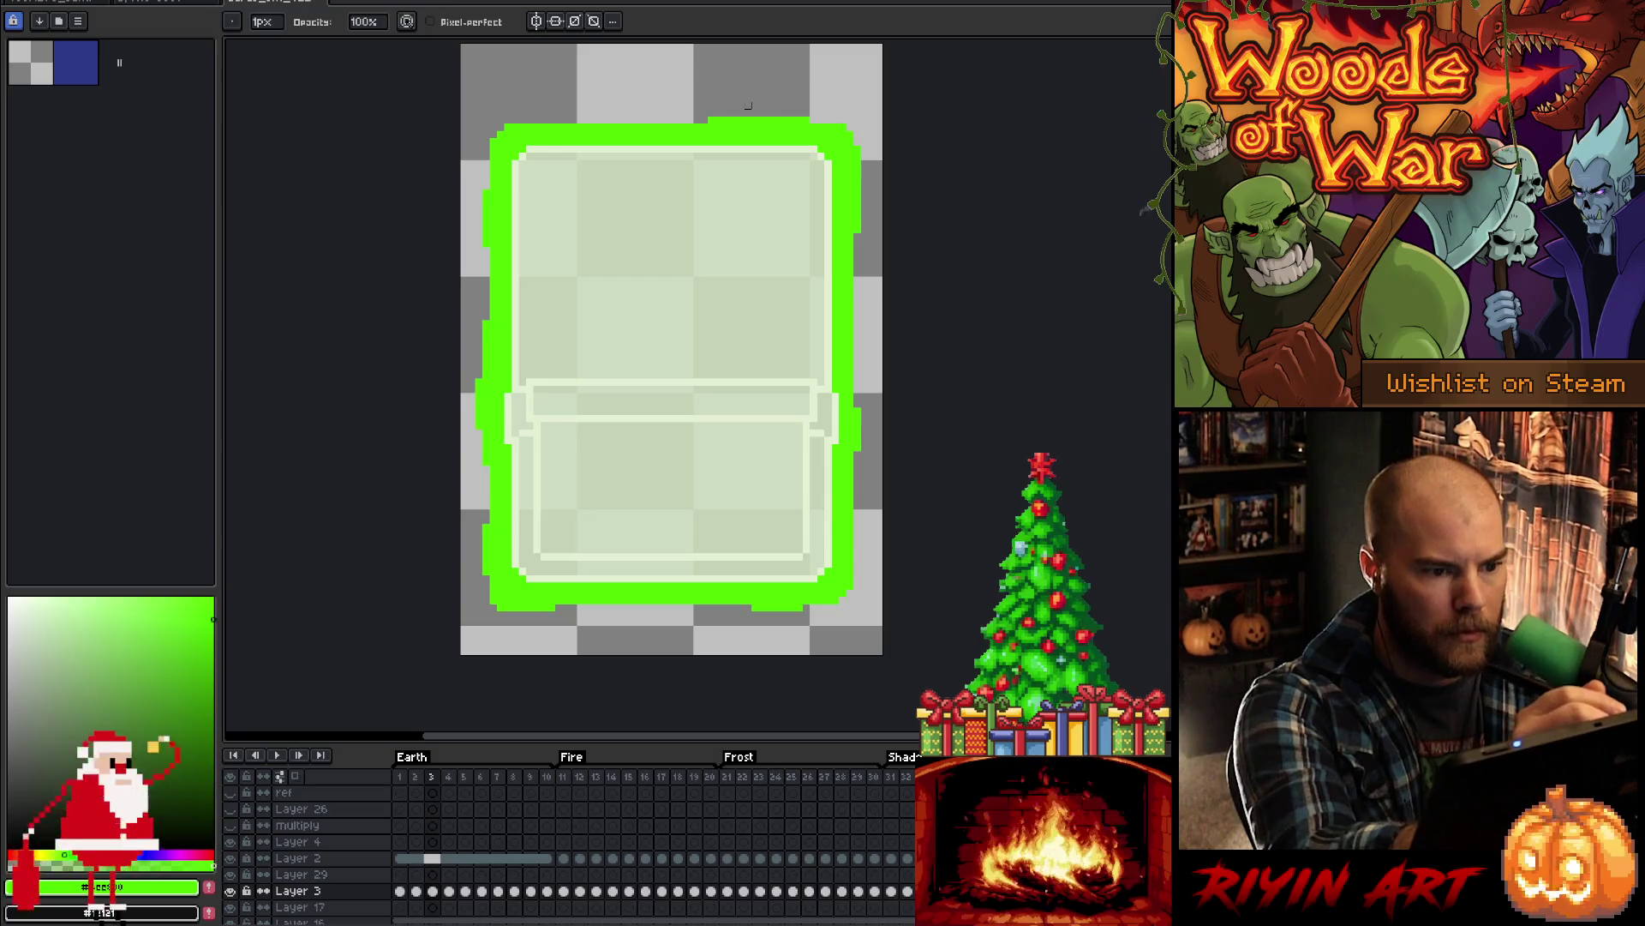
key(Left)
key(Left)
key(Right)
key(Left)
key(Right)
- Refine the outline on frames 3 and 4, then play the glow animation to review it
key(e)
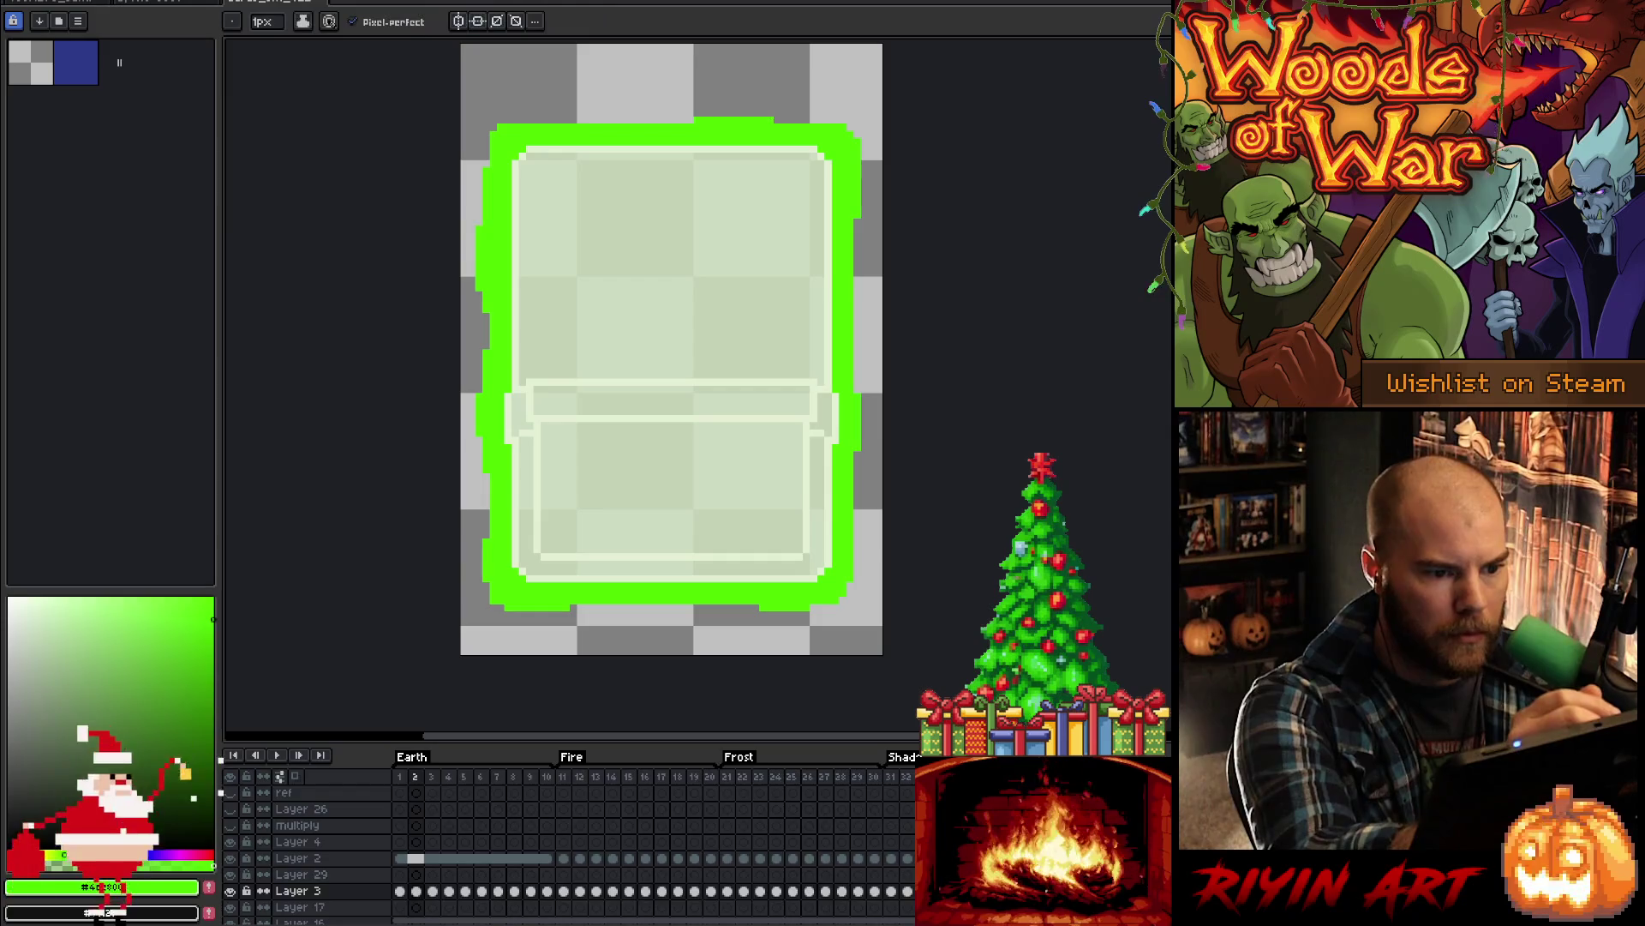
key(Left)
key(Right)
key(Right)
key(b)
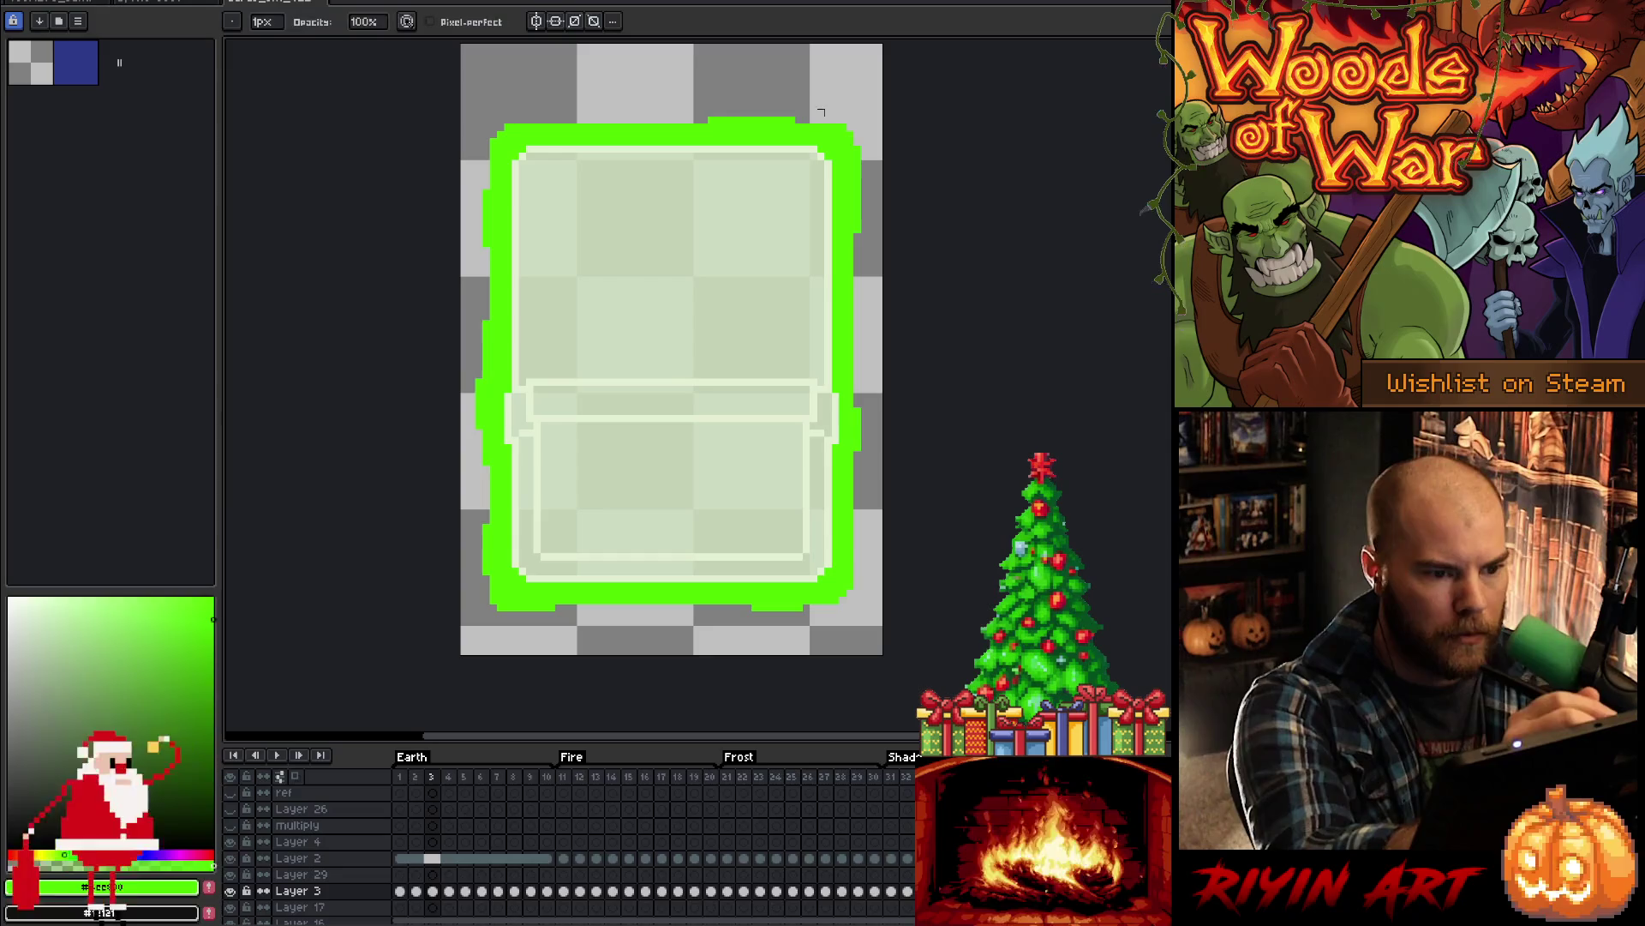
key(Right)
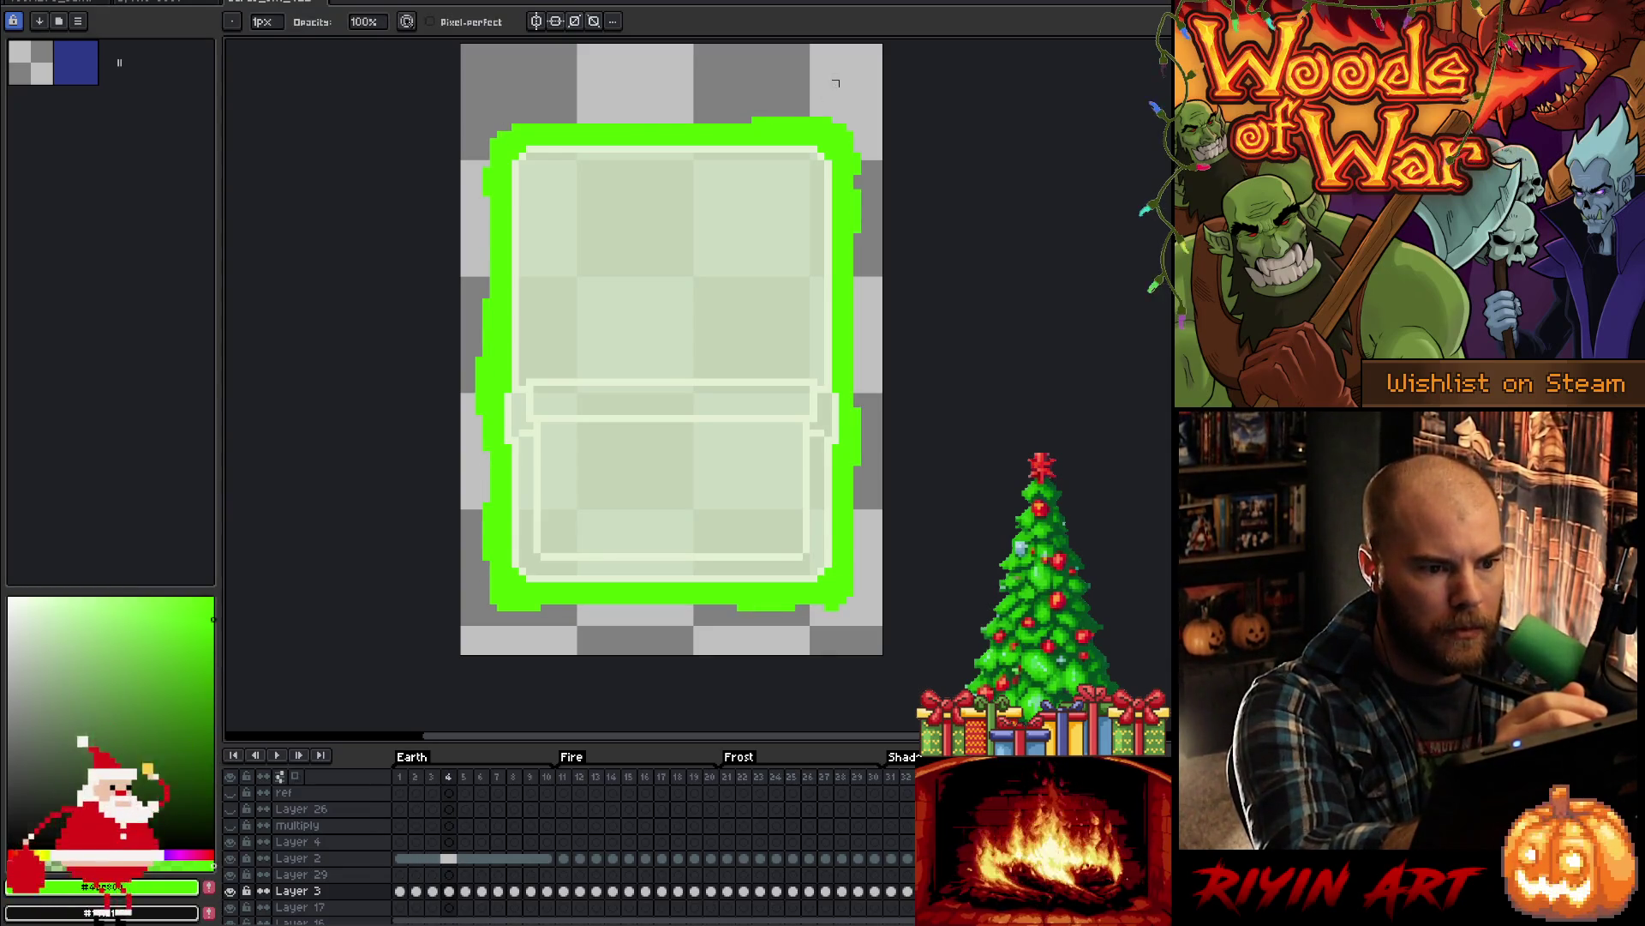
key(e)
key(b)
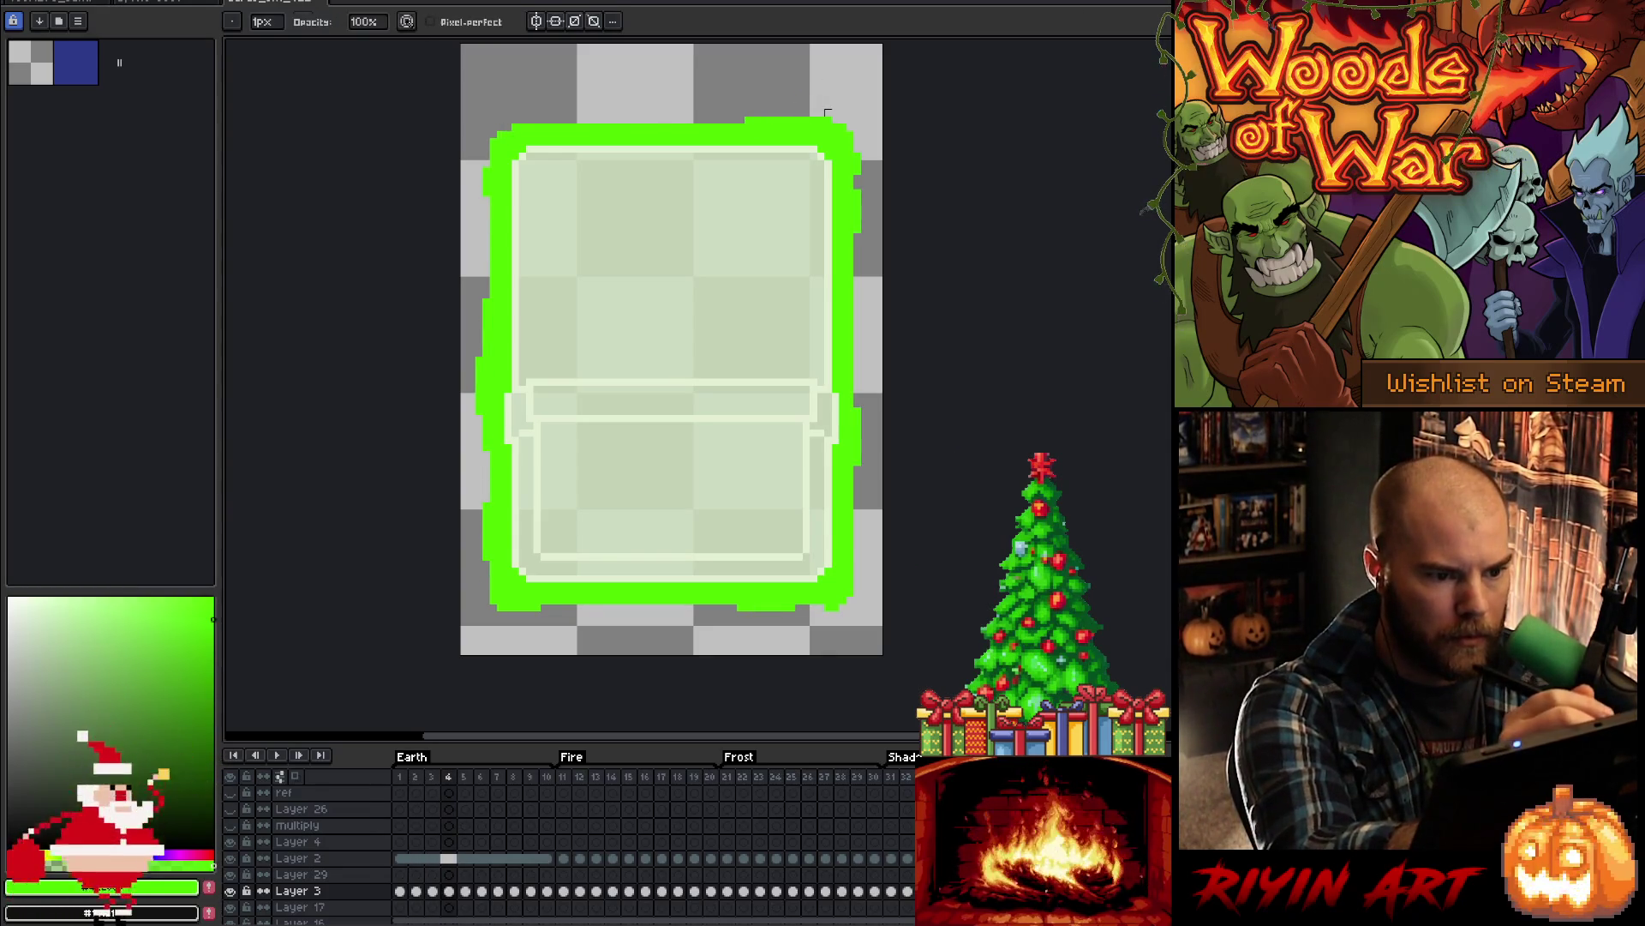
key(Right)
key(Right)
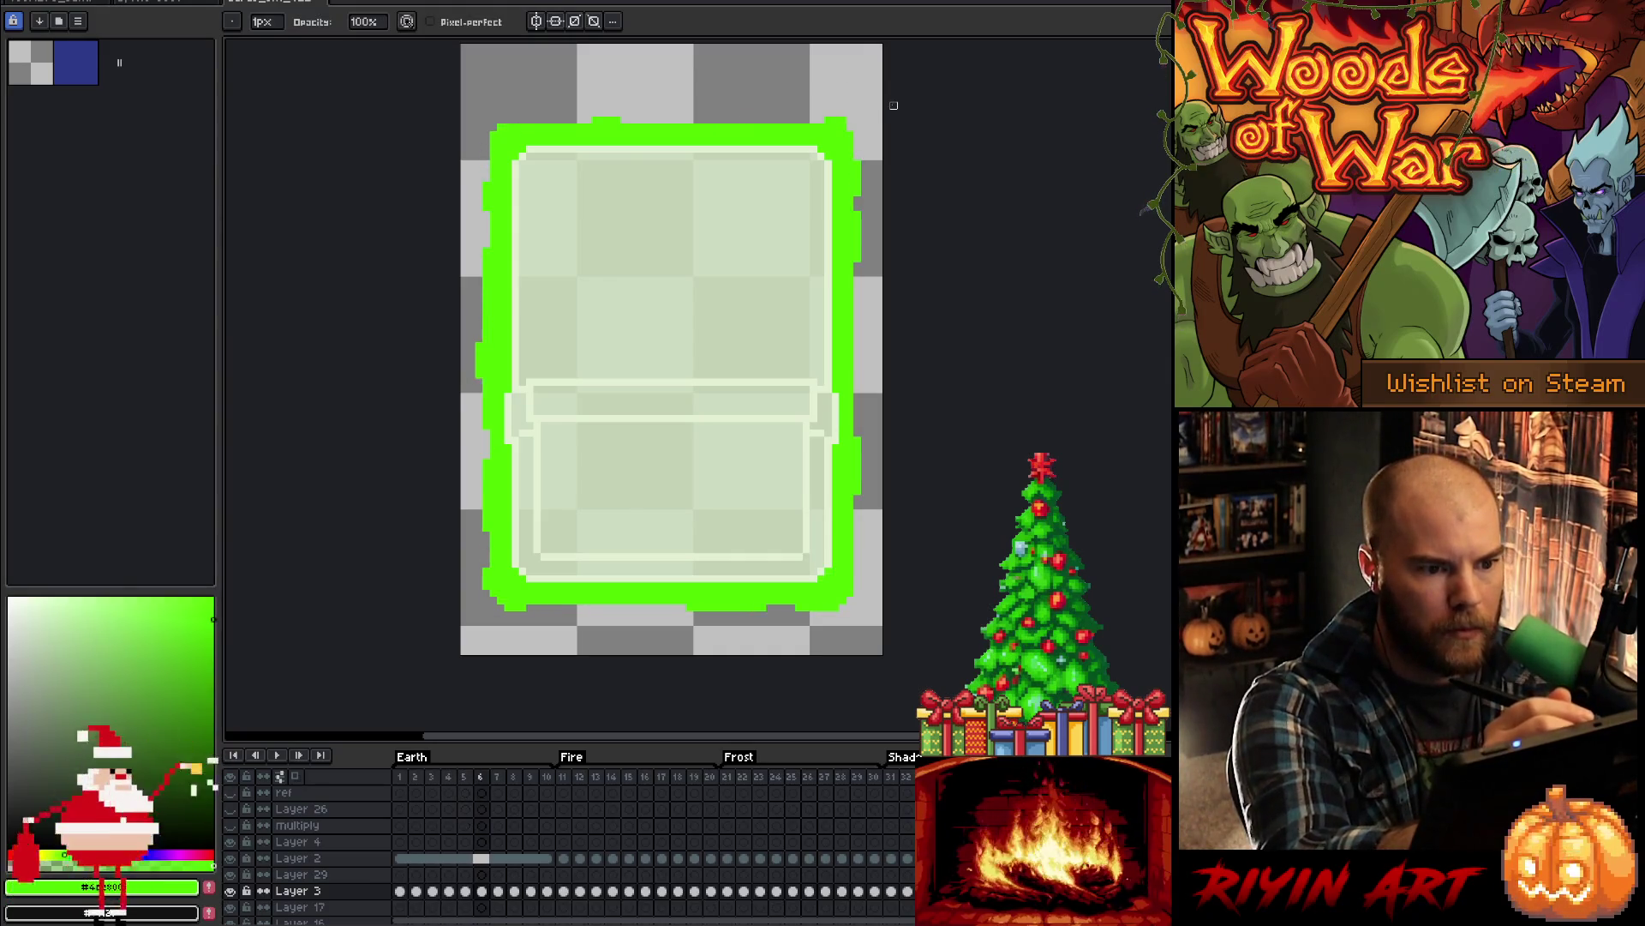
key(Return)
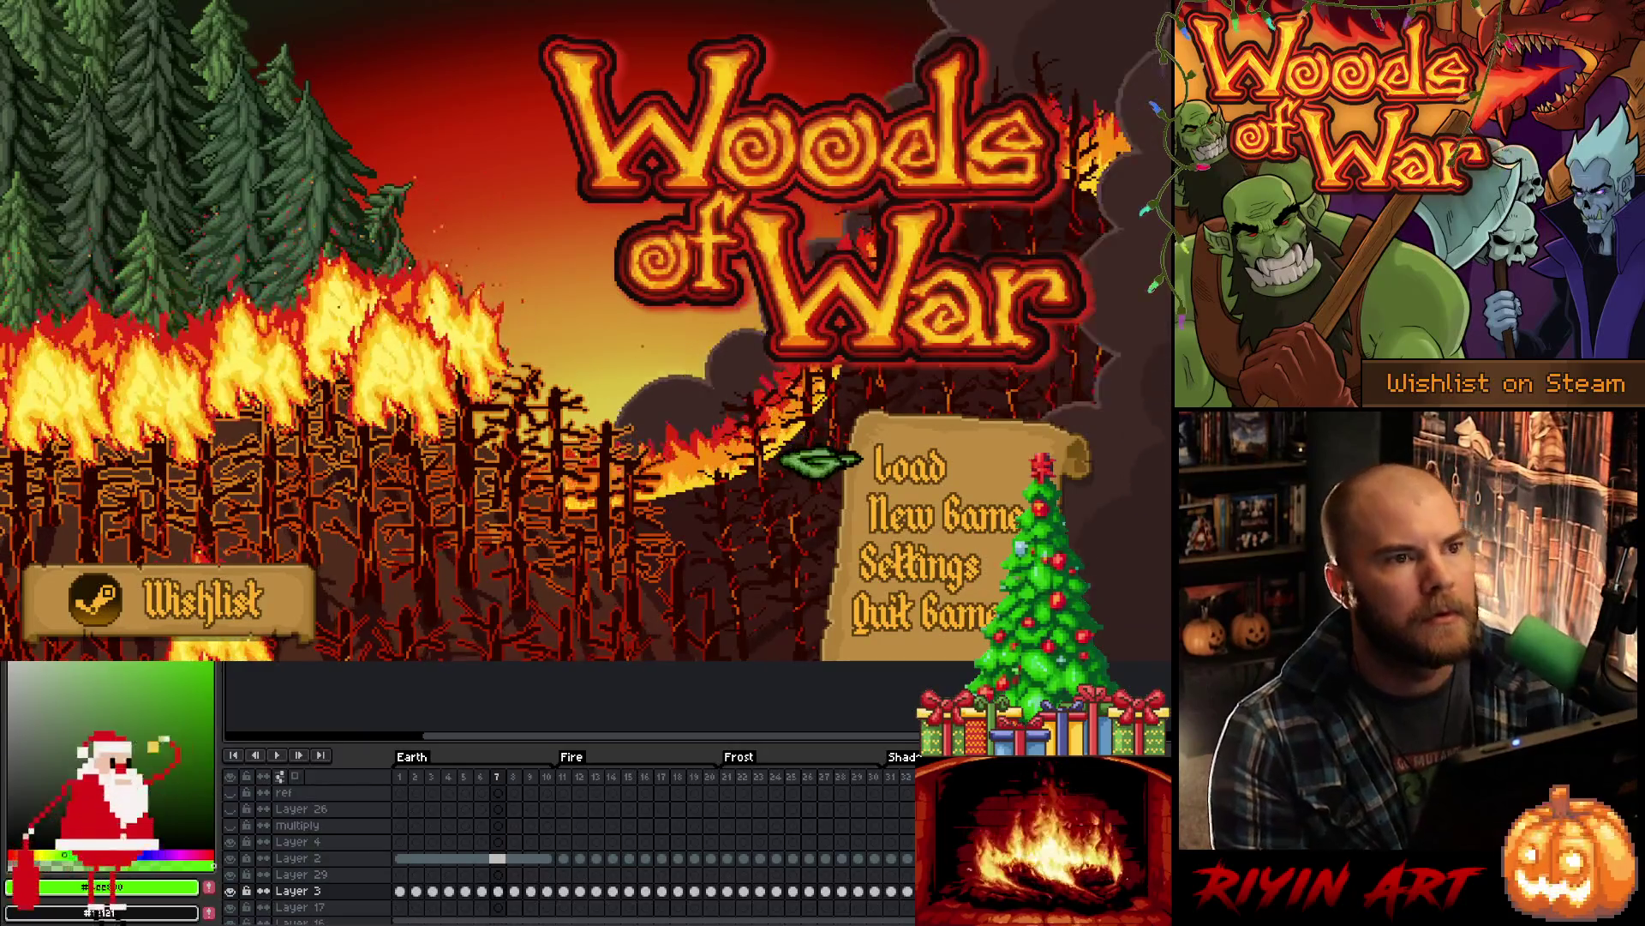
- Choose Load on the Woods of War title menu
click(920, 472)
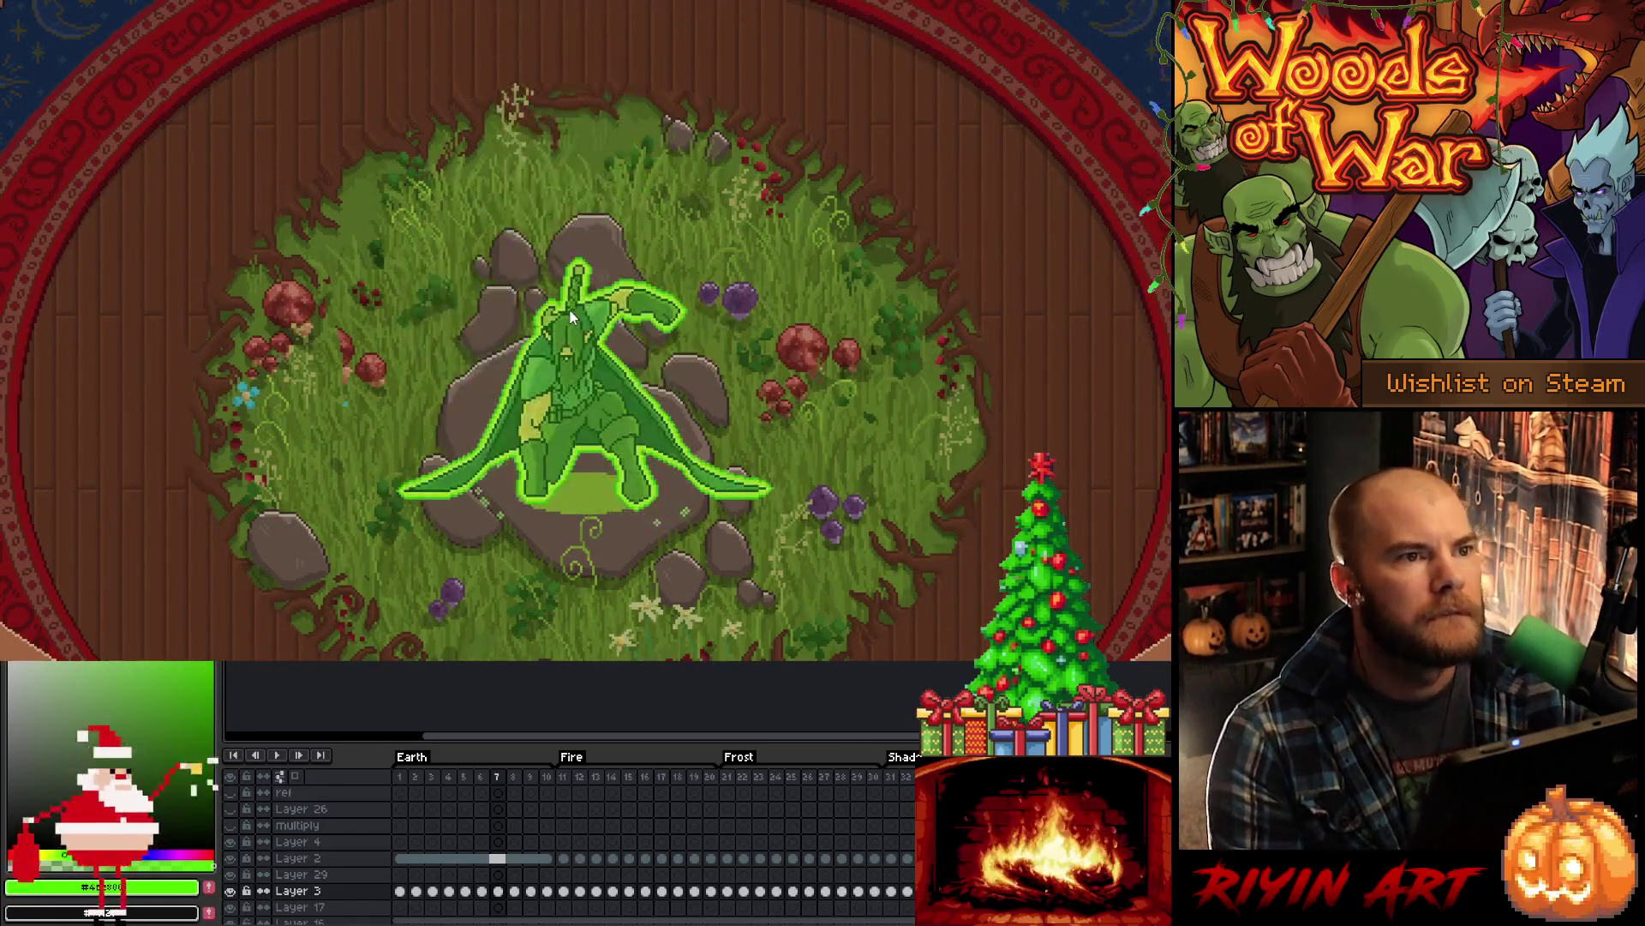
- Pick the warrior to start Level 1-1, then bring VS Code forward
click(569, 310)
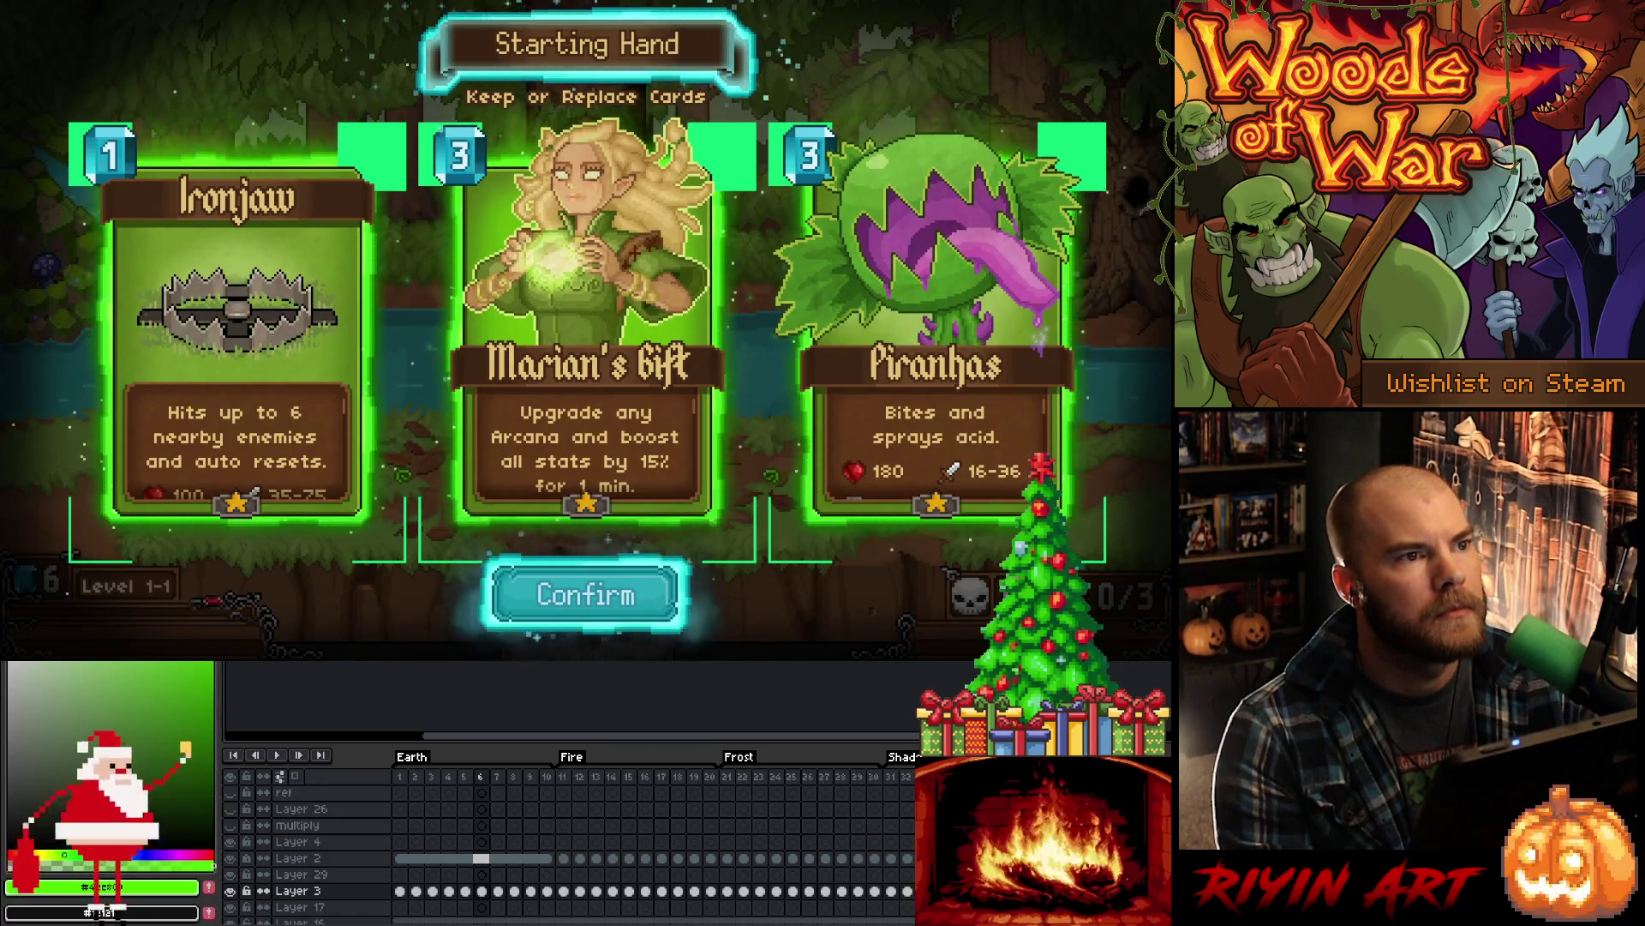
key(alt+Tab)
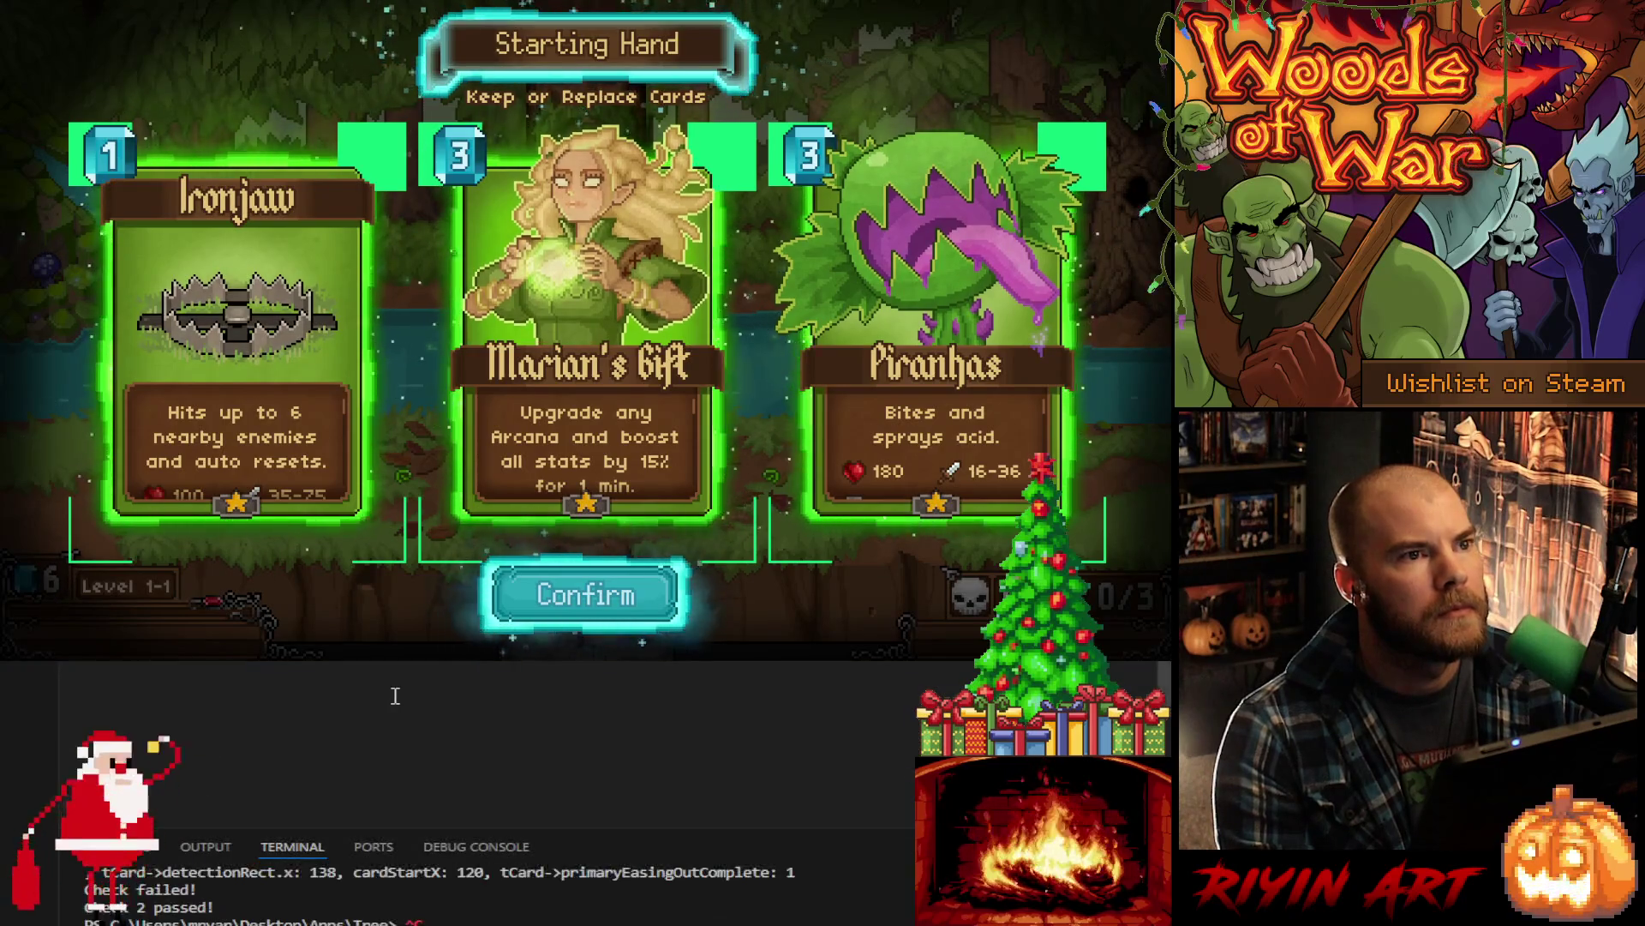
- Scroll Particle.cpp to the glow particle settings and select the _lifeVar value of 2
scroll(514, 746, down, 5)
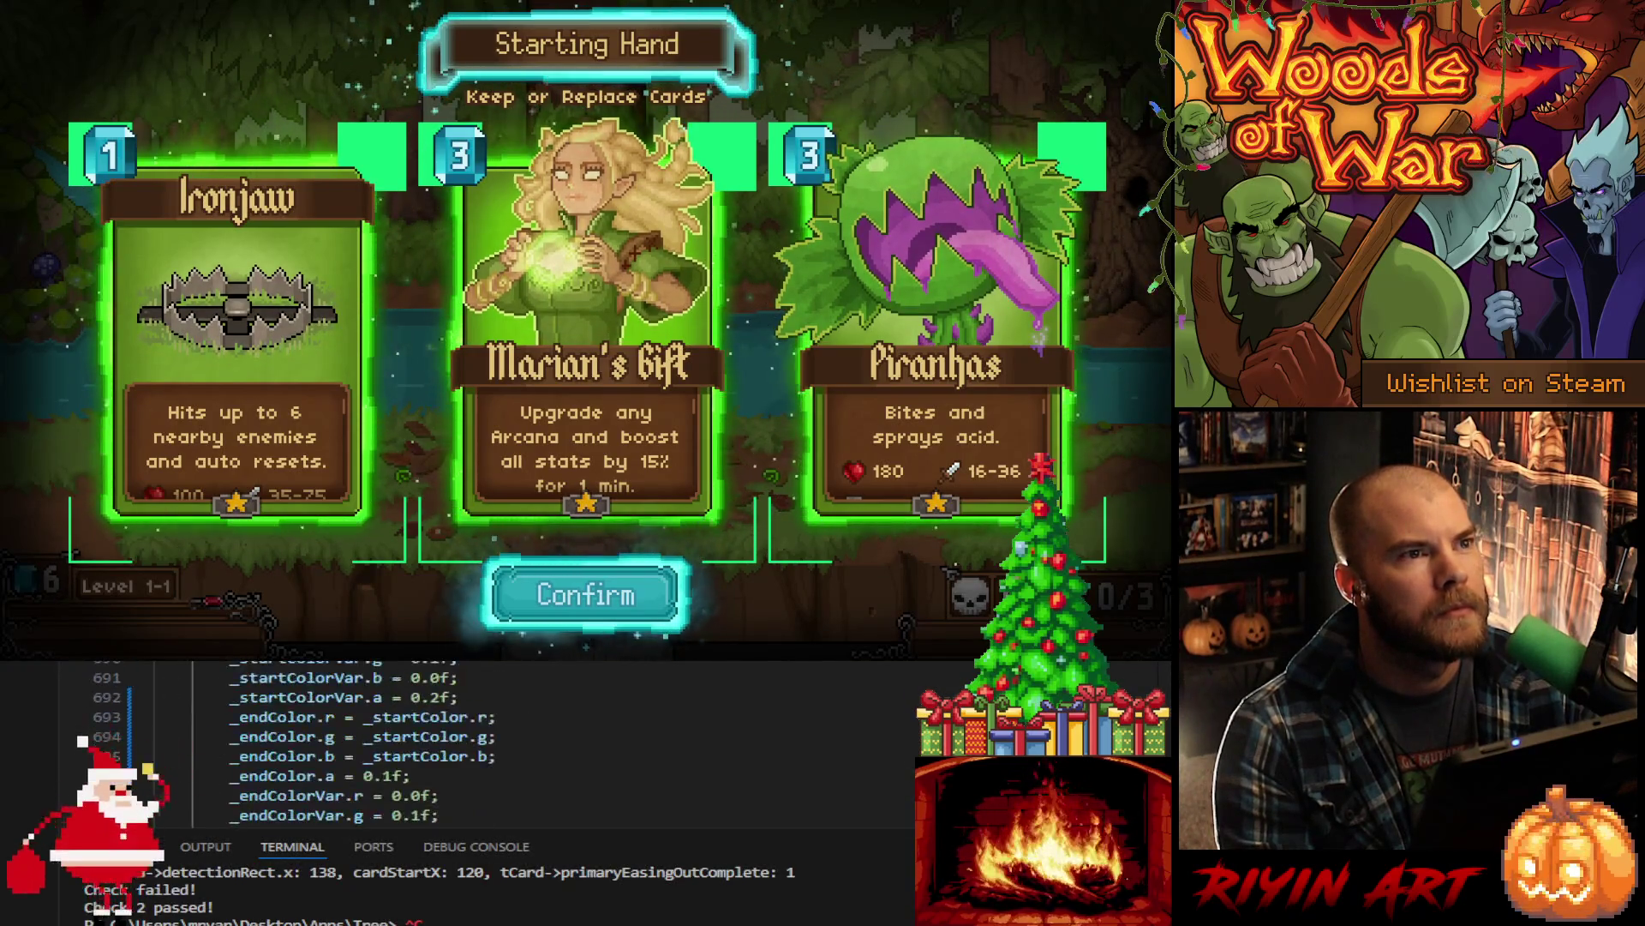
scroll(515, 746, up, 4)
scroll(564, 673, up, 15)
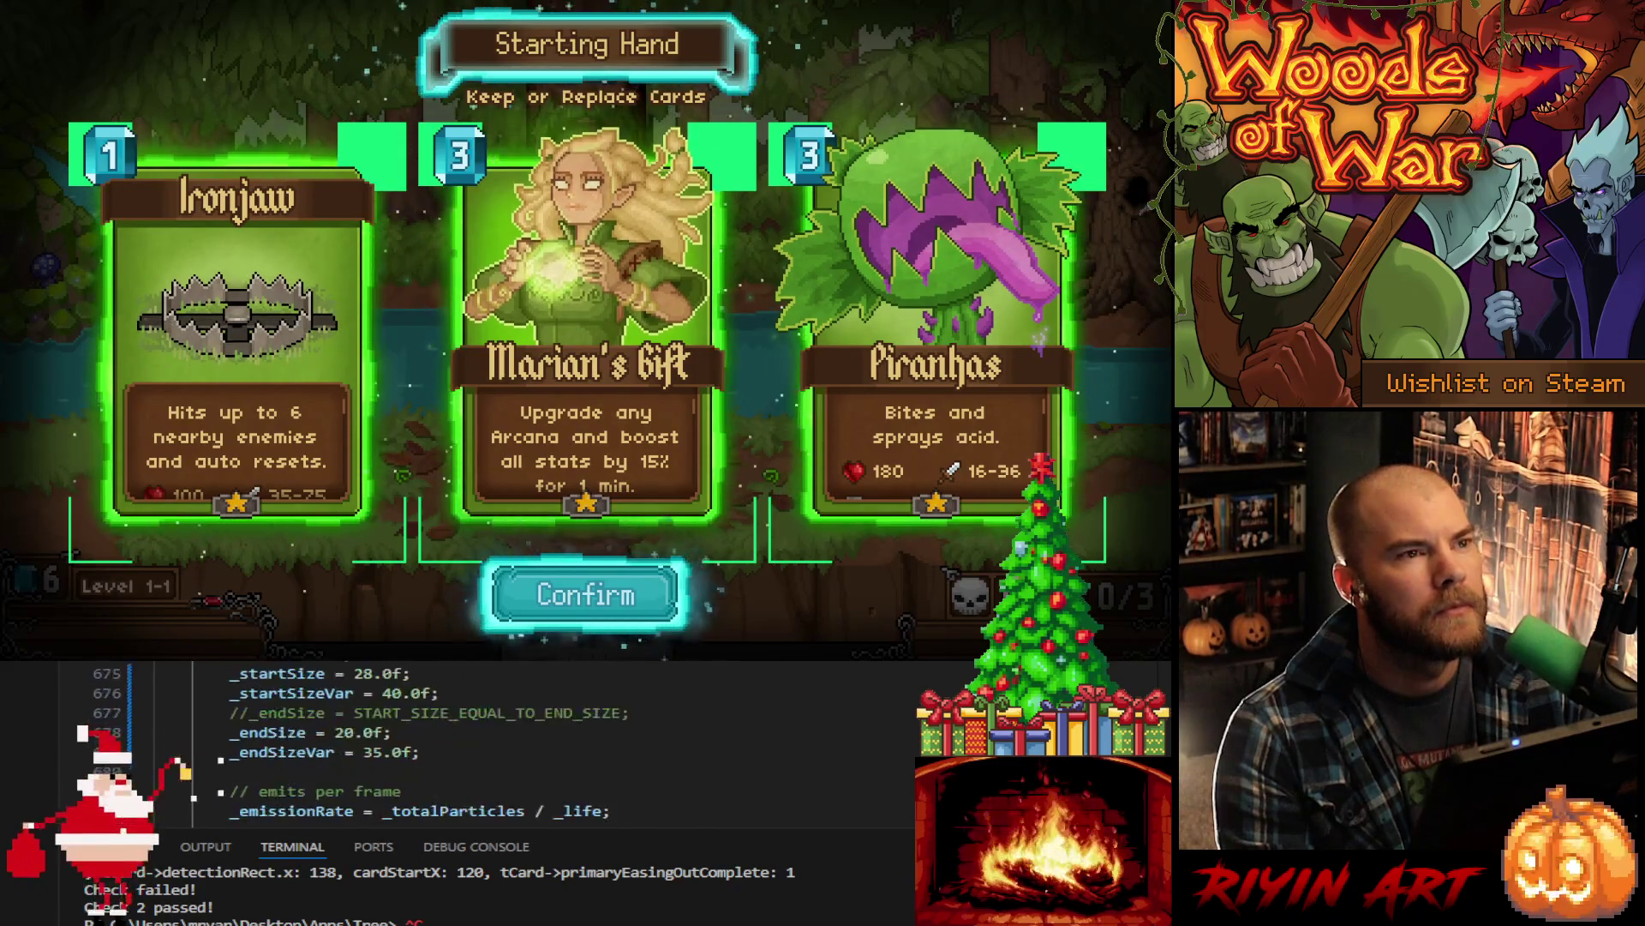
scroll(564, 673, up, 15)
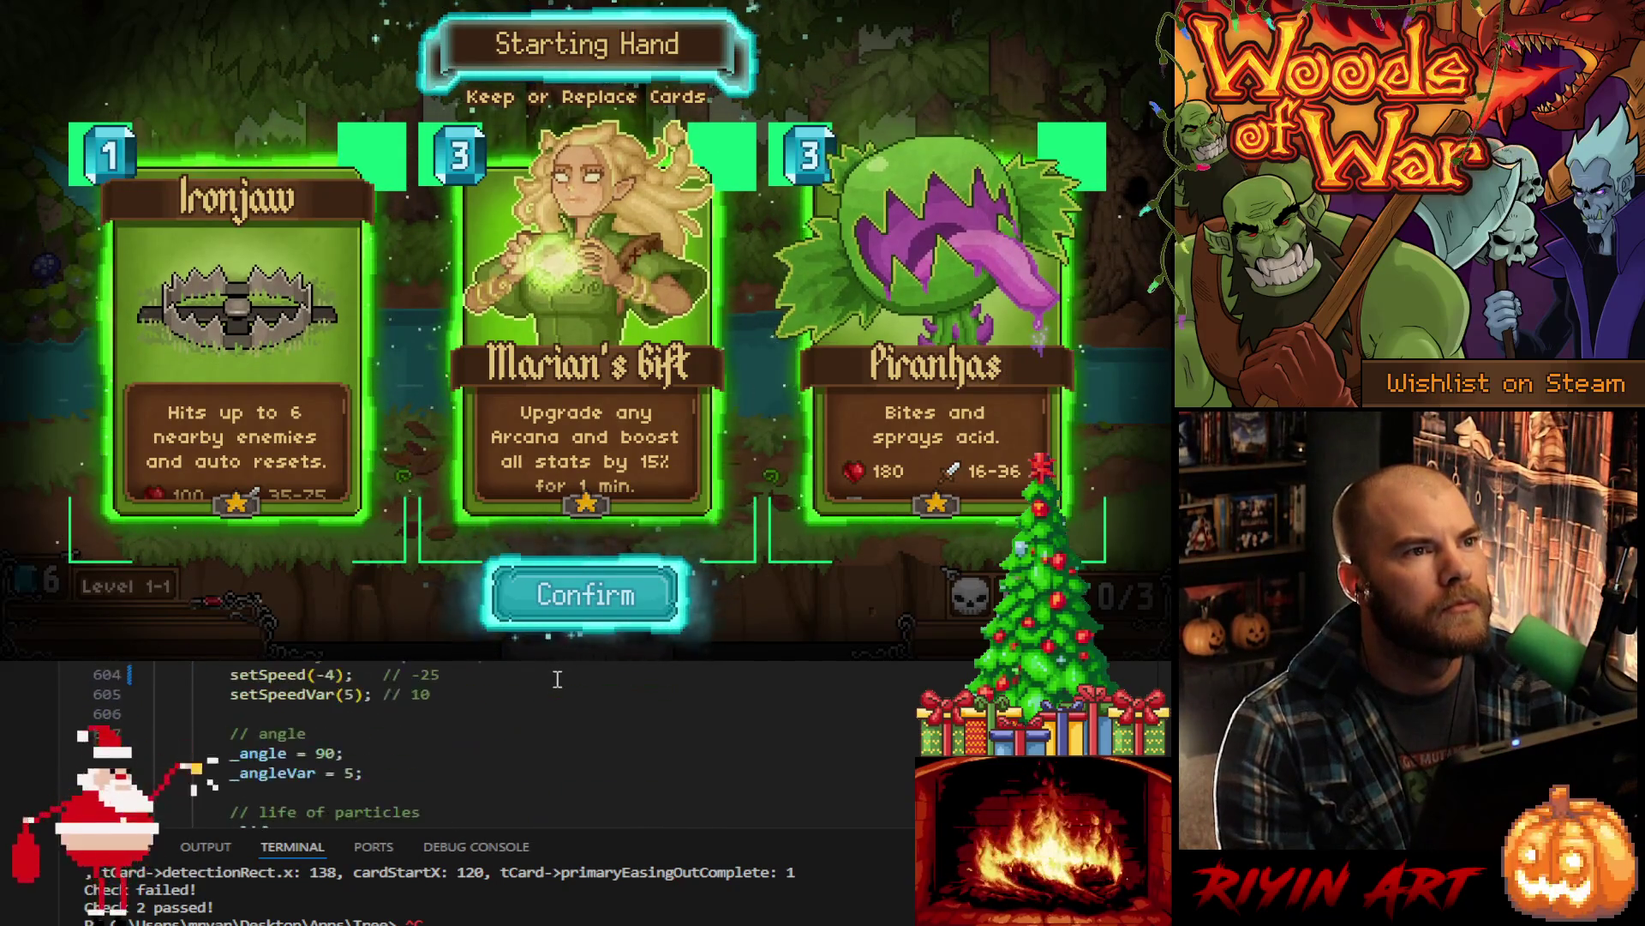
scroll(557, 677, down, 5)
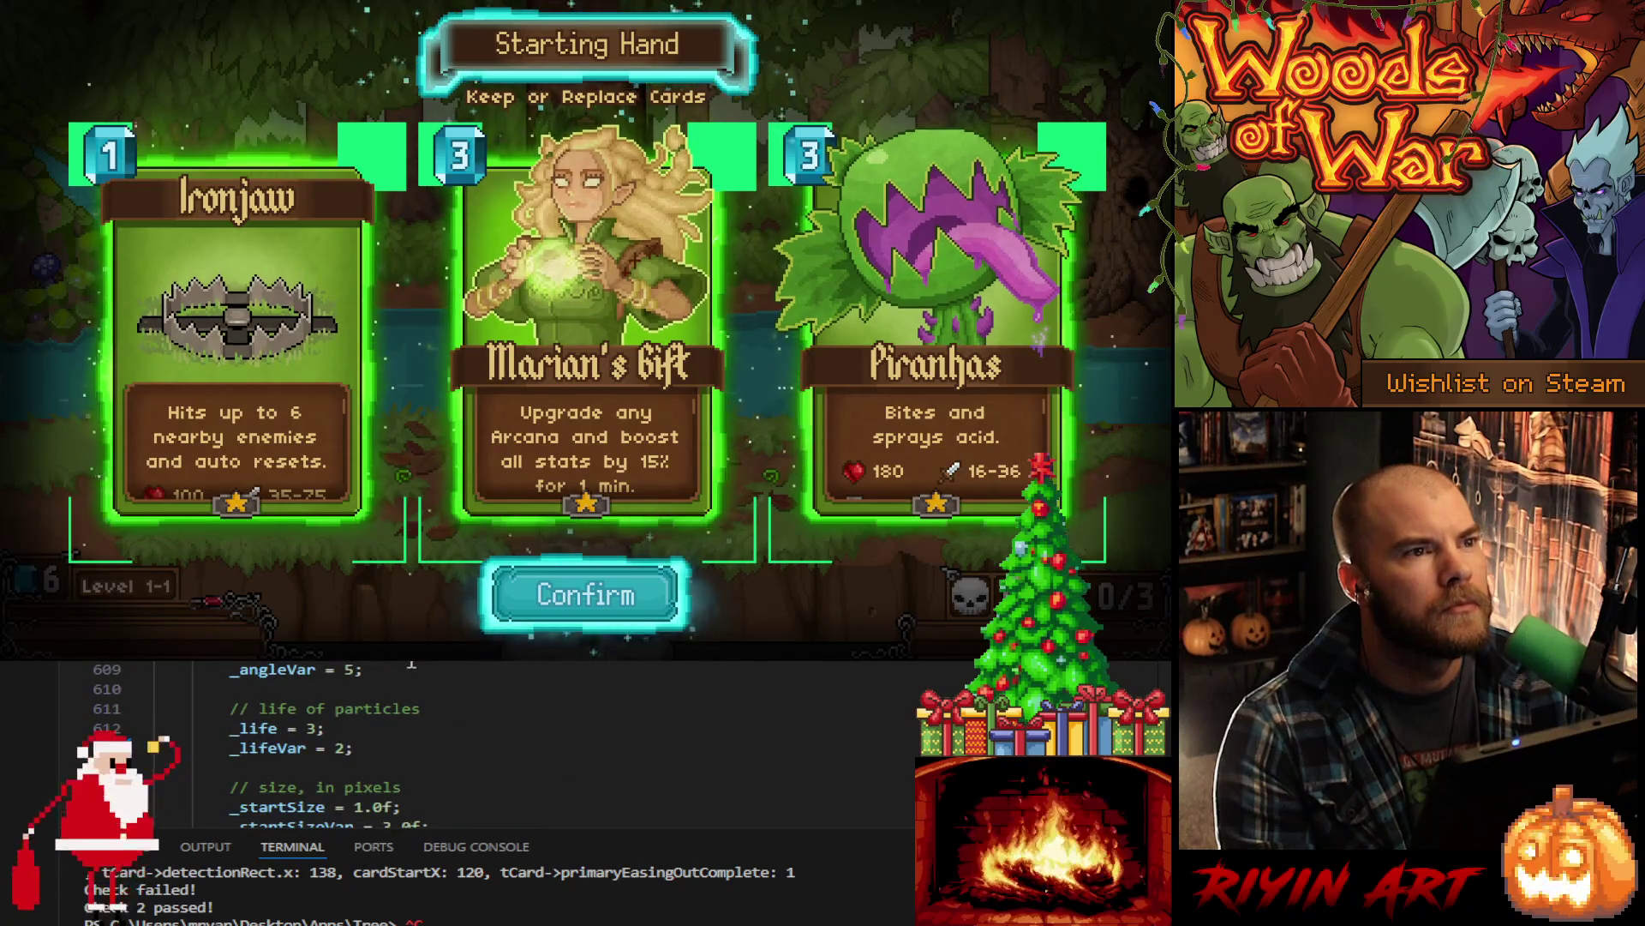
scroll(557, 677, down, 1)
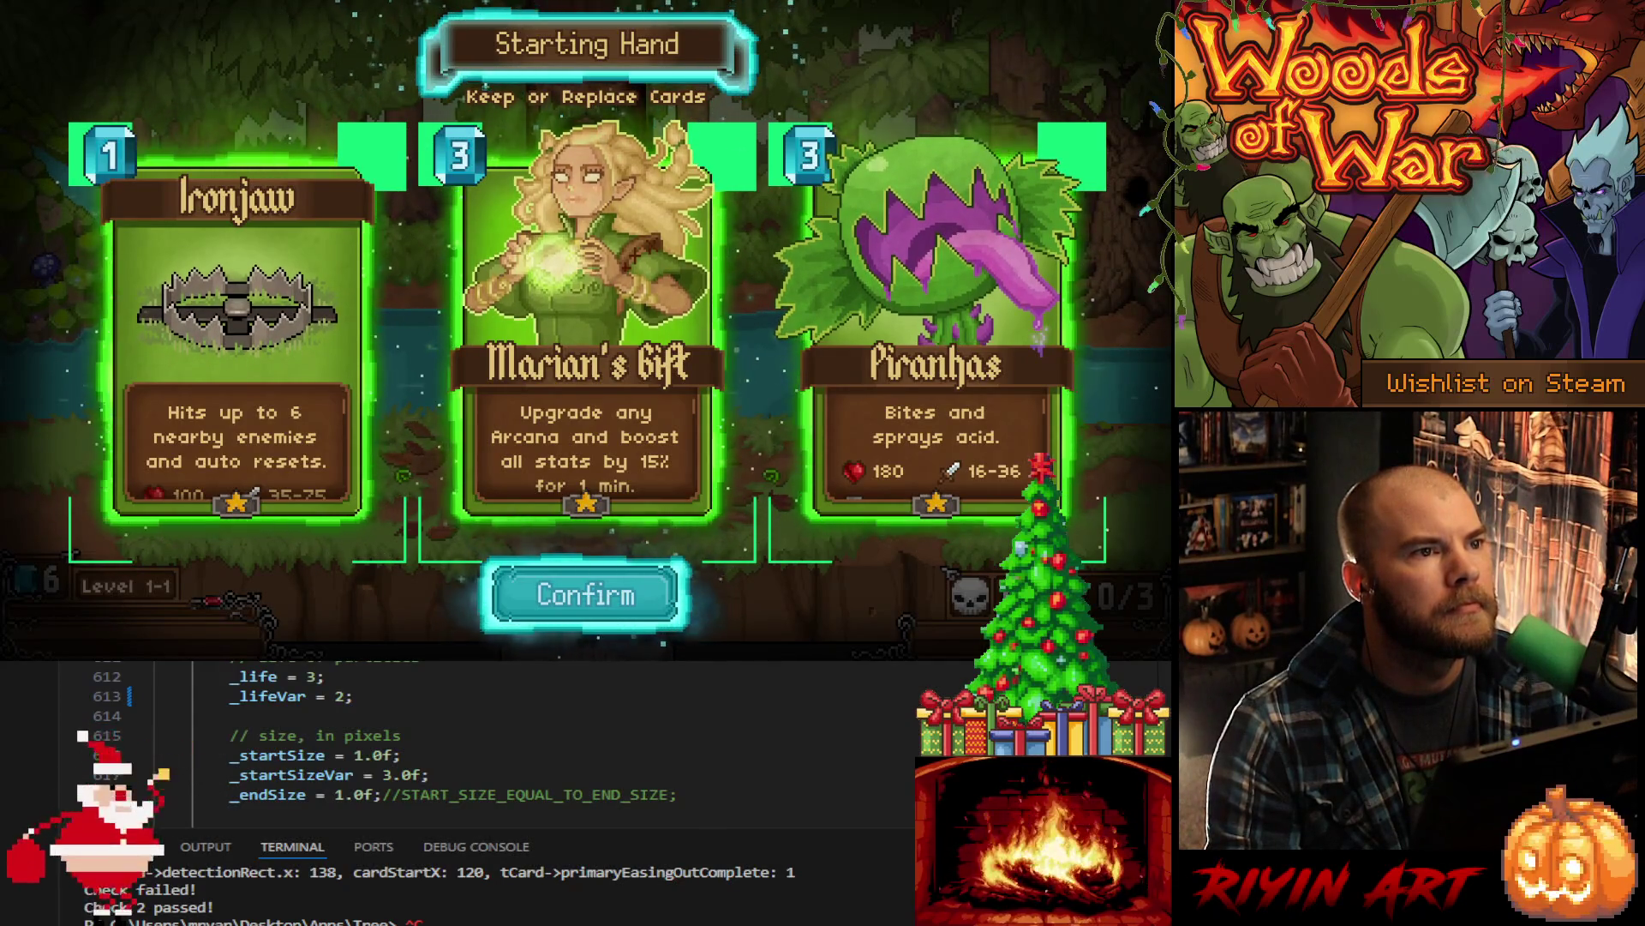
double_click(339, 697)
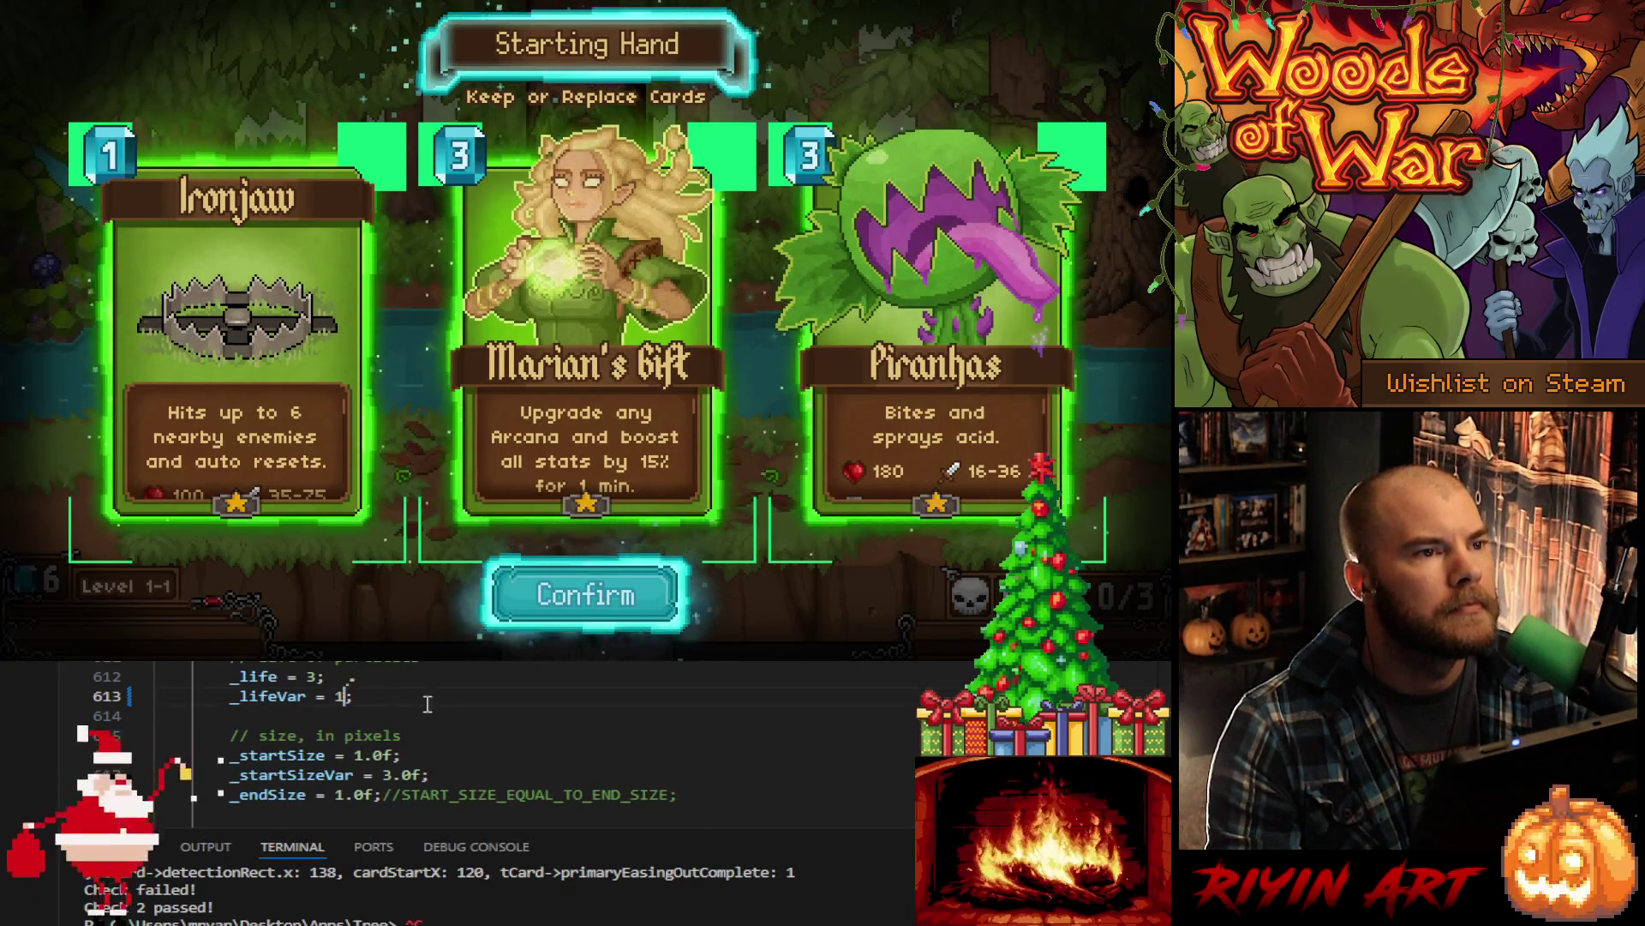
- Change the first _posVar value from 50 to 45, then return to the game
scroll(483, 664, down, 4)
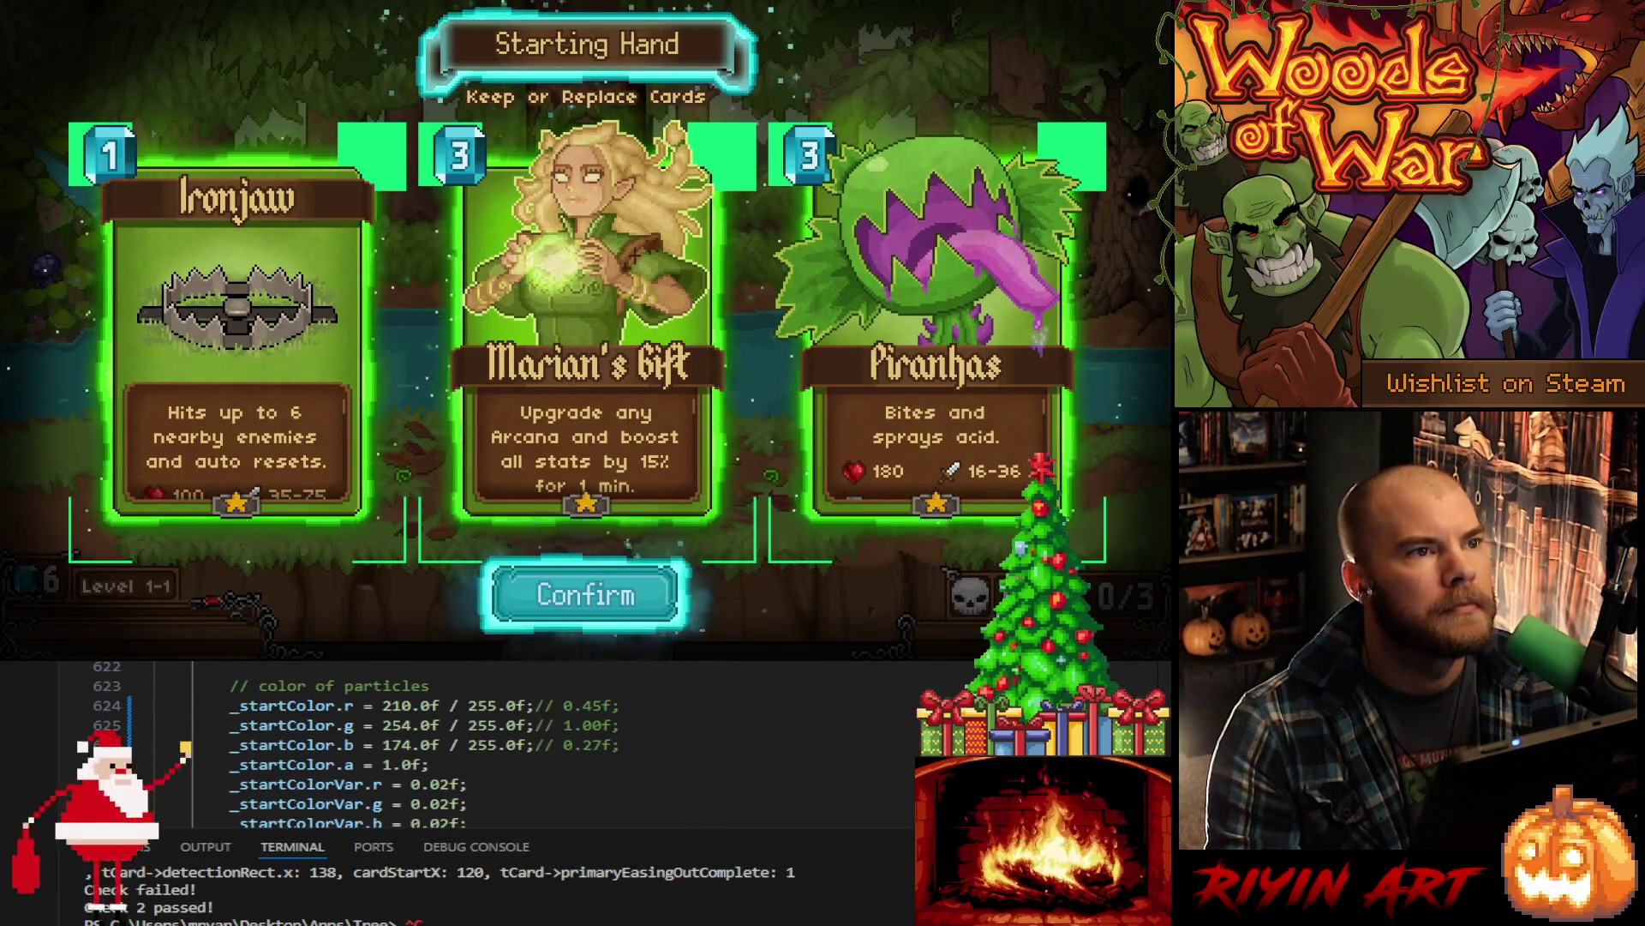
scroll(344, 688, down, 6)
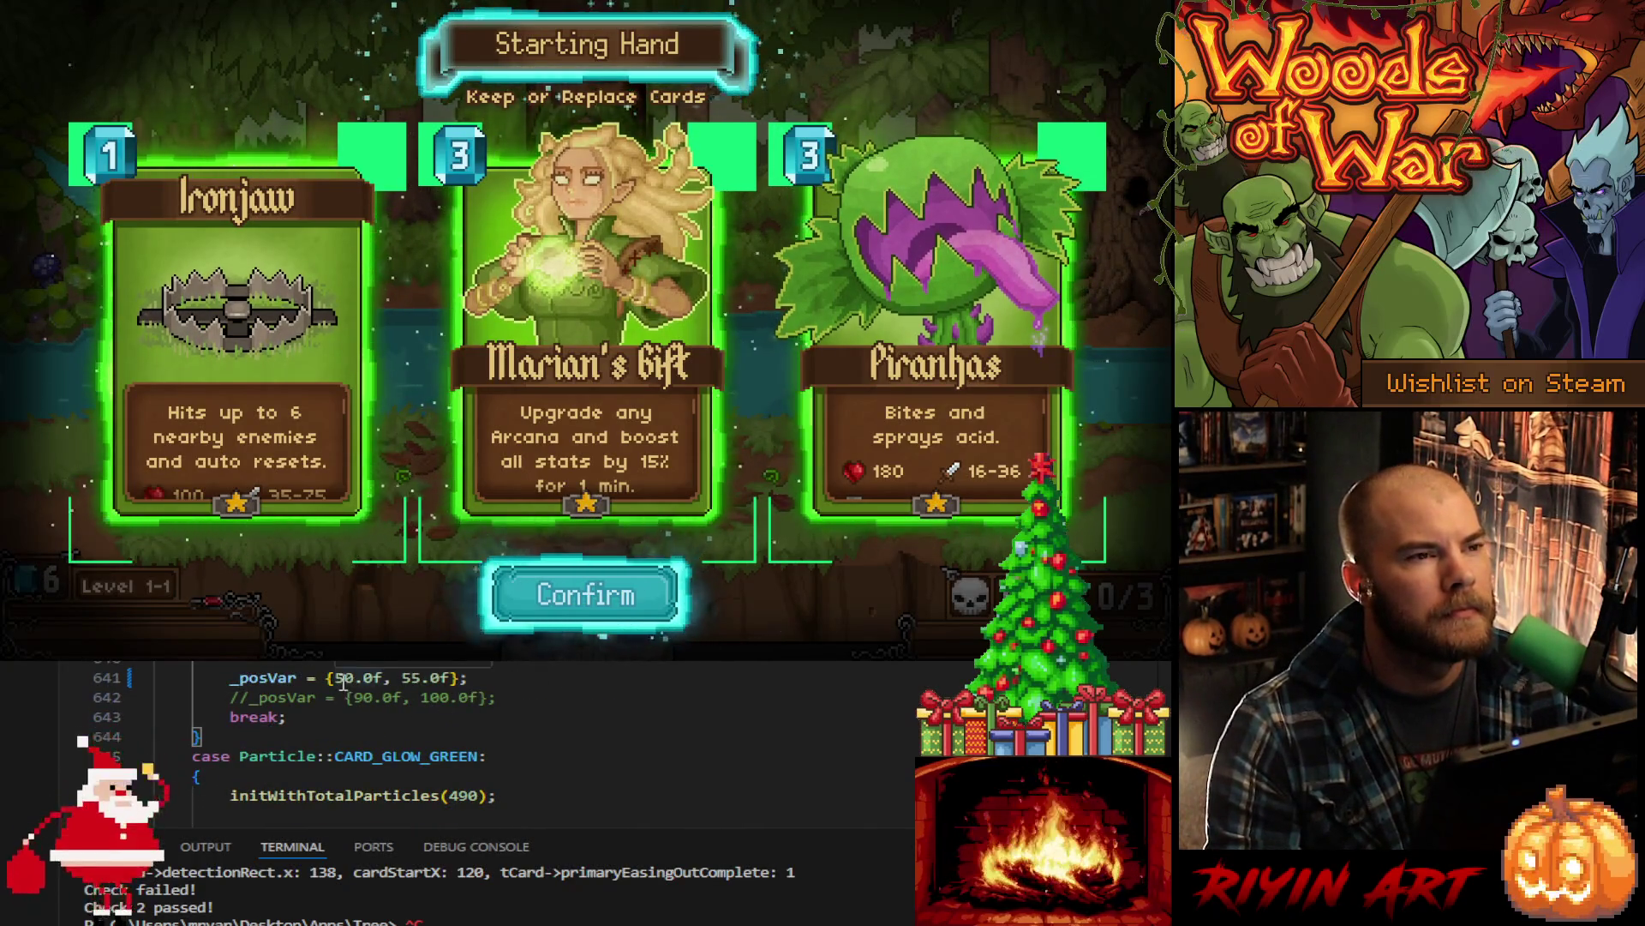
double_click(344, 678)
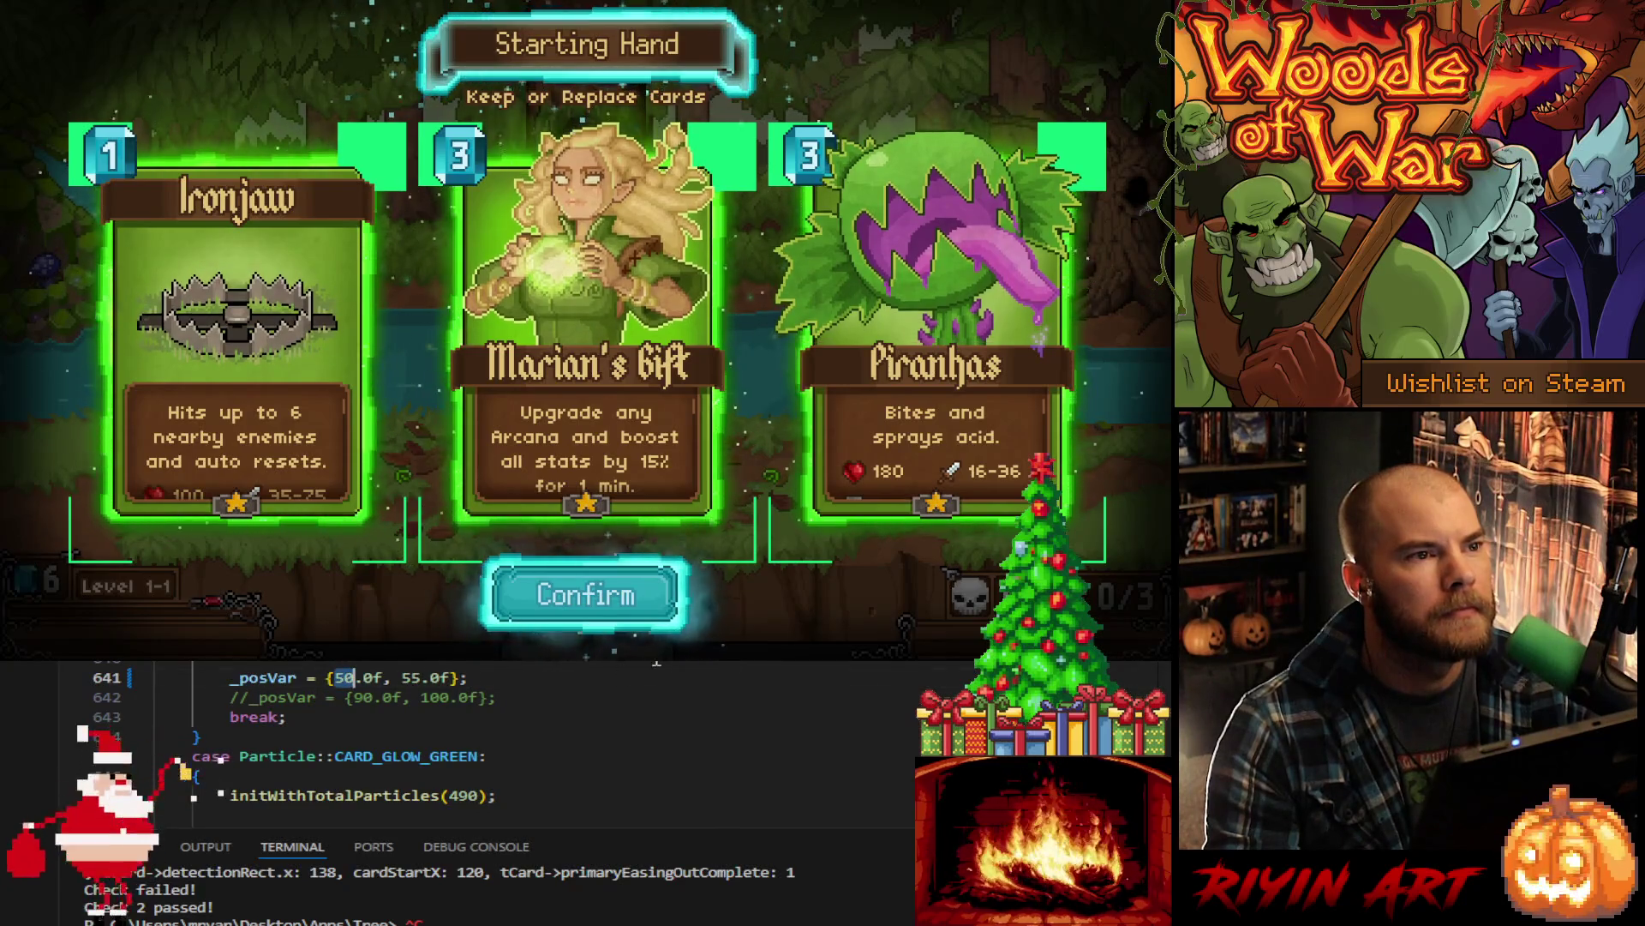
text(45)
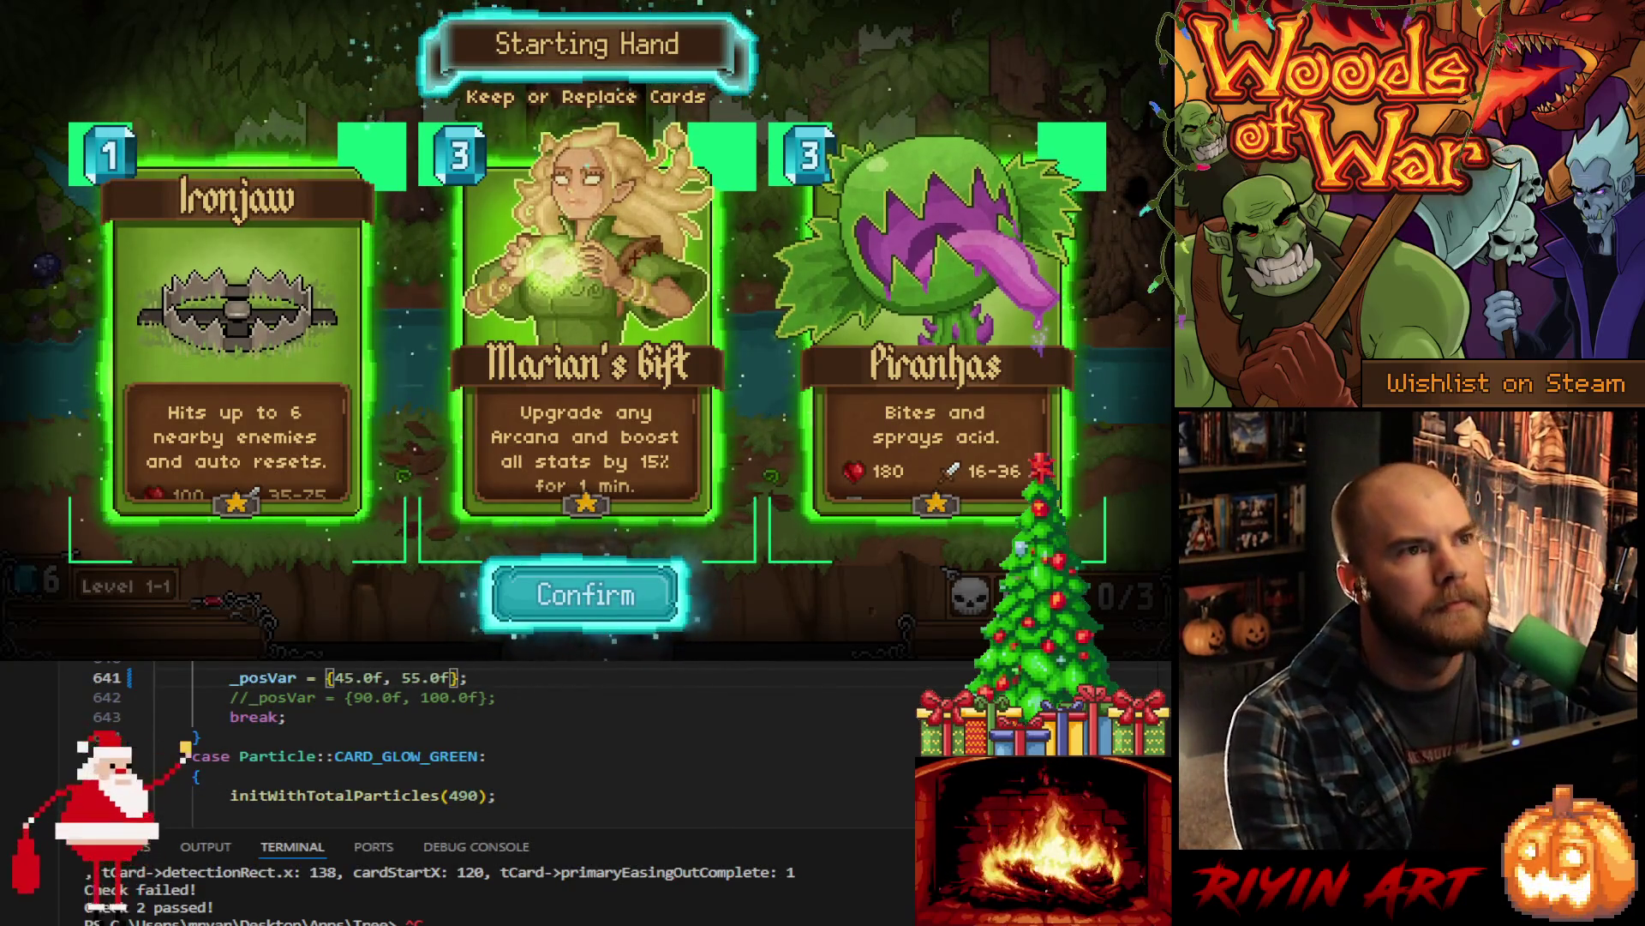
click(614, 517)
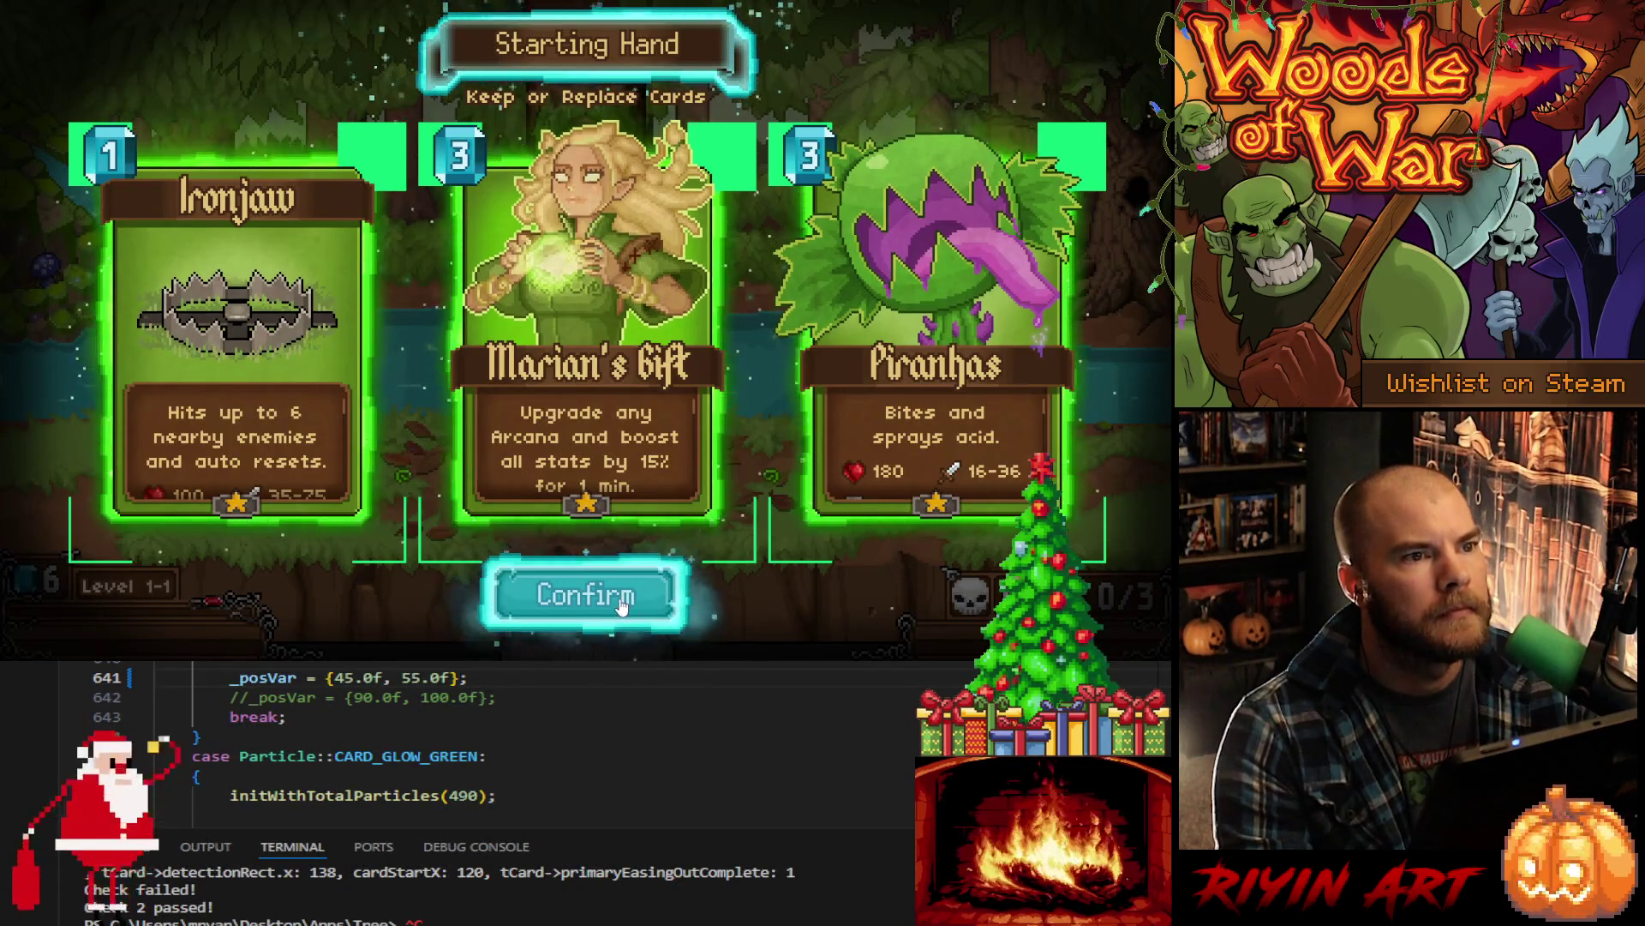
- Confirm the starting hand, activate the tree and take the Raging Roots card
click(585, 594)
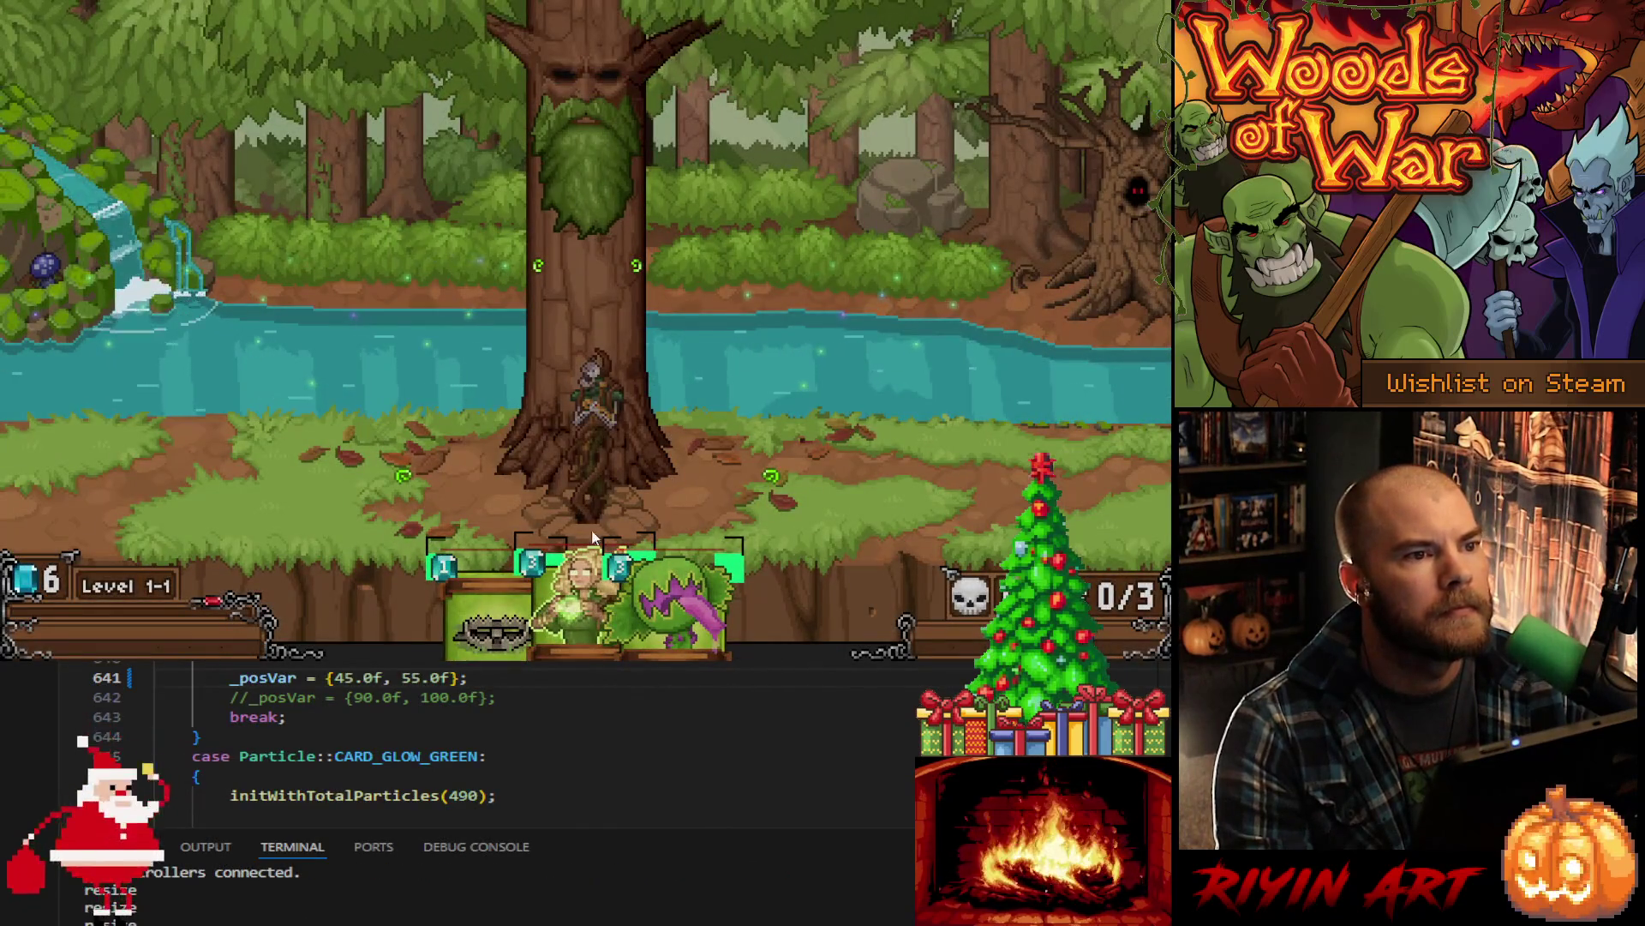
click(589, 182)
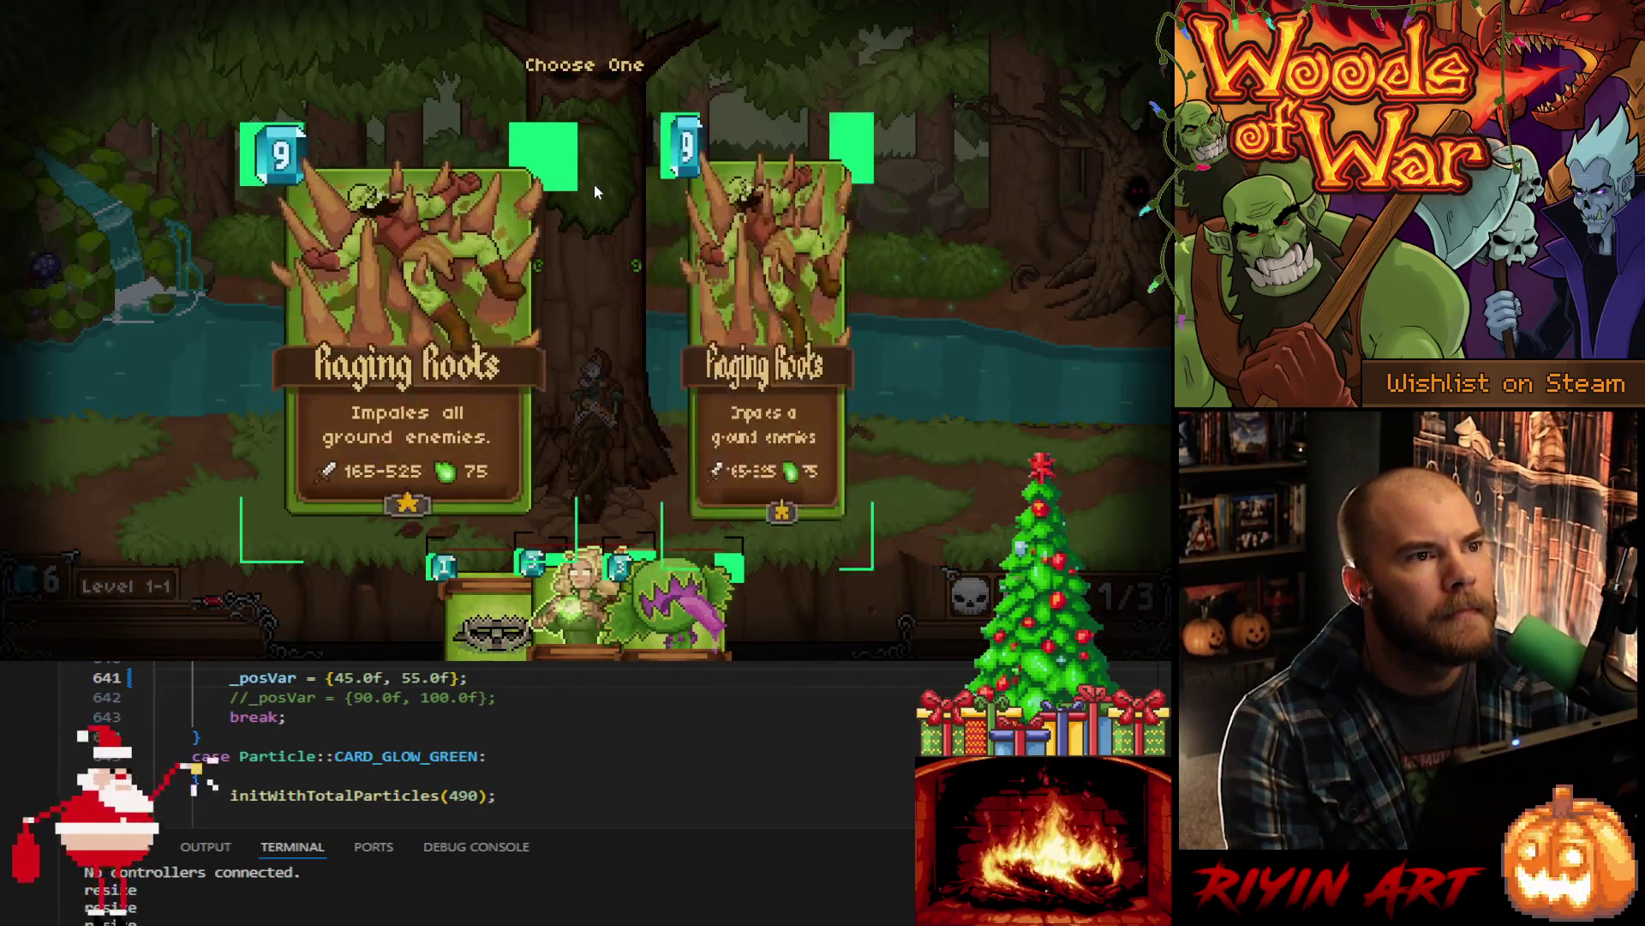
click(772, 480)
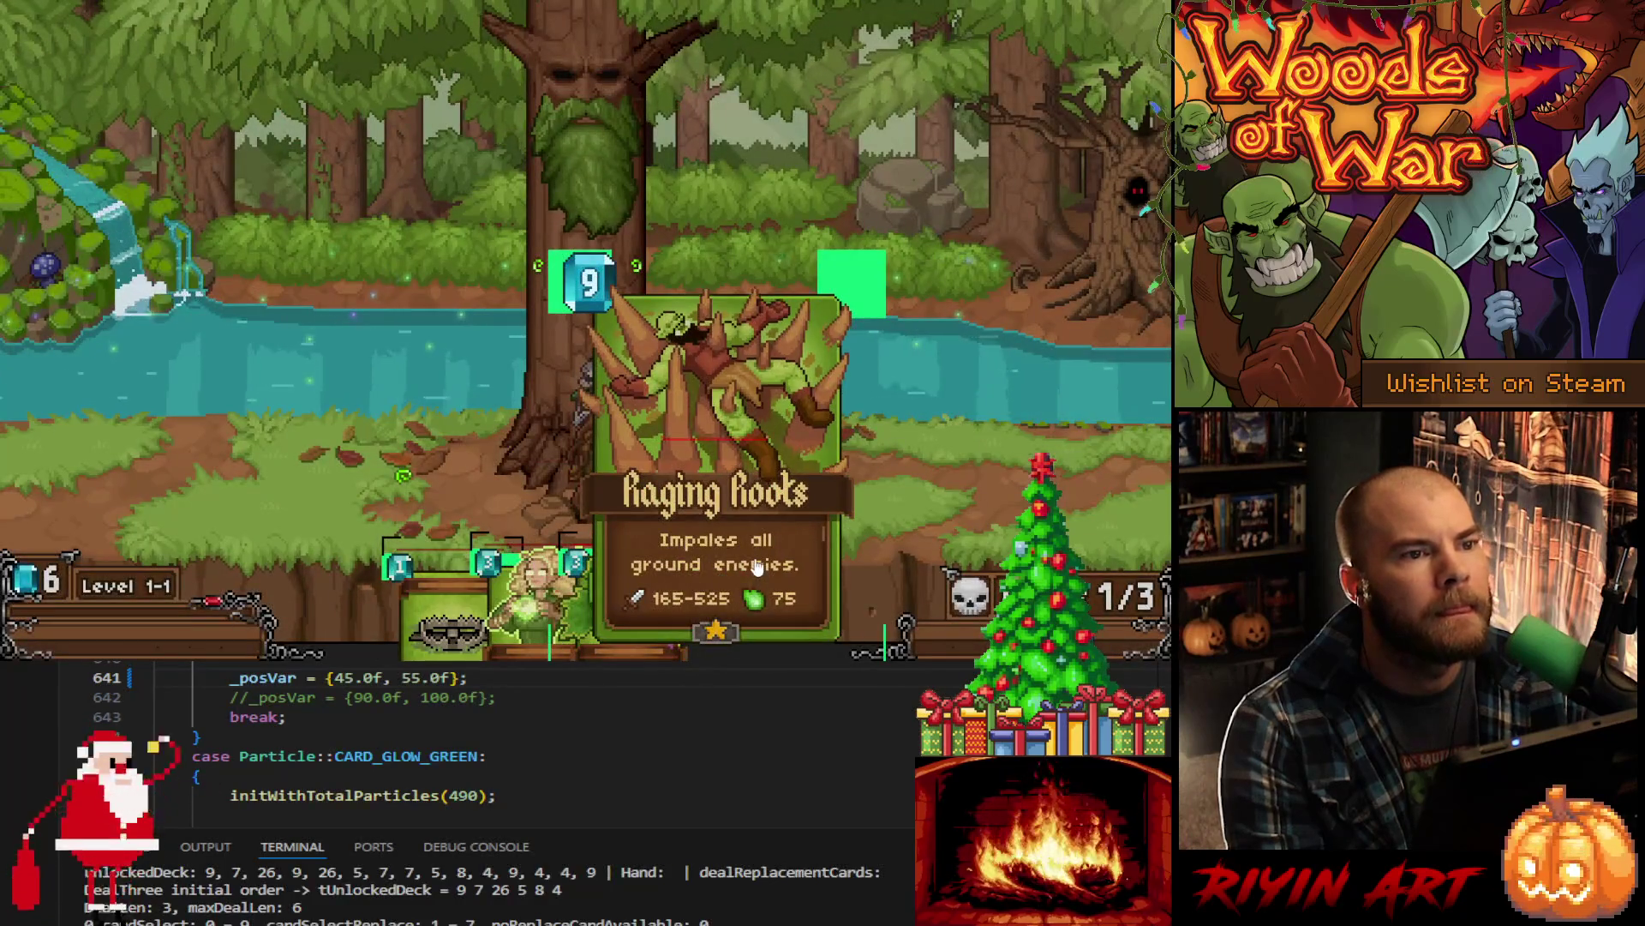
- Drag Raging Roots around the board to watch its green trail, then close the game
drag(731, 576, 896, 276)
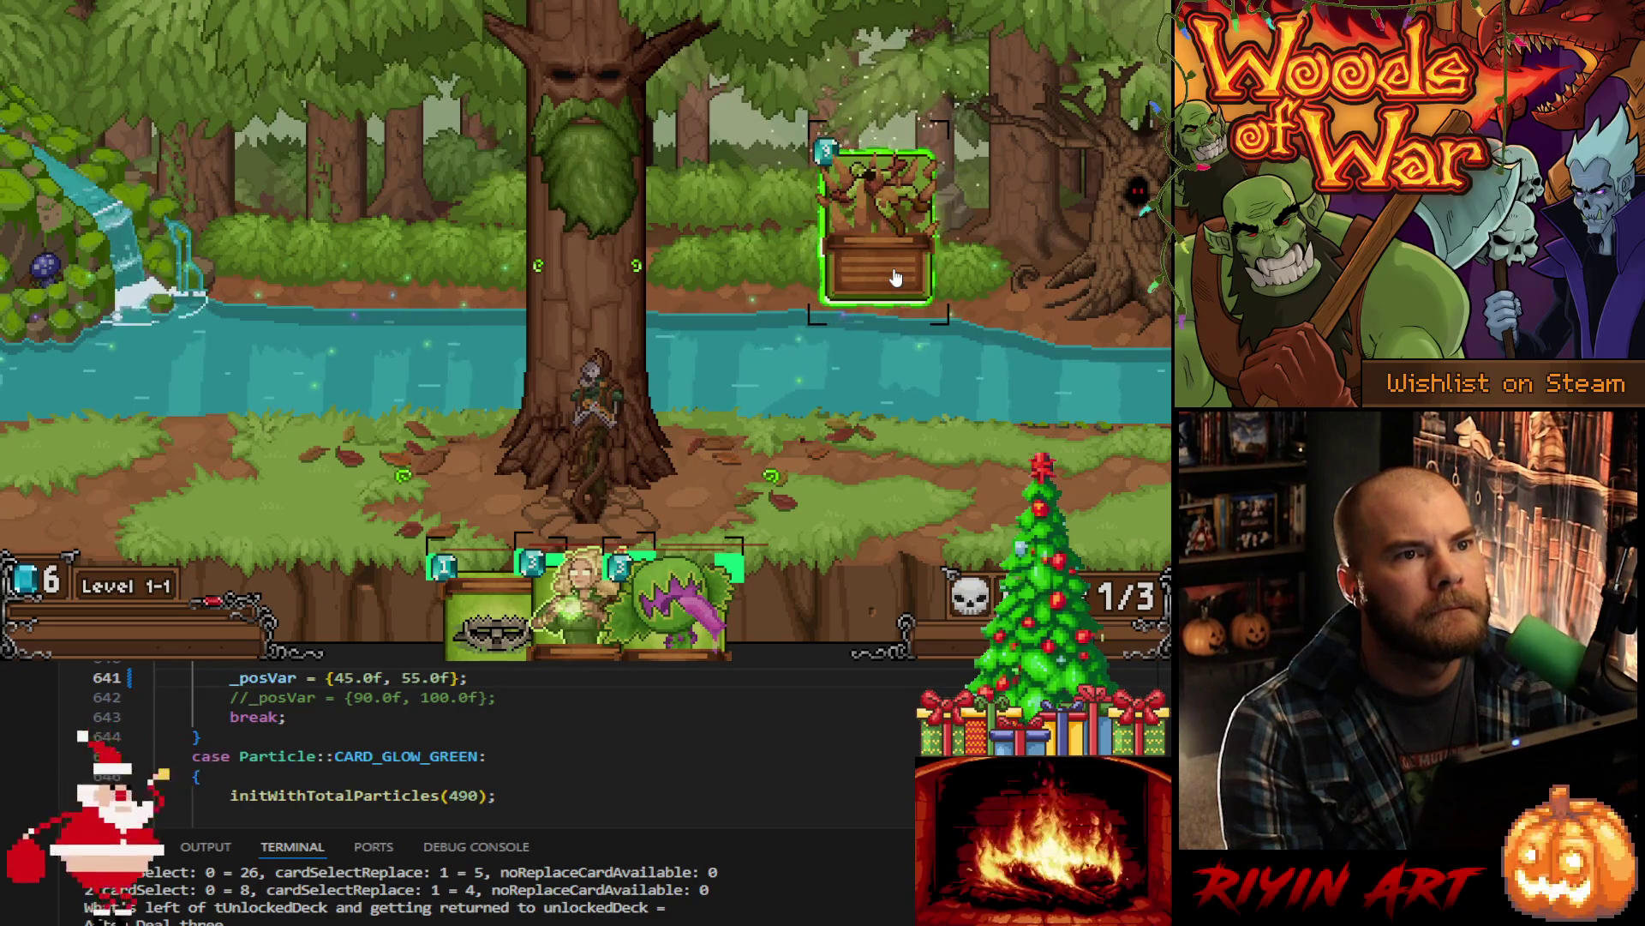
mouse_move(895, 276)
mouse_down()
mouse_move(859, 343)
mouse_move(532, 409)
mouse_move(592, 181)
mouse_move(853, 353)
mouse_move(780, 390)
mouse_move(287, 360)
mouse_move(892, 257)
mouse_move(891, 343)
mouse_move(581, 427)
mouse_up()
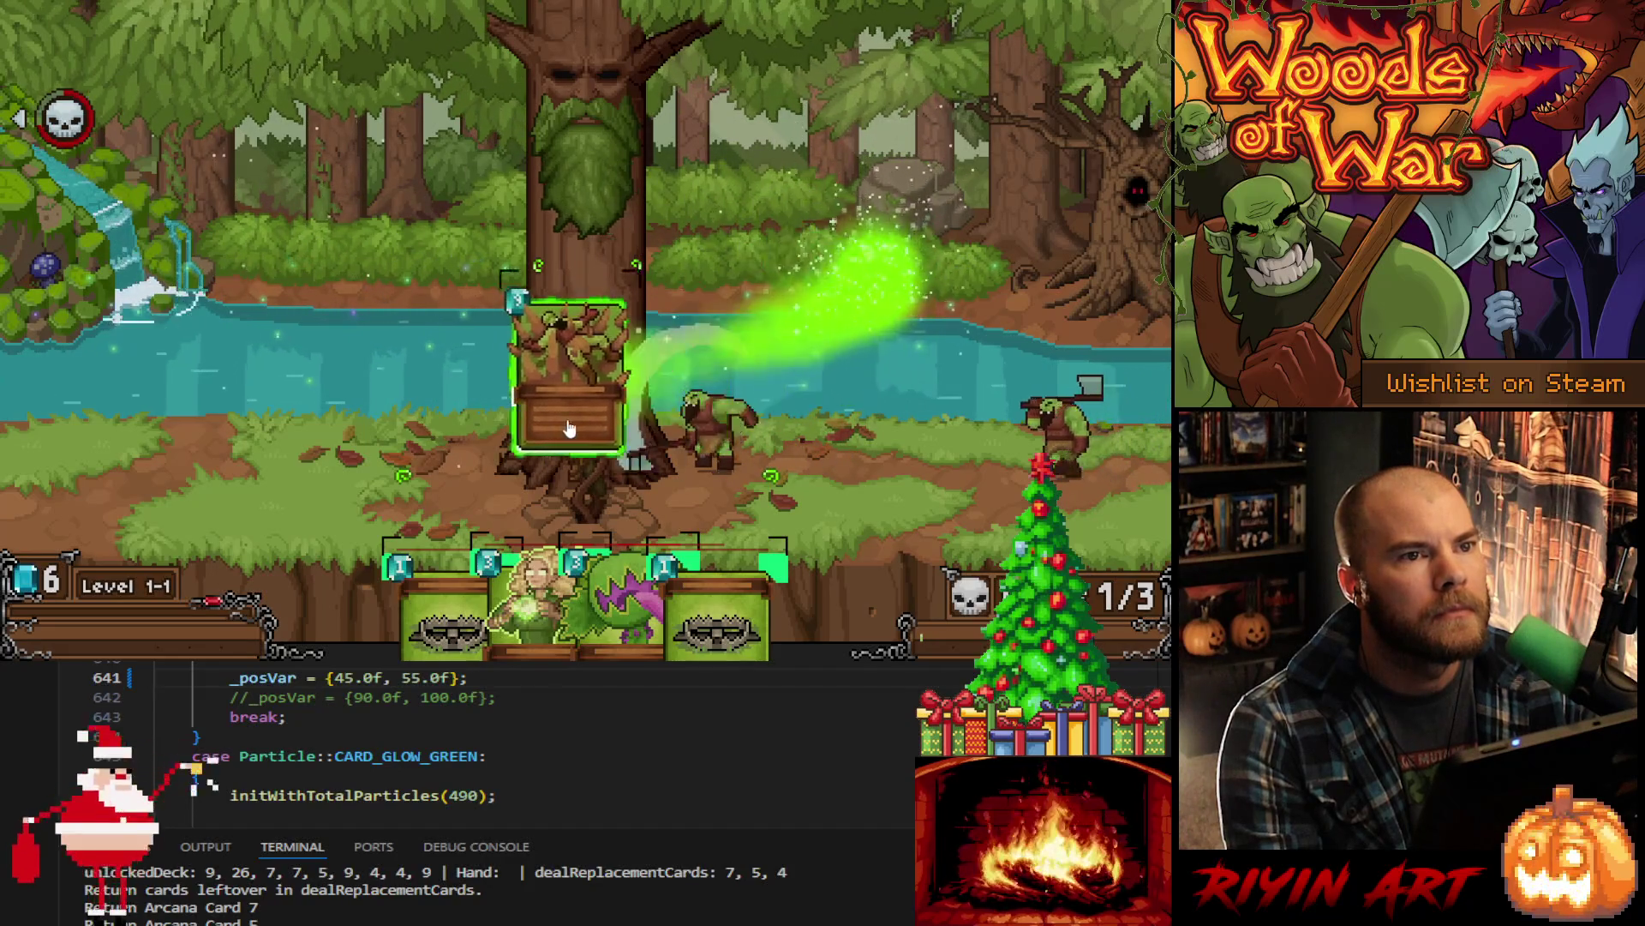
mouse_move(478, 414)
mouse_down()
mouse_move(1084, 308)
mouse_move(877, 236)
mouse_move(698, 373)
mouse_move(390, 304)
mouse_move(353, 373)
mouse_move(814, 256)
mouse_move(937, 371)
mouse_up()
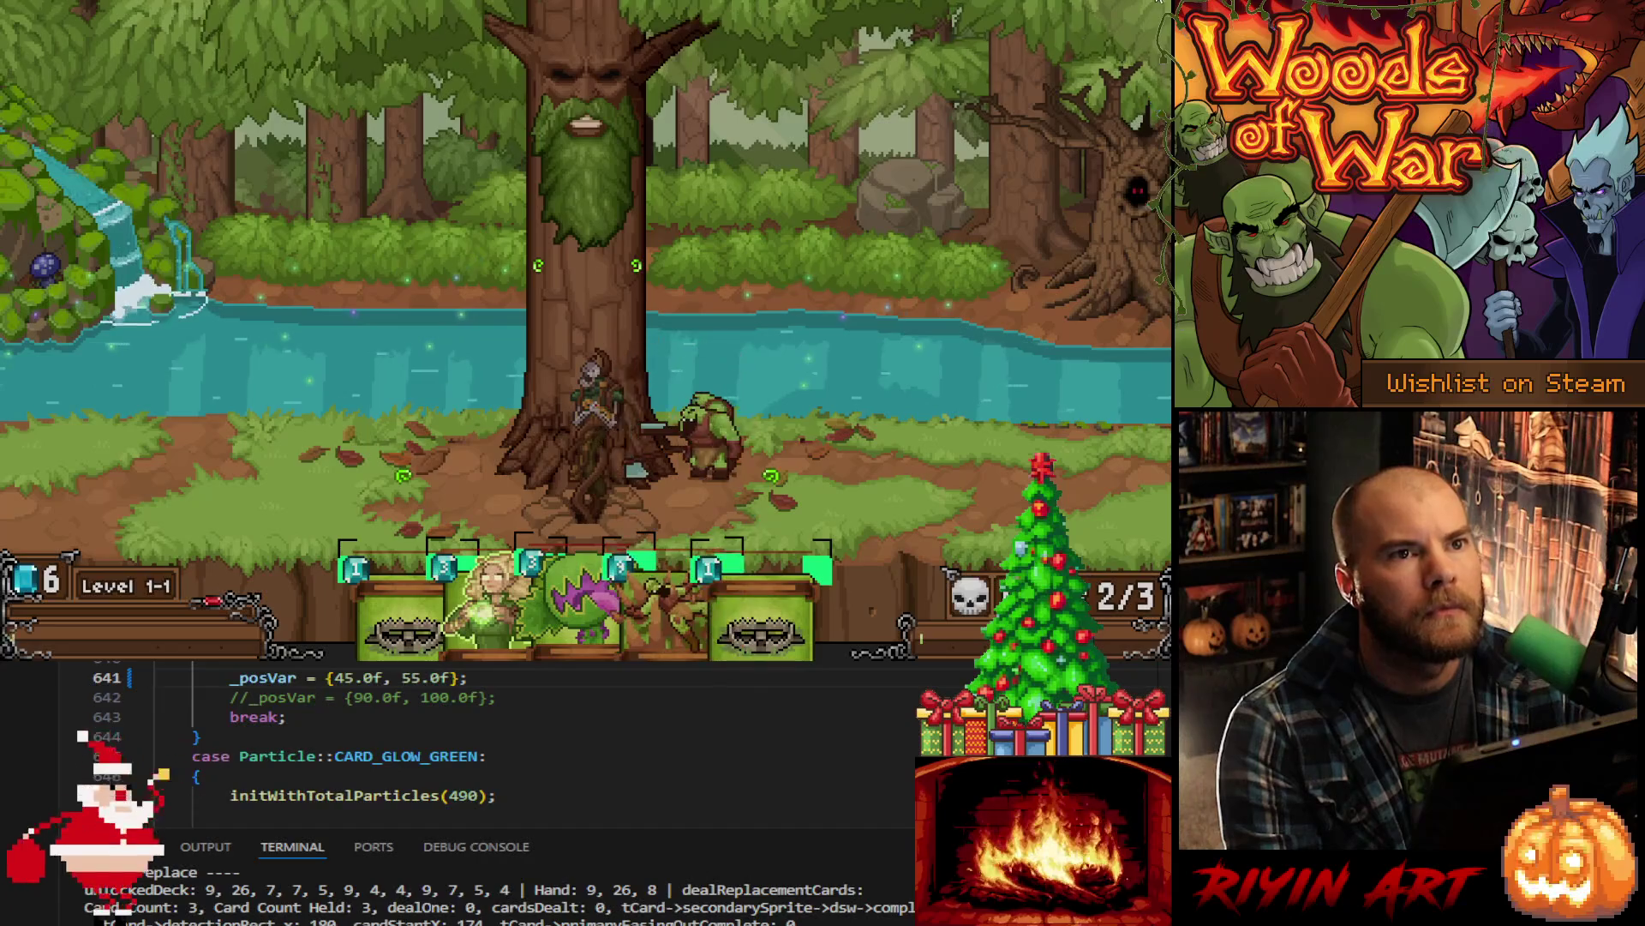
key(Escape)
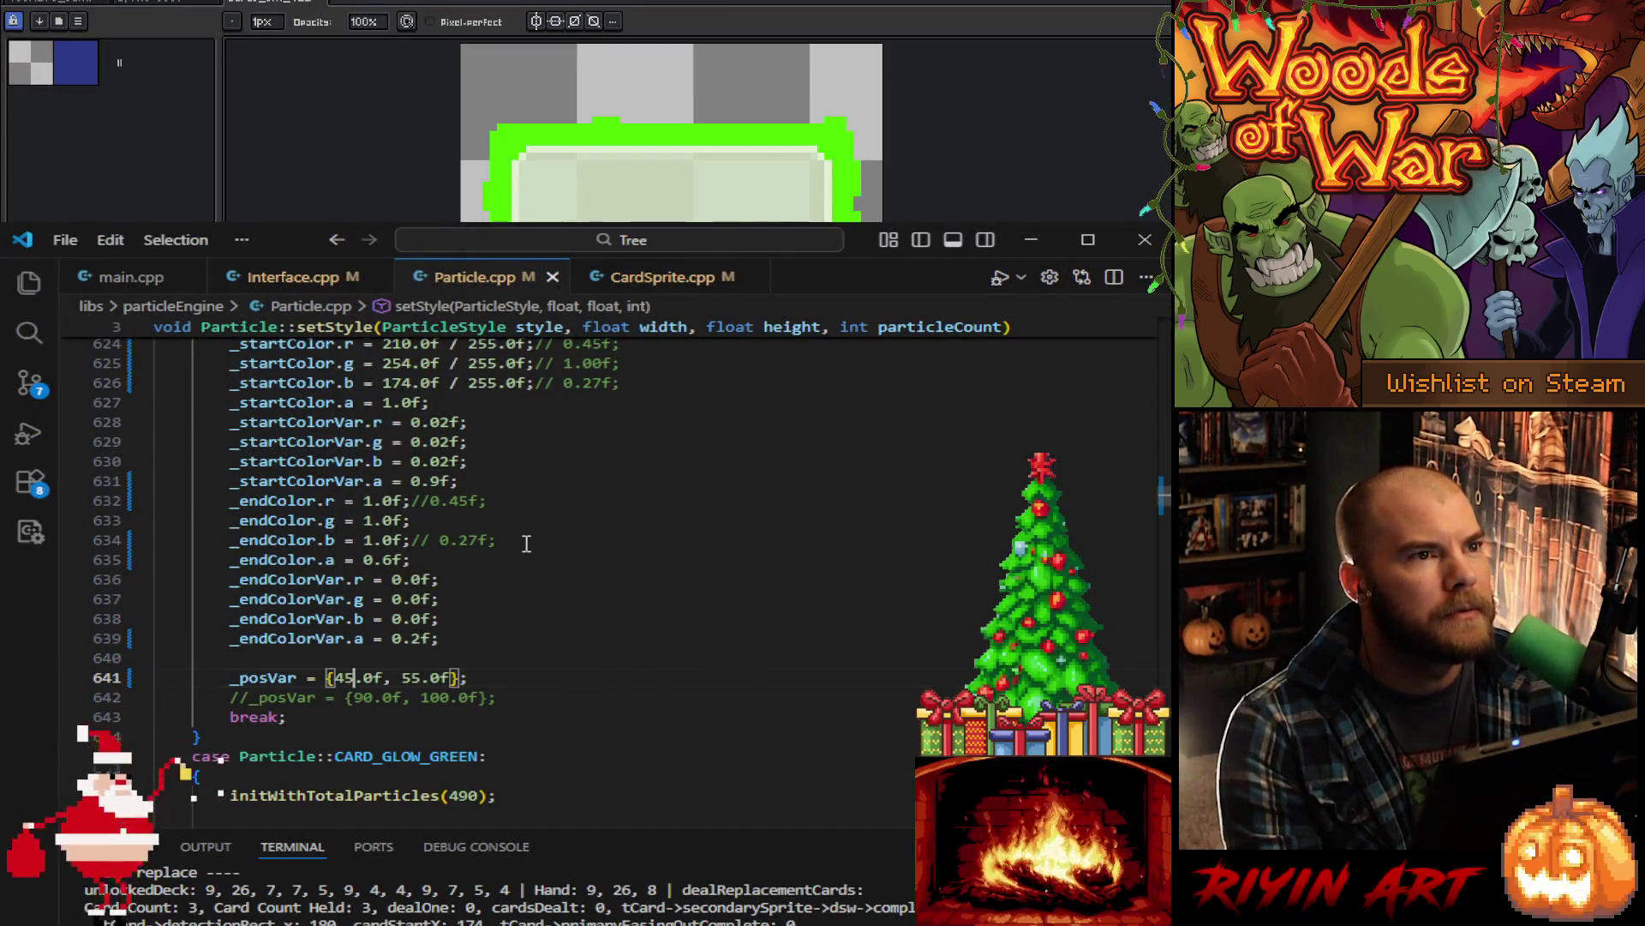
- Edit CARD_GLOW_GREEN's speed to setSpeed(-14) while reviewing its settings, then return to Aseprite
scroll(526, 544, up, 7)
scroll(539, 577, down, 13)
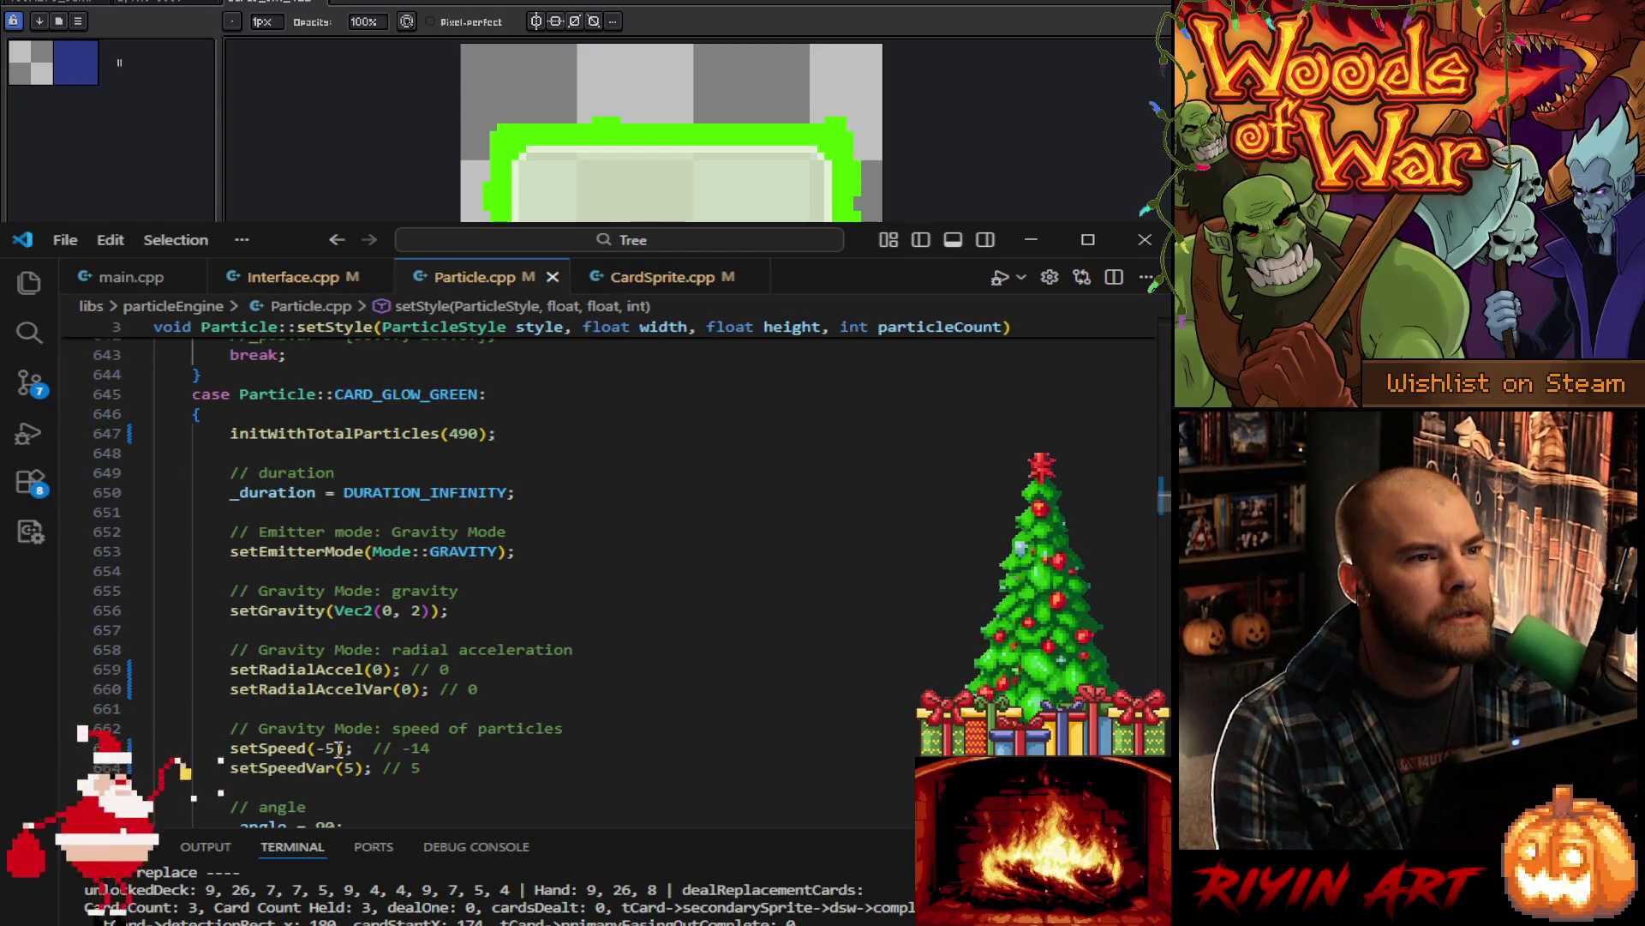
text(1)
scroll(459, 767, down, 1)
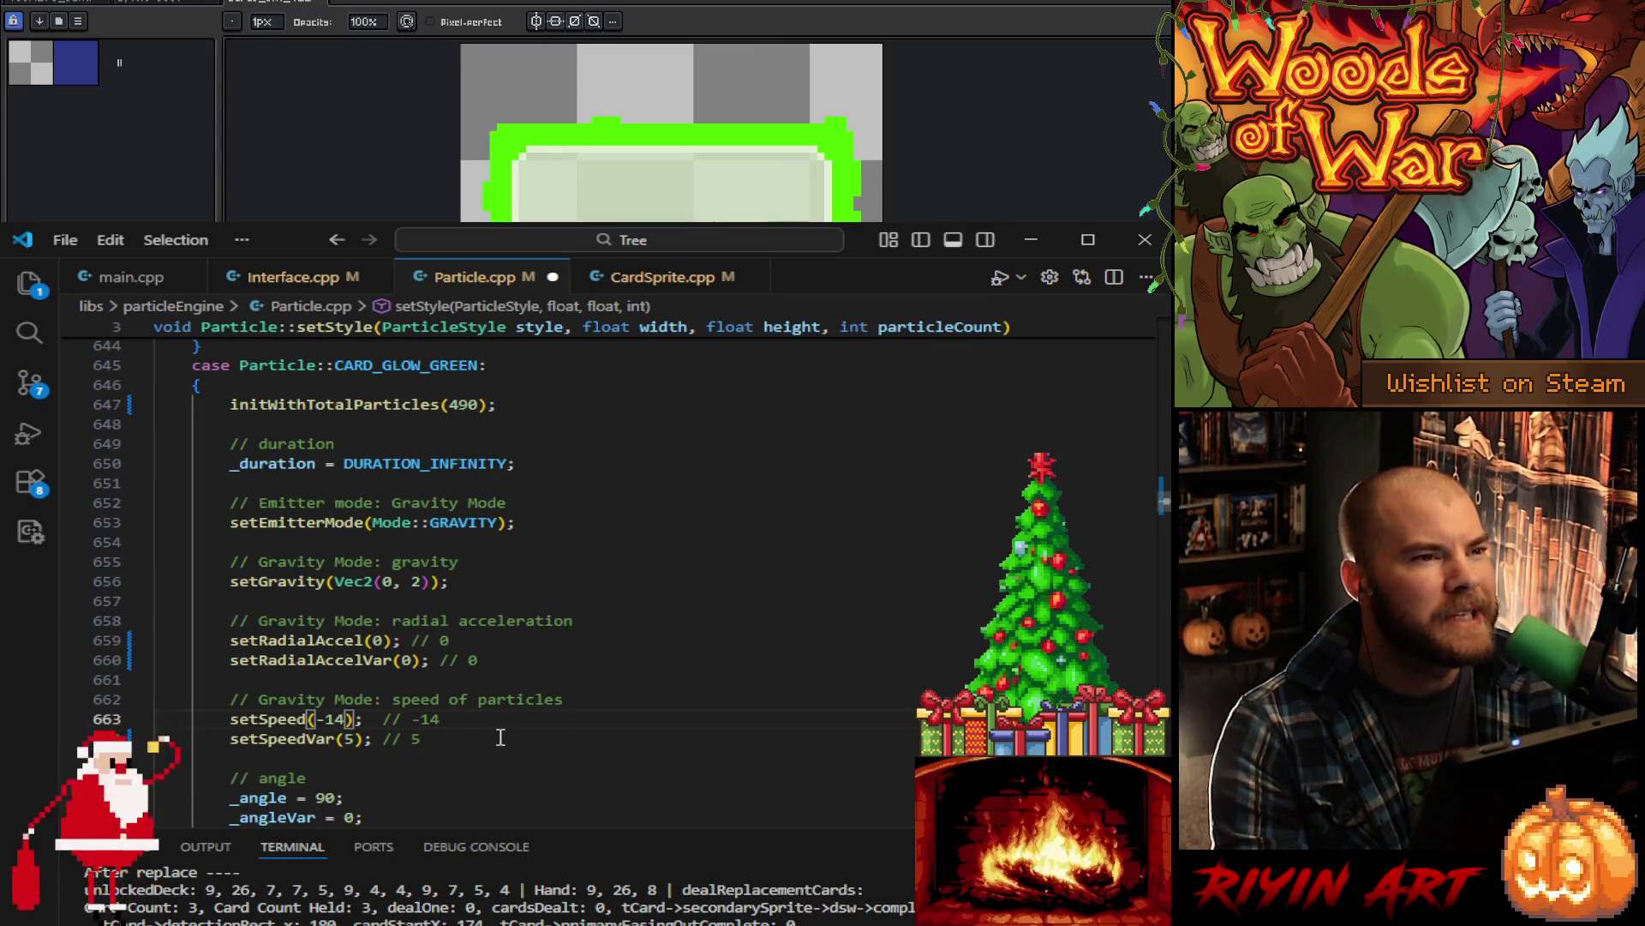
scroll(500, 737, down, 2)
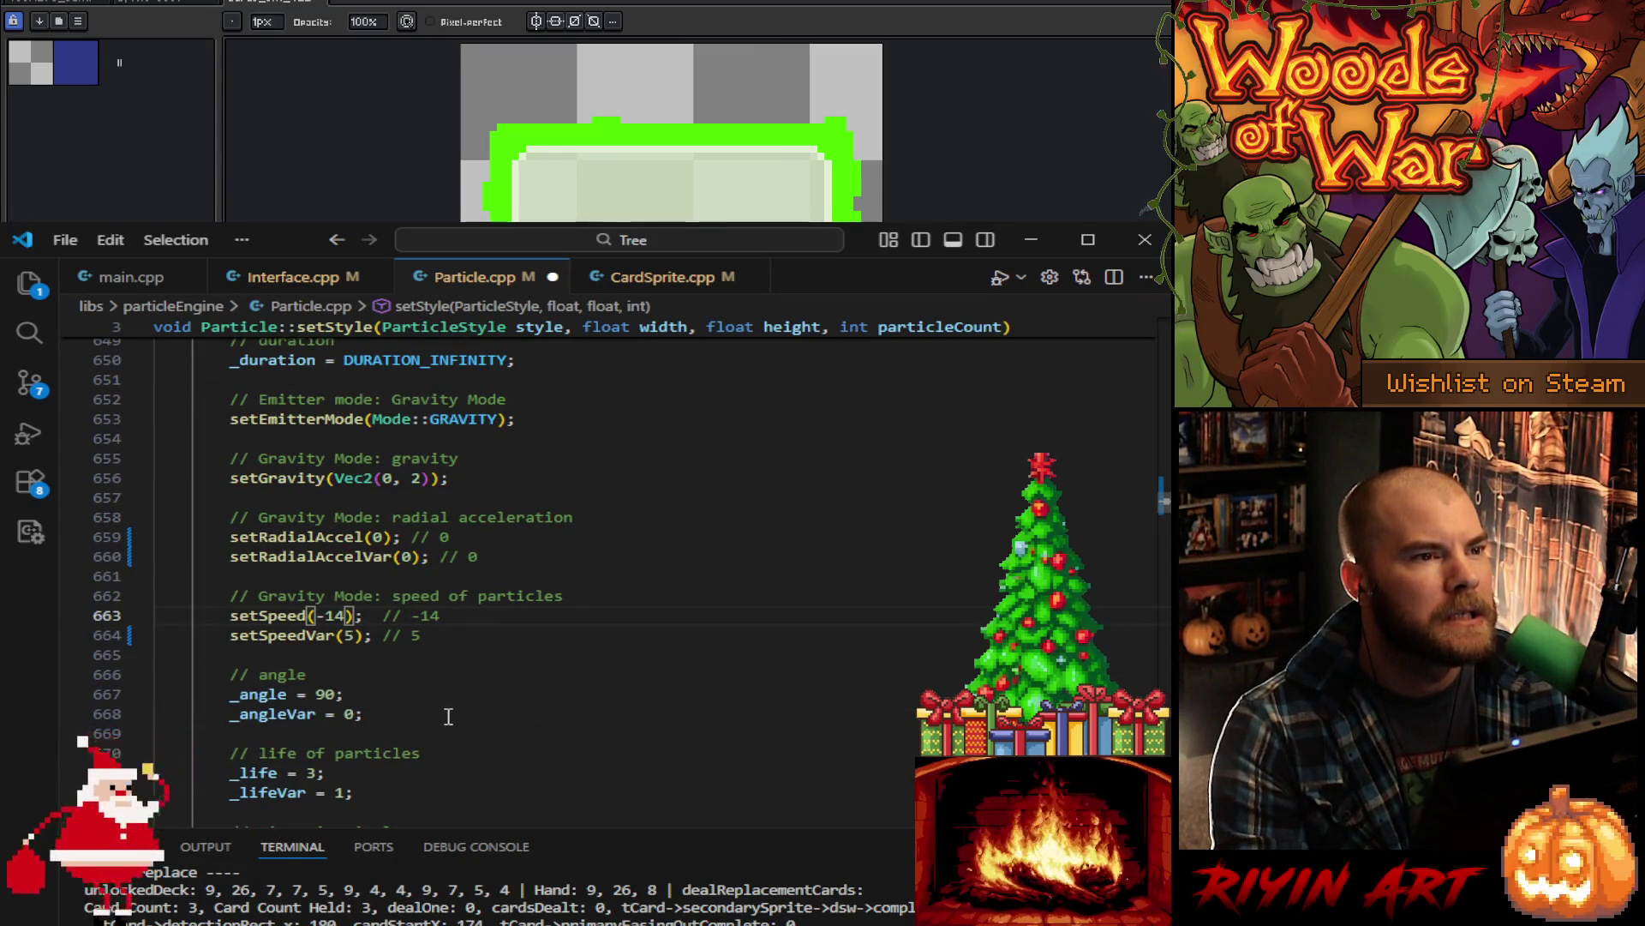
scroll(448, 715, down, 2)
key(alt+Tab)
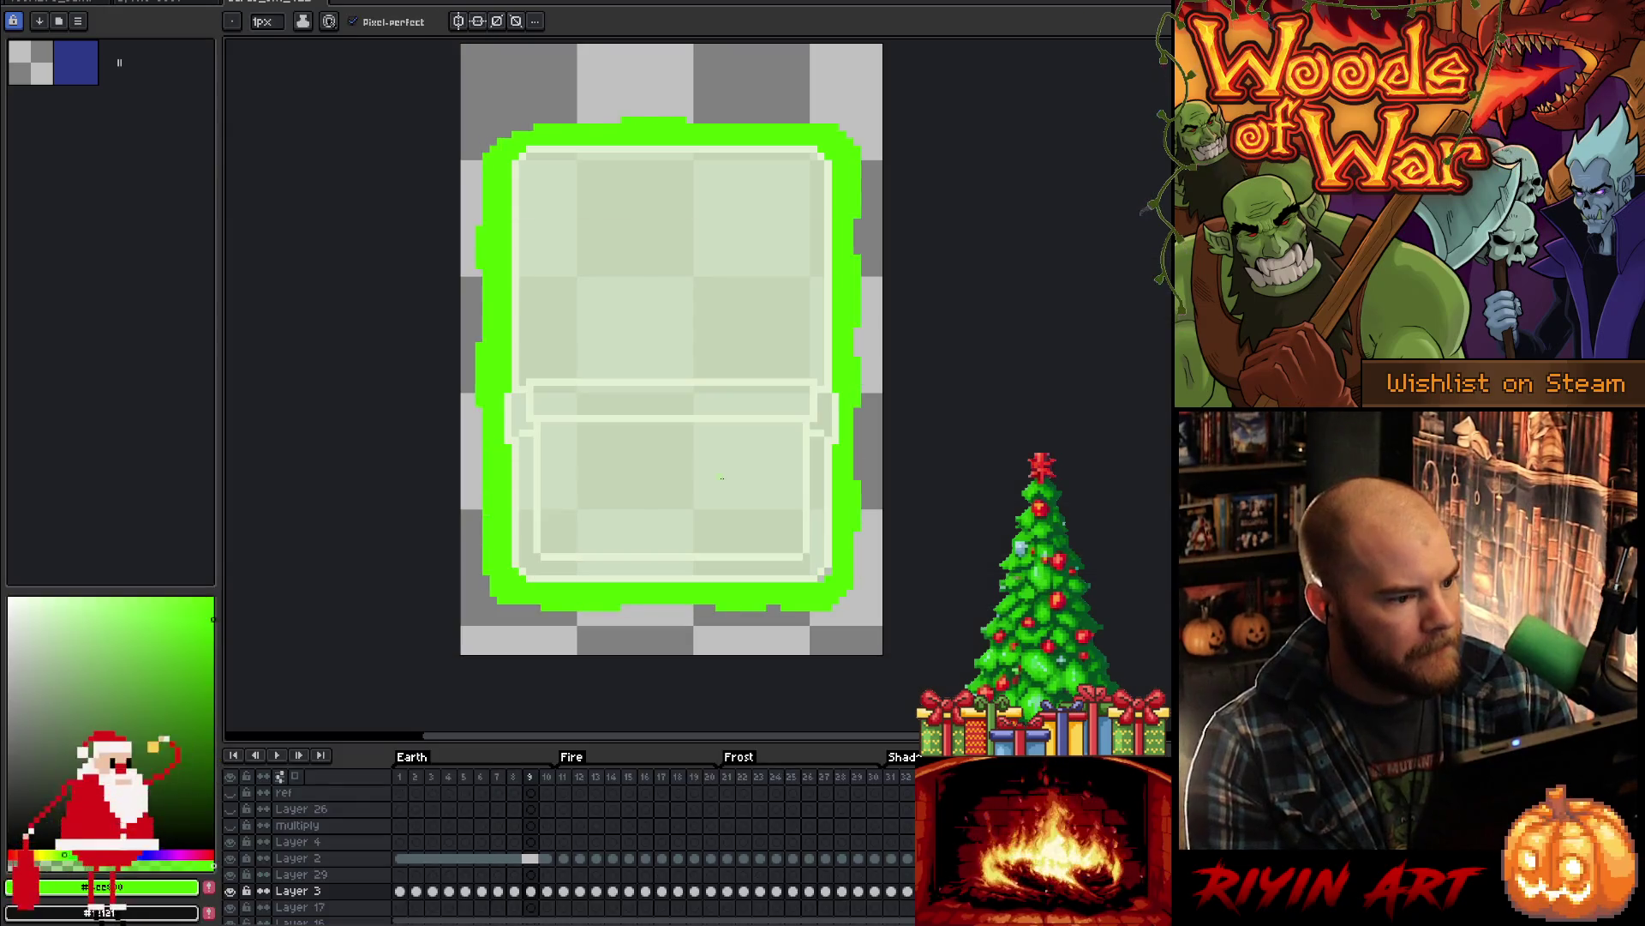
- On frame 10, nudge a section of the glow's left edge up one pixel, then play the animation
key(Left)
key(Left)
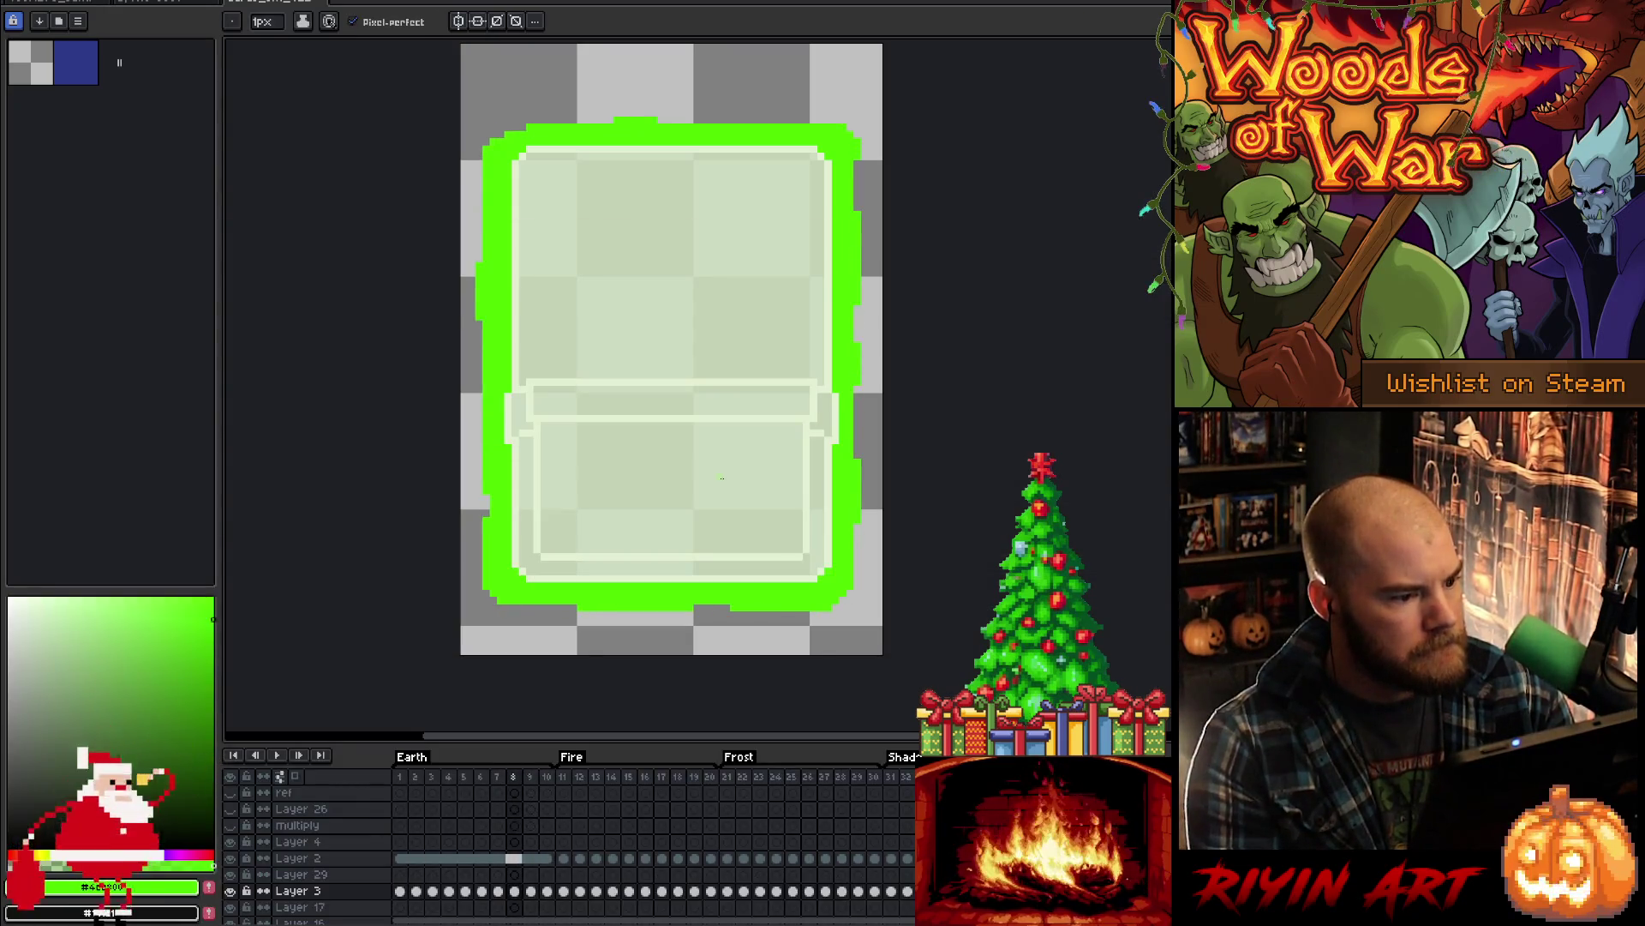
key(Right)
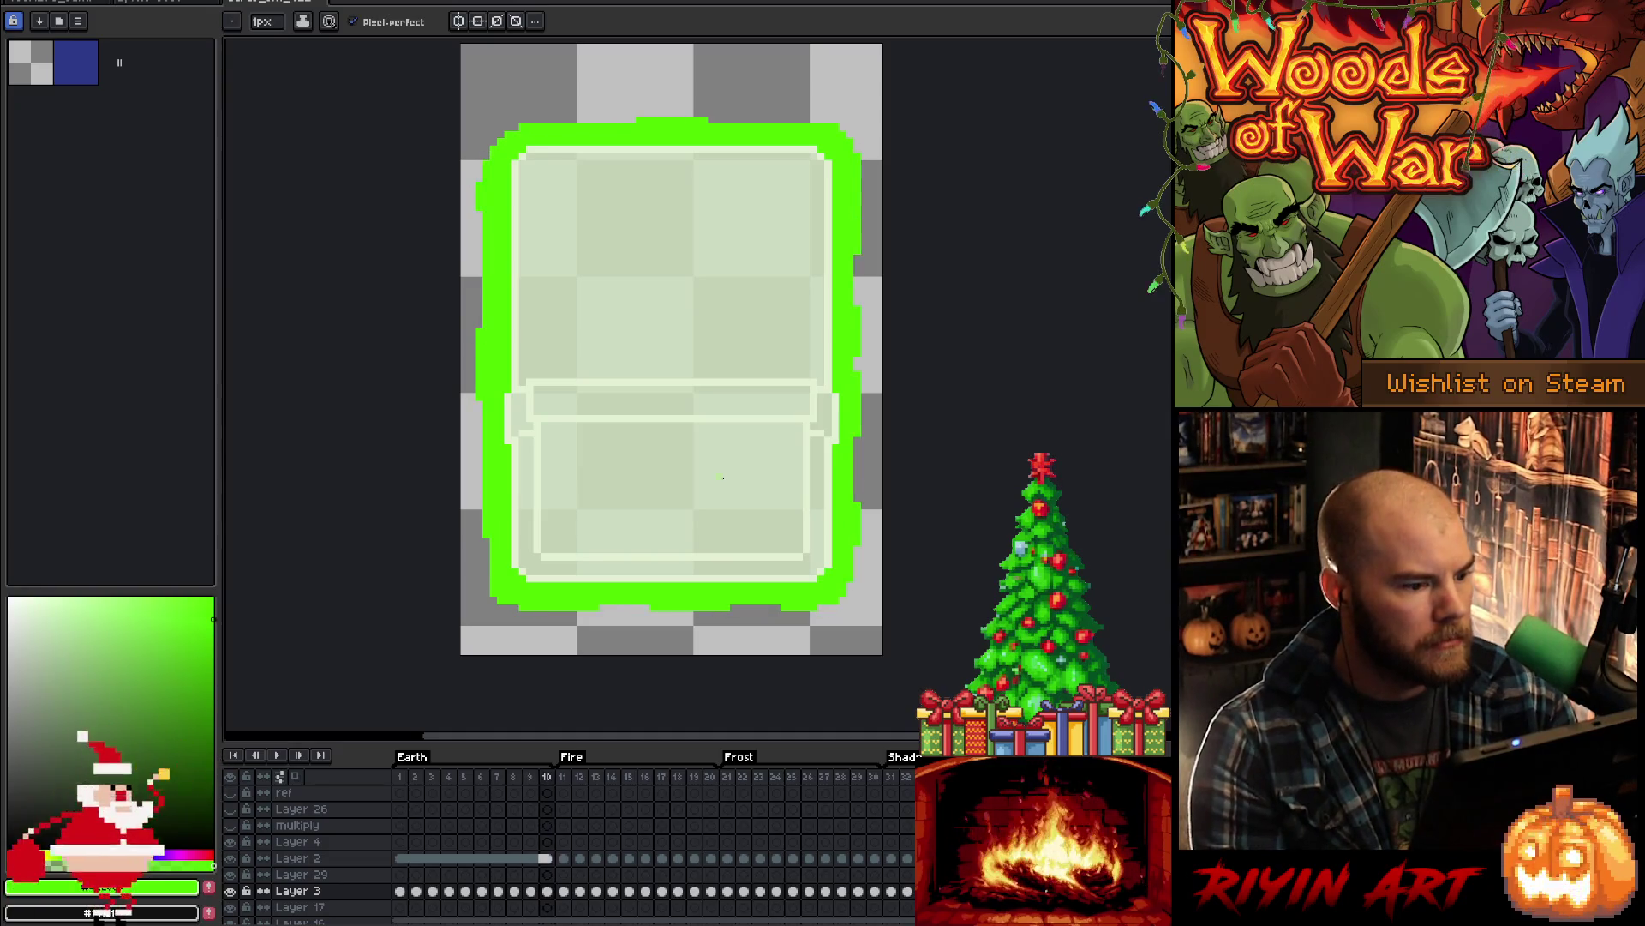
key(Right)
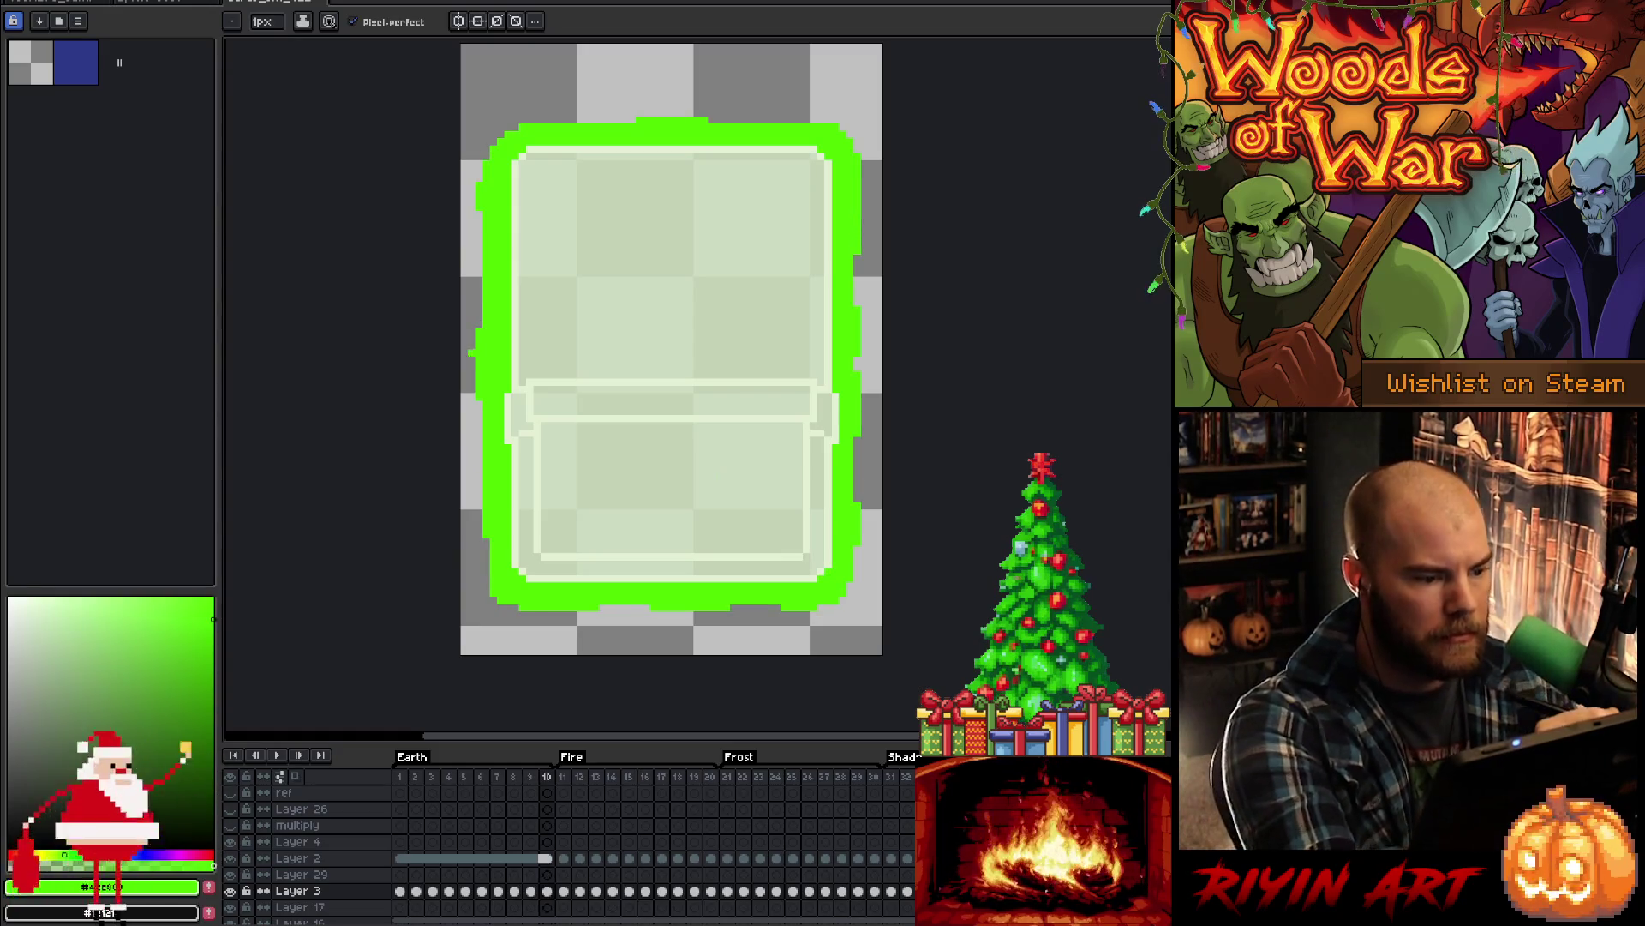
key(m)
key(Up)
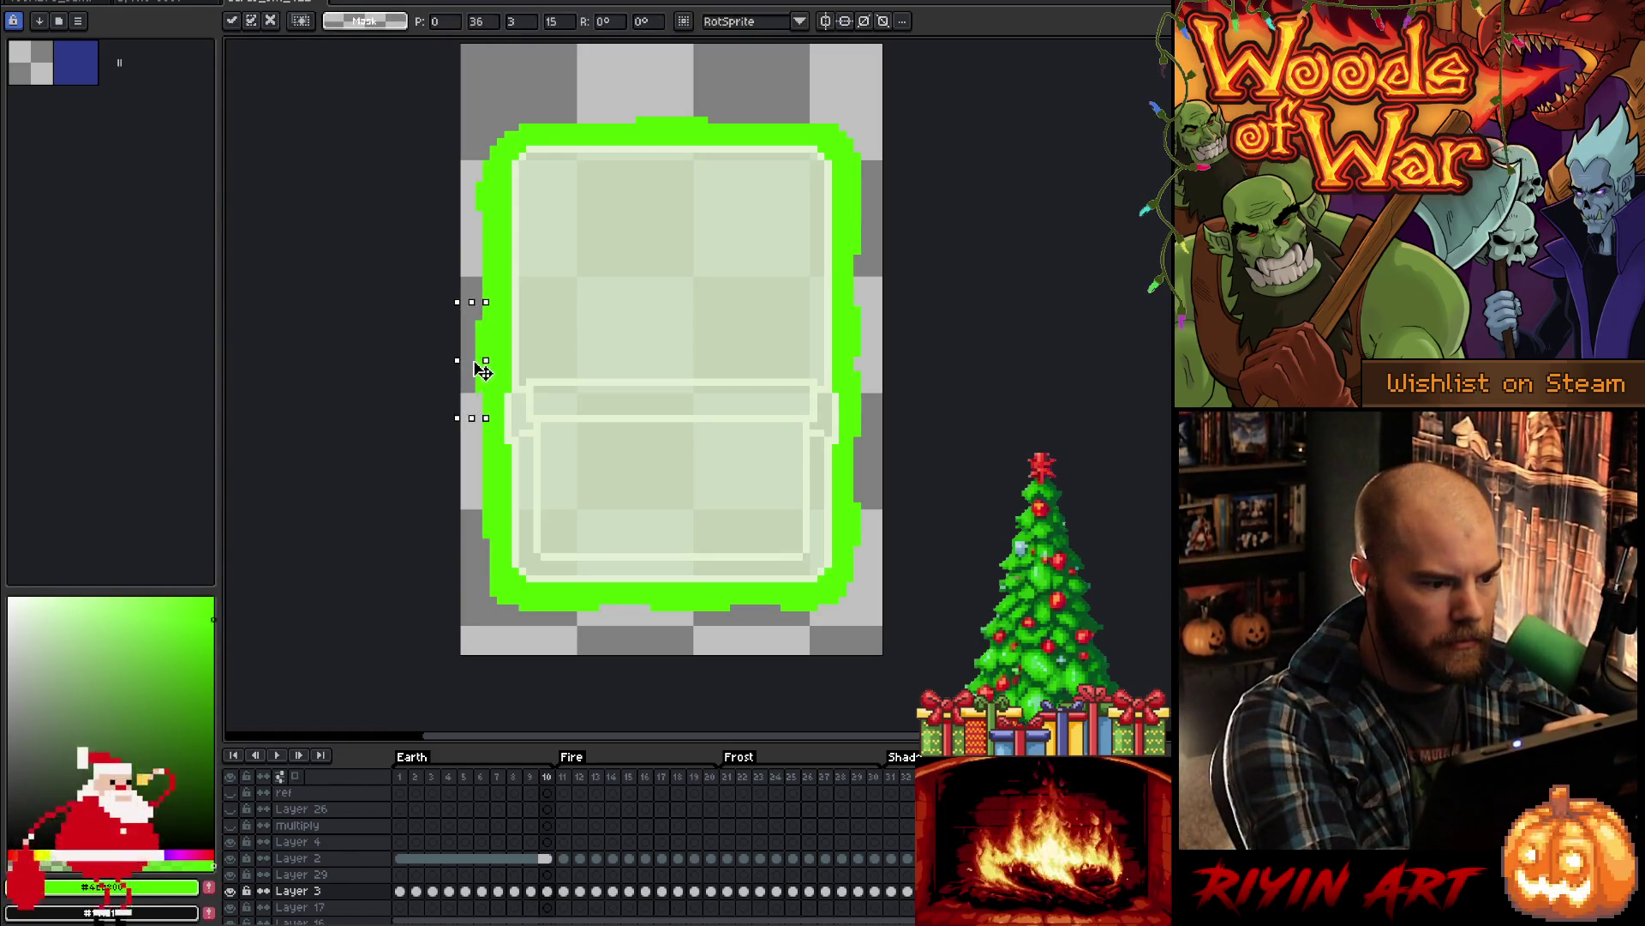
key(Return)
key(Home)
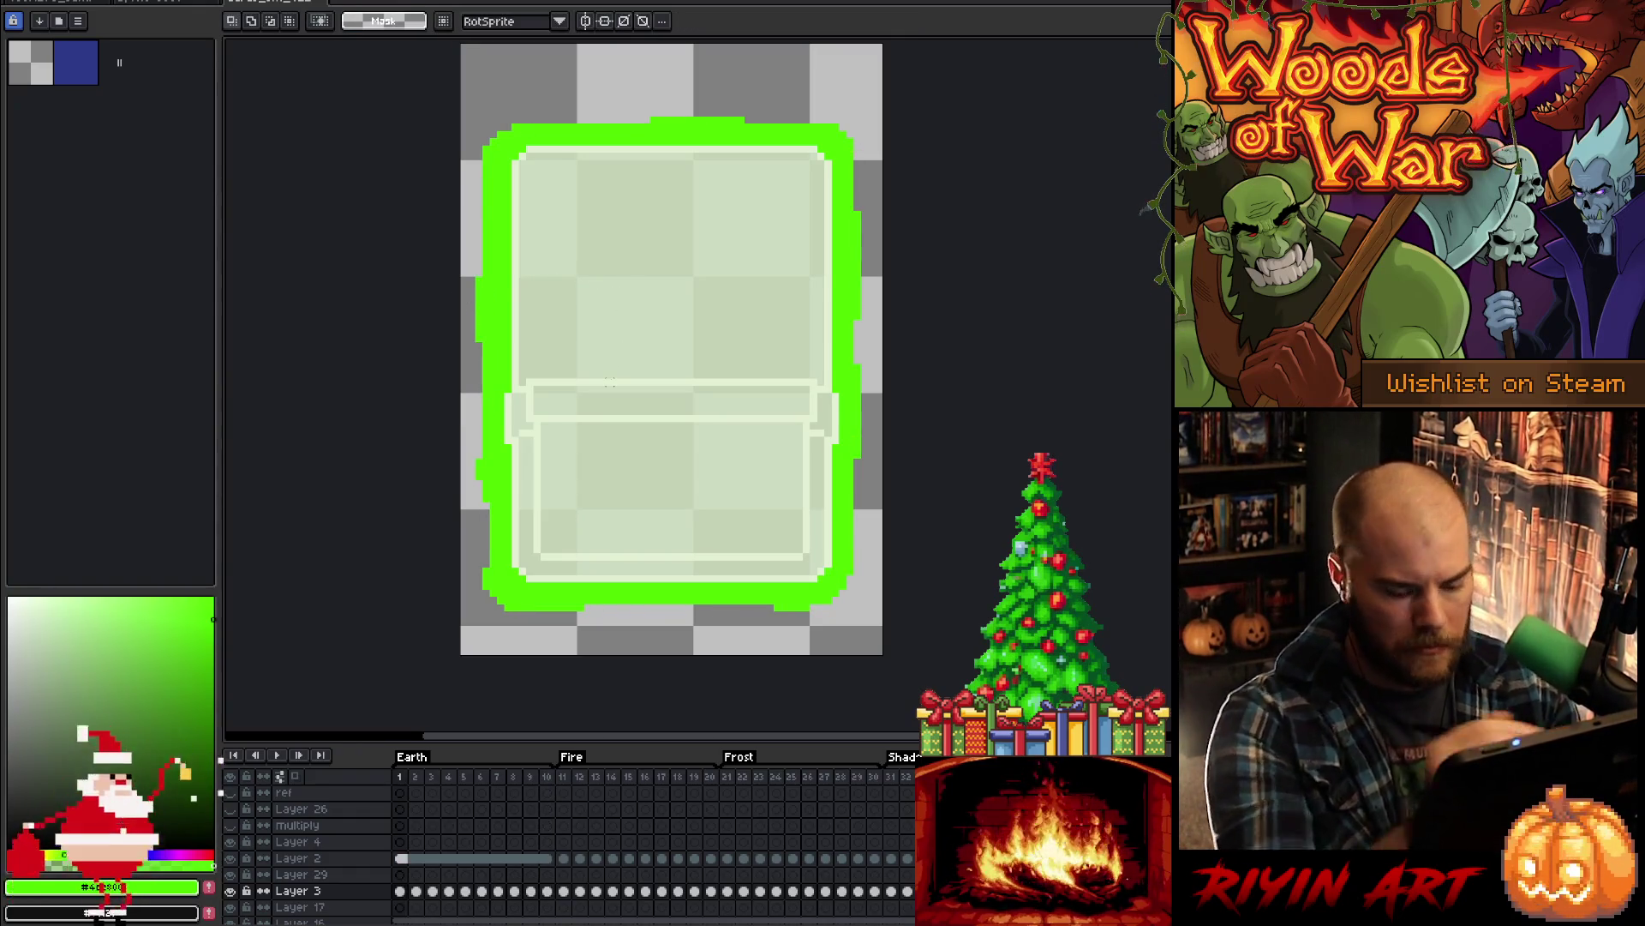
key(Return)
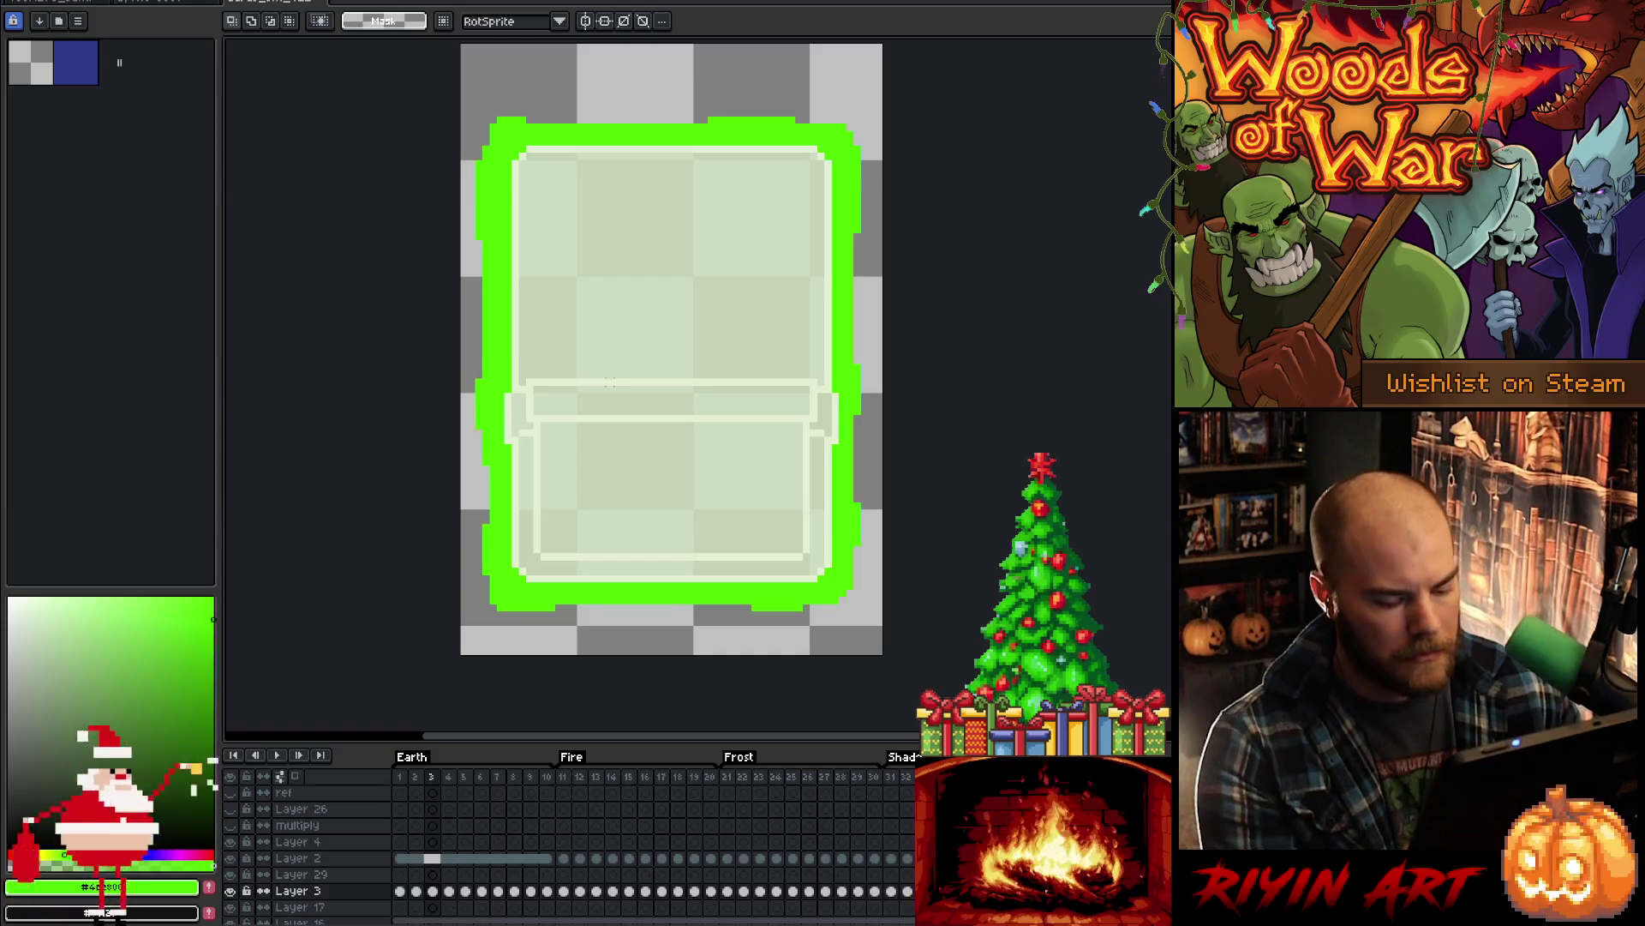
- Select and move sections of the glow's left edge, committing each change
drag(482, 275, 480, 285)
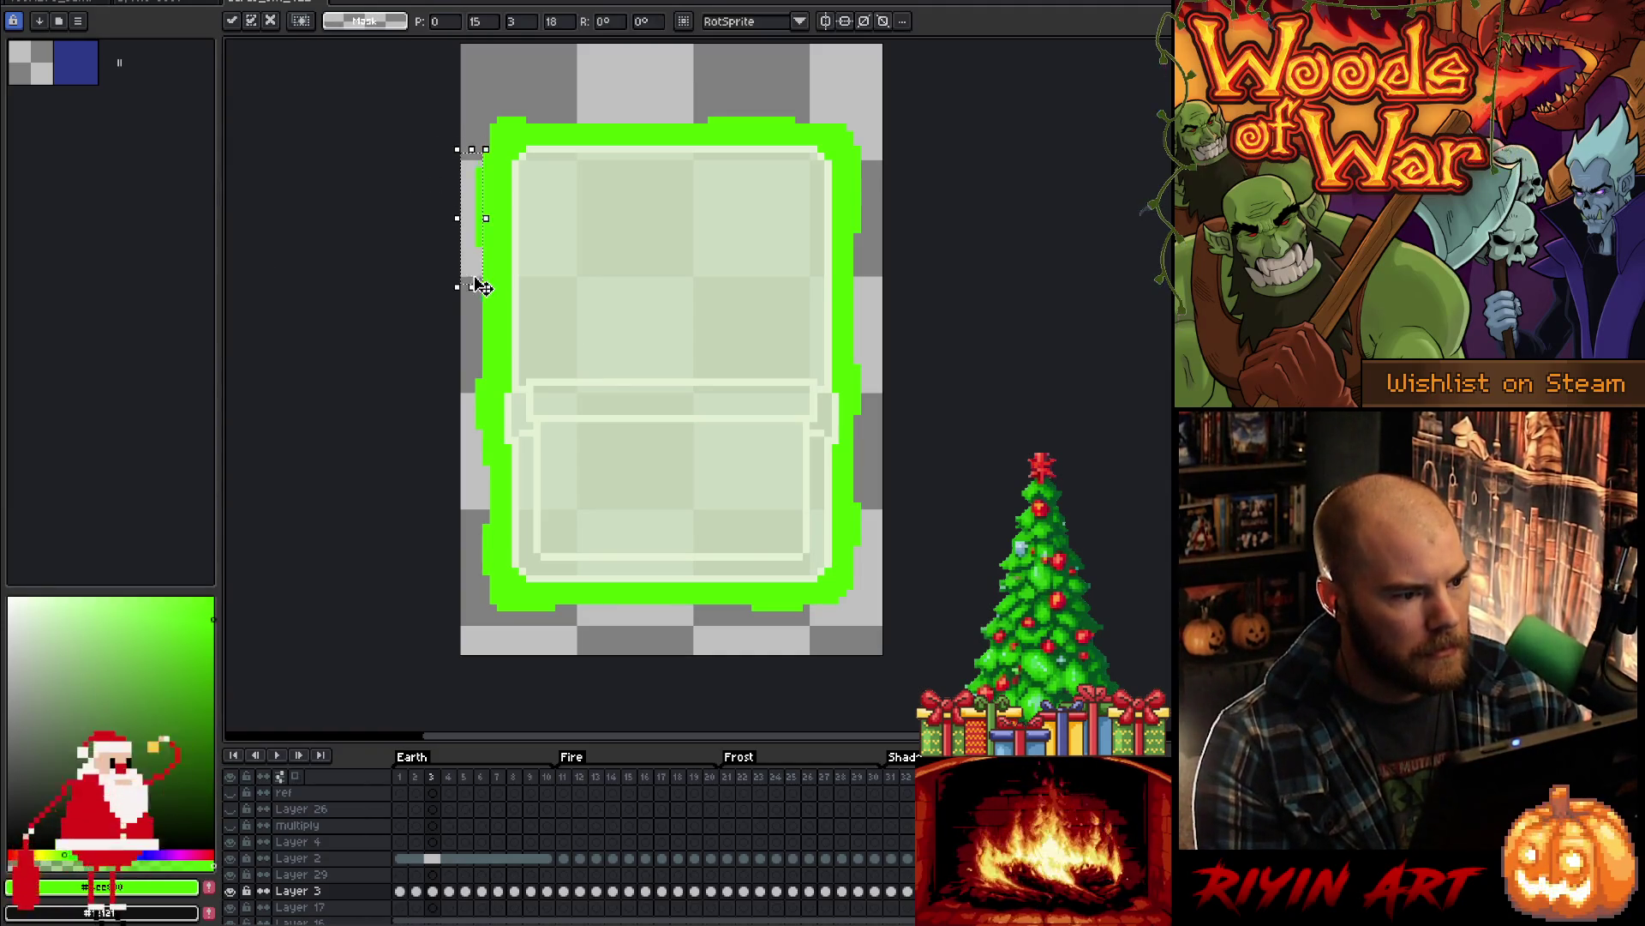
key(Return)
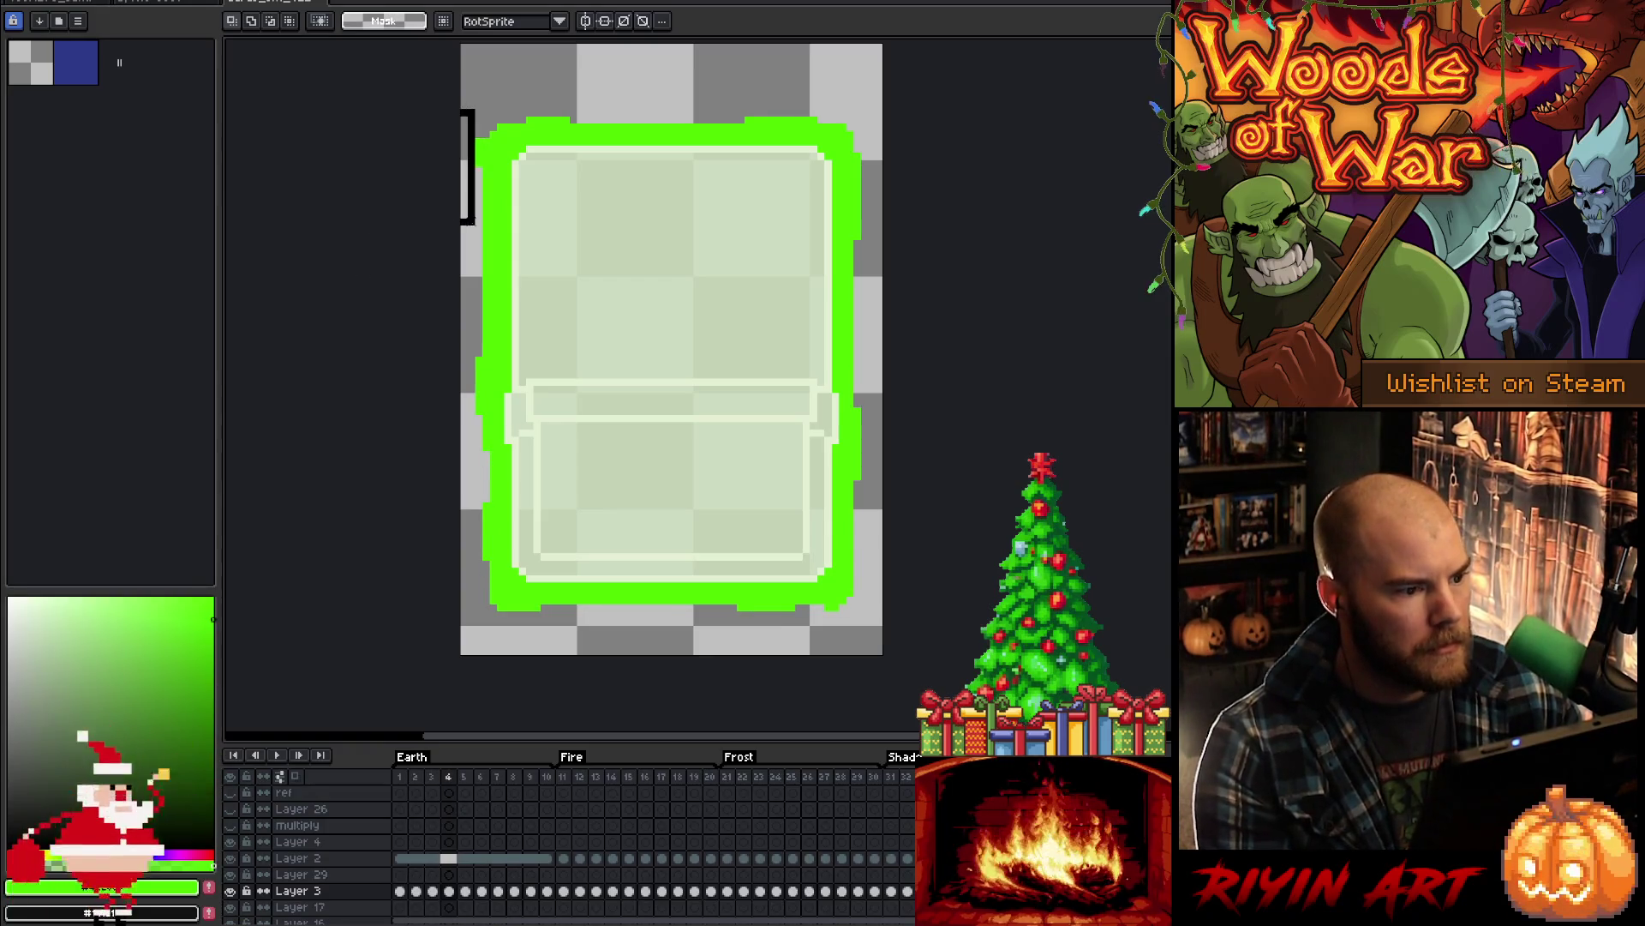
drag(481, 233, 482, 236)
key(Return)
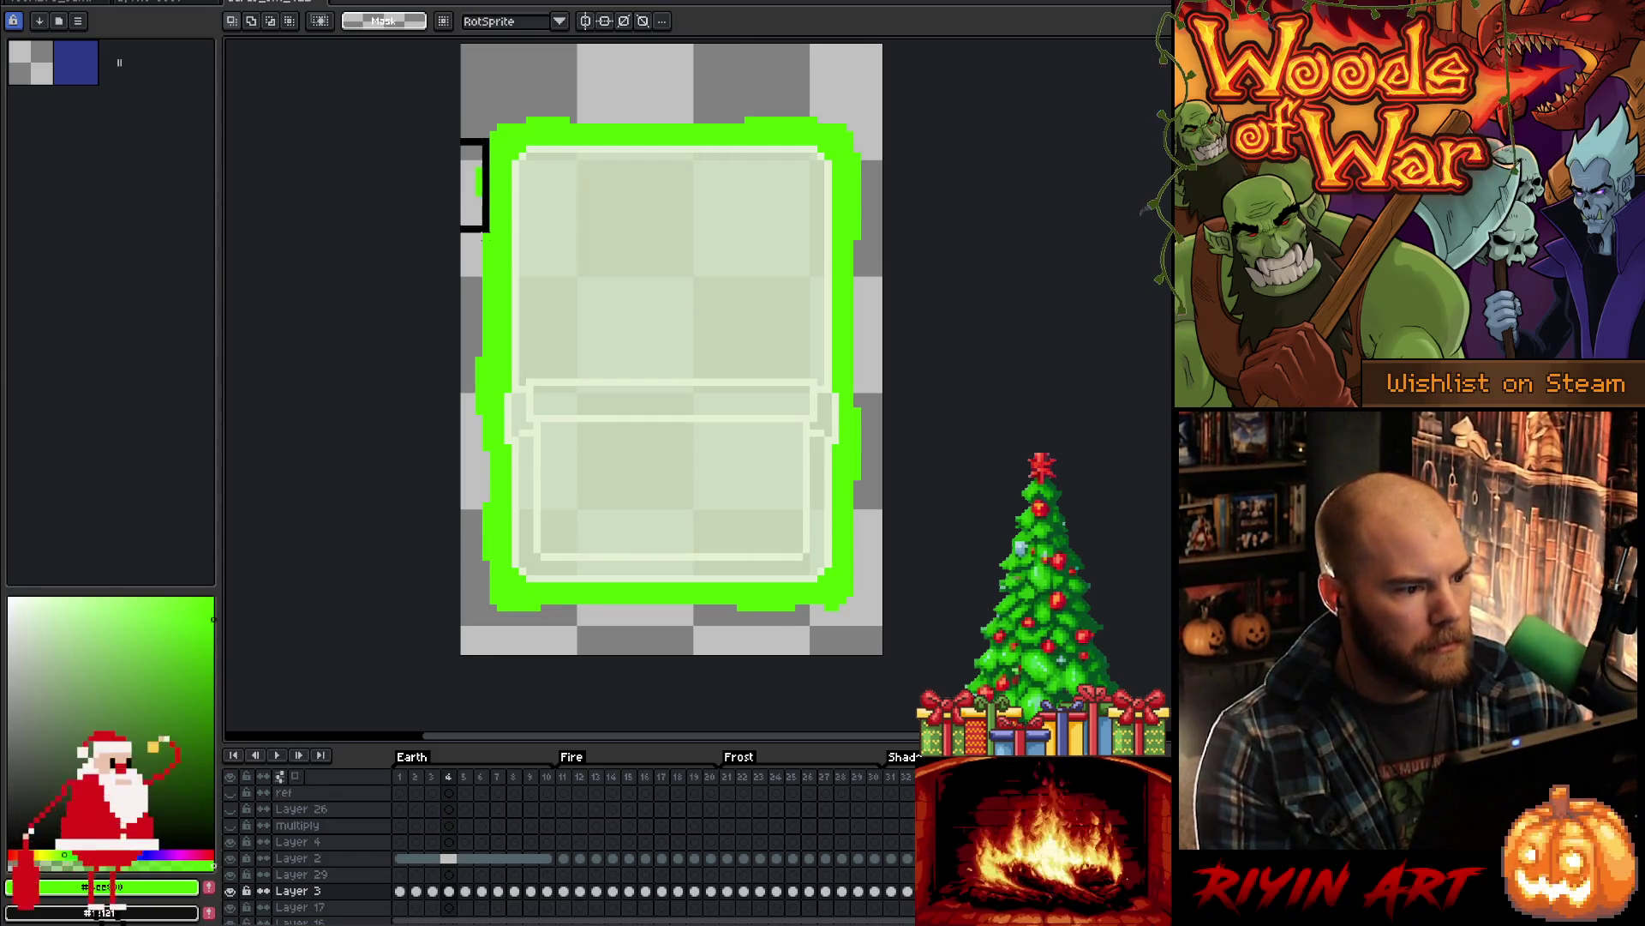
click(492, 246)
key(Return)
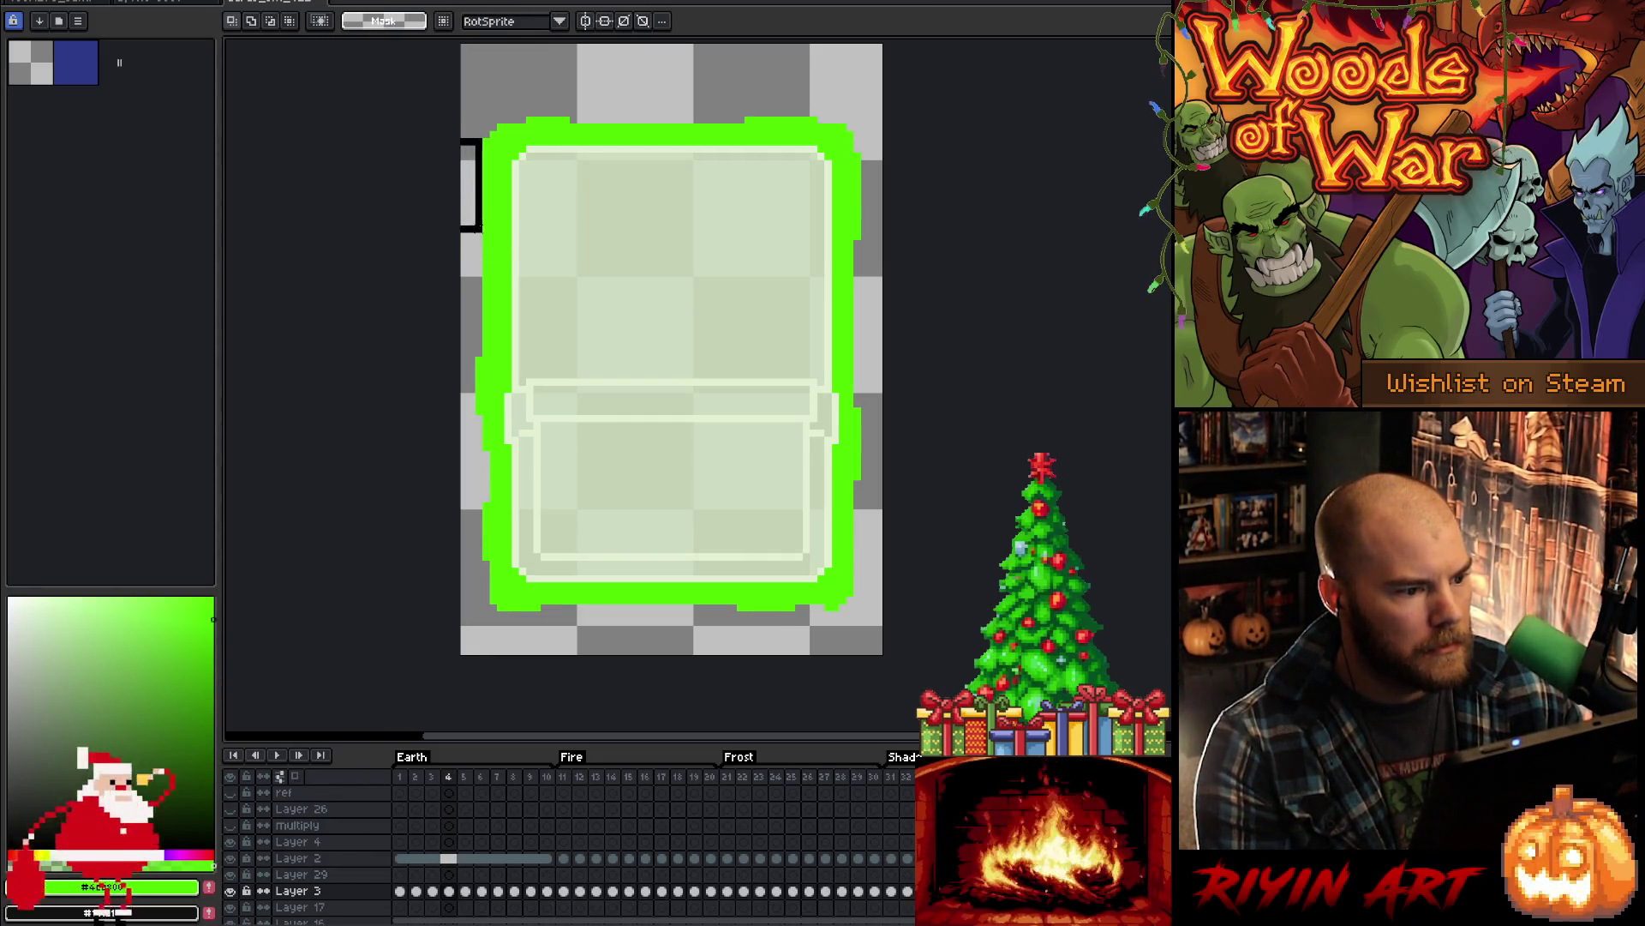
click(467, 231)
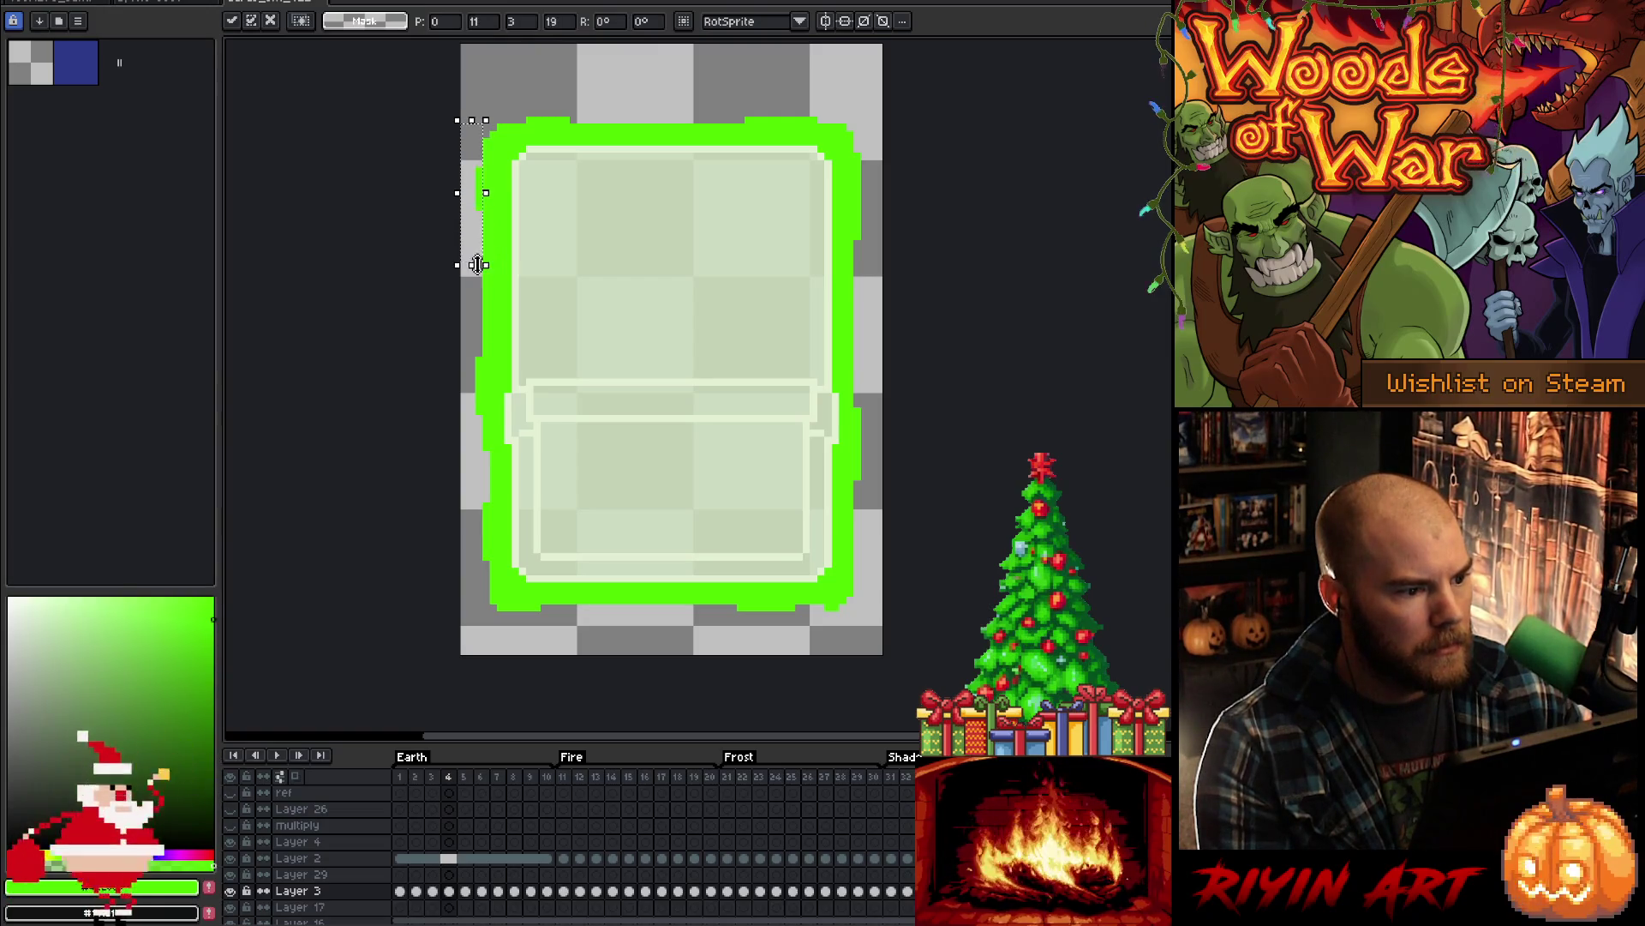
click(368, 213)
- Compare neighbouring frames, play and stop the glow loop, then step forward through frames 3 to 9
key(Left)
key(Right)
key(Right)
key(Left)
key(Right)
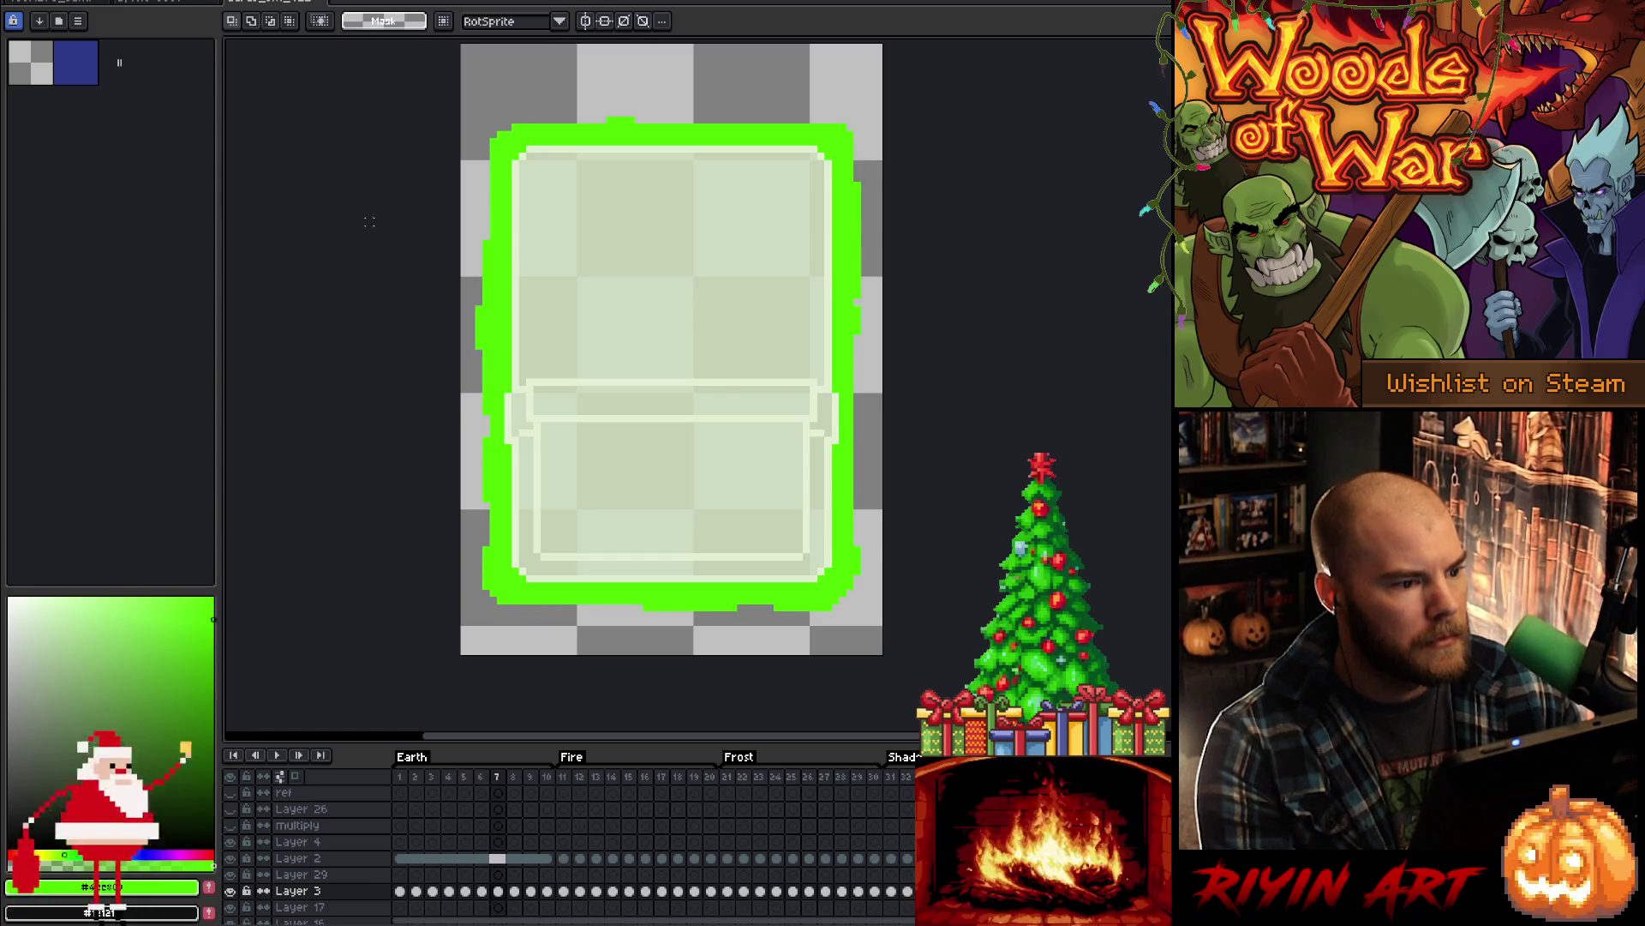
key(Return)
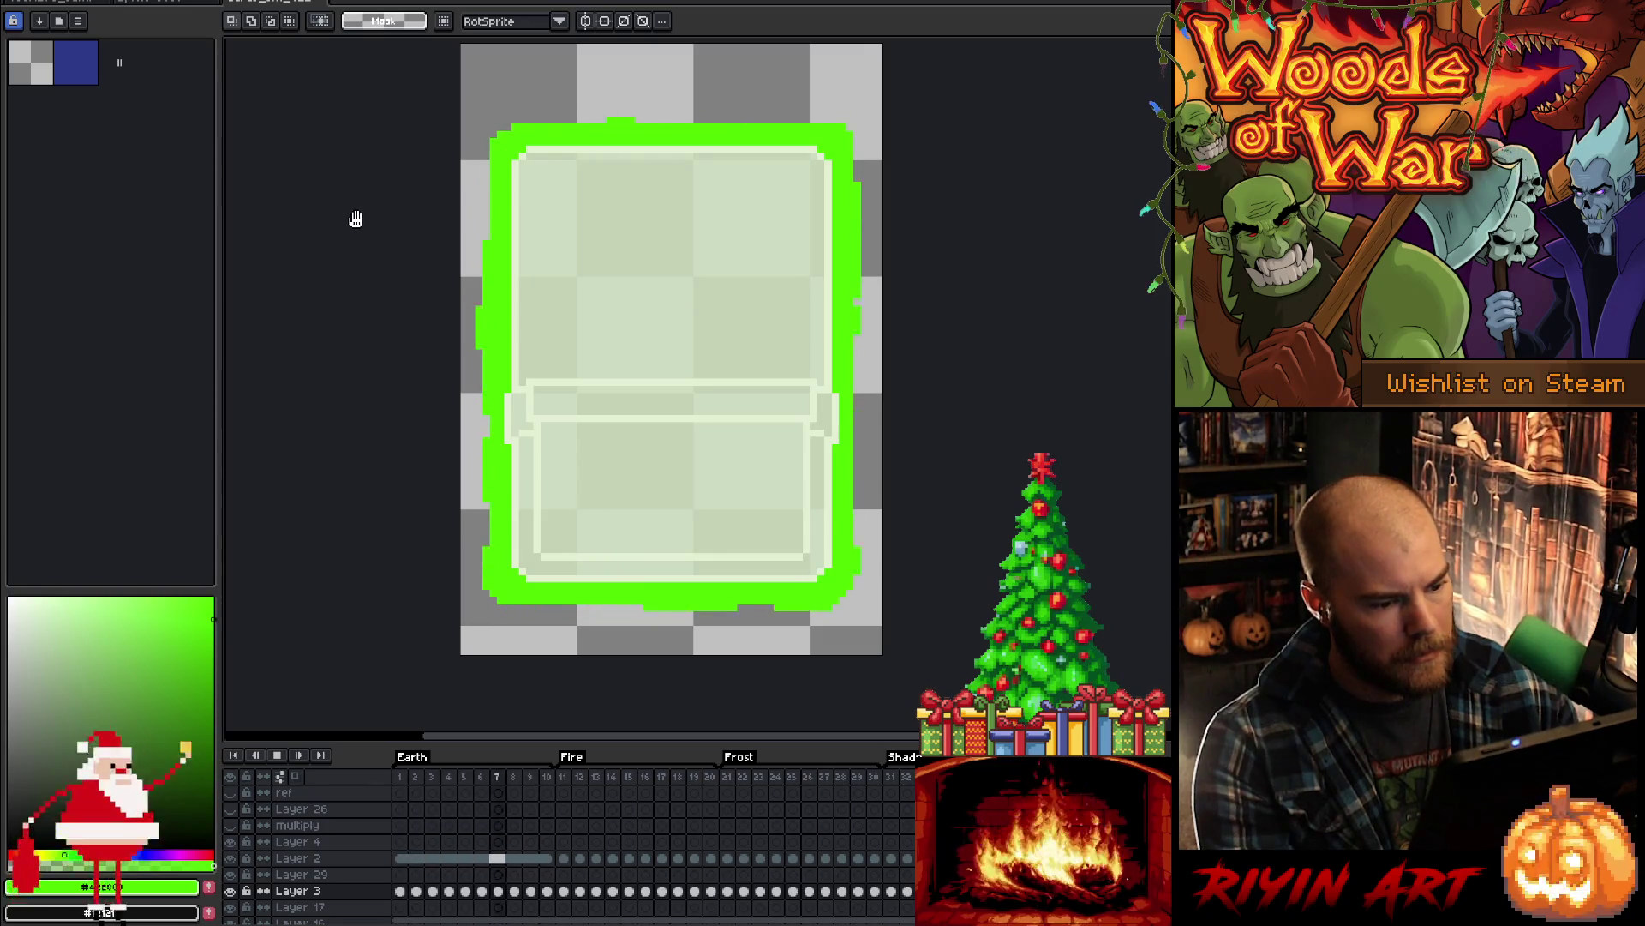
key(Return)
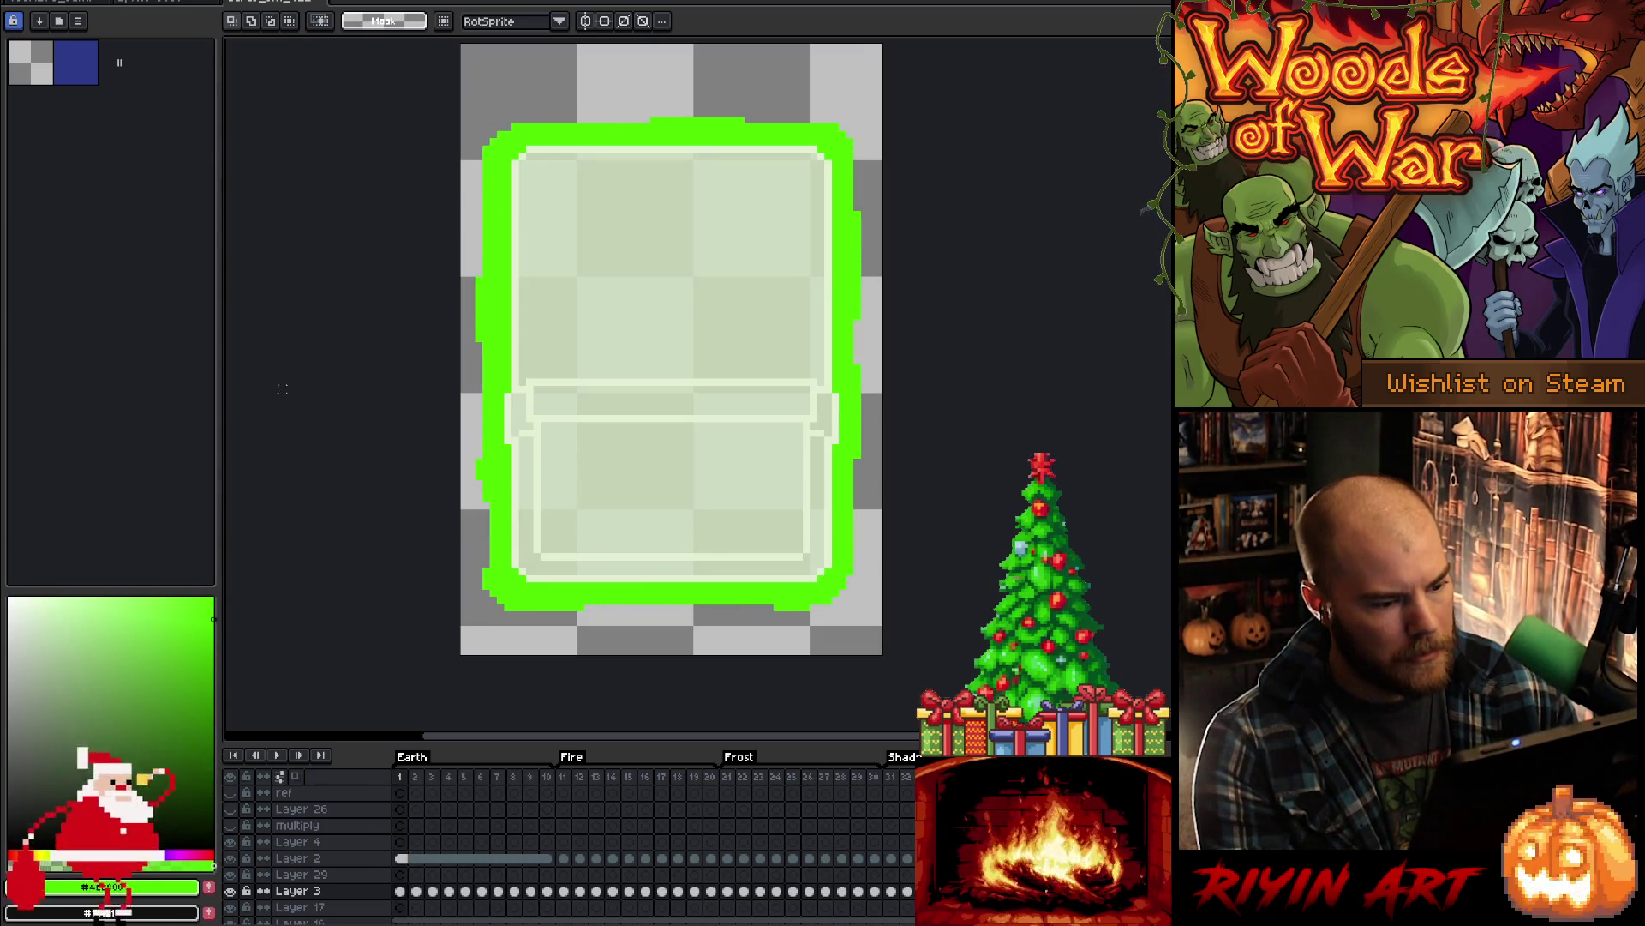
key(b)
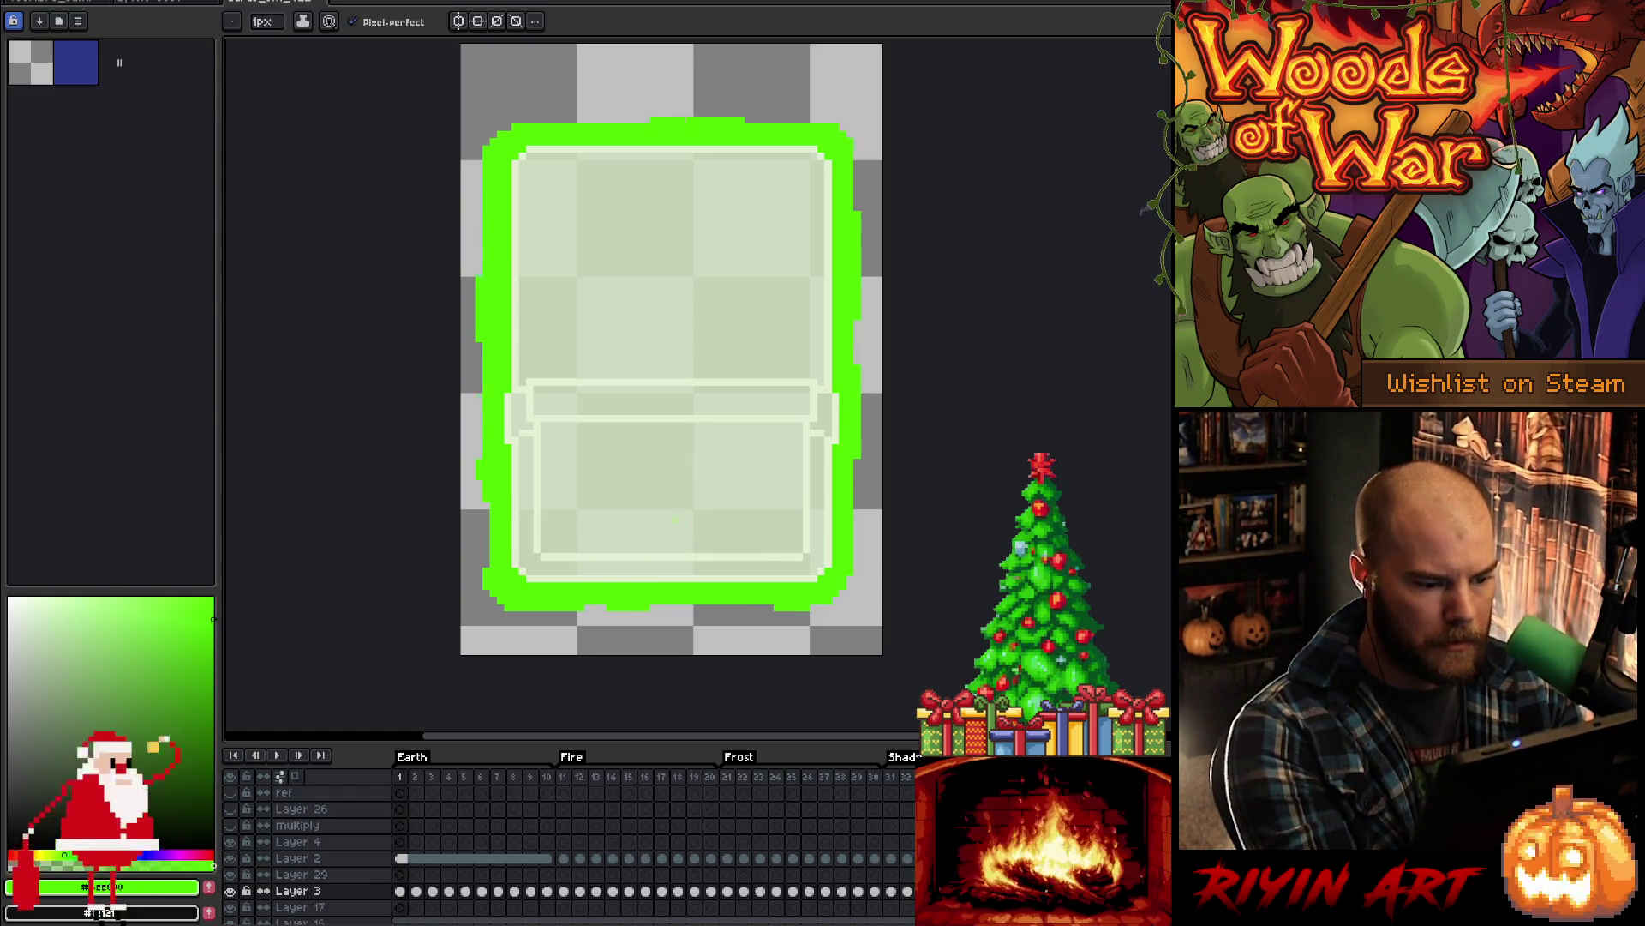
key(period)
key(period)
key(period)
key(period)
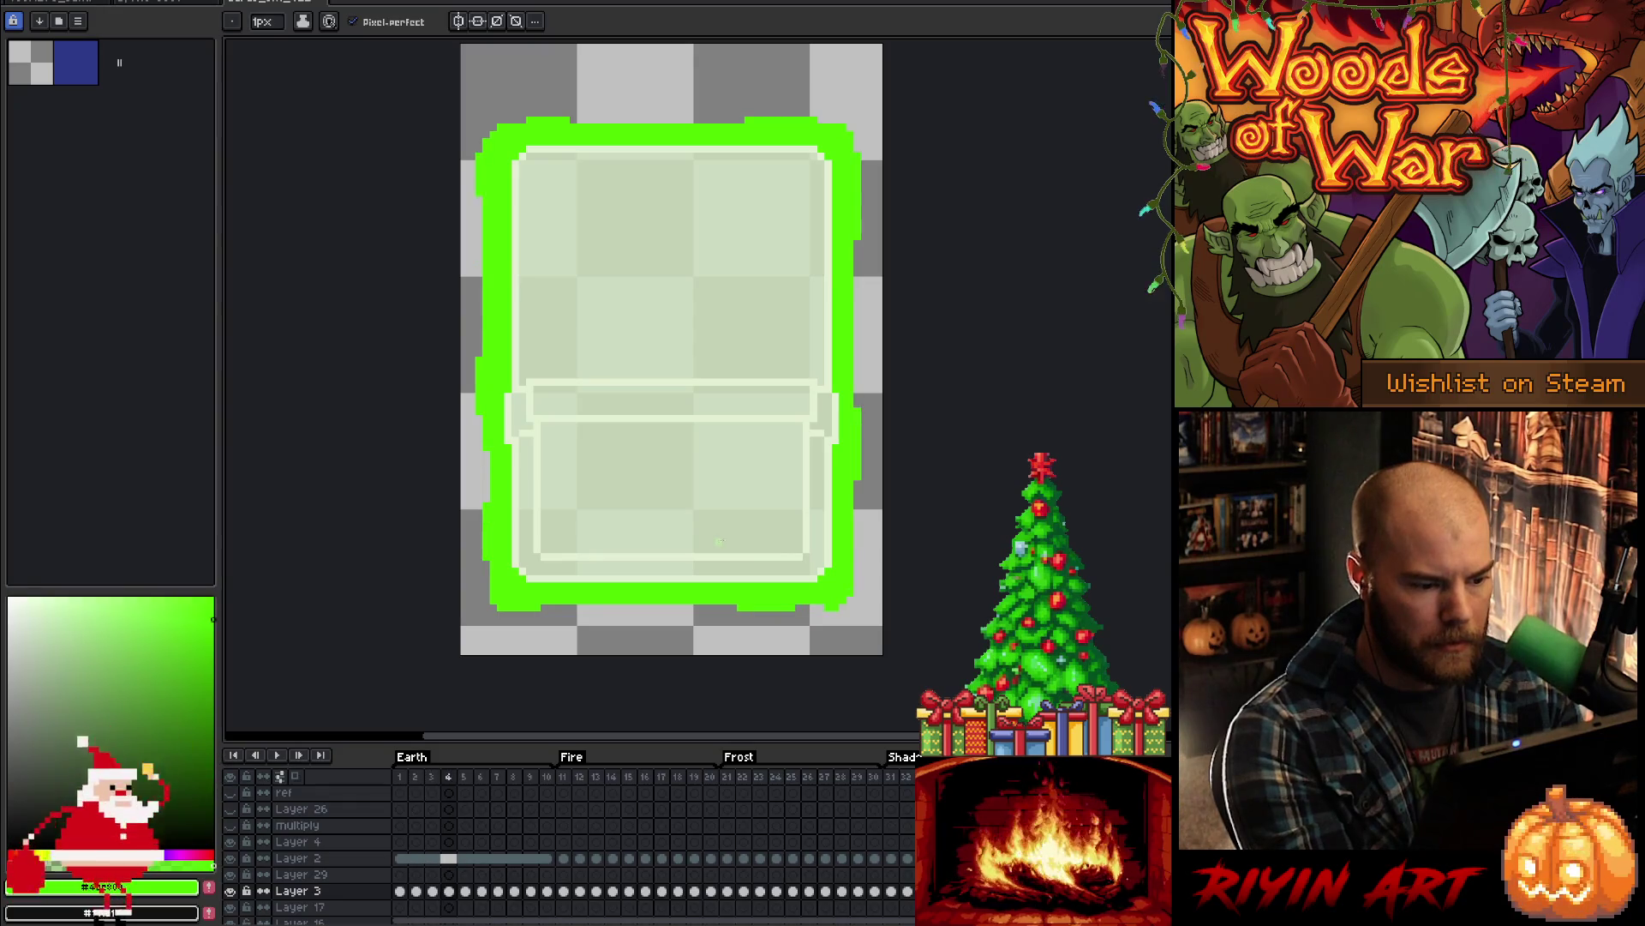
key(period)
key(period)
key(period)
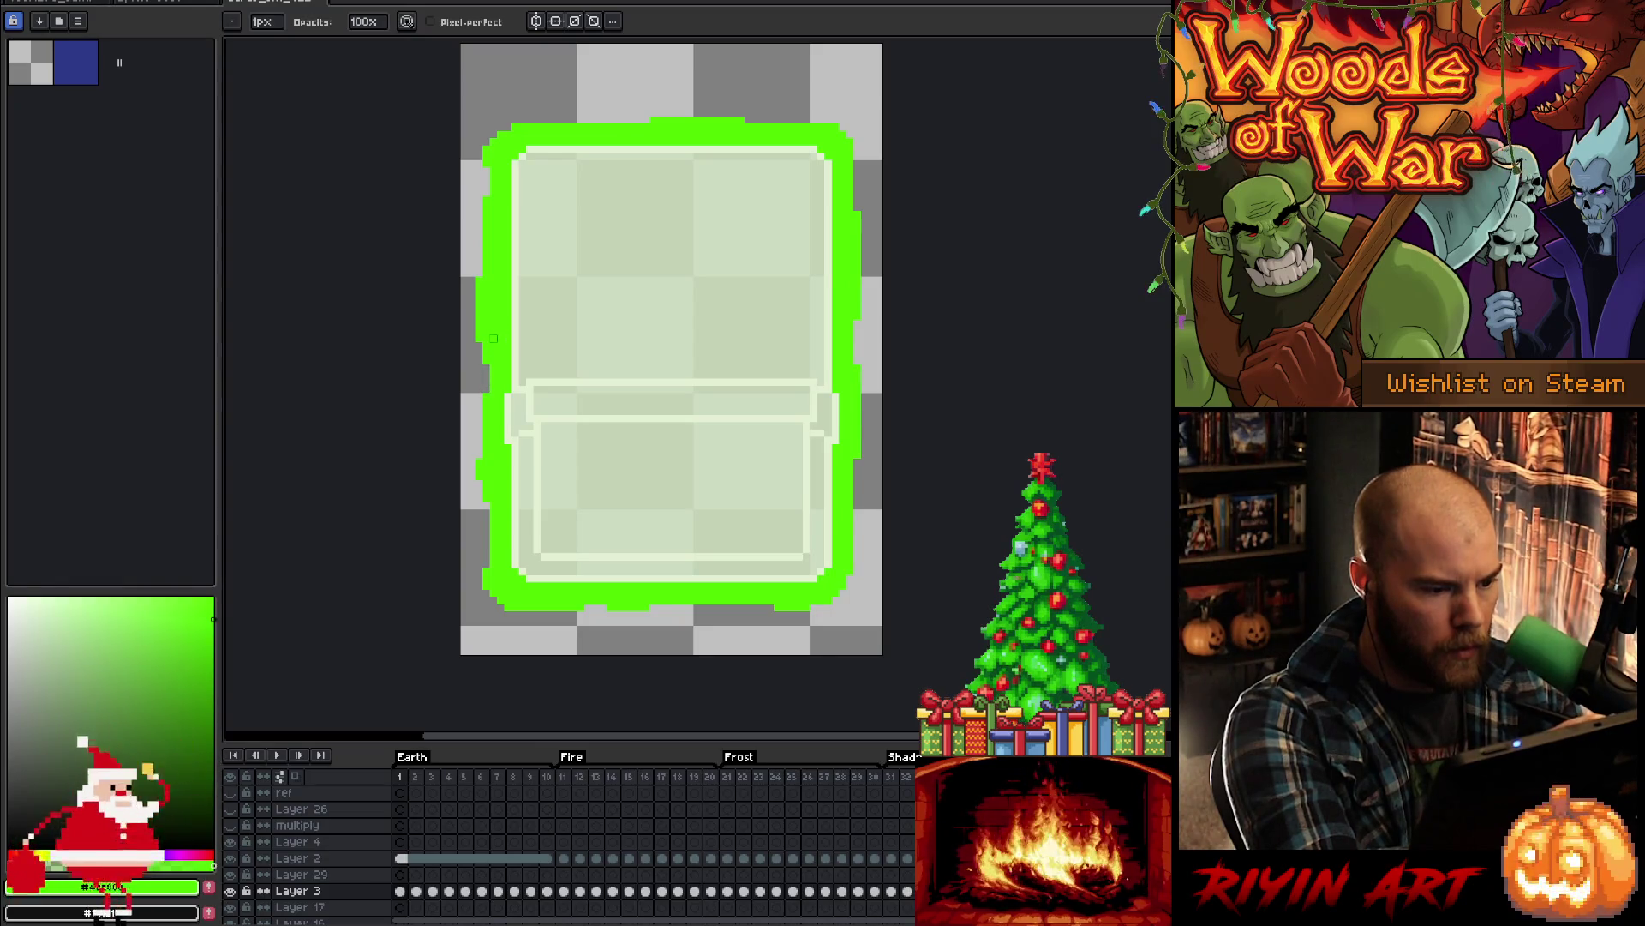
- Touch up the glow edges with pencil and eraser, then play the animation and stop on frame 7
key(b)
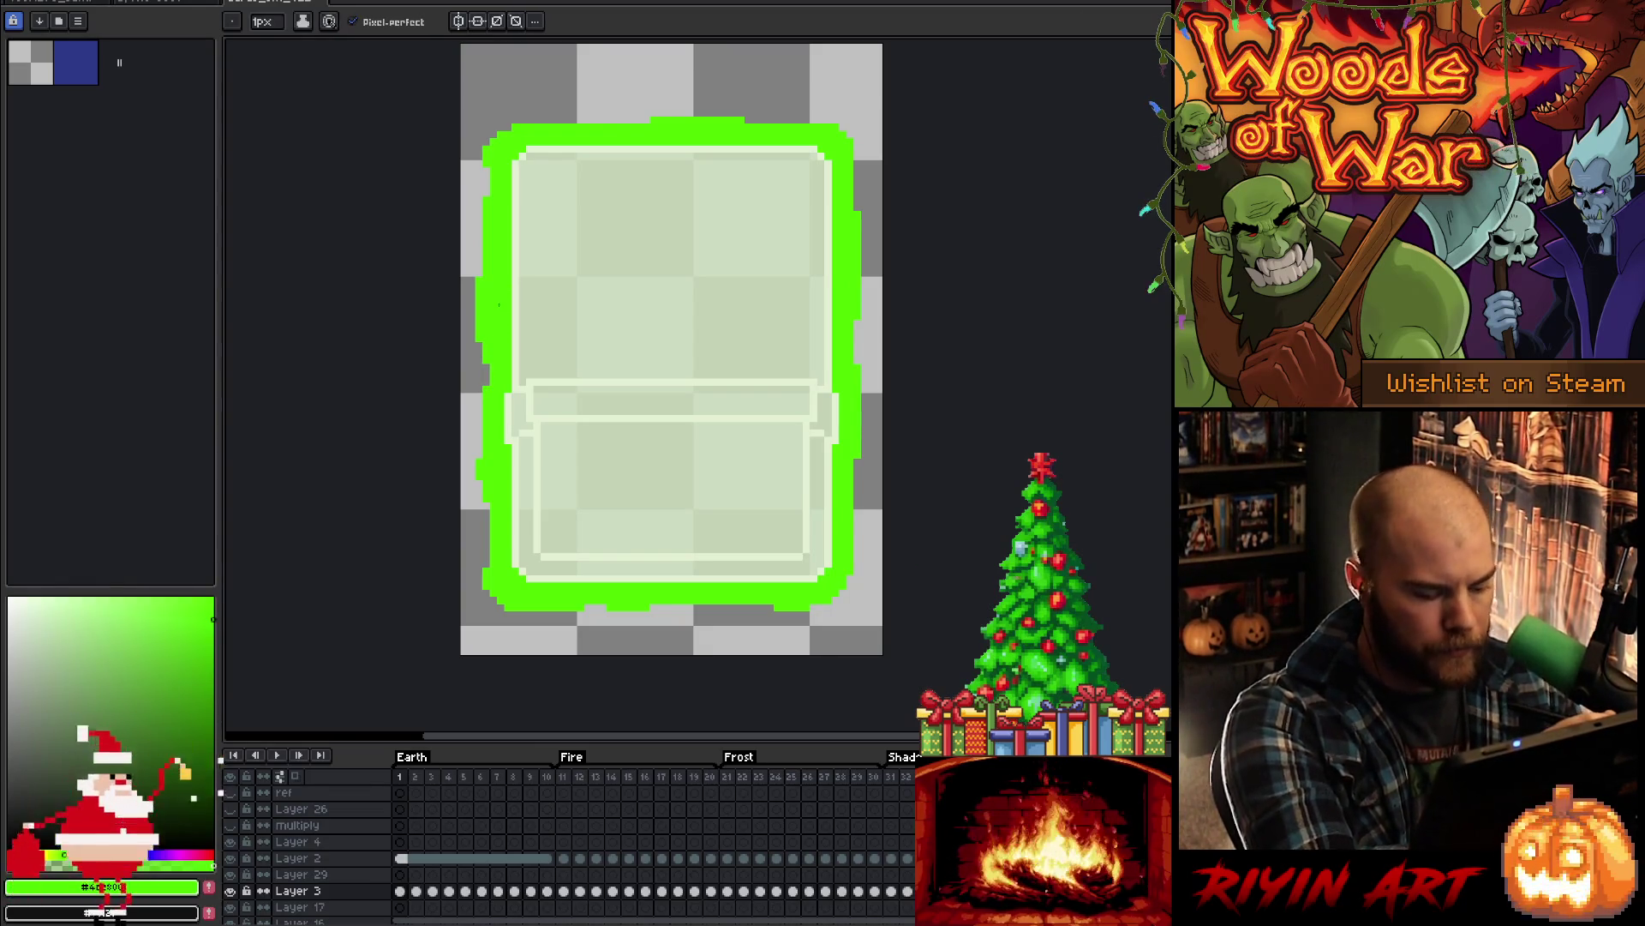
key(e)
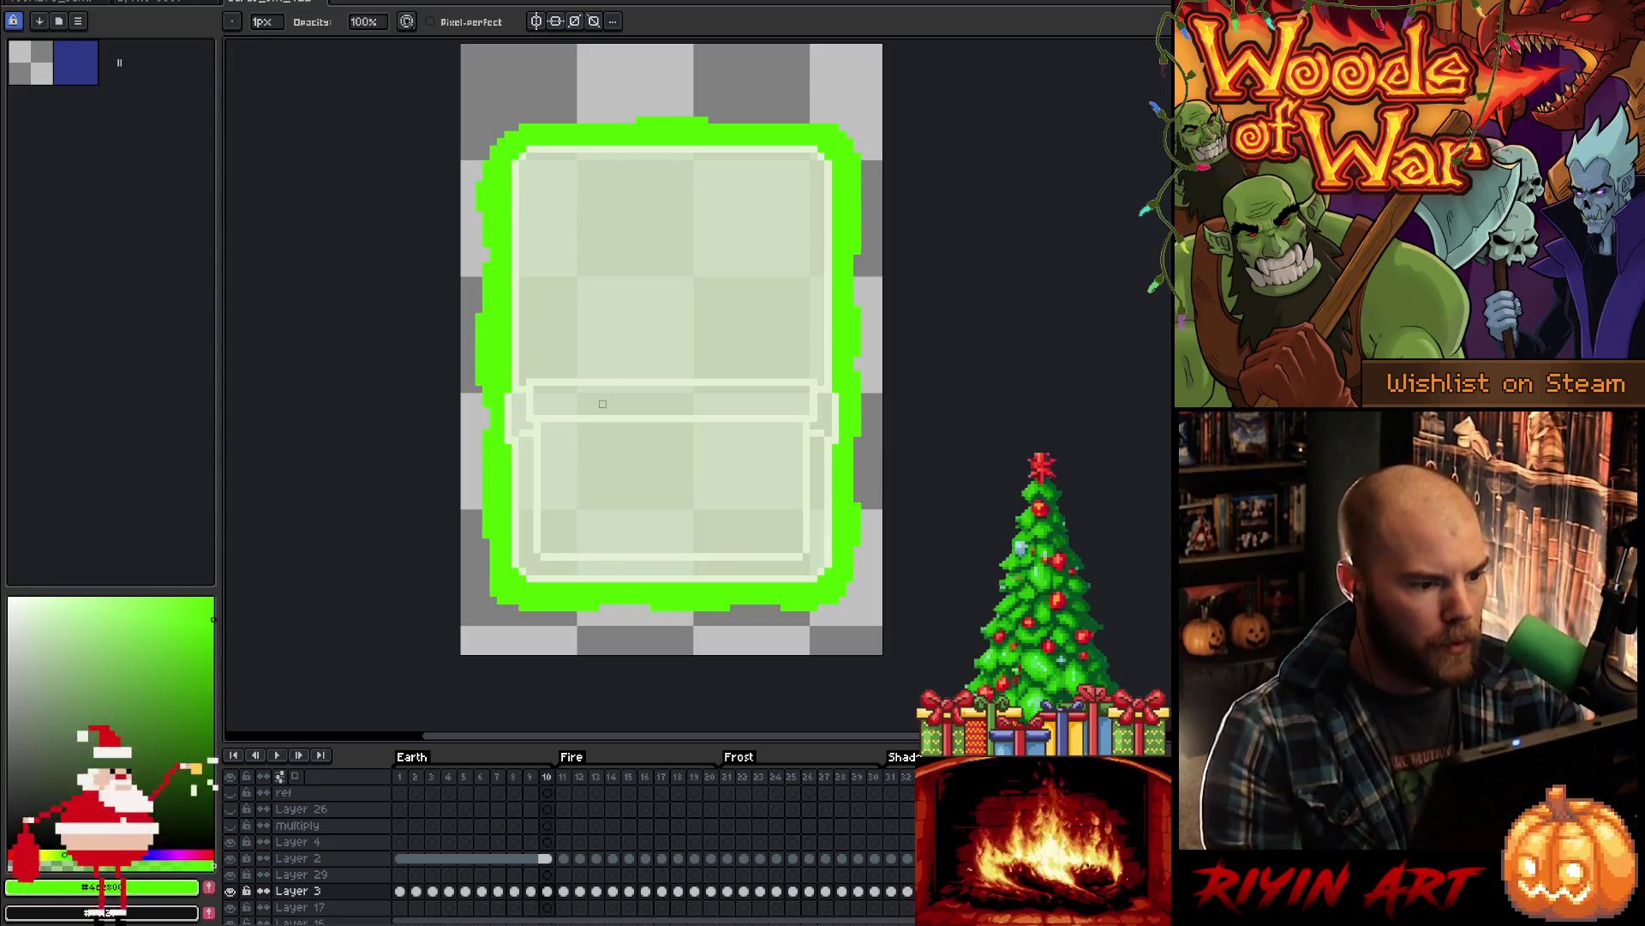
key(Return)
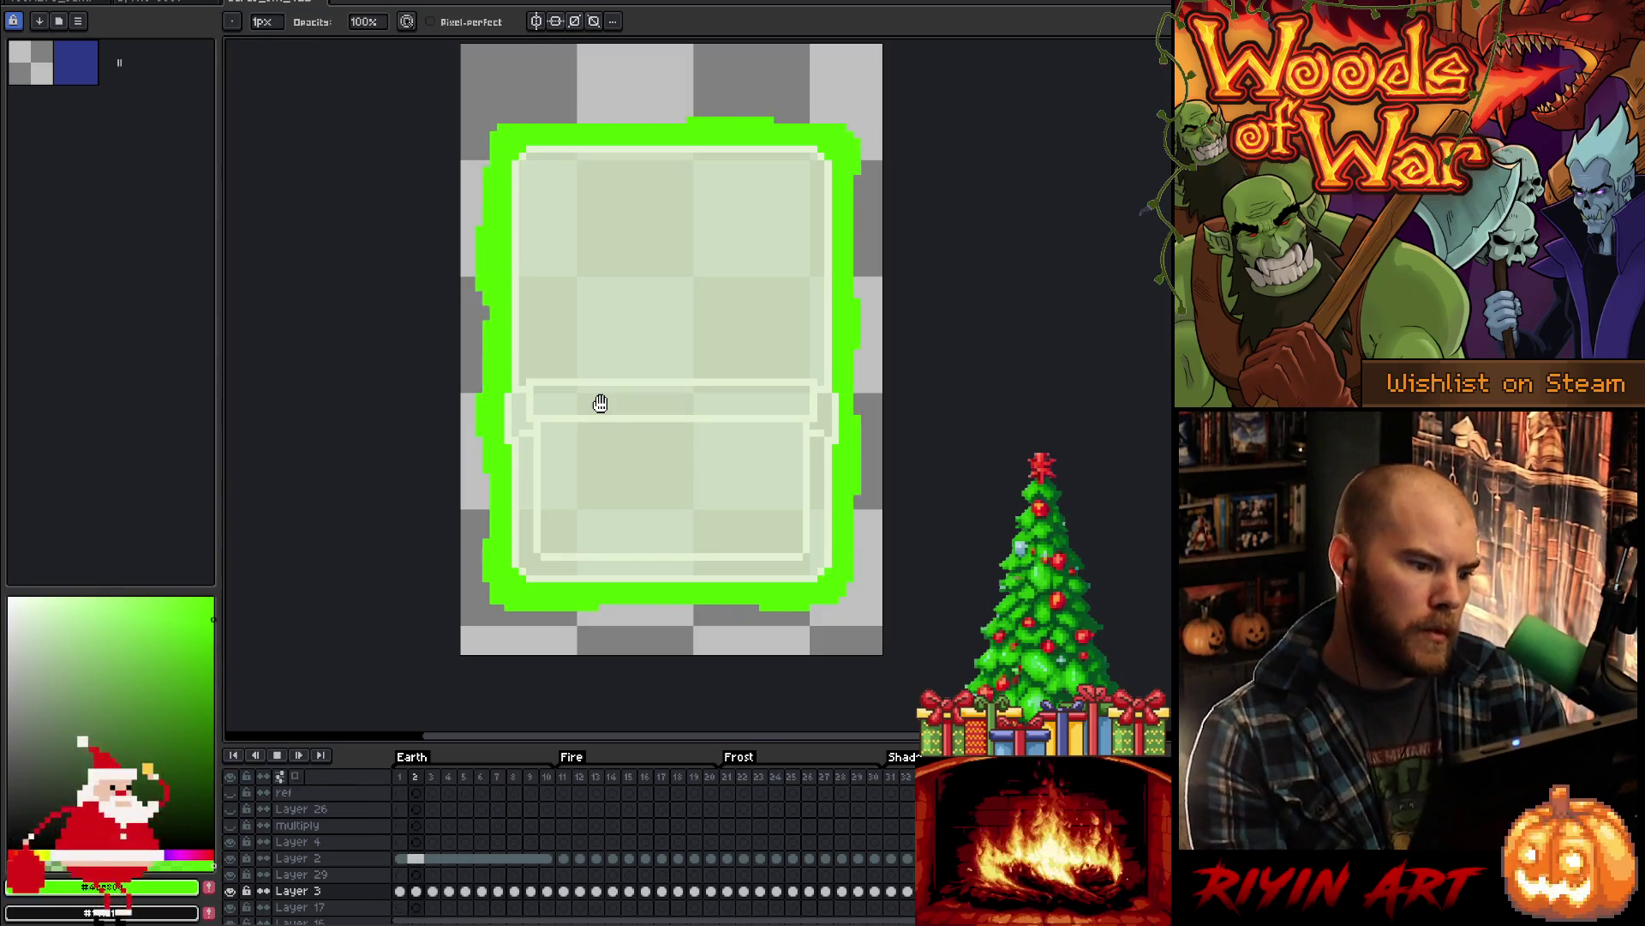
key(Return)
- Flip back and forth between frames 7, 8 and 9 to compare the glow edges
key(Right)
key(Right)
key(Left)
key(Left)
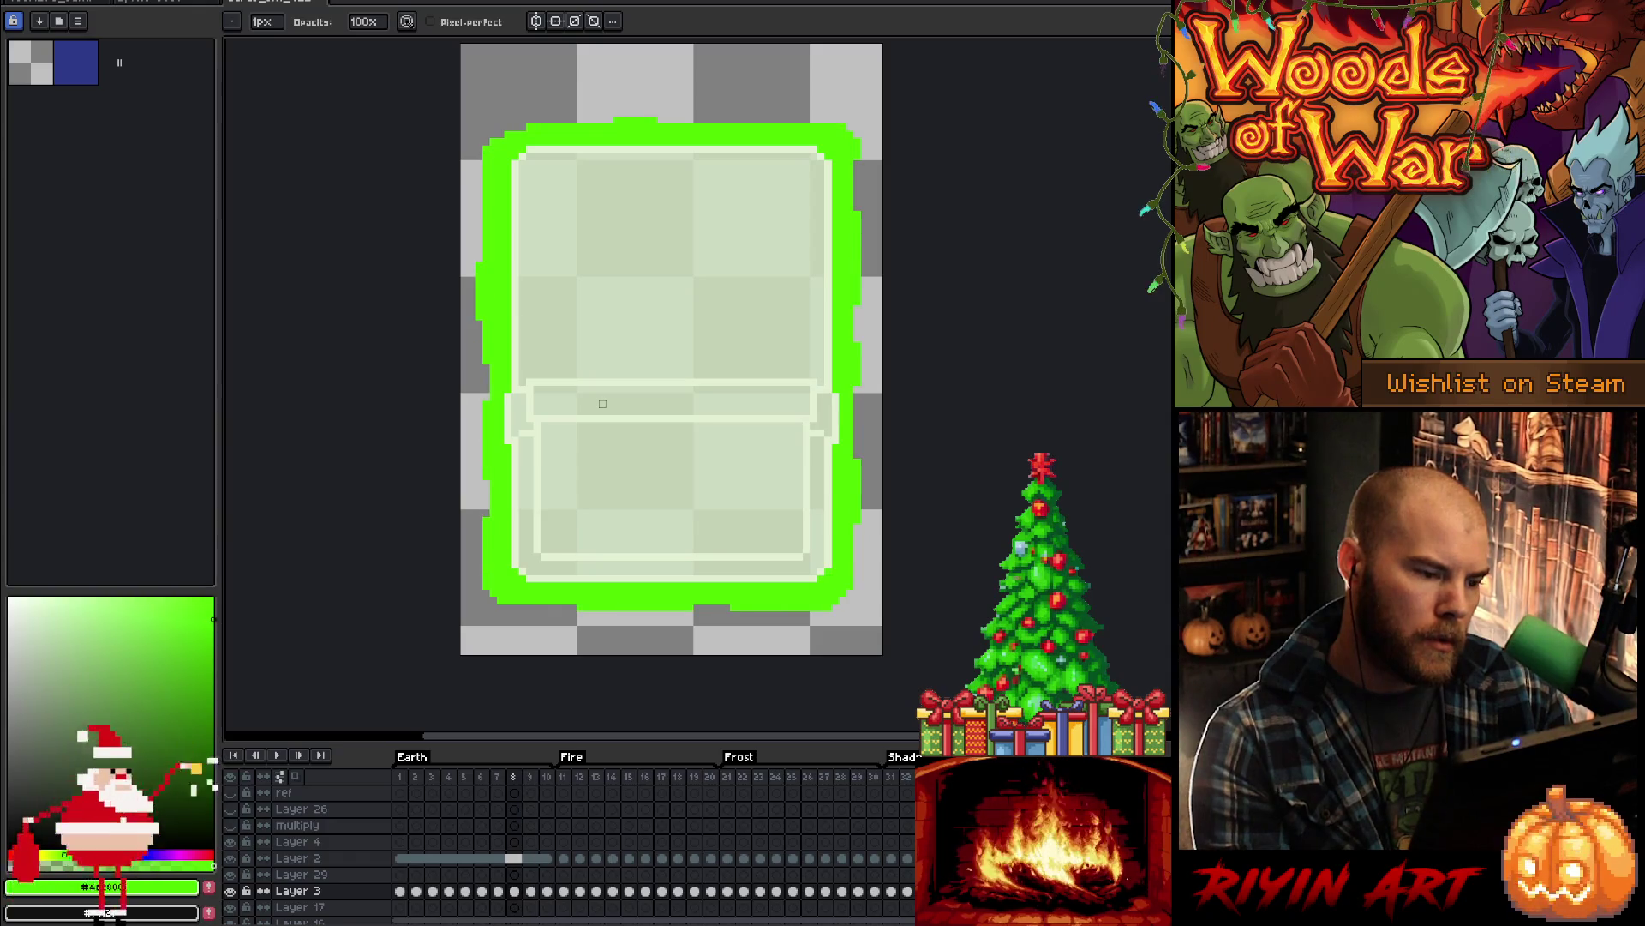
key(Right)
key(Right)
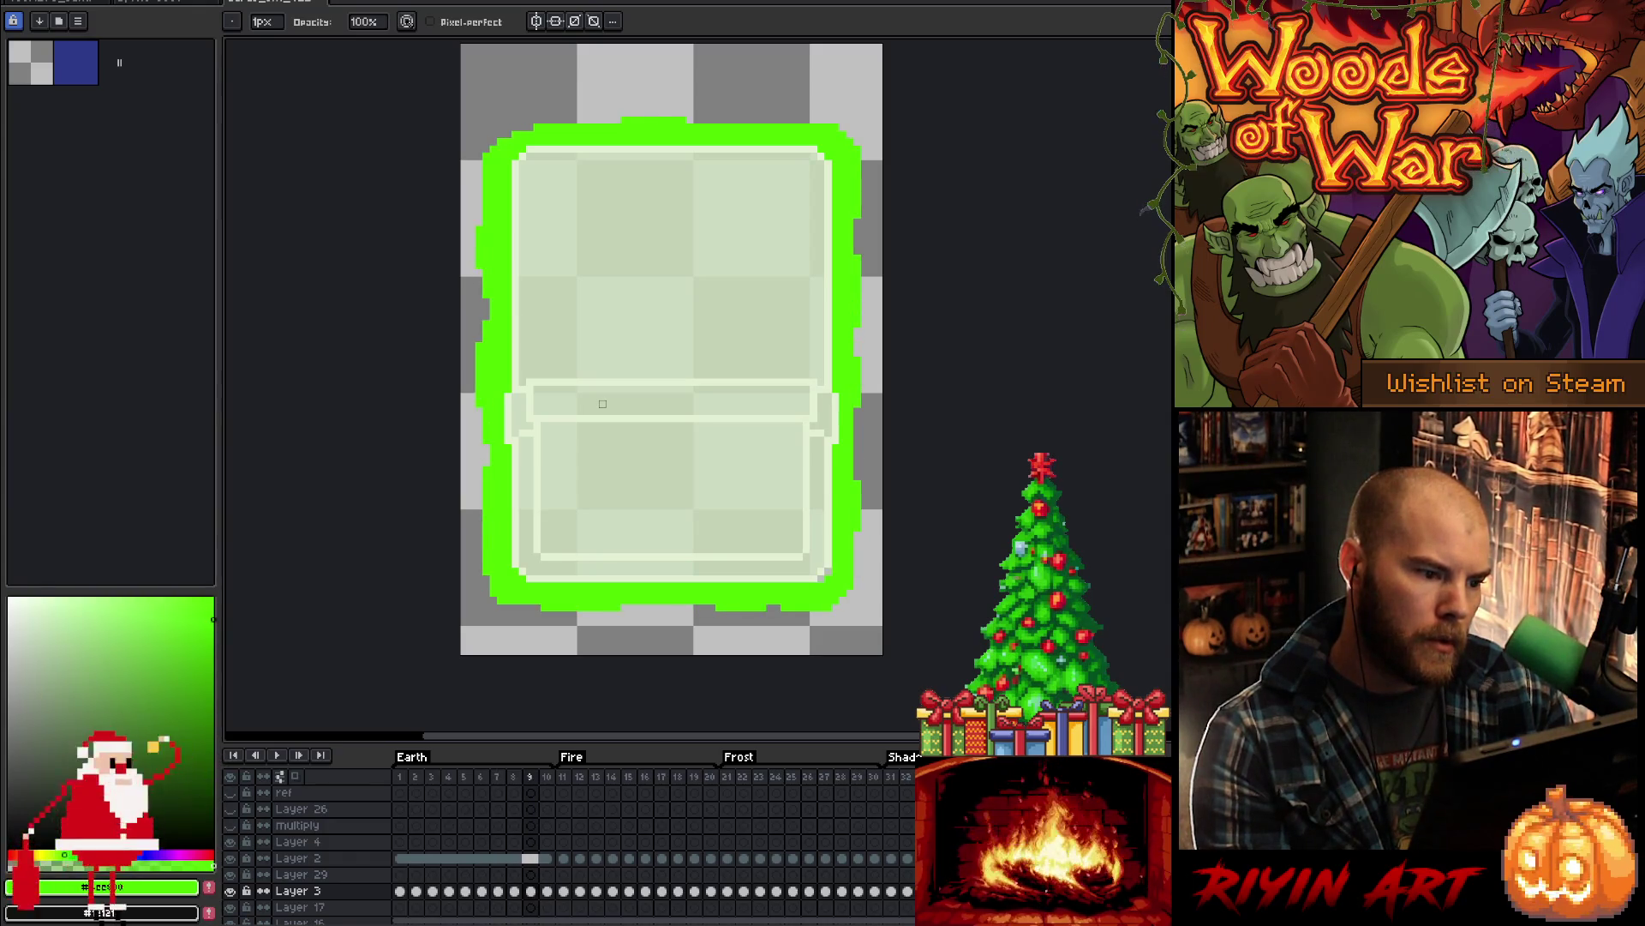
key(Left)
key(Right)
key(Left)
key(Right)
key(Left)
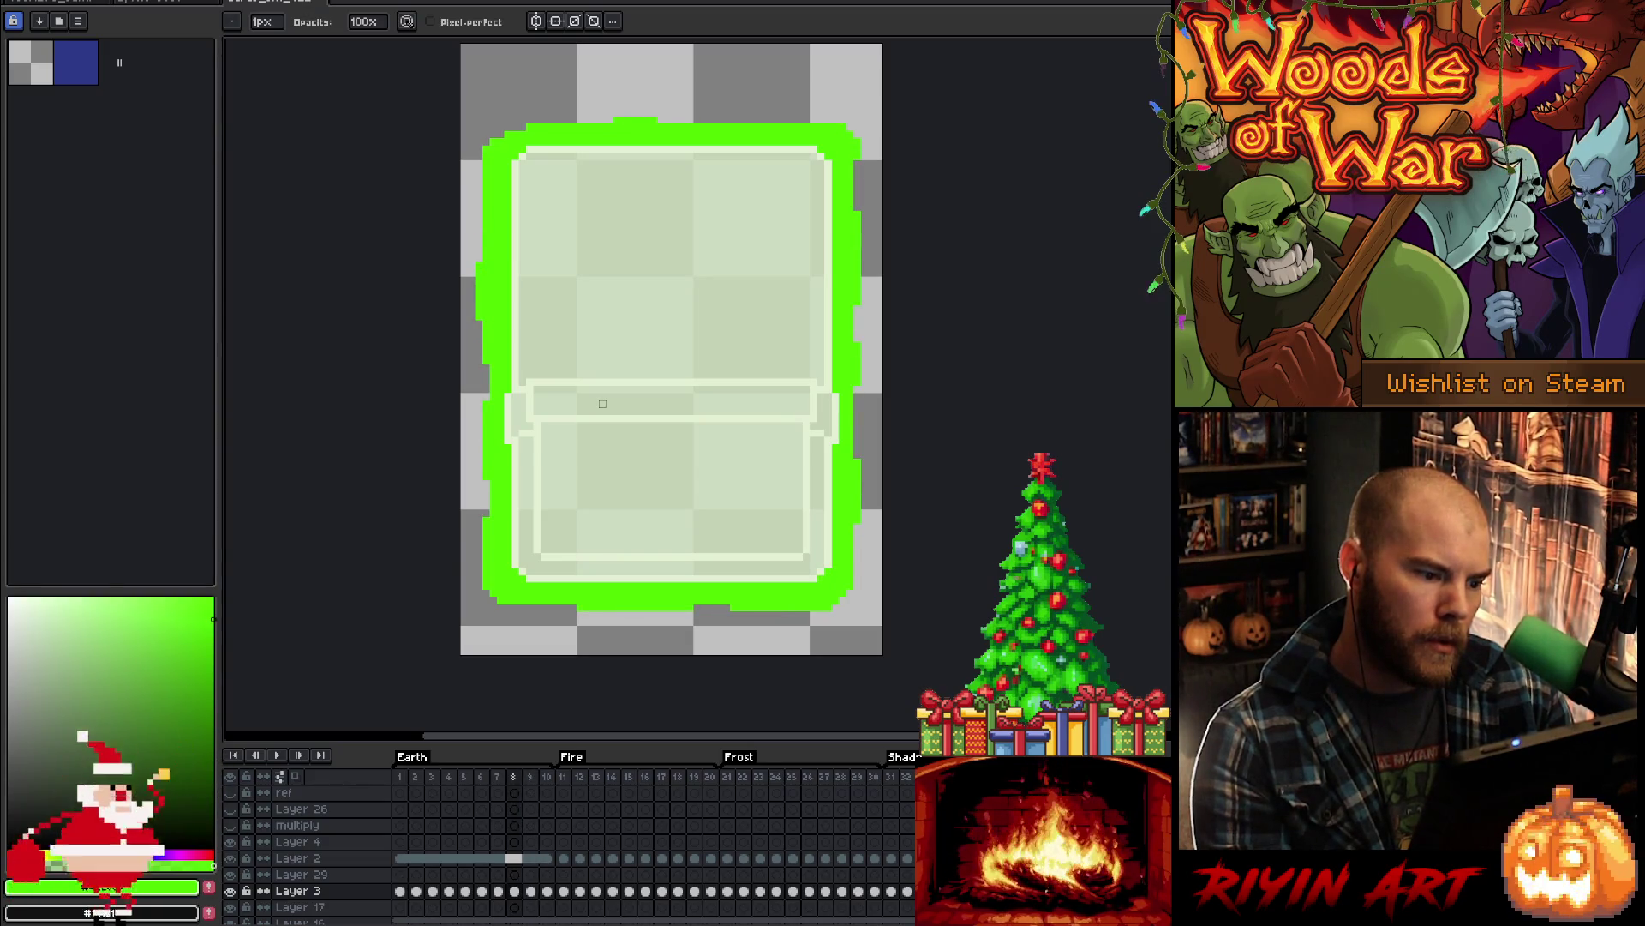
key(Right)
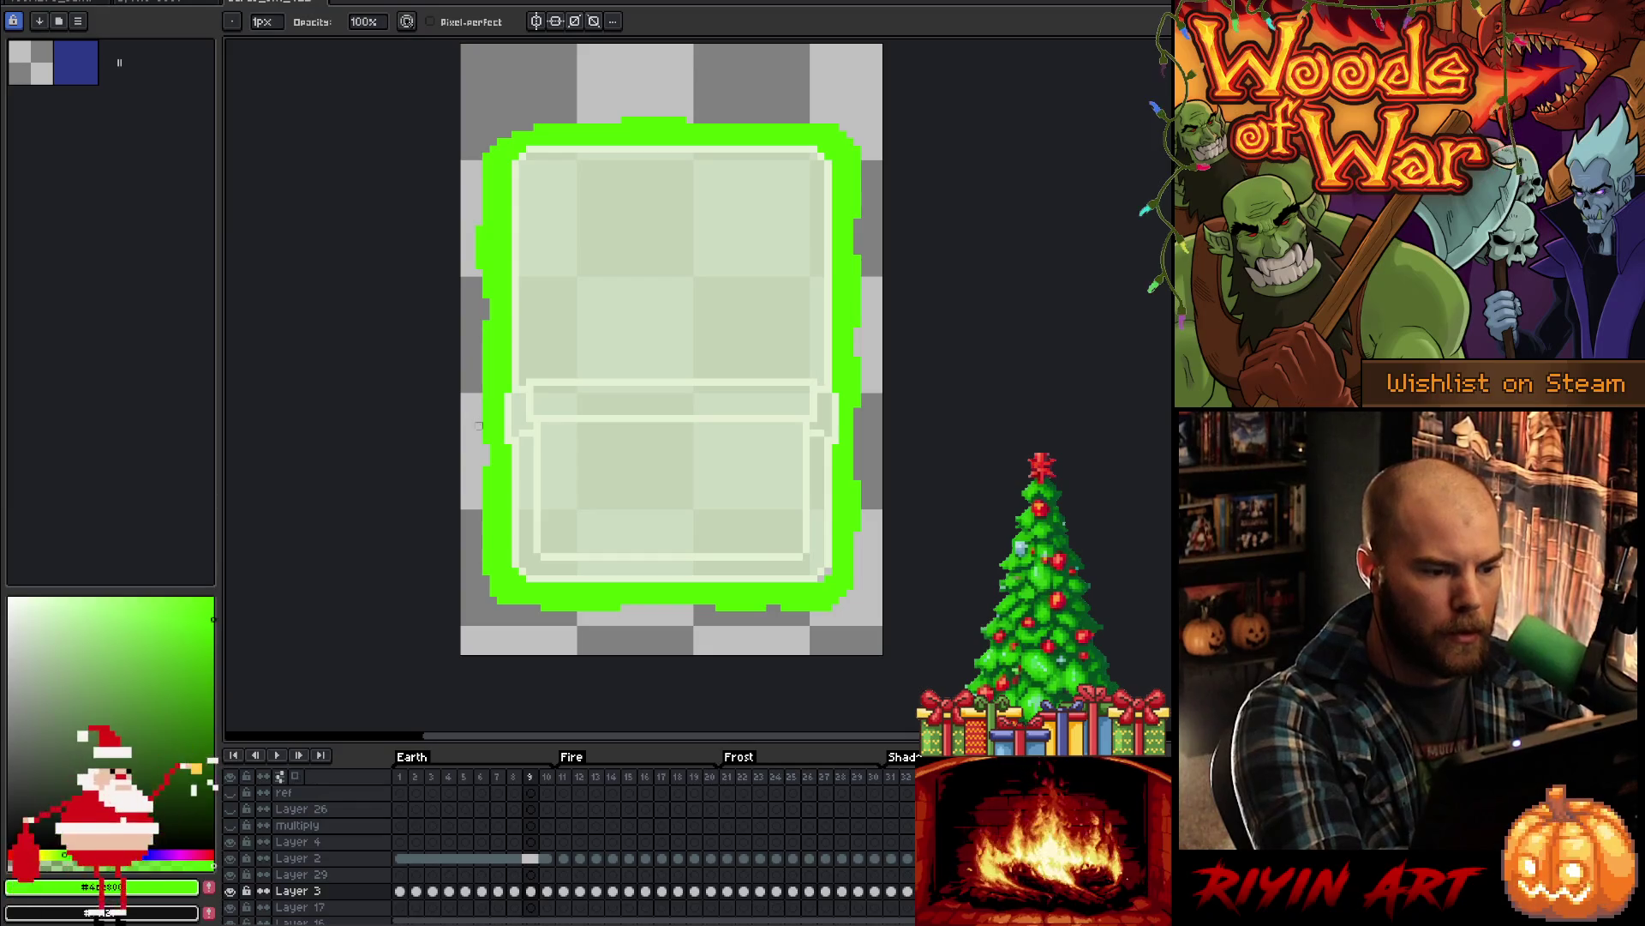
- Advance through frame 10 and onward, then replay the glow animation and stop it
key(Right)
key(Right)
key(Right)
key(Right)
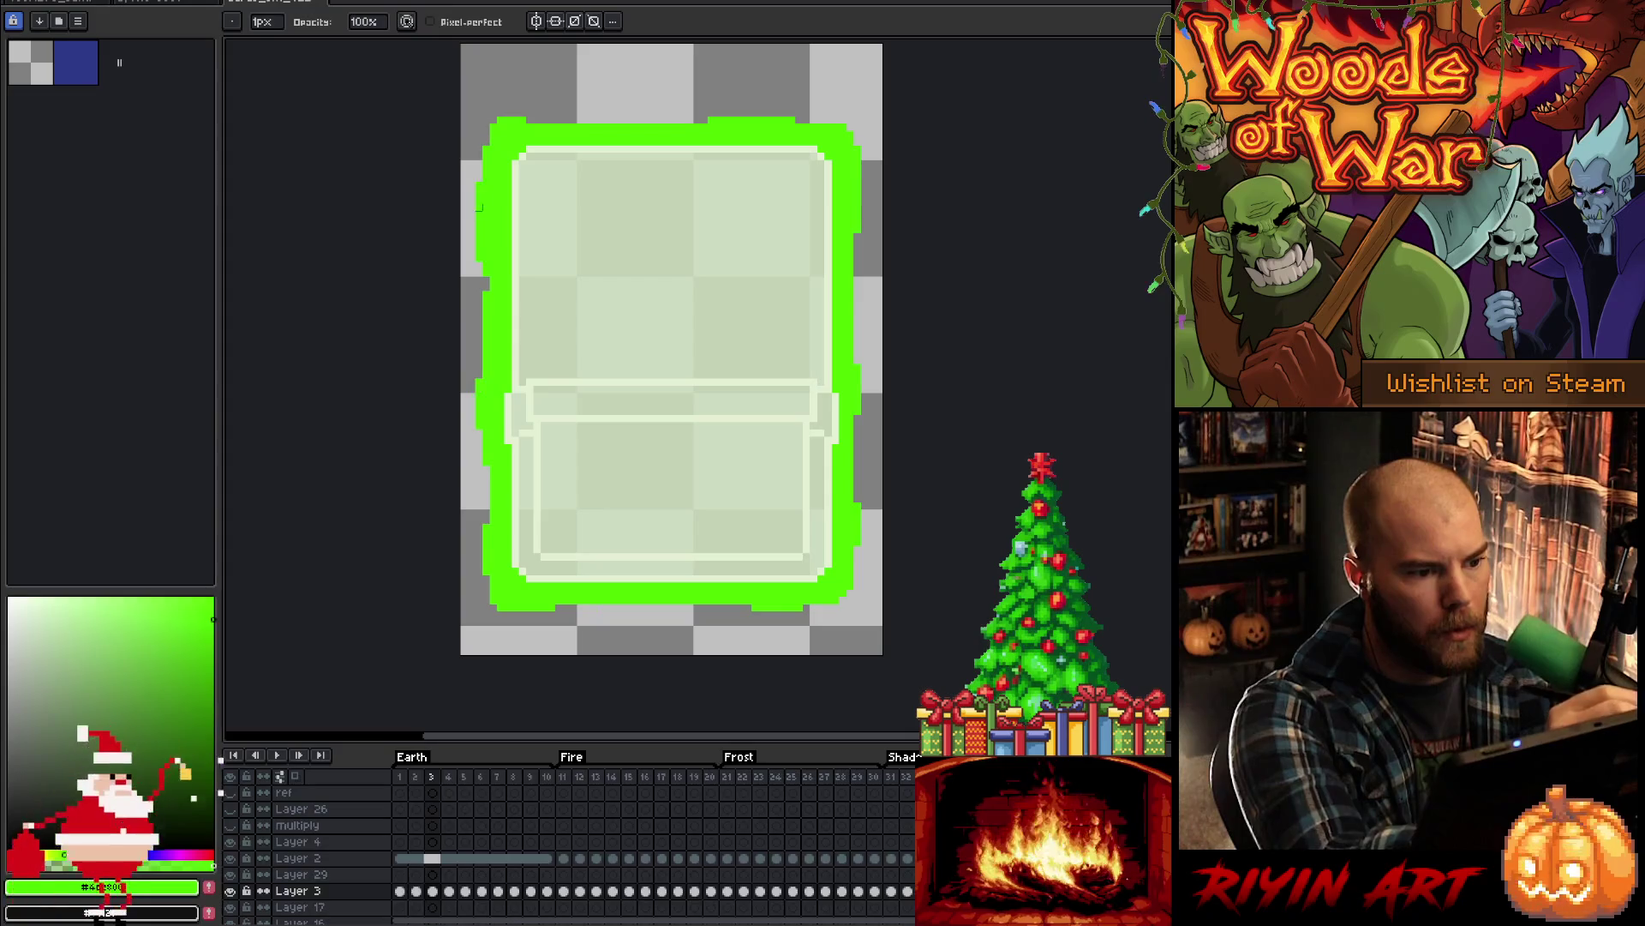
key(Right)
key(Right)
key(Right)
key(Right)
key(Return)
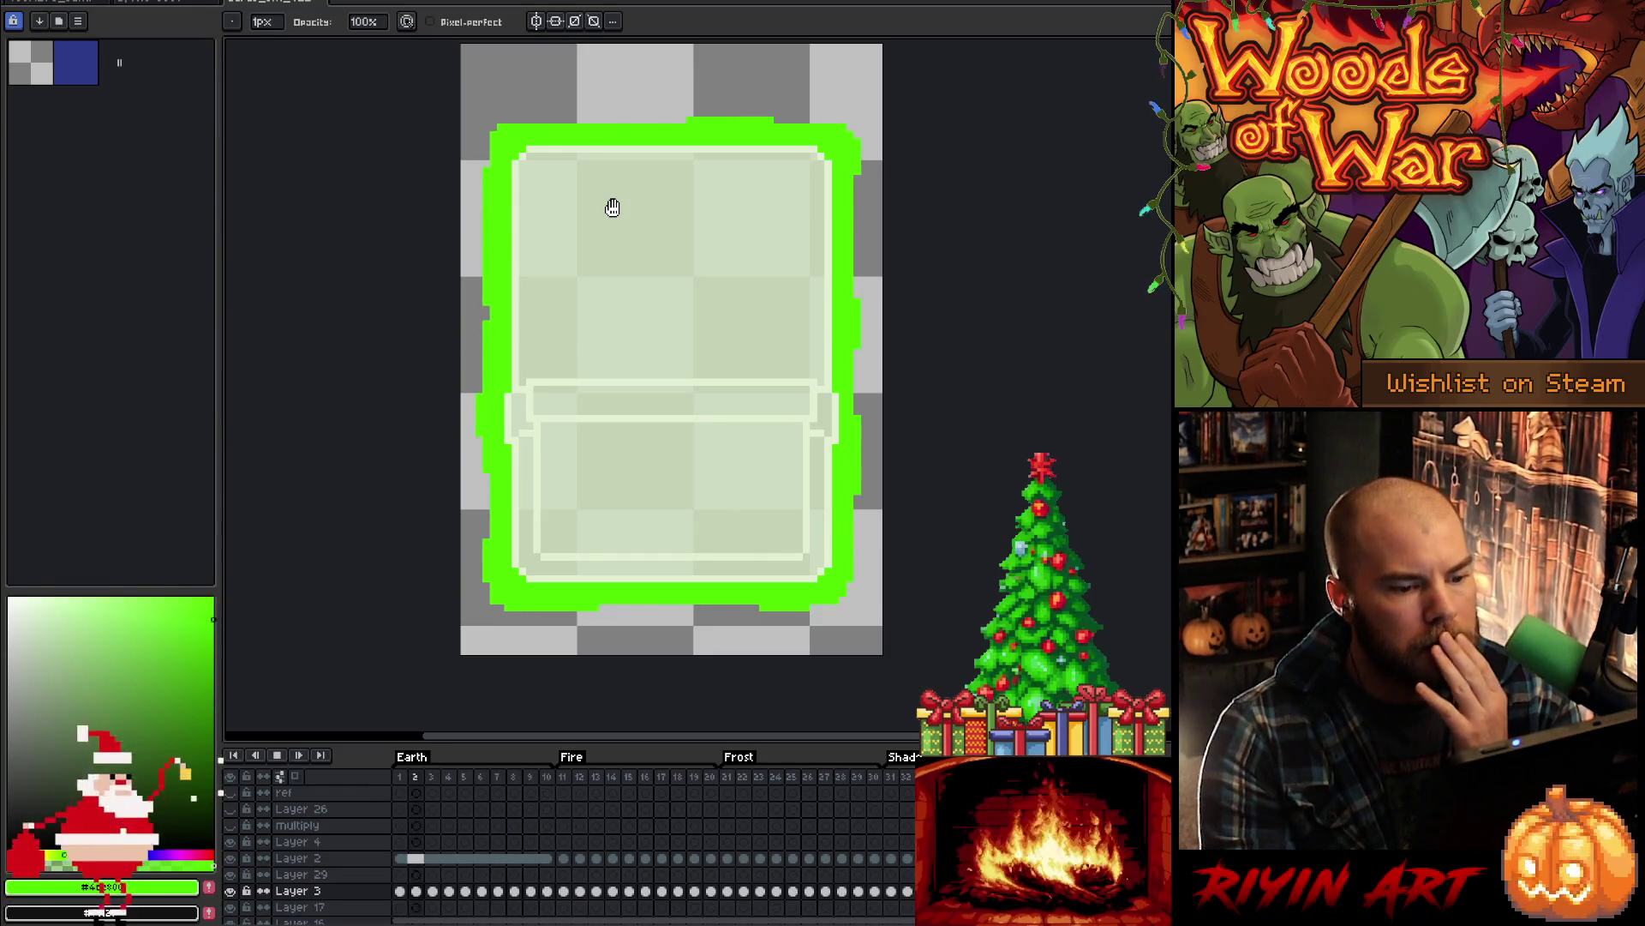
key(Return)
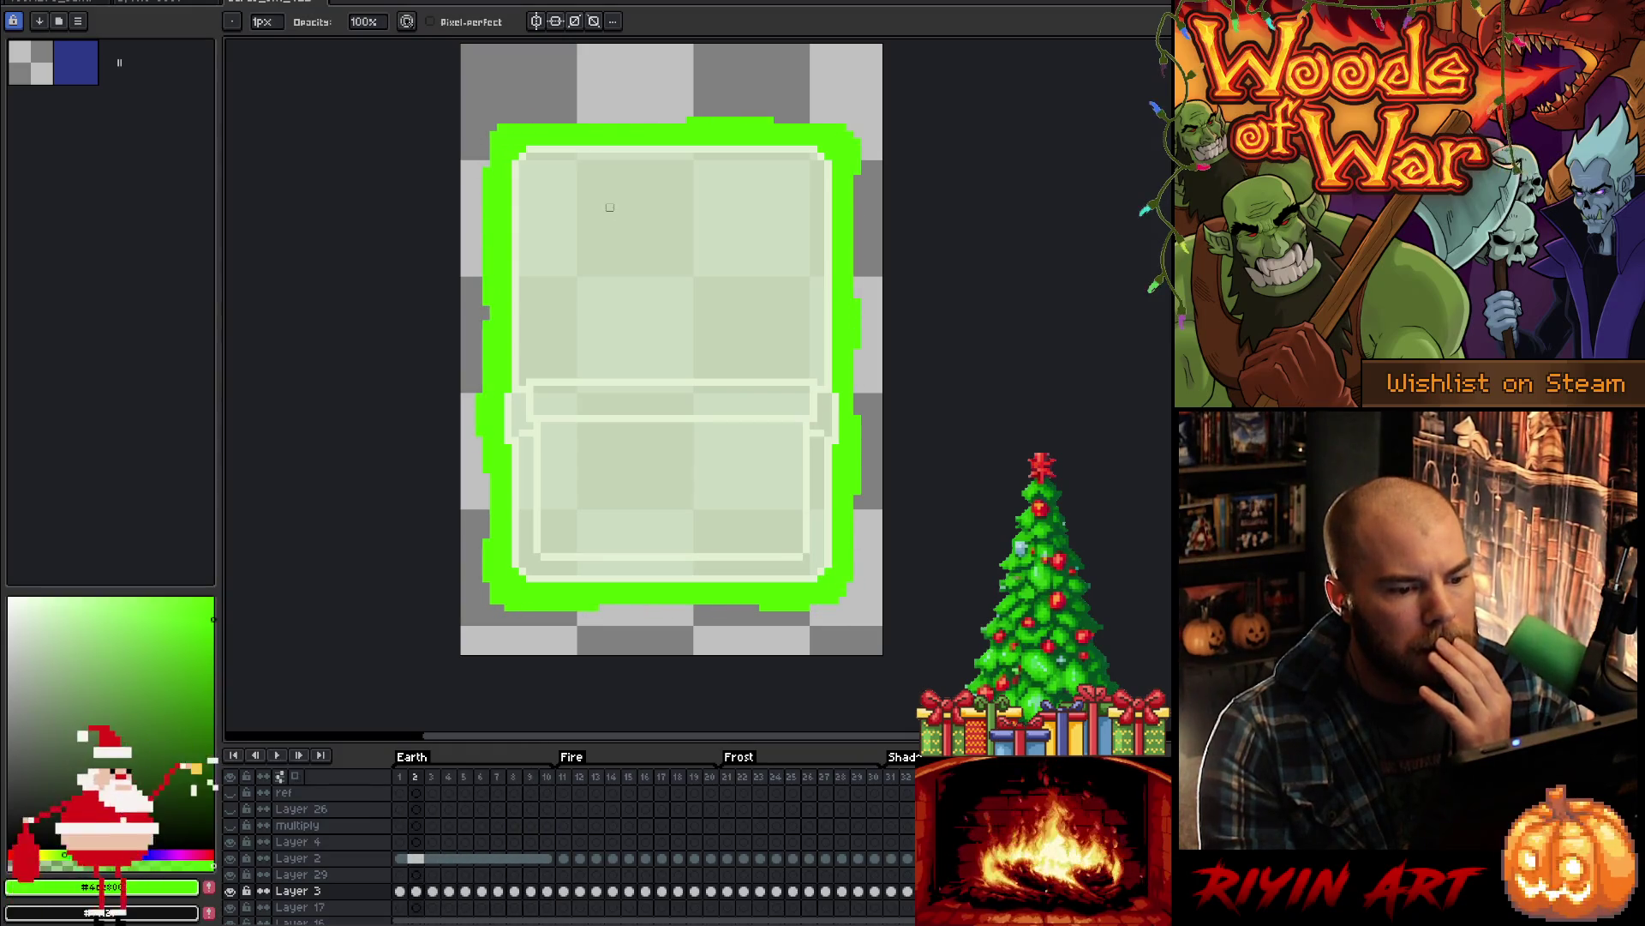
- Replay the animation, then flip between frames 2, 3 and 4 to compare the outline
key(Return)
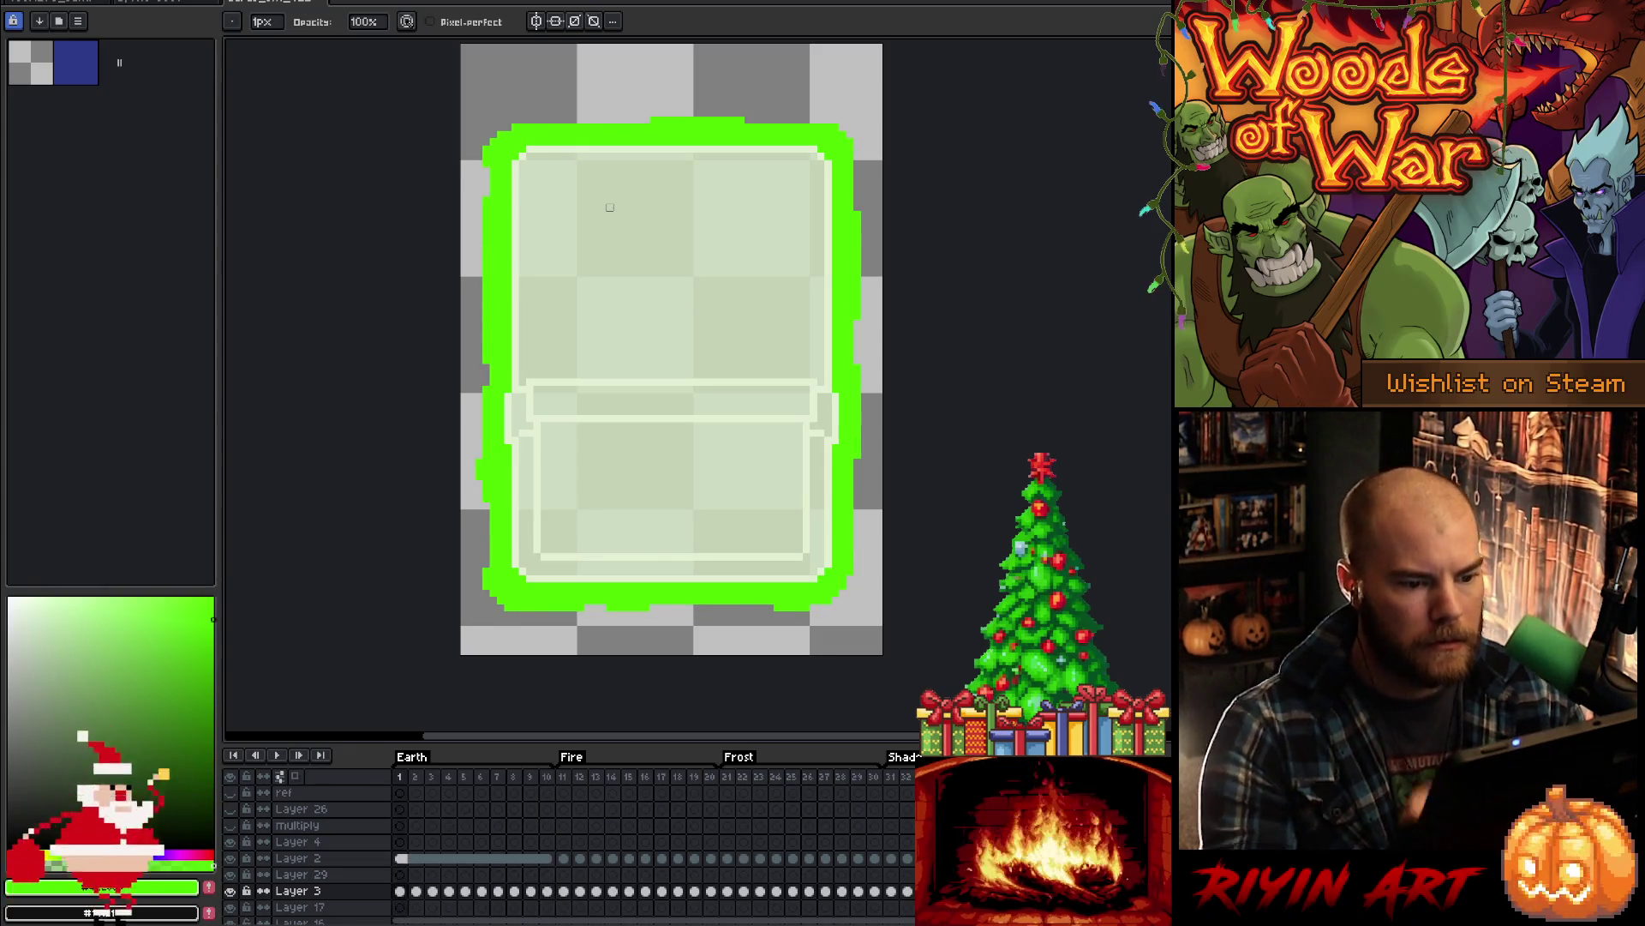
key(e)
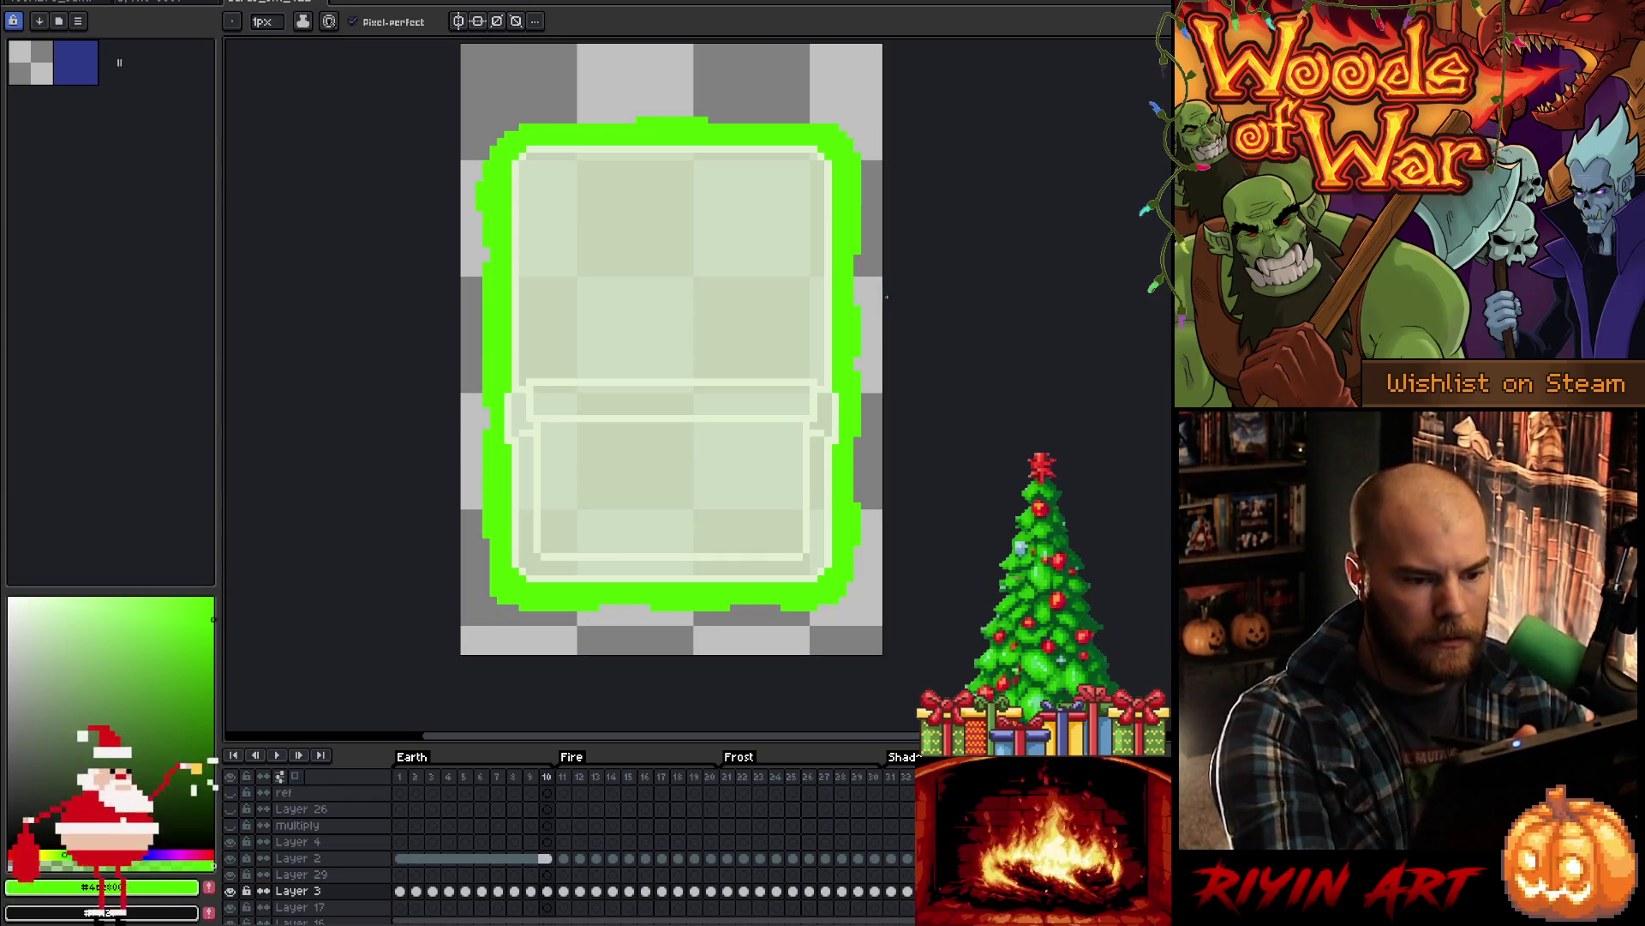
key(Right)
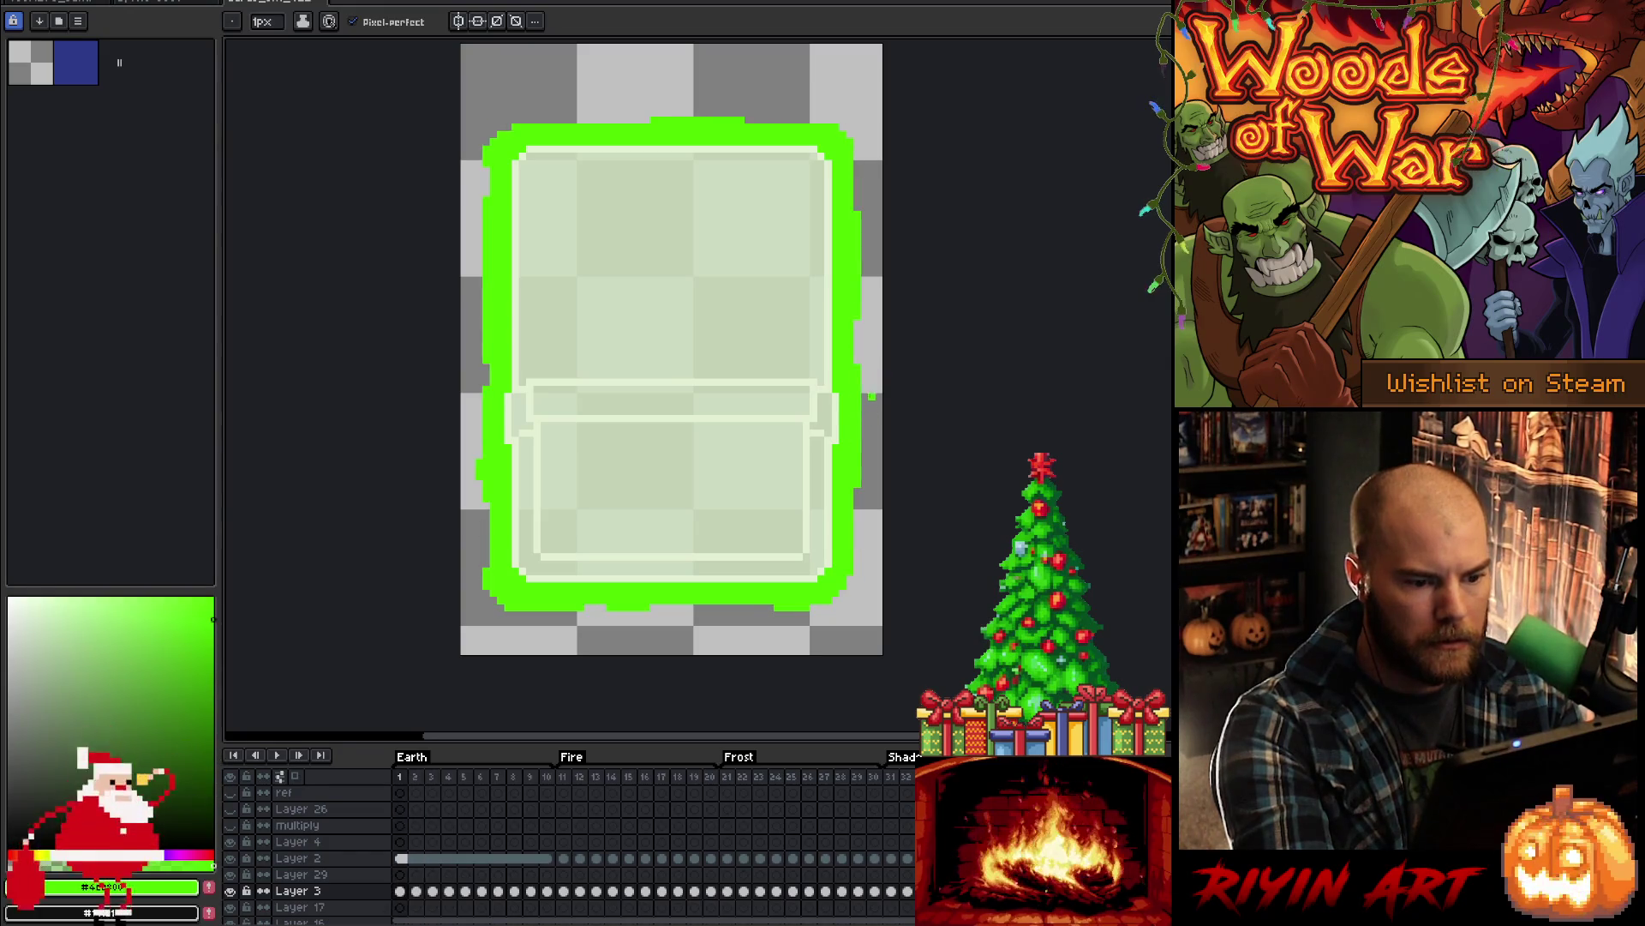
key(e)
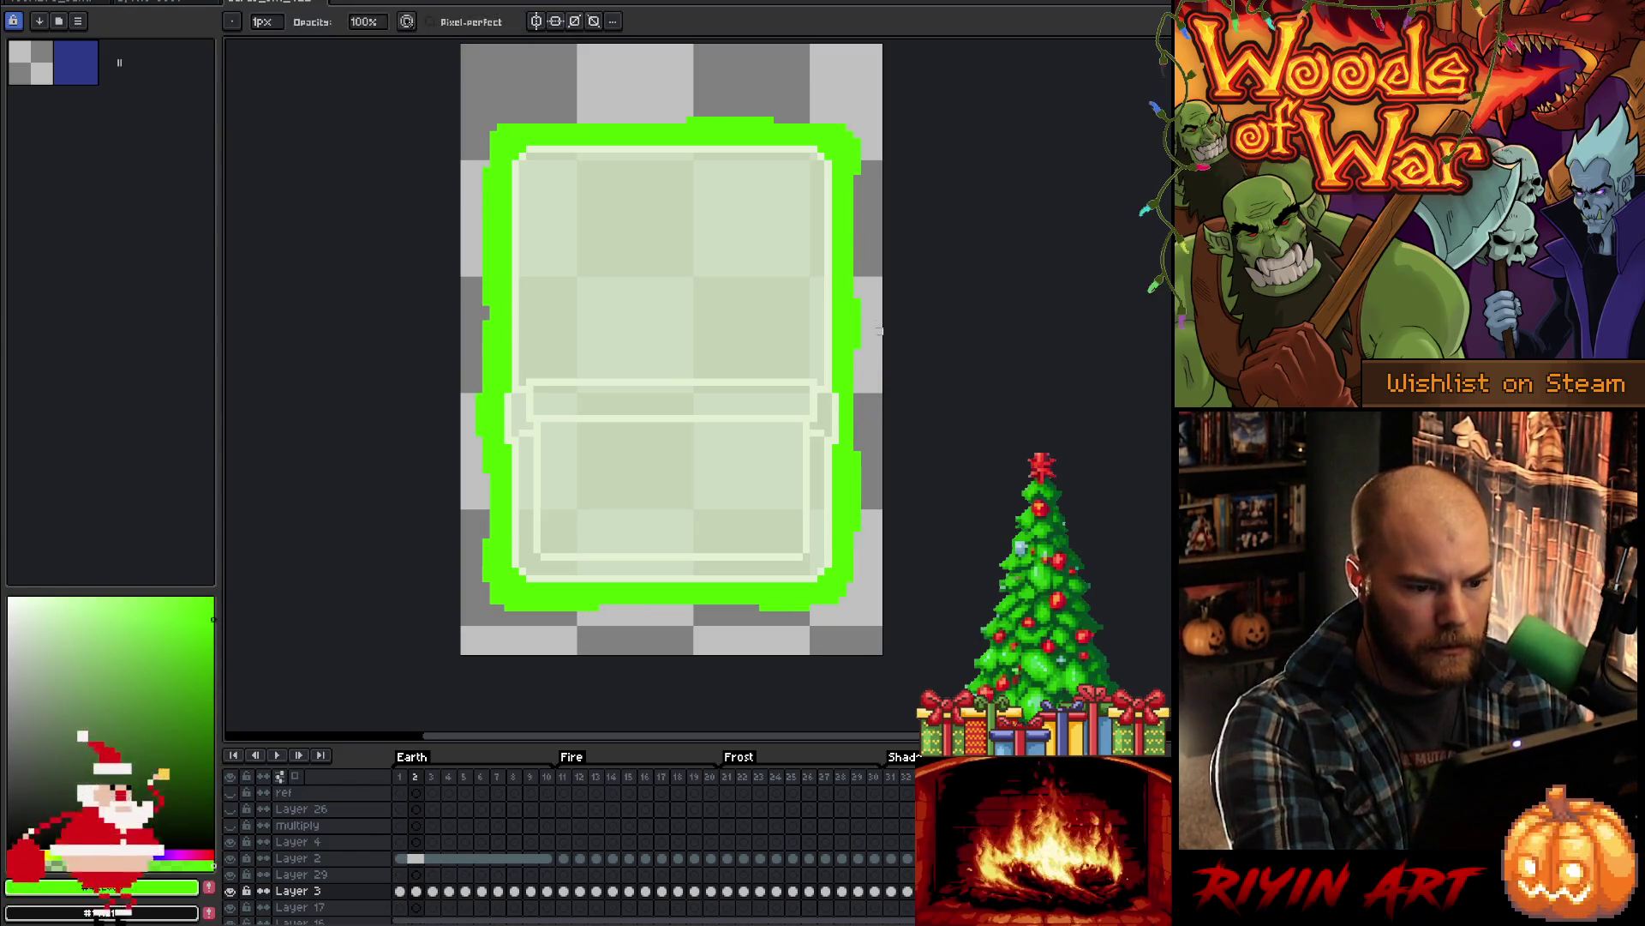
key(b)
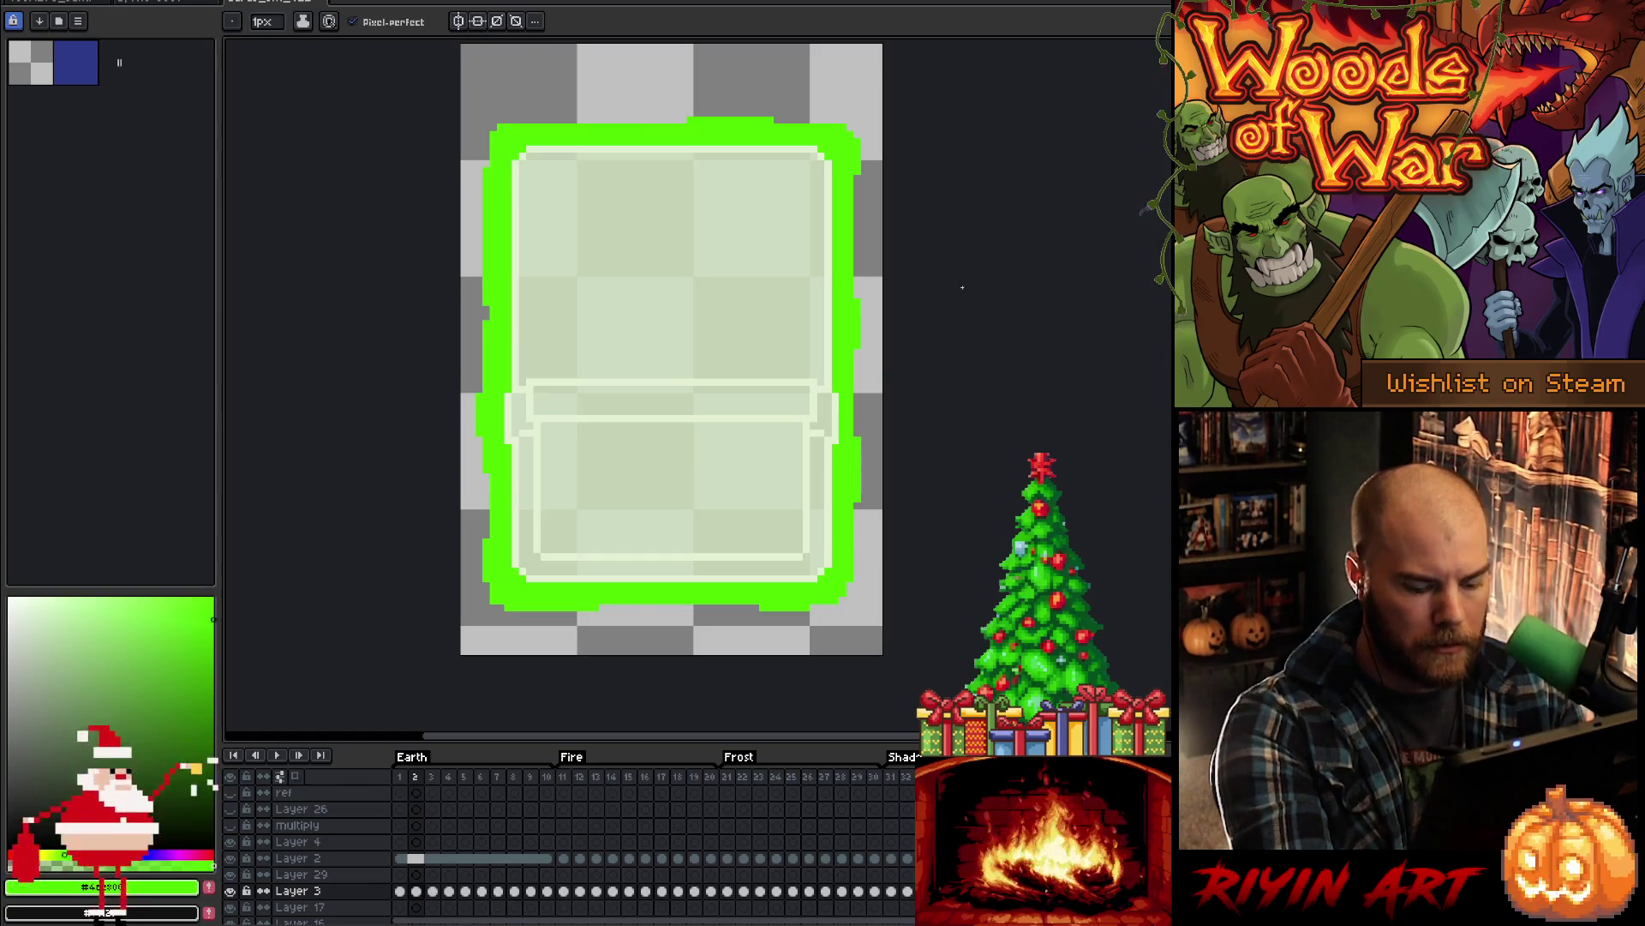
key(Left)
key(Right)
key(Right)
key(Left)
key(Right)
key(Right)
key(Right)
key(Right)
key(Right)
key(Right)
key(Right)
key(Left)
key(Left)
- Erase uneven strips from the glow's right edge on frames 8 and 9
key(Right)
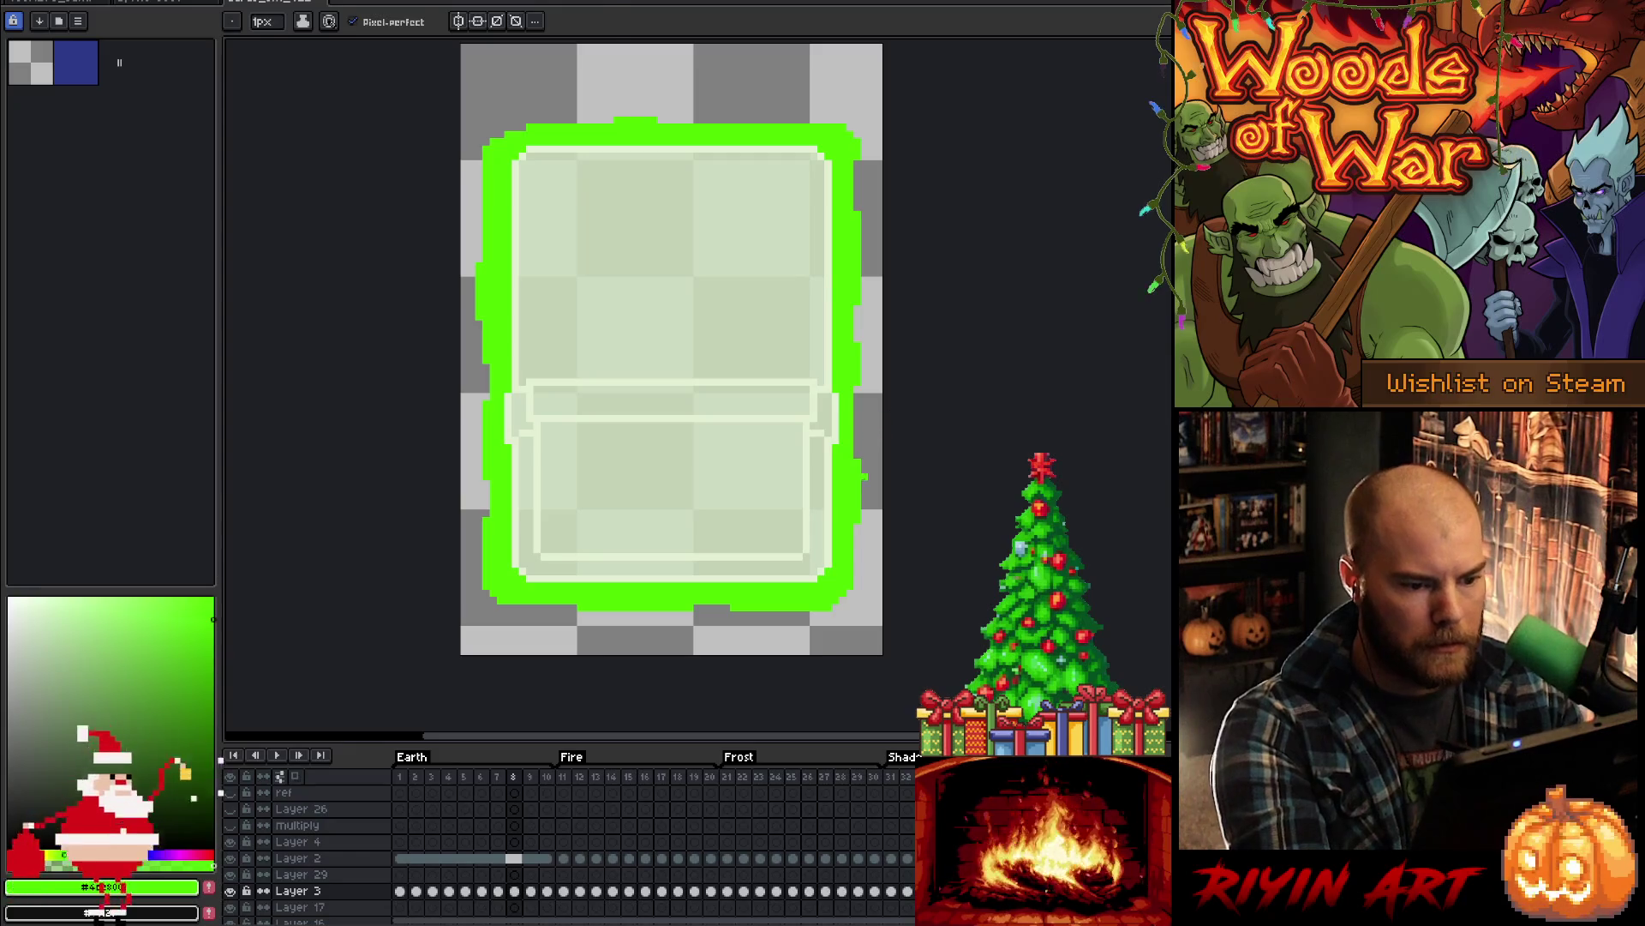
key(e)
drag(858, 518, 858, 461)
key(Left)
key(Right)
key(Right)
key(Right)
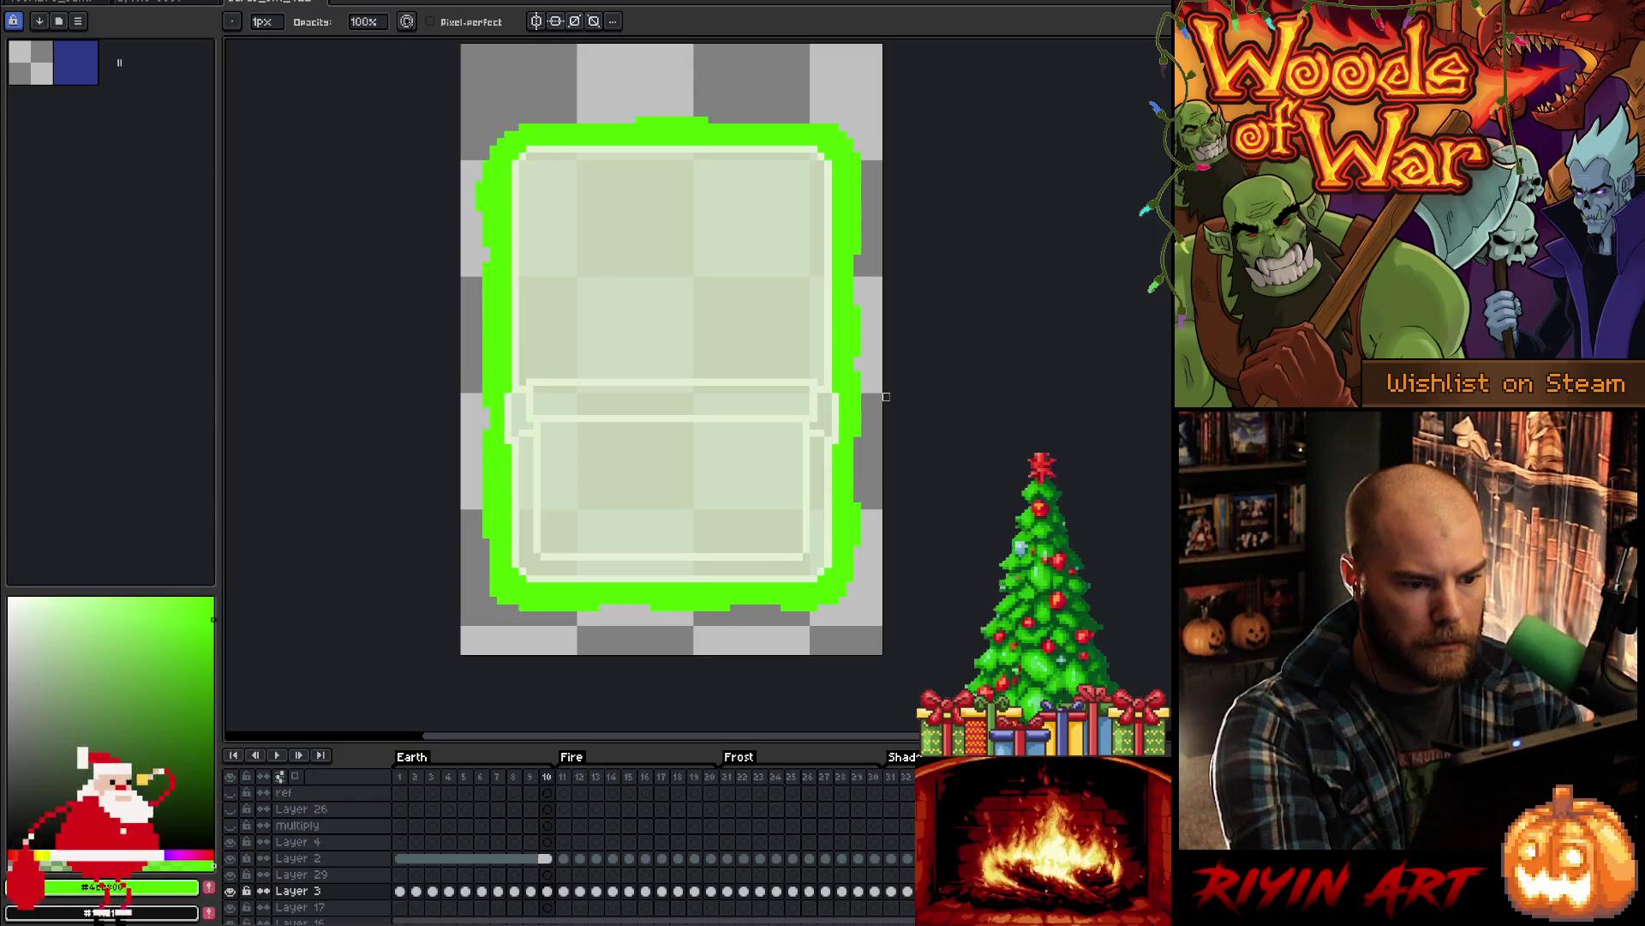
key(Left)
key(Left)
key(Right)
drag(858, 475, 858, 529)
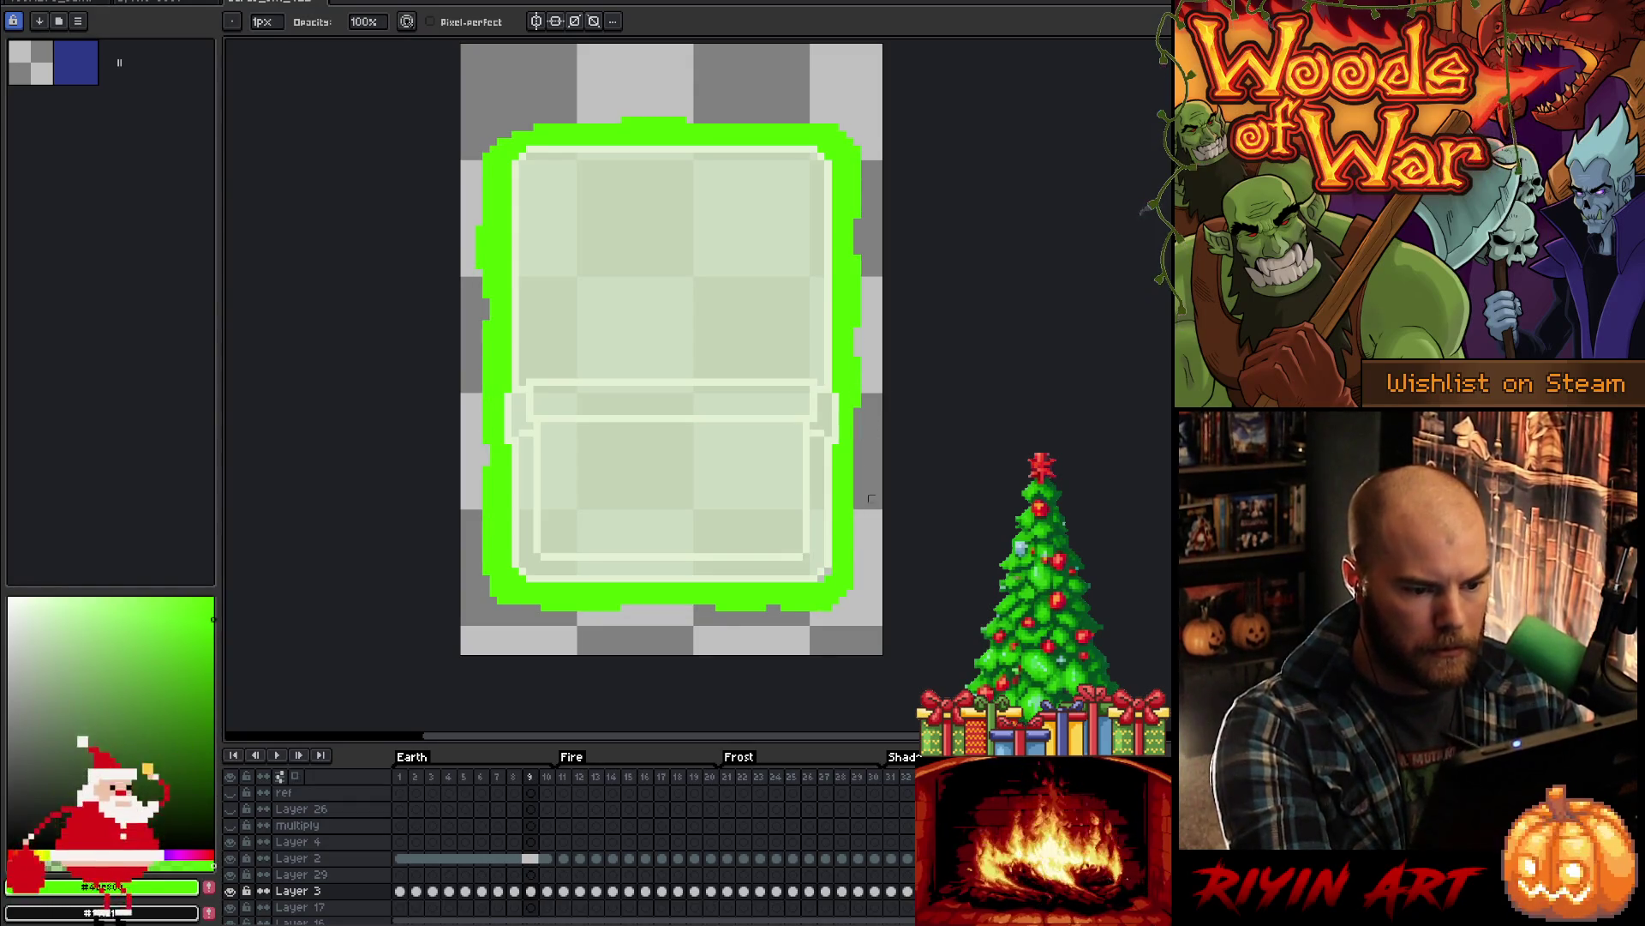
- Step through to frame 10, return to frames 1 and 3, and play the Earth tag's frames
key(Right)
key(Right)
key(Right)
key(Right)
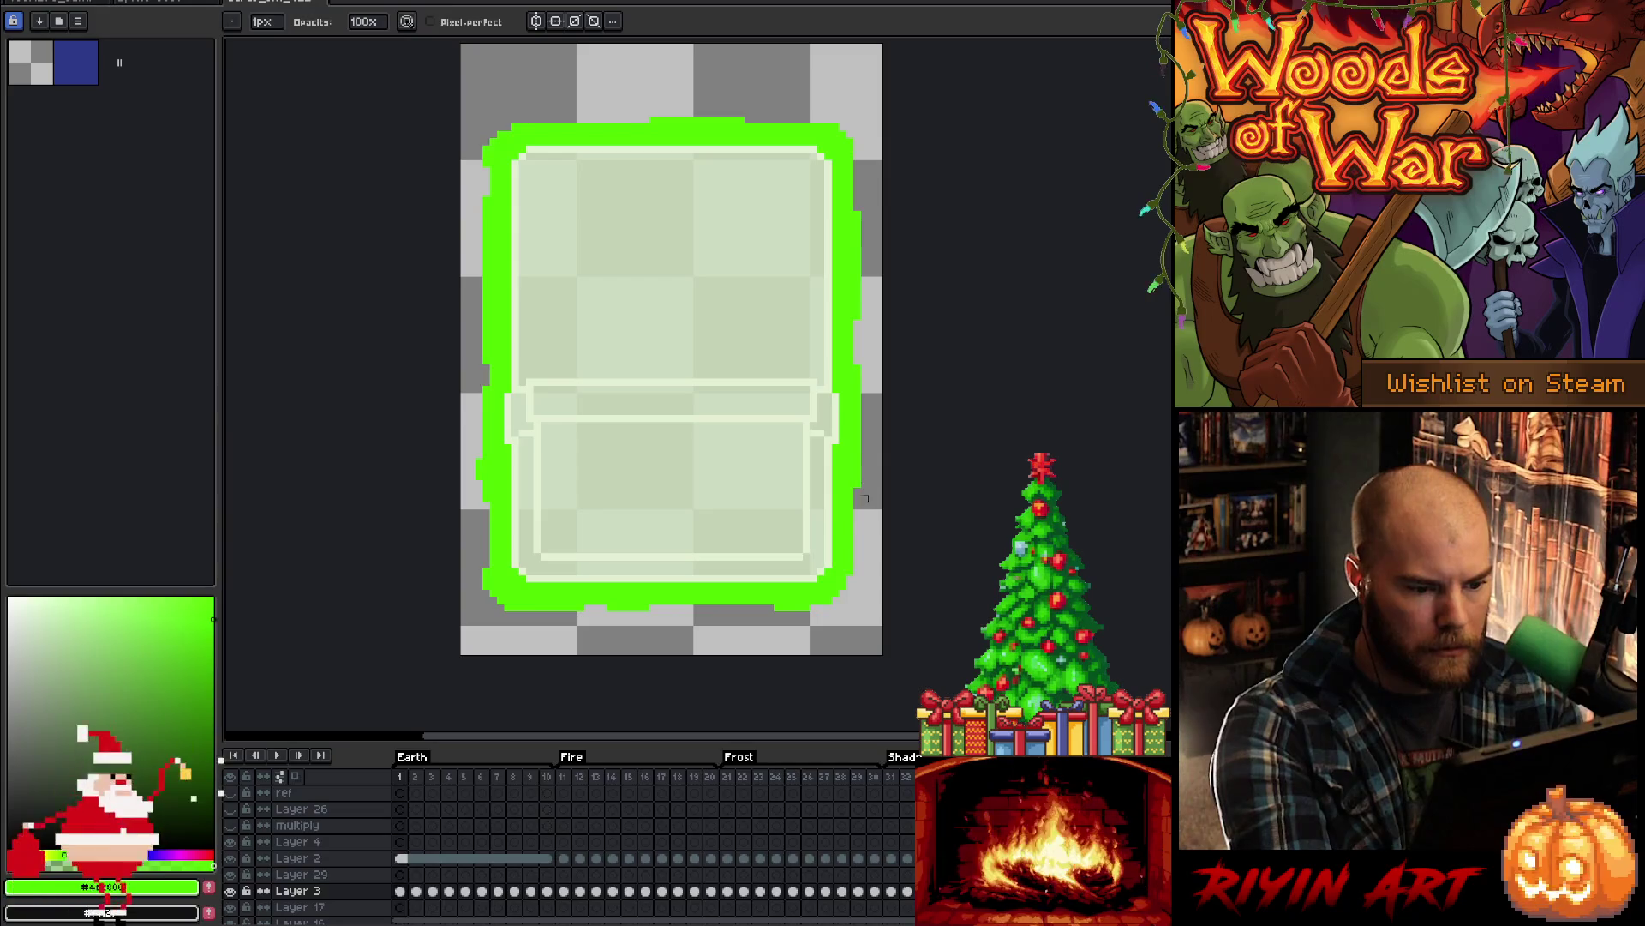
key(Left)
key(Left)
key(Right)
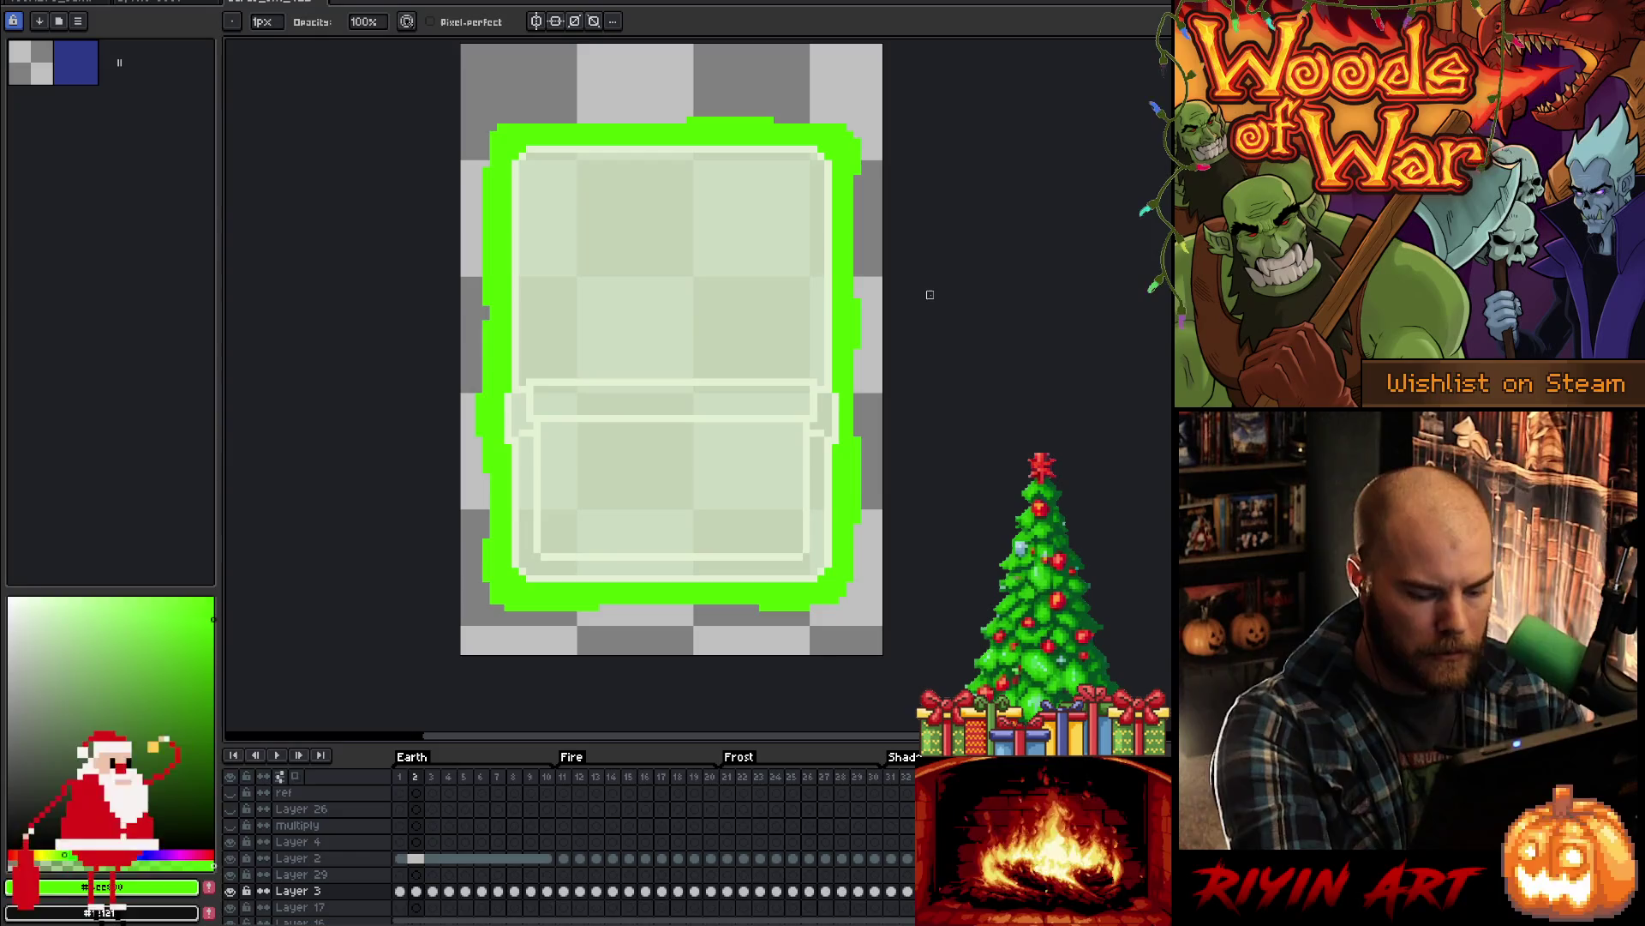
key(Left)
key(Right)
key(Right)
key(Right)
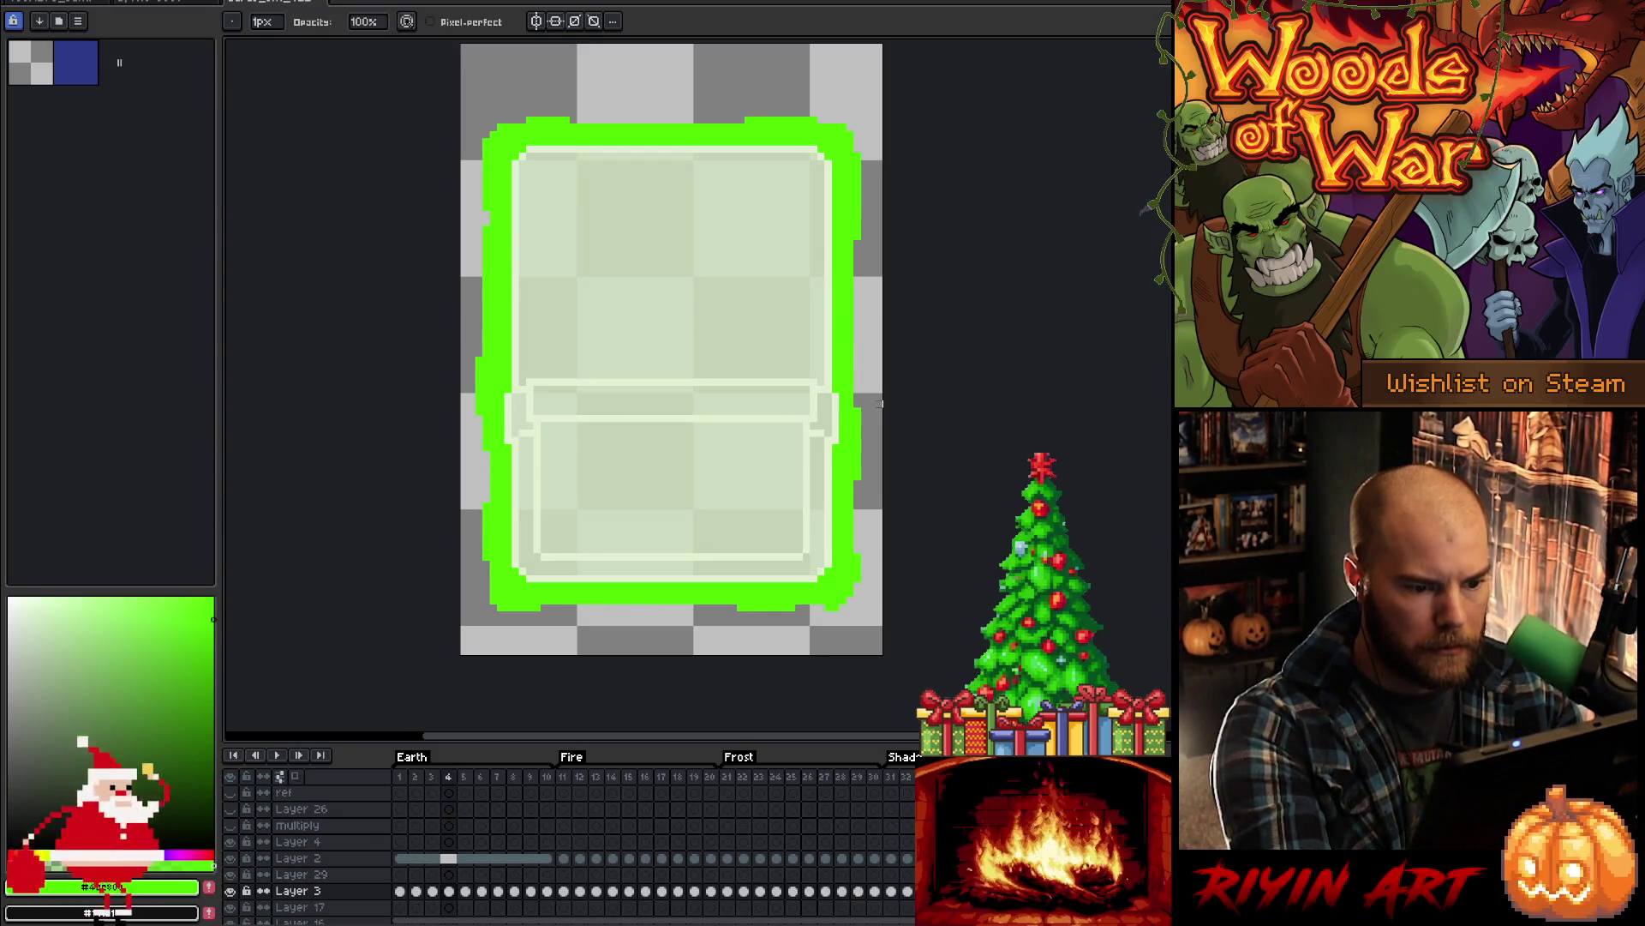
key(Return)
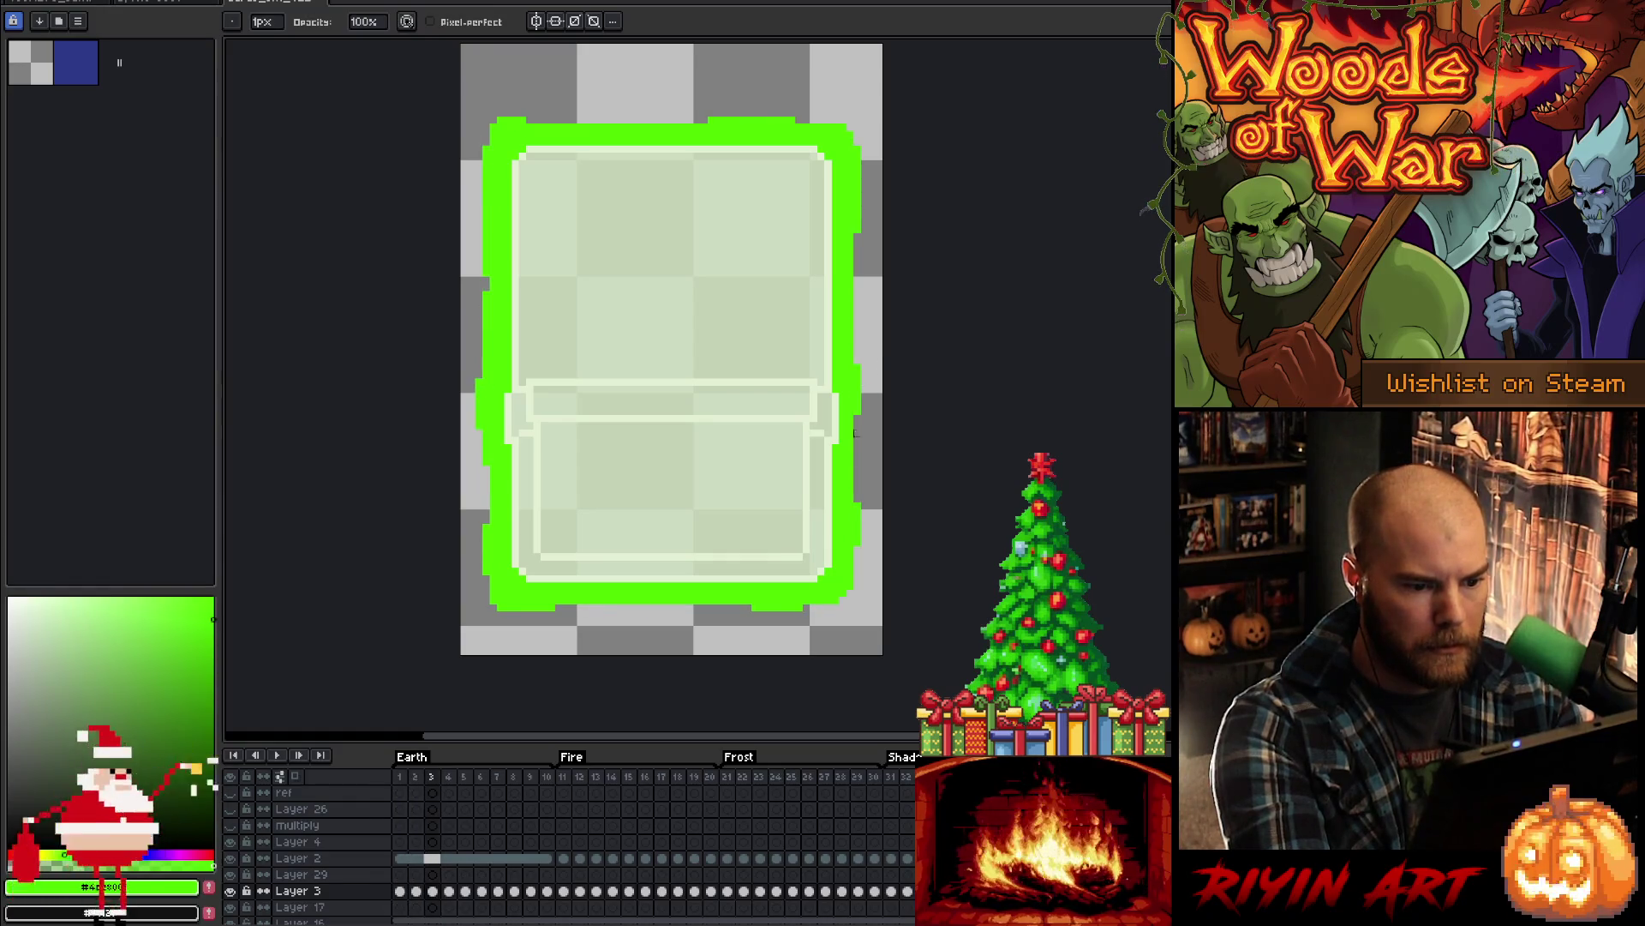
- Select a tall rectangular strip along the glow's right edge
key(e)
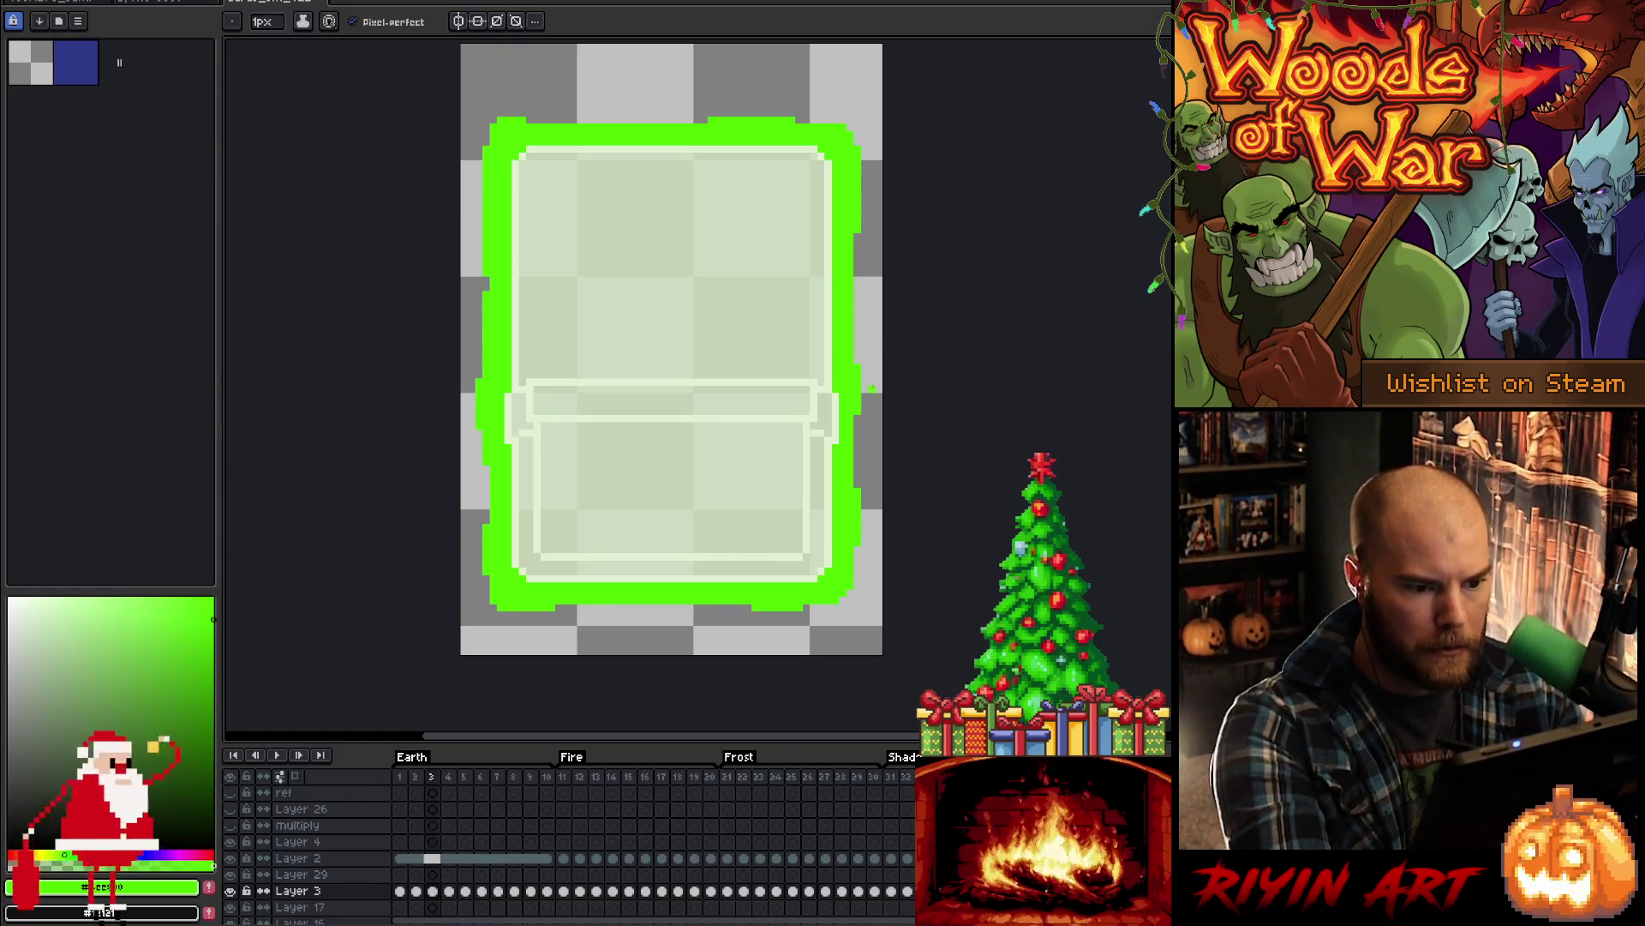
key(m)
drag(850, 433, 886, 577)
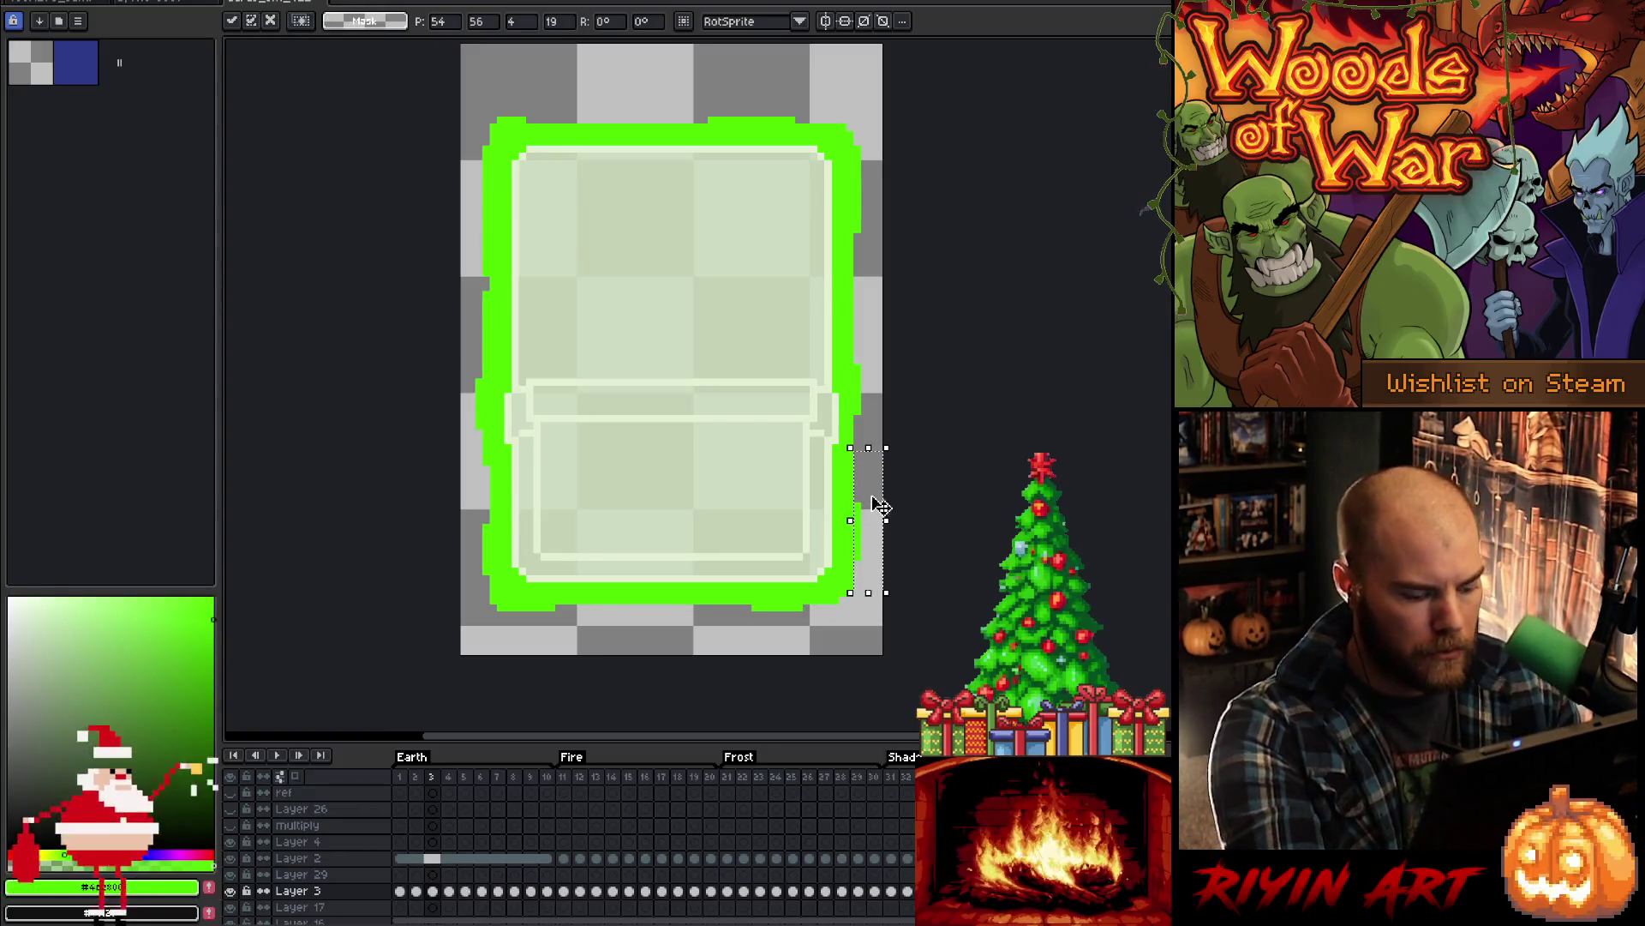
key(ctrl+d)
key(Return)
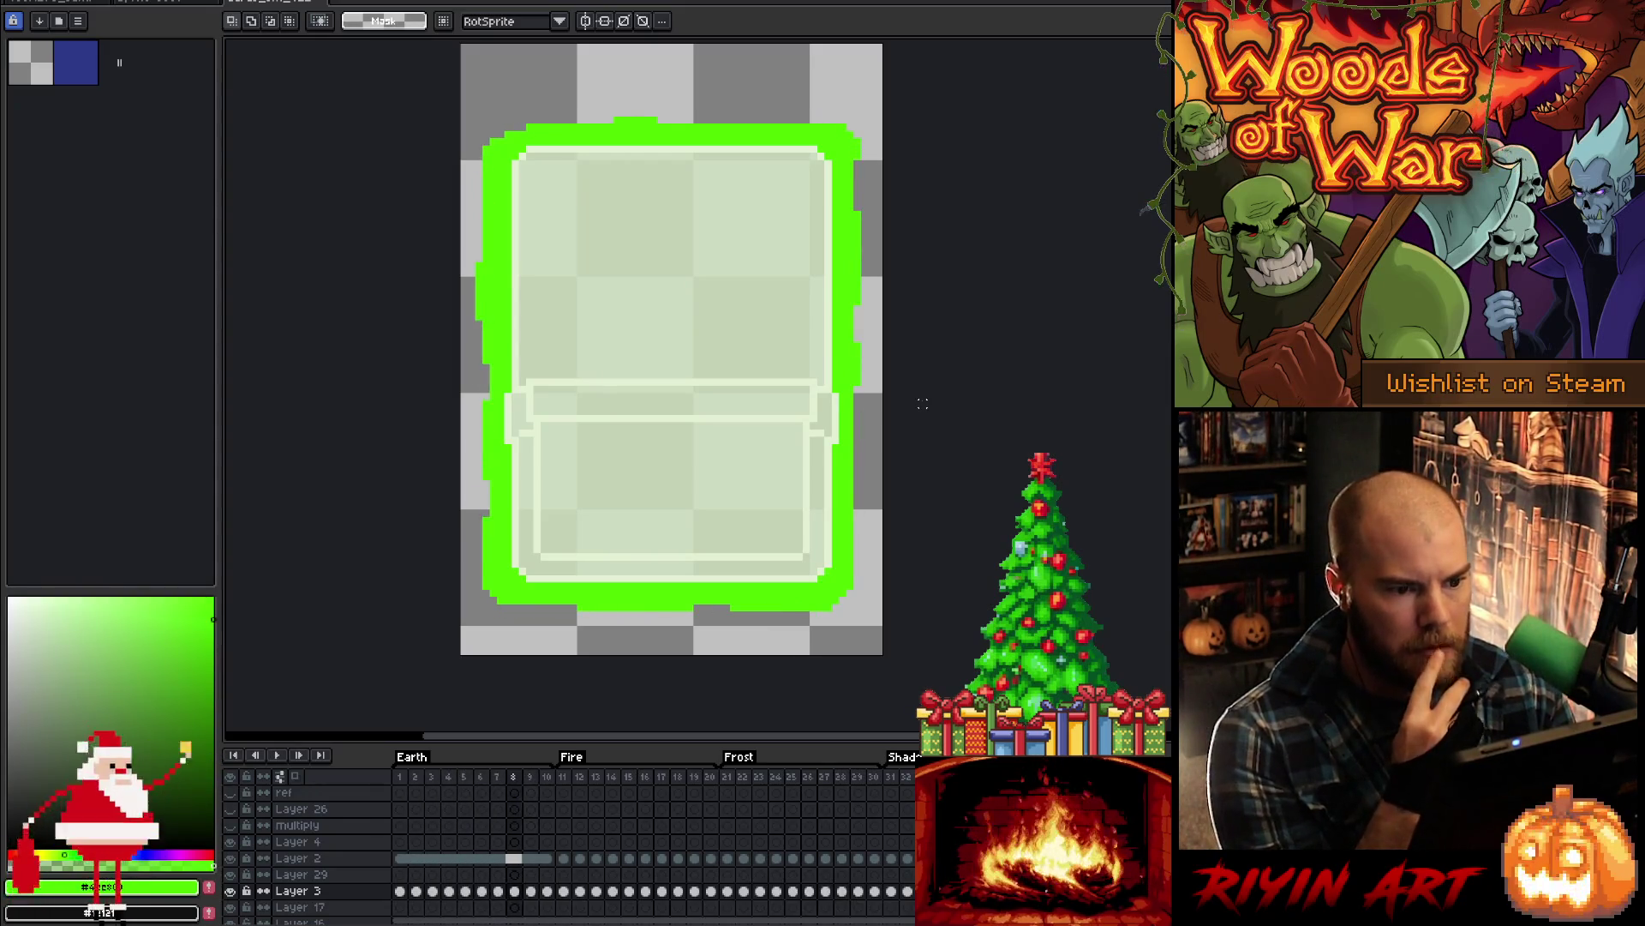
key(b)
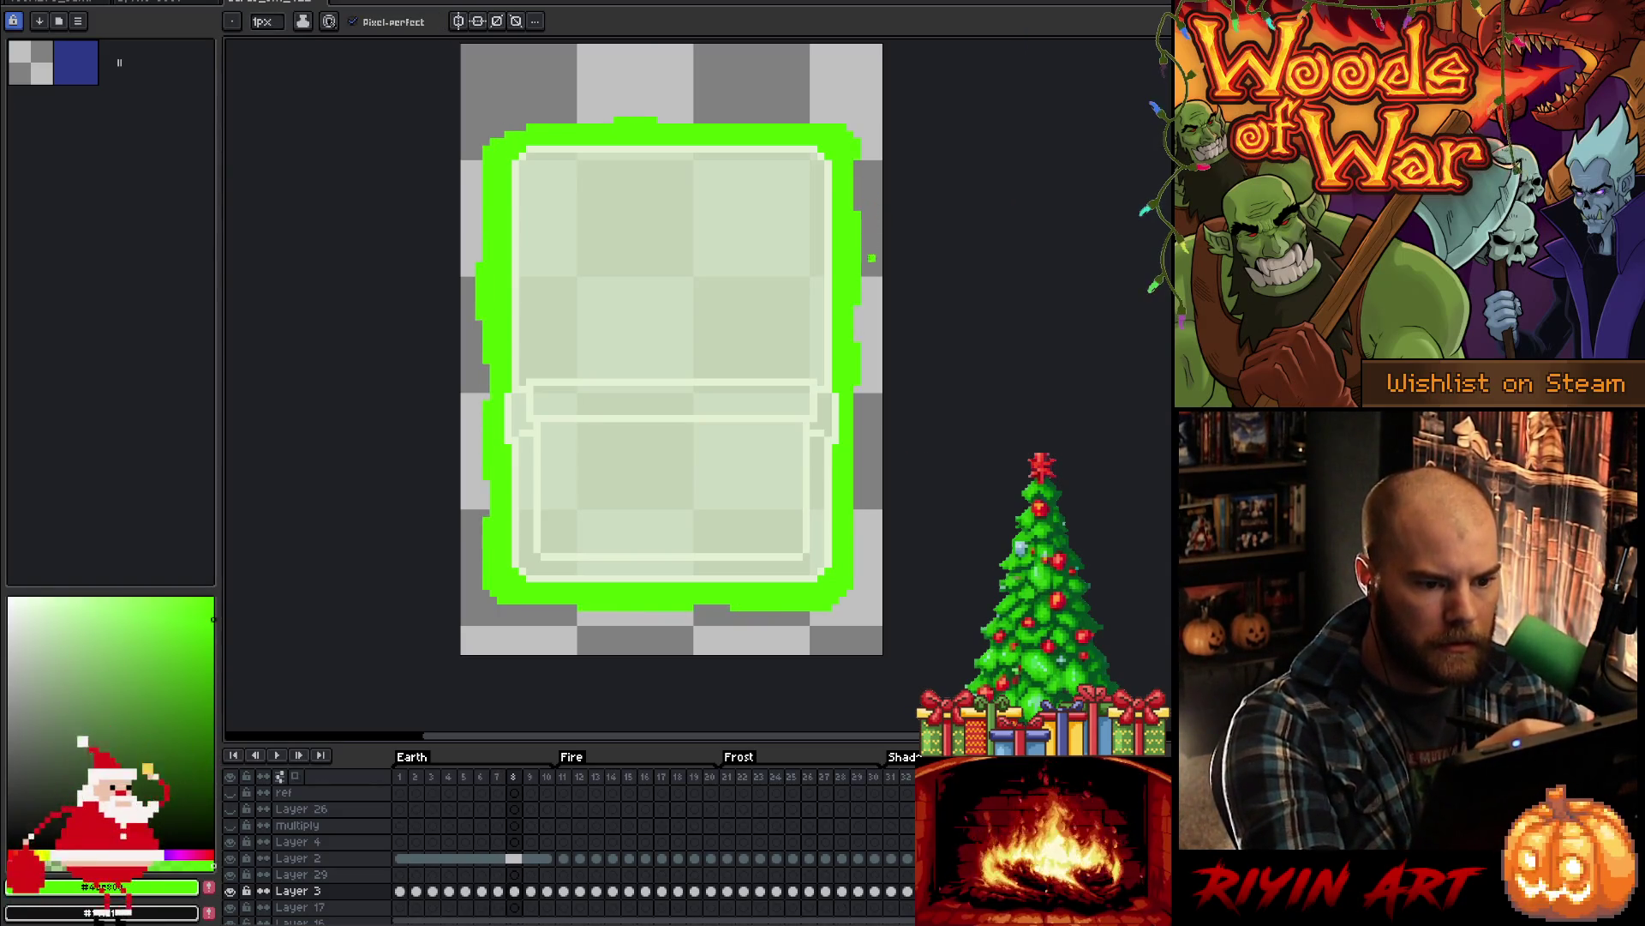
key(Left)
key(Right)
key(Right)
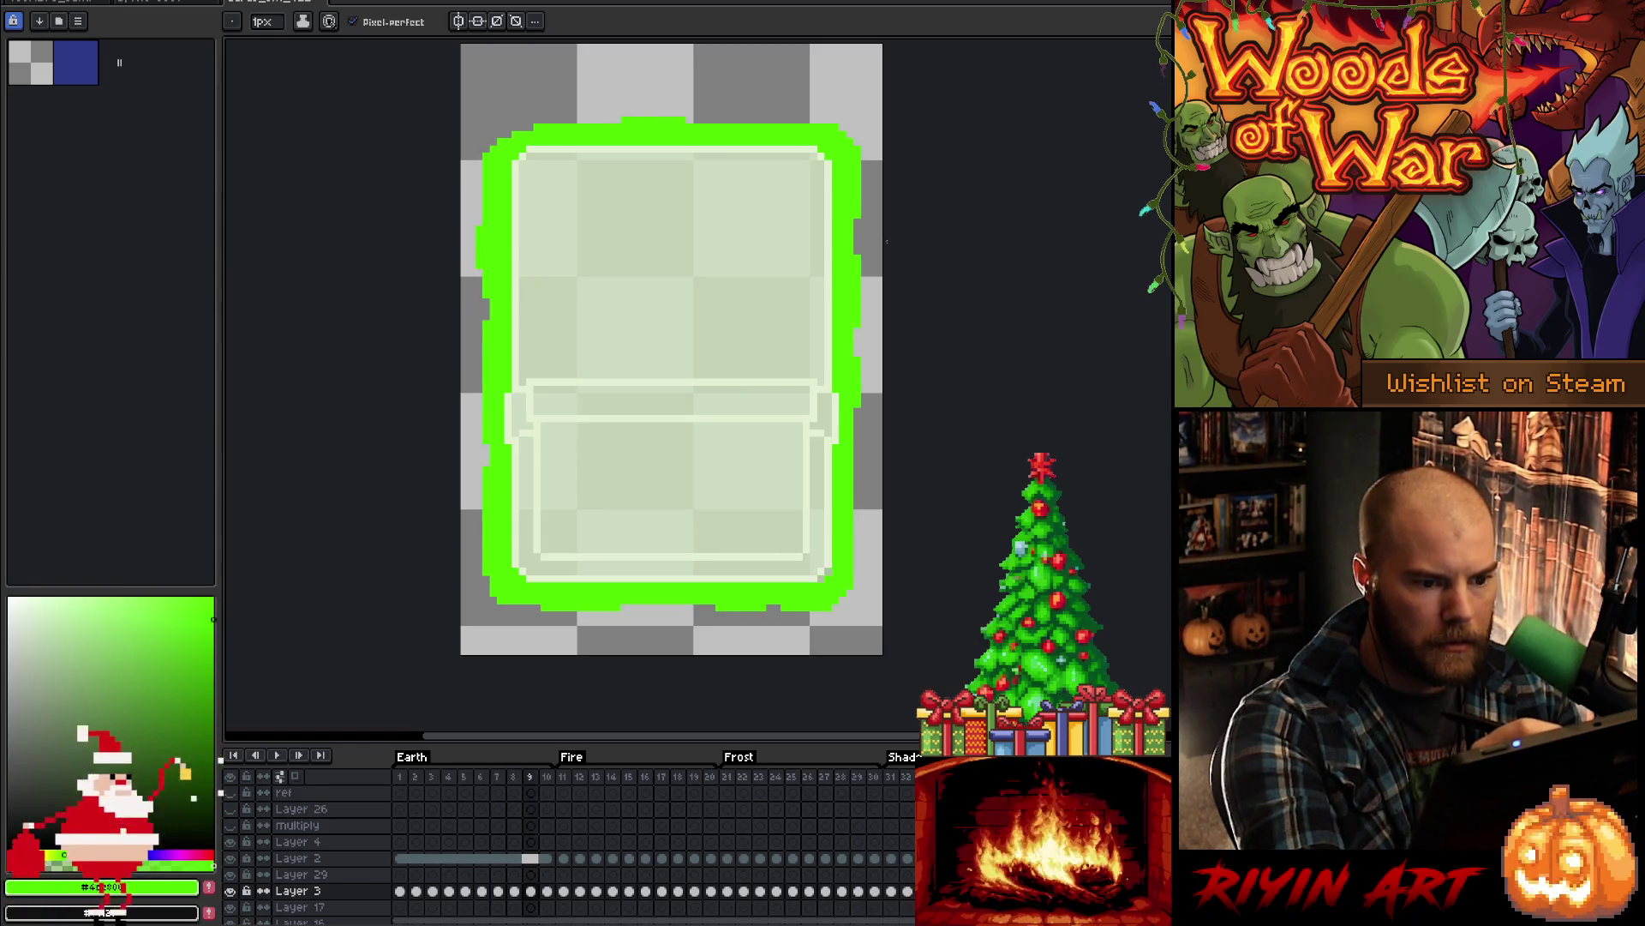
key(Right)
key(Right)
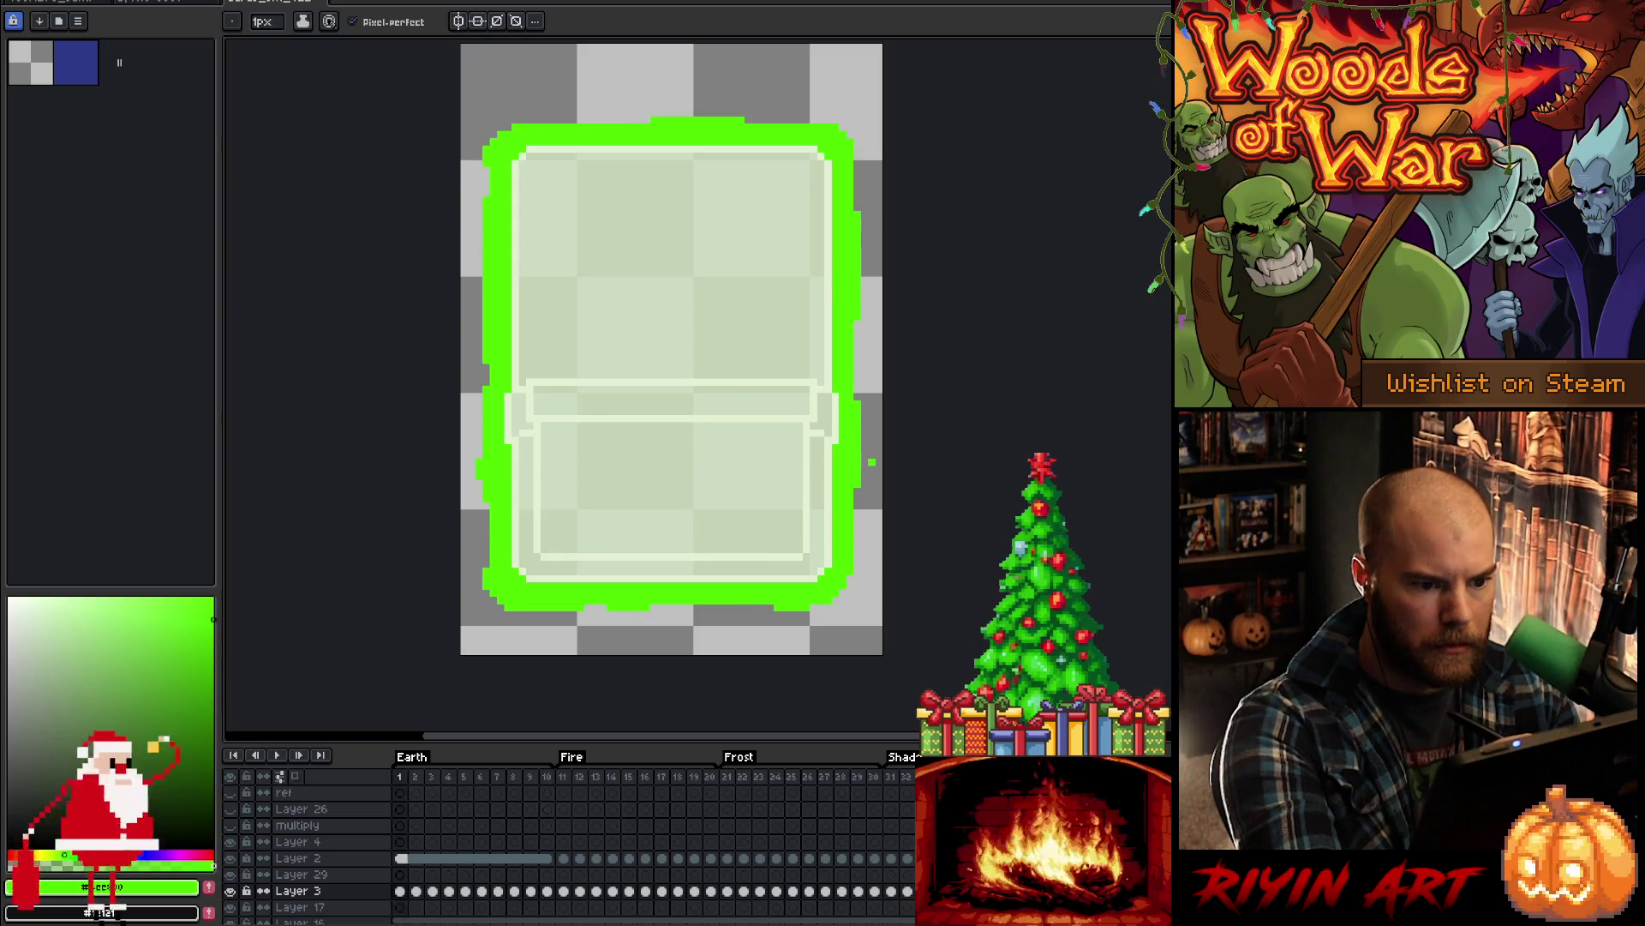
key(Left)
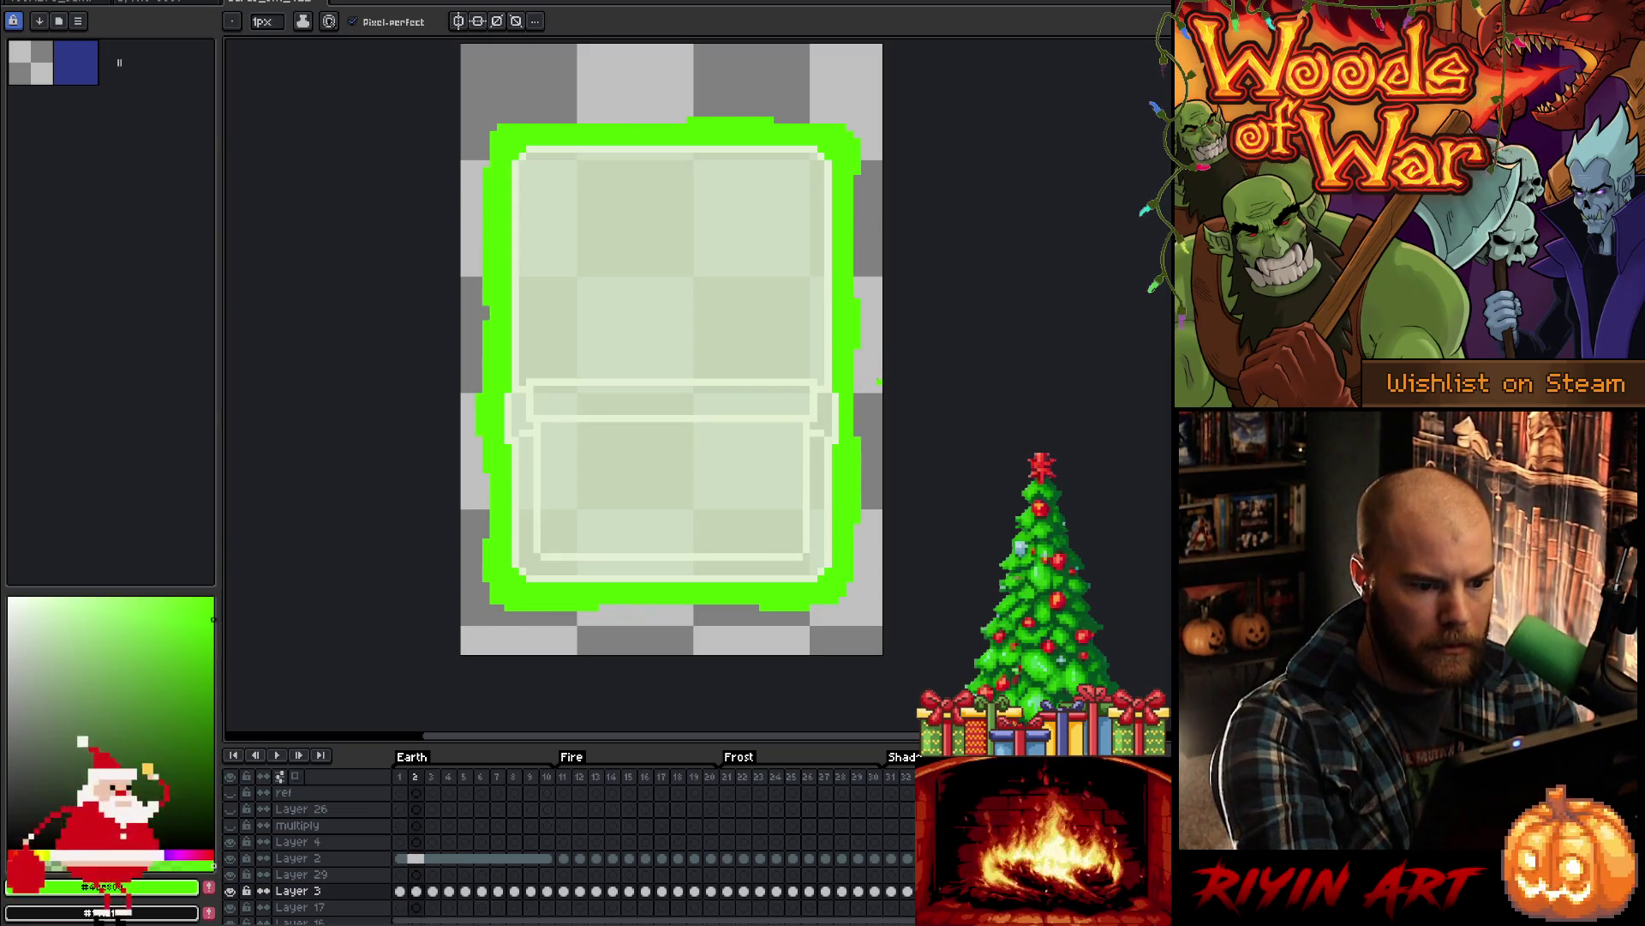
key(Right)
key(Left)
key(Right)
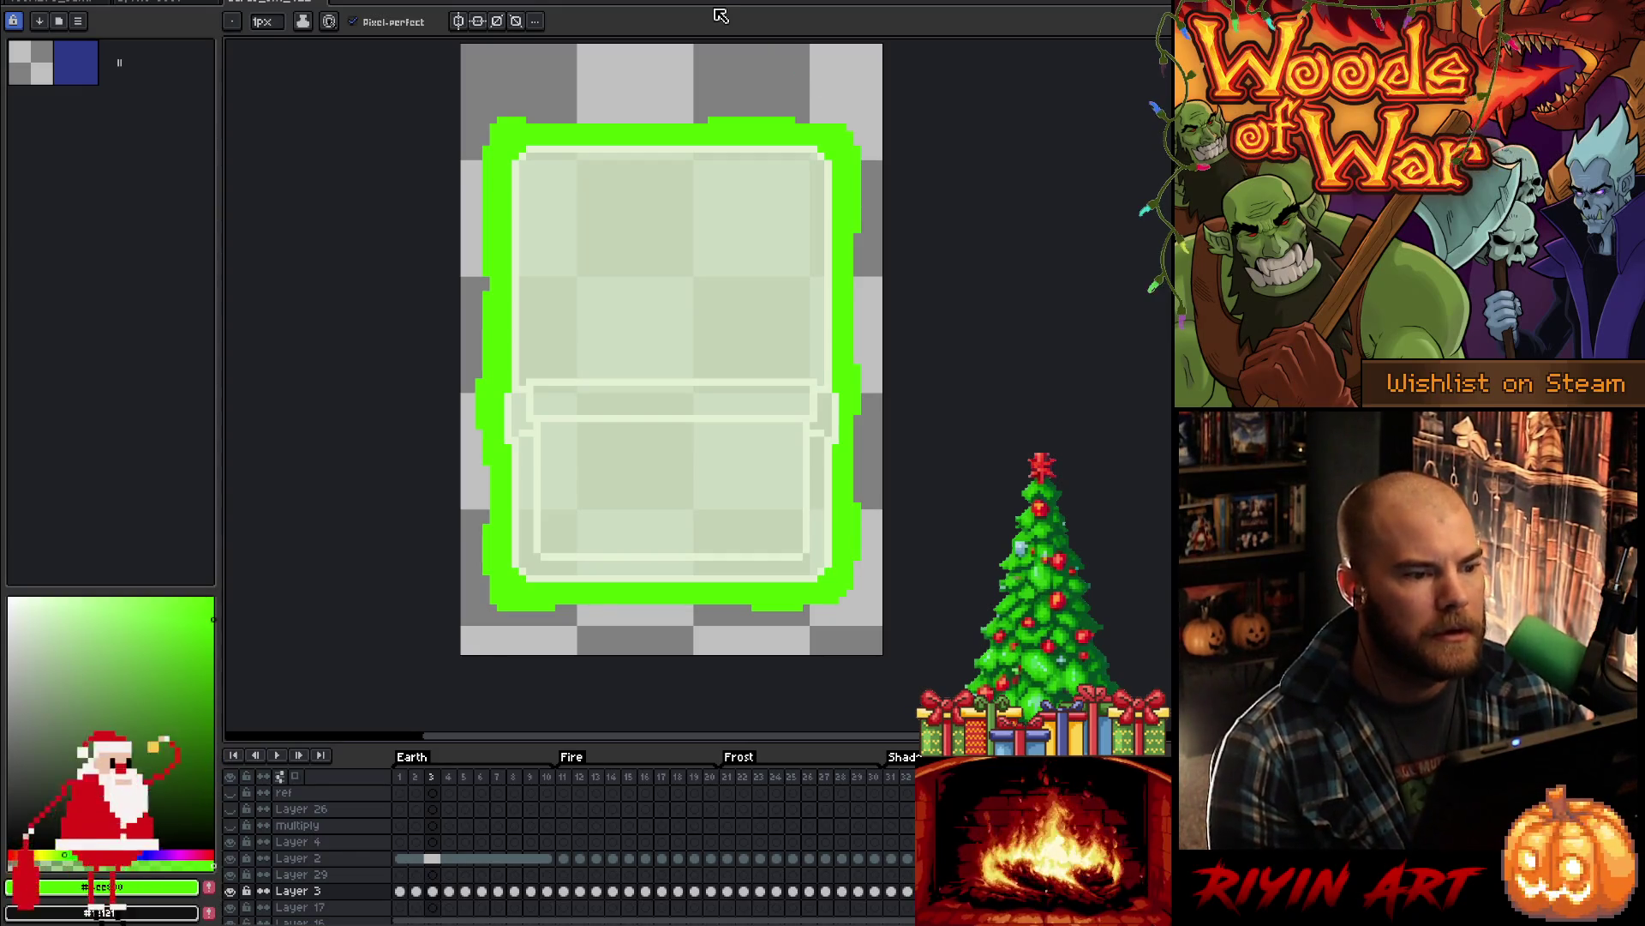
key(Return)
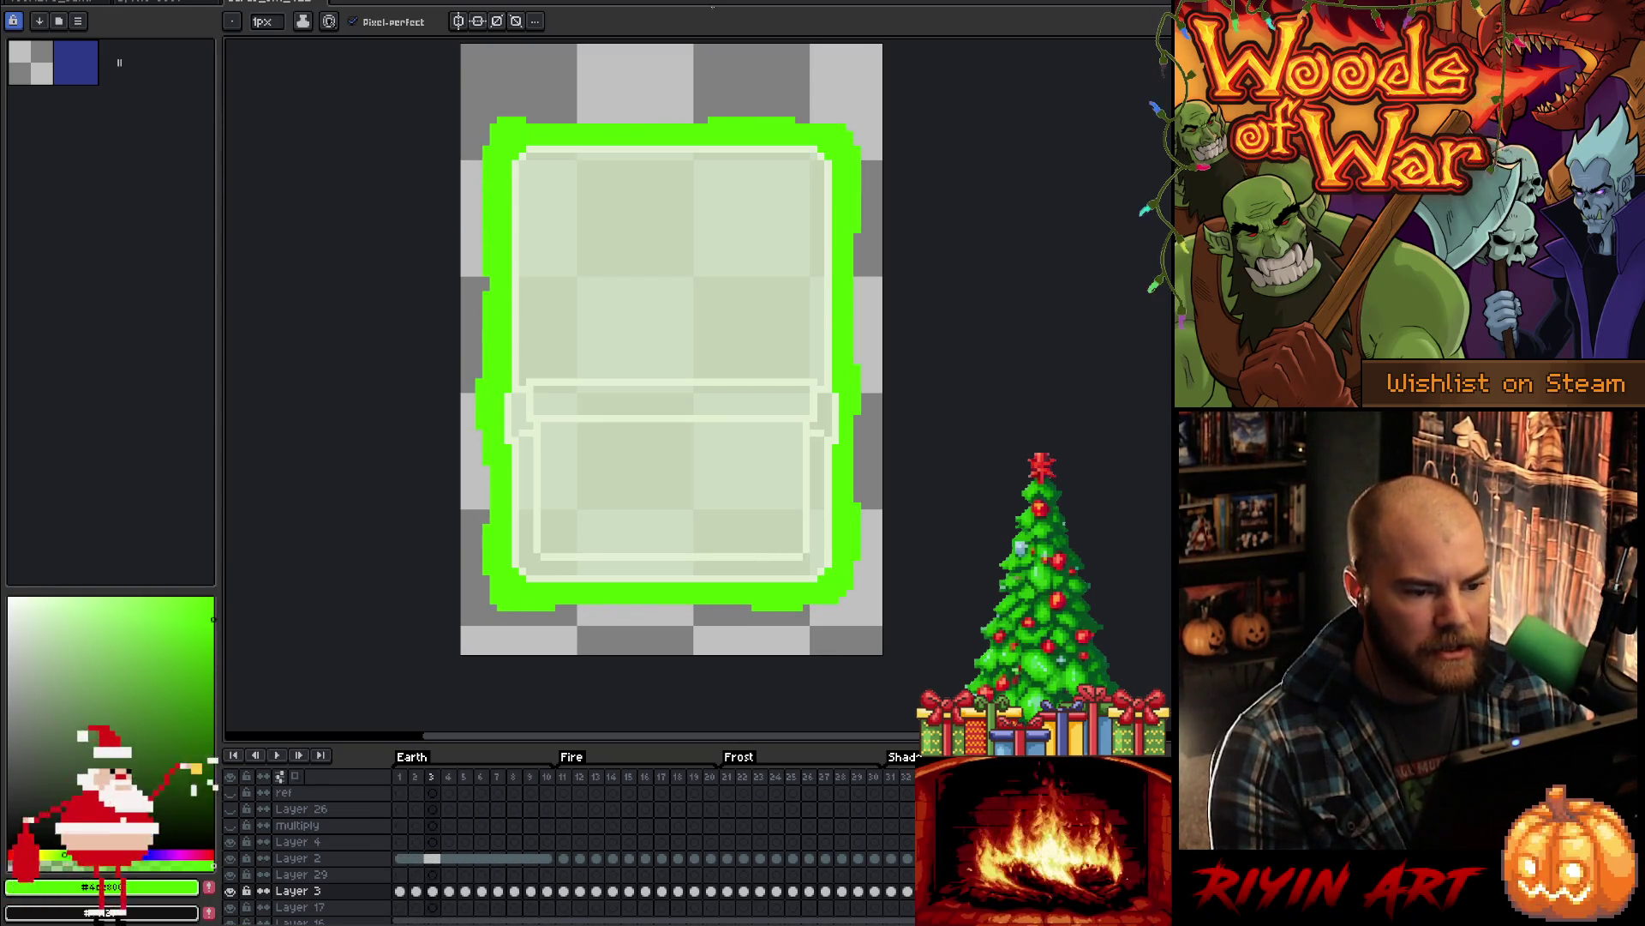
key(Return)
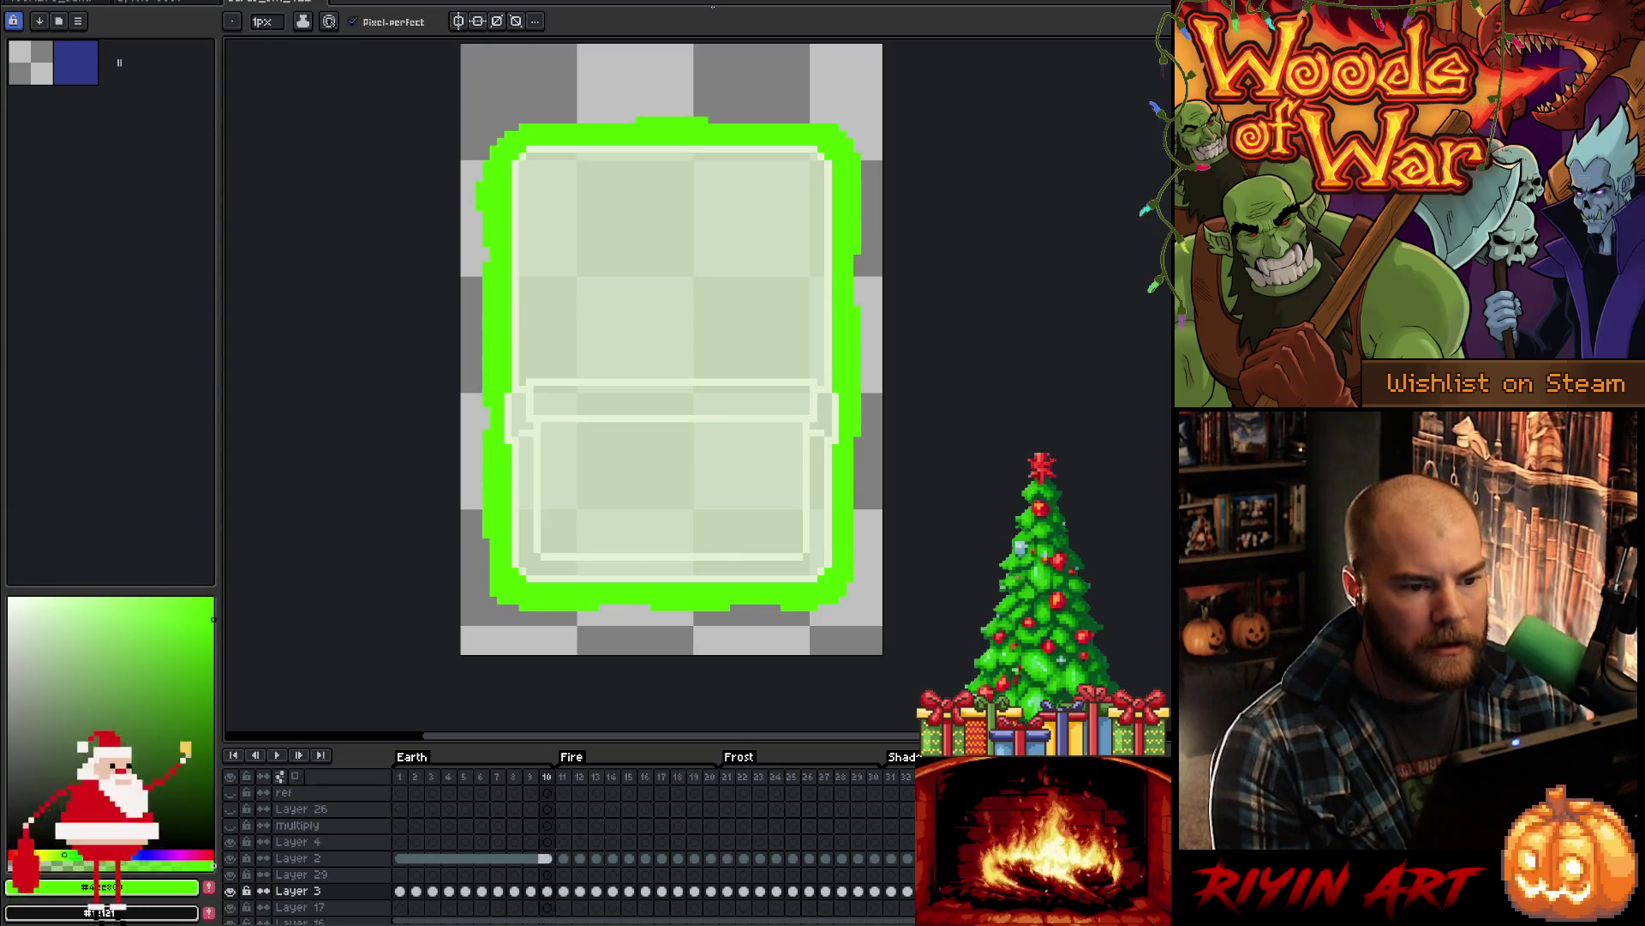
key(Return)
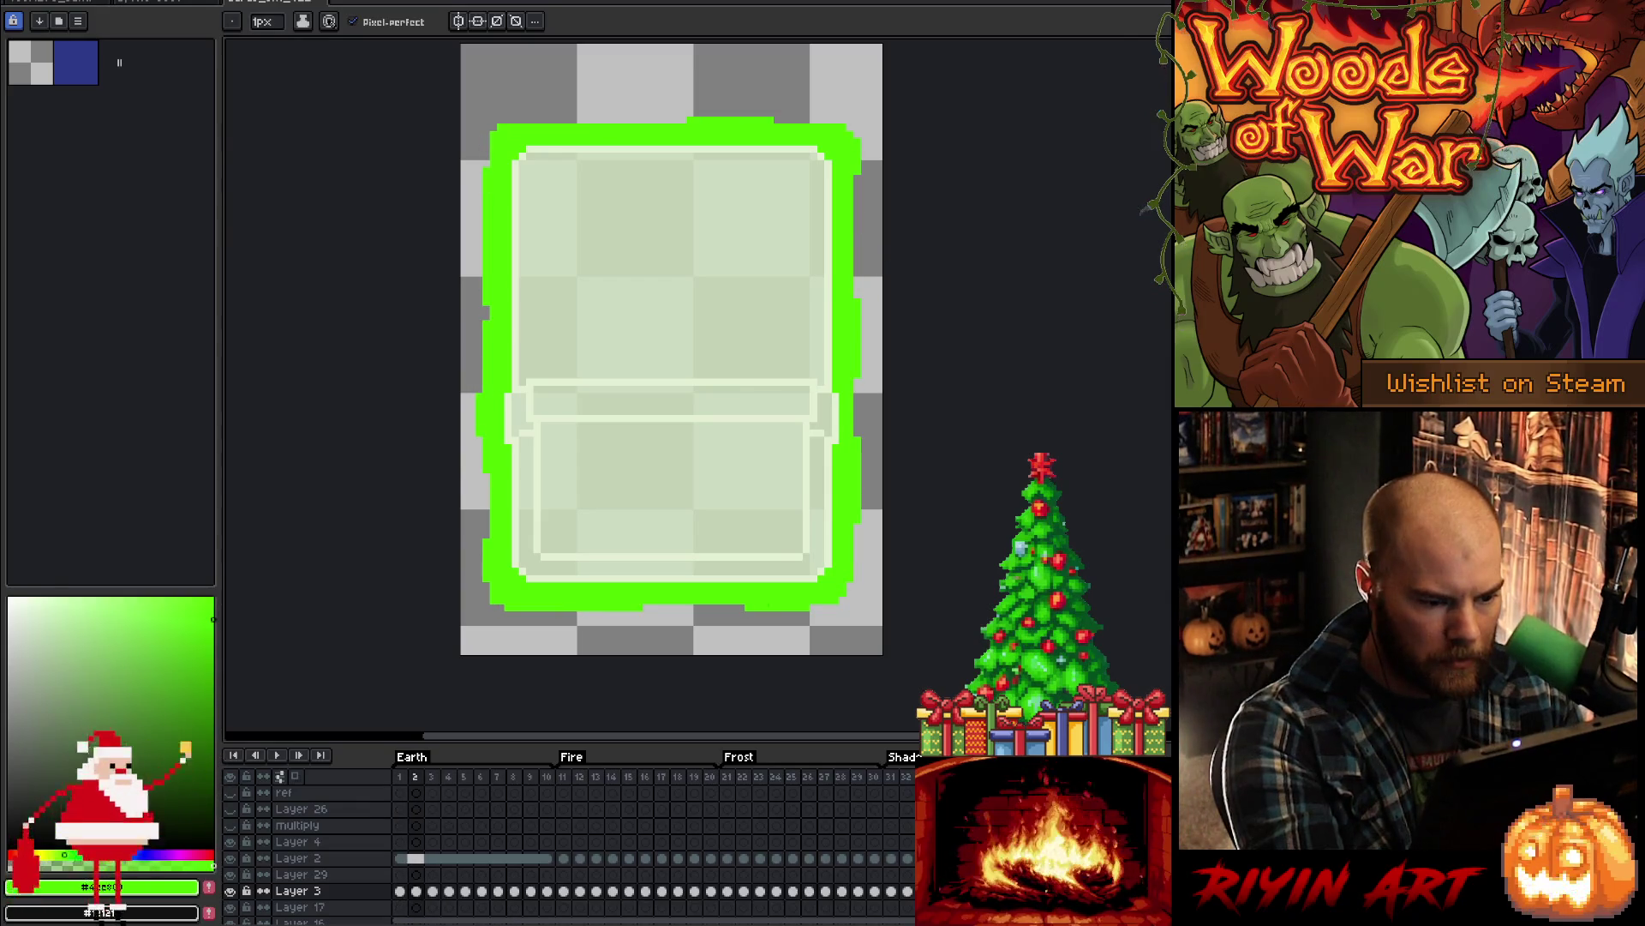
- Fix the outline pixels with pencil and eraser, then move on to frame 5
key(b)
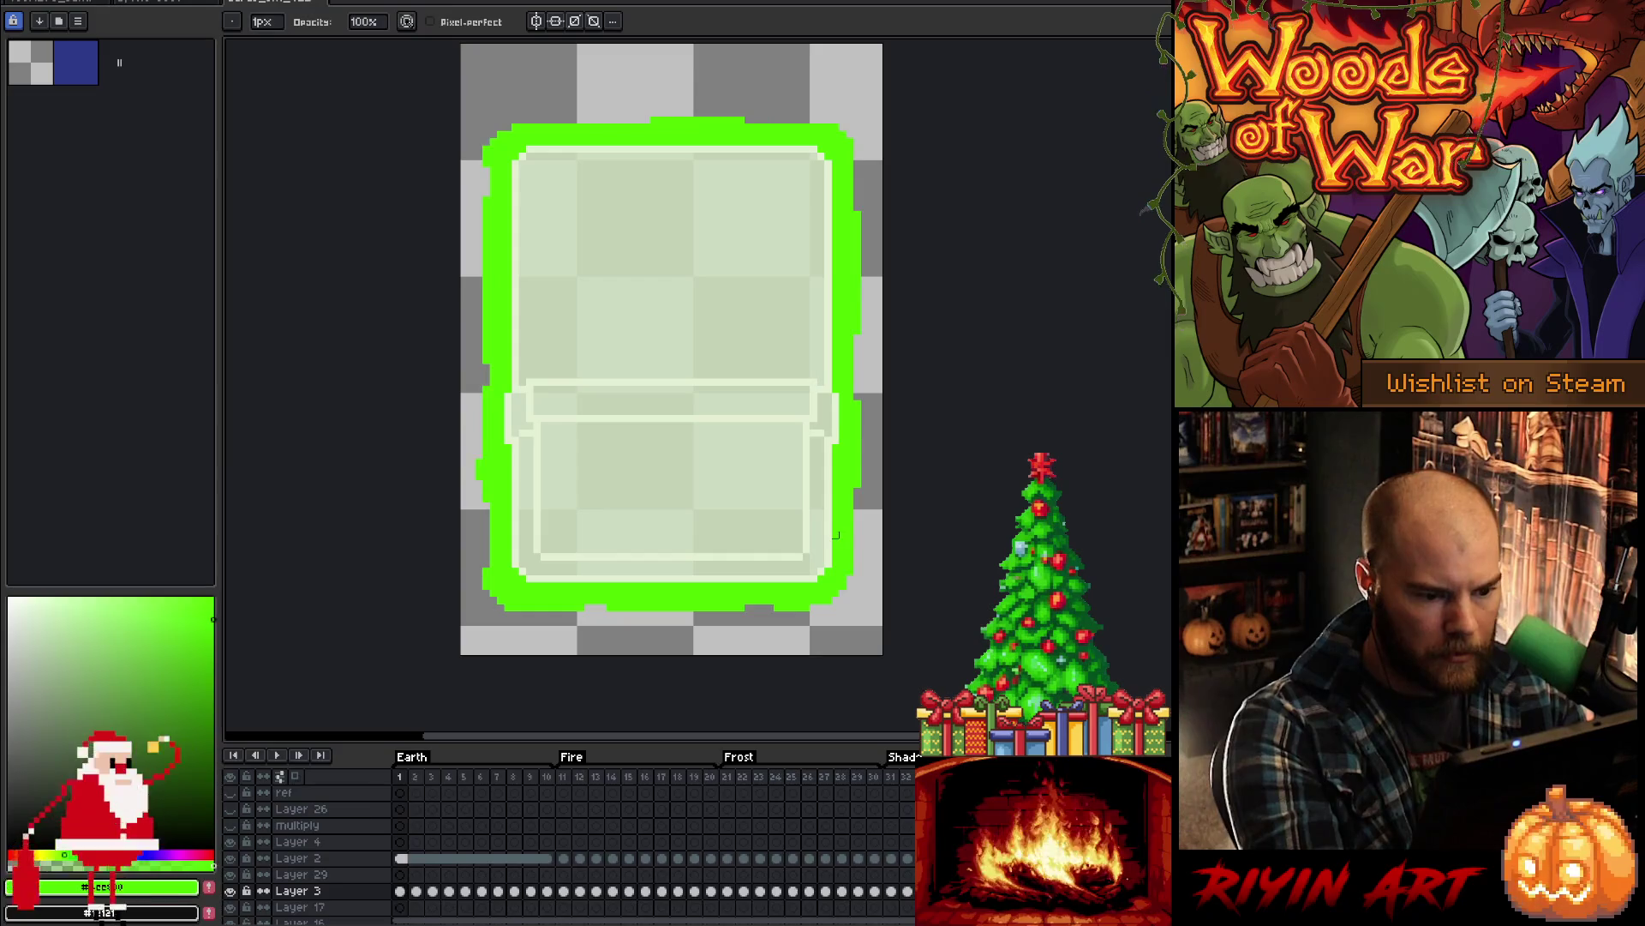
key(e)
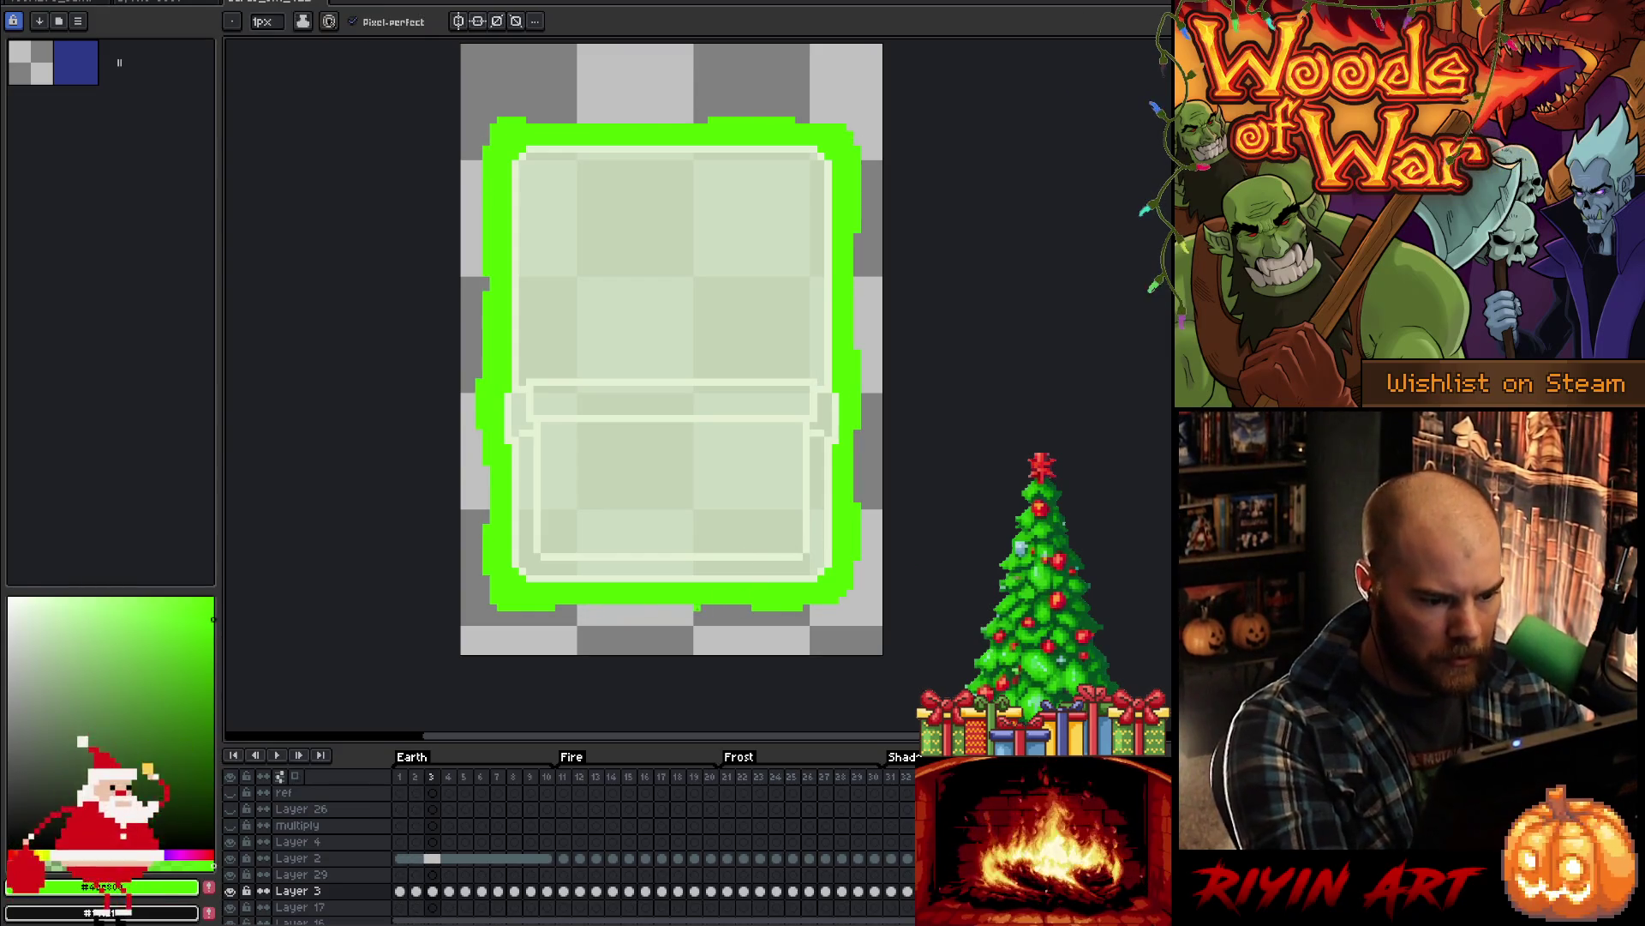
key(b)
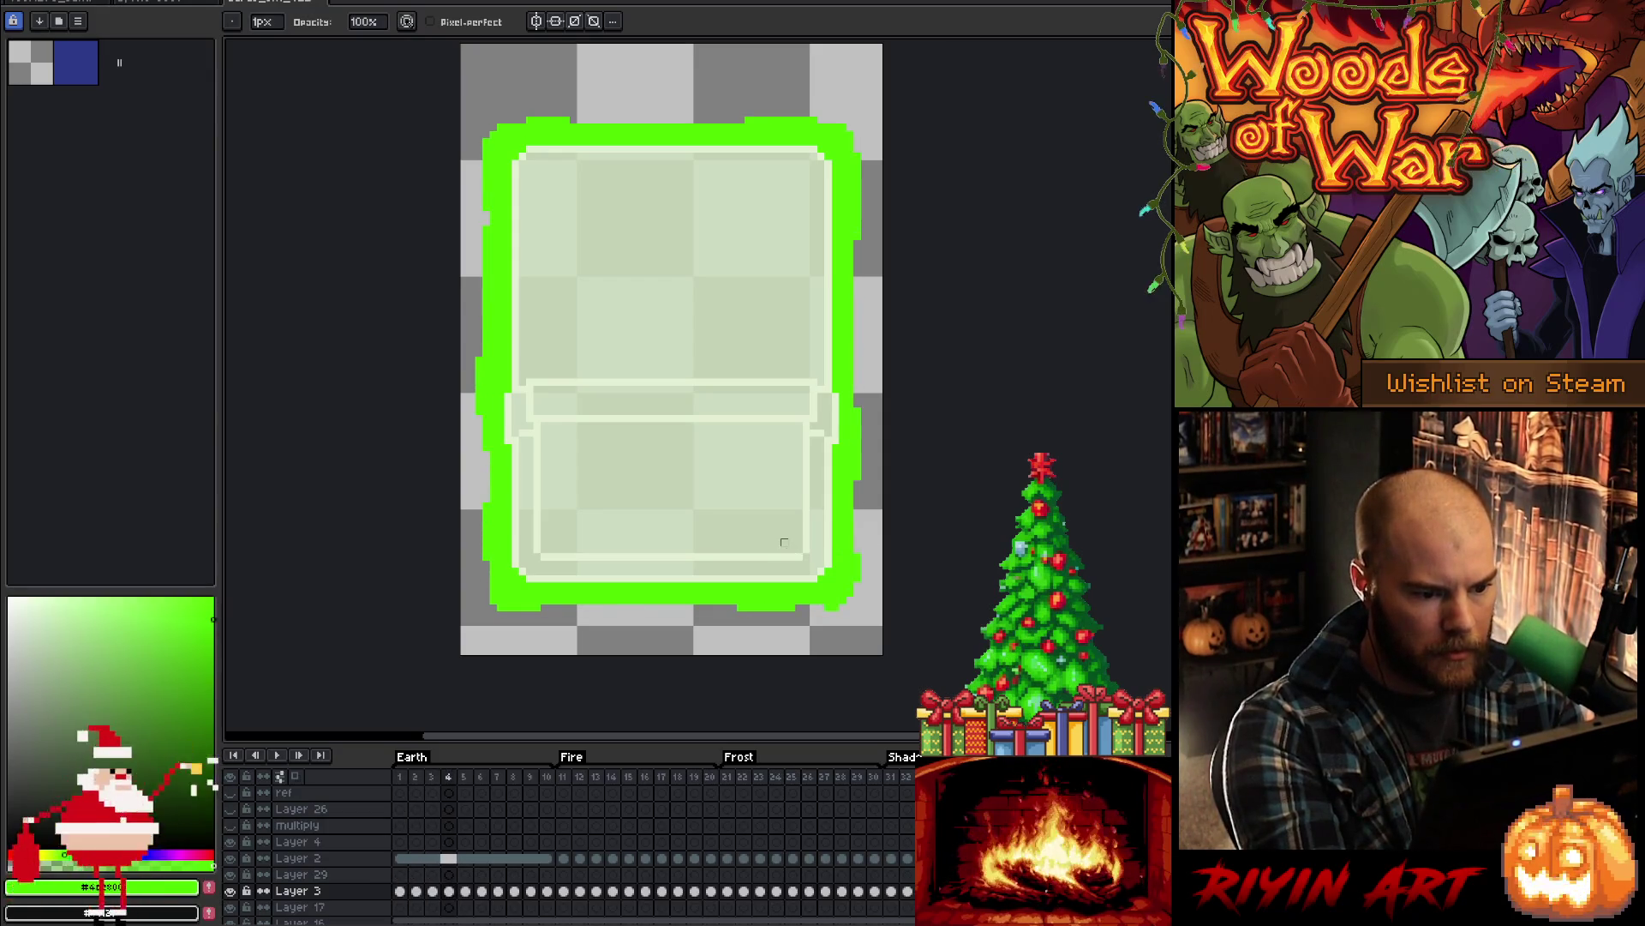
key(e)
key(b)
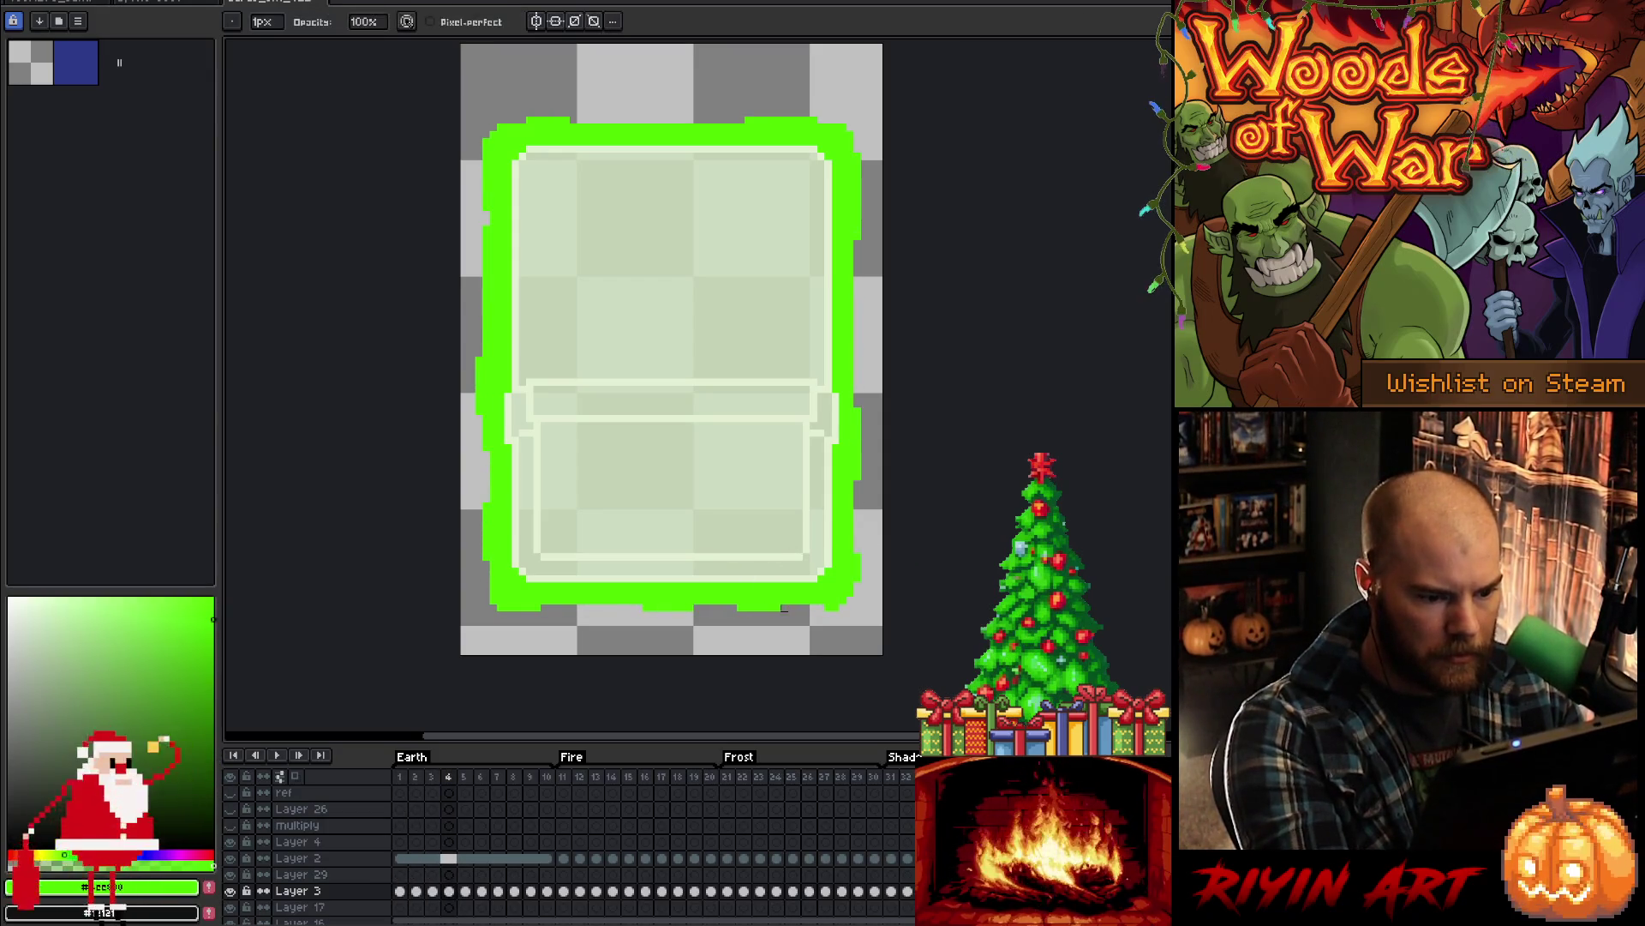
key(Right)
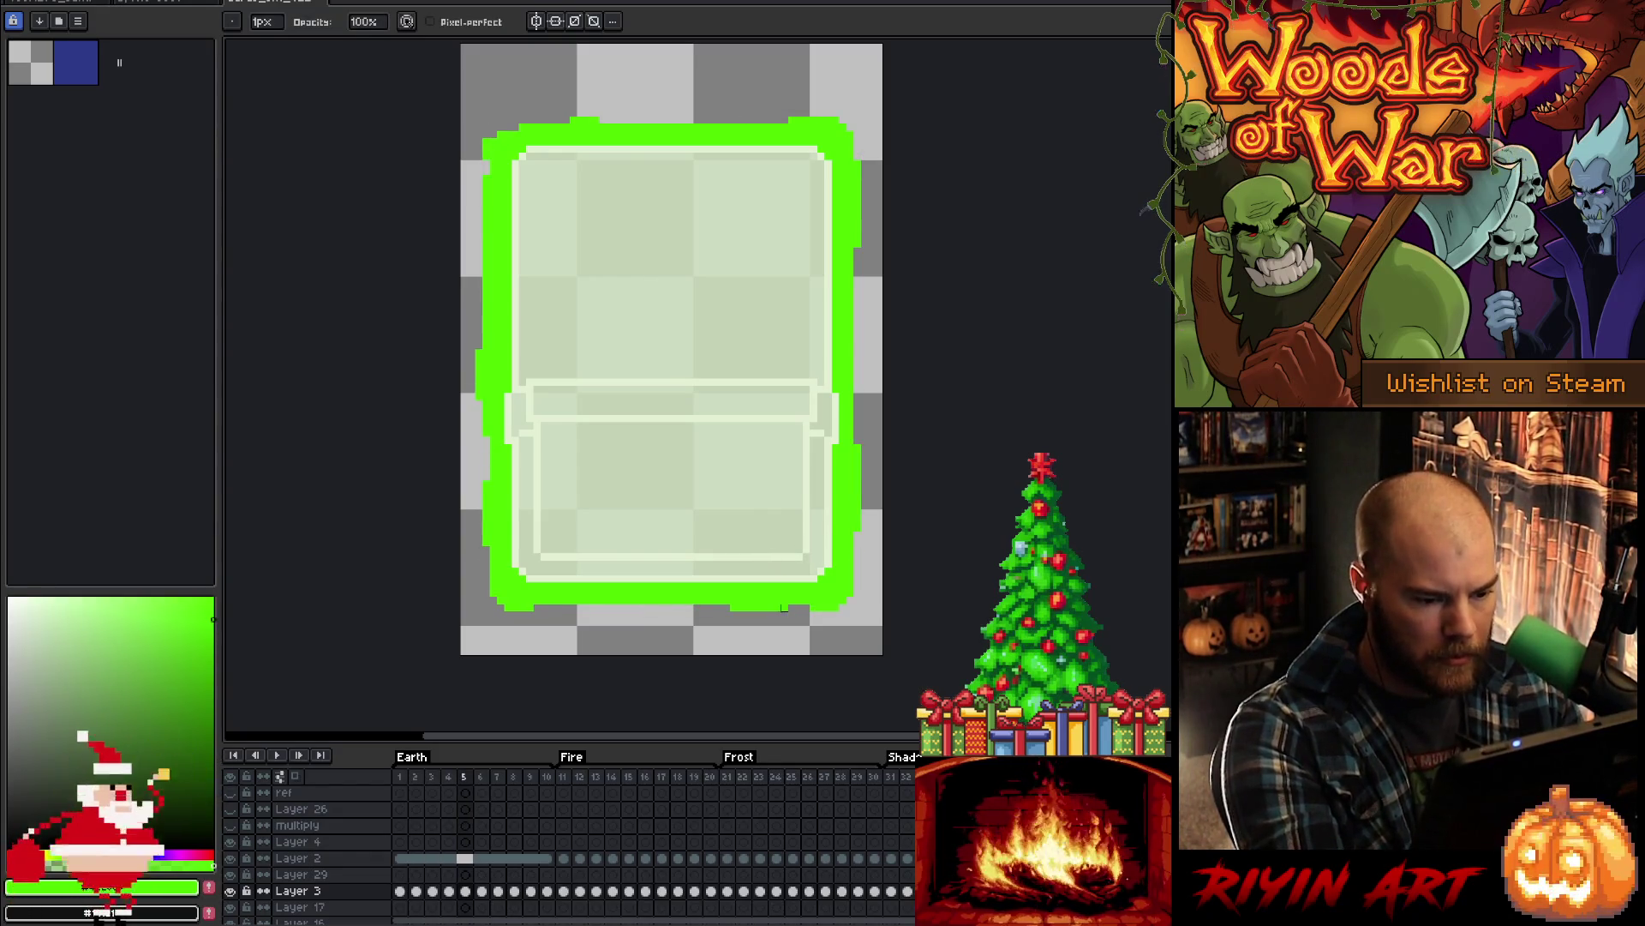
- Touch up frame 5's outline and compare it against frame 4
key(e)
key(b)
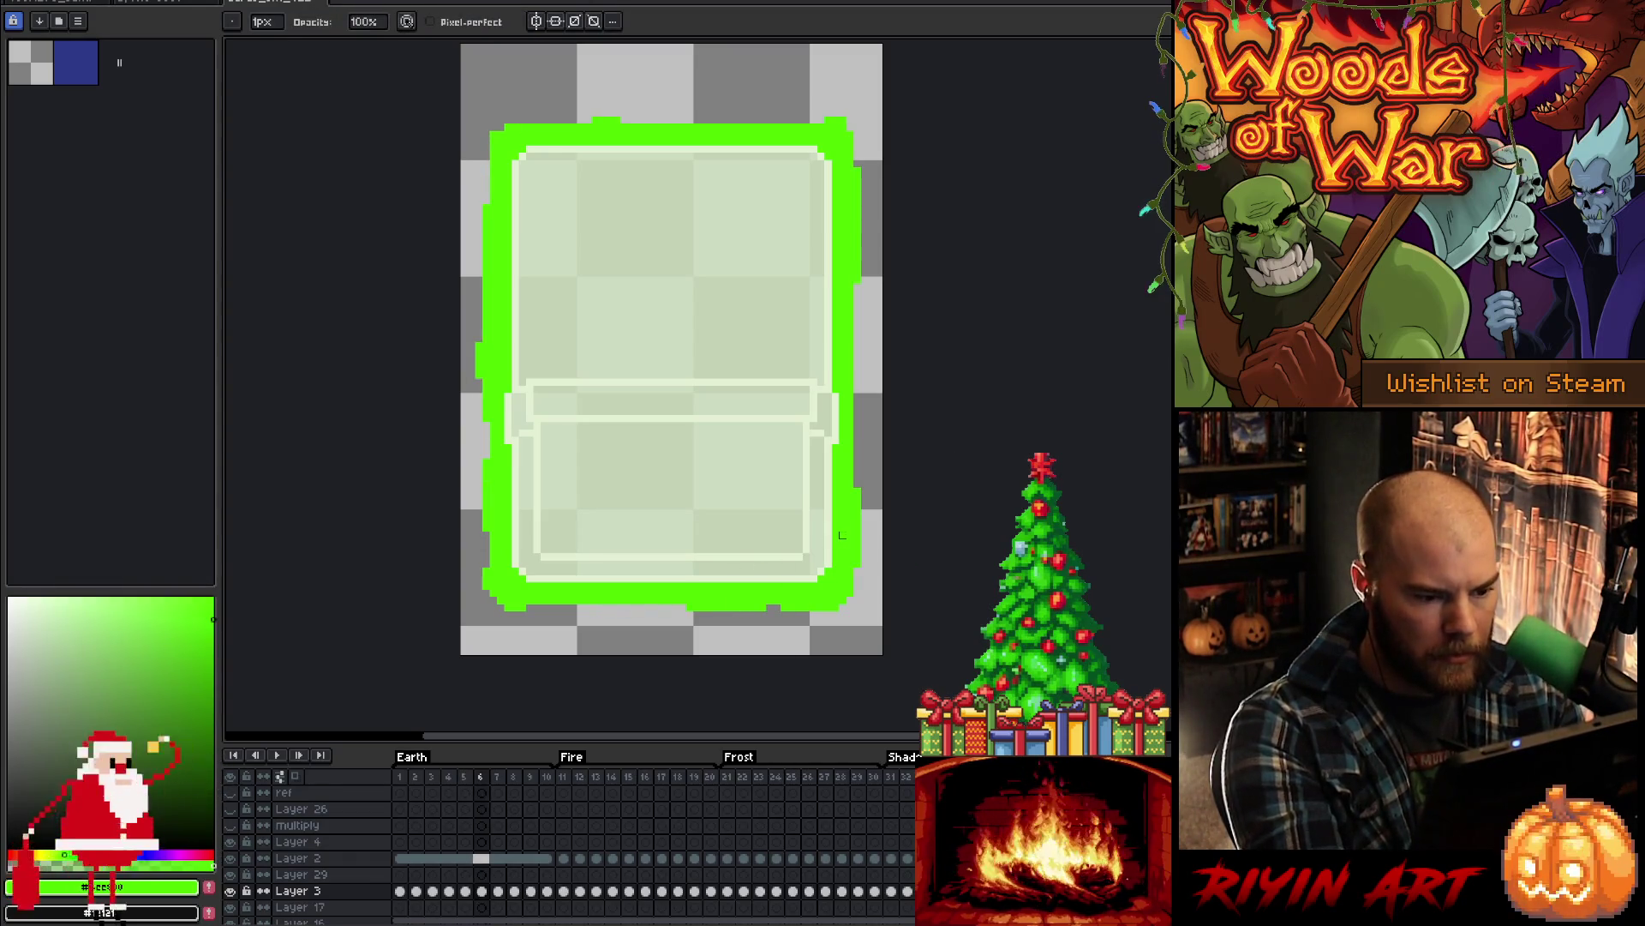
key(Left)
key(Return)
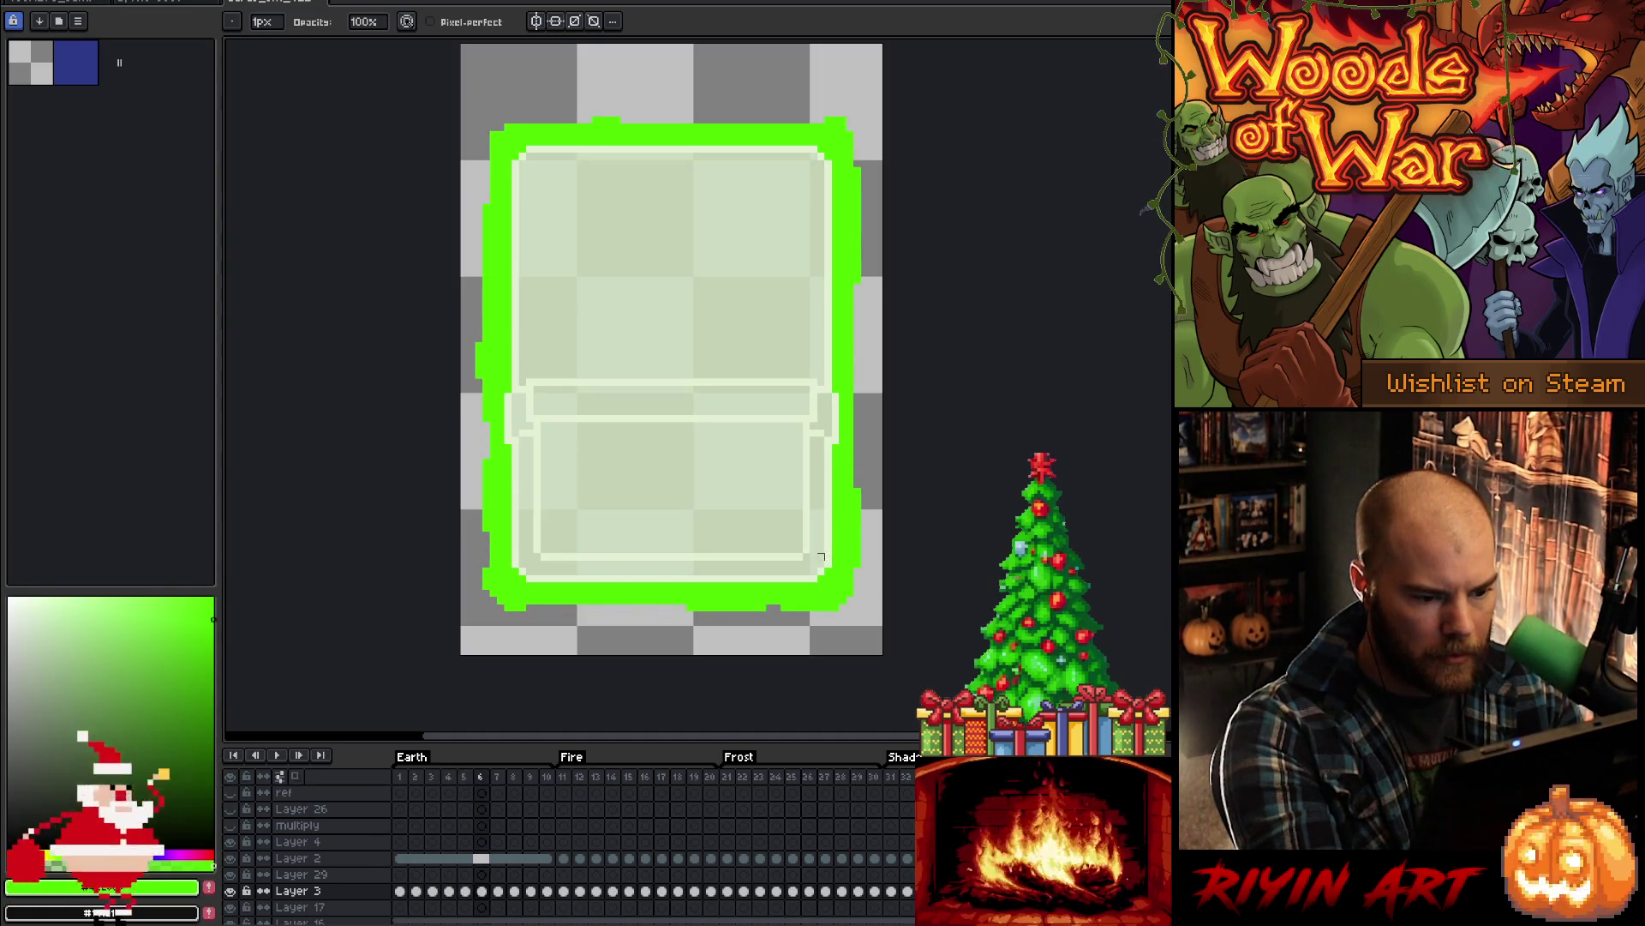
key(Left)
- Erase stray glow pixels while stepping through frames 6 to 8
key(e)
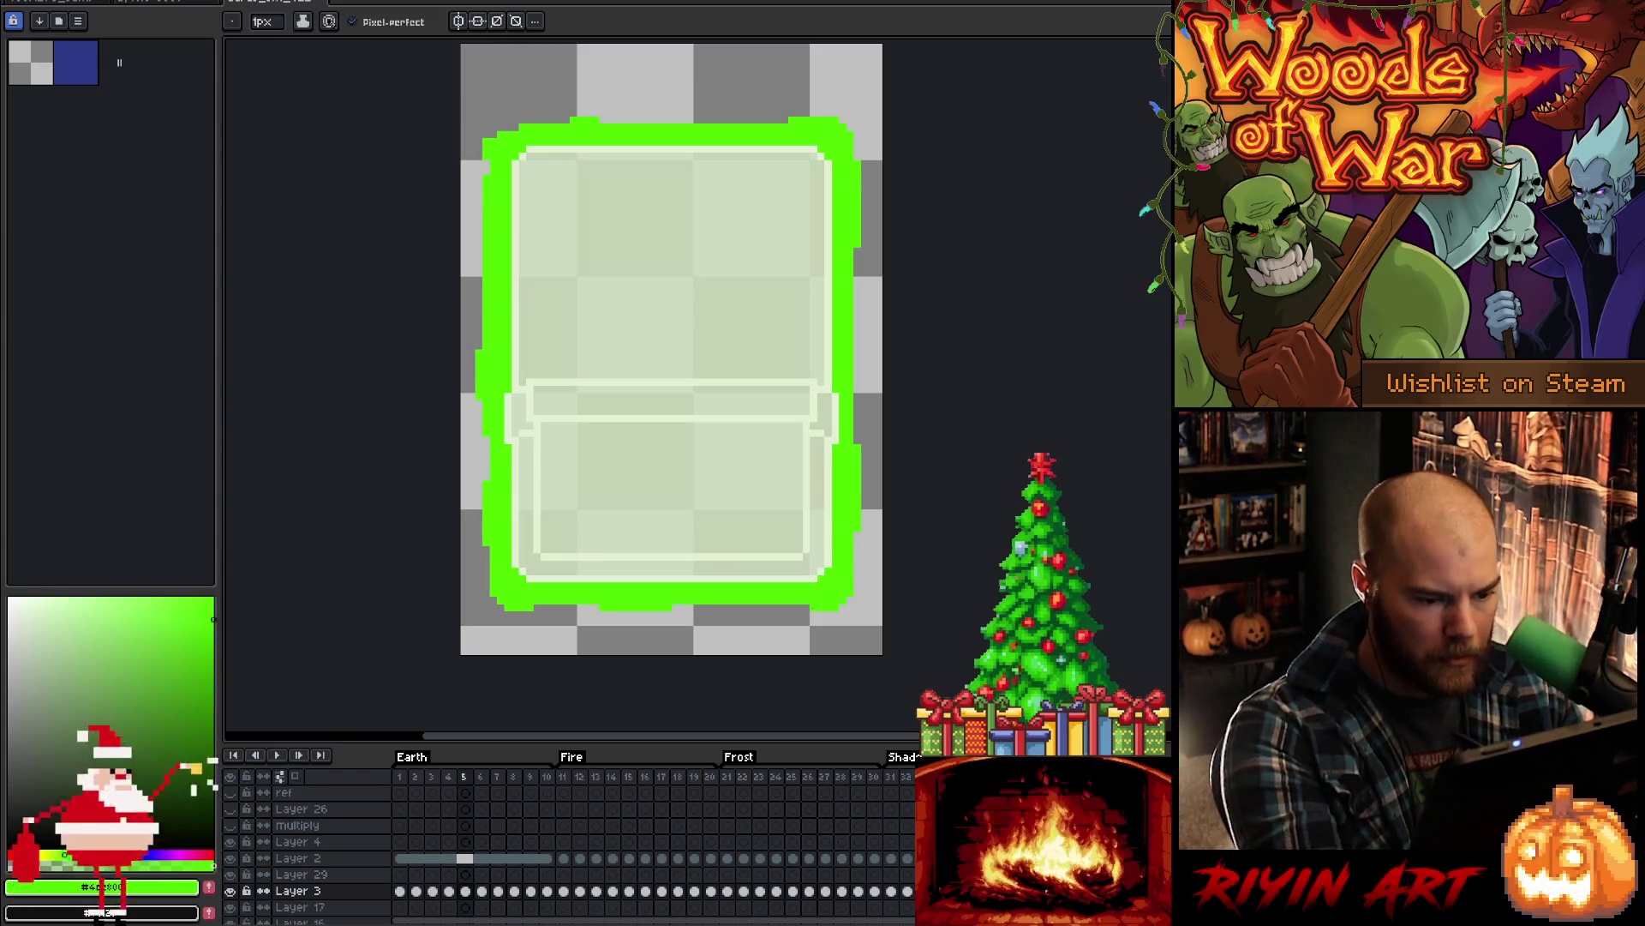
key(Right)
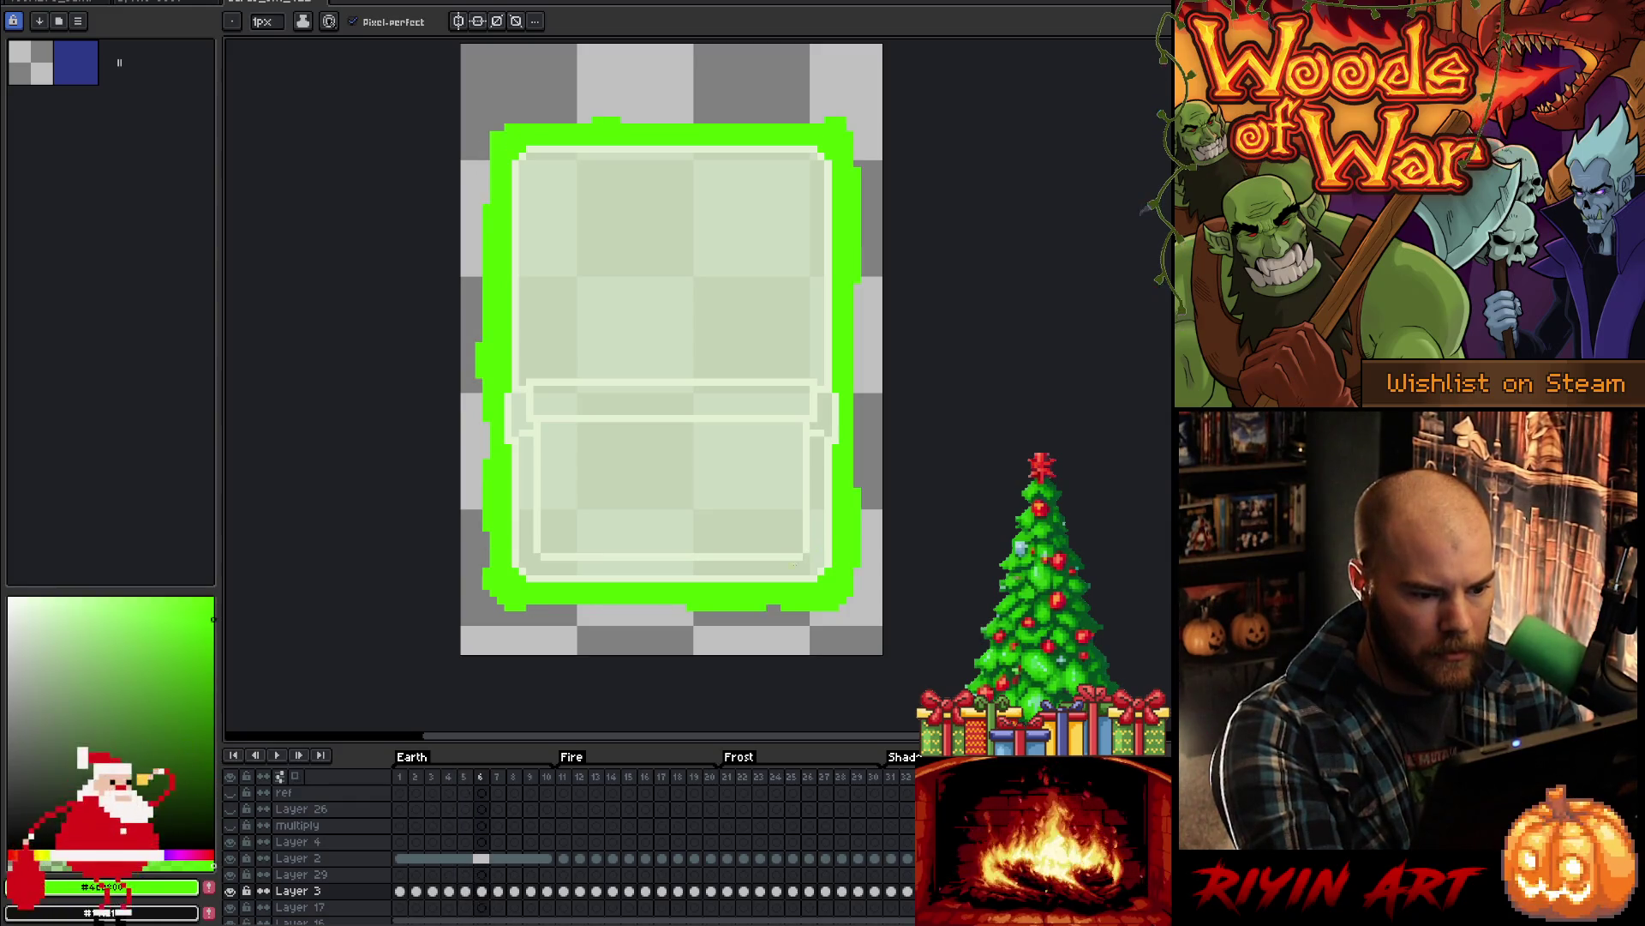
key(Right)
key(Right)
key(Right)
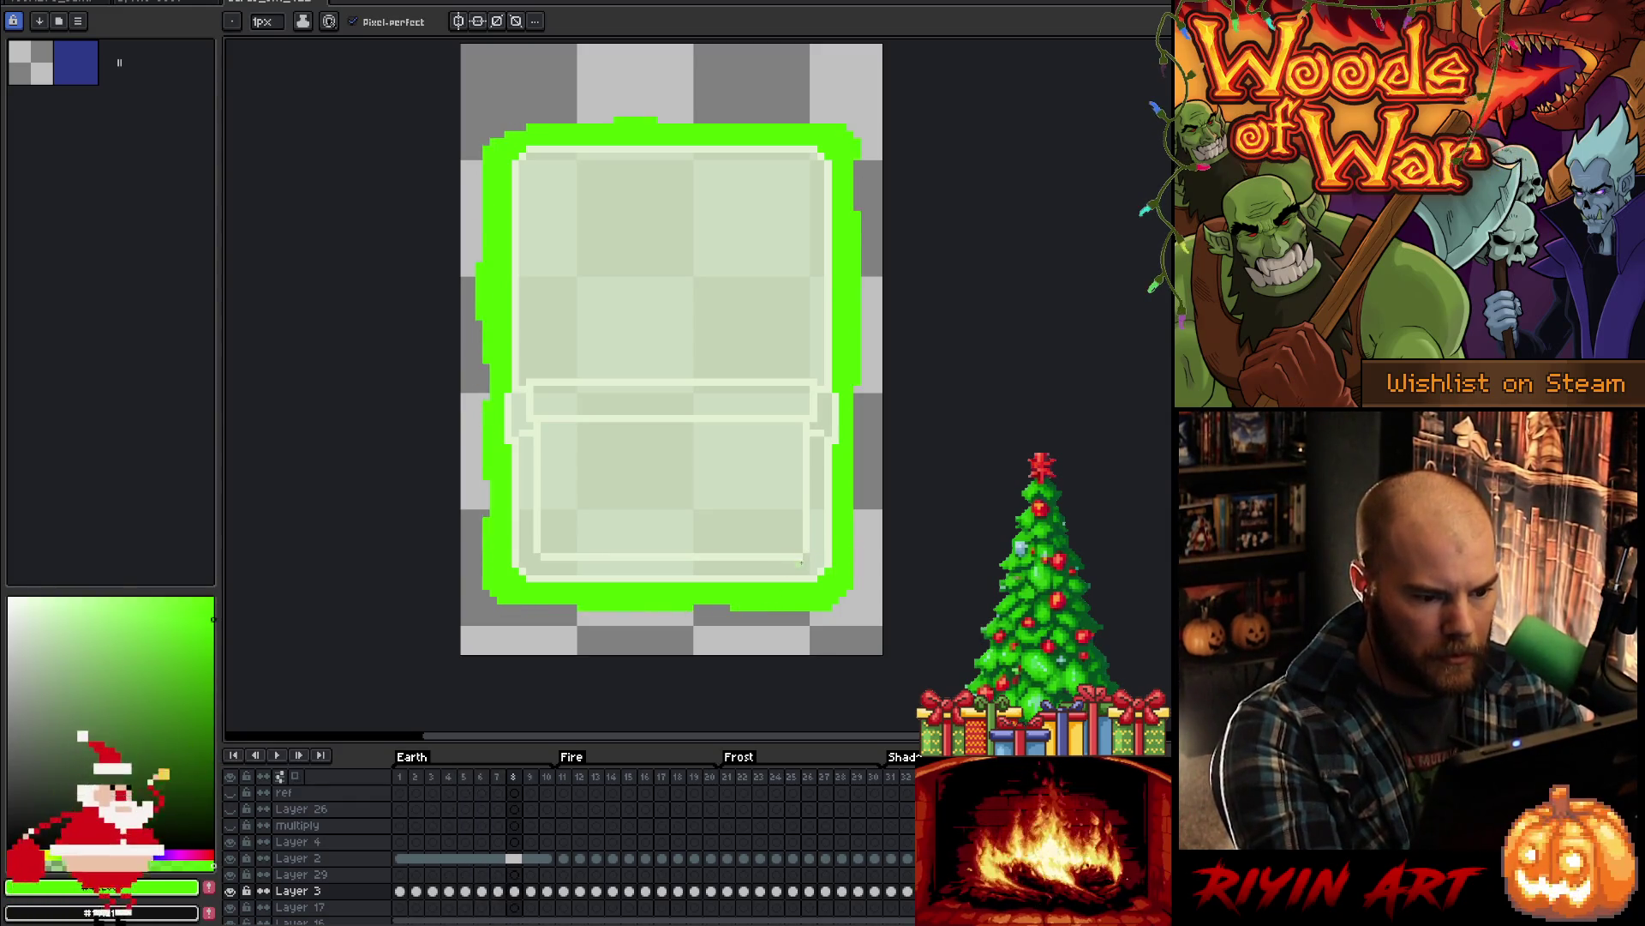
key(Left)
key(Left)
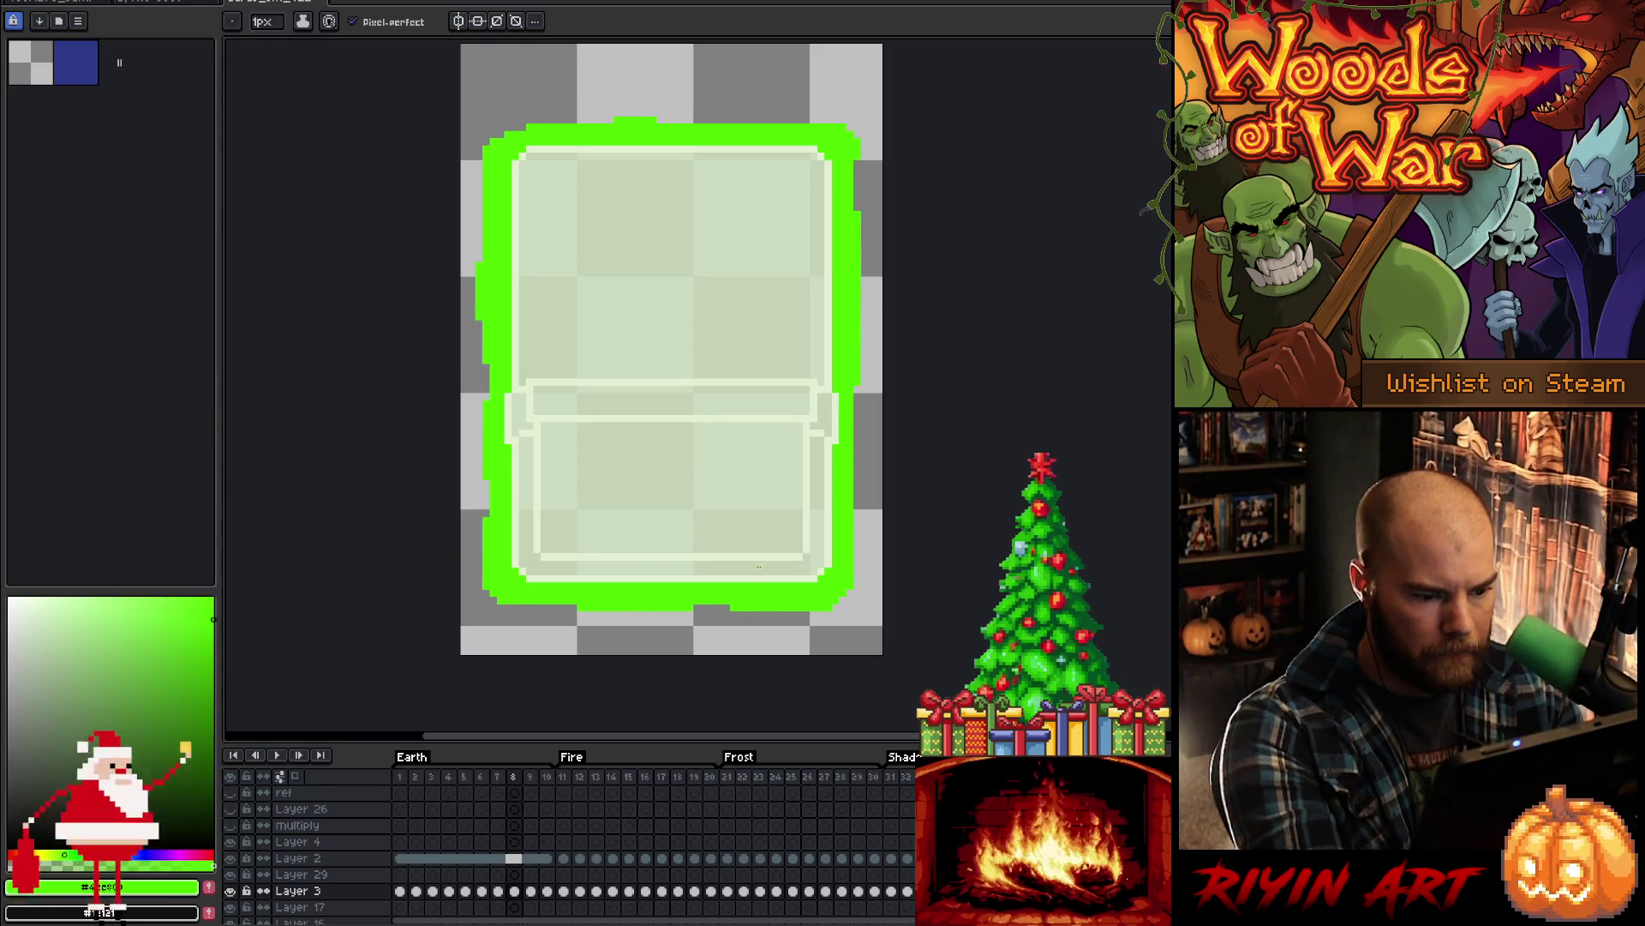
key(e)
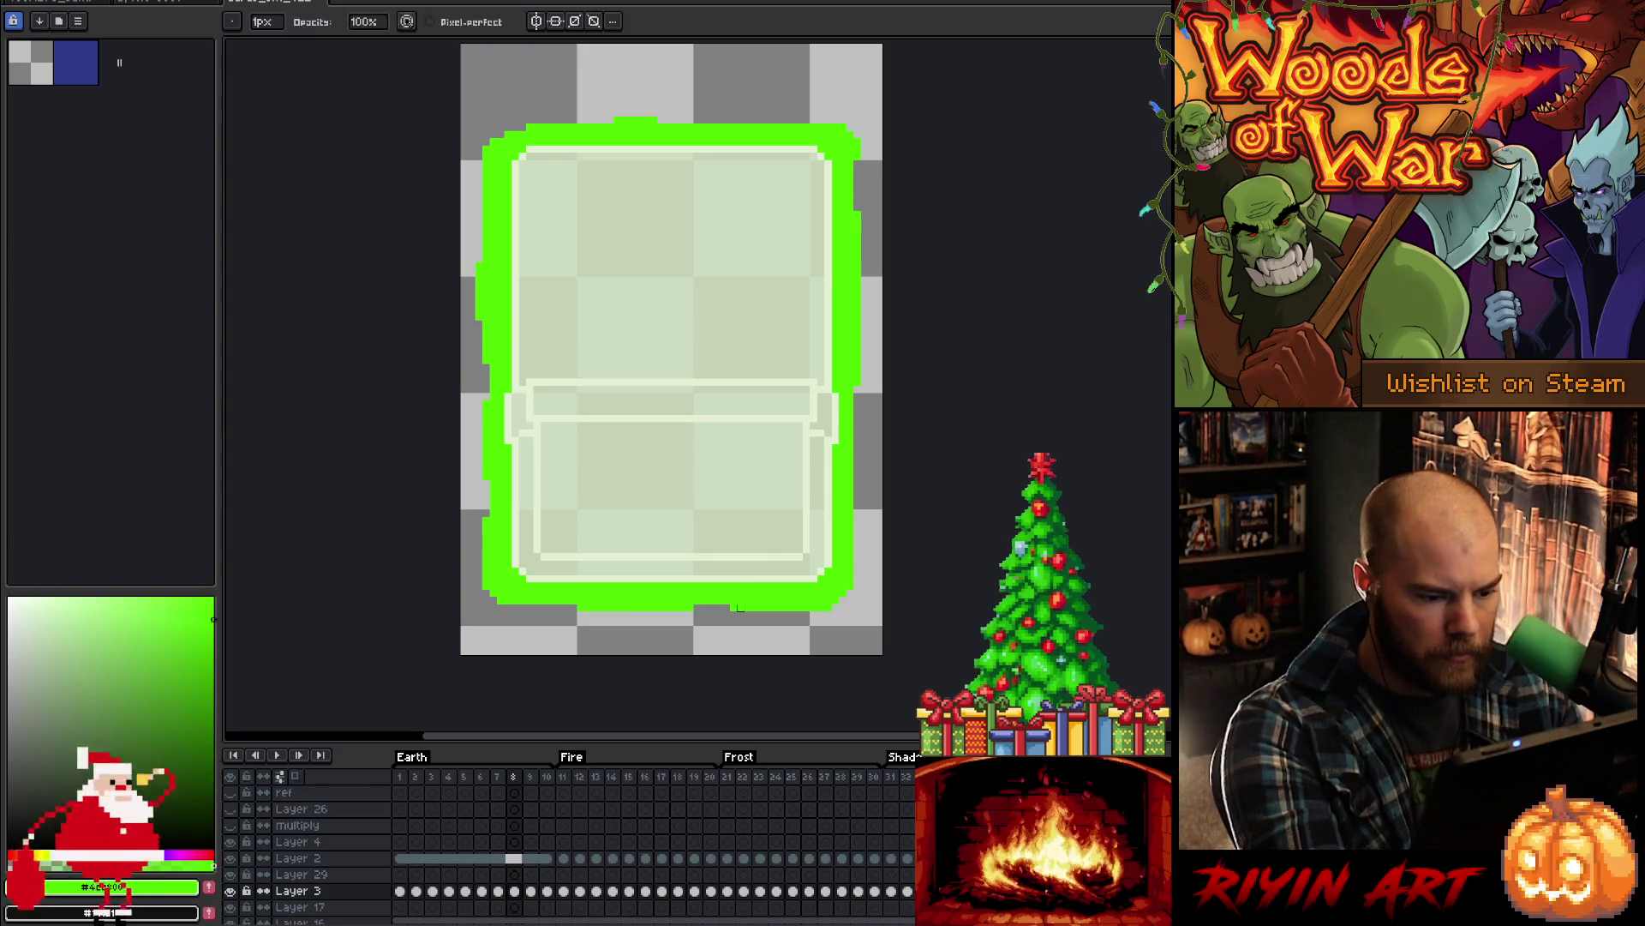
key(b)
- Play the Earth animation to preview the glow, fixing outline pixels with eraser and pencil
key(Return)
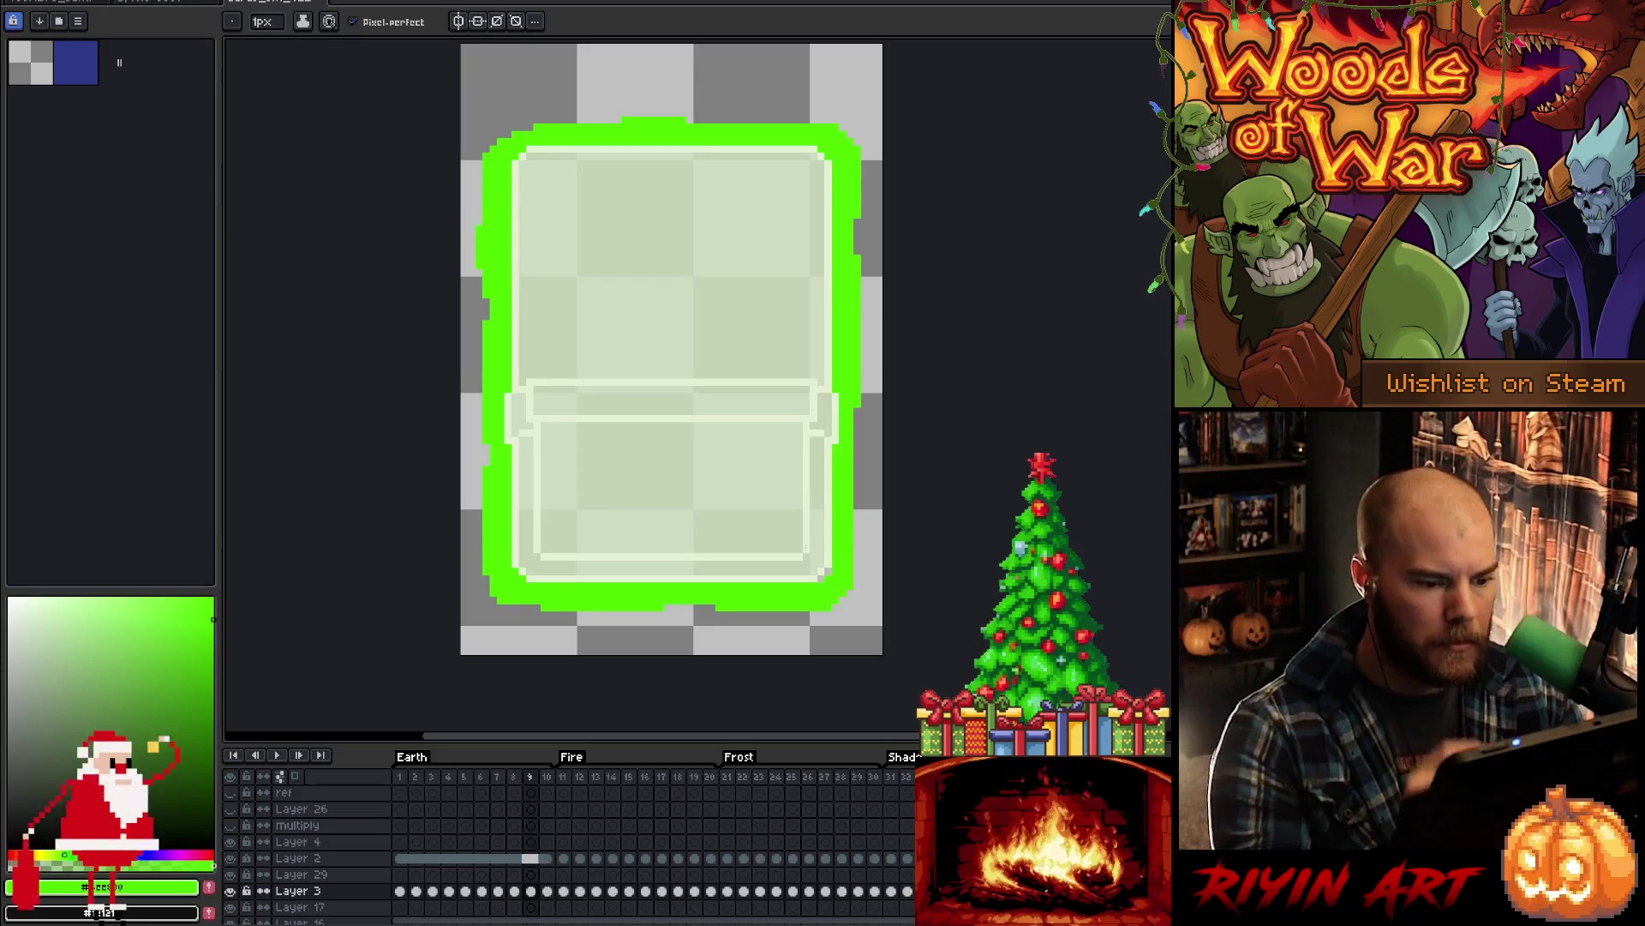
key(e)
key(b)
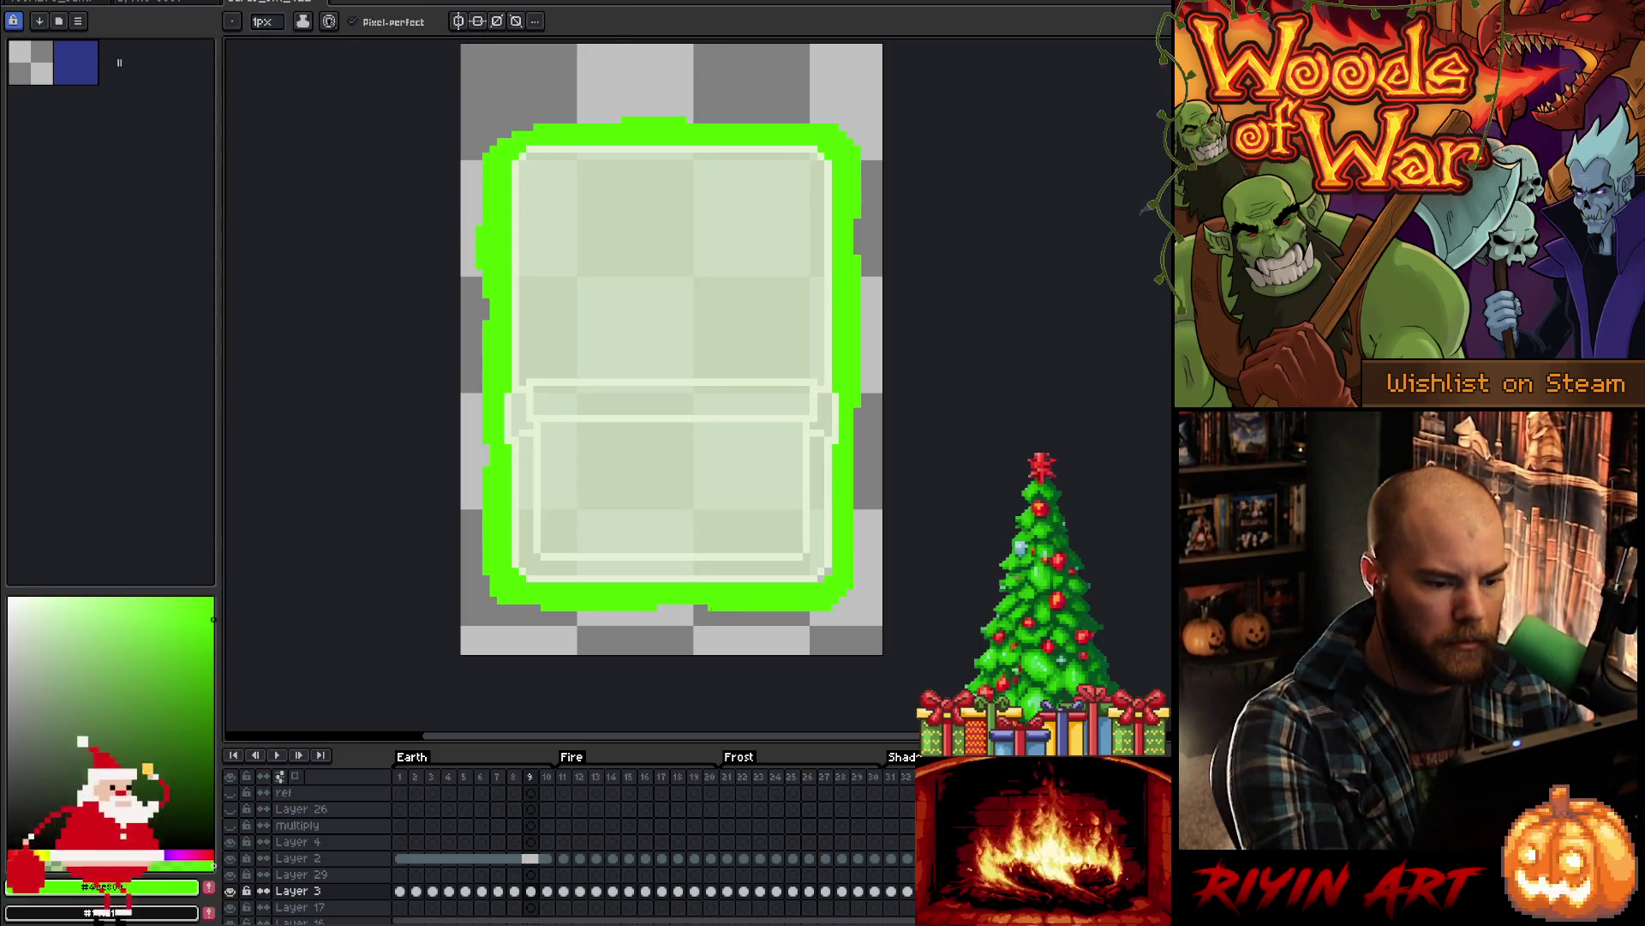
key(e)
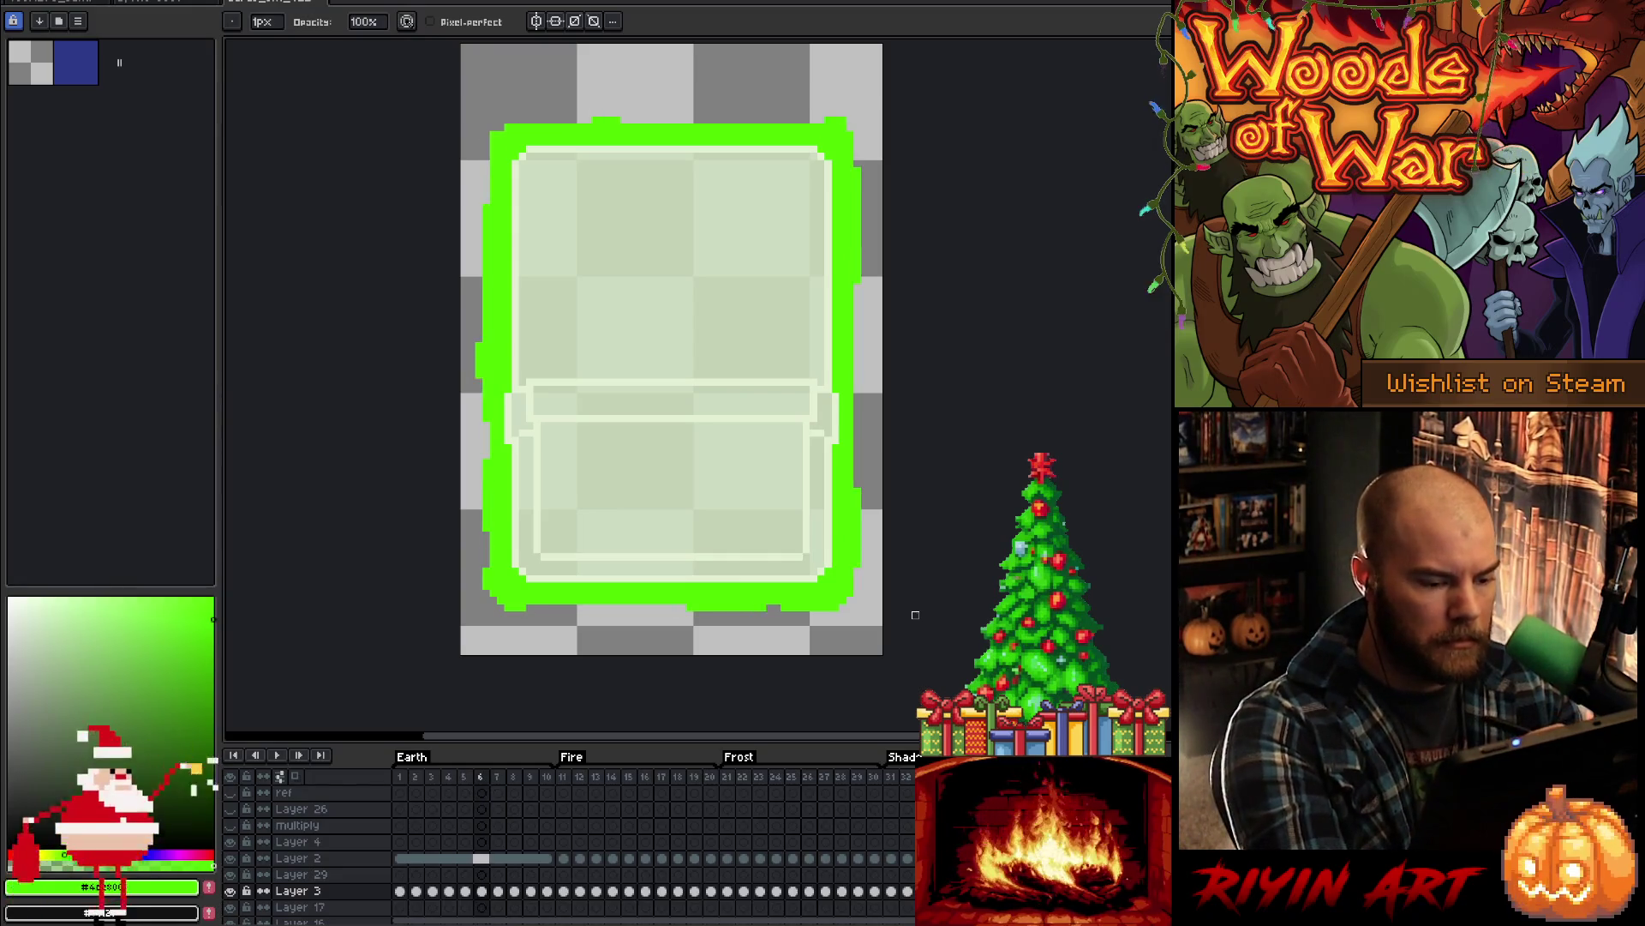
key(e)
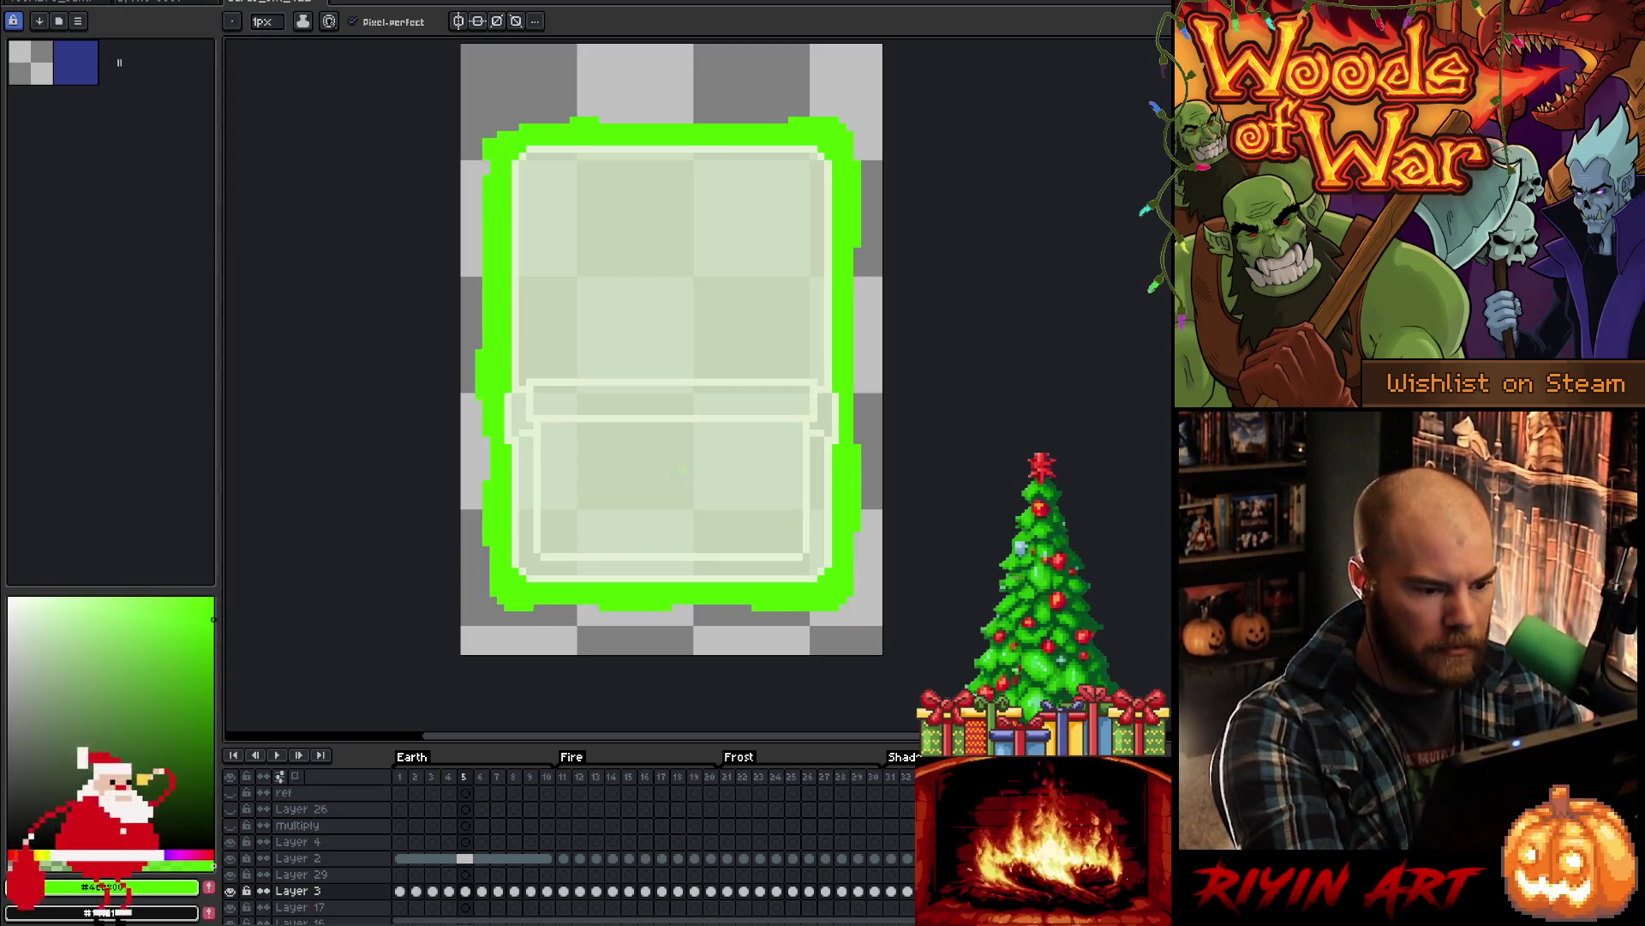
- Play the Earth loop, erase and redraw edge pixels, replay it, then select all ten Layer 3 frames
key(Return)
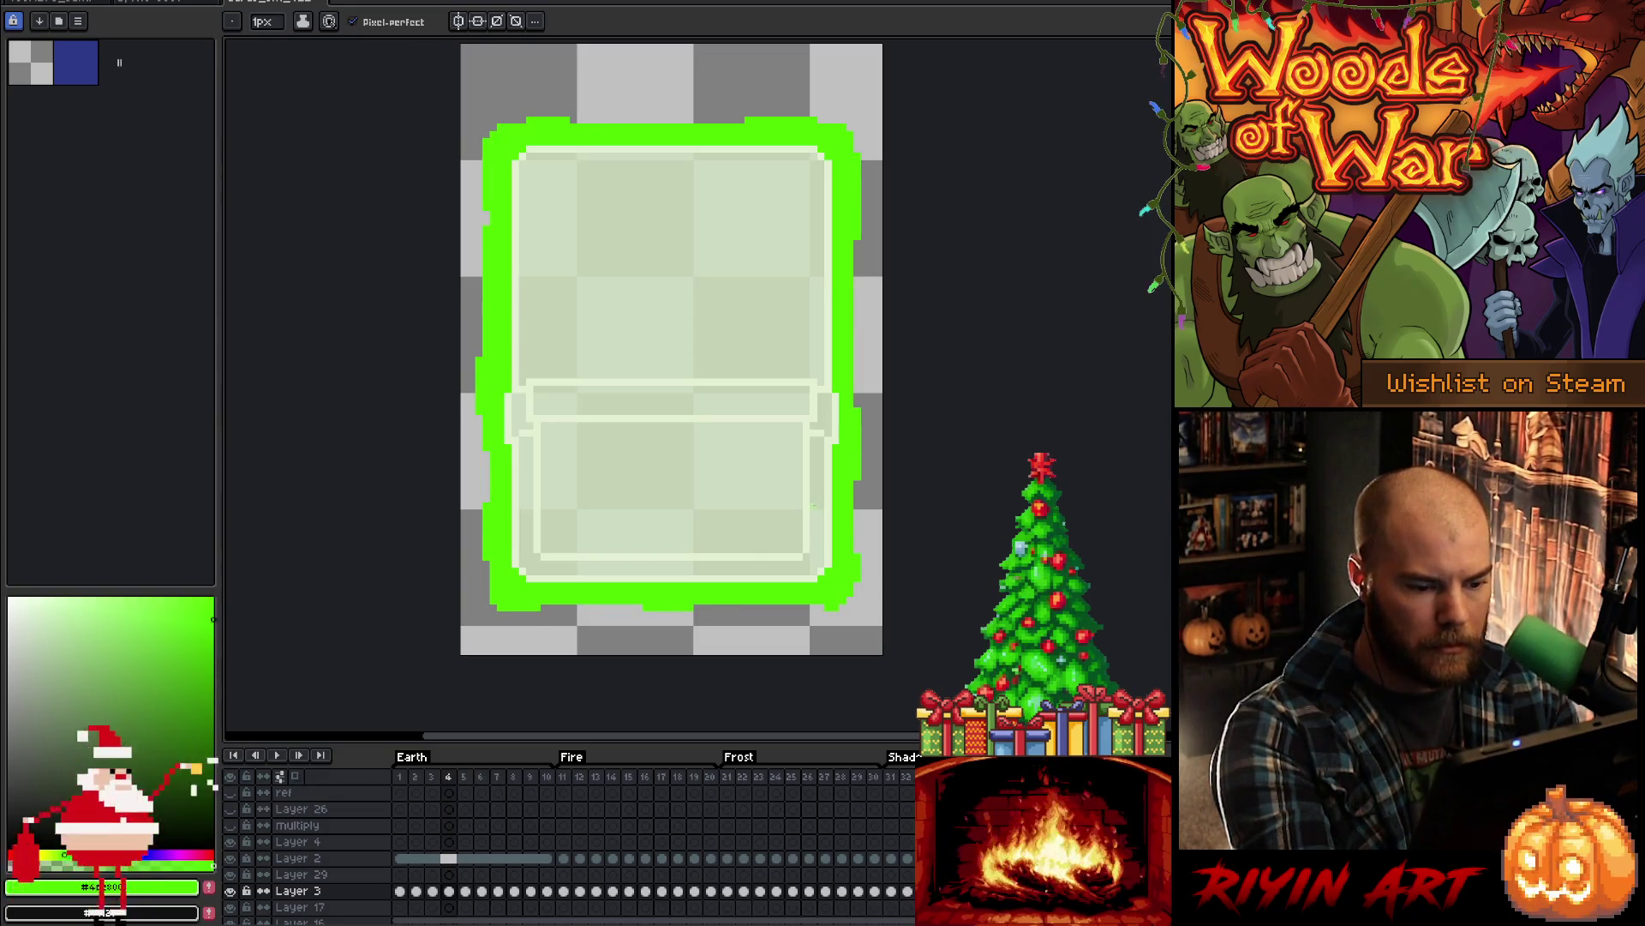
key(e)
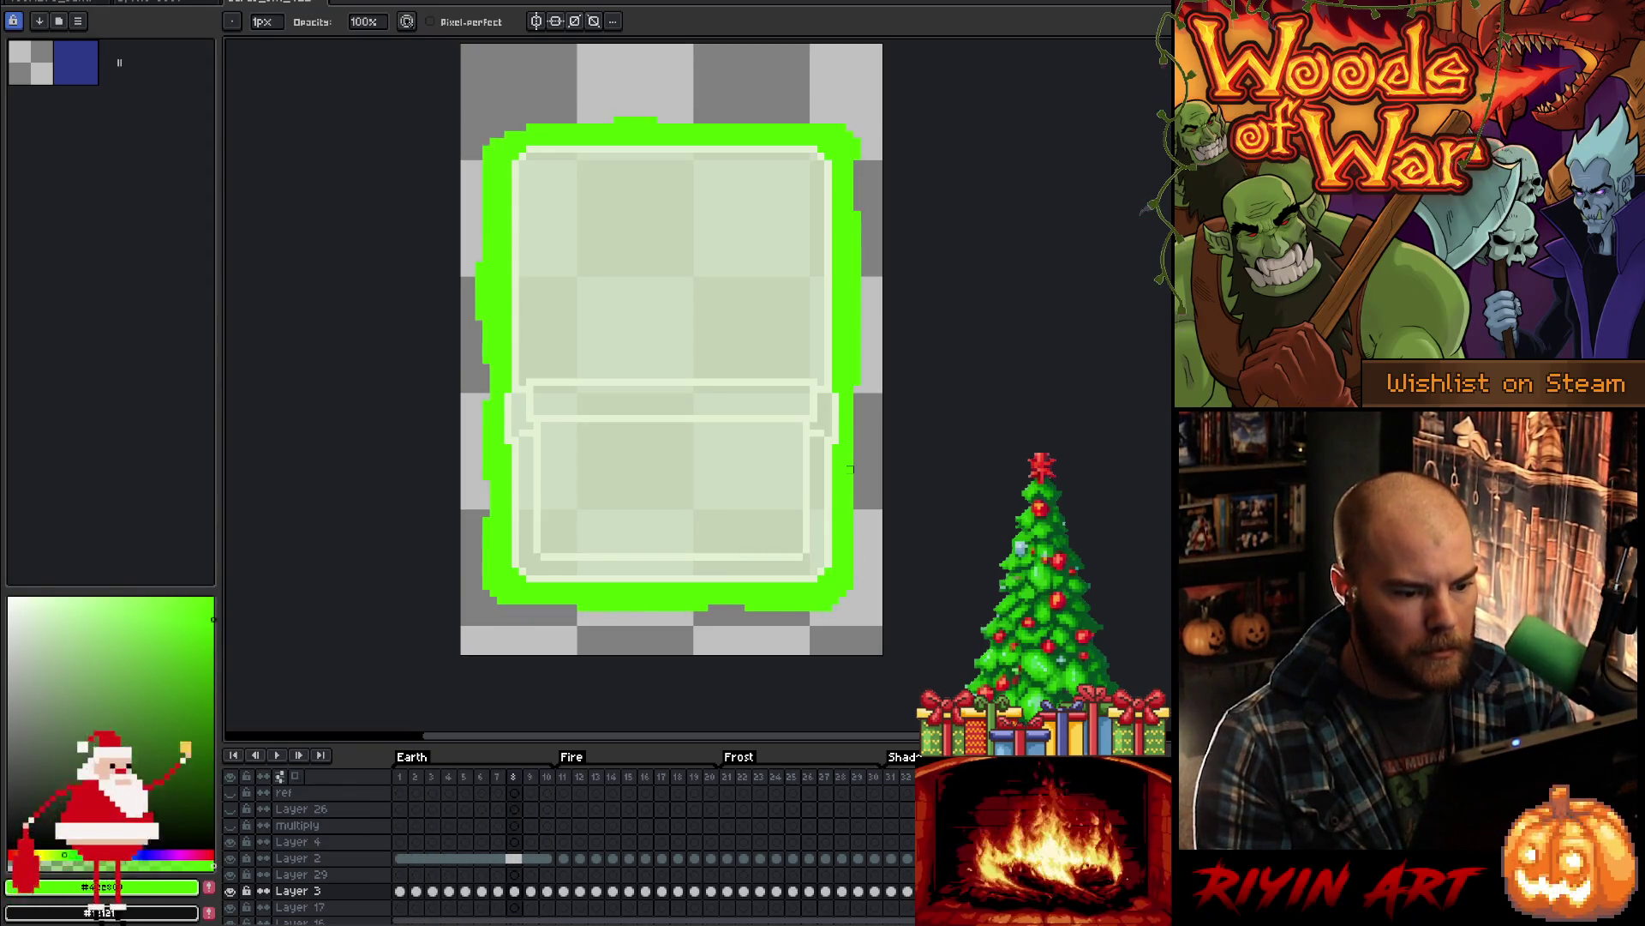
key(e)
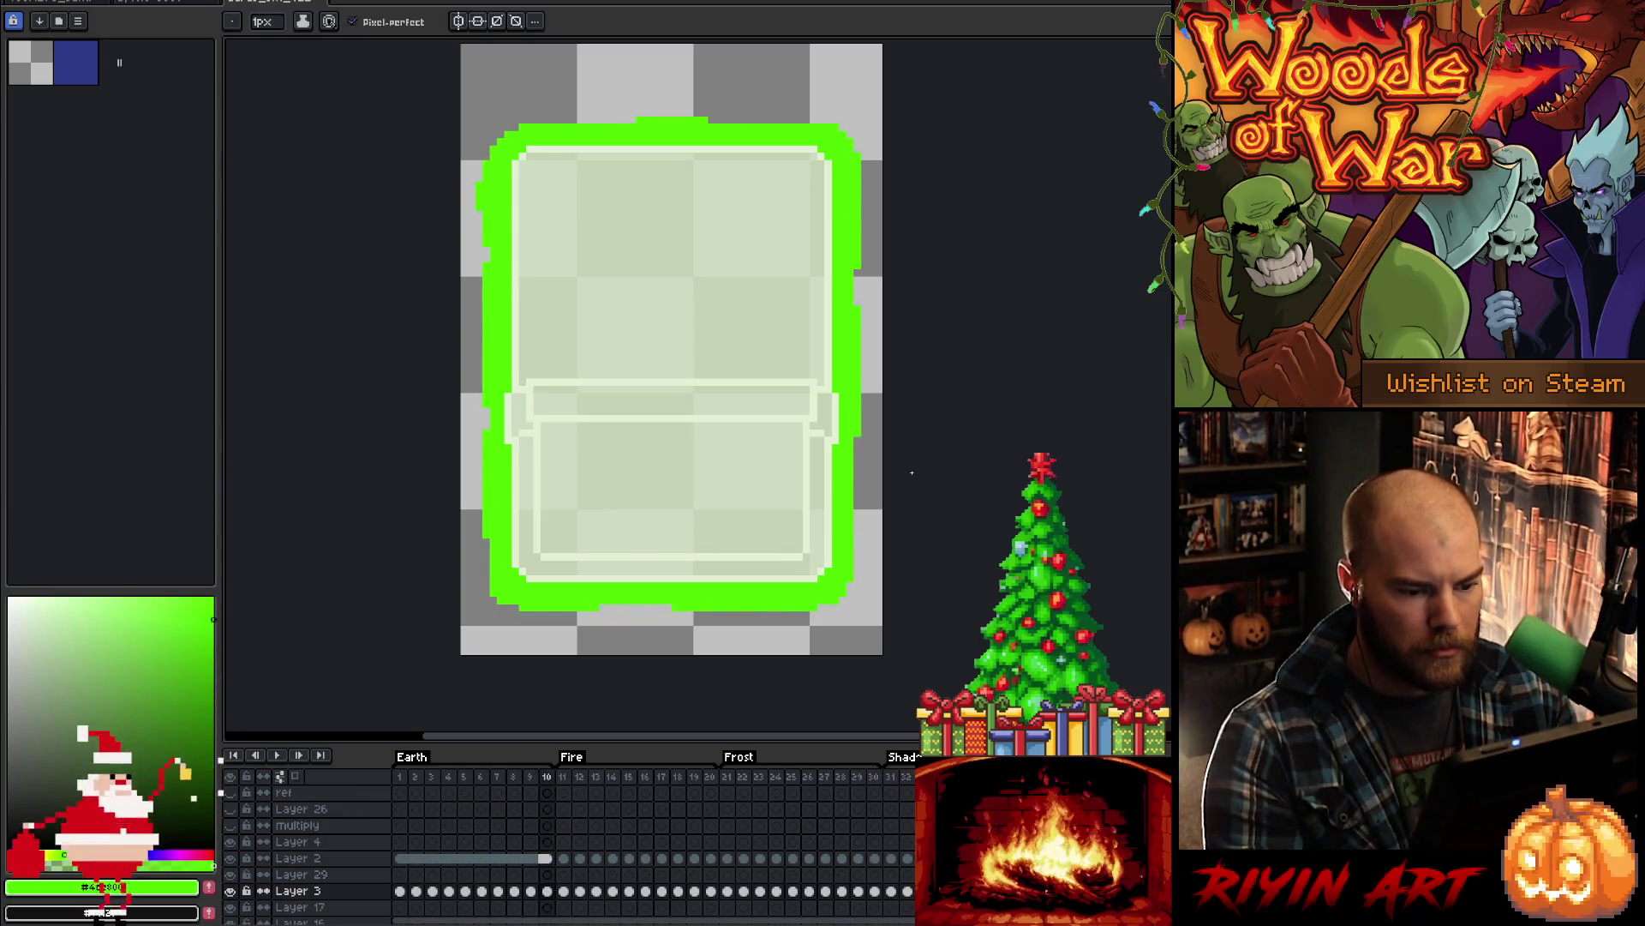
key(Return)
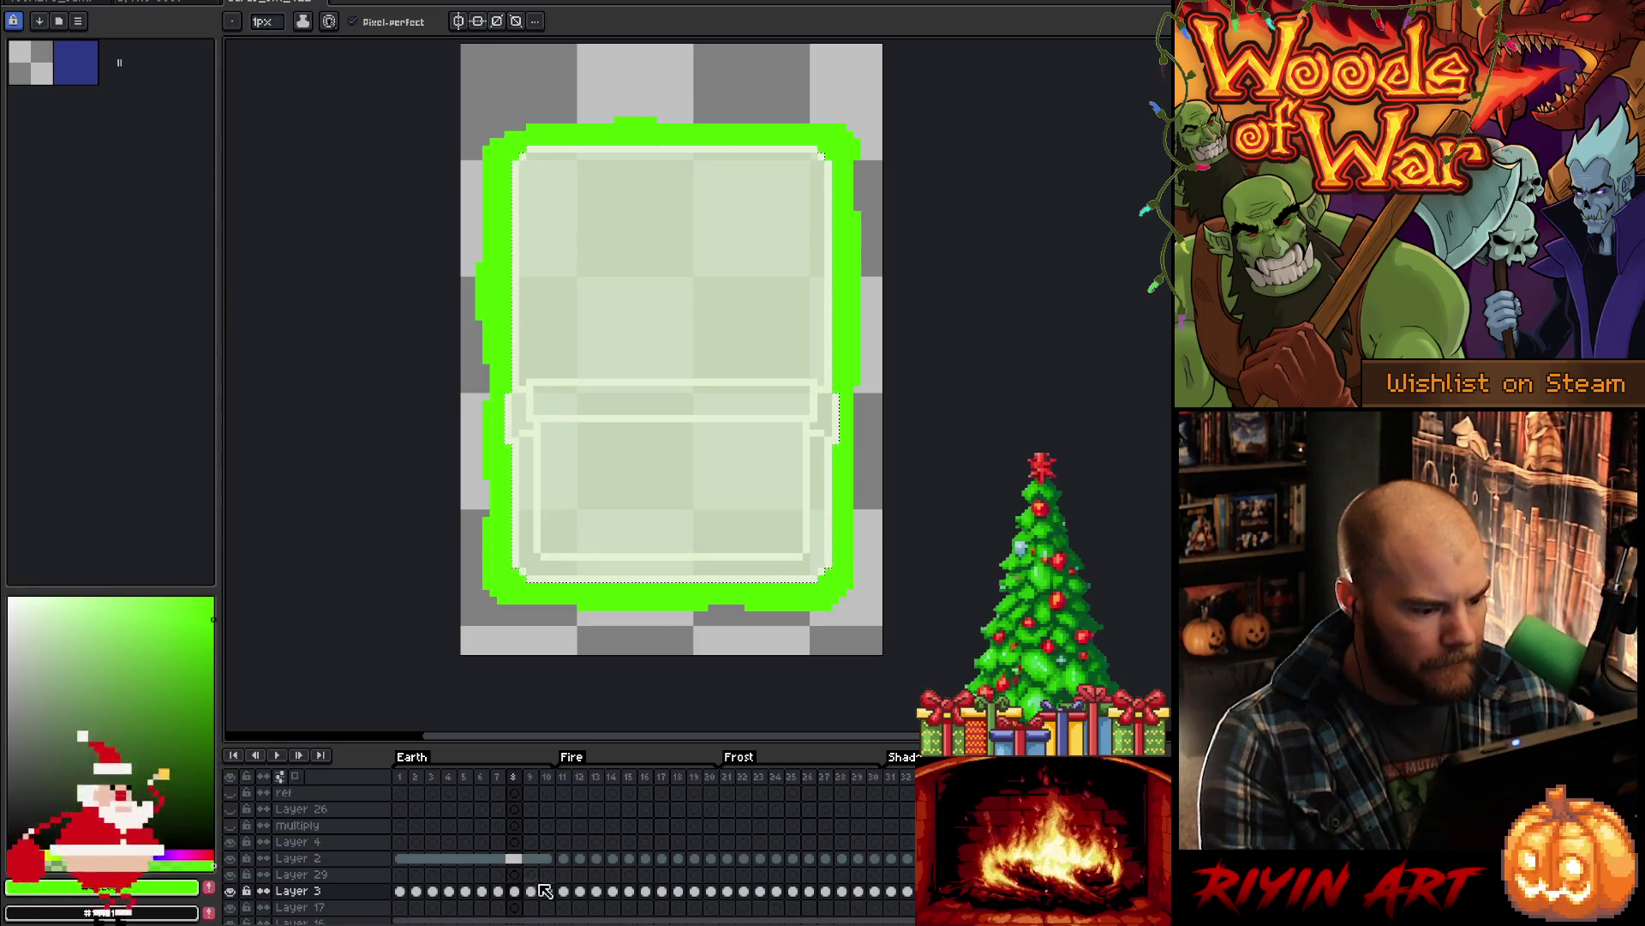
drag(554, 893, 399, 892)
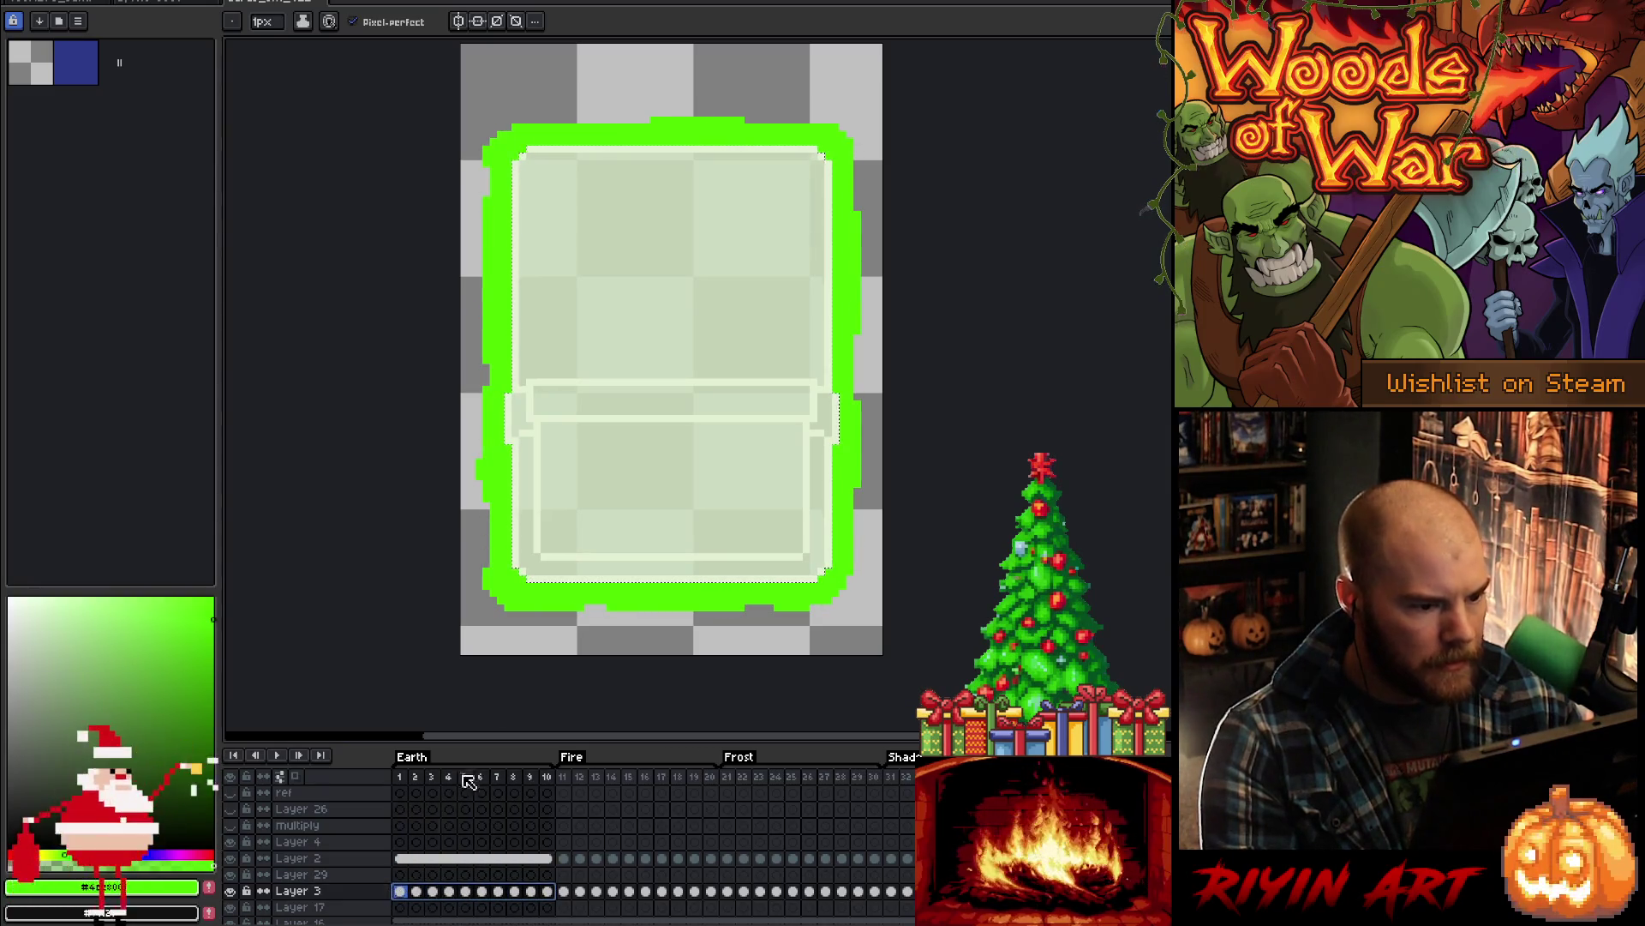
- Play the ten-frame Layer 3 glow loop, then step to frame 6
key(Return)
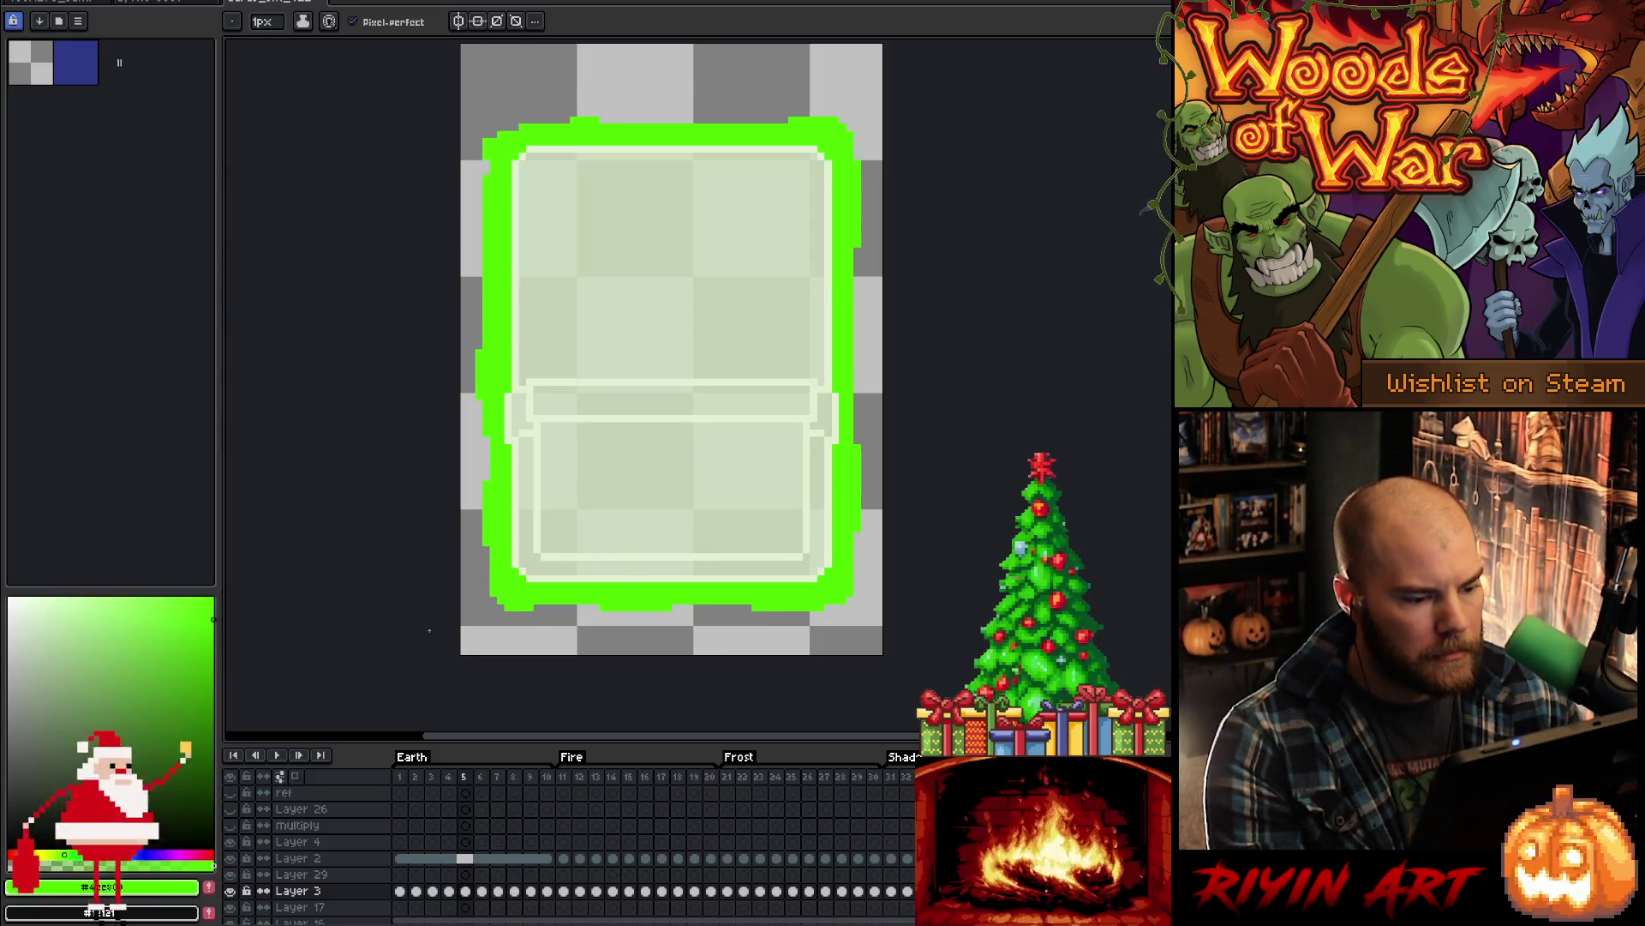
key(Right)
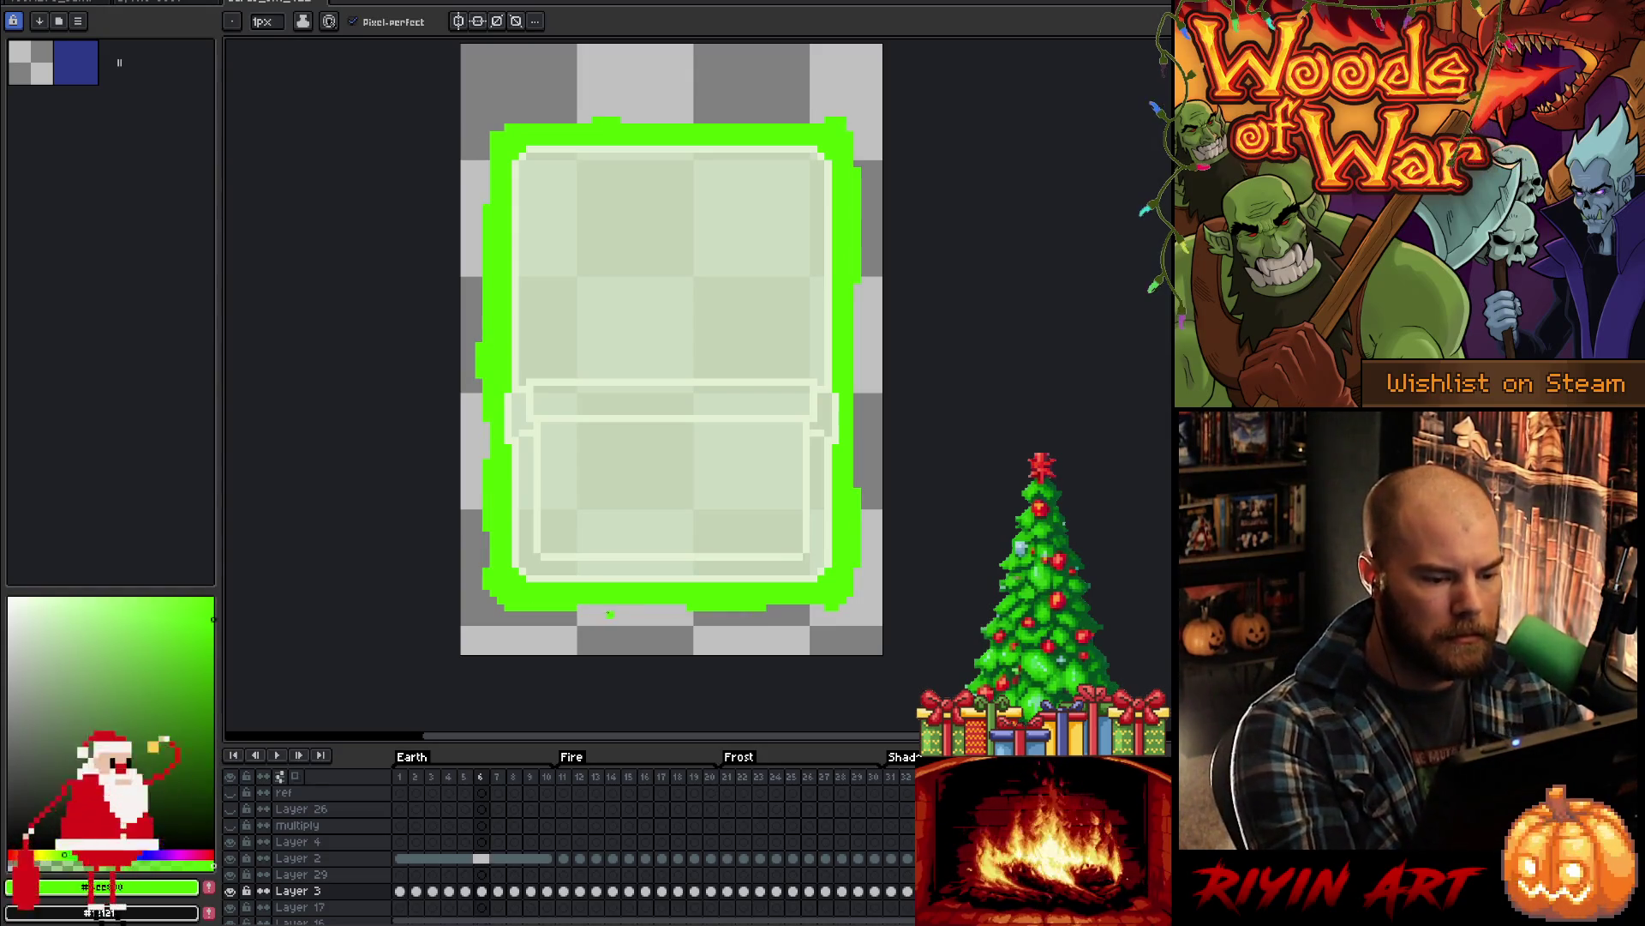
- Fix outline pixels on frame 6, then compare frames 7 and 8
key(e)
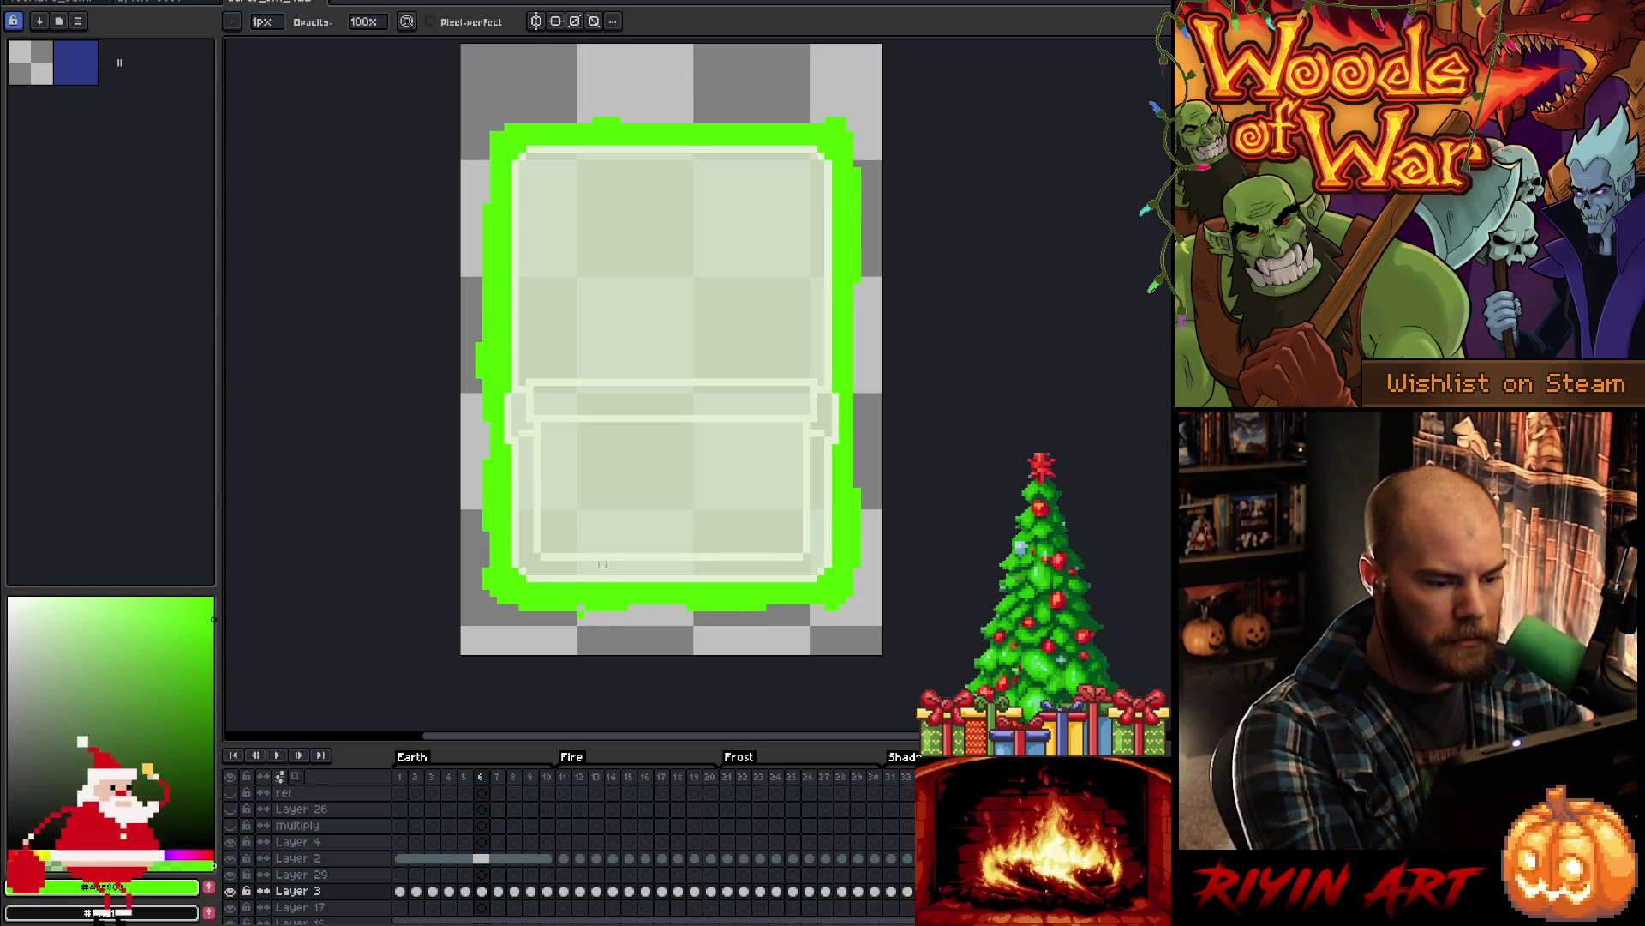
key(b)
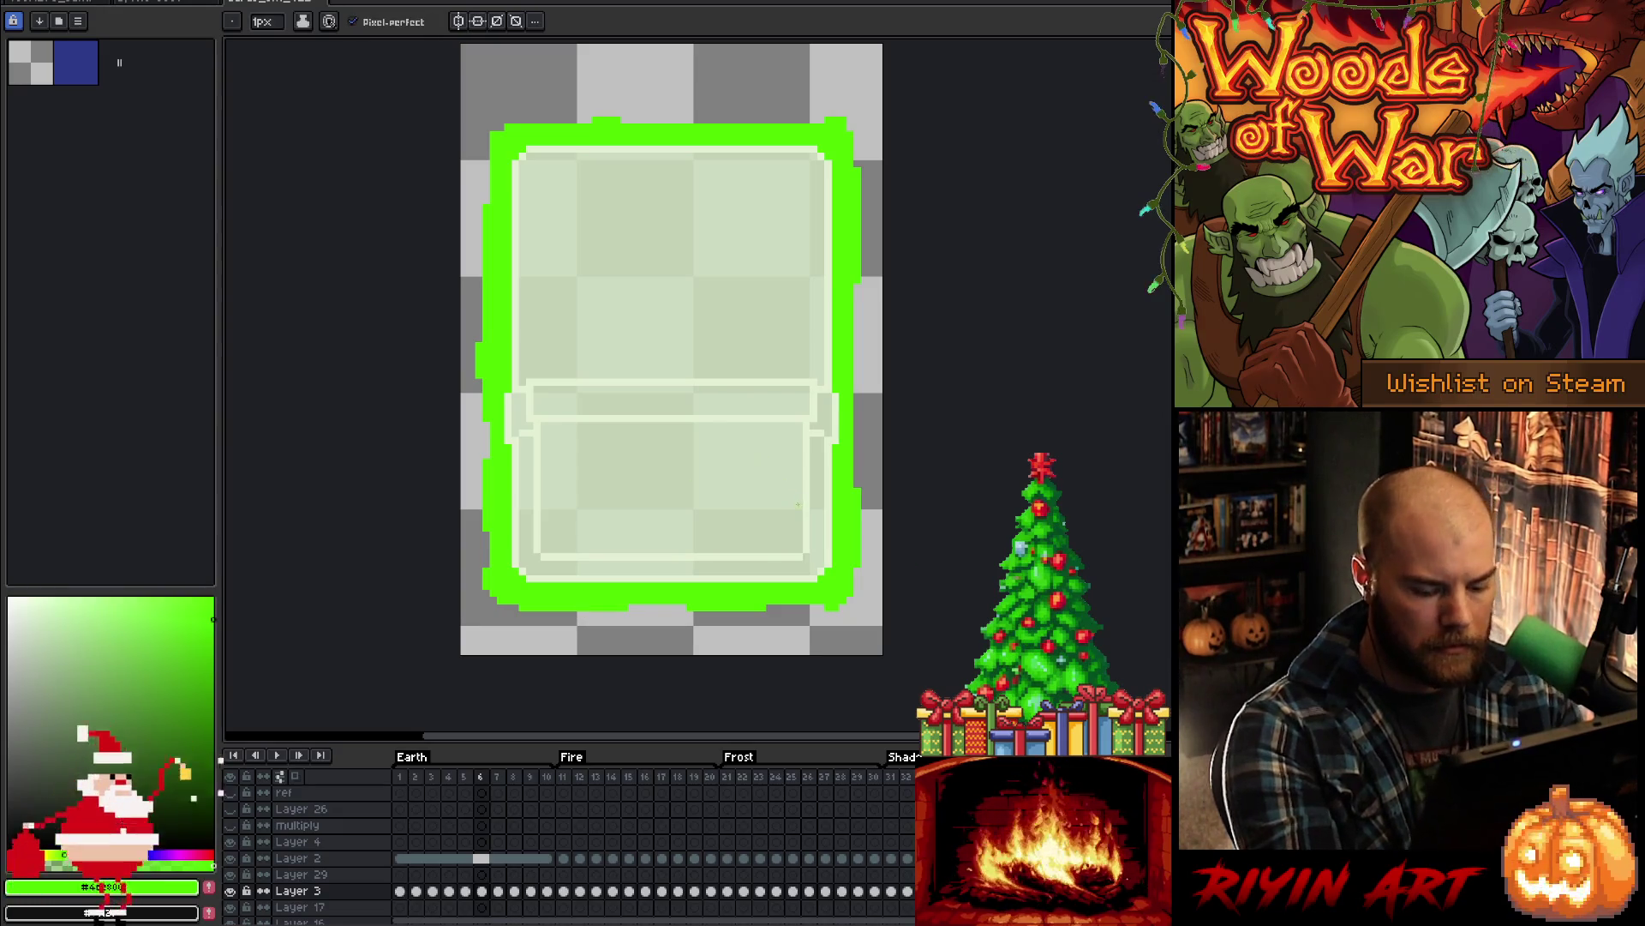
key(Right)
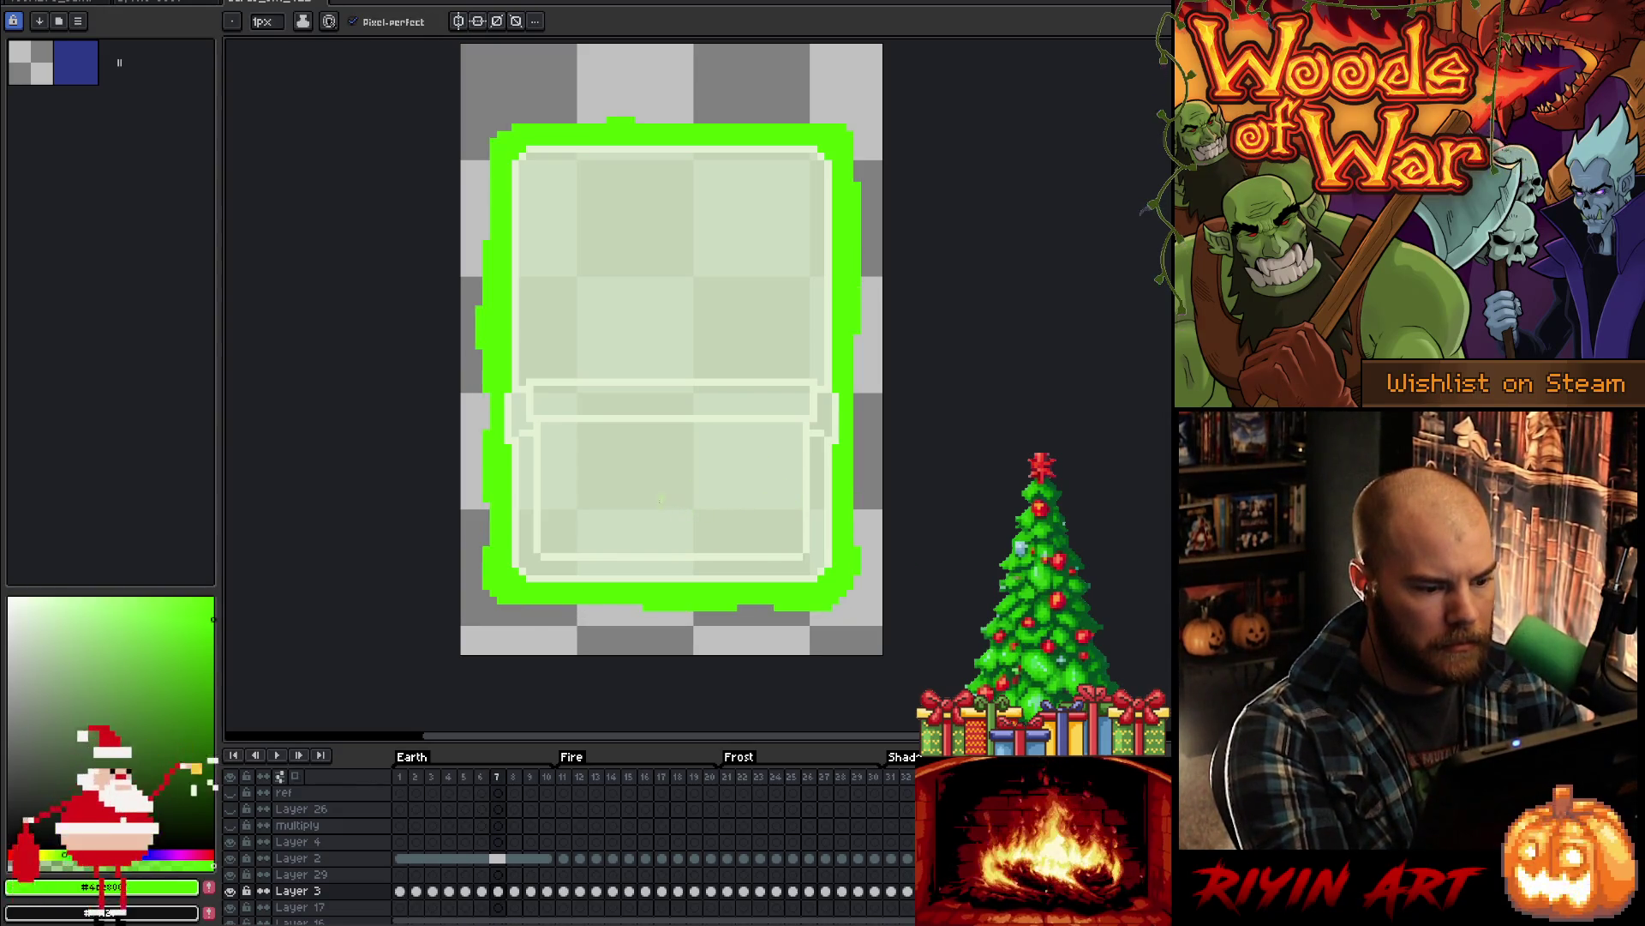
key(Left)
key(Right)
key(Right)
- Play the Earth loop, touching up edge pixels, and stop playback on frame 8
key(Return)
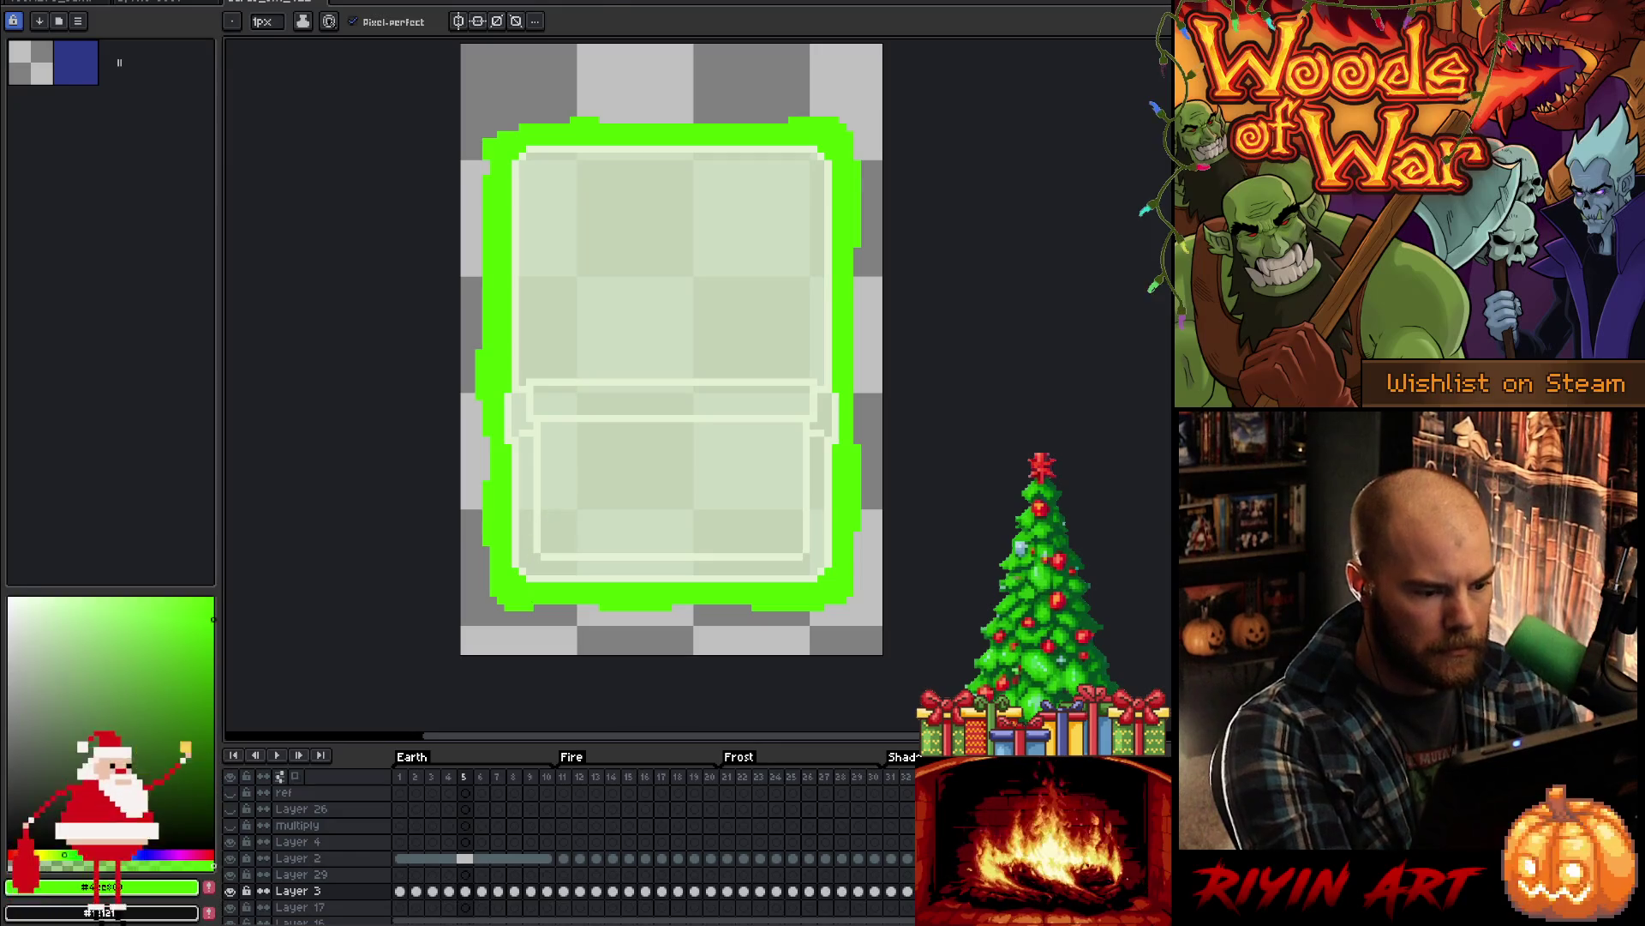
key(e)
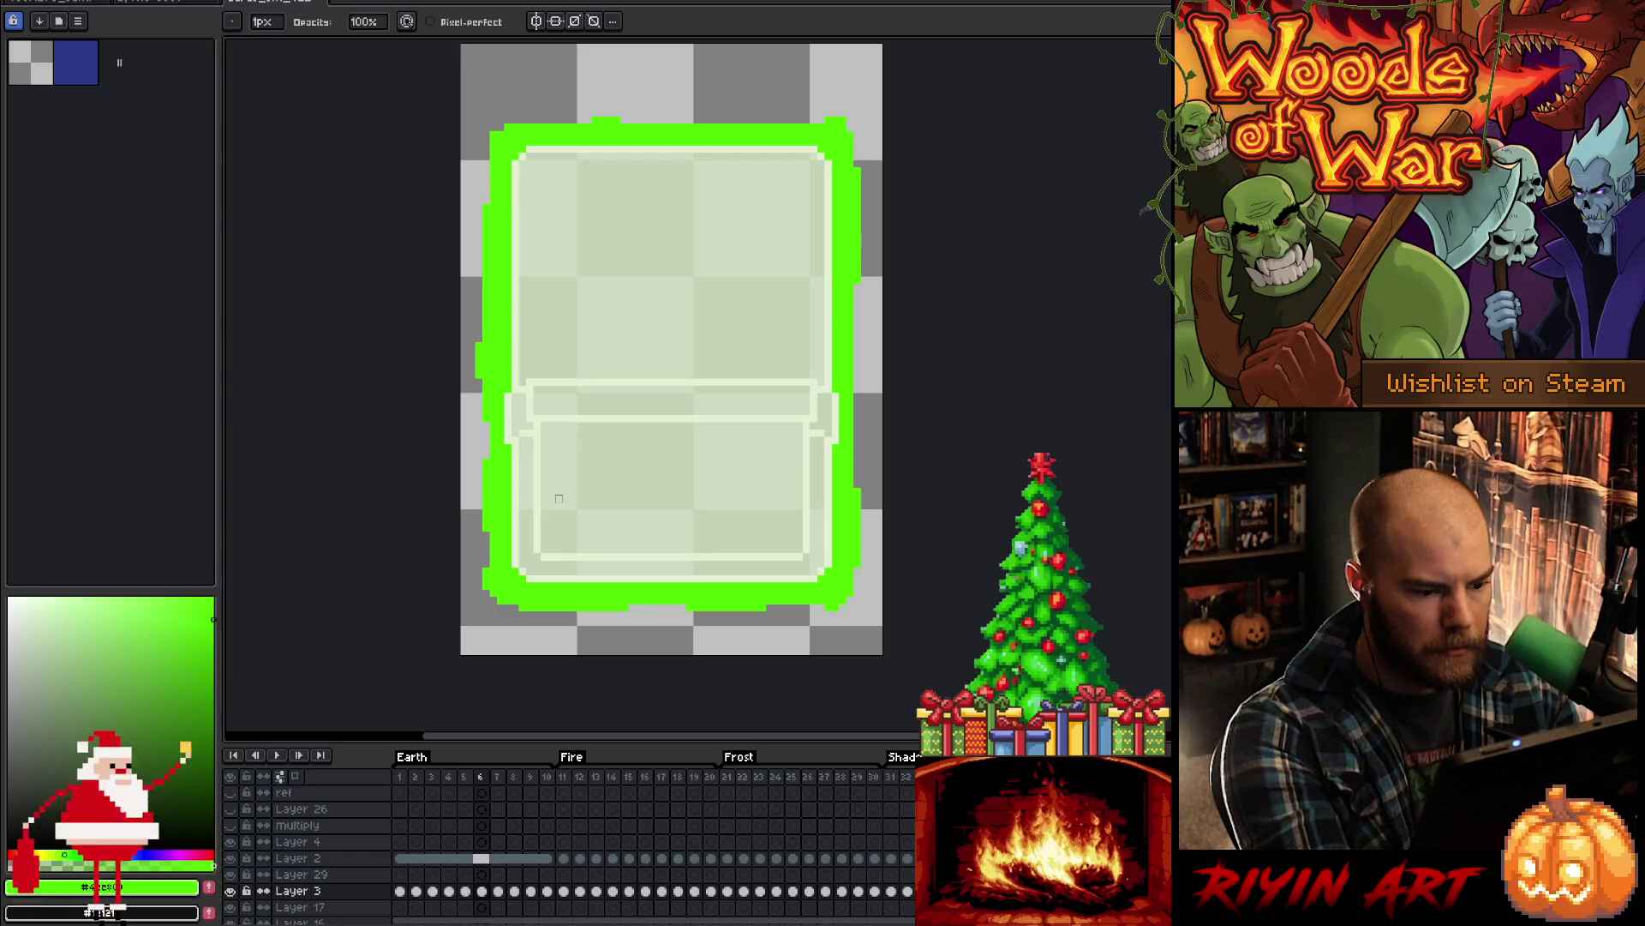
key(e)
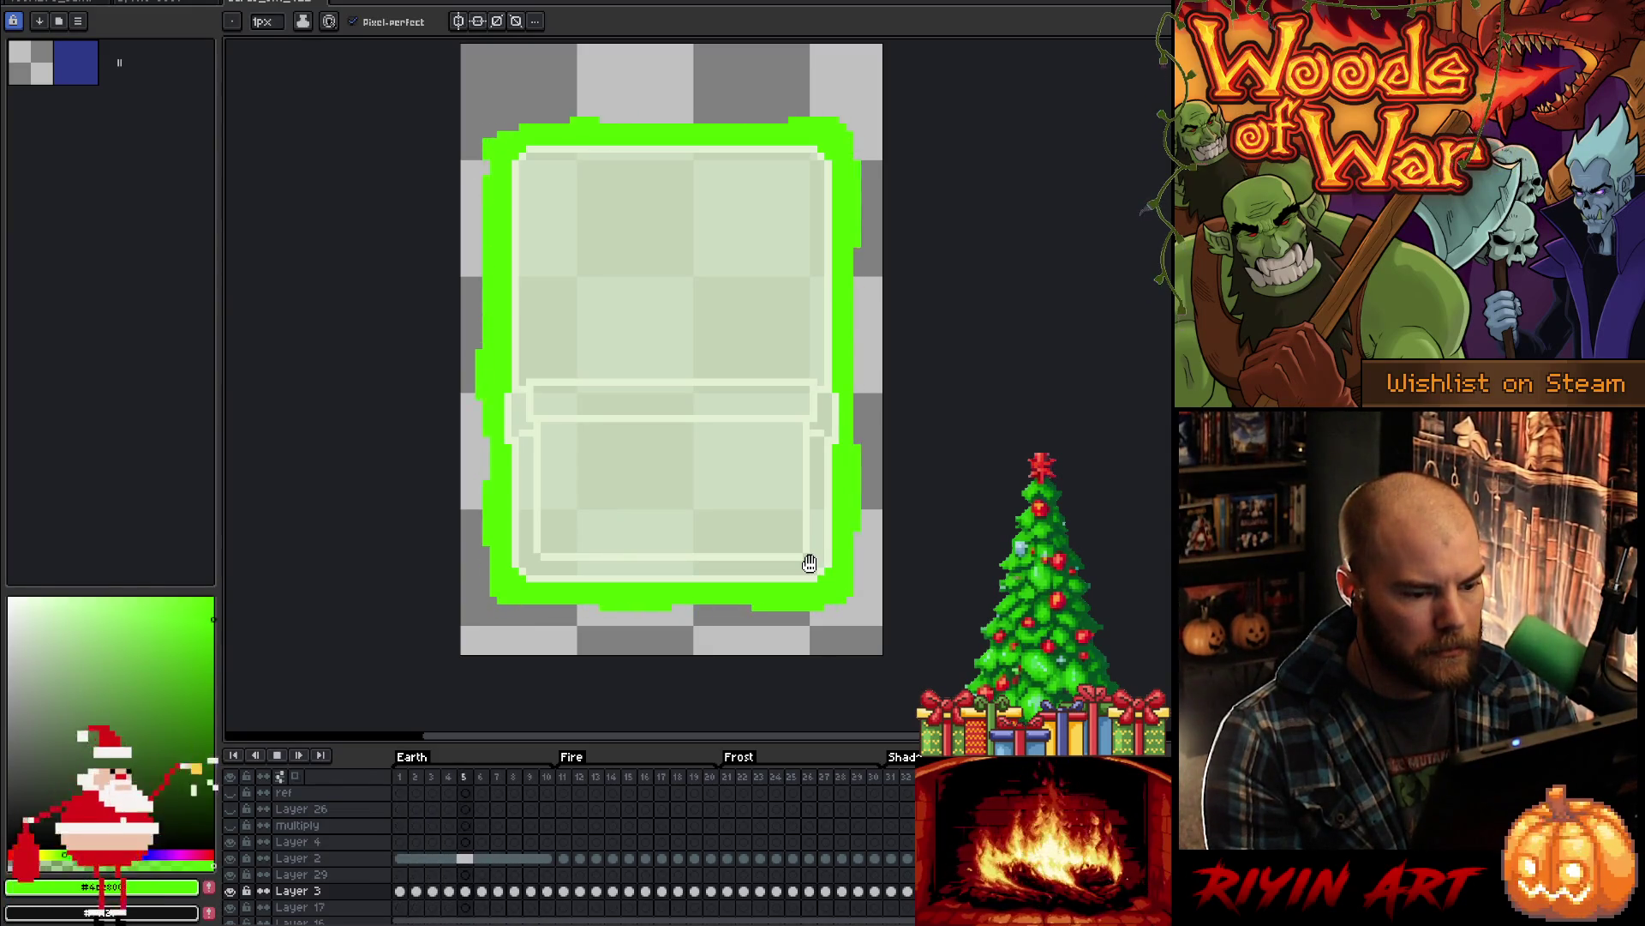
key(Return)
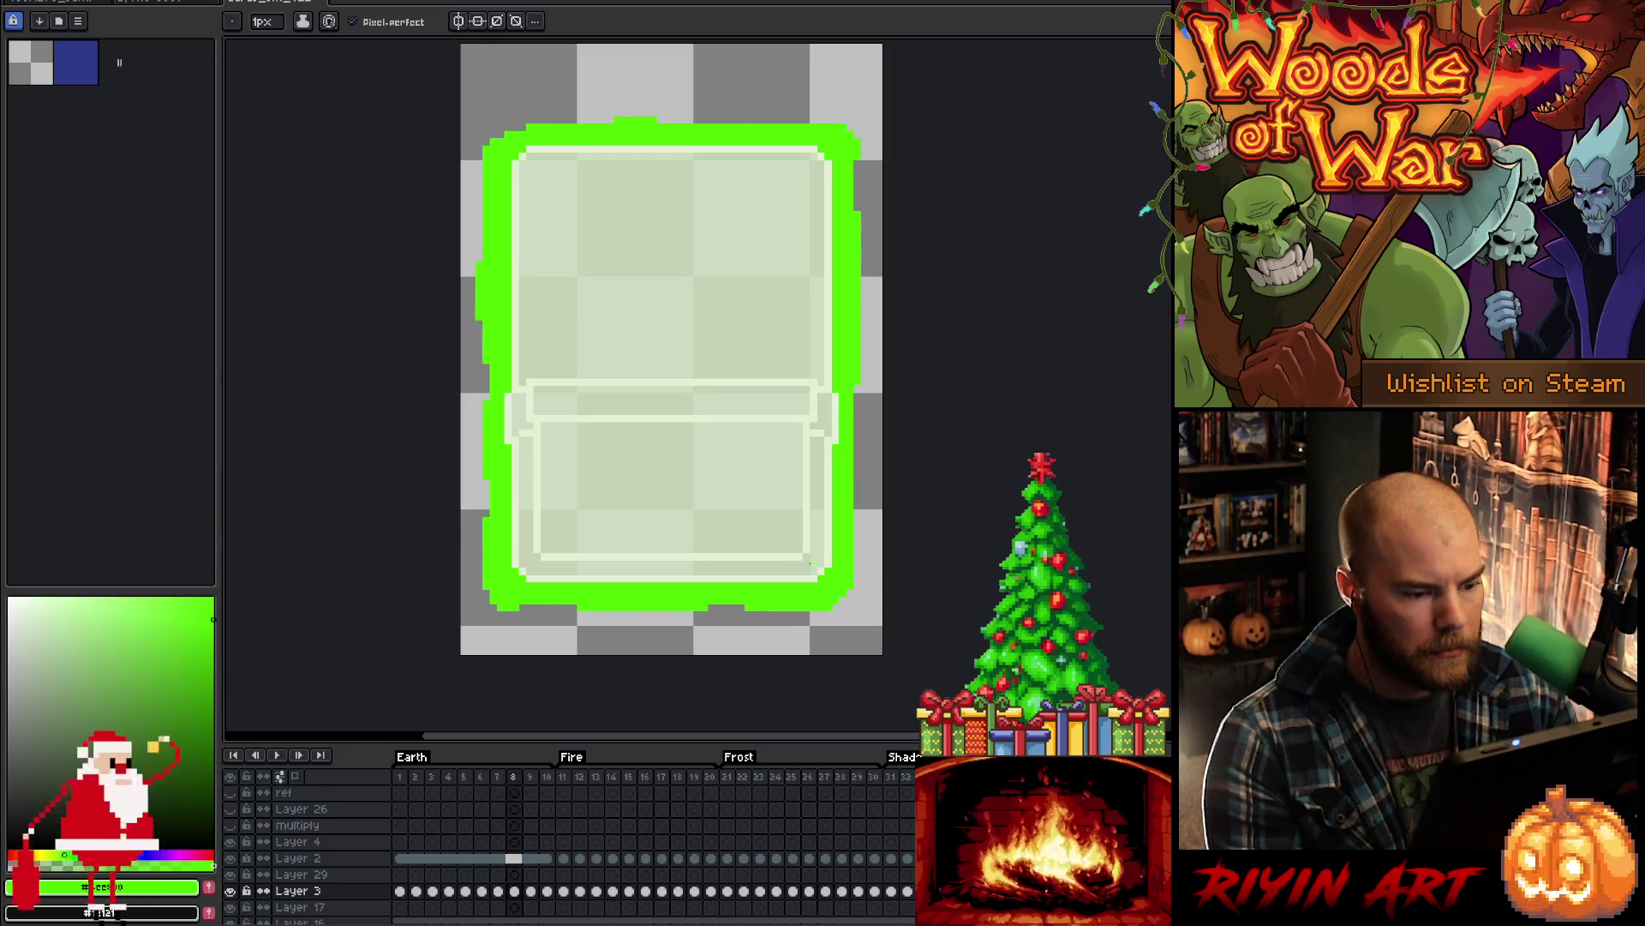
- Compare the glow edges across frames 1, 2 and 3, touching up with the pencil
key(Right)
key(Left)
key(Right)
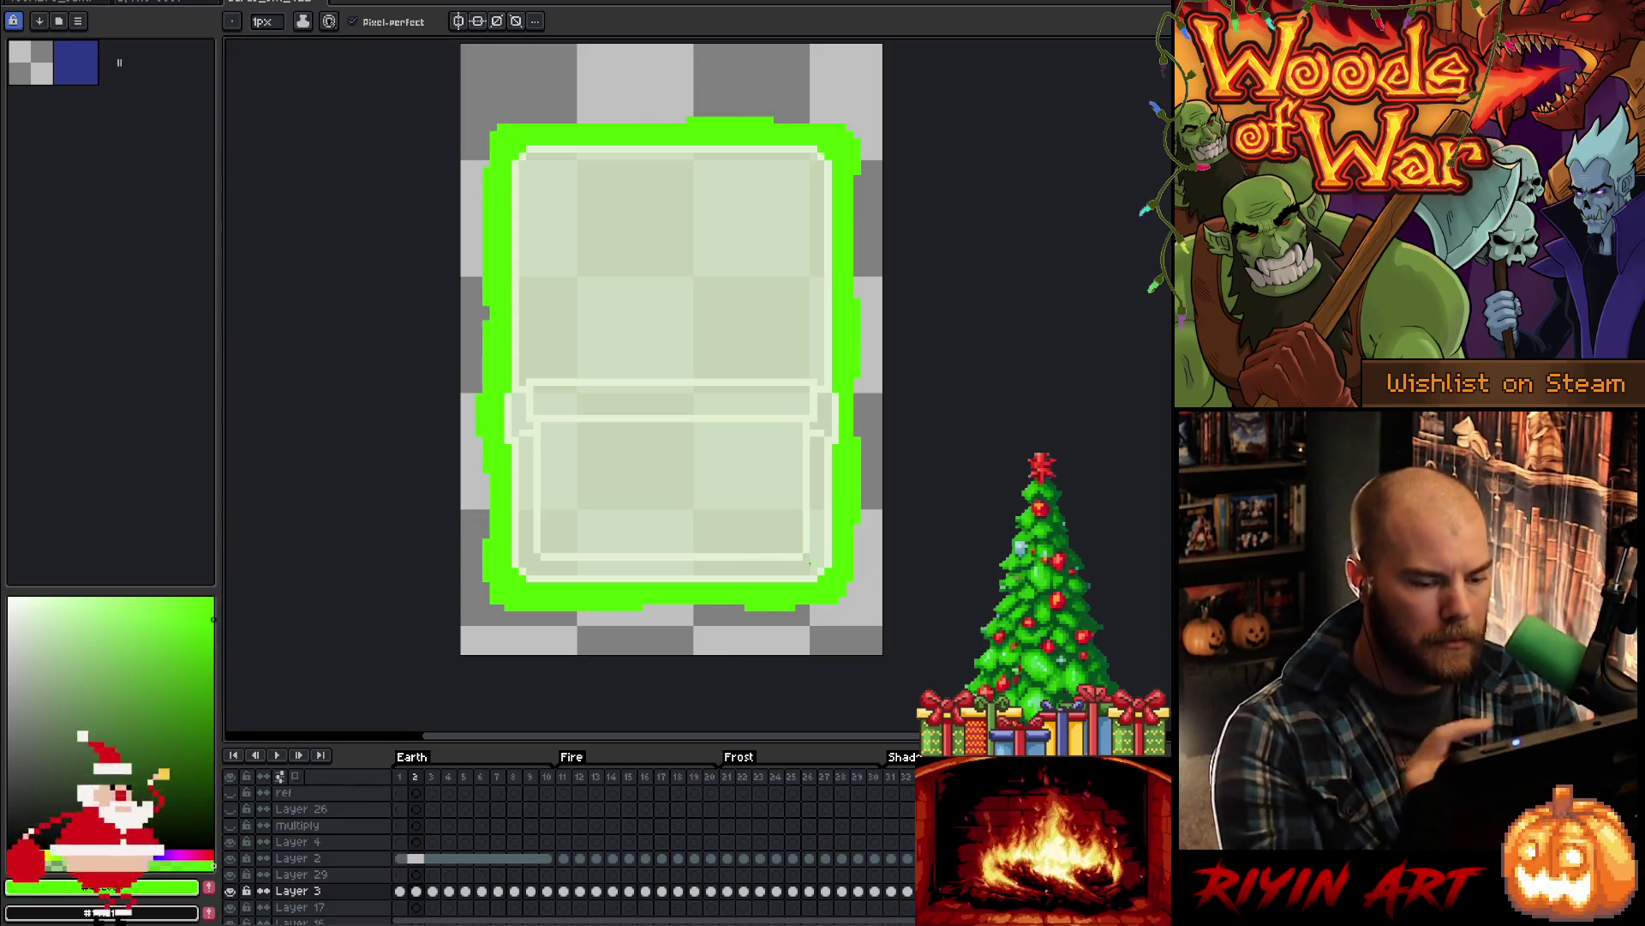
key(Left)
key(Right)
key(Right)
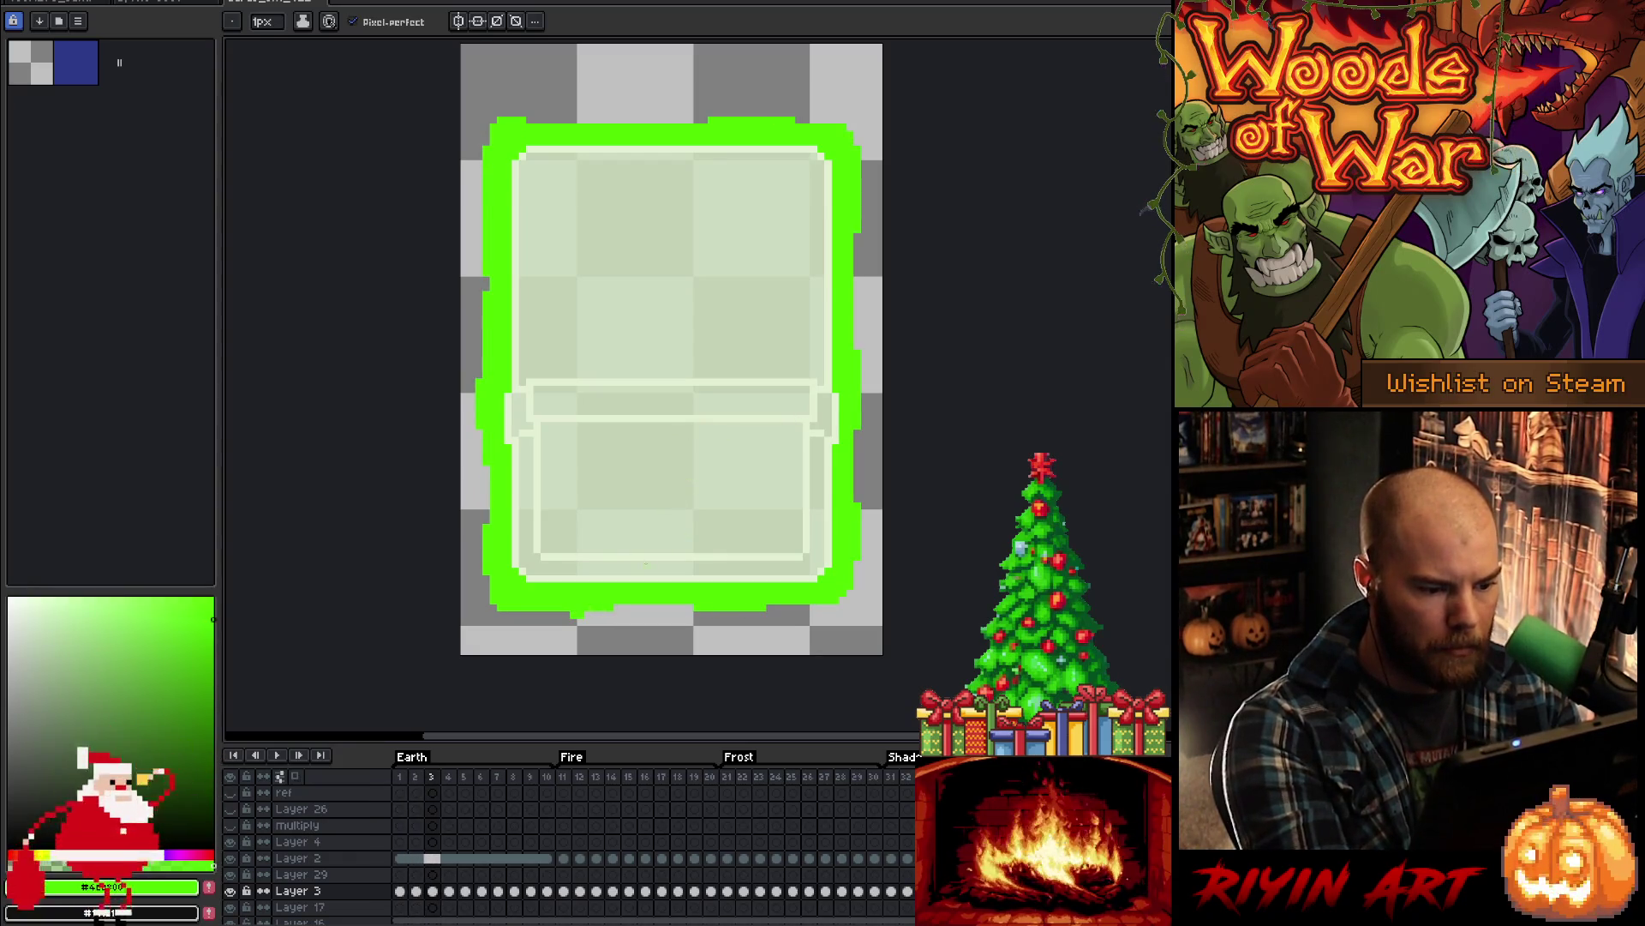
key(b)
key(Left)
key(Right)
key(Left)
key(Right)
key(Left)
key(Left)
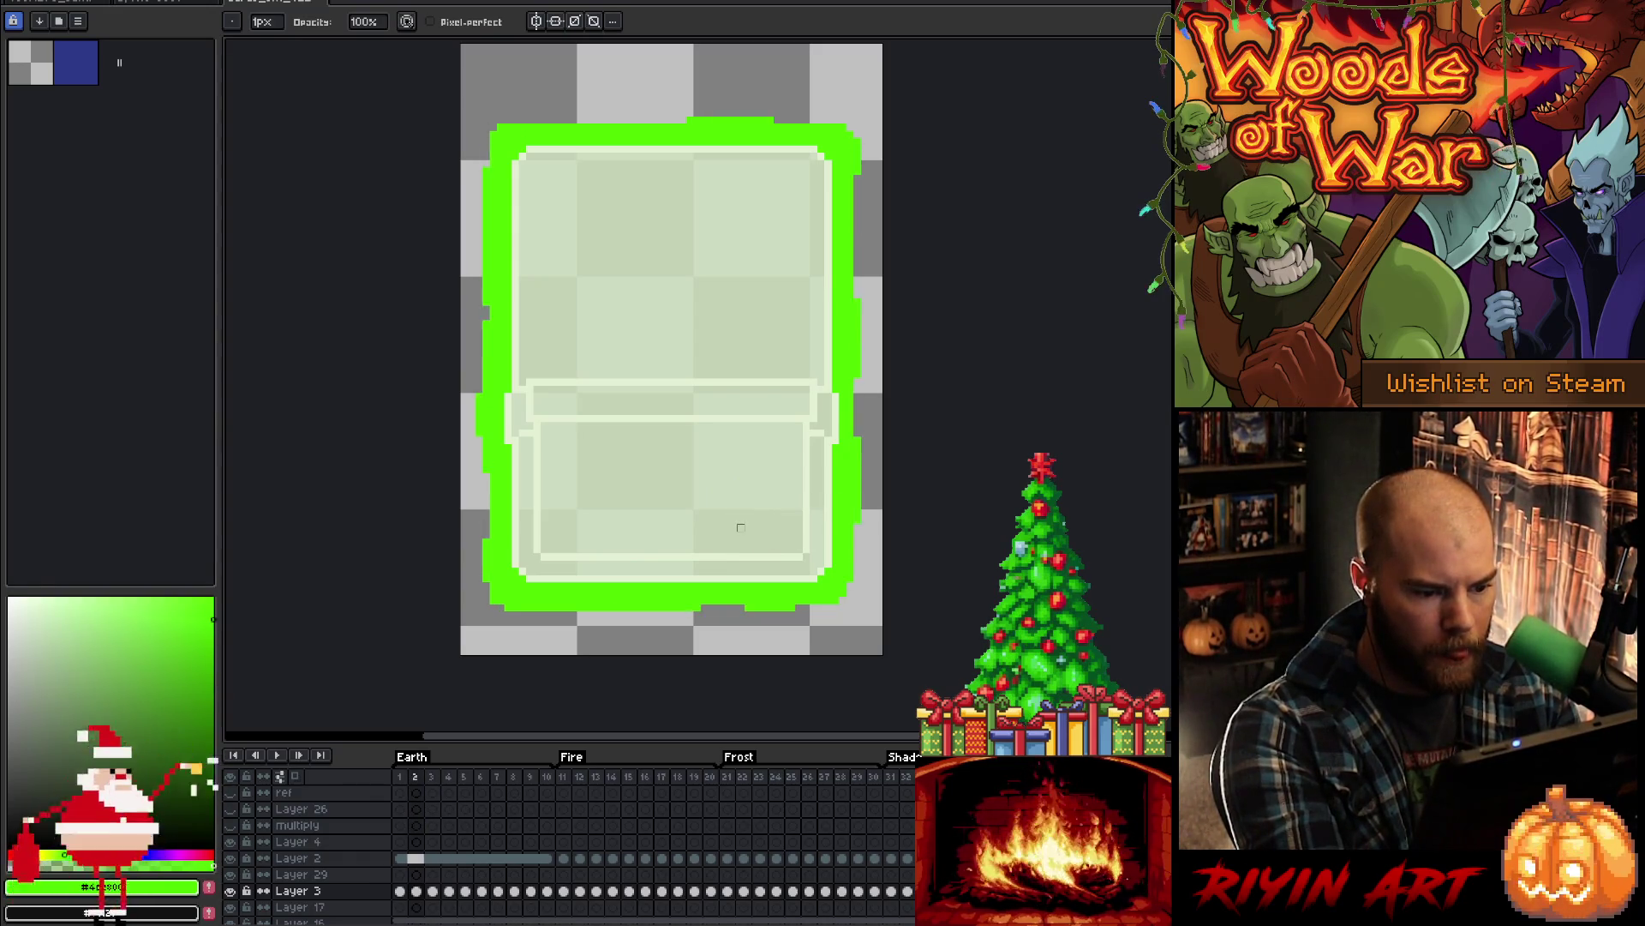
key(Right)
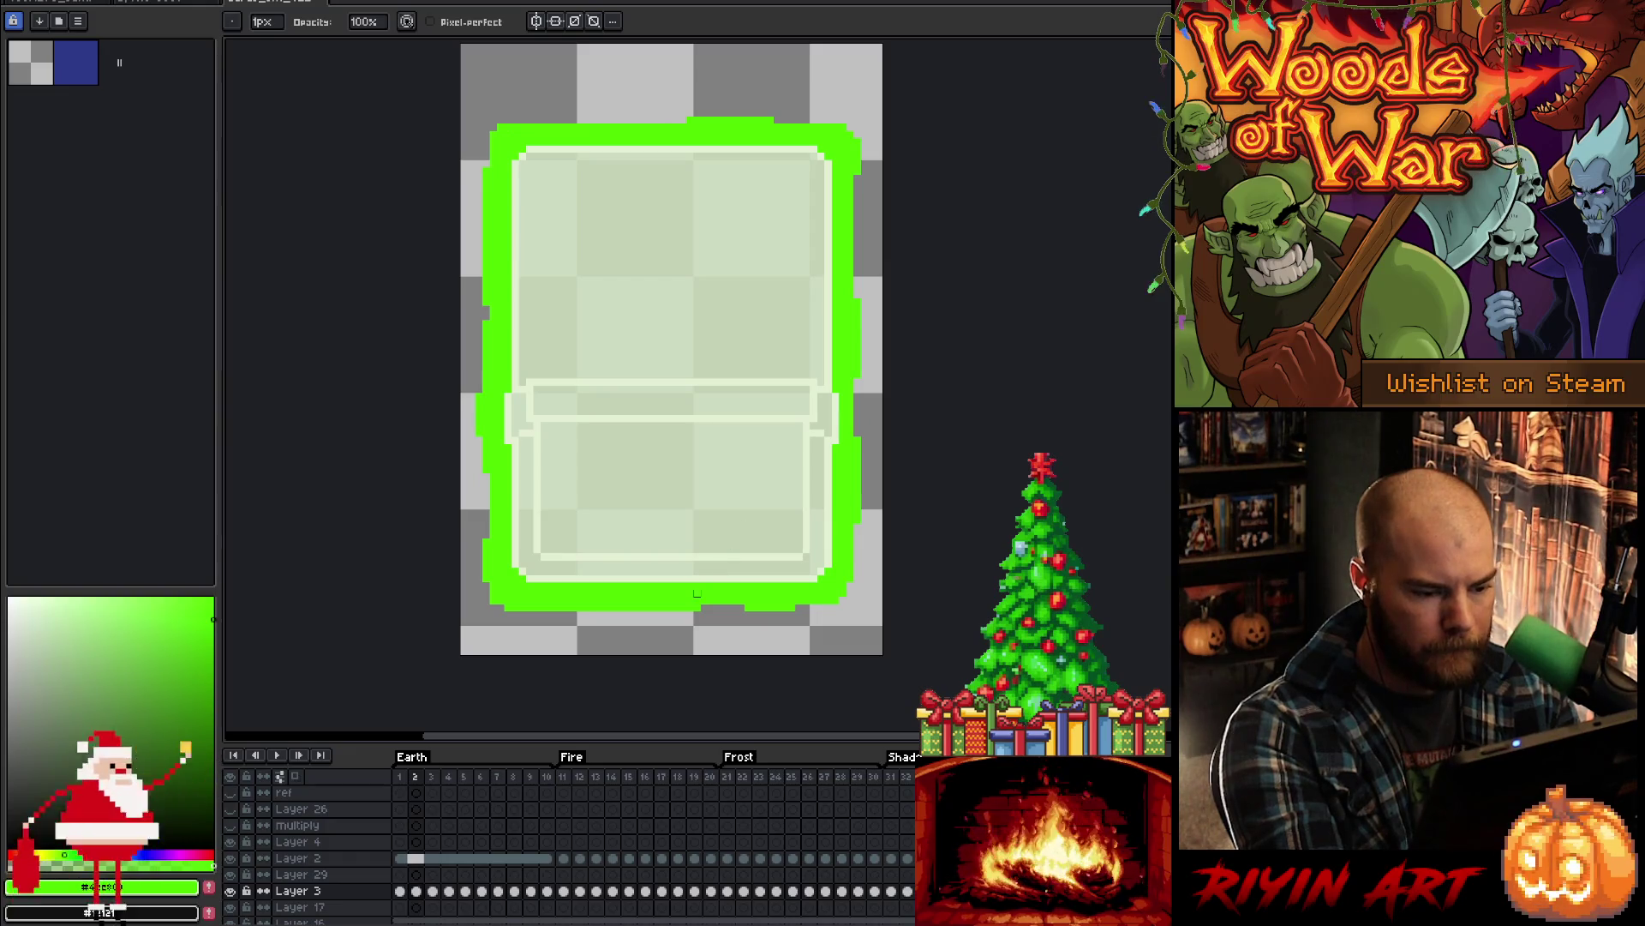
- Fix the bottom and top outline edges on frames 3 to 5 with eraser and pencil
key(e)
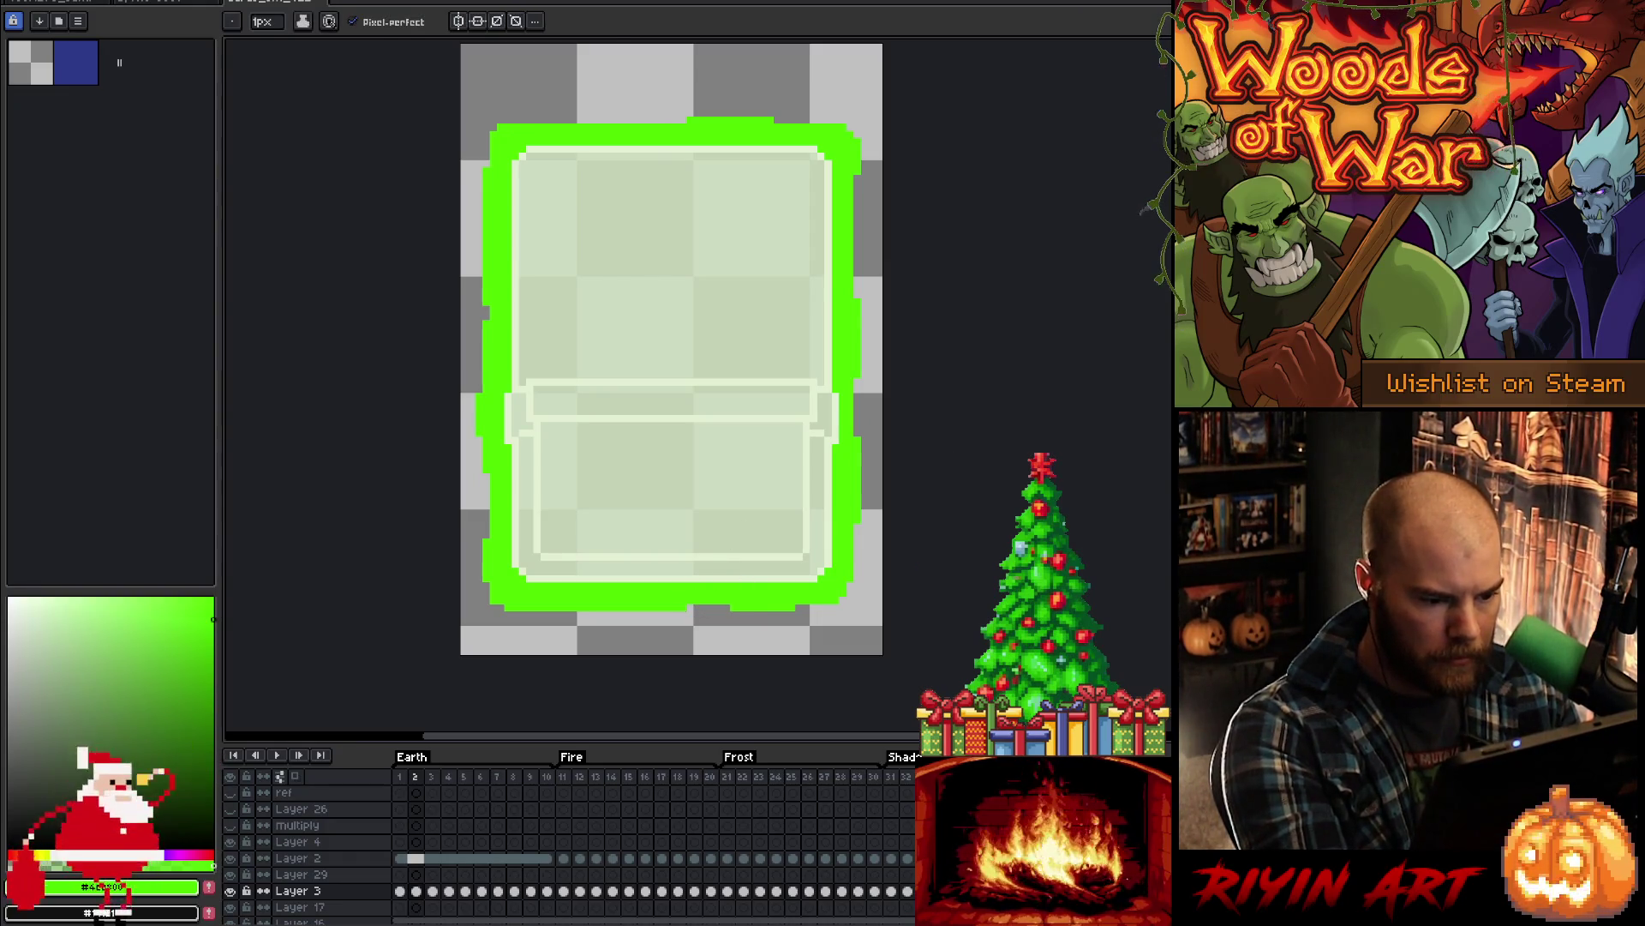
key(b)
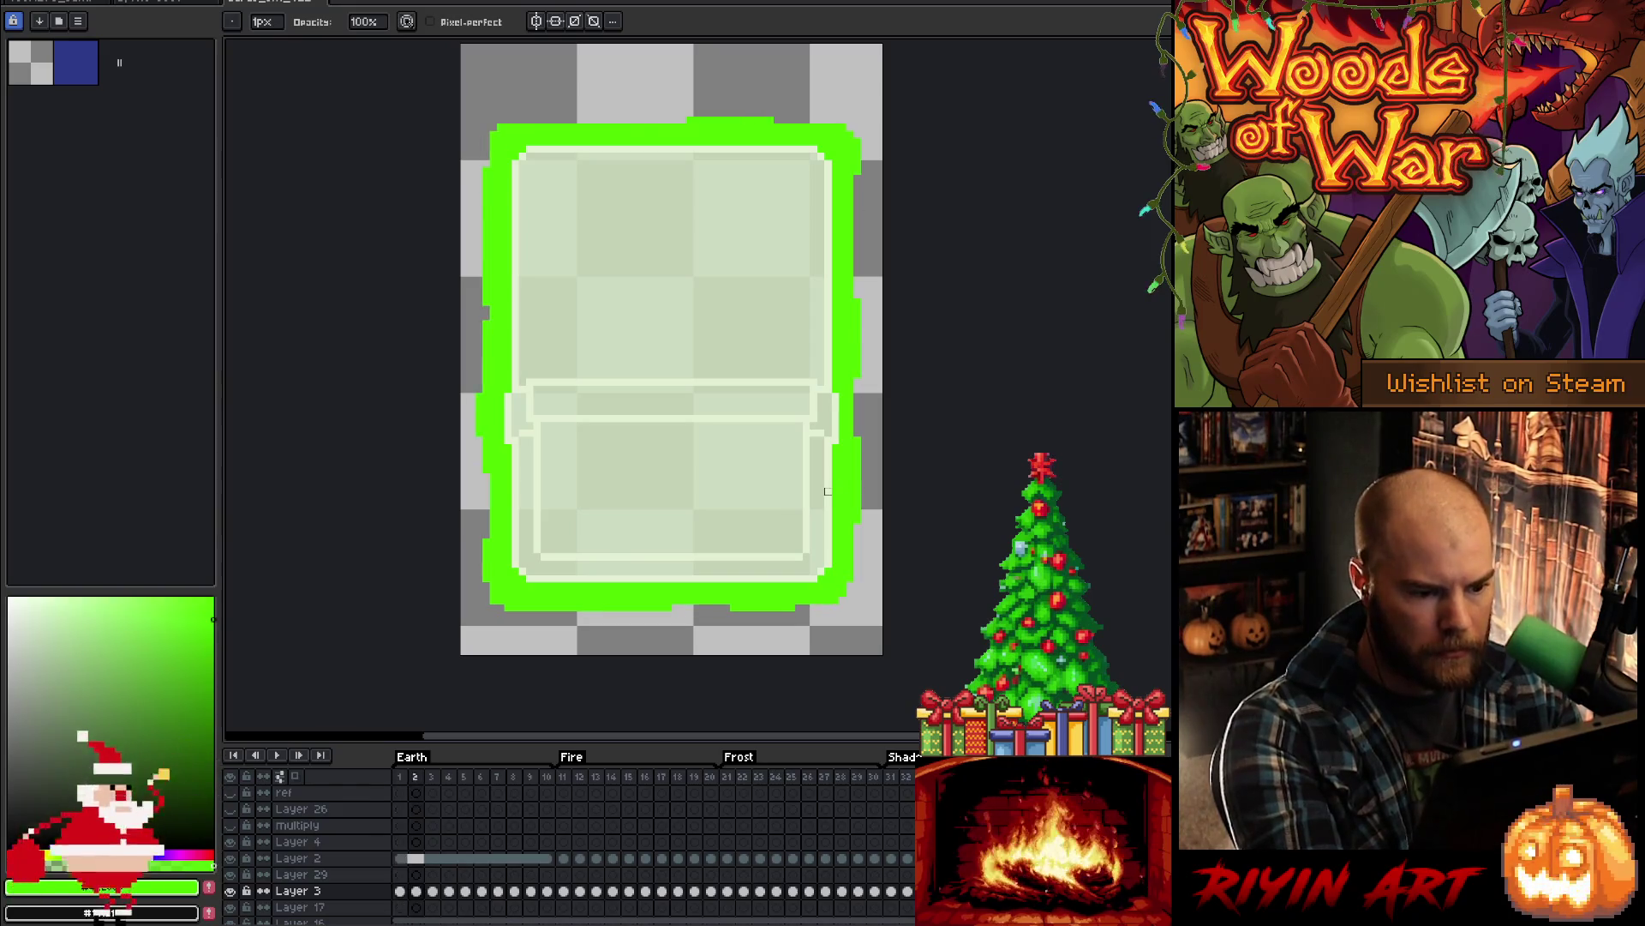
key(Right)
key(Right)
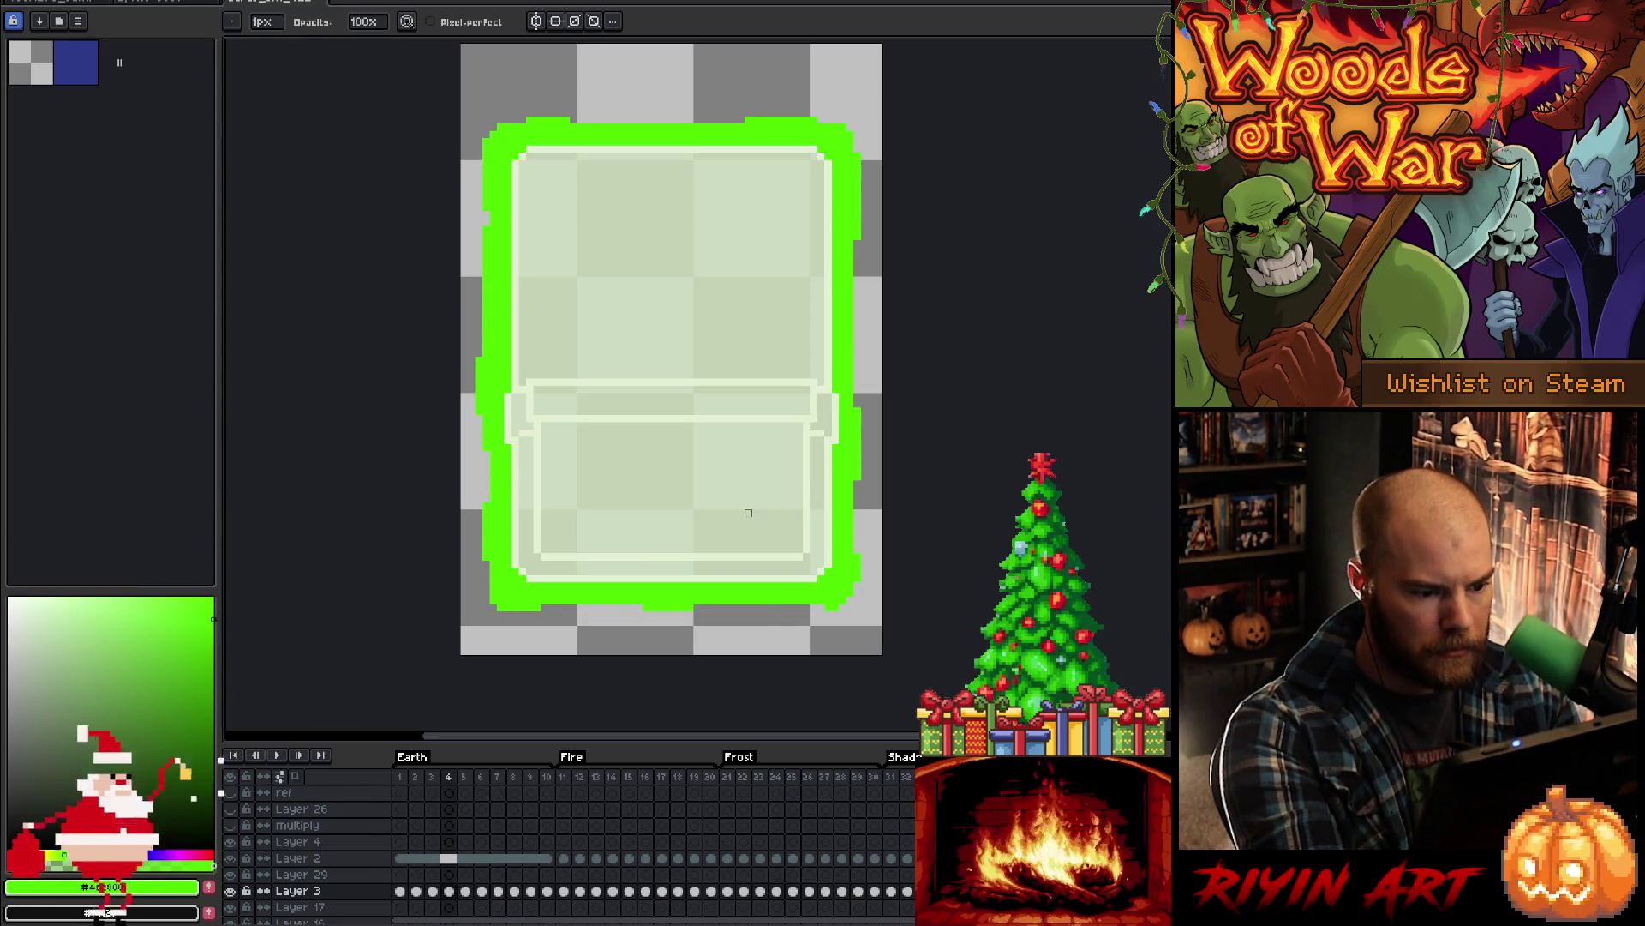
key(Right)
key(e)
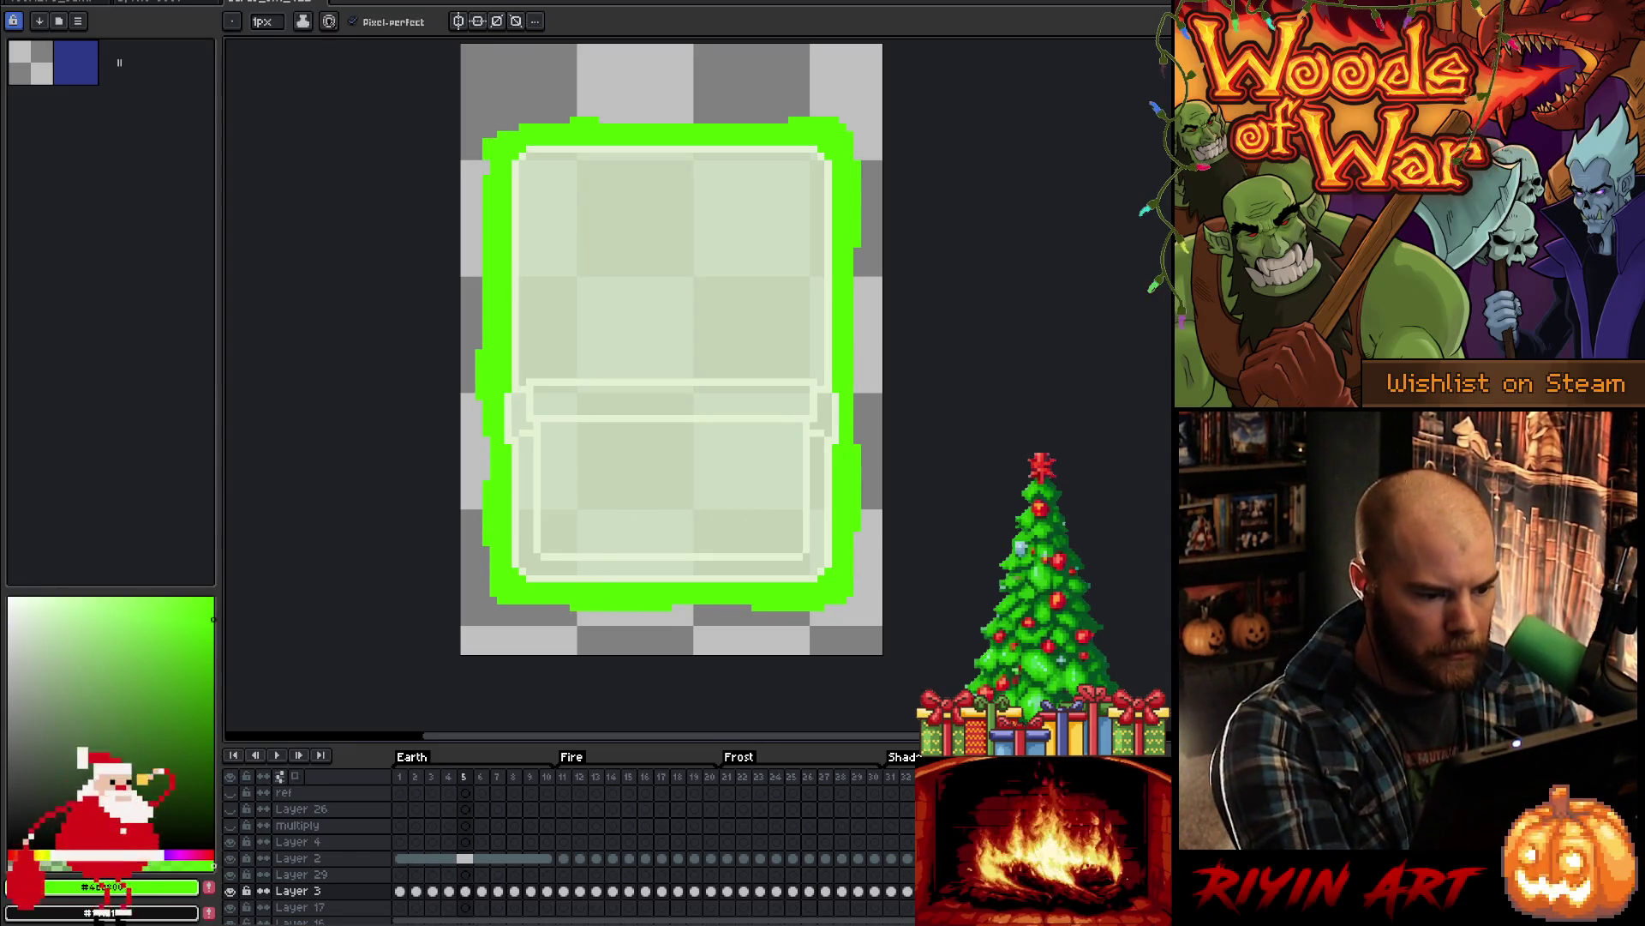
key(Left)
key(Right)
key(Right)
key(Left)
key(Left)
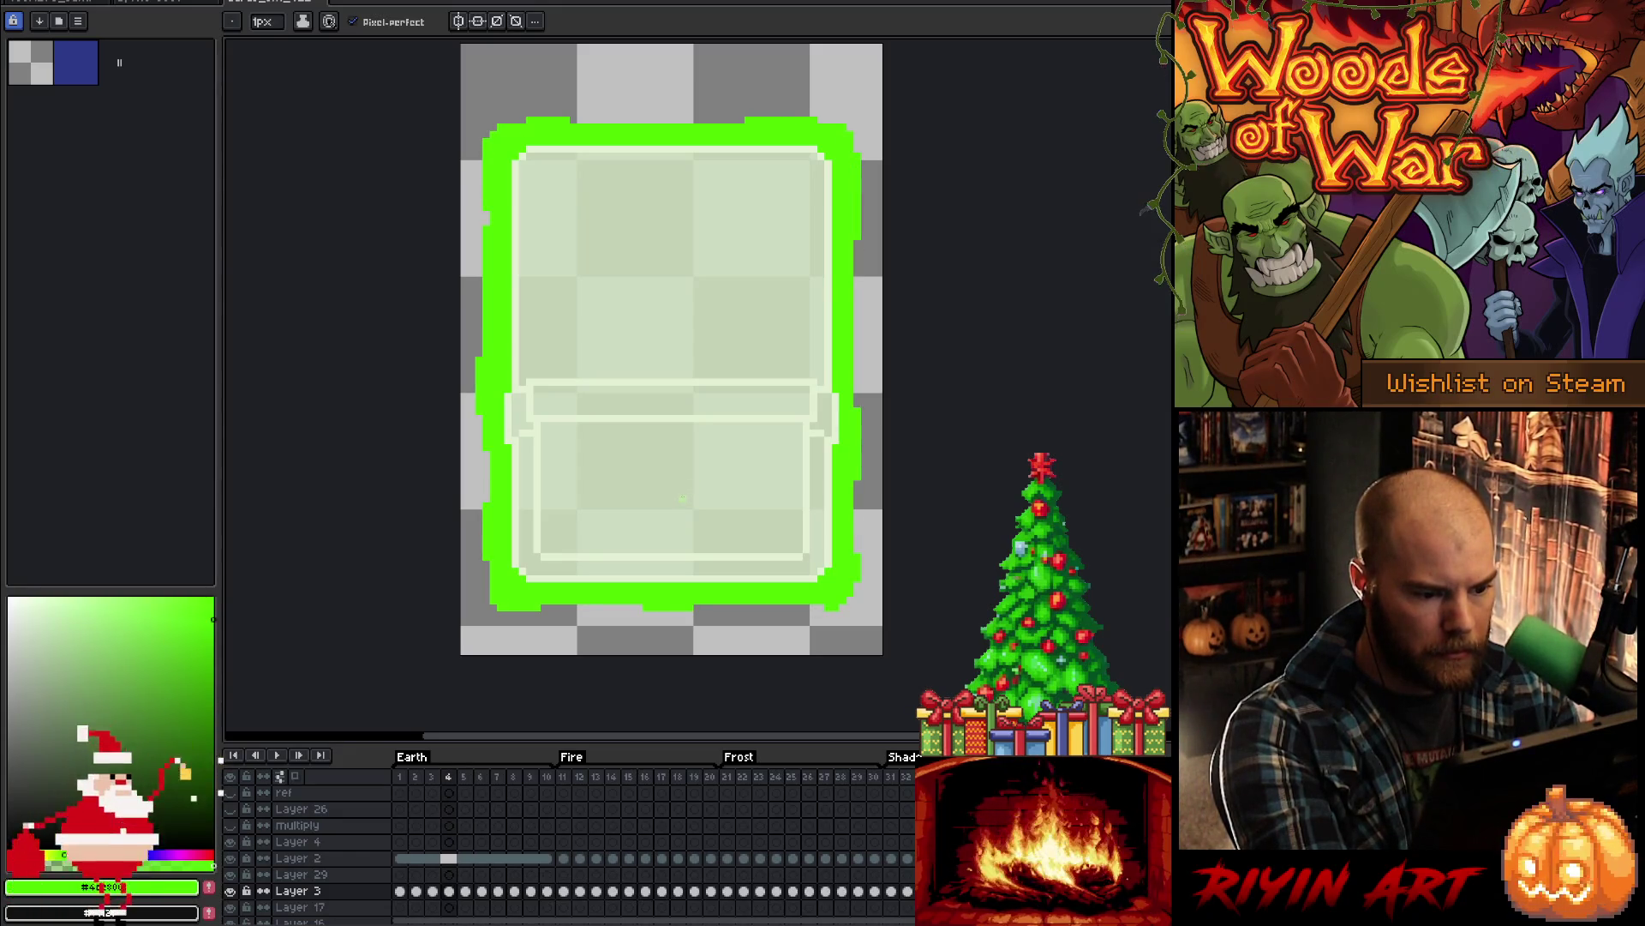
key(Left)
key(Right)
key(Right)
key(Left)
key(Left)
key(Right)
key(Right)
key(Right)
key(Right)
- Play the glow animation loop and touch up pixels with eraser and pencil
key(Return)
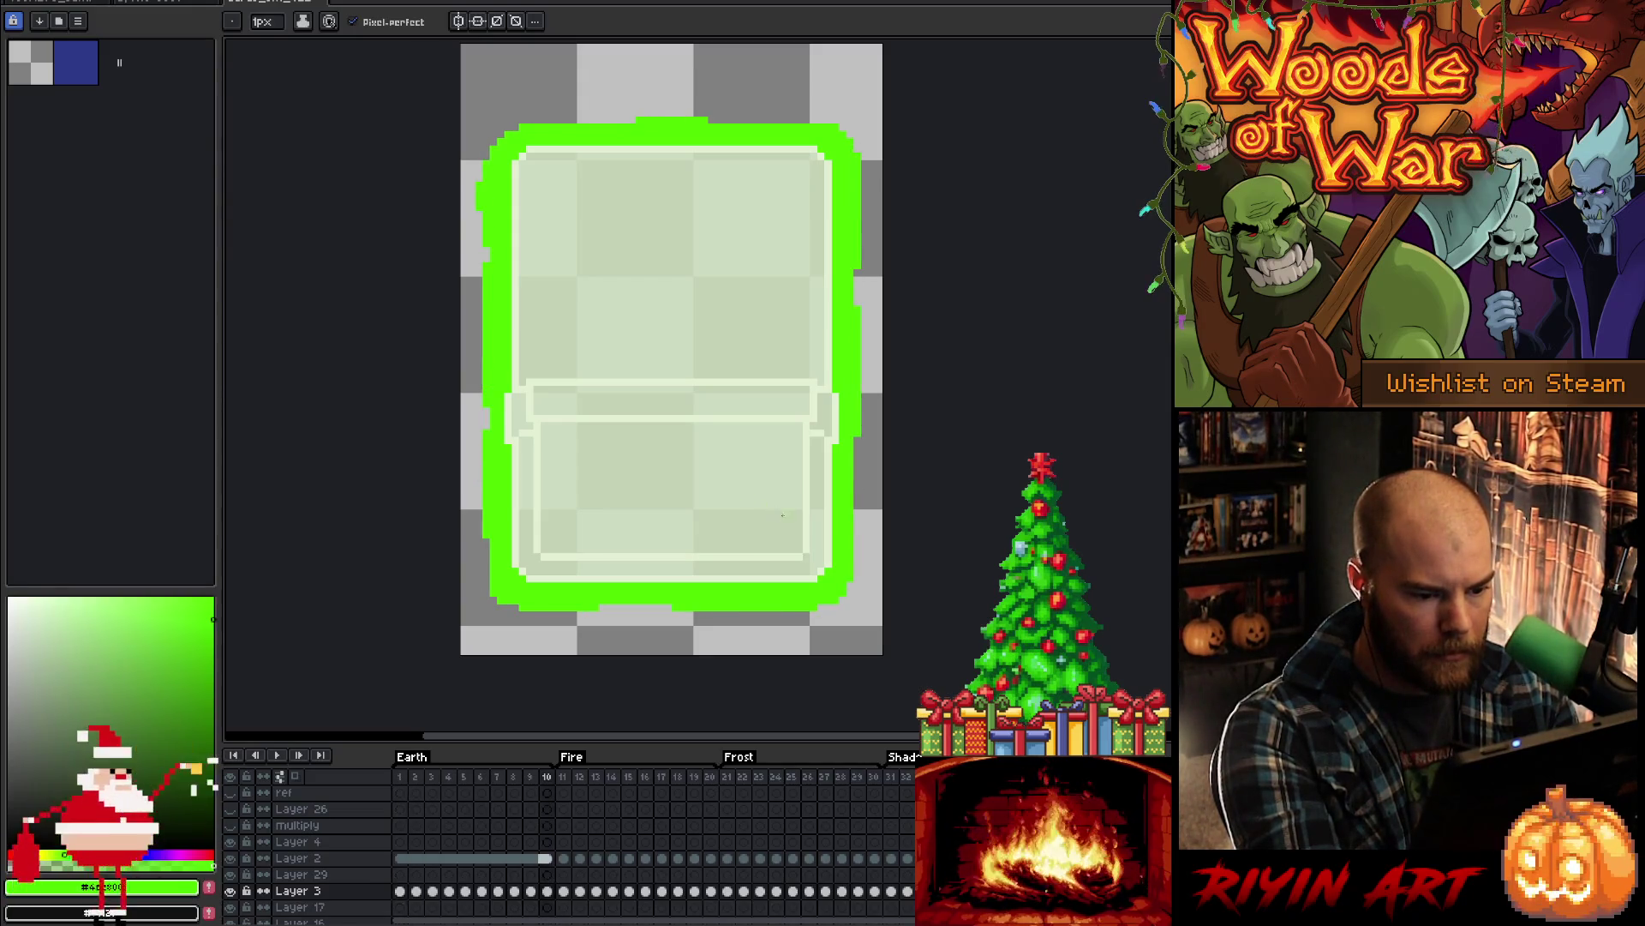
key(e)
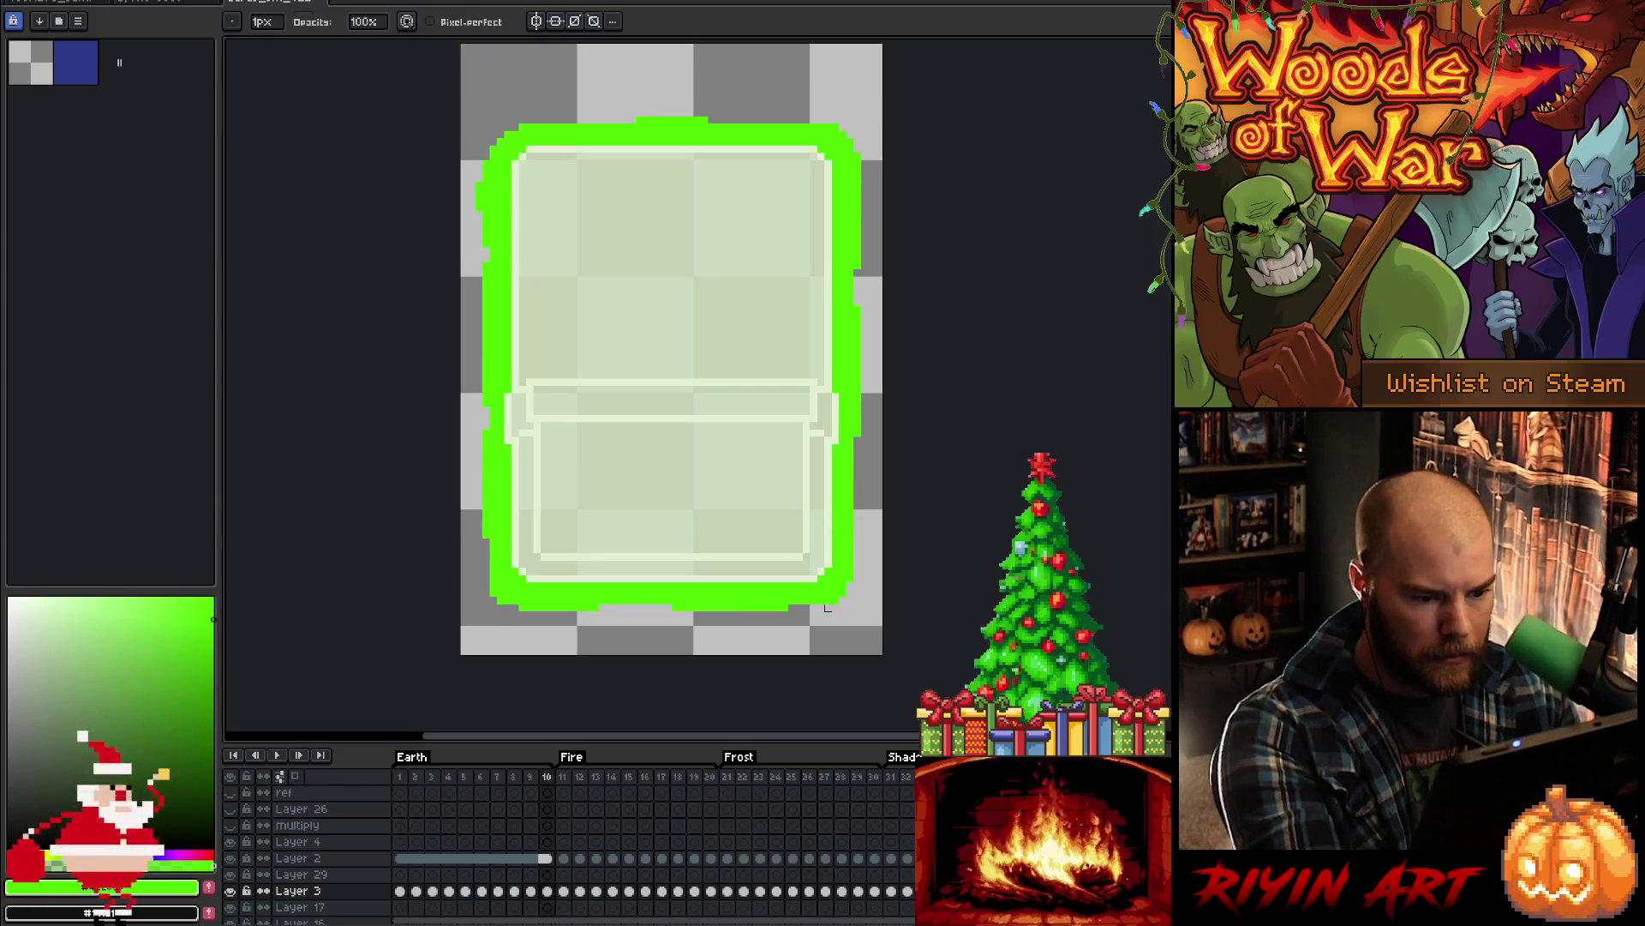
key(b)
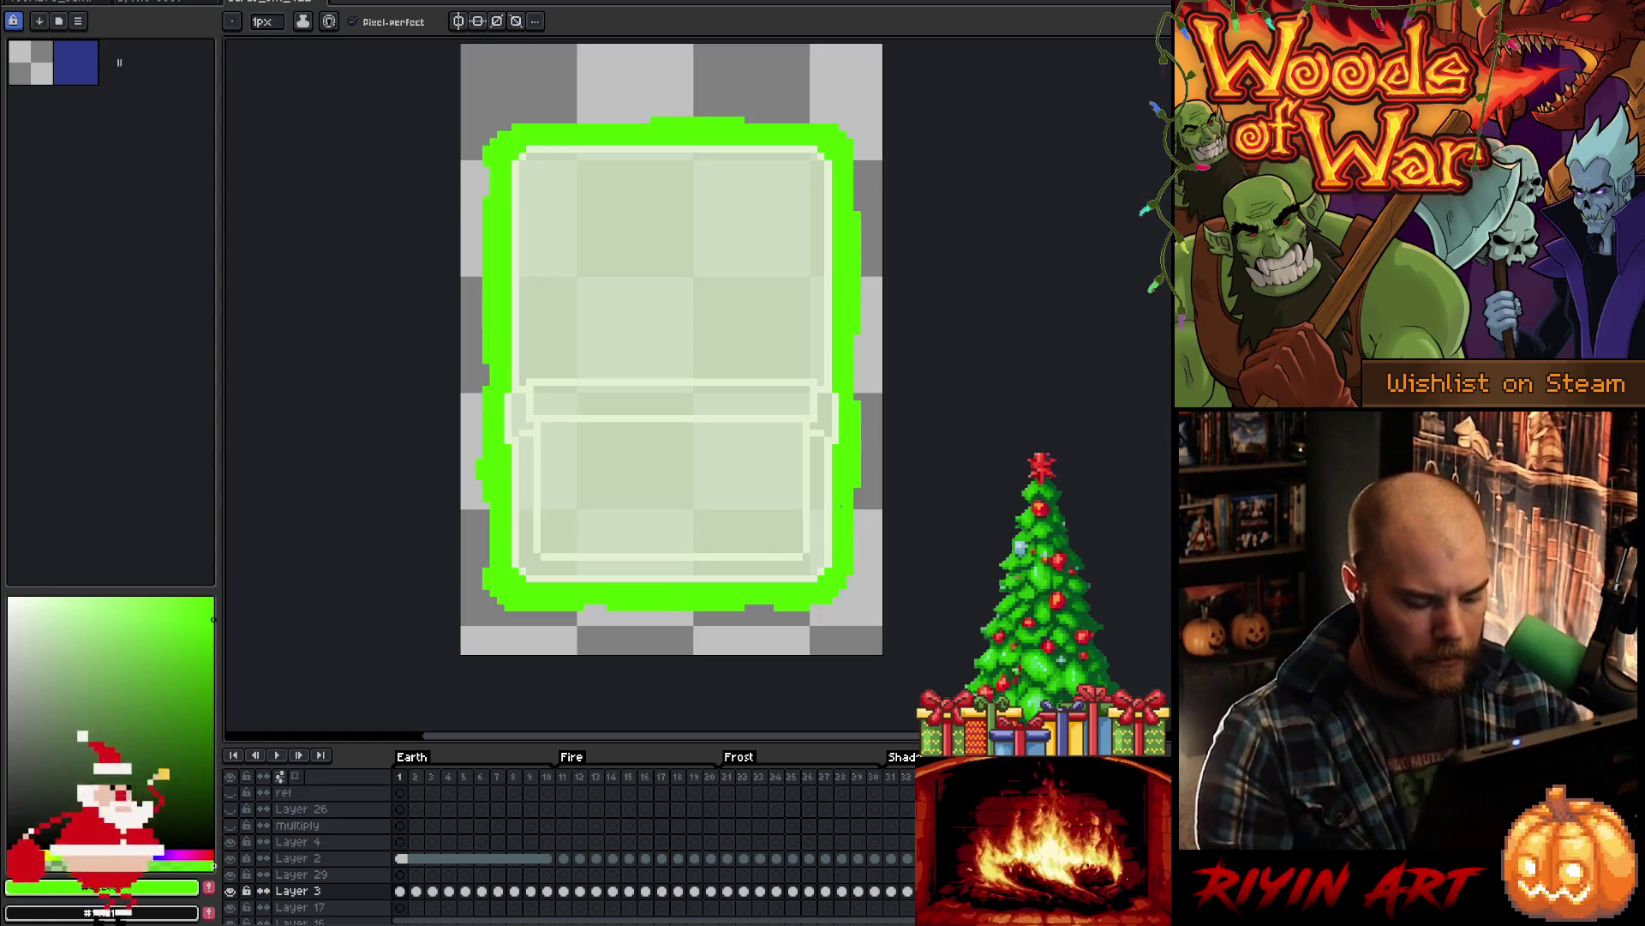
- Marquee-select a small area below the outline's bottom edge, then deselect it
key(m)
drag(760, 626, 825, 606)
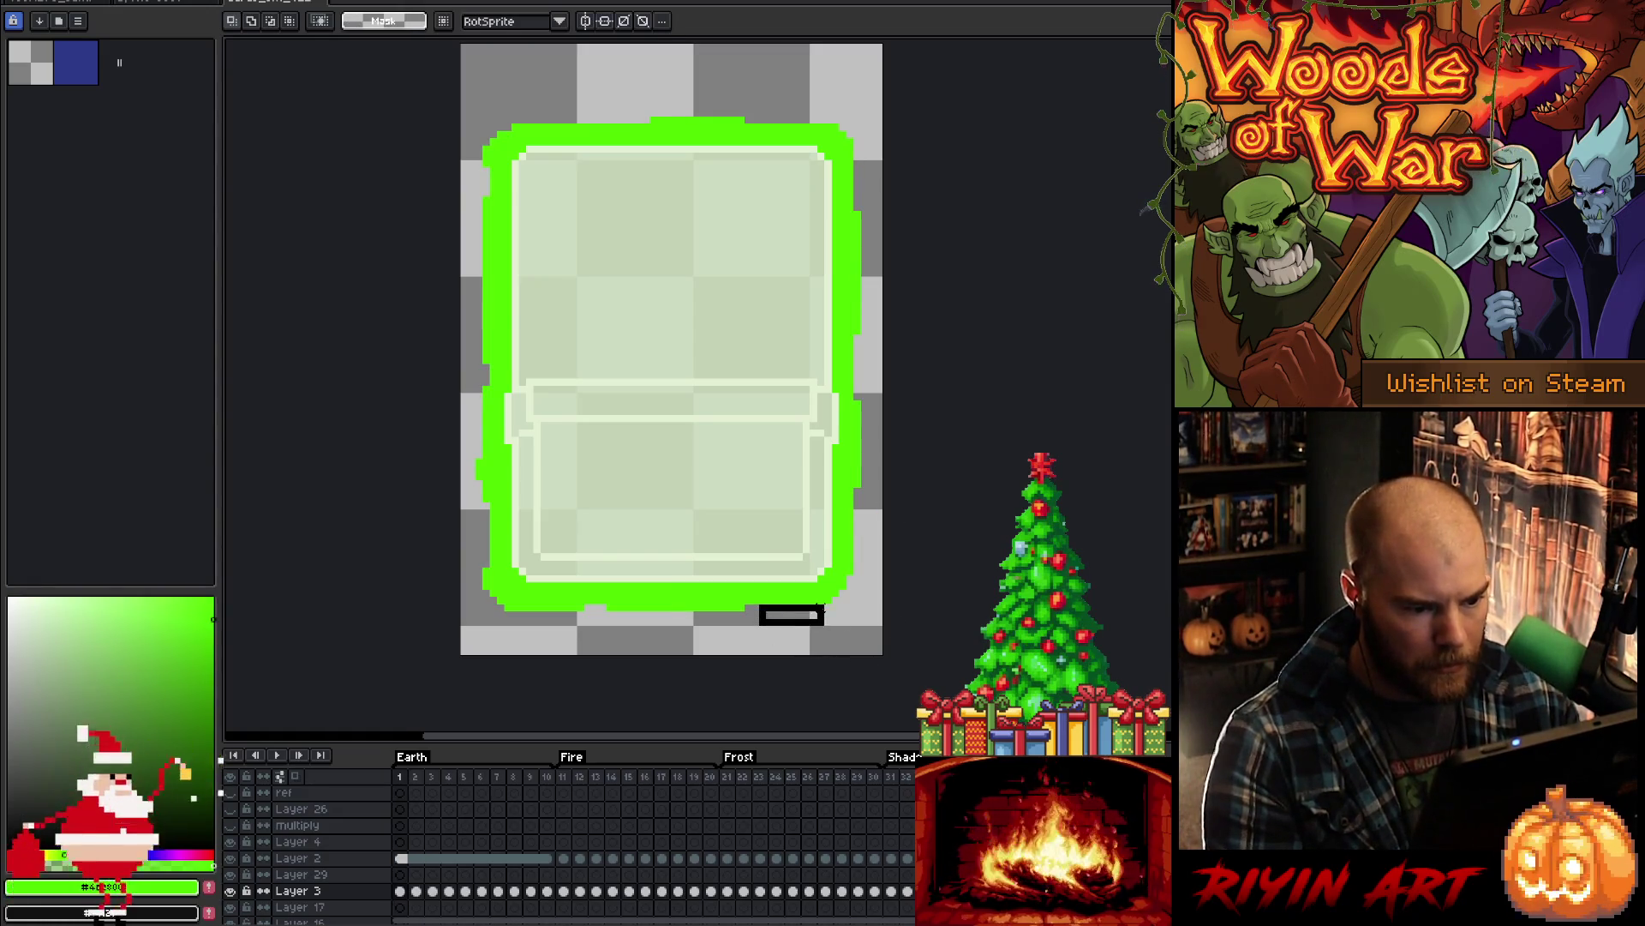
key(ctrl+d)
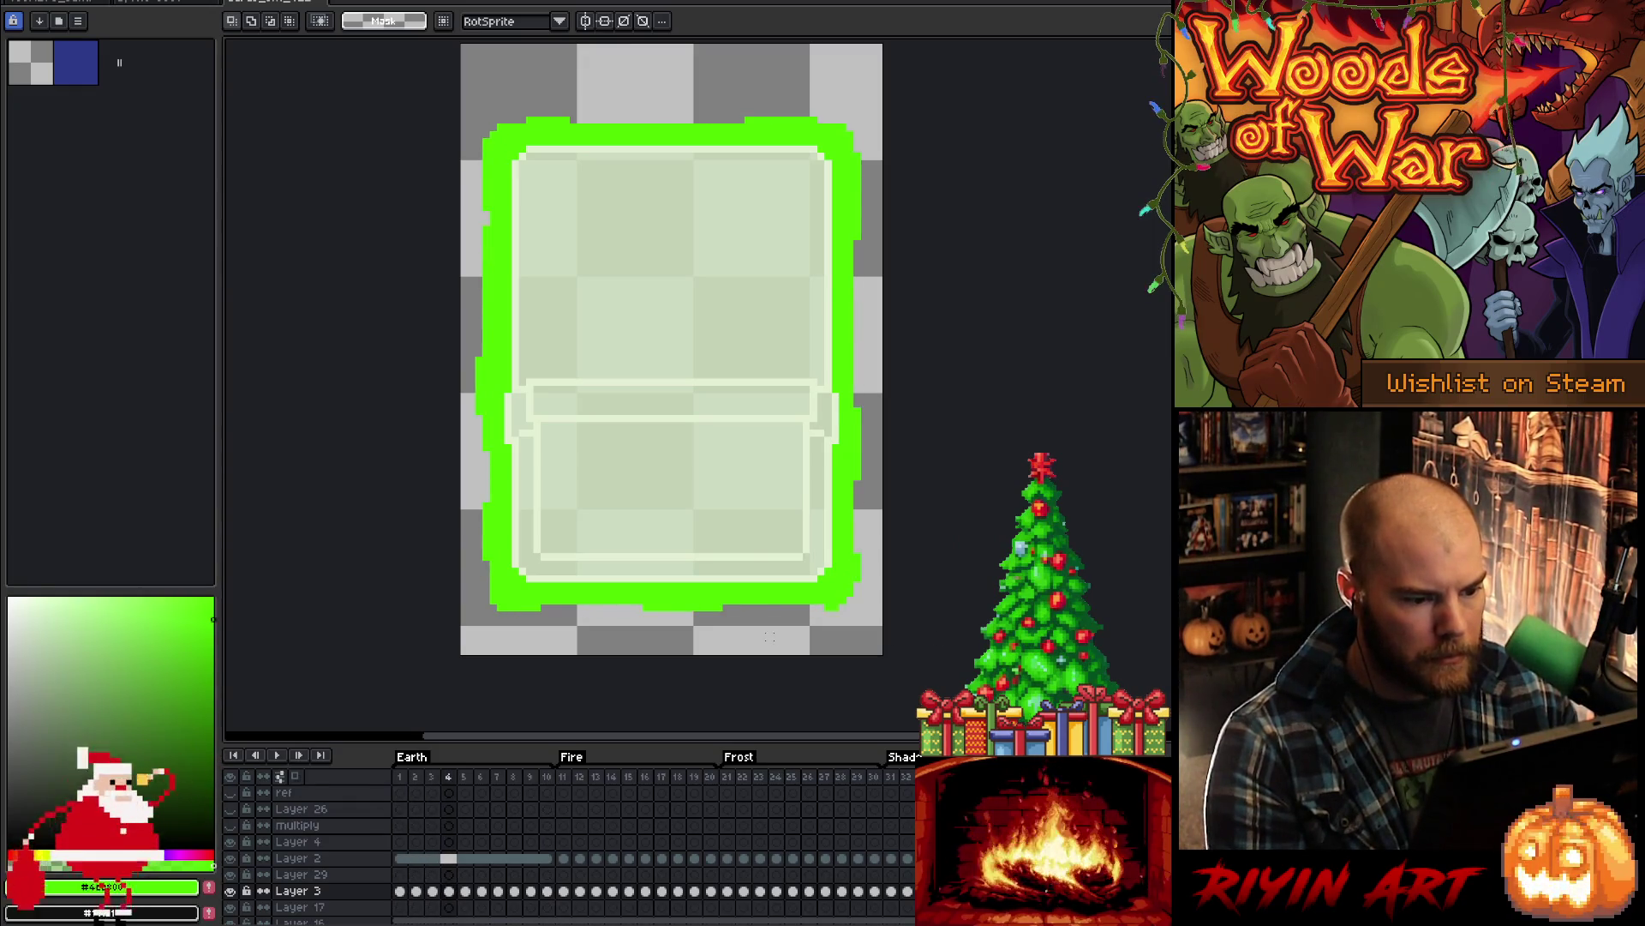
- Flip back and forth through frames 7 to 10 comparing outlines, then play the animation
key(Left)
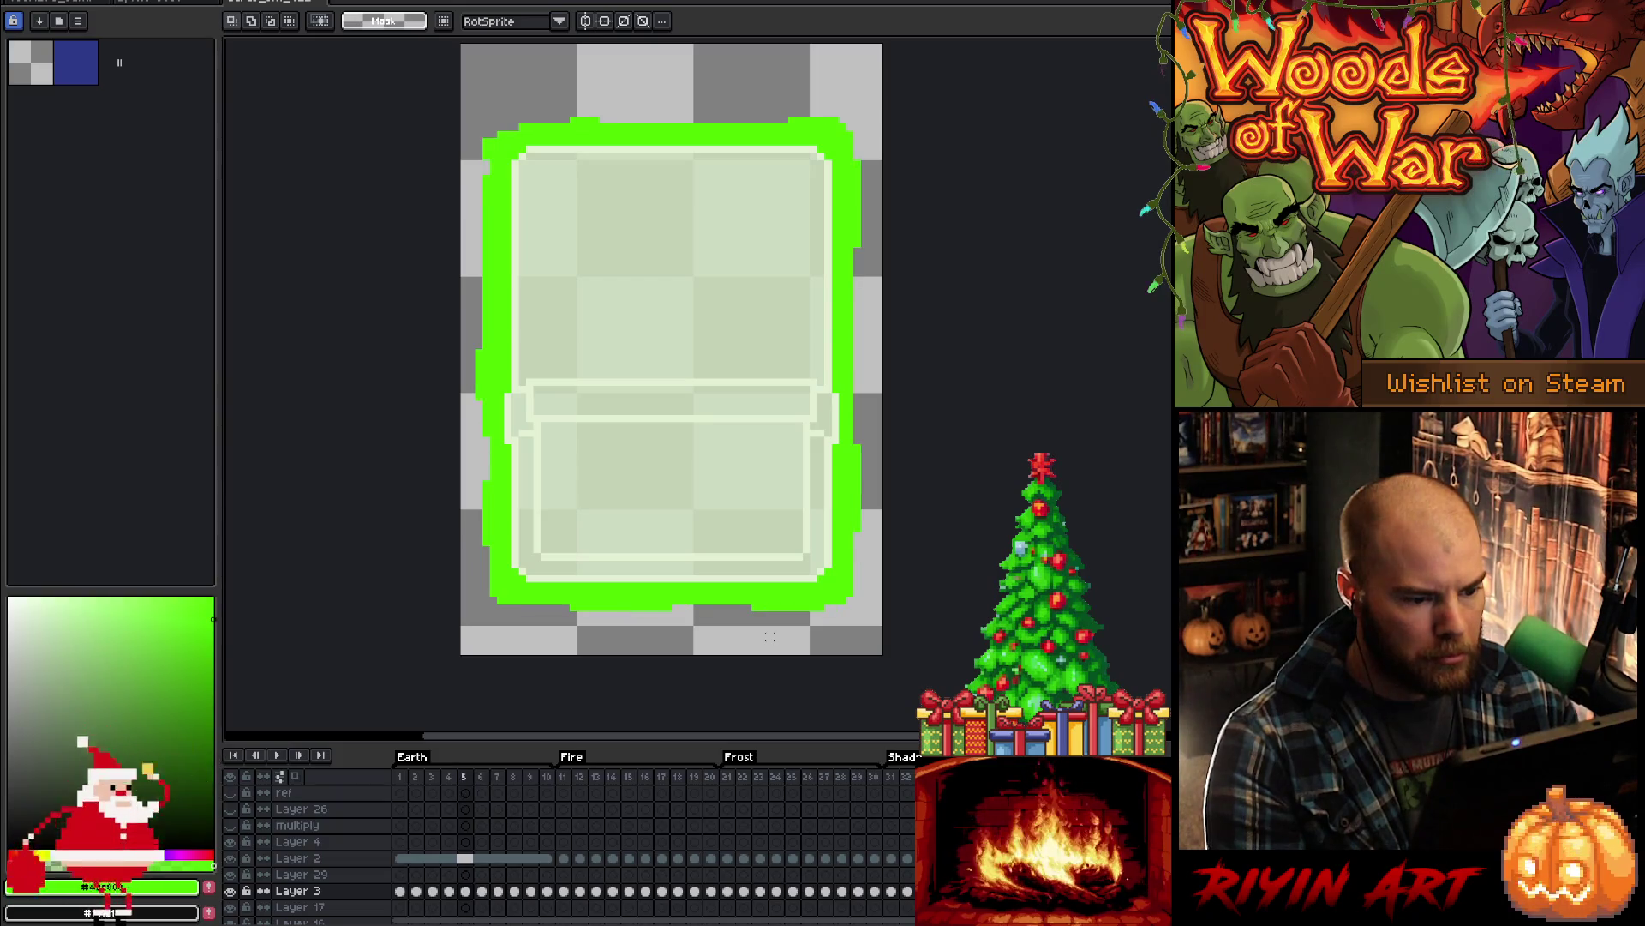
key(Right)
key(Left)
key(Right)
key(Left)
key(Right)
key(Left)
key(Right)
key(Right)
key(Right)
key(Right)
key(Right)
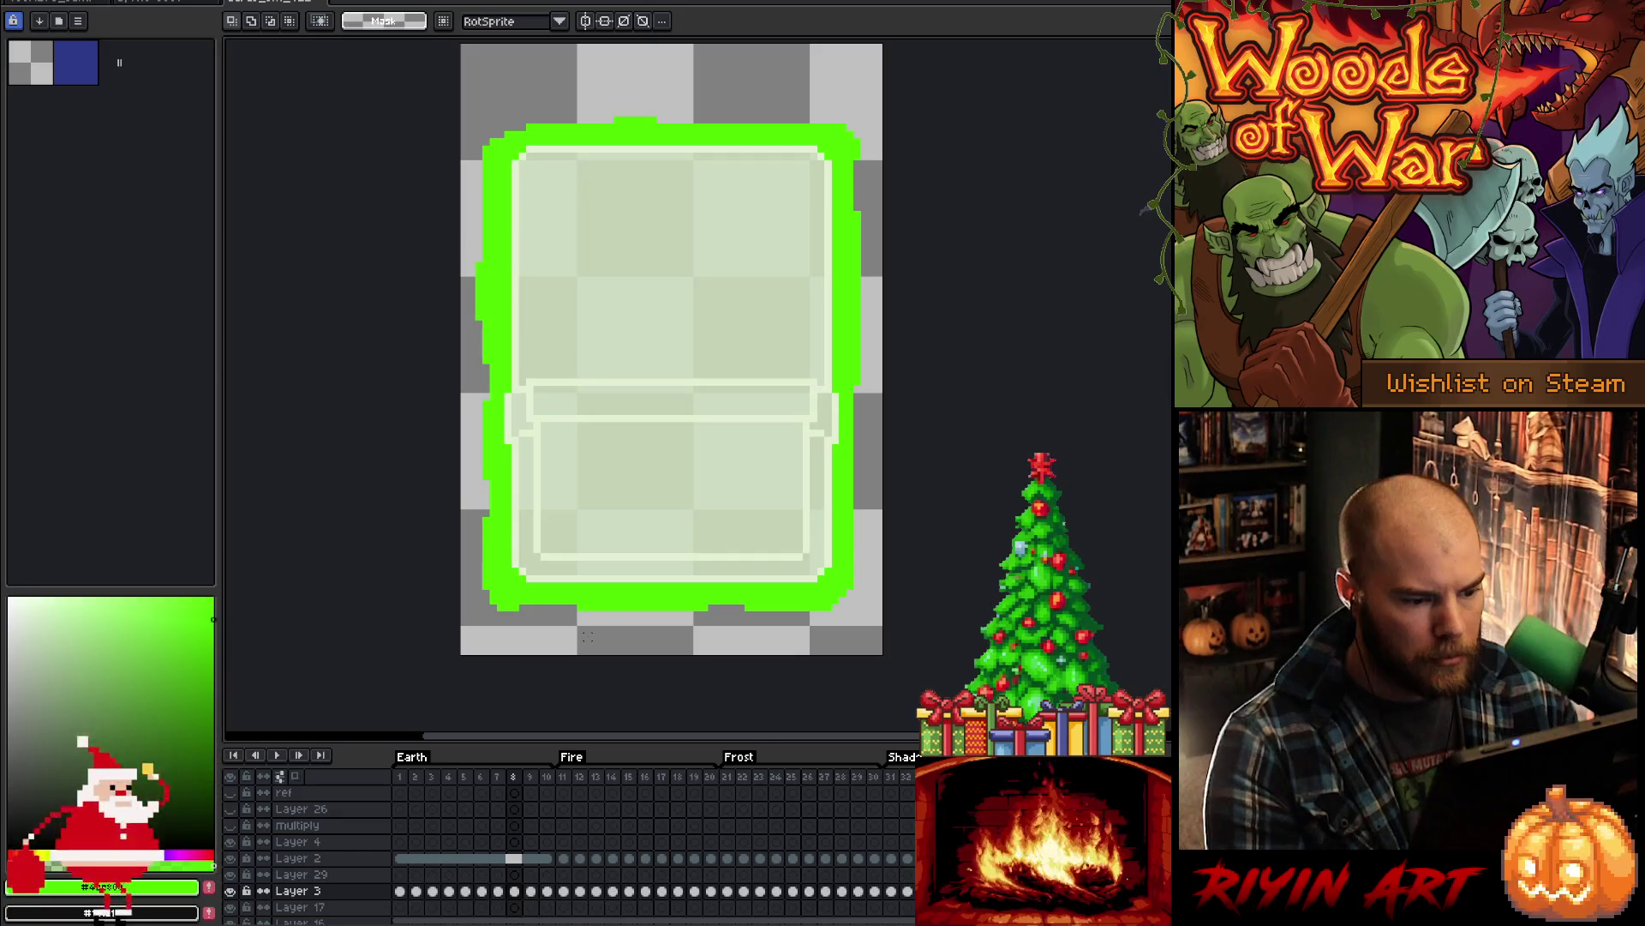
key(Left)
key(Left)
key(Right)
key(Left)
key(Right)
key(Right)
key(Left)
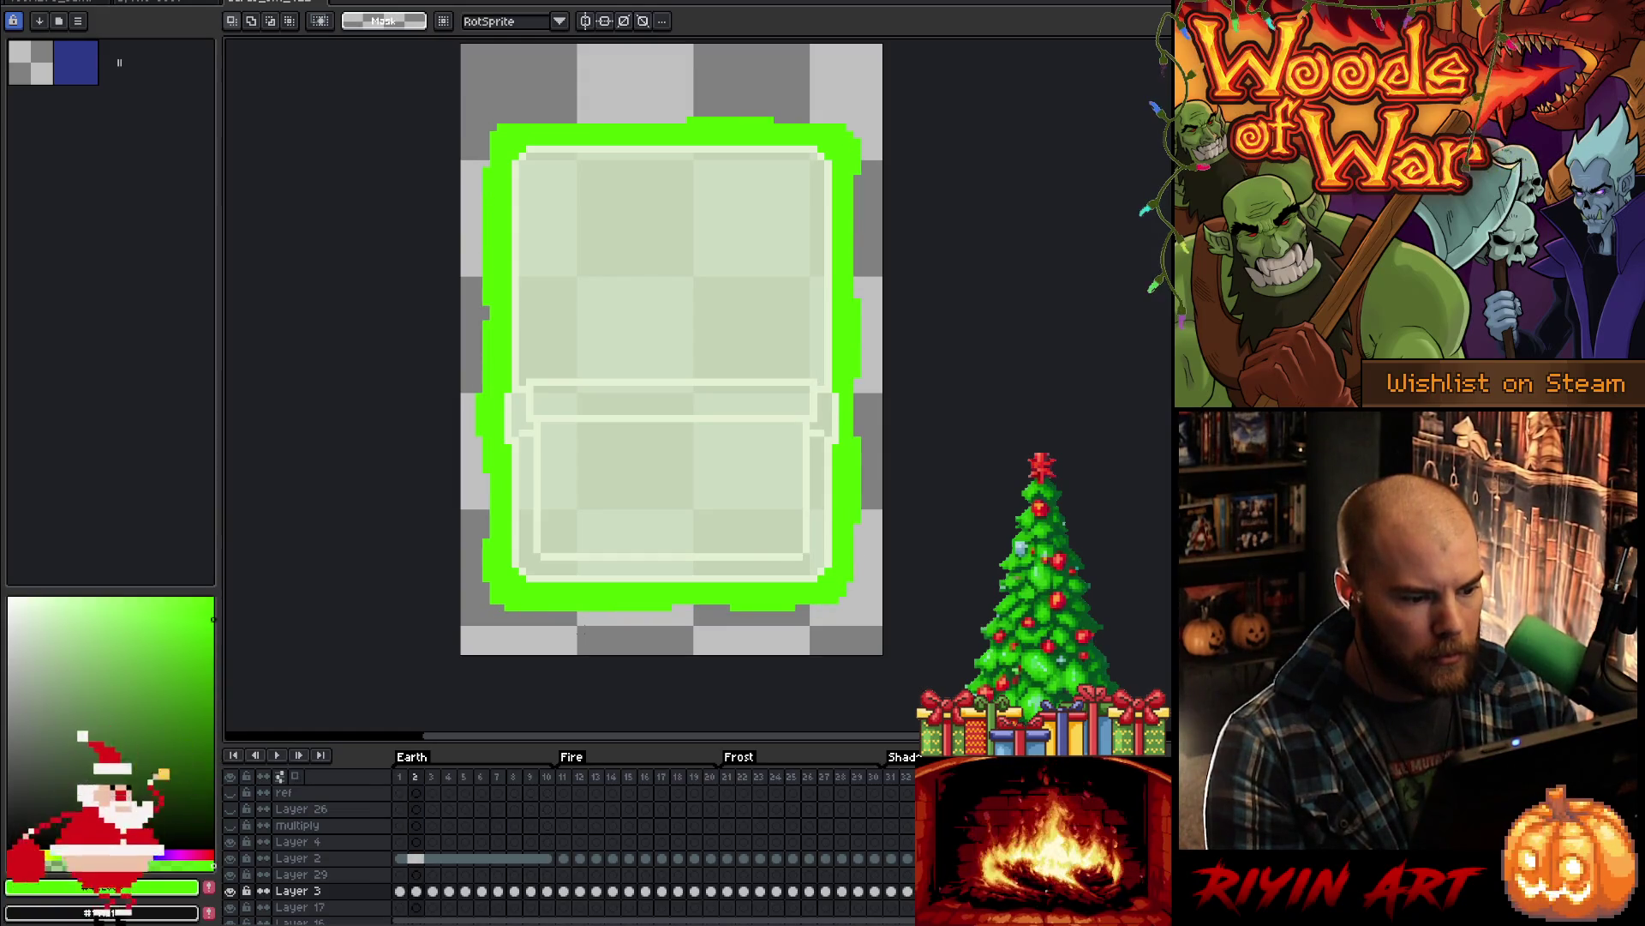
key(Return)
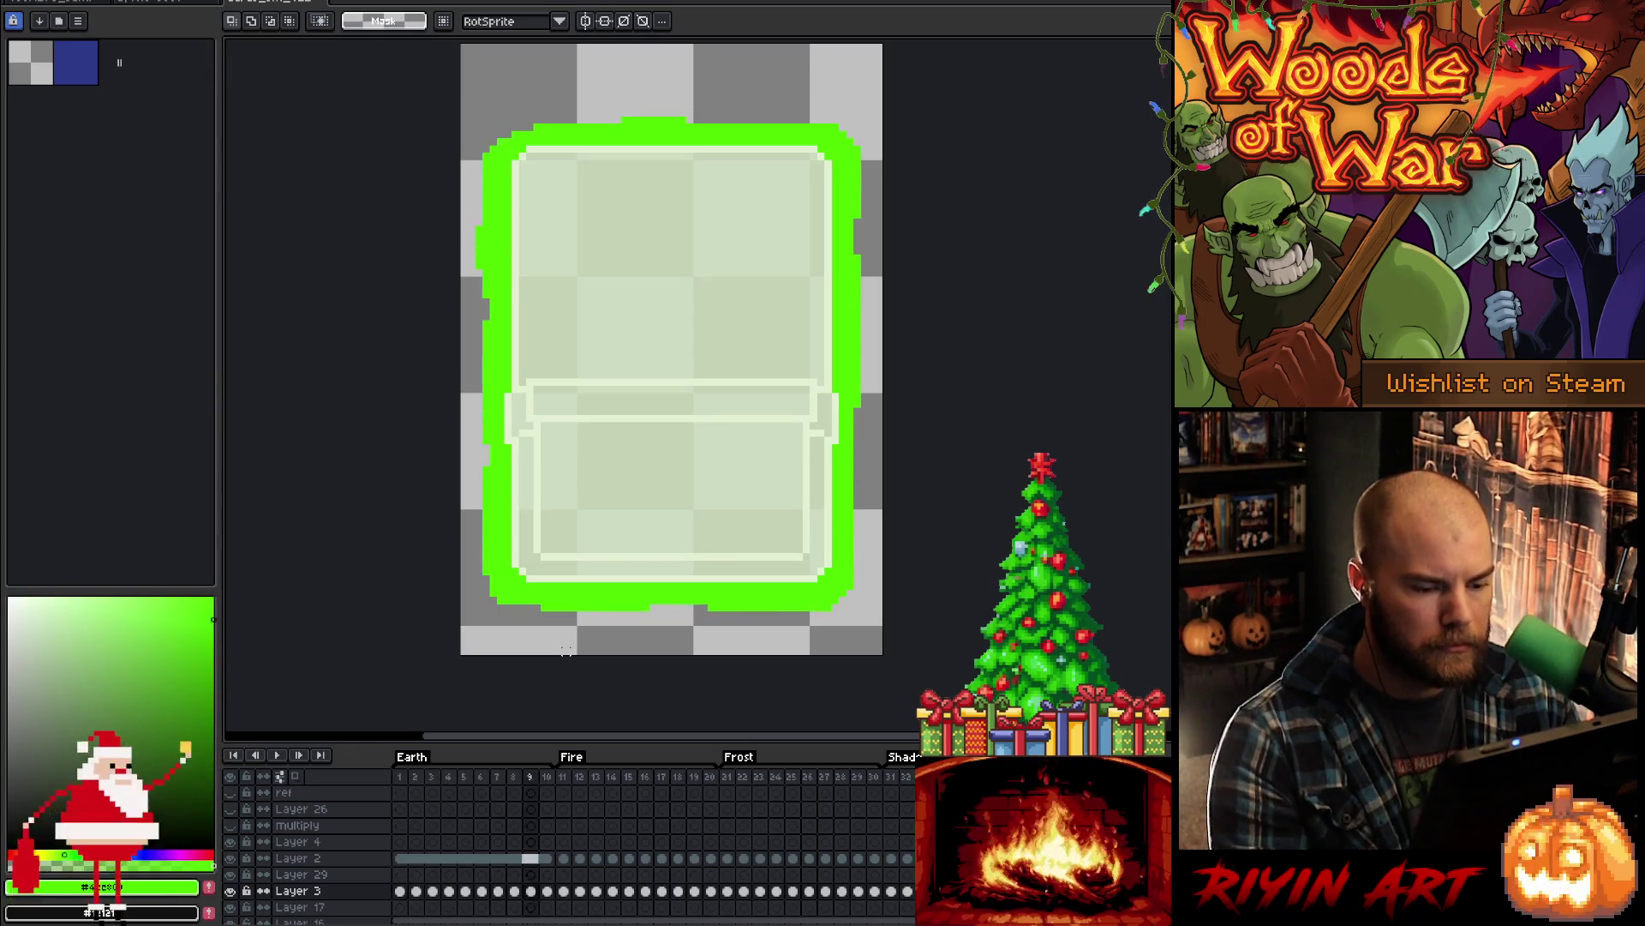
key(b)
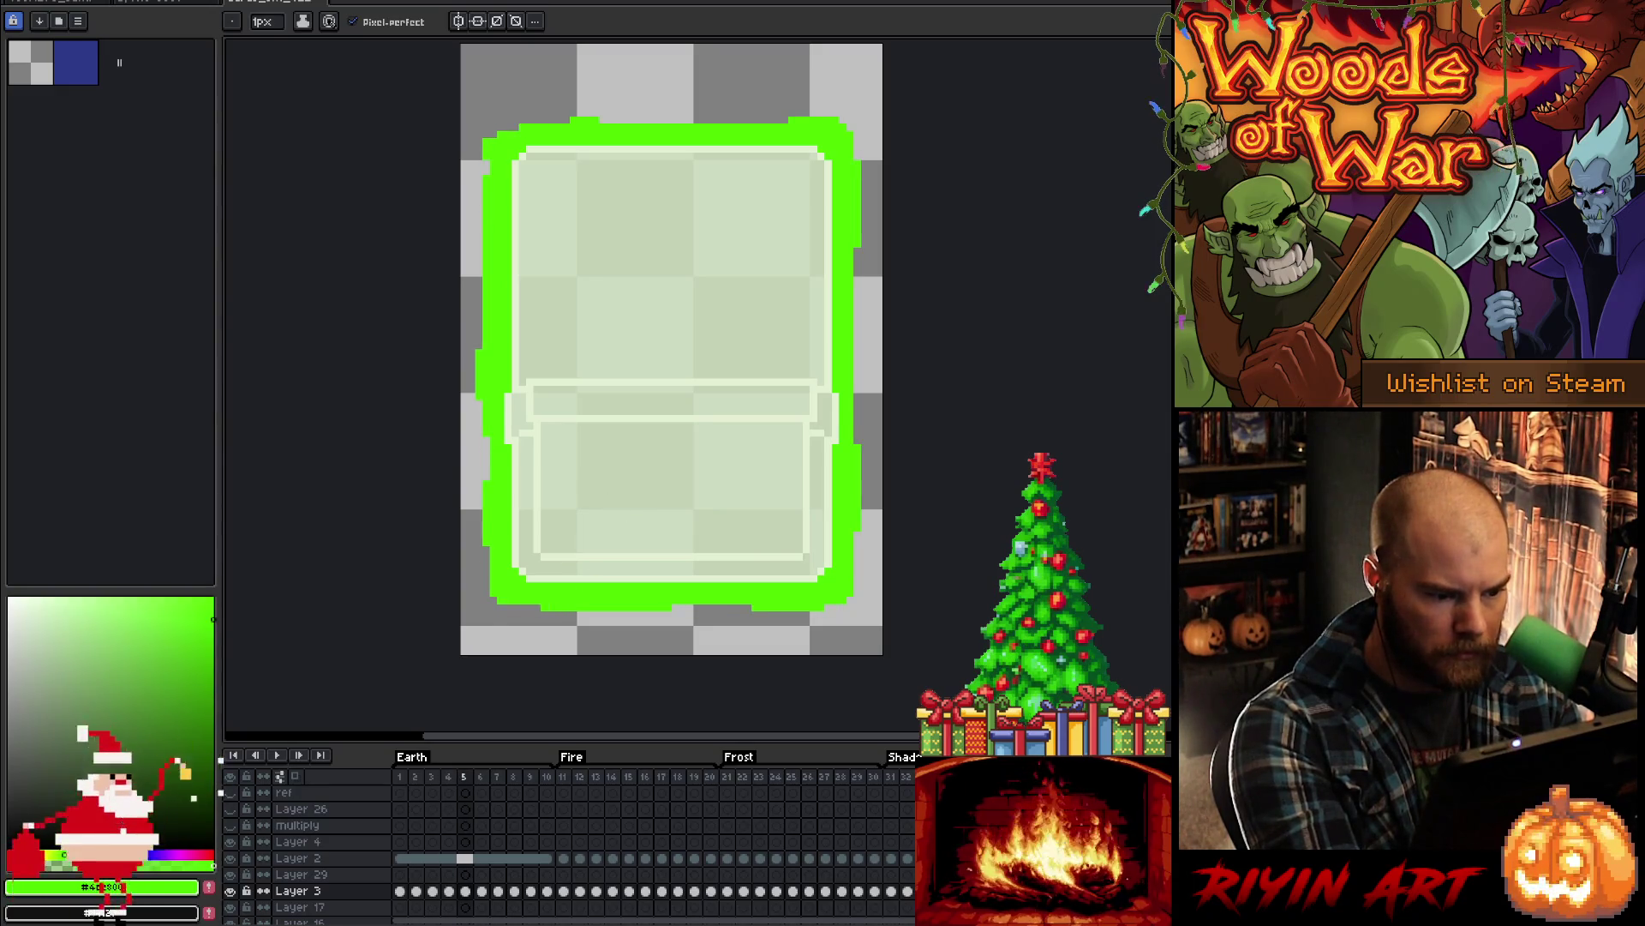
- Step back and forth through frames 5 to 7, comparing the green glow outline
key(Right)
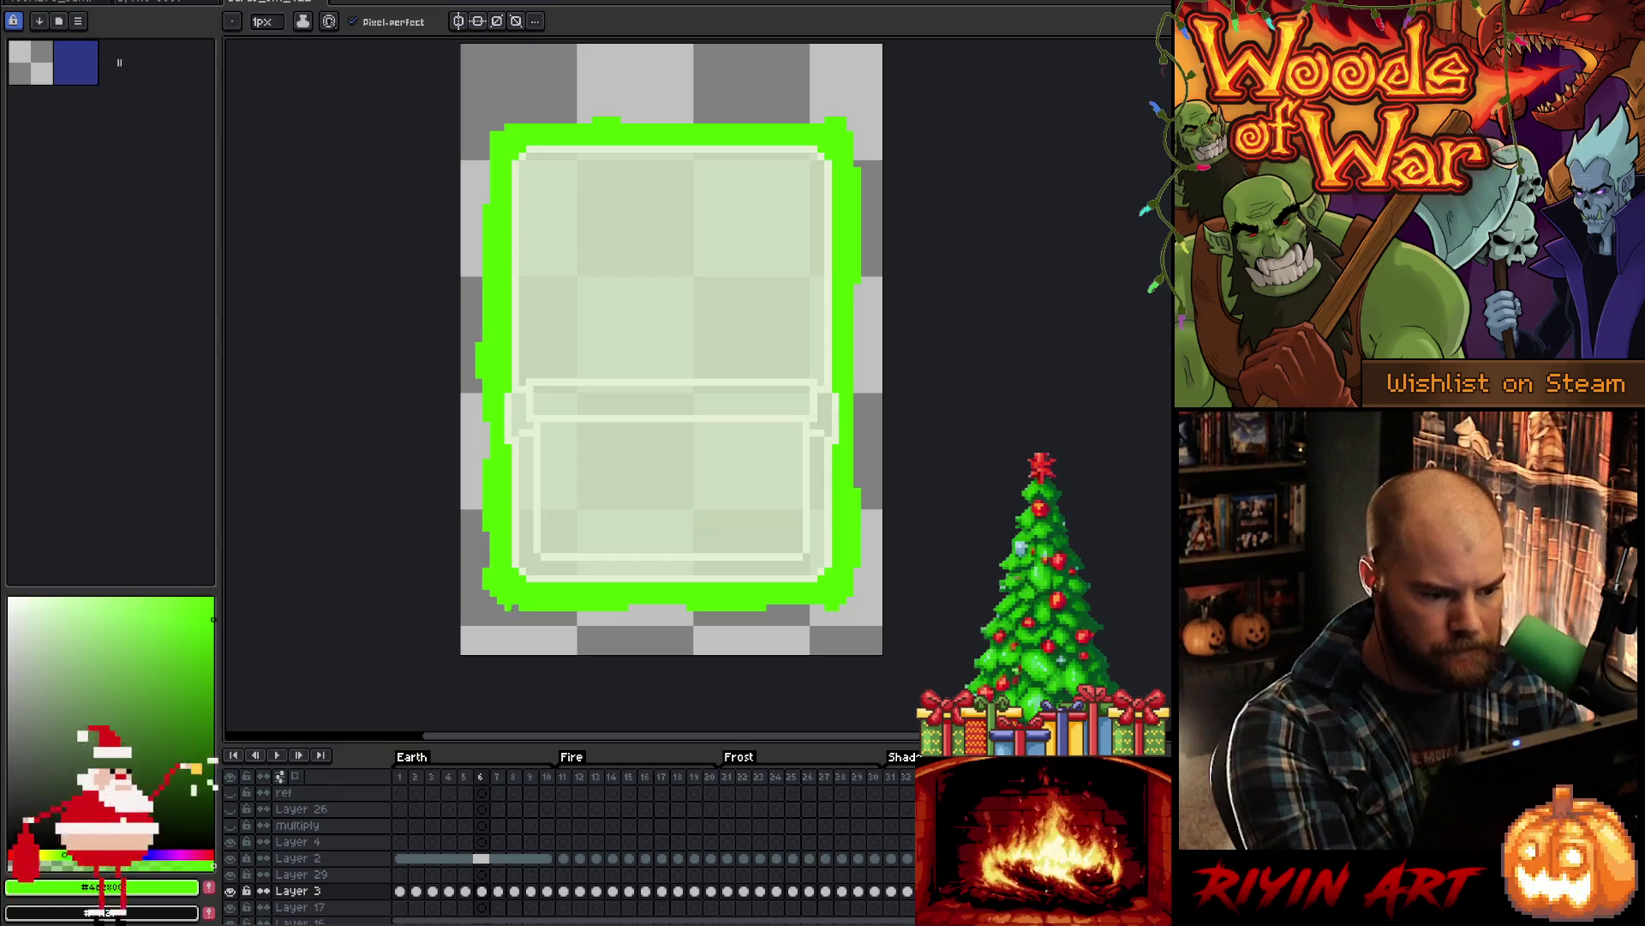
key(Right)
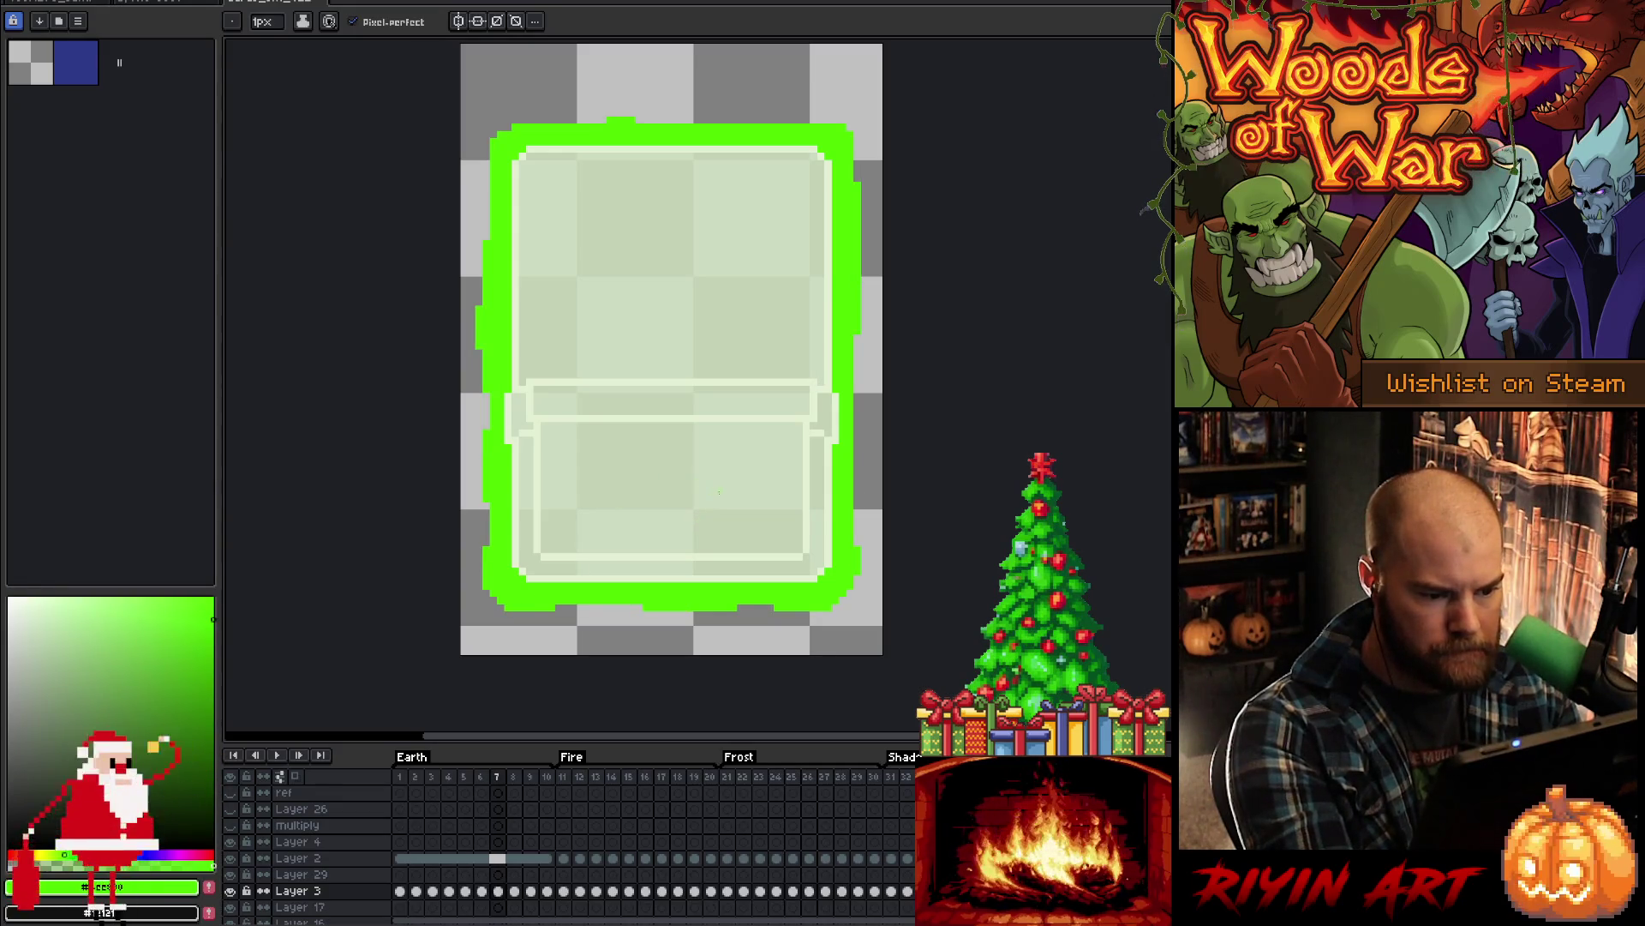
key(Left)
key(Left)
key(Left)
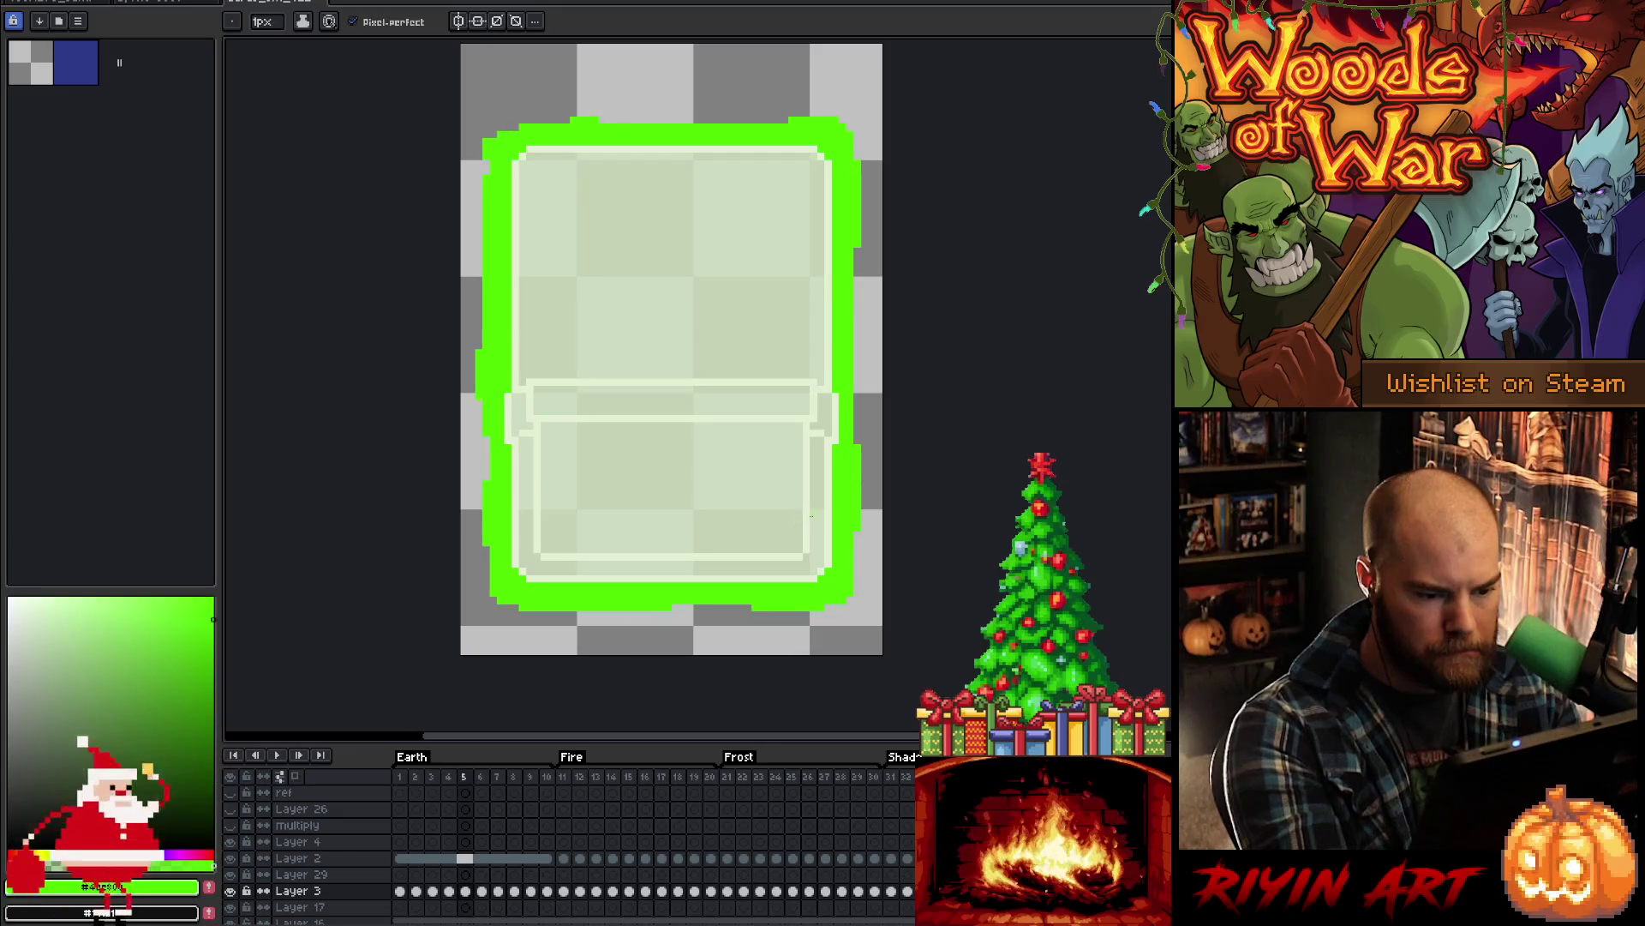
key(Right)
key(Right)
key(Right)
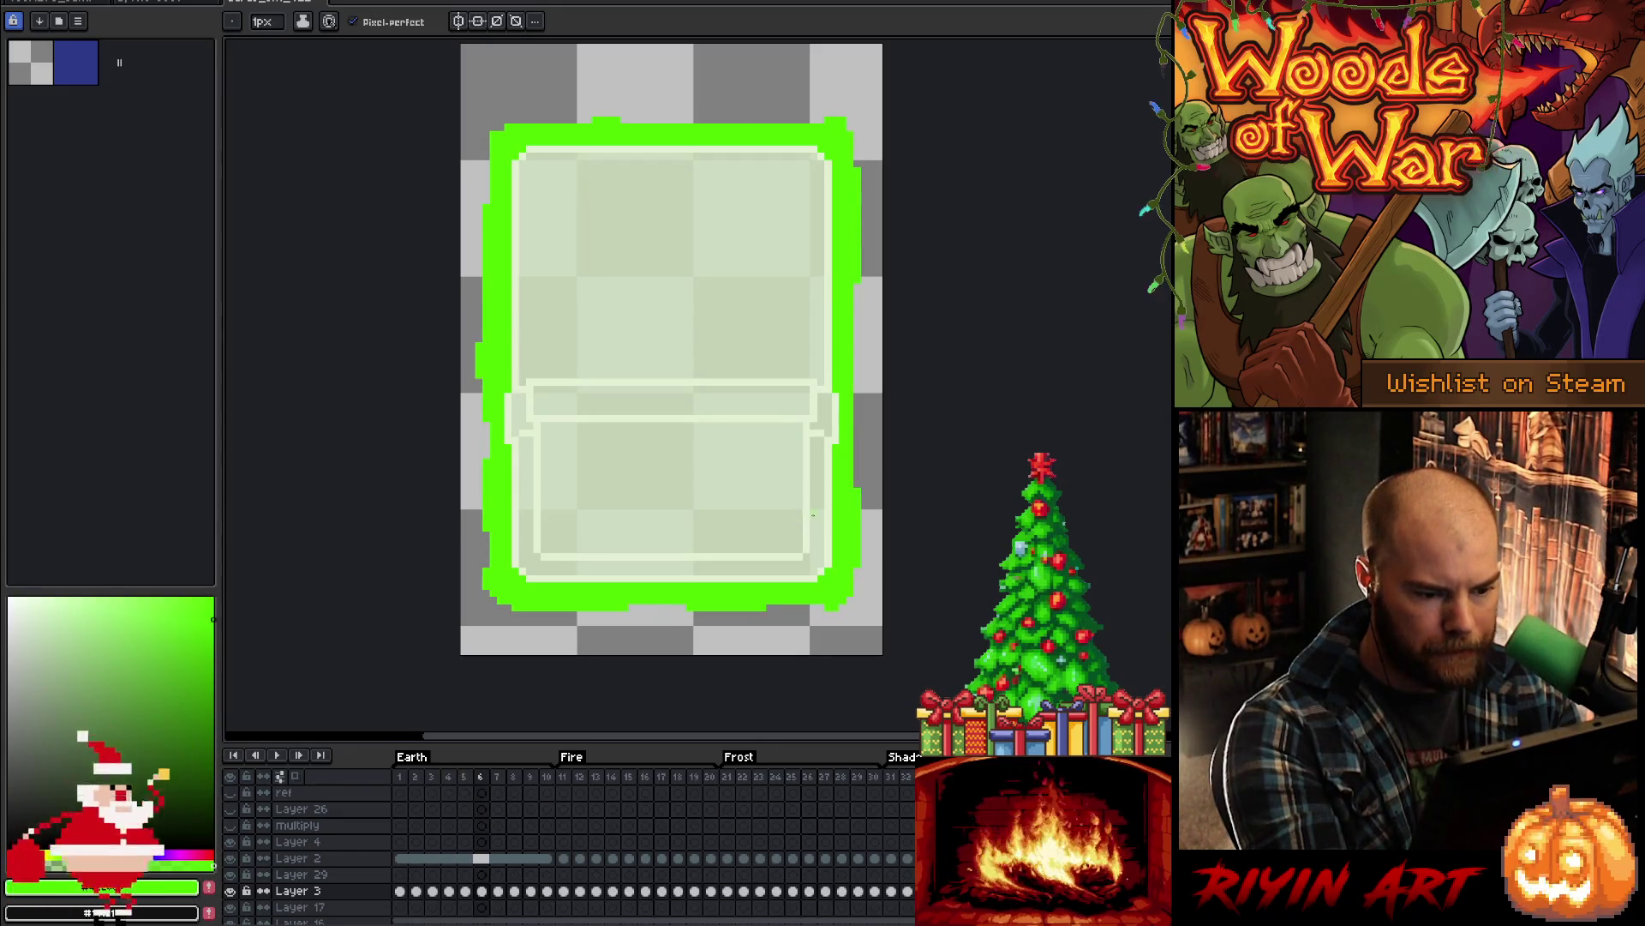
key(Left)
key(Right)
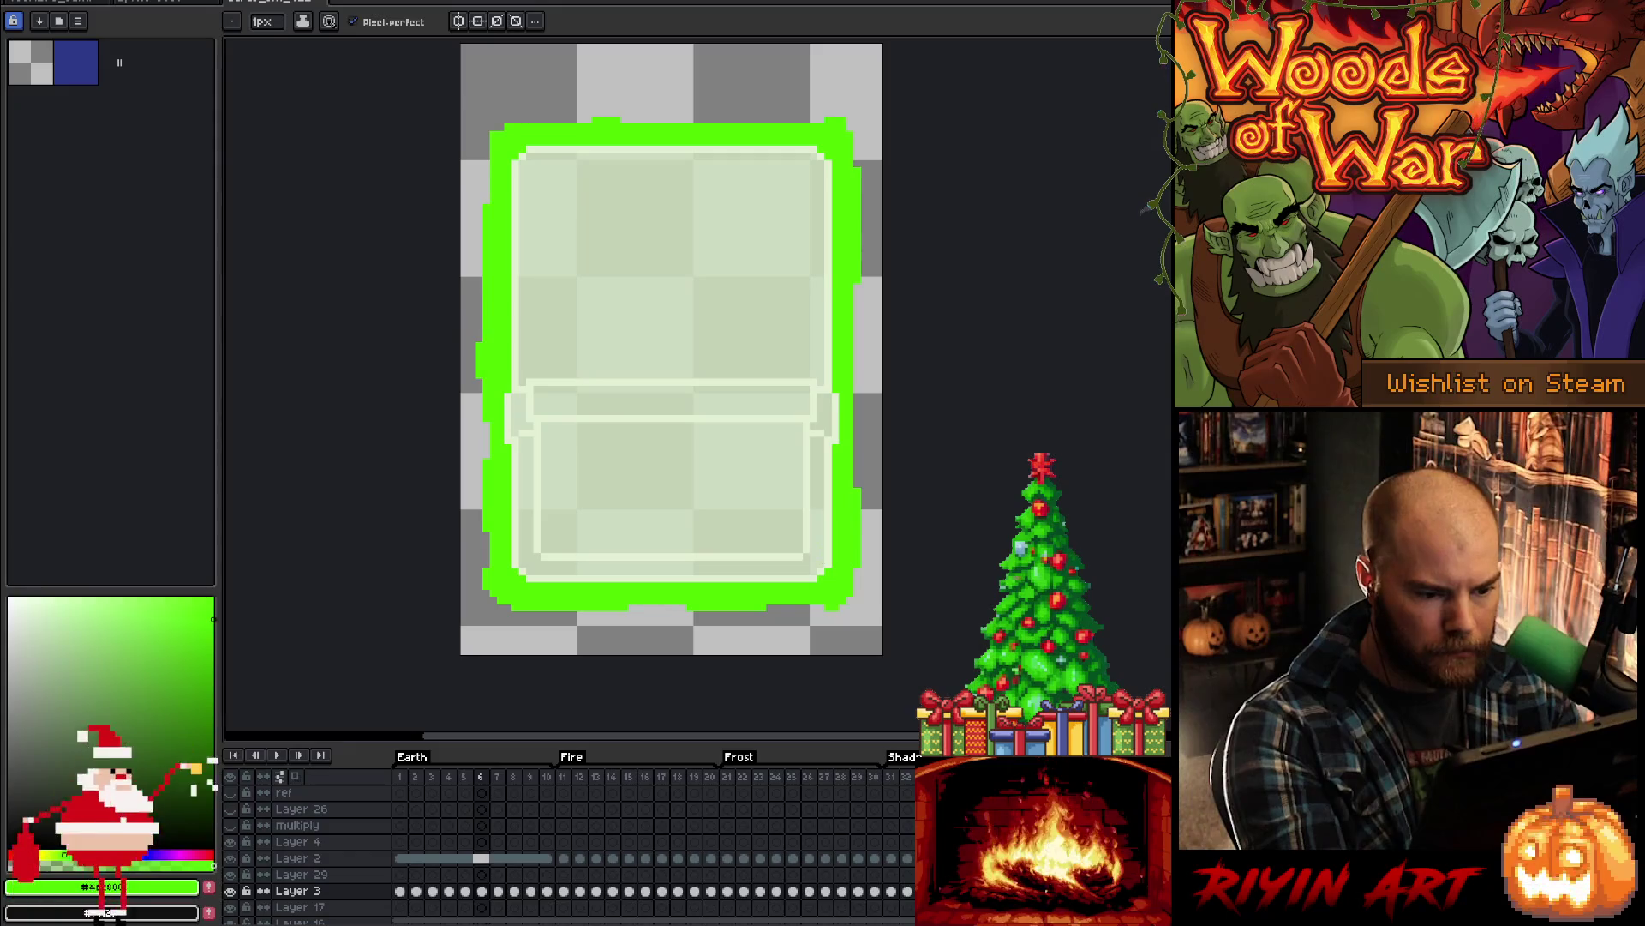
key(Right)
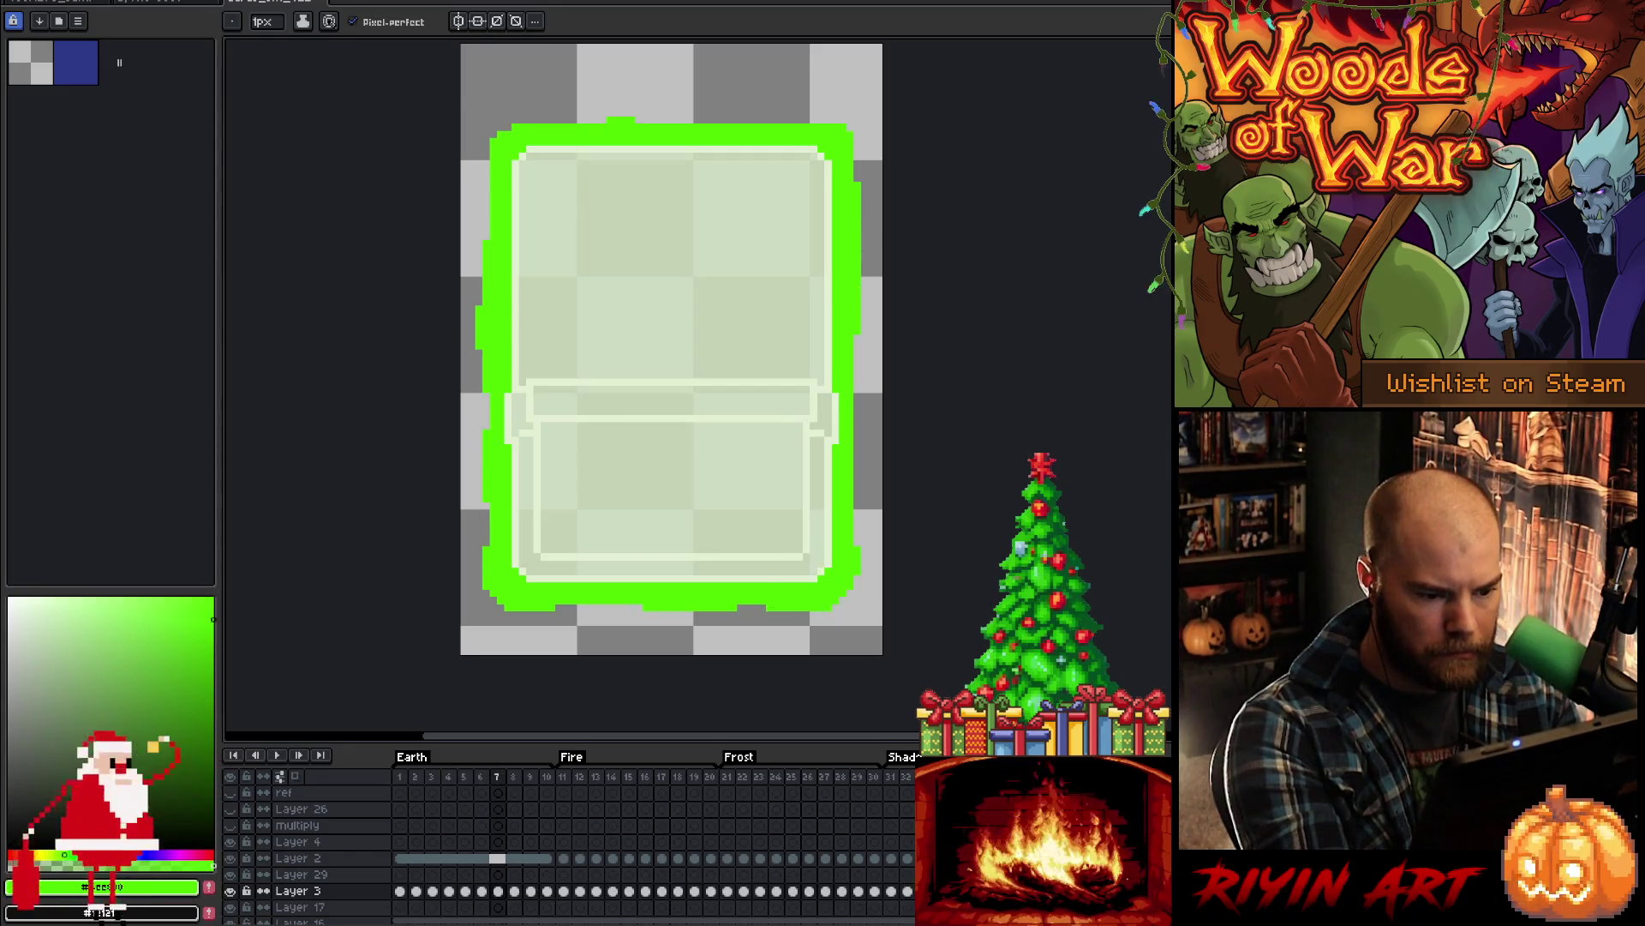
- Touch up stray glow pixels while advancing through frames 8–10 and back to frame 1
key(e)
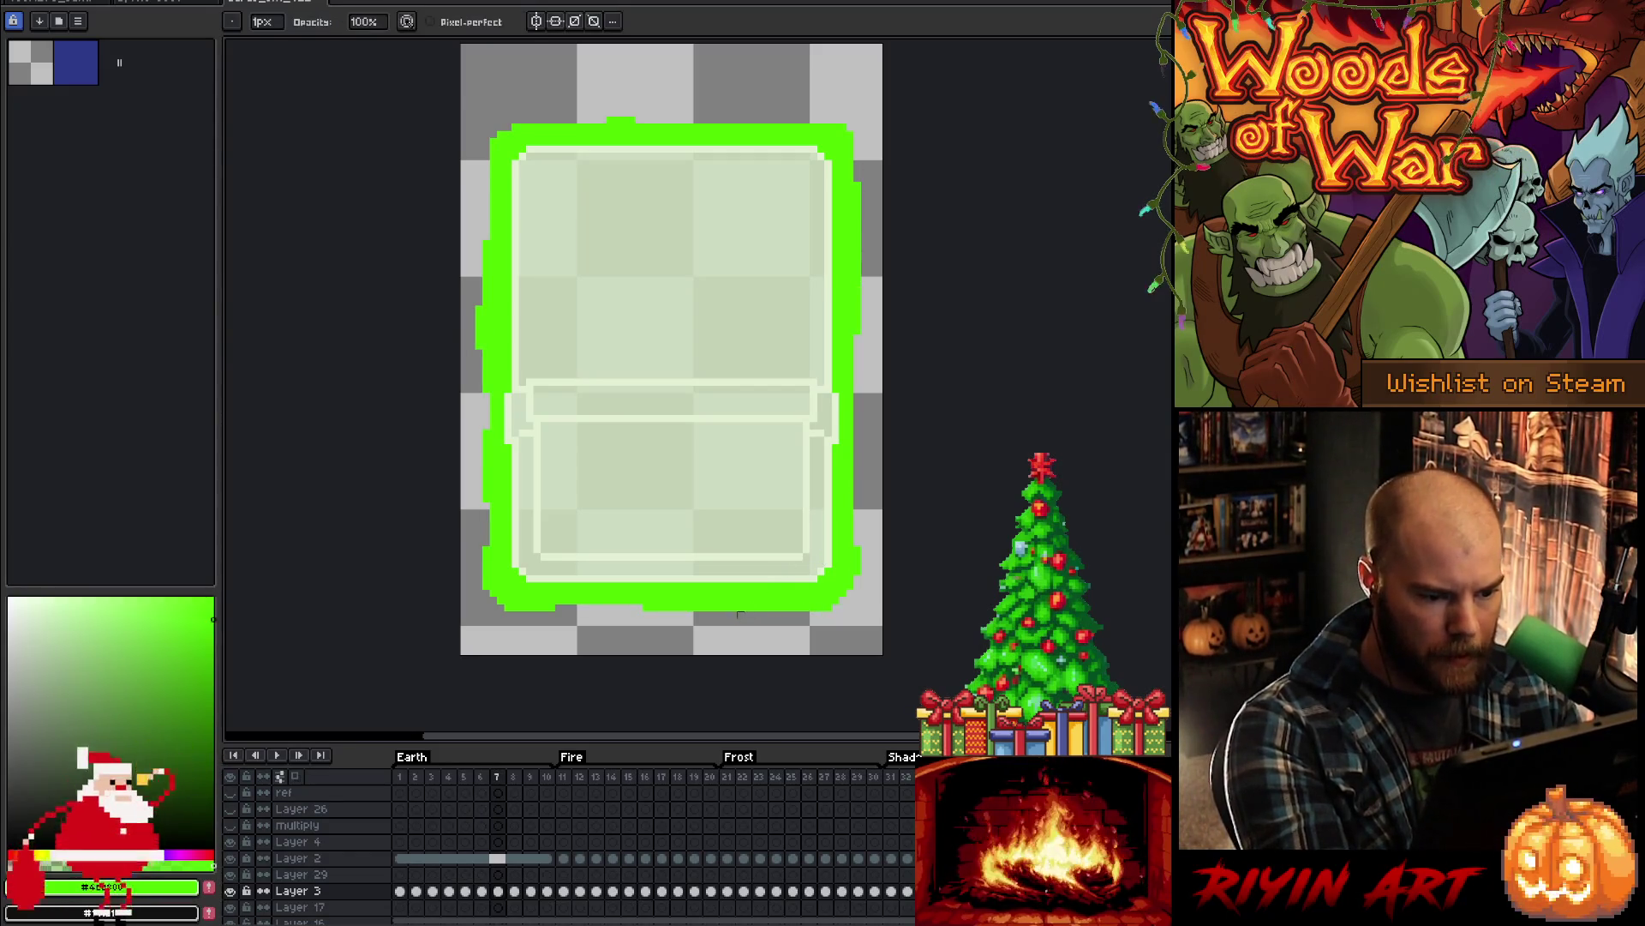
key(Right)
key(b)
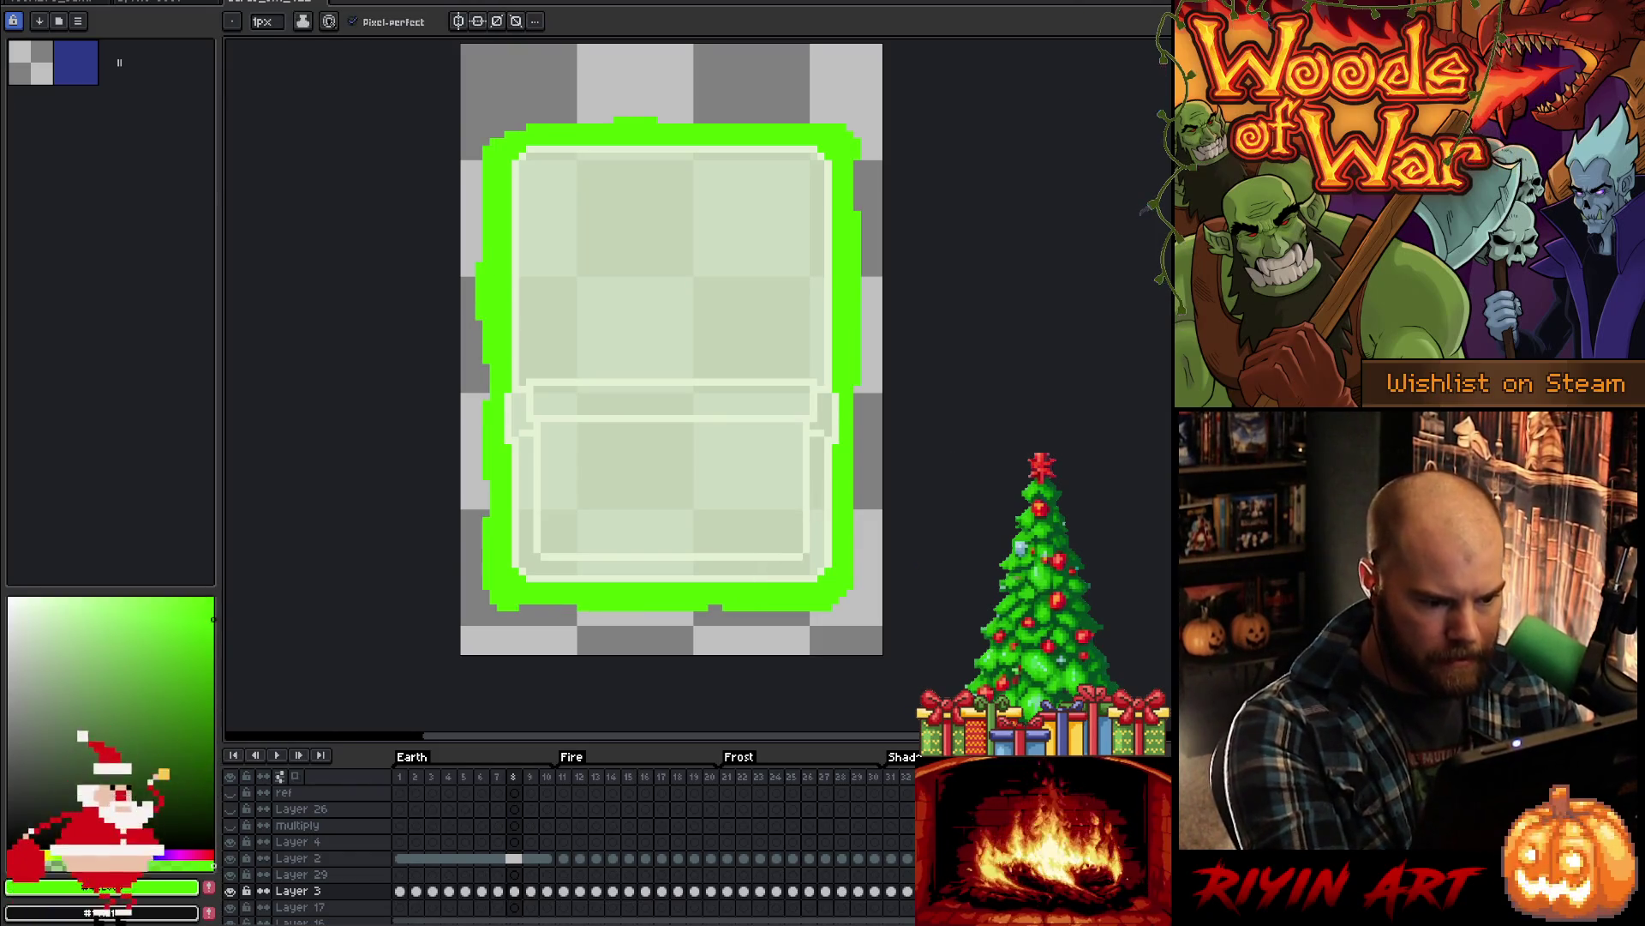
key(Right)
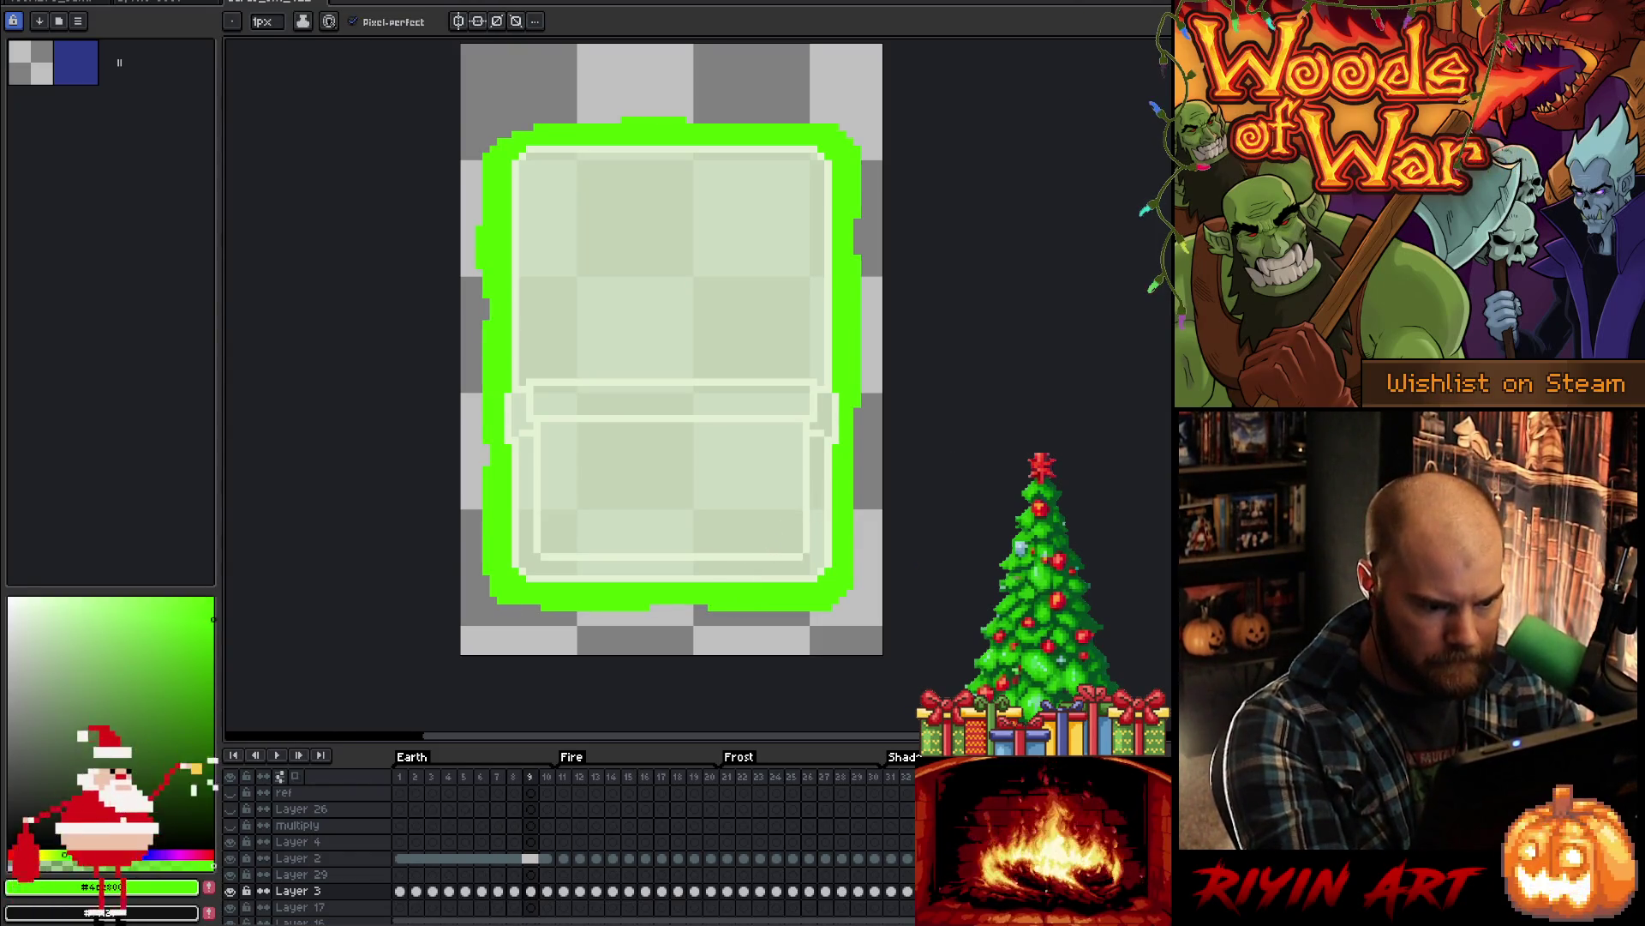
key(Right)
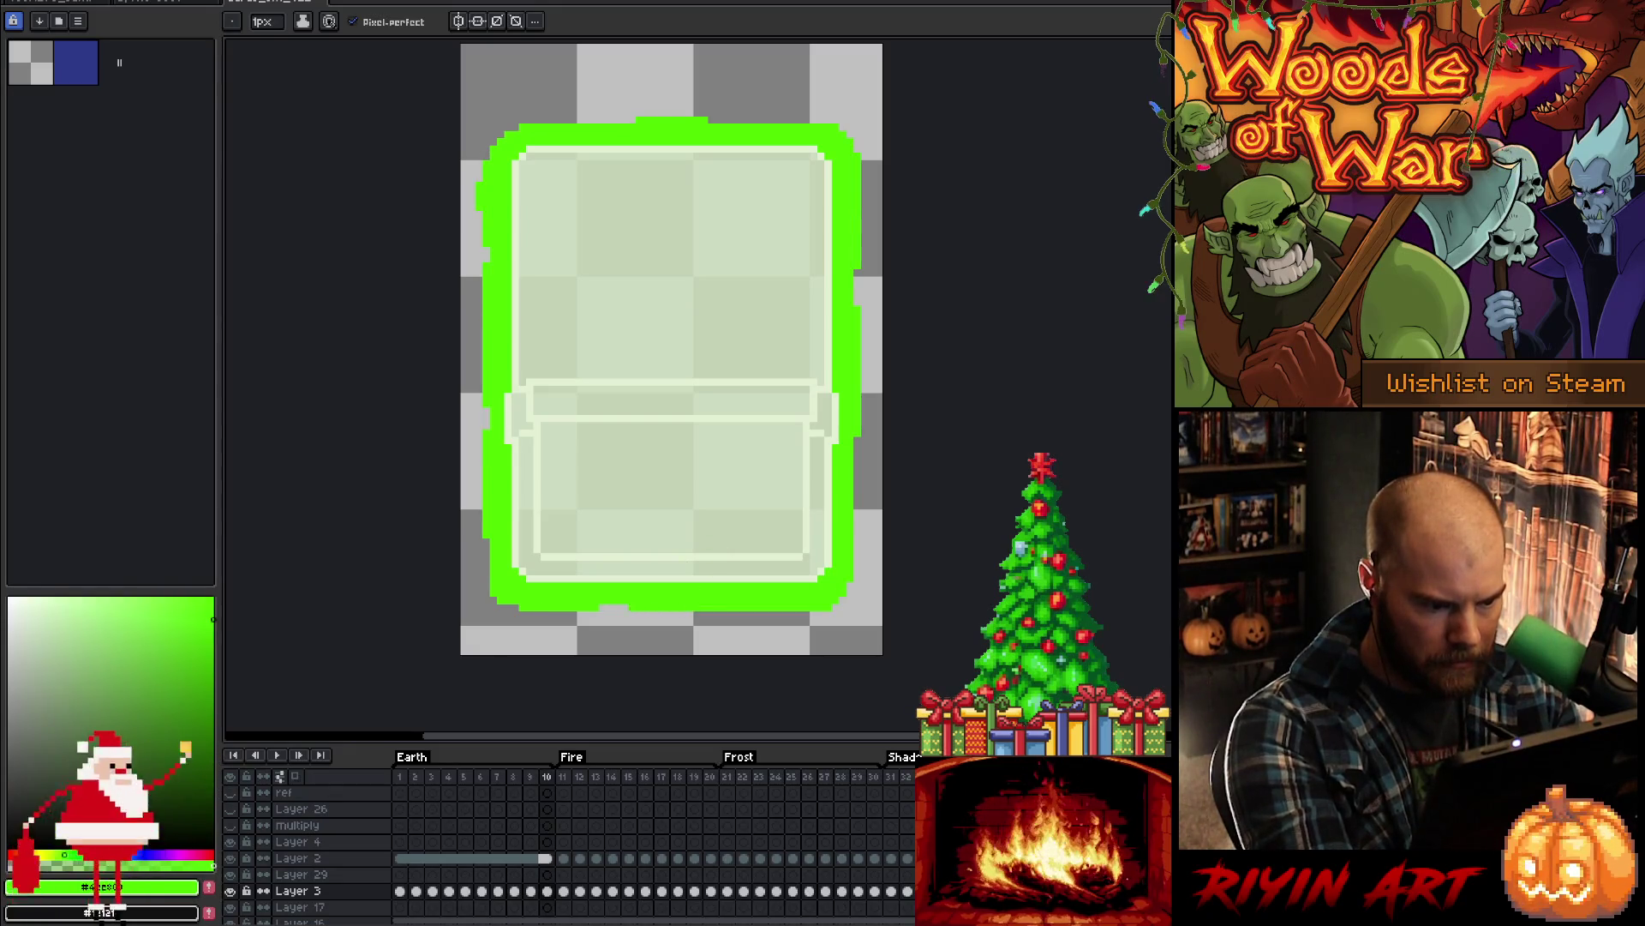
key(Right)
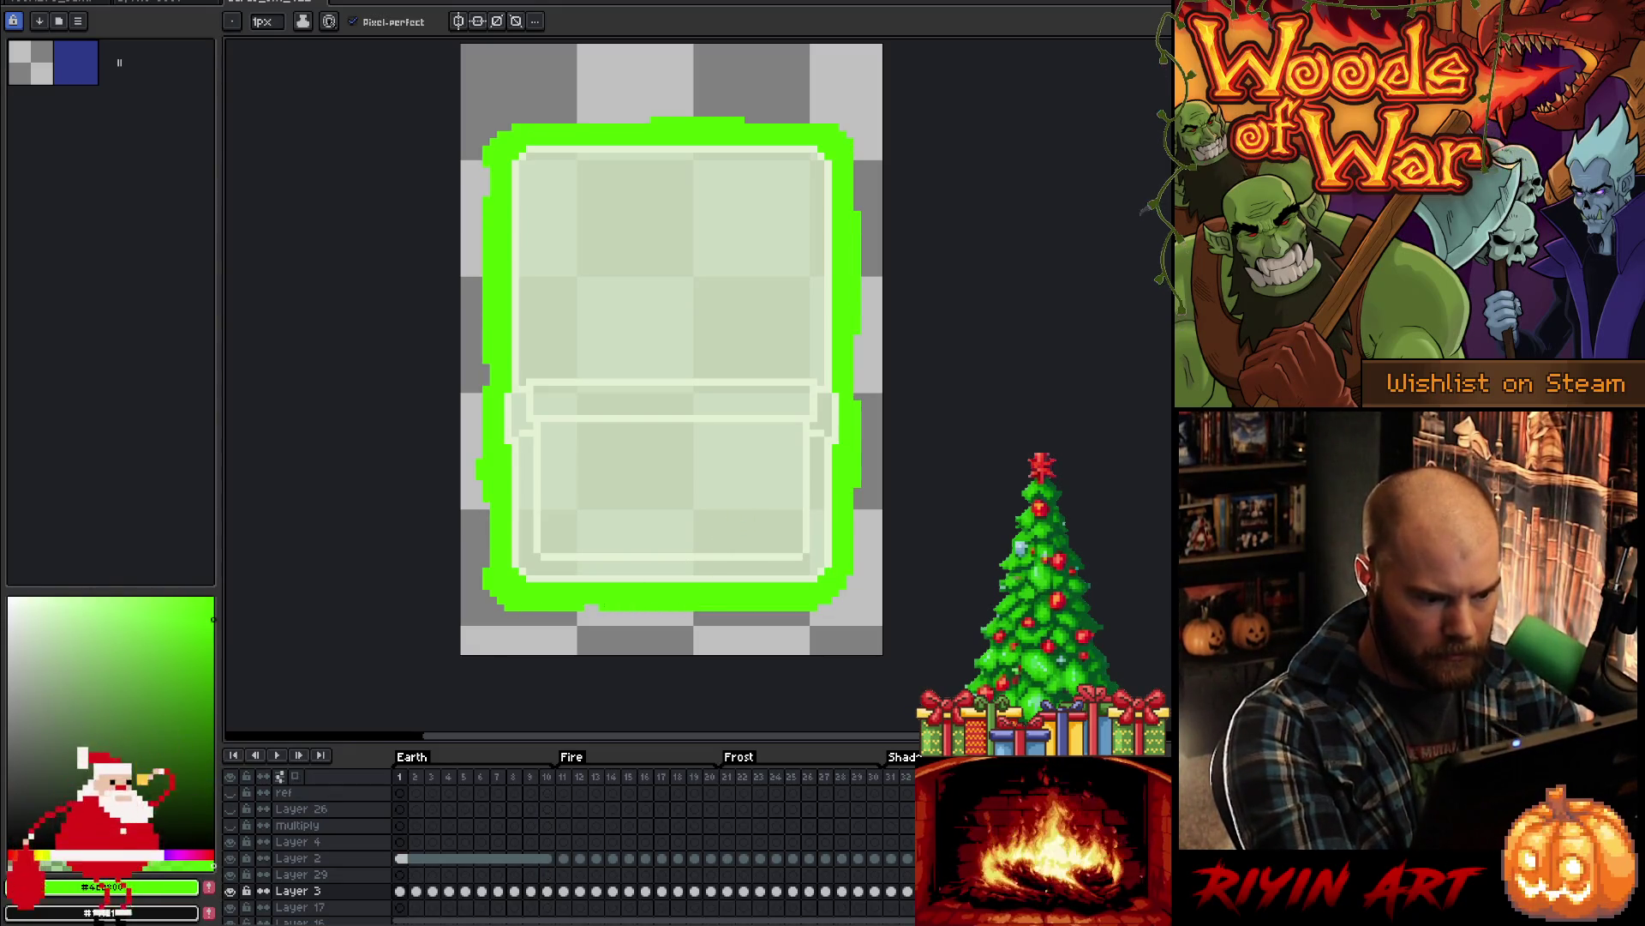
- Flip between frames 3–8 to compare outlines, then play the Earth loop
key(Right)
key(Right)
key(Right)
key(Right)
key(Right)
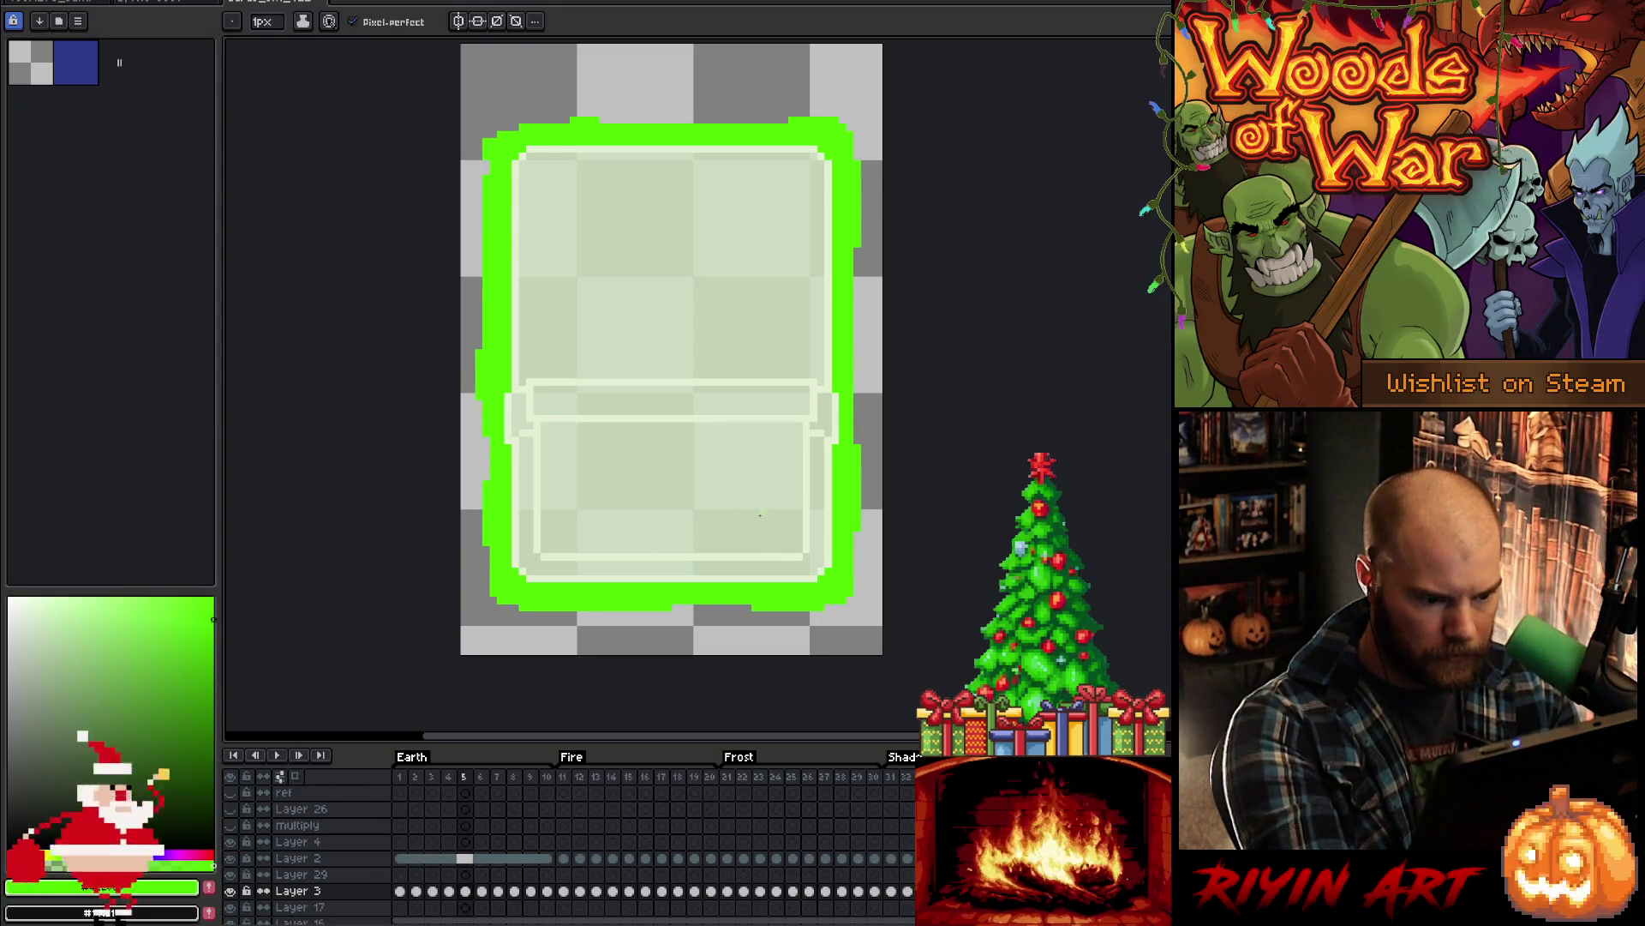
key(Left)
key(Left)
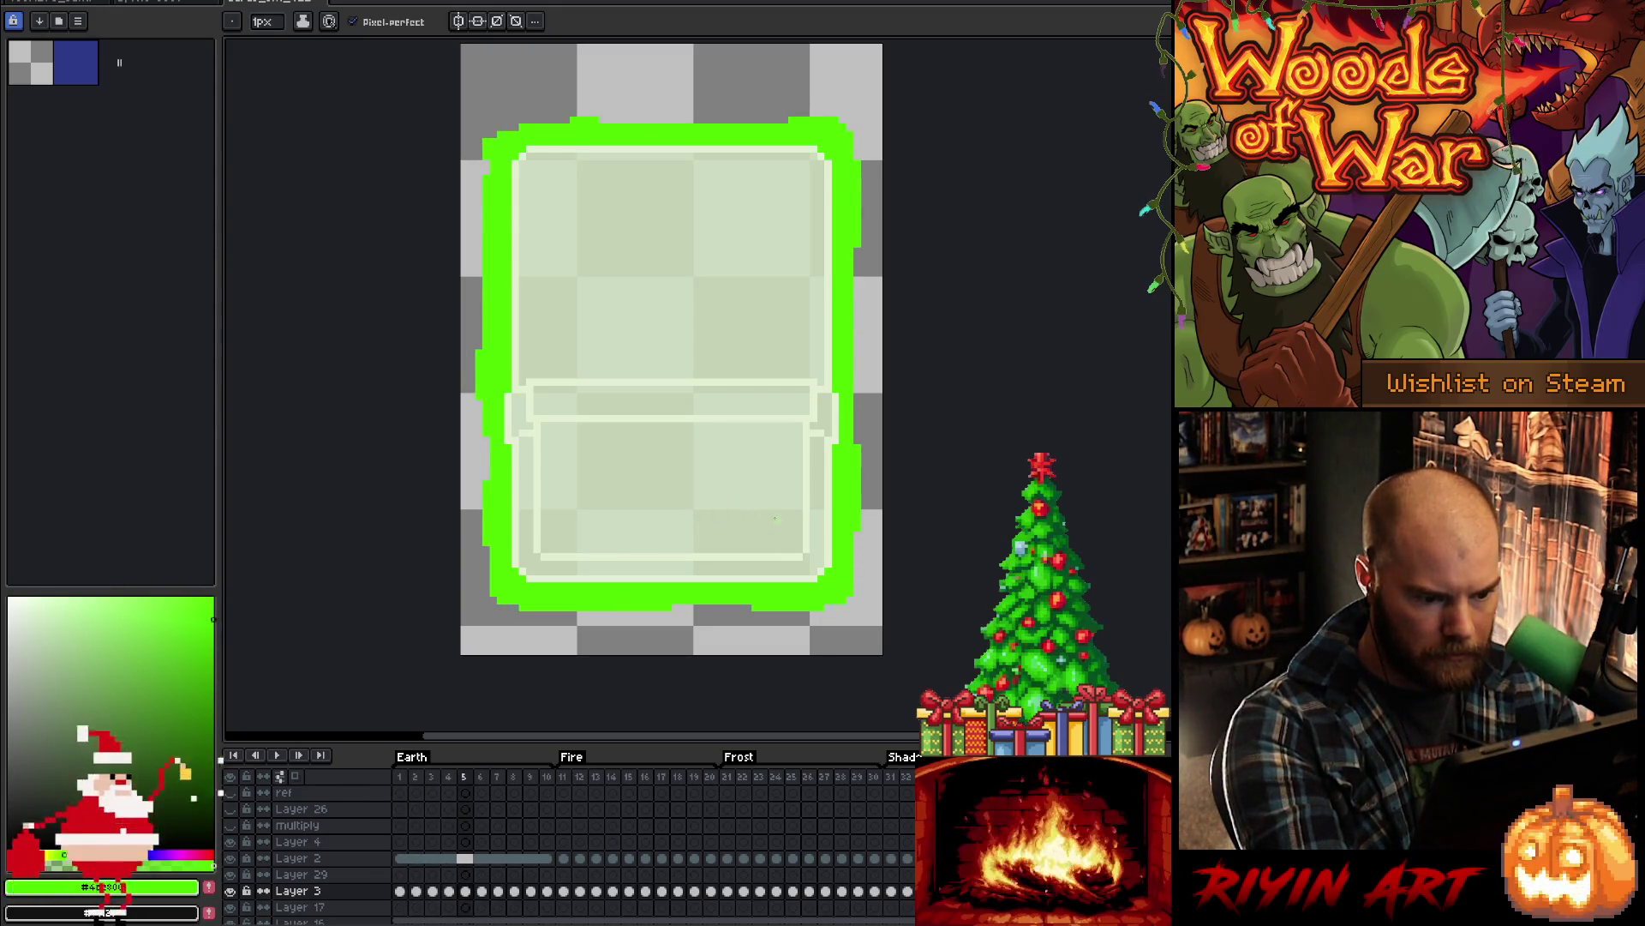
key(Right)
key(Right)
key(Left)
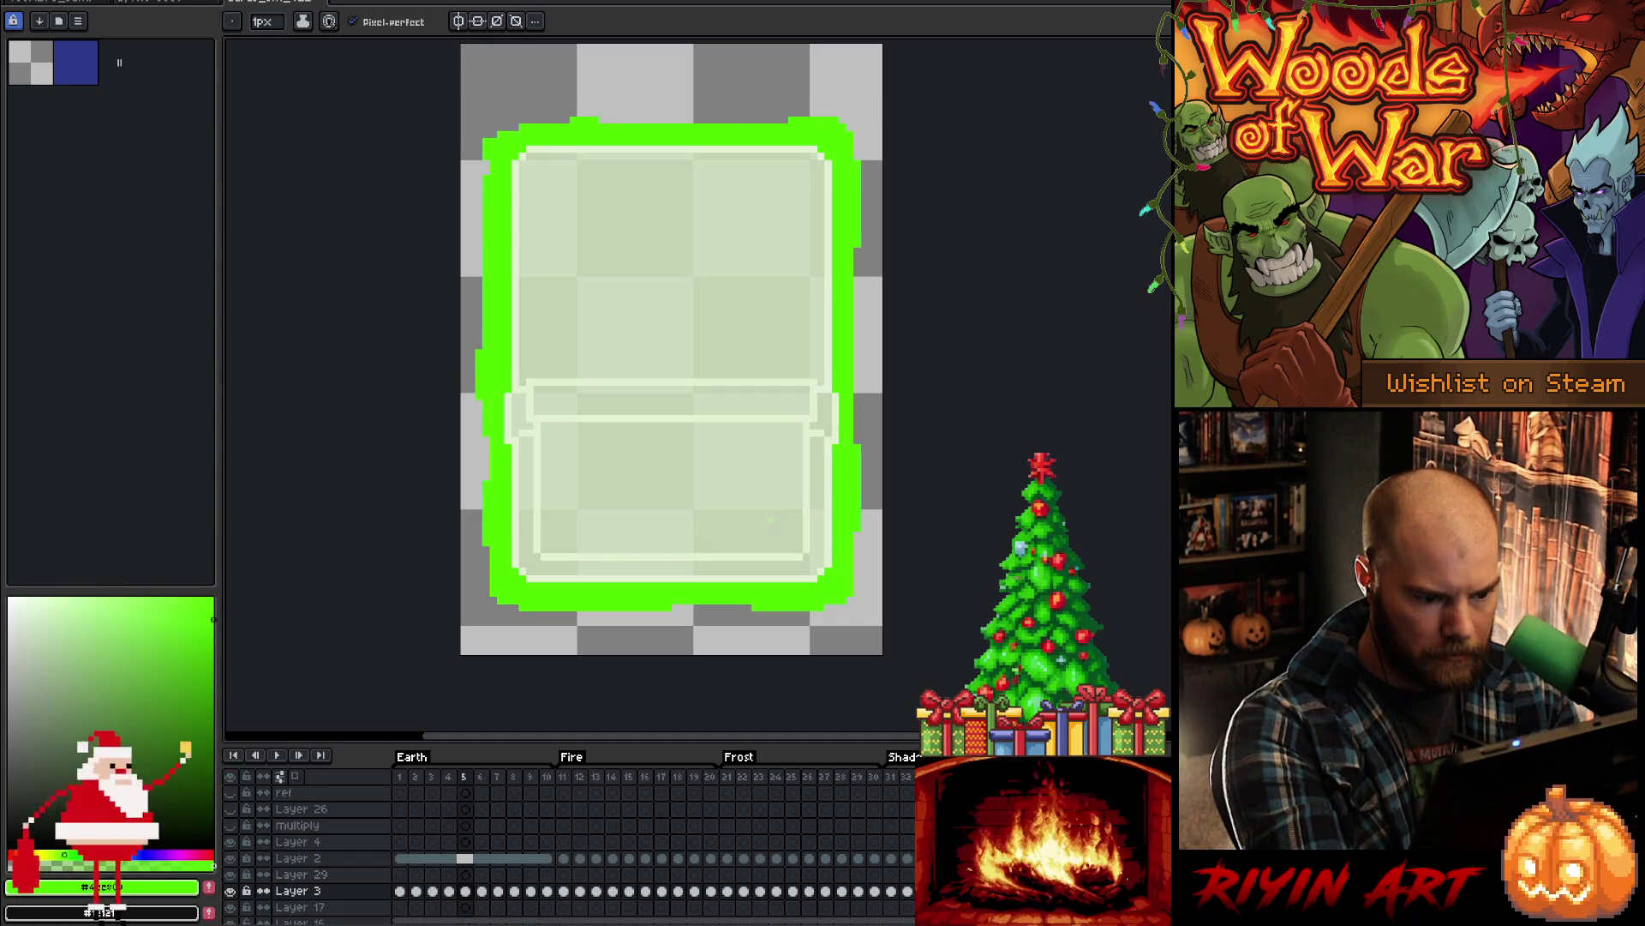
key(Right)
key(Right)
key(Left)
key(Left)
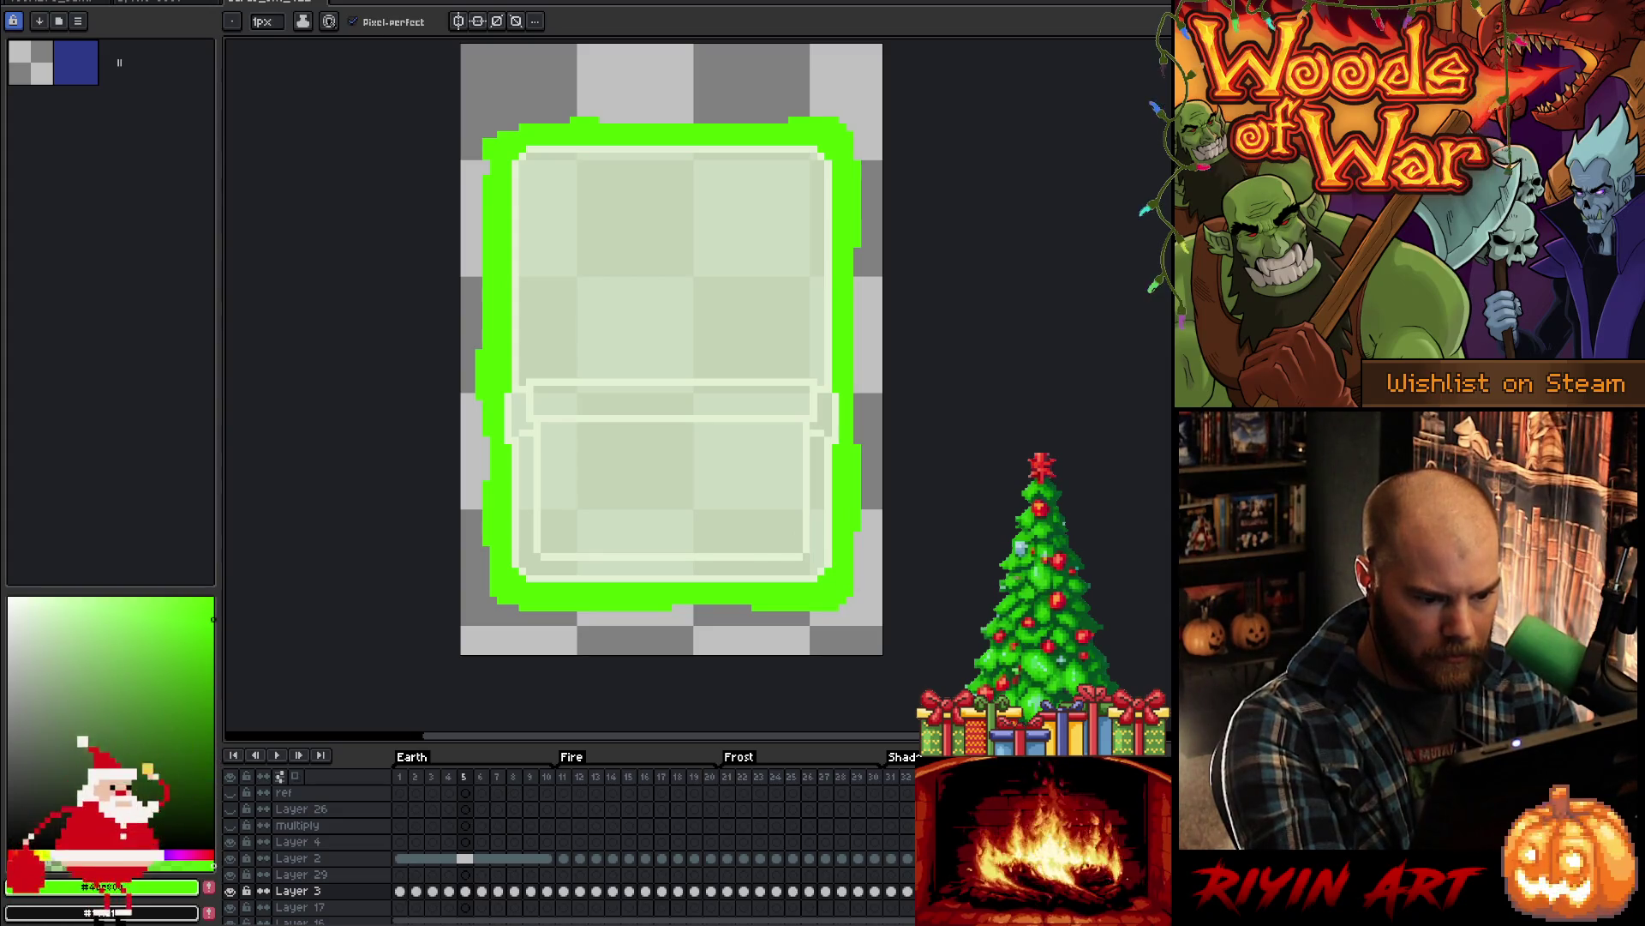
key(Left)
key(Right)
key(Right)
key(Right)
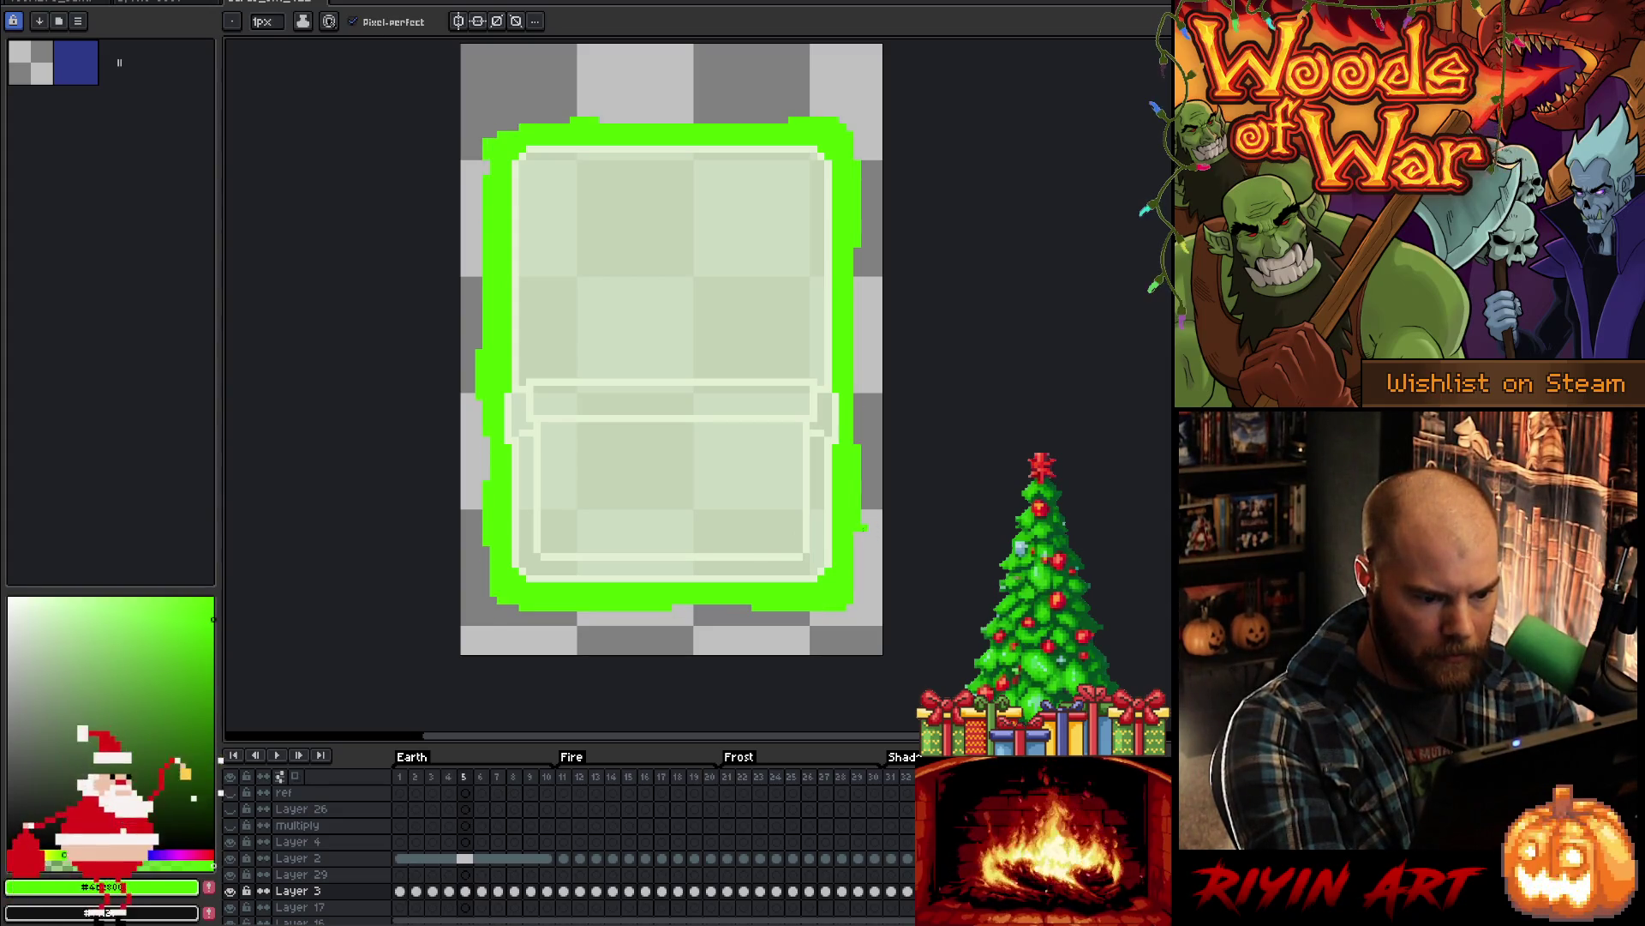
key(Return)
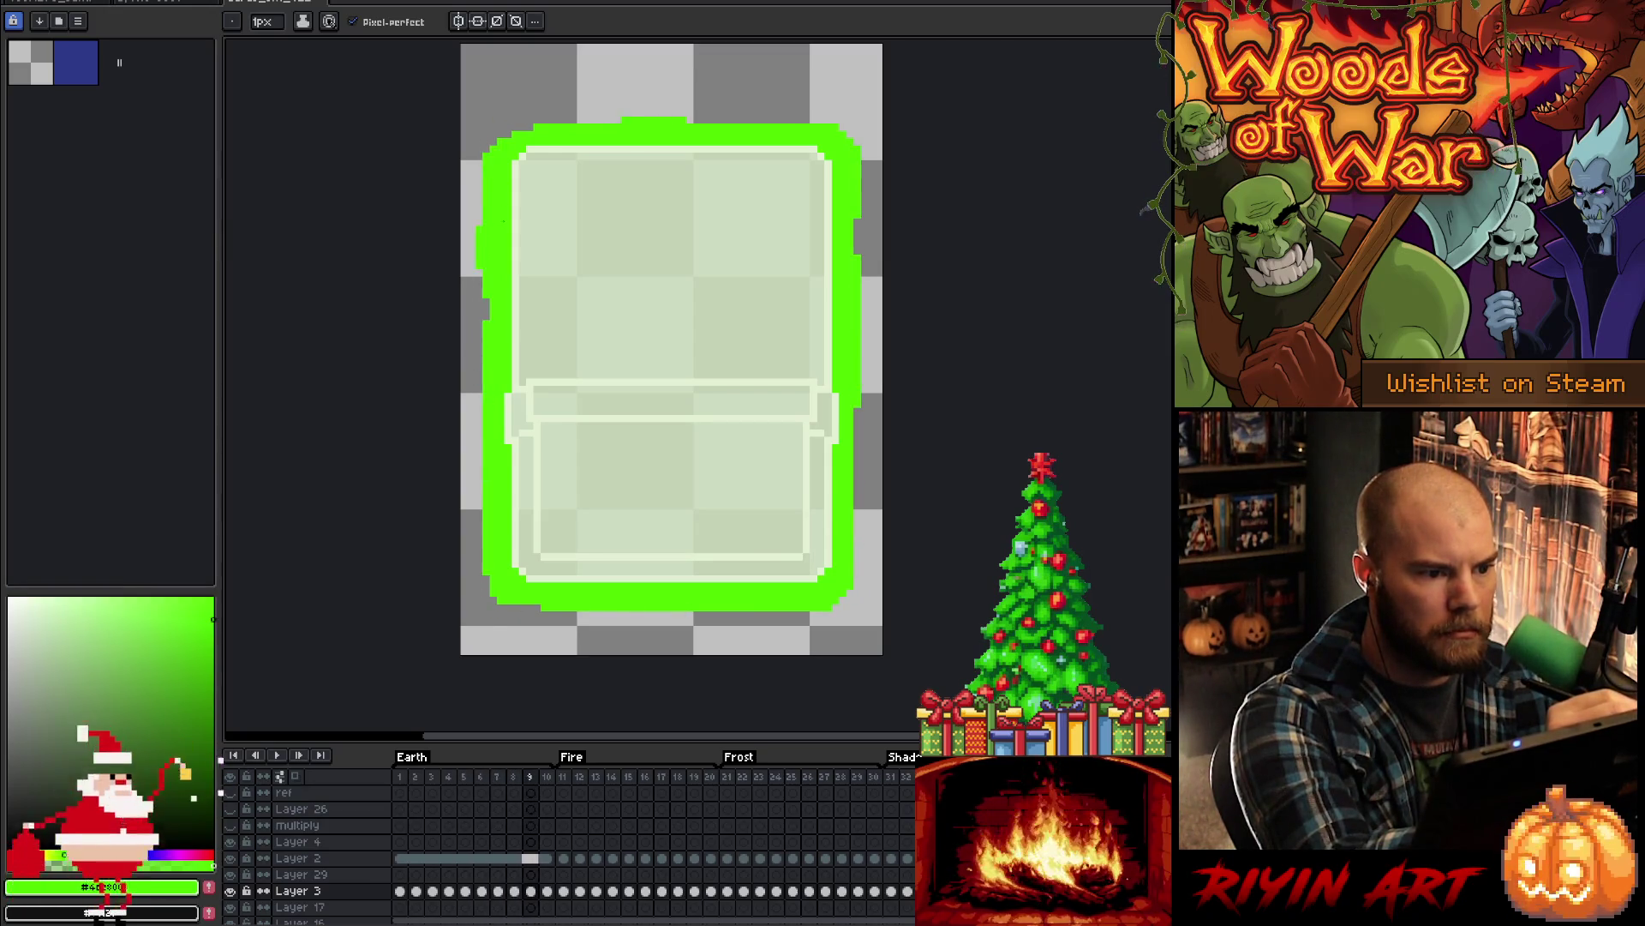
- Play and stop the Earth loop, then compare frames 8–10 and settle on frame 9
key(Return)
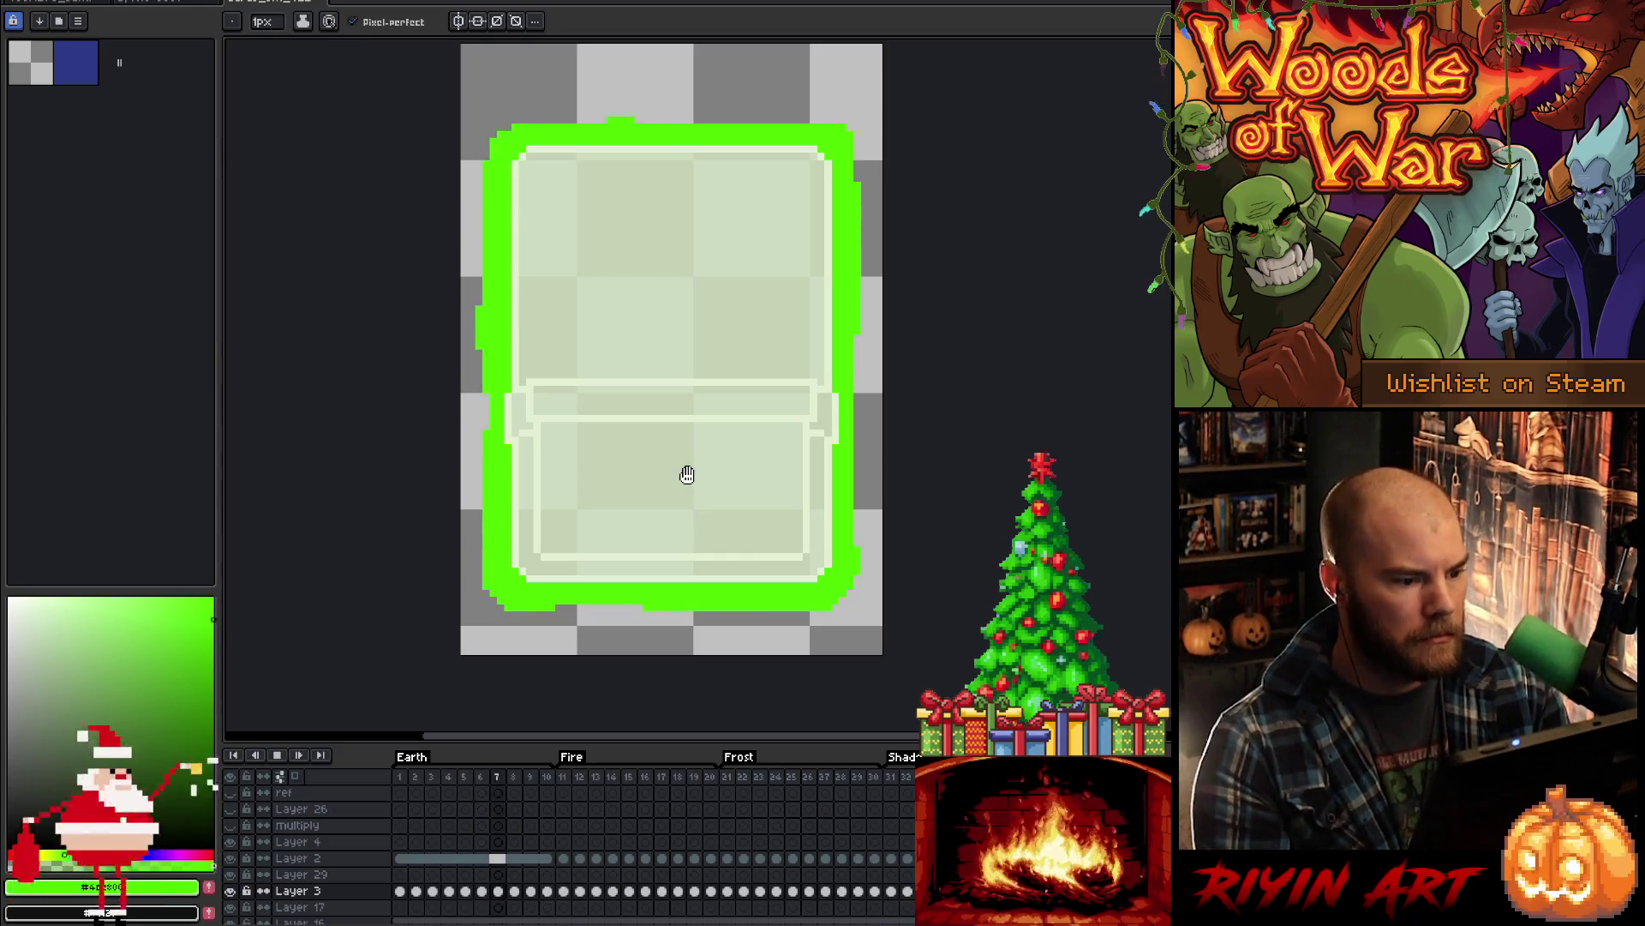
key(Return)
key(Left)
key(Left)
key(Right)
key(Right)
key(Right)
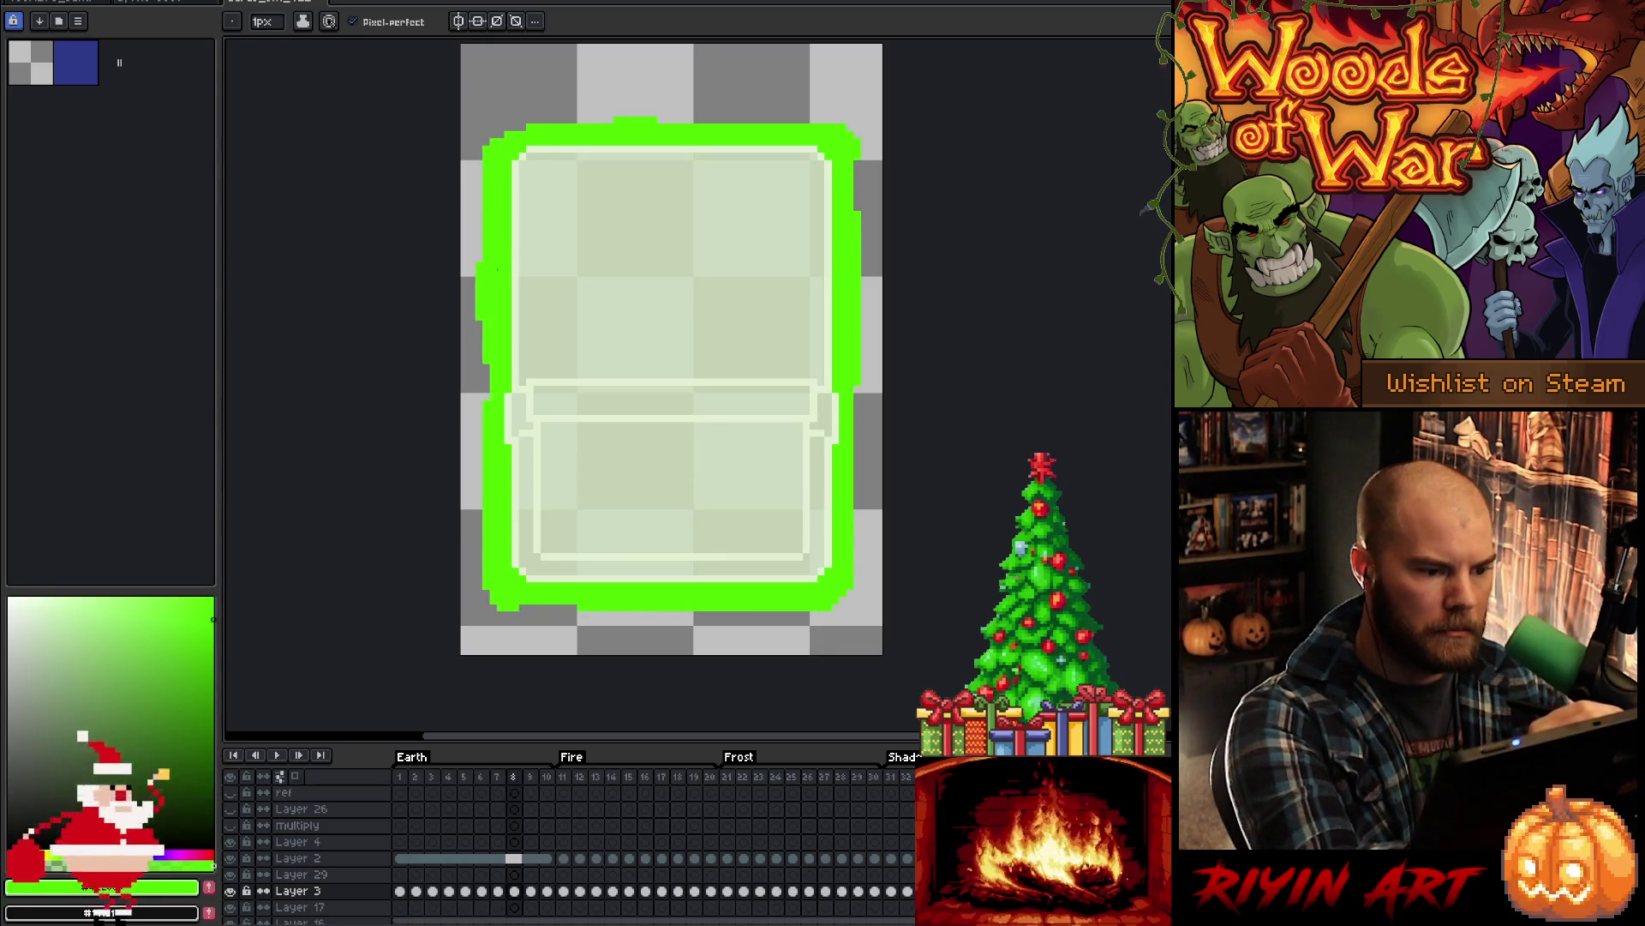
key(Right)
key(Right)
key(Left)
key(Left)
key(Right)
key(Right)
key(Left)
key(Left)
key(Left)
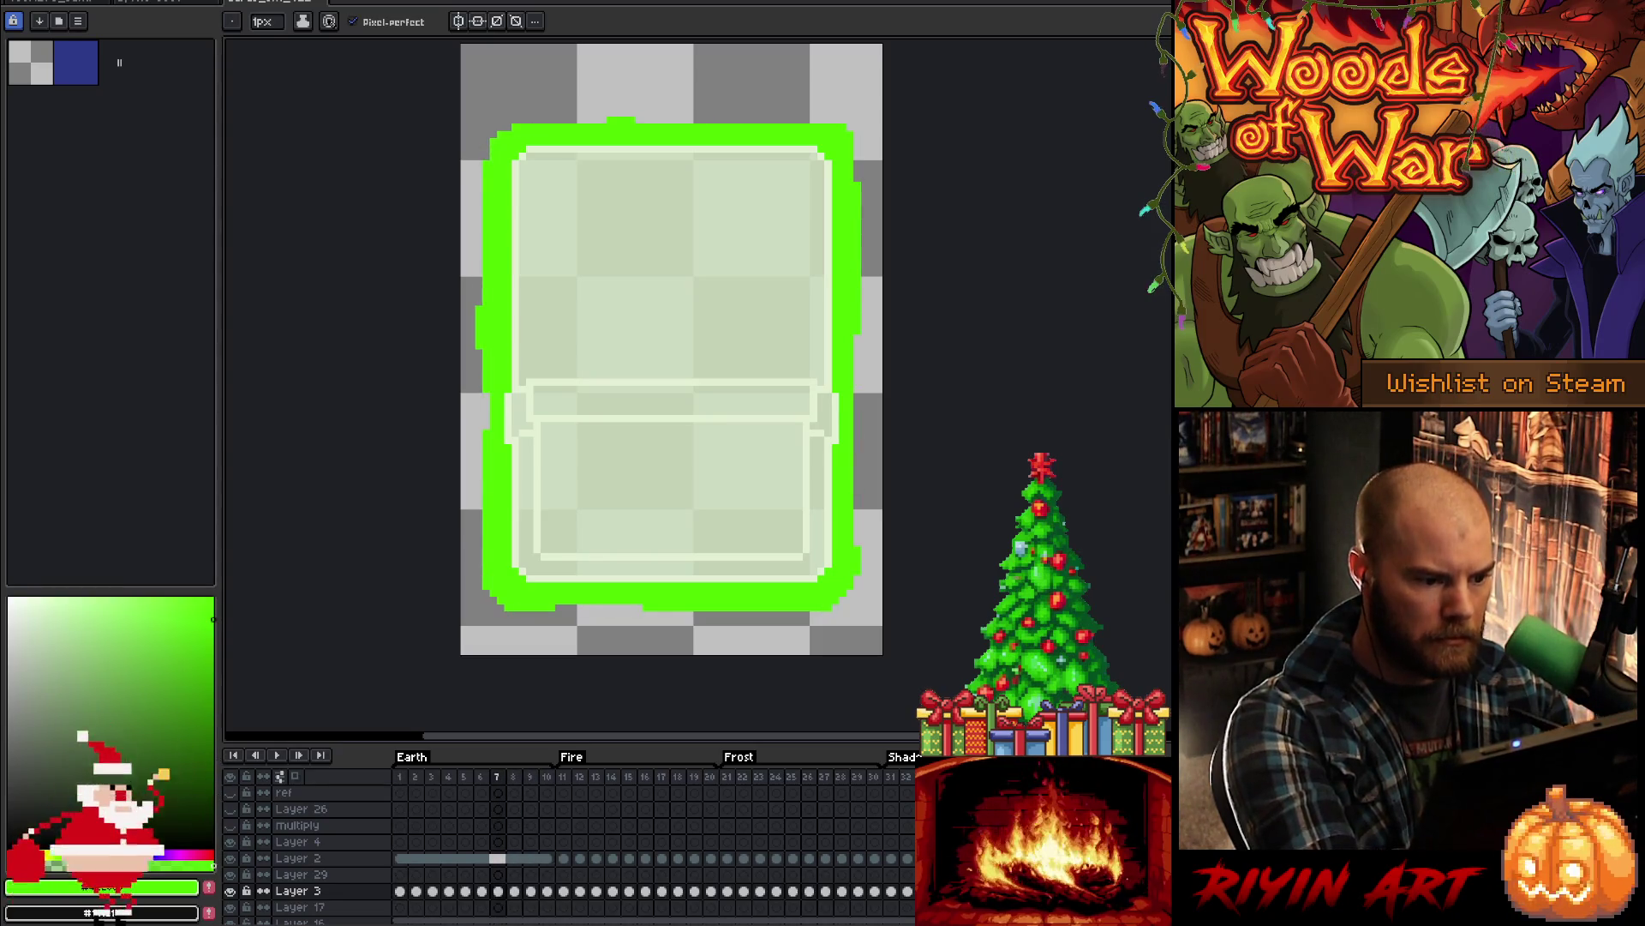
- Review frames 3–10, replay the animation, and add green pixels to the lower-left outline gap
key(Left)
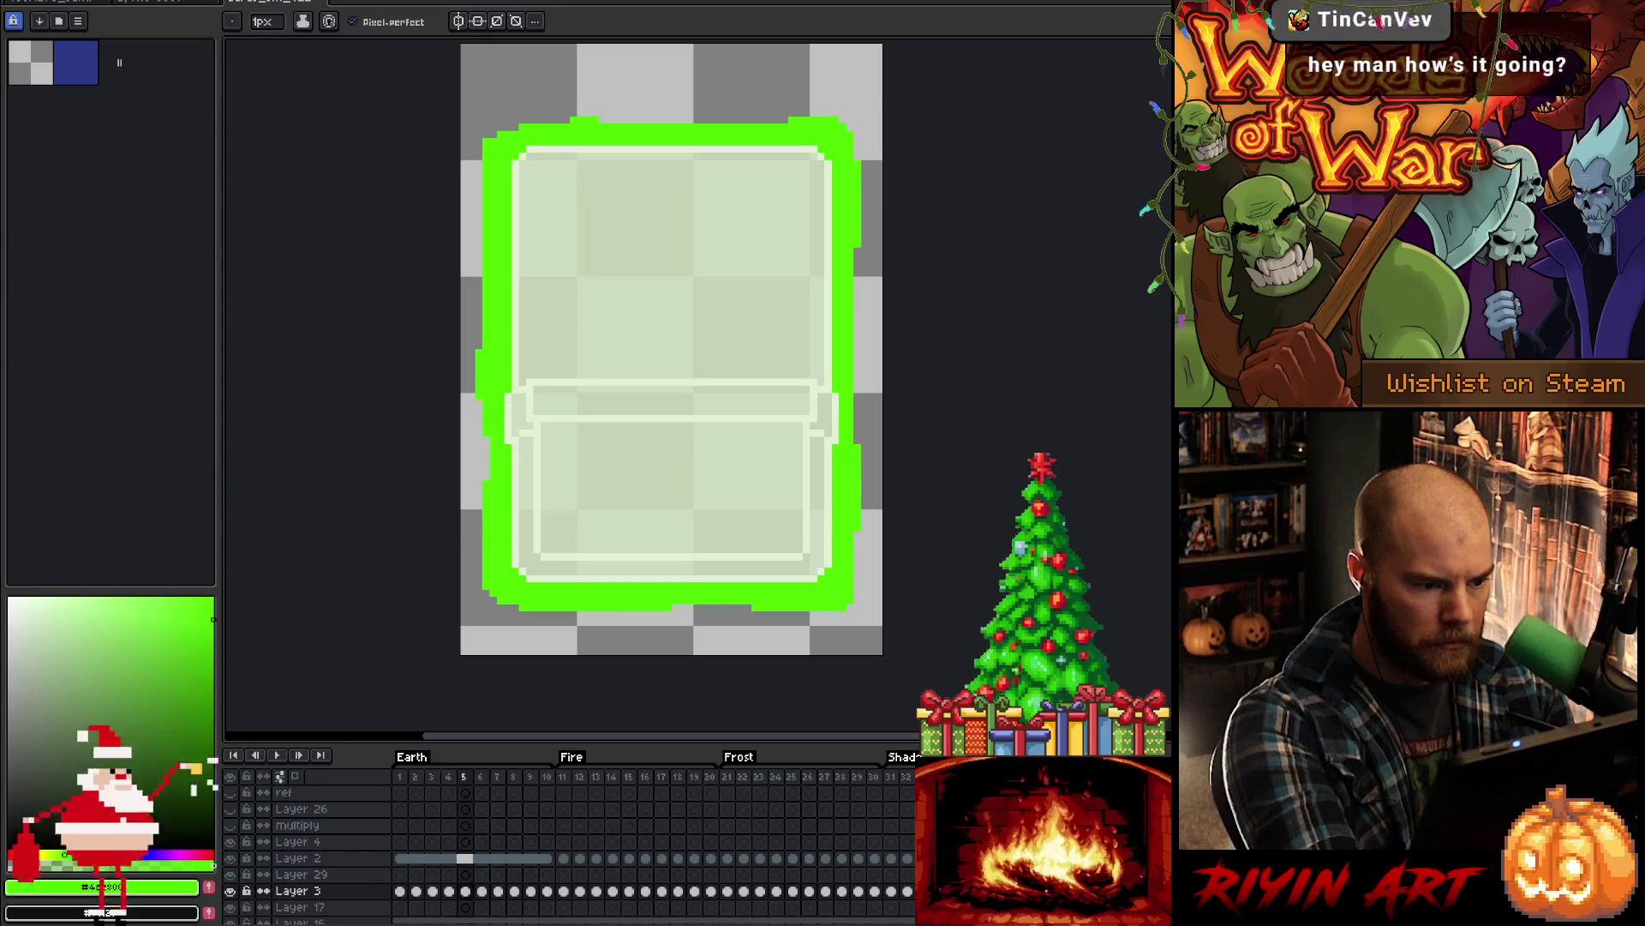
key(Left)
key(Left)
key(Left)
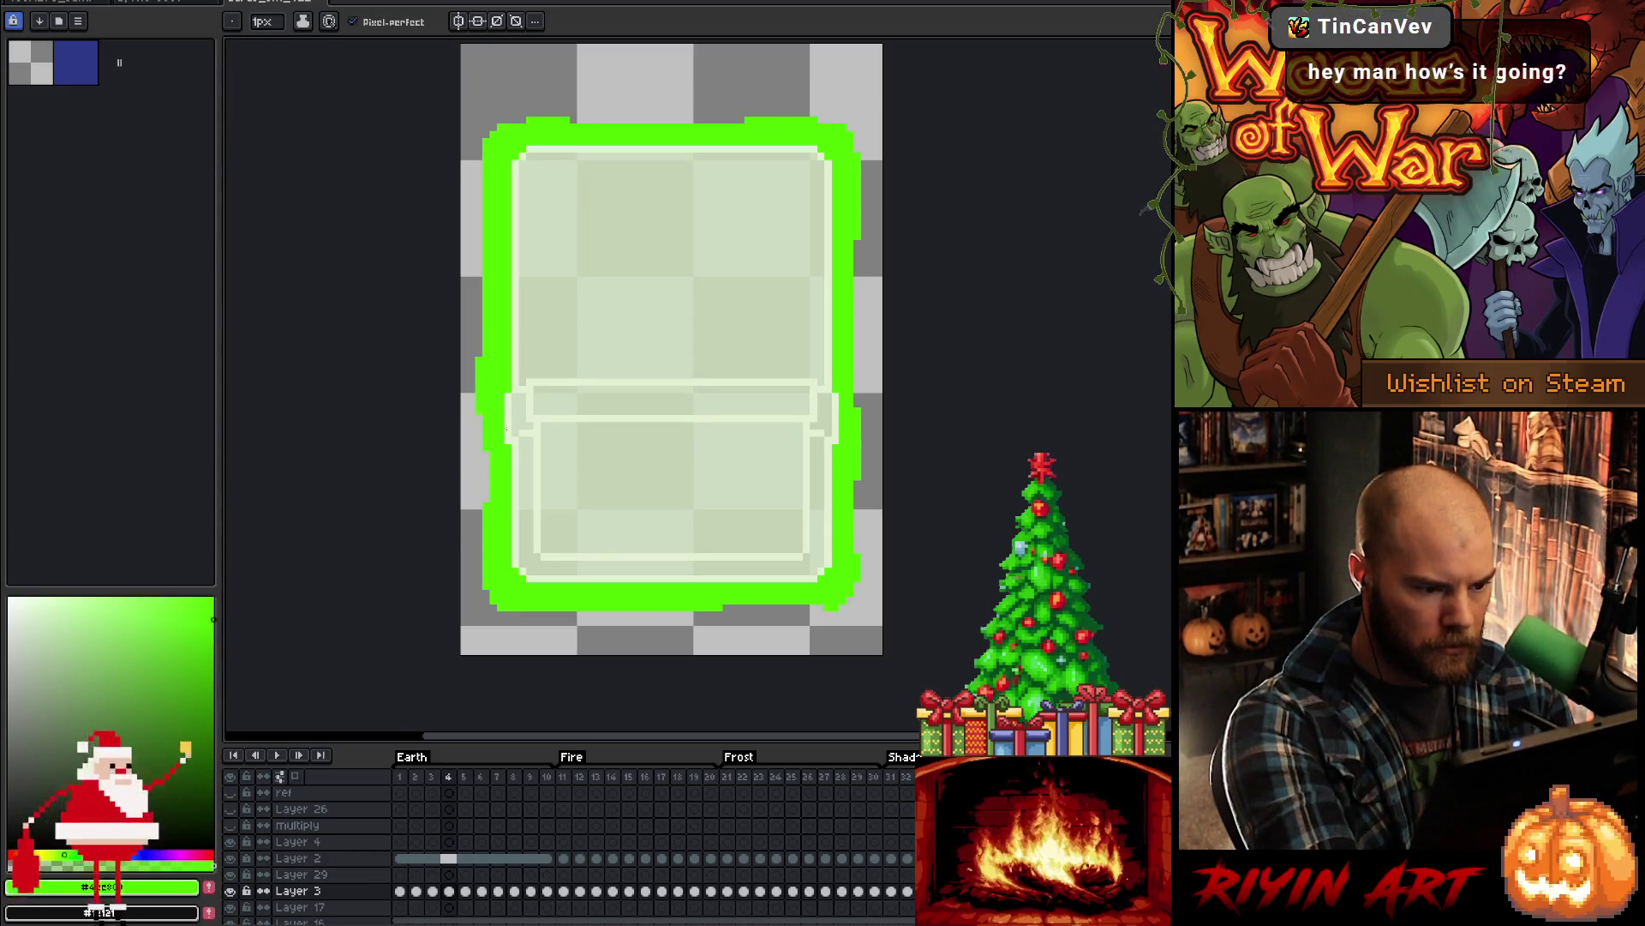
key(Left)
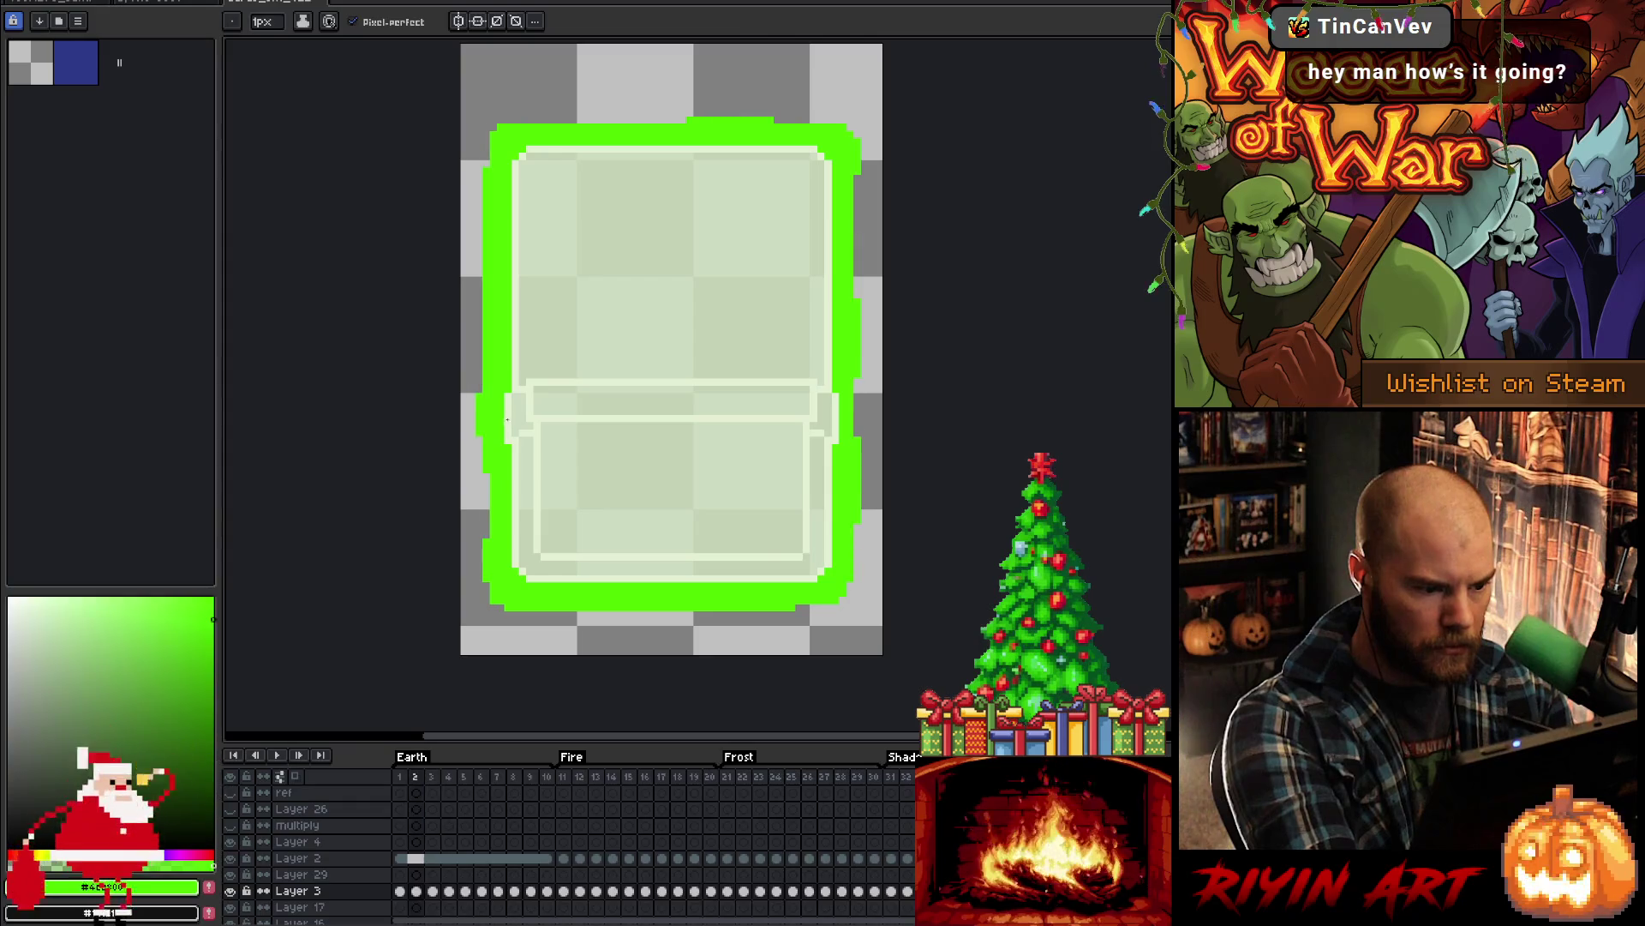
key(Left)
key(Right)
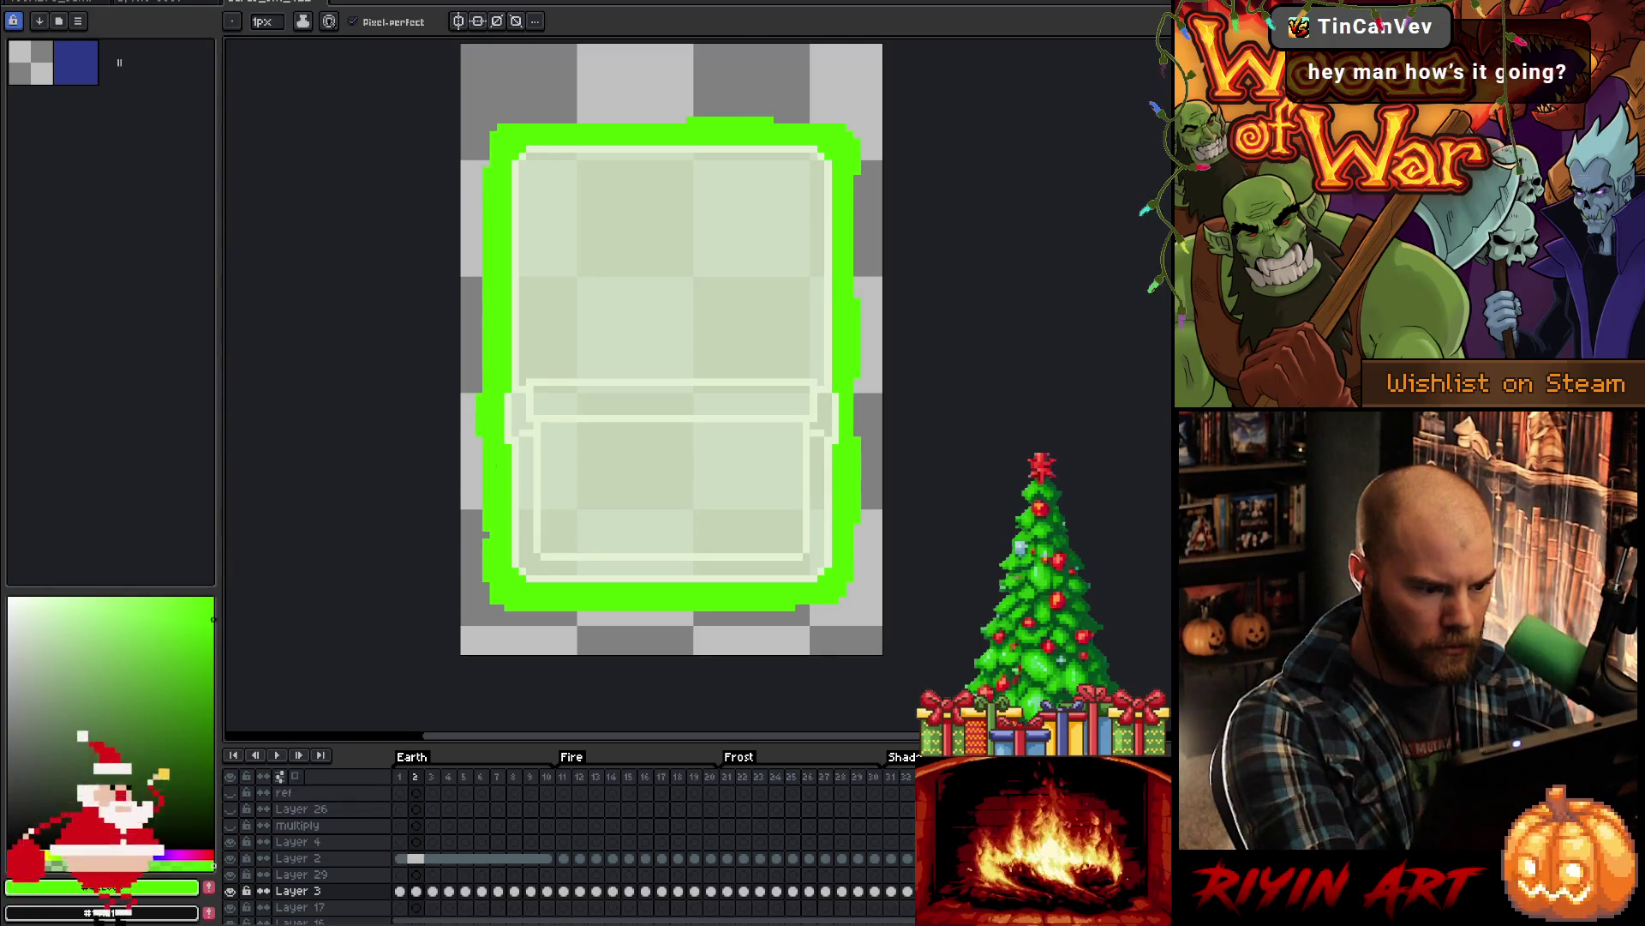
key(Right)
key(Right)
key(Right)
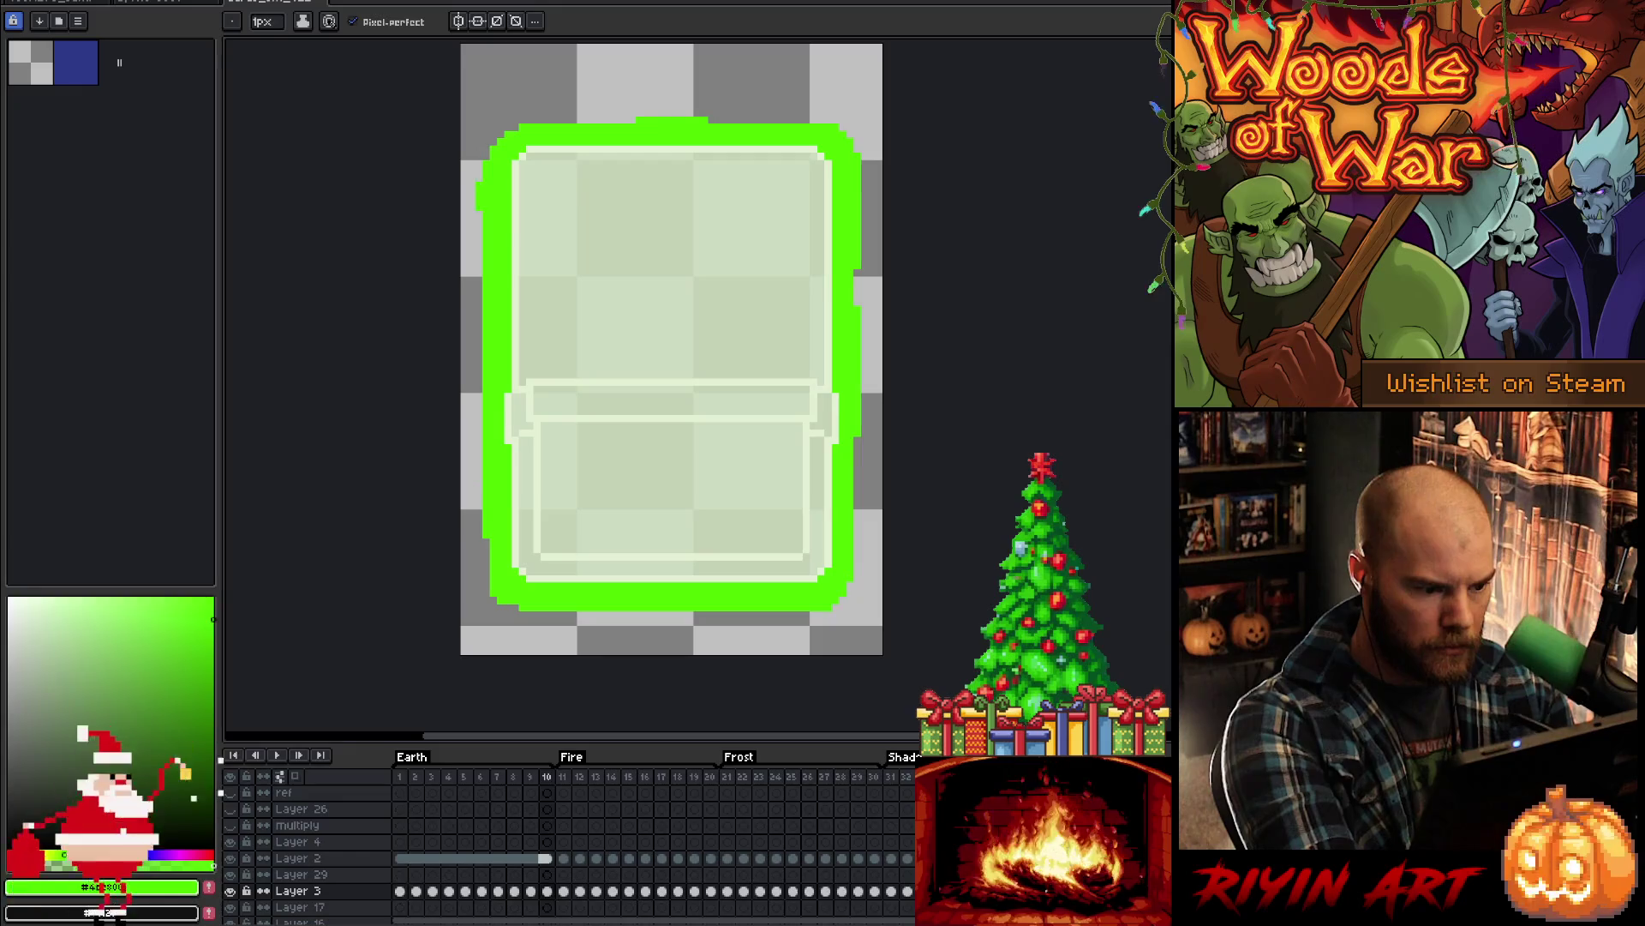
key(Left)
key(Right)
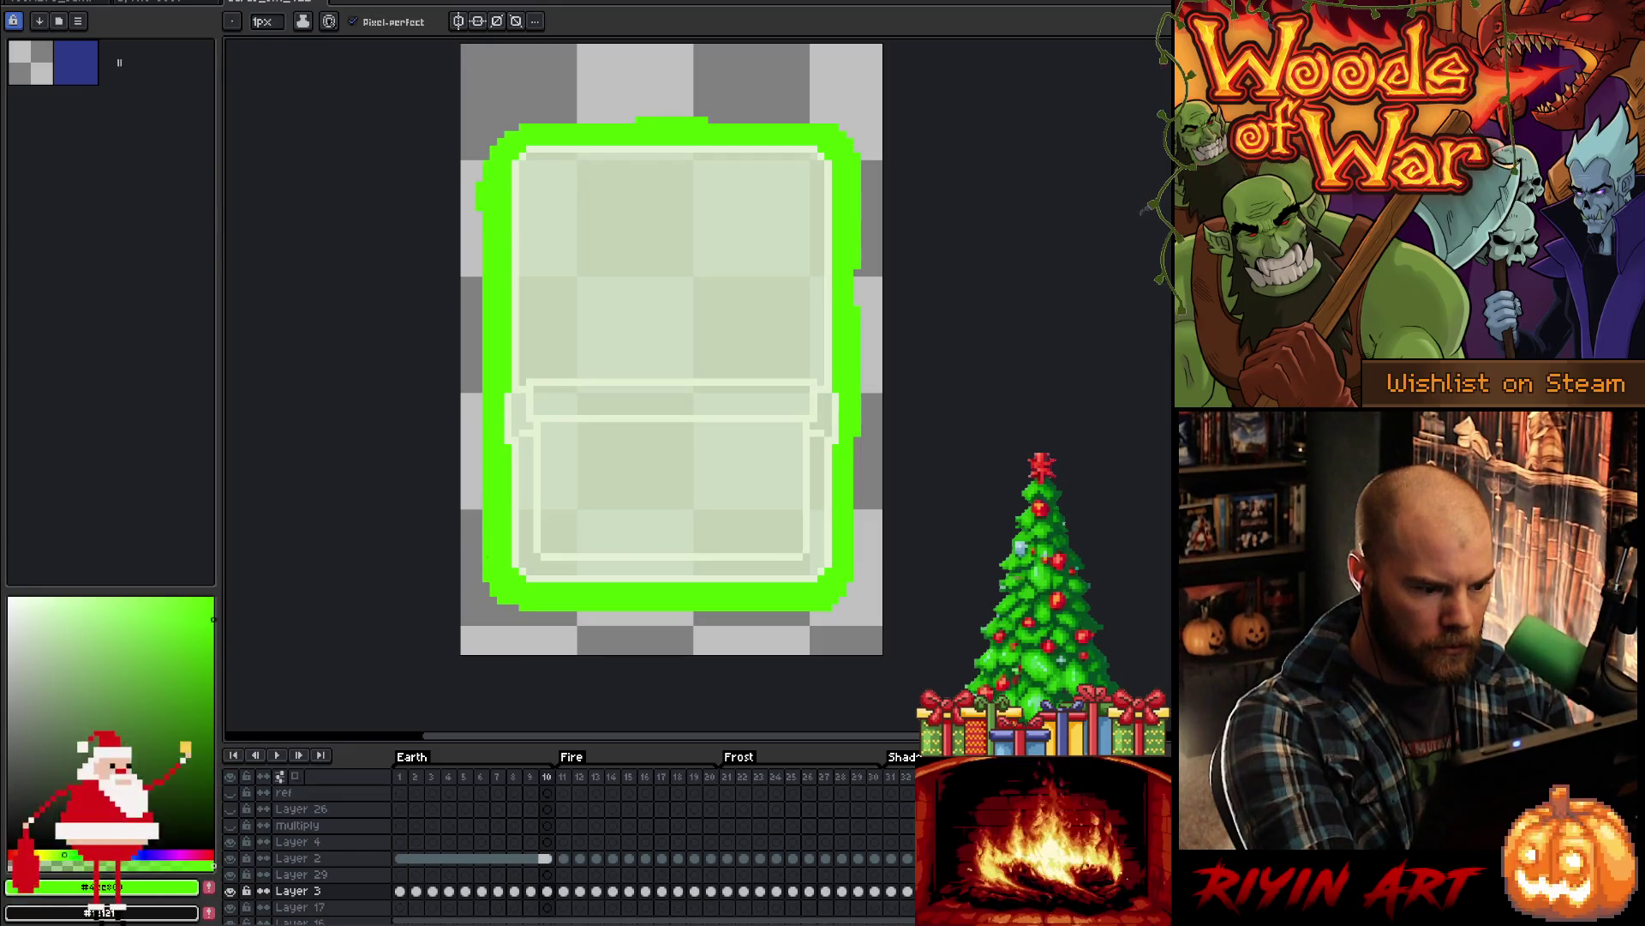
key(Return)
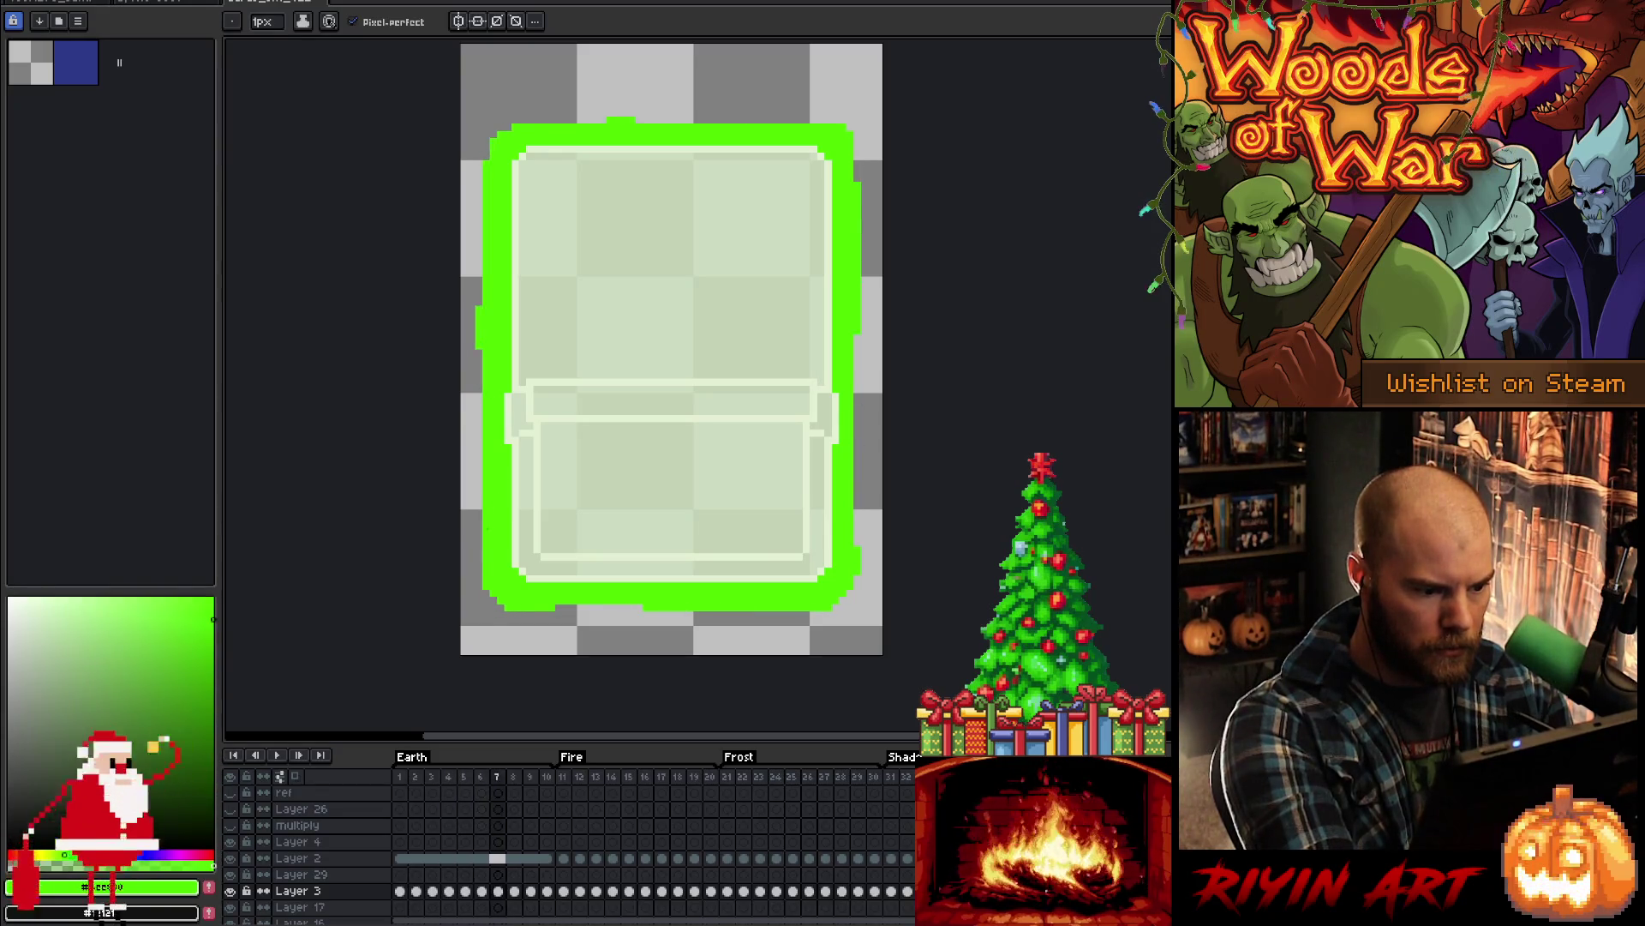
click(486, 586)
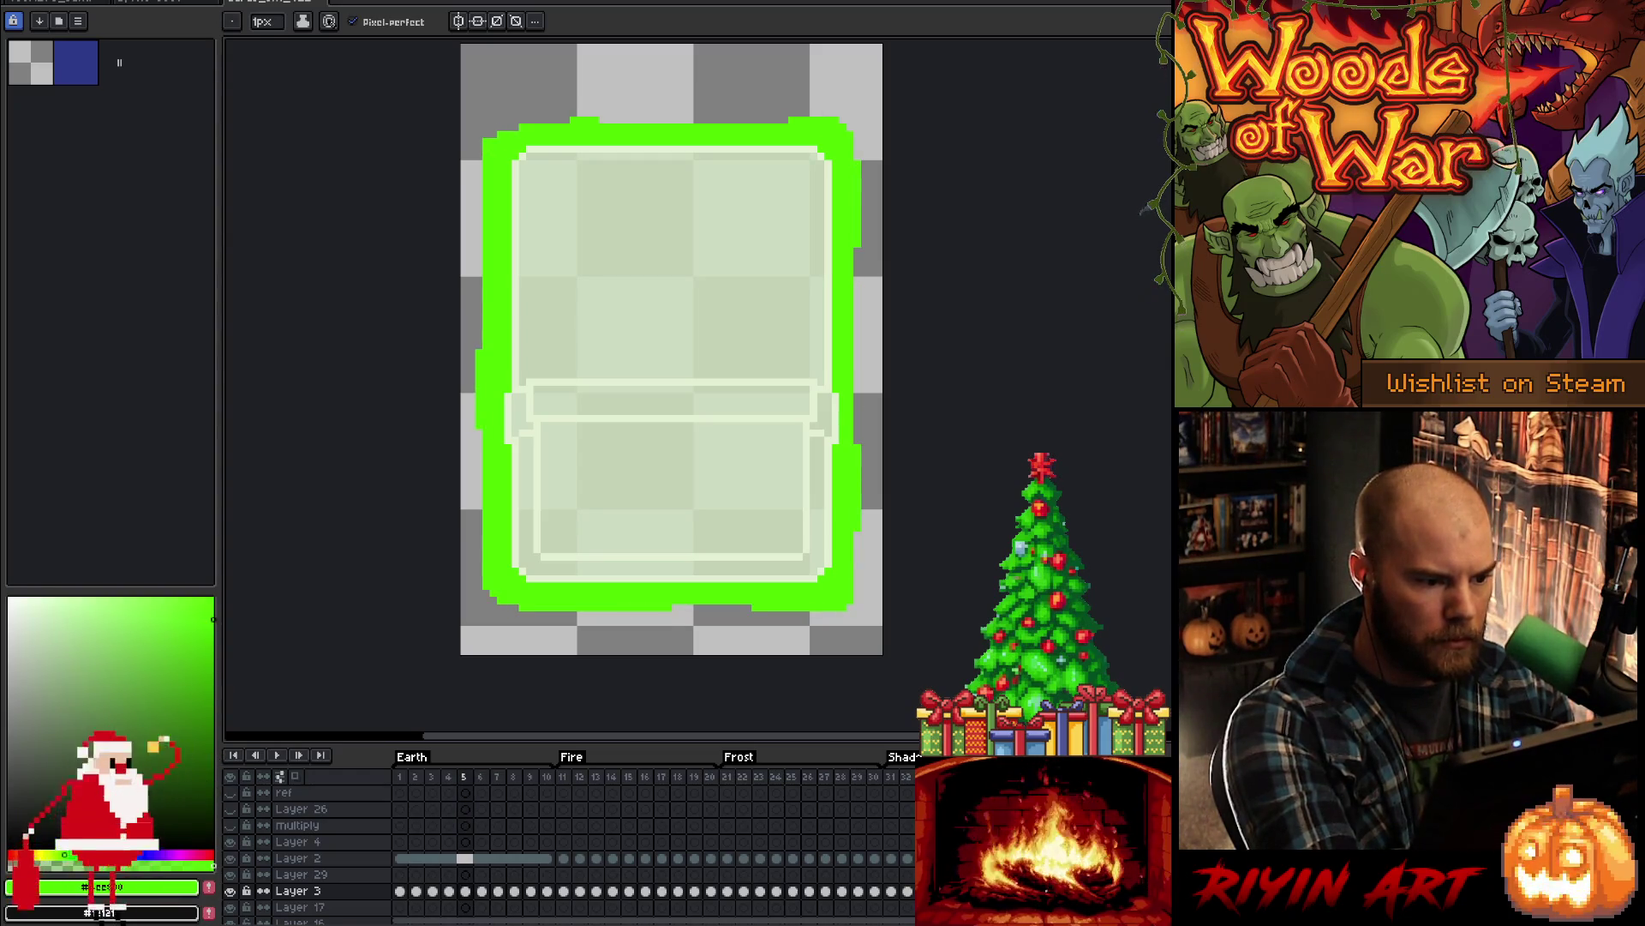
- Redraw the left-edge glow strip on frame 4, comparing it against frame 3
key(e)
key(Left)
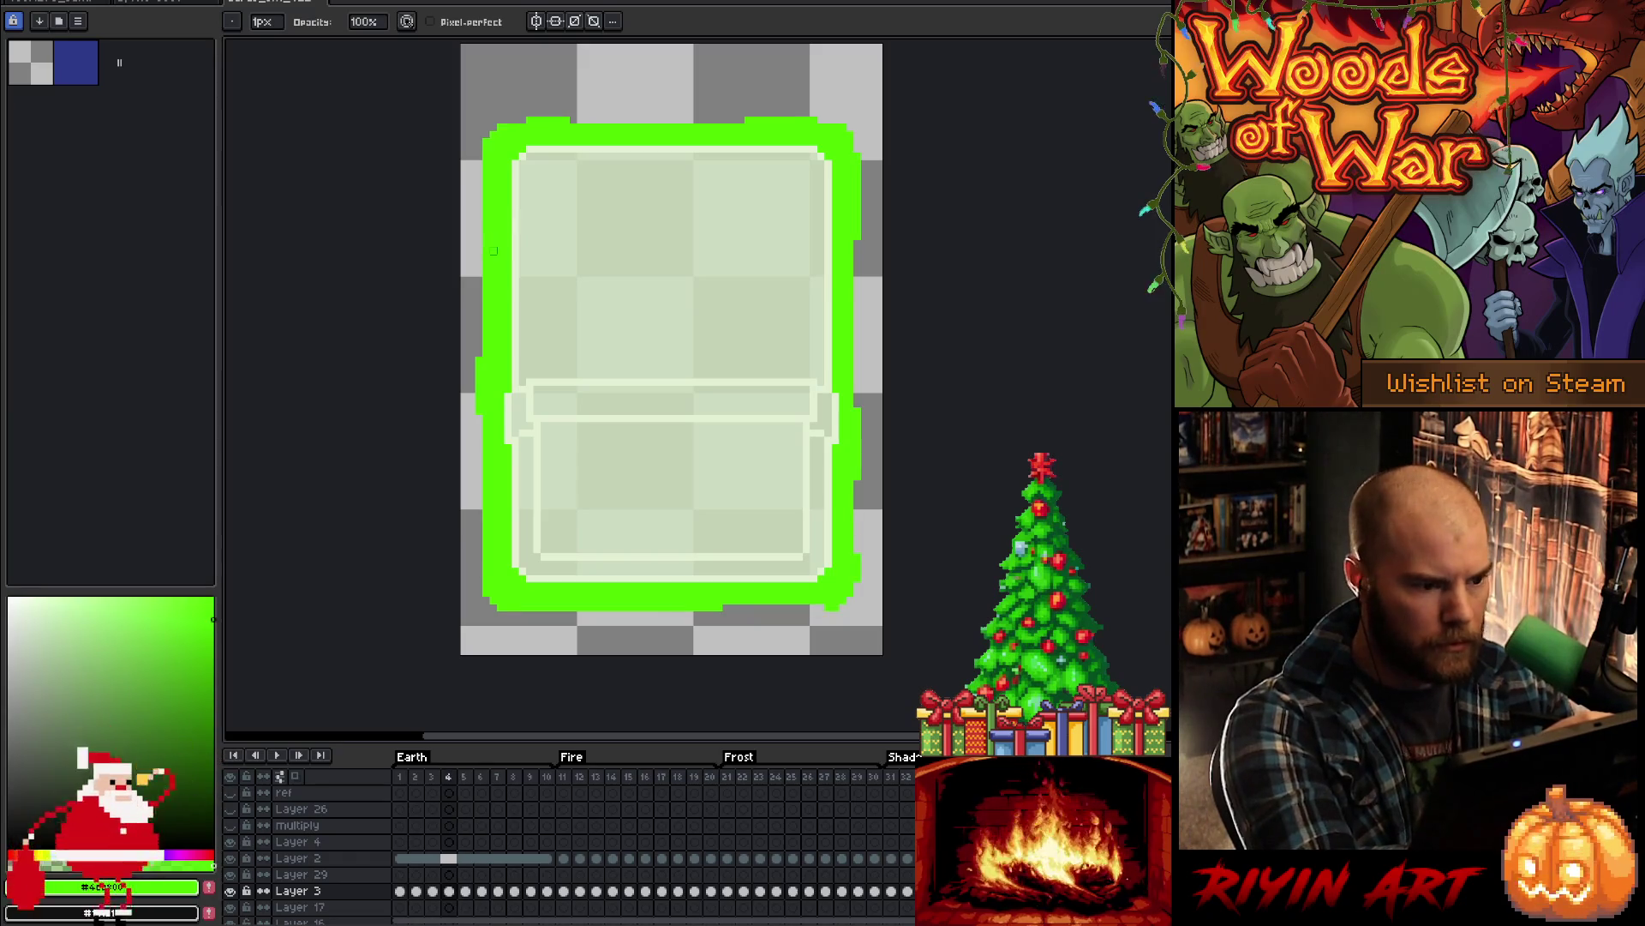
mouse_move(479, 367)
mouse_down()
mouse_move(479, 457)
mouse_move(478, 383)
mouse_up()
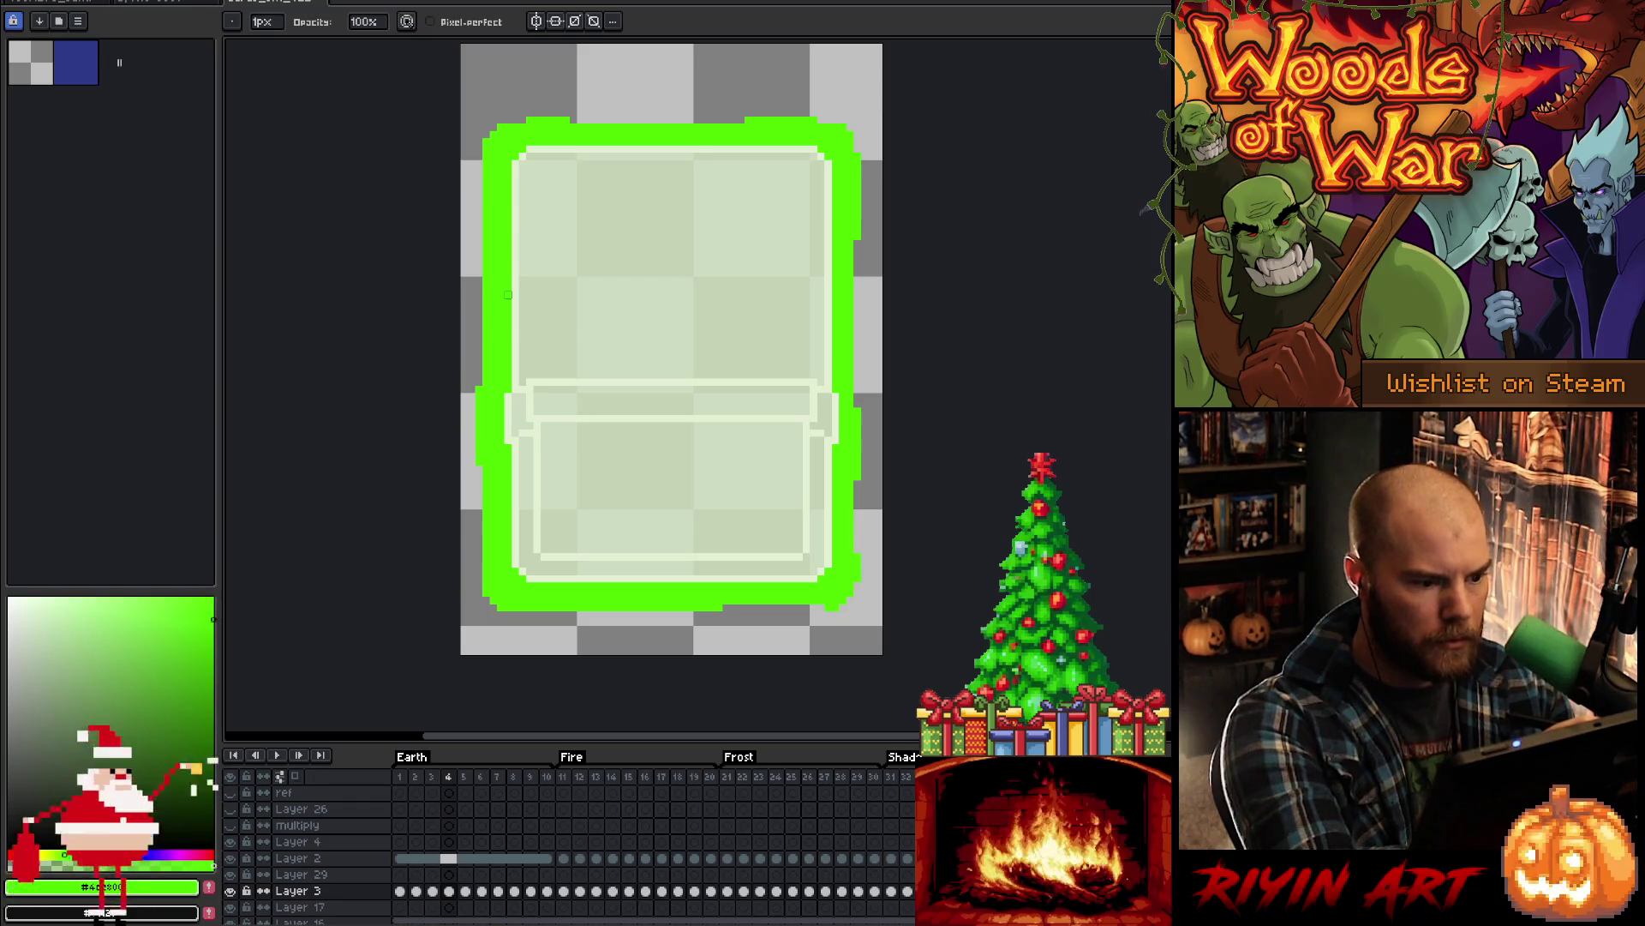
key(Left)
key(Left)
key(Left)
key(Right)
key(Right)
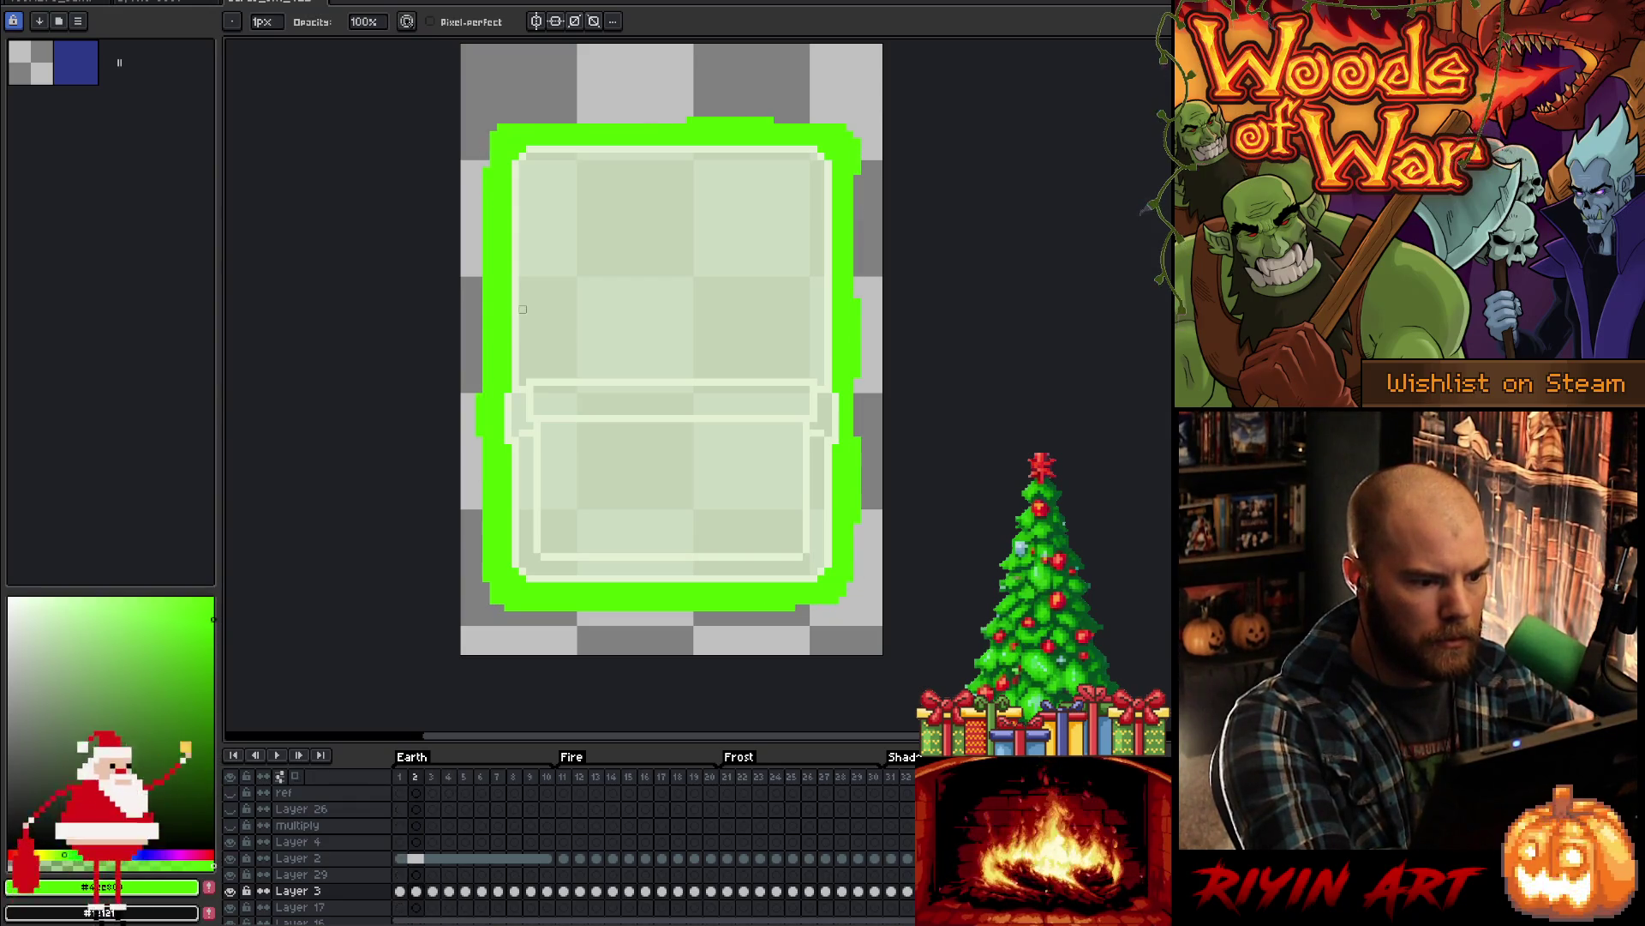
key(Right)
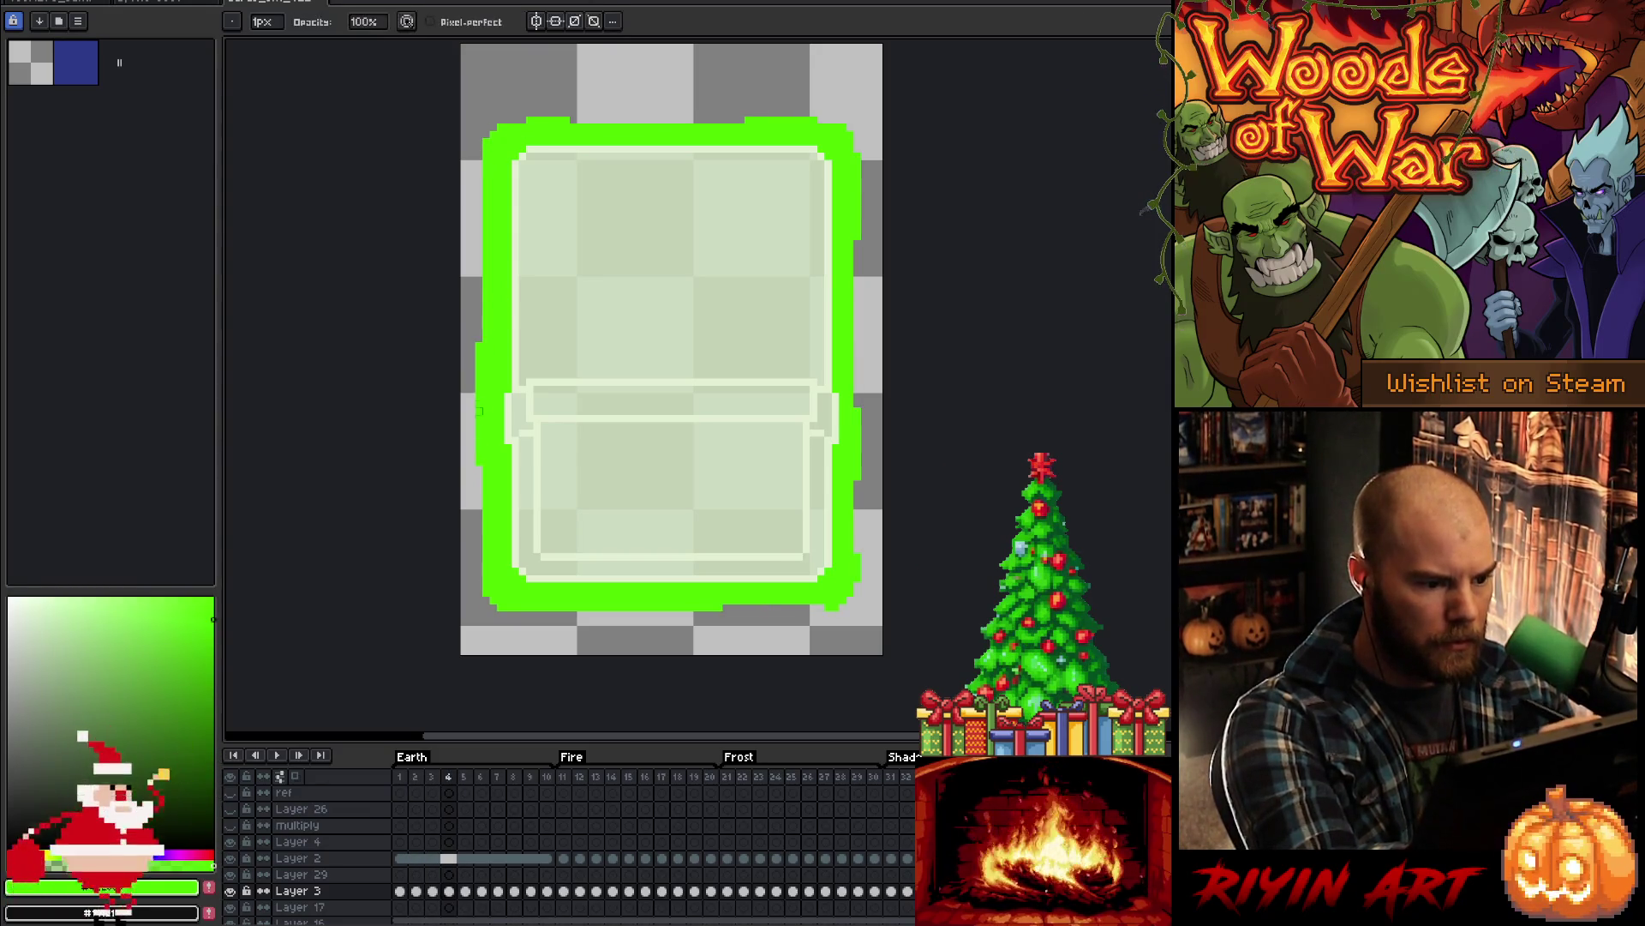
key(Left)
key(Right)
key(Right)
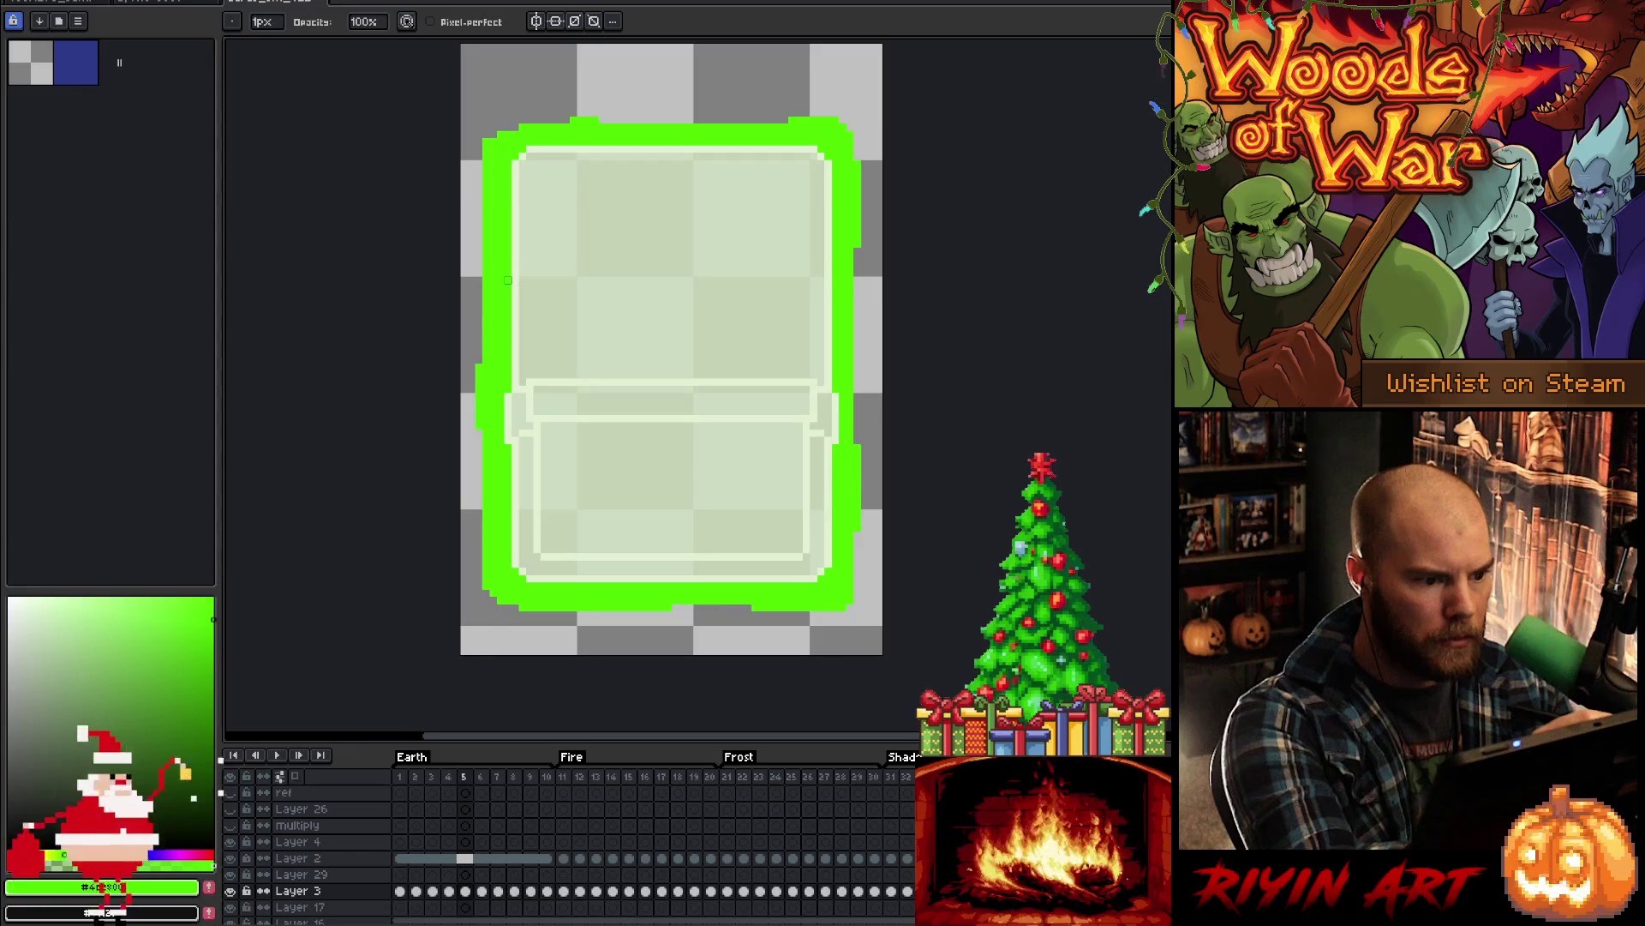
- Erase the left bulge on frame 5 and redraw it progressively higher on frames 6 and 7
drag(478, 378, 479, 463)
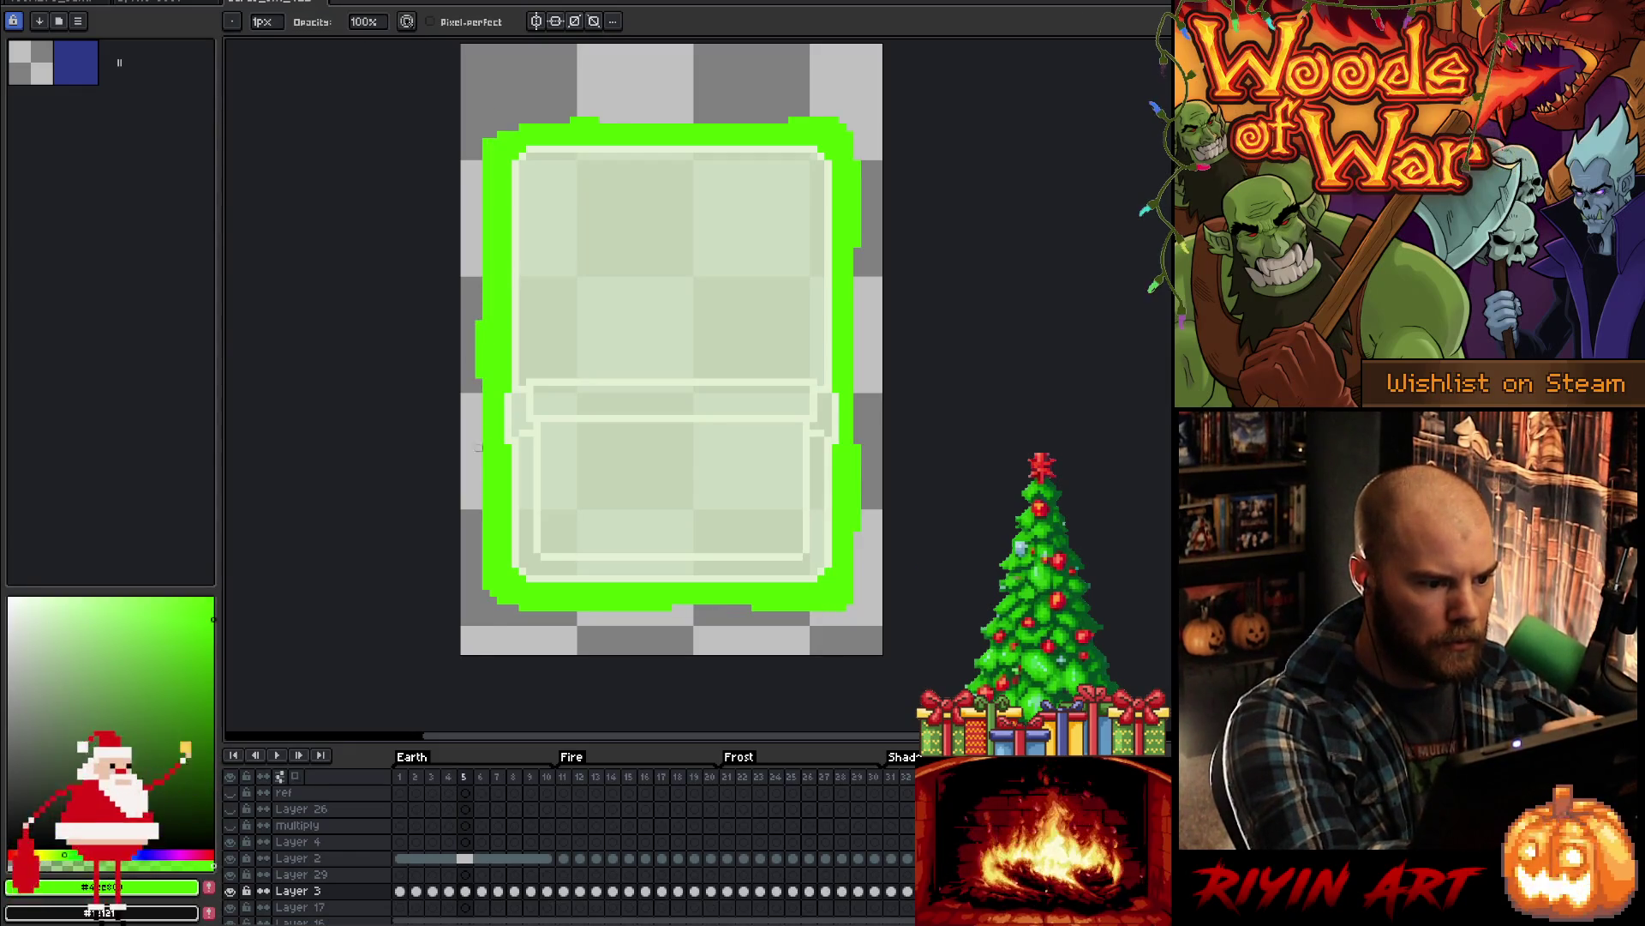
key(Right)
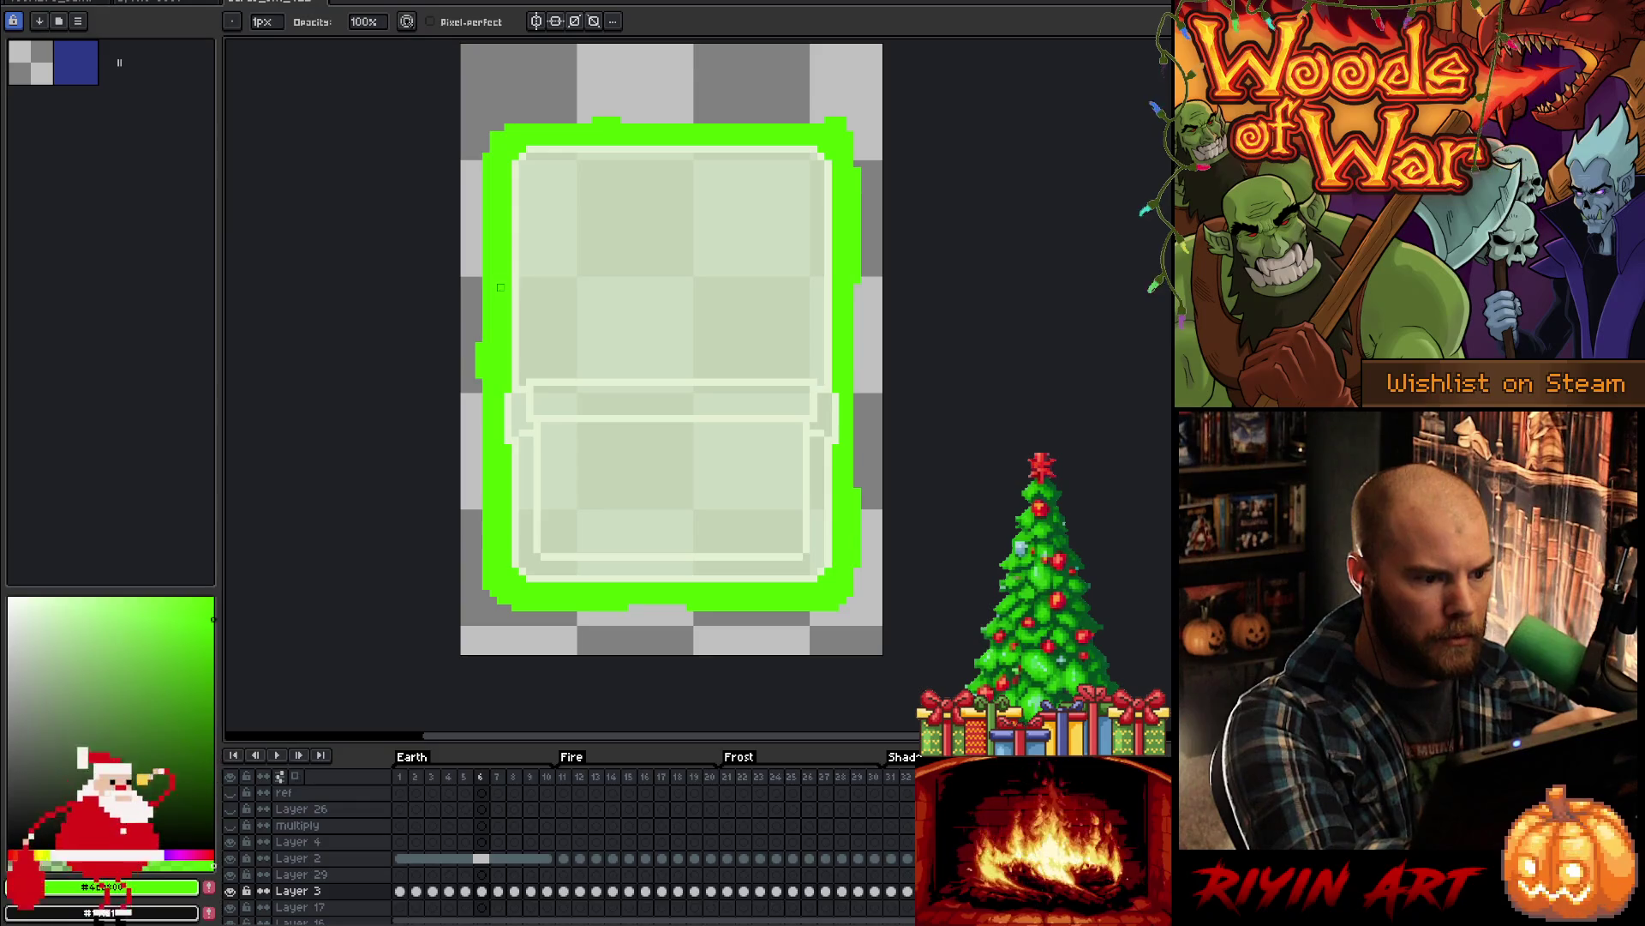
key(b)
drag(478, 283, 478, 378)
key(e)
key(Right)
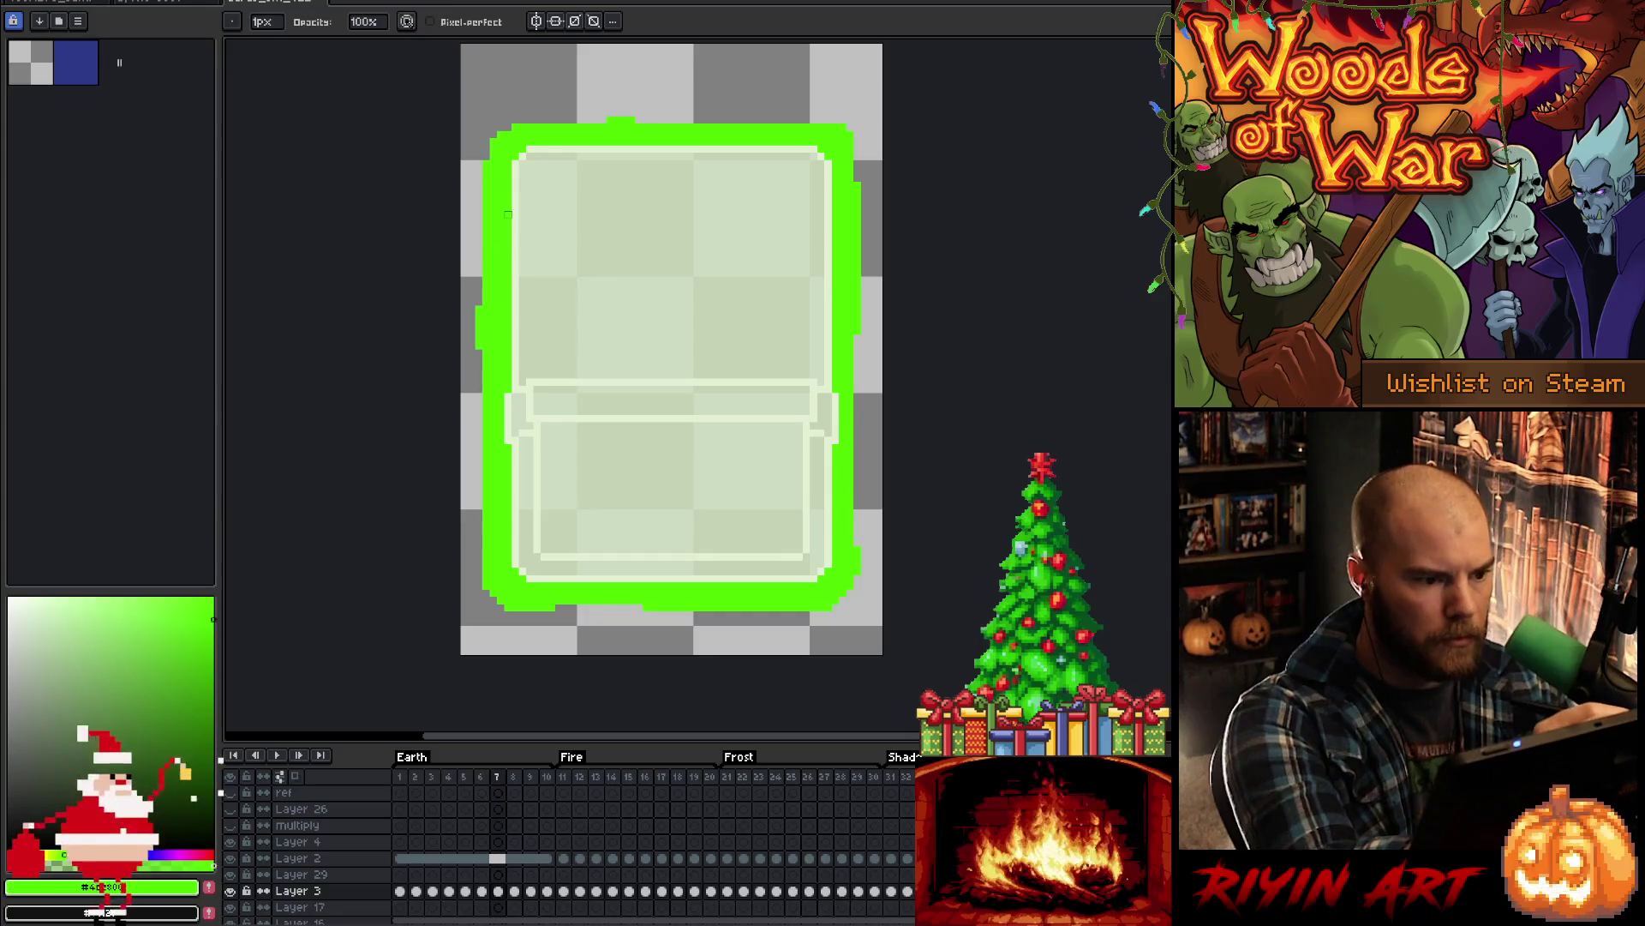
key(b)
drag(478, 222, 478, 292)
key(e)
drag(478, 350, 482, 313)
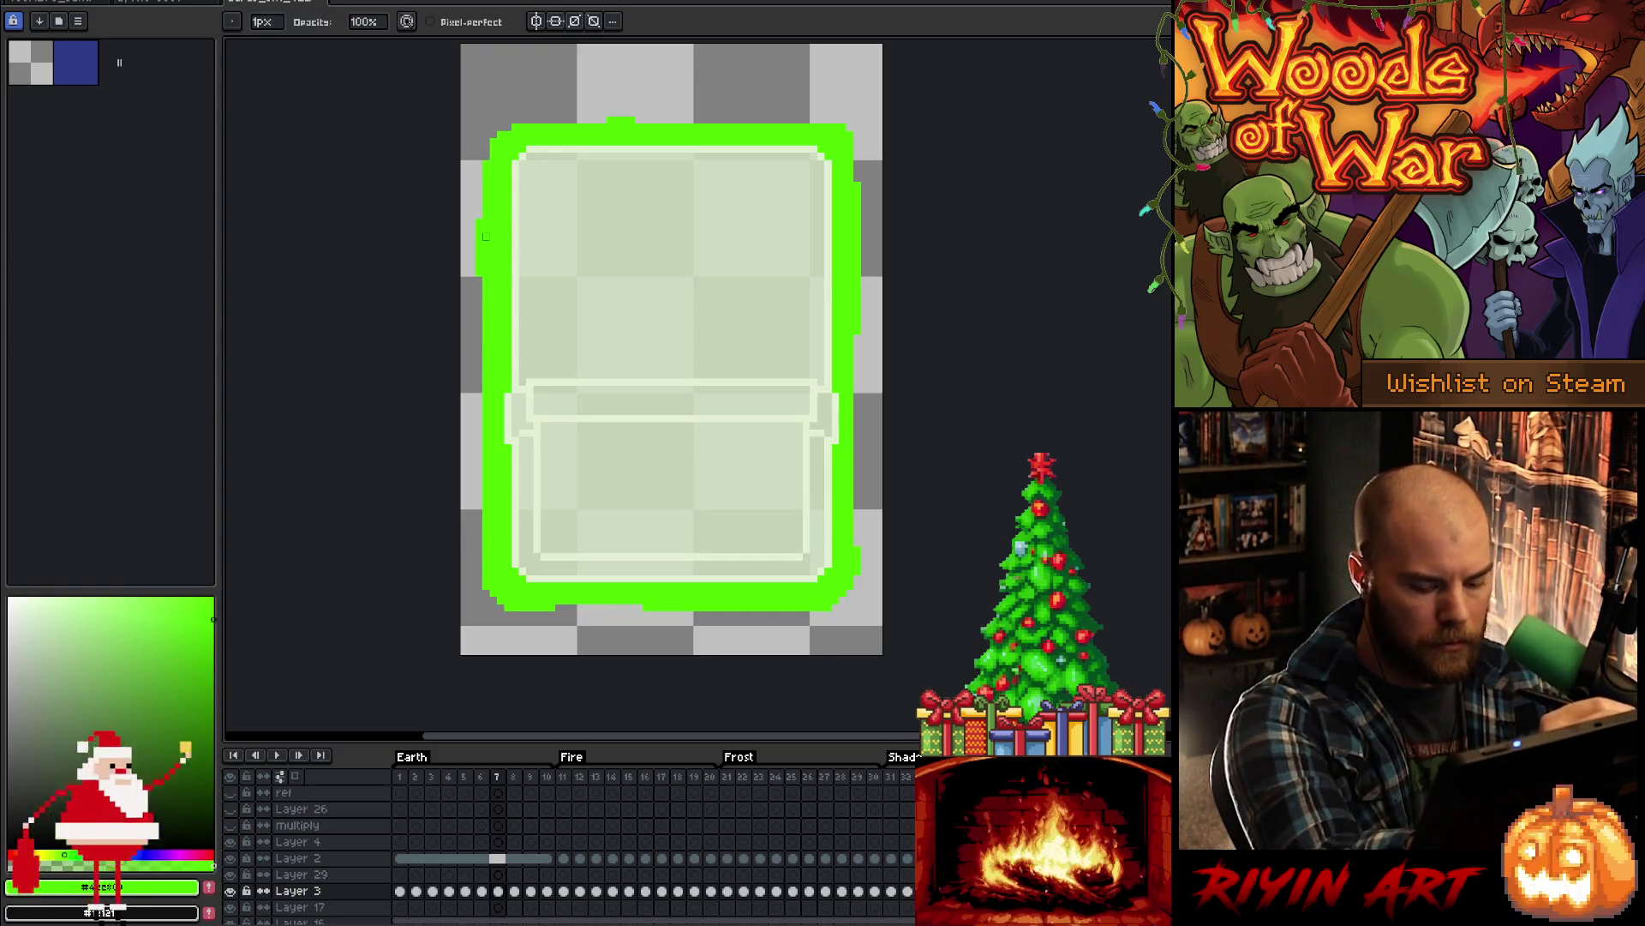
- Raise the left bulge on frame 8, clear leftover pixels, and fill frame 9's notch
key(Right)
key(b)
drag(478, 171, 478, 230)
key(e)
drag(478, 318, 486, 294)
key(Right)
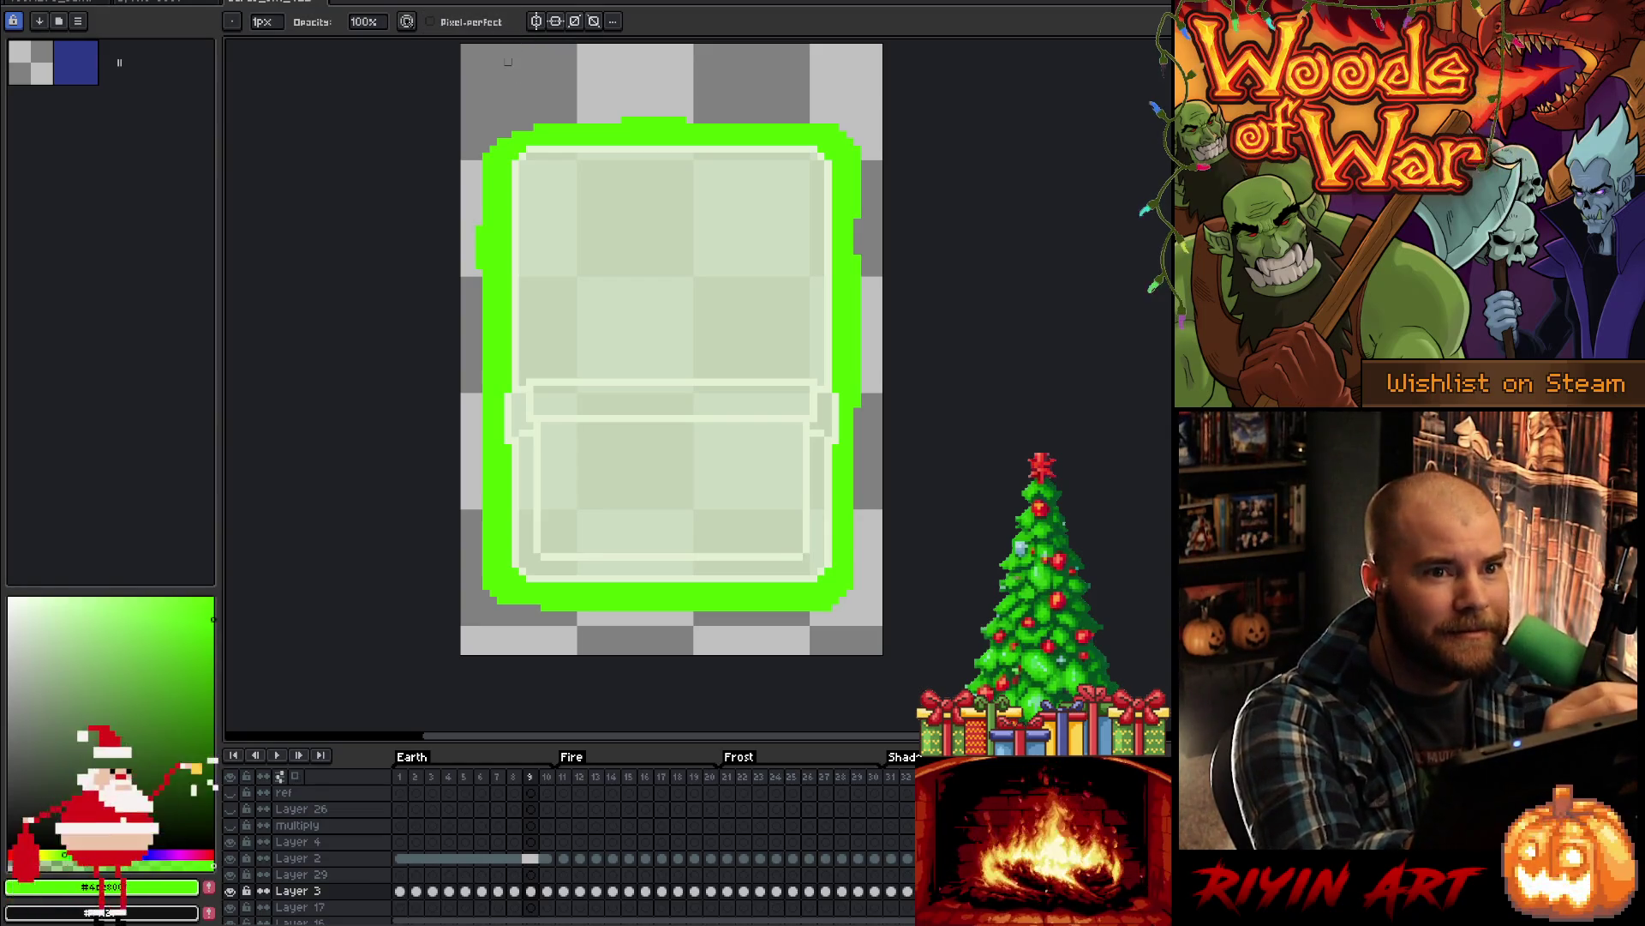
key(Left)
key(Right)
click(480, 180)
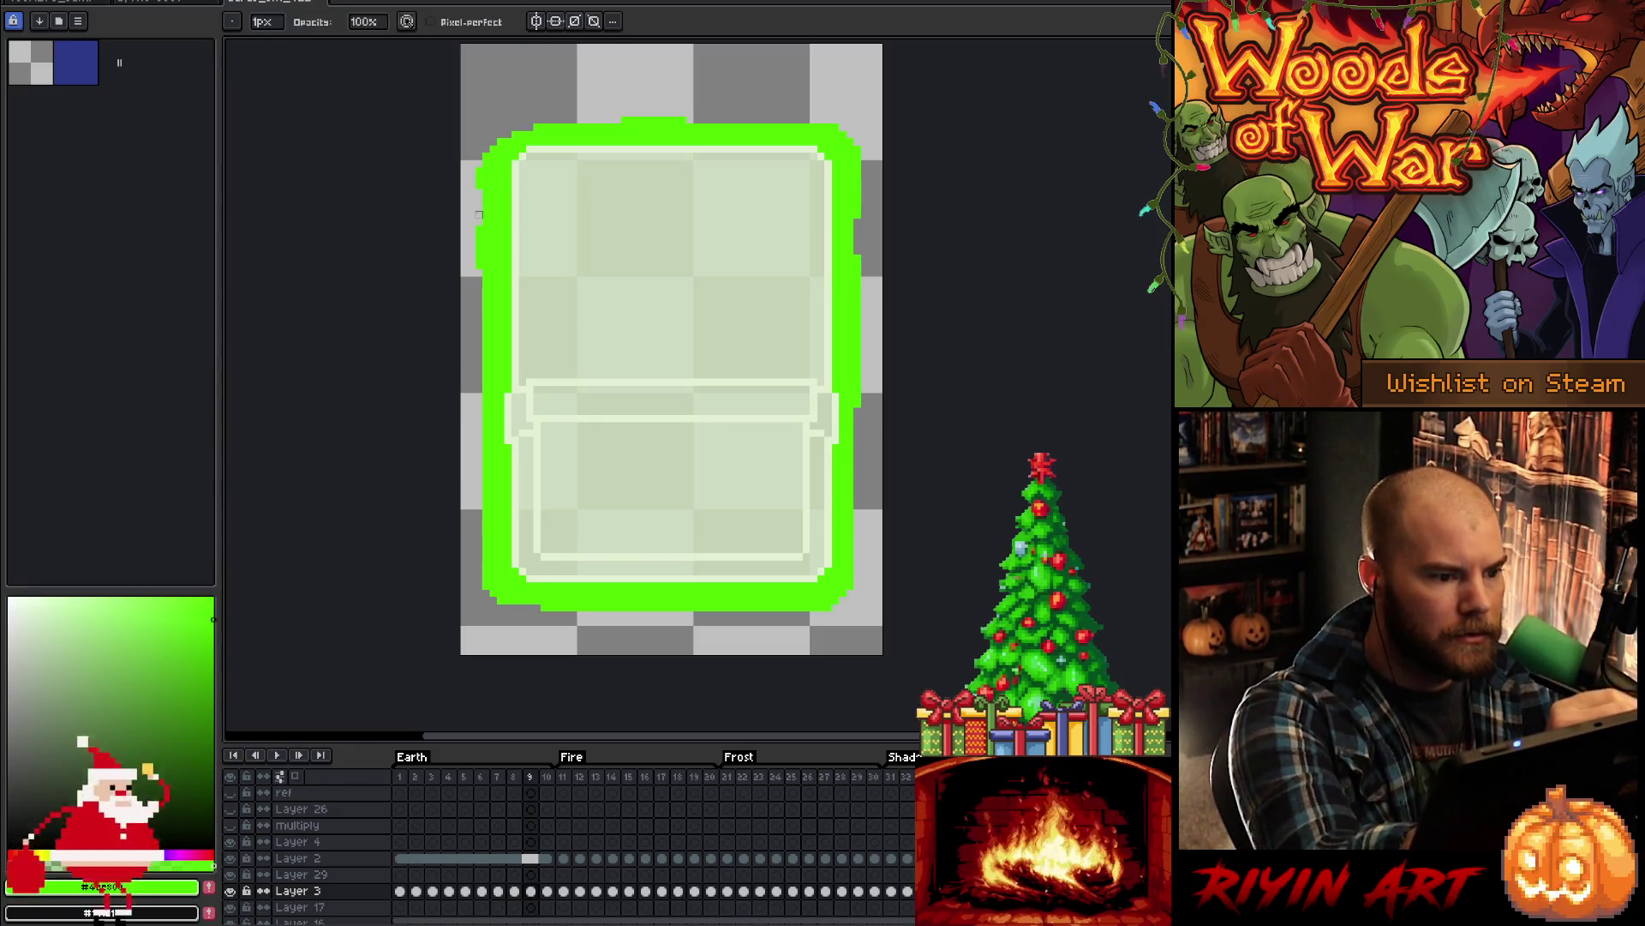
- Loop back to the first Earth frame and play the glow animation
key(Right)
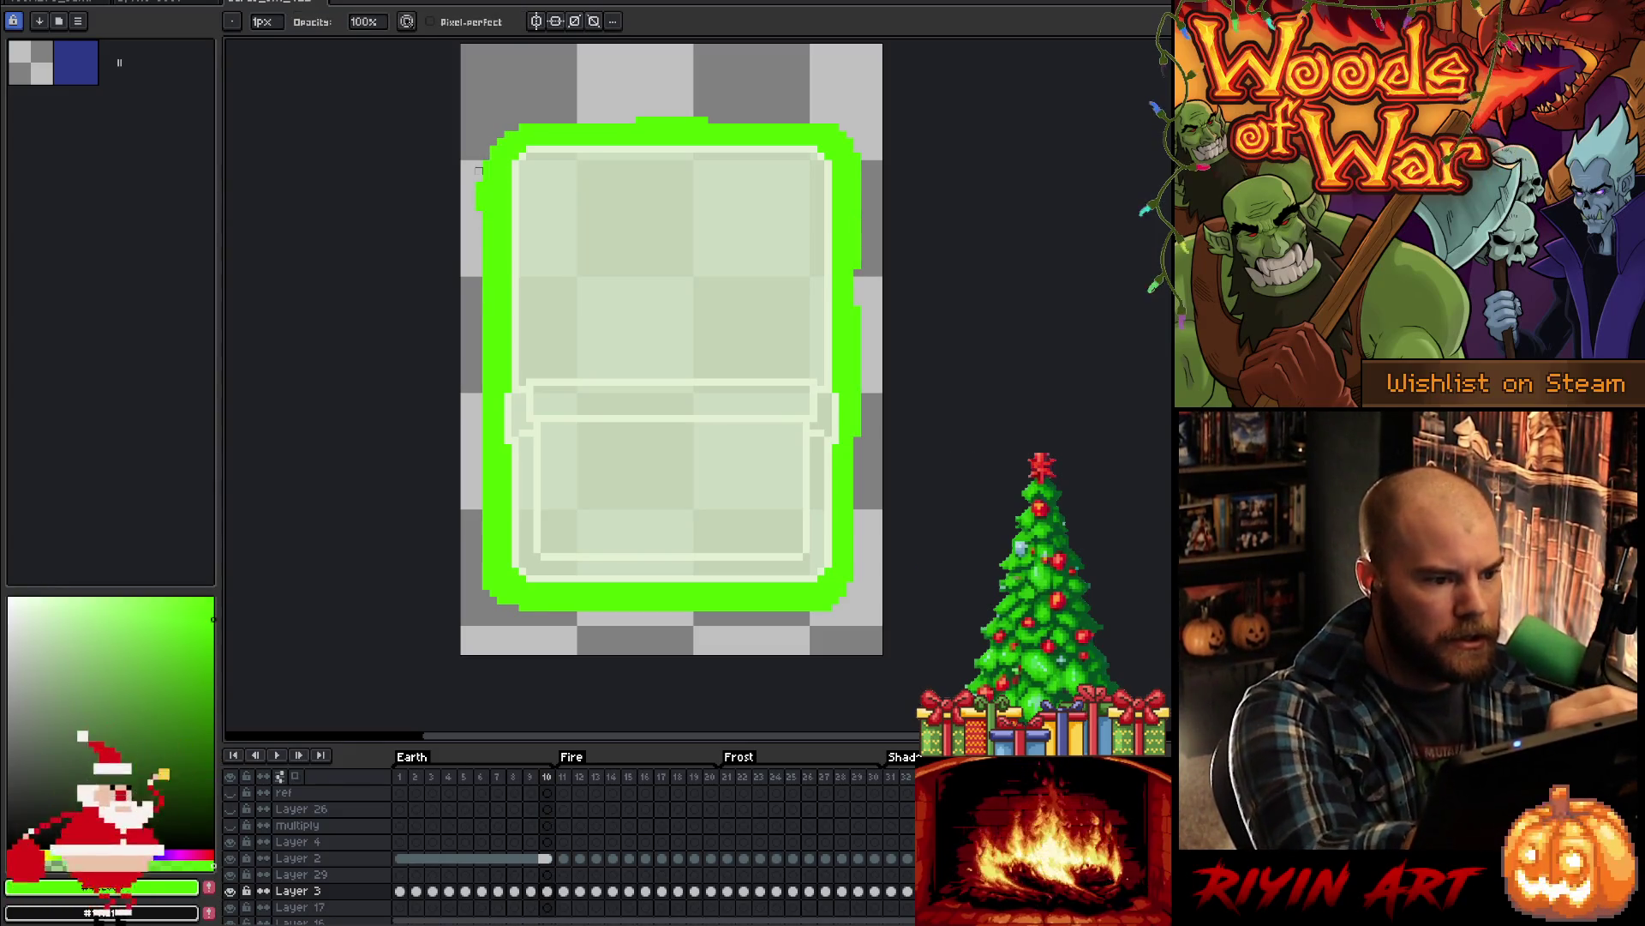
key(Right)
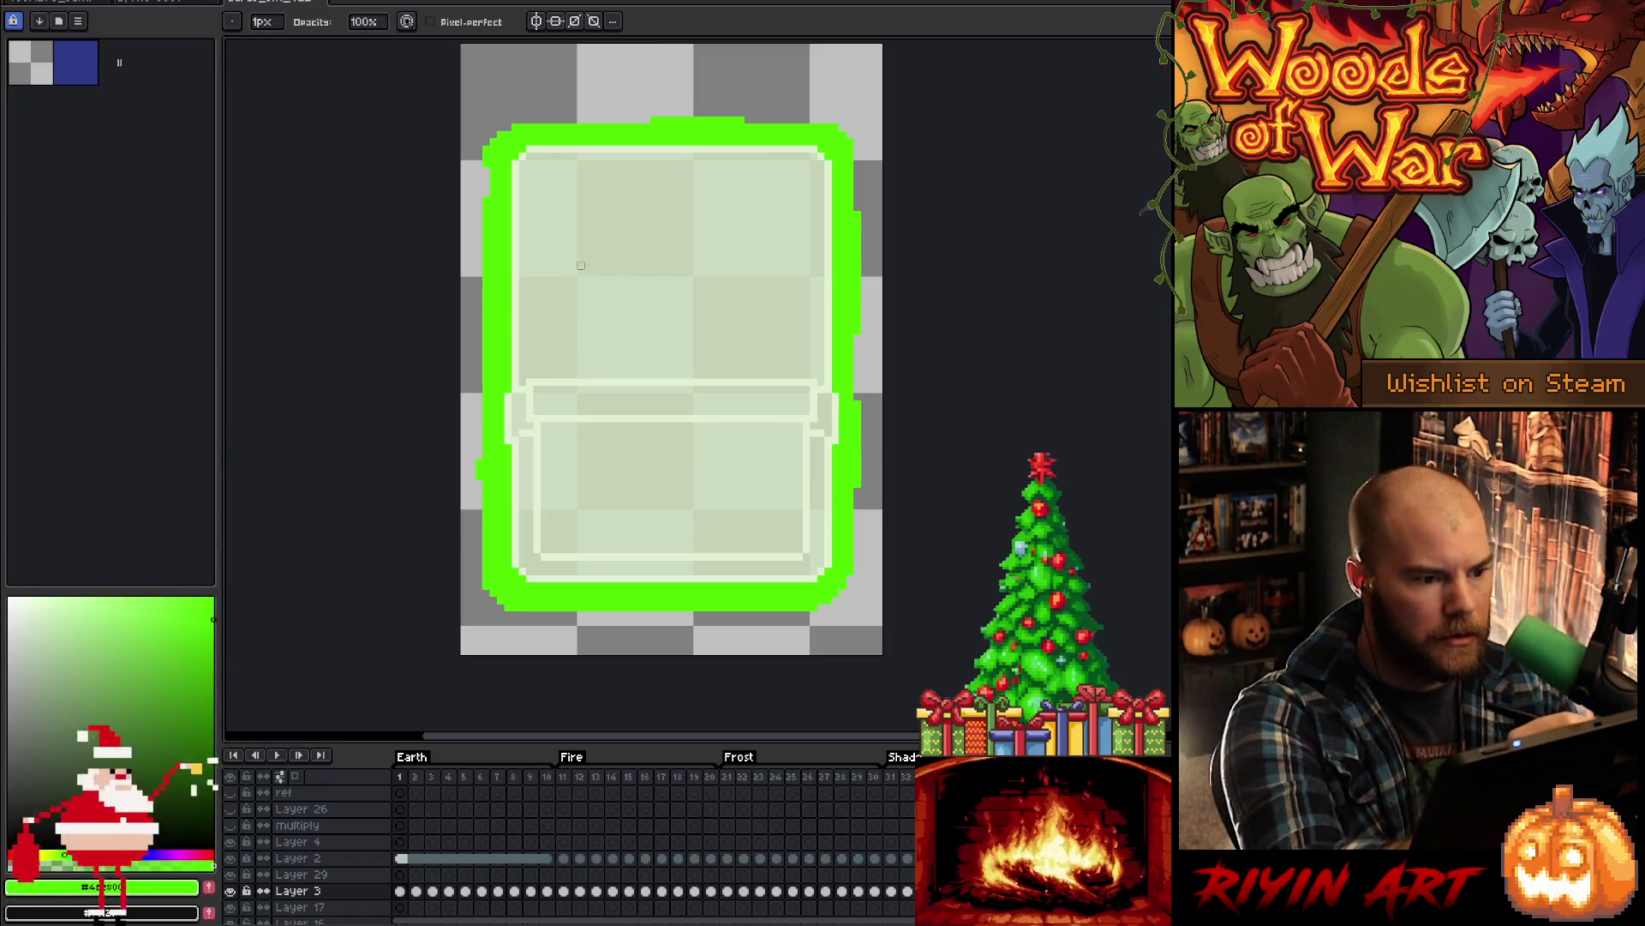
key(e)
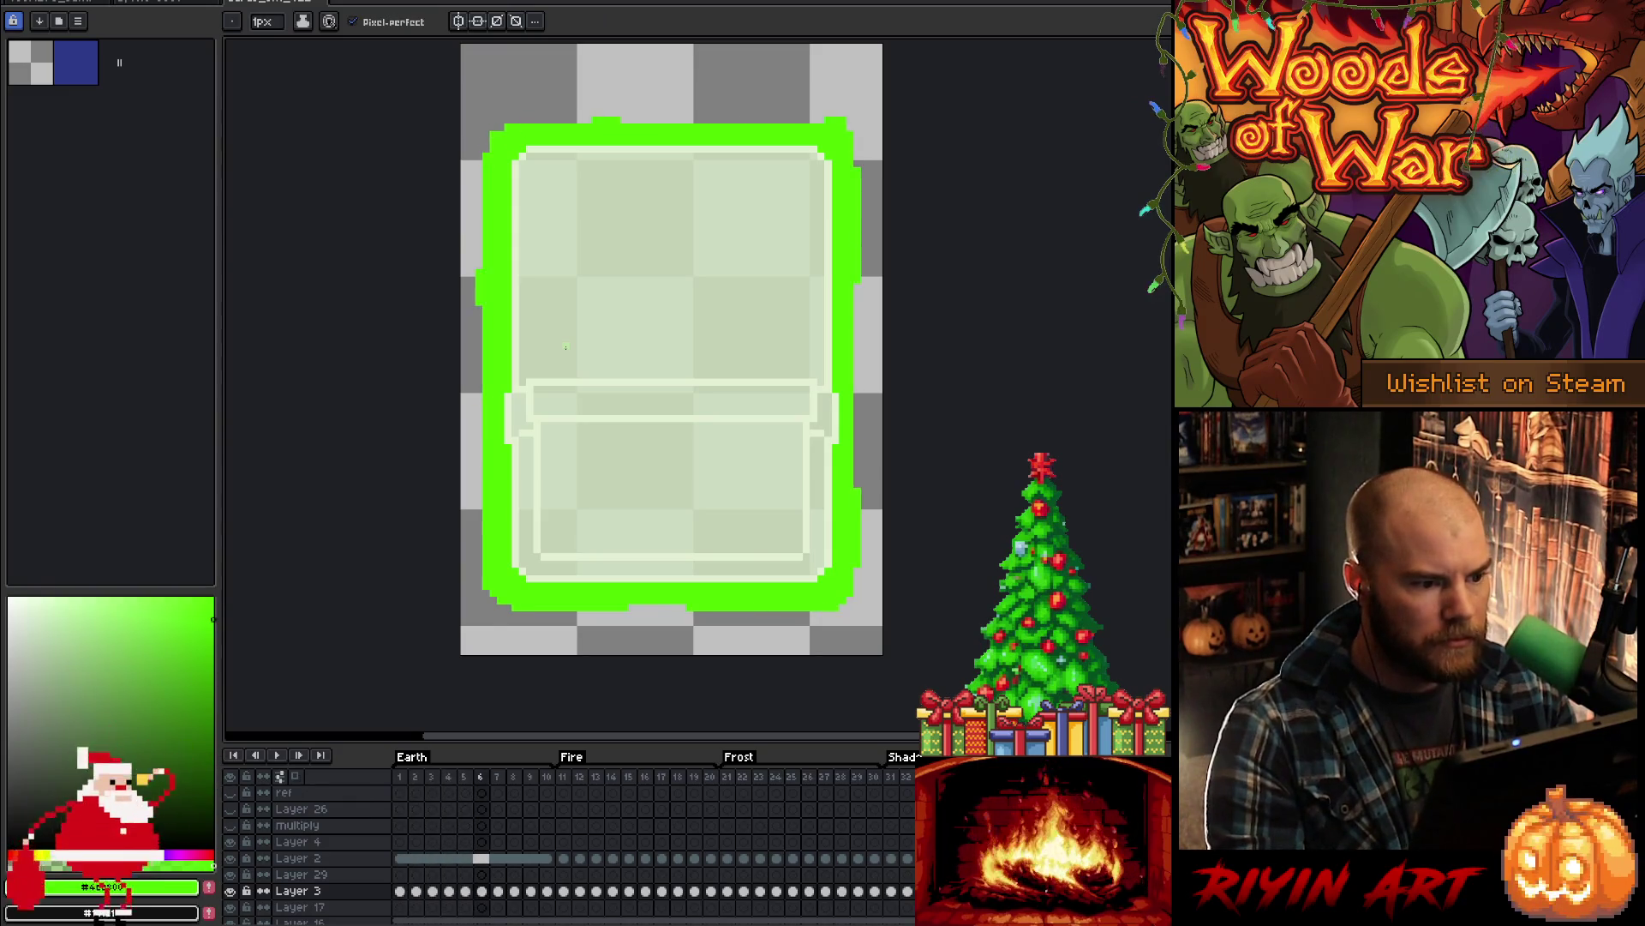
key(Return)
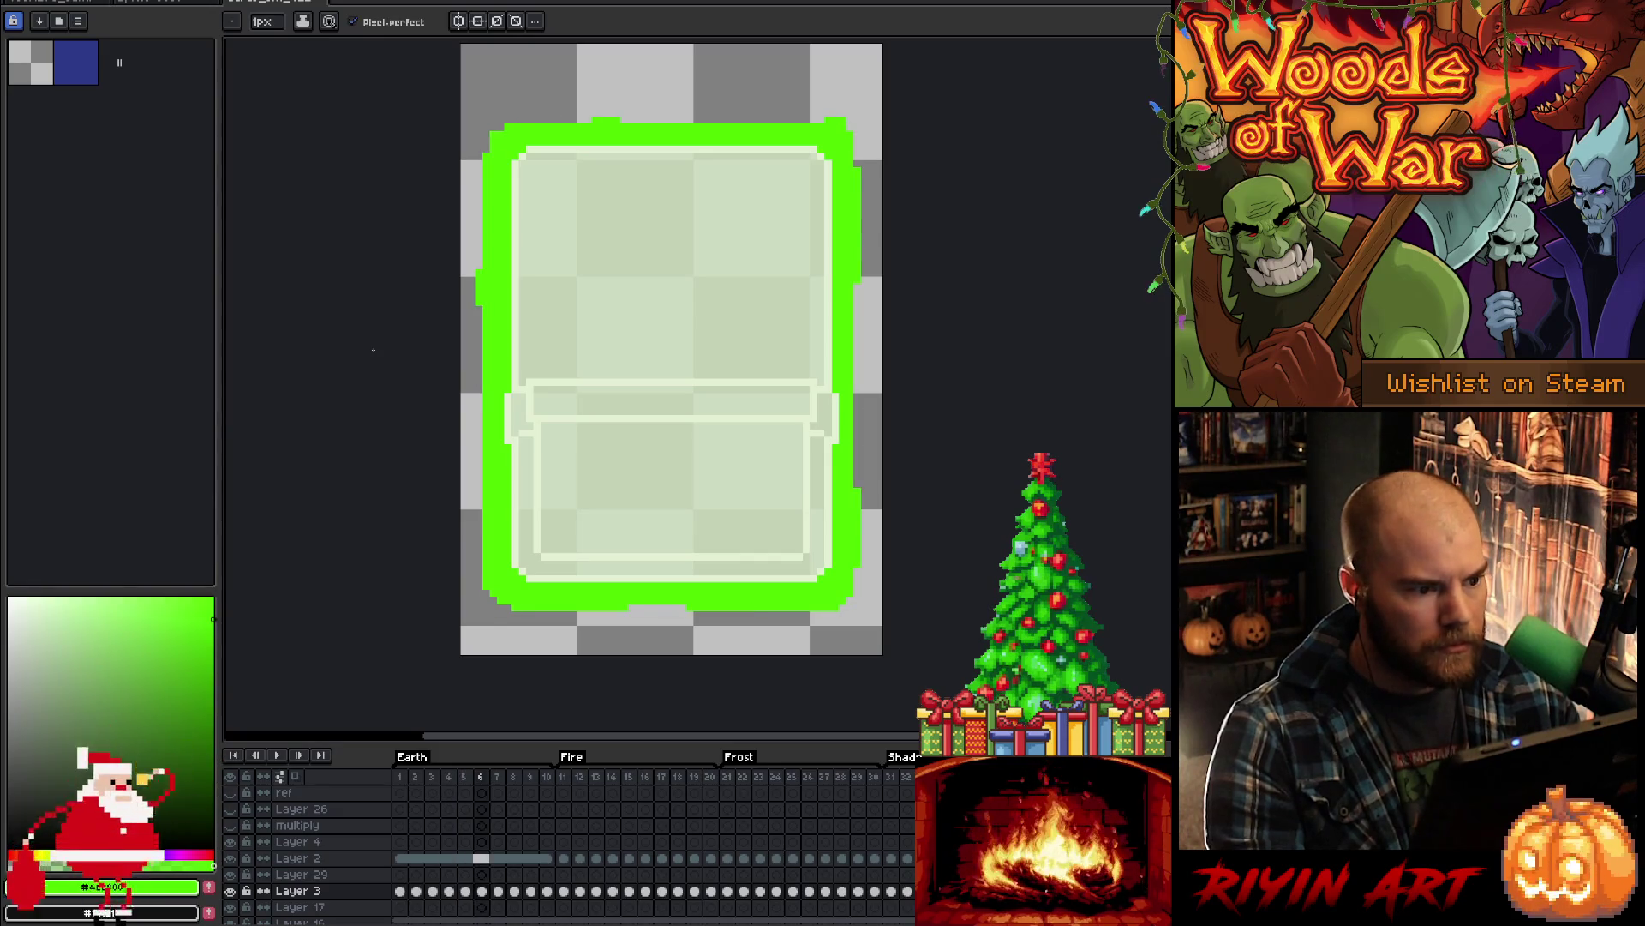
- Select a thin left-edge glow strip with the Rectangular Marquee and nudge it up one pixel
key(m)
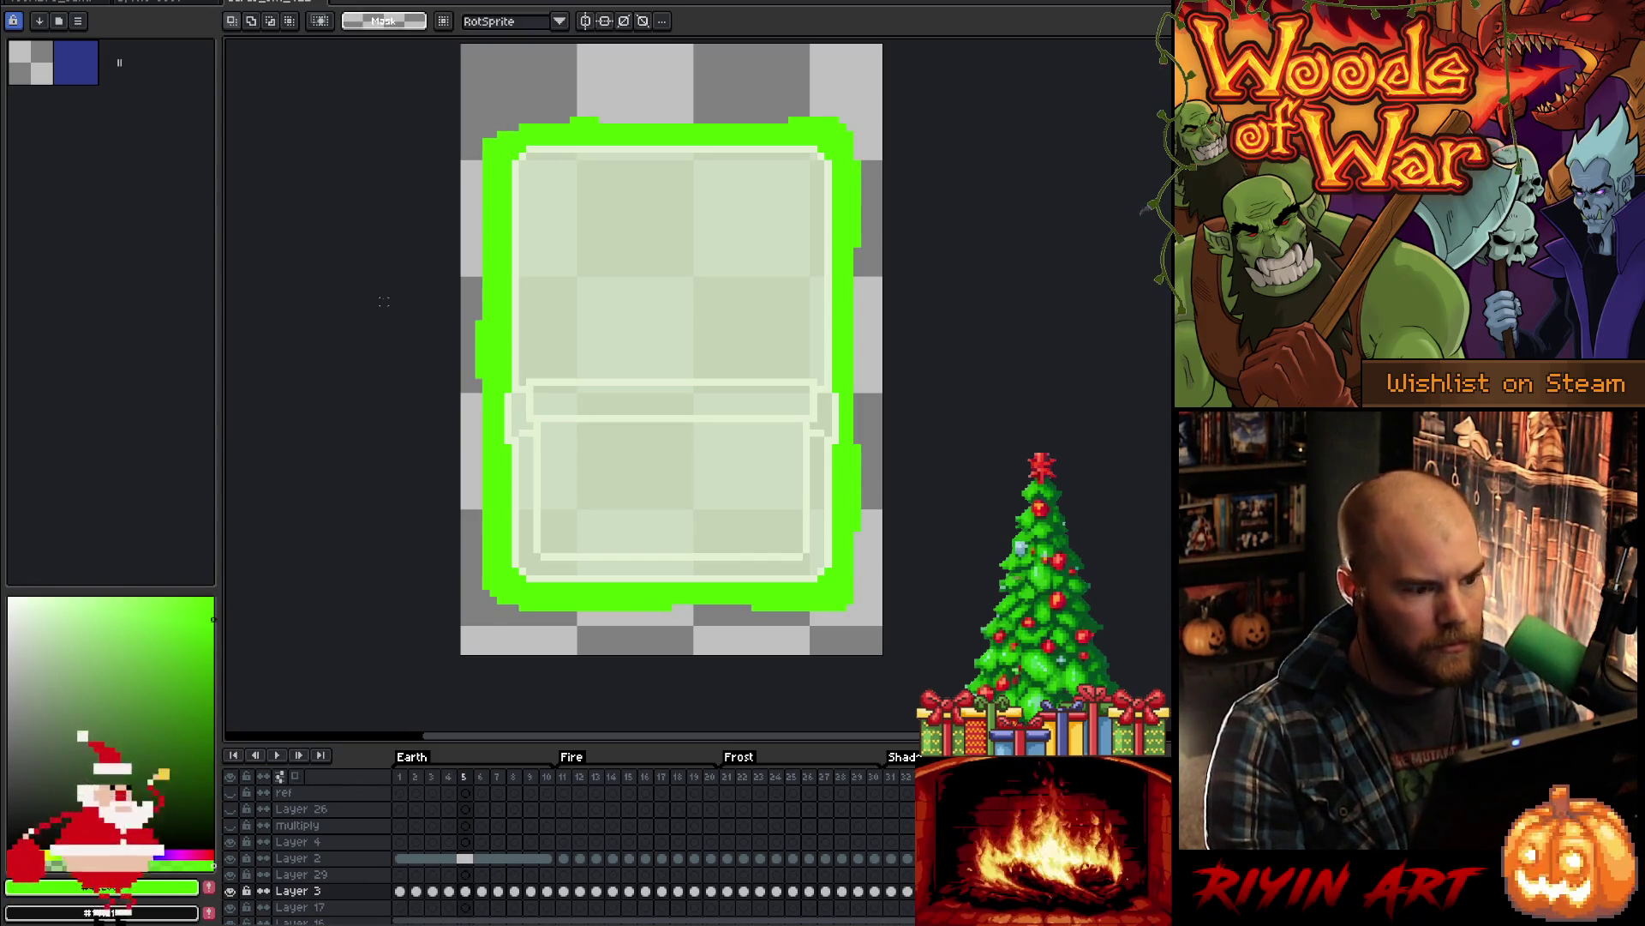
drag(459, 294, 485, 448)
key(Up)
key(Up)
key(Return)
- On frames 2 and 1, shift another left-edge strip down two pixels, then deselect
key(Left)
key(Left)
drag(457, 339, 486, 484)
key(Left)
key(Down)
key(Down)
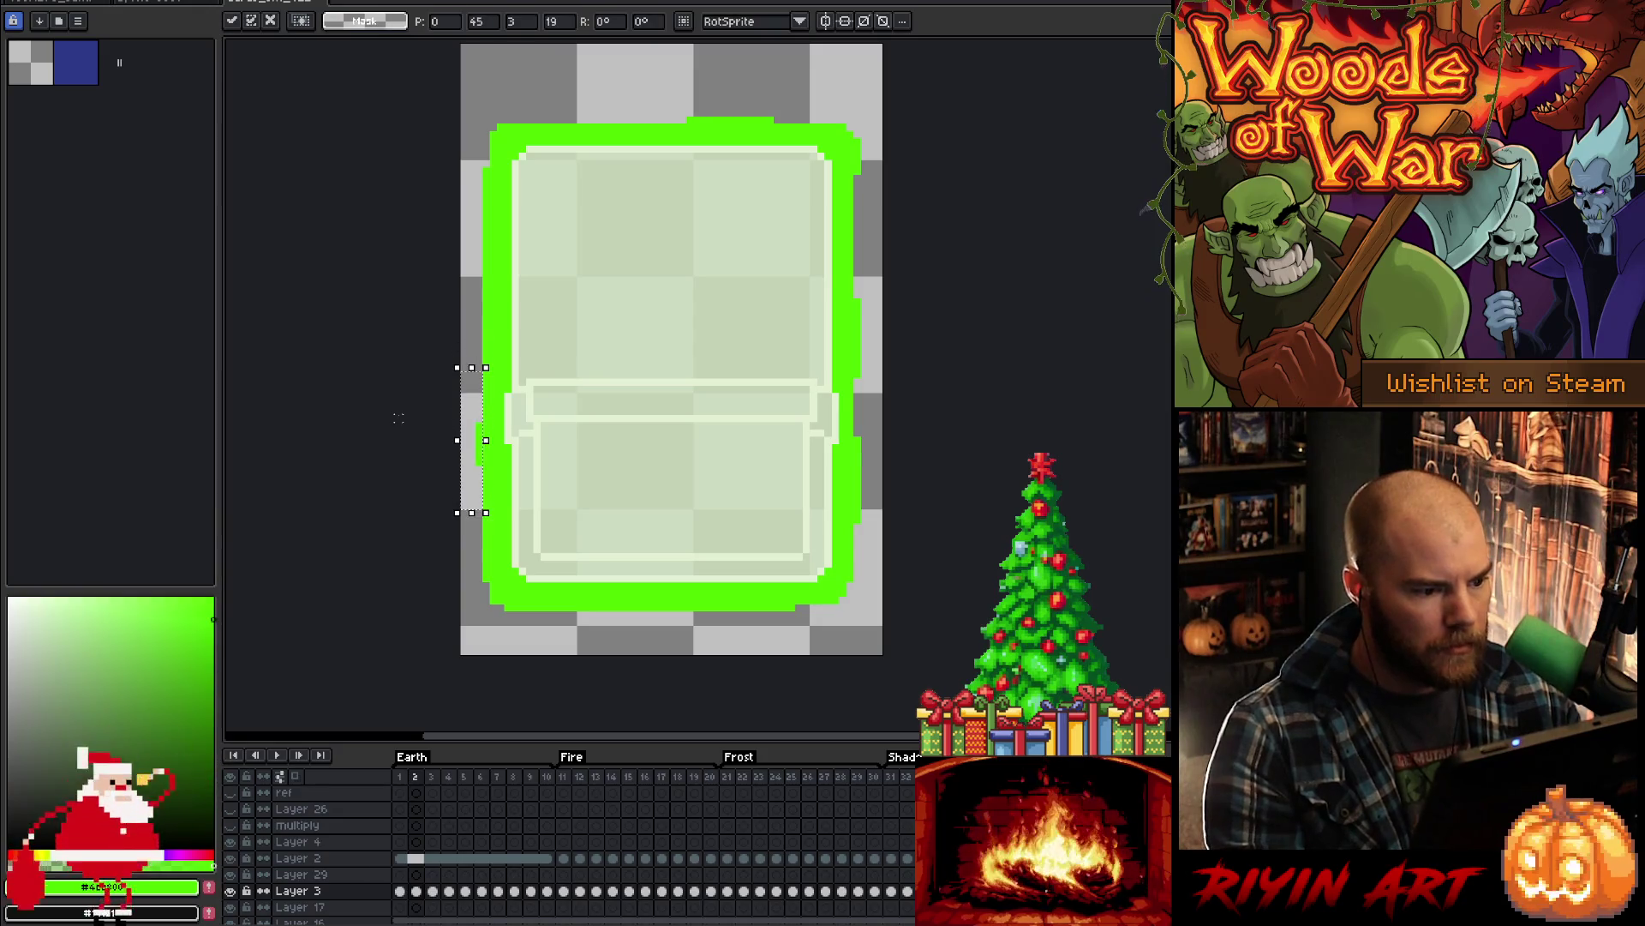
key(Left)
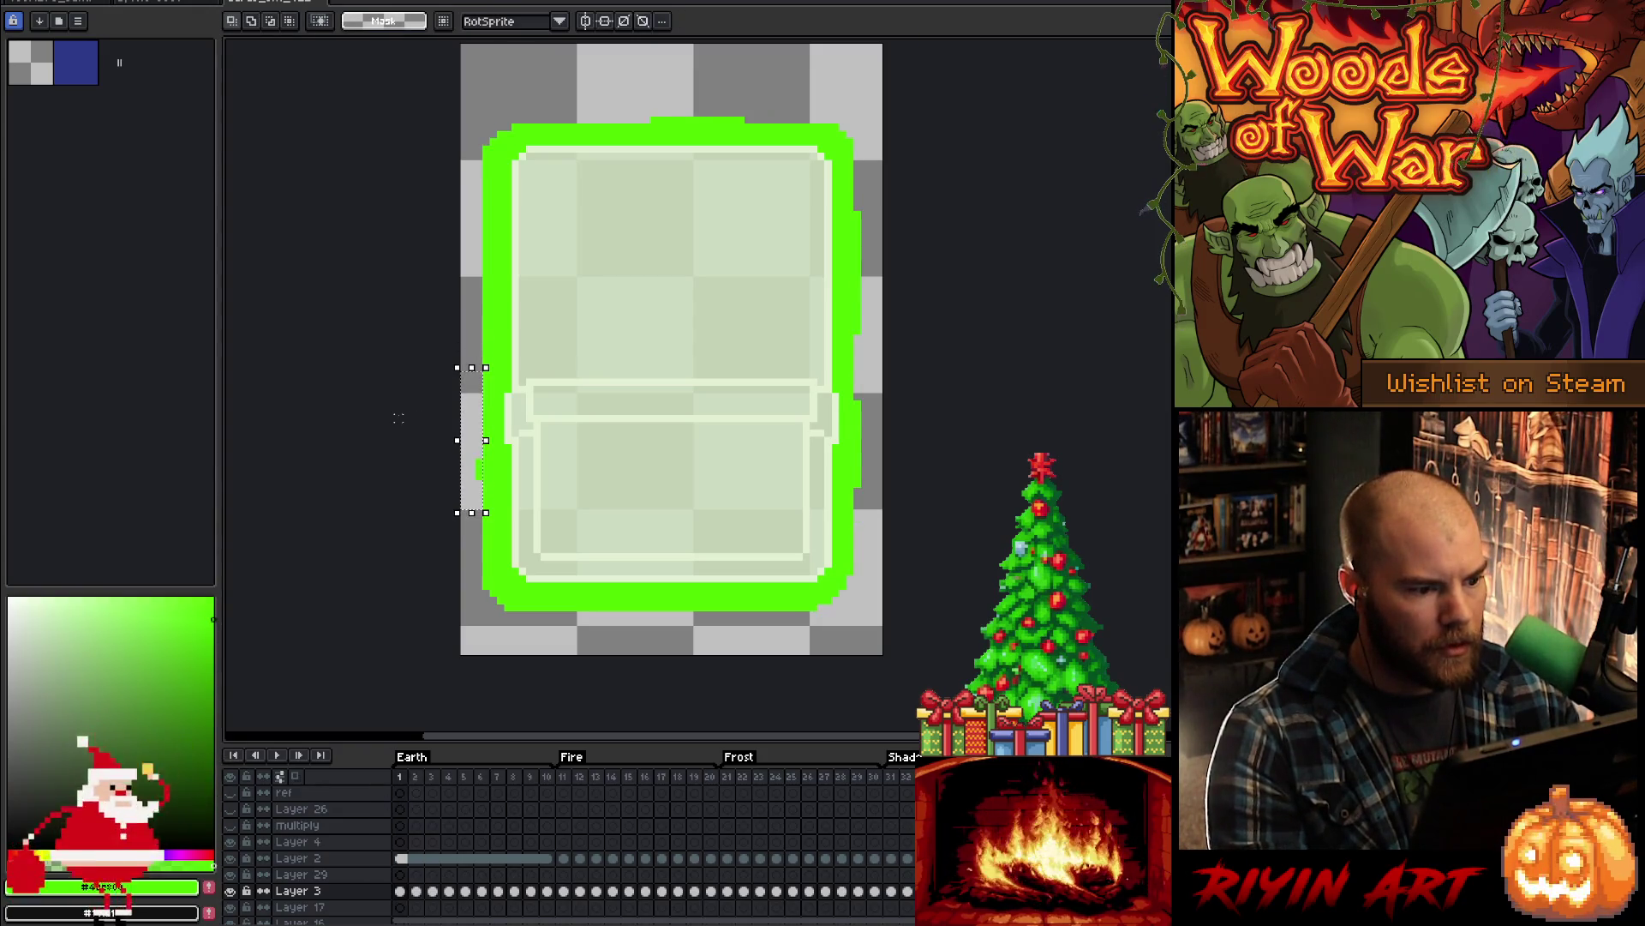
key(Down)
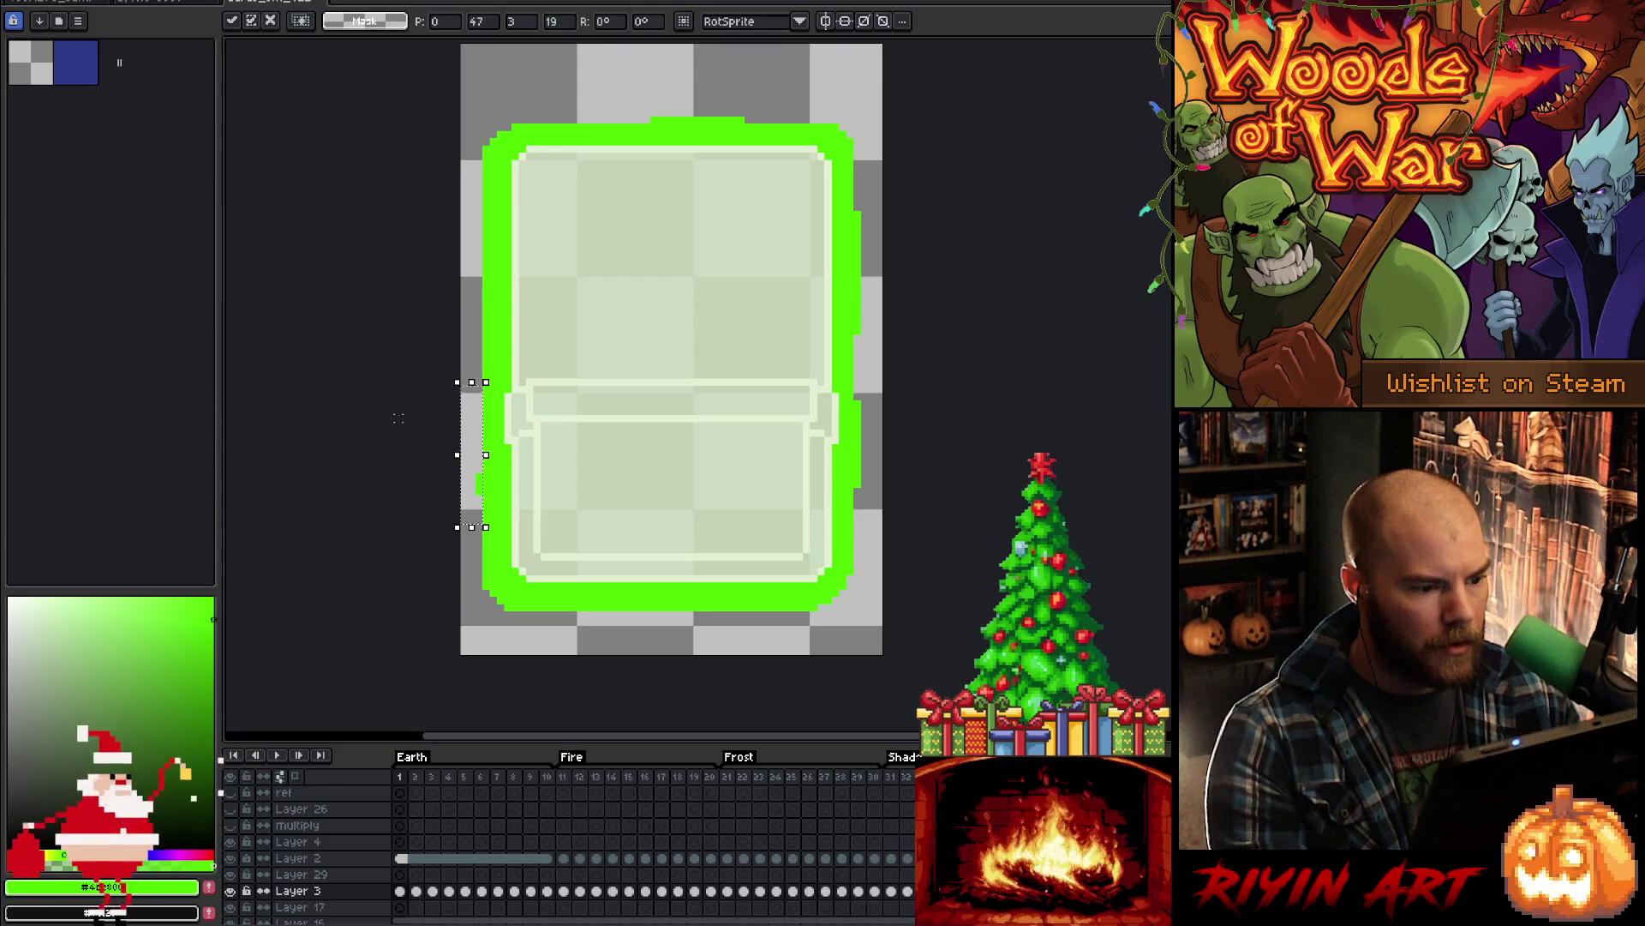
key(Return)
key(Left)
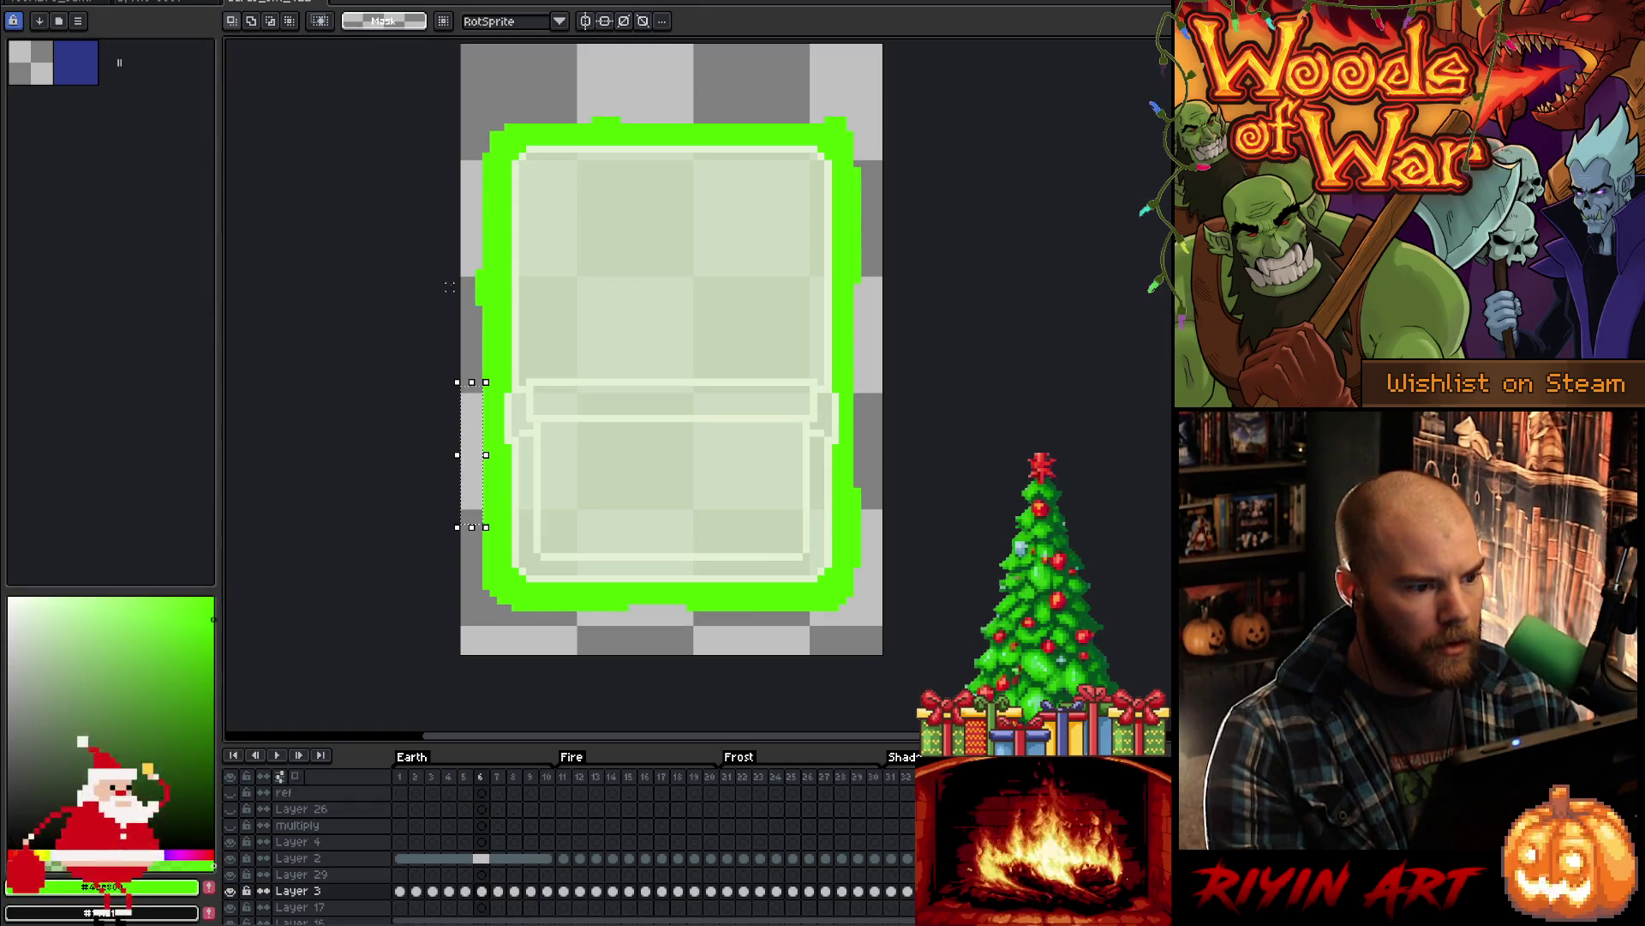
key(ctrl+d)
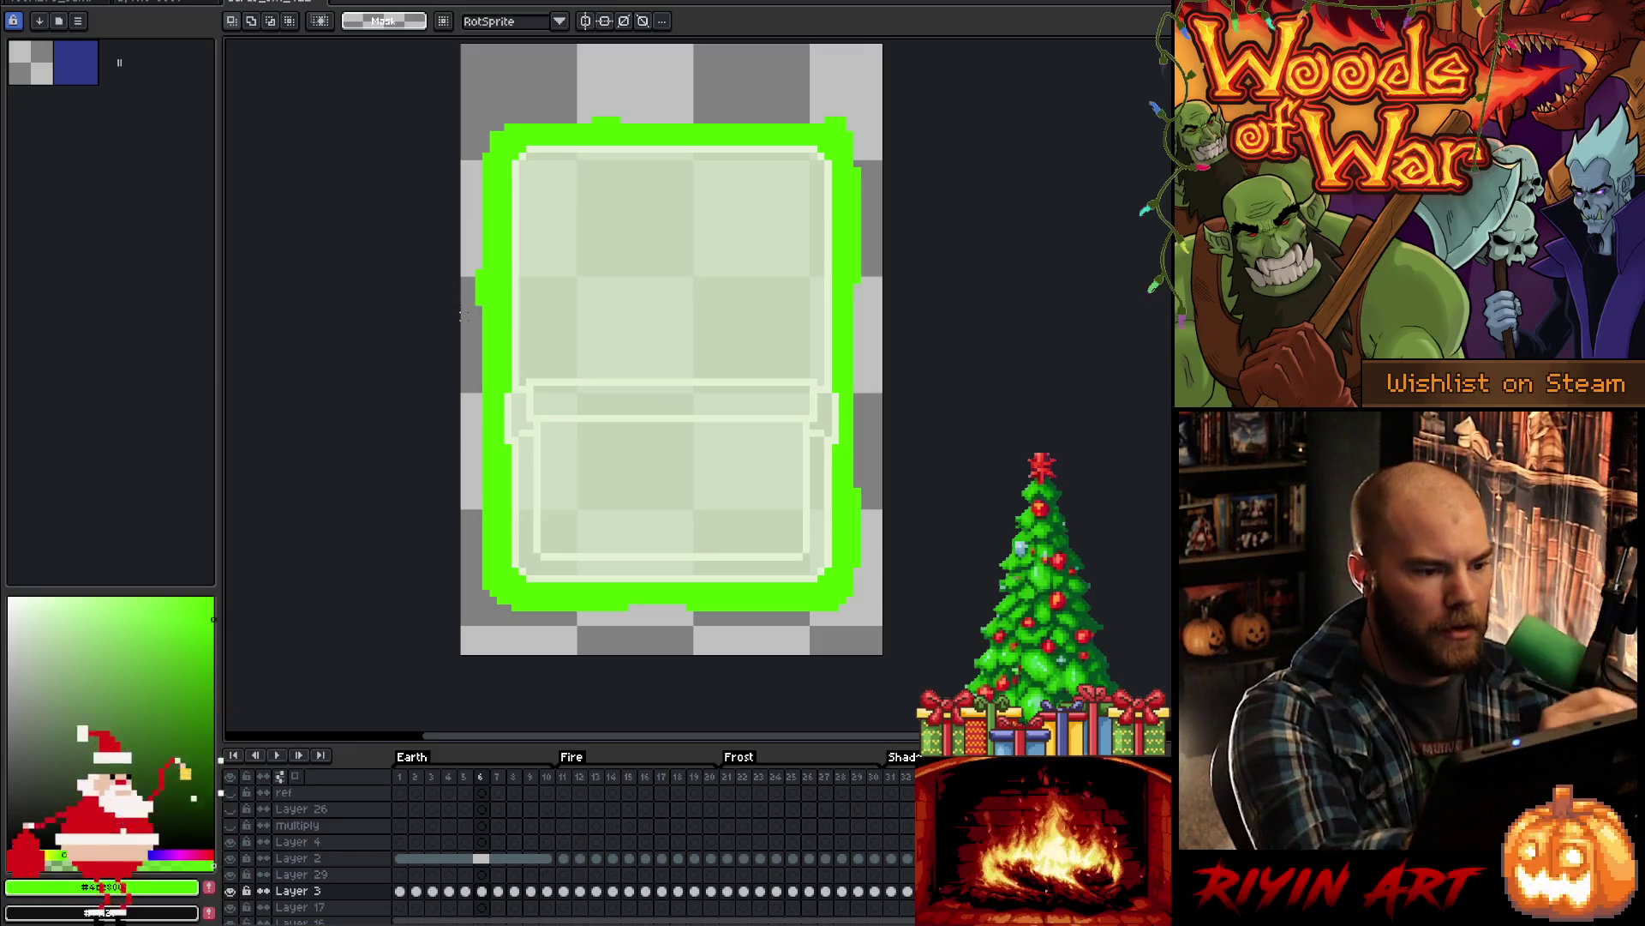
- Toggle between Pencil and Eraser, then play the glow animation to review it
key(b)
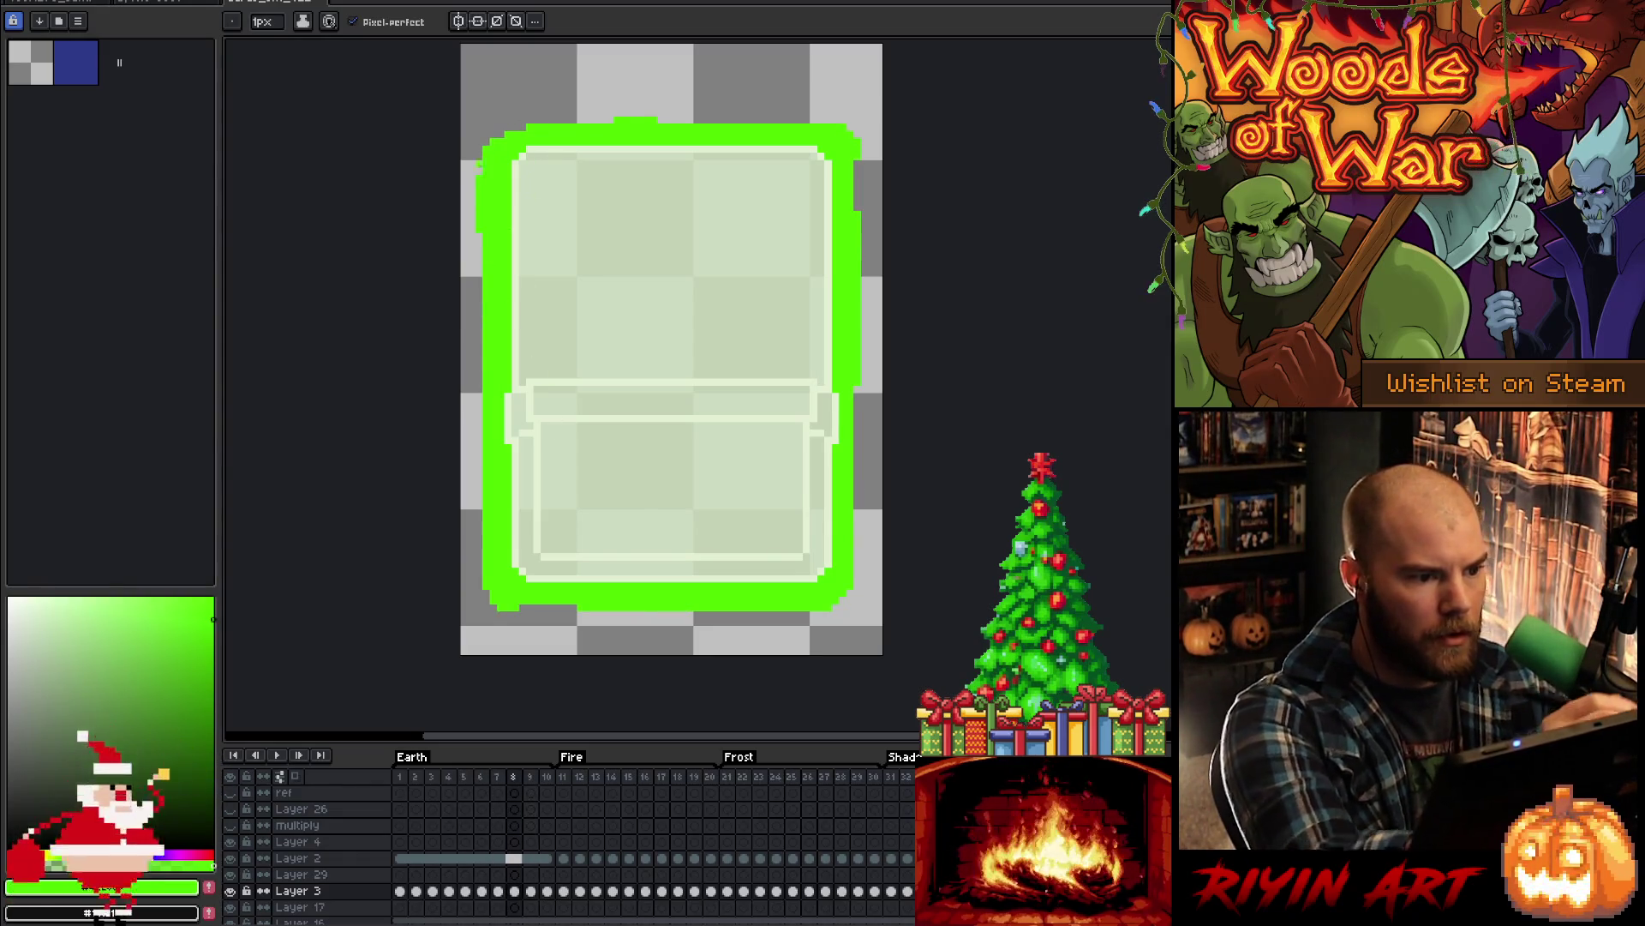
key(e)
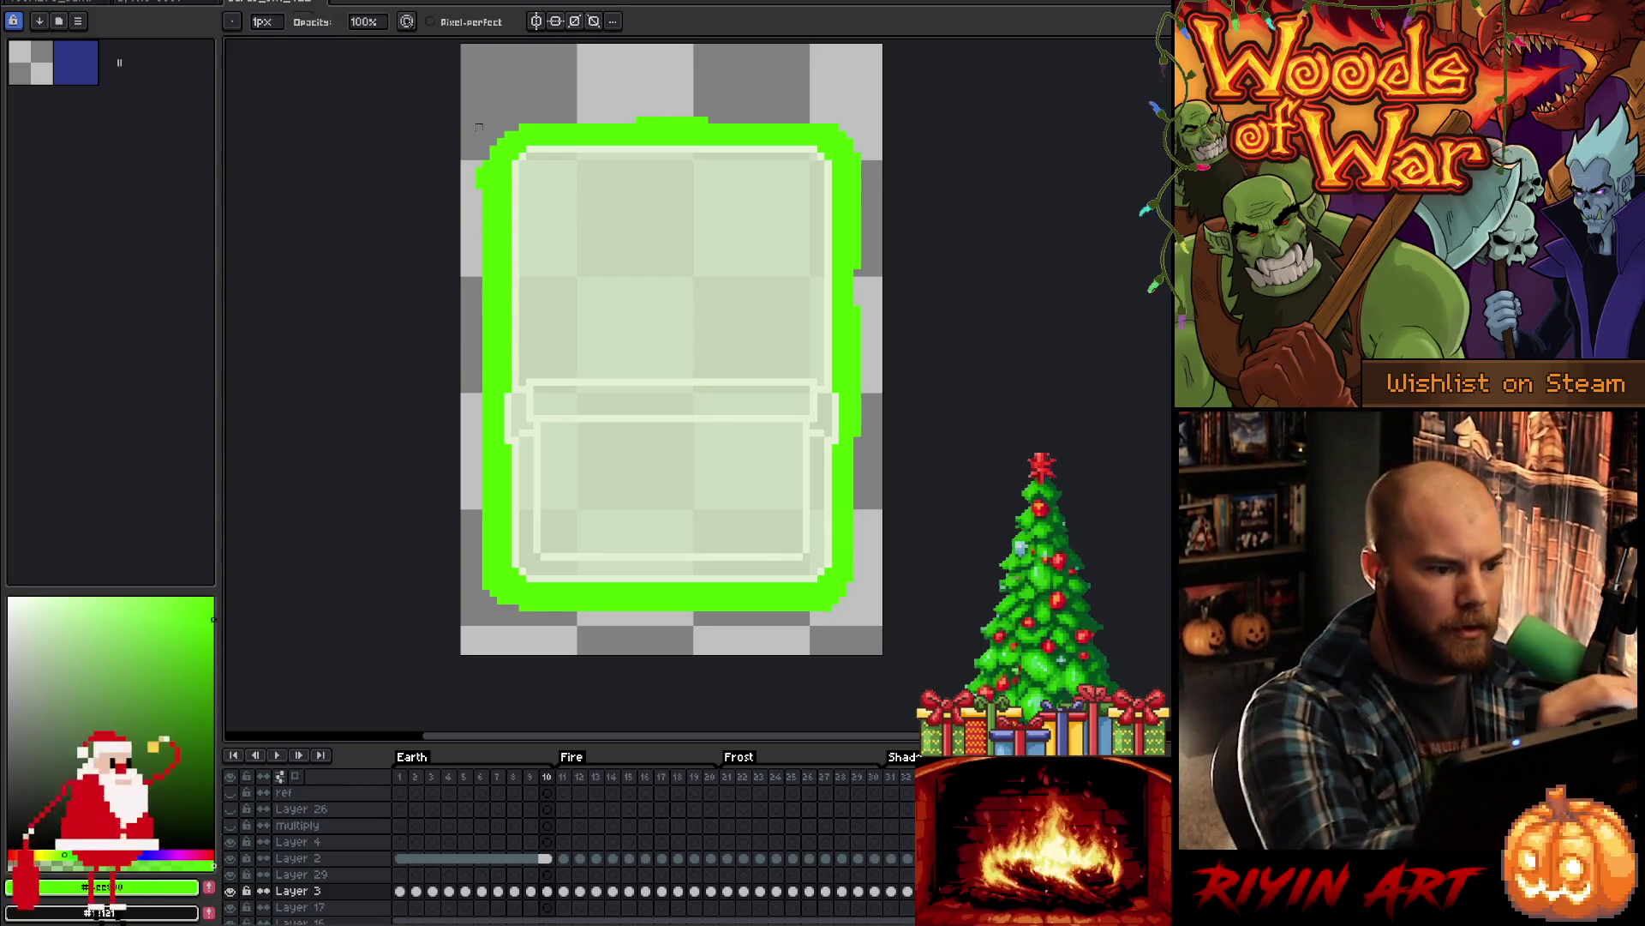
key(e)
key(b)
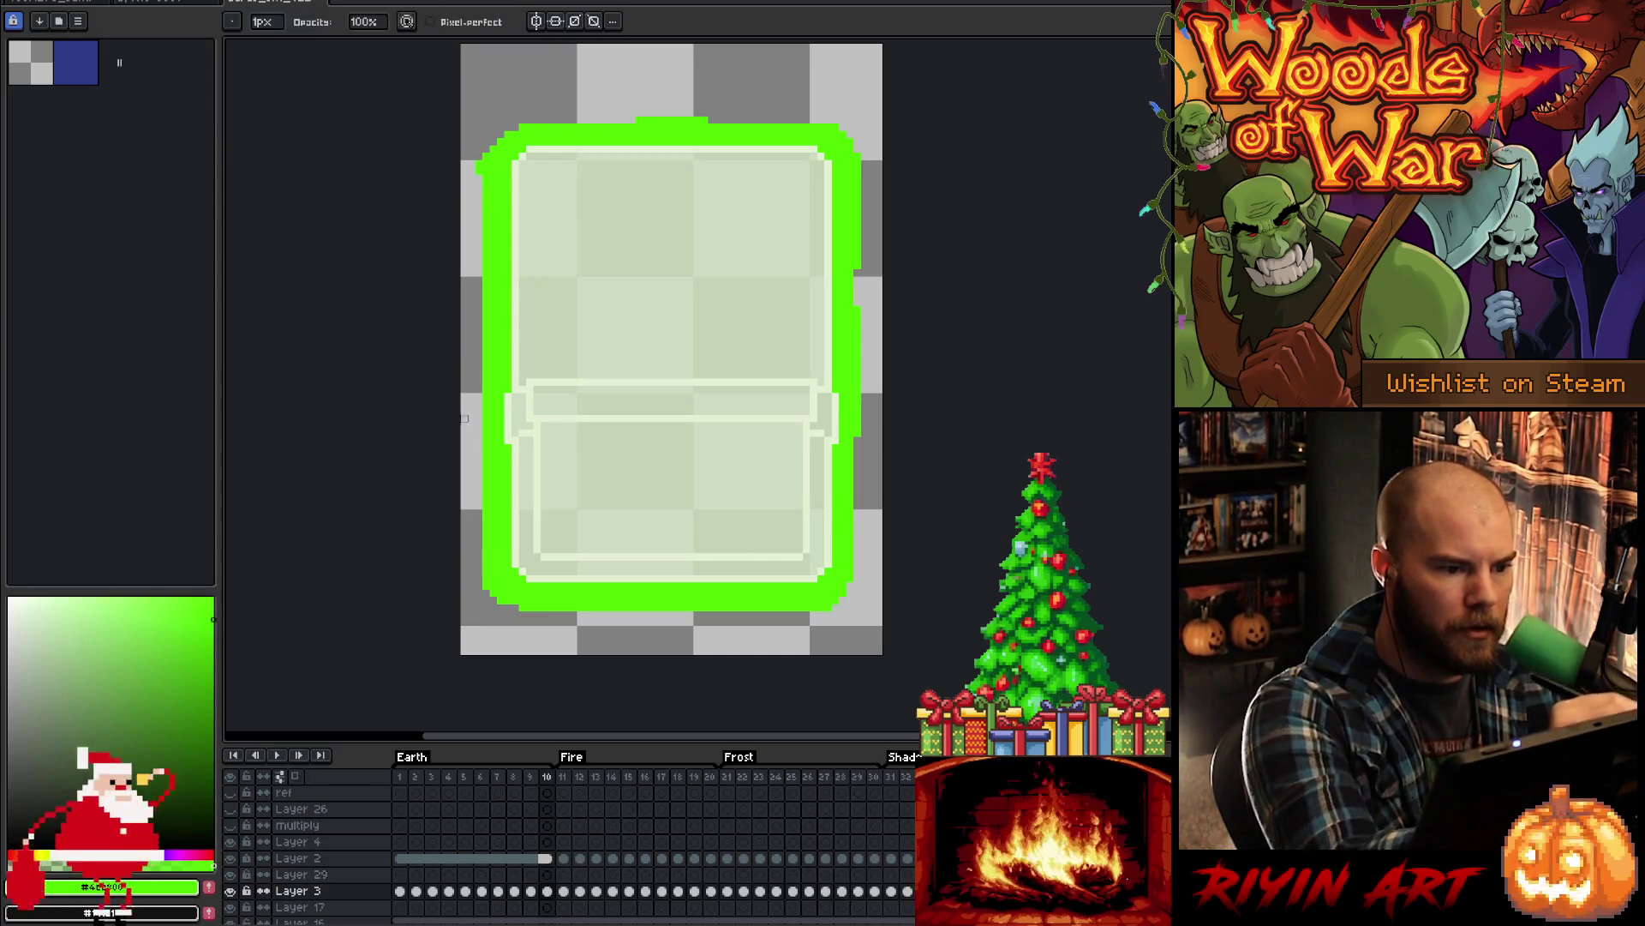
key(Return)
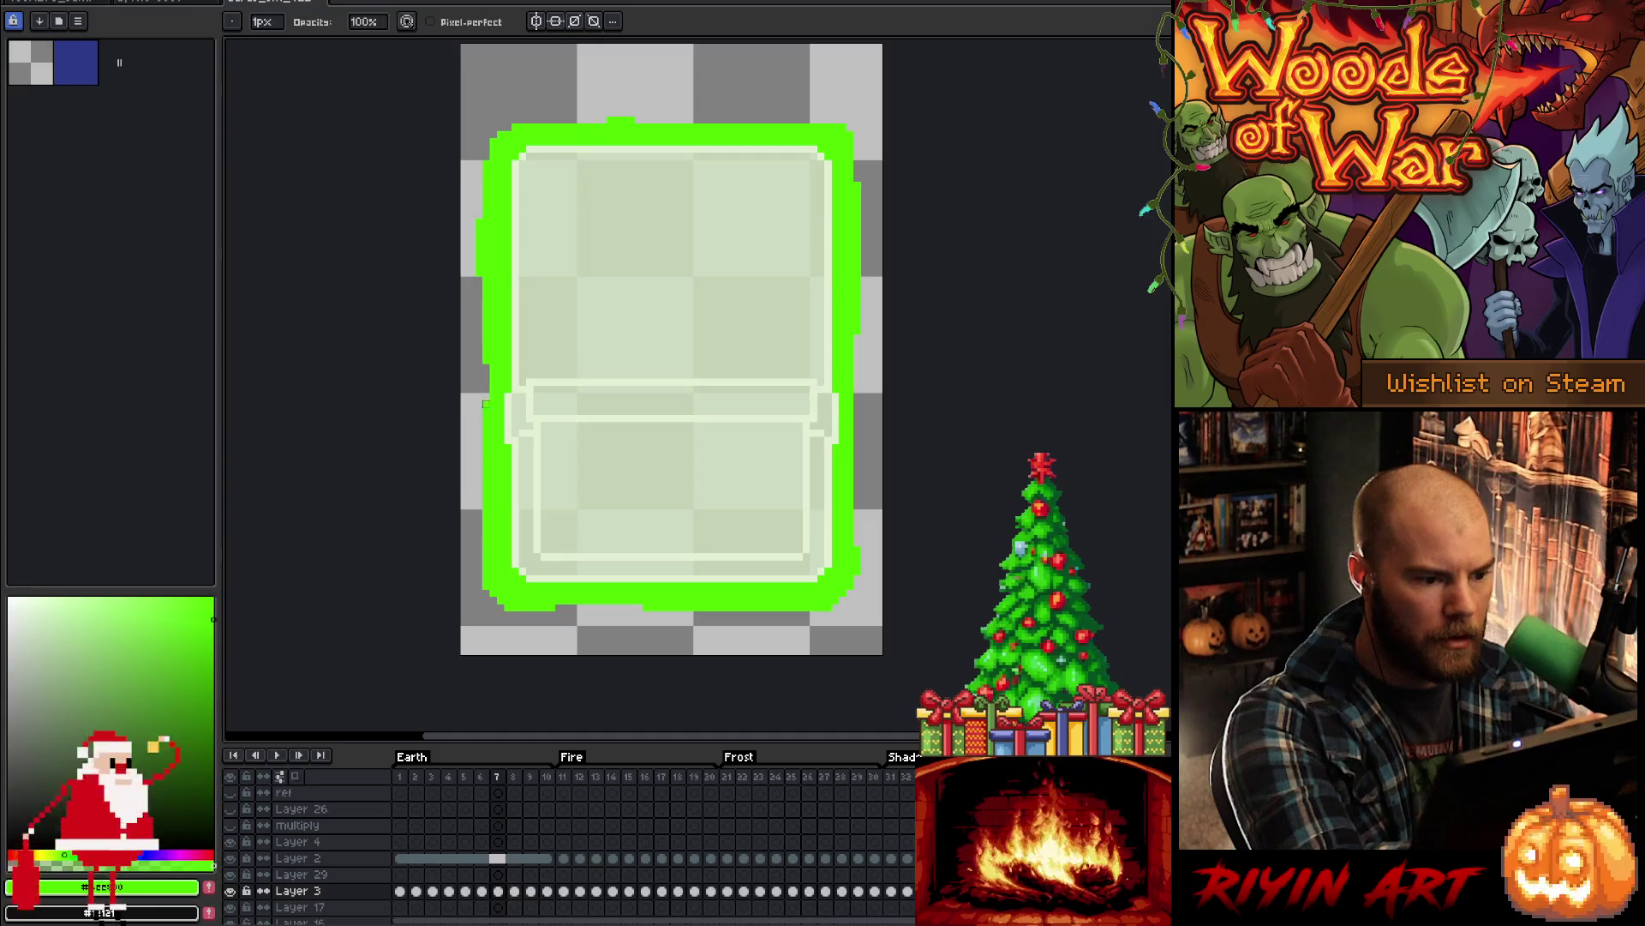
- Step through the remaining frames, replay the loop, and open cards_sm_v13 in a second view
key(Right)
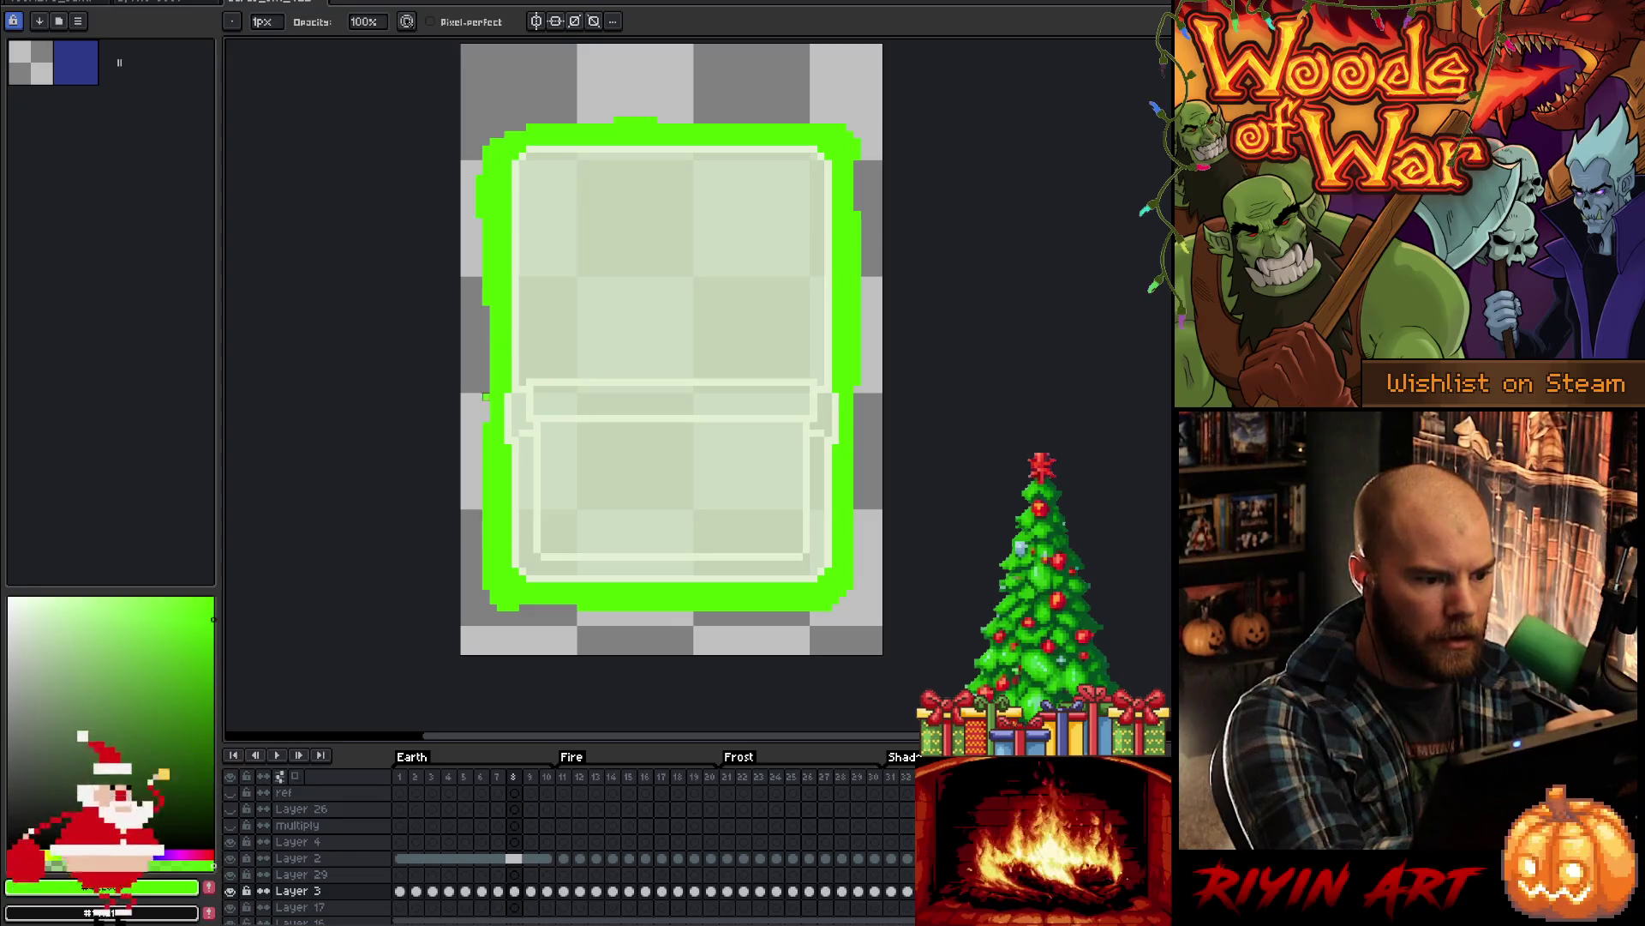
key(Right)
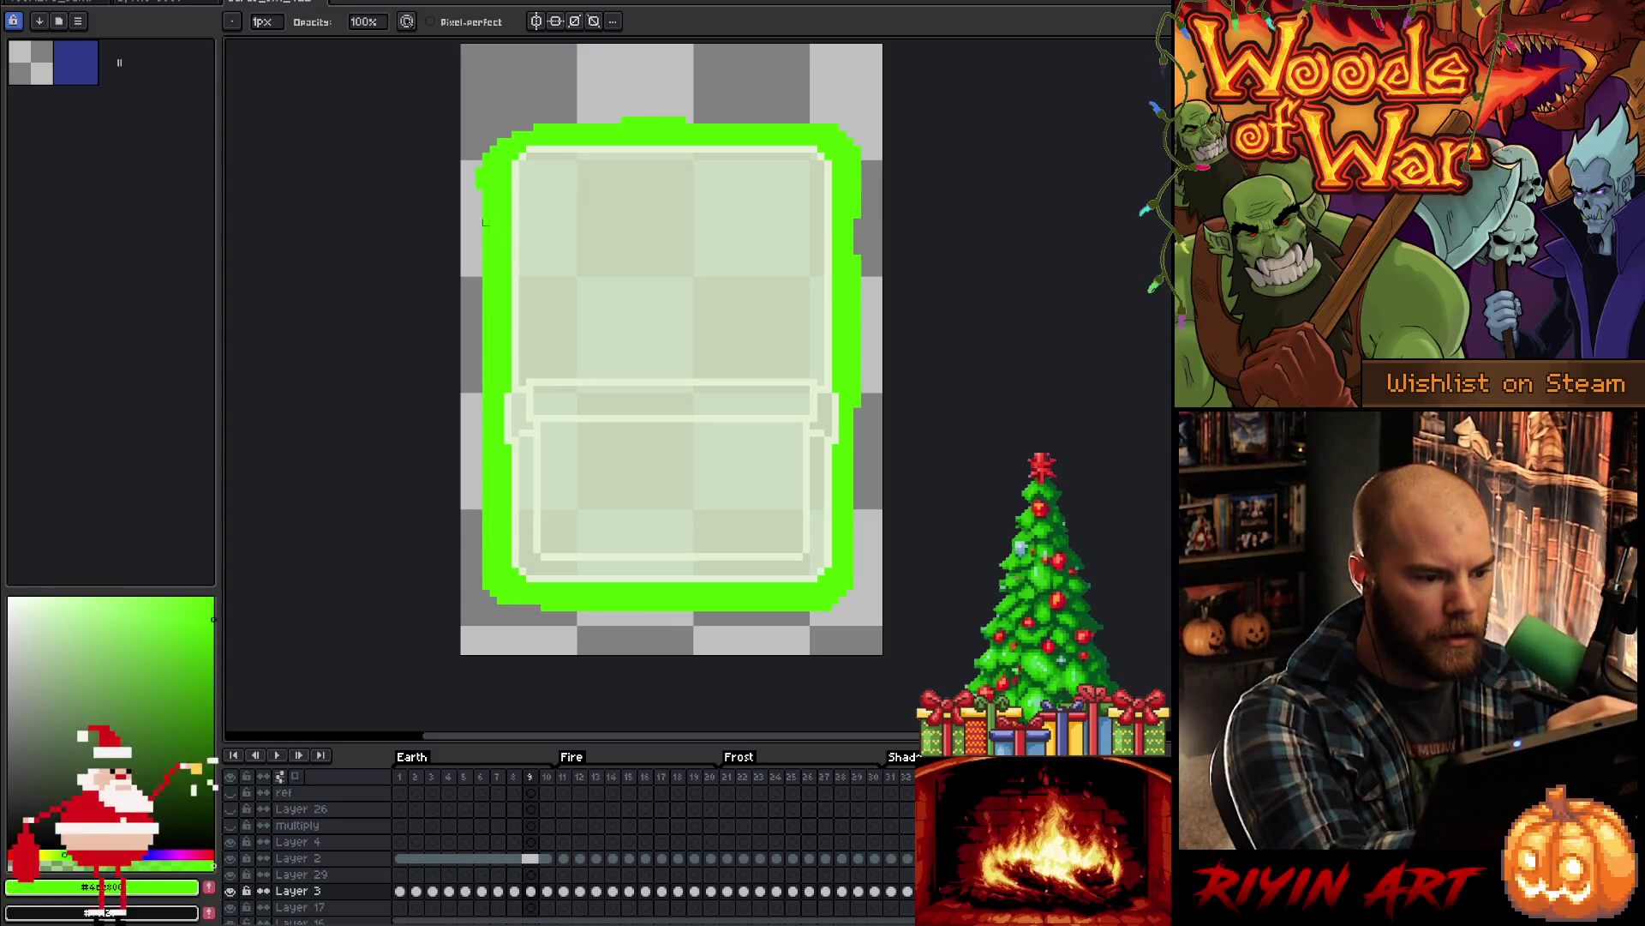
key(Right)
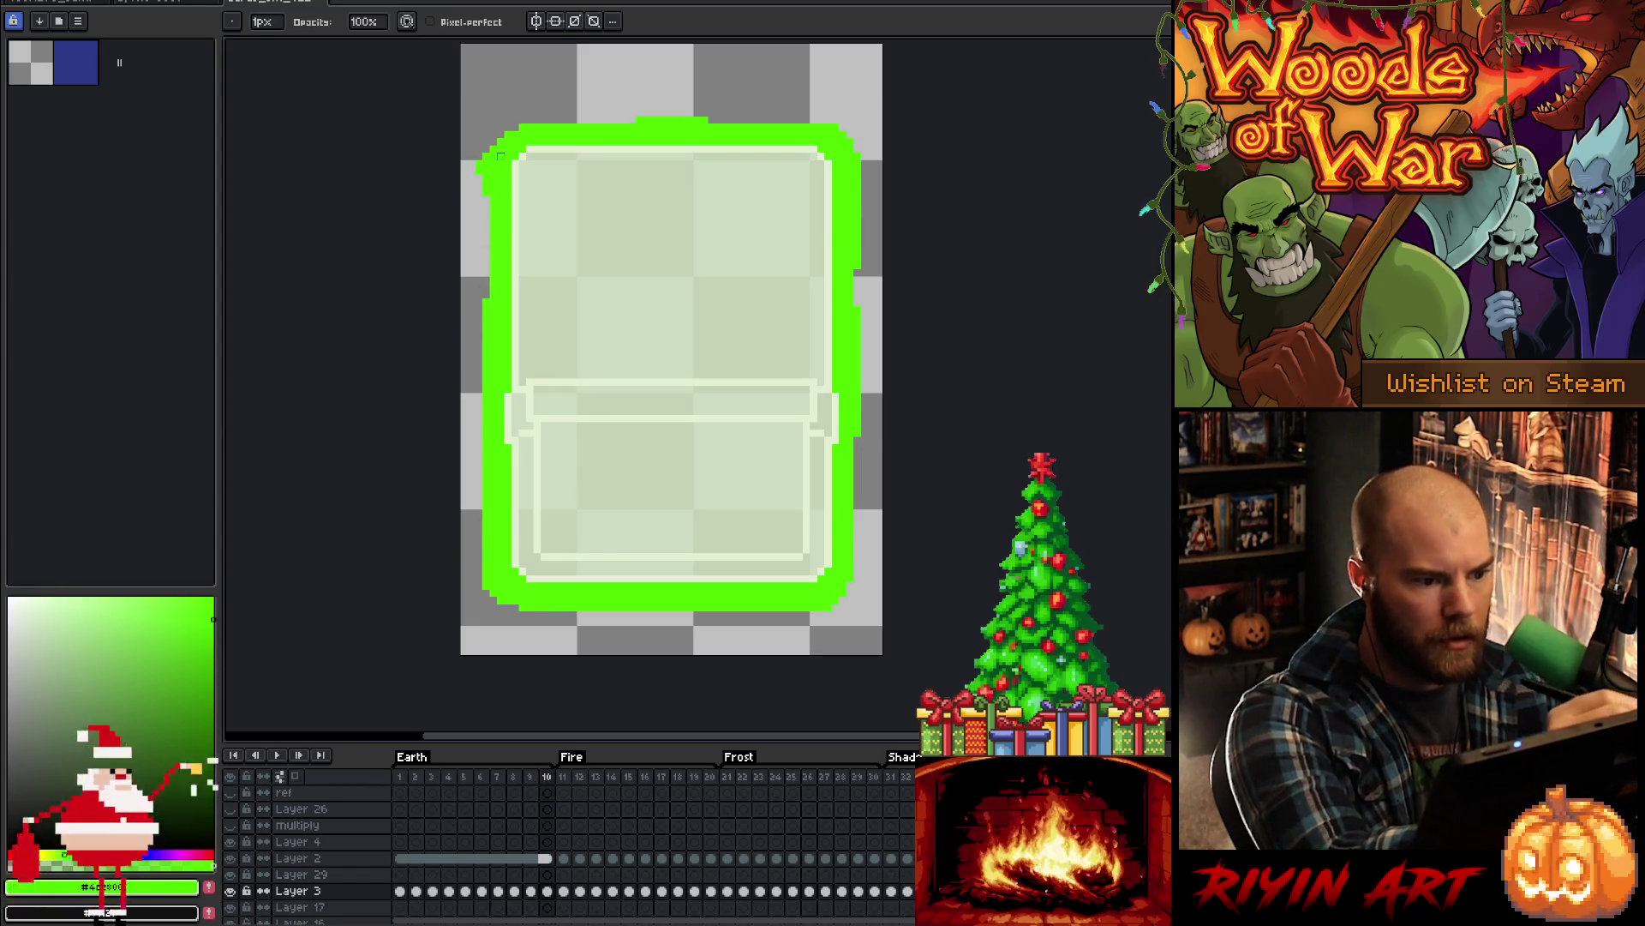
key(Right)
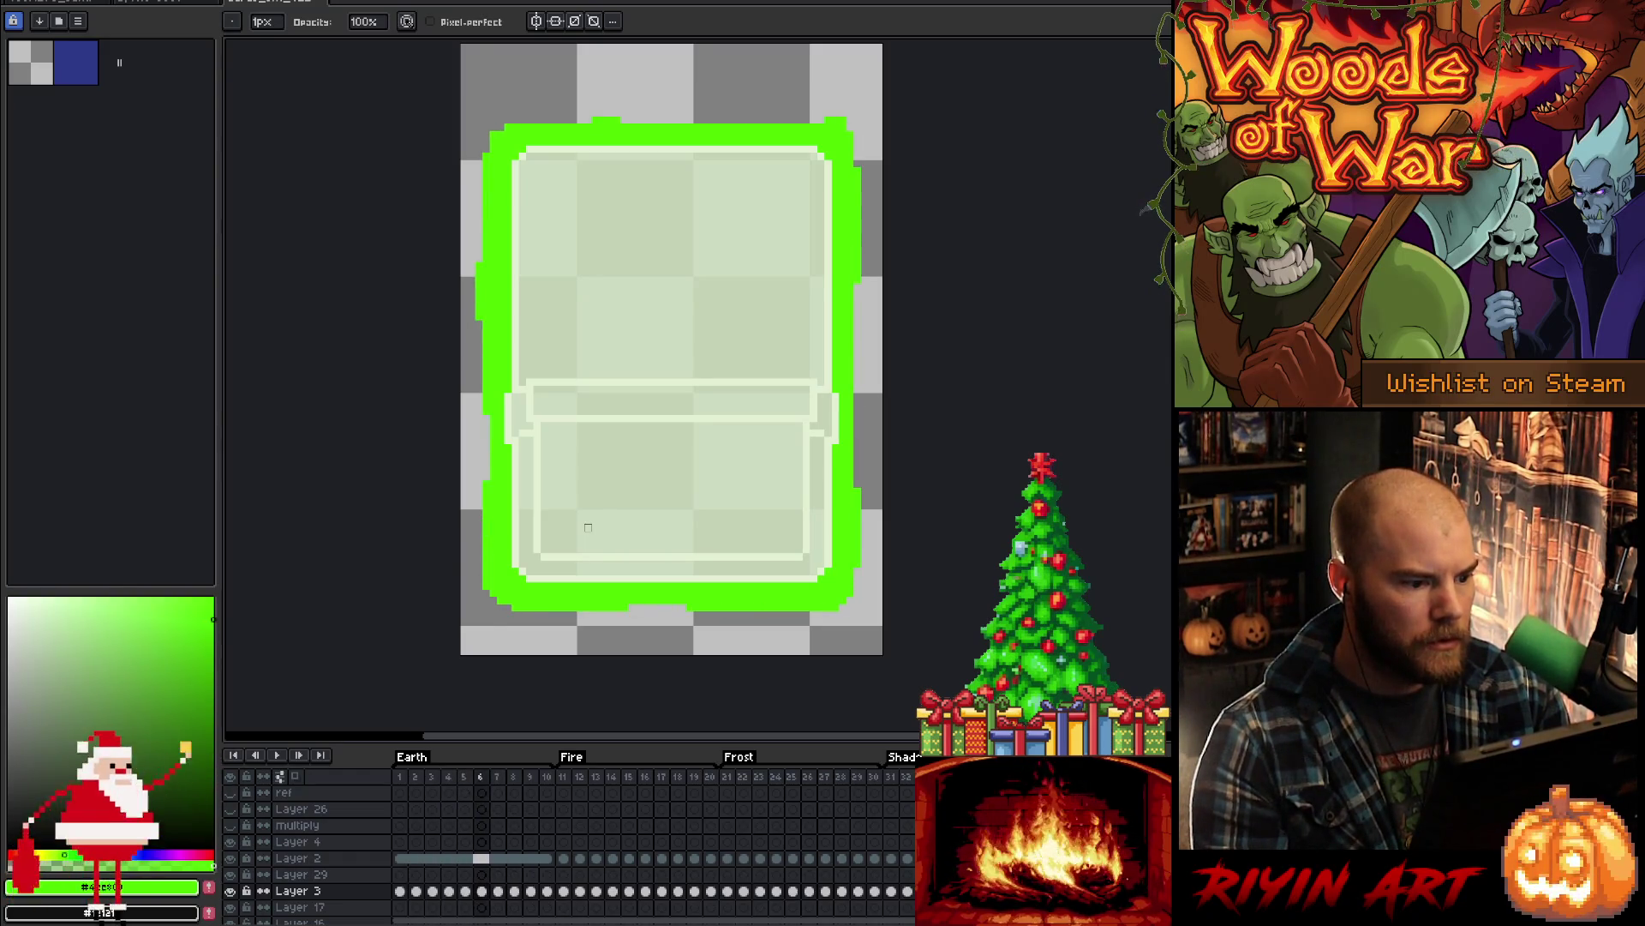
key(Return)
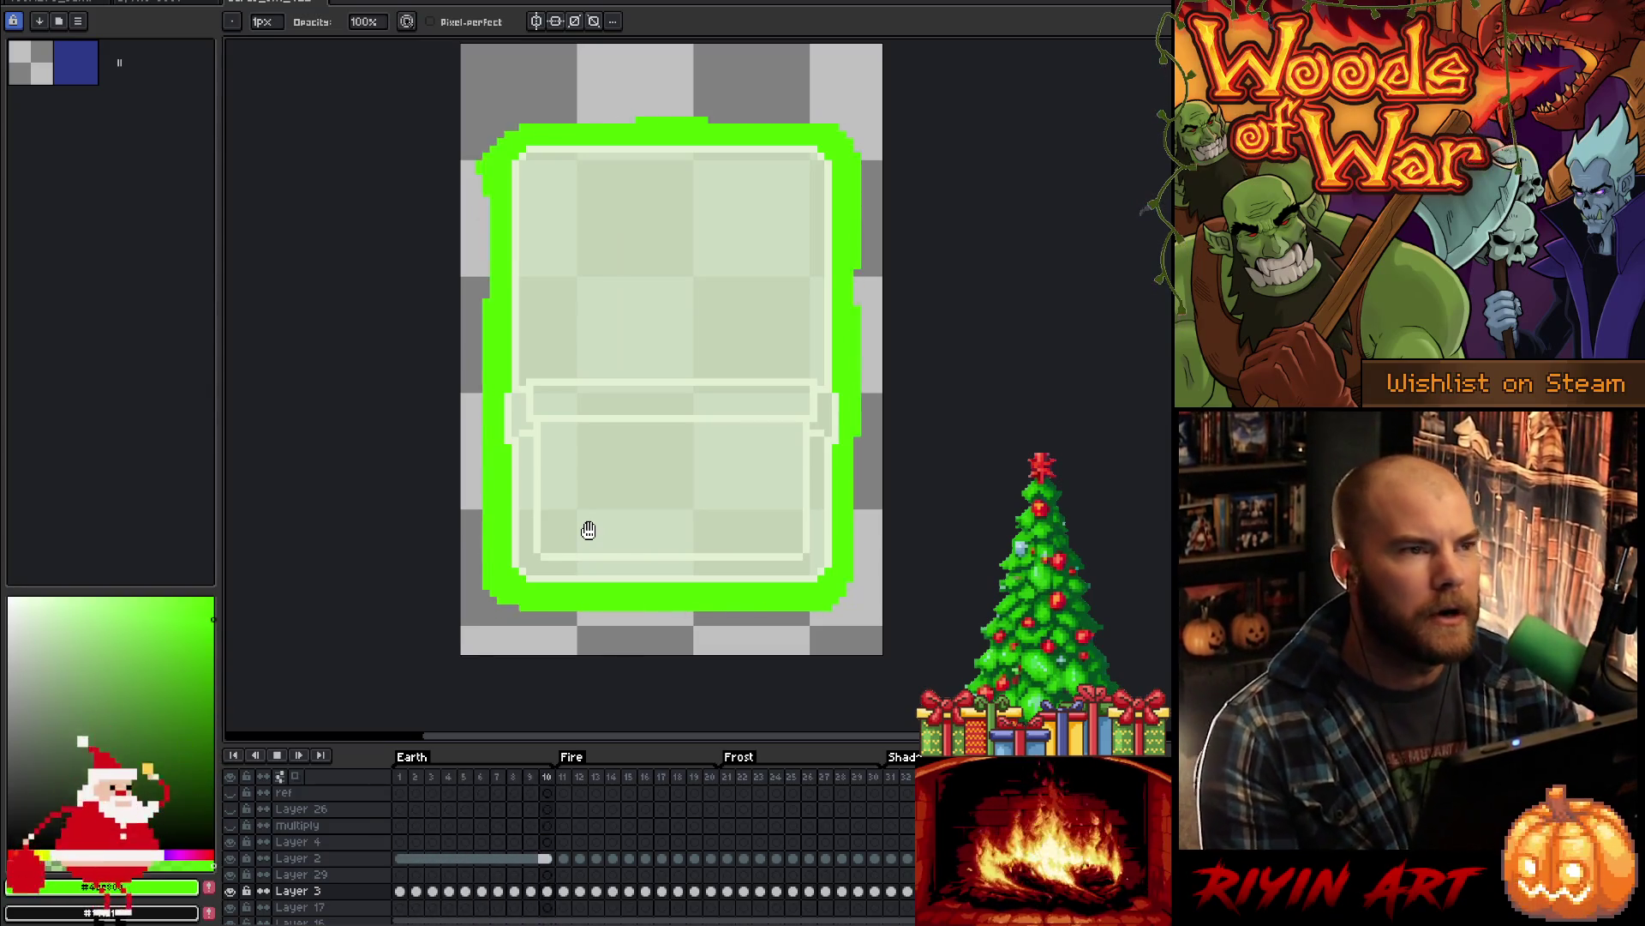
key(Return)
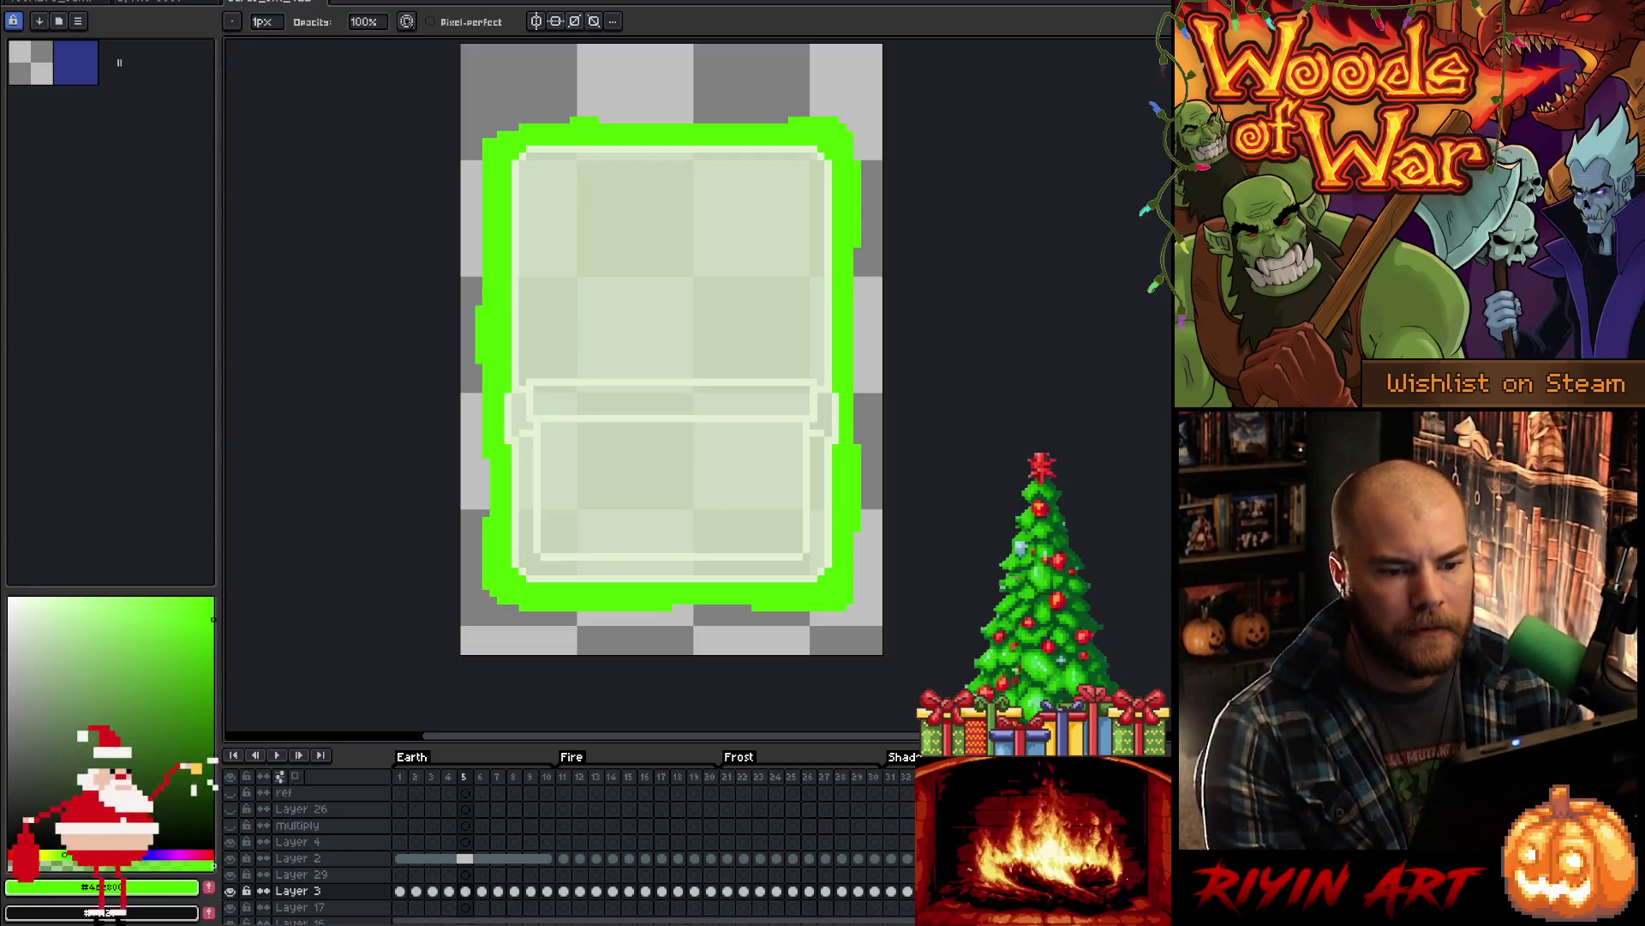
drag(274, 2, 1061, 210)
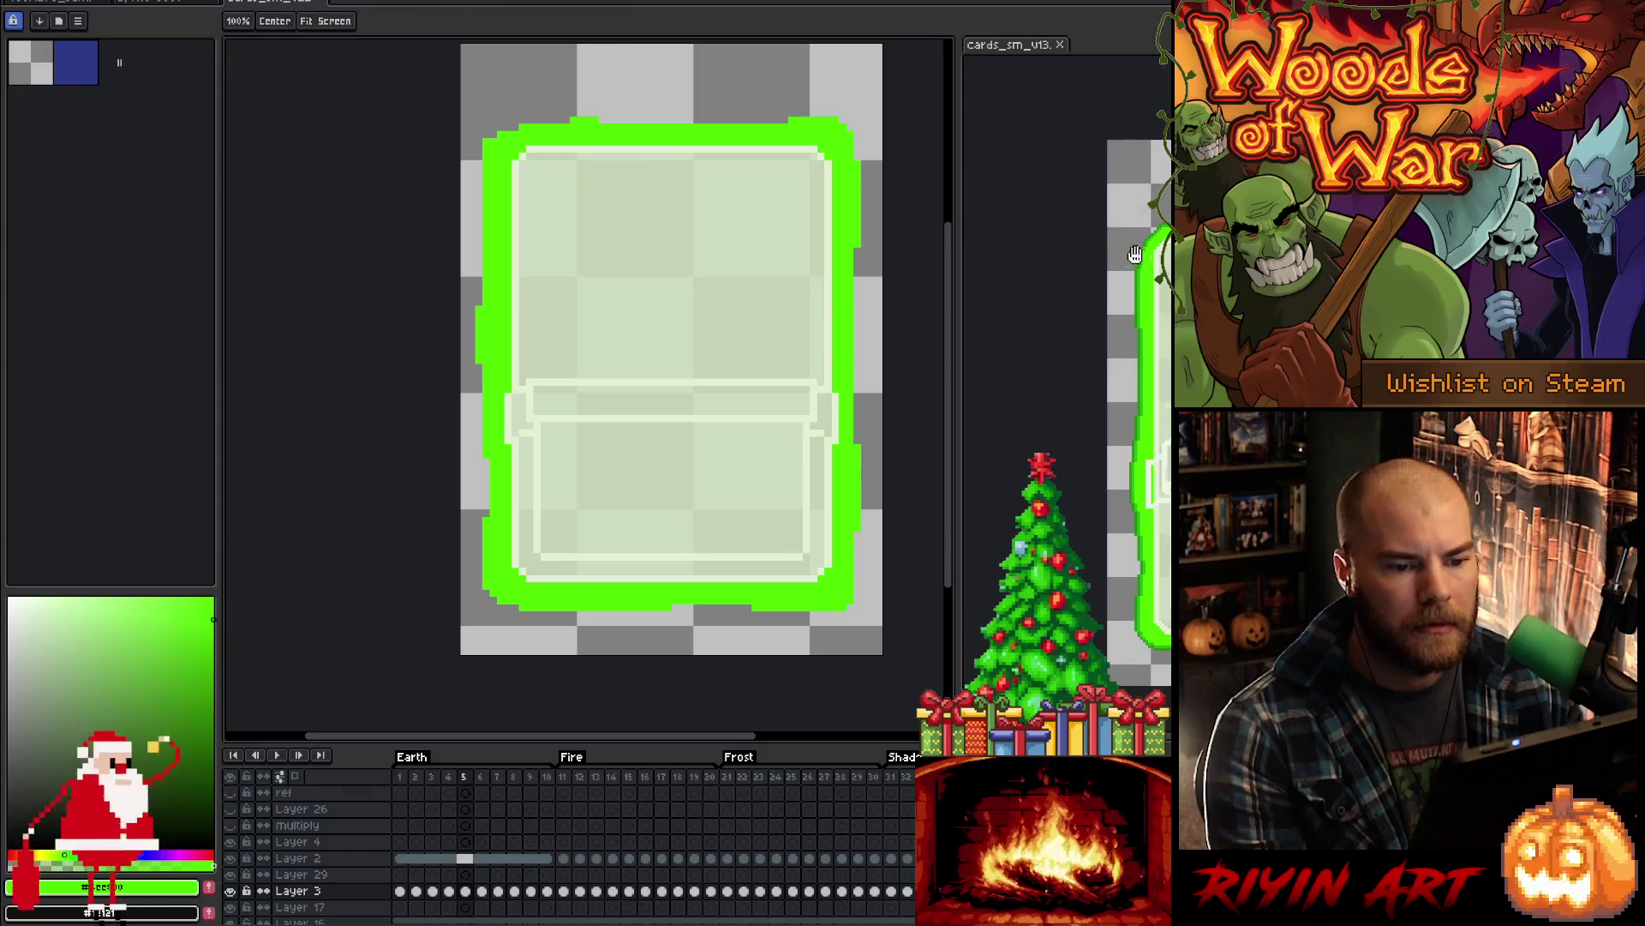
- Zoom and pan the cards_sm_v13 view onto the green edge, then select sprite Layer 3 frames 1–10
key(Return)
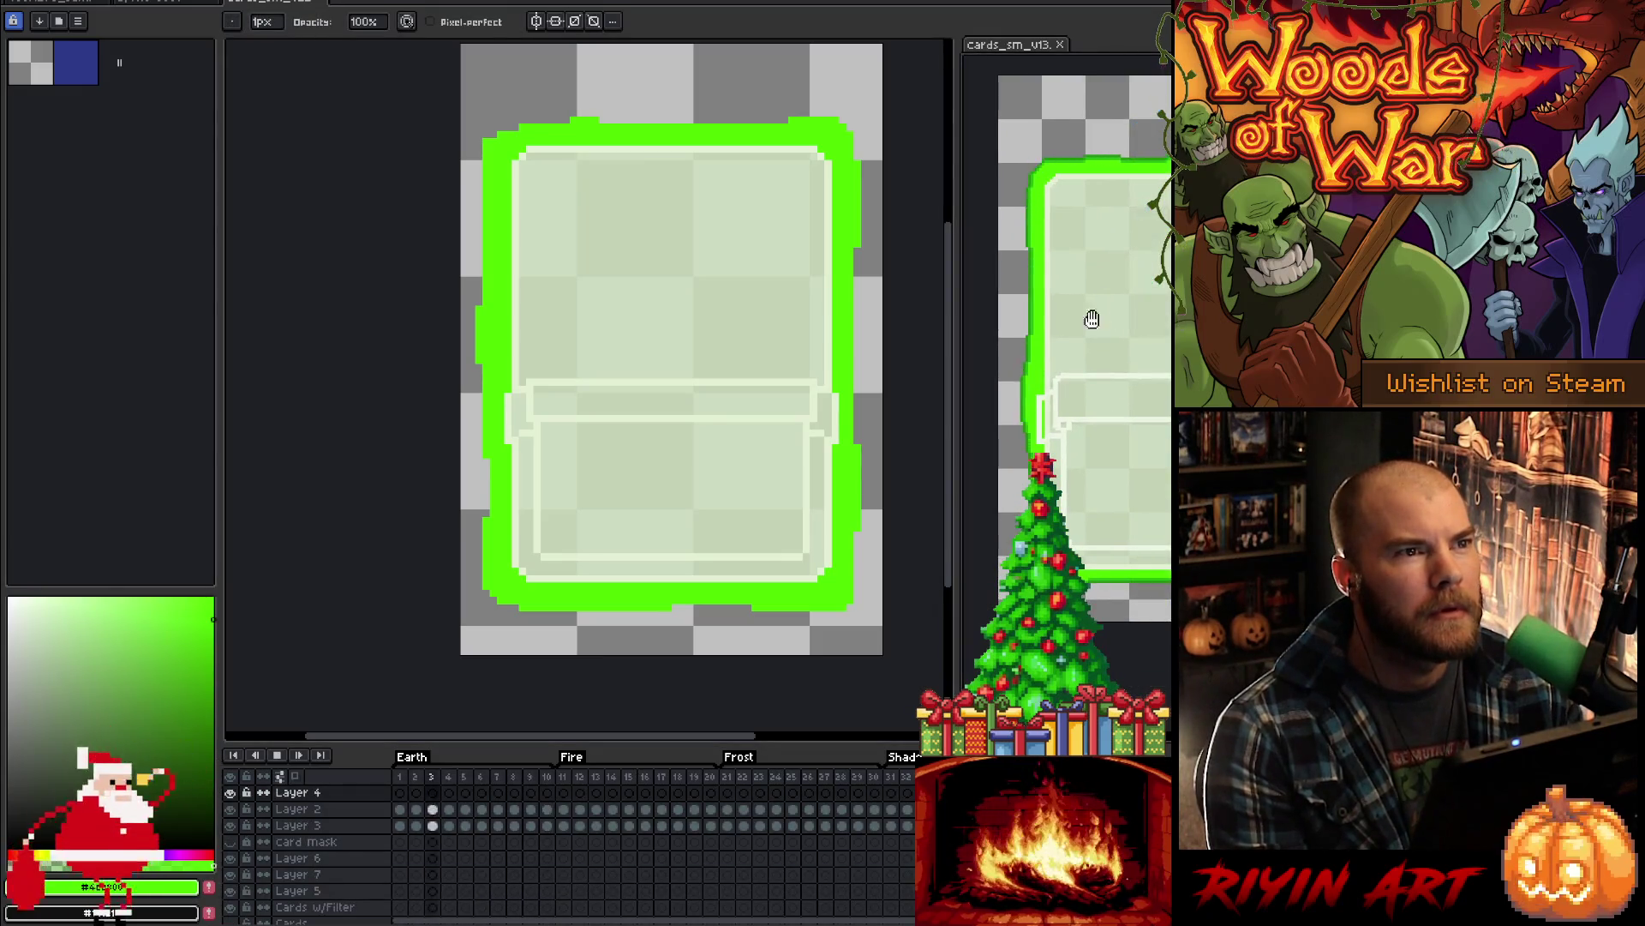
key(Return)
scroll(1005, 231, up, 3)
key(i)
drag(1005, 231, 1091, 246)
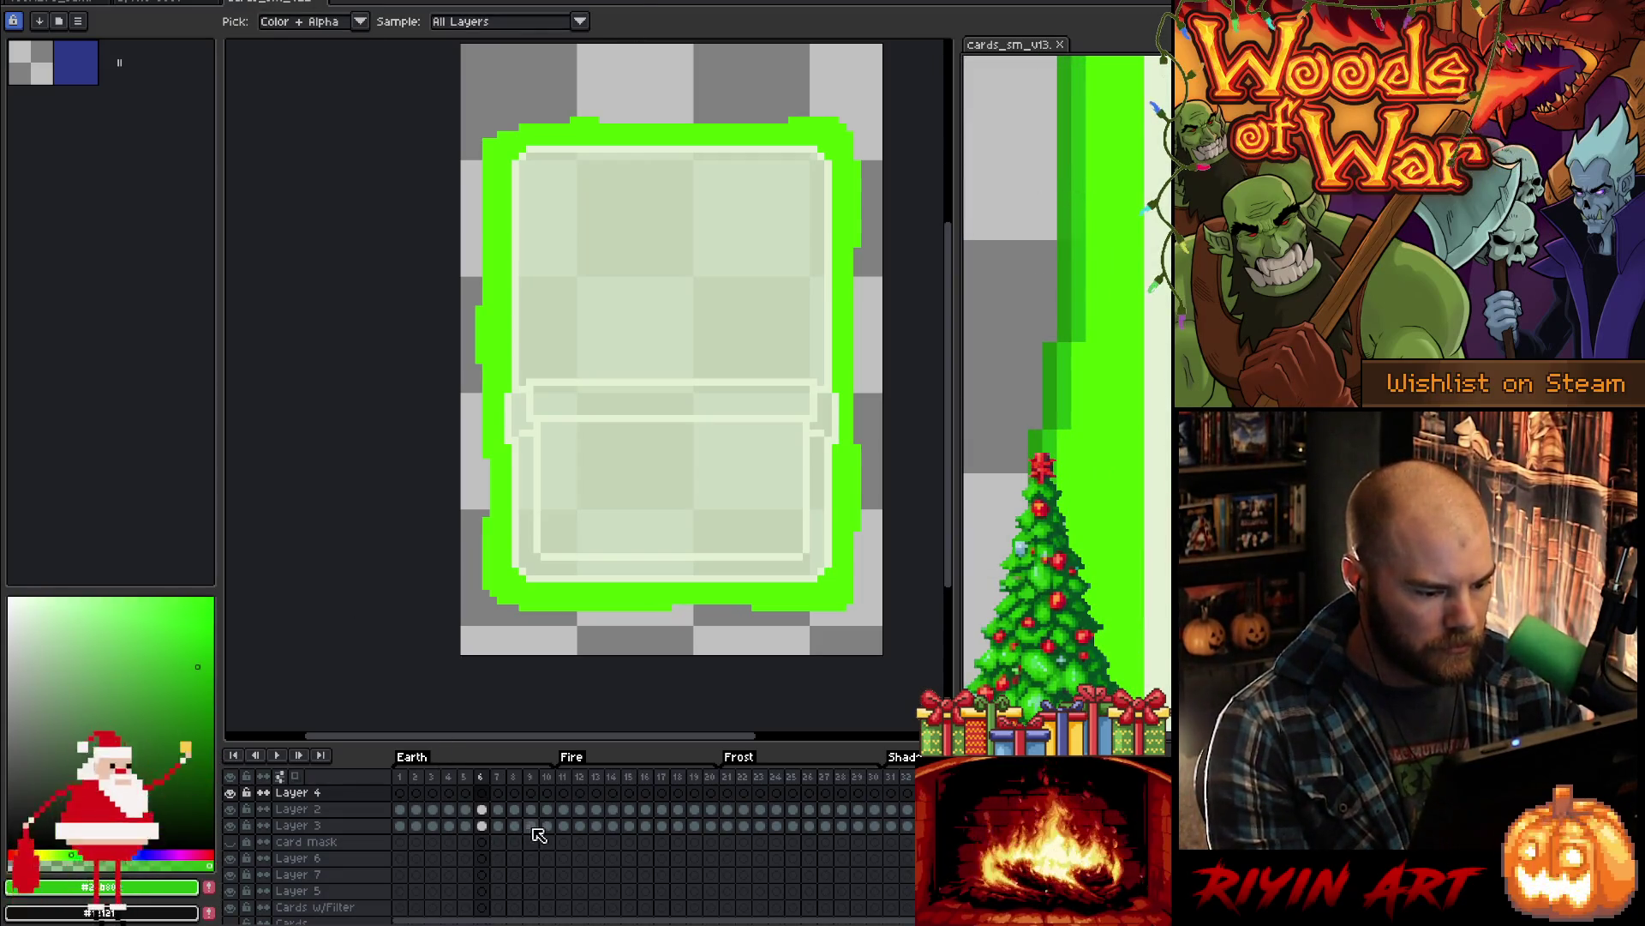
click(292, 5)
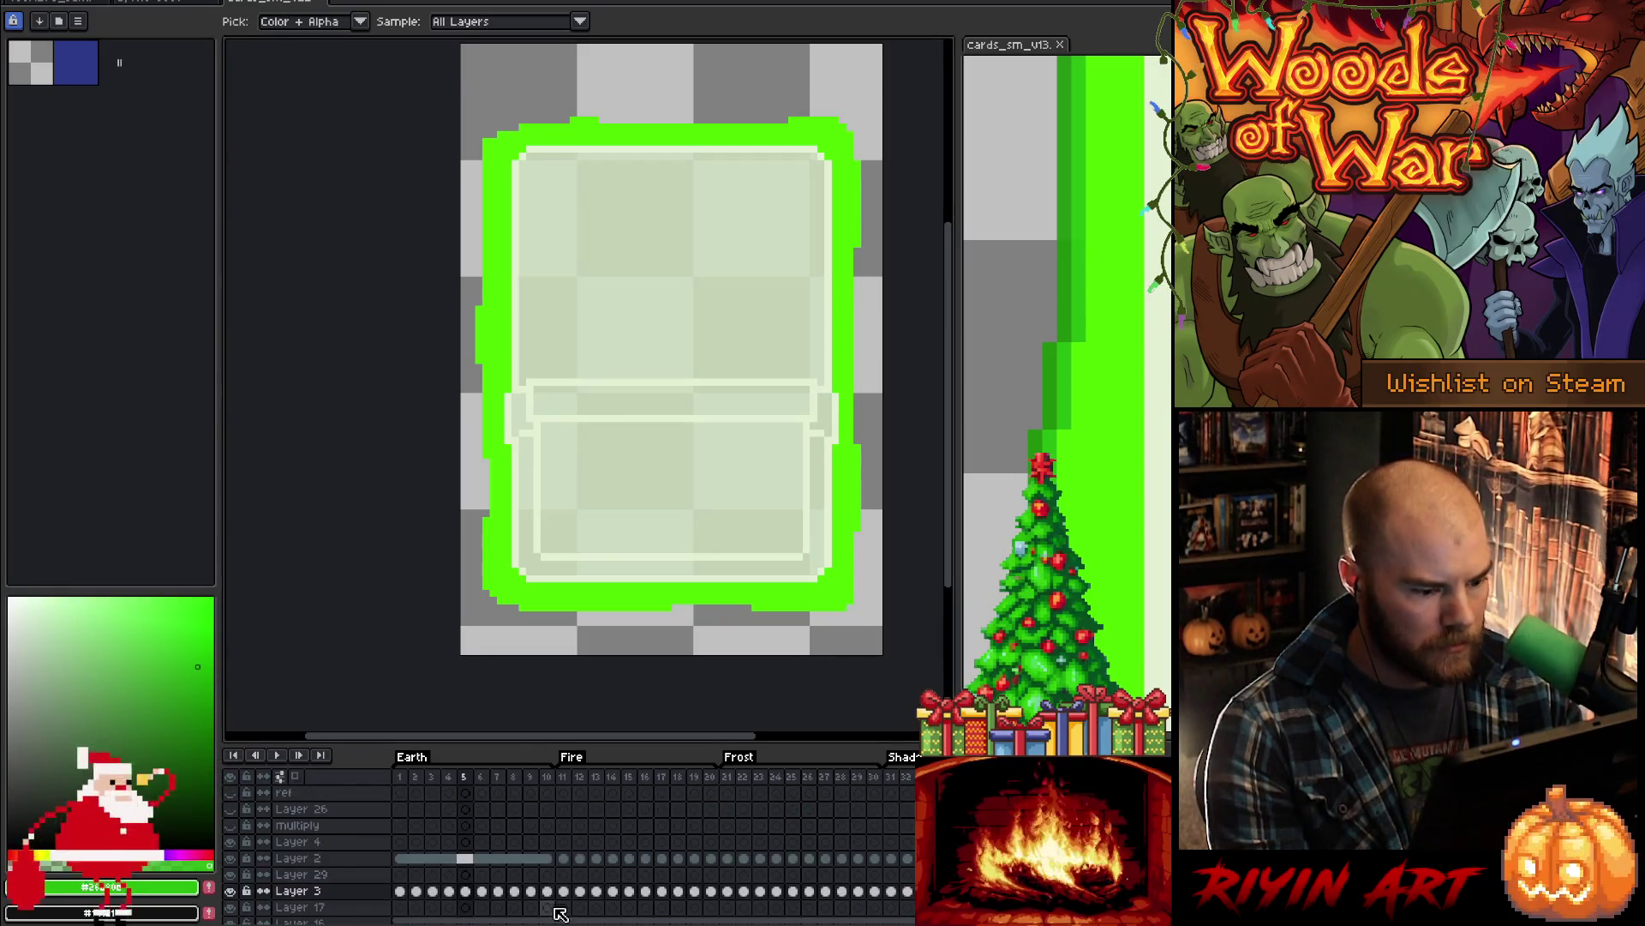
drag(554, 893, 391, 883)
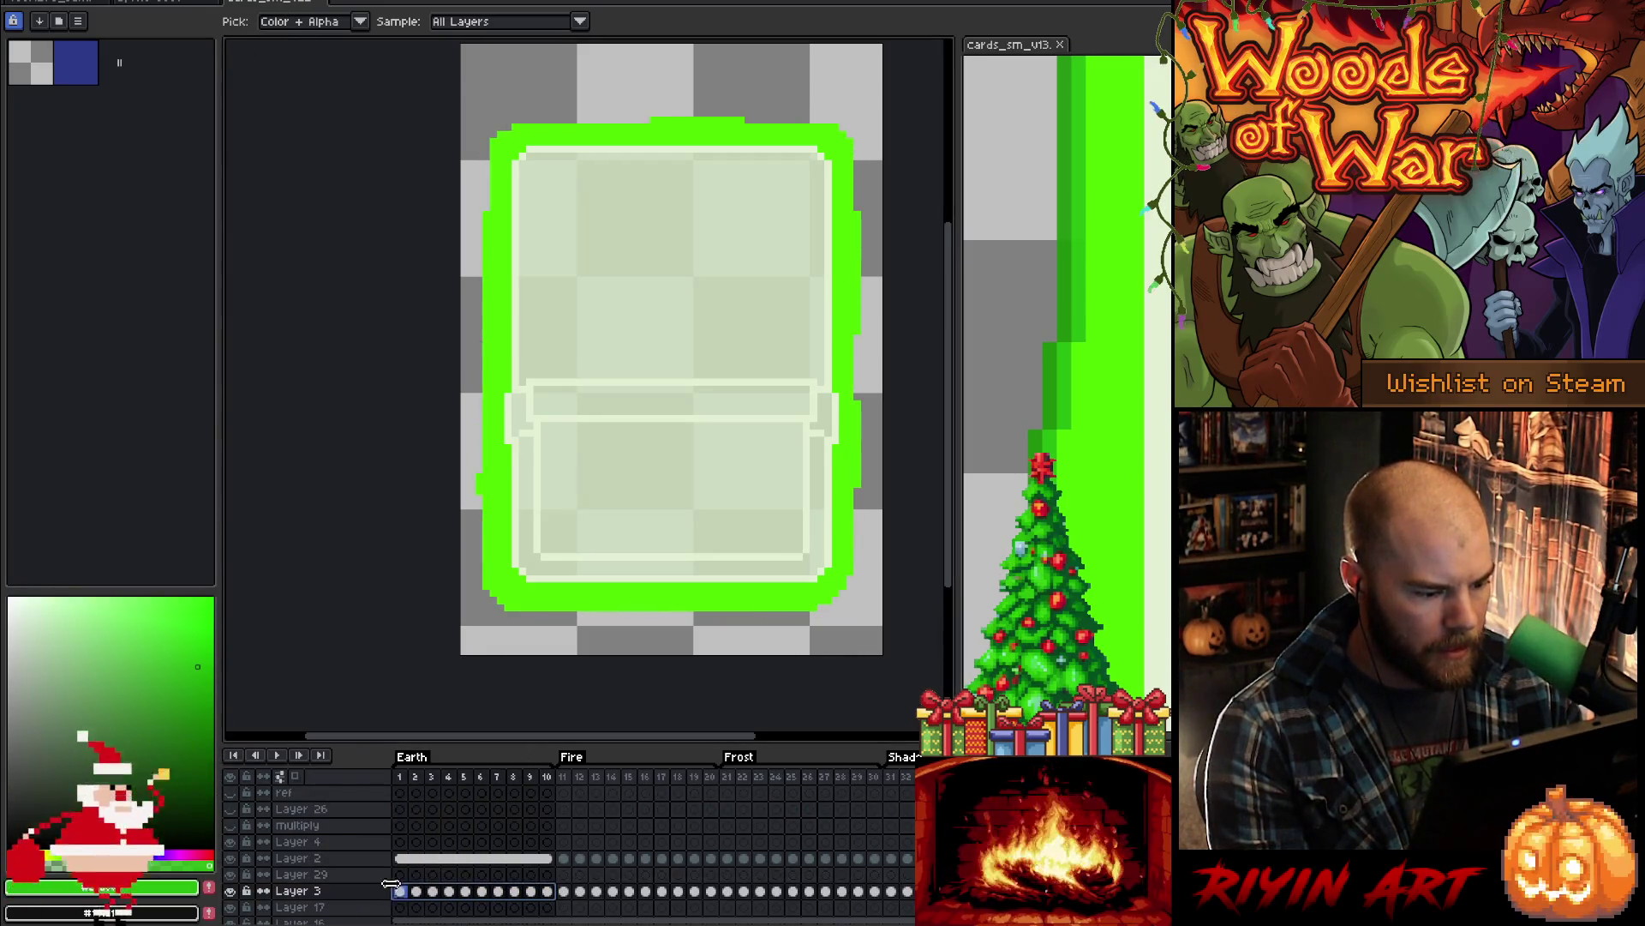
- Swap foreground and background colours and pick the border's bright green as the drawing colour
key(space)
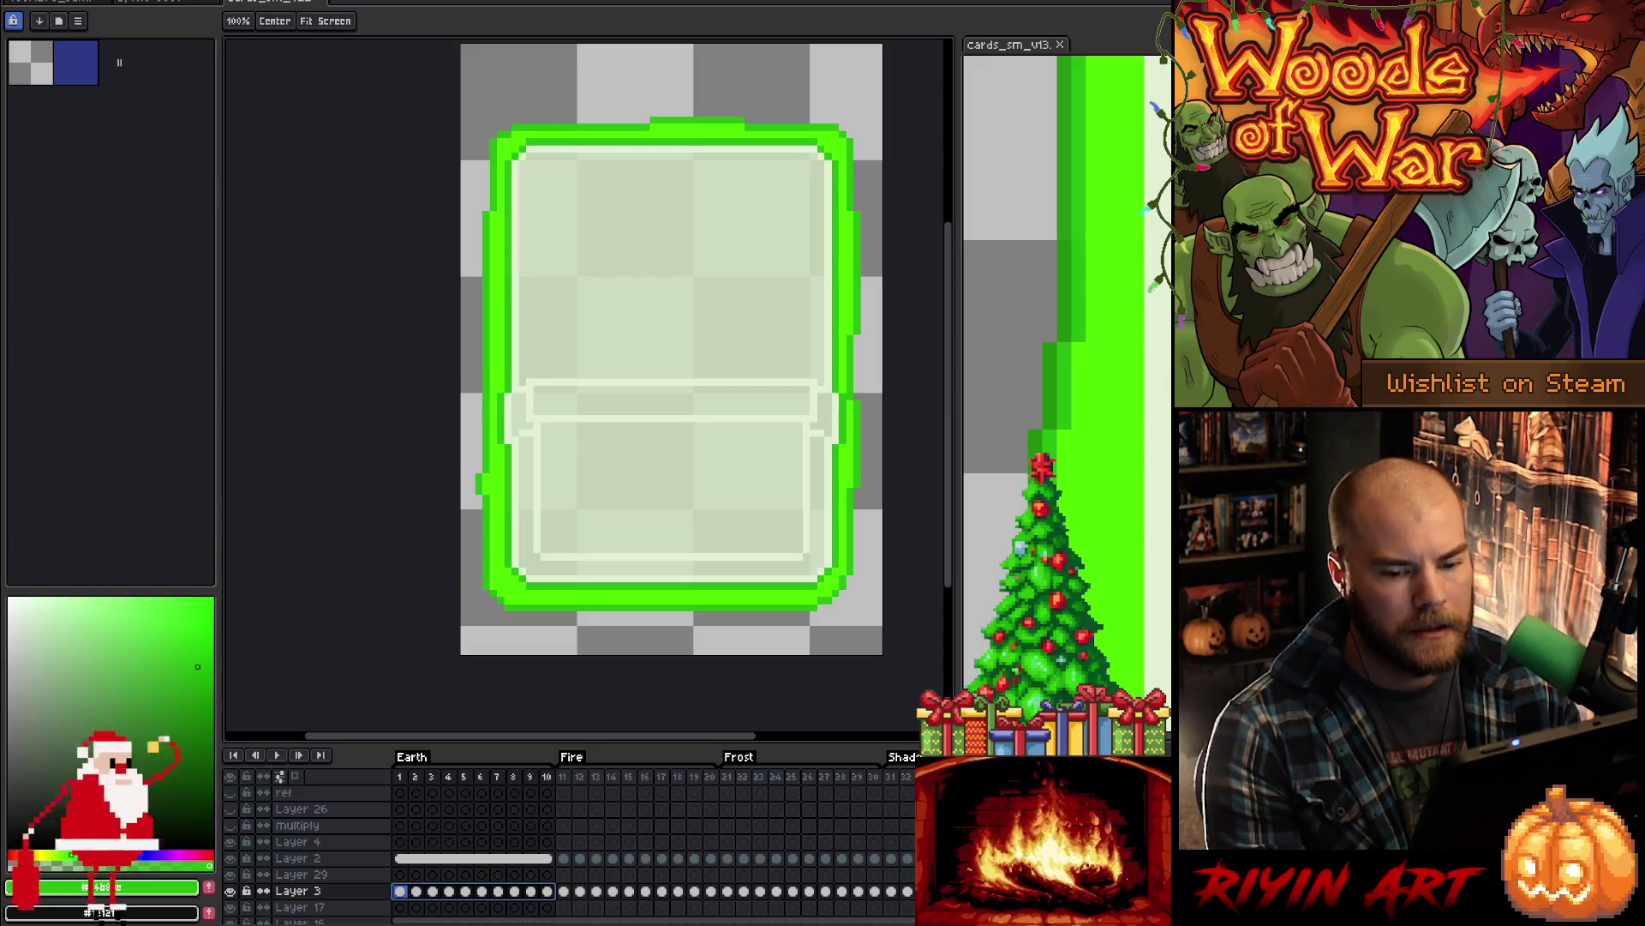
key(ctrl+z)
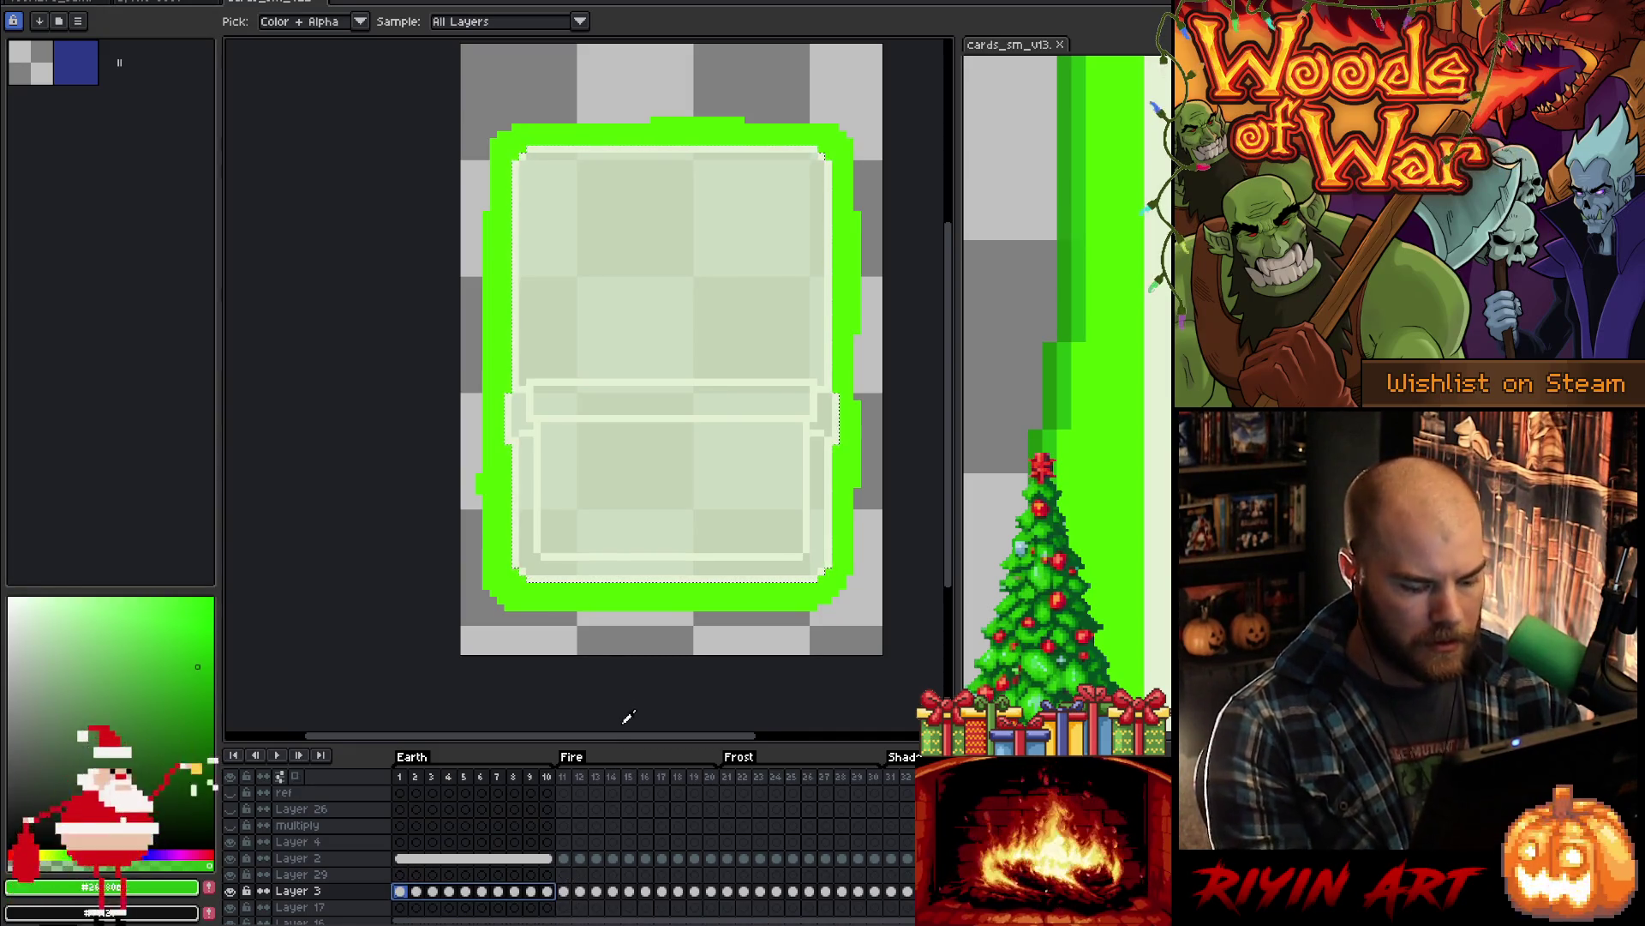
key(x)
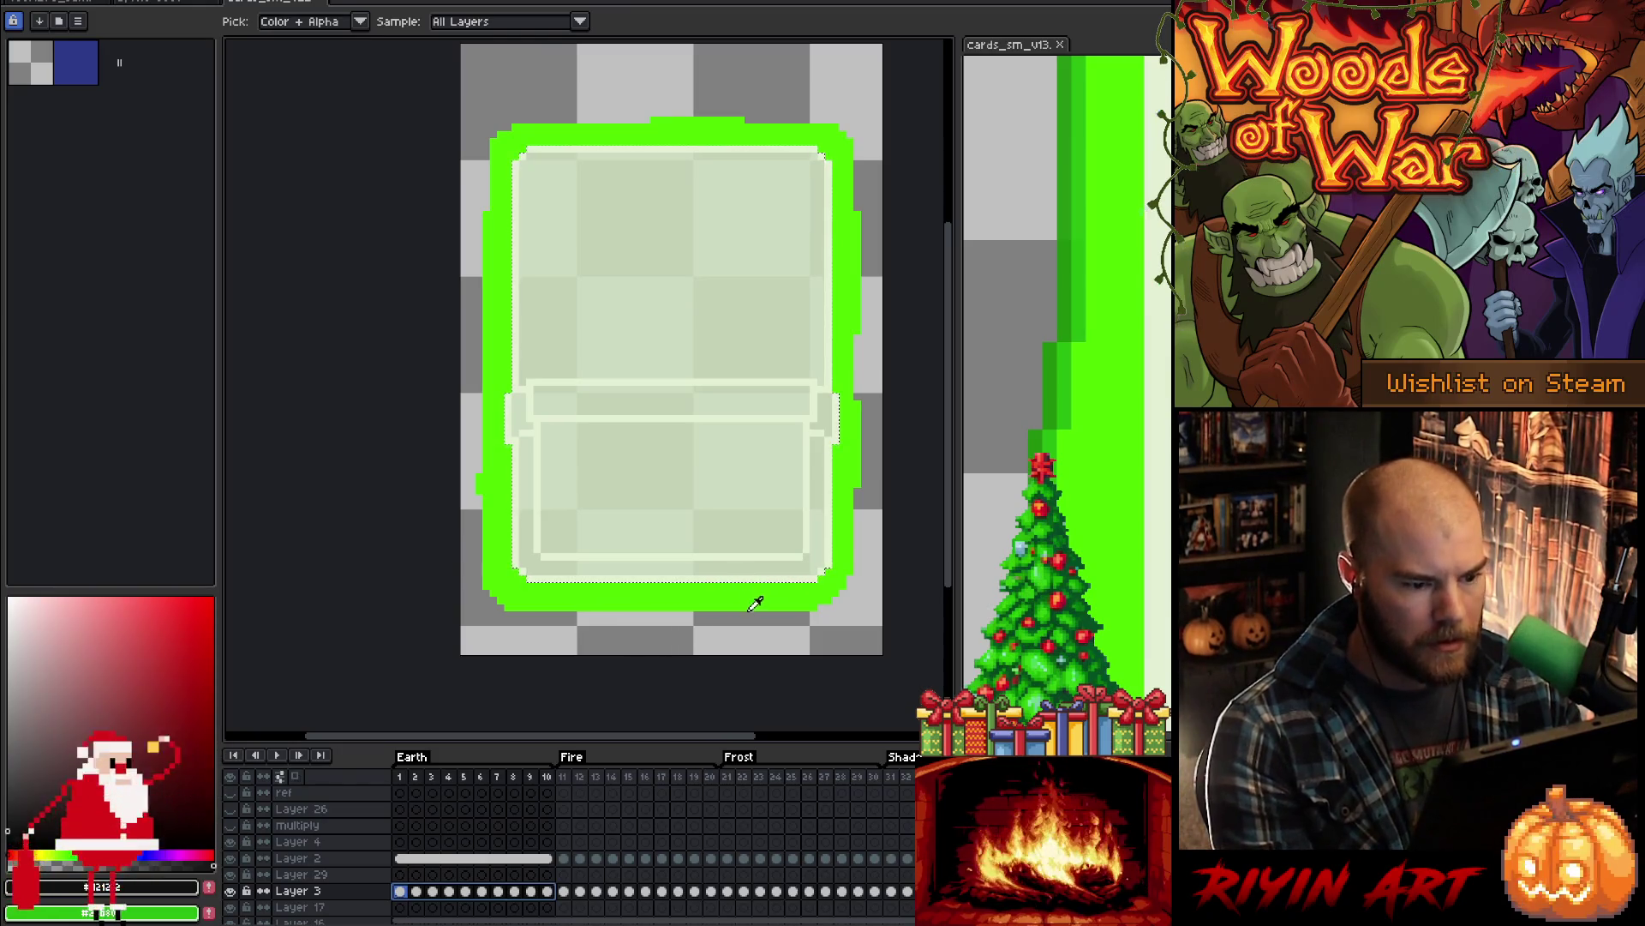
click(744, 600)
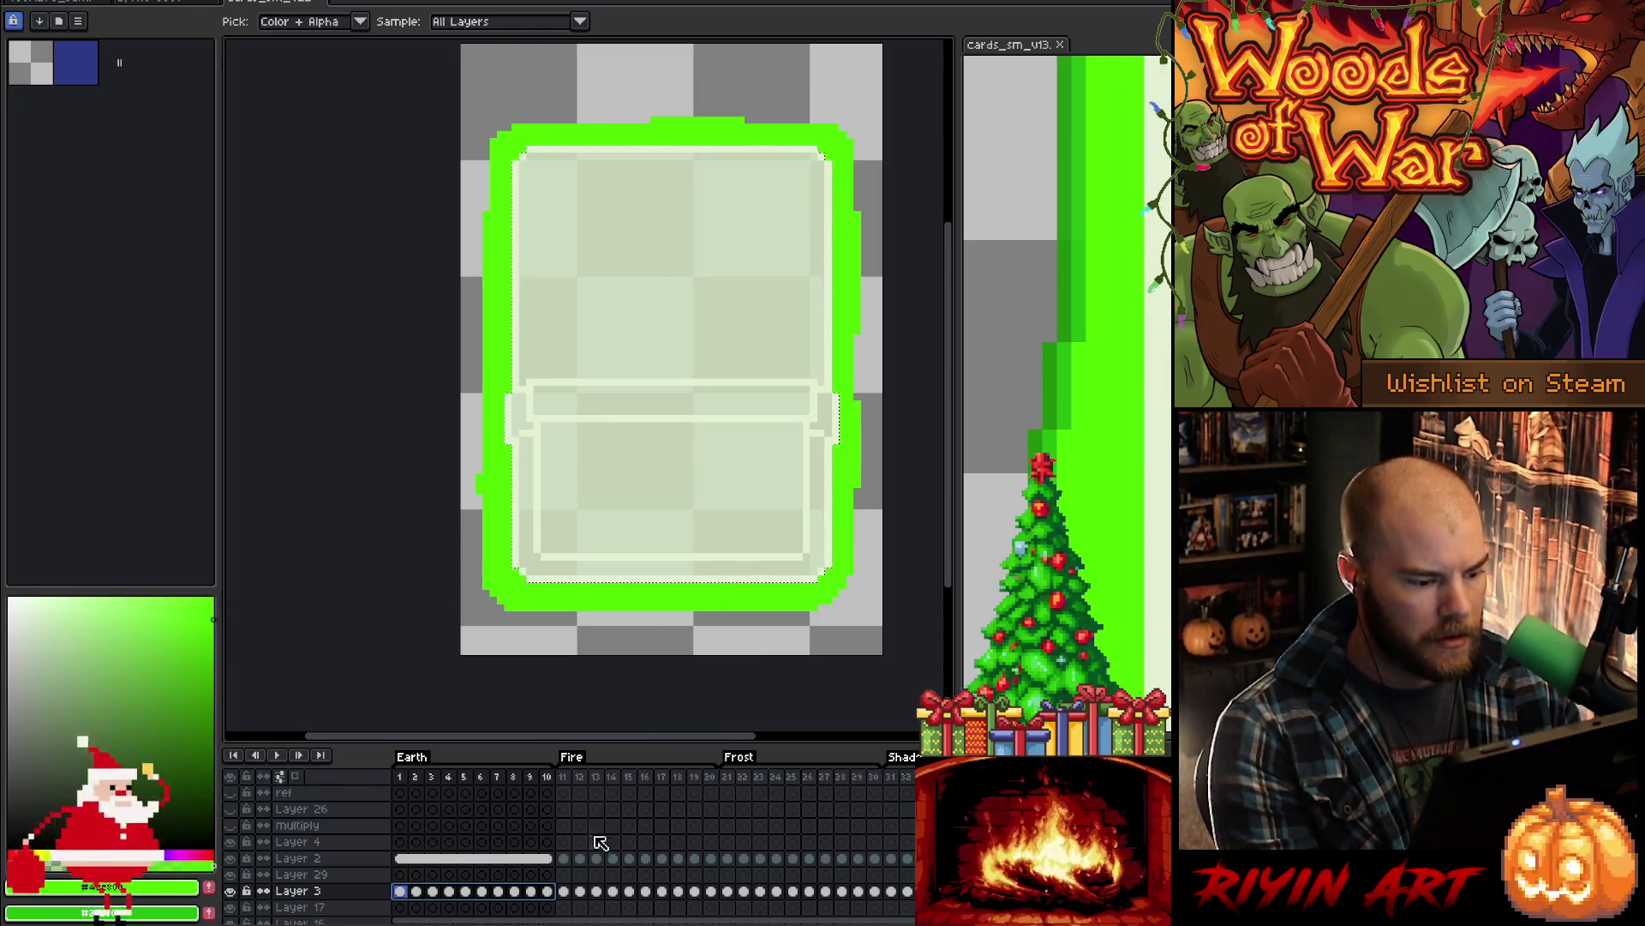
- Play and stop the glow animation over Layer 3 frames 2–9, then reselect frames 1–10
key(Return)
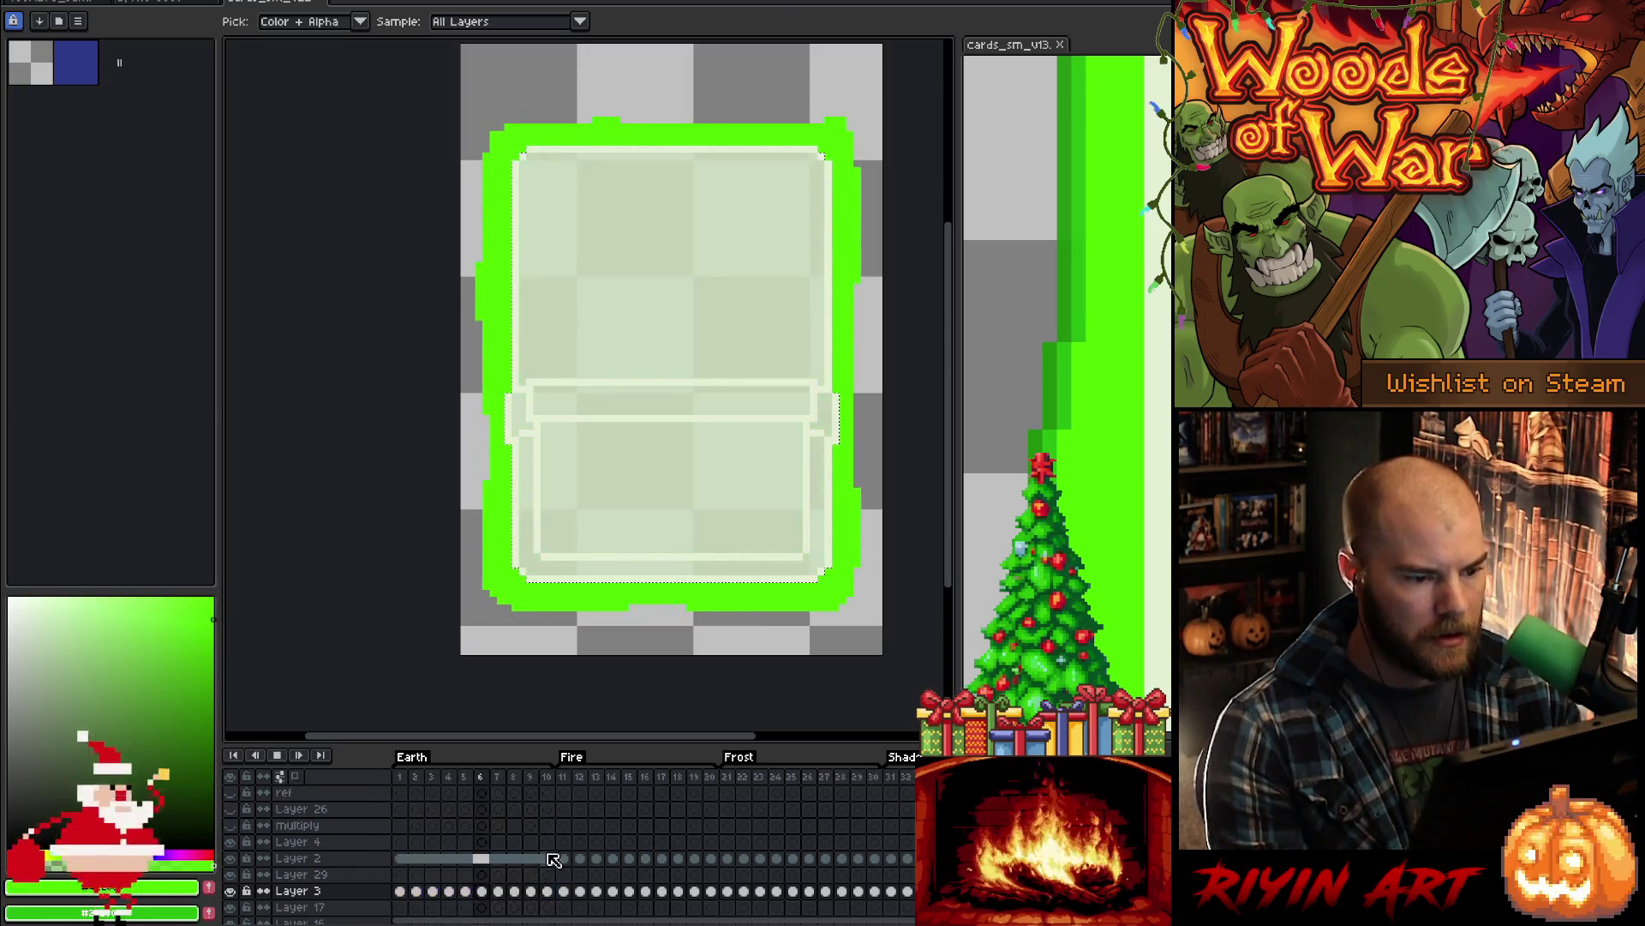
drag(426, 894, 533, 894)
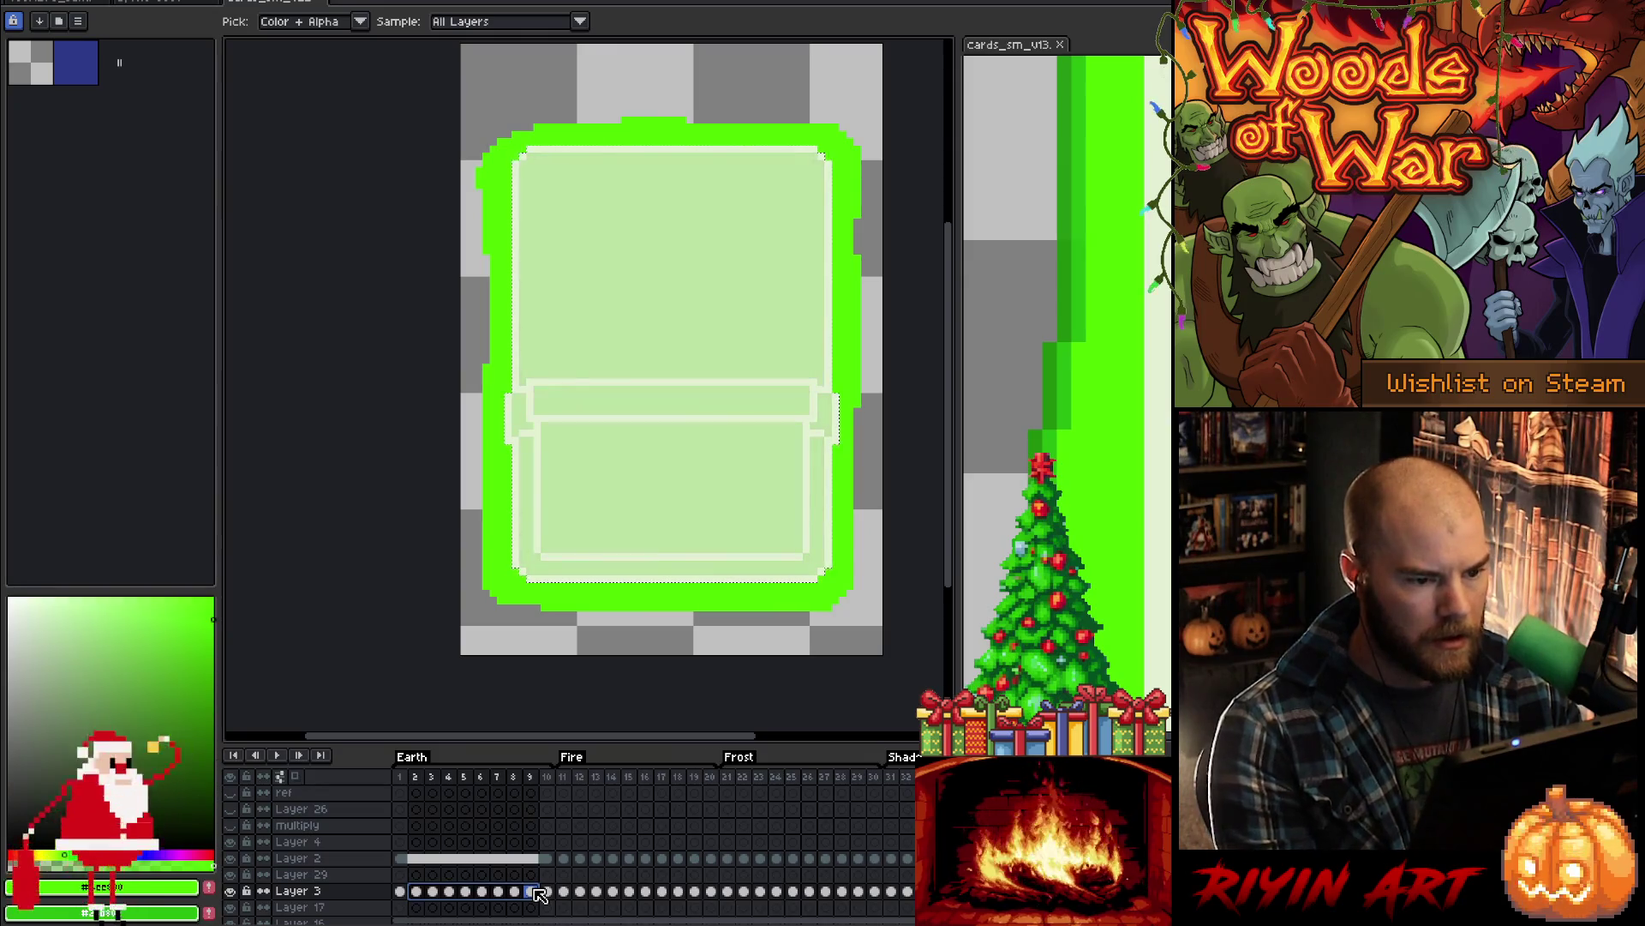
key(Return)
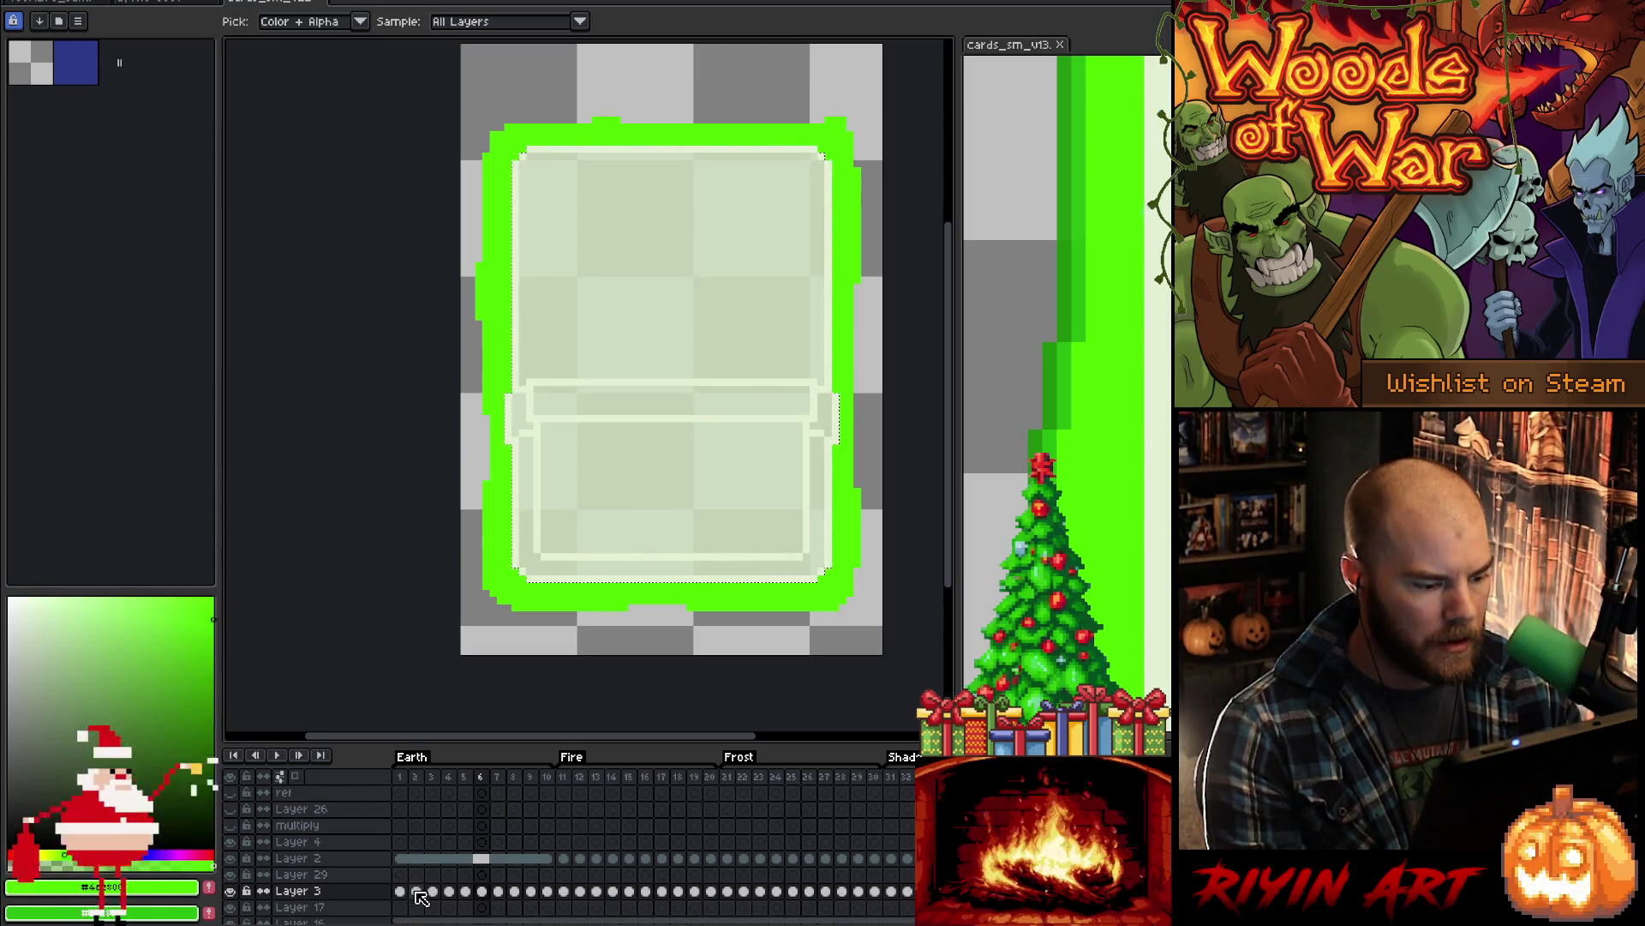
drag(421, 896, 561, 895)
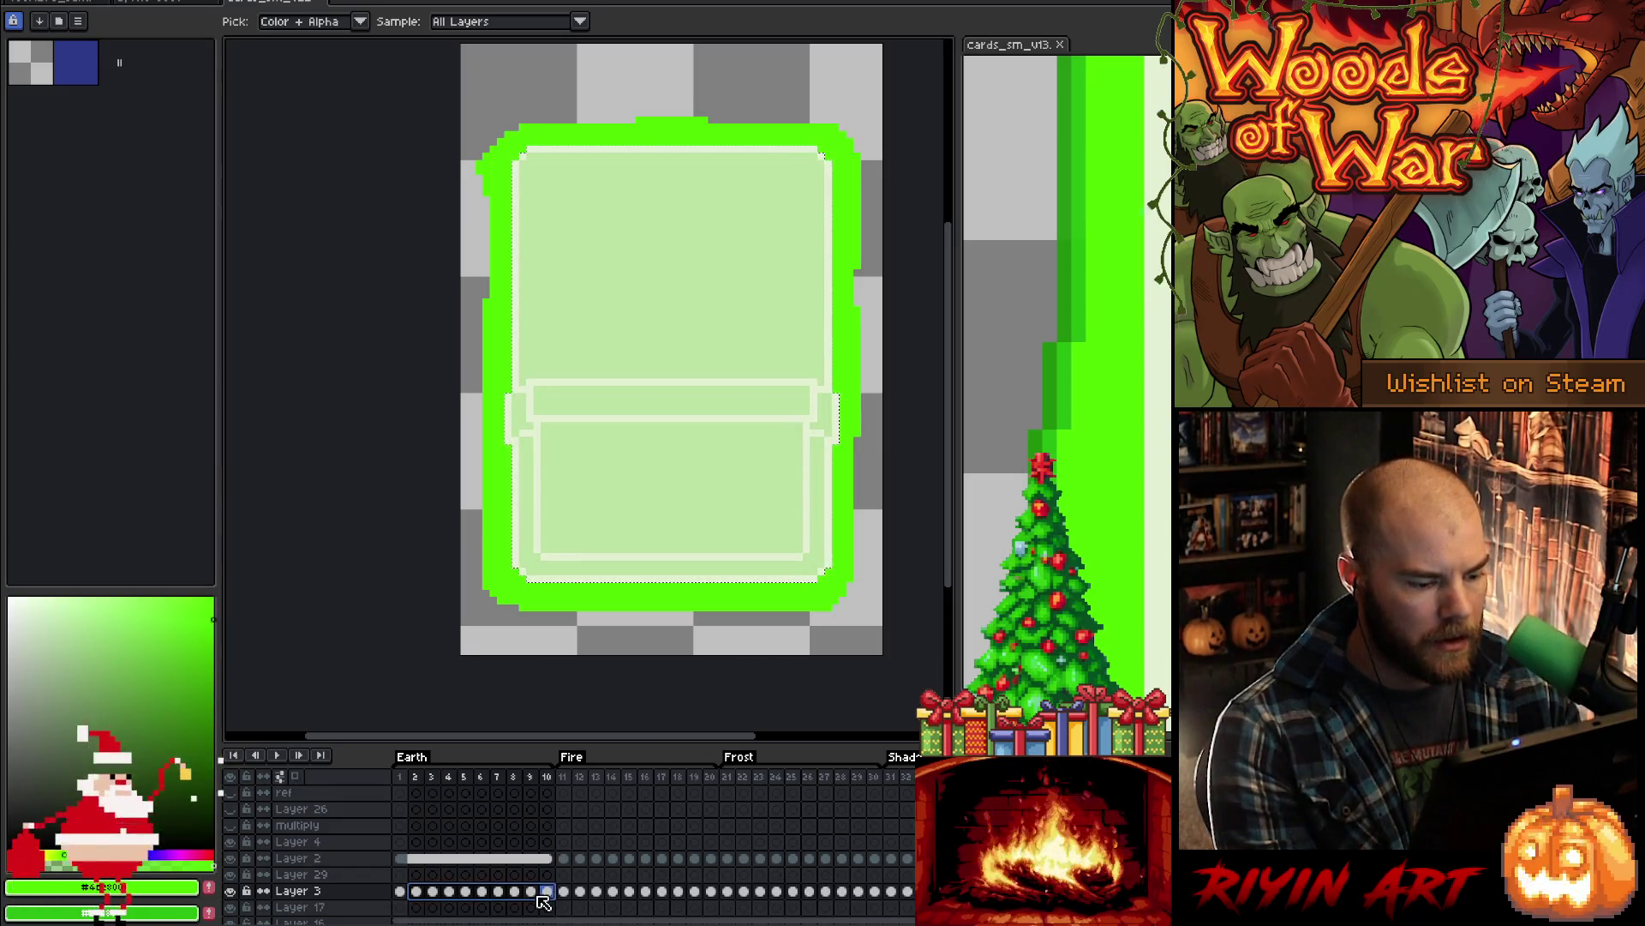
key(Return)
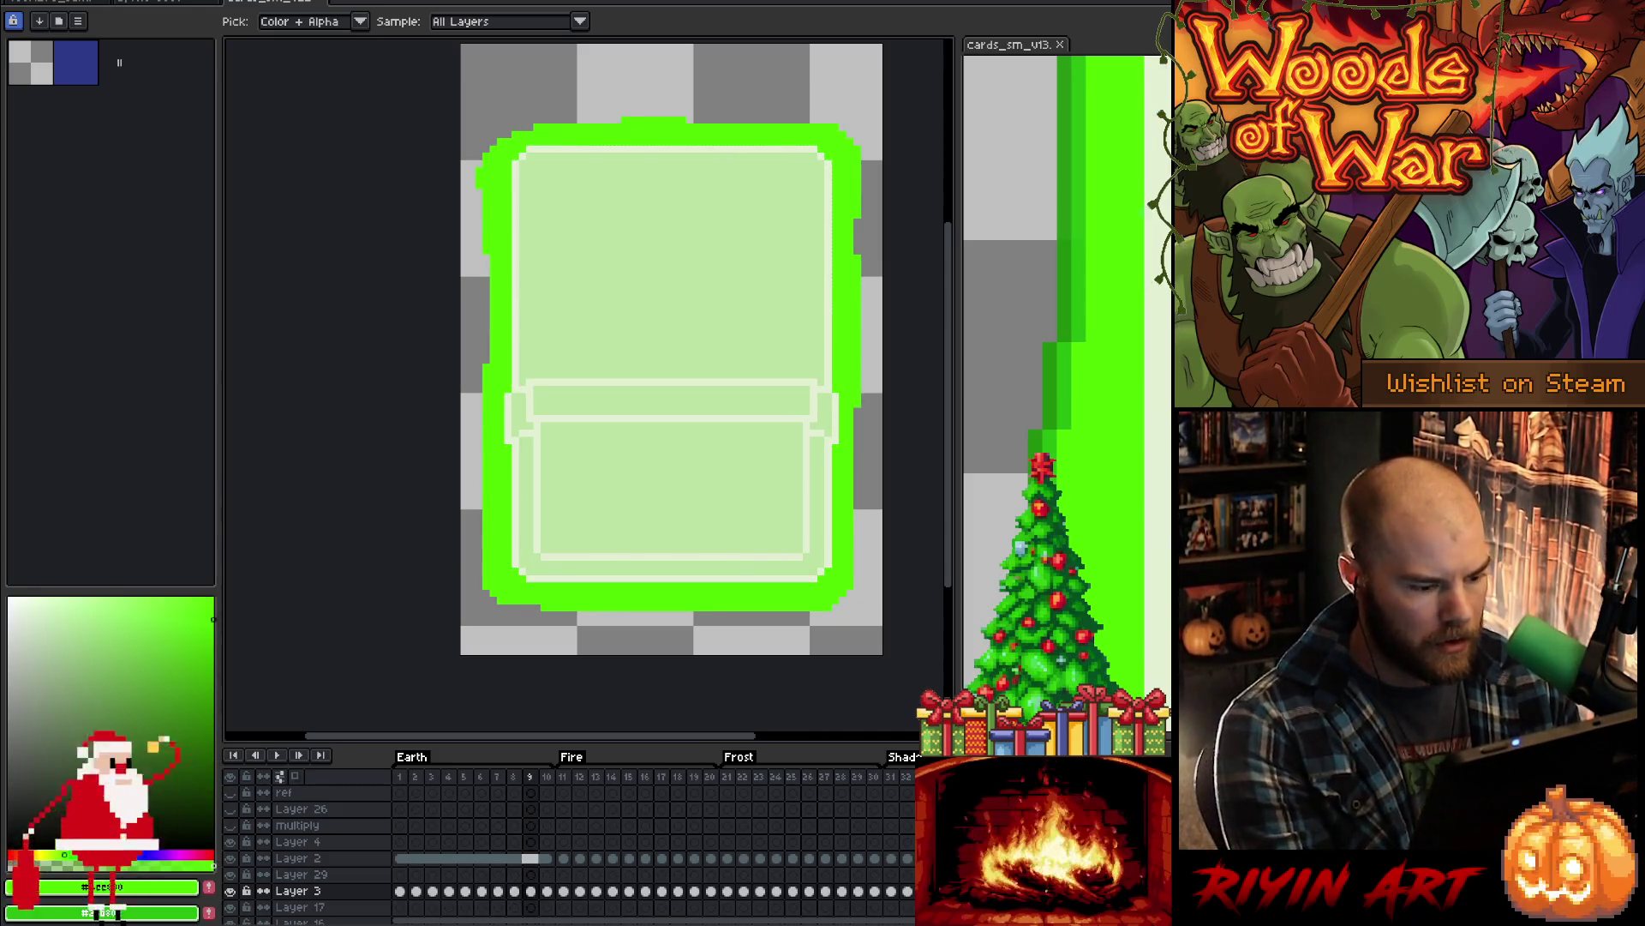
drag(547, 891, 401, 894)
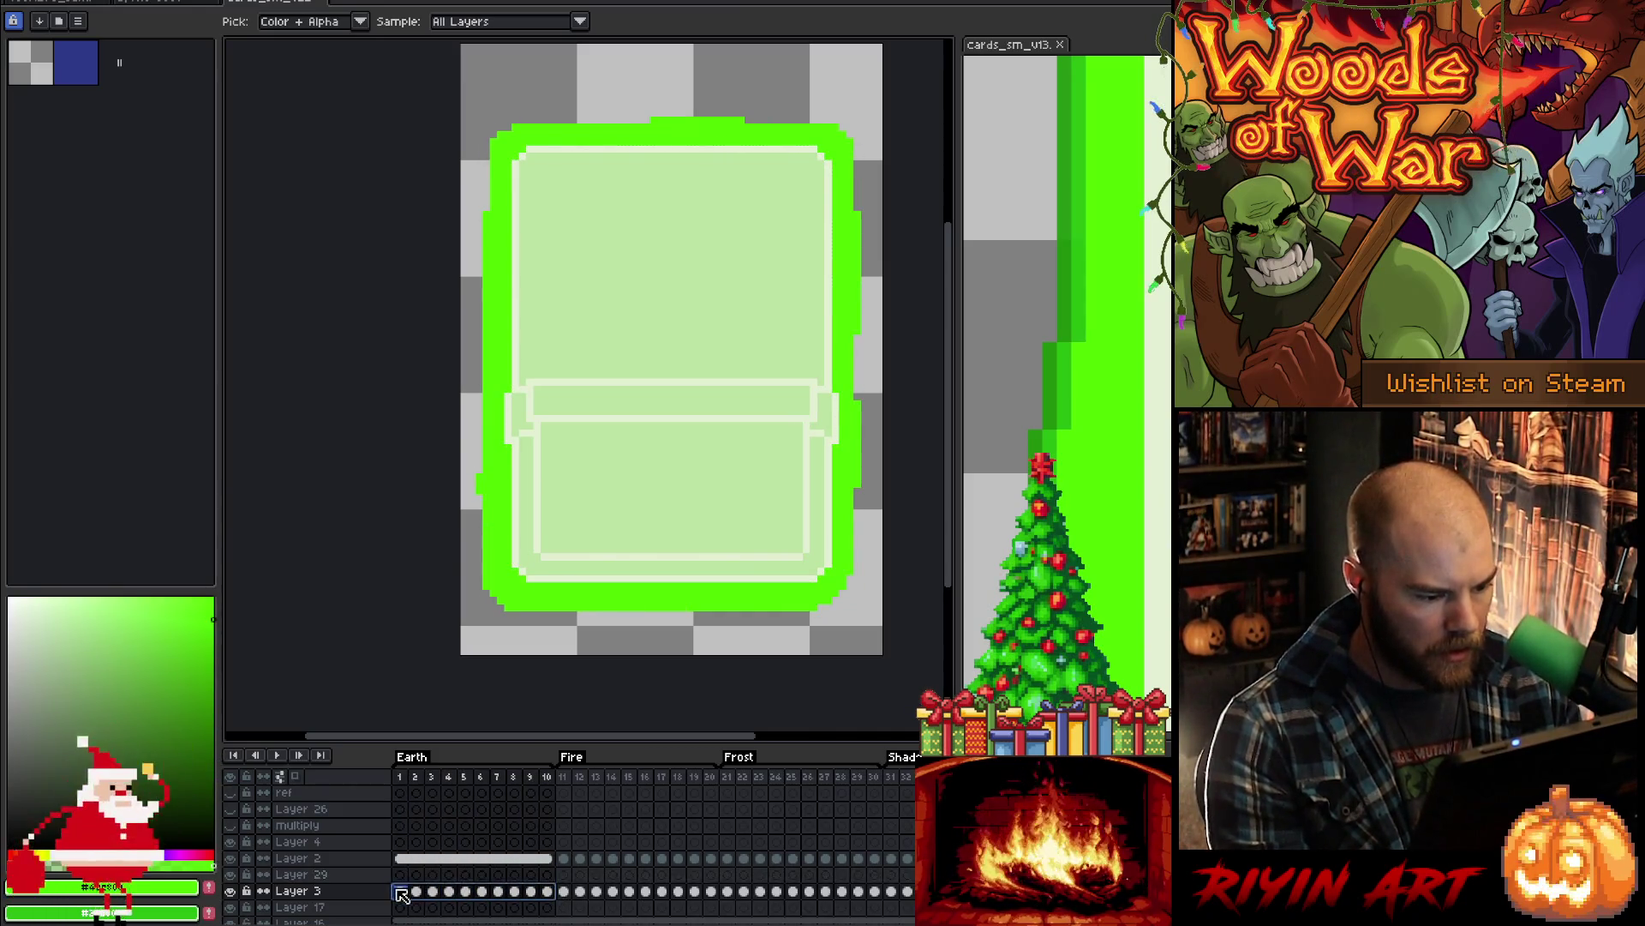
key(h)
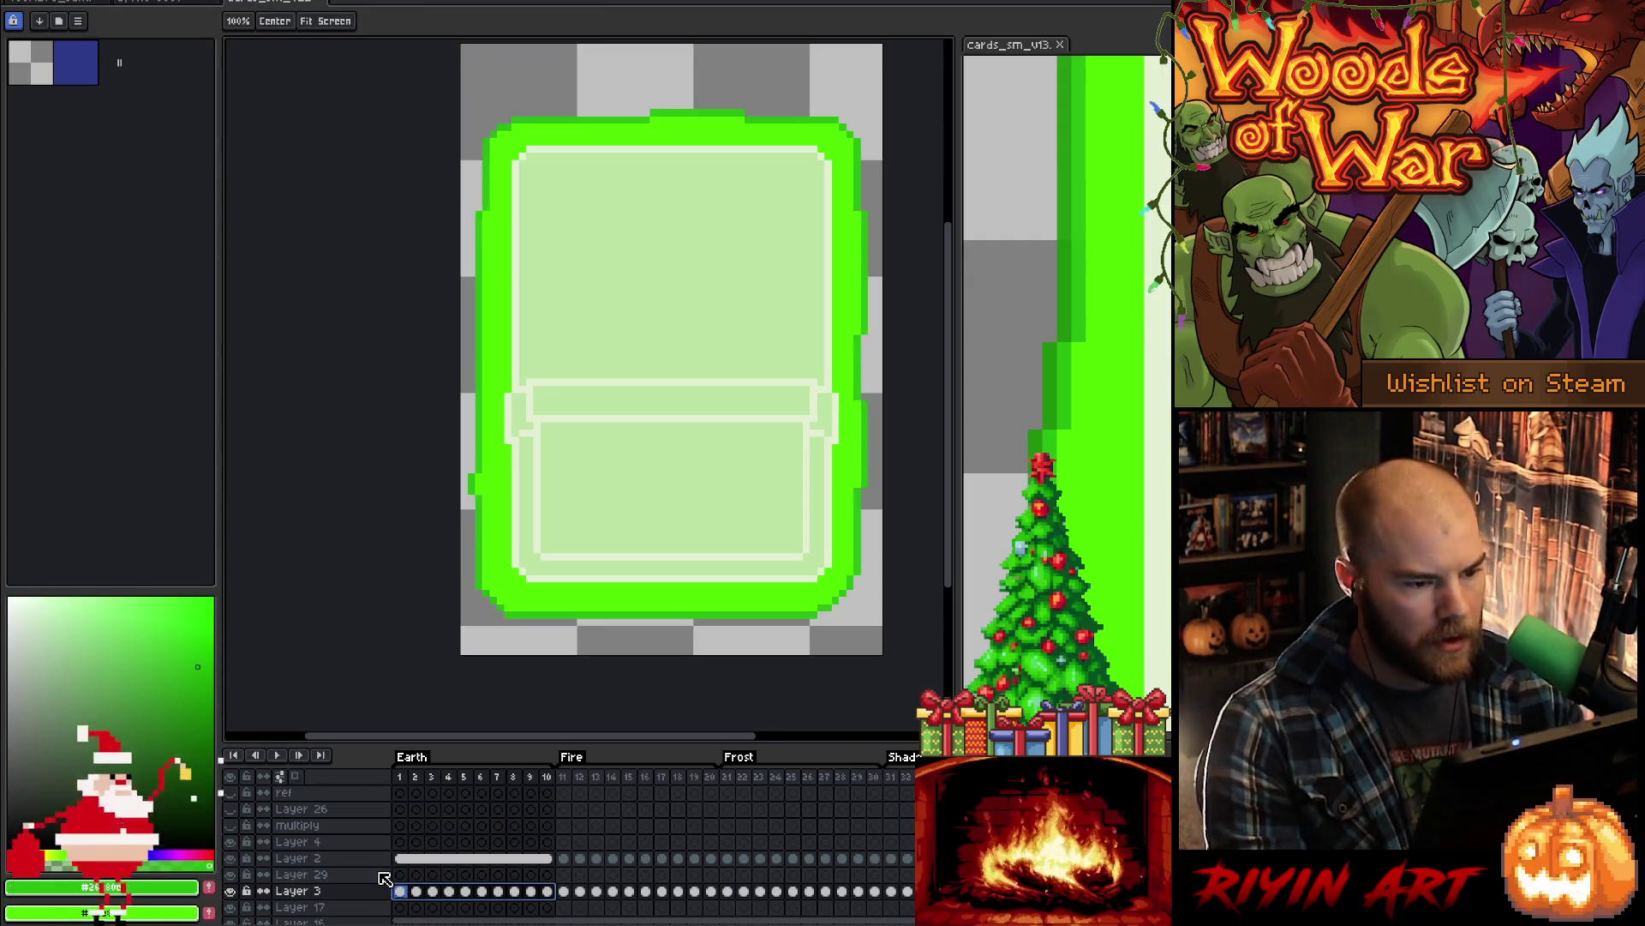
key(Right)
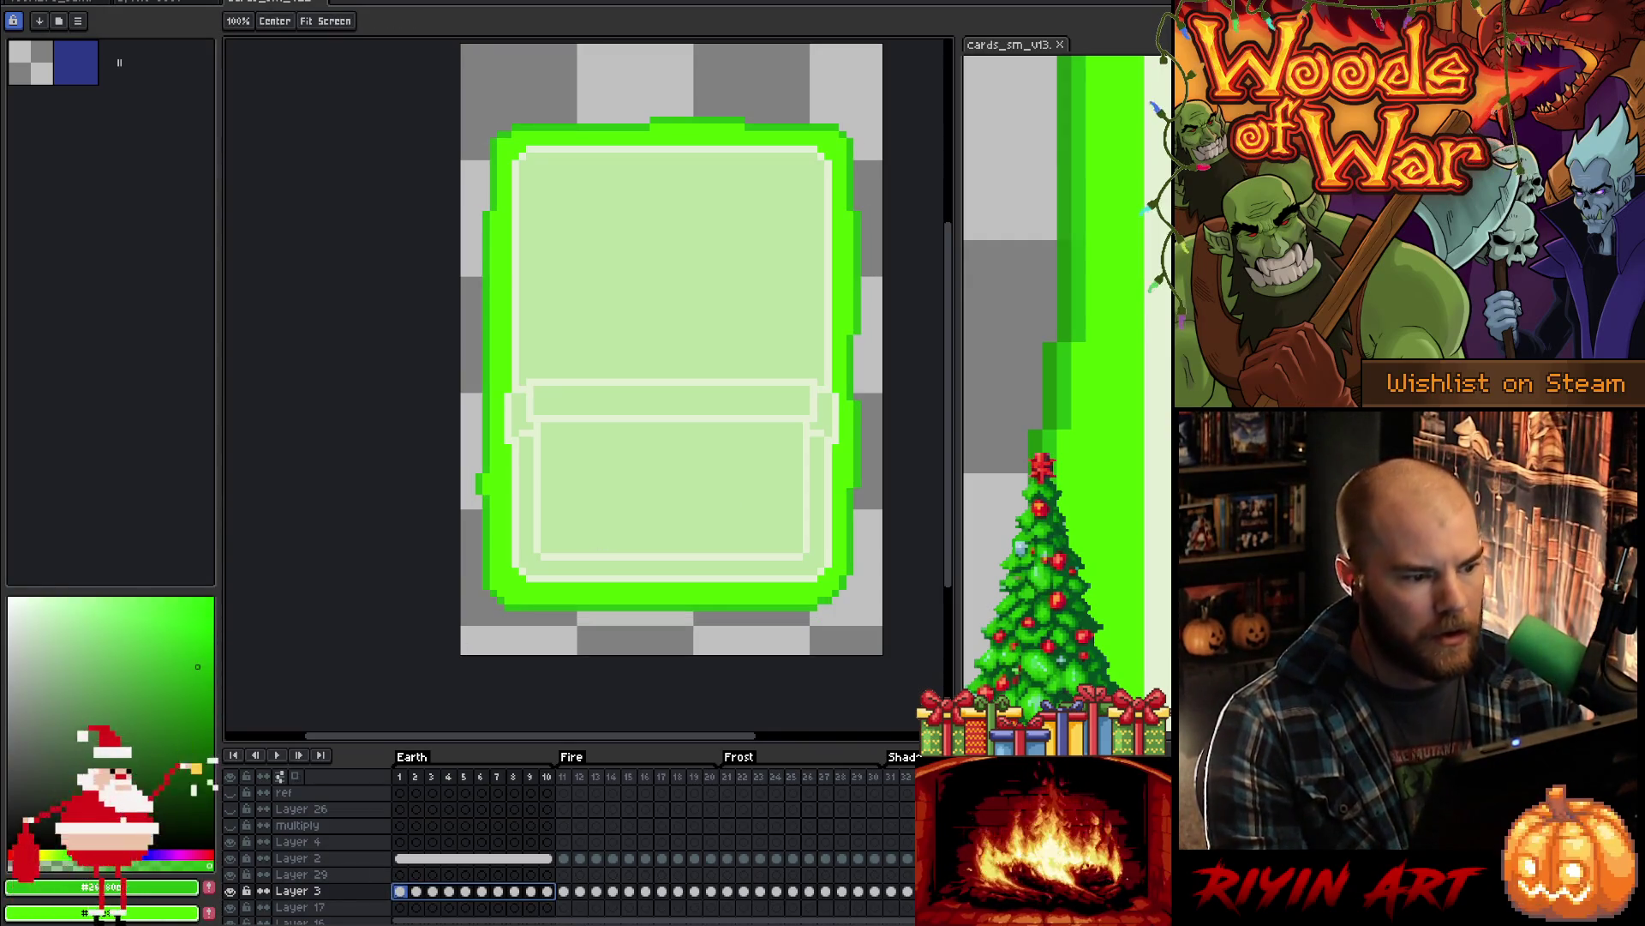
key(i)
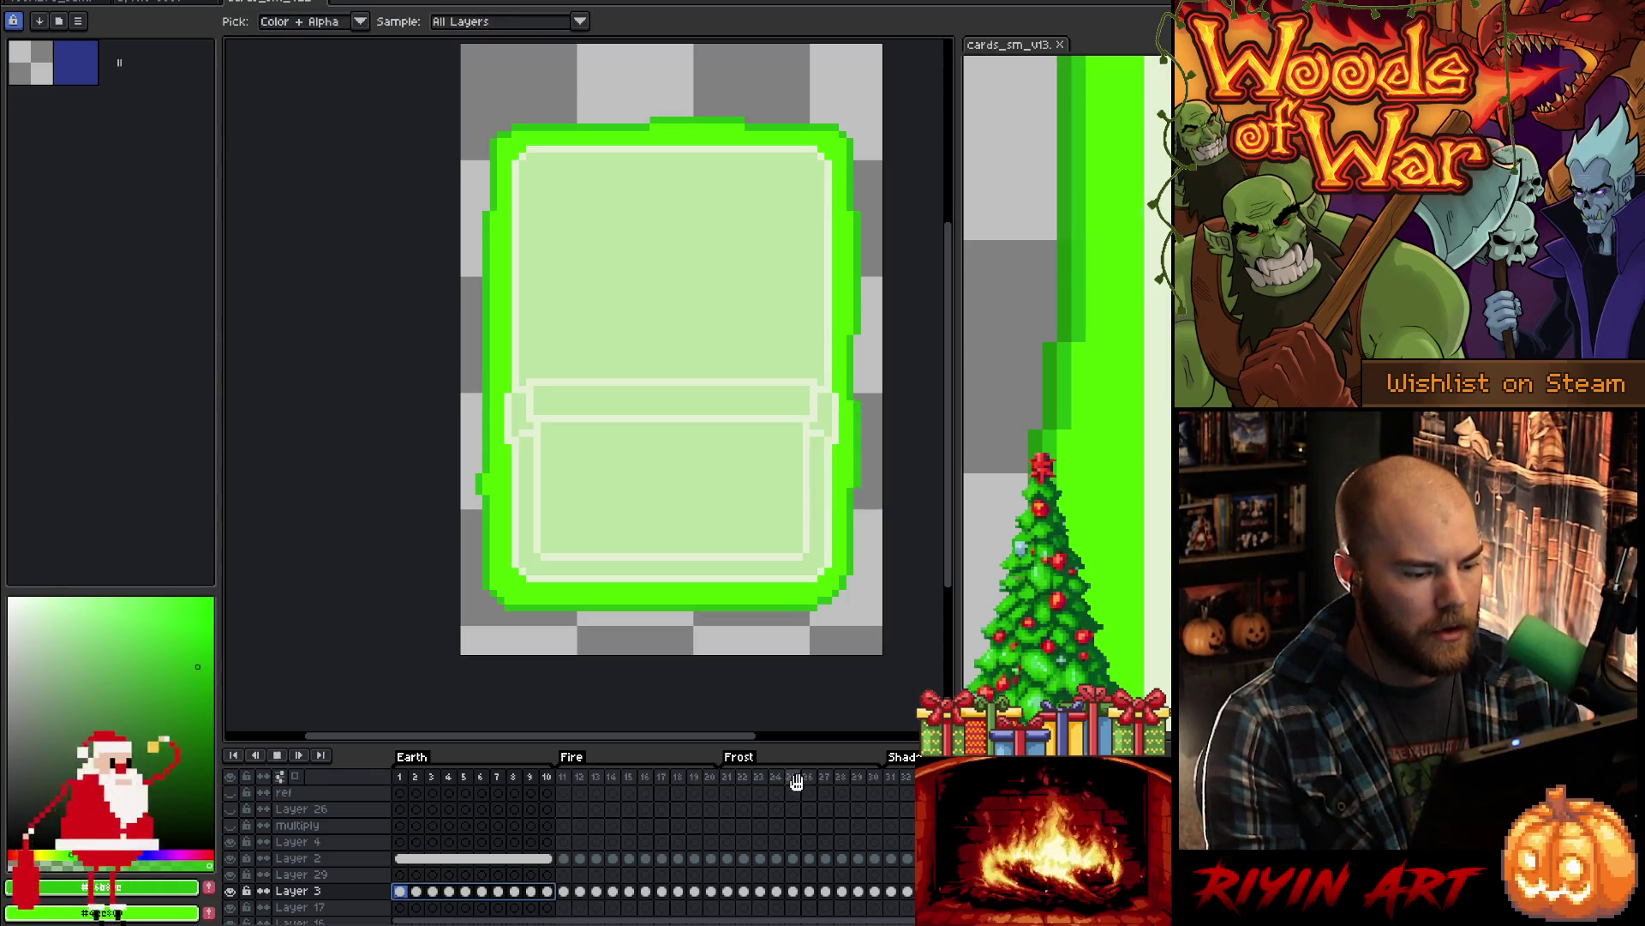
key(Return)
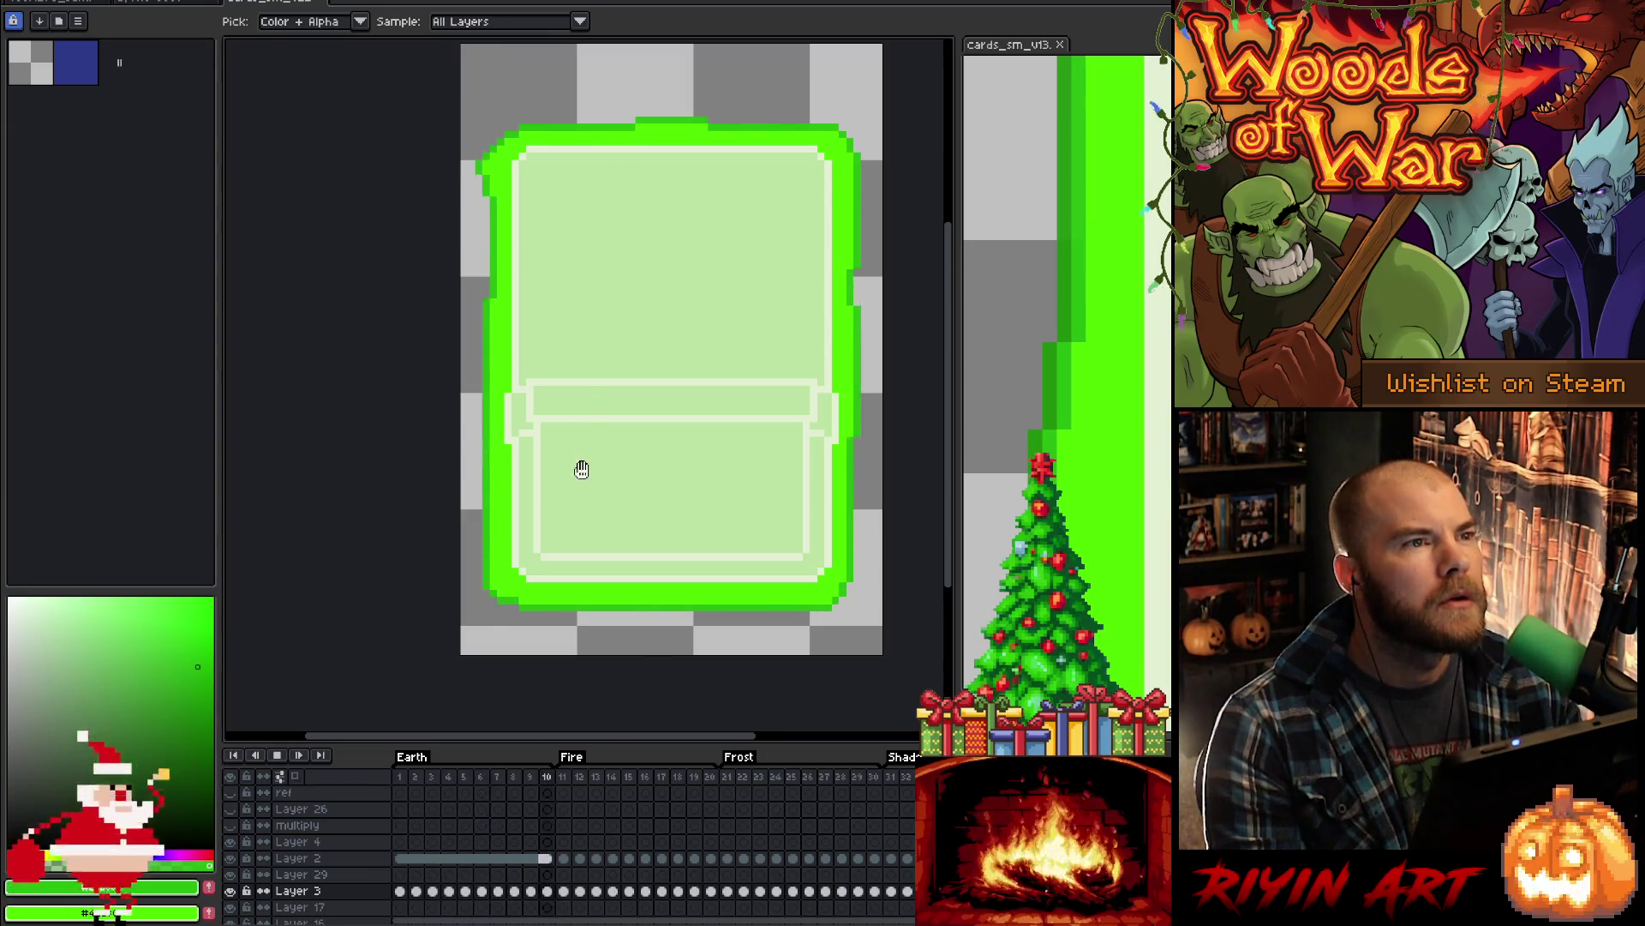
key(Return)
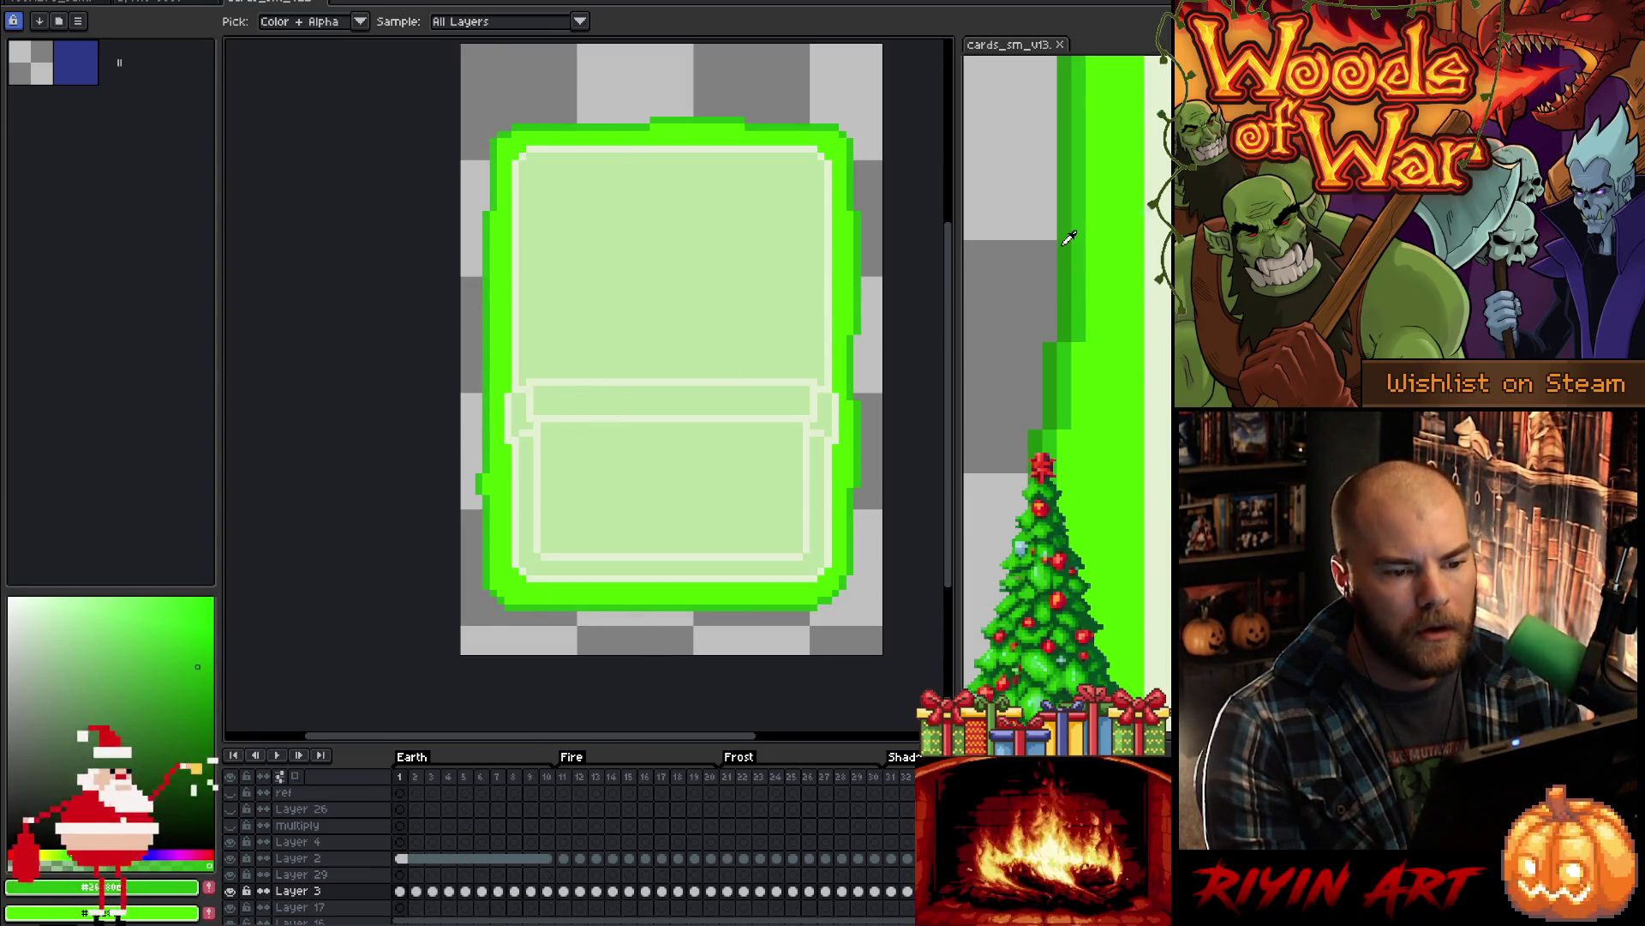
key(ctrl+z)
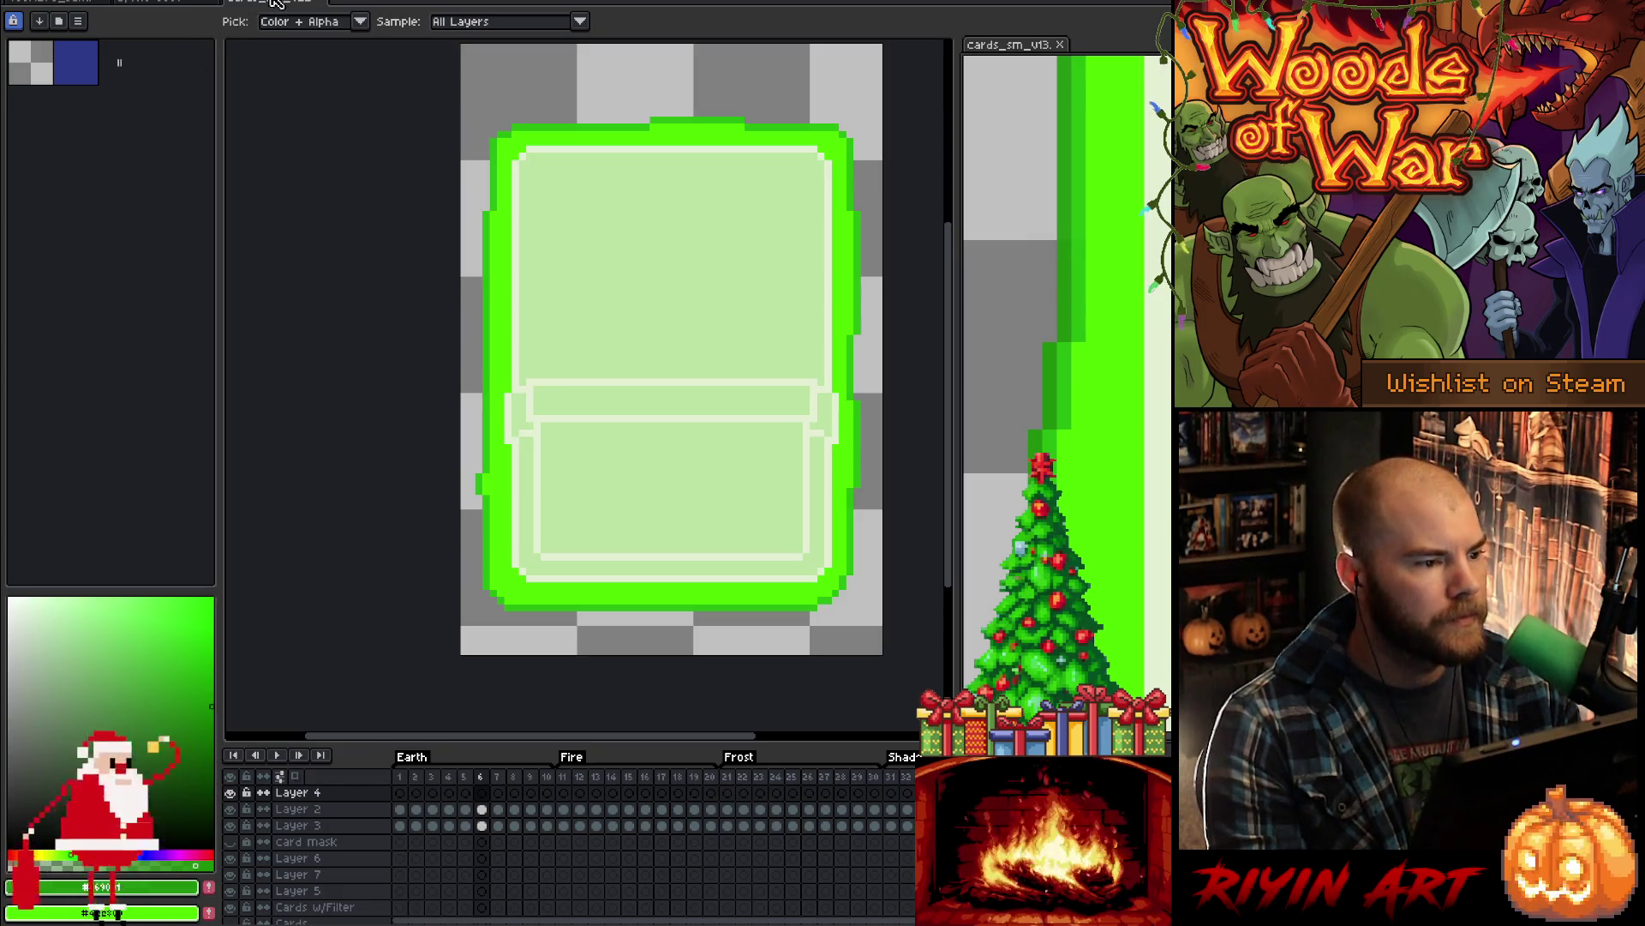
key(ctrl+z)
drag(548, 891, 383, 896)
key(h)
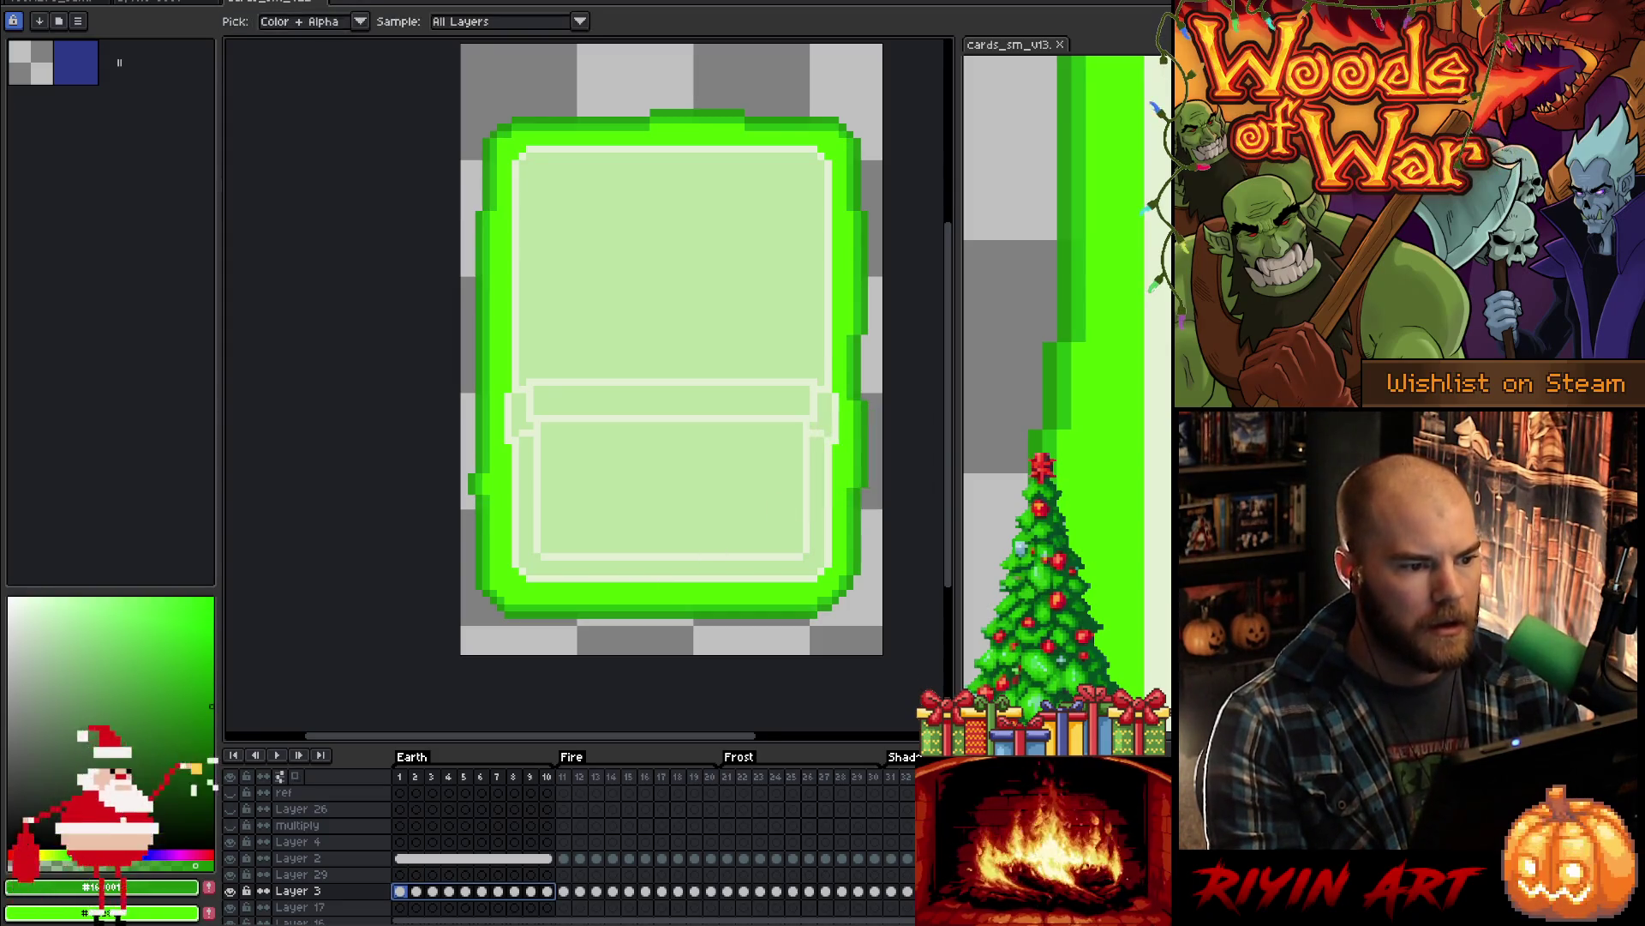
key(Return)
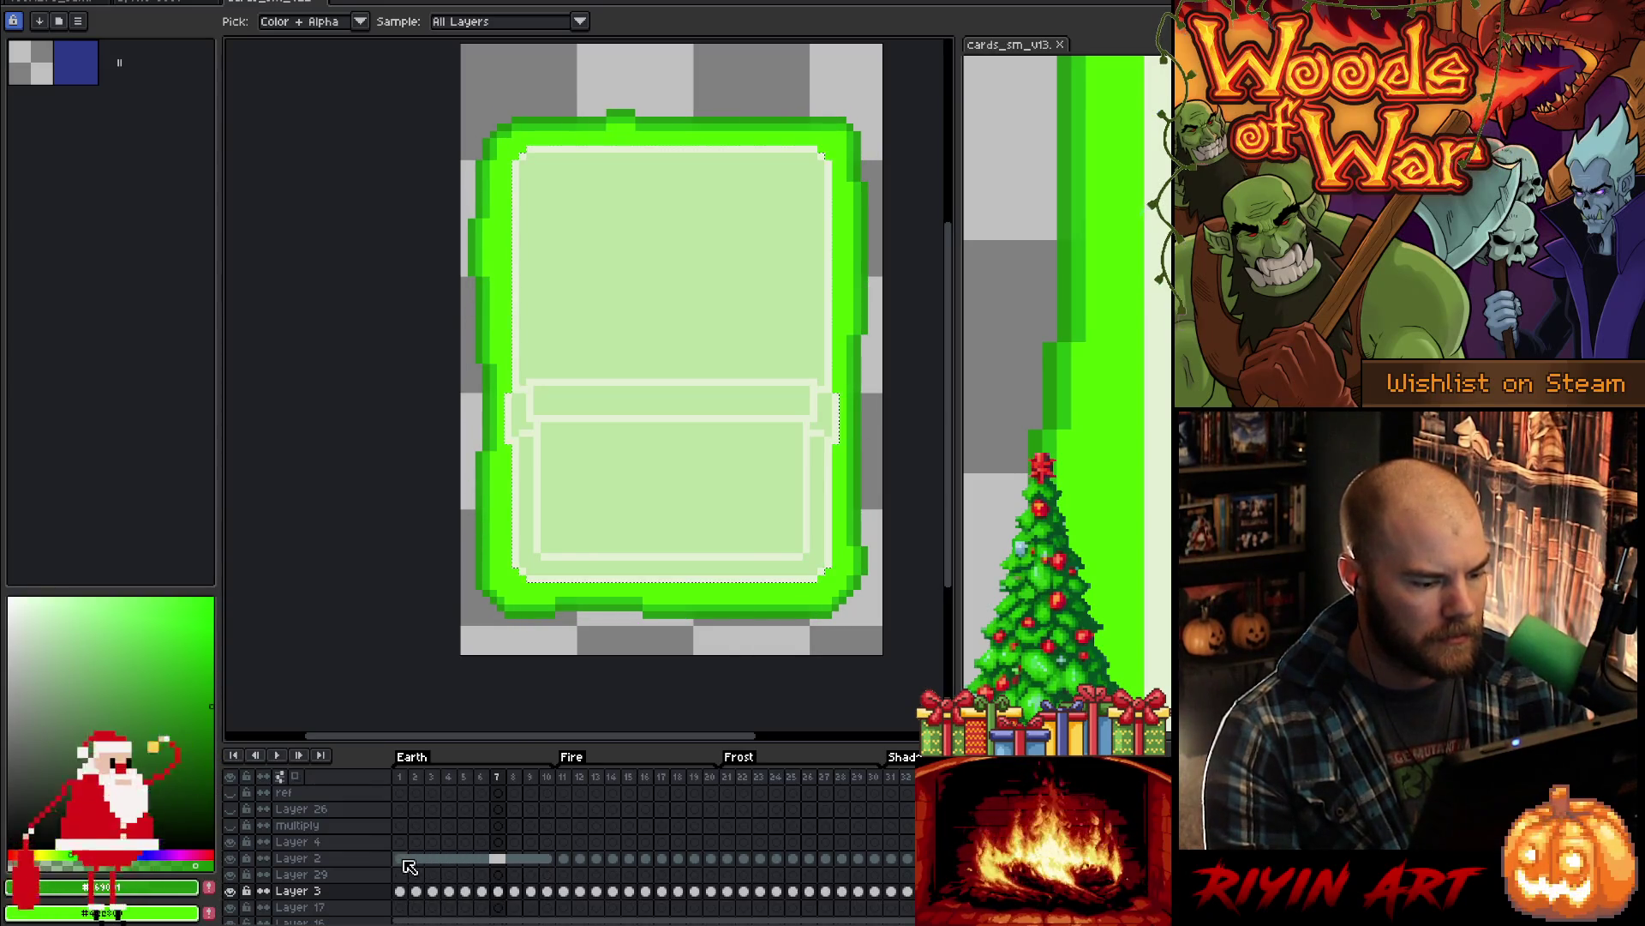
drag(548, 892, 399, 891)
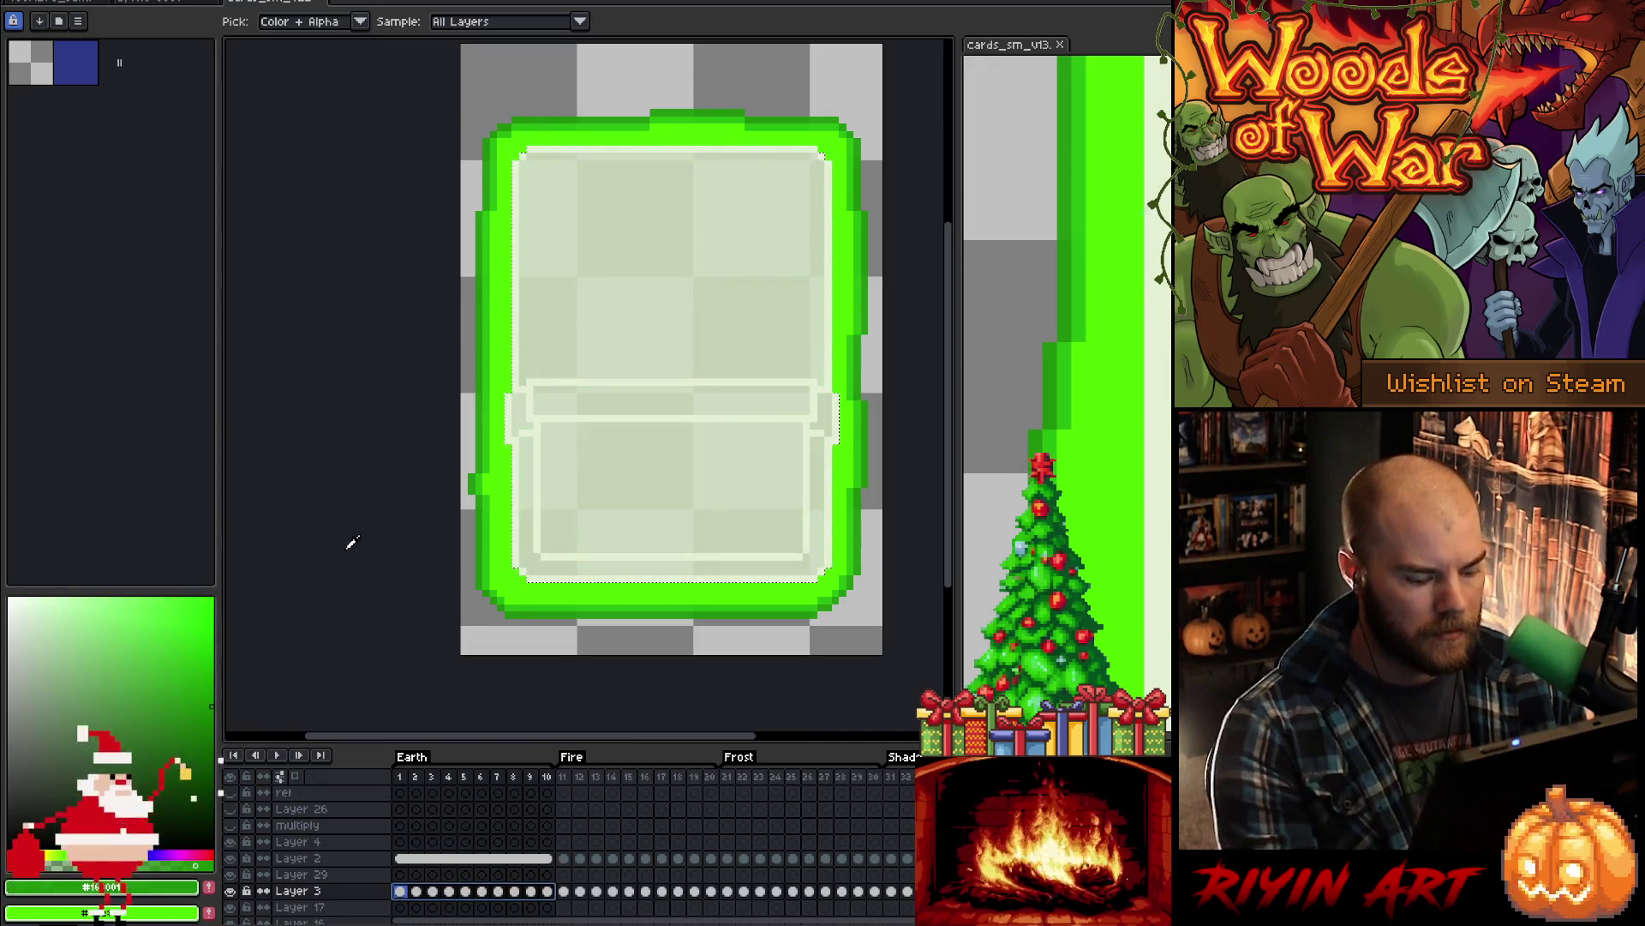
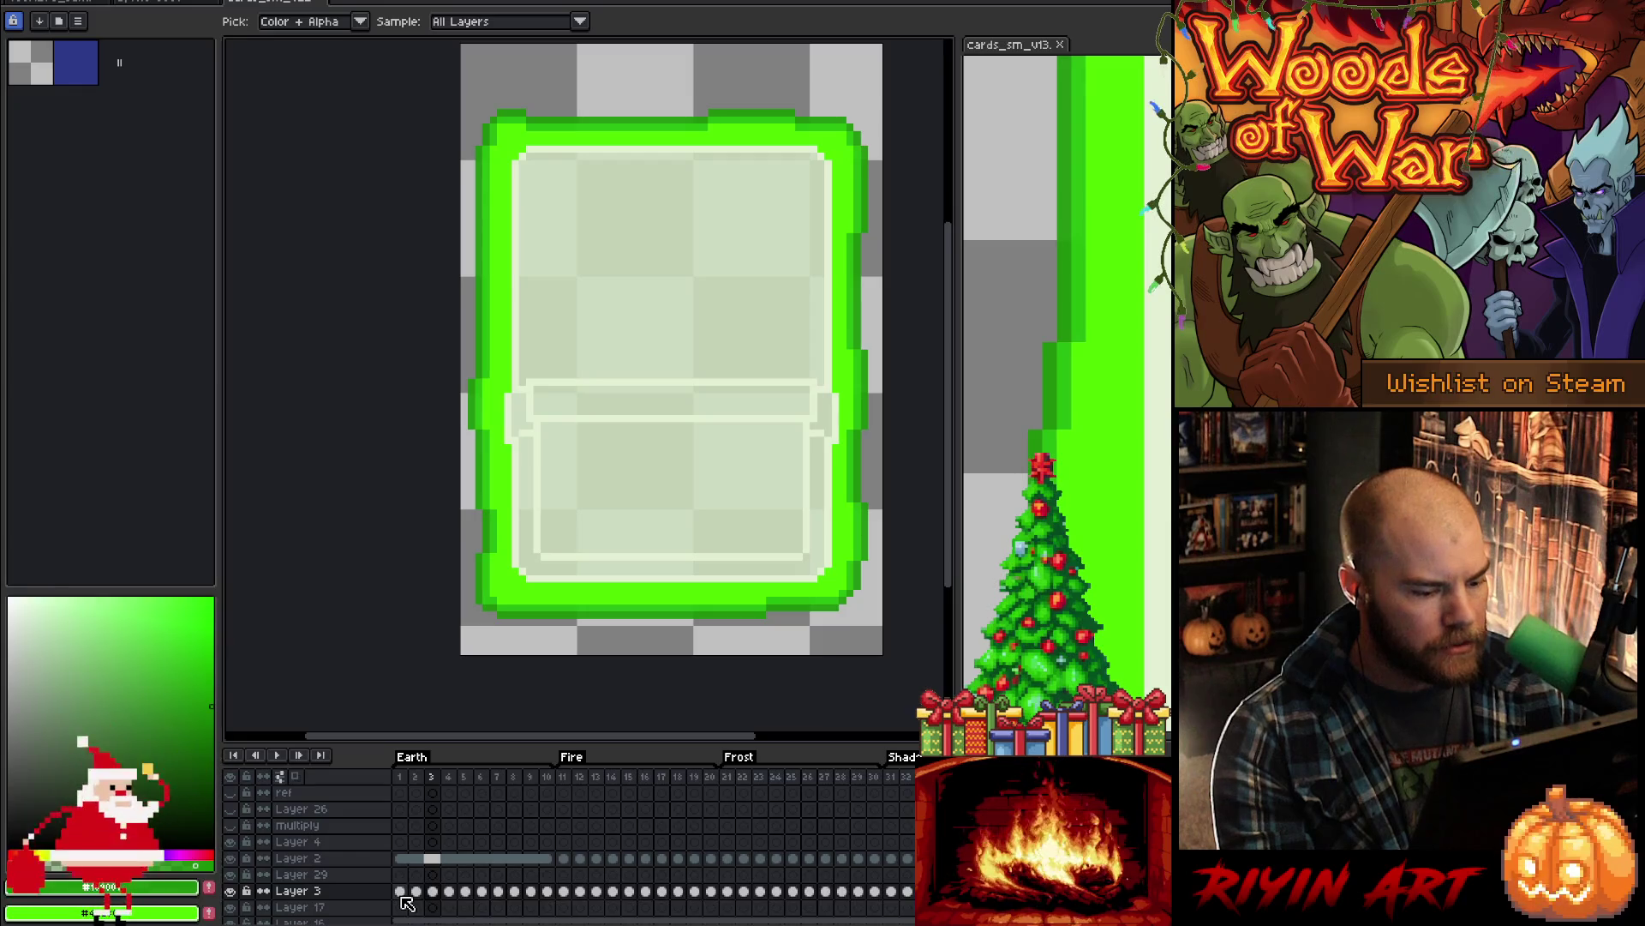
- Inspect Layer 29 and Layer 4 properties and browse the Earth and Fire frames on Layers 2 and 4
double_click(330, 875)
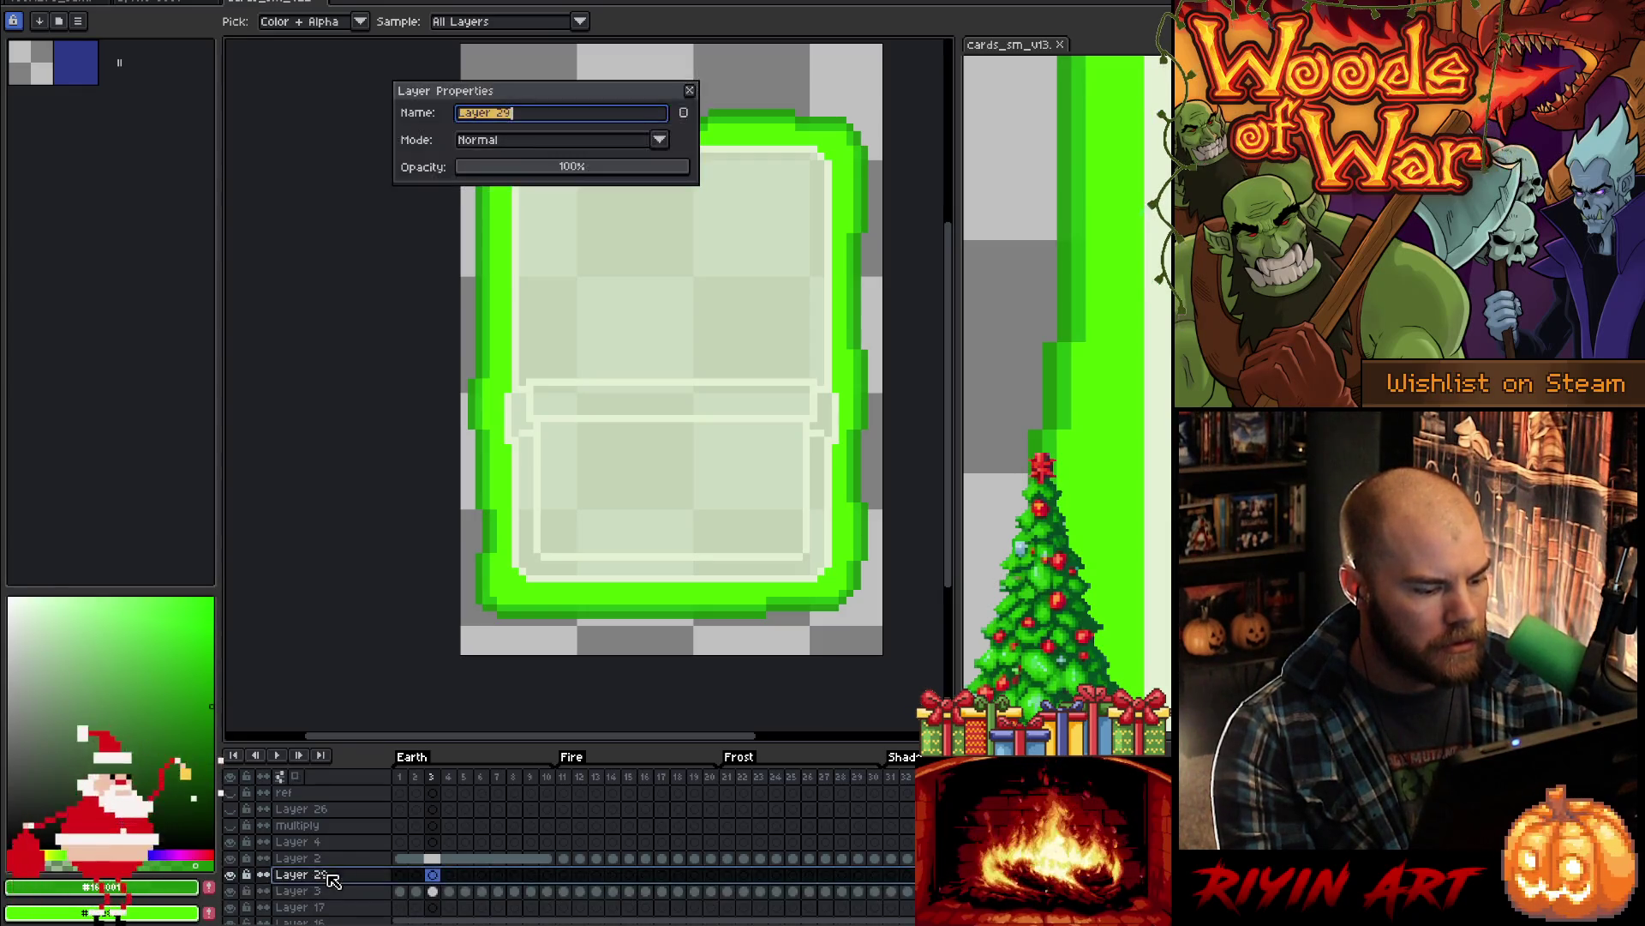
click(690, 90)
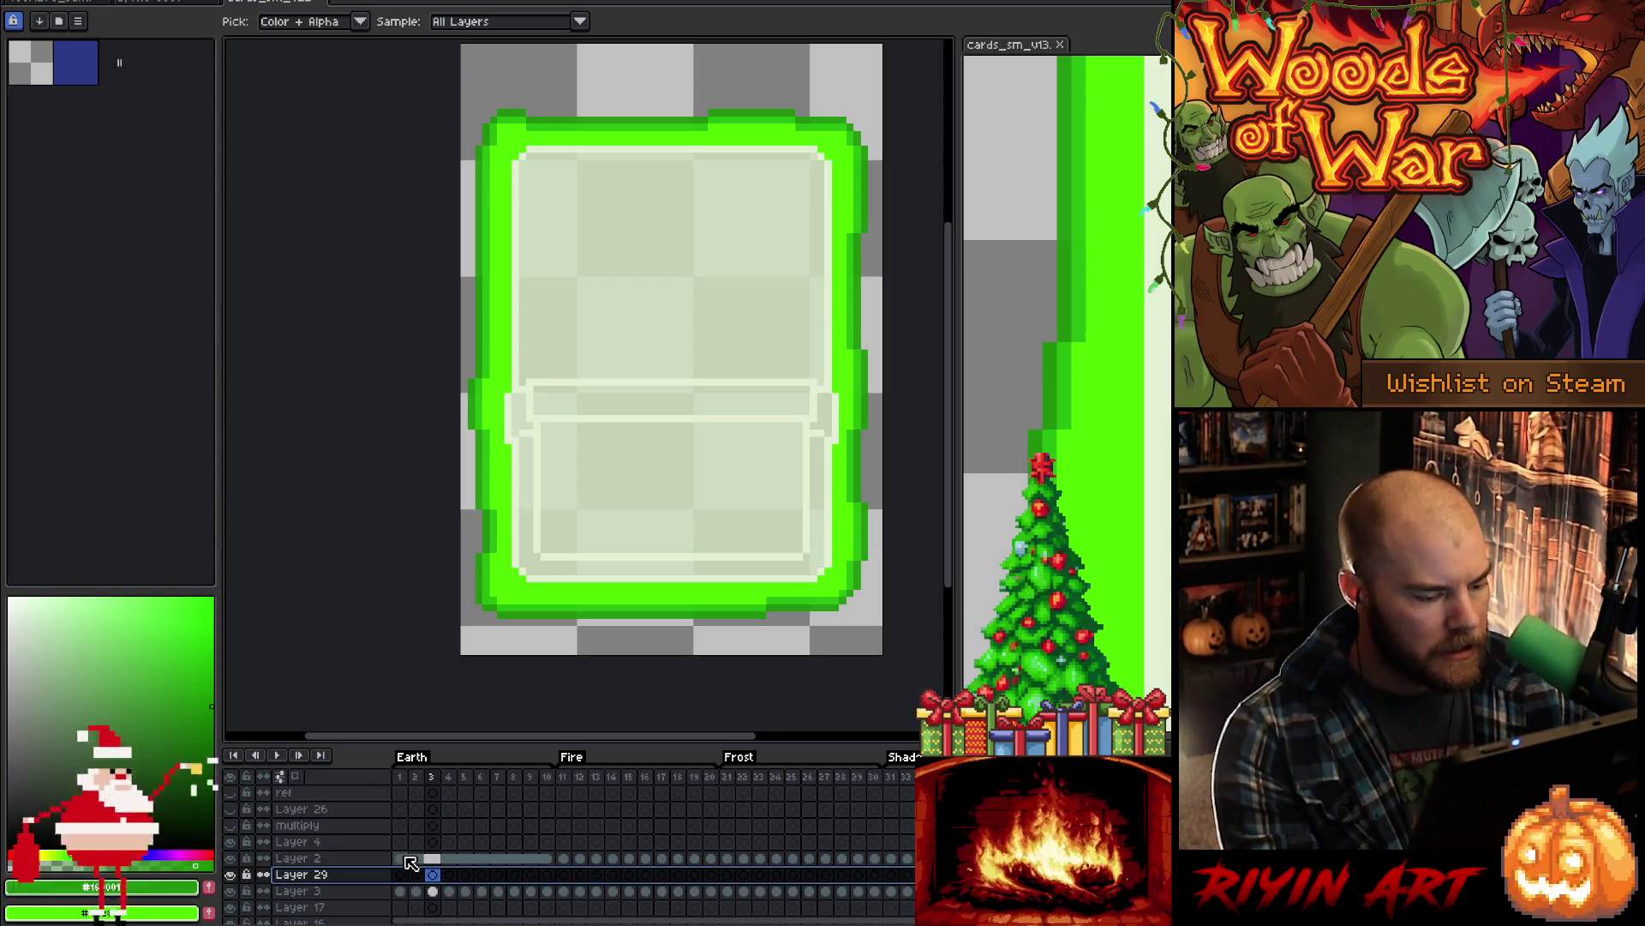
click(565, 860)
drag(567, 859, 646, 859)
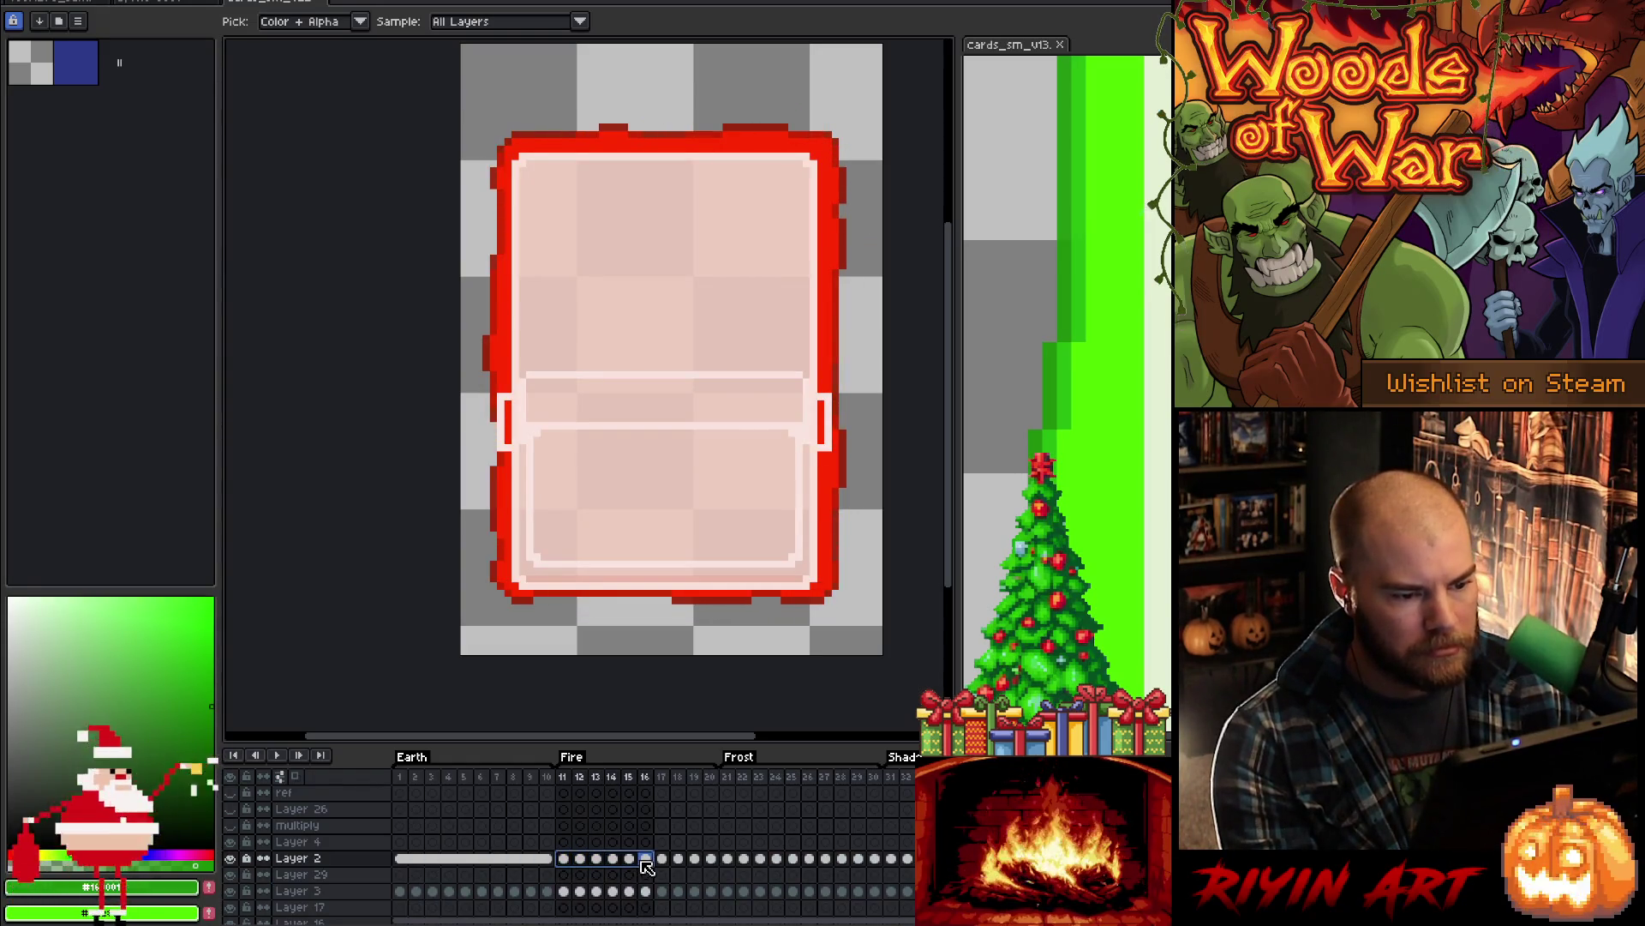
click(516, 859)
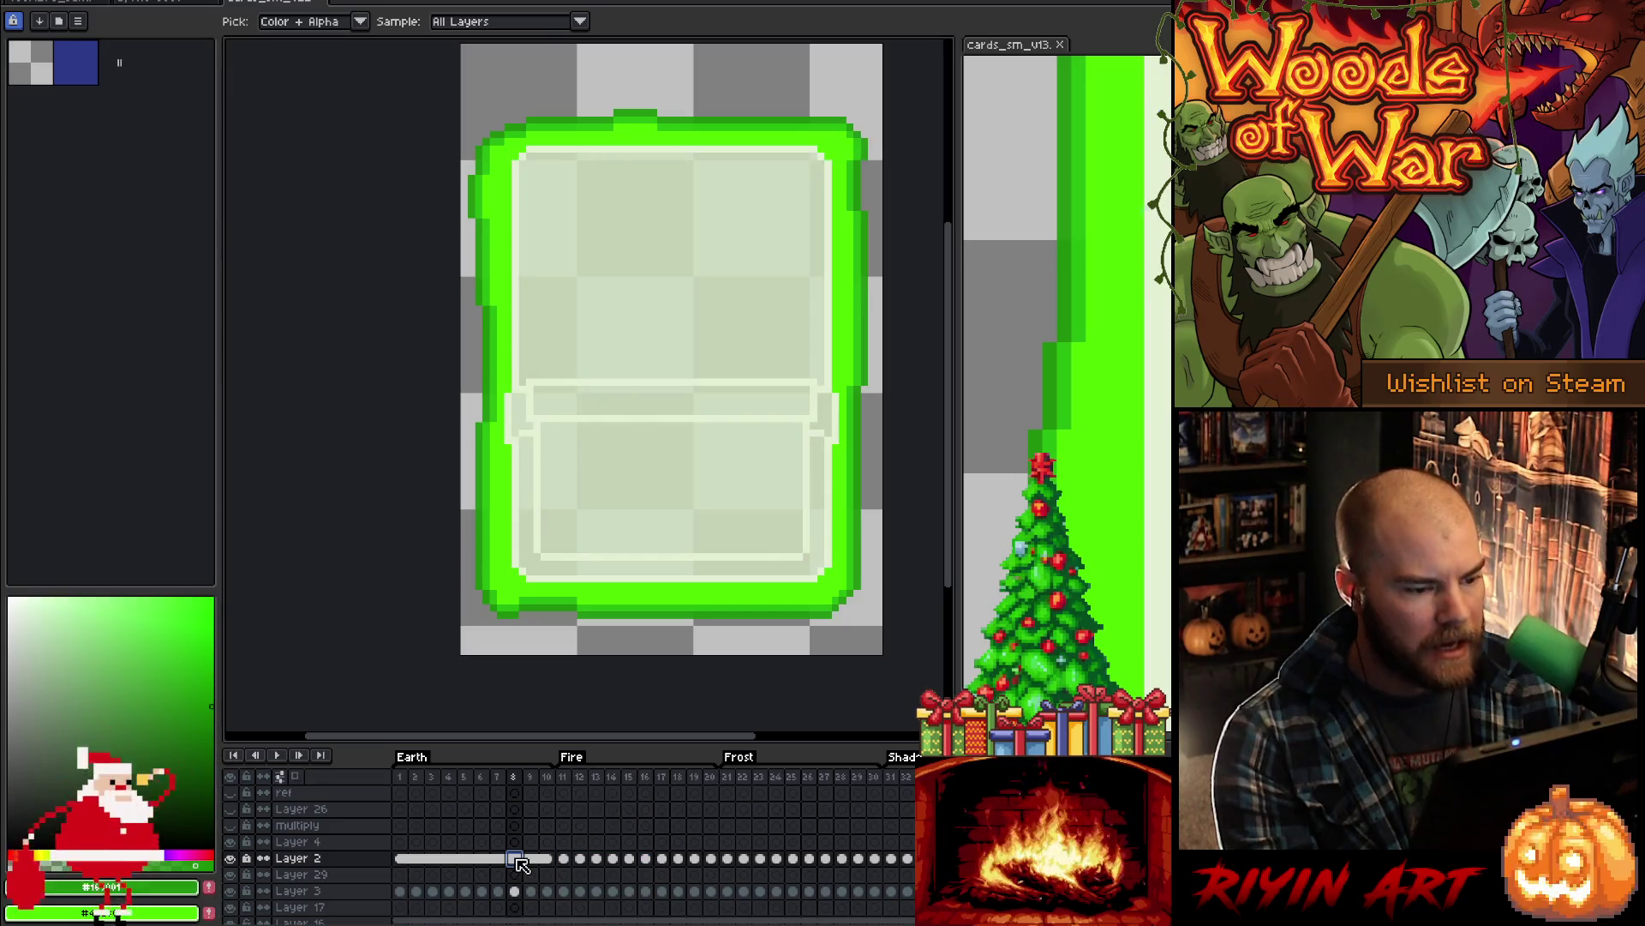
double_click(318, 843)
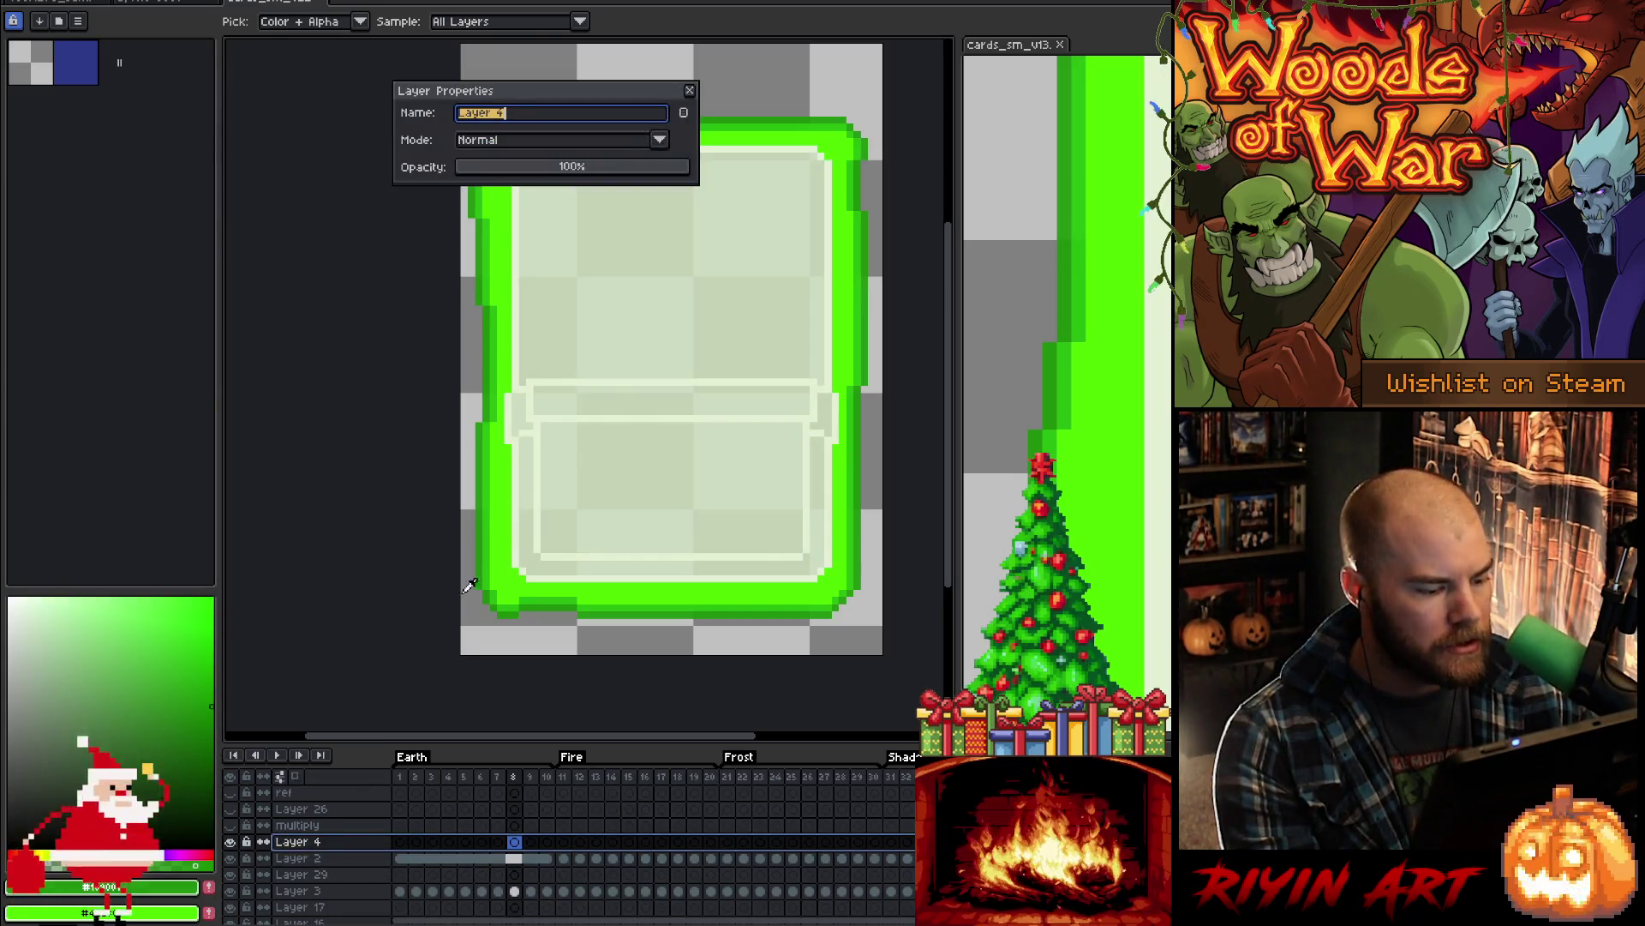
click(691, 89)
click(400, 860)
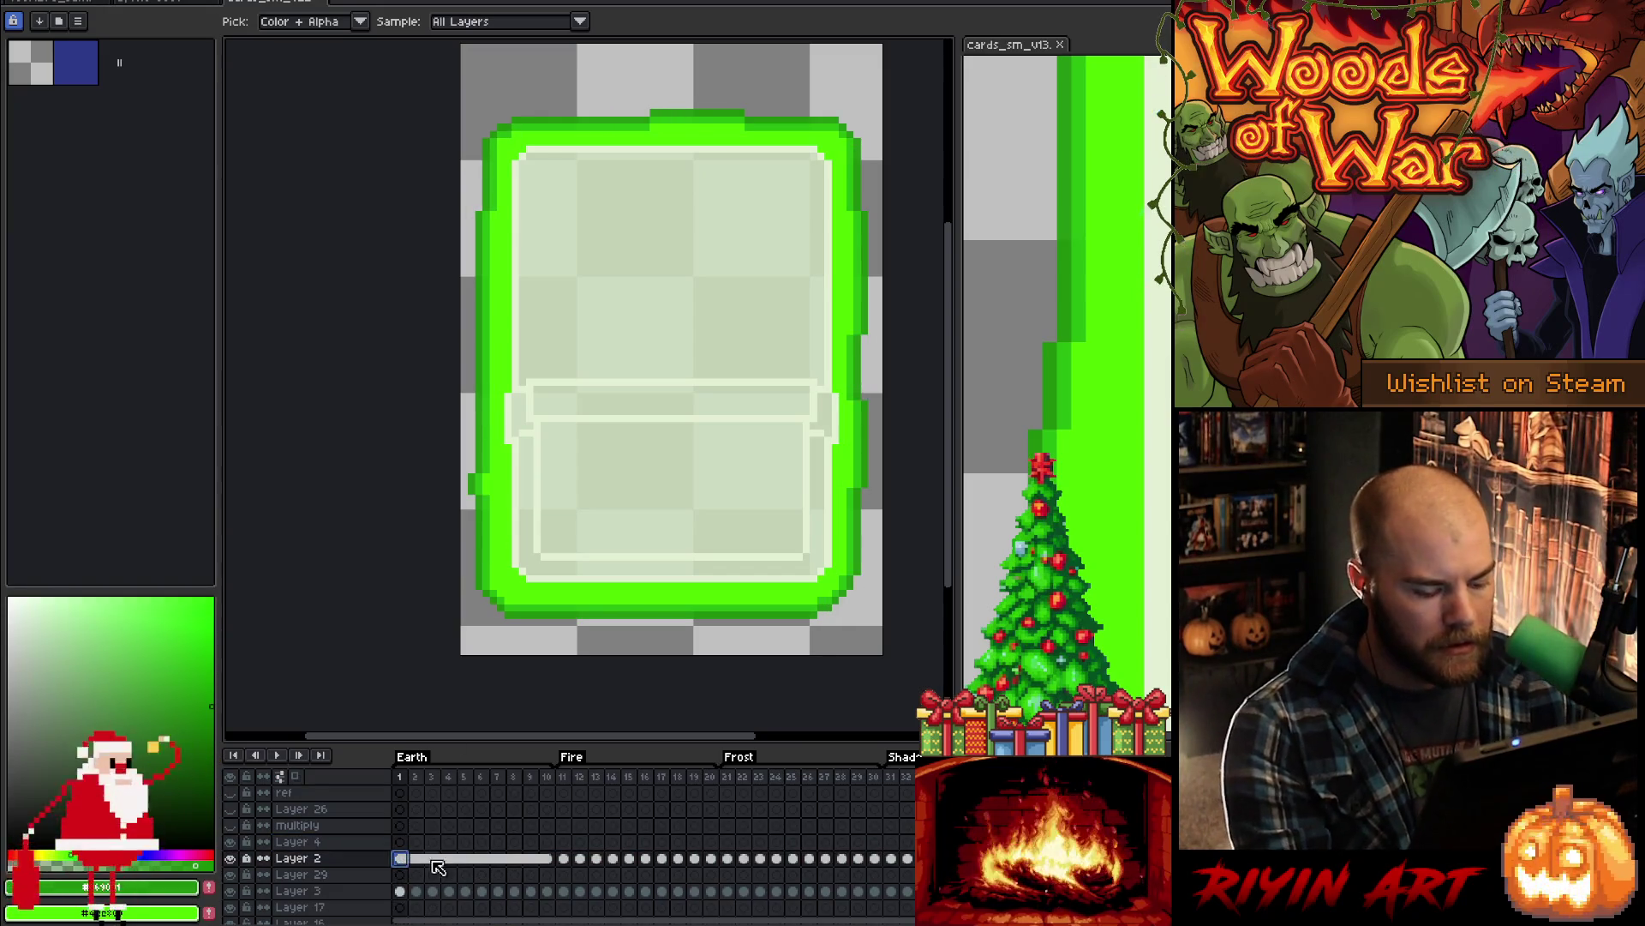
click(563, 842)
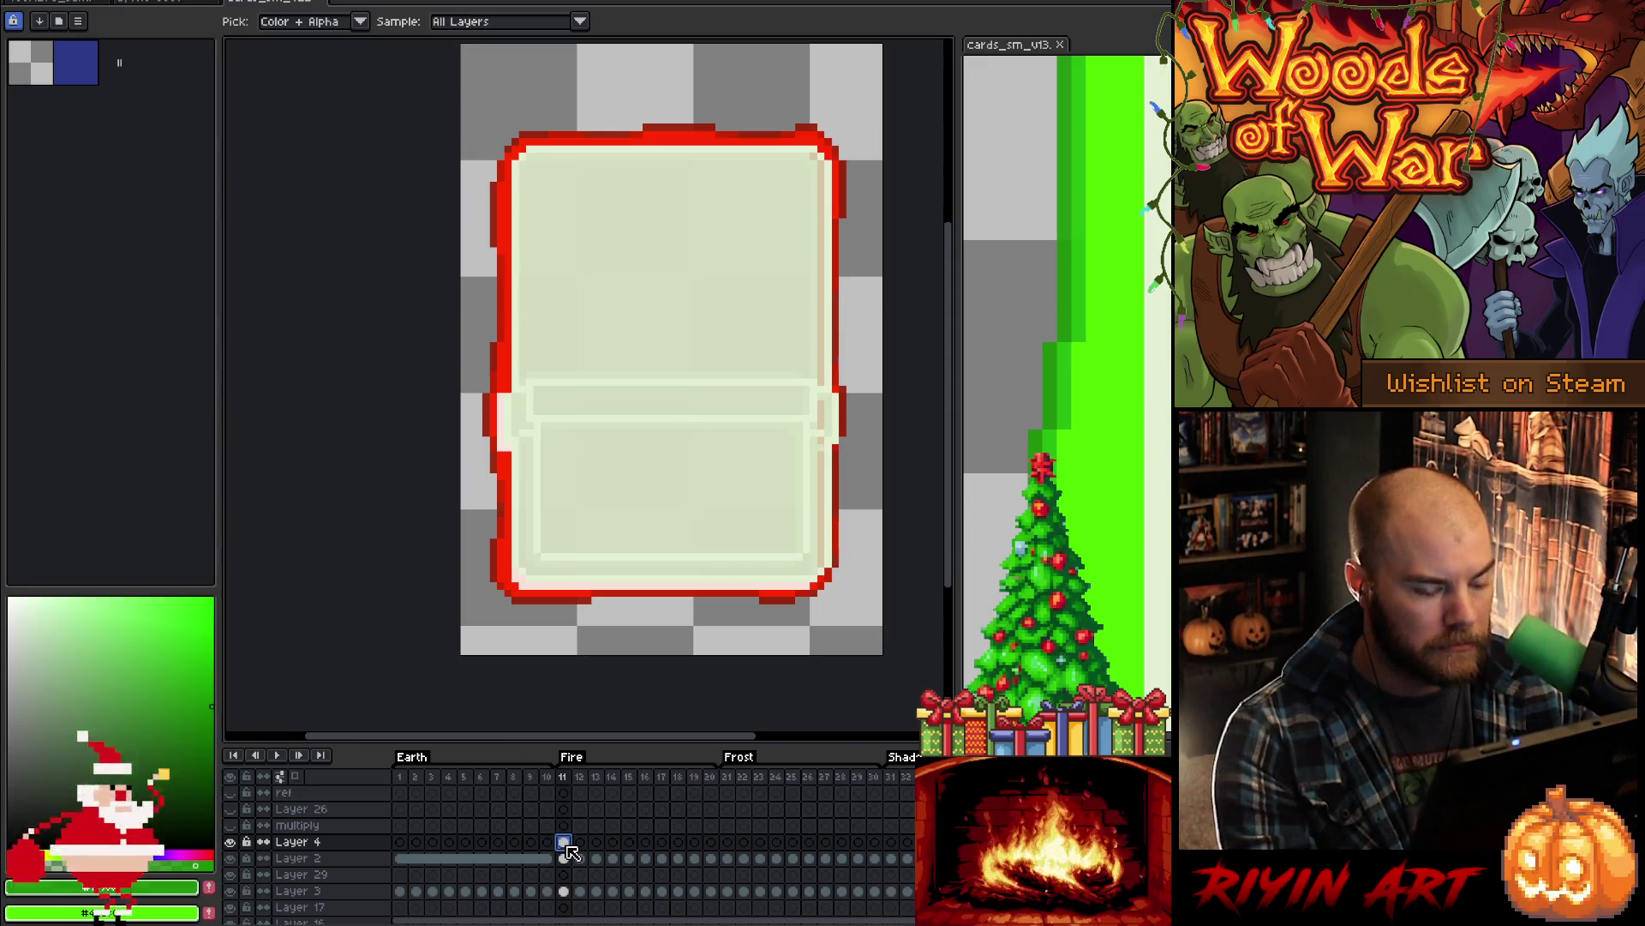
- Widen the cards_sm_v13 view and show its red Fire card frame
click(1023, 58)
mouse_move(691, 305)
mouse_down()
mouse_move(525, 305)
mouse_move(563, 301)
mouse_up()
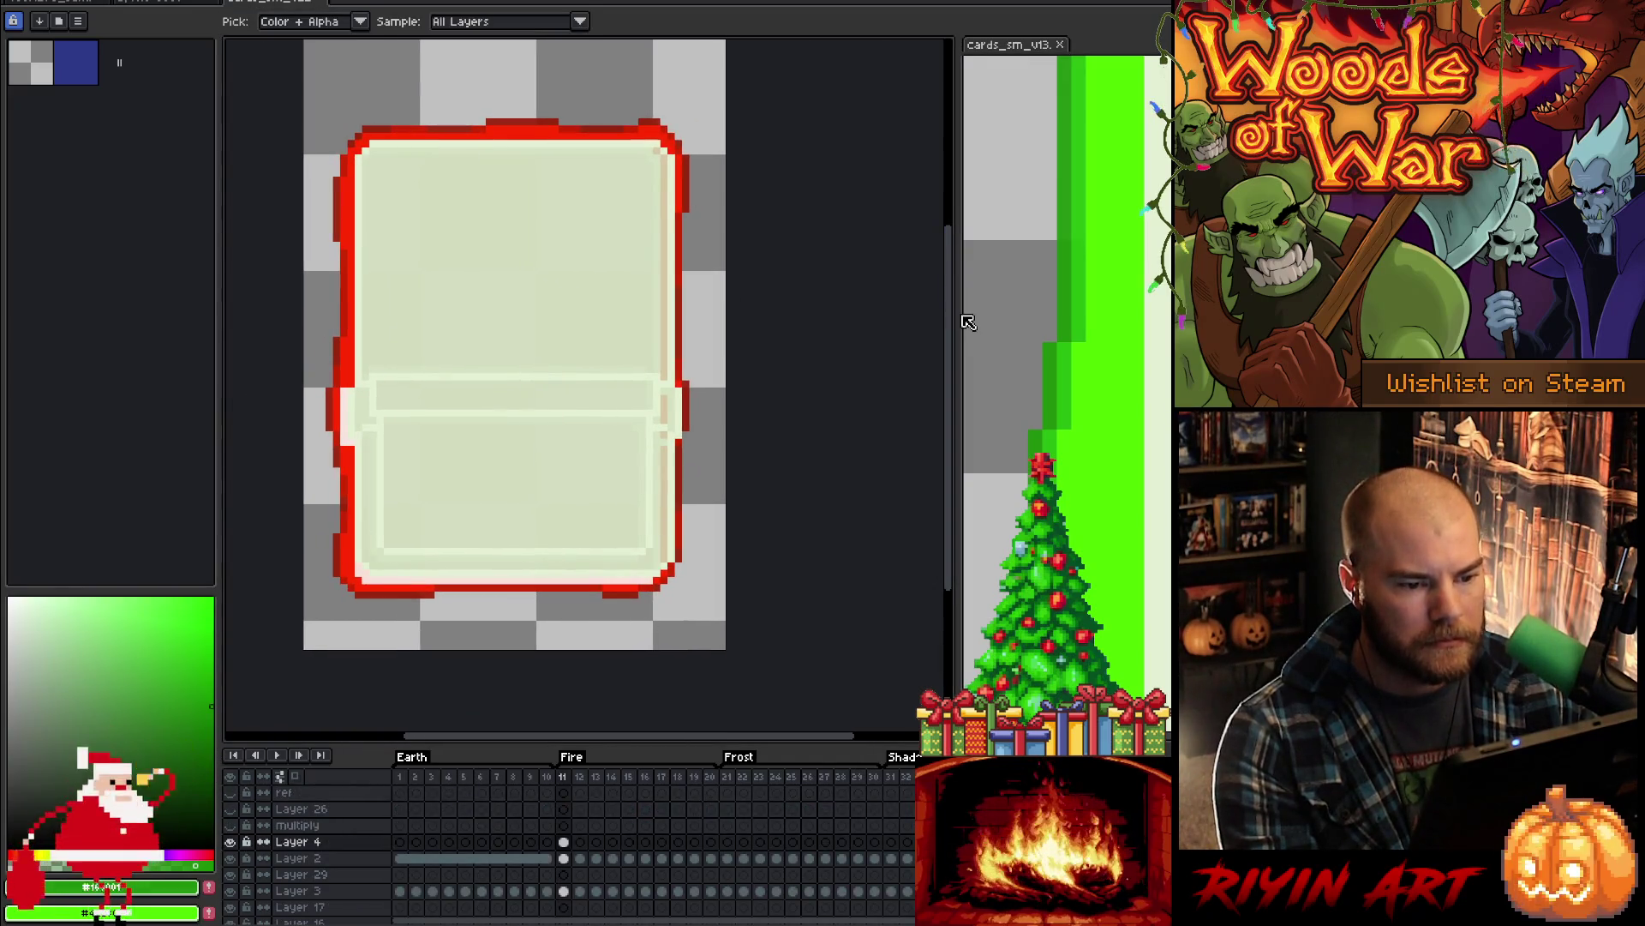
drag(962, 323, 820, 316)
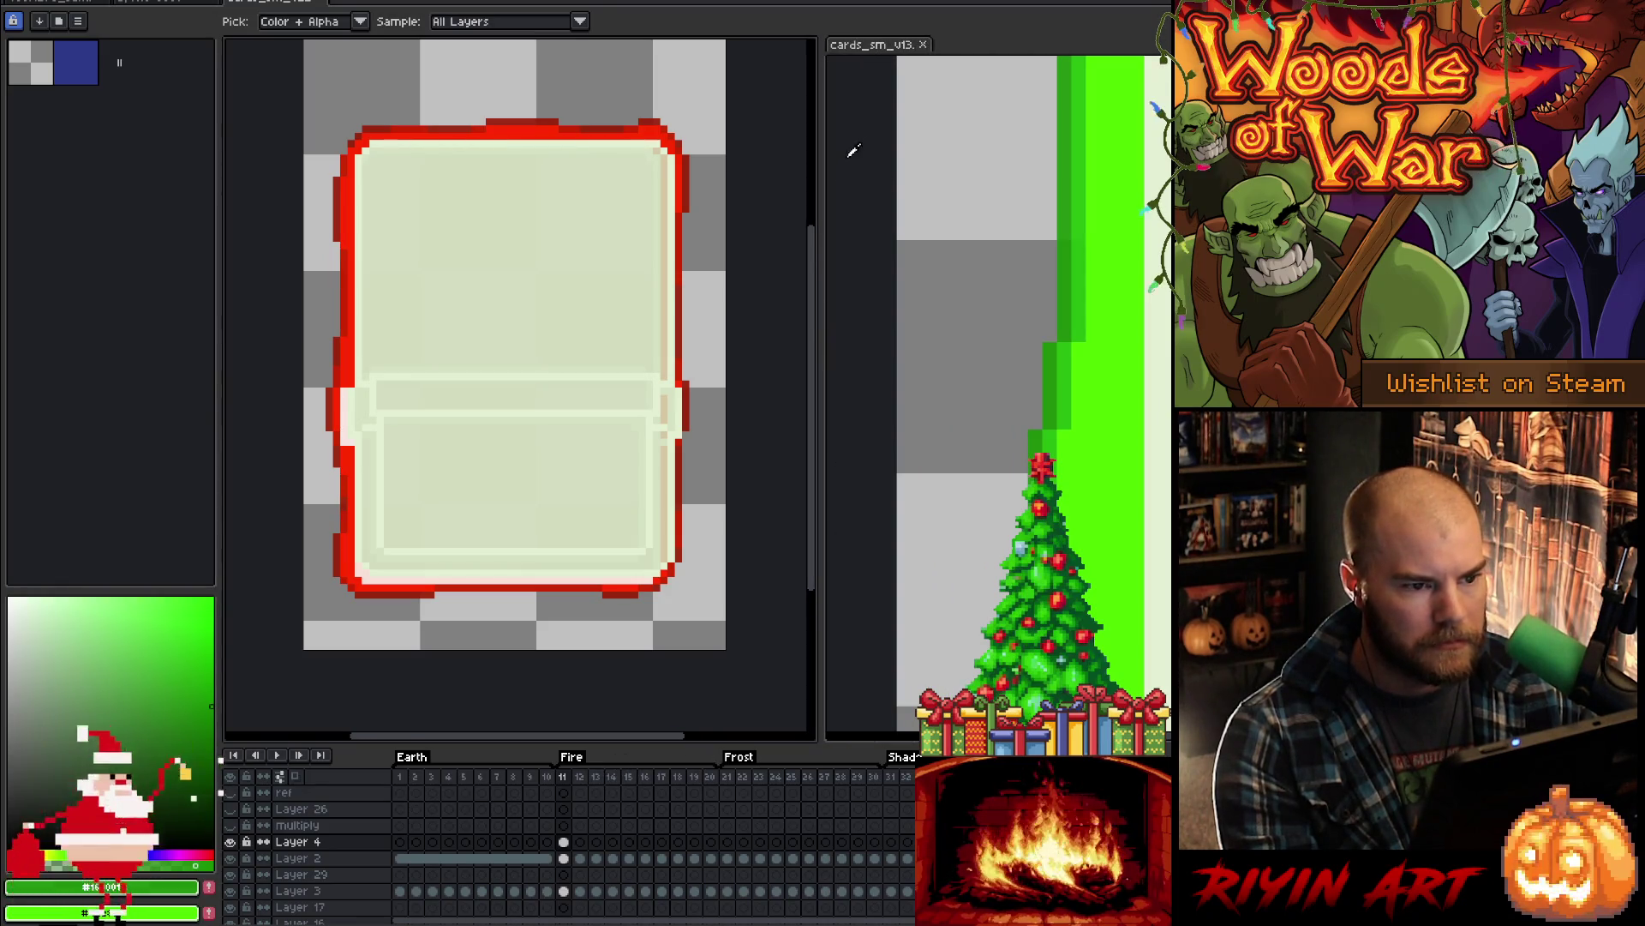
click(865, 52)
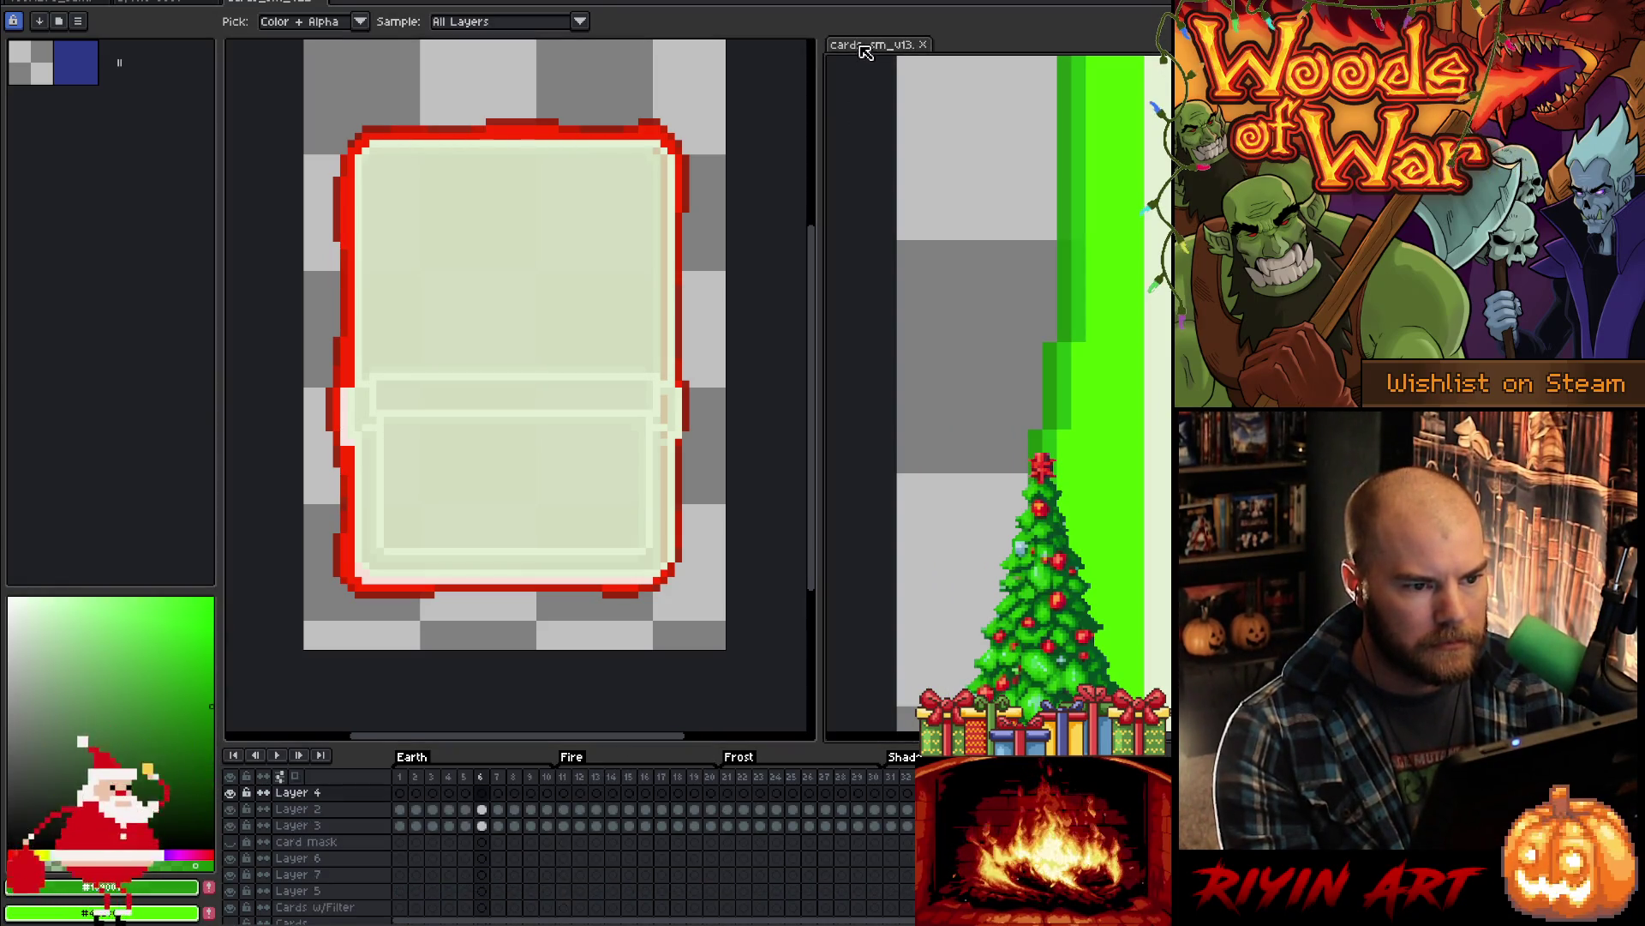
click(596, 776)
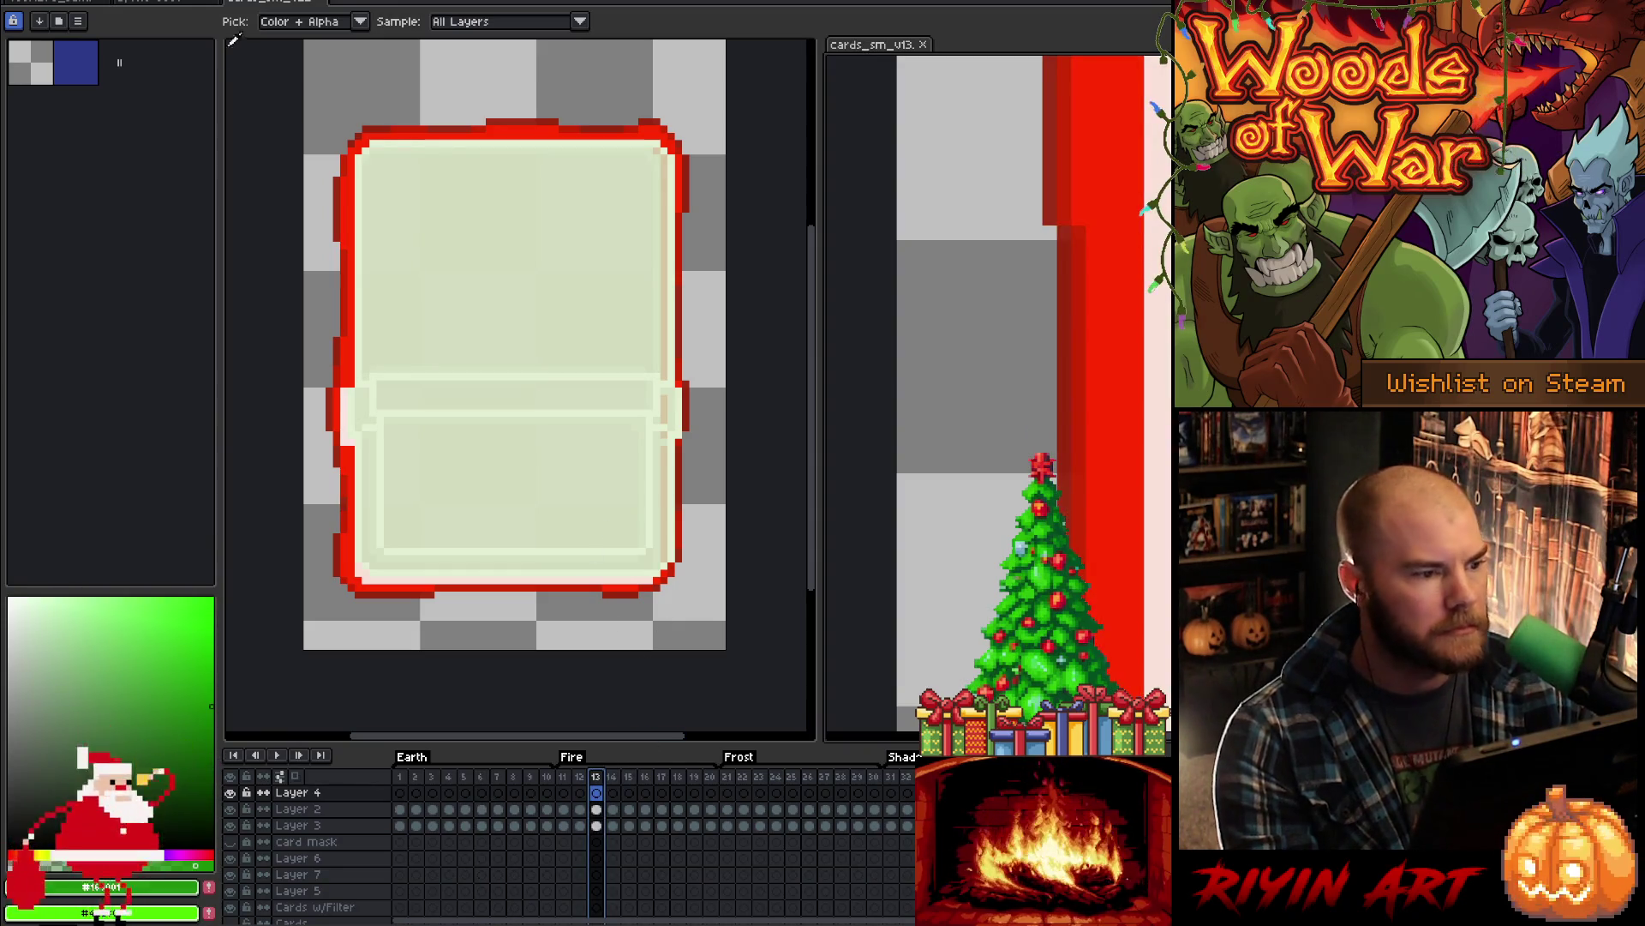
click(268, 5)
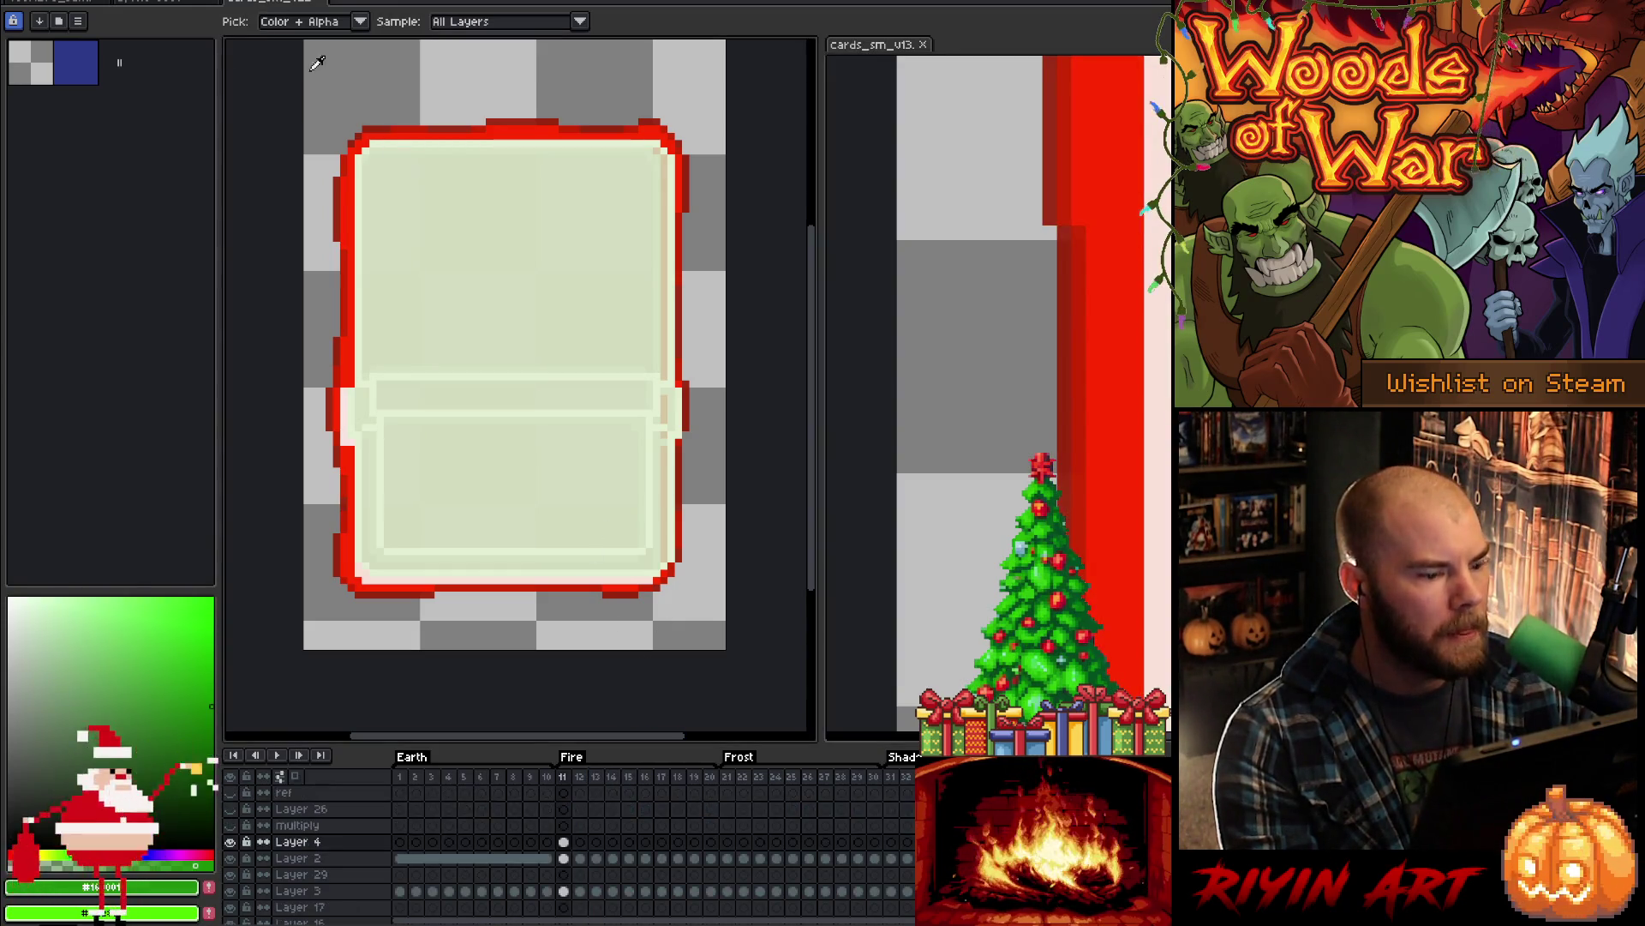
- Select the frame 11 Fire cel on Layer 2
click(564, 859)
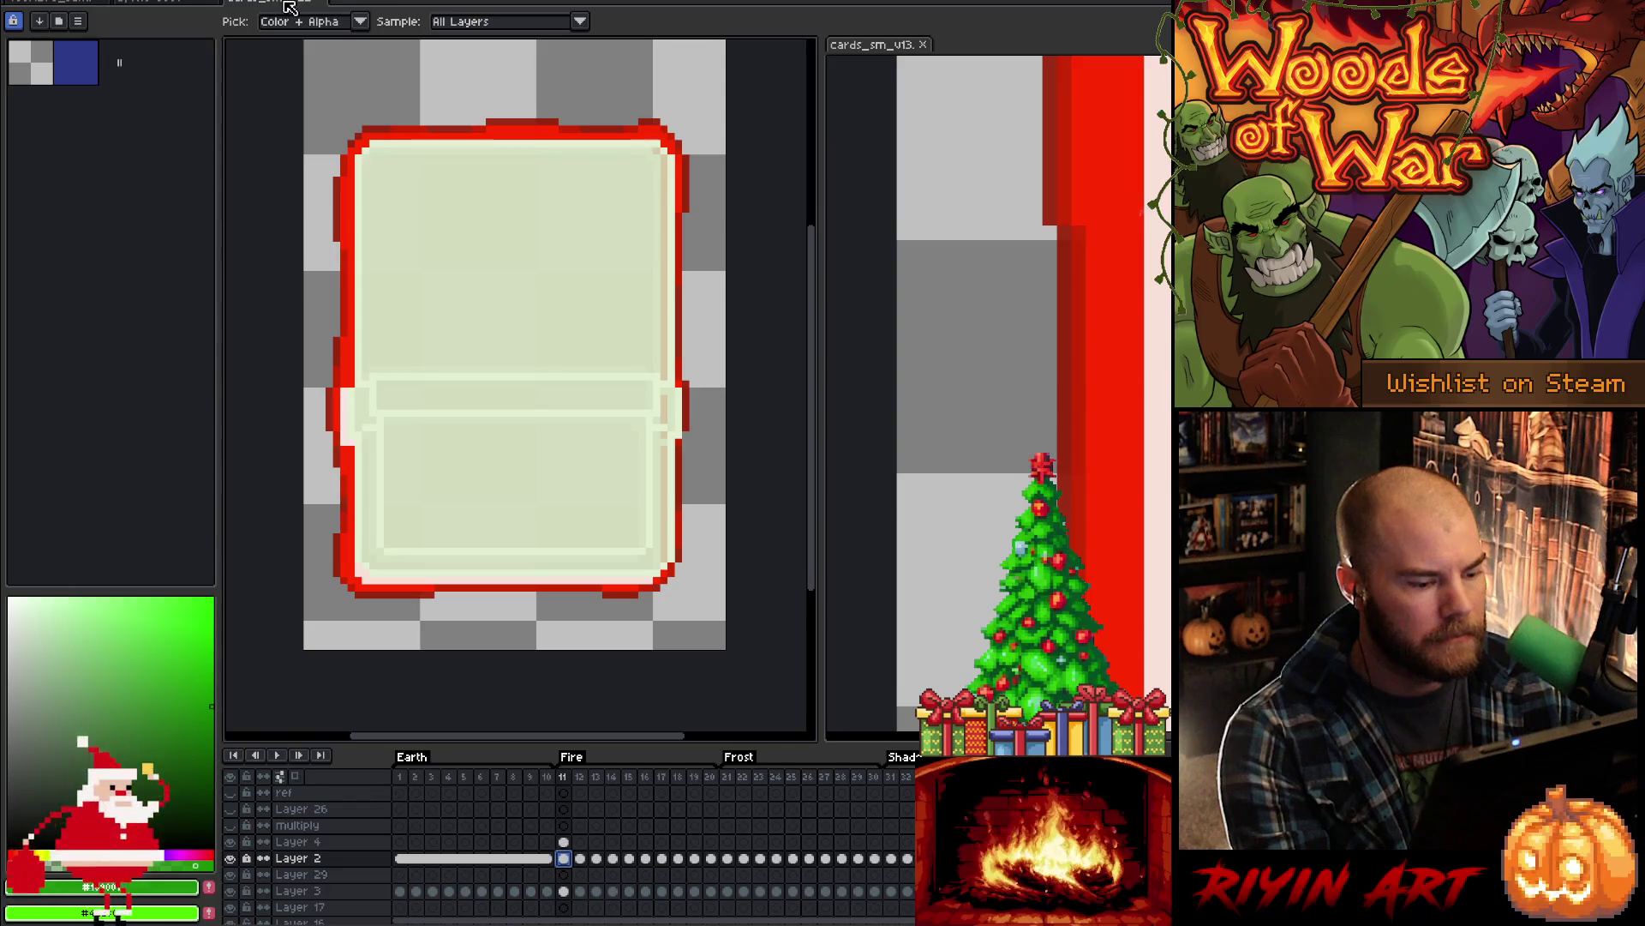
click(565, 860)
click(565, 842)
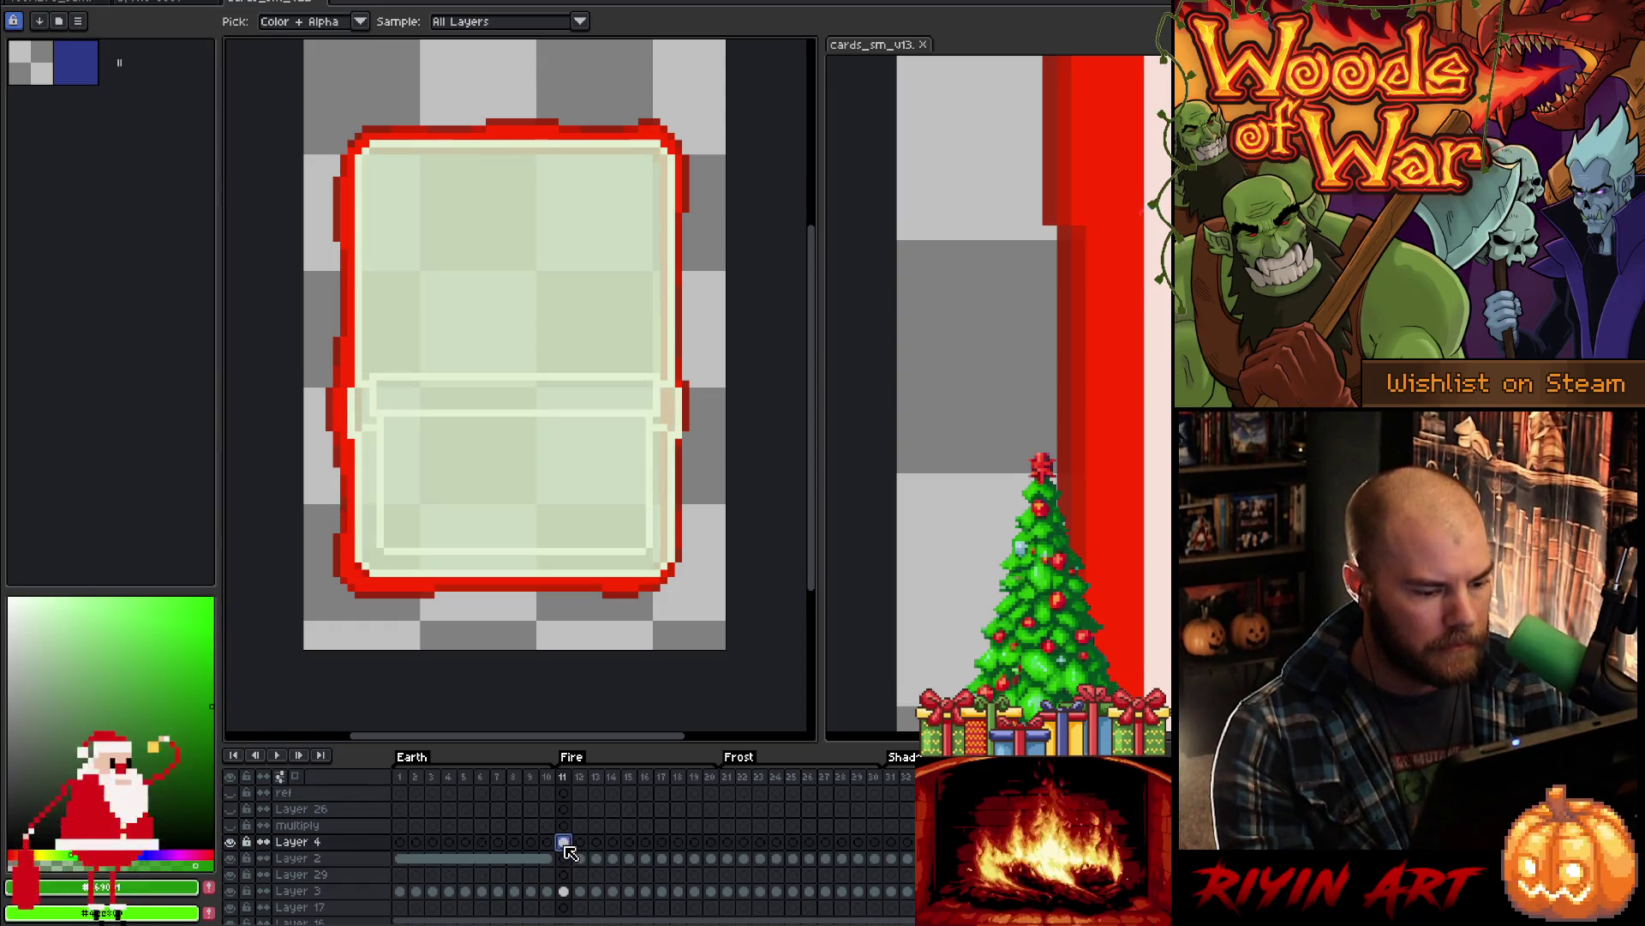
click(569, 861)
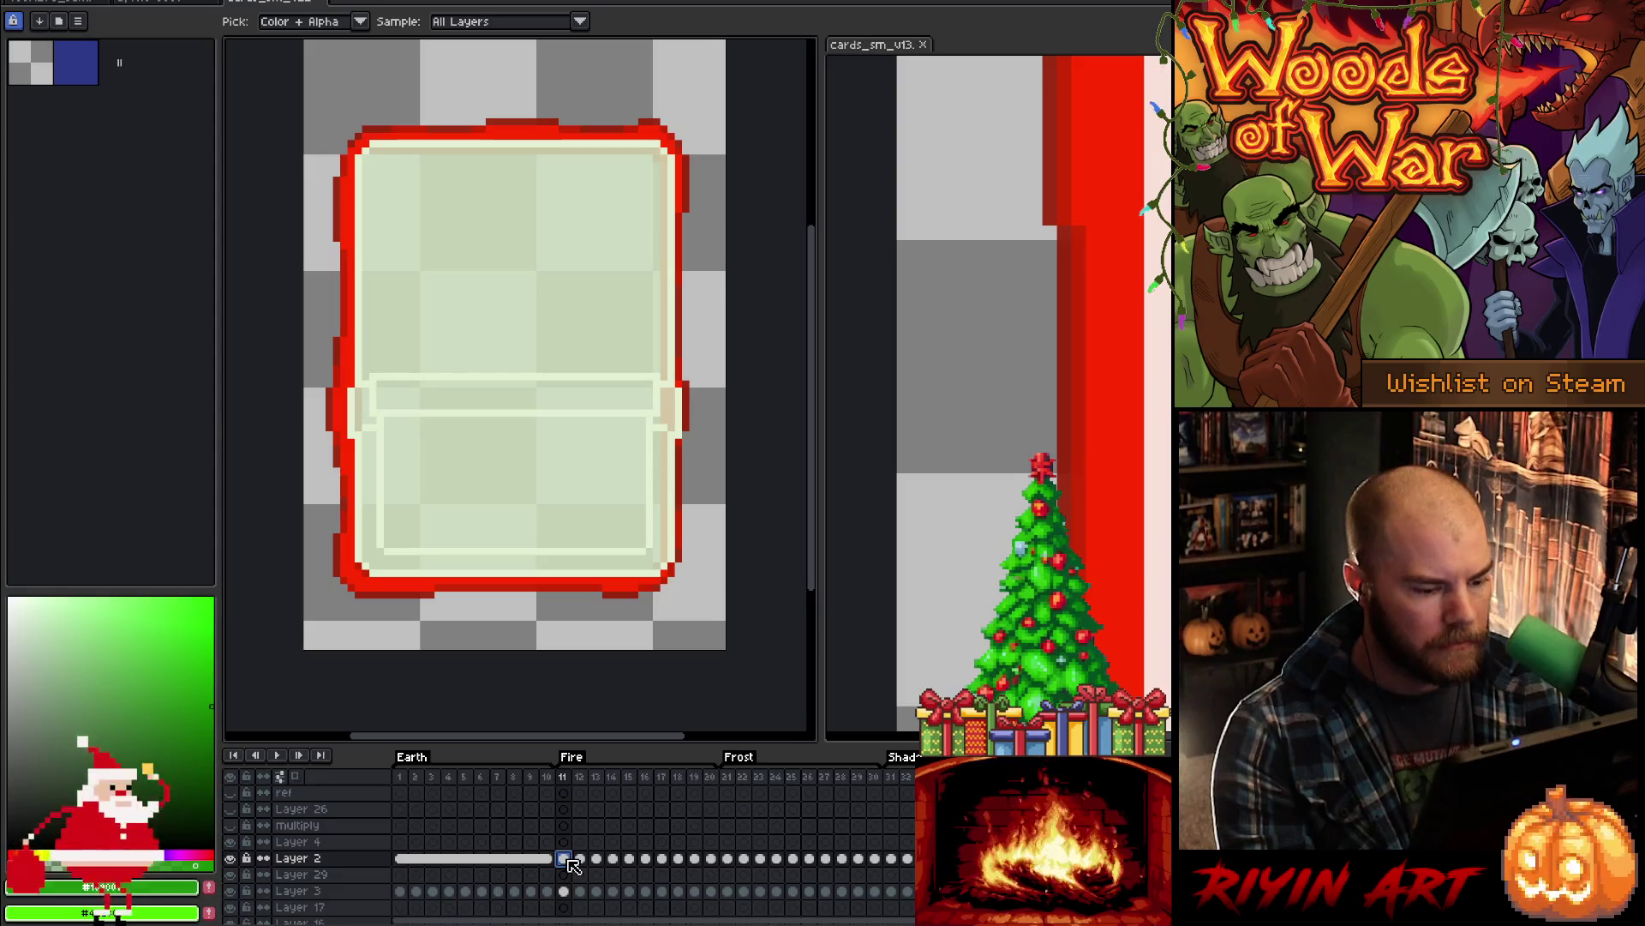
- Hide Layer 3's outline and recolour the card's inner outline to pale pink
key(shift+r)
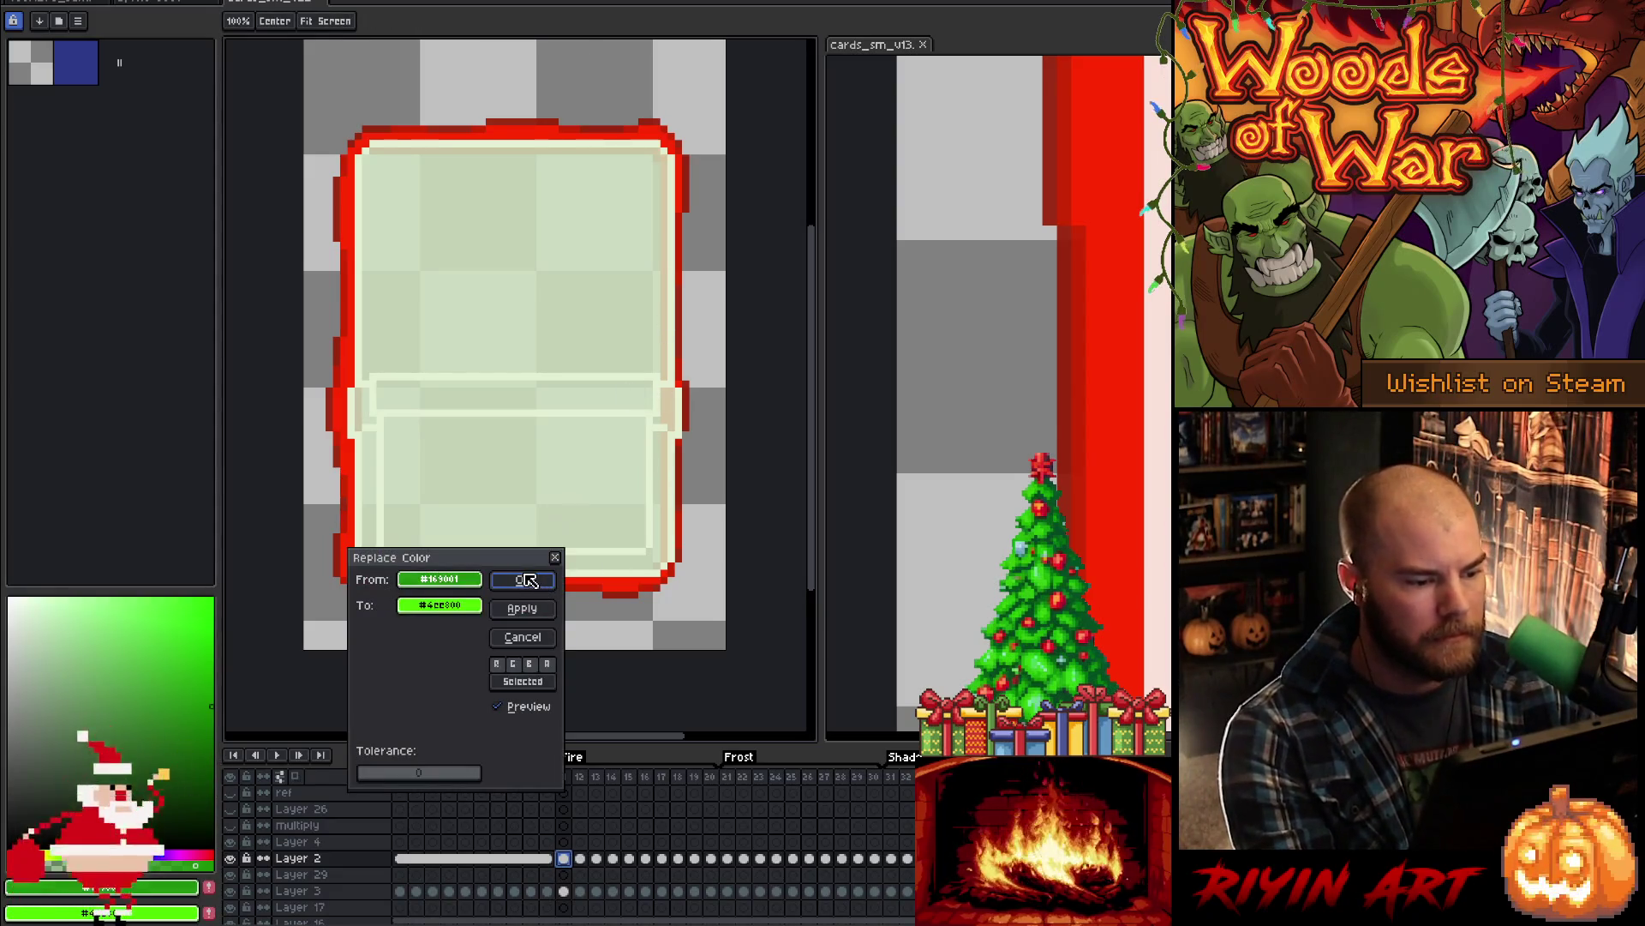
click(525, 638)
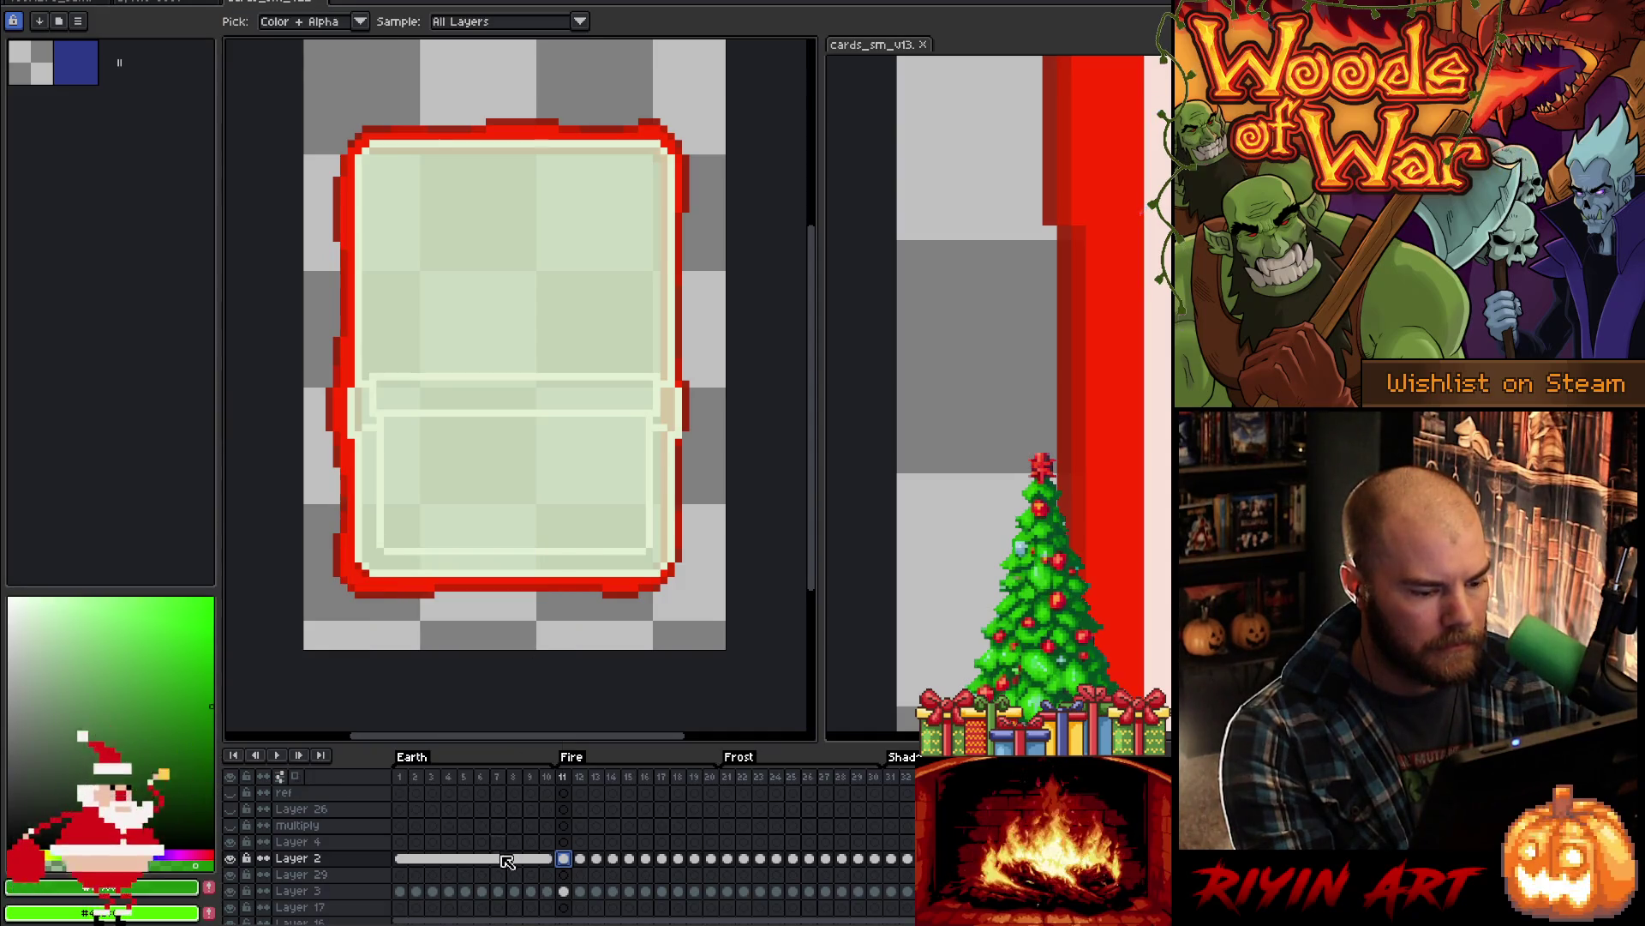
click(229, 891)
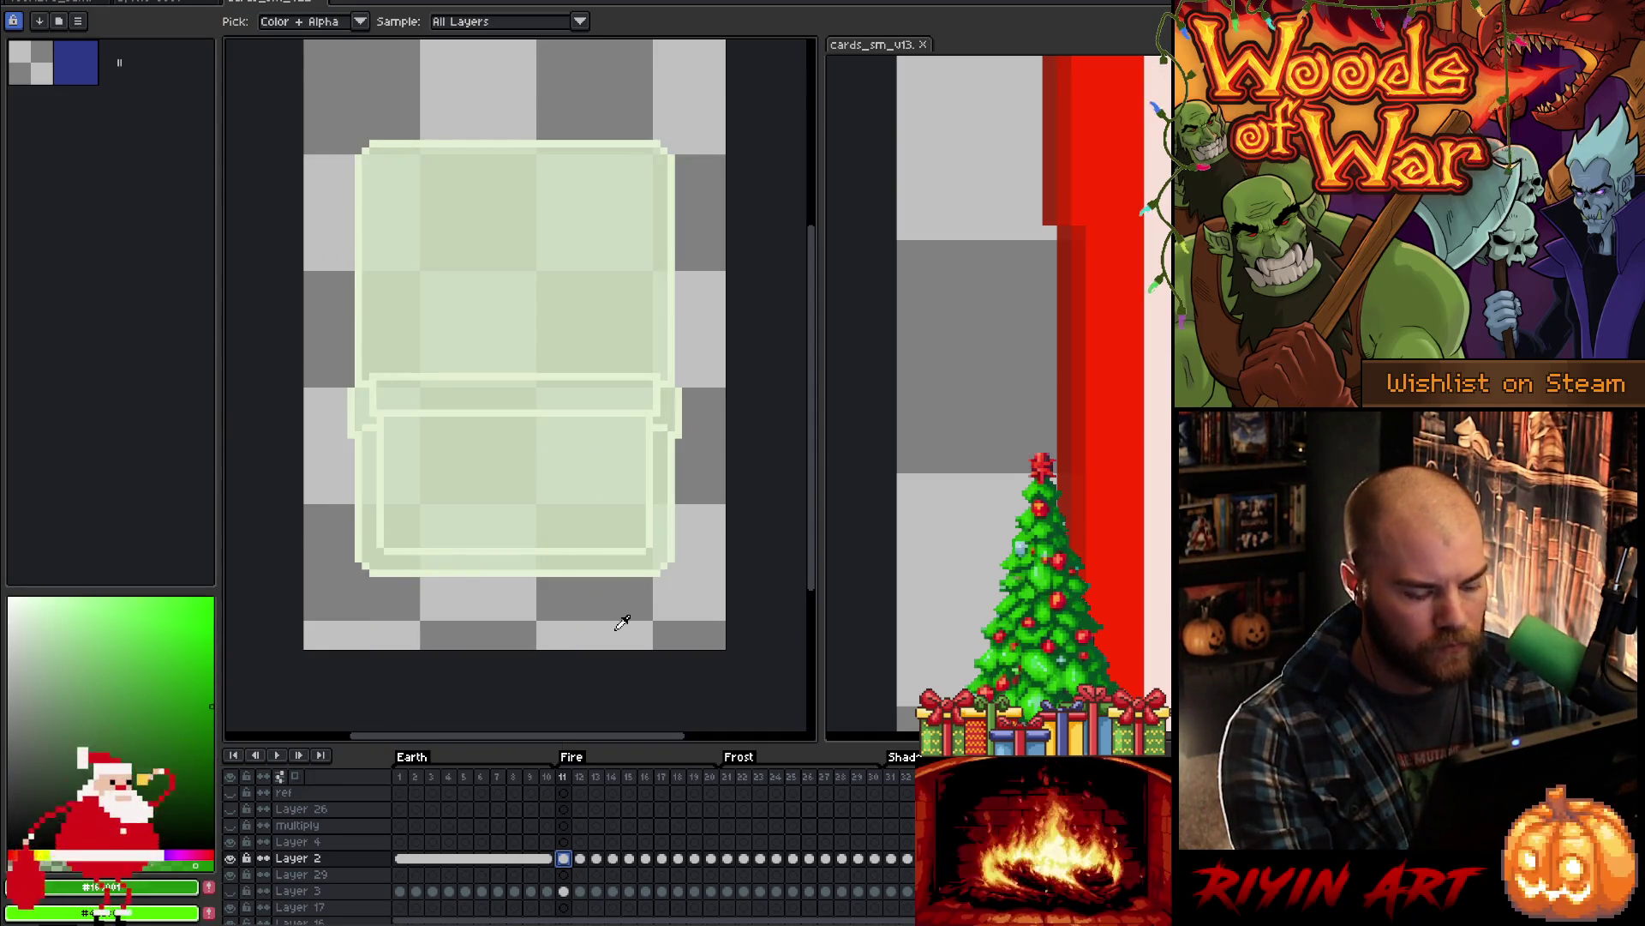
key(shift+r)
click(617, 525)
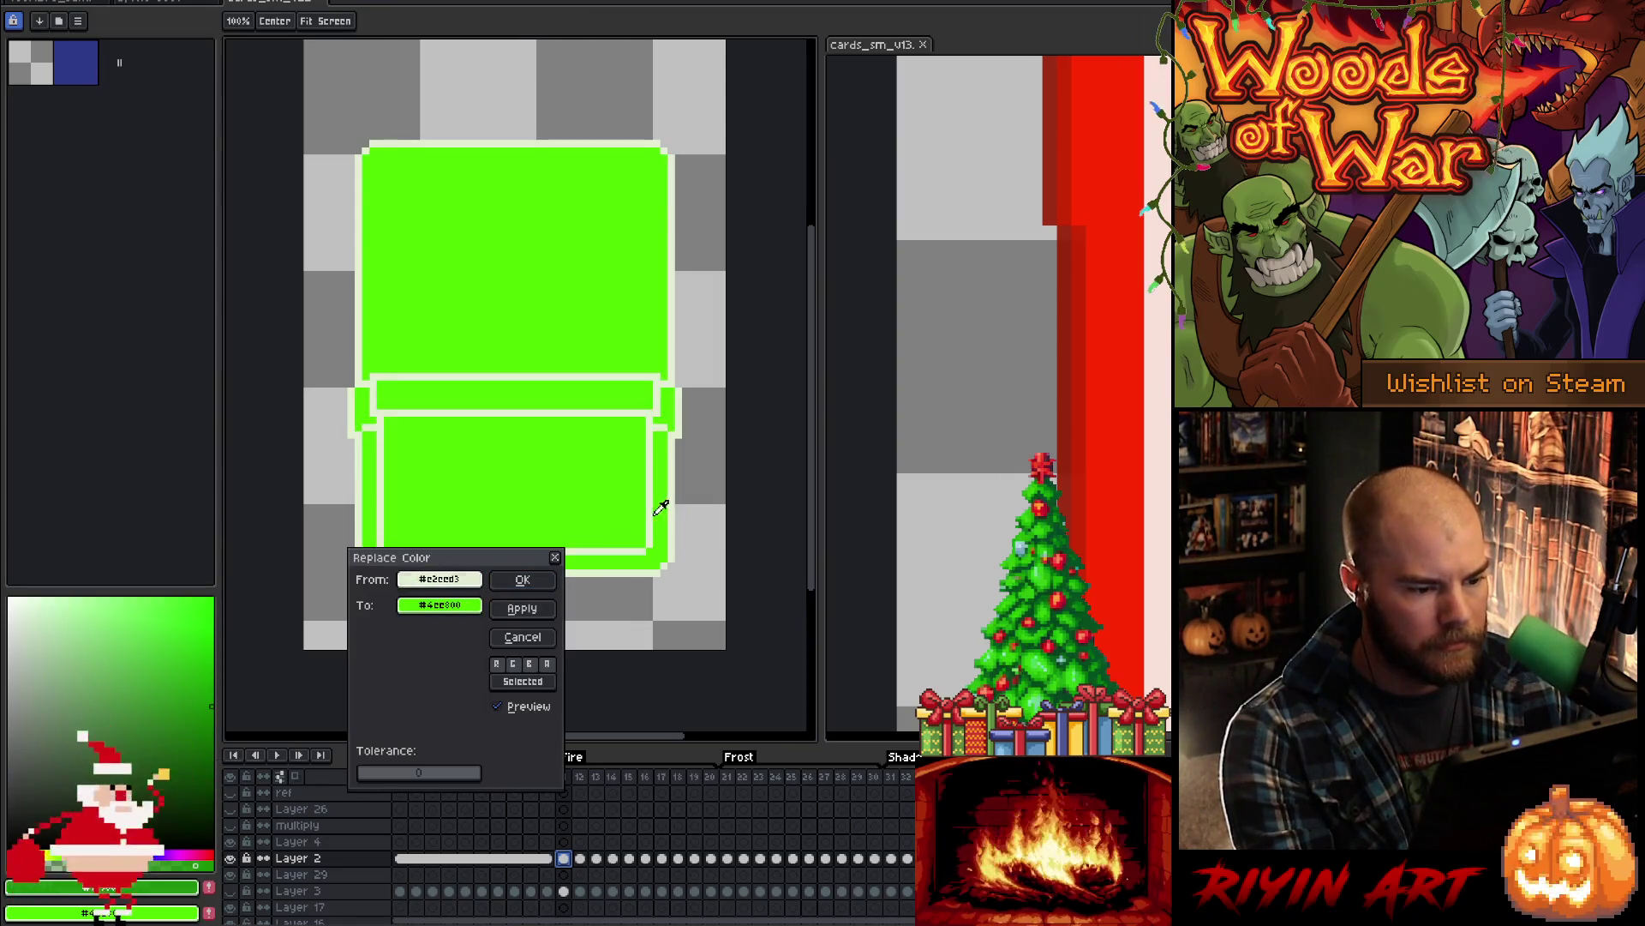
click(659, 510)
mouse_move(439, 605)
mouse_down()
mouse_move(454, 617)
mouse_move(1106, 360)
mouse_move(1167, 360)
mouse_up()
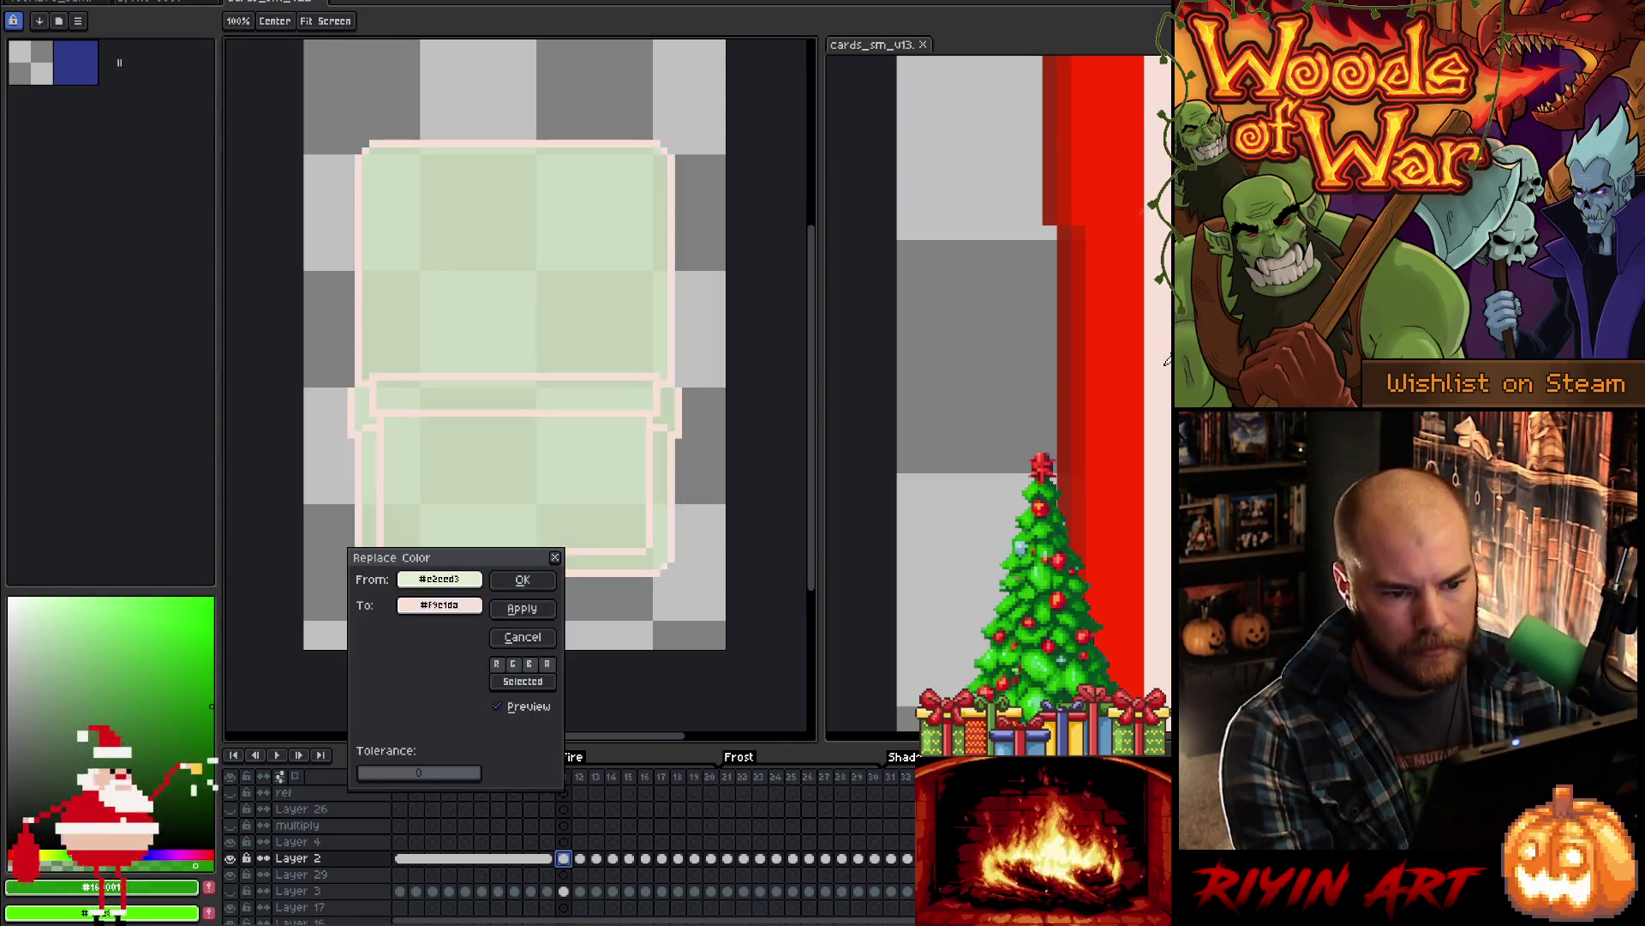
click(523, 581)
- Replace the card's pale green interior with pink
key(shift+r)
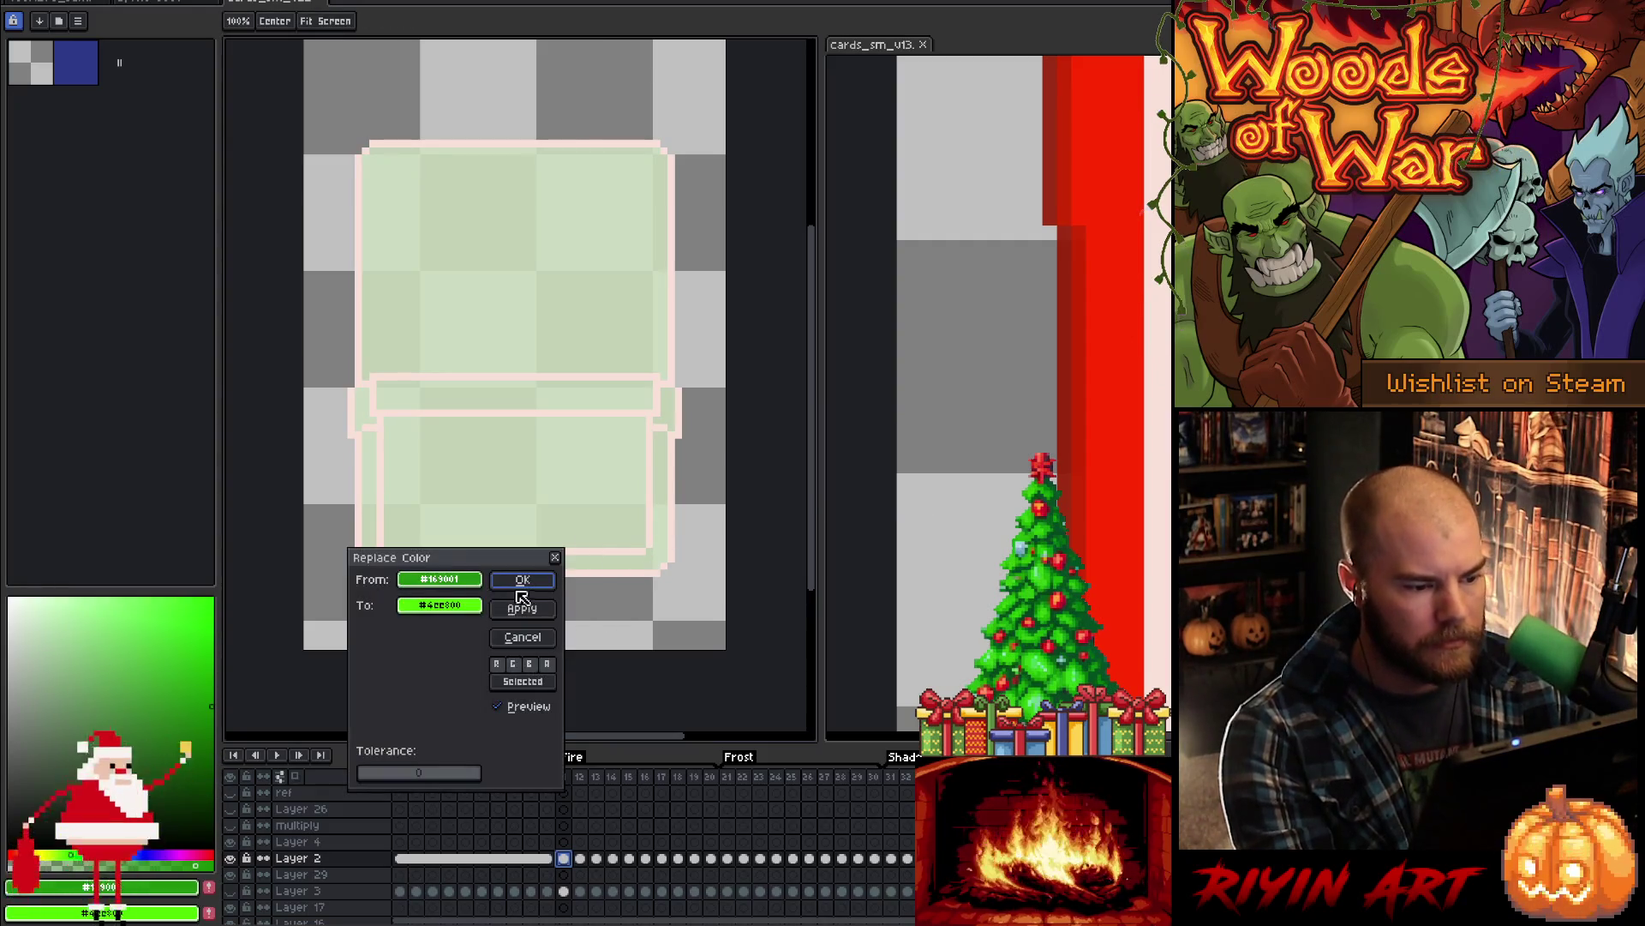
click(526, 342)
click(452, 609)
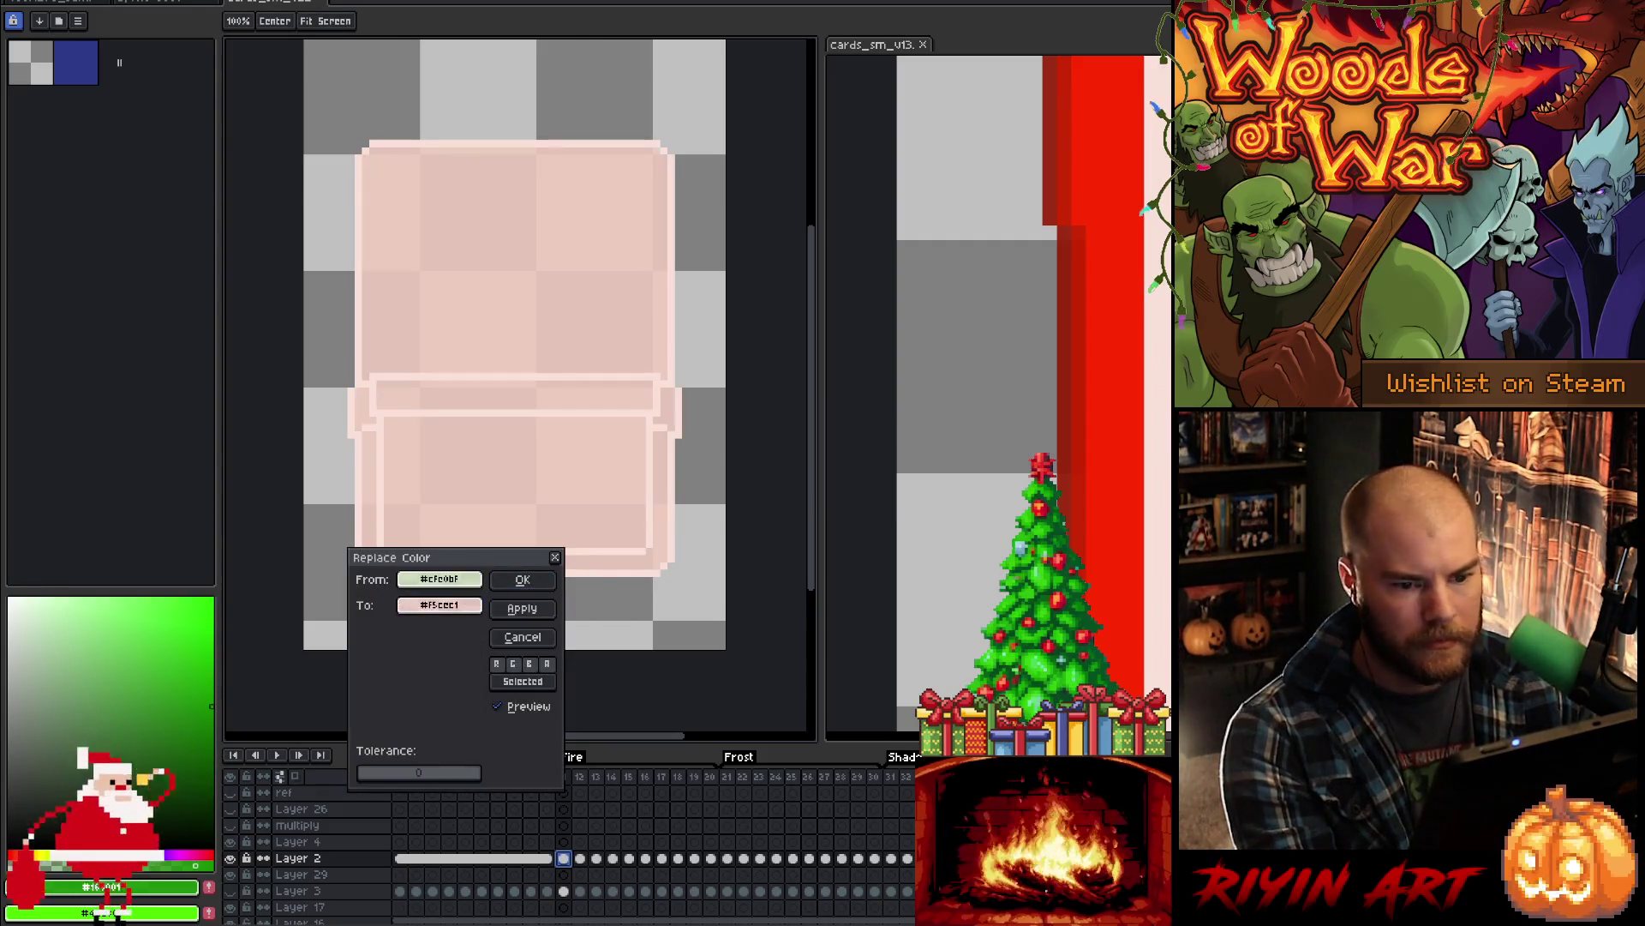
click(523, 580)
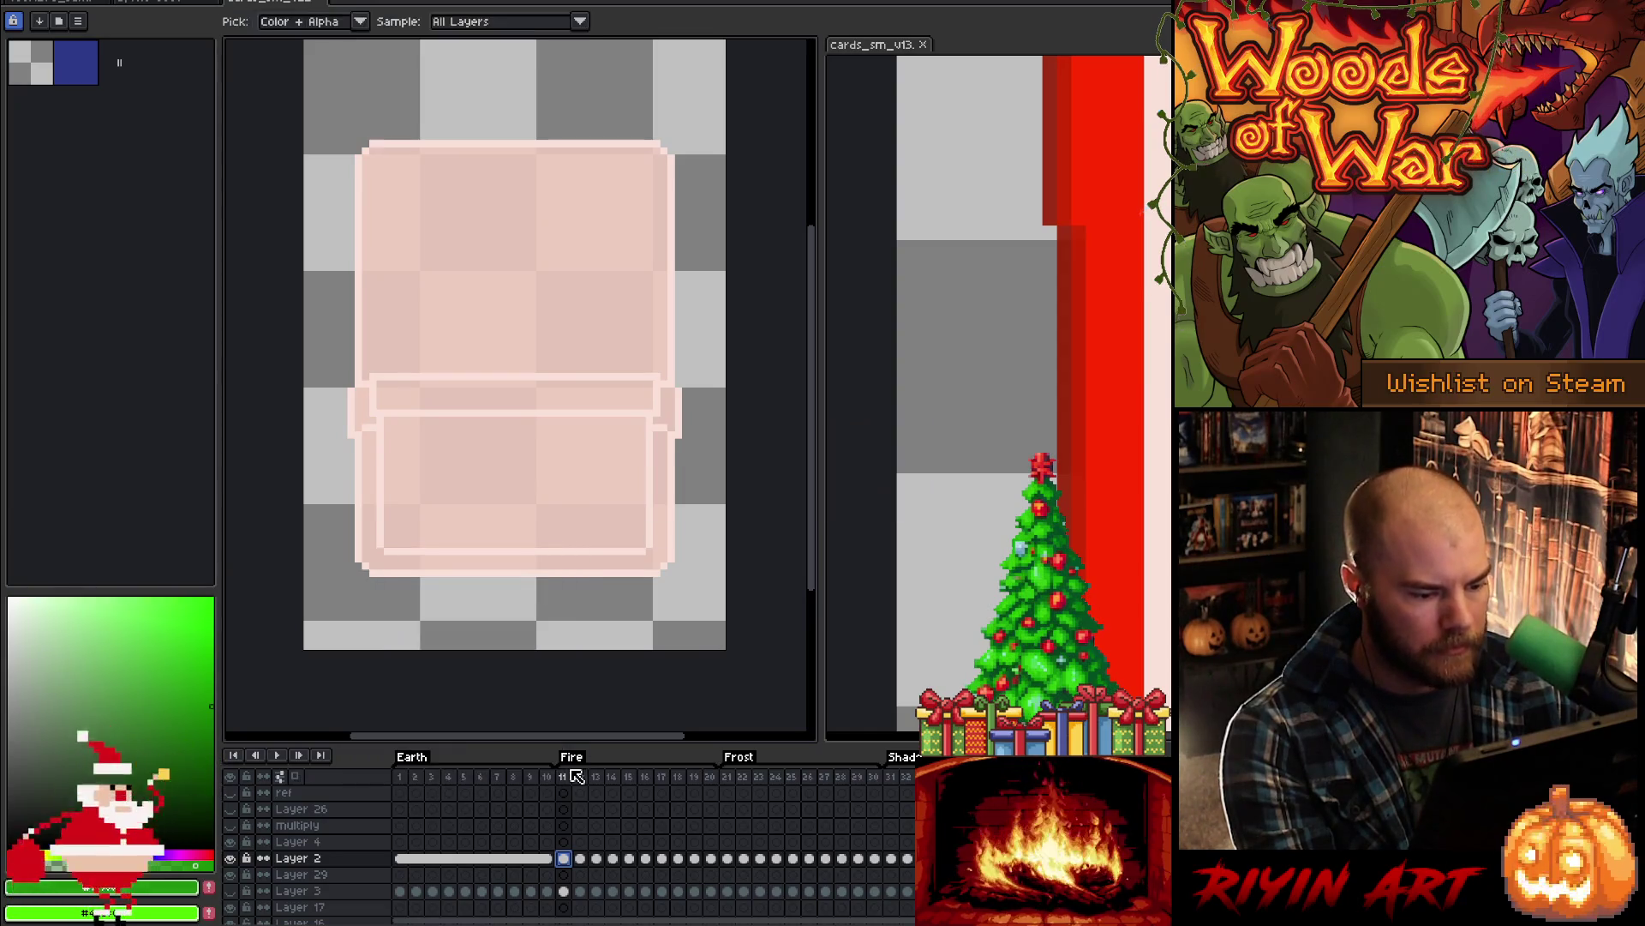
- Clear Layer 2's frames 12–20 and fill frames 11–20 with the pink interior cel
drag(579, 859, 710, 859)
key(Delete)
drag(563, 858, 722, 861)
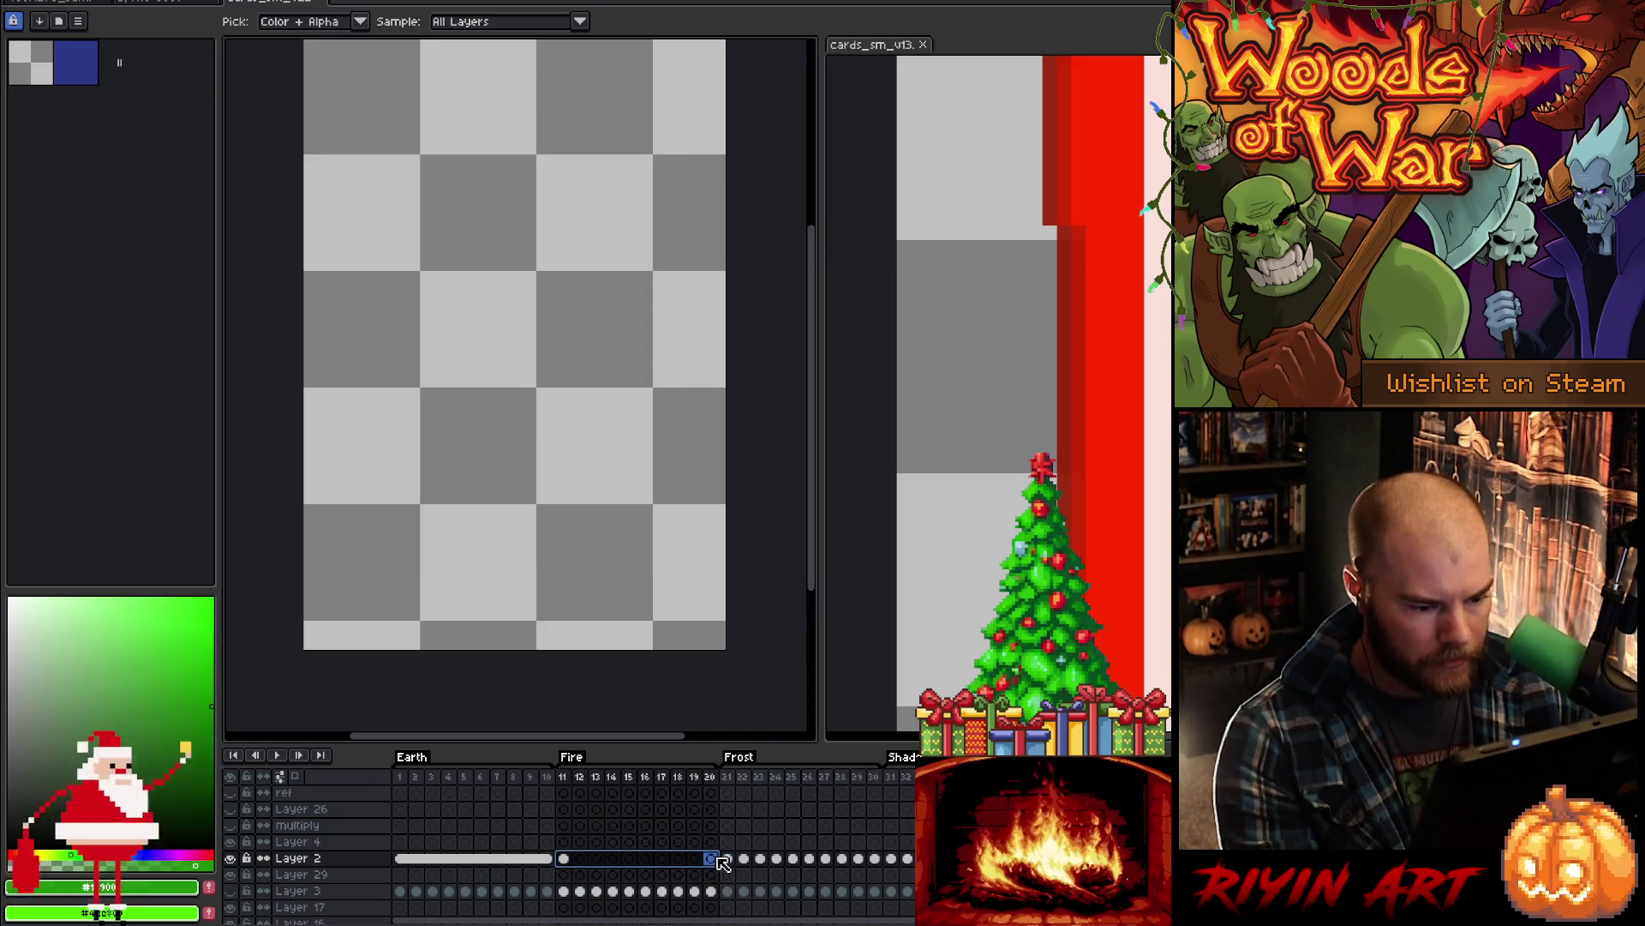
right_click(718, 862)
click(732, 898)
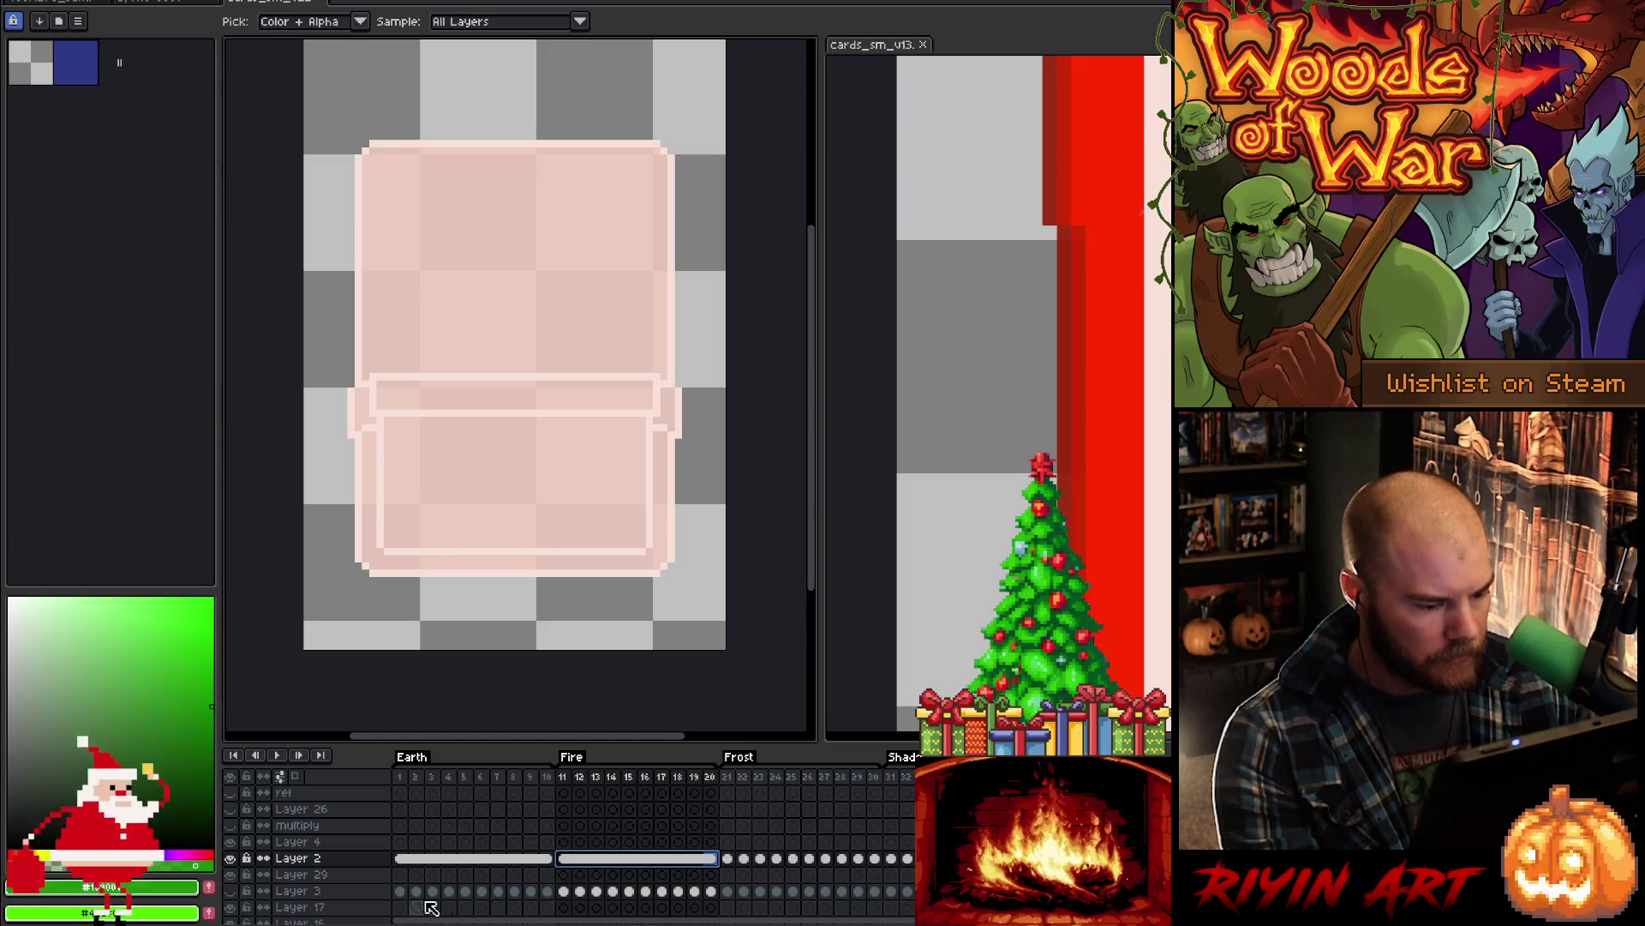
- Show Layer 3's green border again and paste it into the Fire frames 11–16
drag(406, 900, 552, 901)
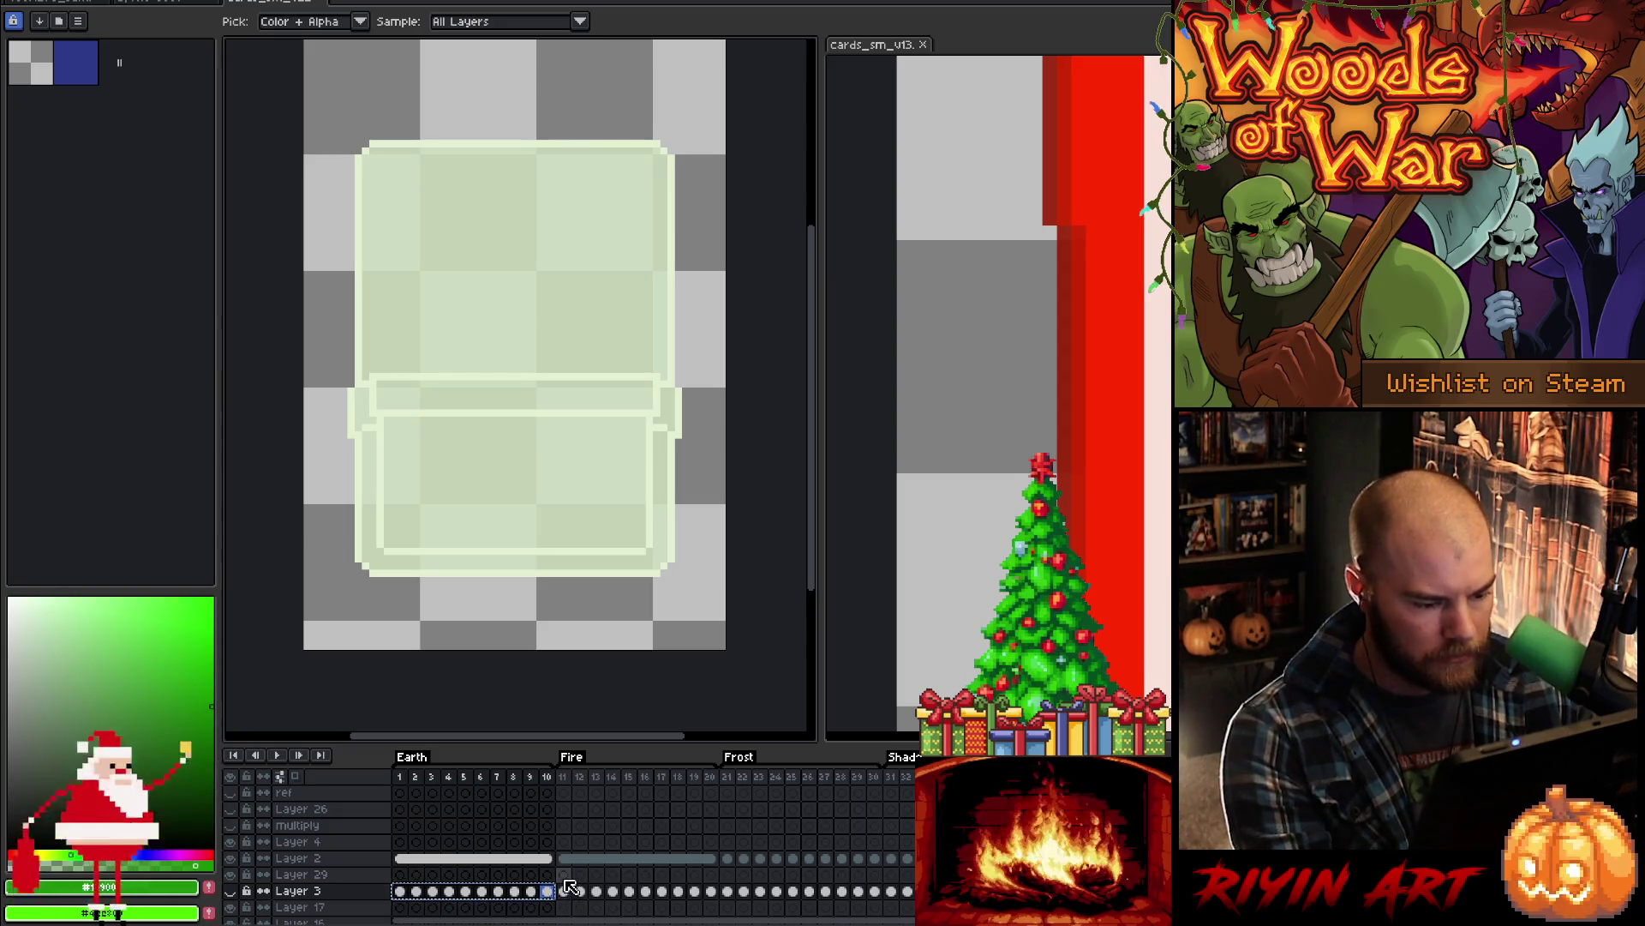
click(564, 891)
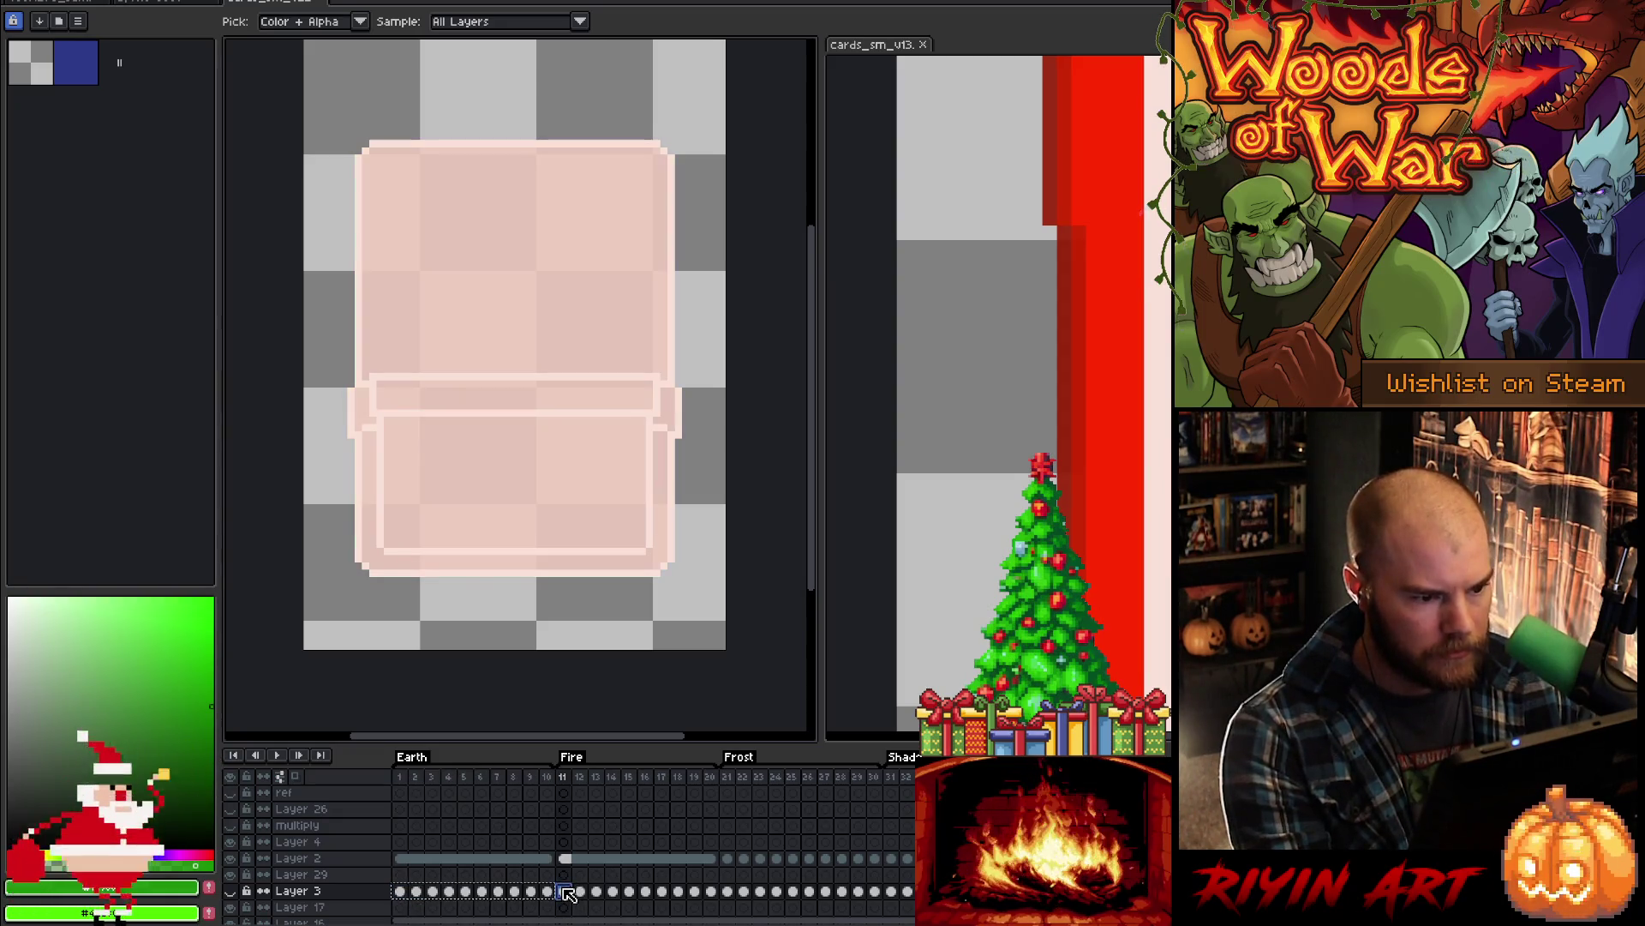
click(230, 893)
key(ctrl+v)
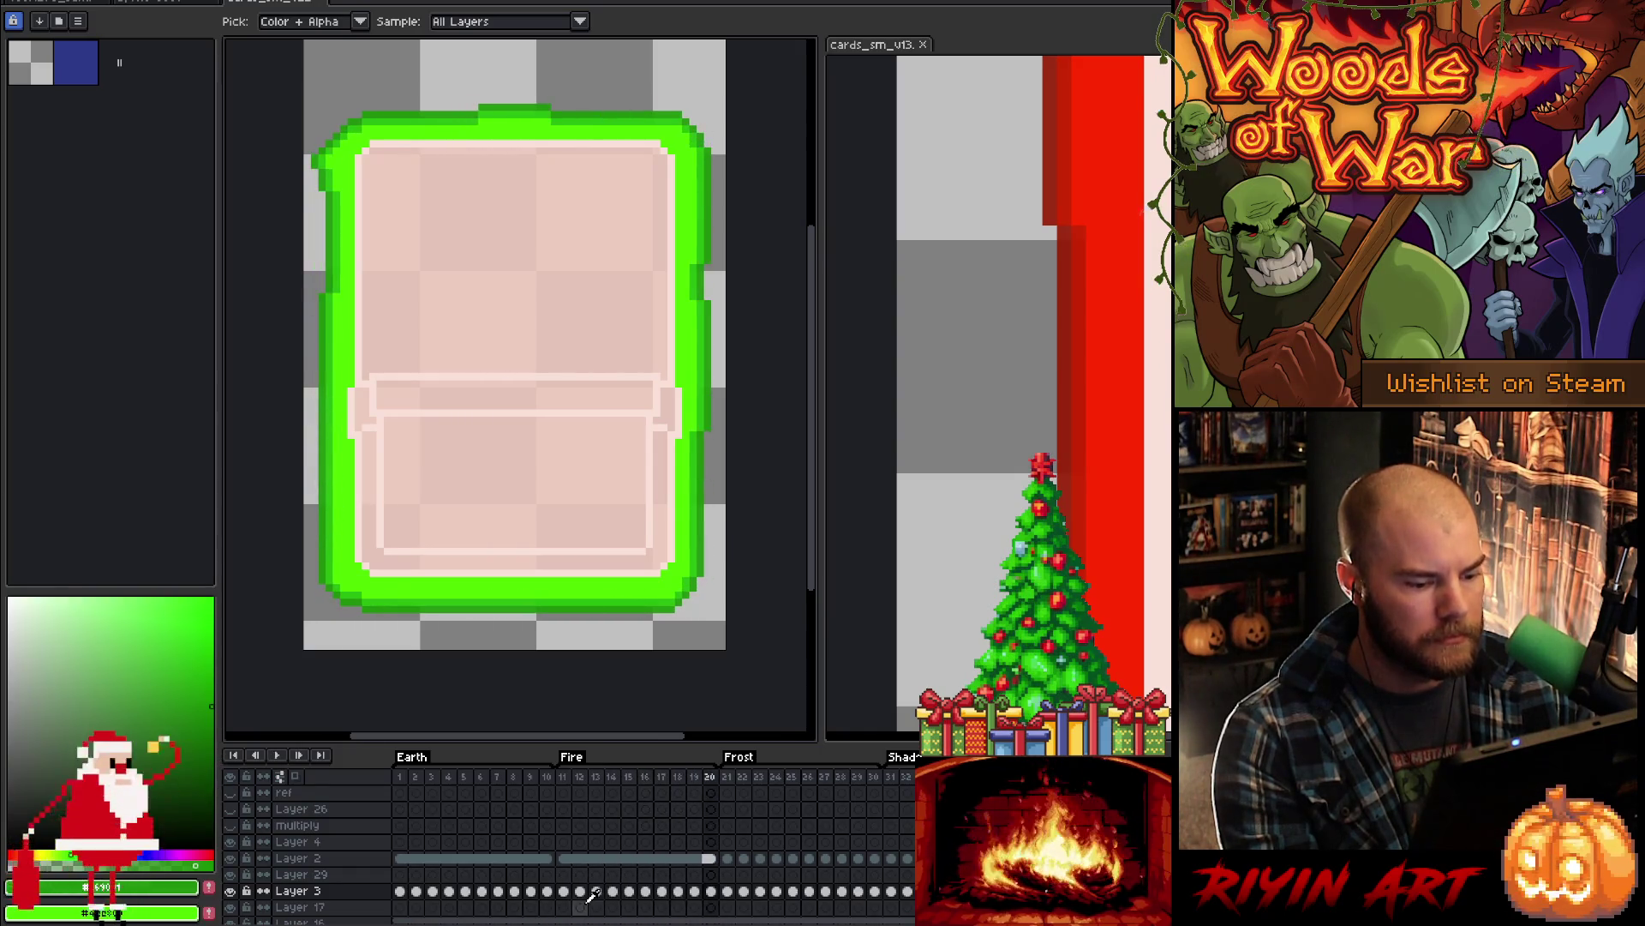
drag(565, 891, 711, 892)
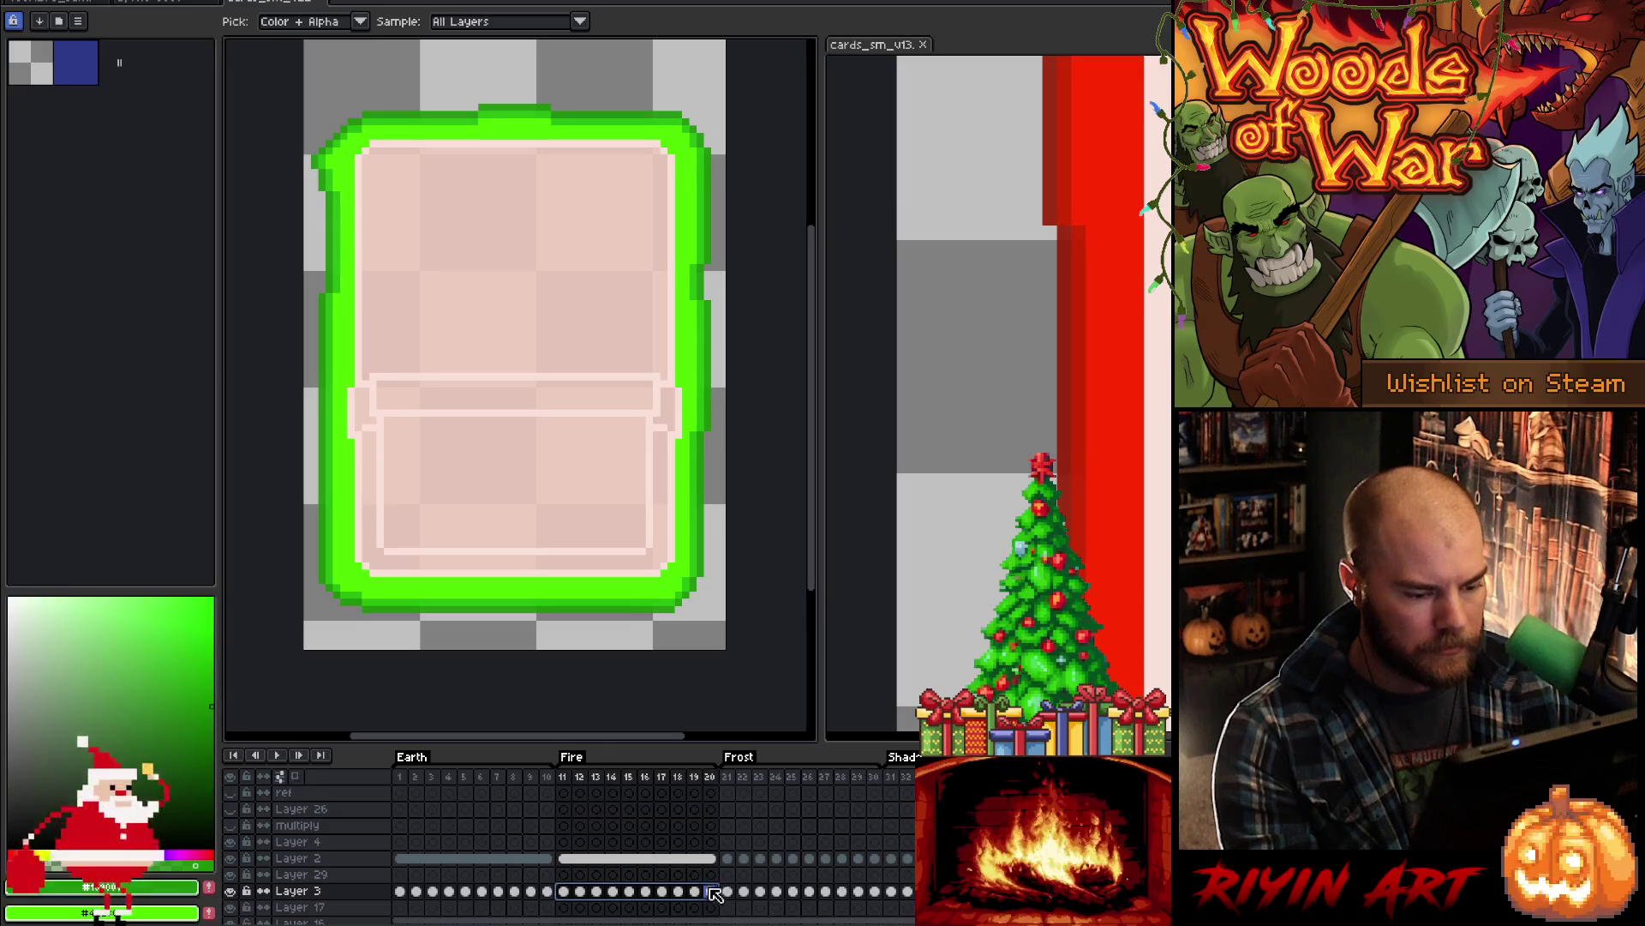
- Replace the main green border shade with red (#ca2300)
key(shift+r)
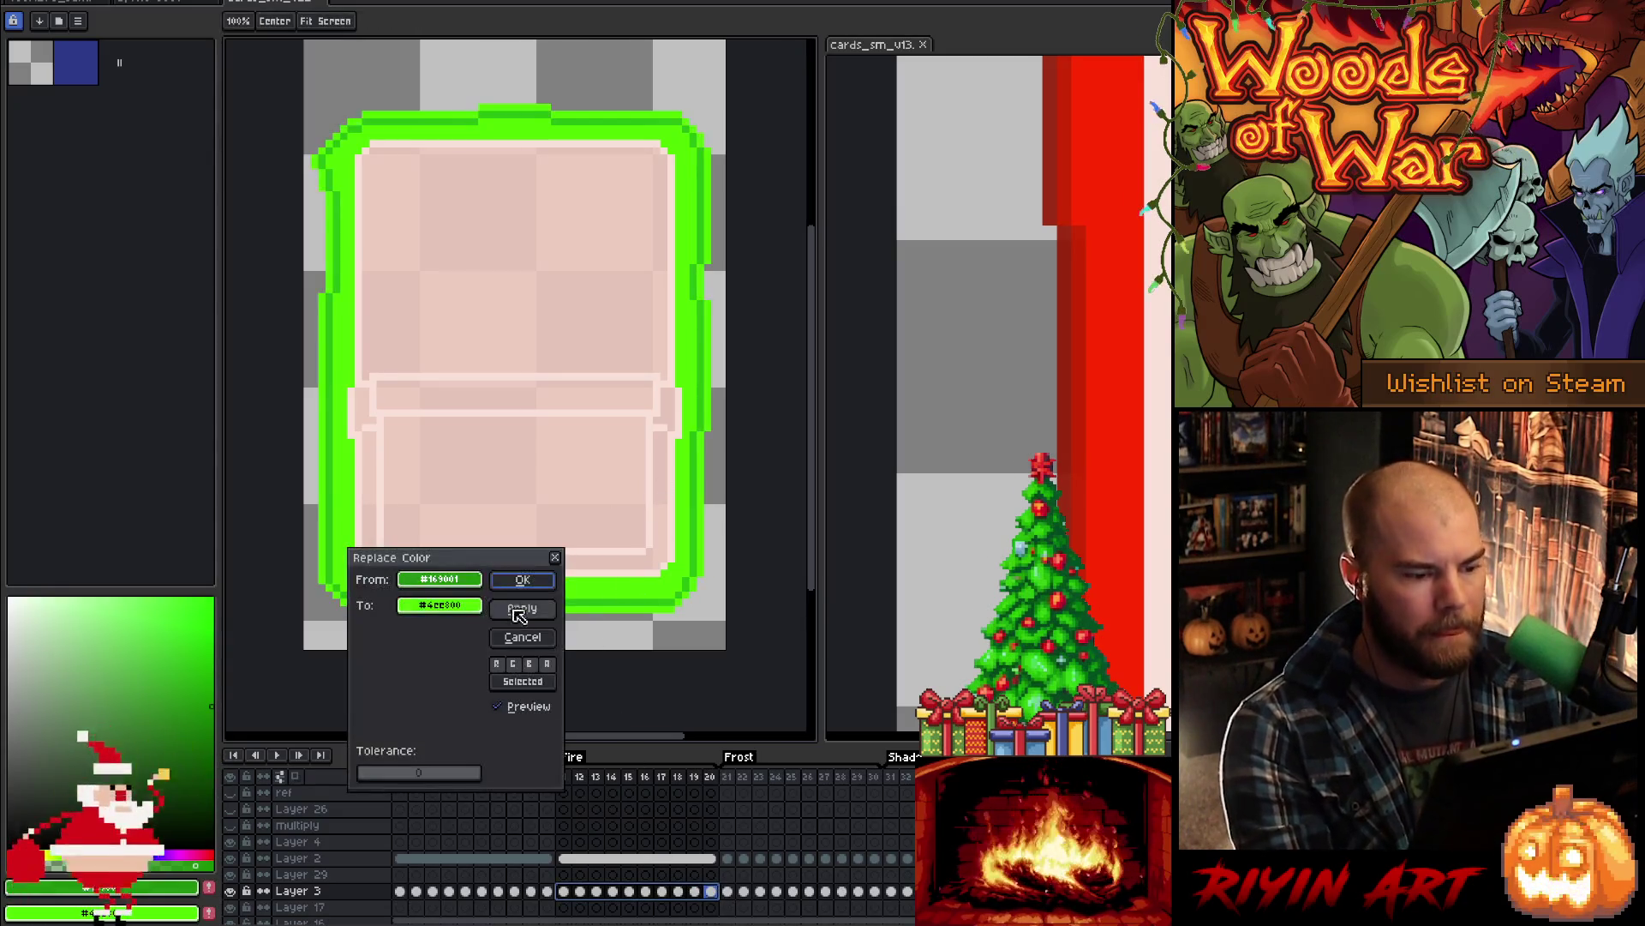
click(712, 533)
click(686, 541)
mouse_move(439, 605)
mouse_down()
mouse_move(1091, 460)
mouse_move(1106, 470)
mouse_up()
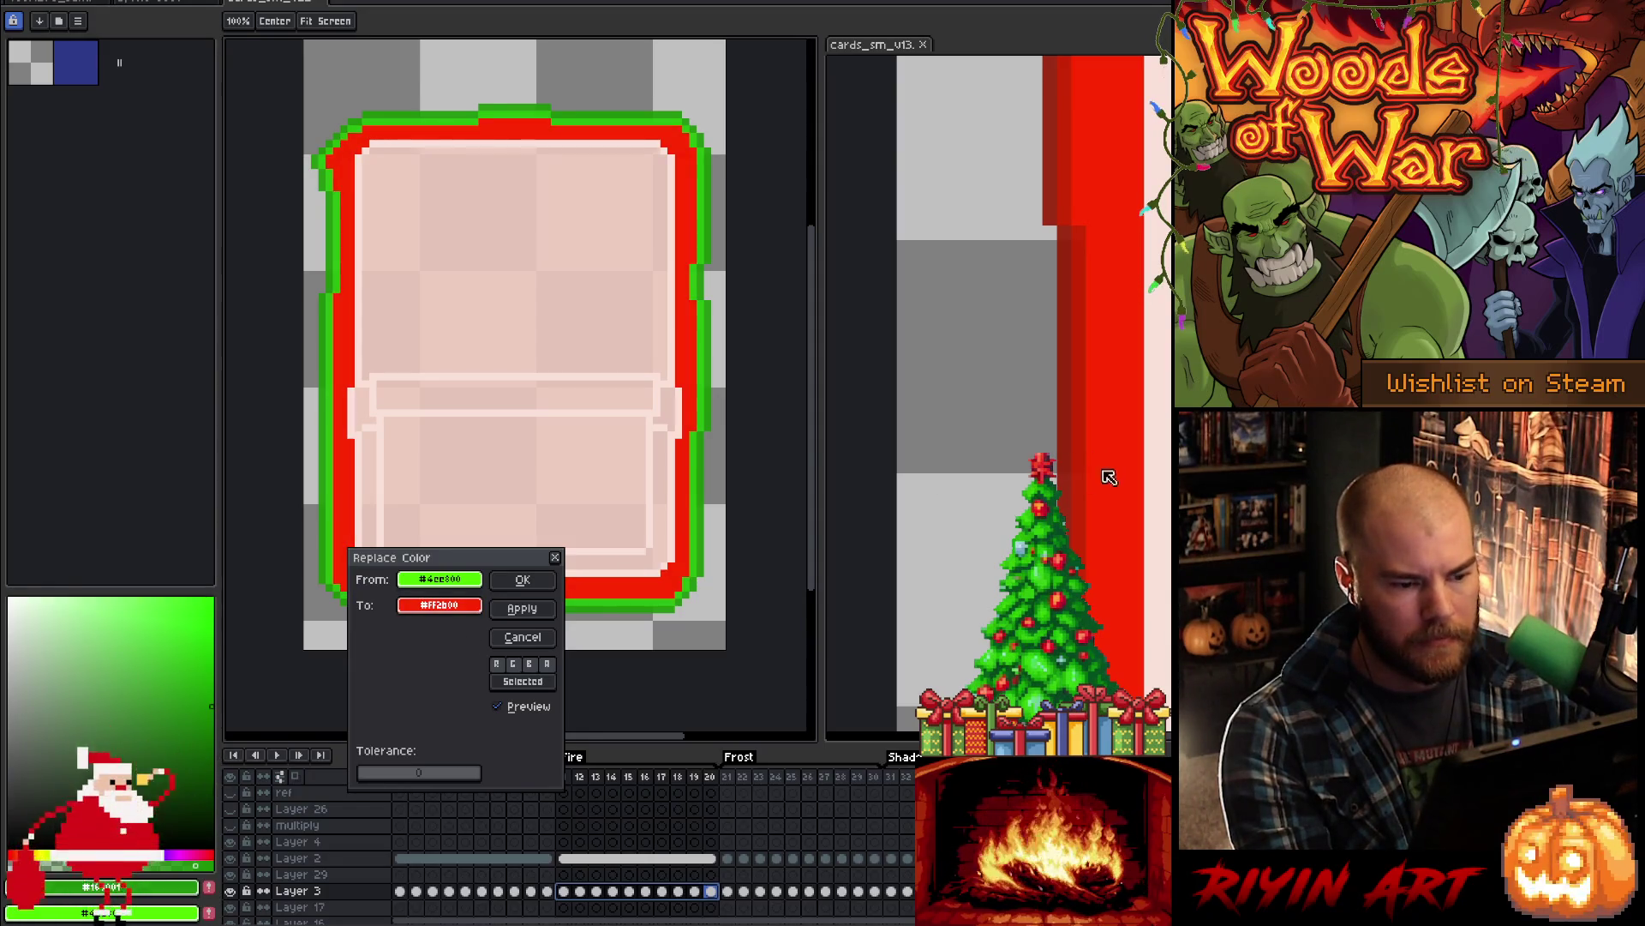
click(524, 586)
- Turn the two remaining green border and edge shades red, then play through the frames to review
click(701, 527)
key(shift+r)
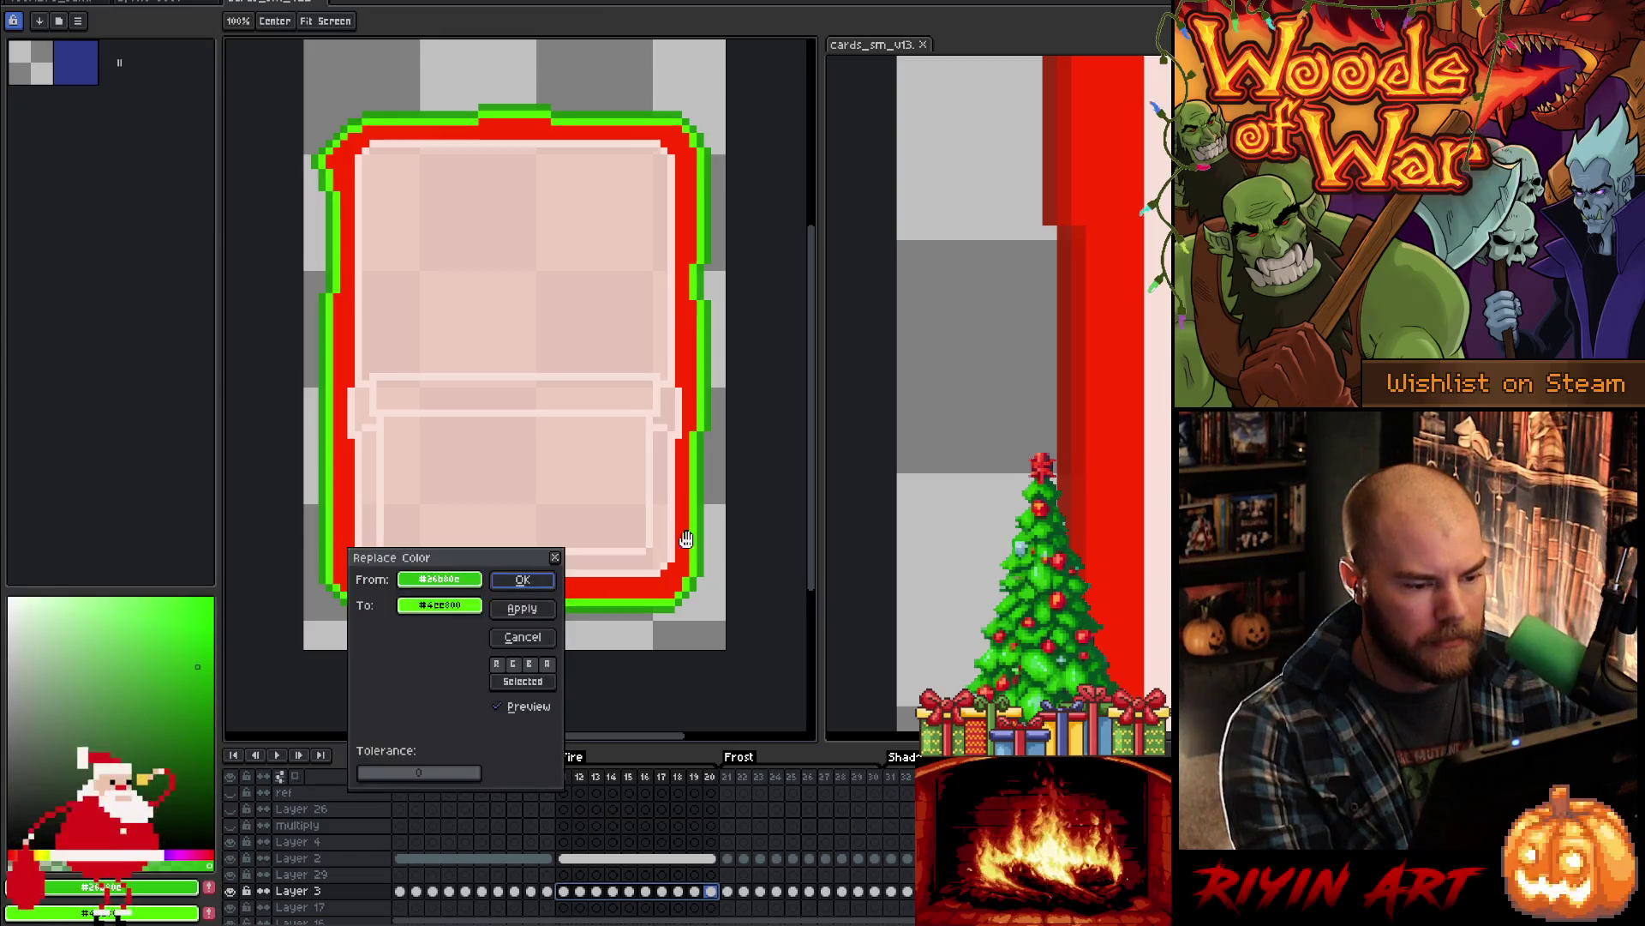
drag(440, 605, 1091, 487)
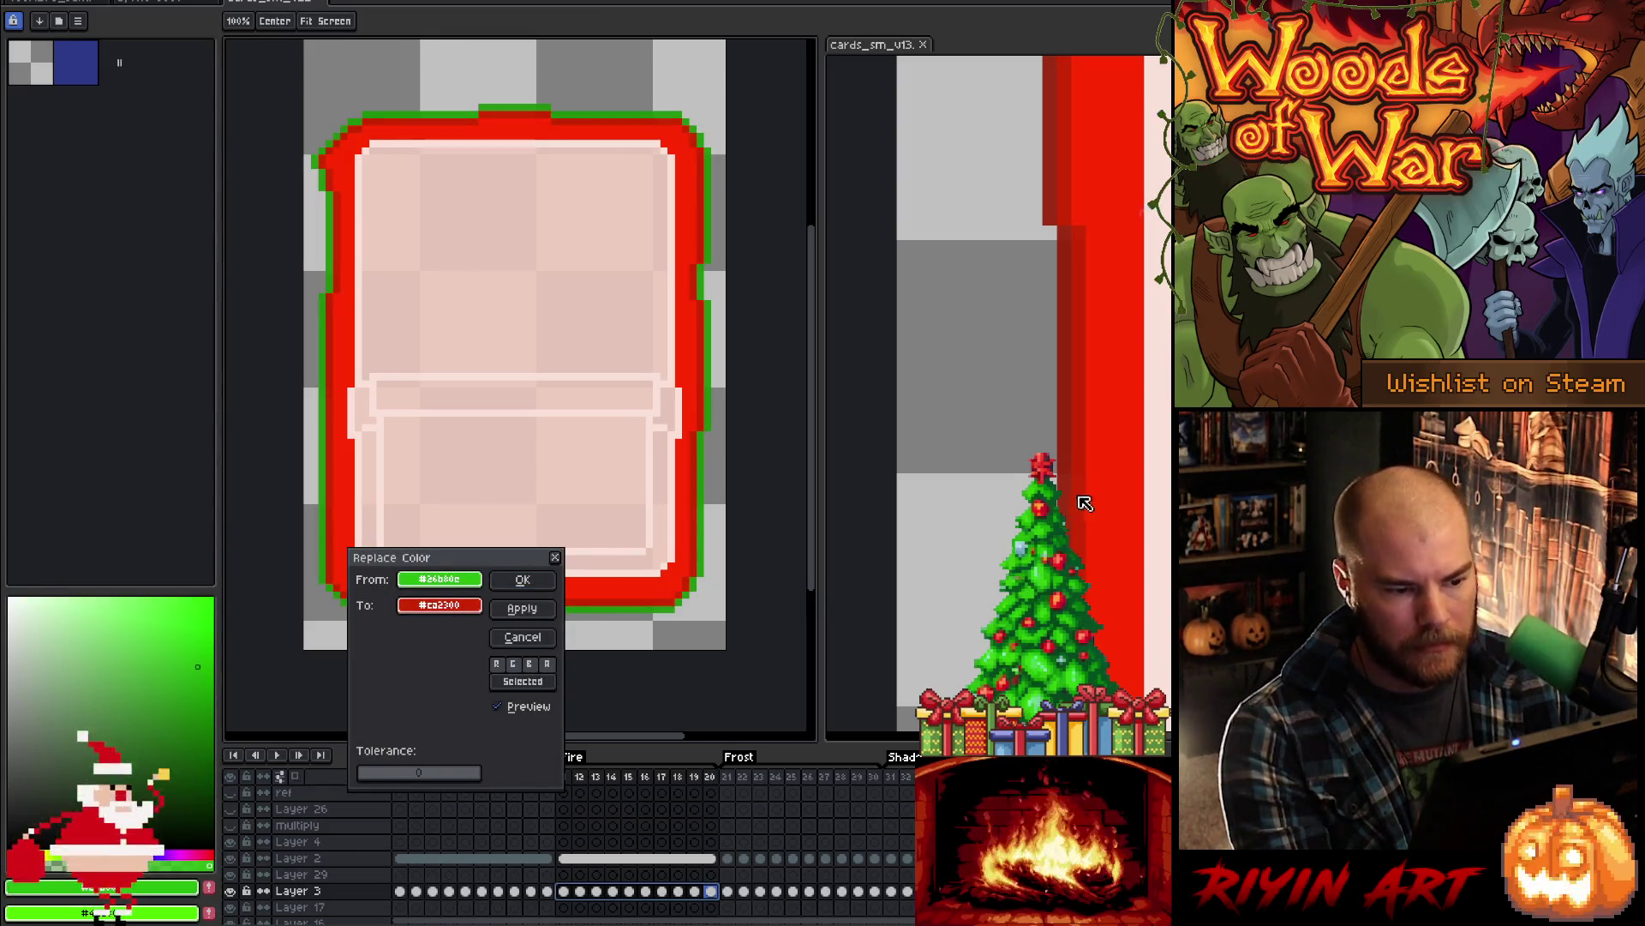
click(520, 581)
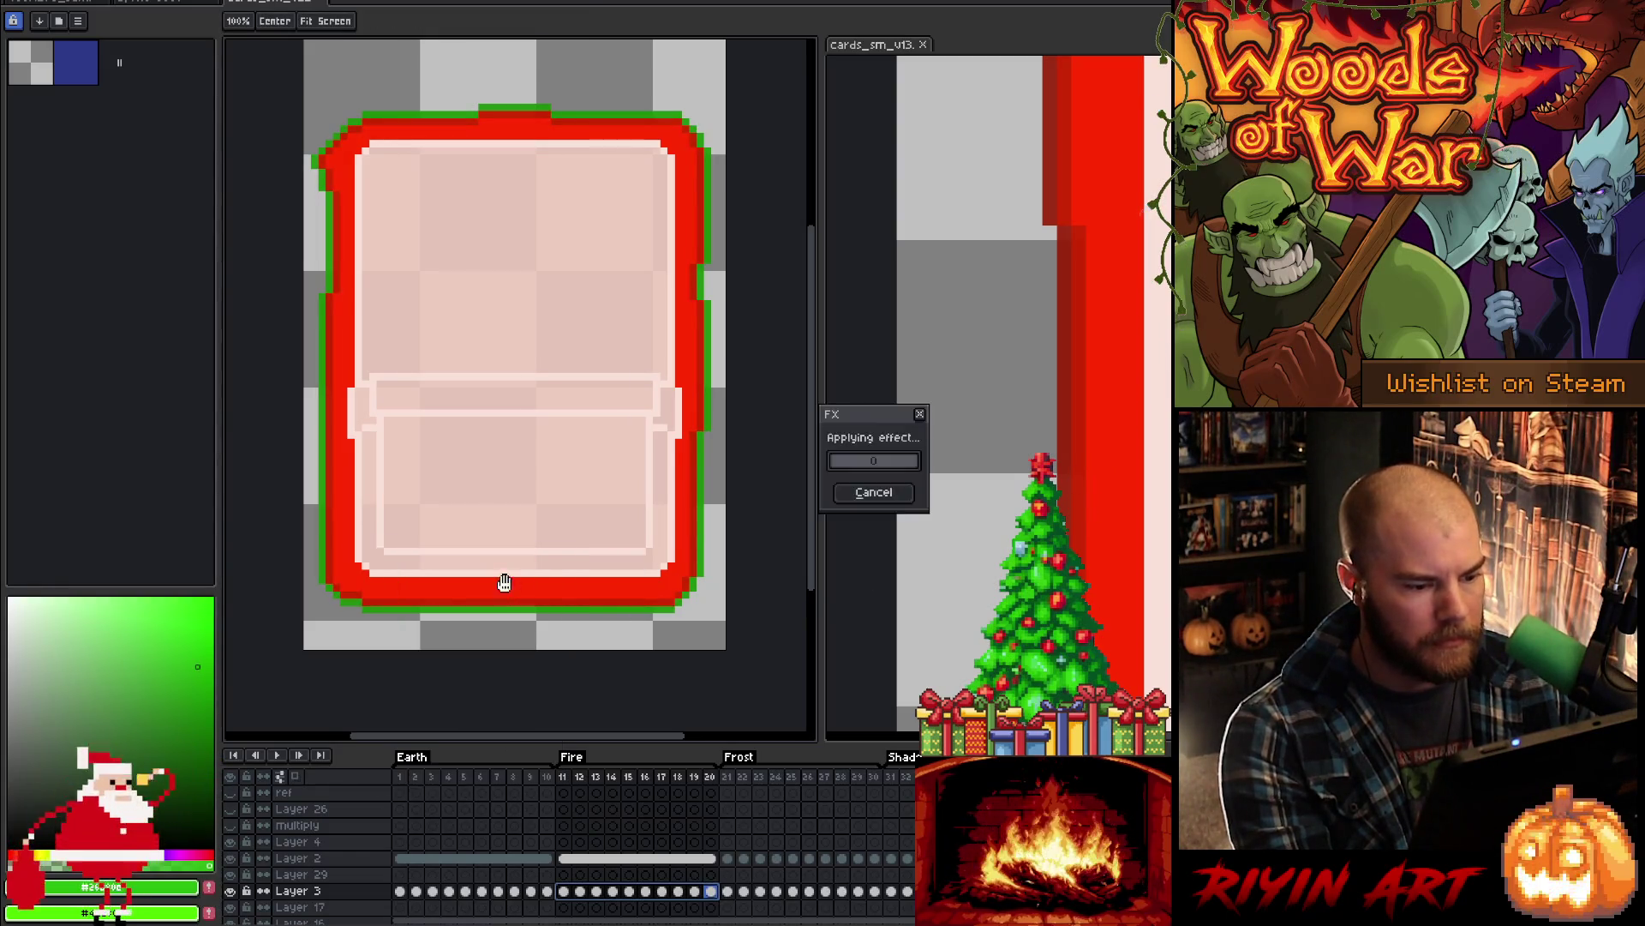
click(707, 534)
key(shift+r)
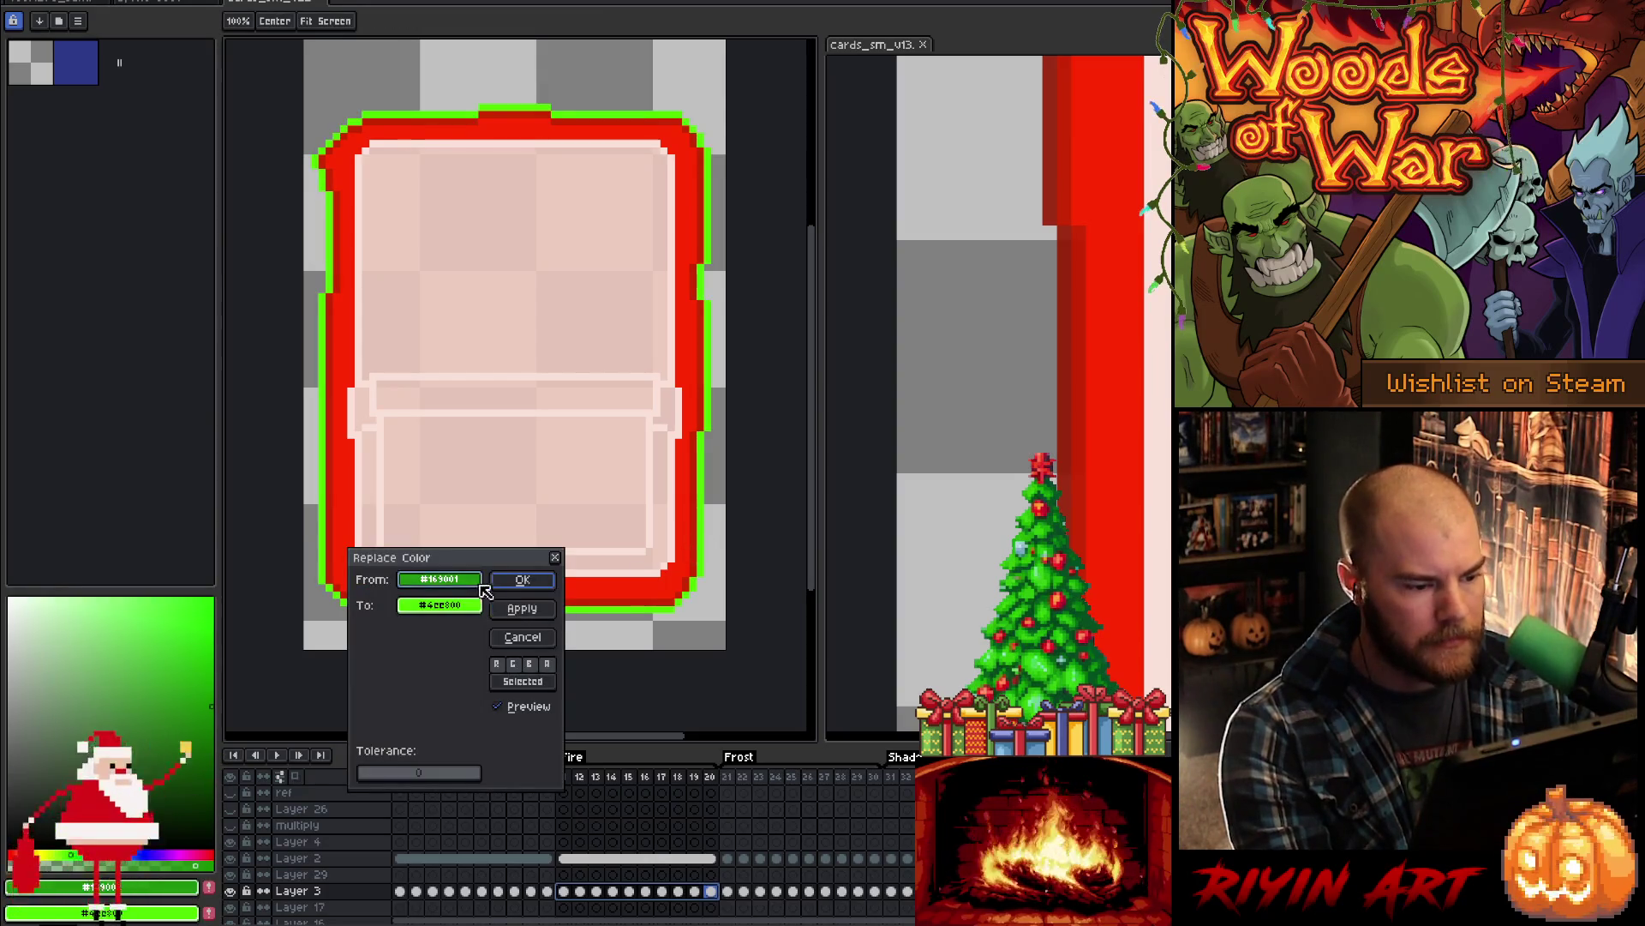
drag(440, 605, 1068, 485)
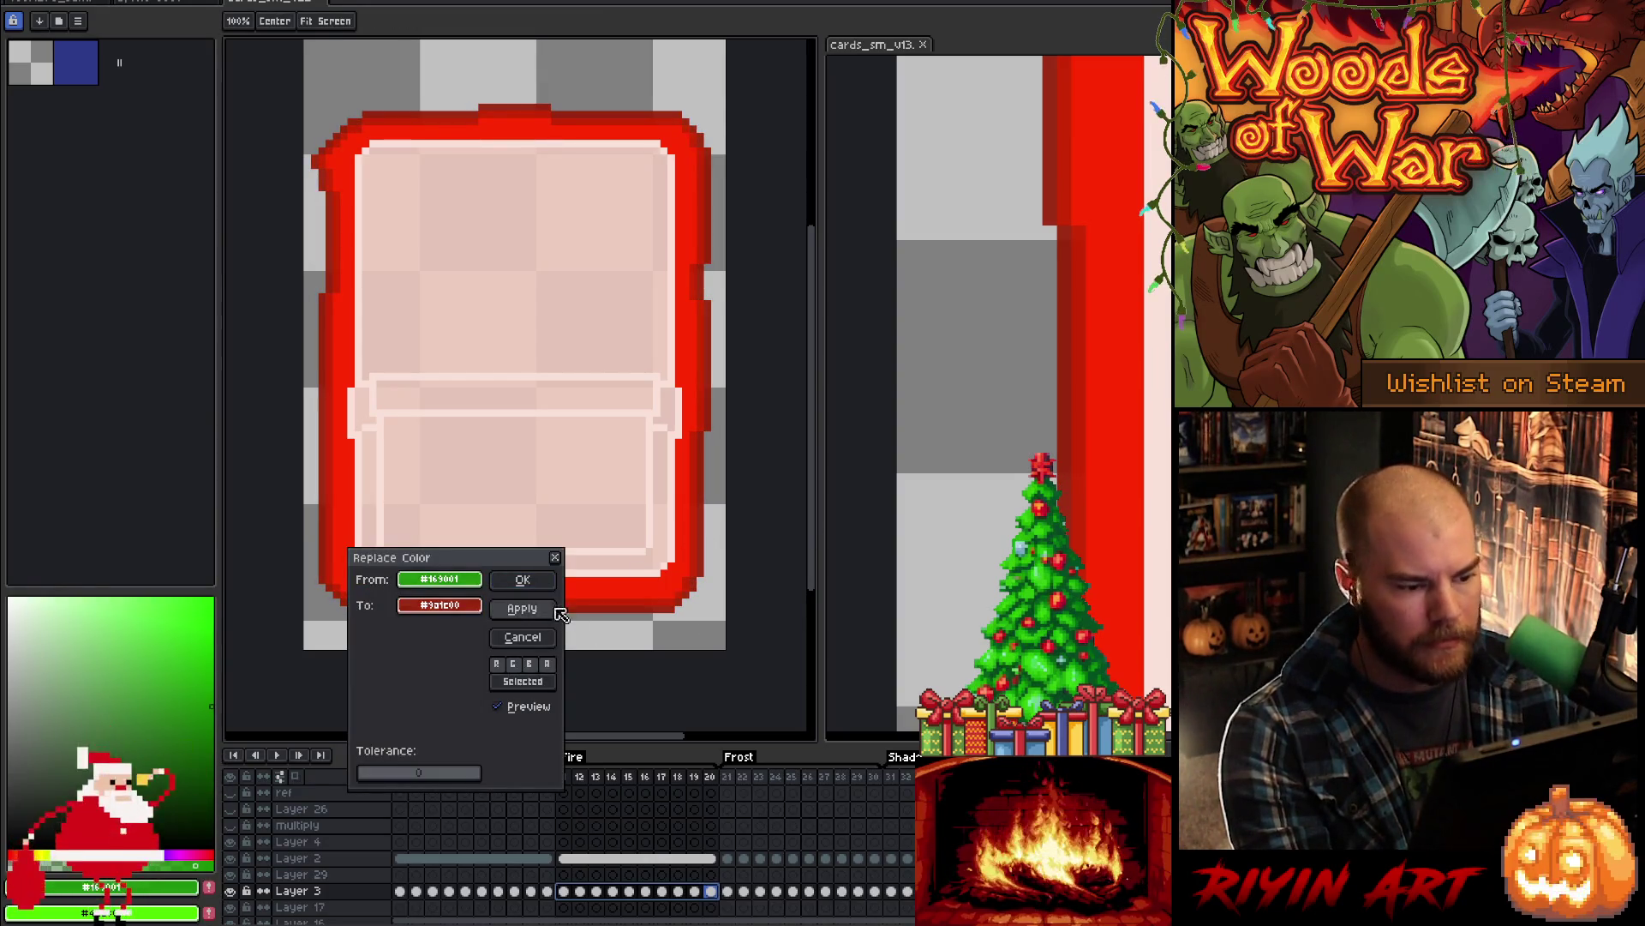
click(524, 580)
key(Return)
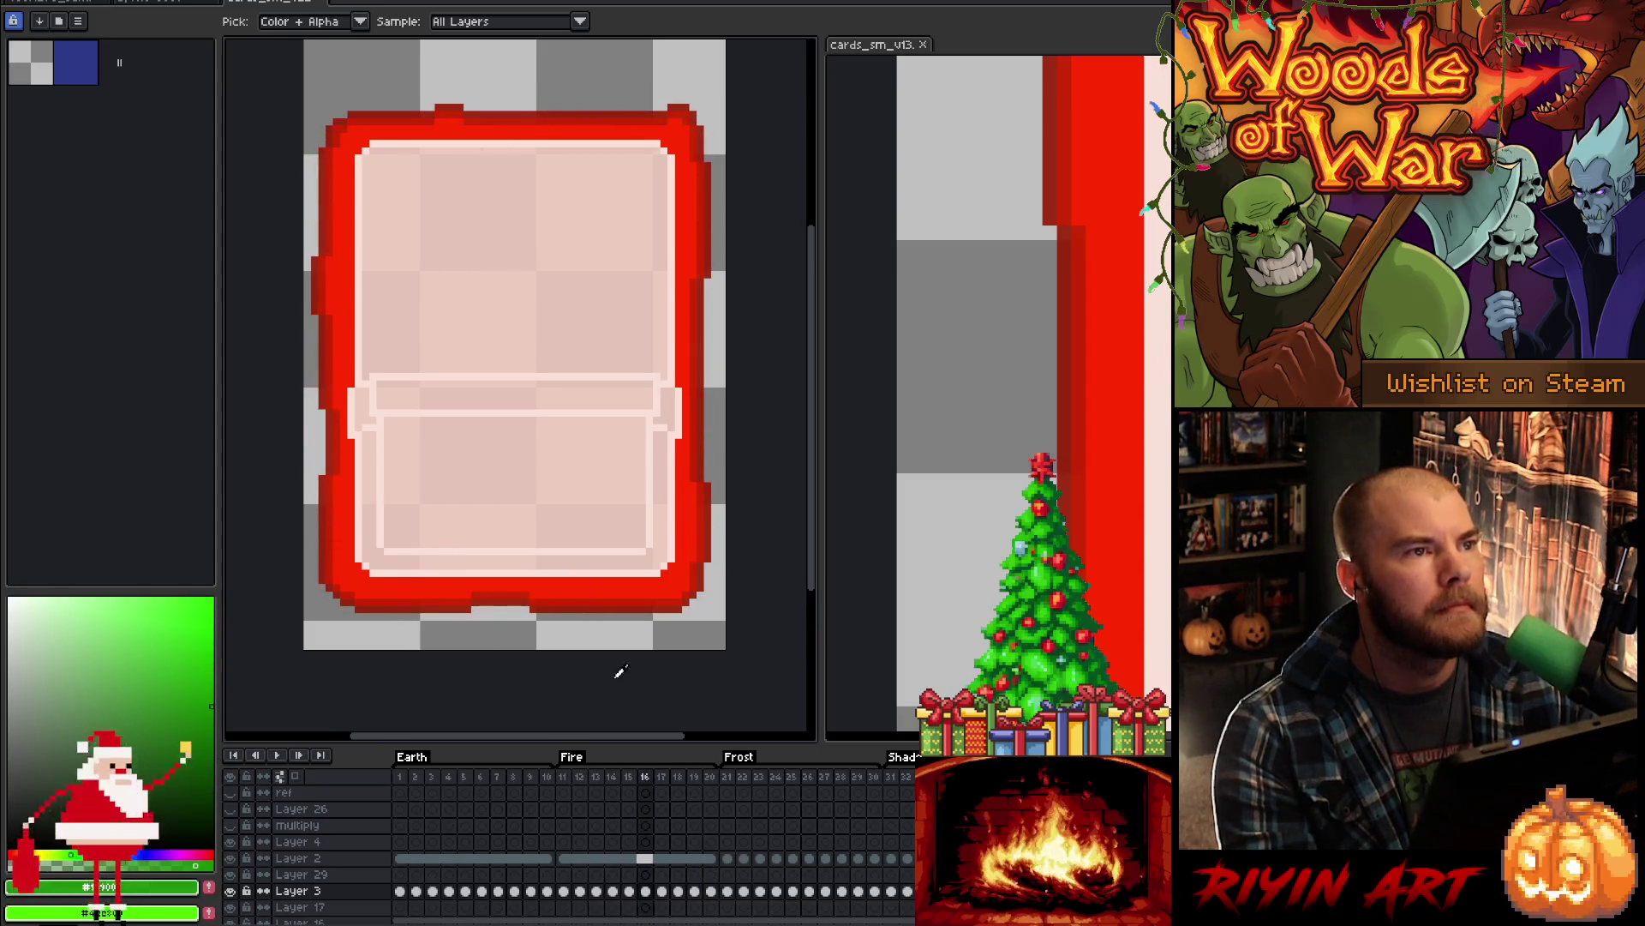
click(727, 861)
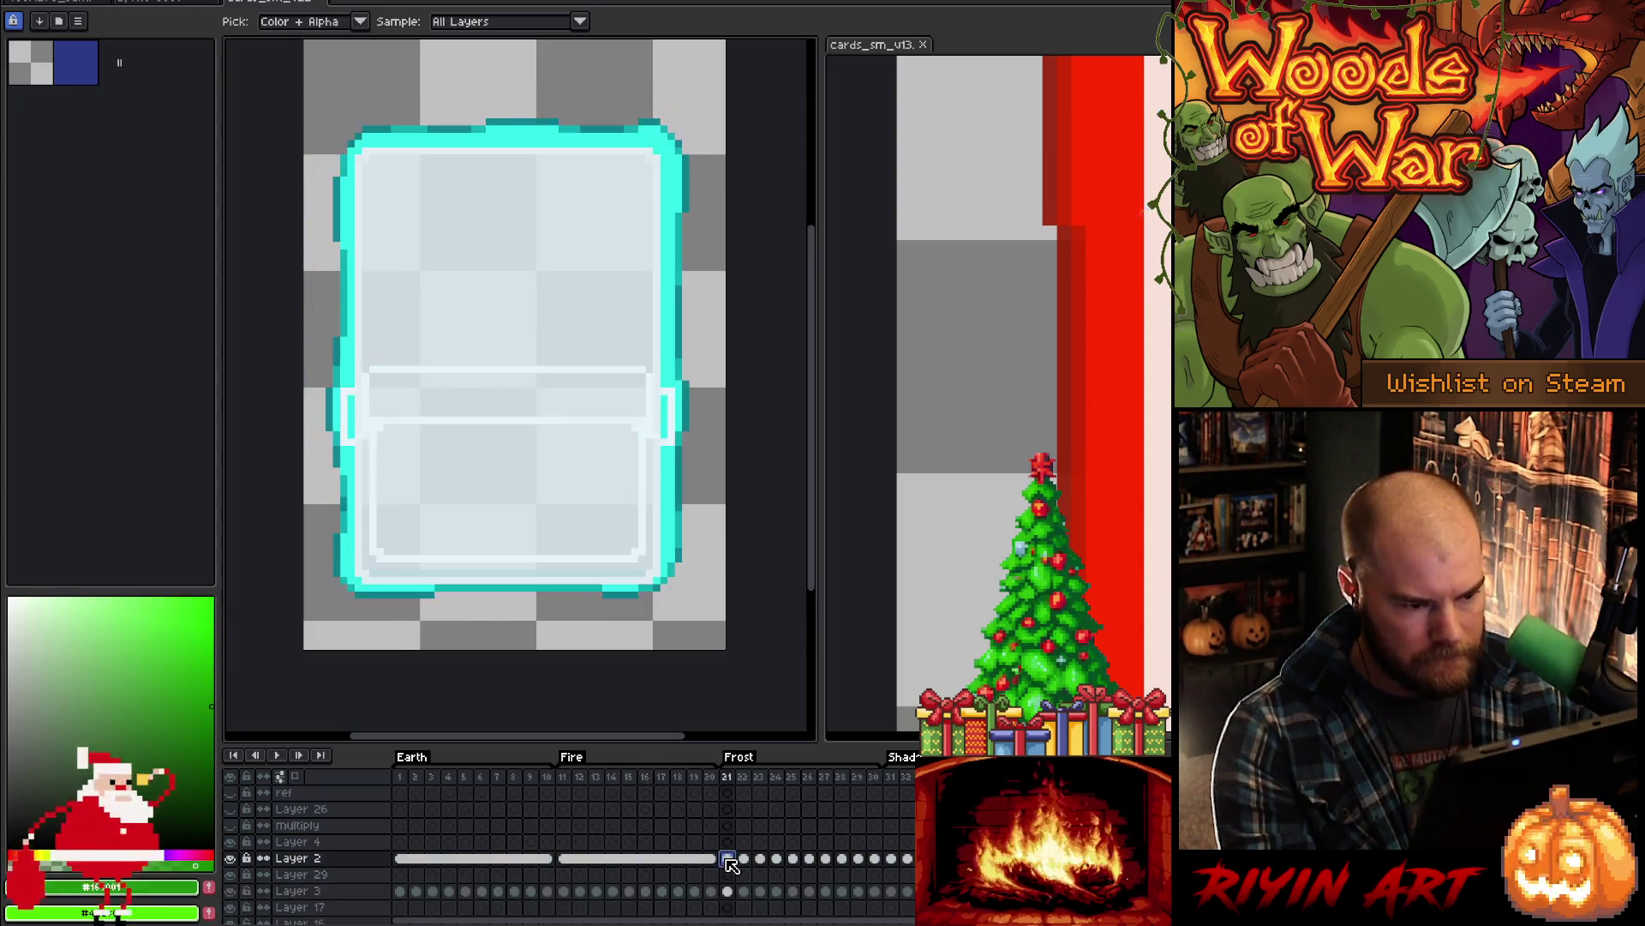
- View the Frost frame in the cards_sm_v13 reference document for comparison
click(860, 48)
click(727, 791)
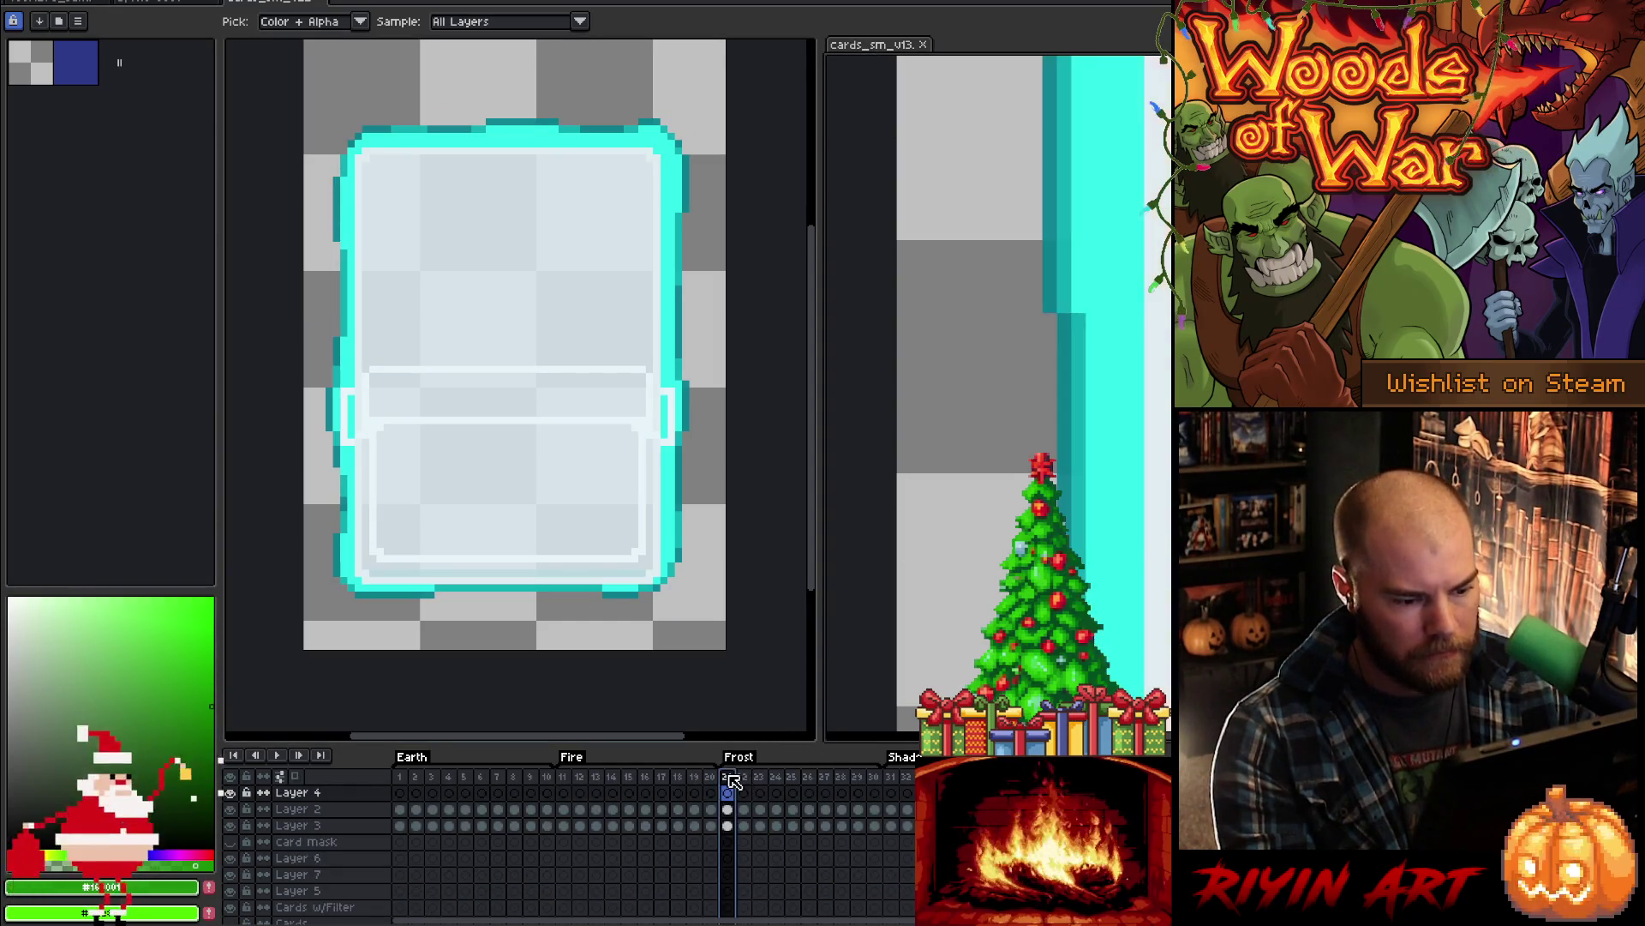
scroll(998, 395, right, 5)
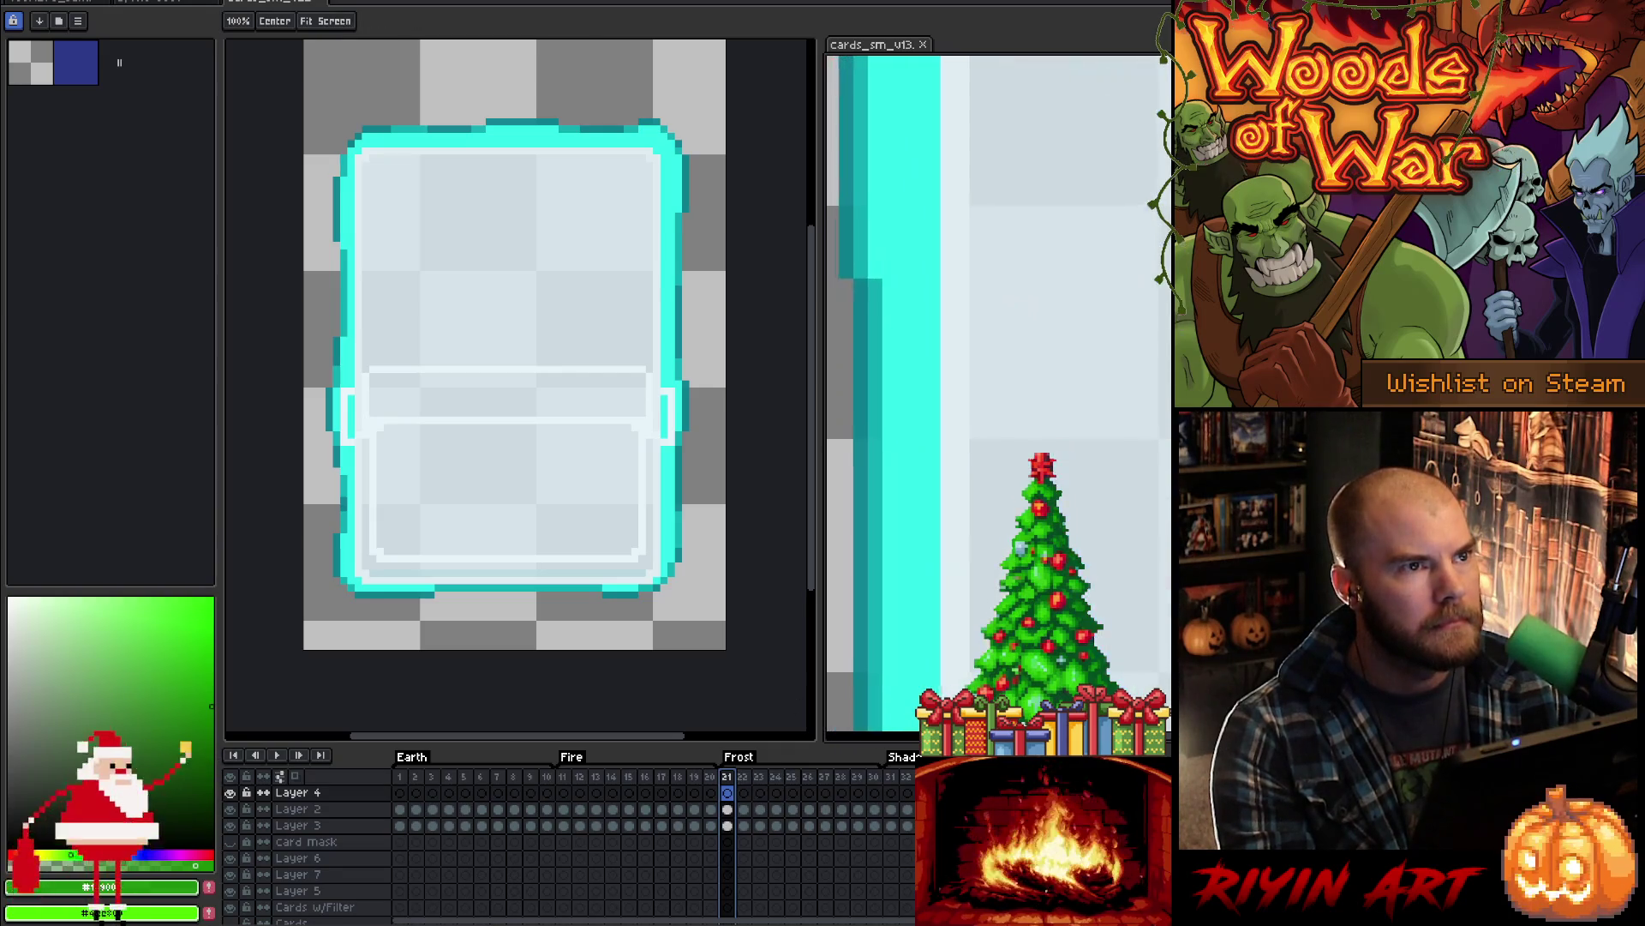
key(i)
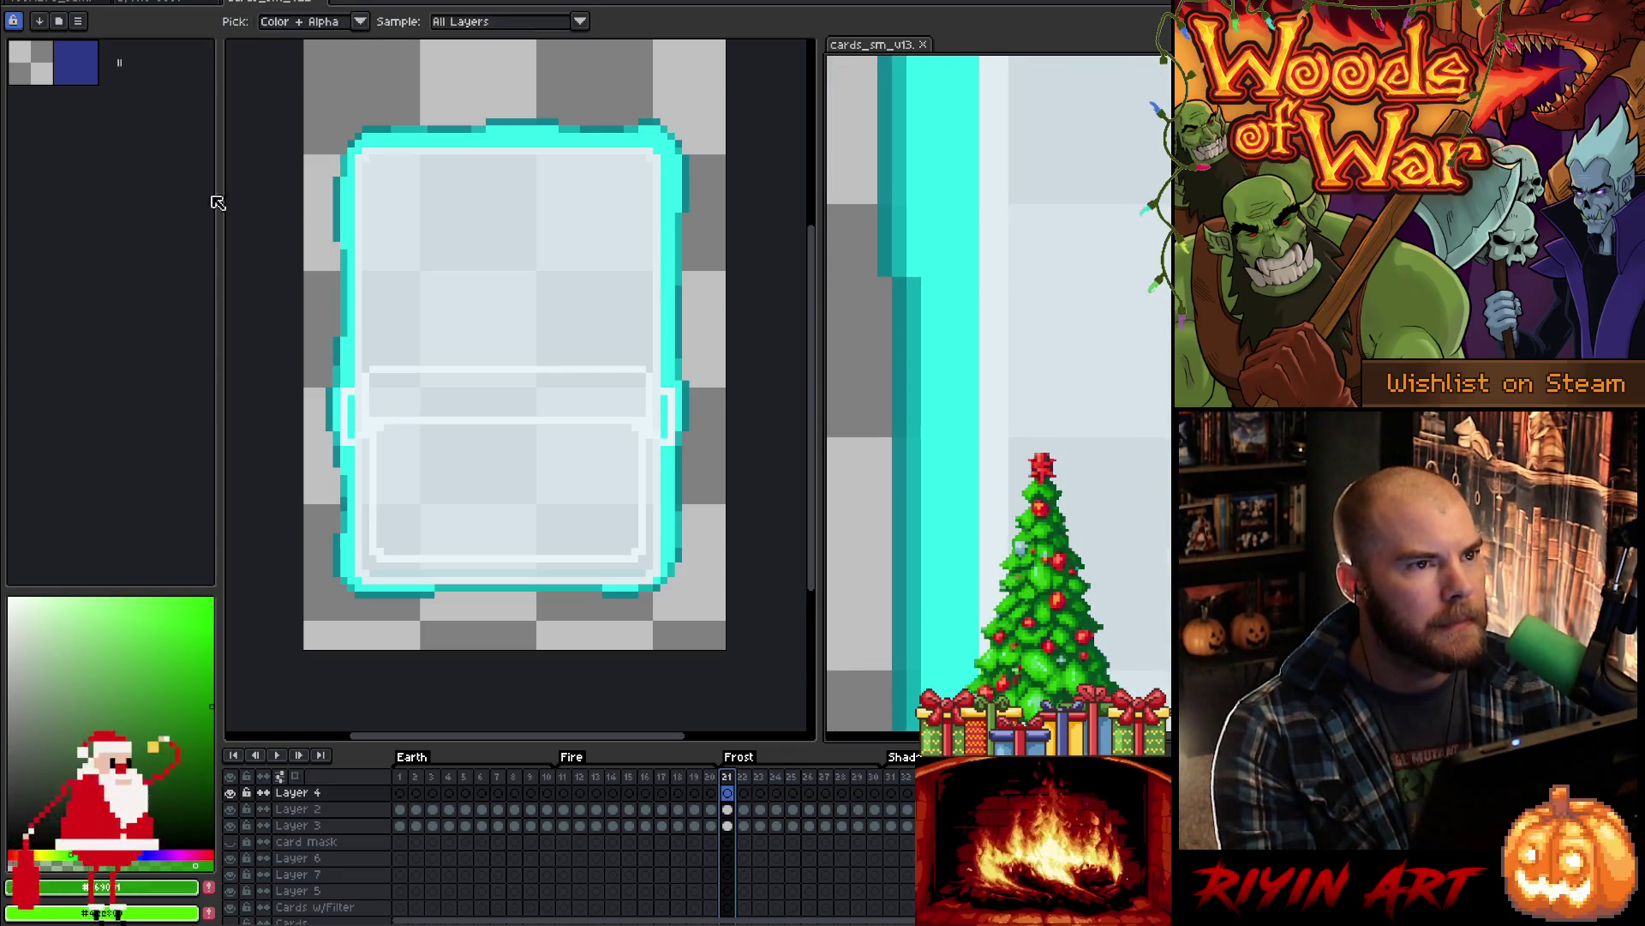
click(281, 6)
- Move Layer 2's frame-21 cel out to frame 30 and return to the Frost frame 21
key(v)
drag(746, 866, 854, 863)
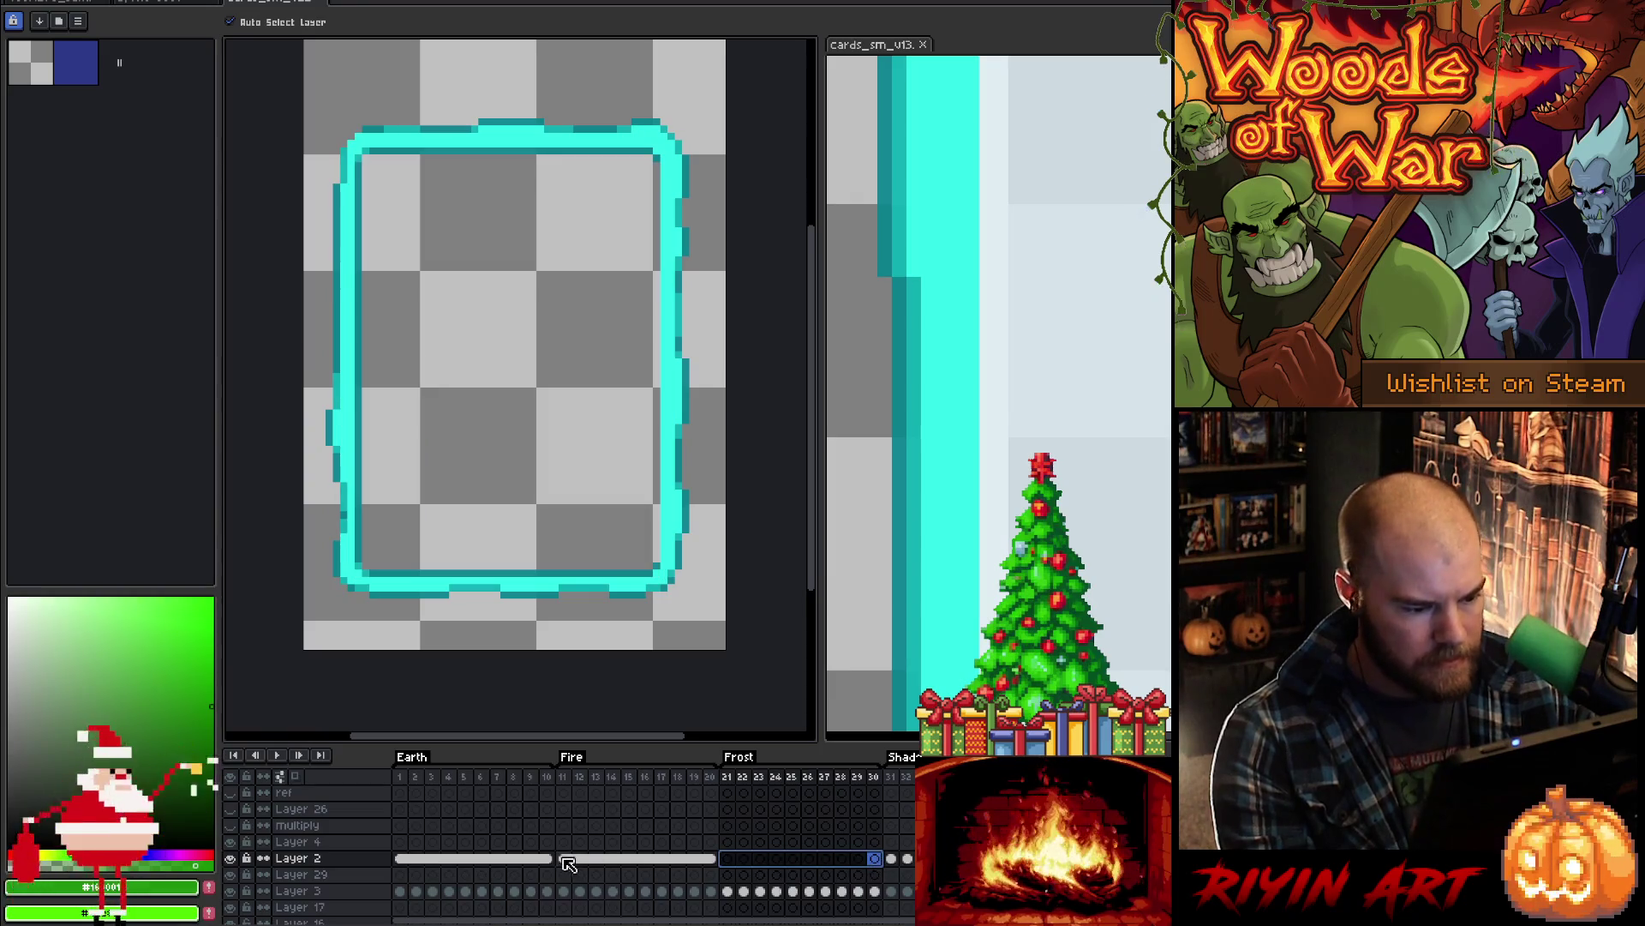
click(564, 859)
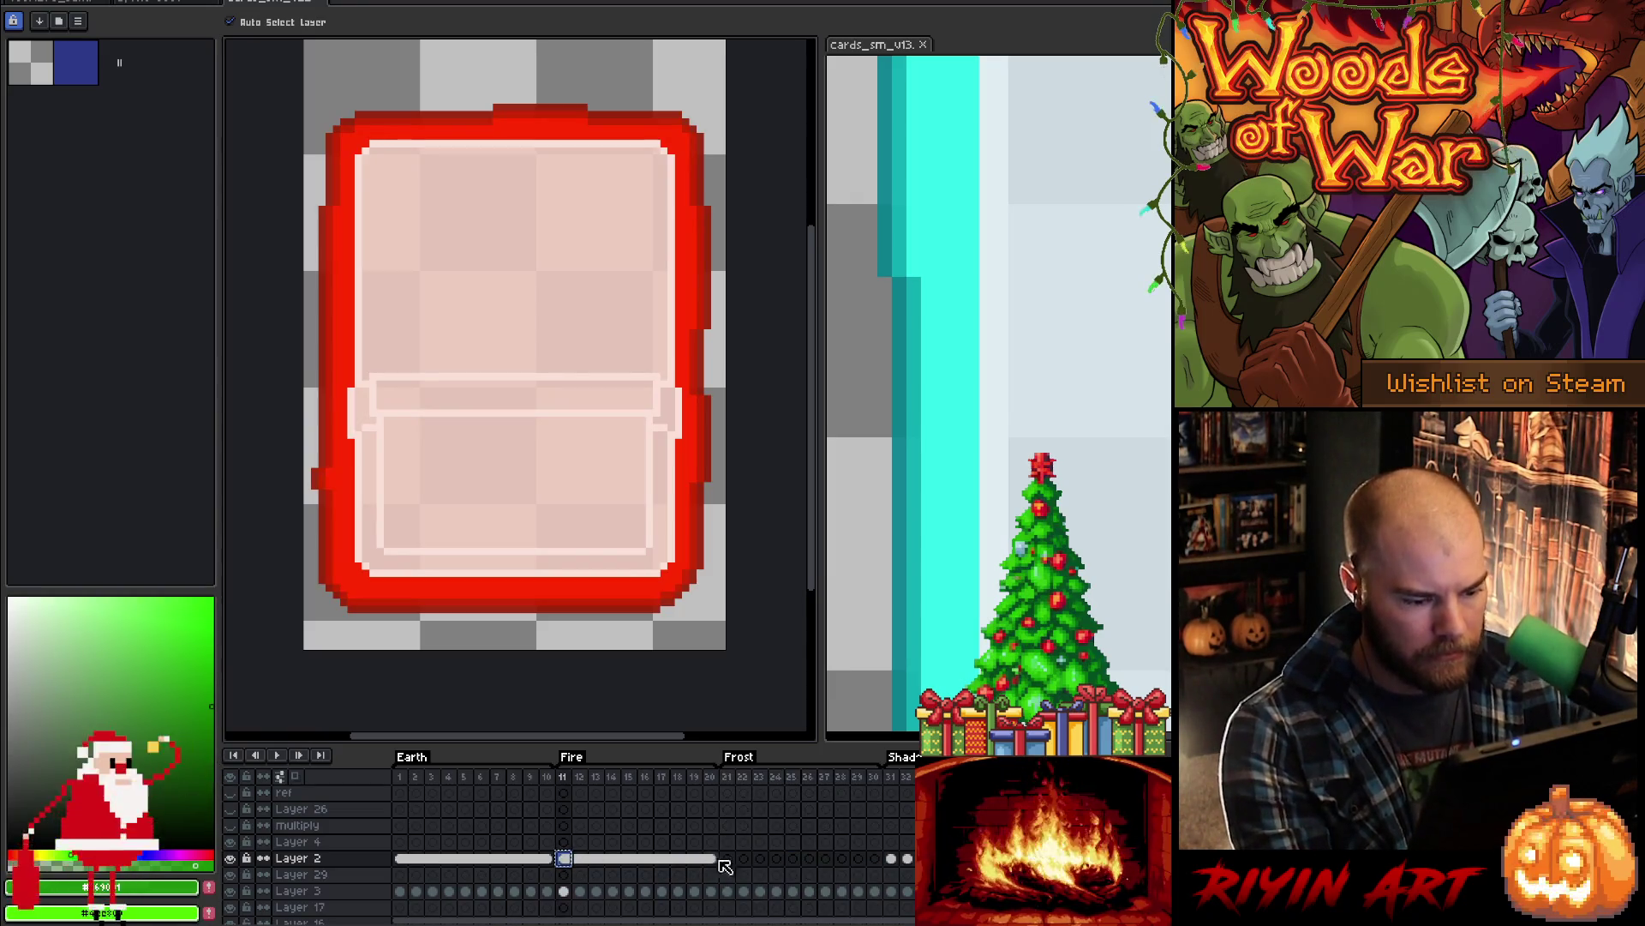
drag(717, 861, 588, 869)
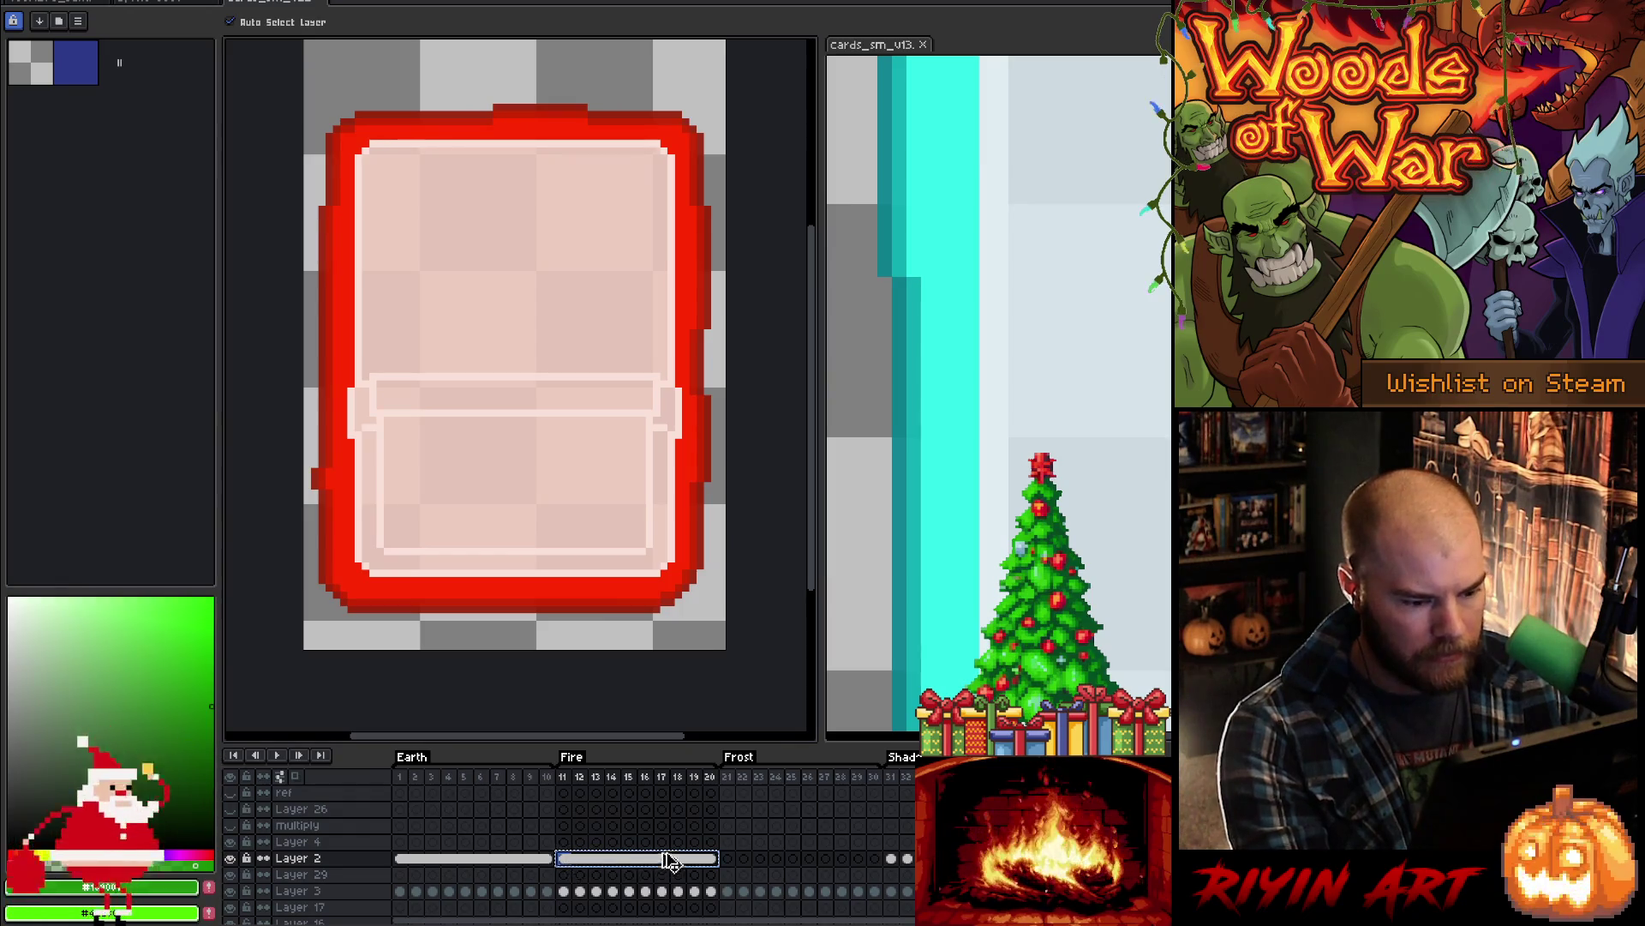
click(733, 866)
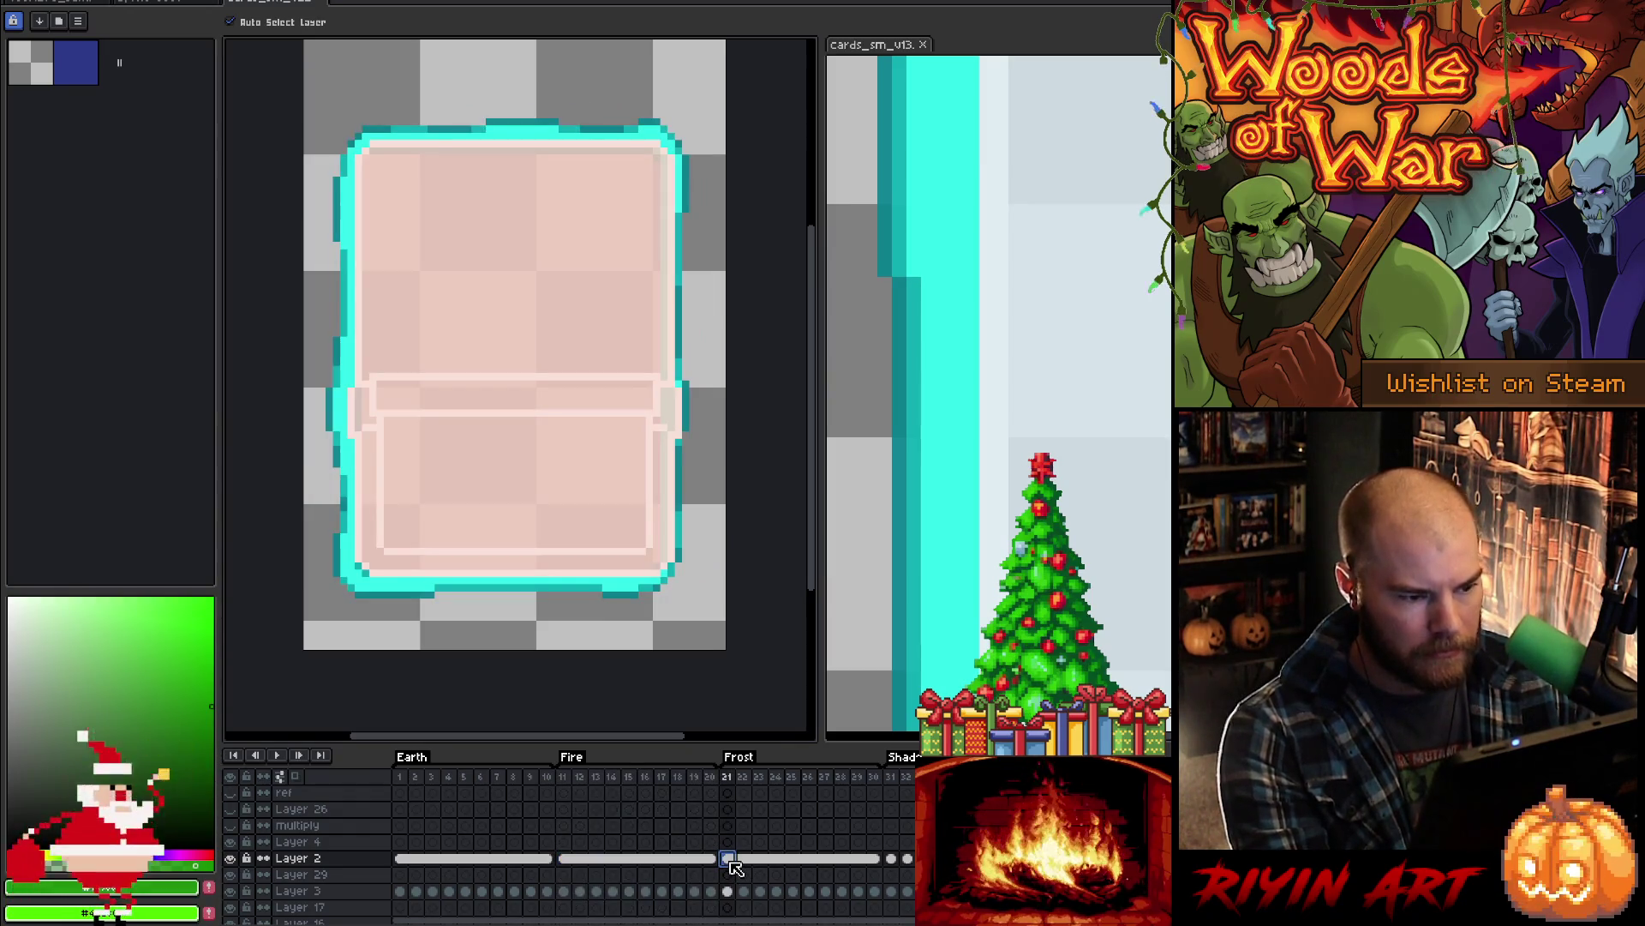
- Hide the cyan border and recolour the pink panel fill to pale blue (#d9e9ef)
key(i)
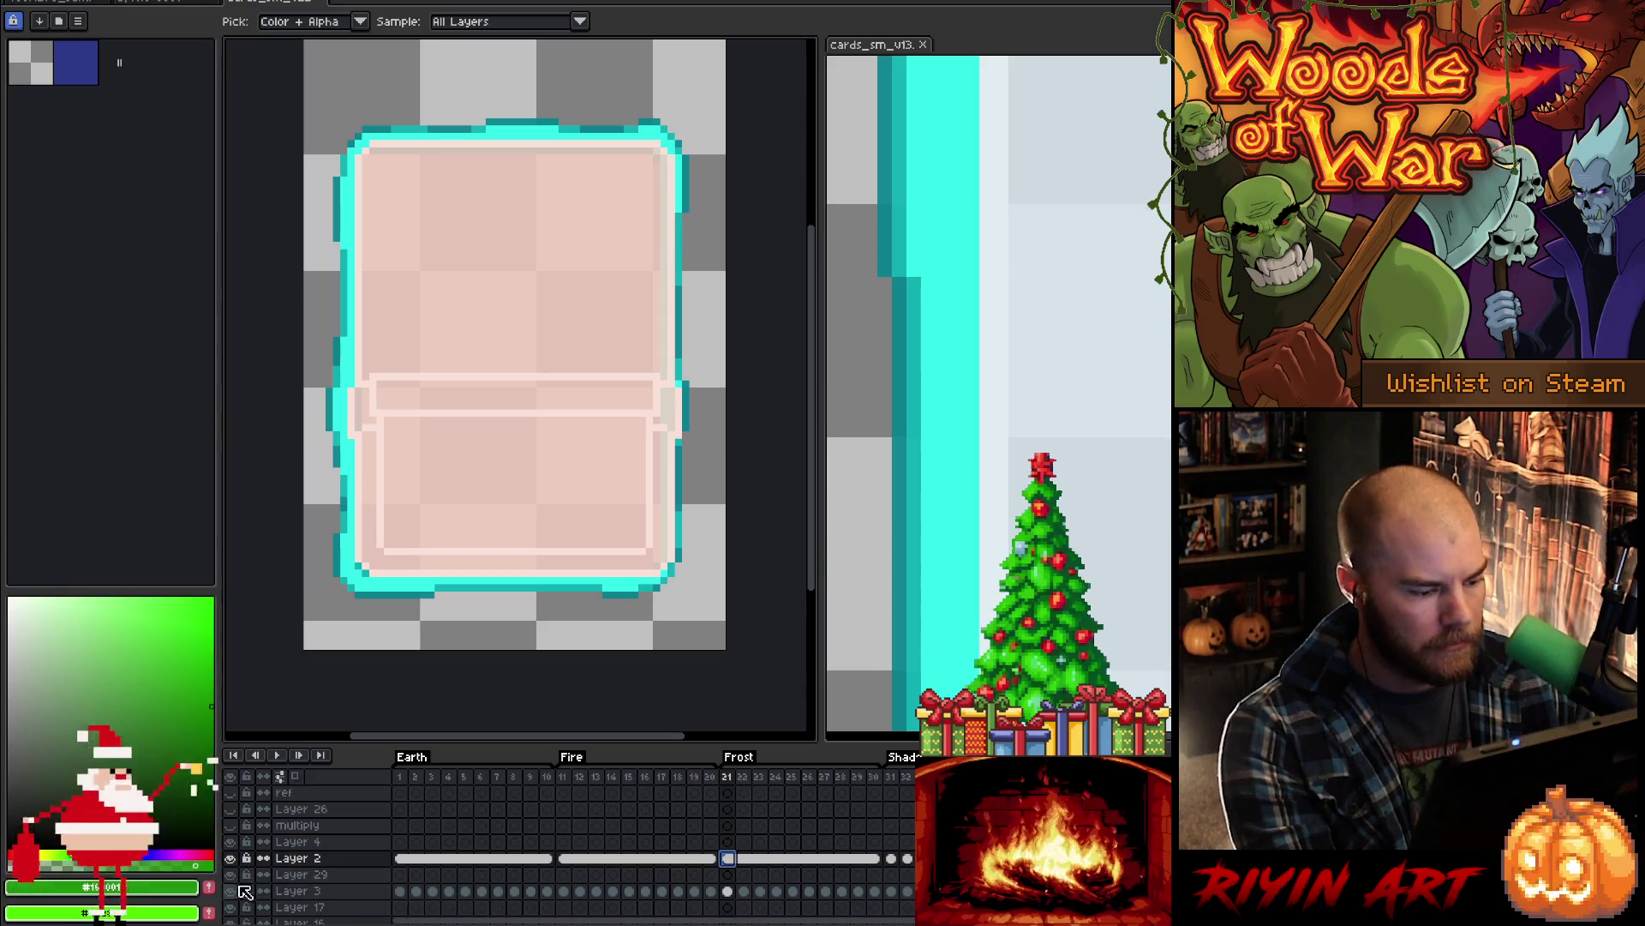
click(234, 891)
key(shift+r)
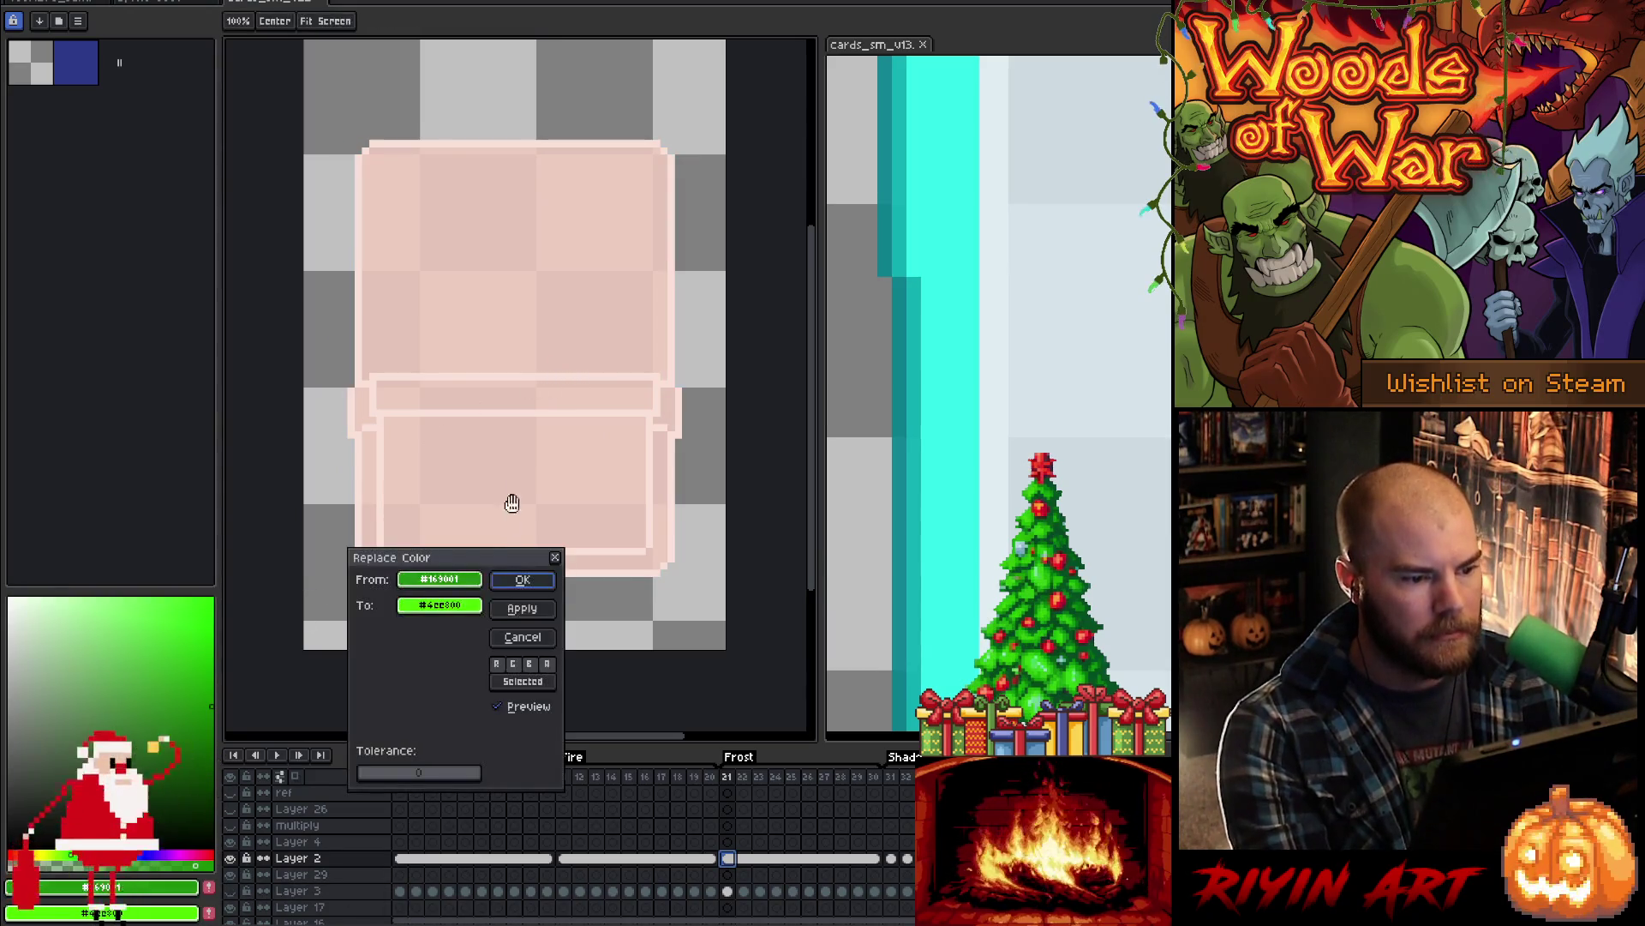
drag(476, 578, 588, 305)
drag(454, 609, 1071, 257)
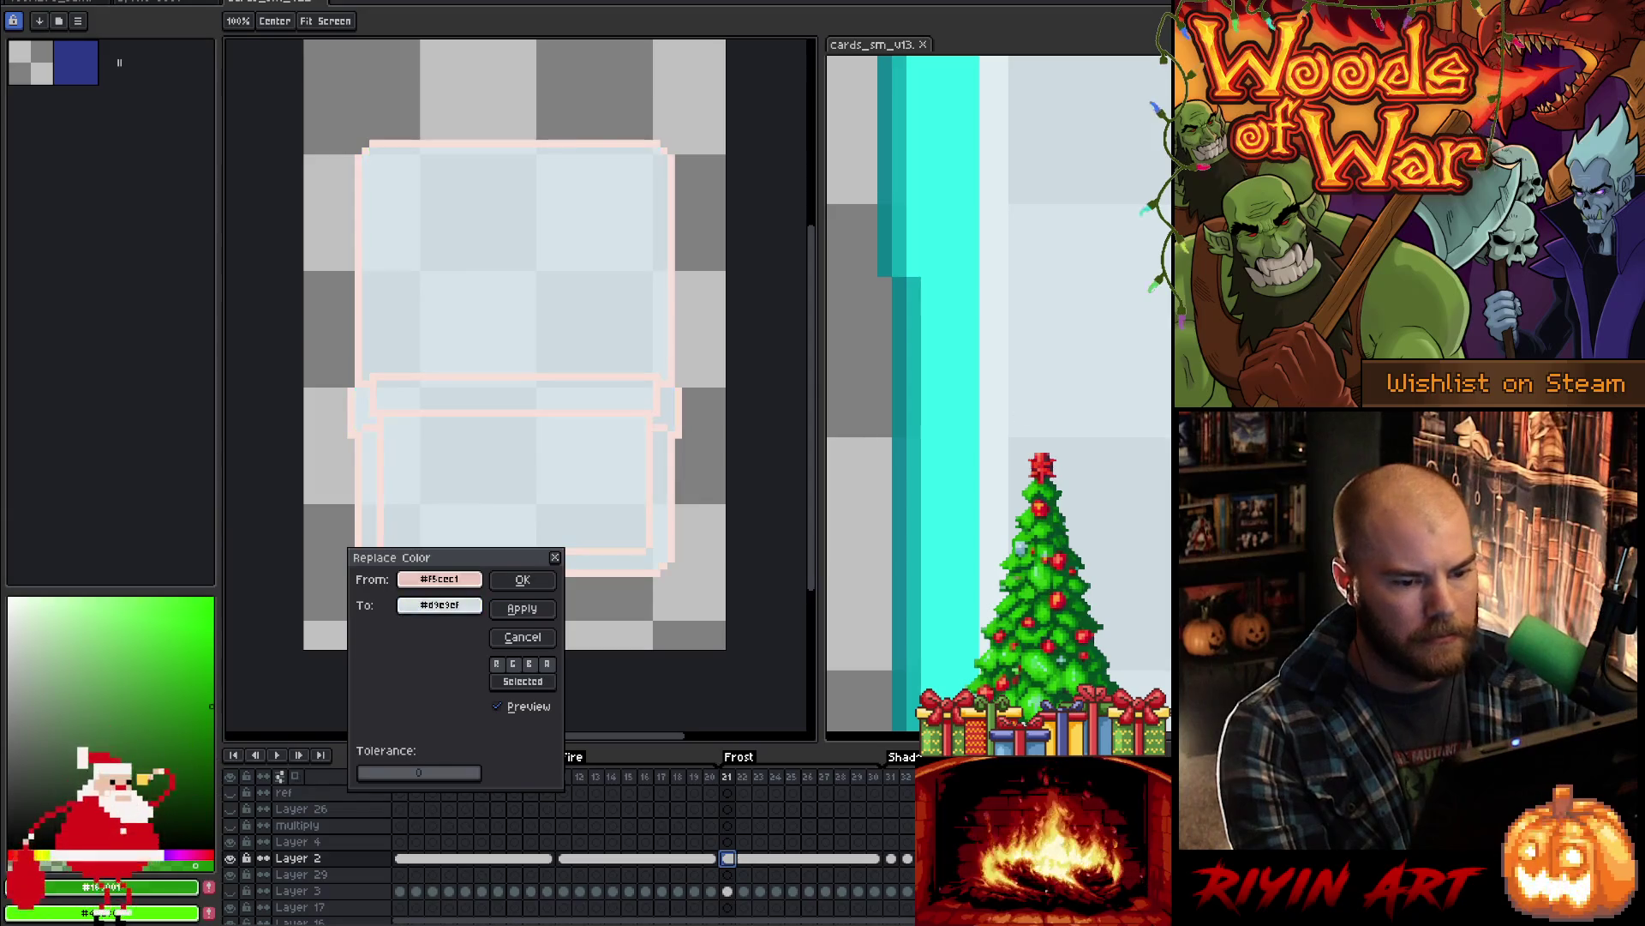
click(523, 579)
- Recolour the pink panel outline to pale blue, then select Layer 3's border cel
key(shift+r)
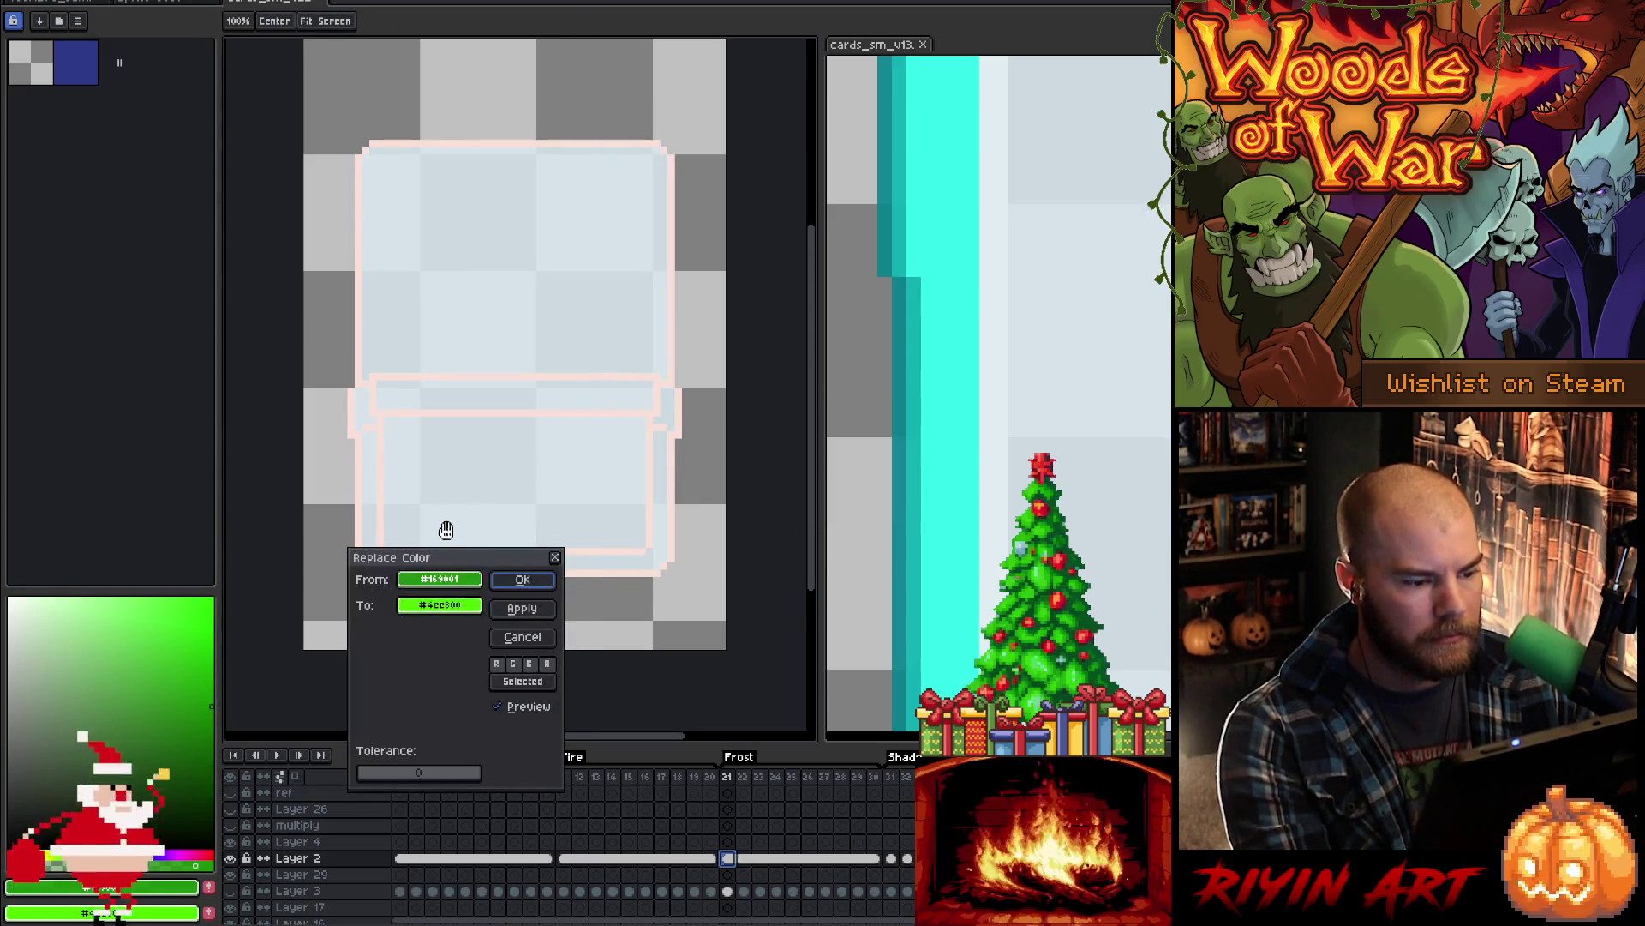
mouse_move(482, 570)
mouse_down()
mouse_move(683, 392)
mouse_move(668, 392)
mouse_up()
mouse_move(457, 608)
mouse_down()
mouse_move(1028, 360)
mouse_move(1002, 378)
mouse_up()
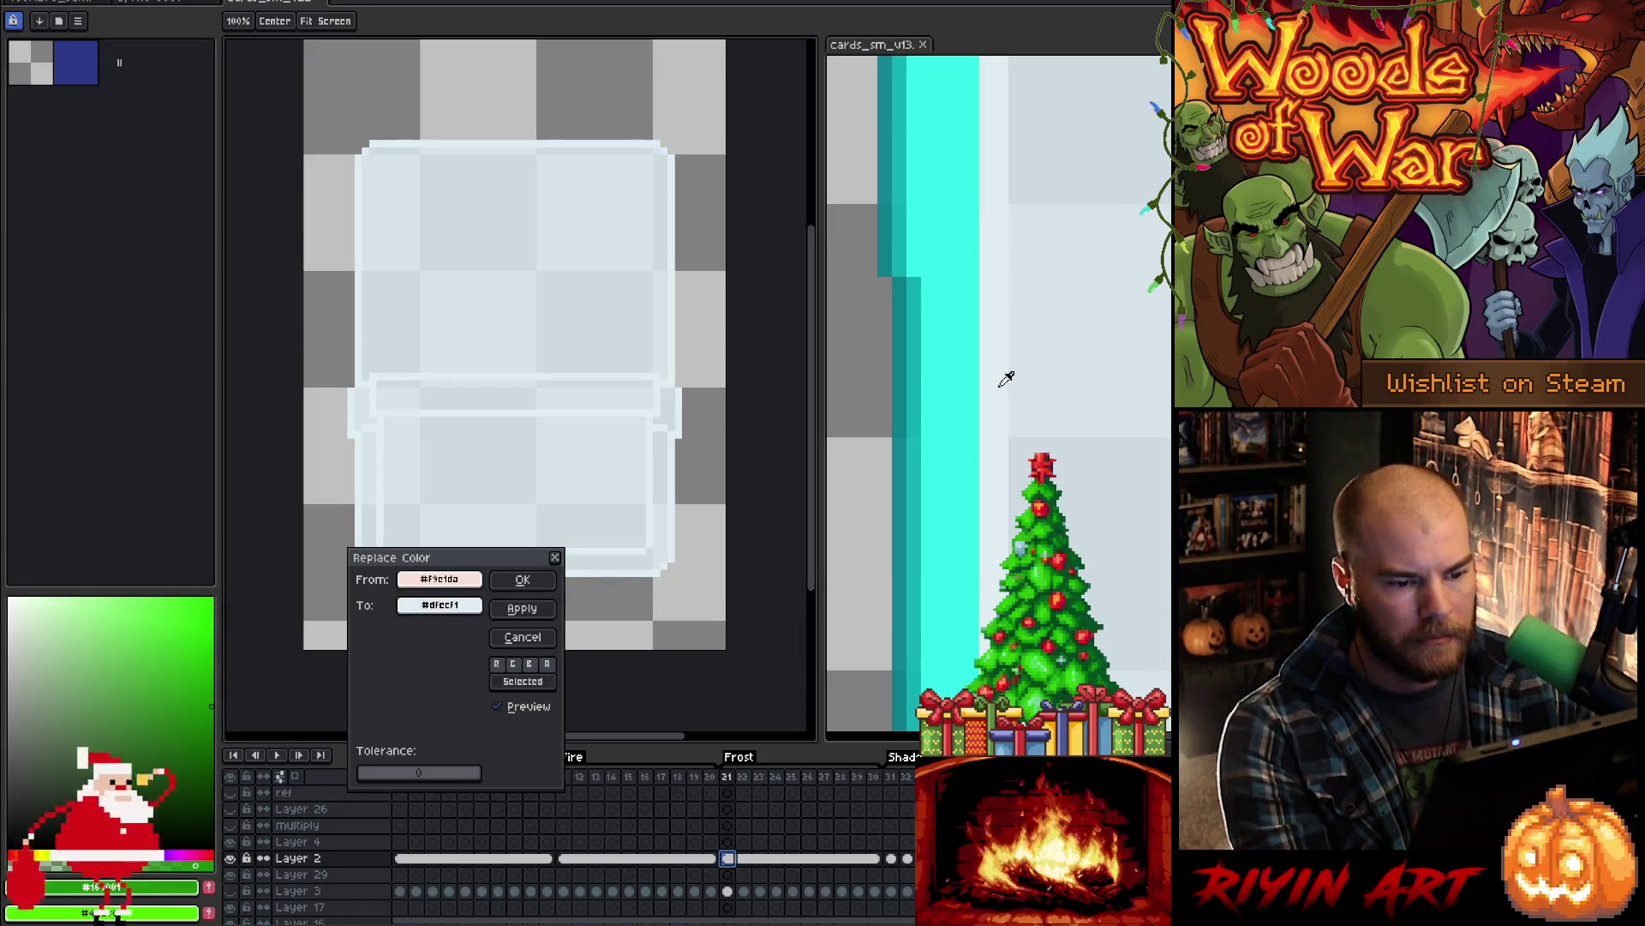
click(522, 581)
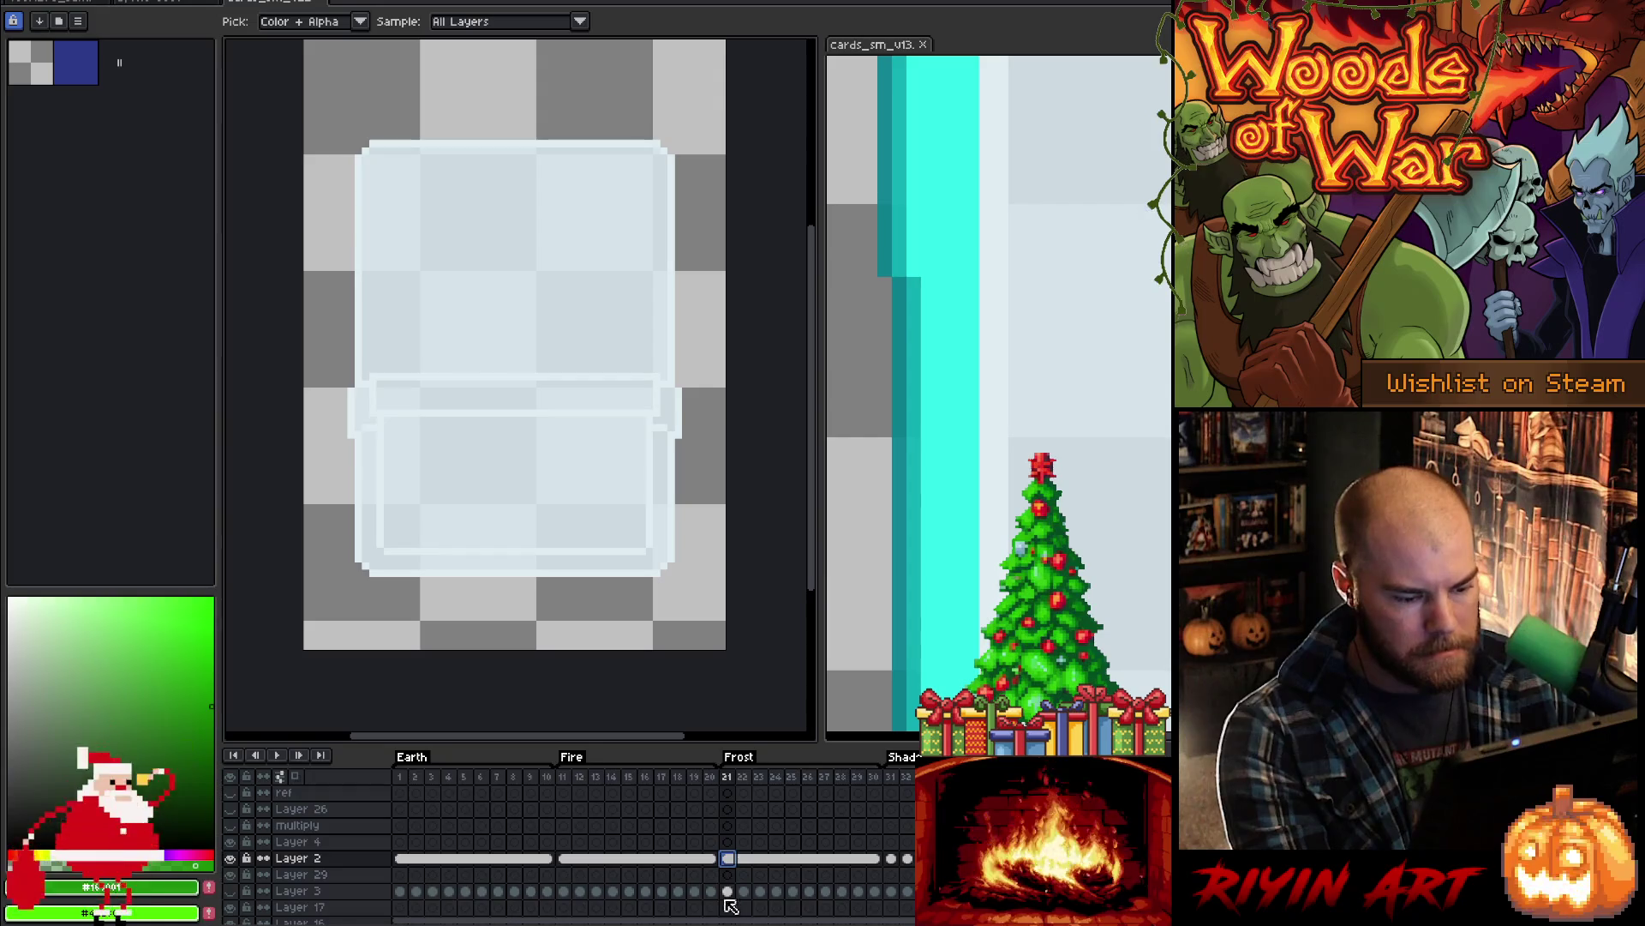
click(290, 896)
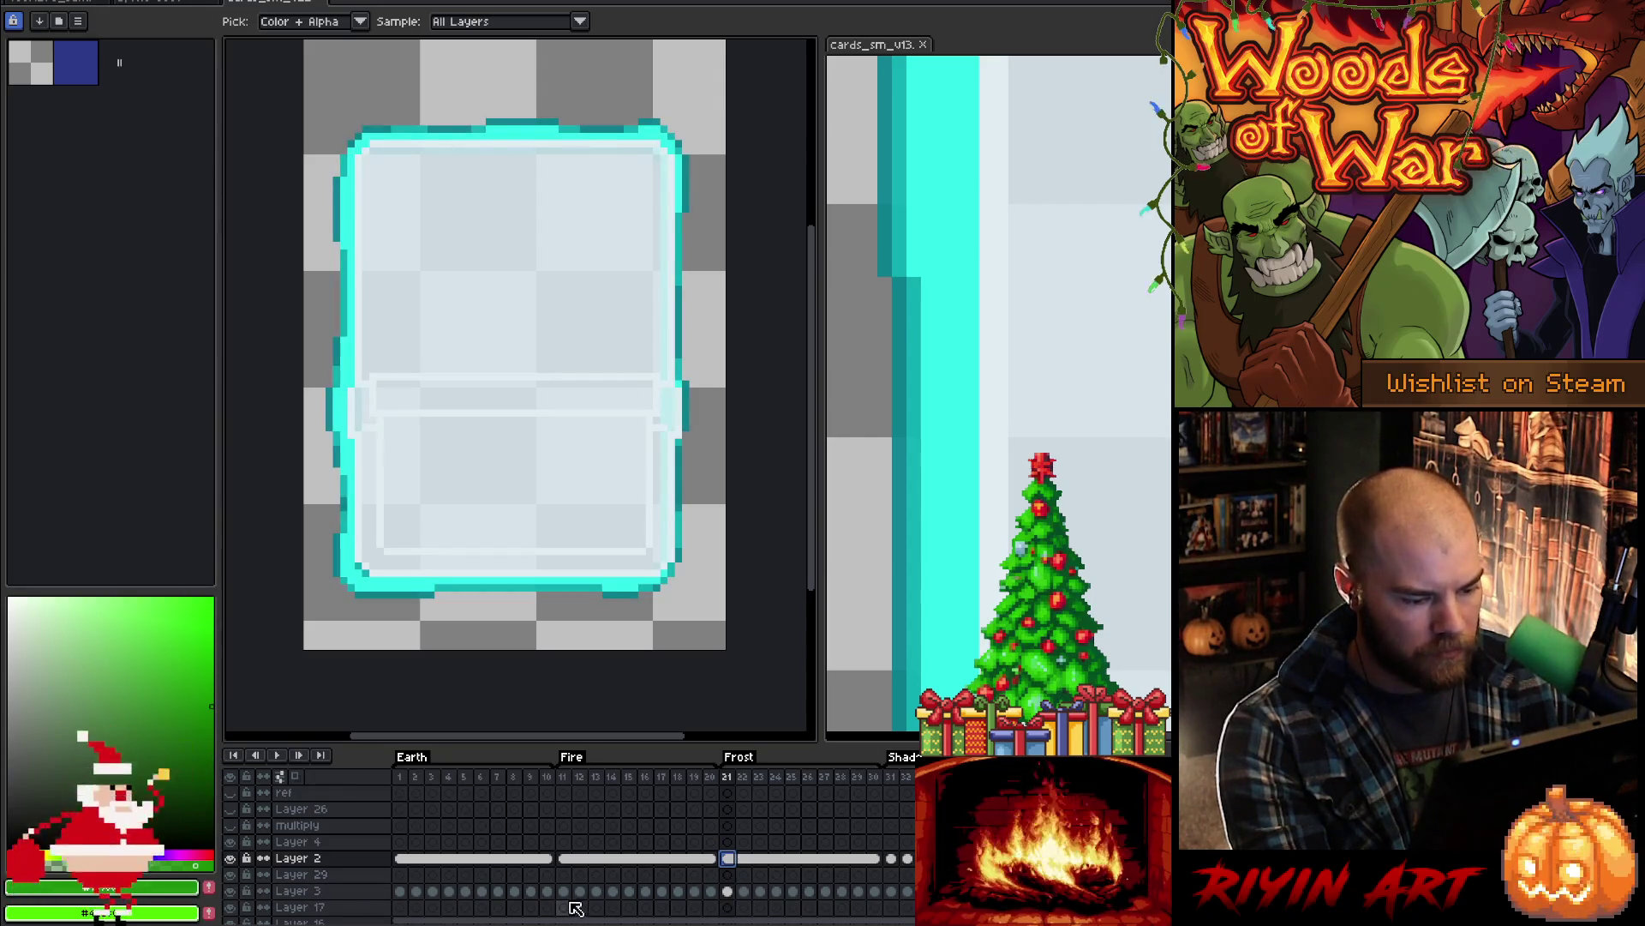
- Copy Layer 3's red Fire border from frames 11–20 into Frost frames 21–30
click(570, 894)
drag(572, 897, 714, 897)
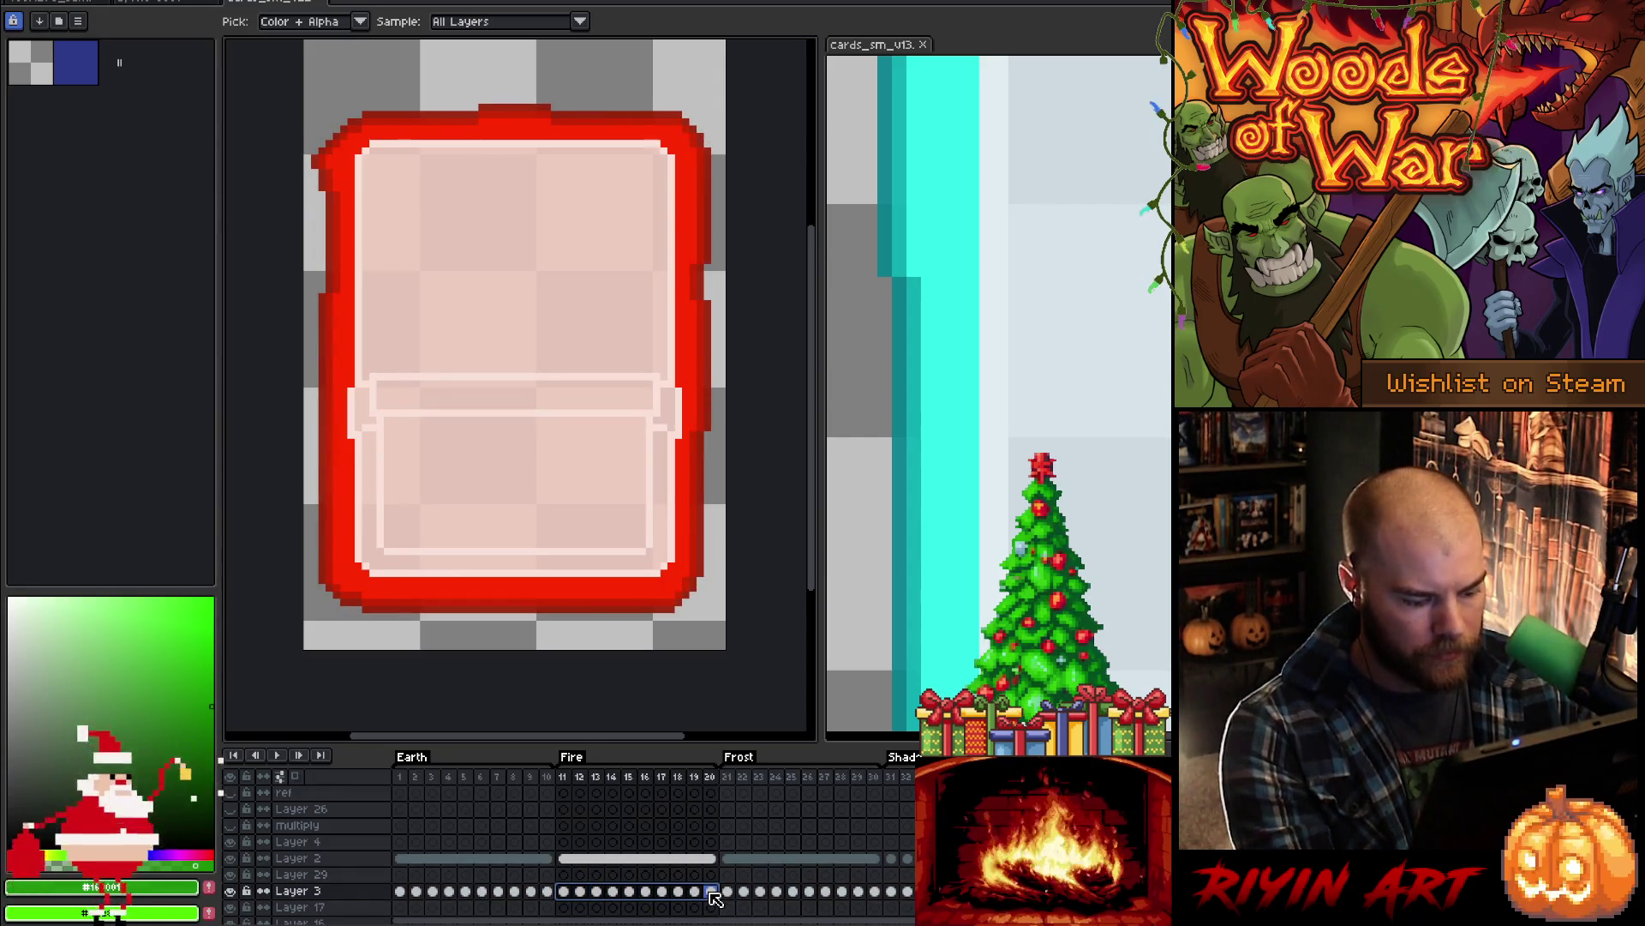
click(728, 894)
key(ctrl+v)
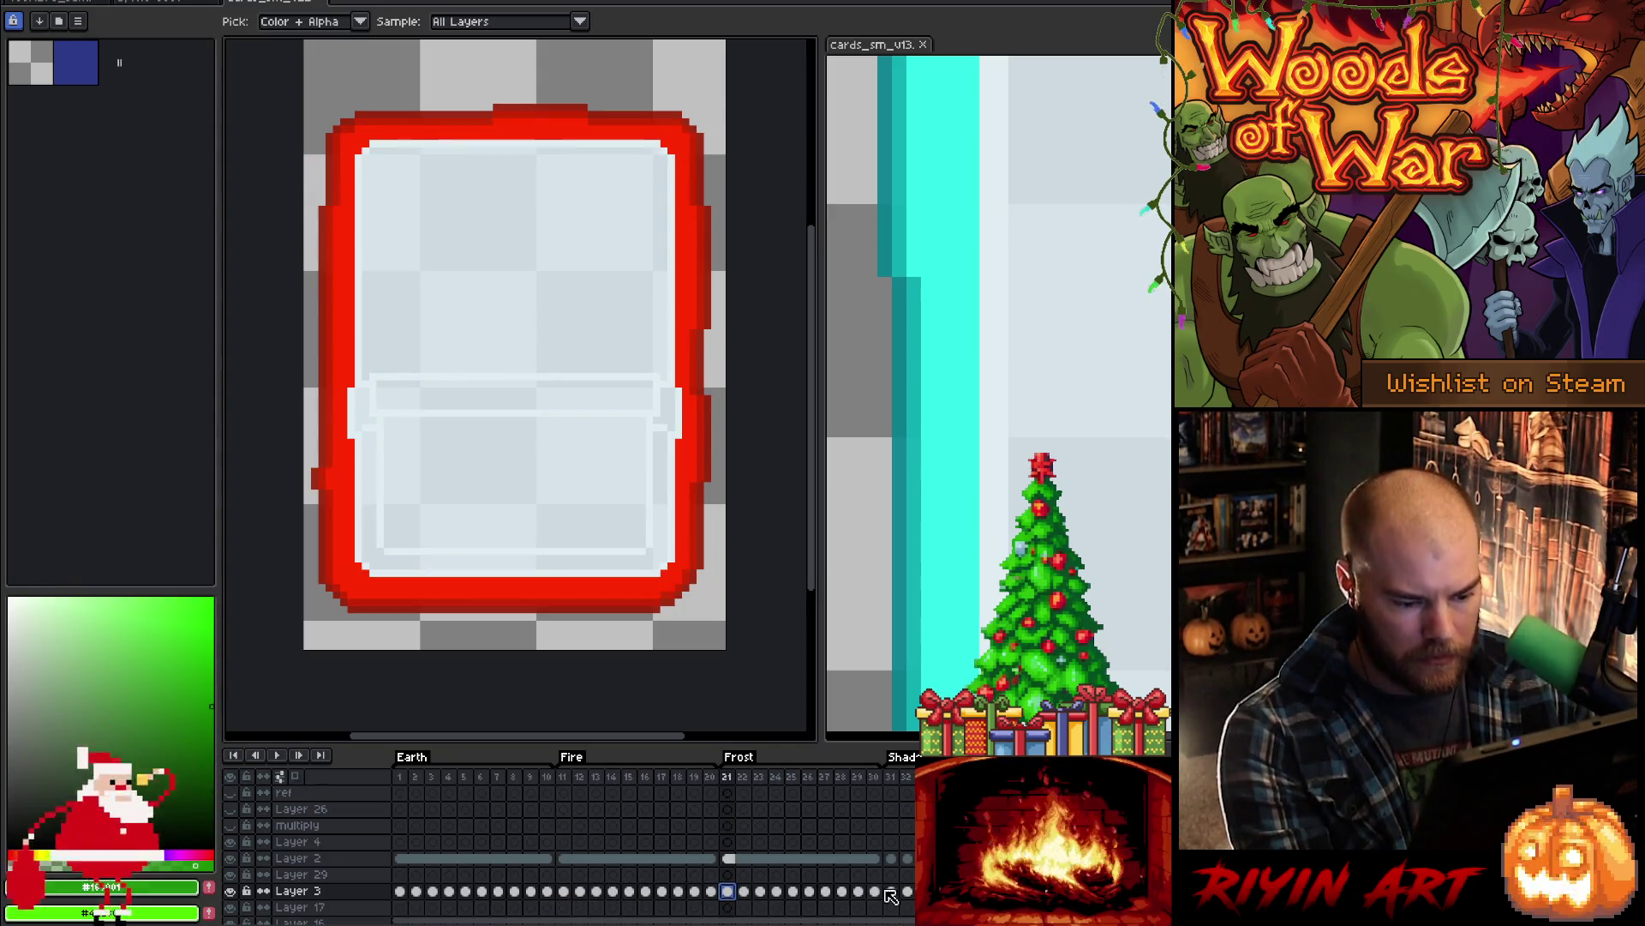
drag(882, 894, 734, 896)
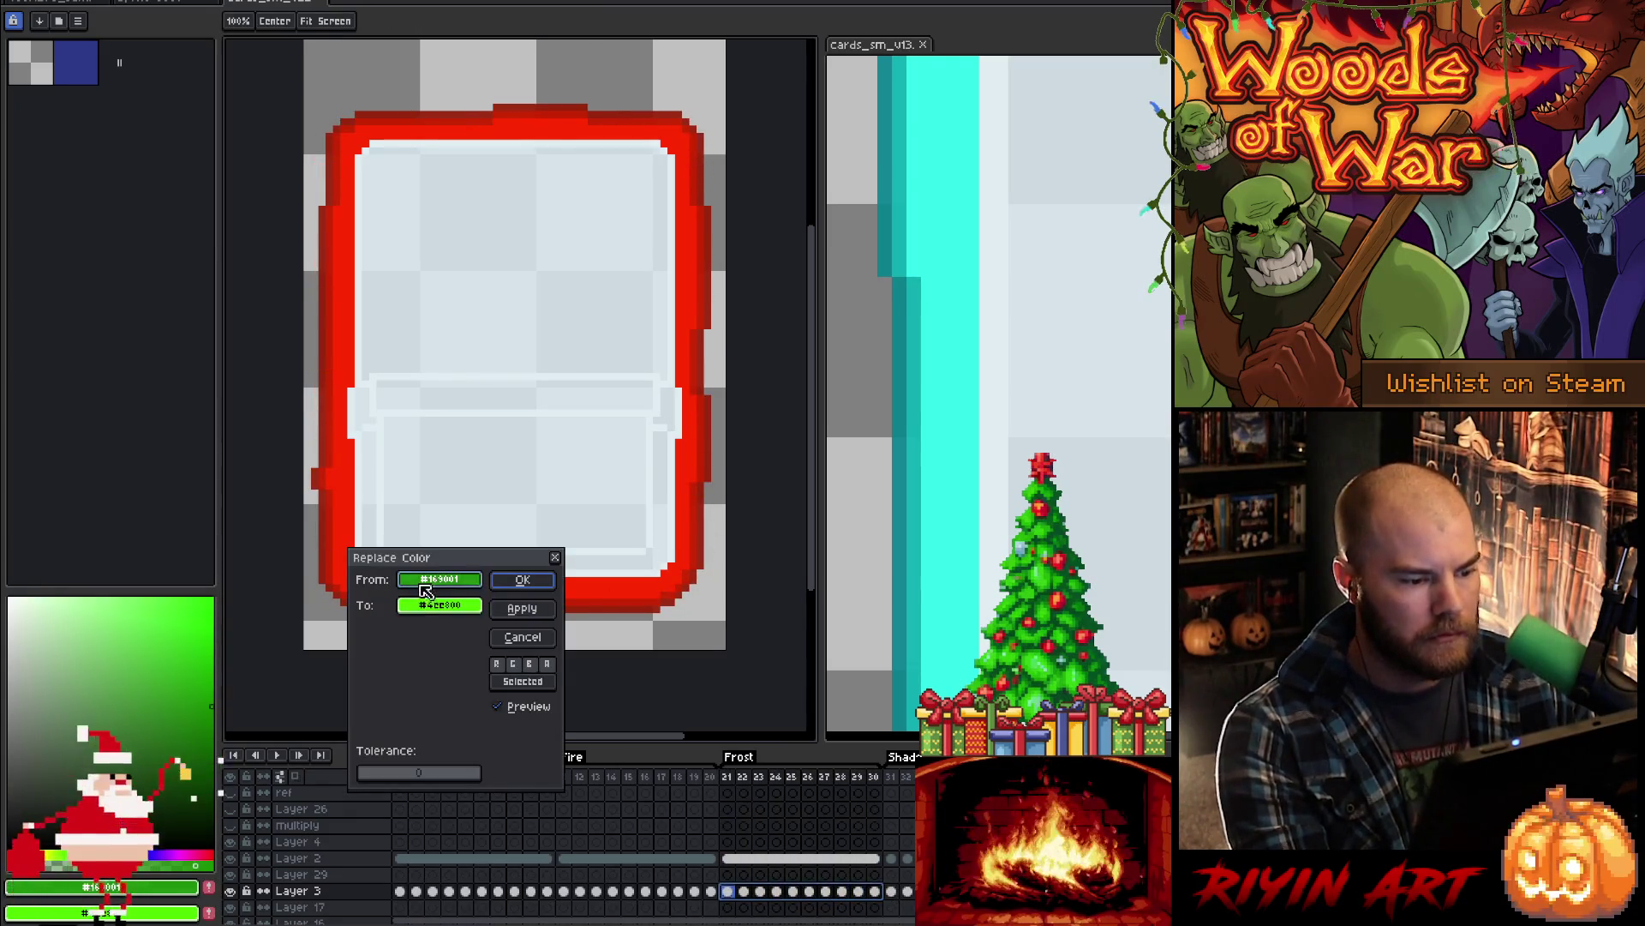
- Replace the bright red border colour with cyan
click(677, 544)
click(450, 606)
click(947, 460)
click(522, 581)
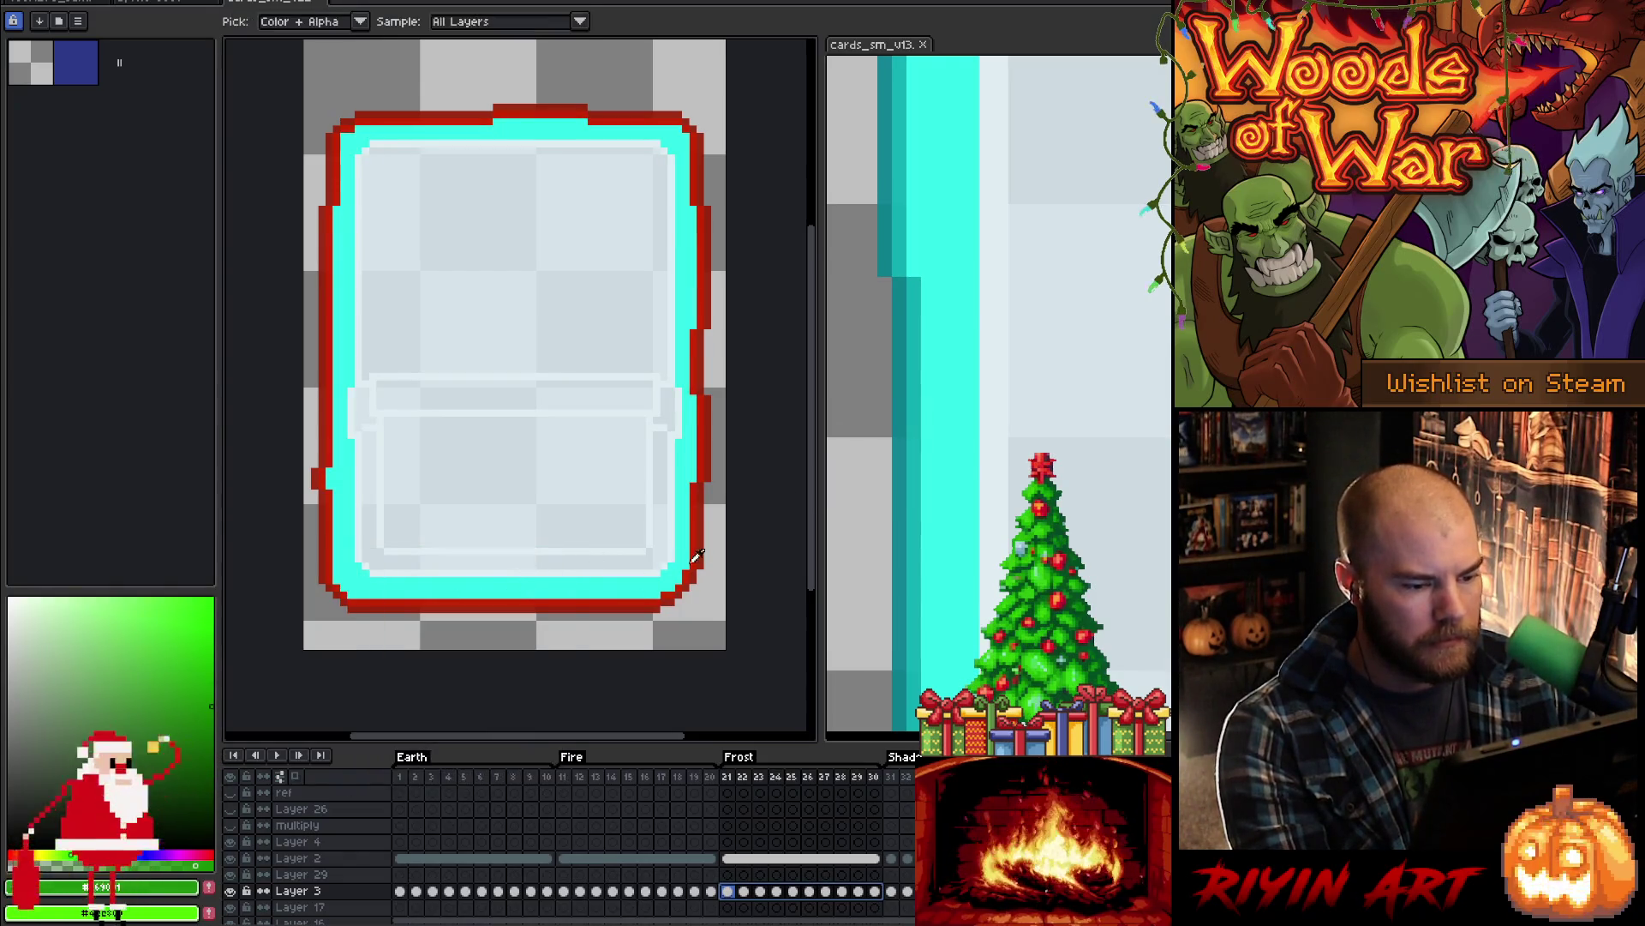
- Turn the dark red and remaining red outline shades cyan, then play the animation to review
click(699, 549)
key(shift+r)
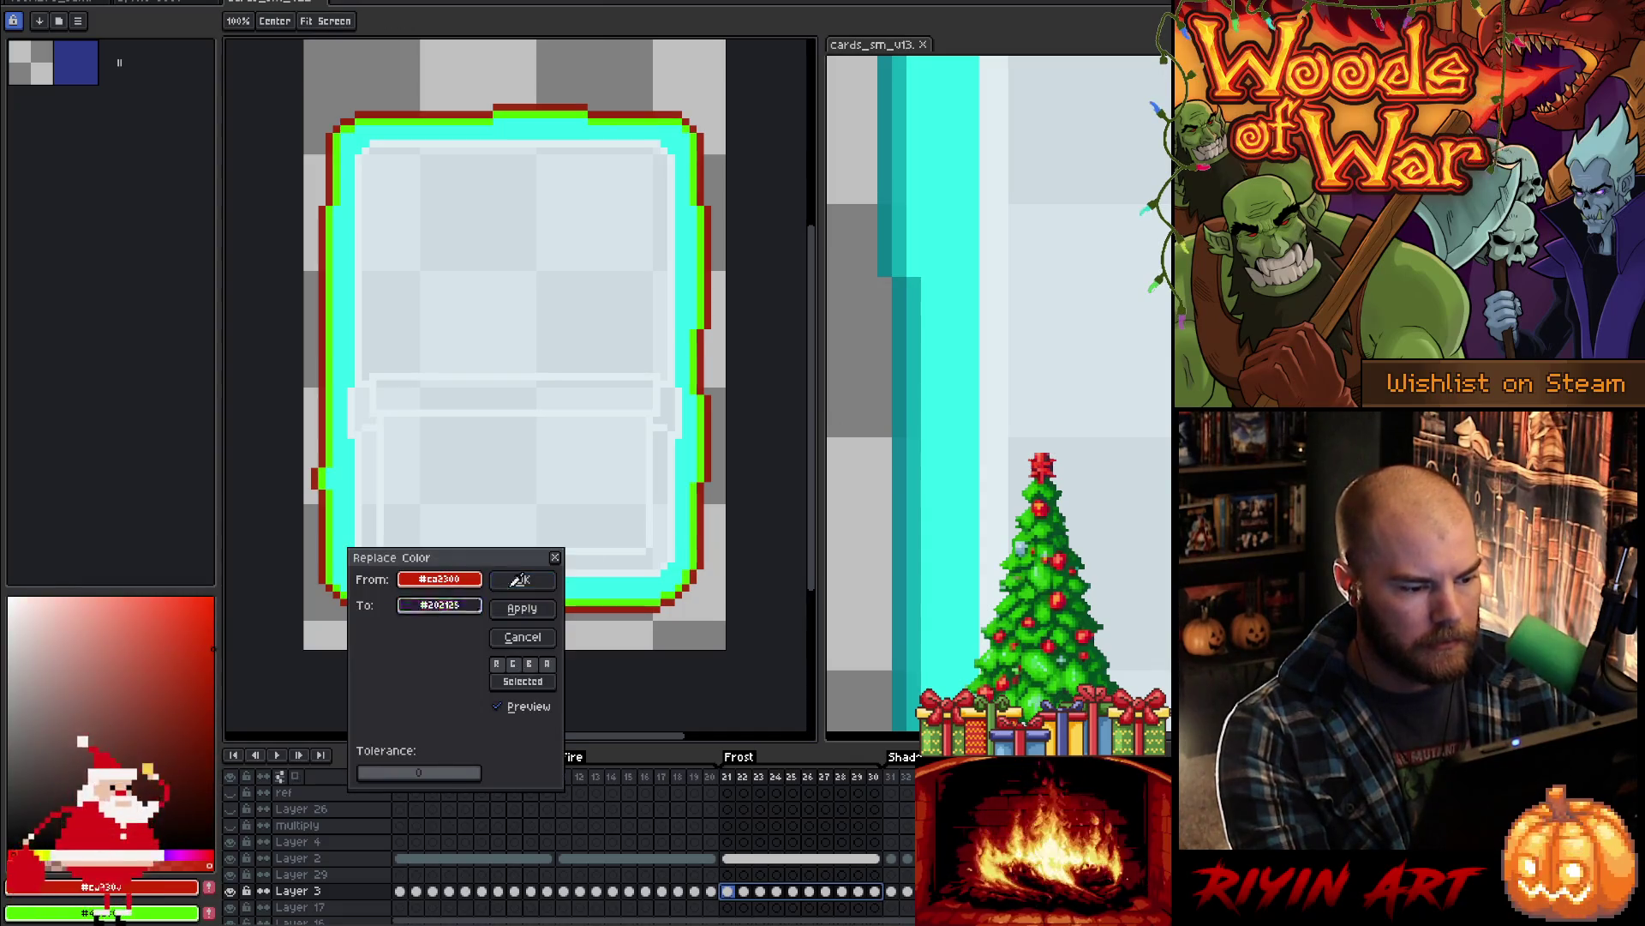
click(929, 473)
click(523, 580)
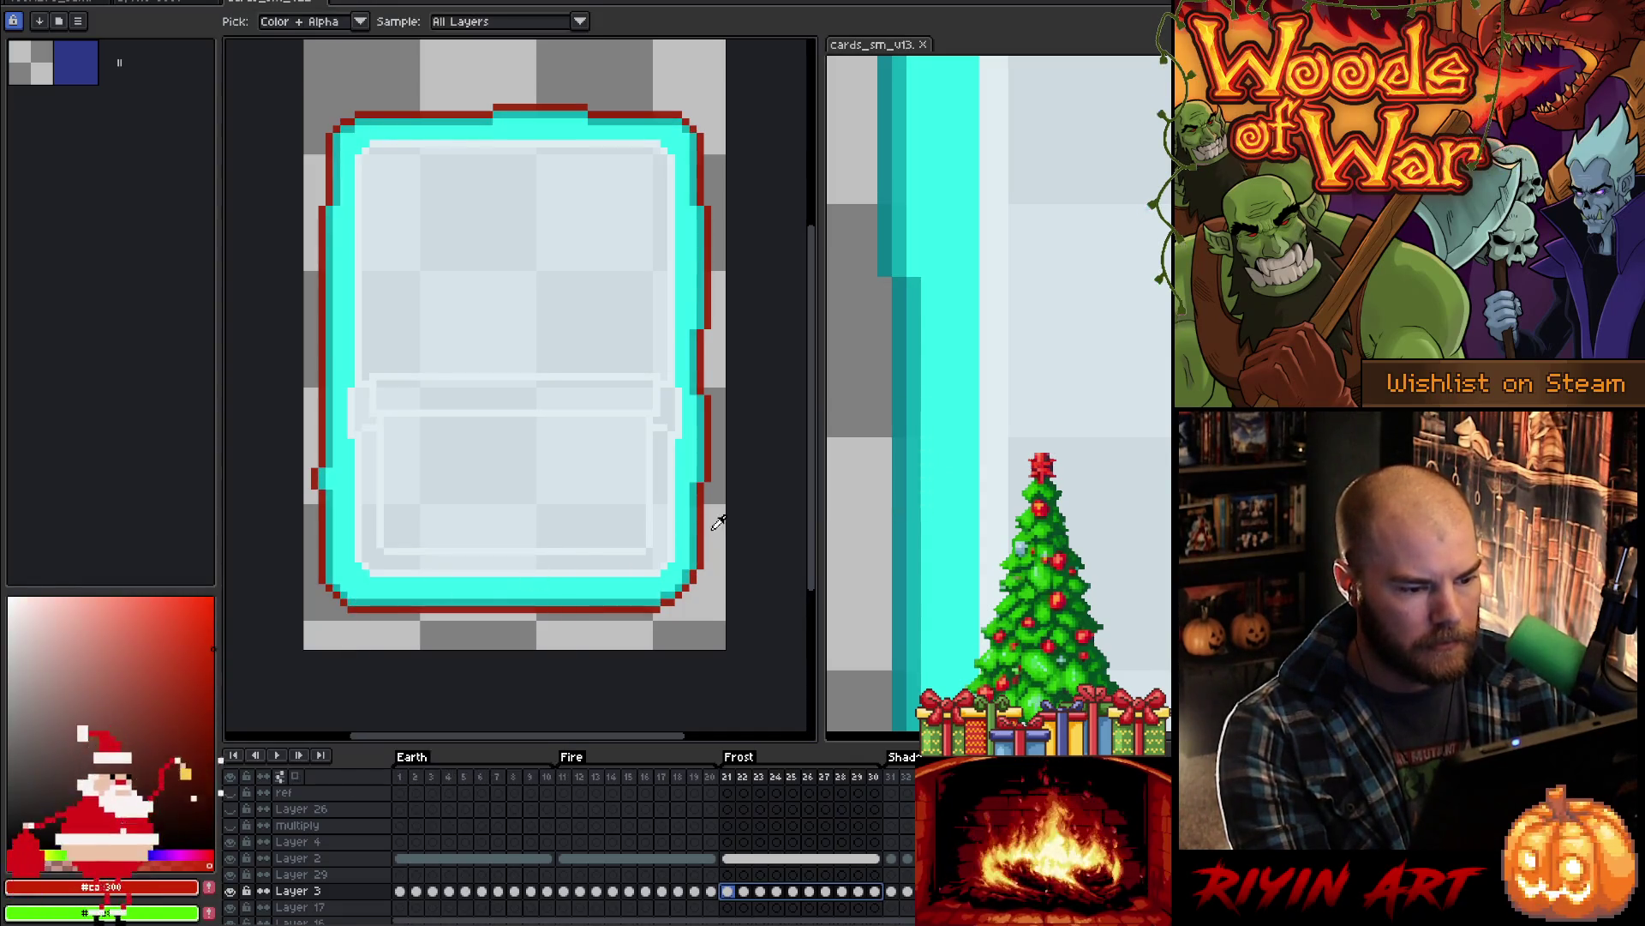
key(shift+r)
key(Return)
key(Return)
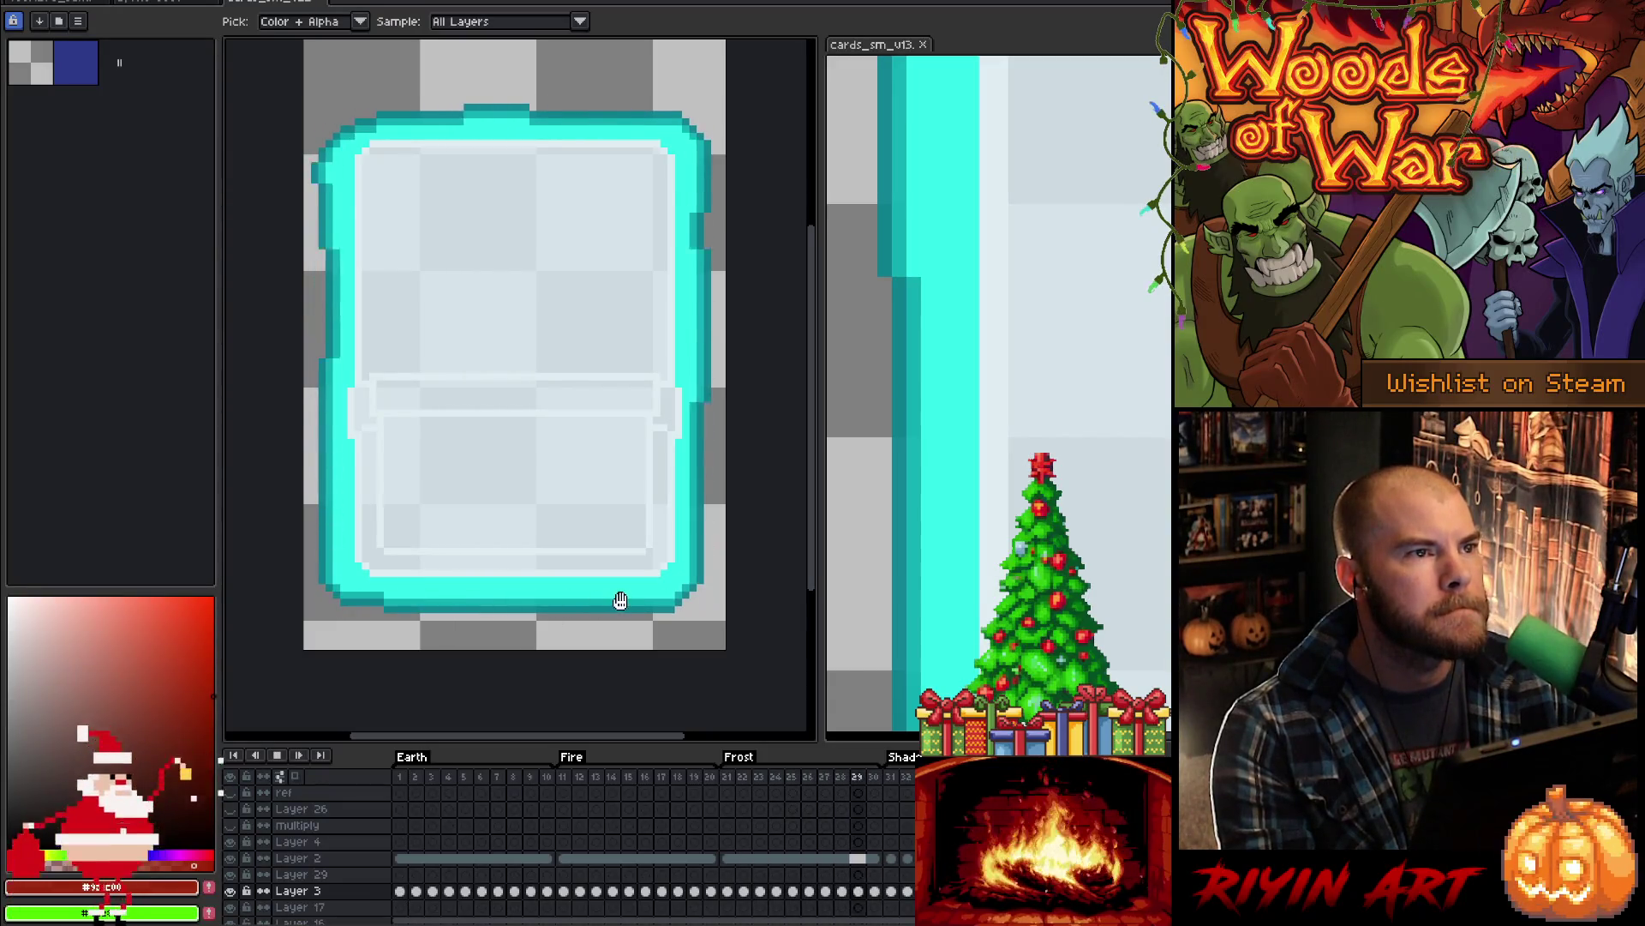
key(Return)
click(645, 778)
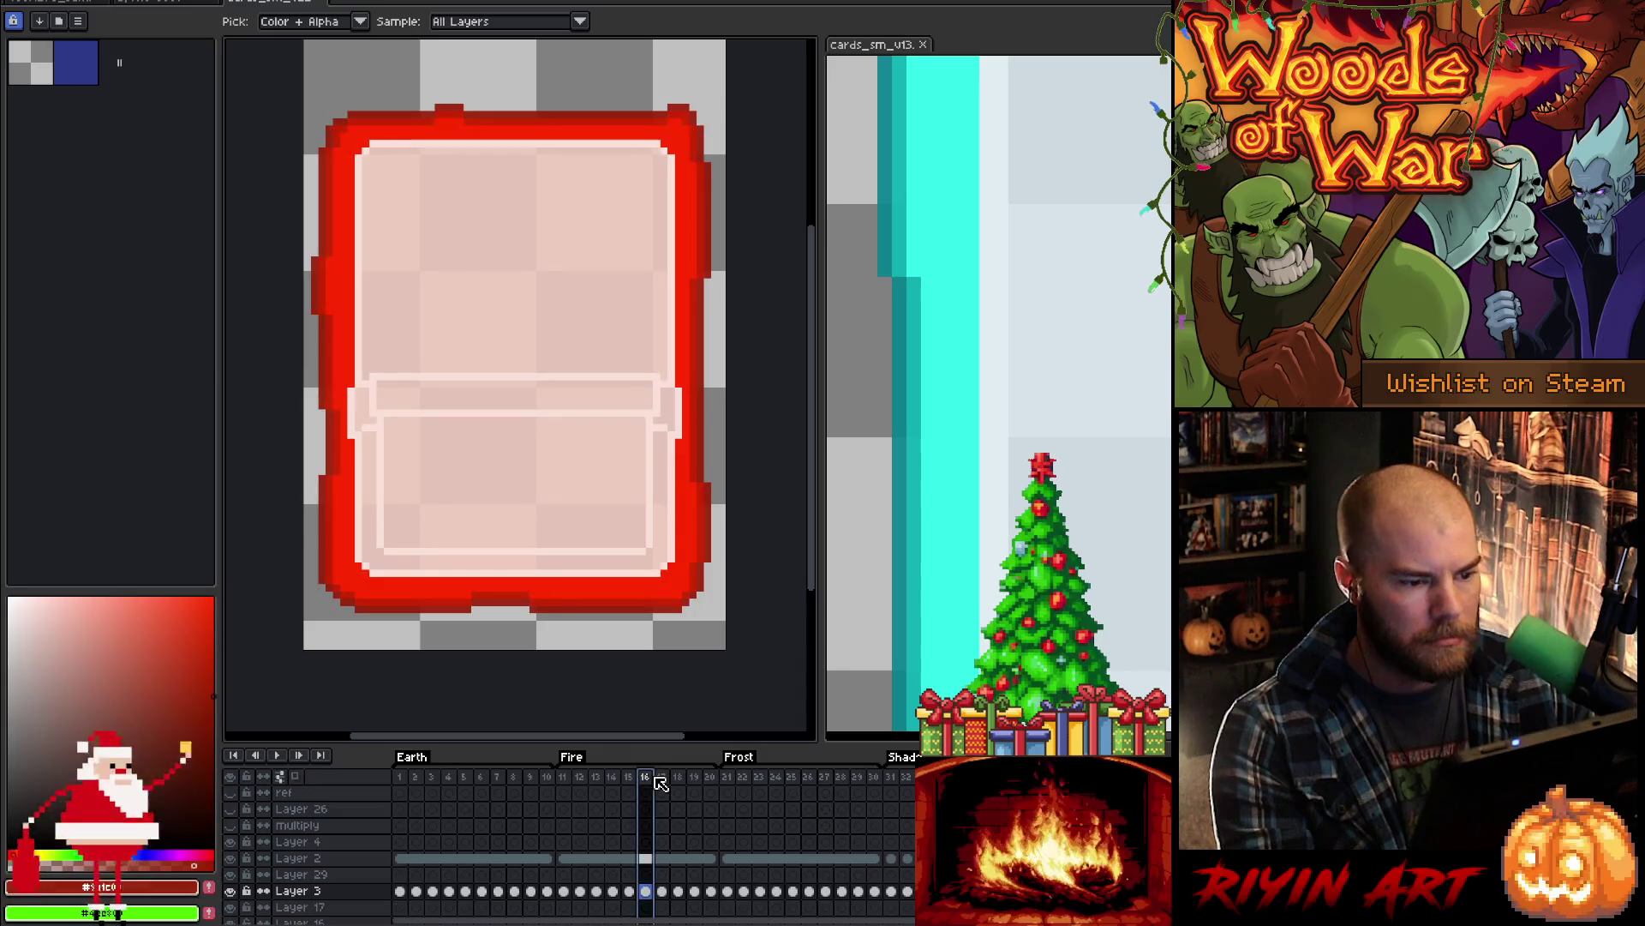
- Clear Layer 2's Shadow frame 31 cel and check the Frost cels on Layers 2 and 3
click(892, 859)
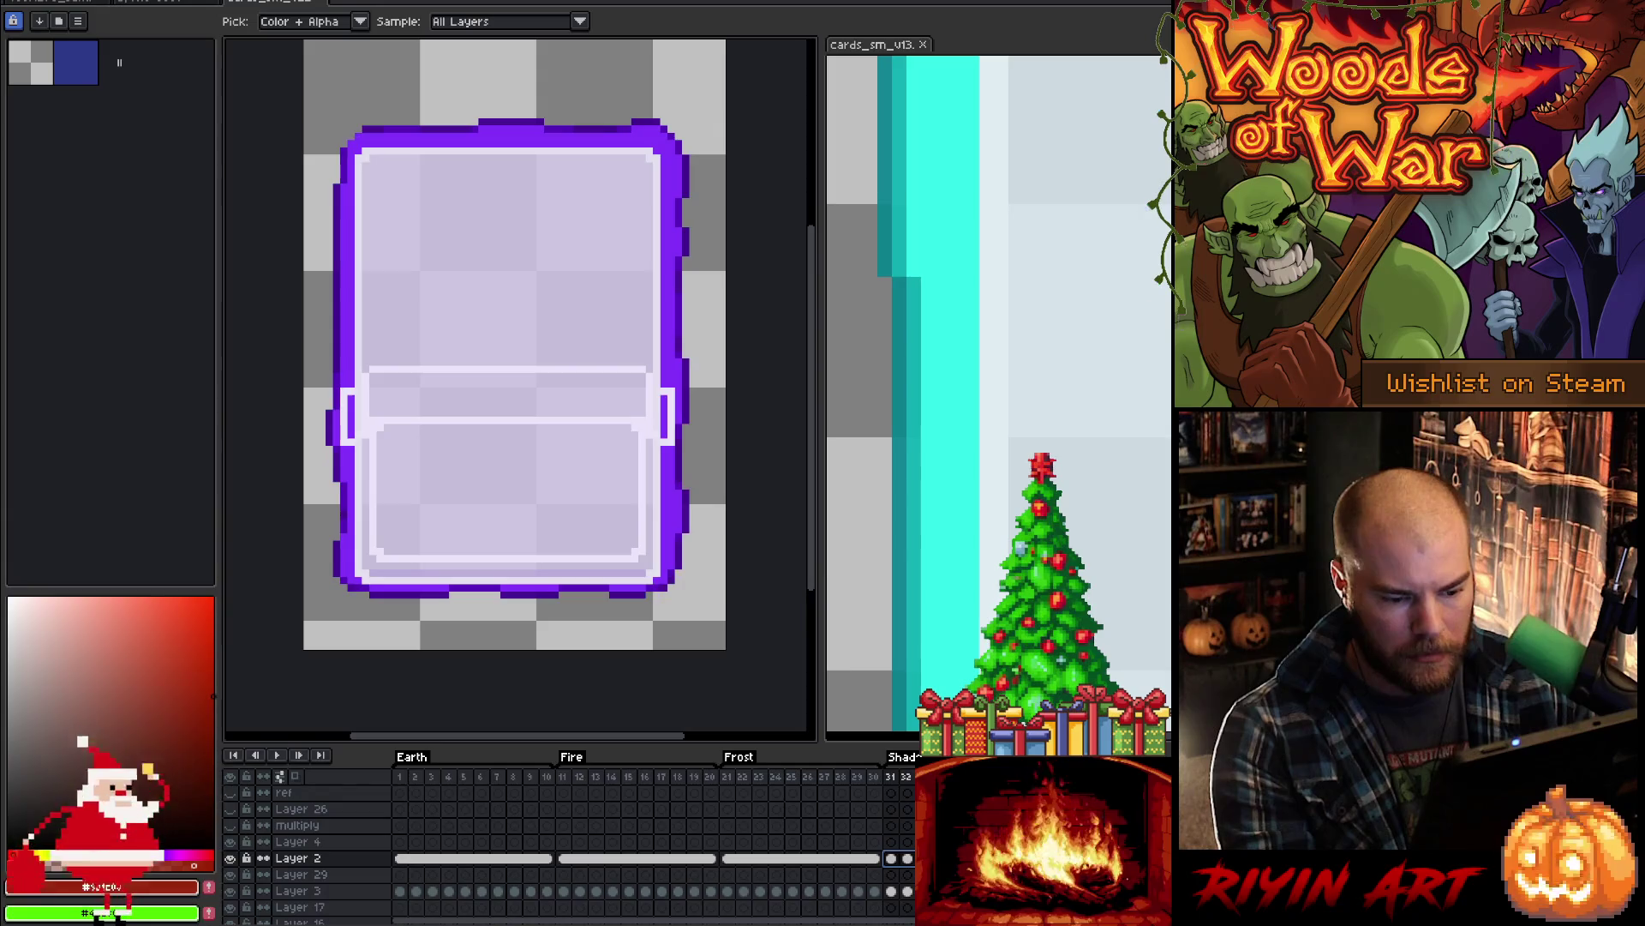
key(Delete)
drag(727, 858, 861, 860)
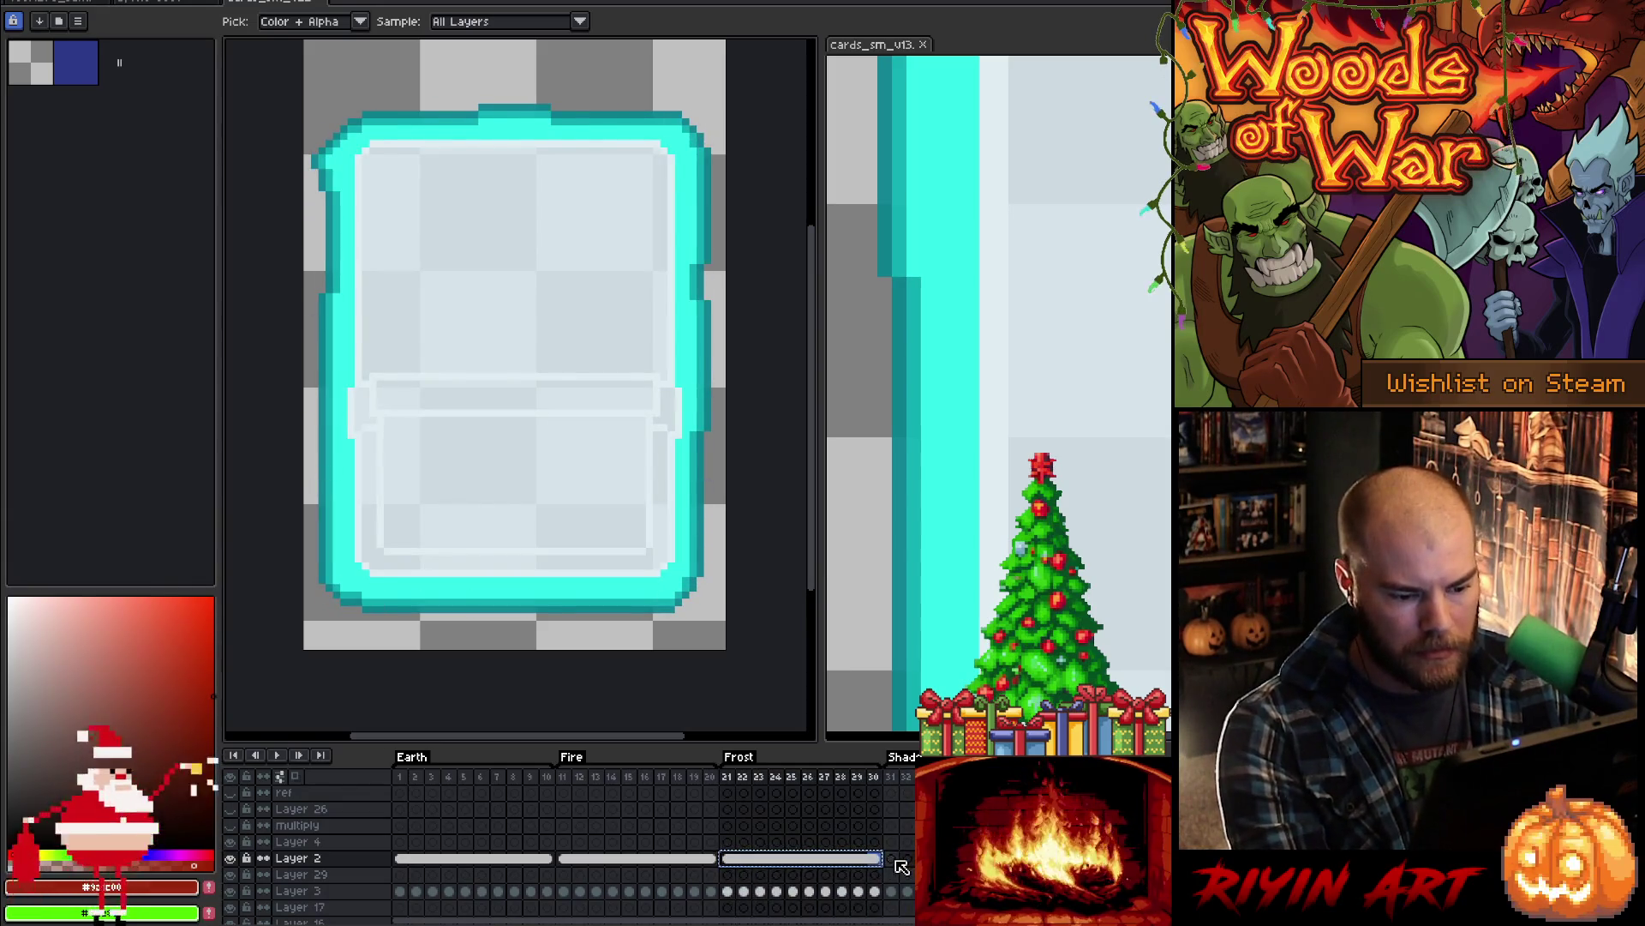
click(893, 860)
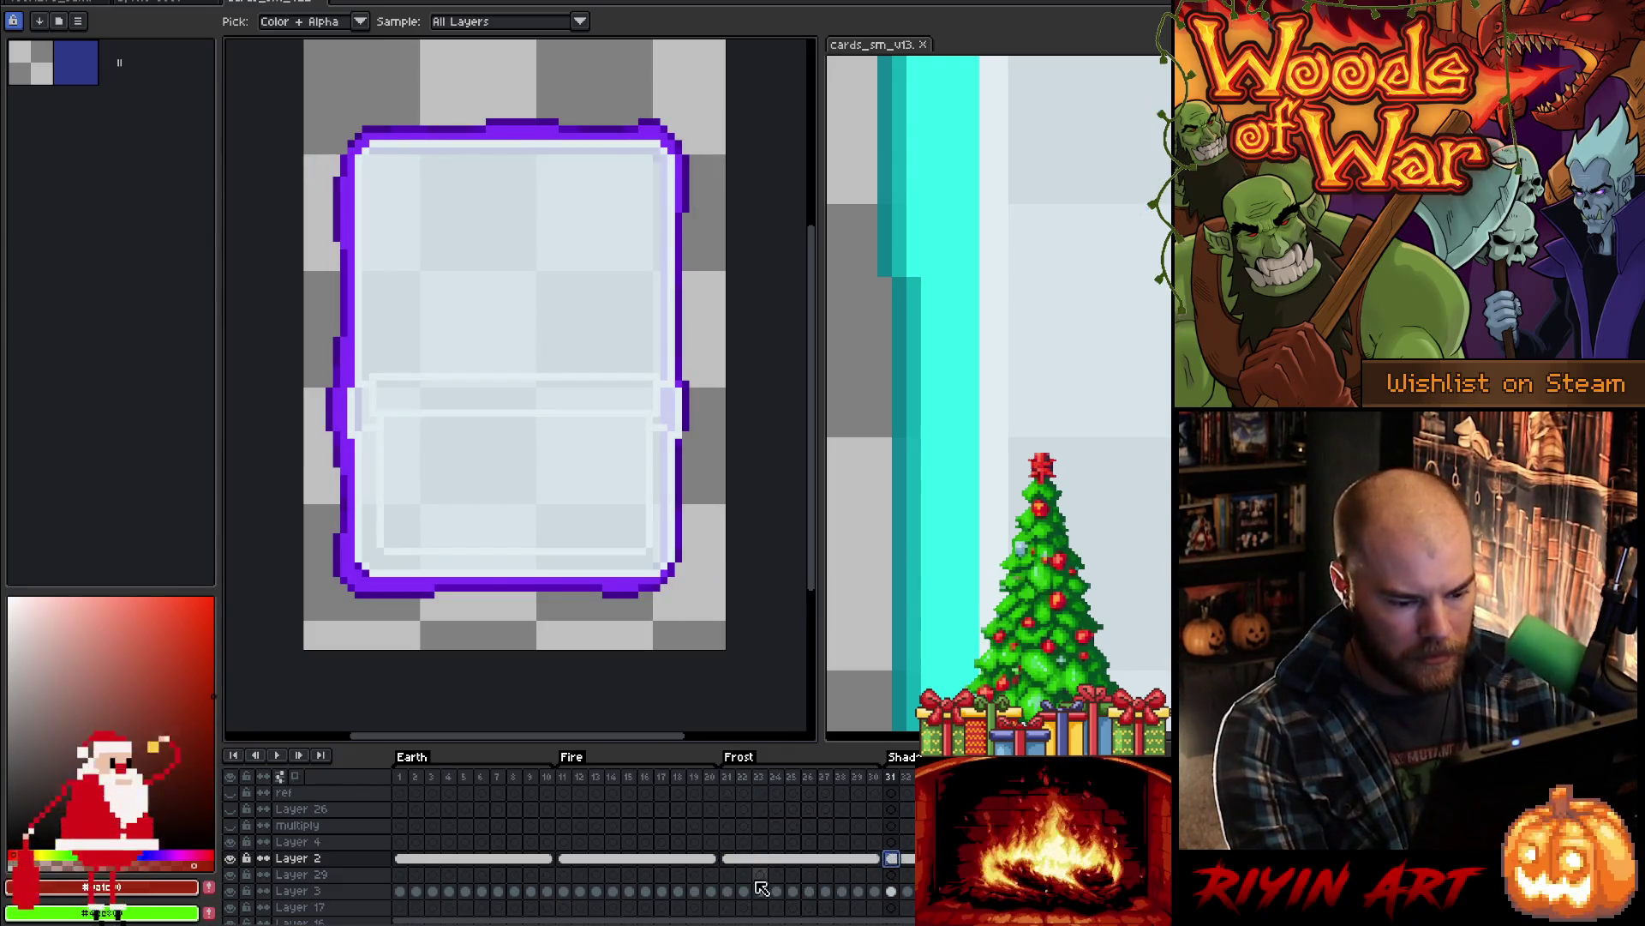
drag(735, 893, 886, 893)
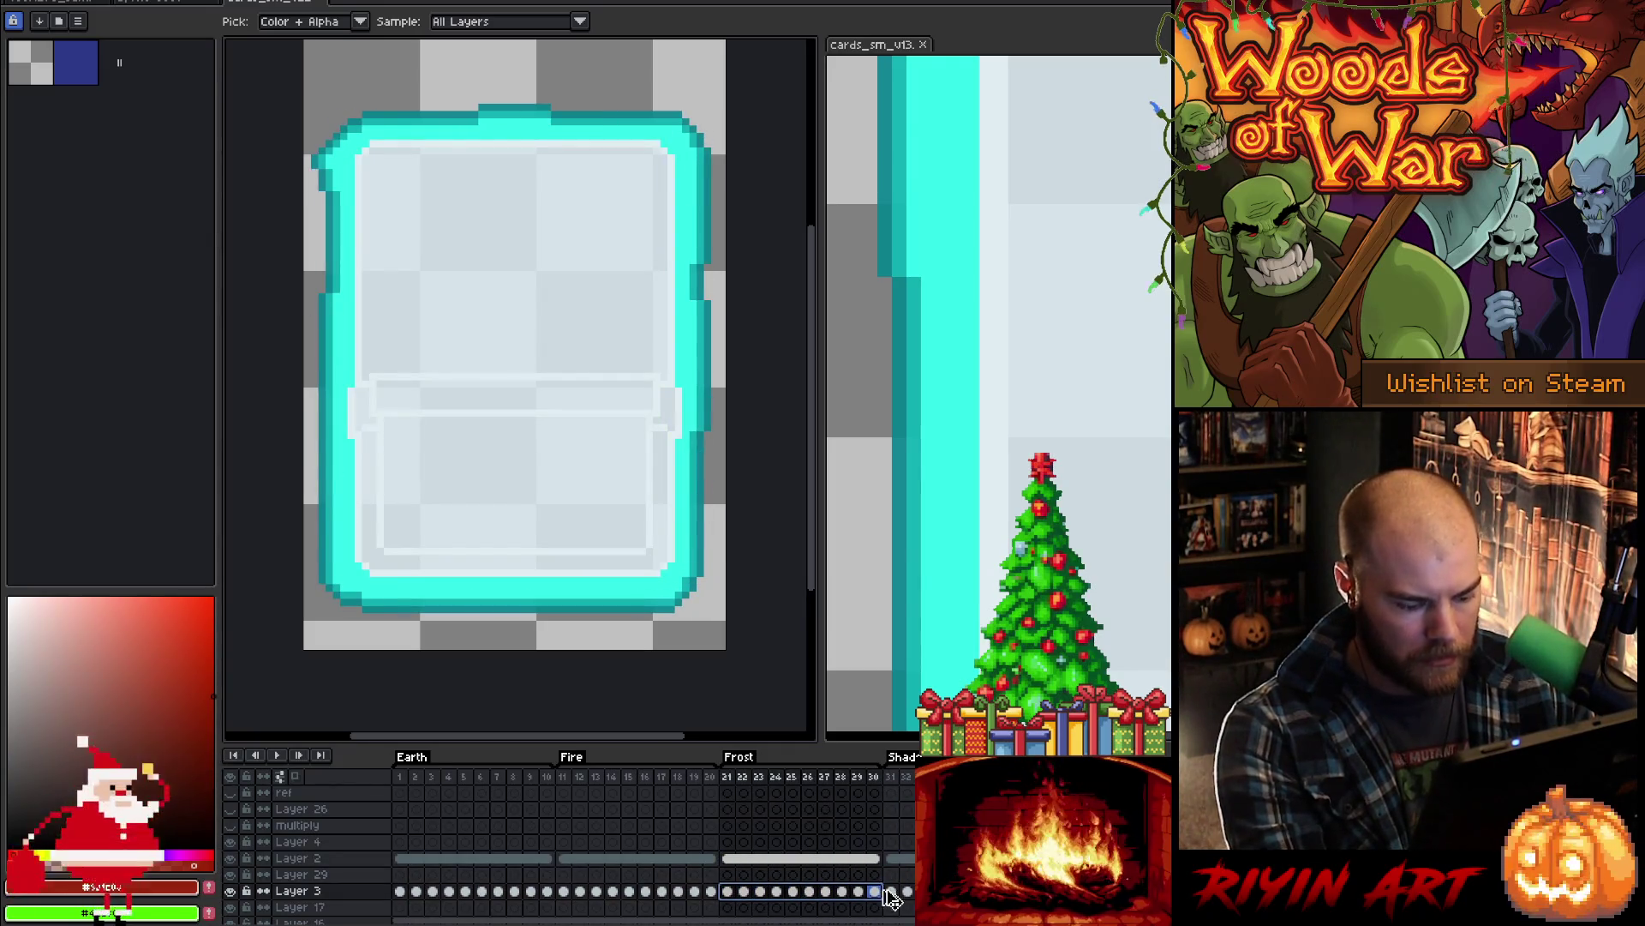
click(892, 893)
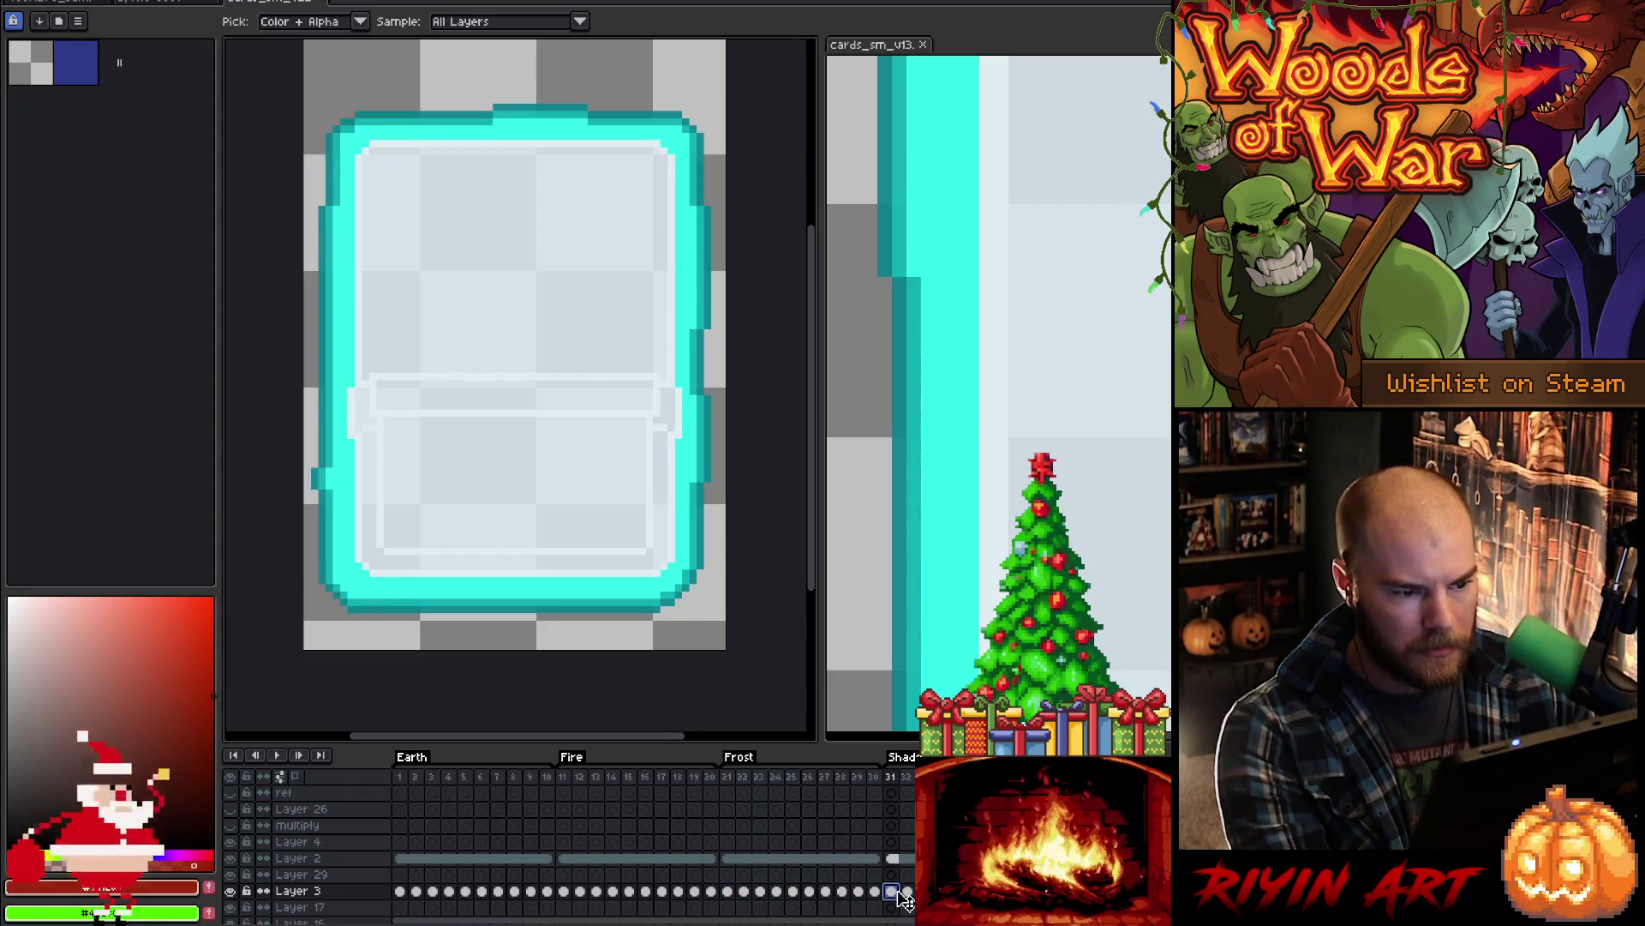
- View the purple Shadow card in cards_sm_v13, then return to the card document
click(860, 50)
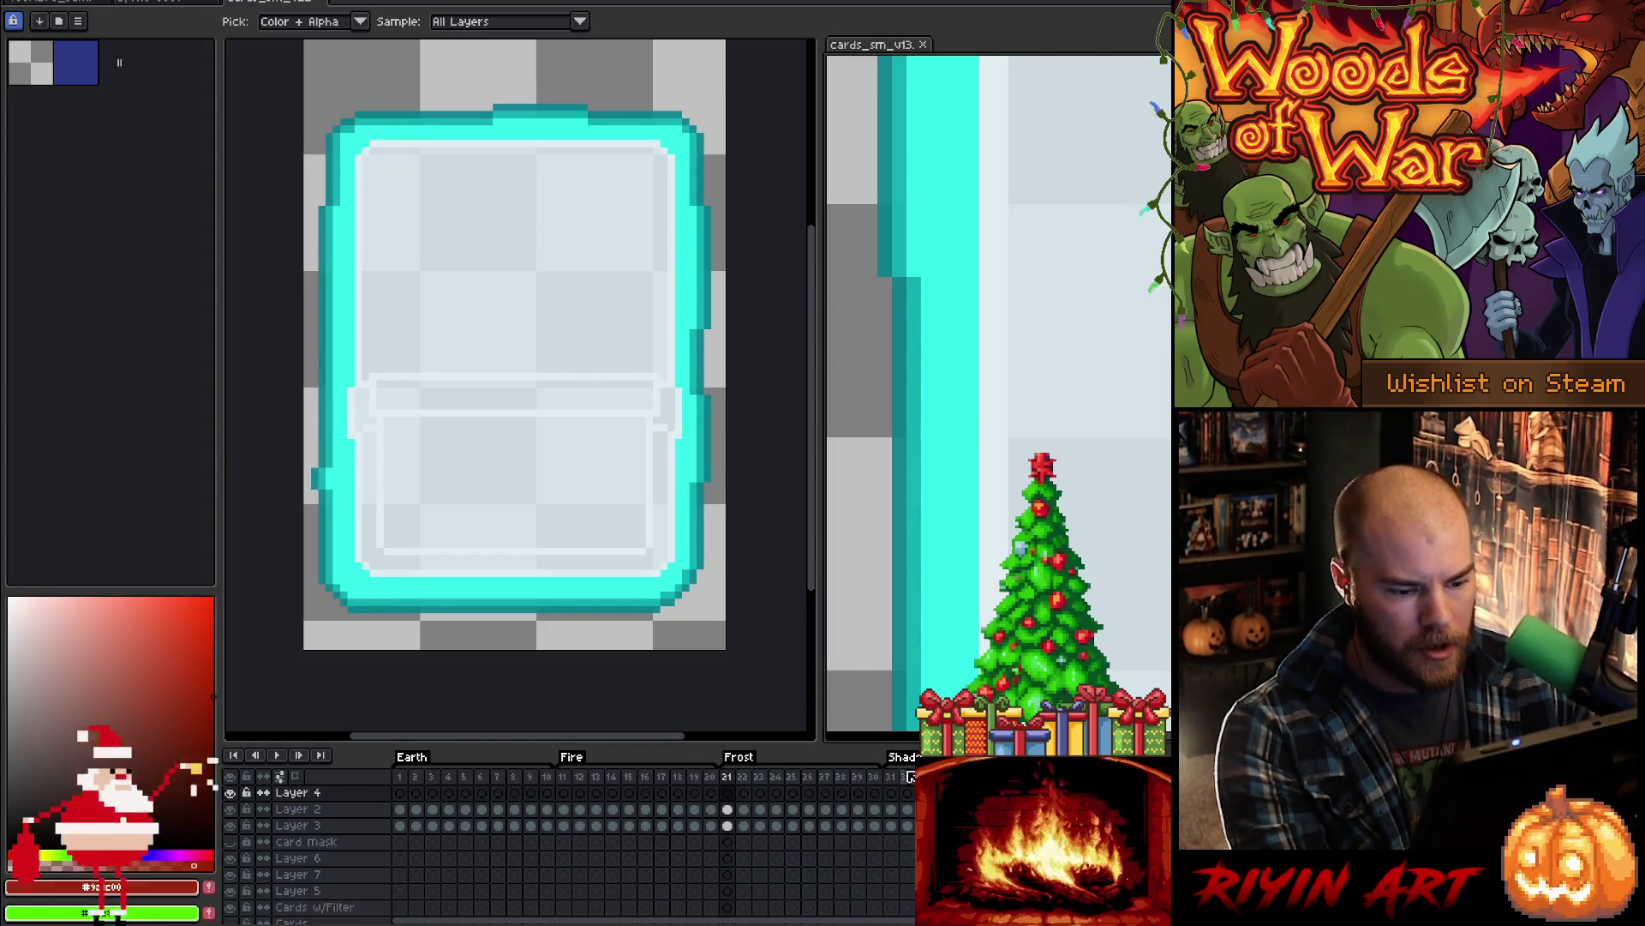
click(908, 778)
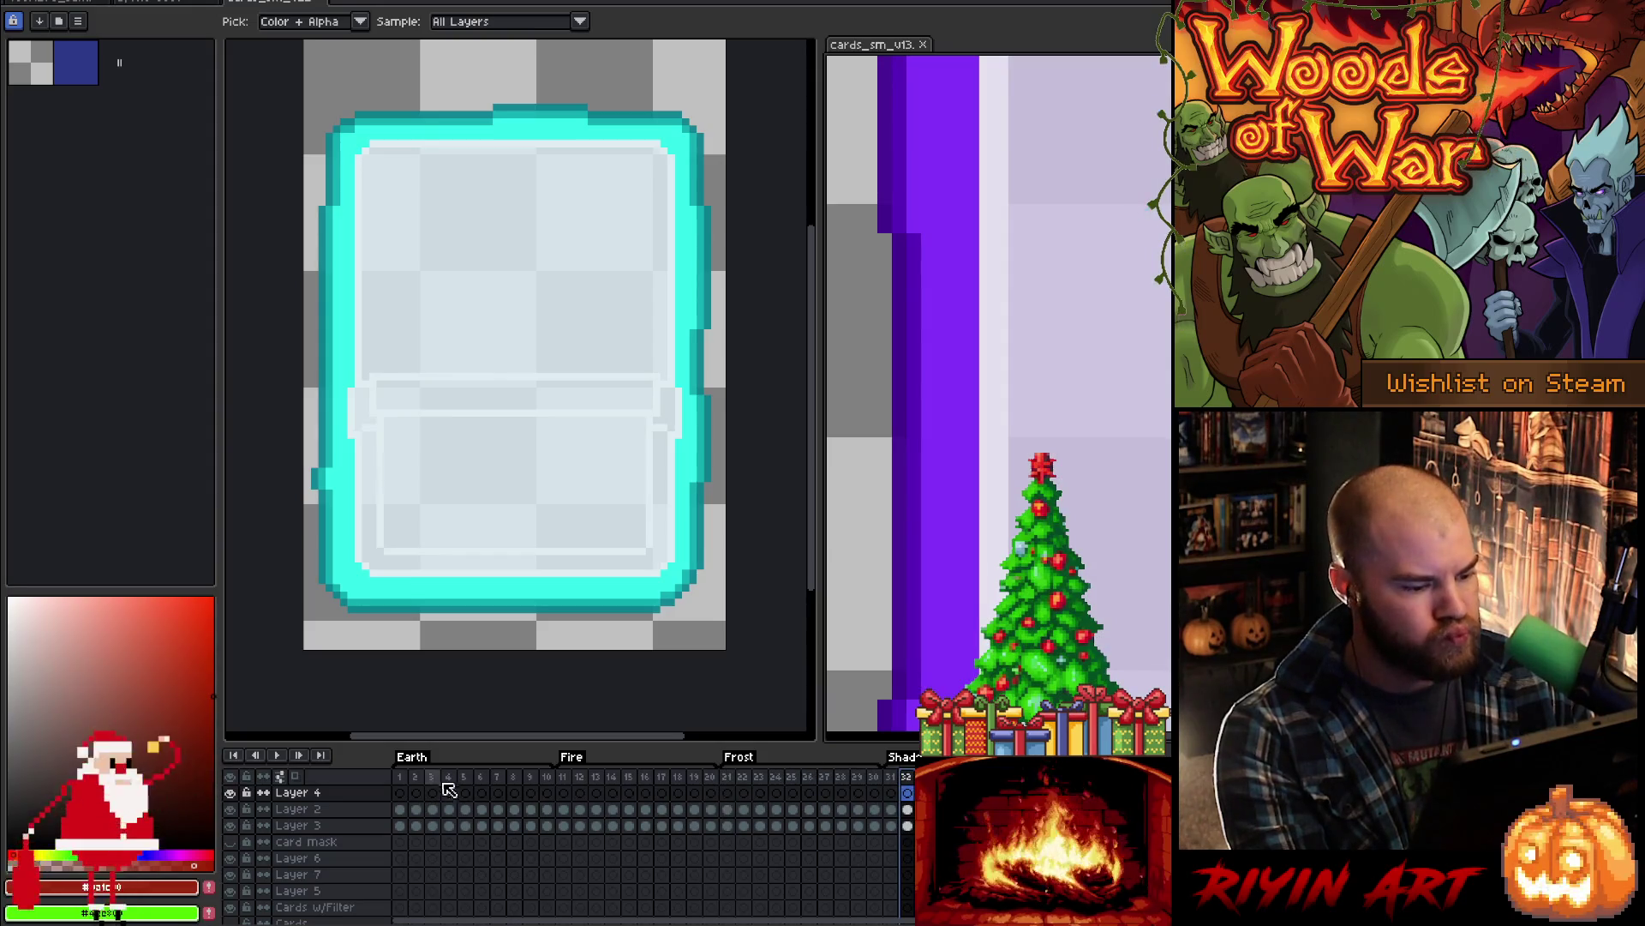
click(266, 4)
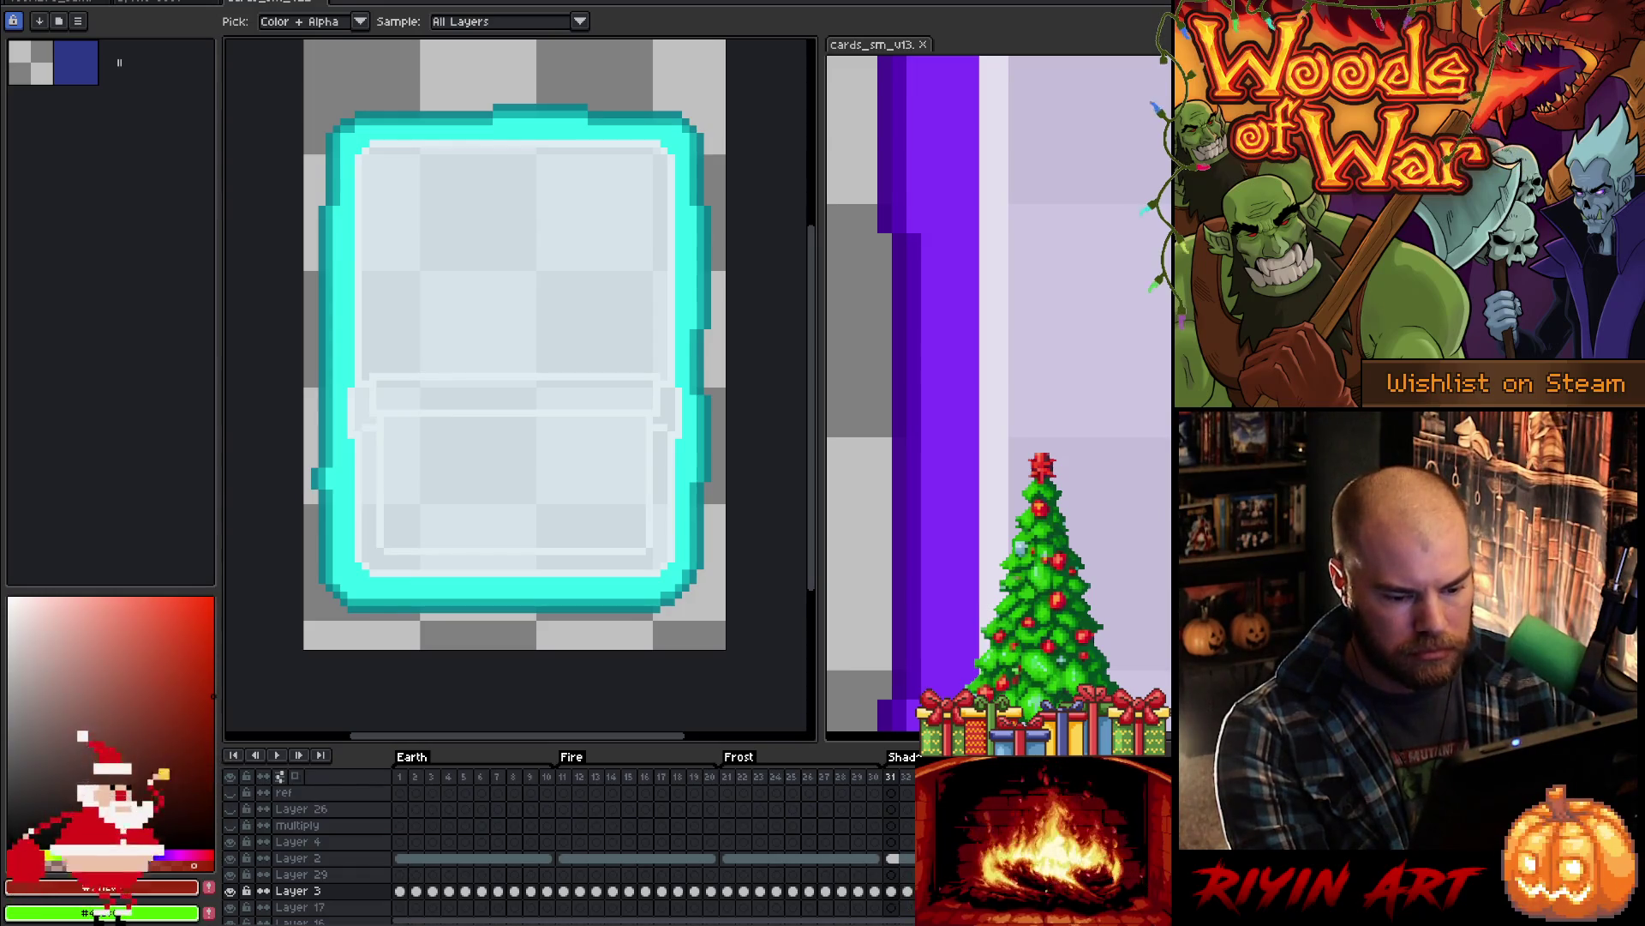
- Replace the bright cyan border colour with purple sampled from the reference card
key(ctrl+r)
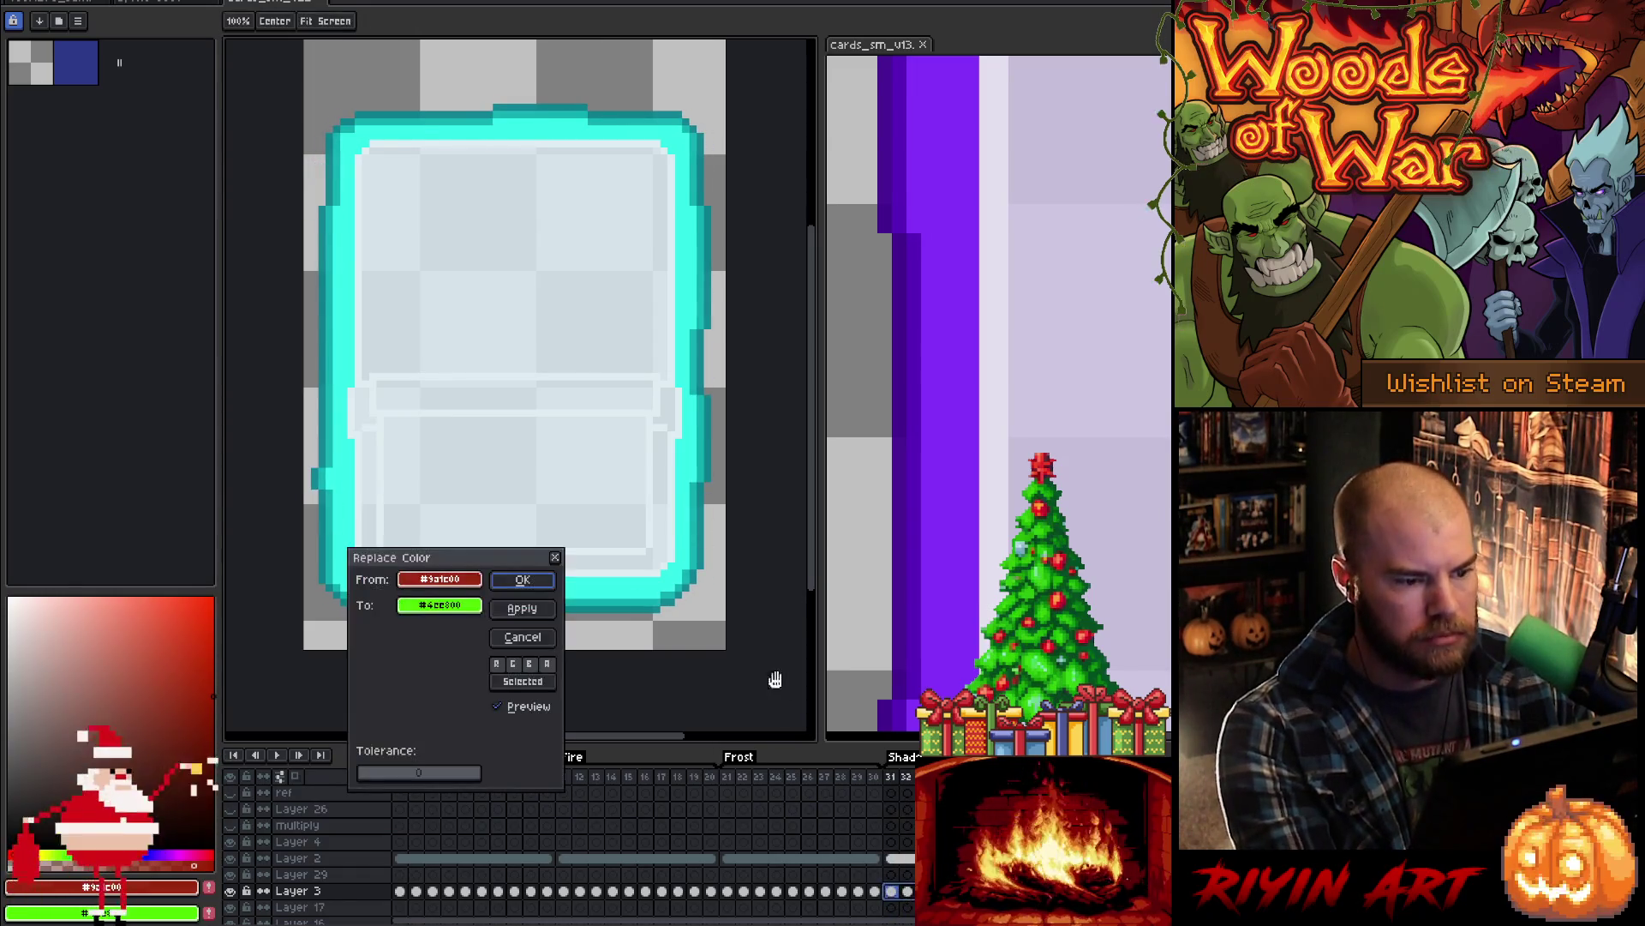
drag(420, 581, 682, 532)
drag(441, 605, 964, 479)
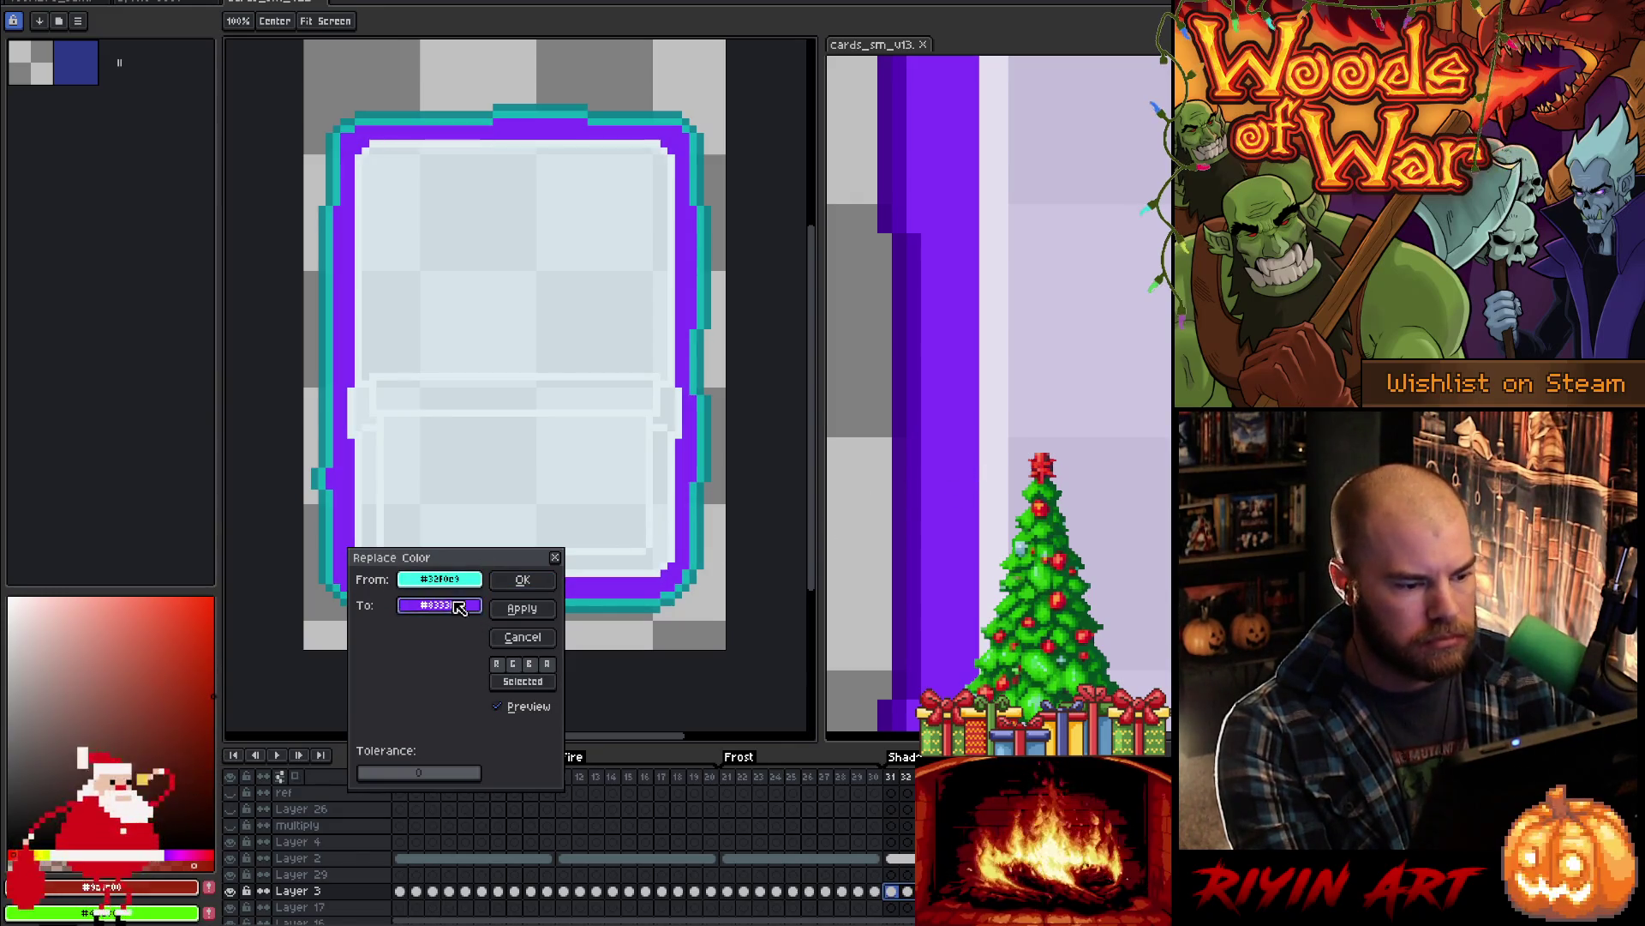
click(522, 580)
- Replace the two teal border shades with purple and darker purple, then play the animation
click(701, 526)
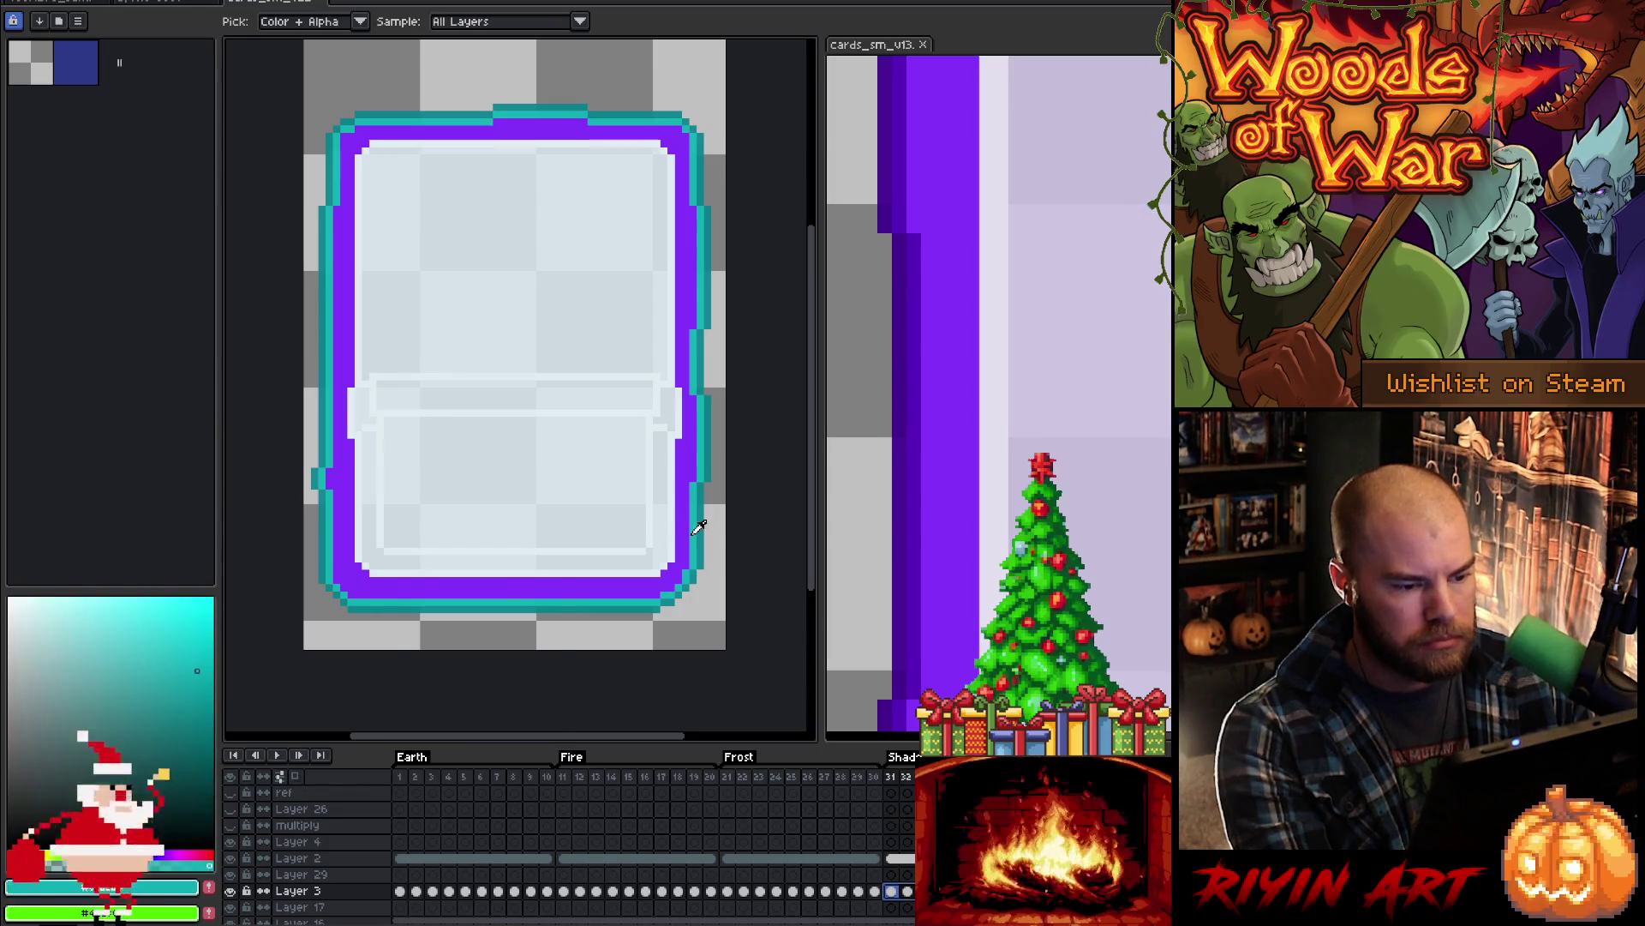
key(ctrl+r)
drag(440, 605, 919, 540)
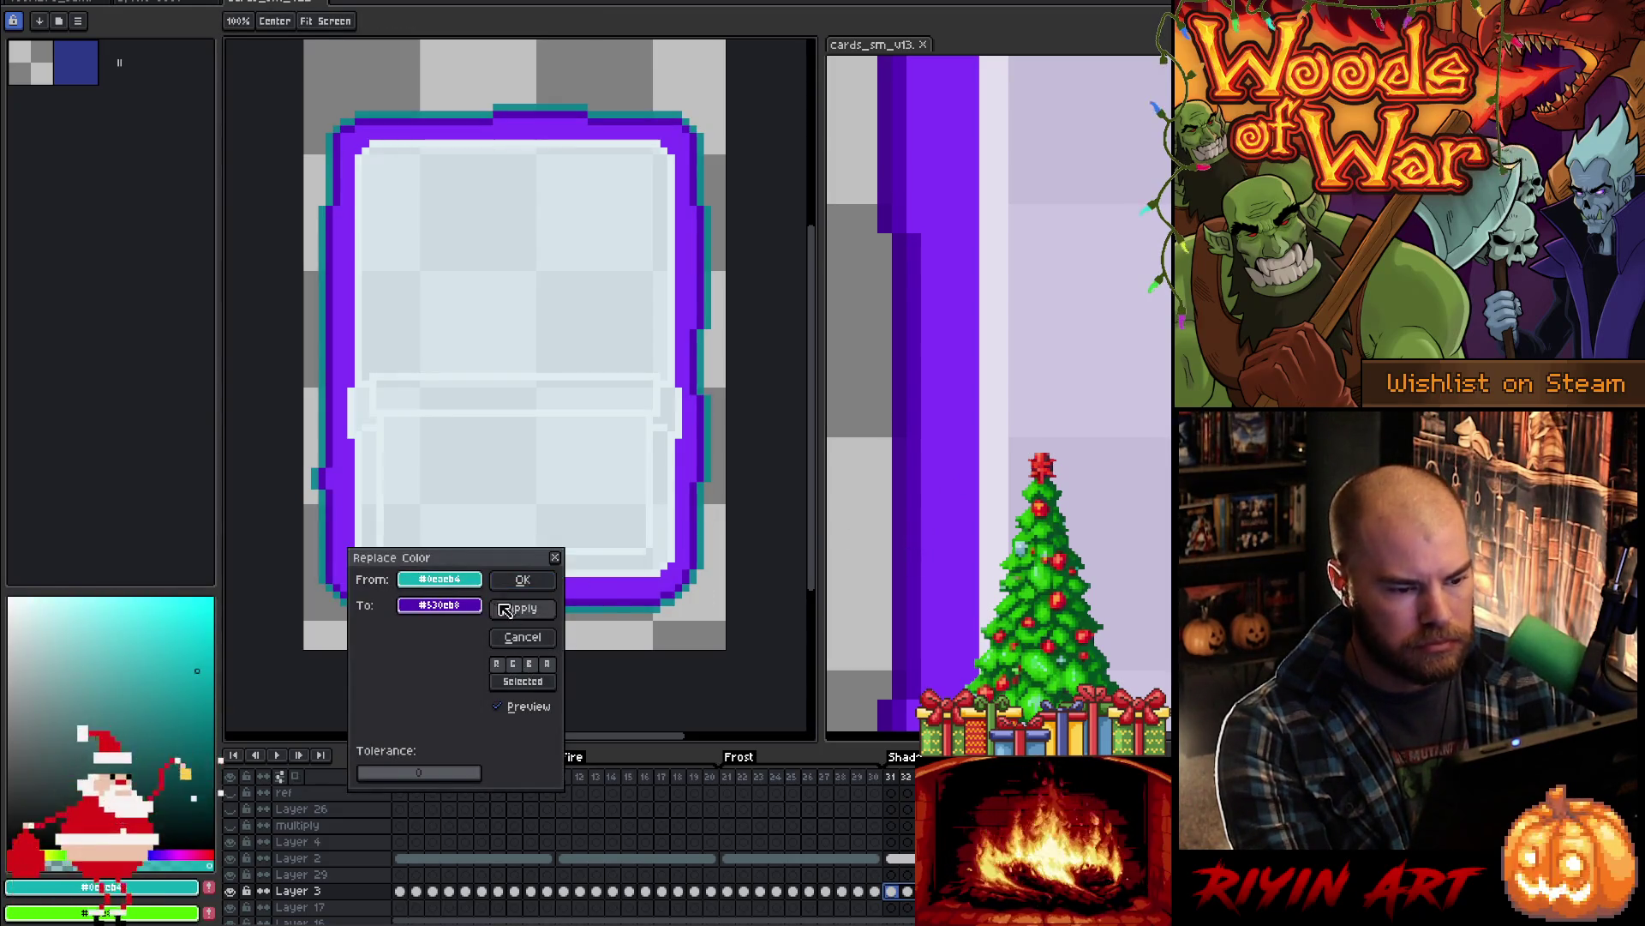
click(523, 579)
click(706, 520)
key(ctrl+r)
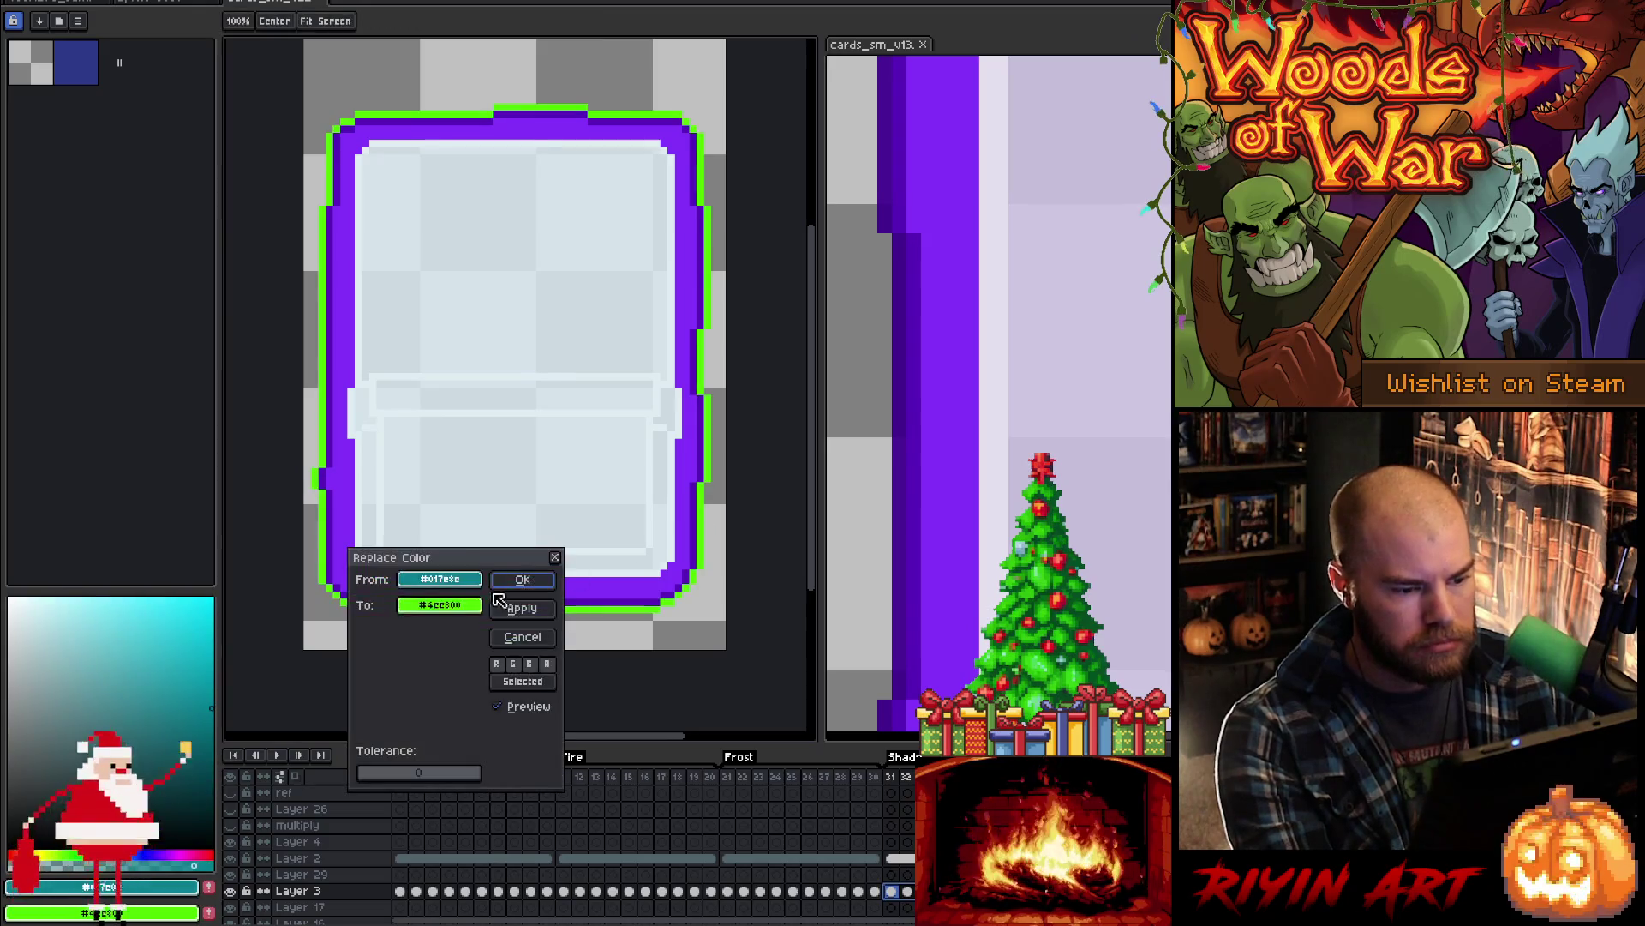
mouse_move(440, 605)
mouse_down()
mouse_move(934, 553)
mouse_move(911, 559)
mouse_up()
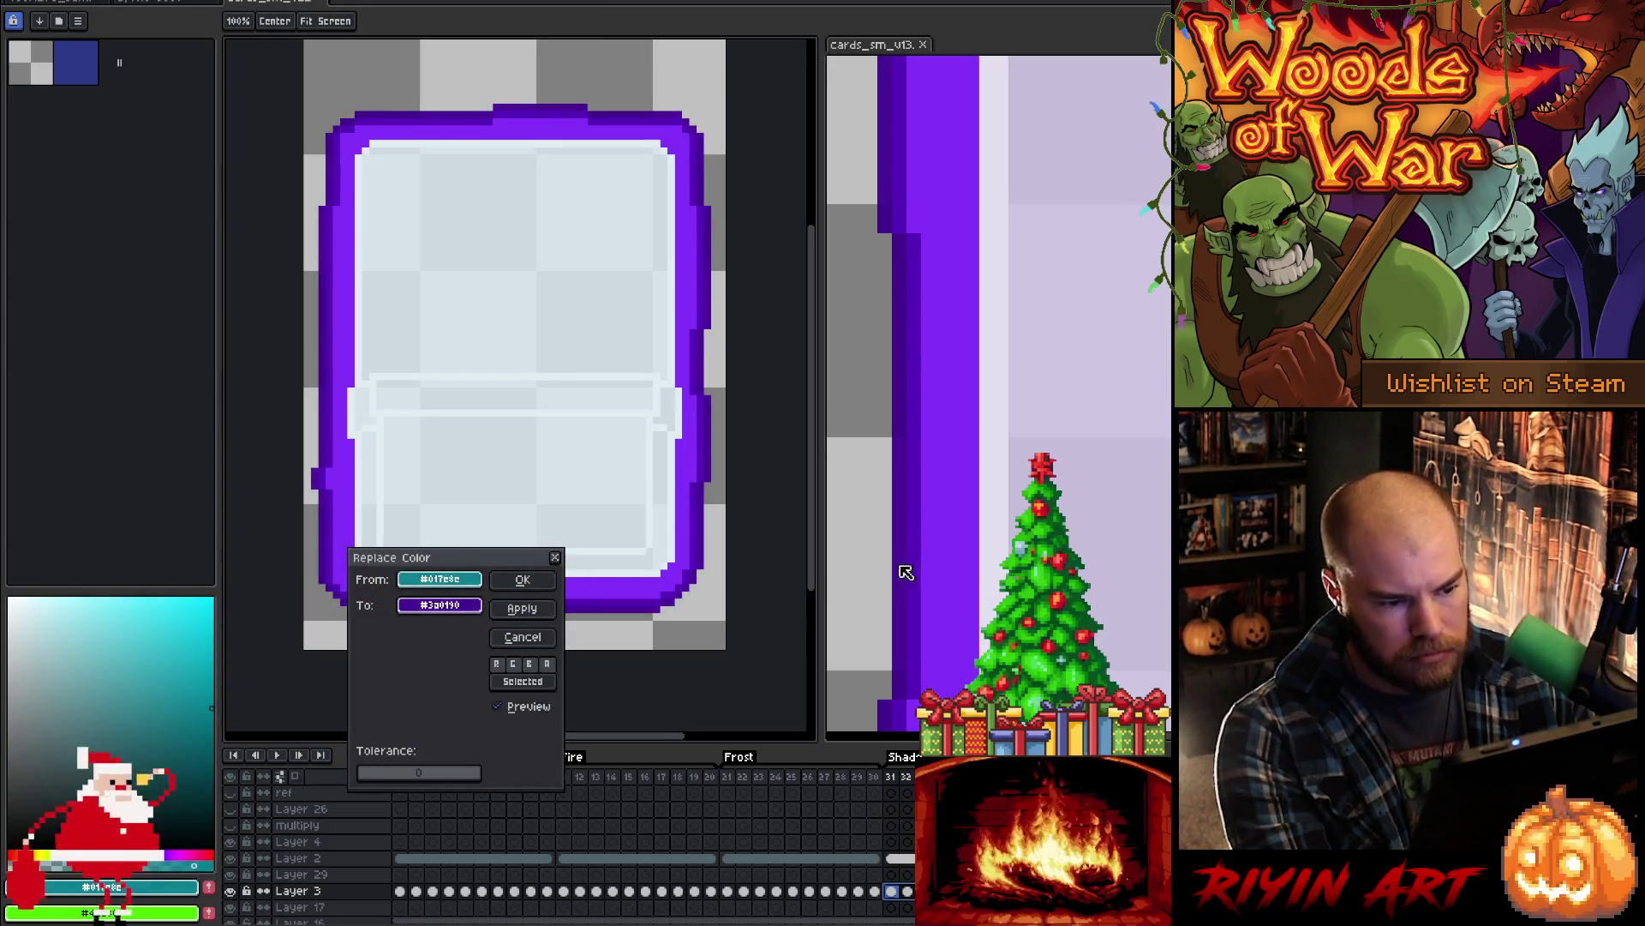
click(522, 580)
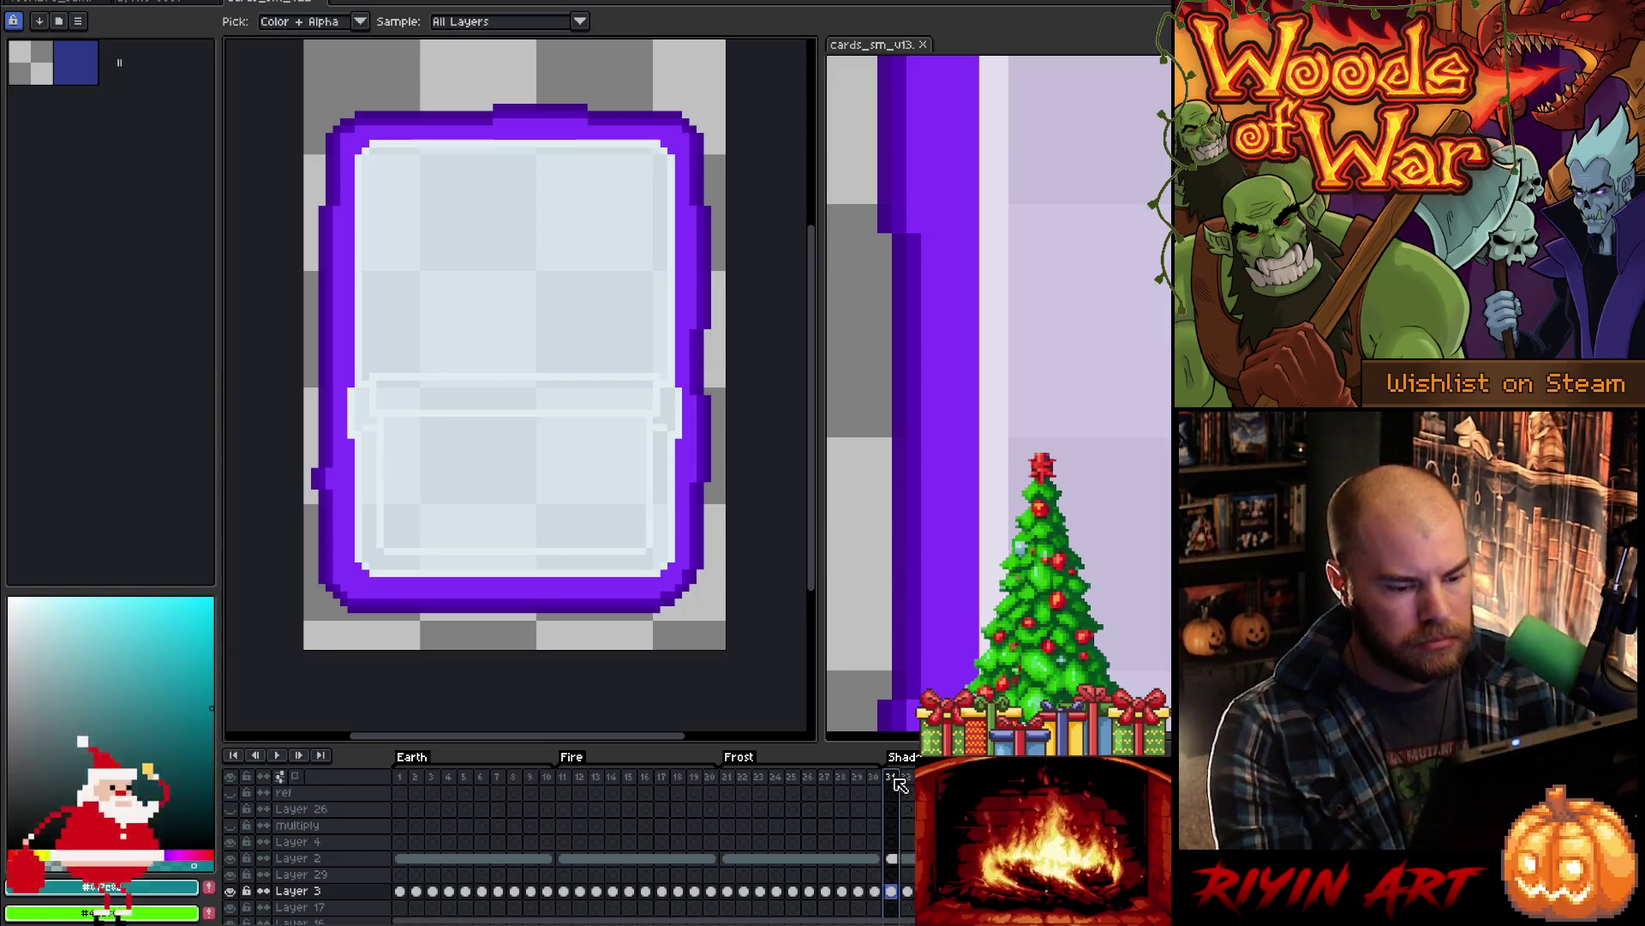
key(Return)
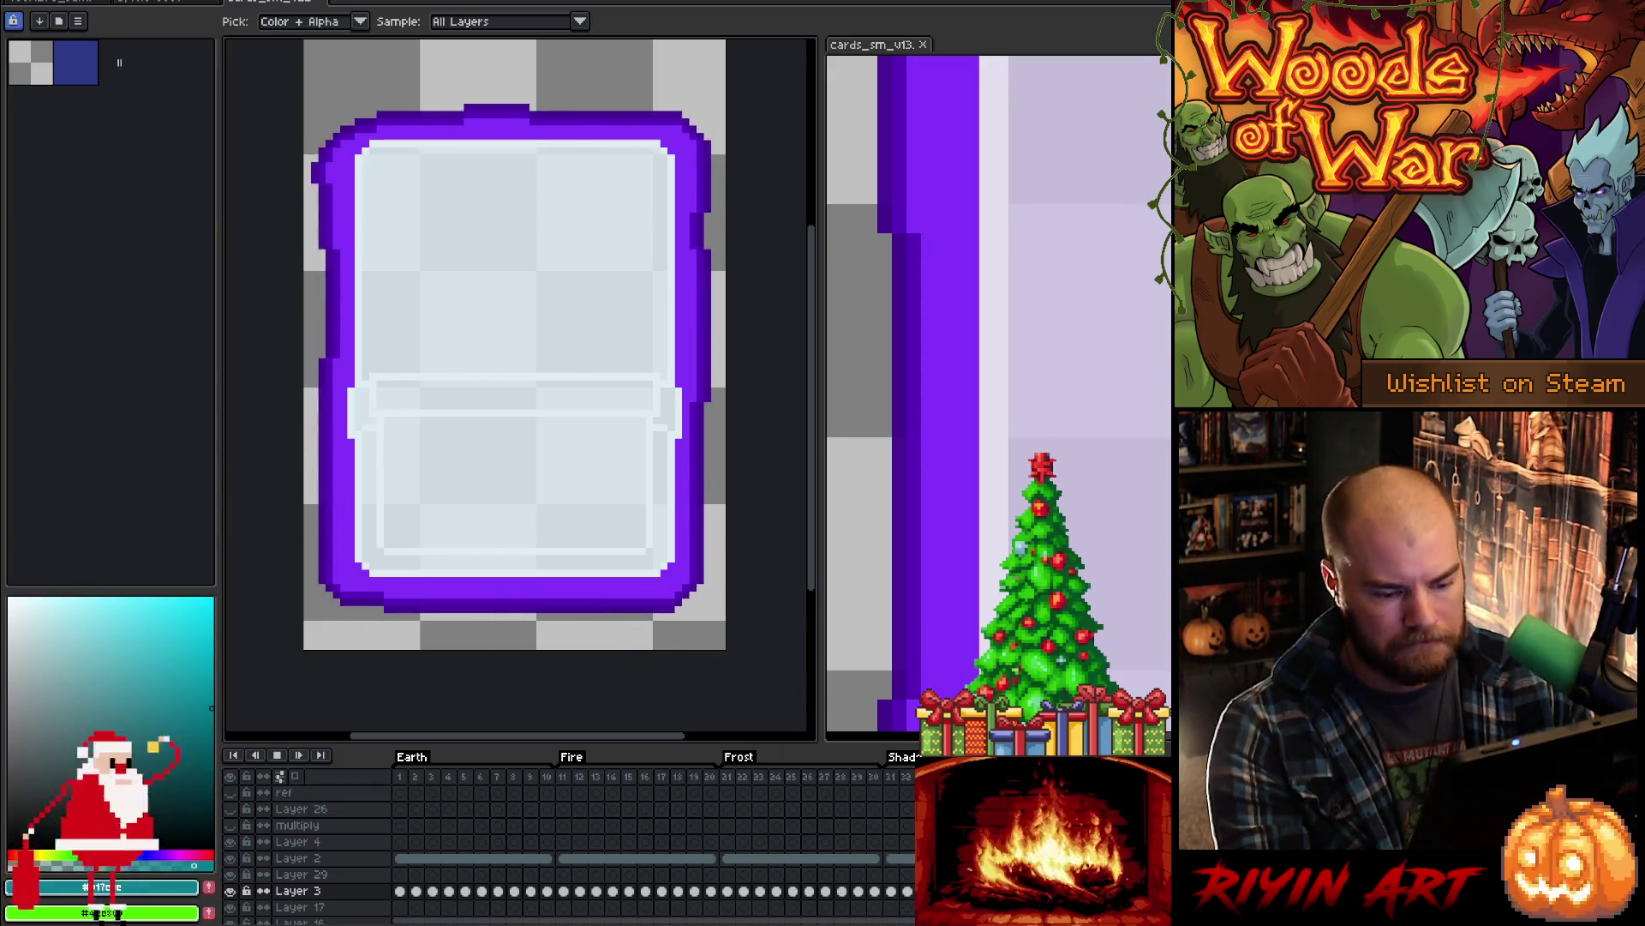
- Select Layer 2's frame-32 Shadow cel and show Layer 29 and Layer 3 again
click(297, 858)
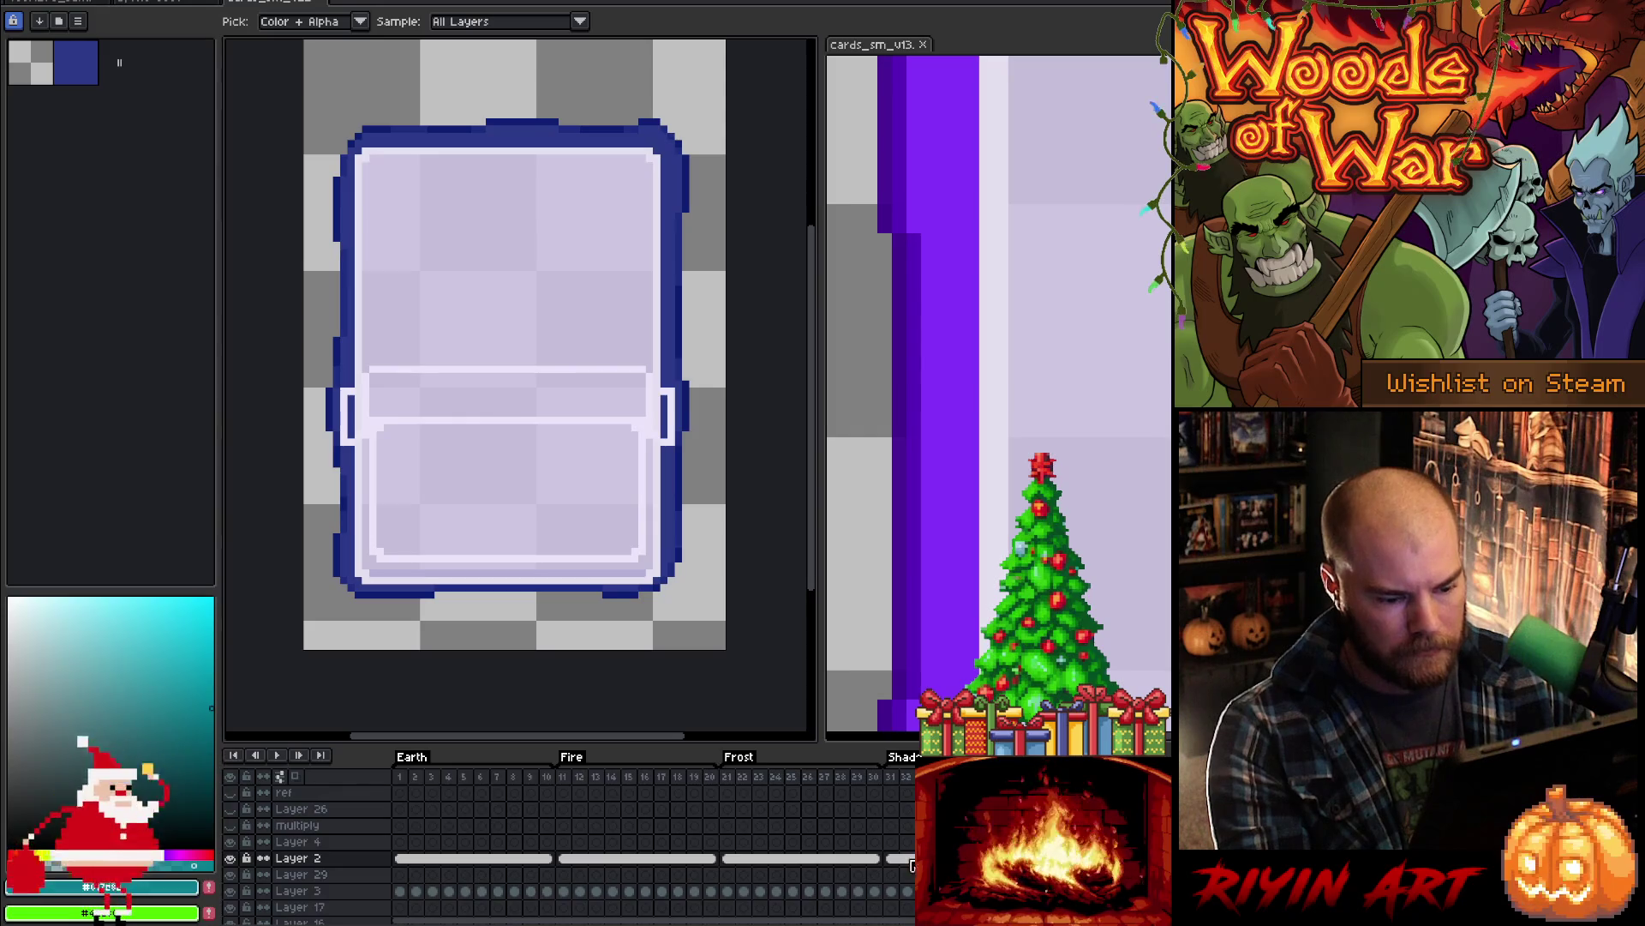
click(898, 860)
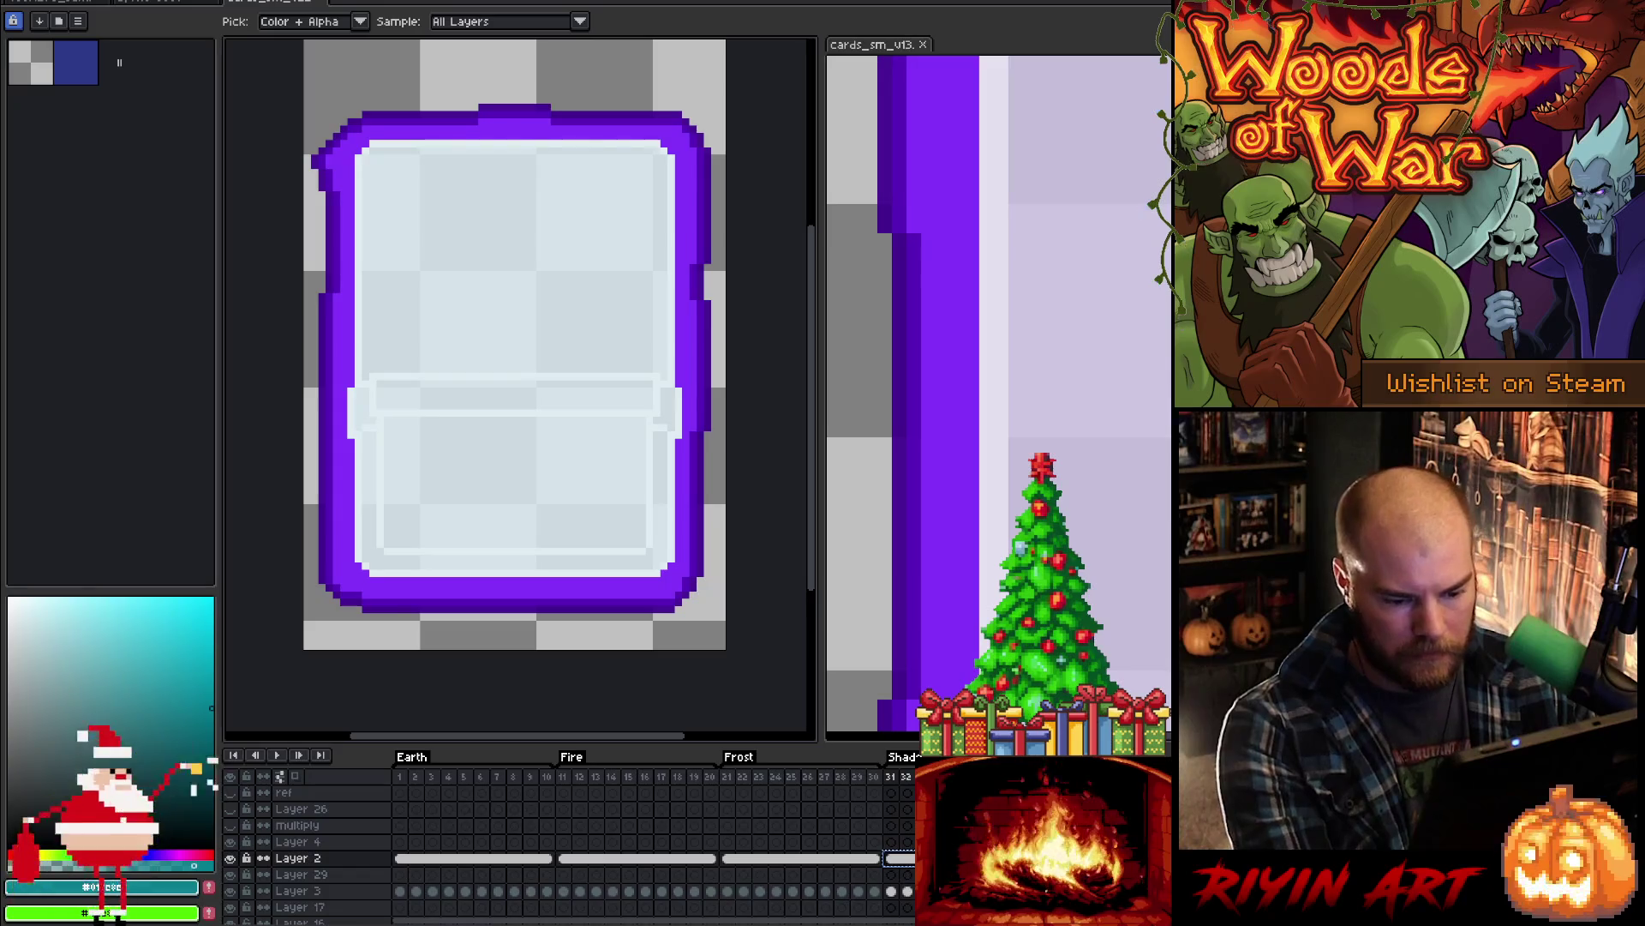
click(899, 870)
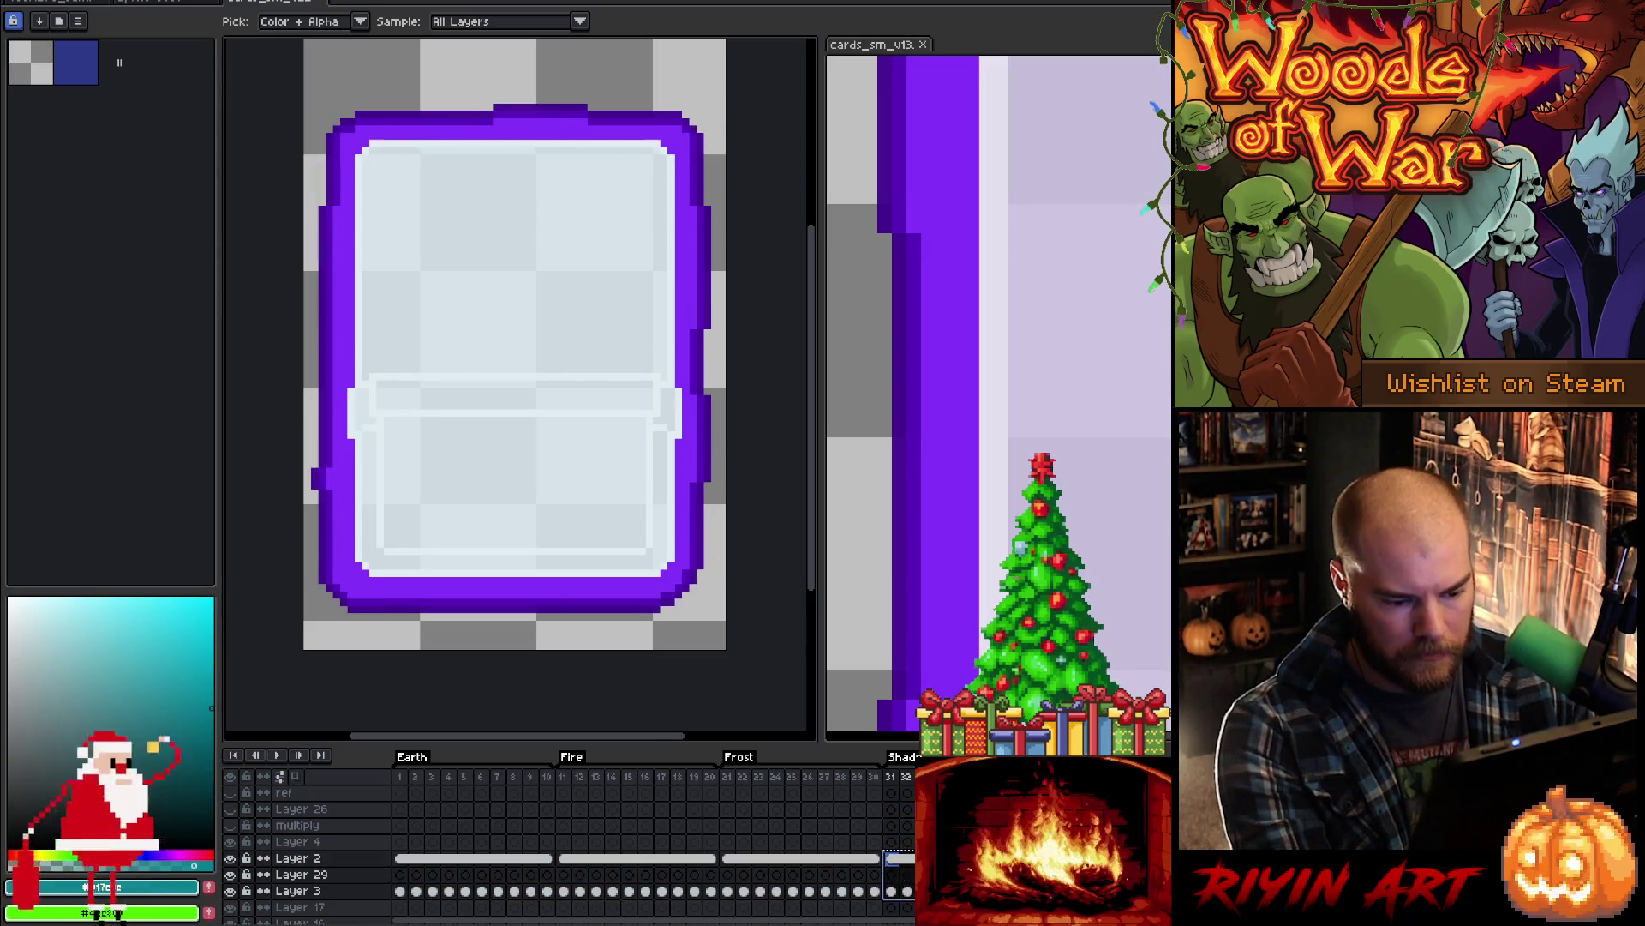
key(ctrl+z)
key(ctrl+y)
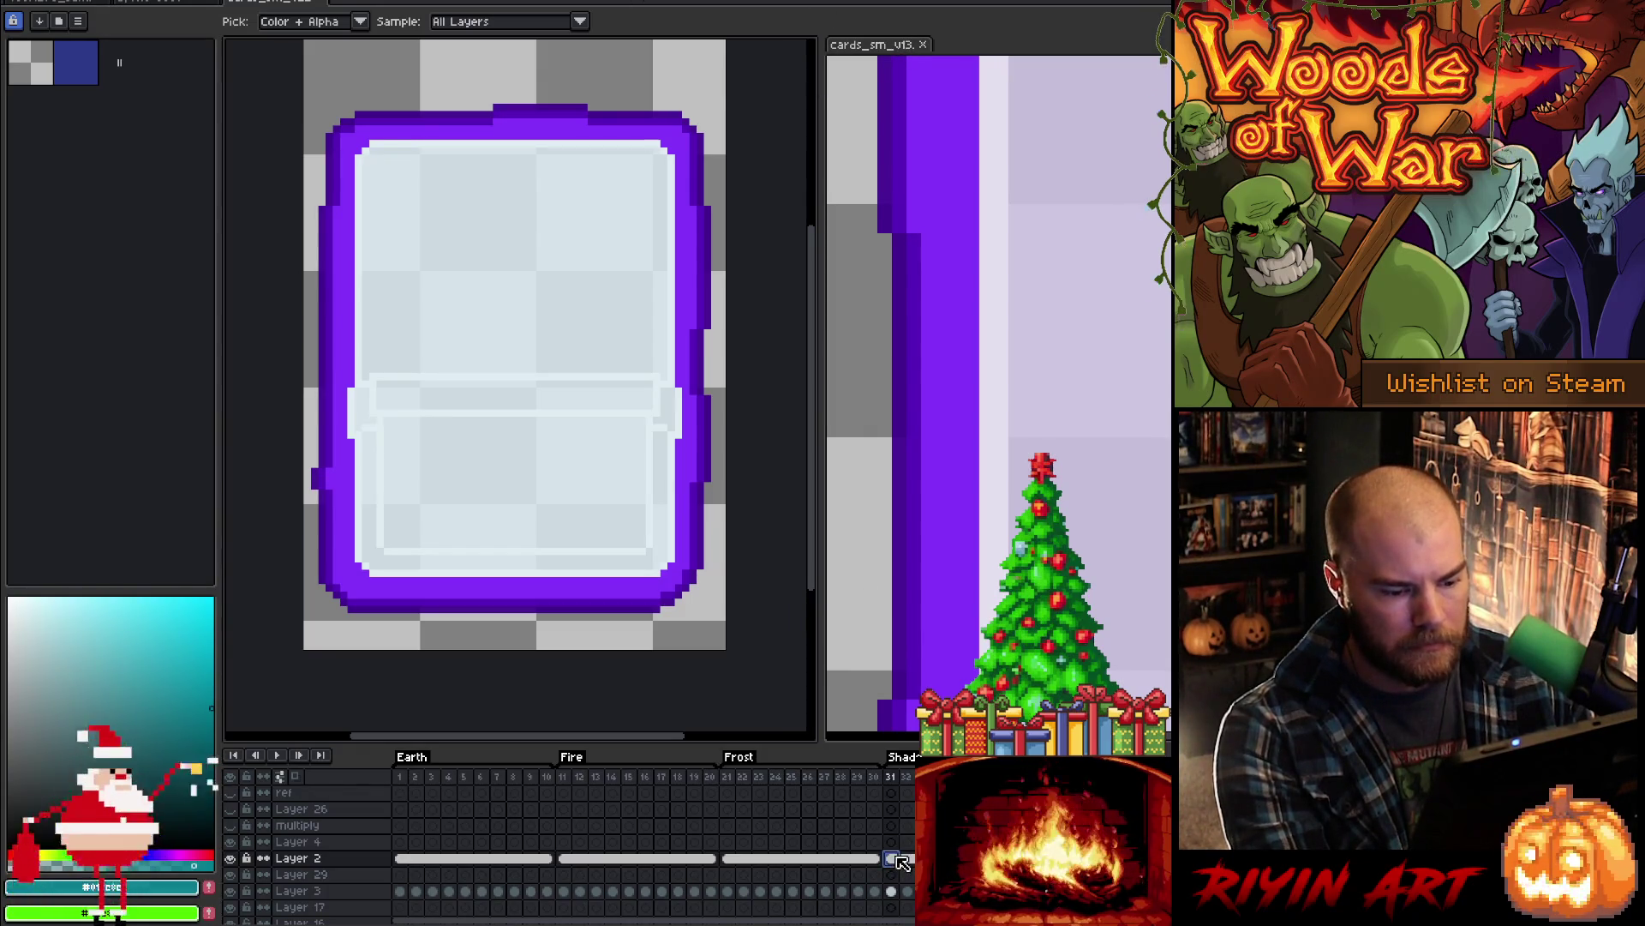
- Replace the pale blue interior #d9e9ef with lavender
key(shift+r)
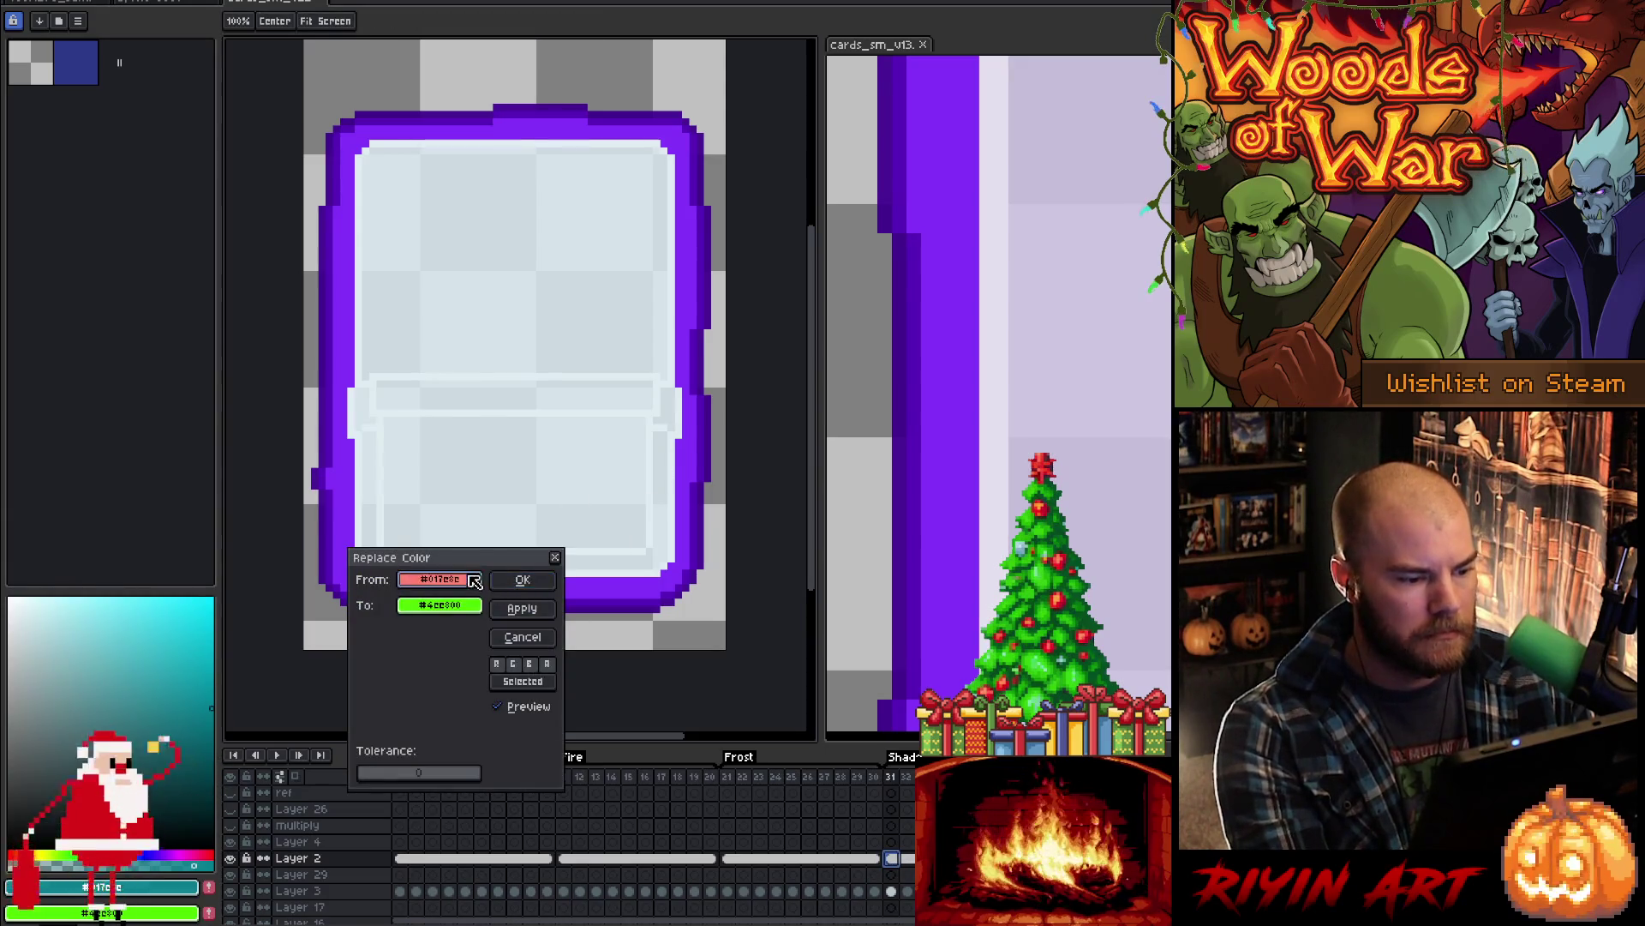
click(555, 257)
right_click(1086, 425)
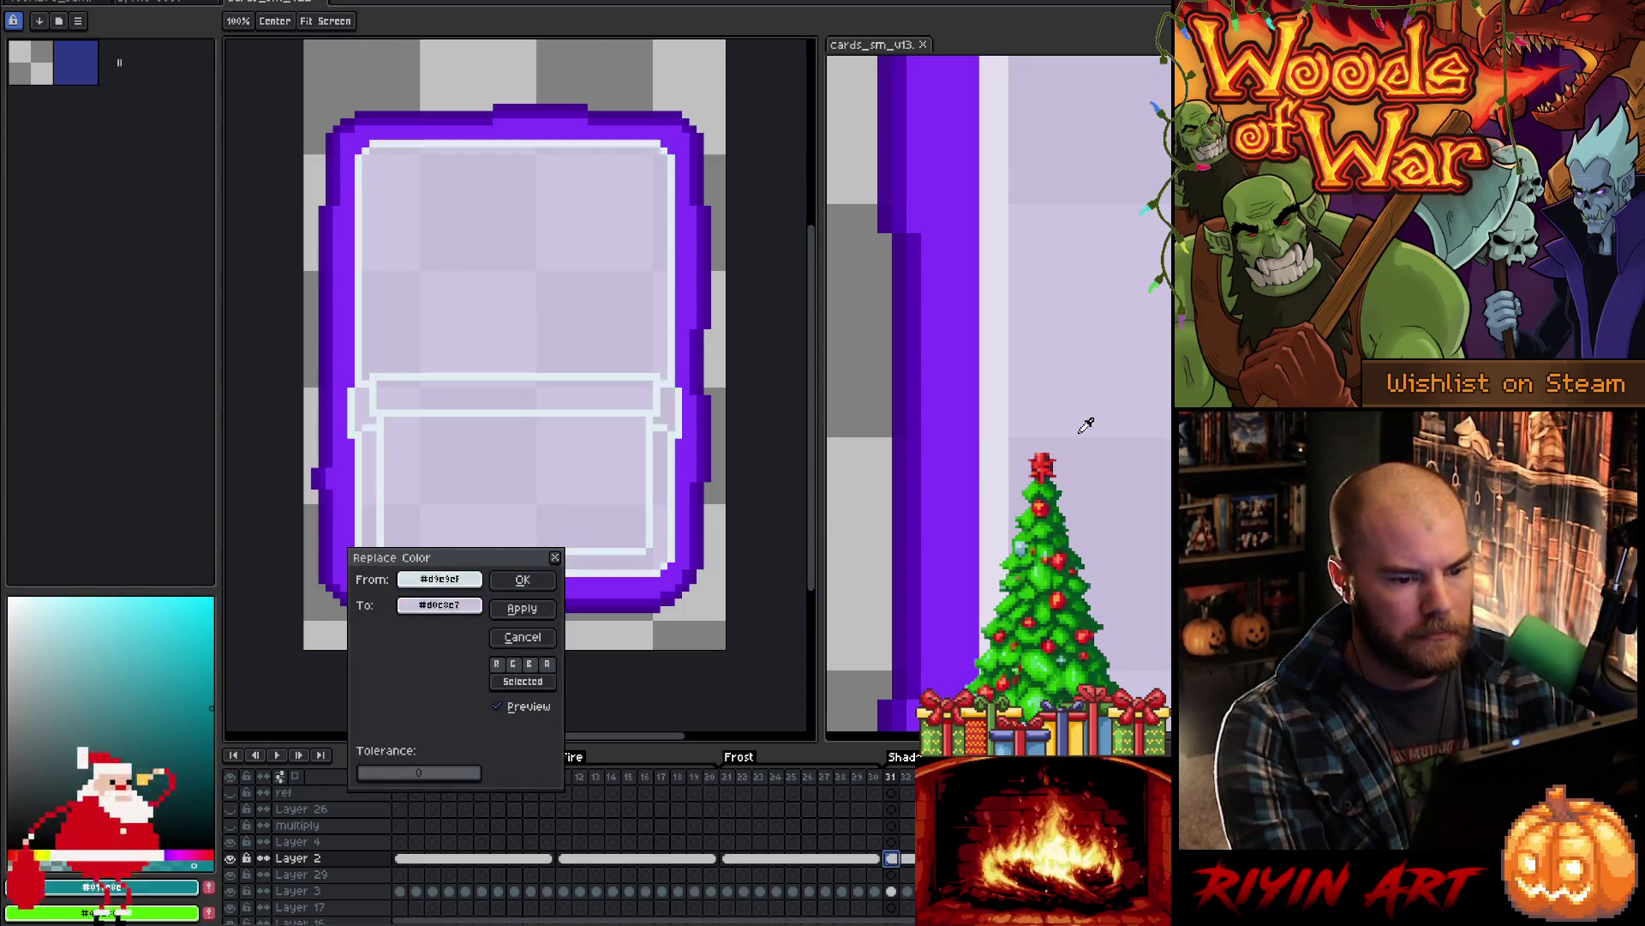
click(518, 607)
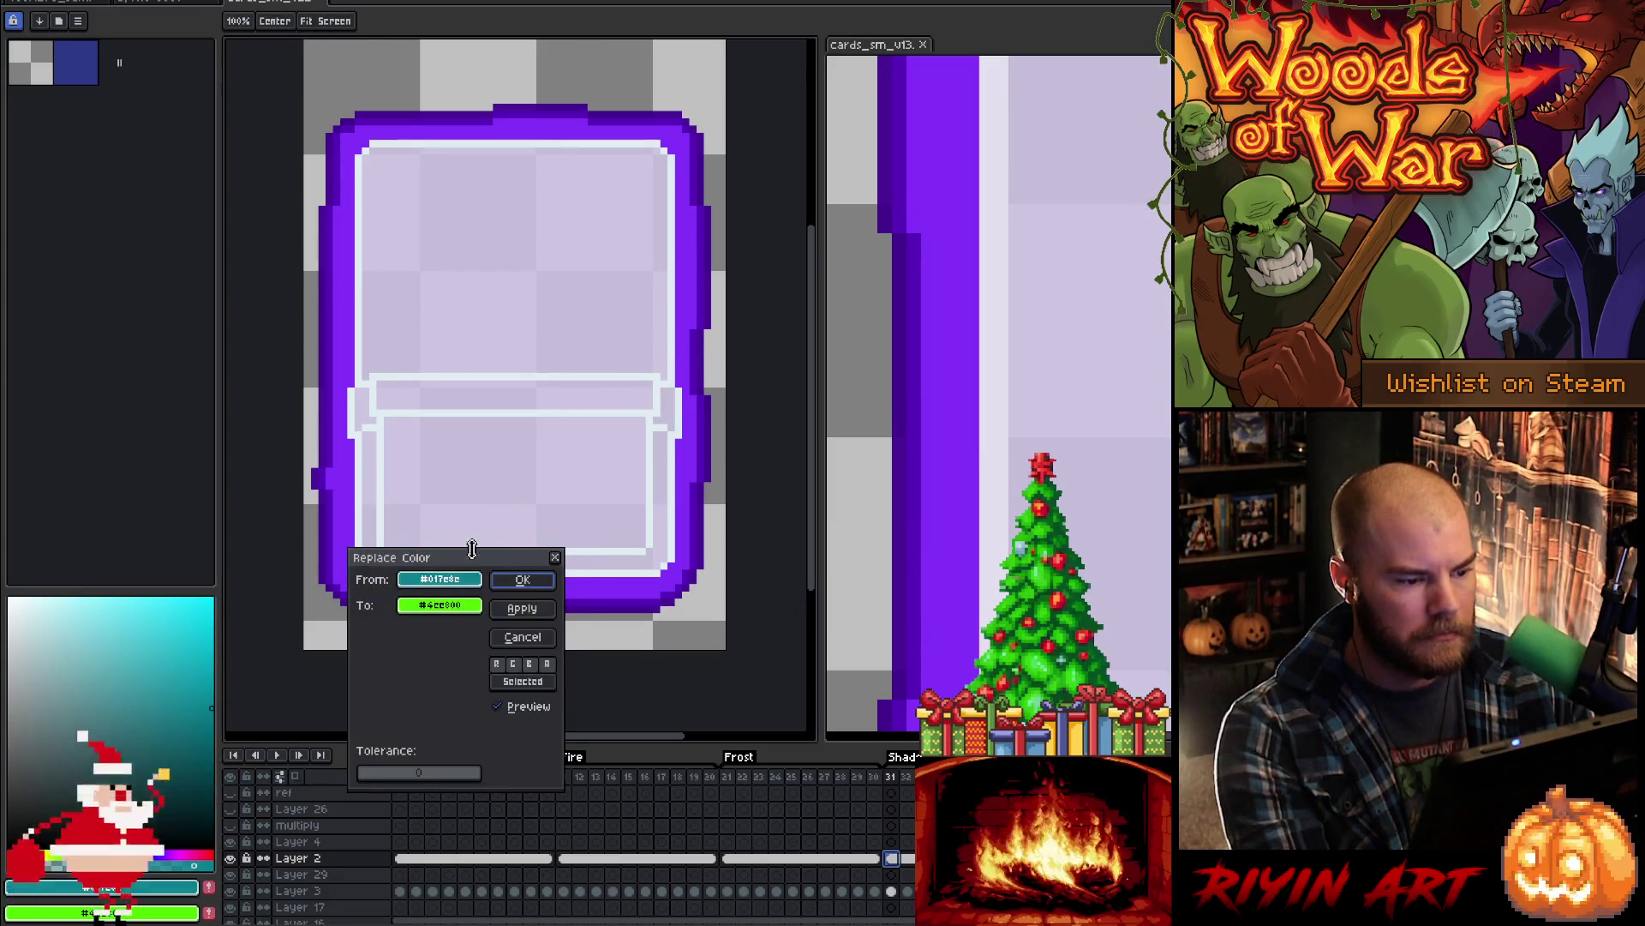
- Replace the inner outline #dfecf1 with a pale tint and play the animation to review
click(655, 408)
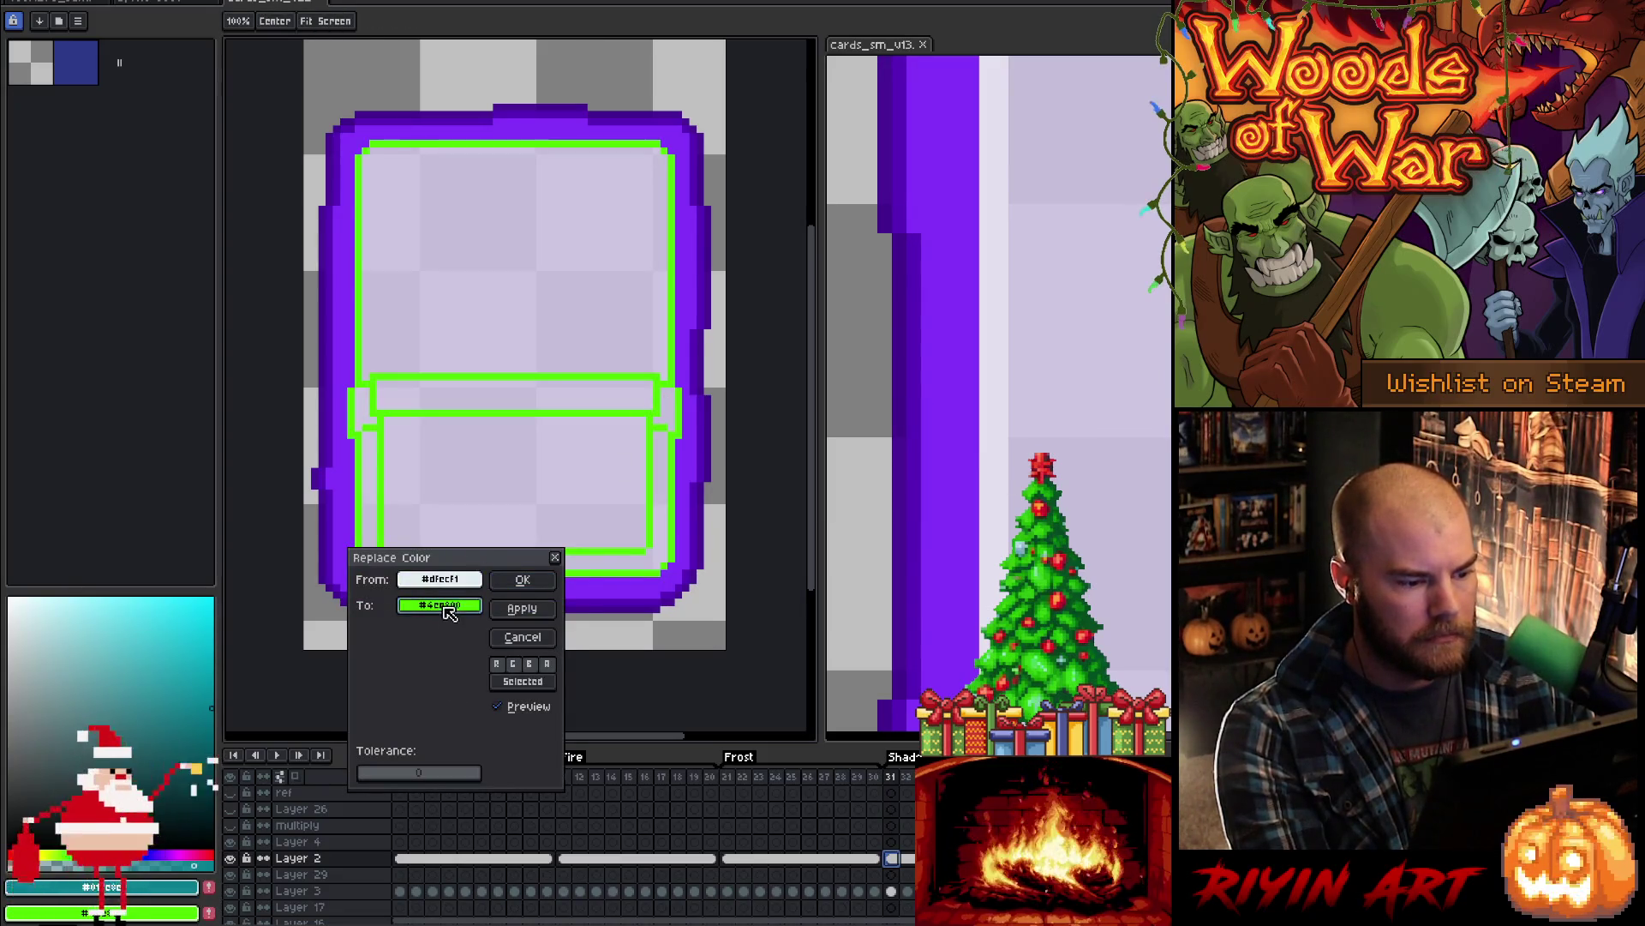
right_click(1003, 481)
click(523, 579)
key(Return)
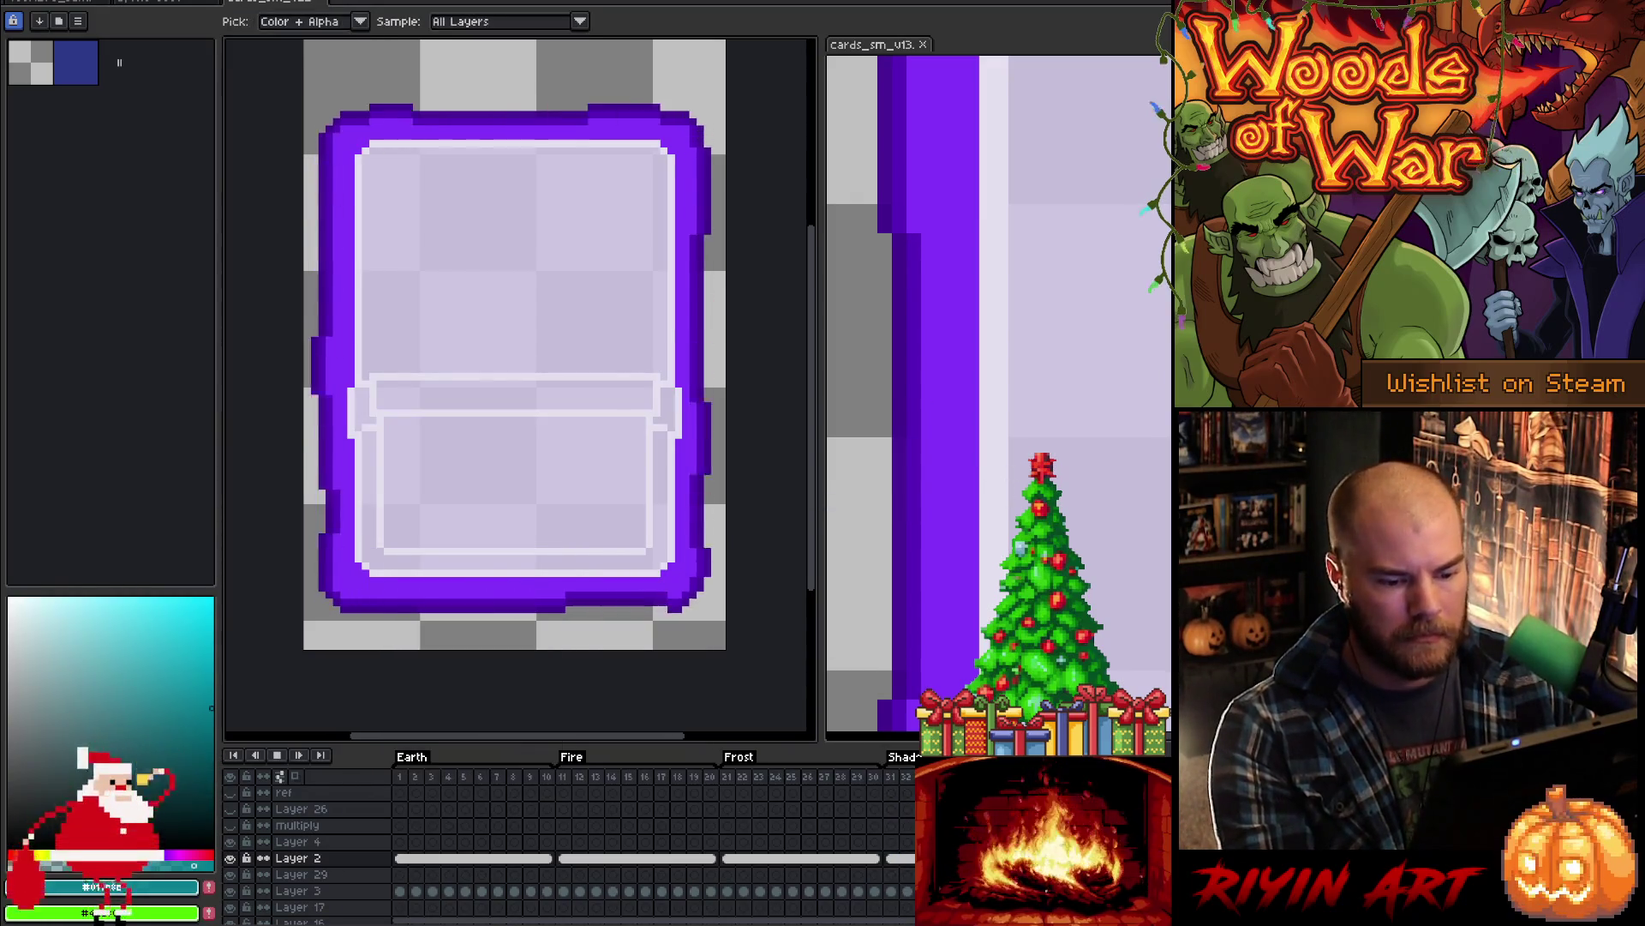
key(Return)
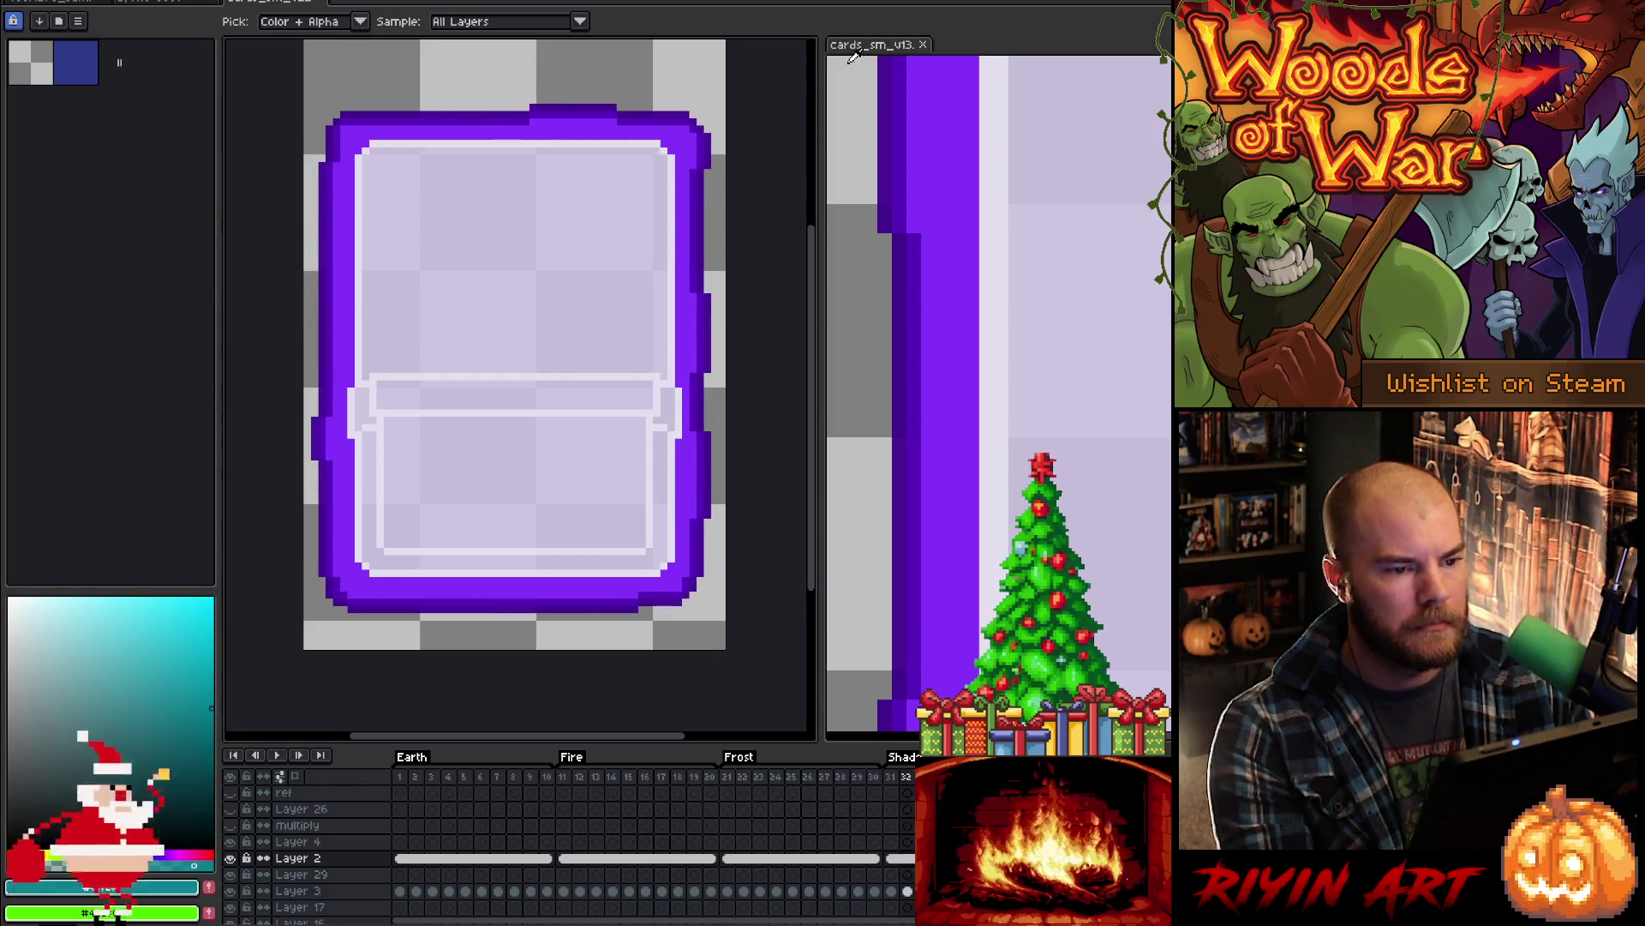
- Fill the reference card's purple strip with dark blue, then return to the card frame document
click(870, 57)
click(934, 343)
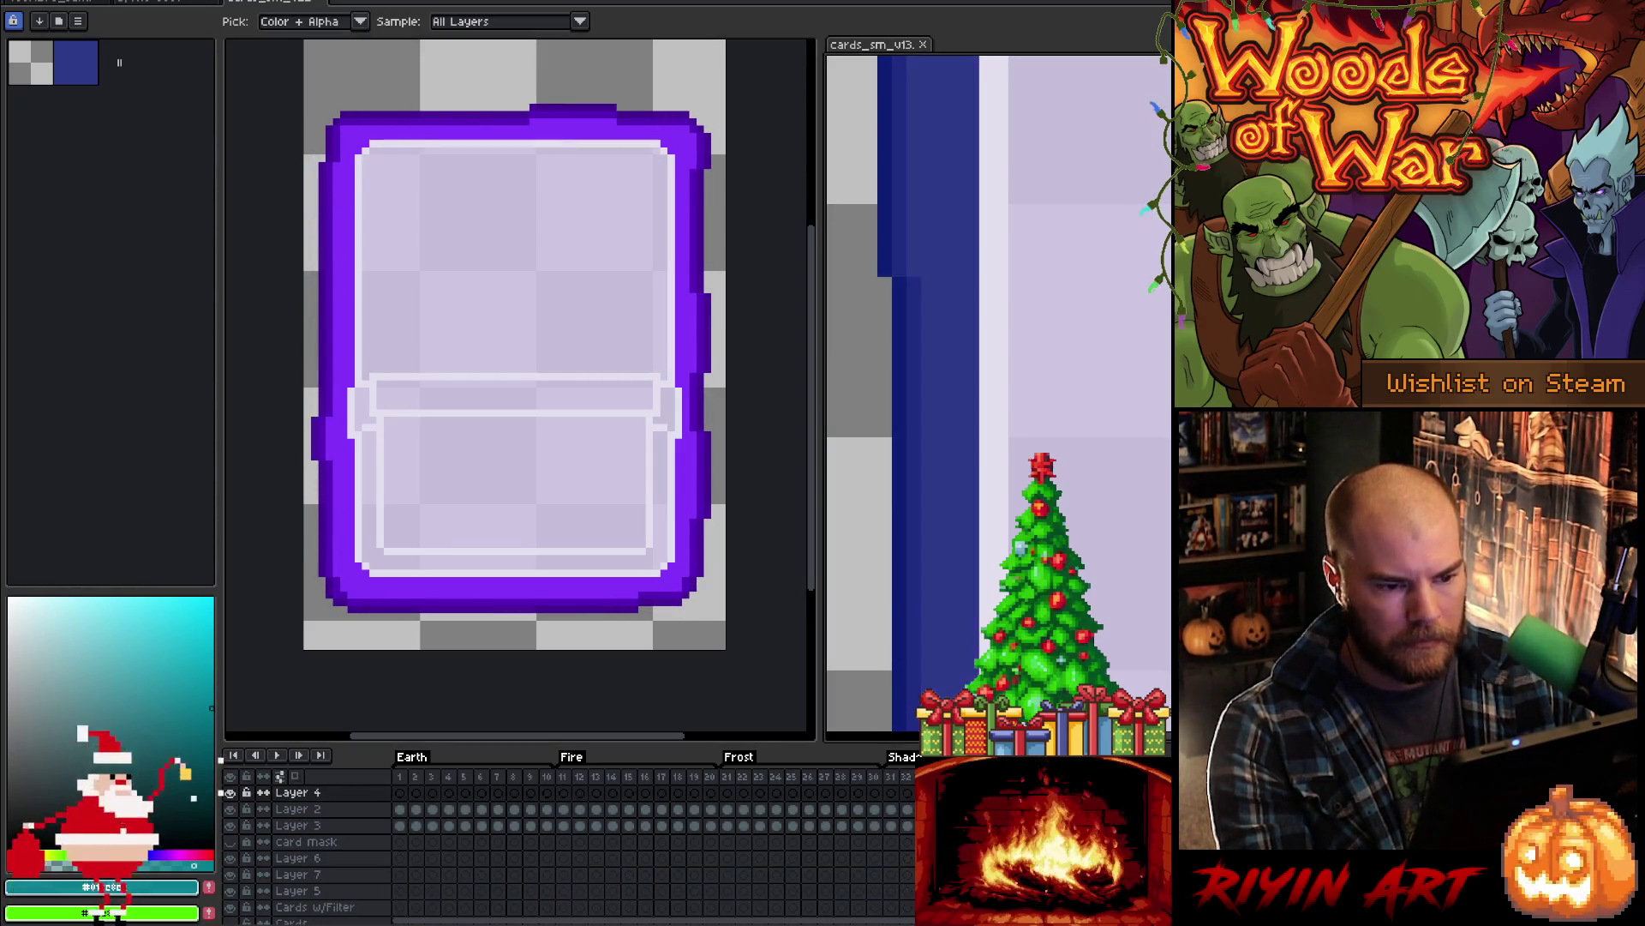
click(161, 5)
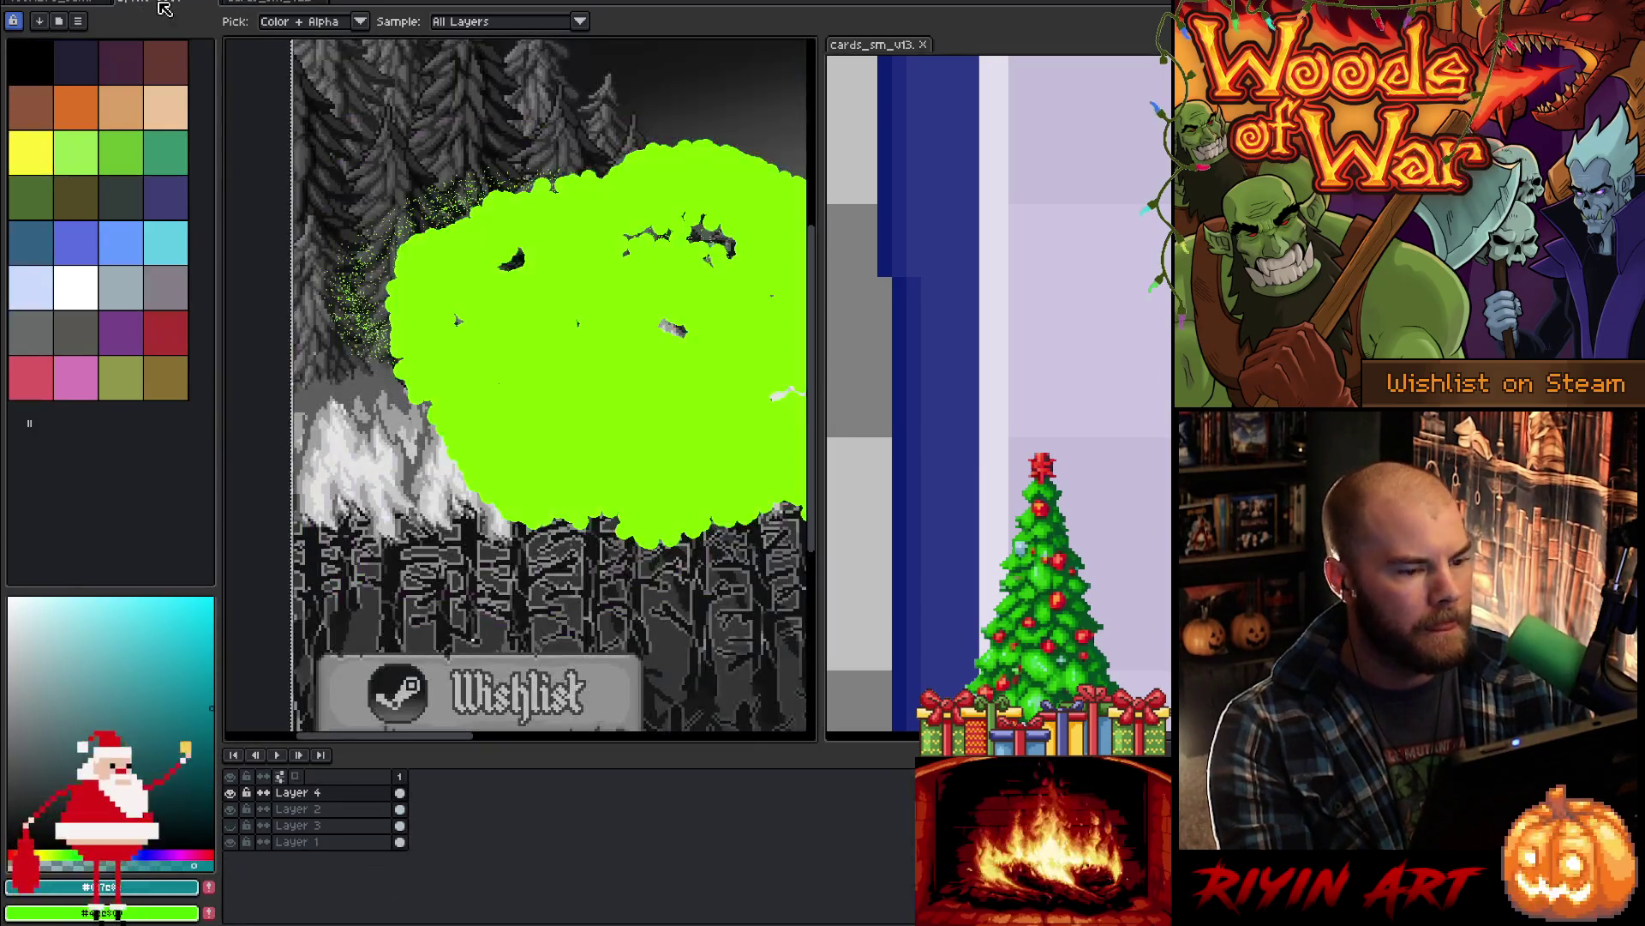
click(279, 8)
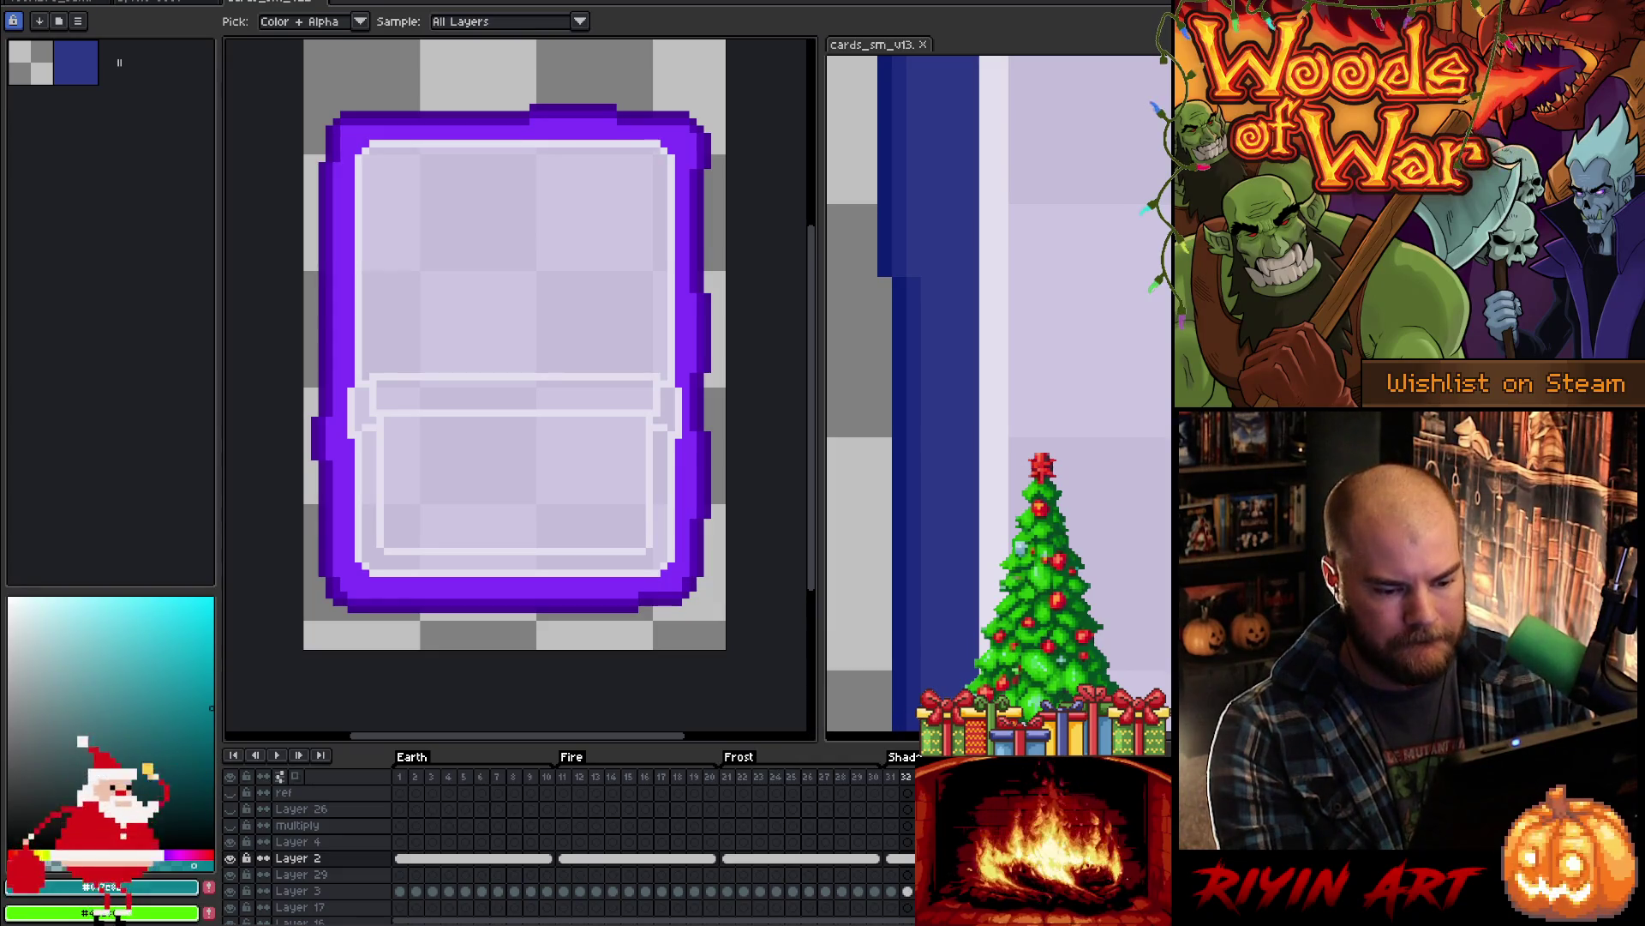
- Undo the lavender interior tint and retry replacing the interior colour, nudging red toward pink
key(ctrl+z)
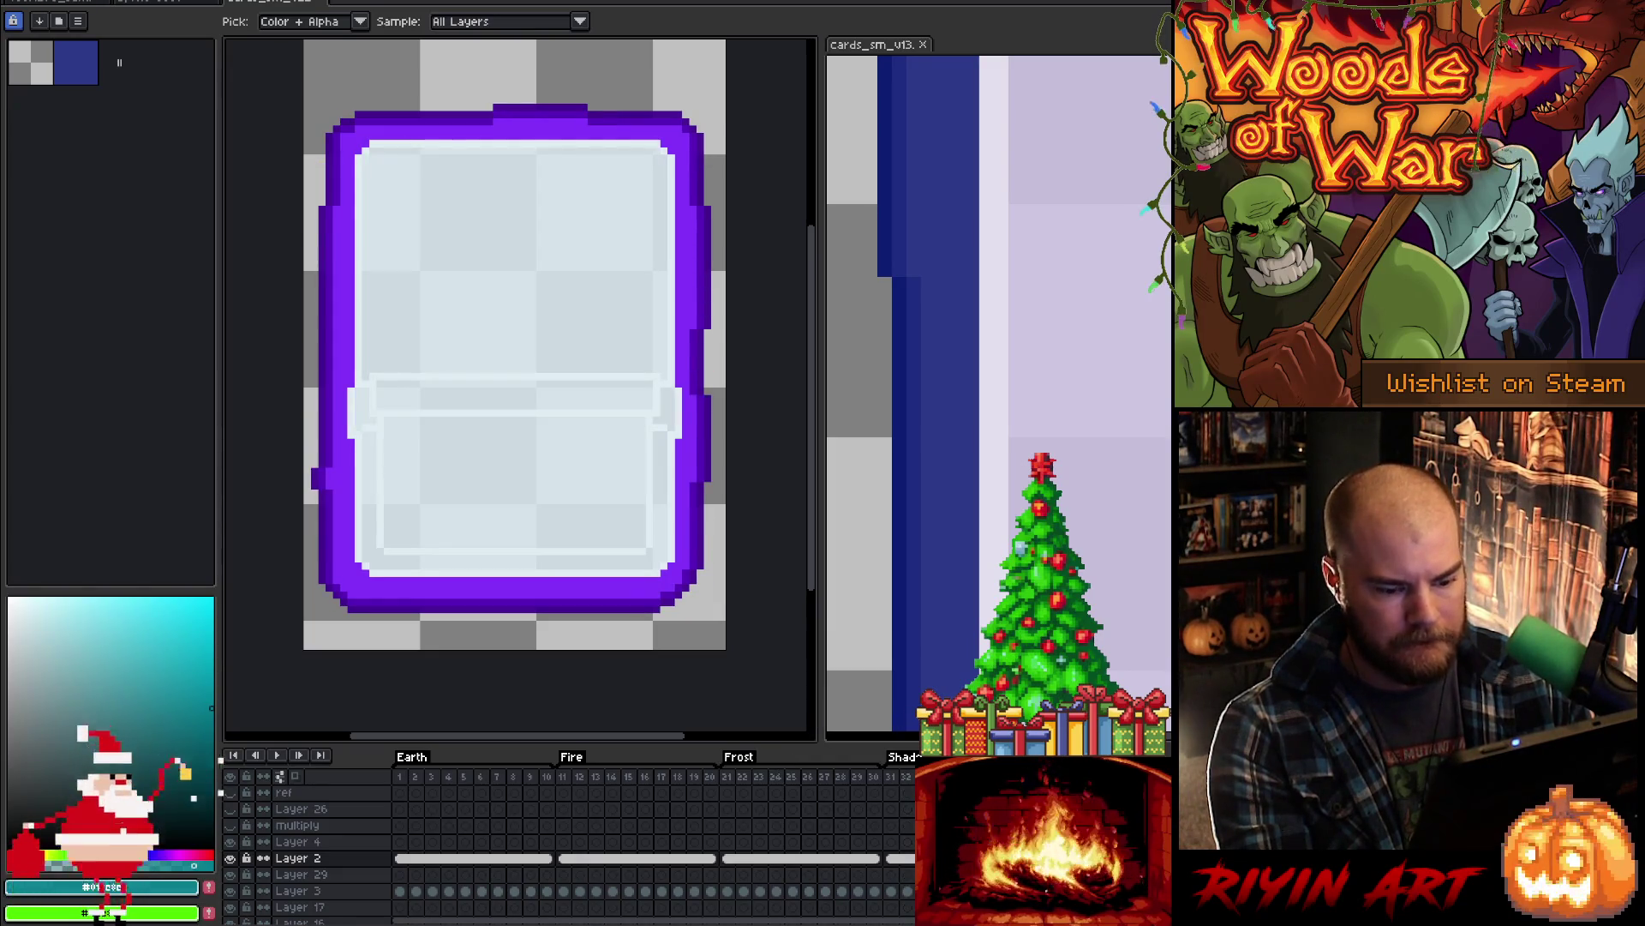
key(shift+r)
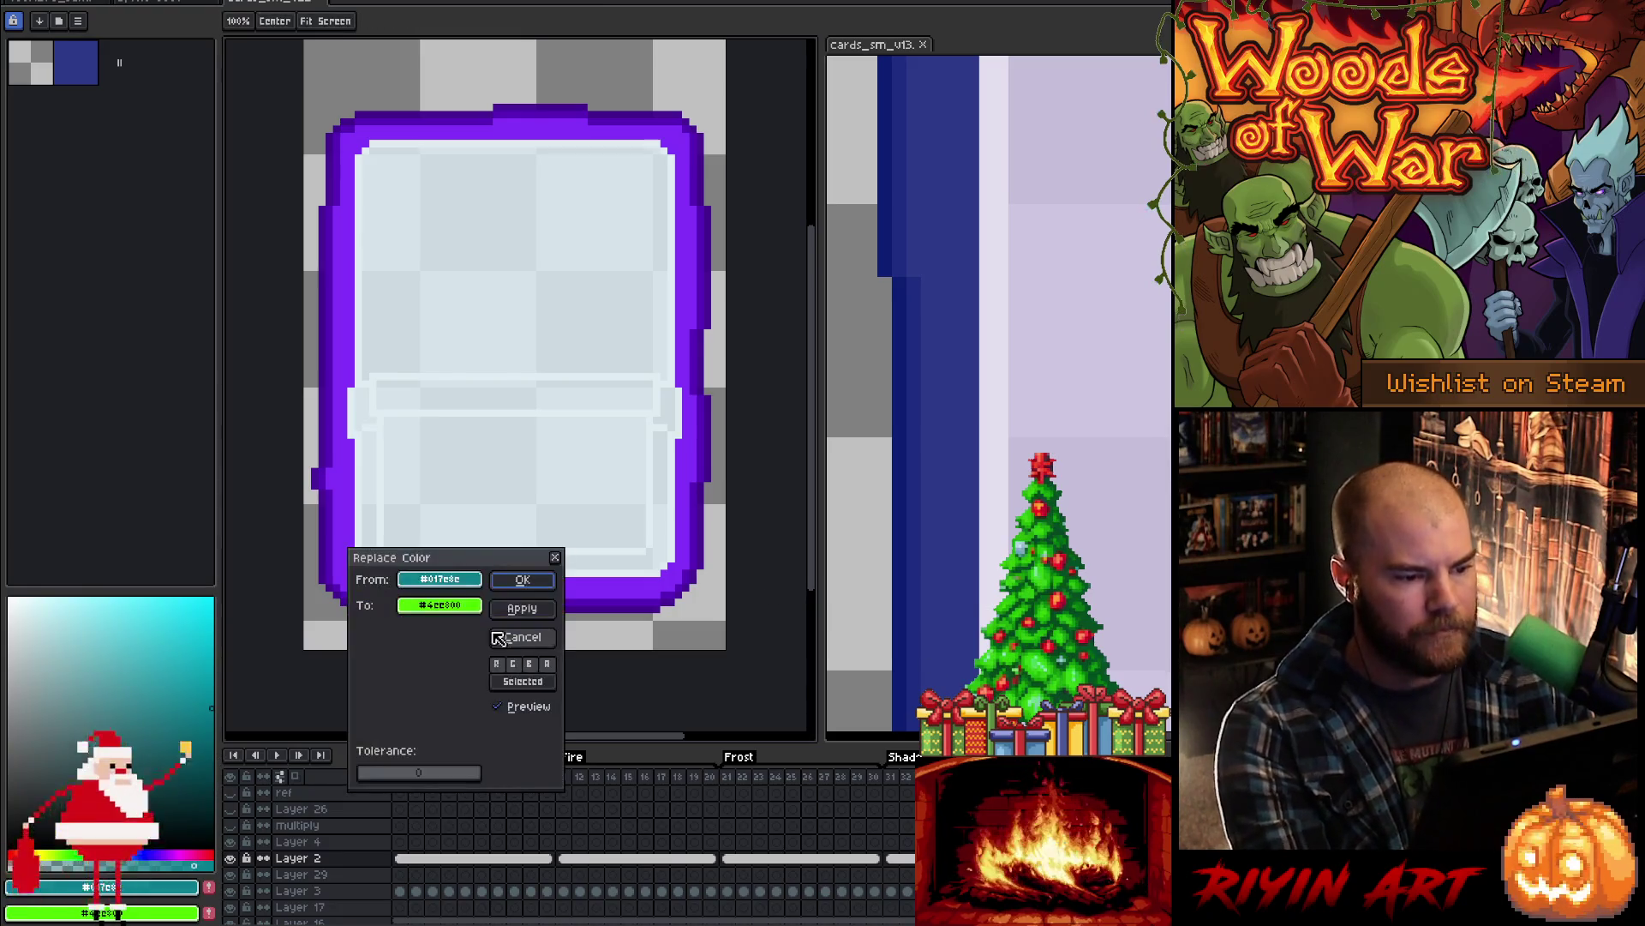
click(593, 267)
click(439, 605)
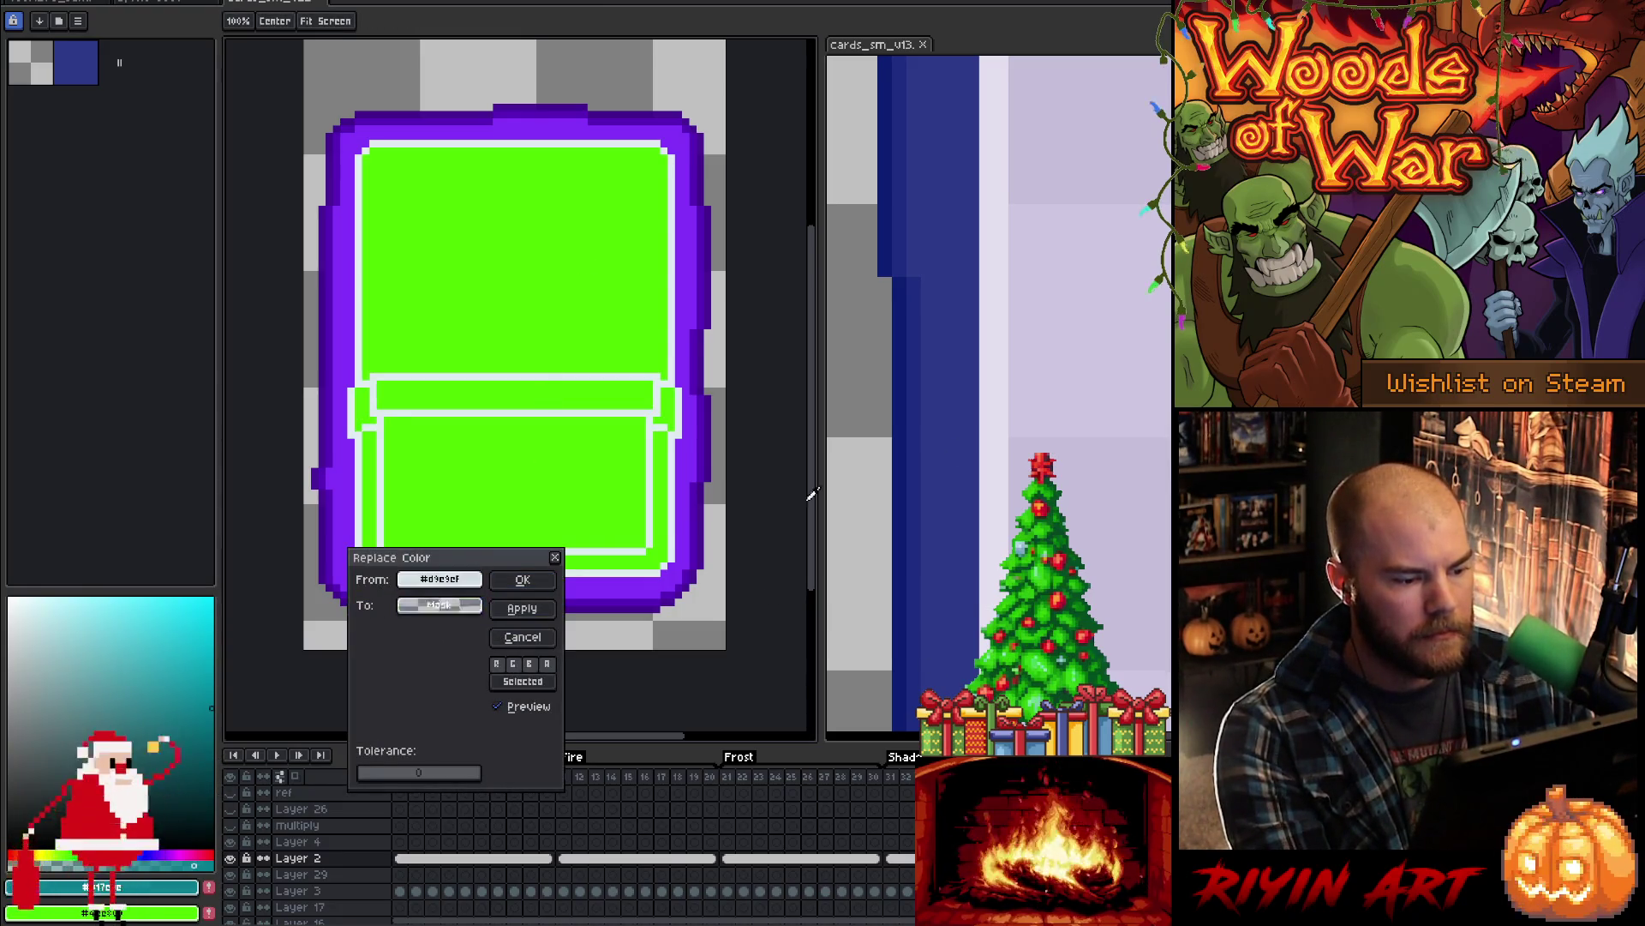
click(1145, 407)
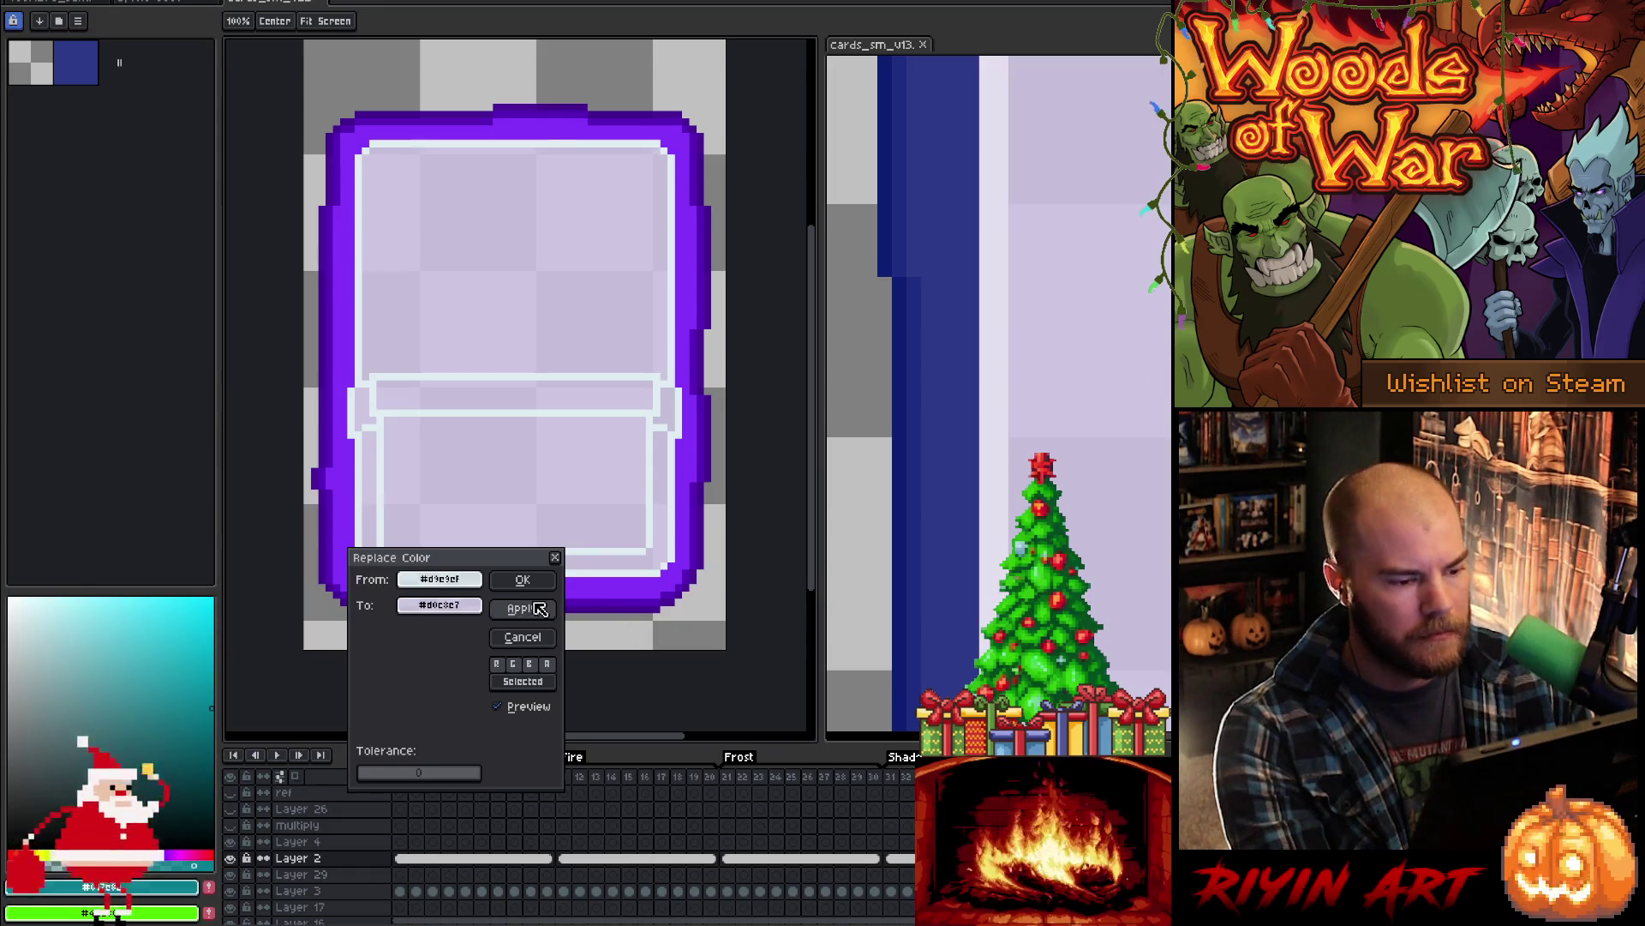
click(463, 610)
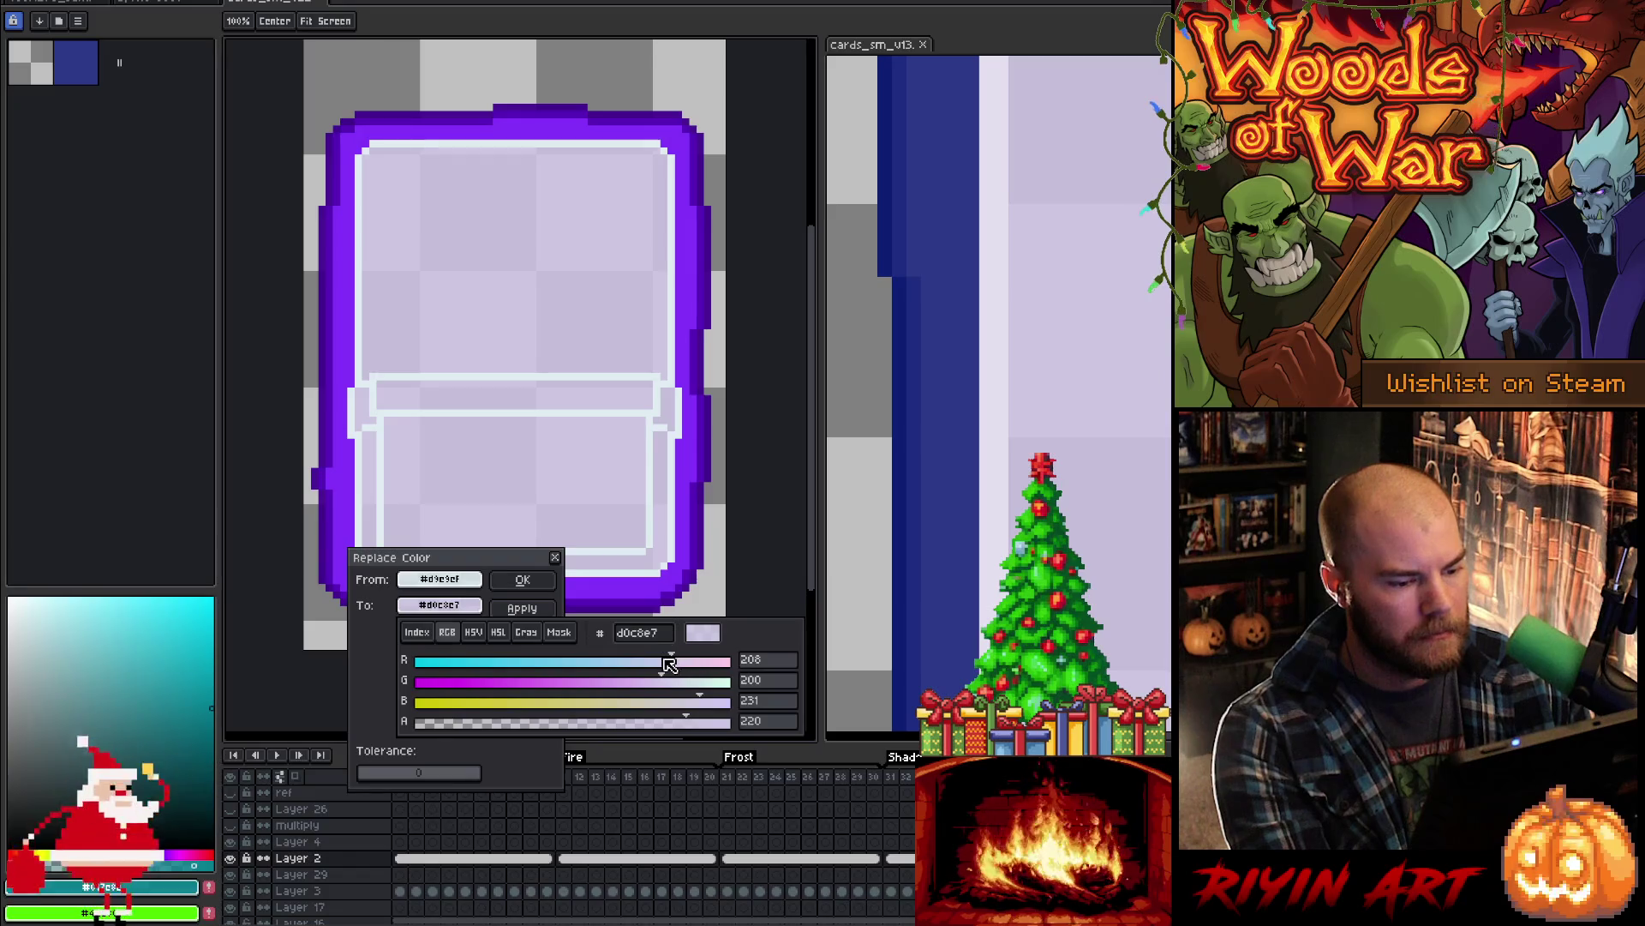
mouse_move(668, 665)
mouse_down()
mouse_move(570, 666)
mouse_move(701, 668)
mouse_move(677, 667)
mouse_up()
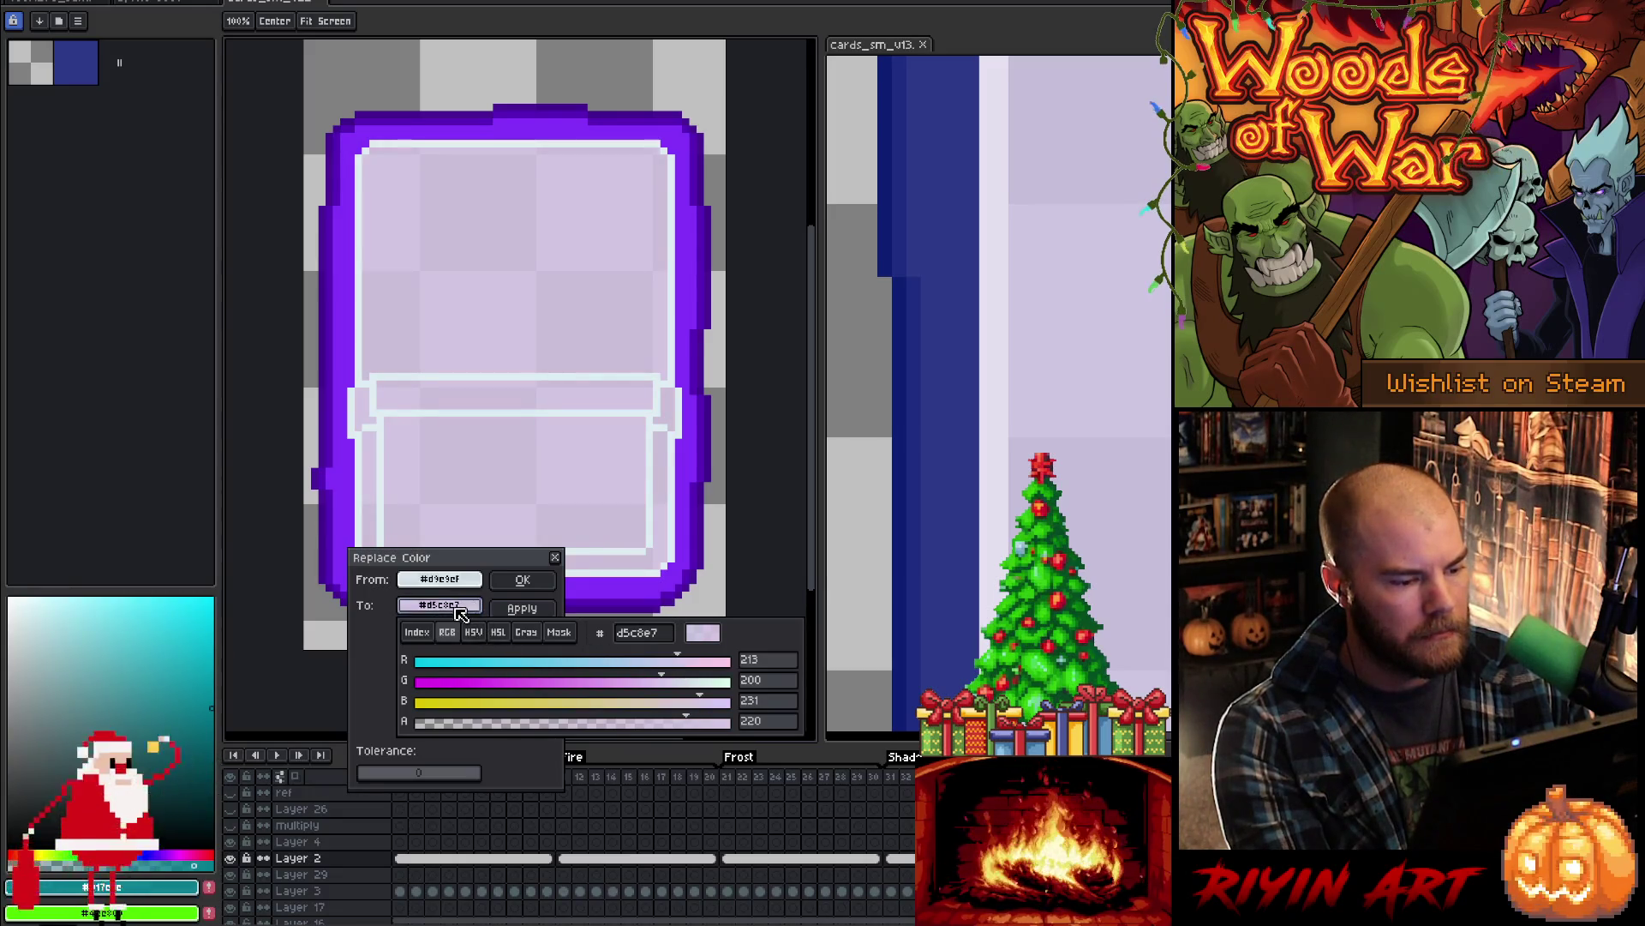
click(461, 614)
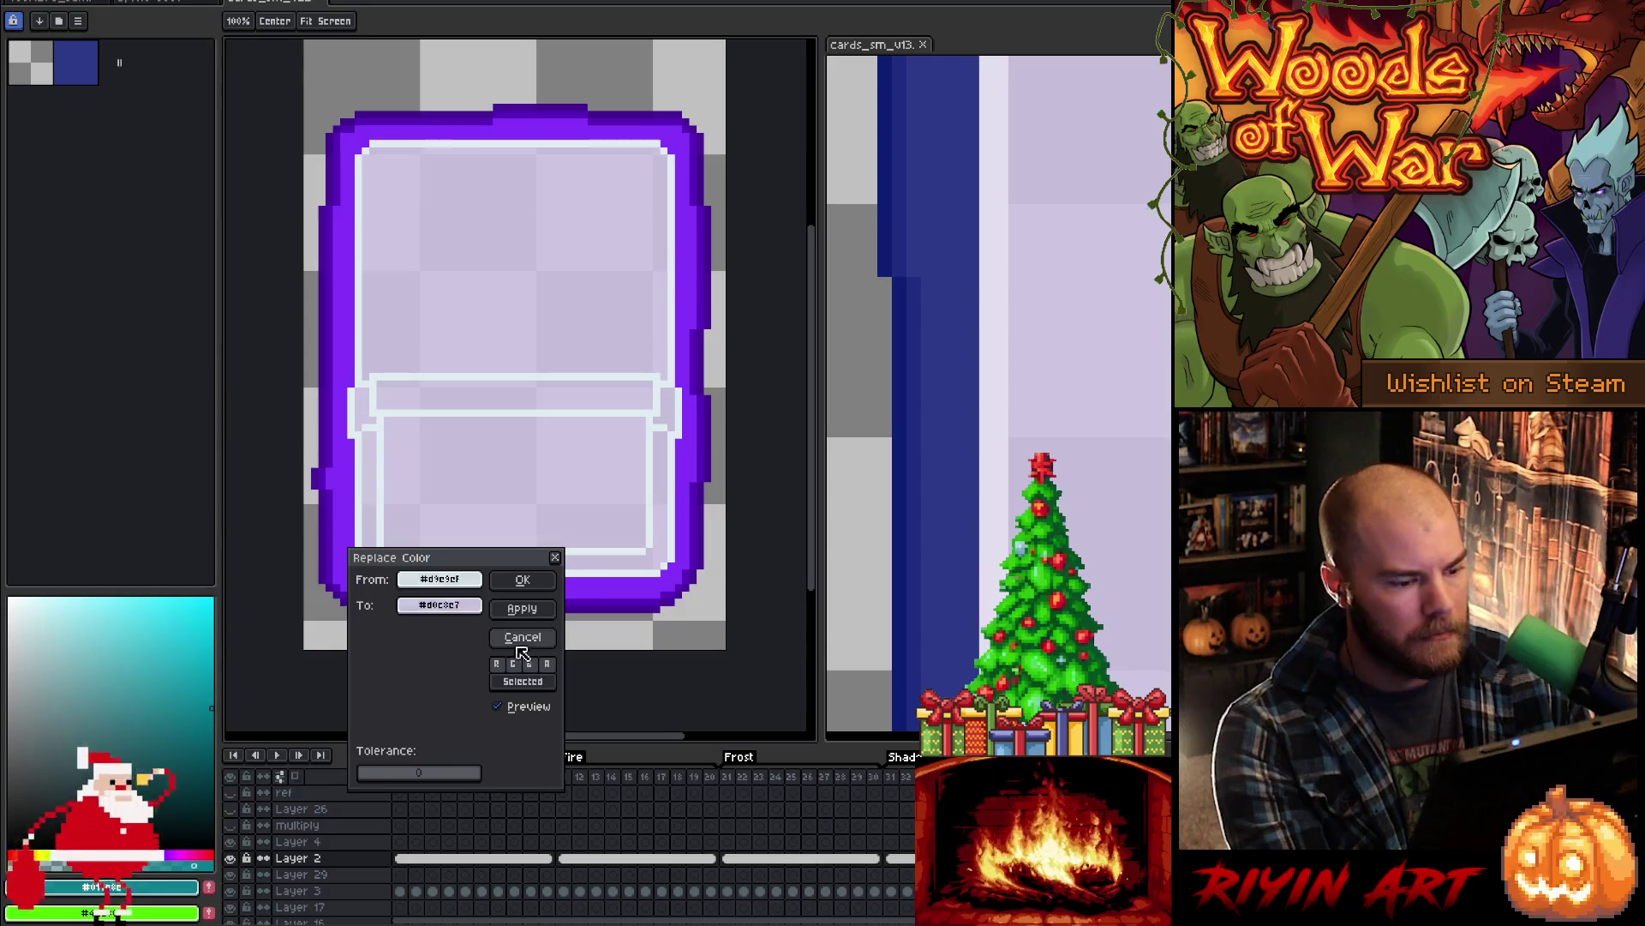
- Recolour the card interior to a pale lavender-blue using the HSV sliders
click(444, 607)
click(473, 632)
click(586, 664)
mouse_move(586, 664)
mouse_down()
mouse_move(632, 660)
mouse_move(607, 659)
mouse_up()
click(523, 579)
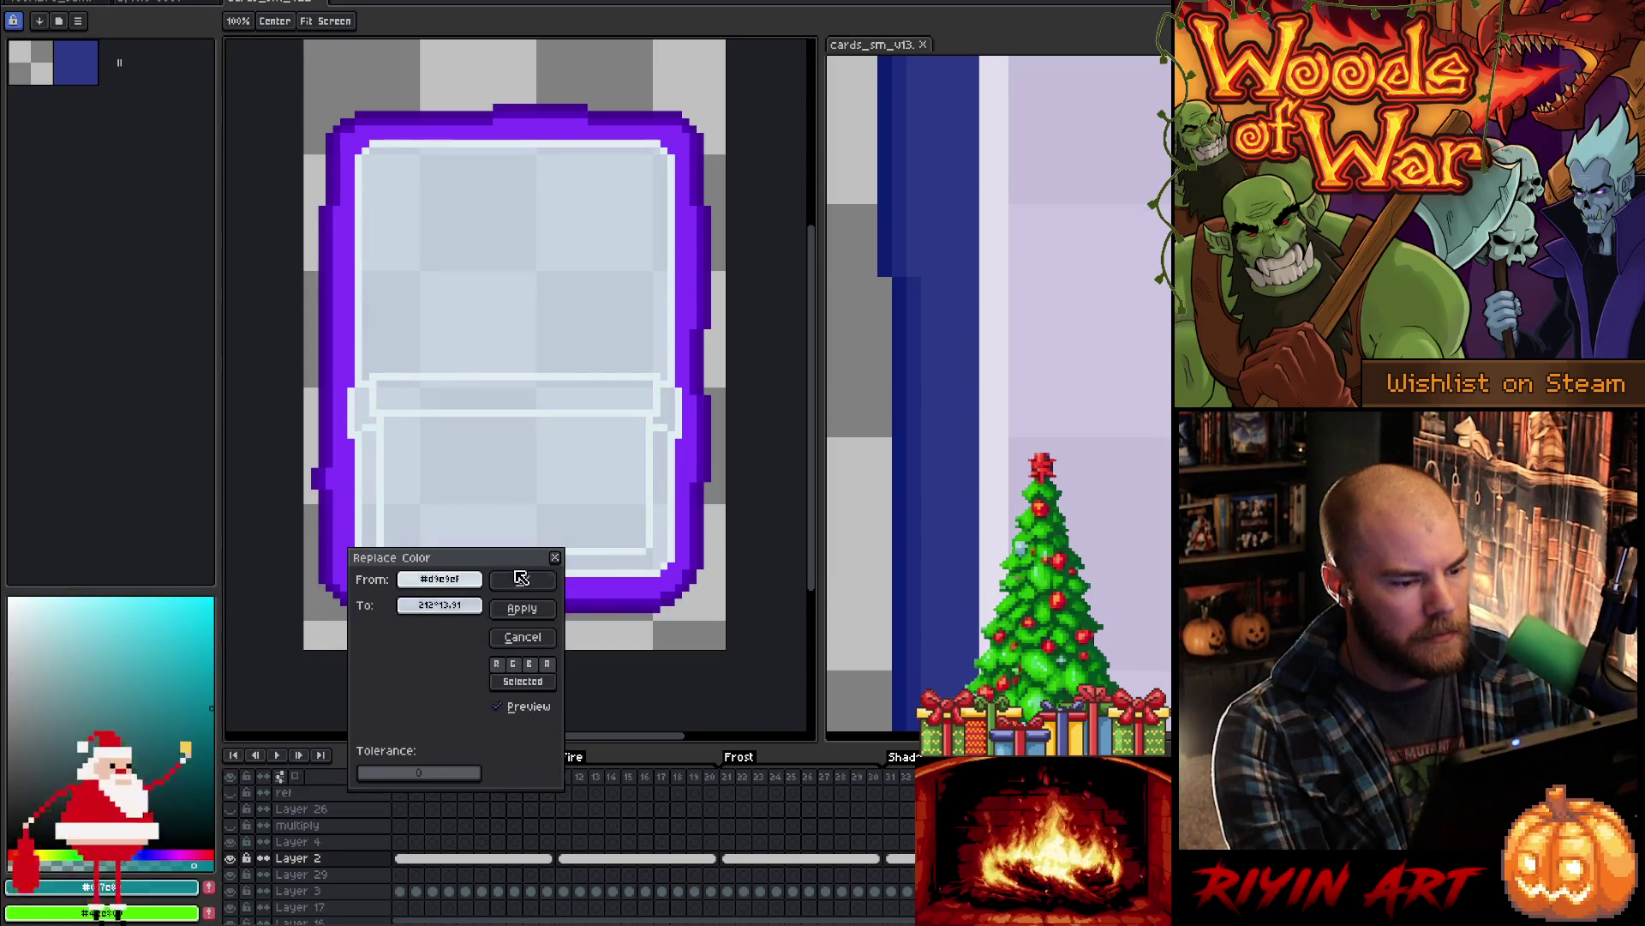
click(523, 580)
- Replace the light outline colour #dfecf1 with a pale, cool blue tint
key(shift+r)
click(625, 441)
click(660, 410)
right_click(330, 480)
right_click(514, 480)
click(463, 604)
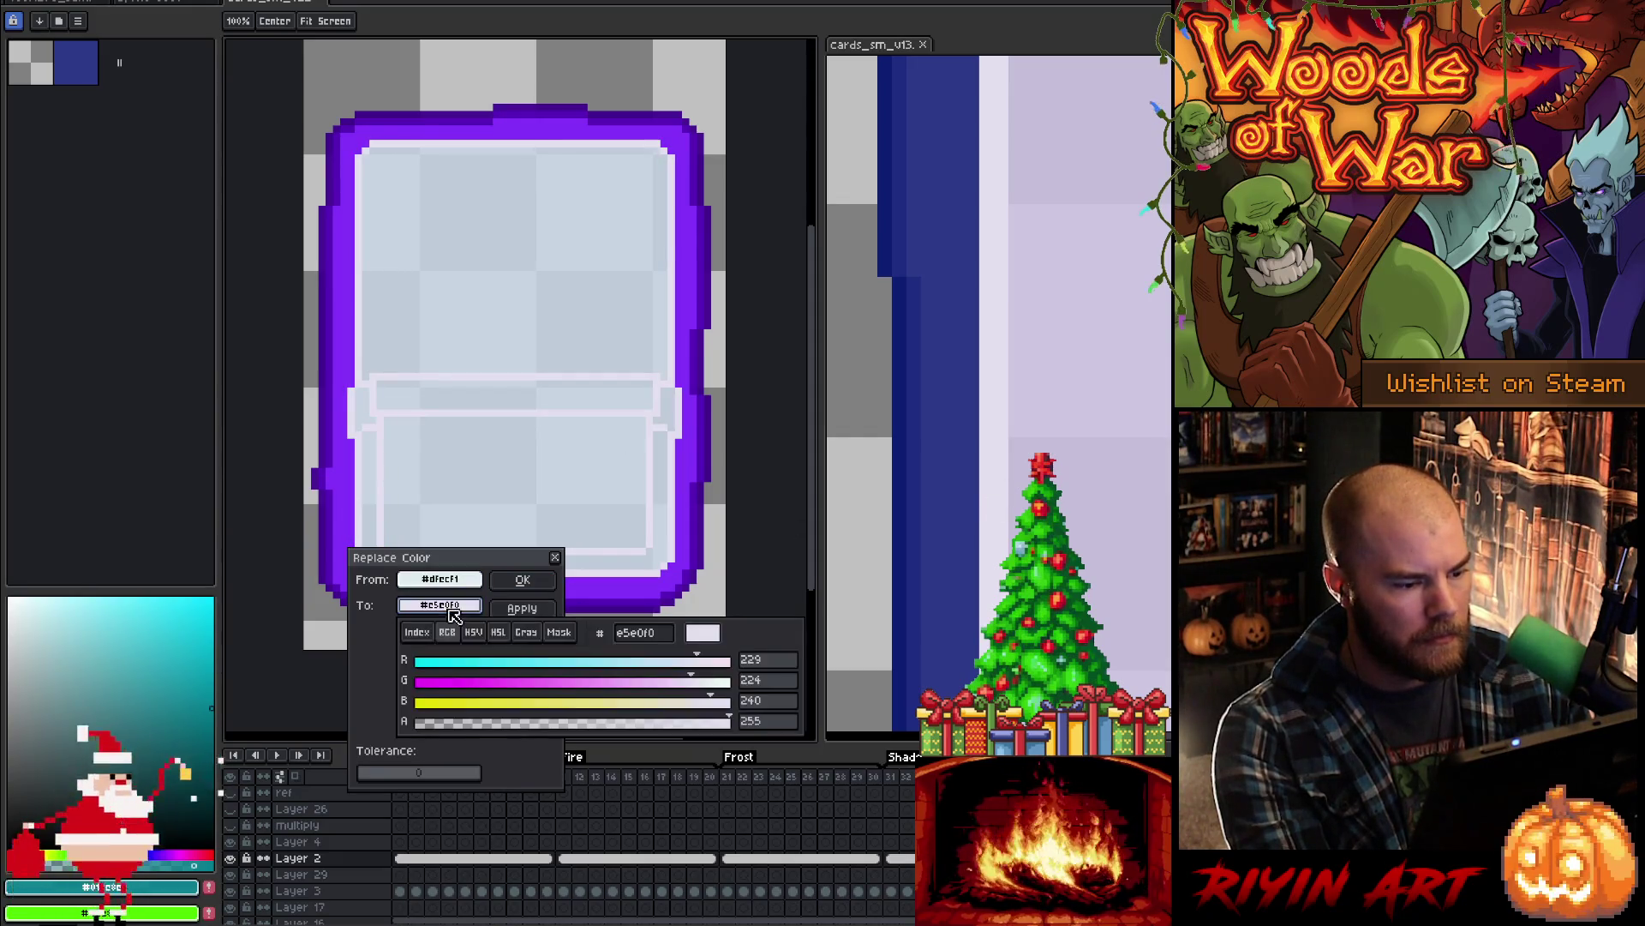
click(473, 631)
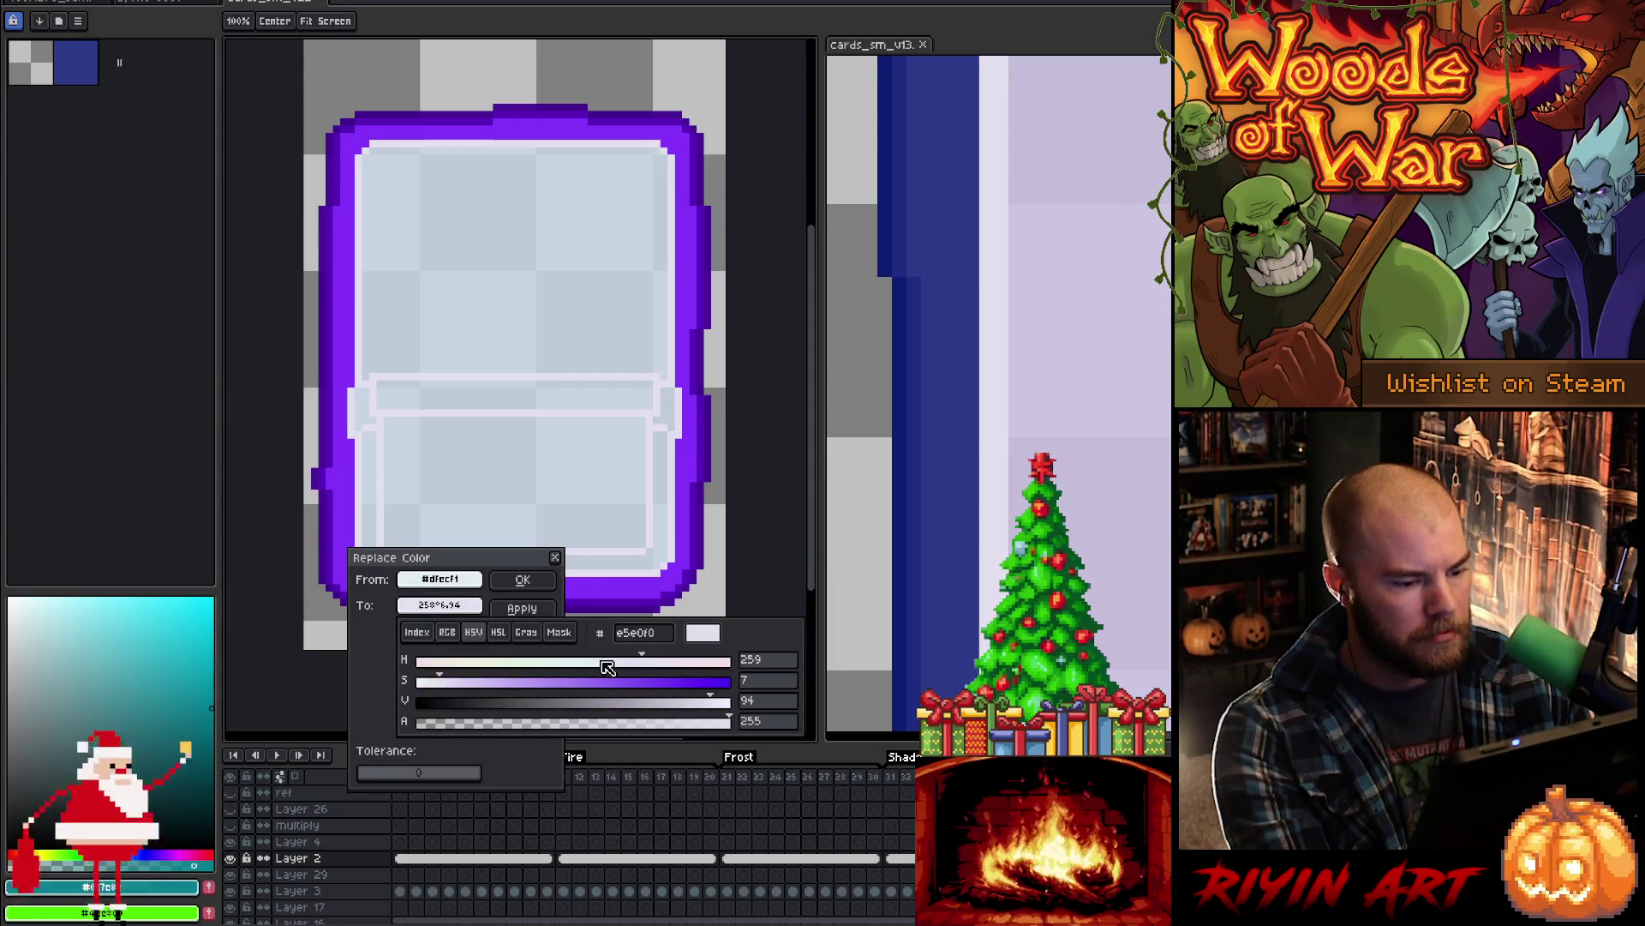
drag(609, 668, 579, 670)
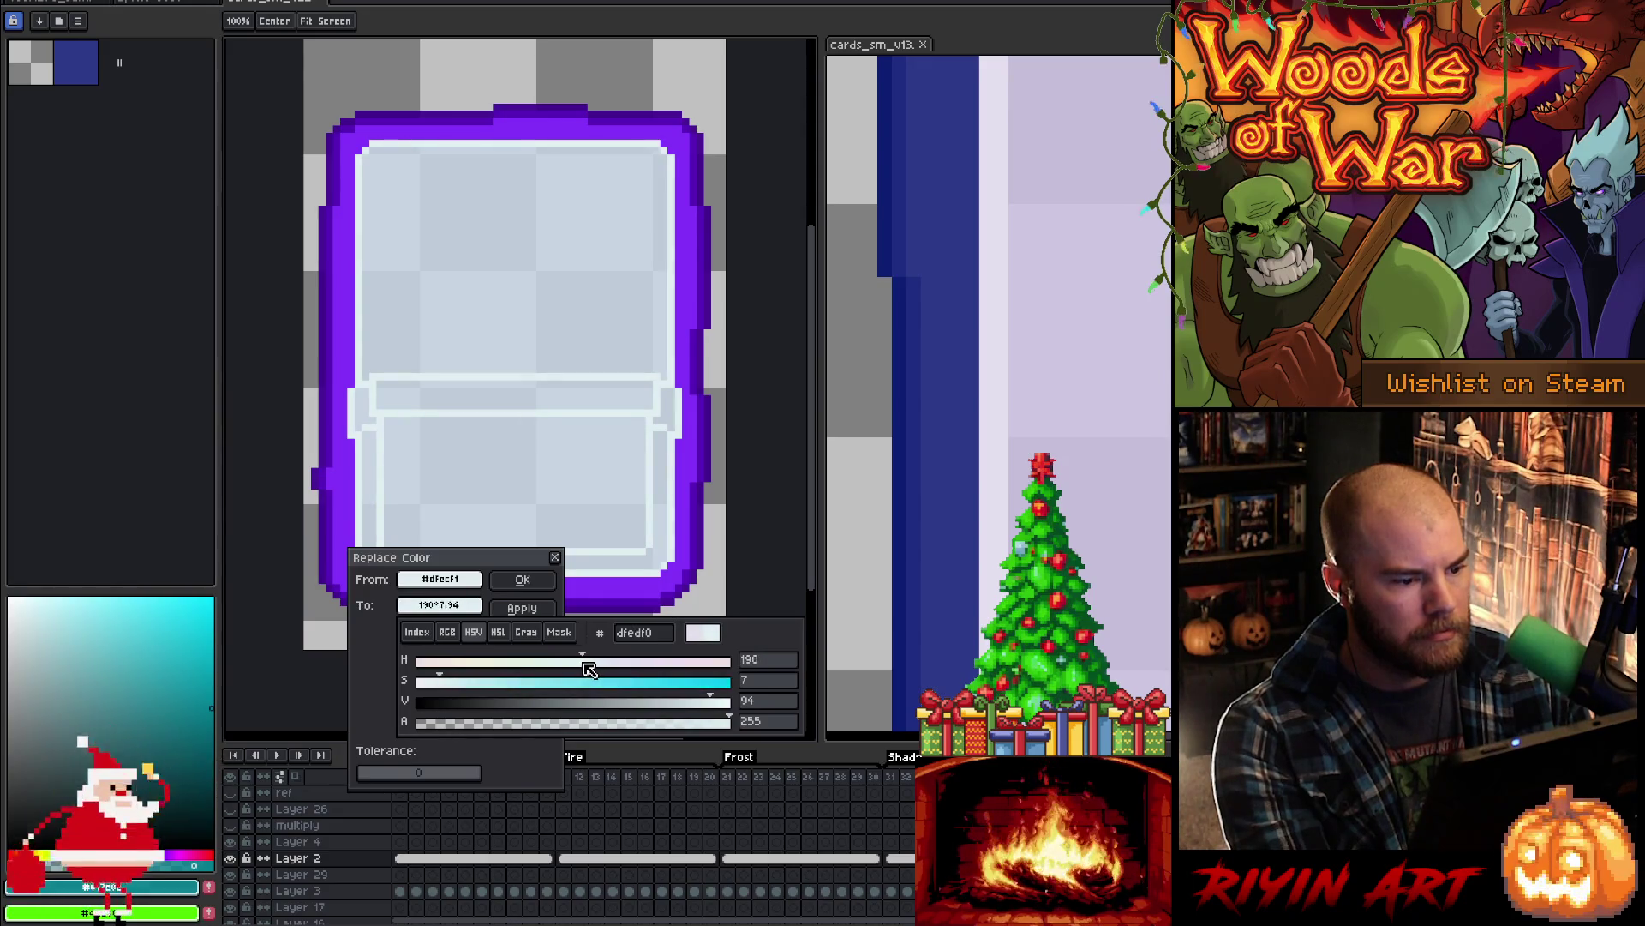
click(523, 579)
- On Layer 3, replace the bright purple #8333fa with dark blue #2c3a89 from the reference
key(i)
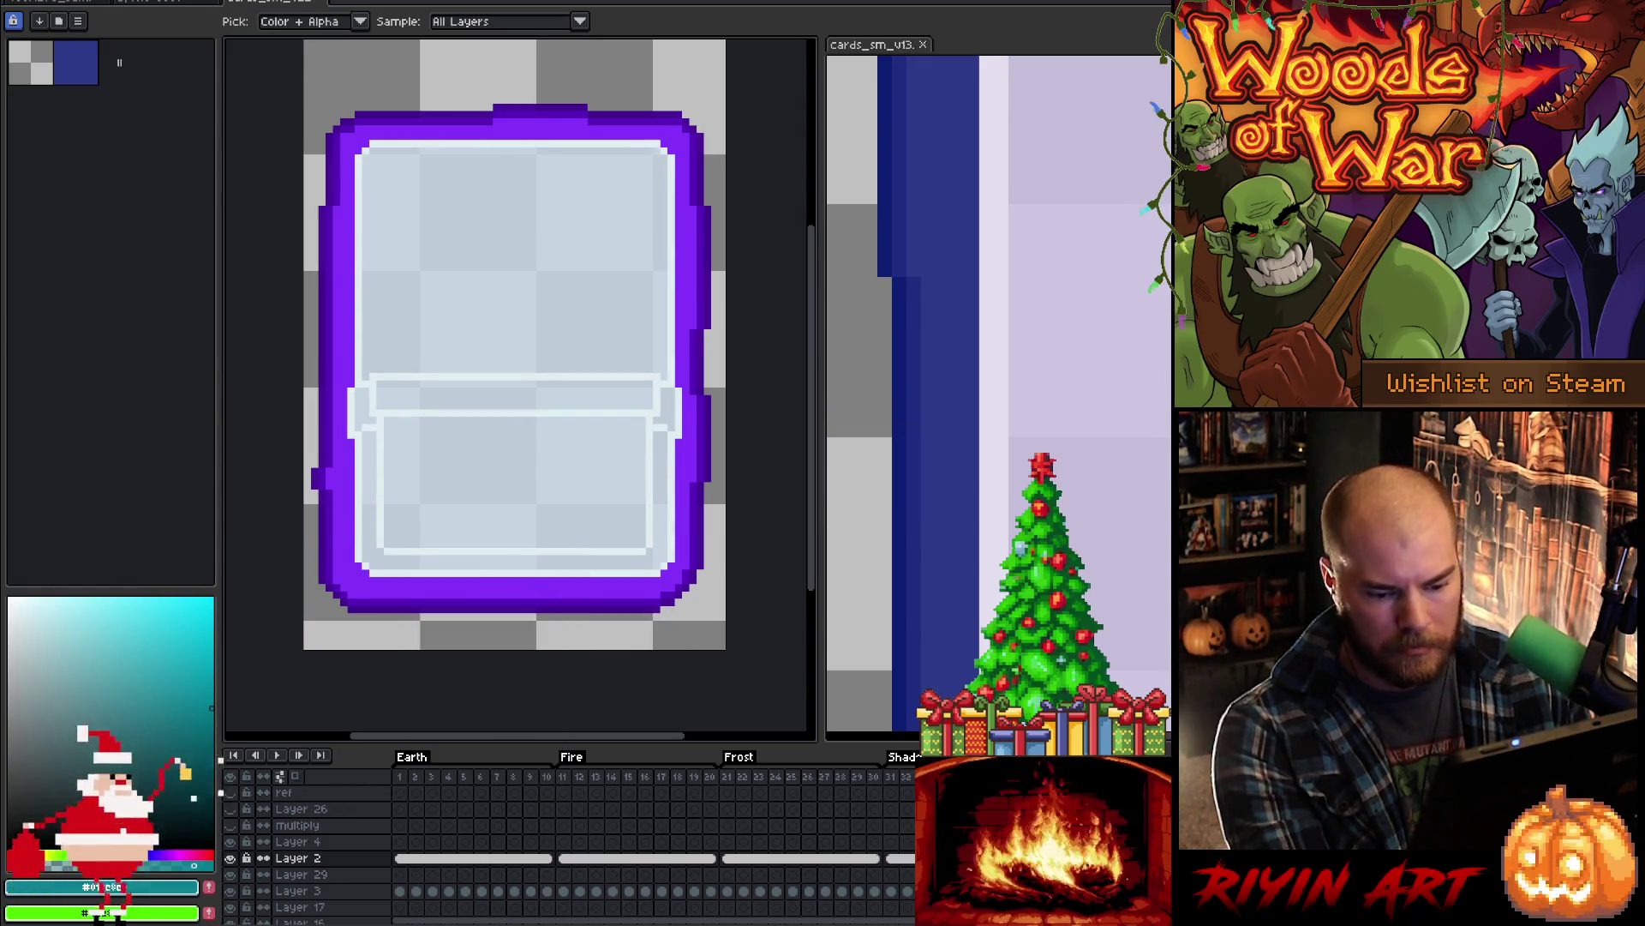
click(223, 891)
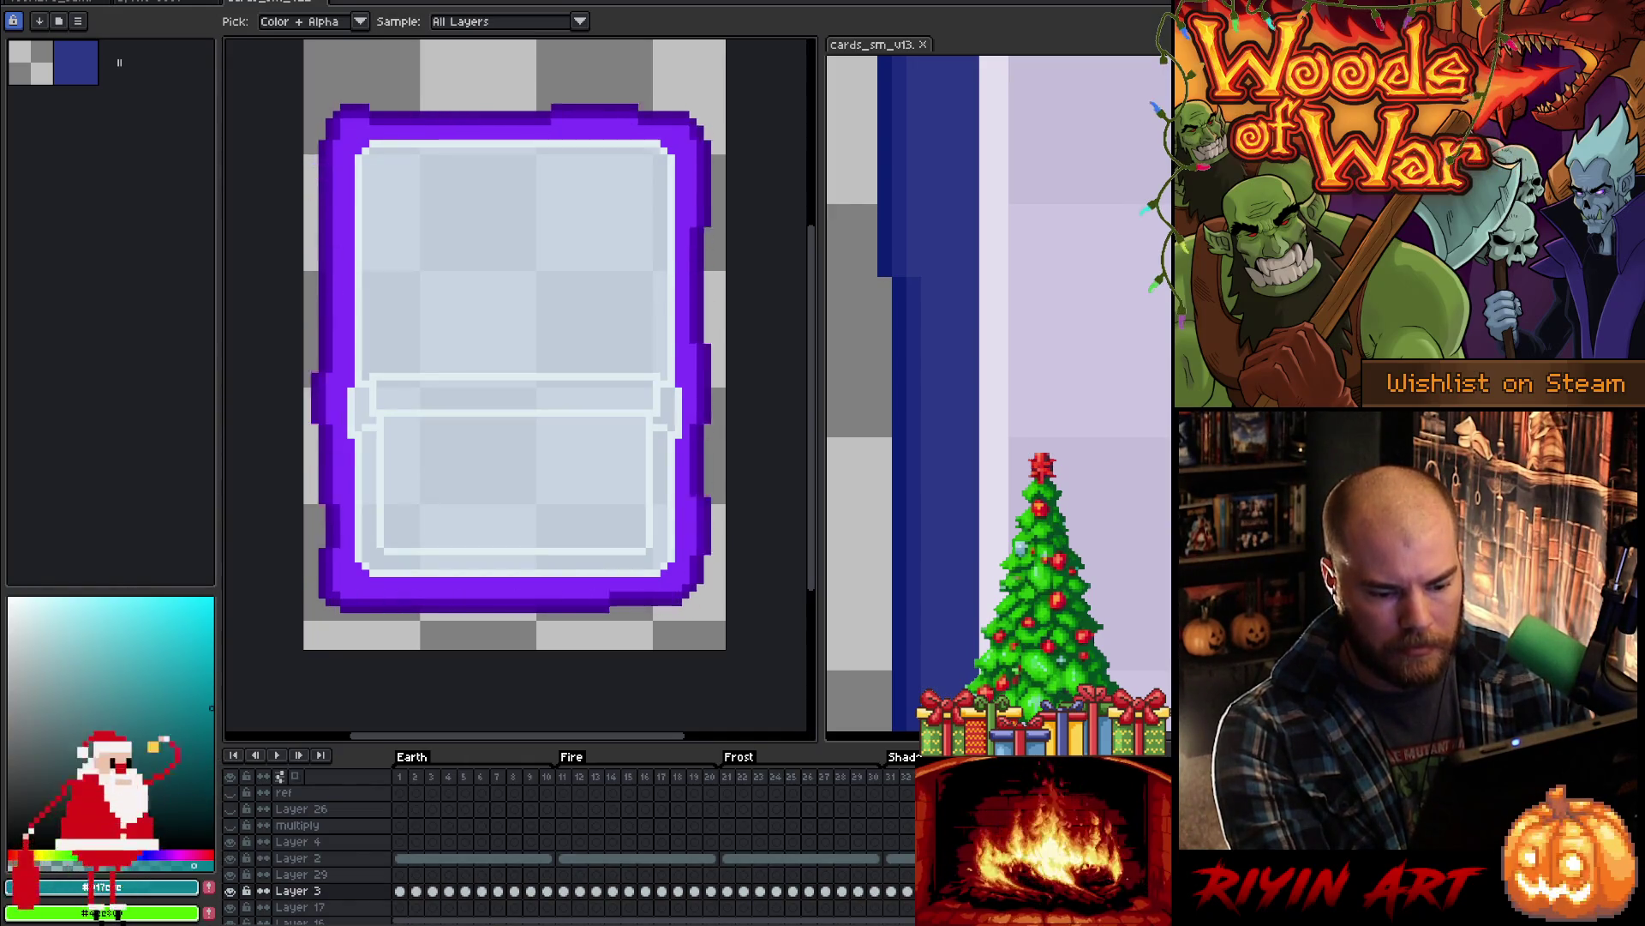
key(shift+r)
click(690, 557)
drag(437, 605, 941, 444)
click(522, 579)
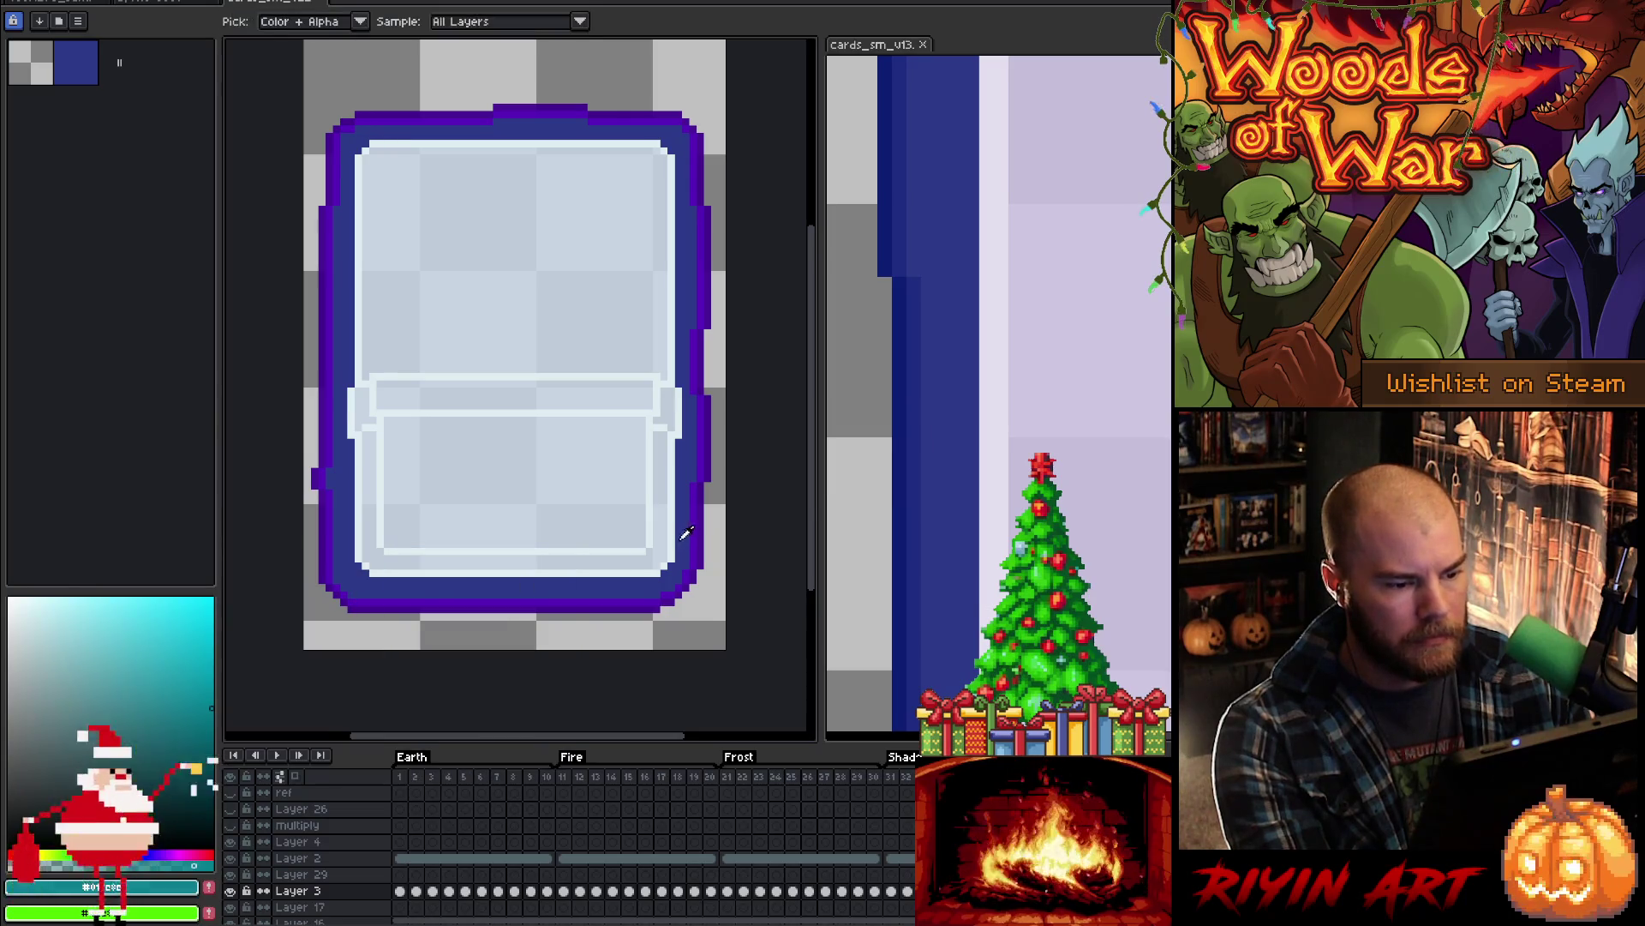
- Replace mid purple #530eb8 with #2c3a89 and darkest purple #3a0190 with deep blue #0d1e72
click(700, 529)
key(shift+r)
mouse_move(437, 605)
mouse_down()
mouse_move(867, 537)
mouse_move(922, 545)
mouse_up()
click(544, 581)
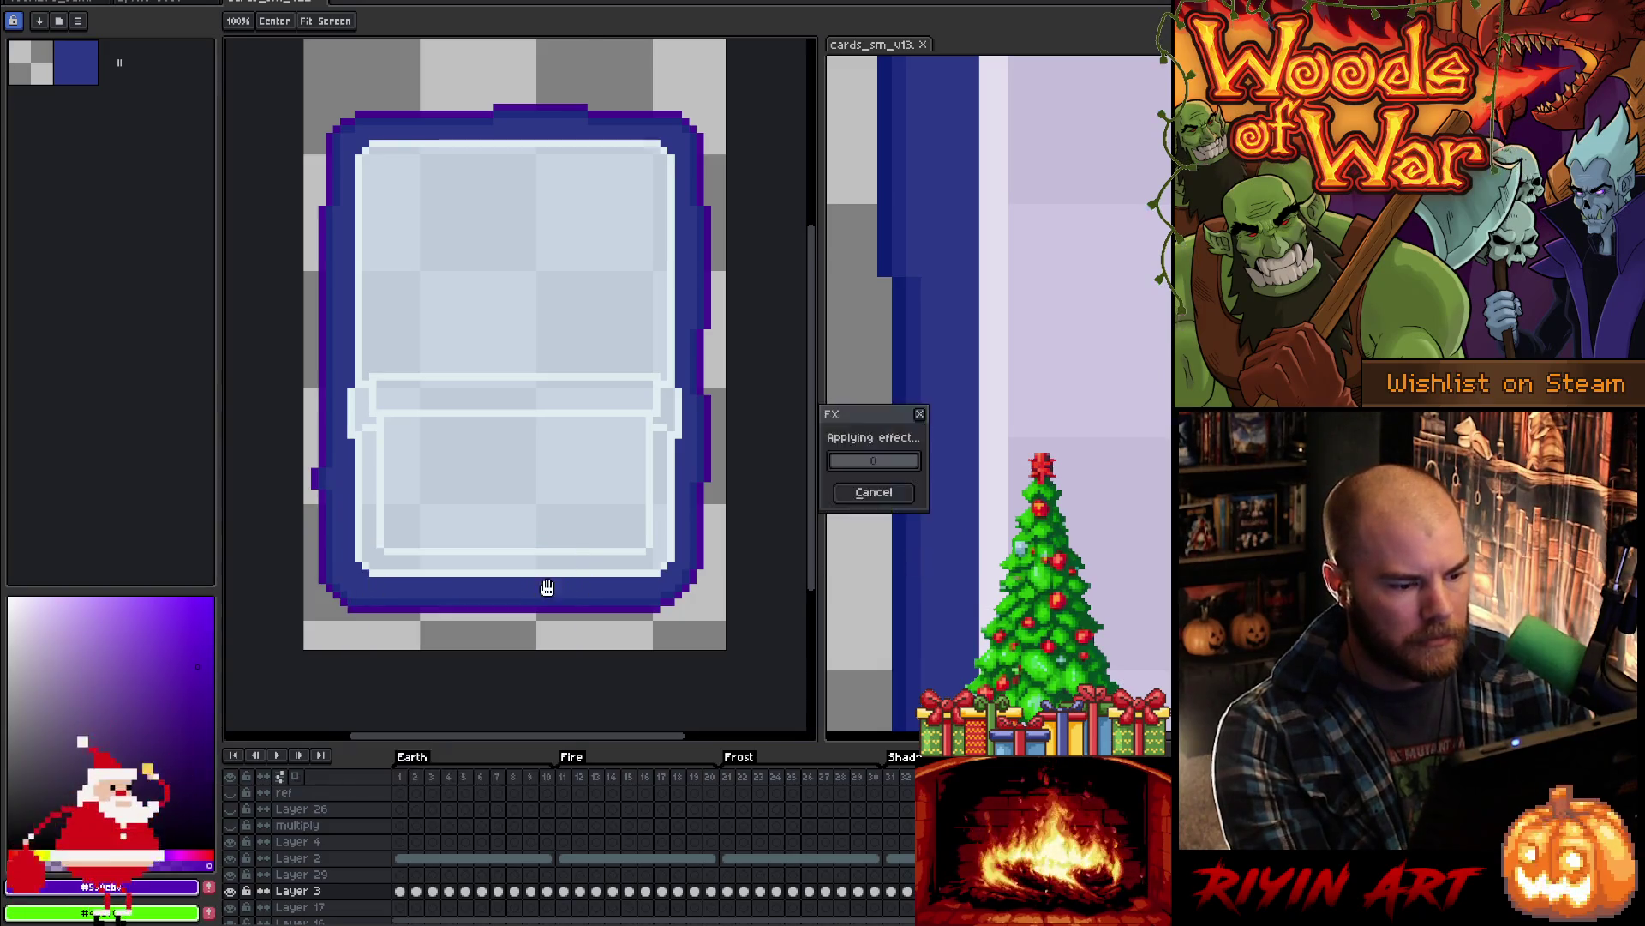
key(shift+r)
mouse_move(437, 605)
mouse_down()
mouse_move(478, 620)
mouse_move(909, 549)
mouse_up()
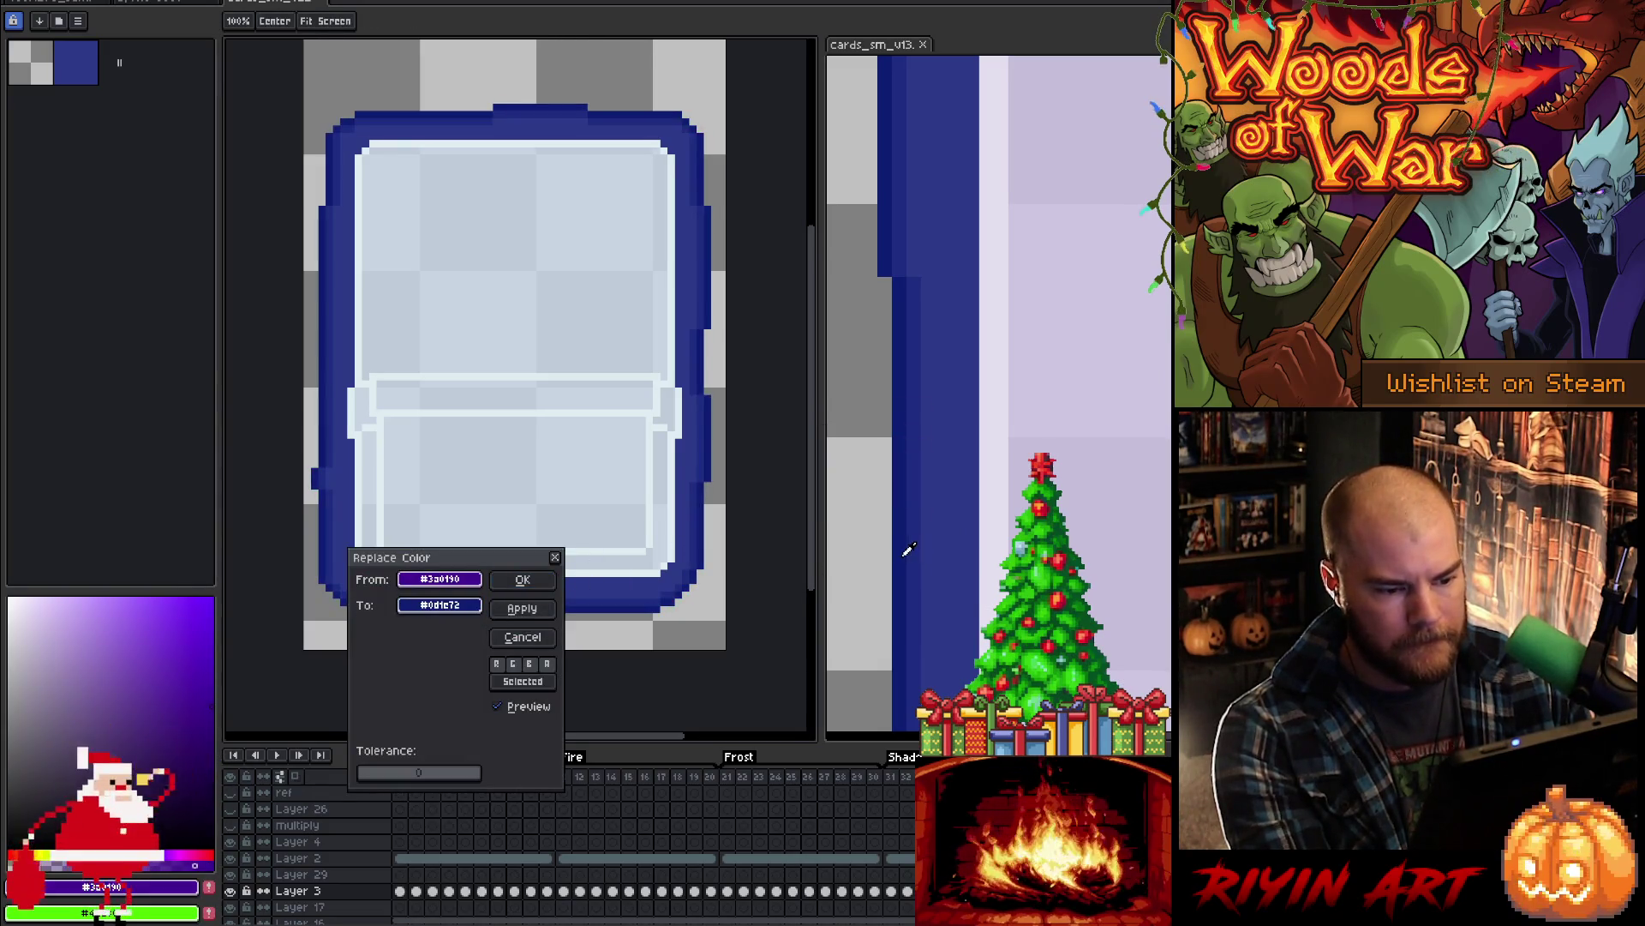
click(524, 580)
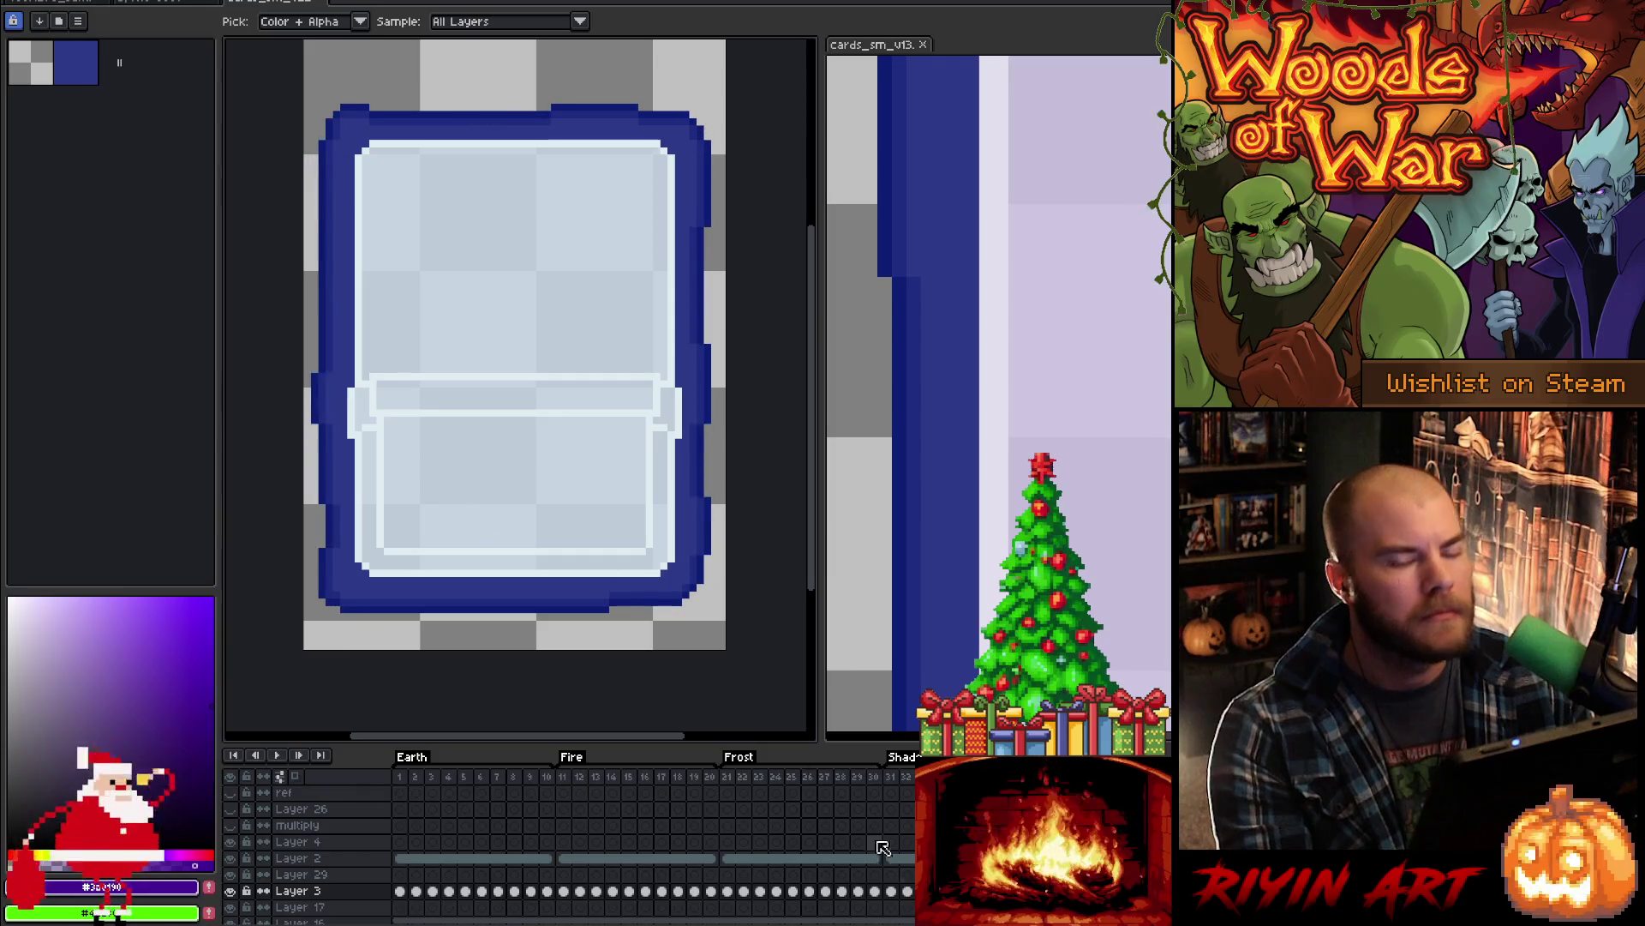
key(Return)
scroll(623, 850, right, 5)
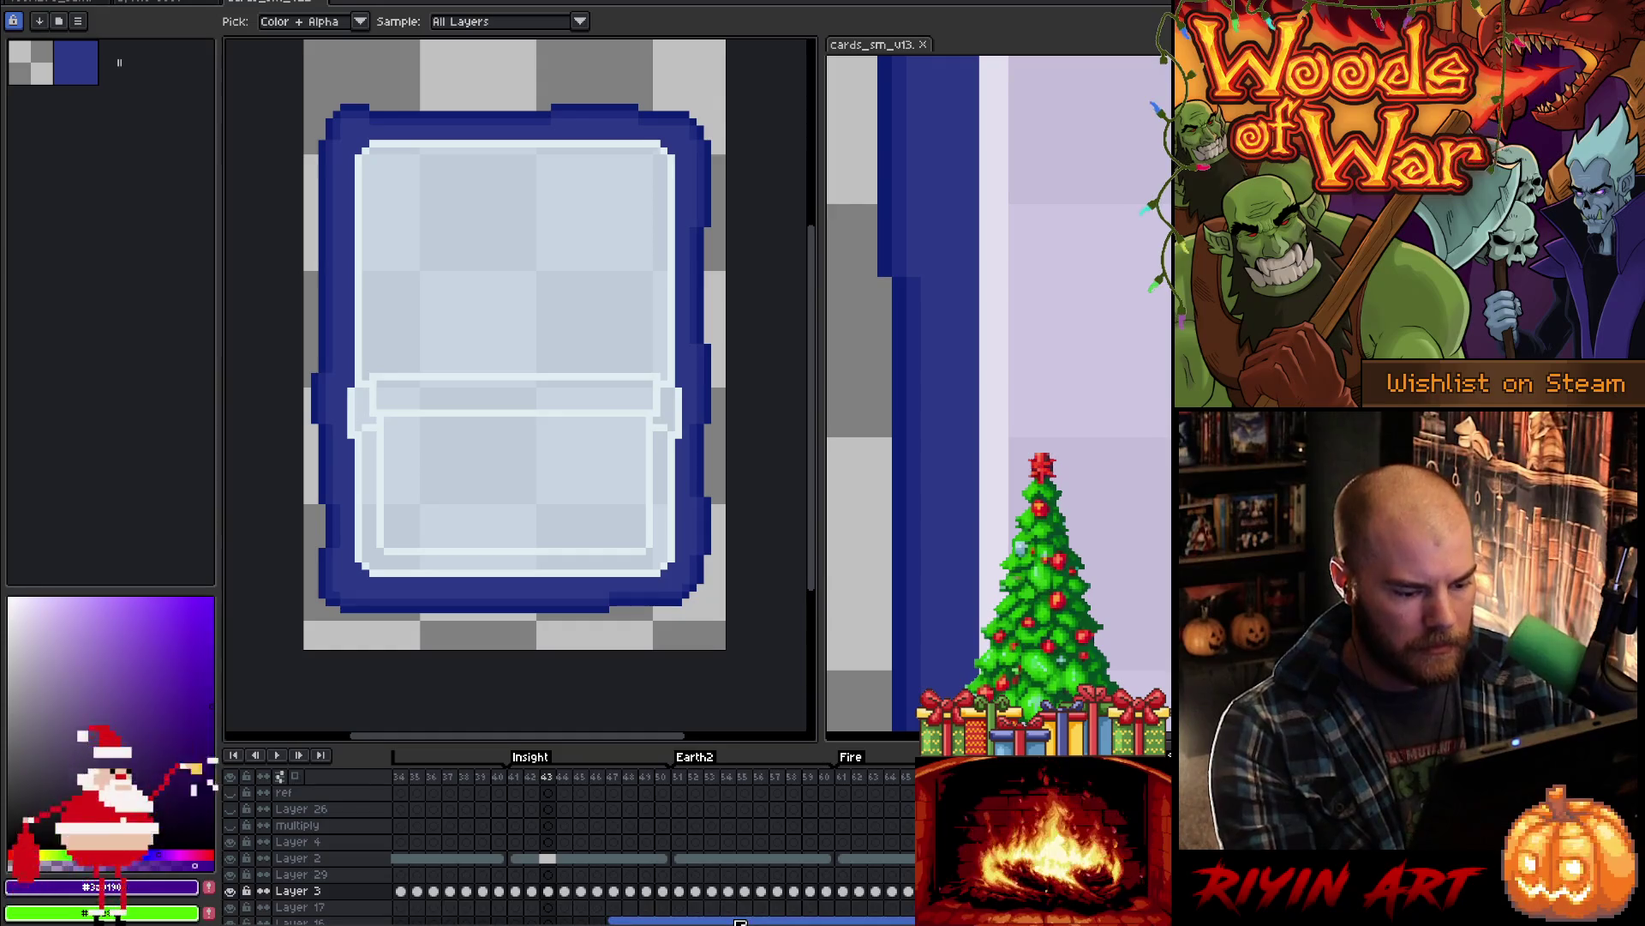
- Jump to the green Earth2 frame and select frames 1–10 and 51–60 of the card layers
click(686, 860)
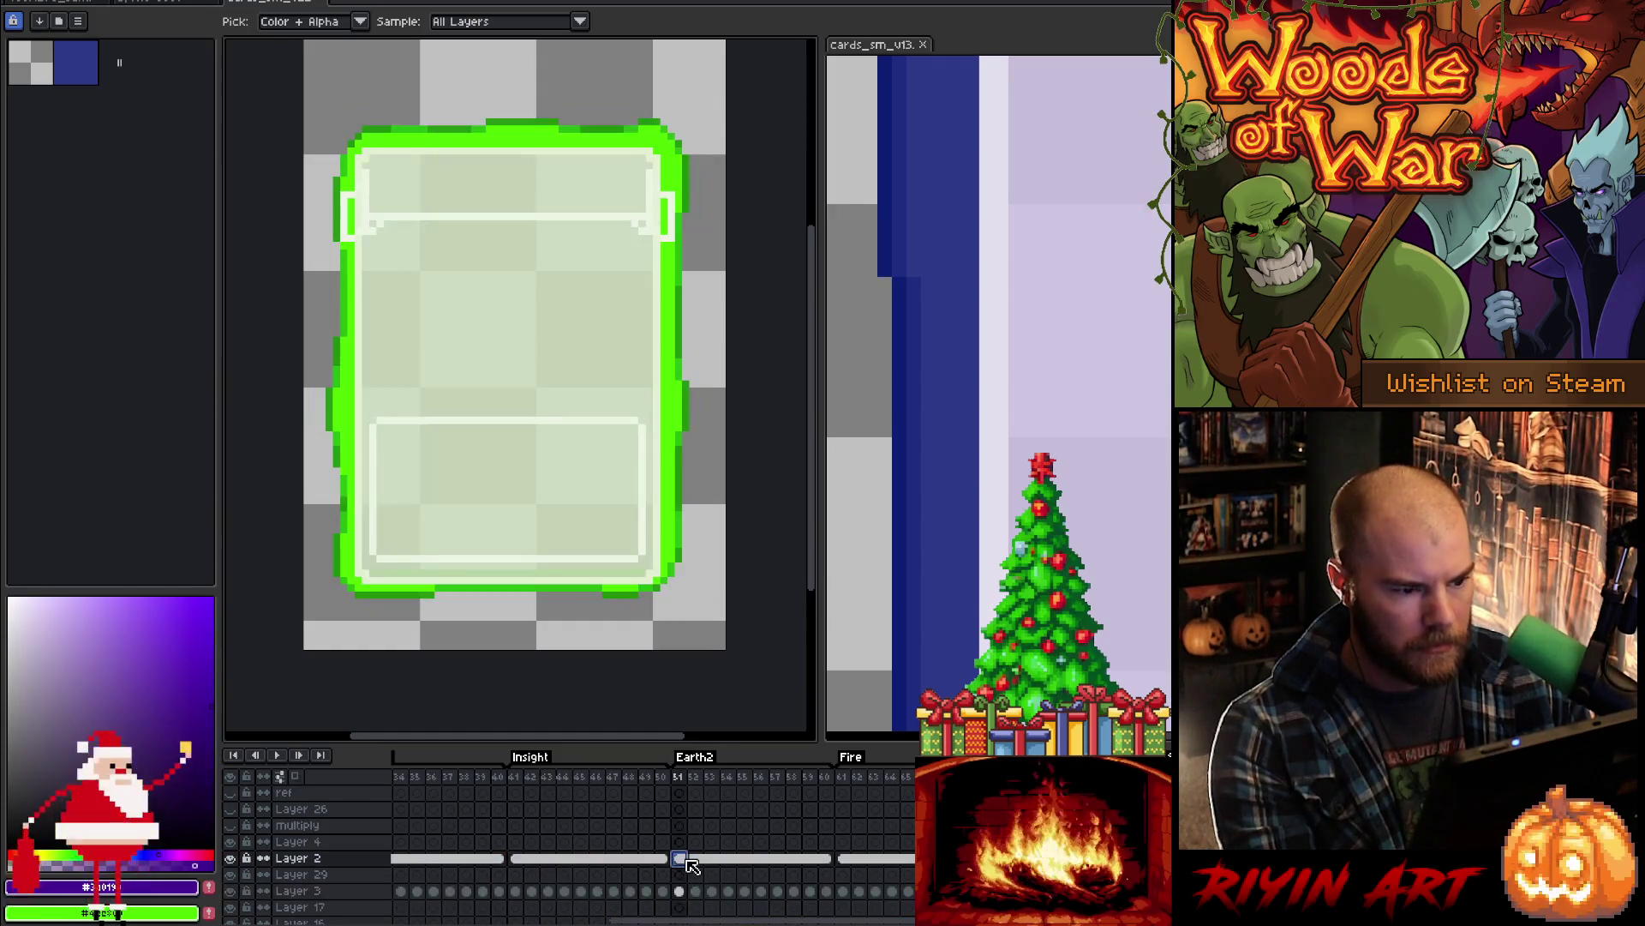
drag(753, 921, 591, 921)
drag(408, 863, 551, 895)
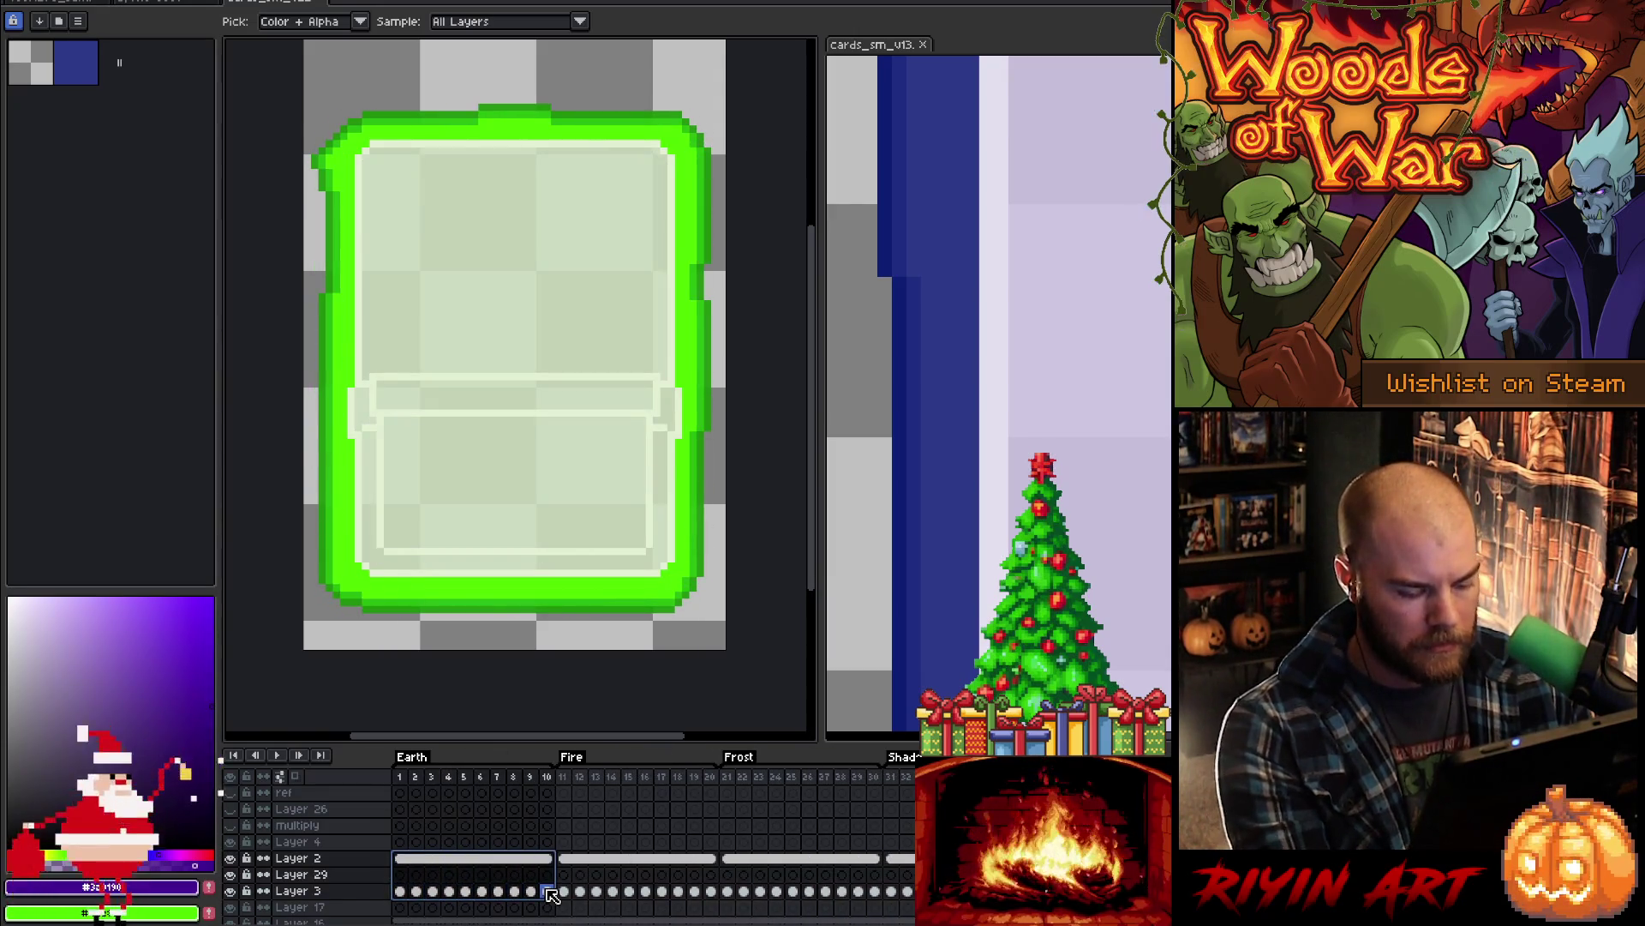
drag(581, 922, 673, 922)
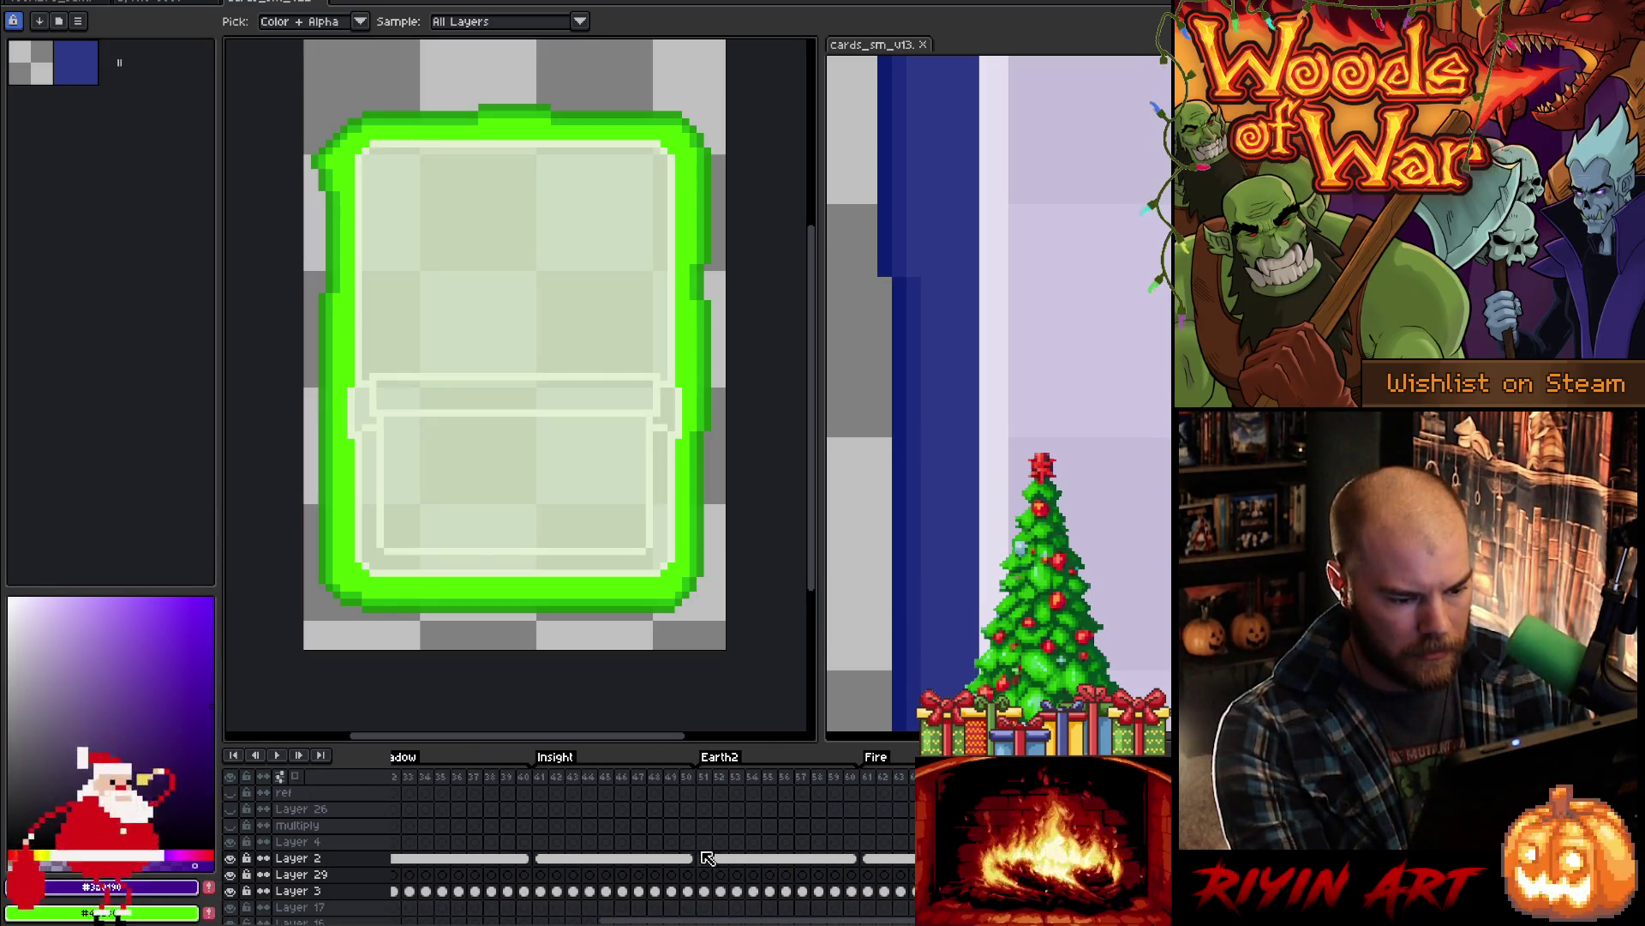
drag(710, 863, 863, 891)
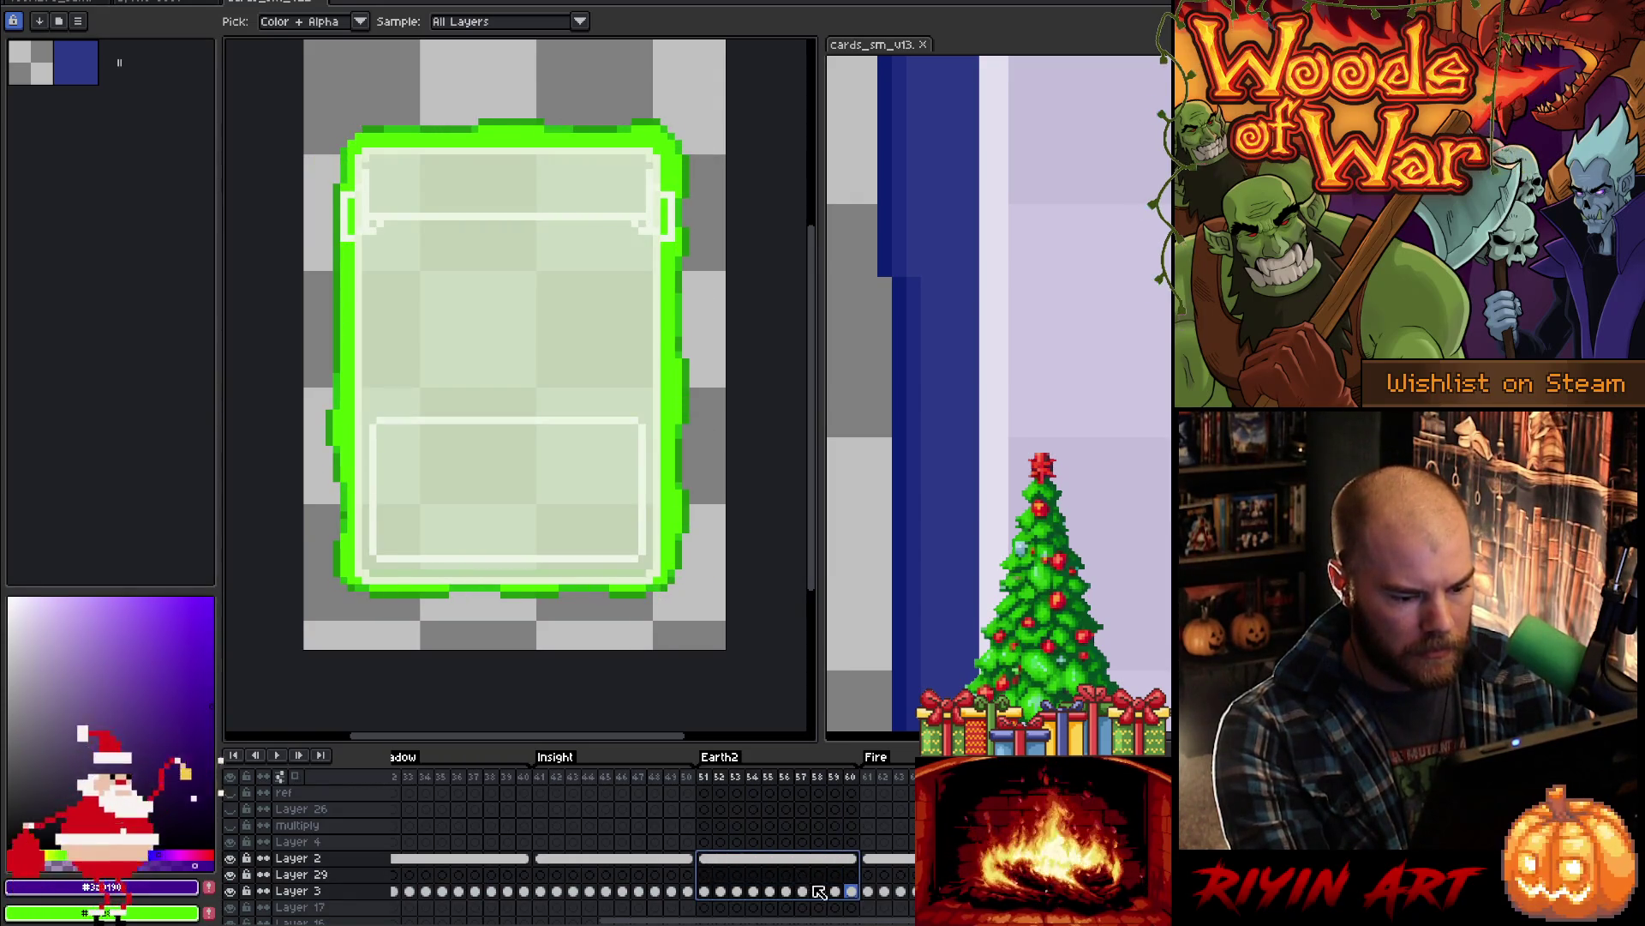
- Select frames 51–60 on Layers 29 and 3, then view the green card at frame 51
click(819, 891)
drag(857, 897, 714, 876)
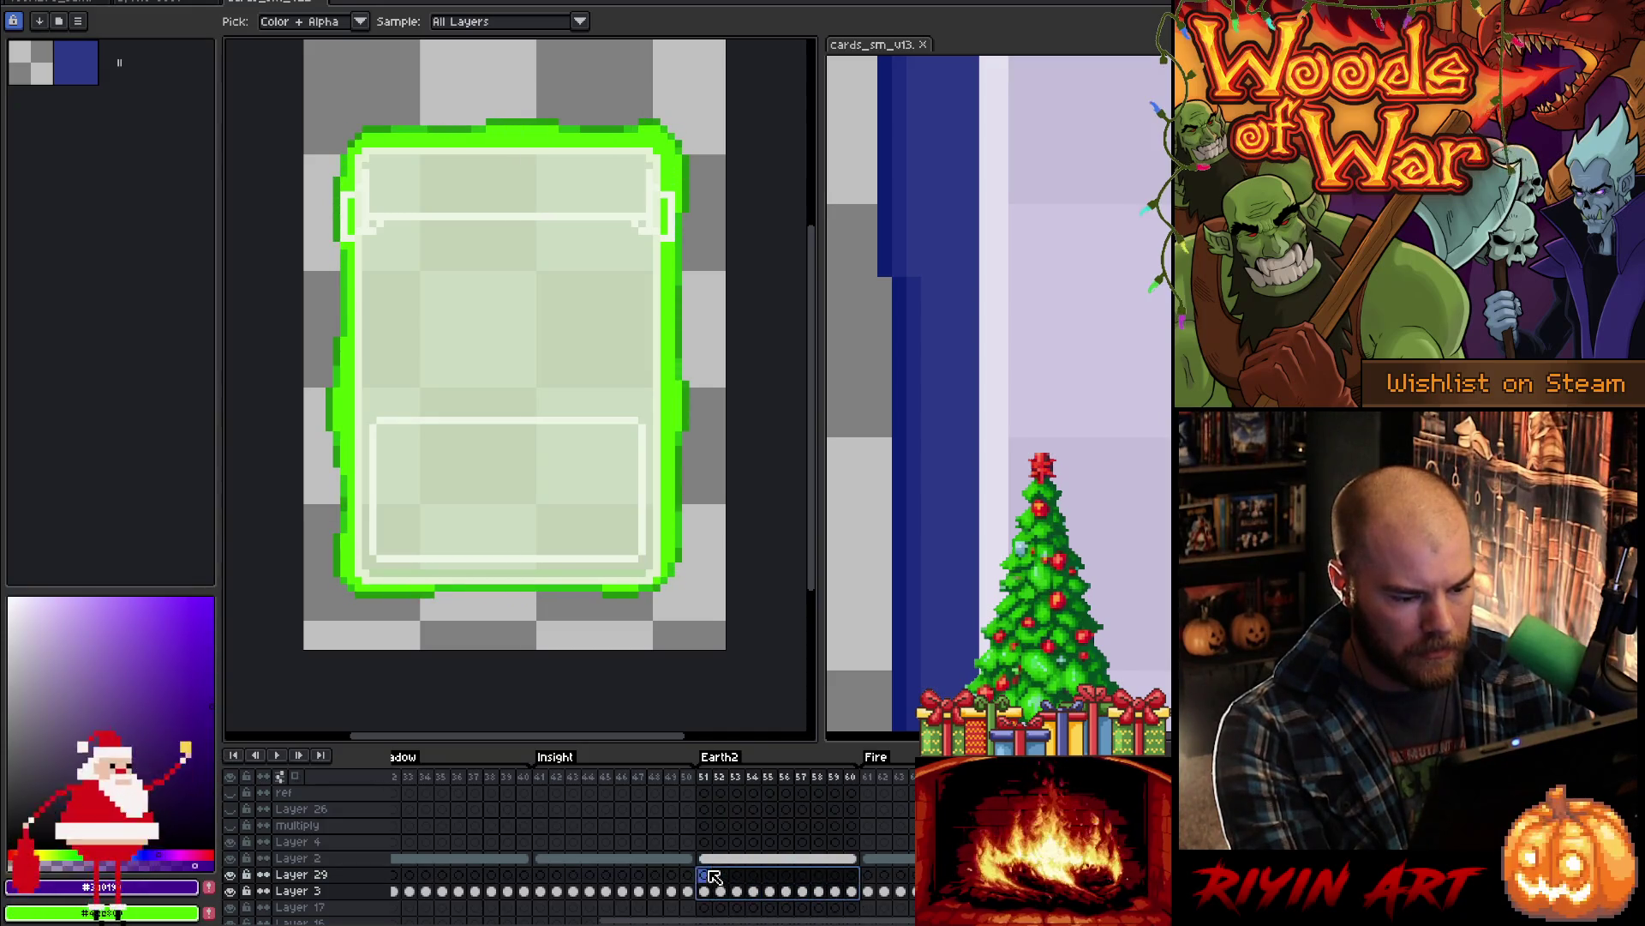
click(708, 859)
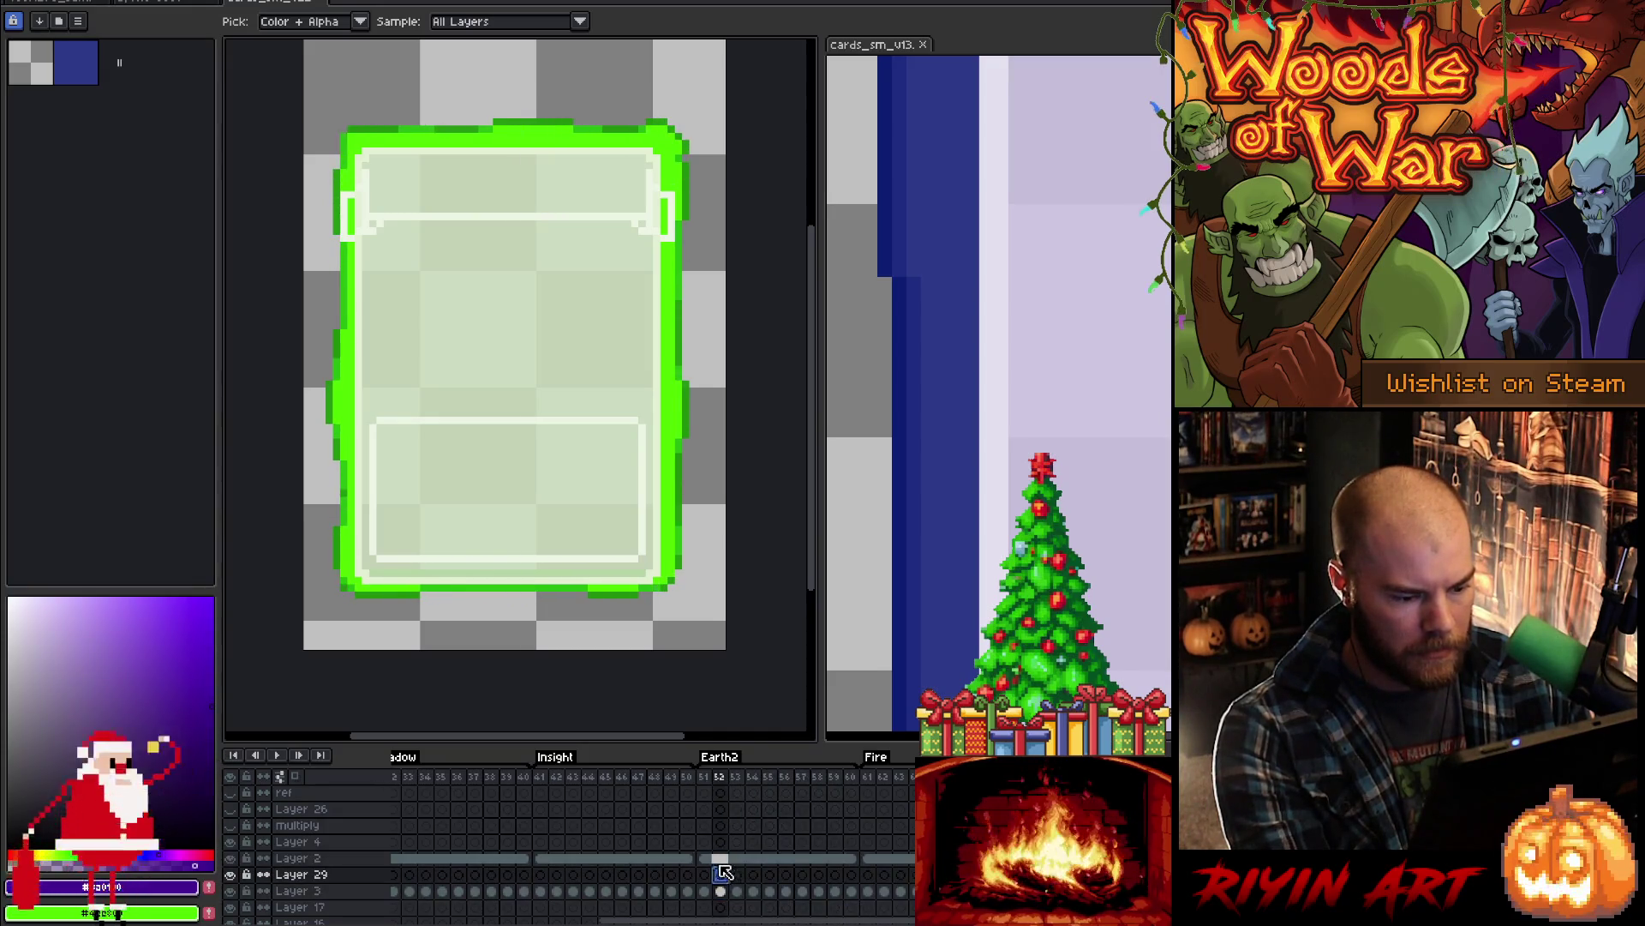
click(710, 861)
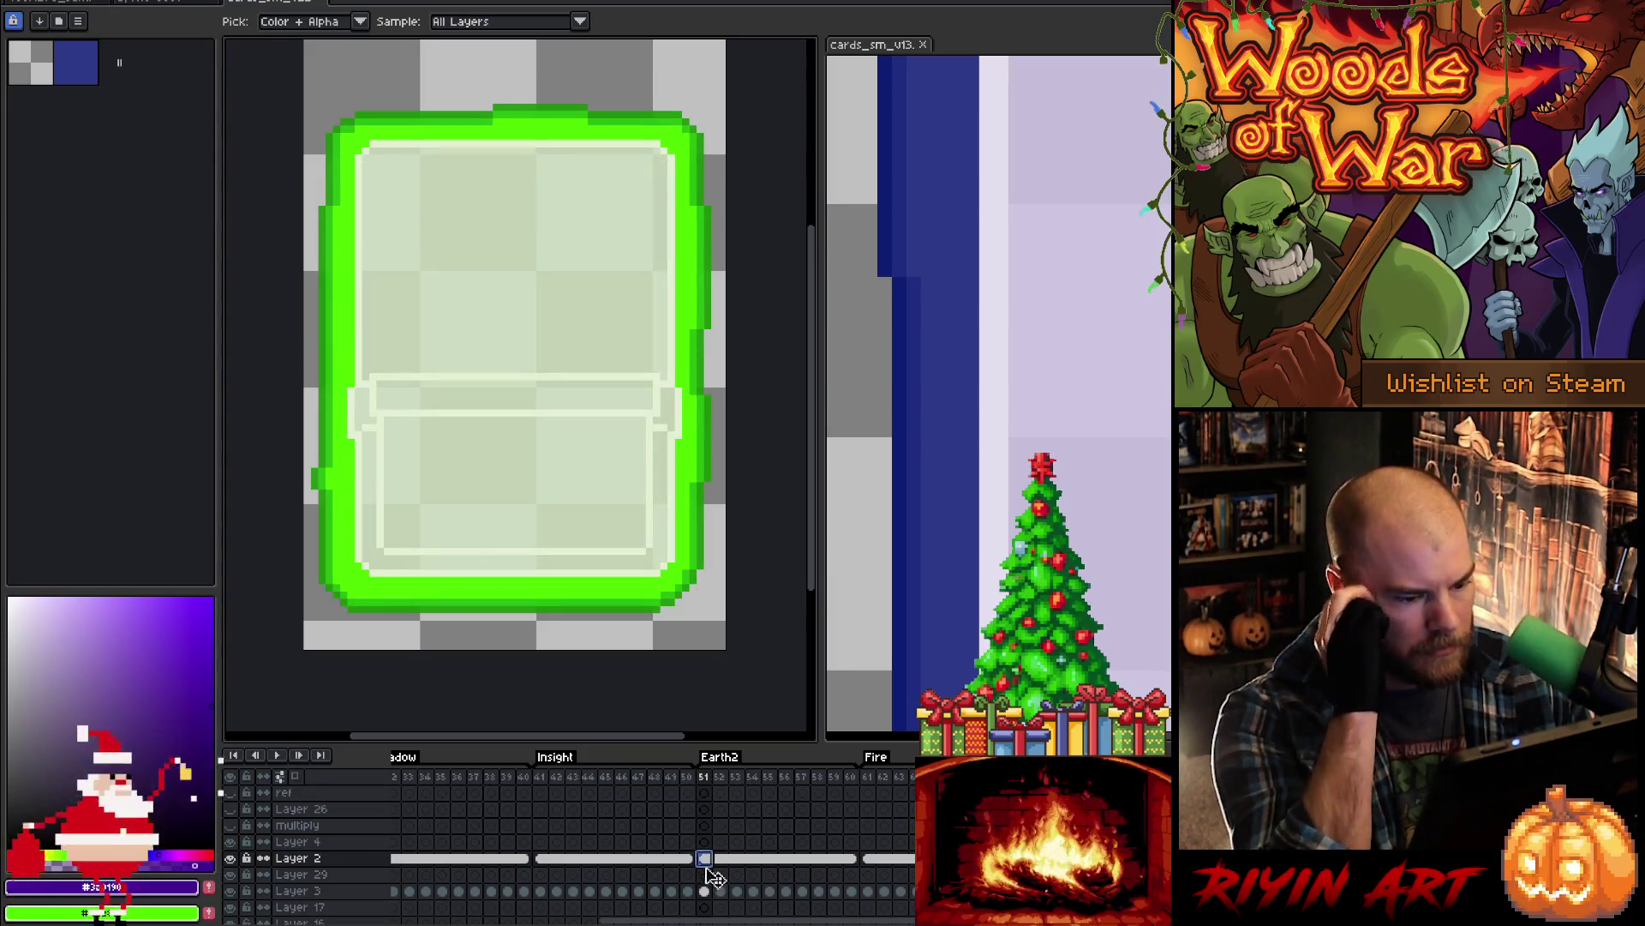
scroll(711, 874, right, 10)
scroll(651, 823, right, 5)
click(849, 780)
- Select frames 06–17 and make Text BG the working layer
mouse_move(849, 780)
mouse_down()
mouse_move(677, 799)
mouse_move(691, 796)
mouse_up()
click(683, 824)
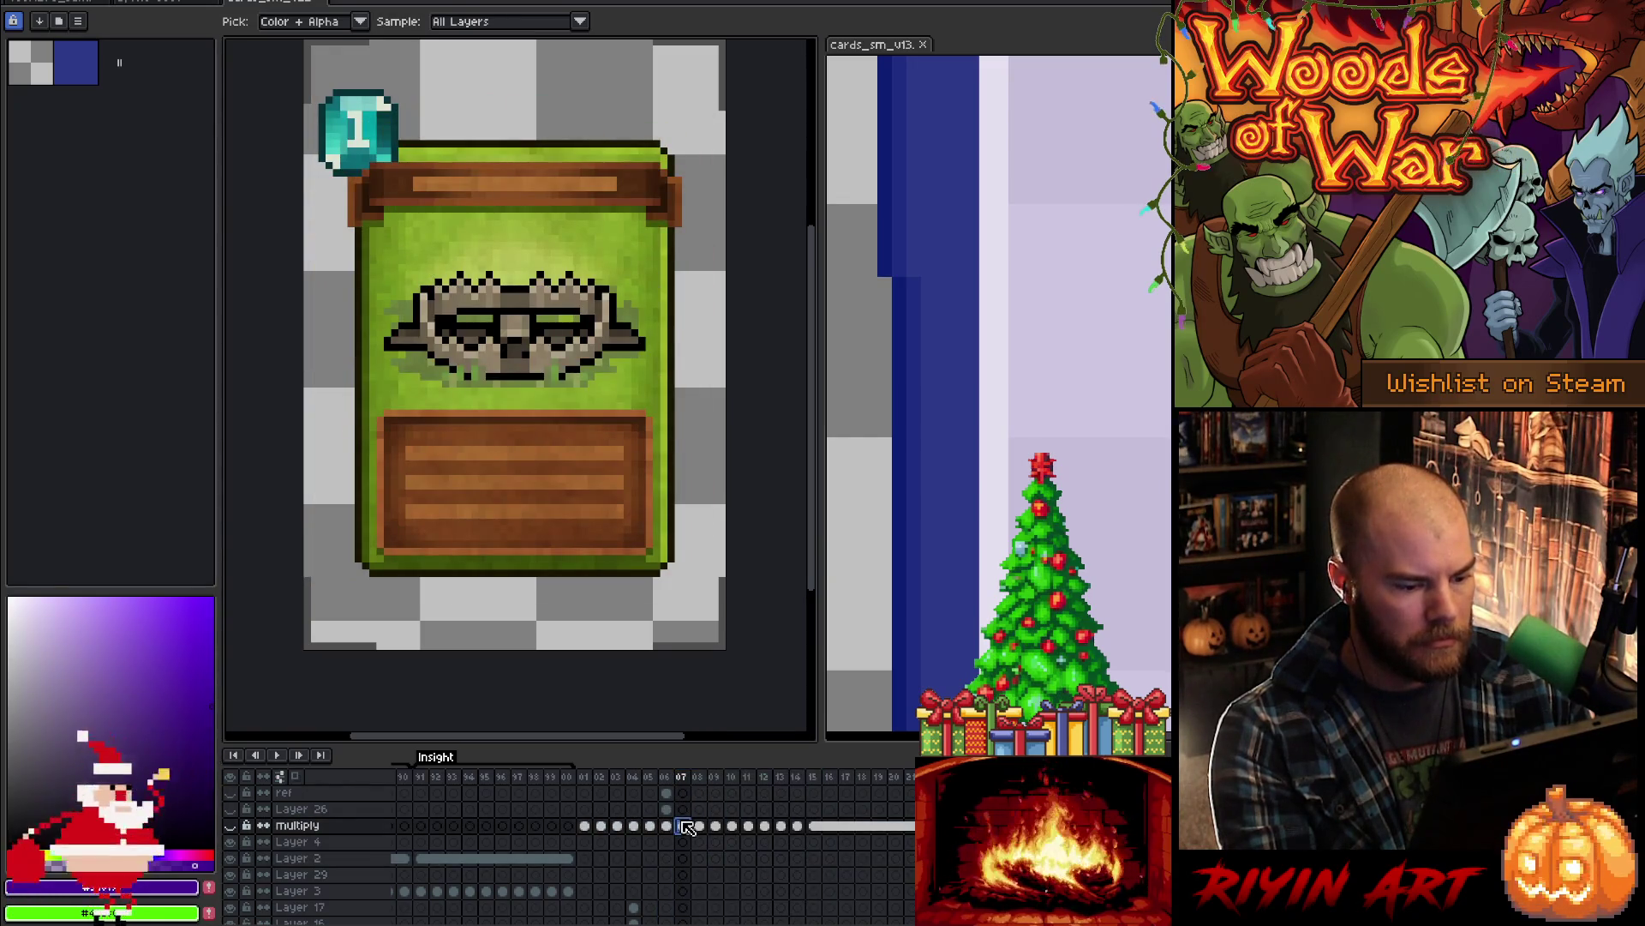
scroll(677, 857, down, 3)
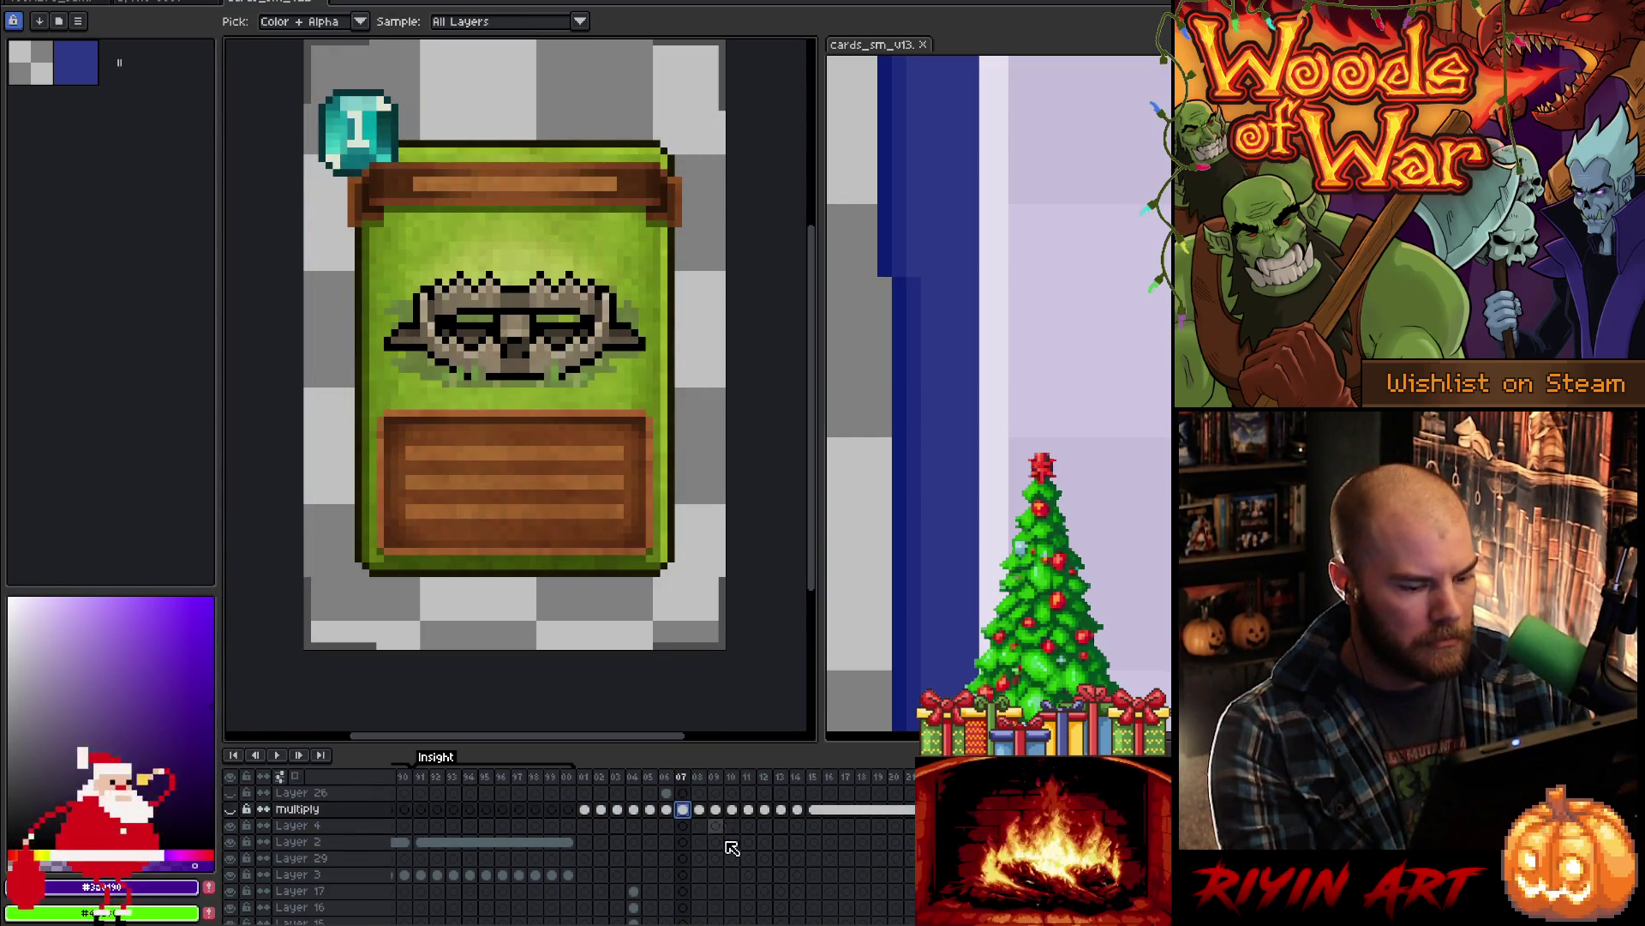
click(688, 892)
- Toggle between Text BG alone and all layers, then switch to the cards_sm_v13 sprite
click(233, 891)
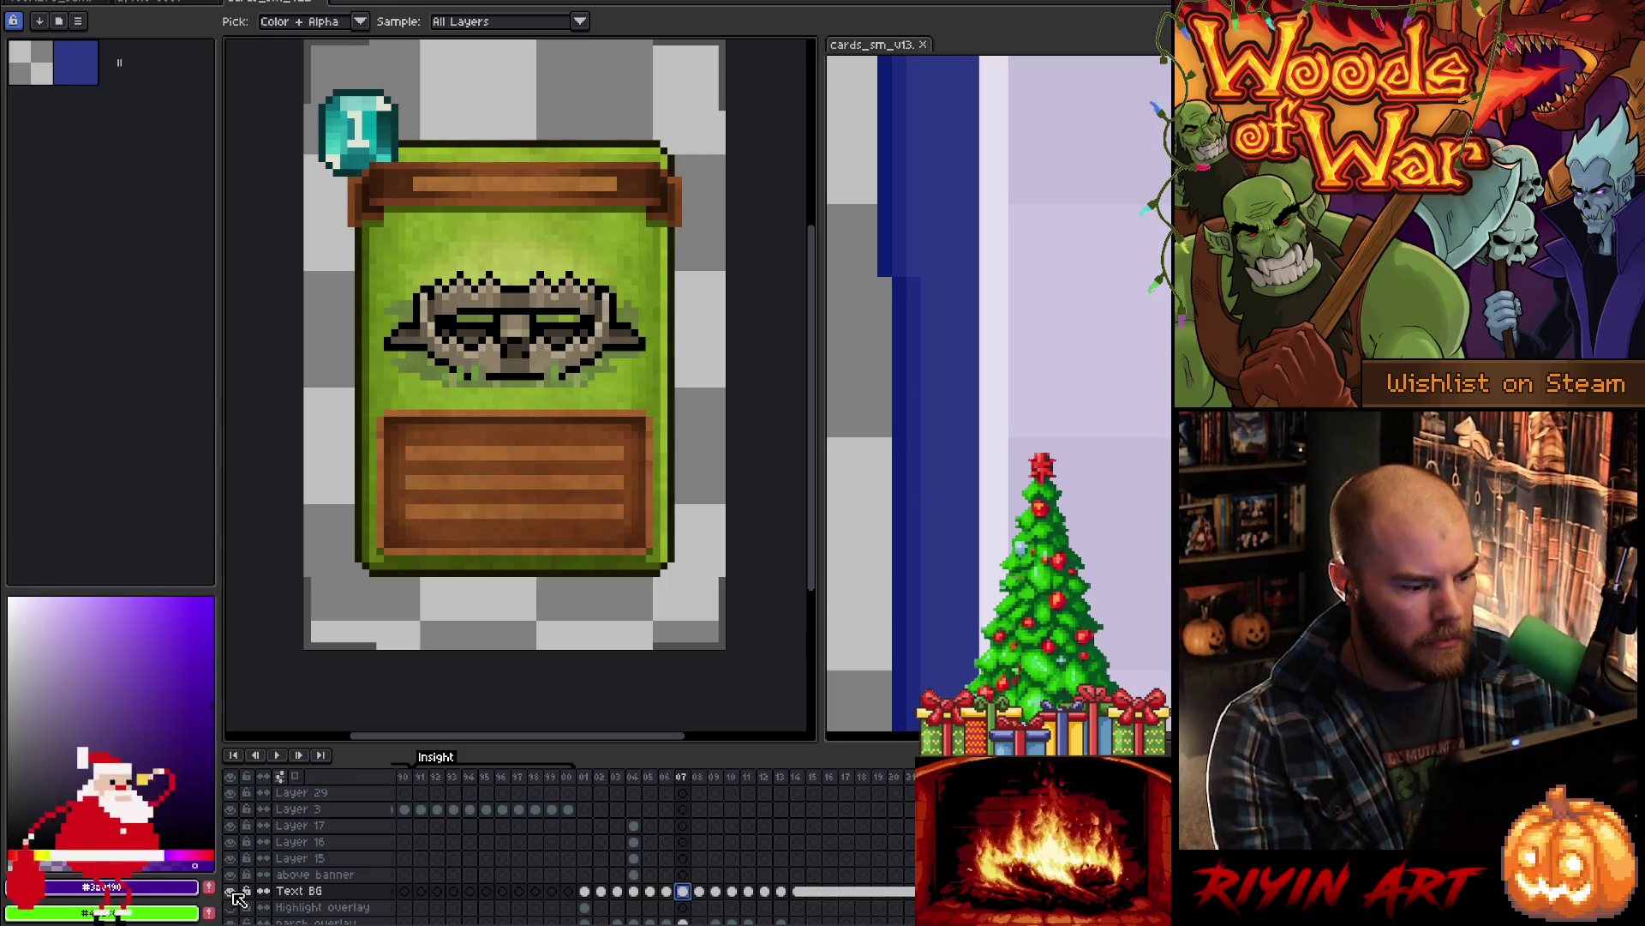
alt+click(232, 891)
alt+click(233, 891)
alt+click(232, 891)
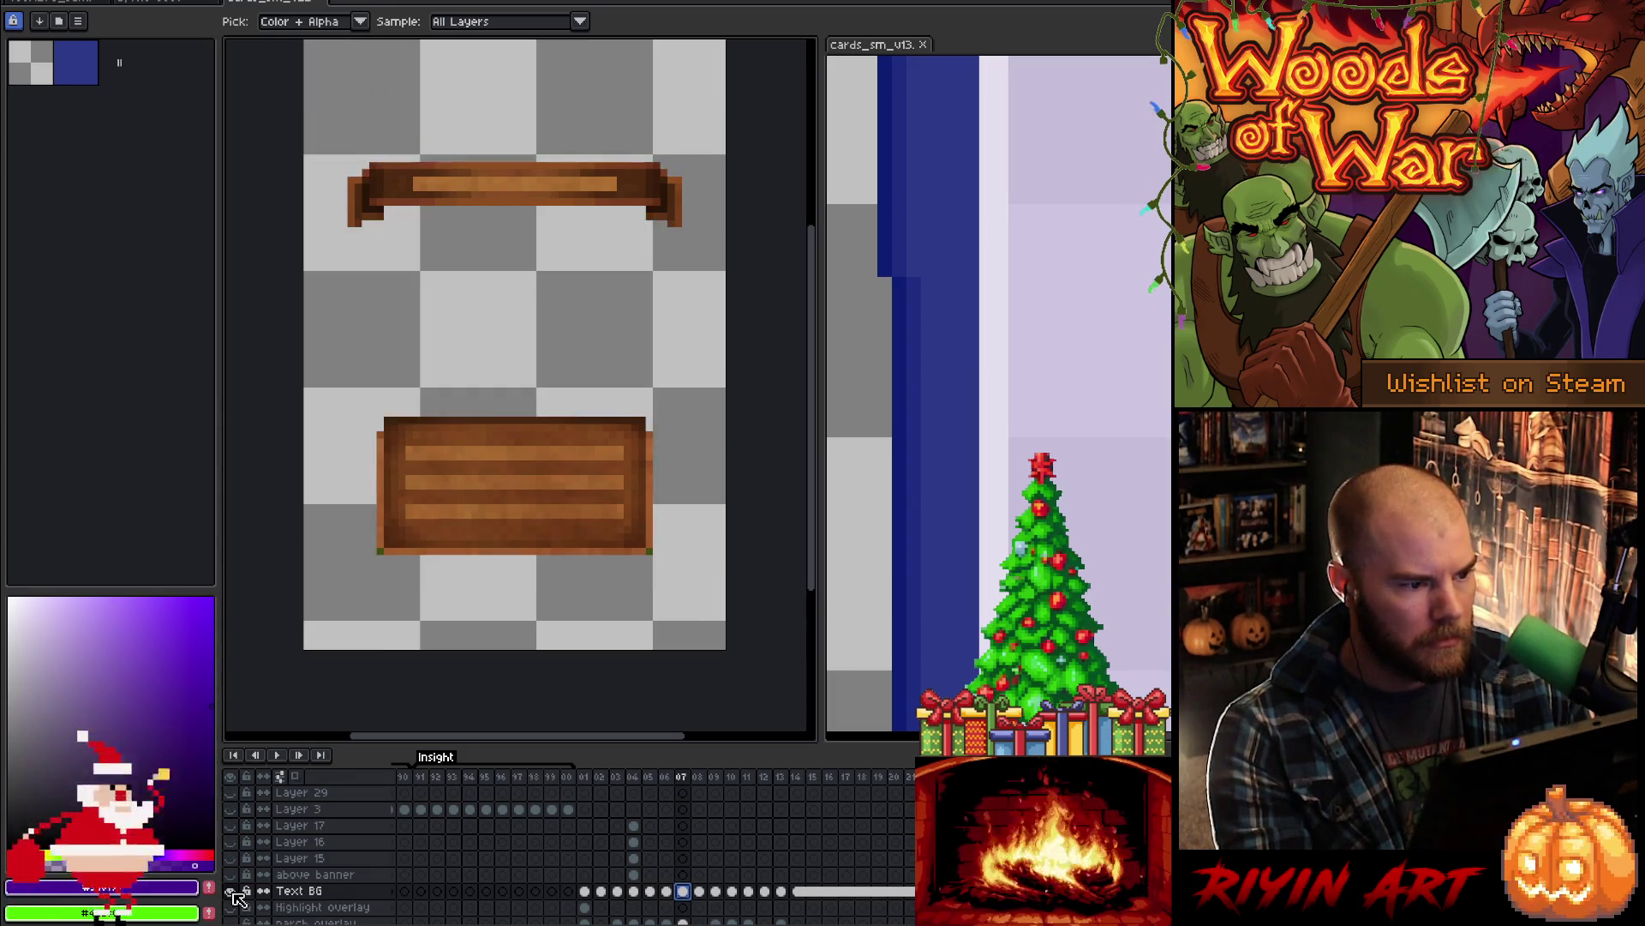
alt+click(232, 891)
alt+click(232, 891)
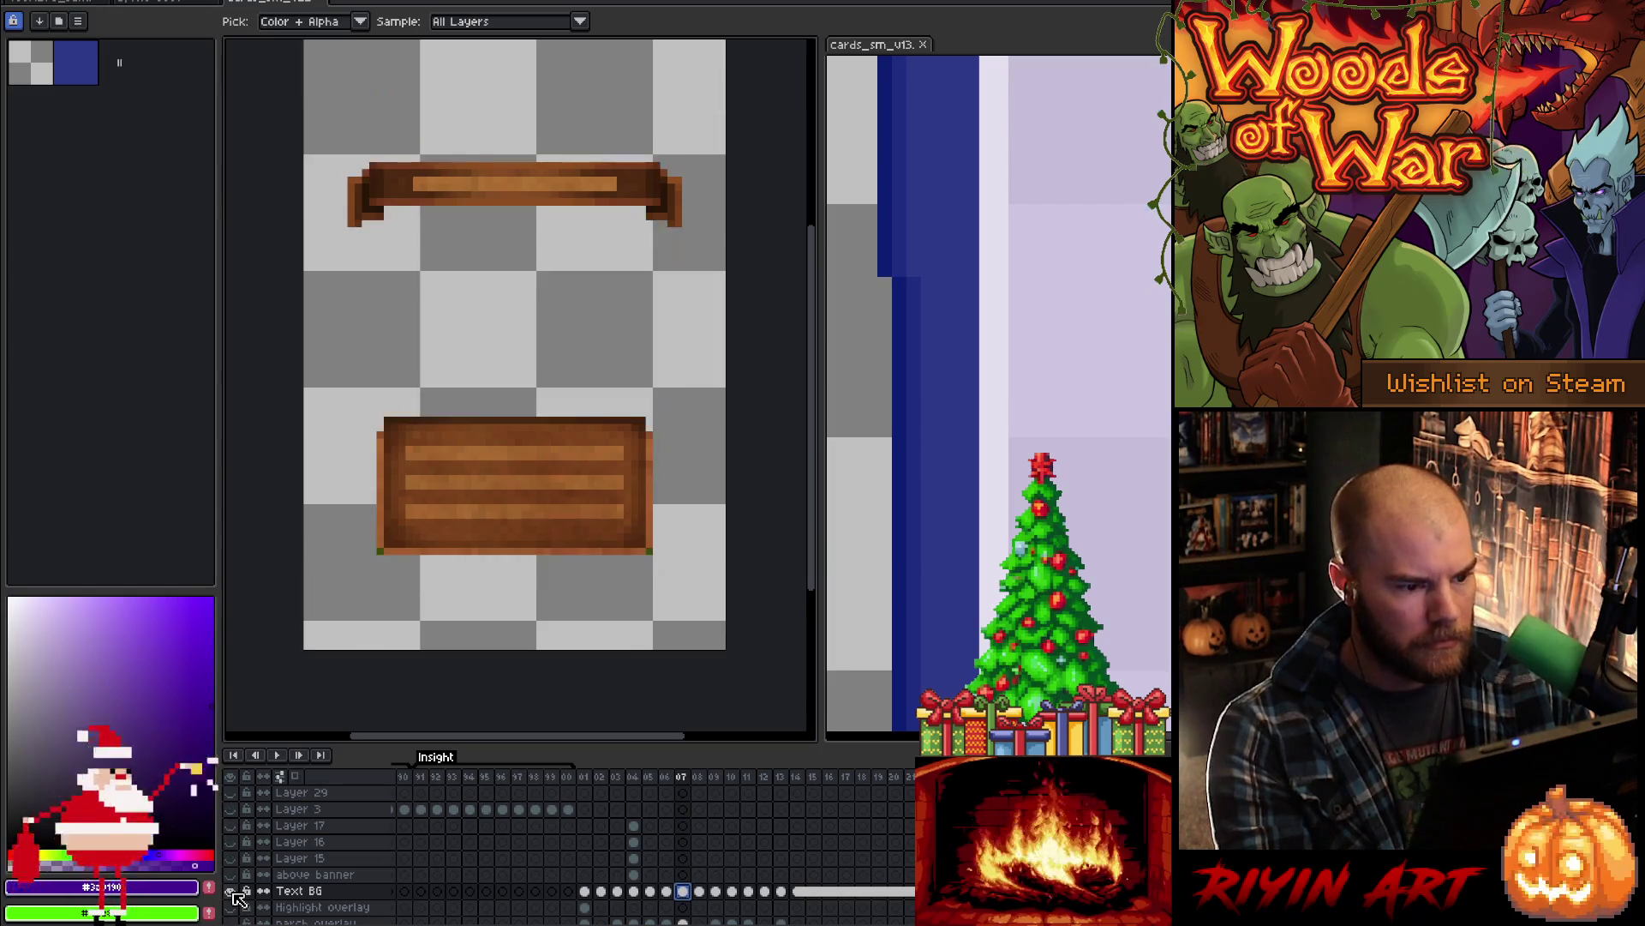
alt+click(232, 892)
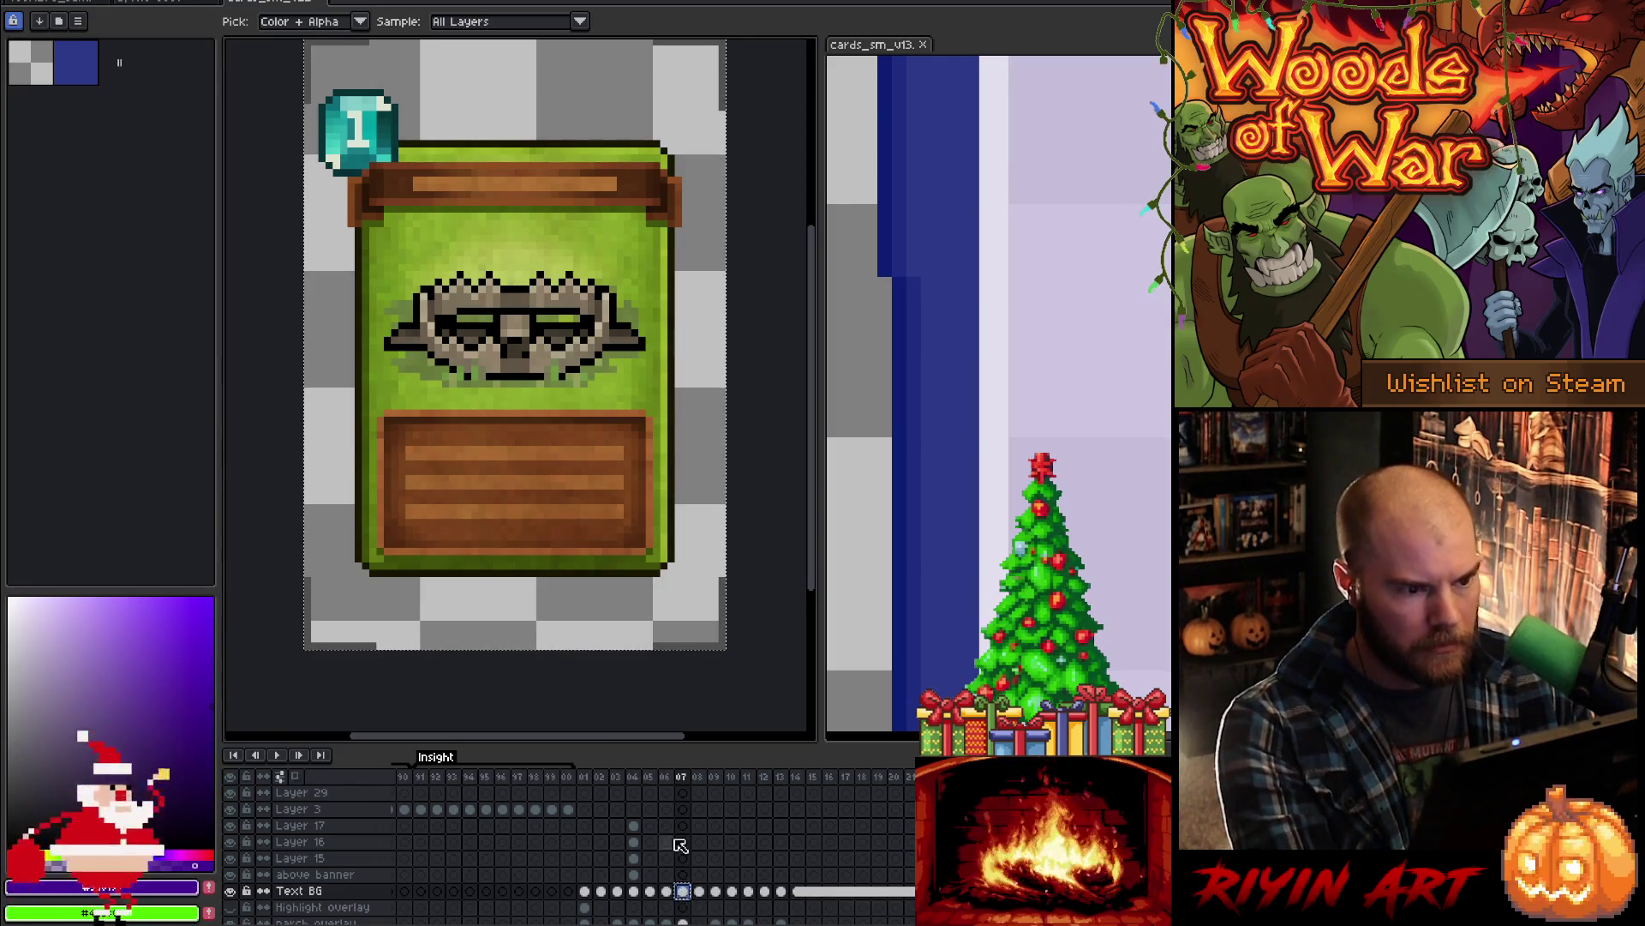
drag(909, 920, 755, 920)
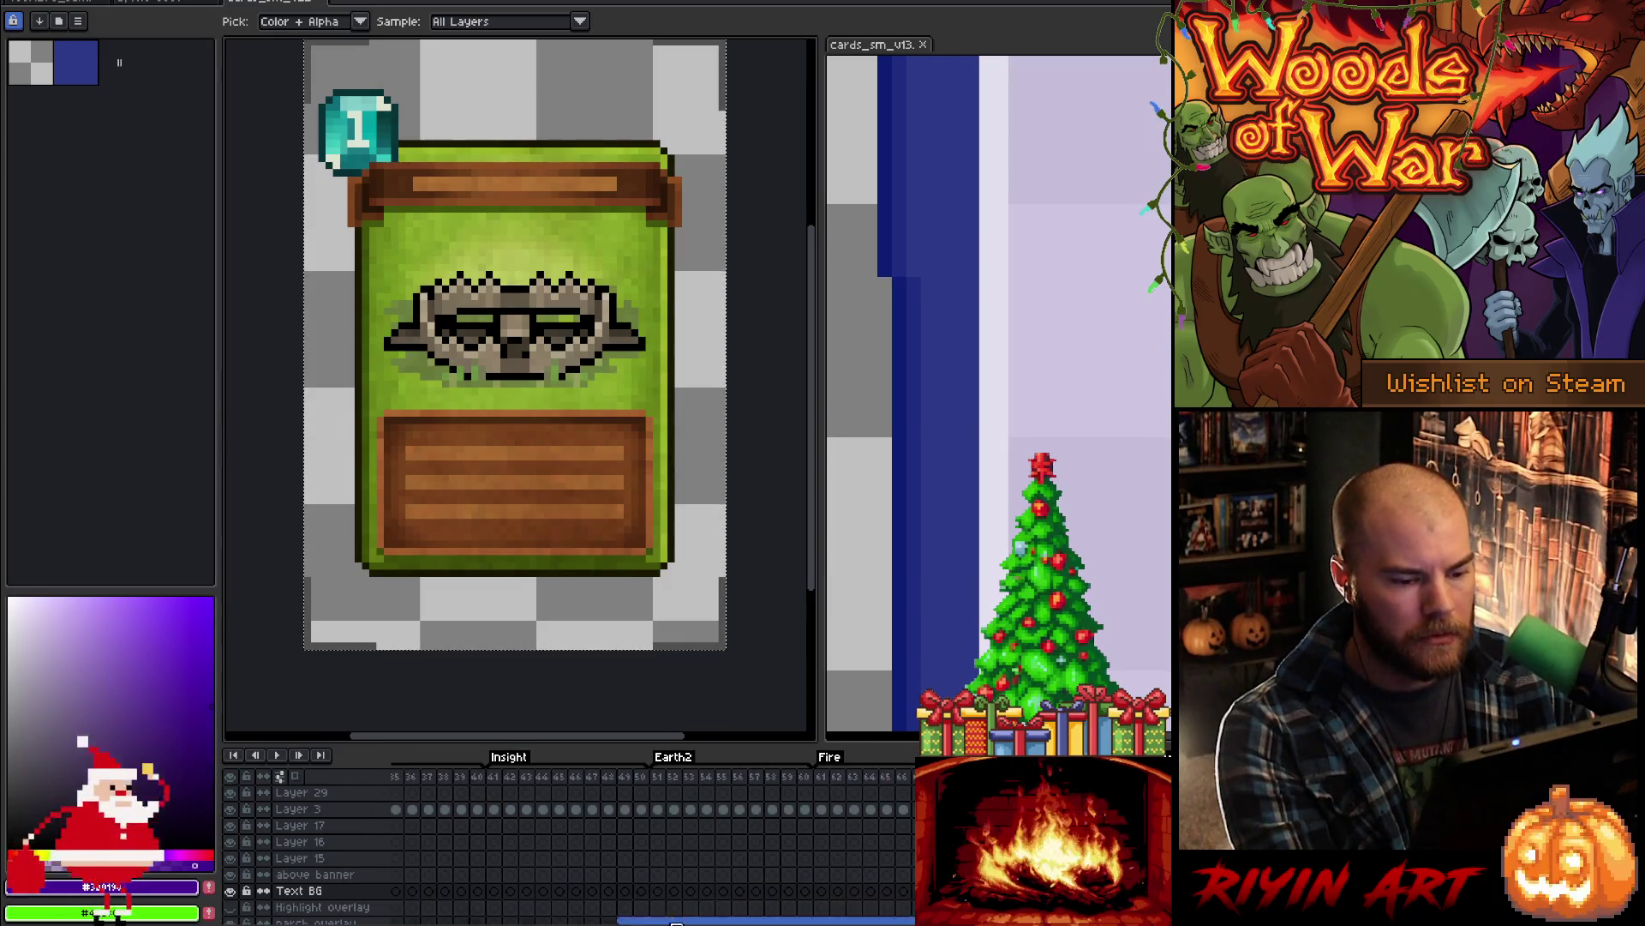
click(863, 47)
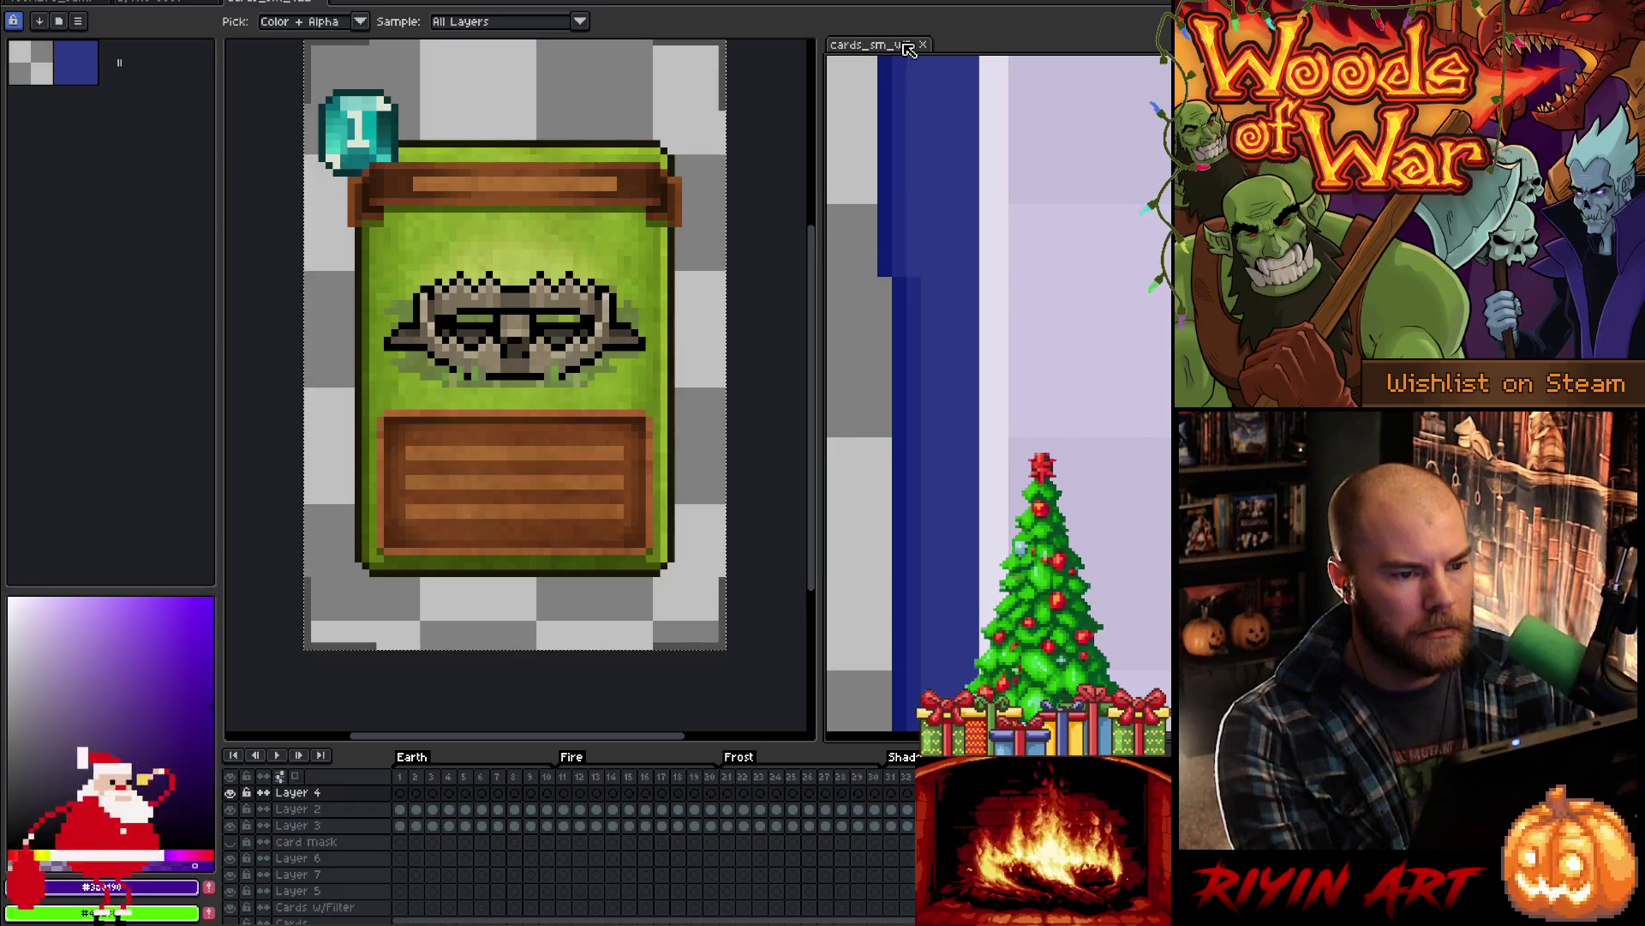
- Centre the card view, go to Earth2 frame 51, and paste the gem and panel art onto Layer 29
drag(825, 103, 1166, 78)
key(space)
drag(483, 373, 756, 379)
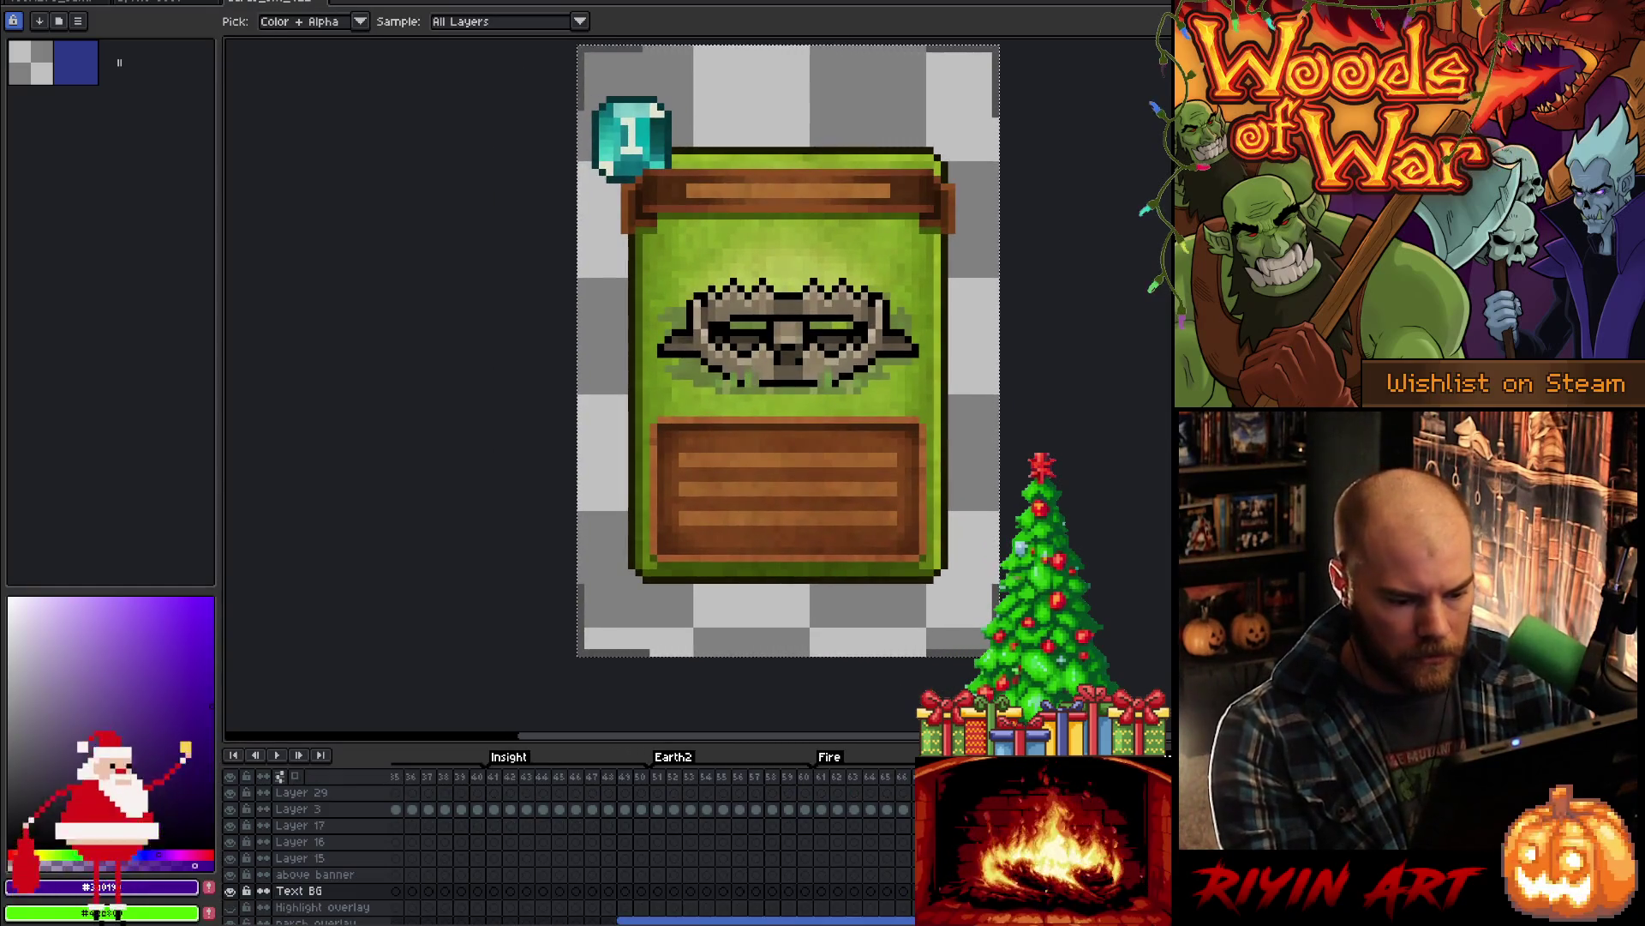
click(820, 777)
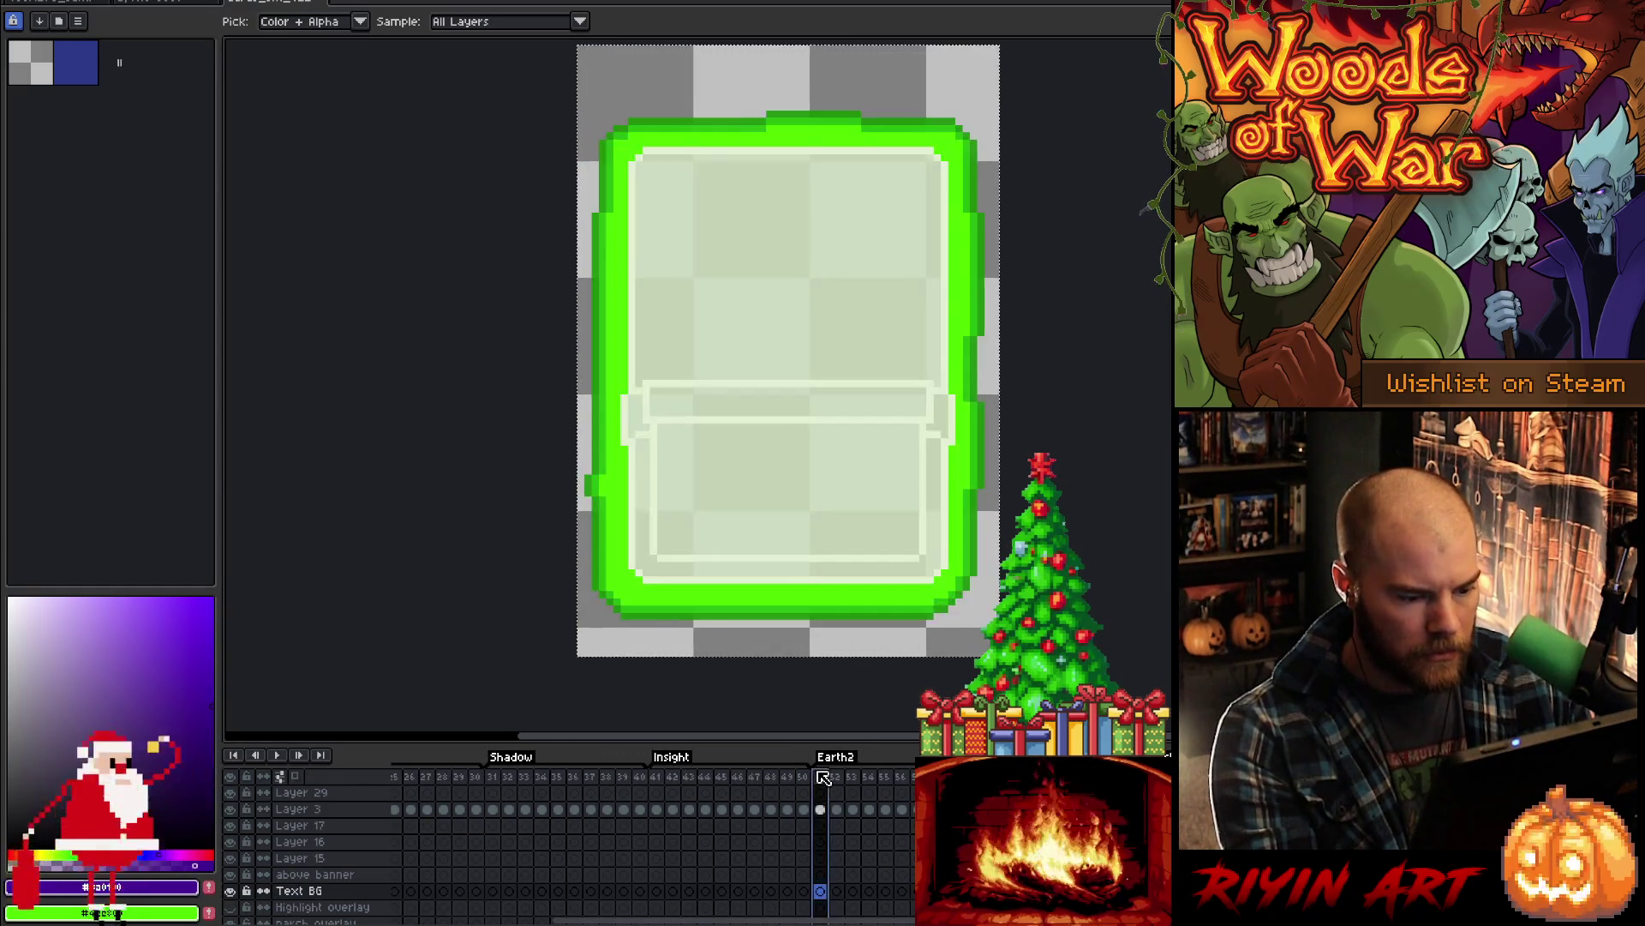
scroll(840, 857, up, 1)
click(823, 874)
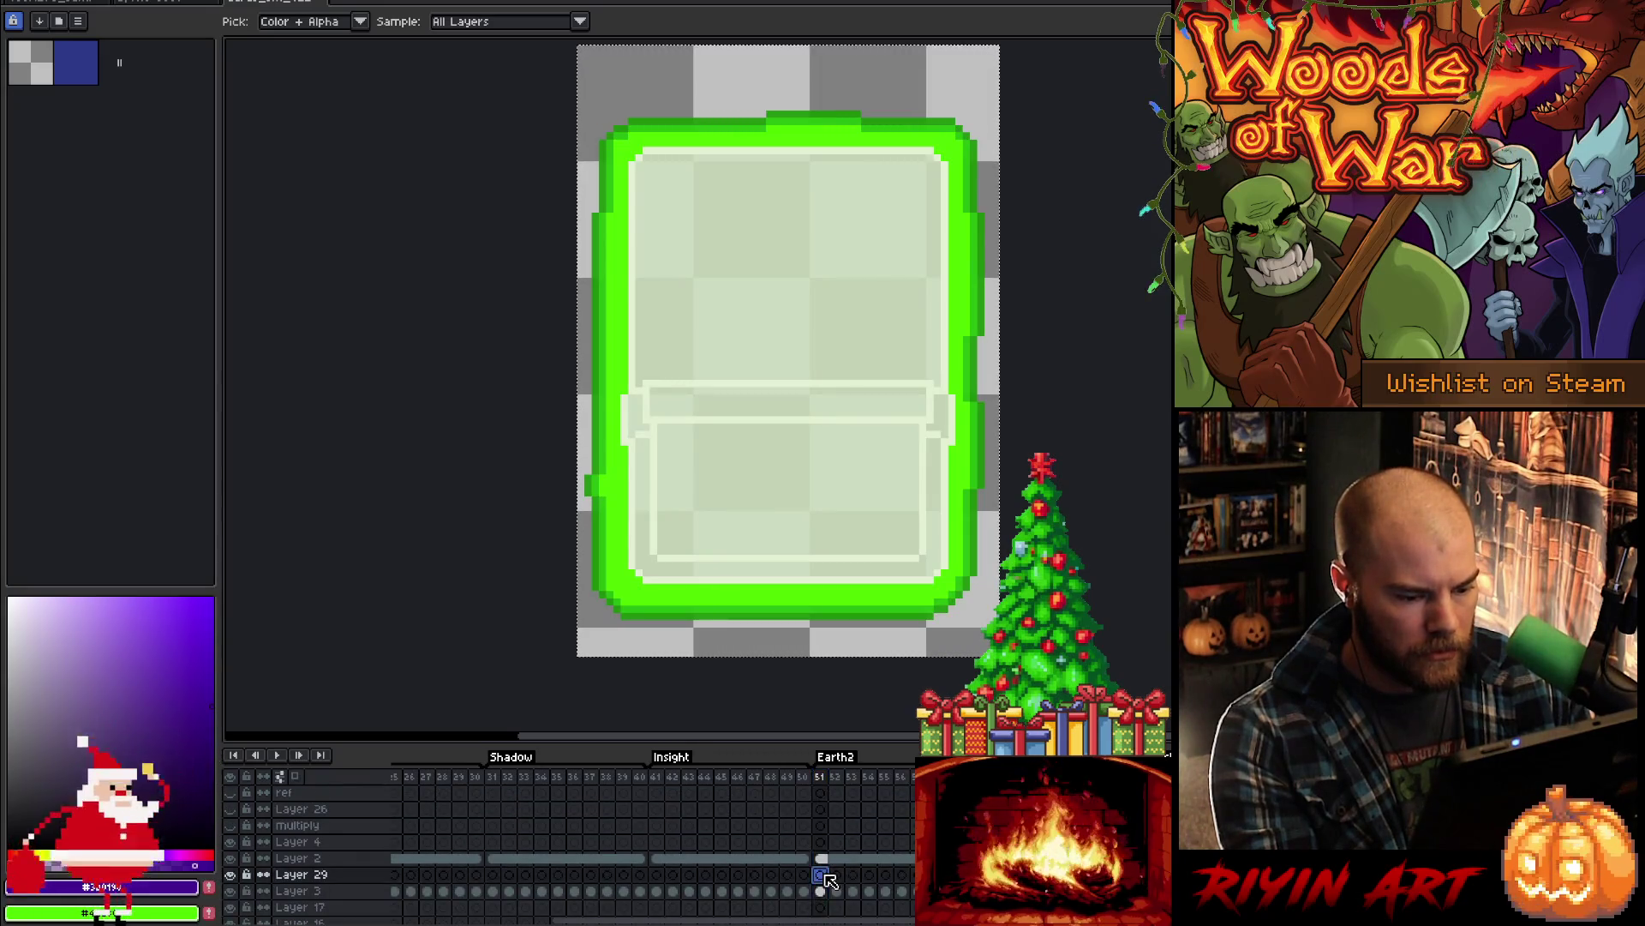
key(ctrl+v)
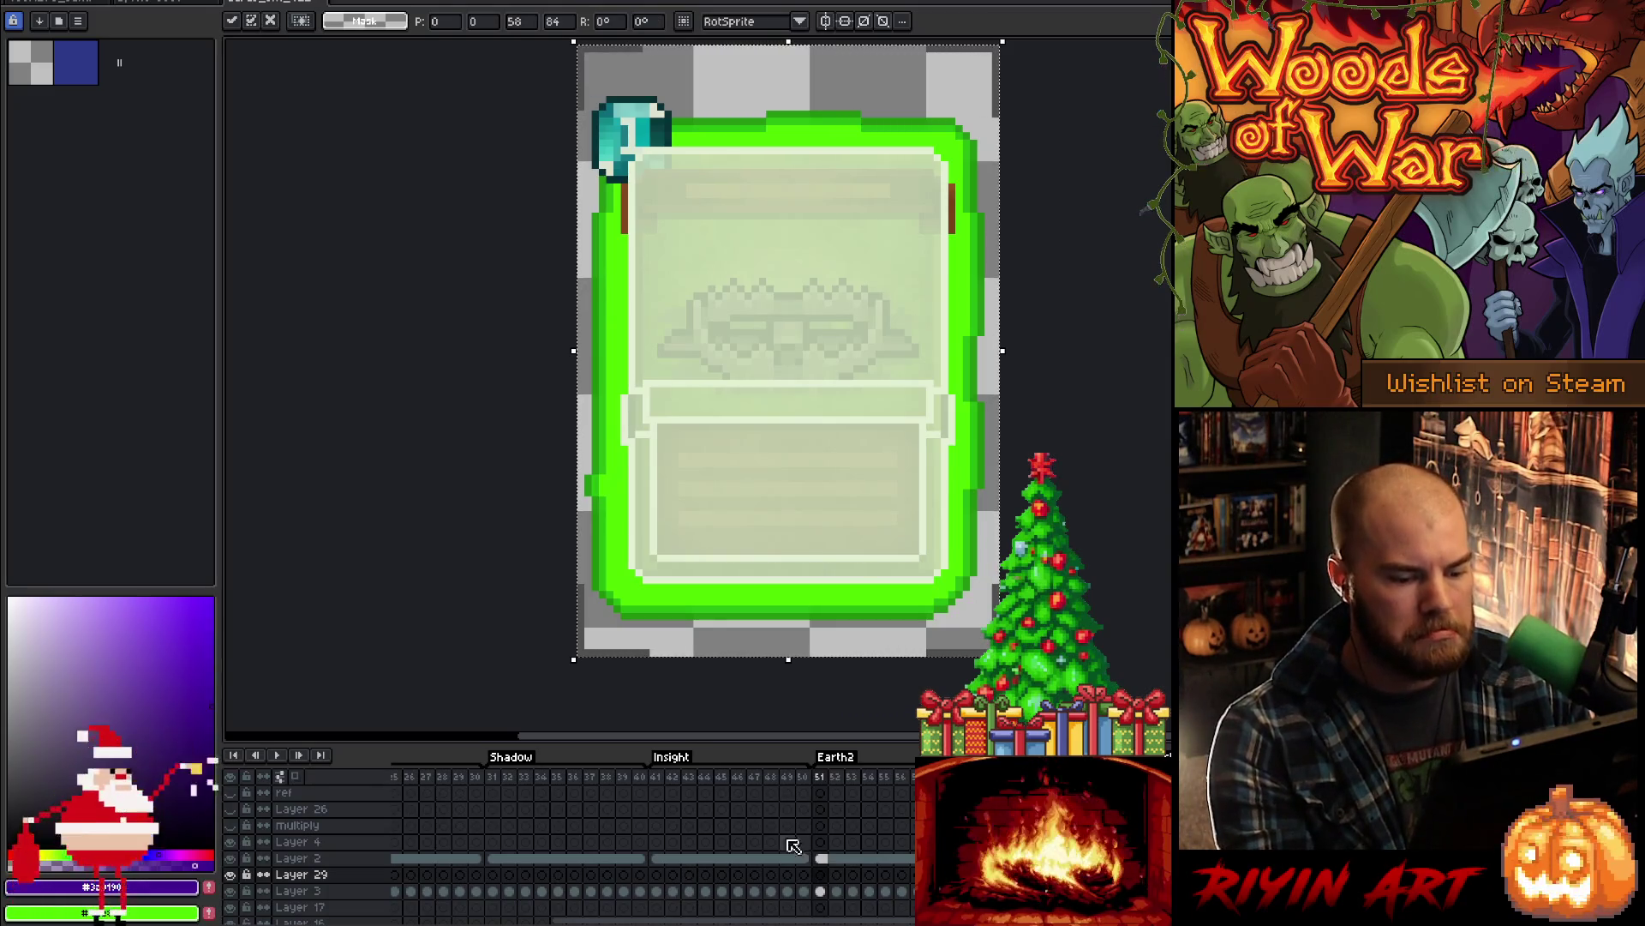
click(825, 858)
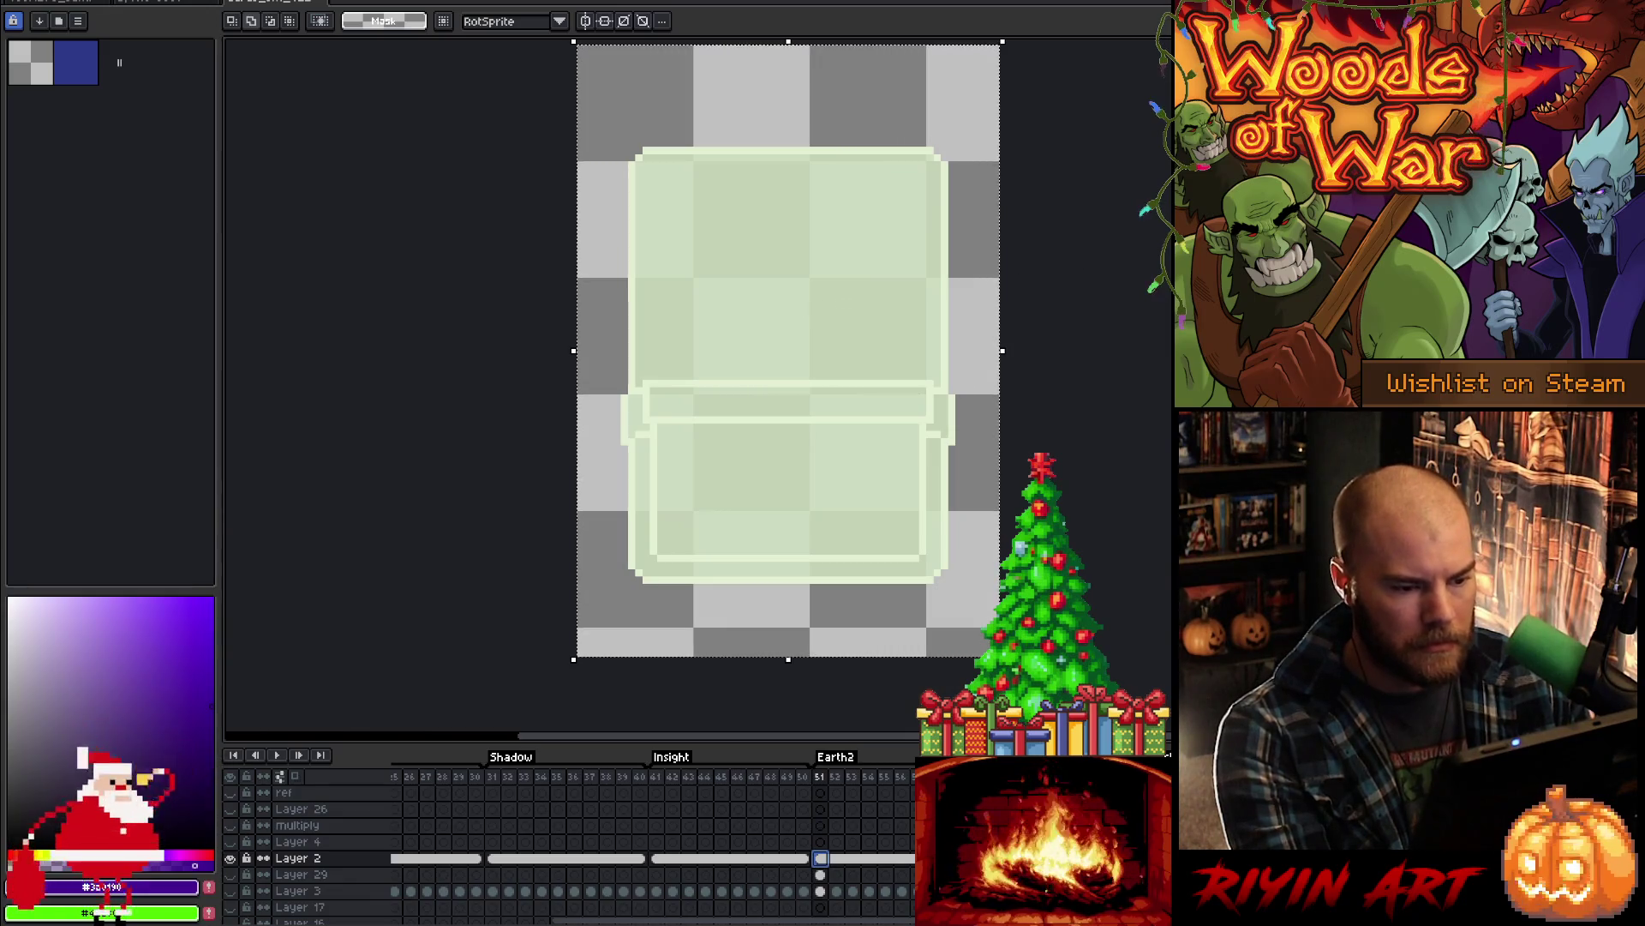
- Replace the pale green fill #cfe0bf with full transparency and show the card artwork layer again
key(shift+r)
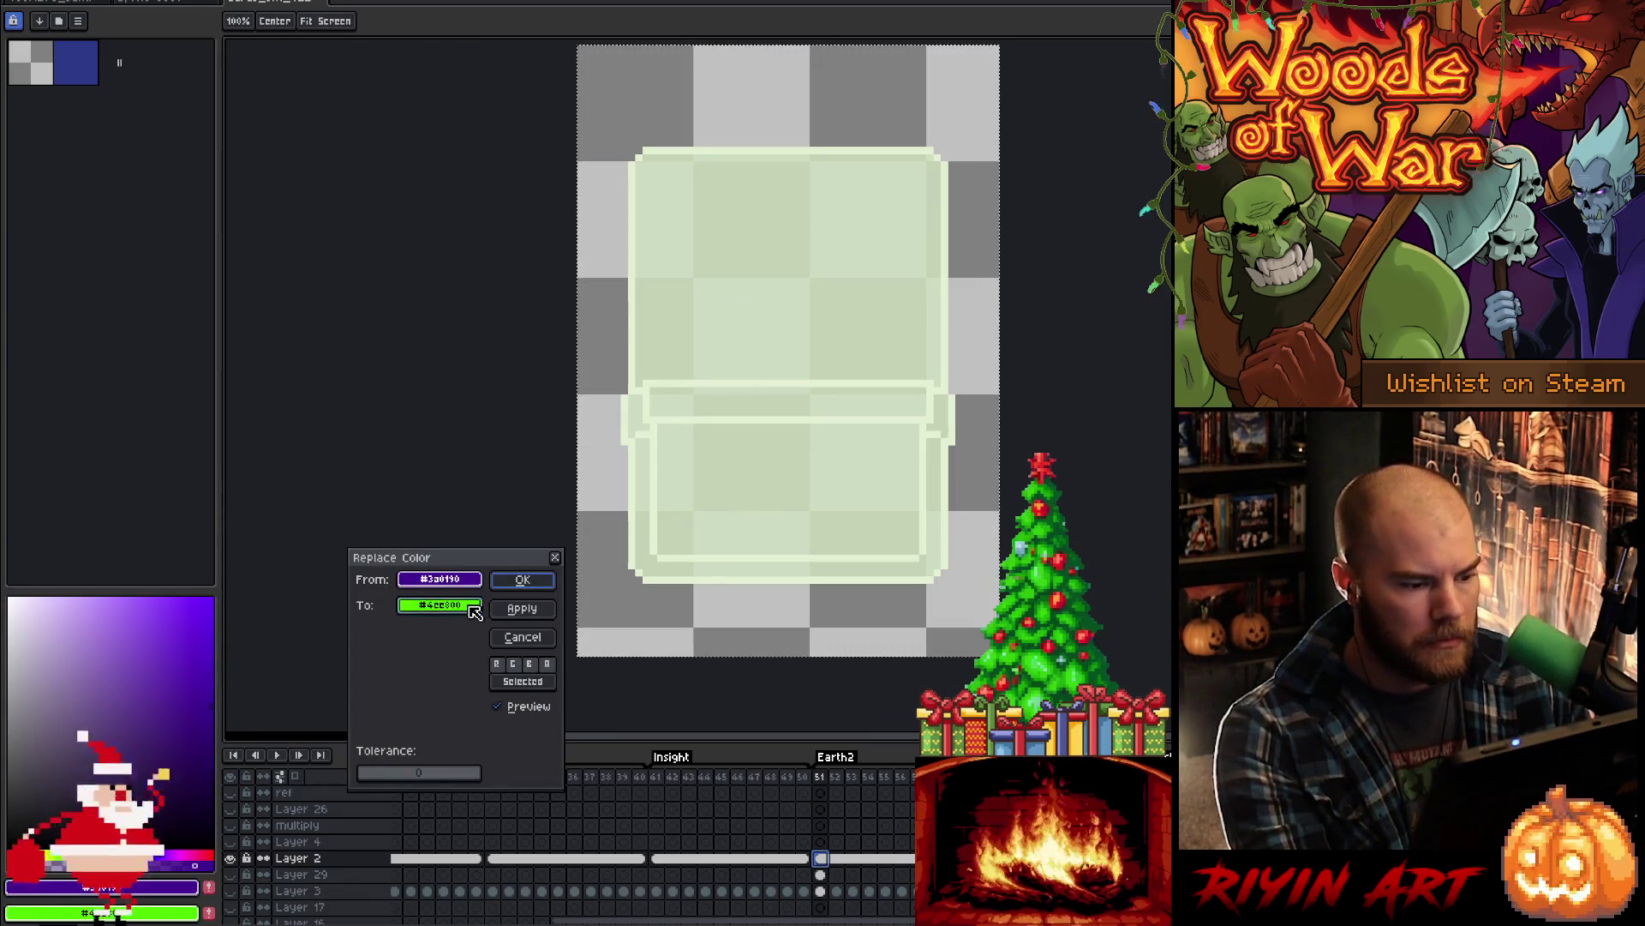
click(426, 606)
drag(439, 579, 643, 471)
click(440, 605)
drag(484, 723, 417, 723)
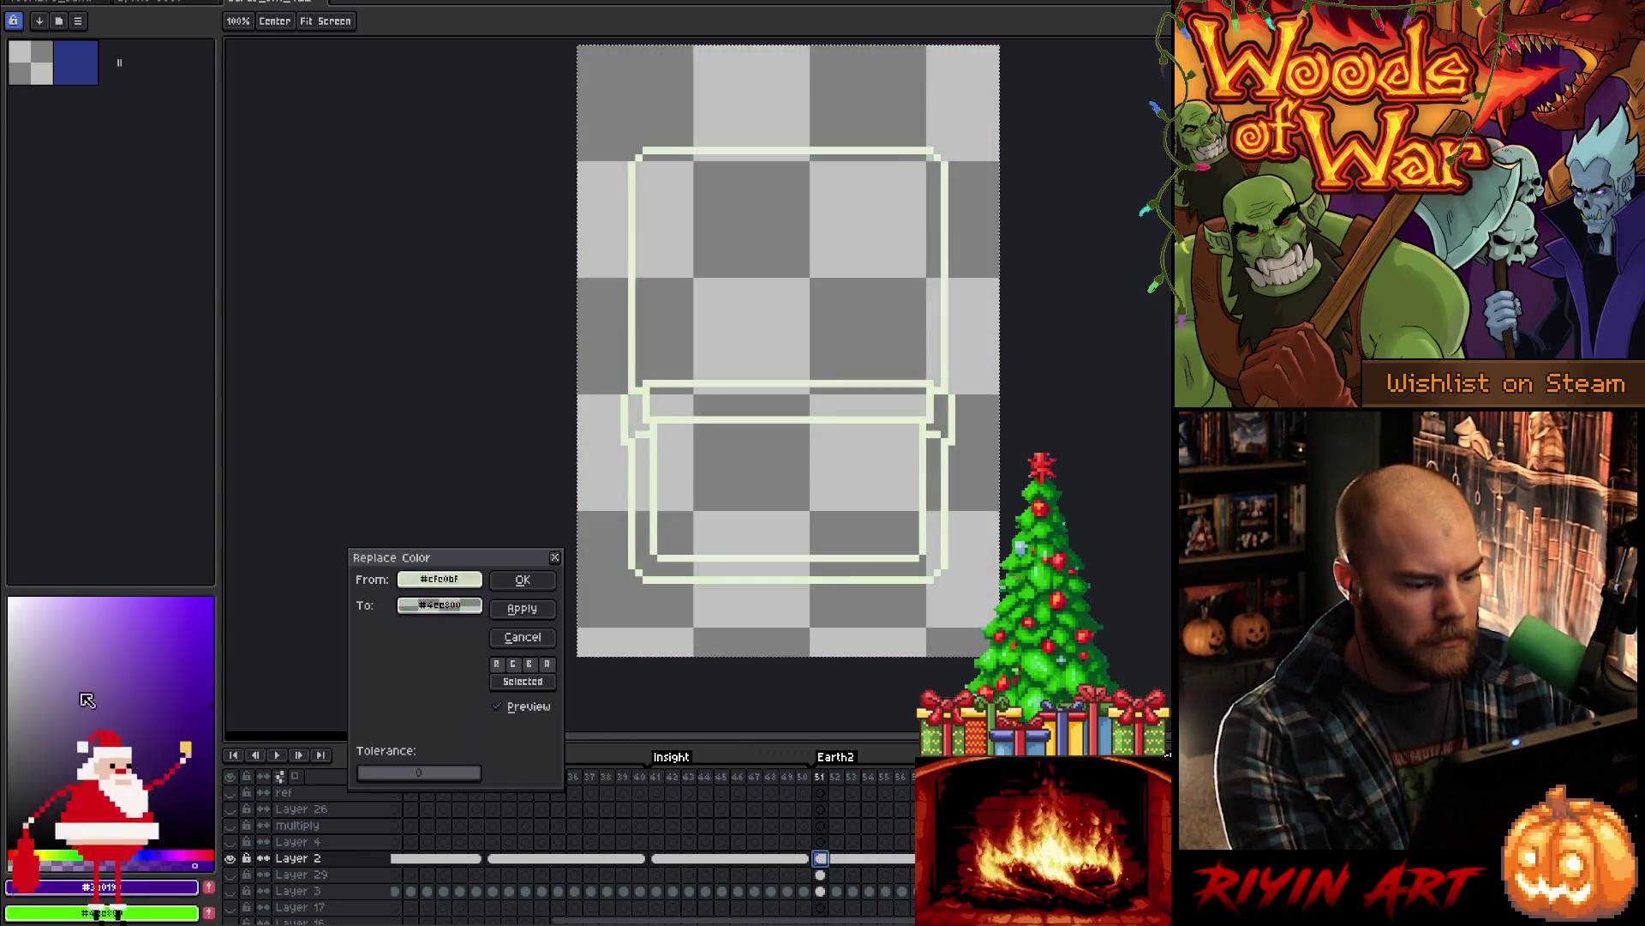
click(519, 580)
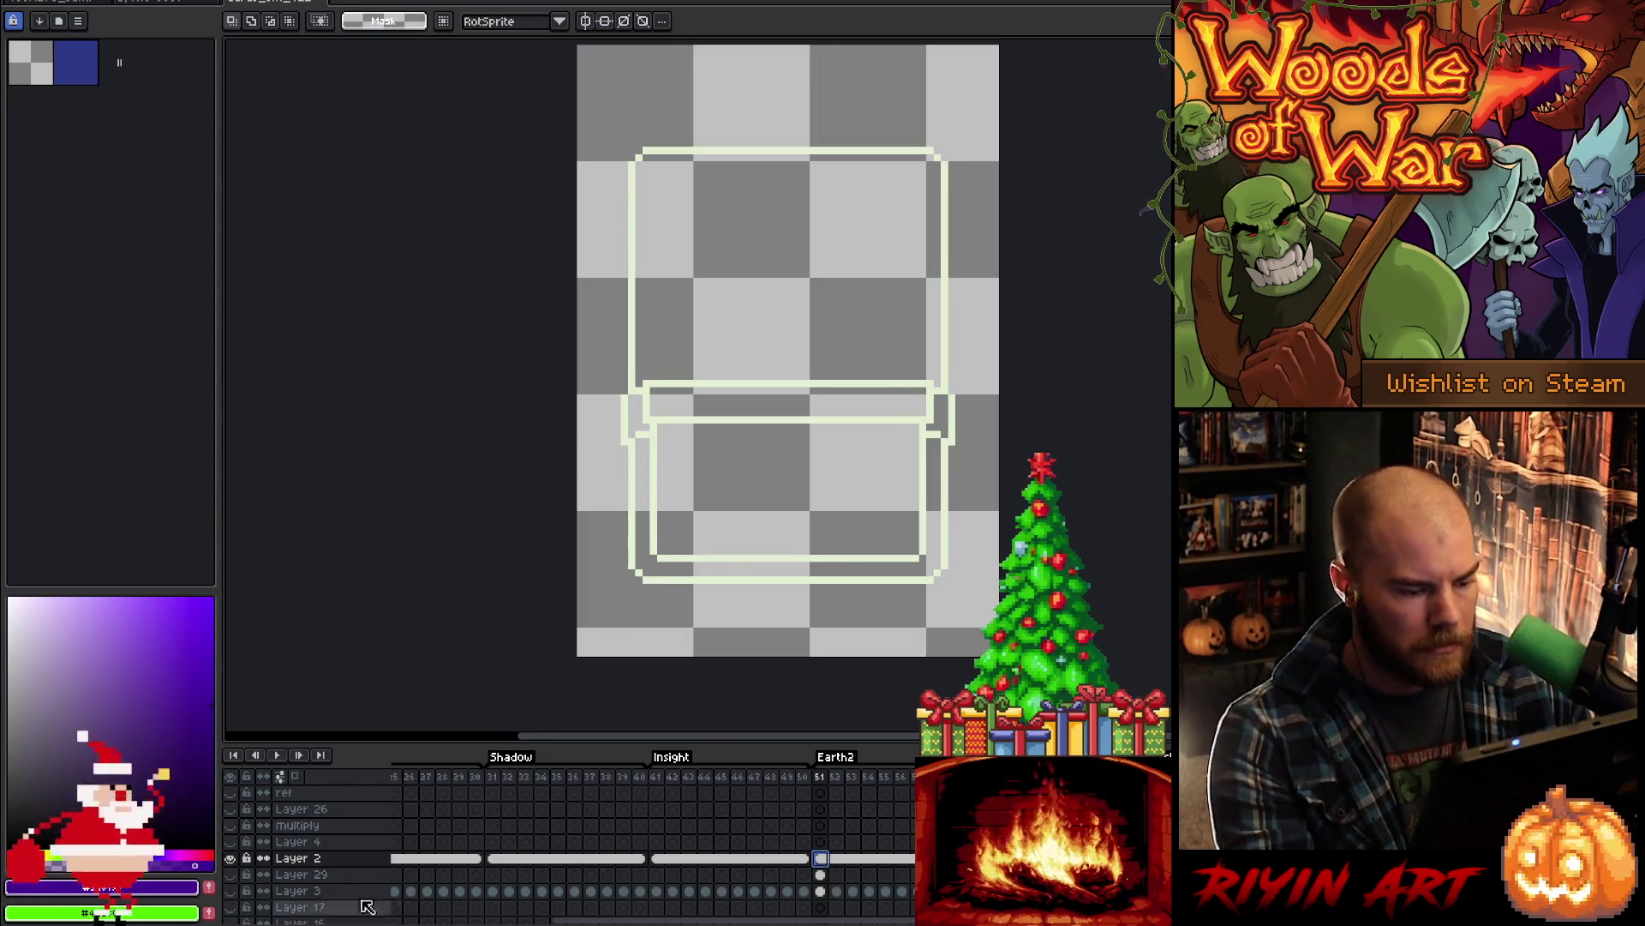
click(231, 860)
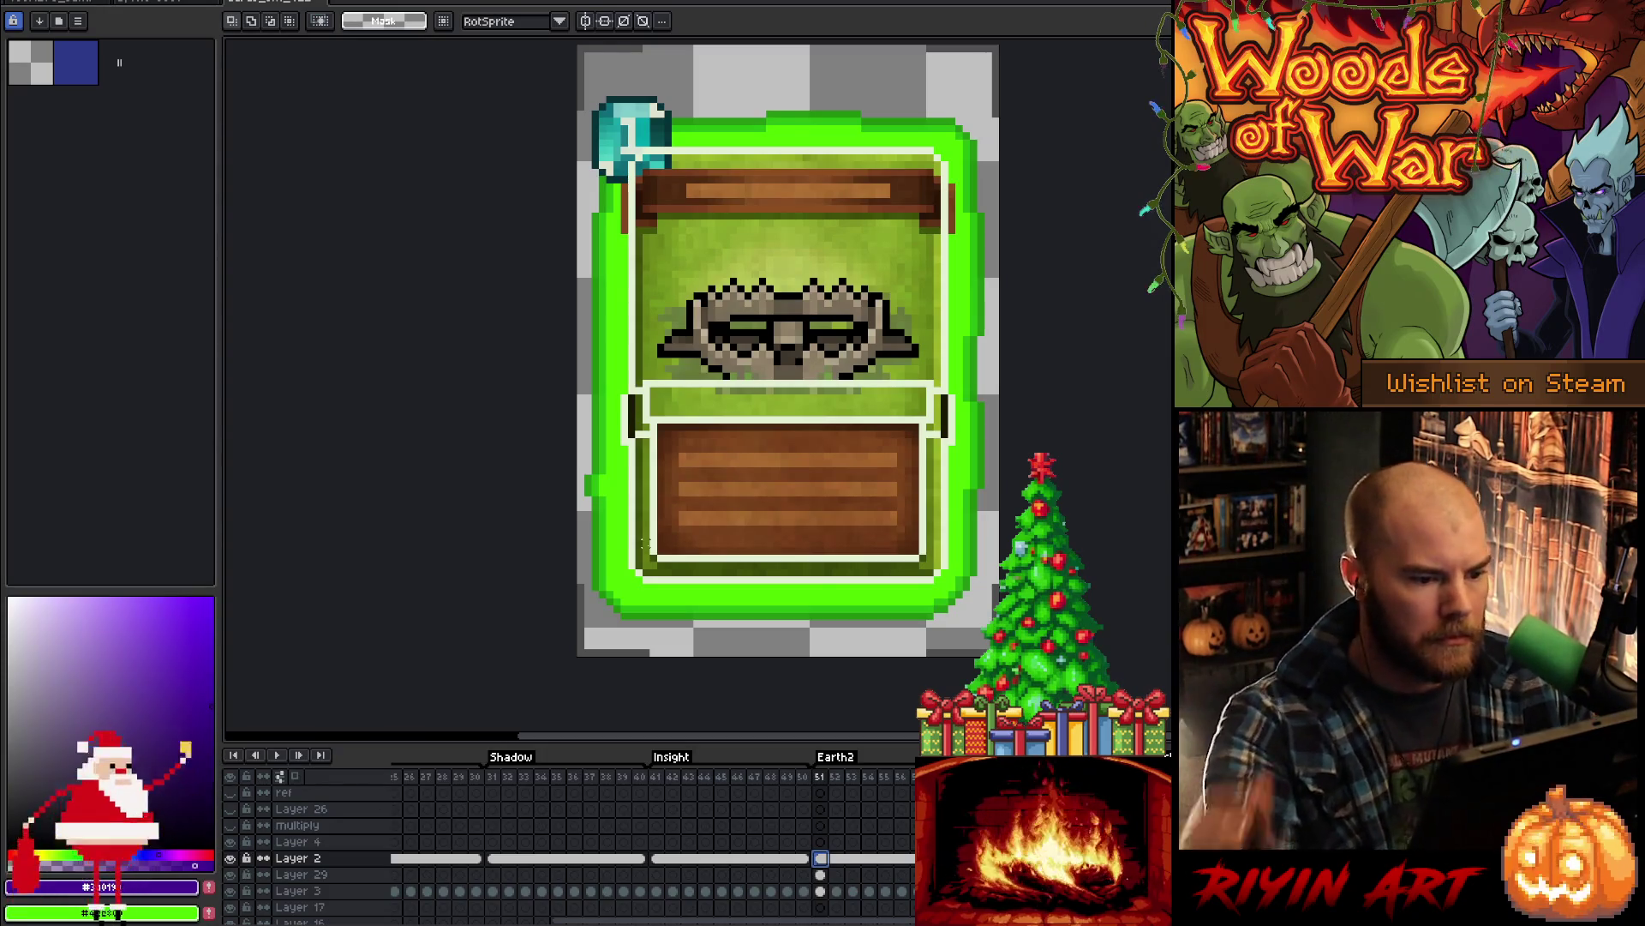
- Pick the card's light green and paint over the white lines around the emblem bar
key(b)
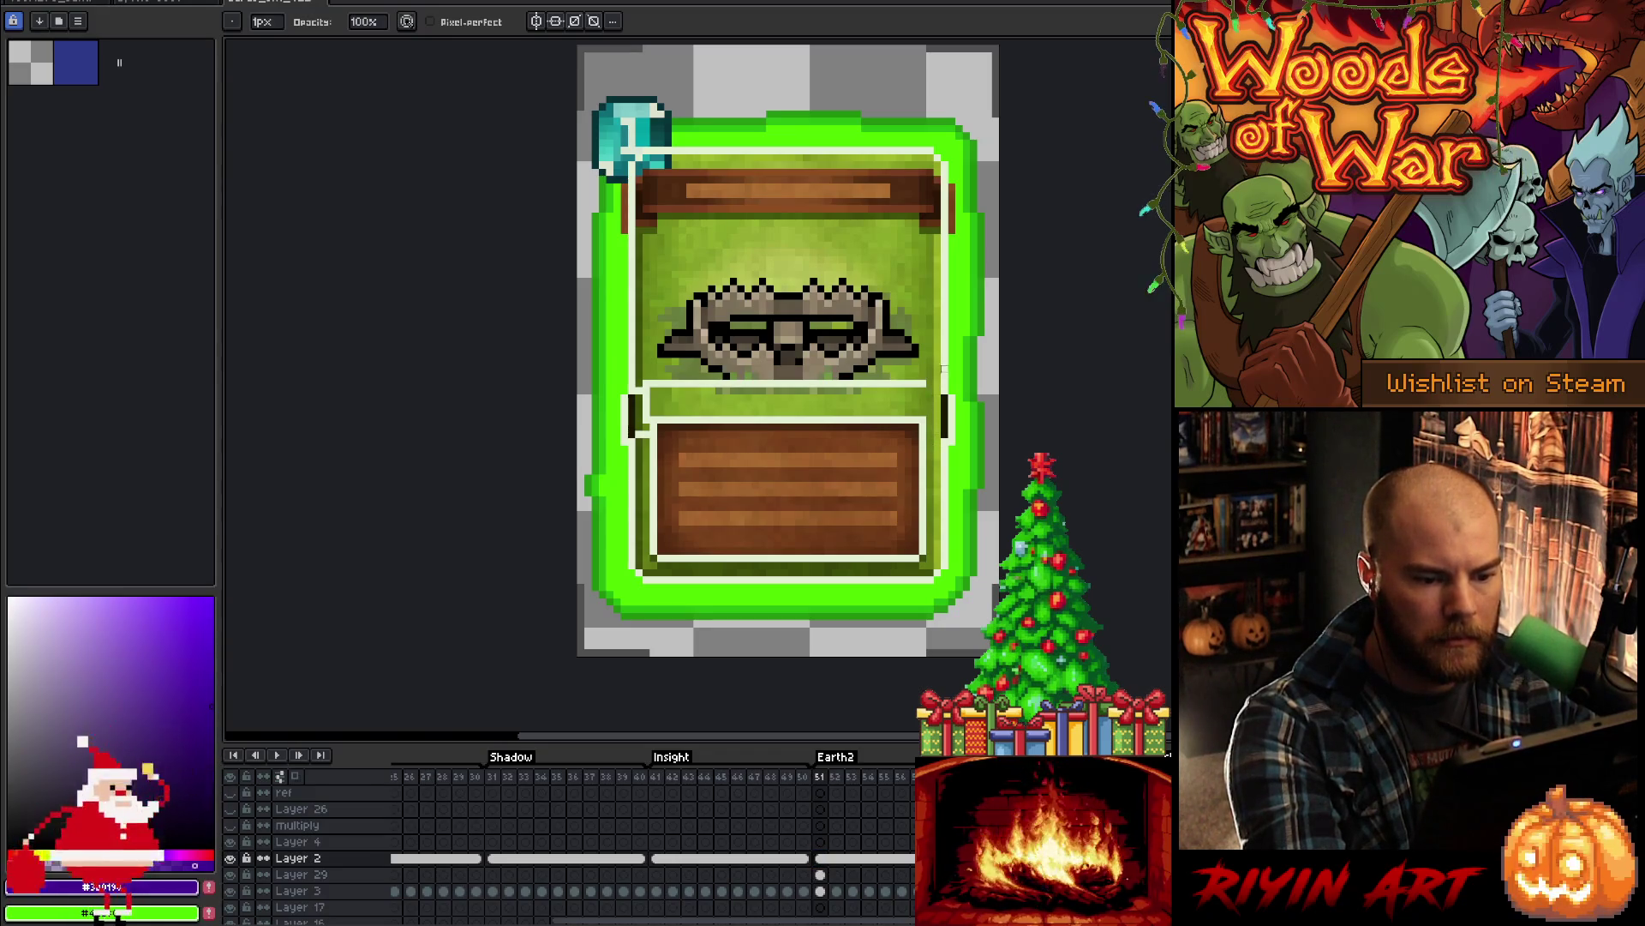
key(e)
drag(944, 383, 945, 456)
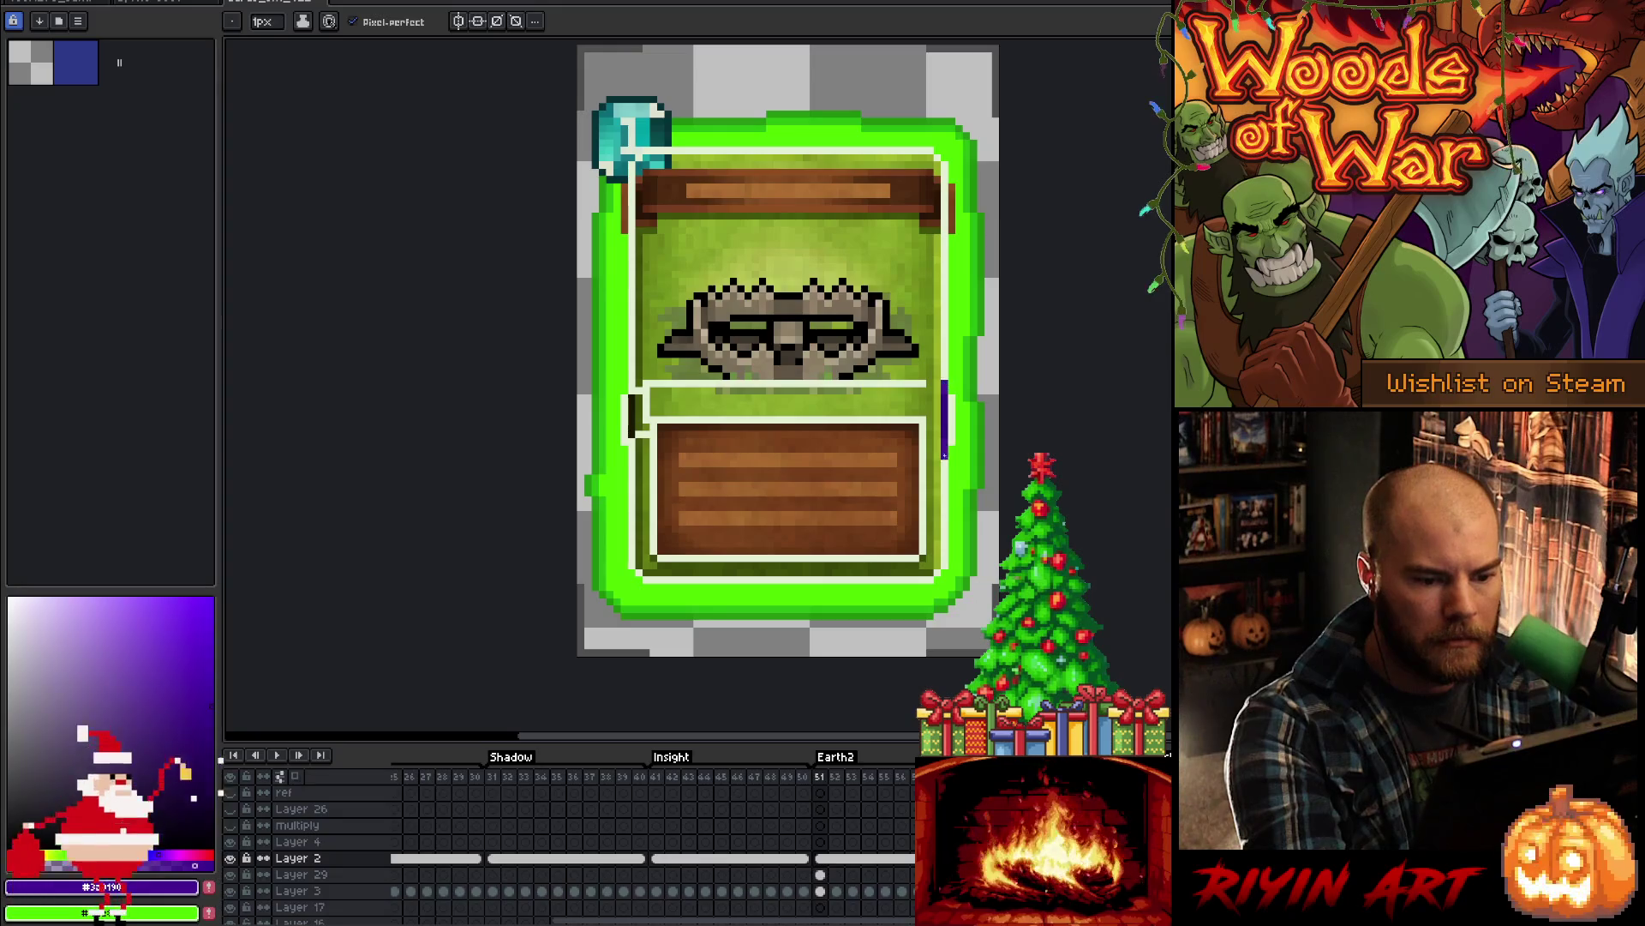
key(ctrl+z)
alt+click(944, 377)
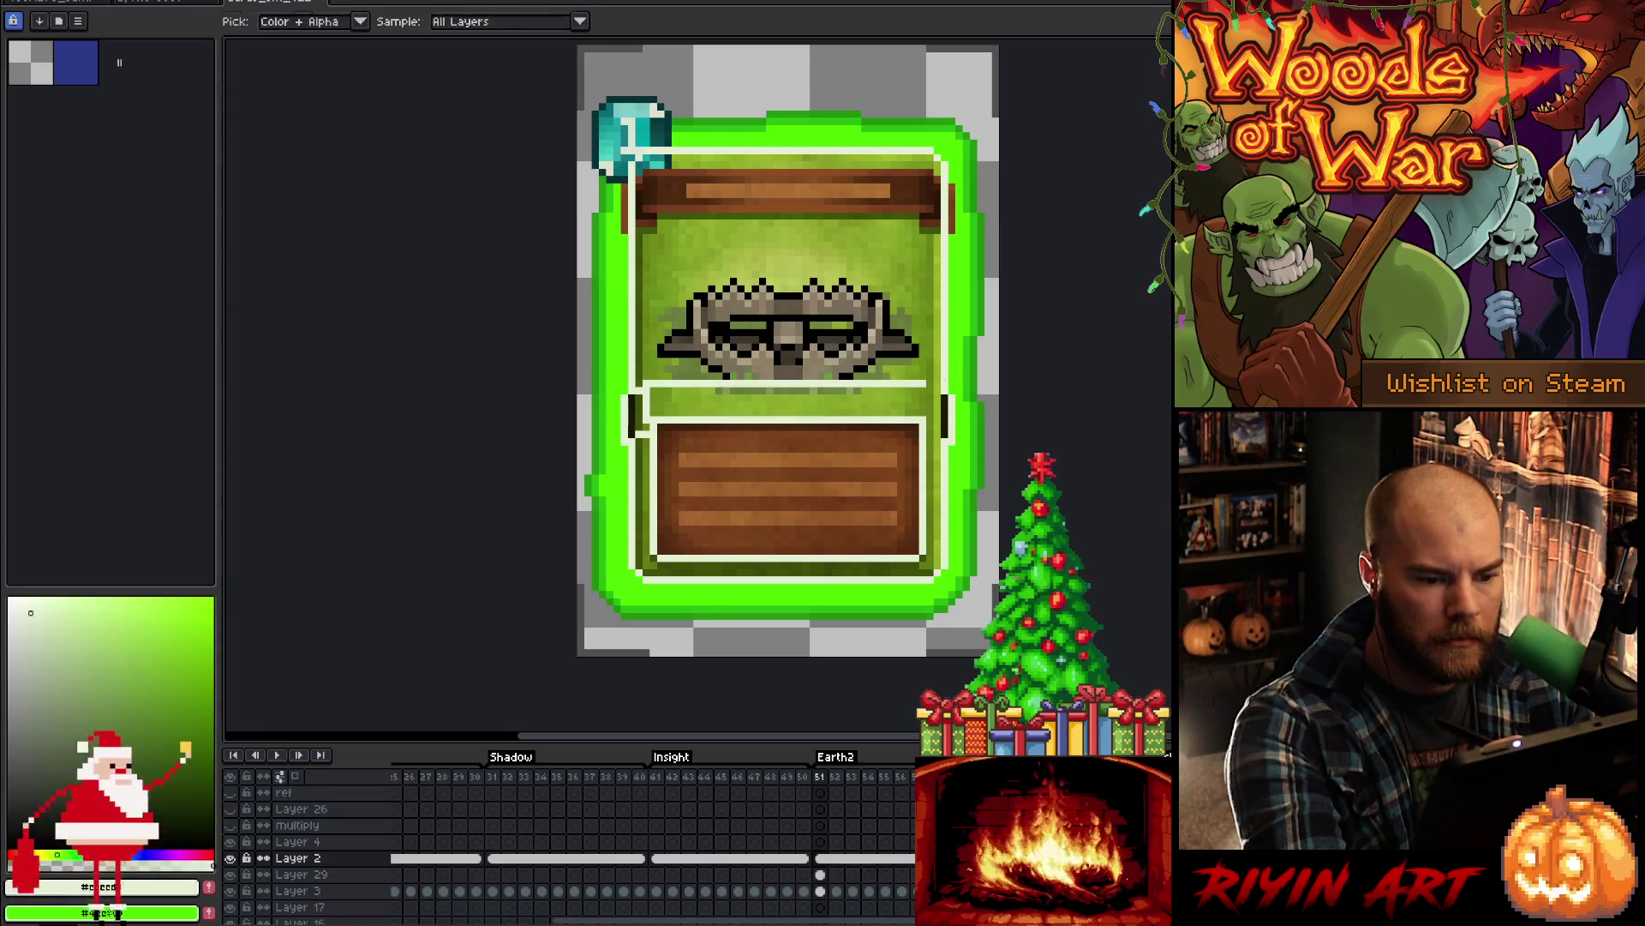
key(b)
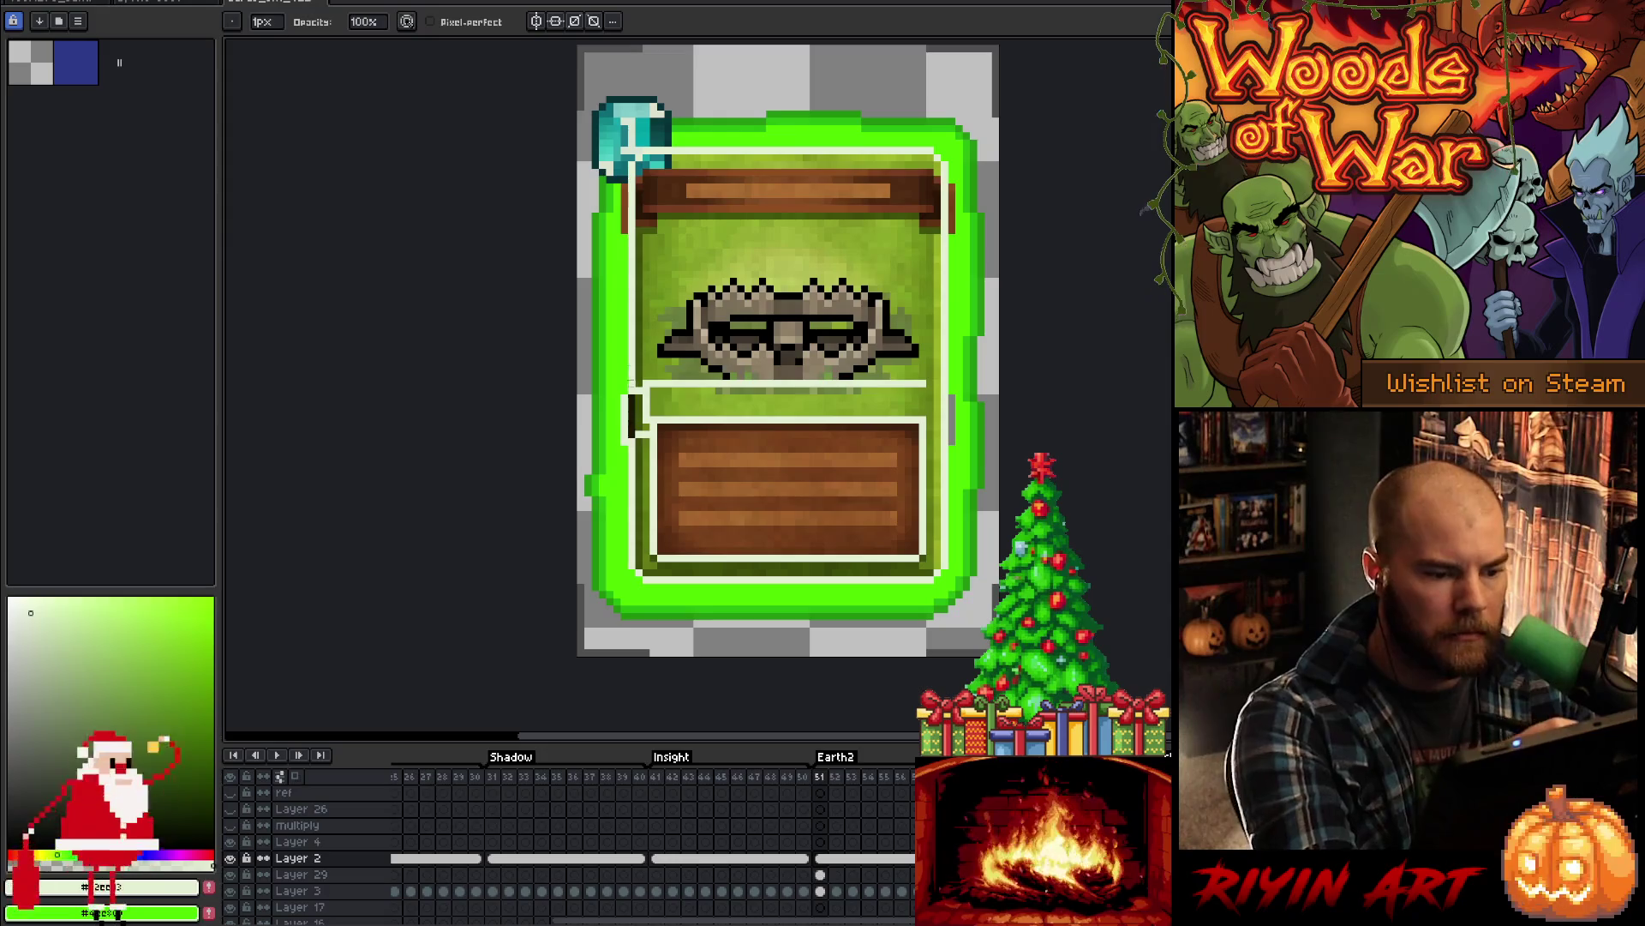
key(e)
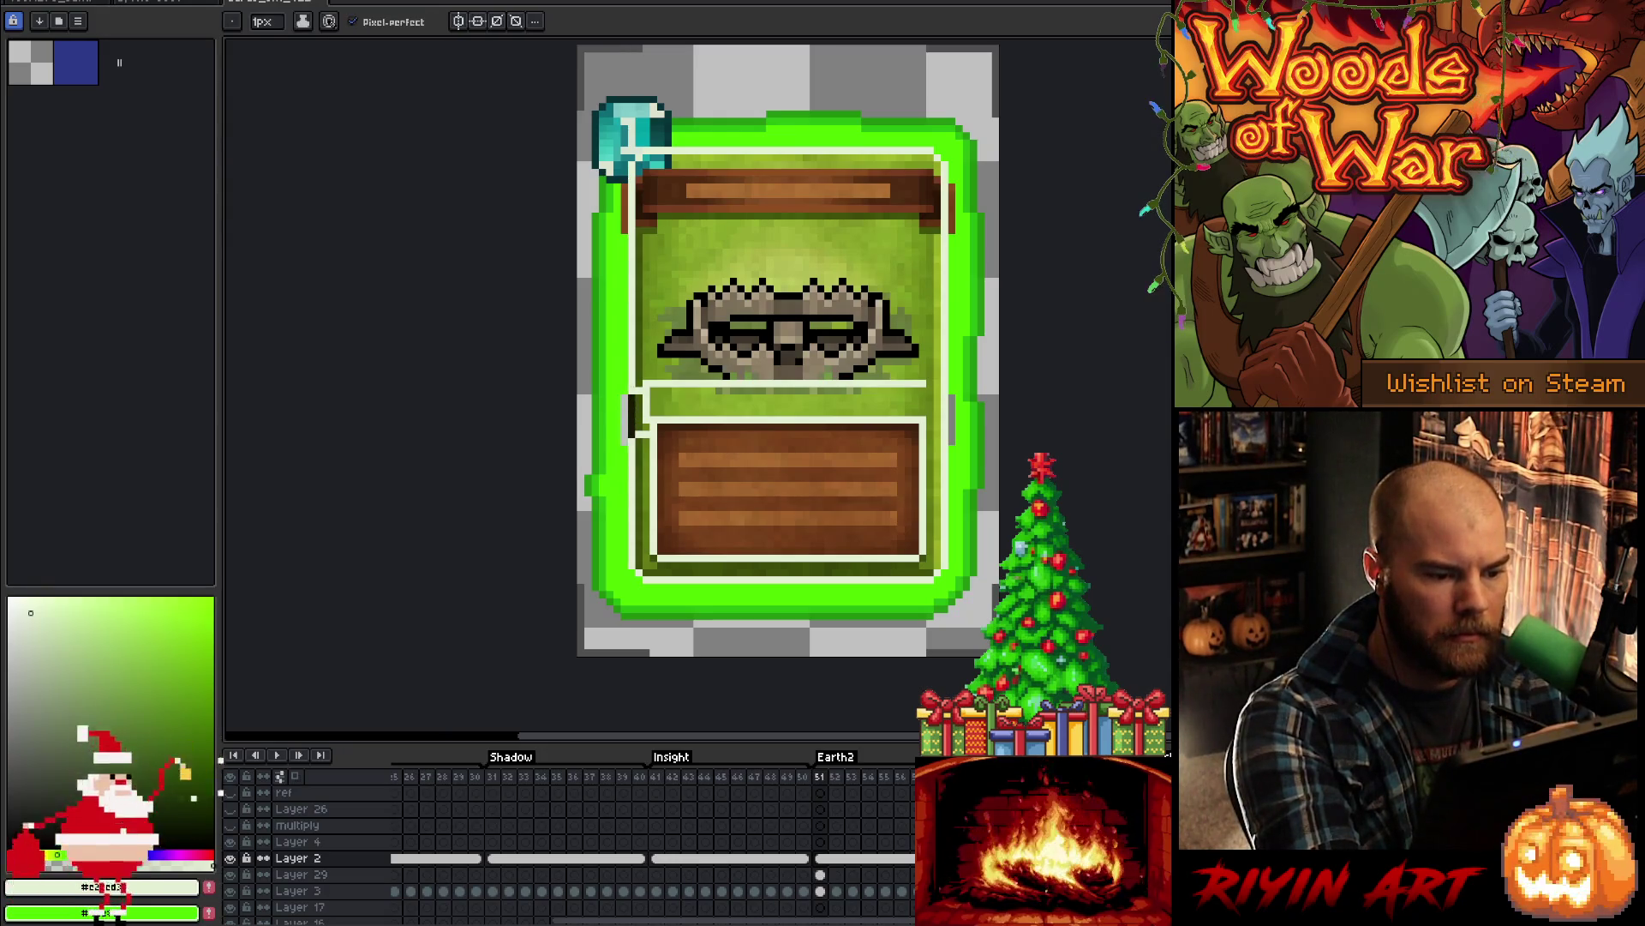
key(b)
drag(648, 418, 652, 383)
drag(788, 383, 923, 383)
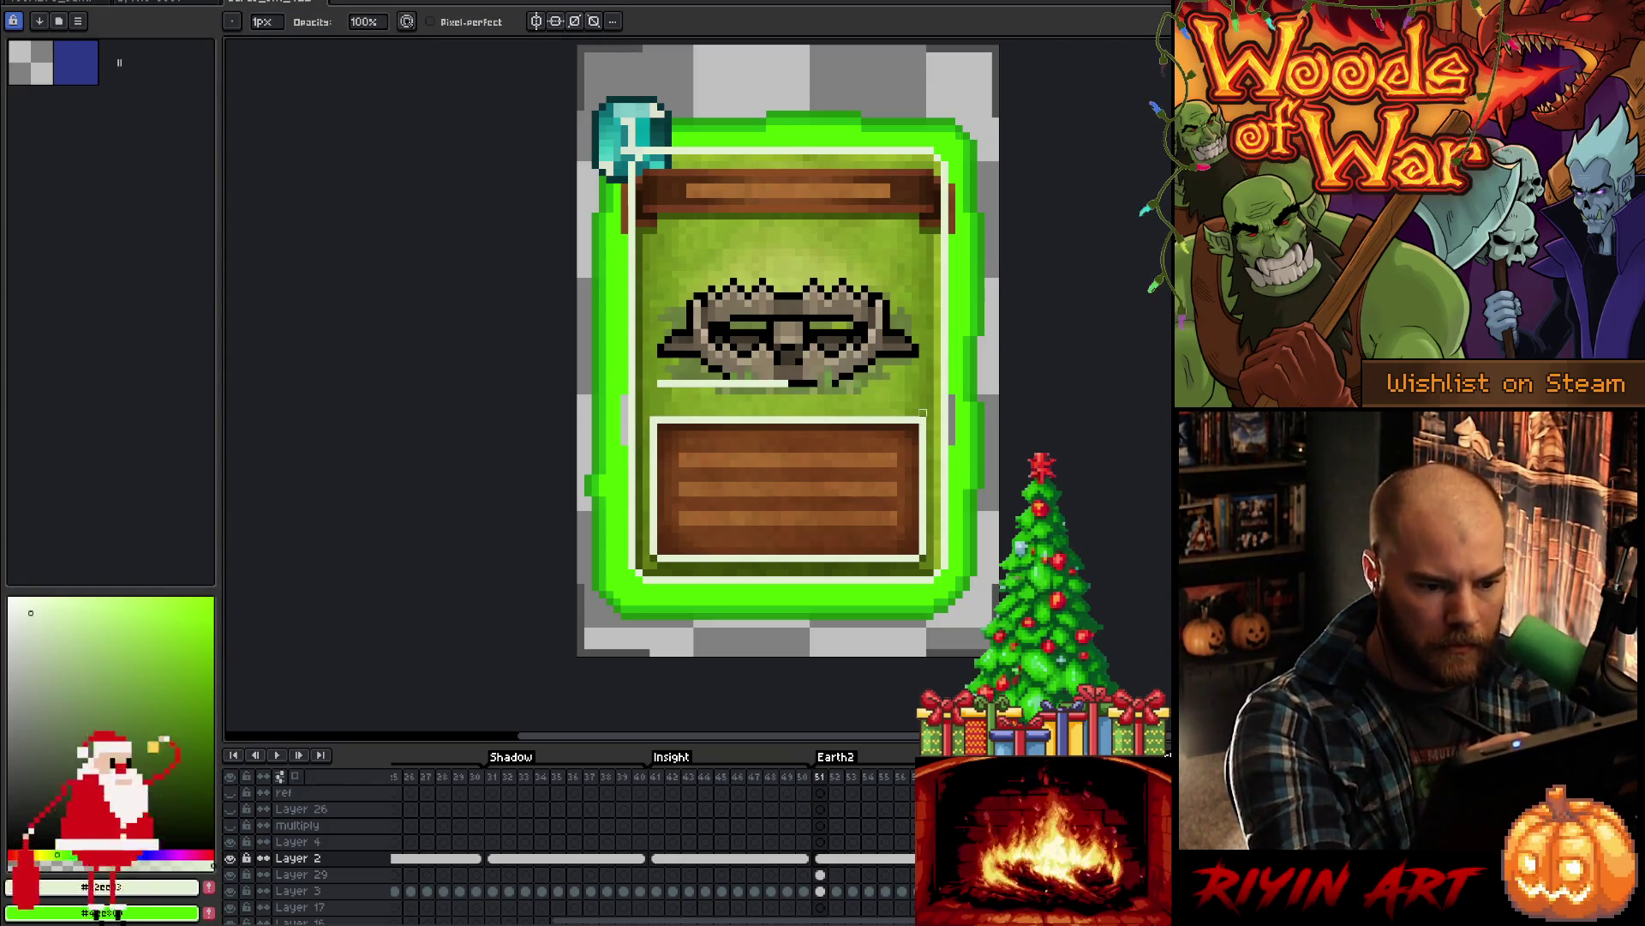
mouse_move(659, 383)
mouse_down()
mouse_move(788, 383)
mouse_move(738, 383)
mouse_up()
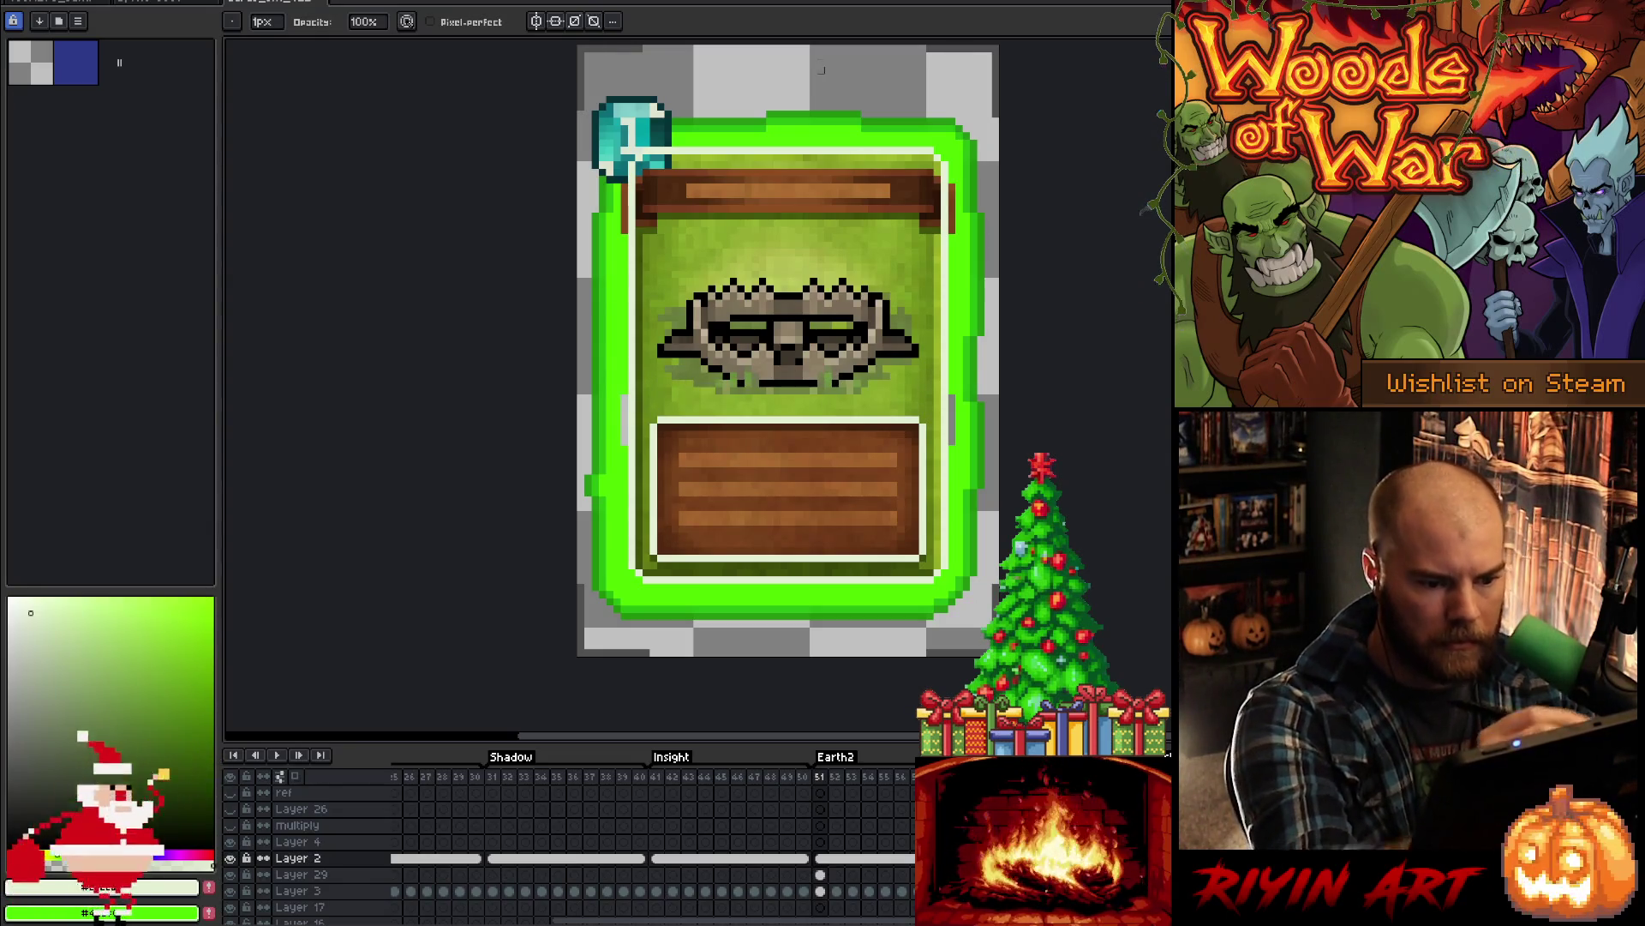
- Erase the brown strips at the header's edges and redraw a clean brown left edge
key(e)
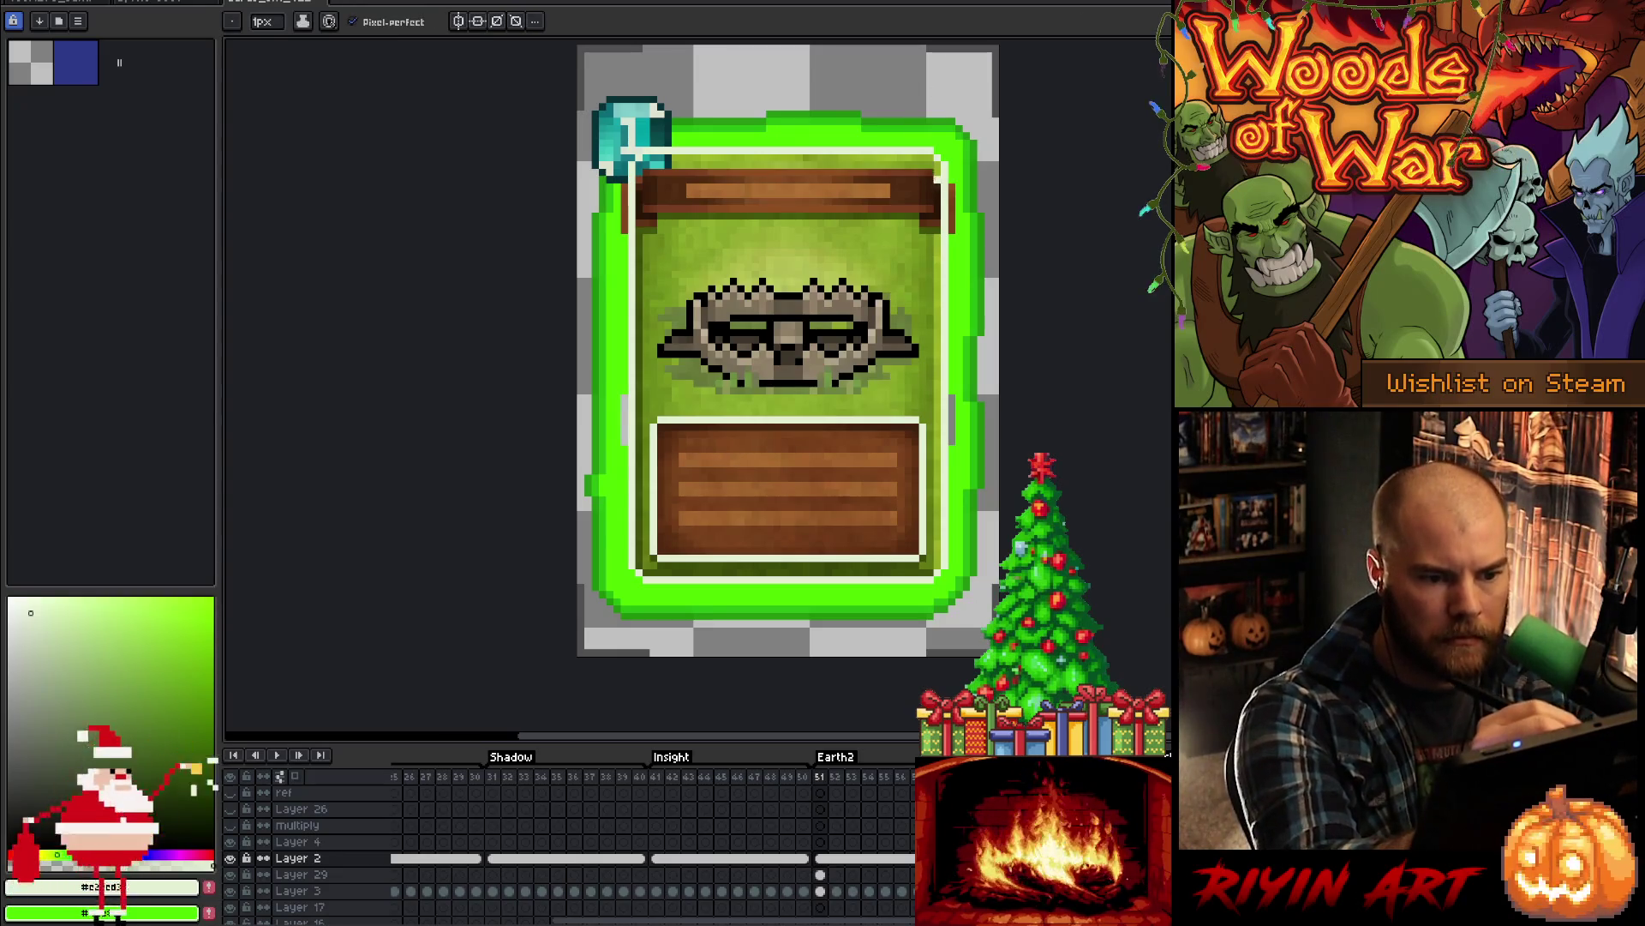
mouse_move(930, 178)
mouse_down()
mouse_move(931, 210)
mouse_move(646, 172)
mouse_move(646, 212)
mouse_move(928, 209)
mouse_up()
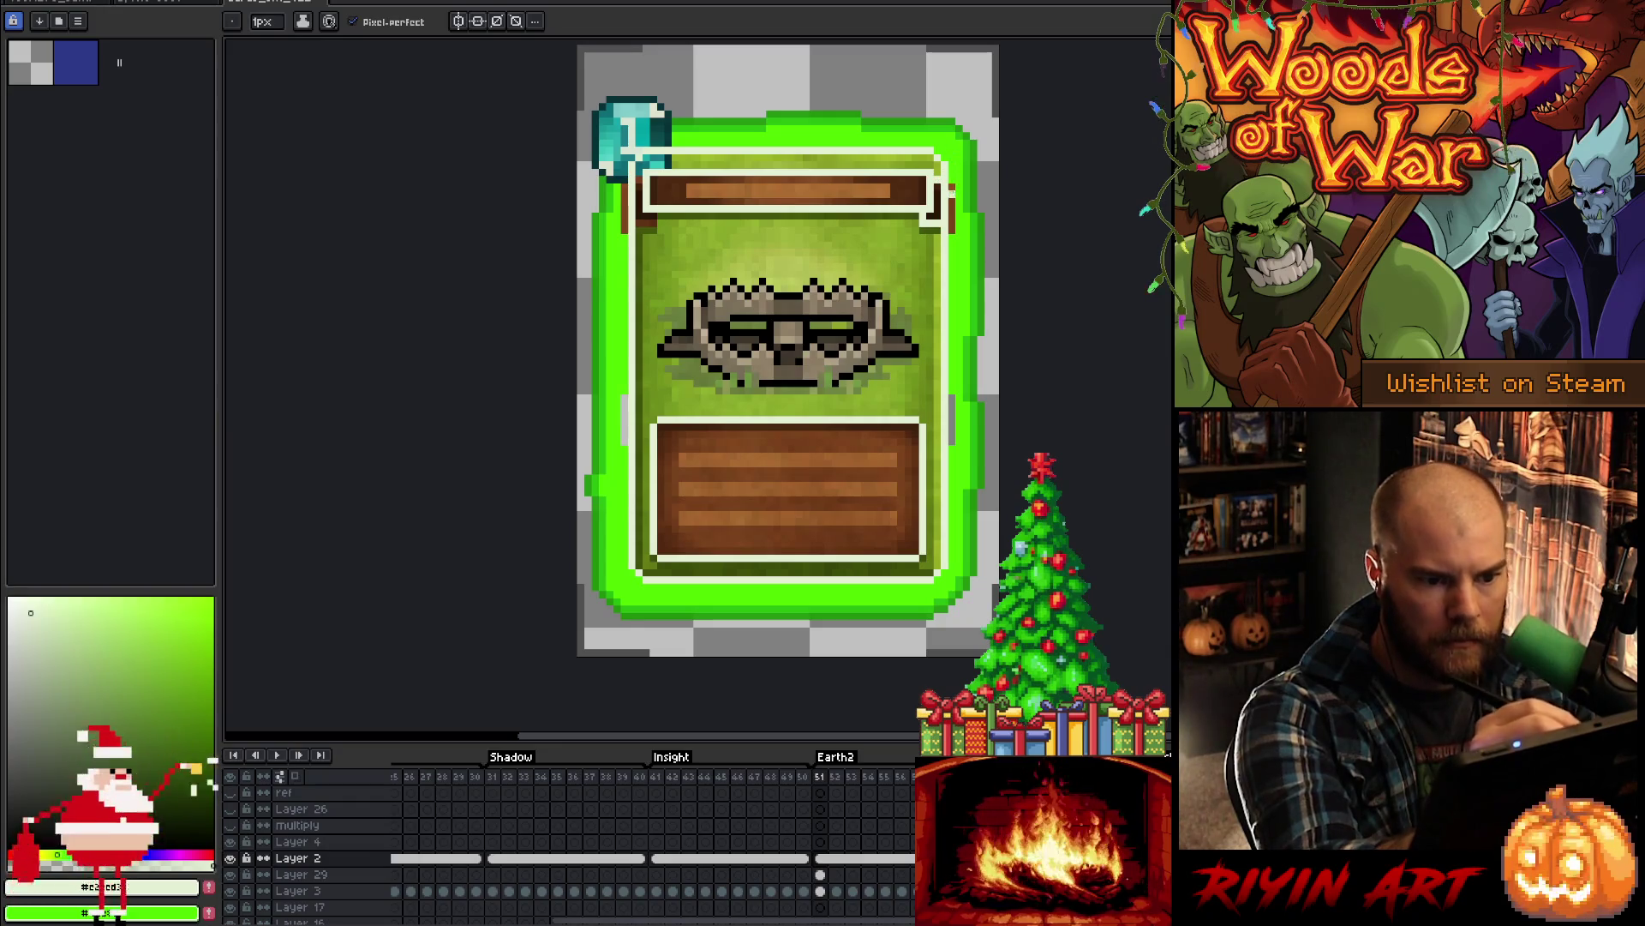
drag(952, 191, 951, 228)
key(b)
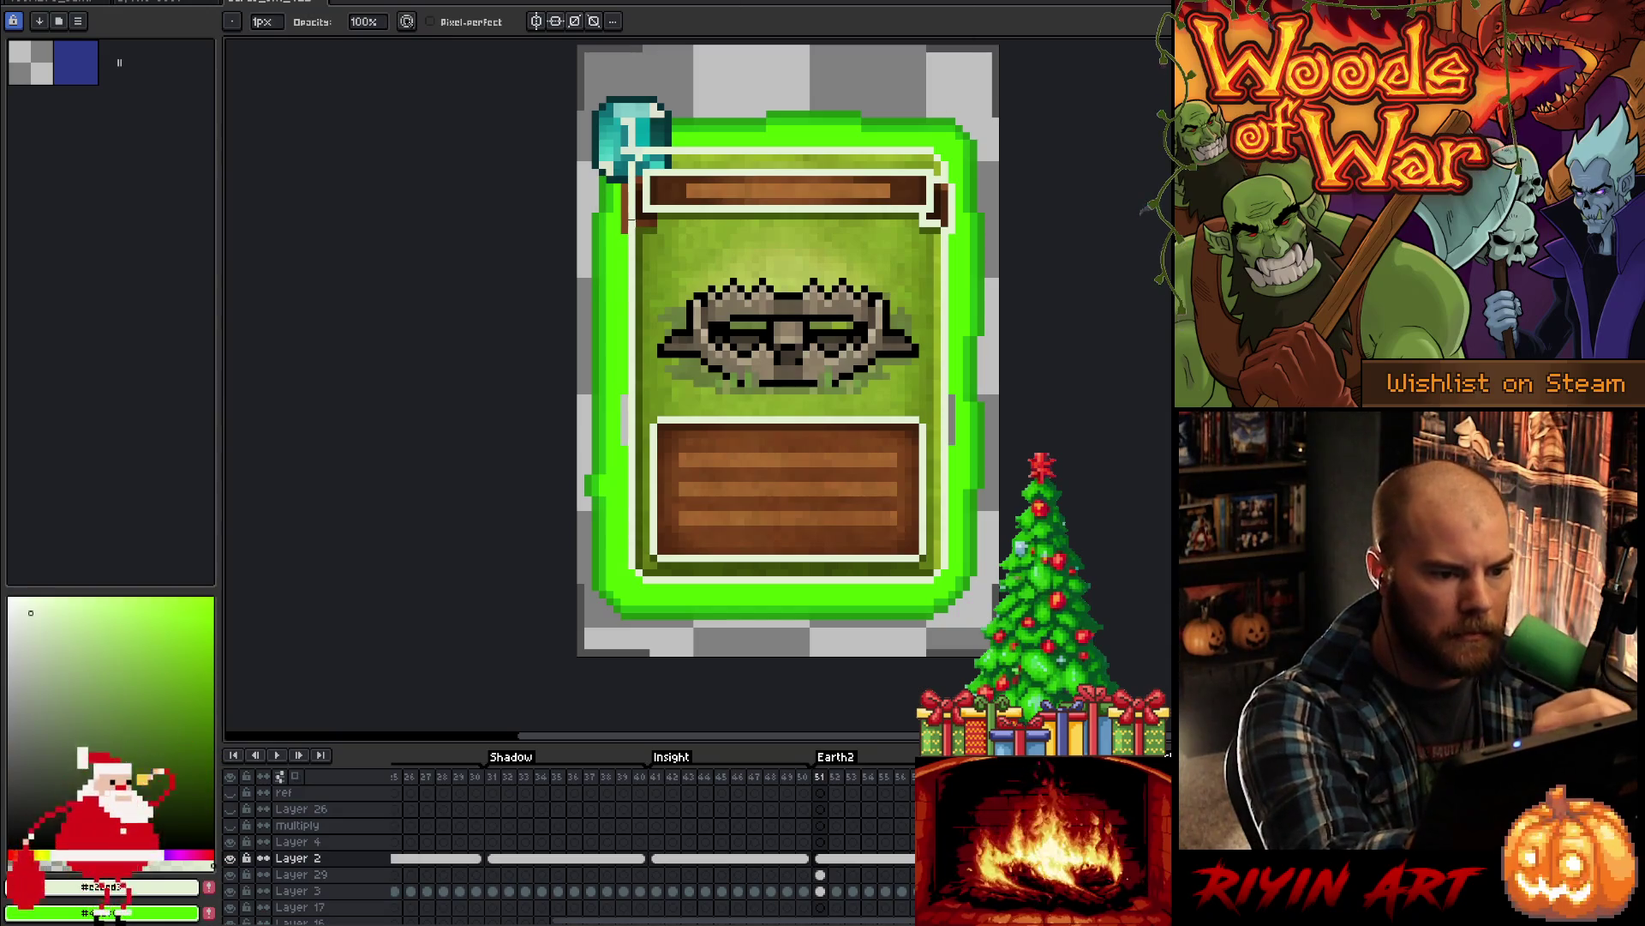
key(e)
drag(625, 185, 625, 227)
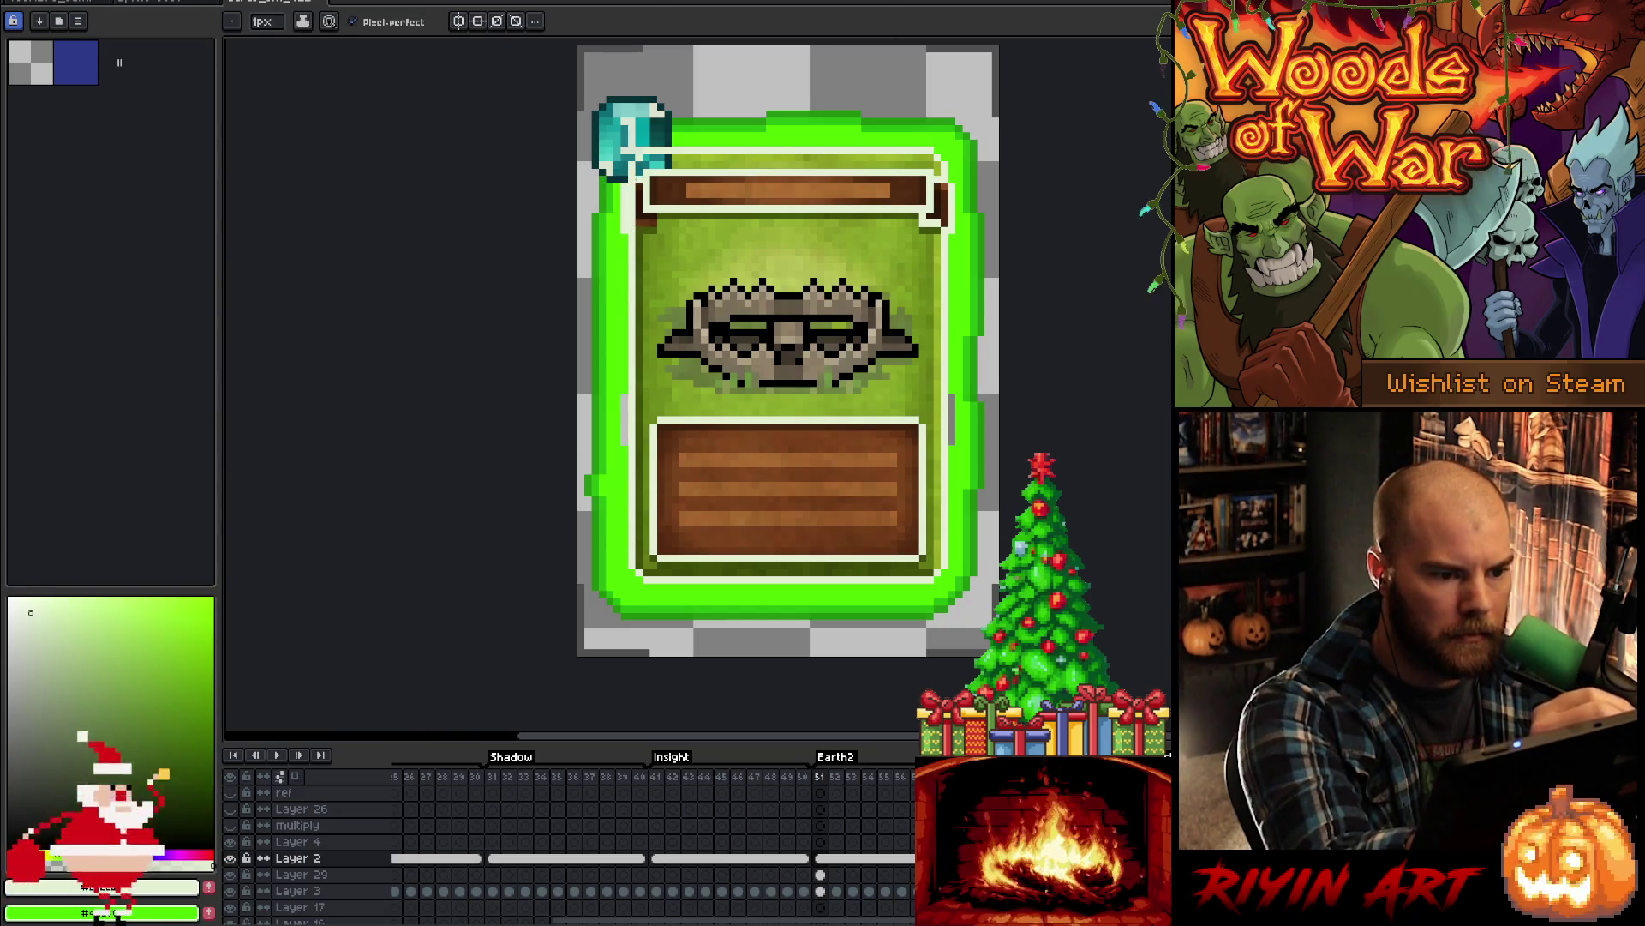
key(b)
drag(632, 228, 632, 175)
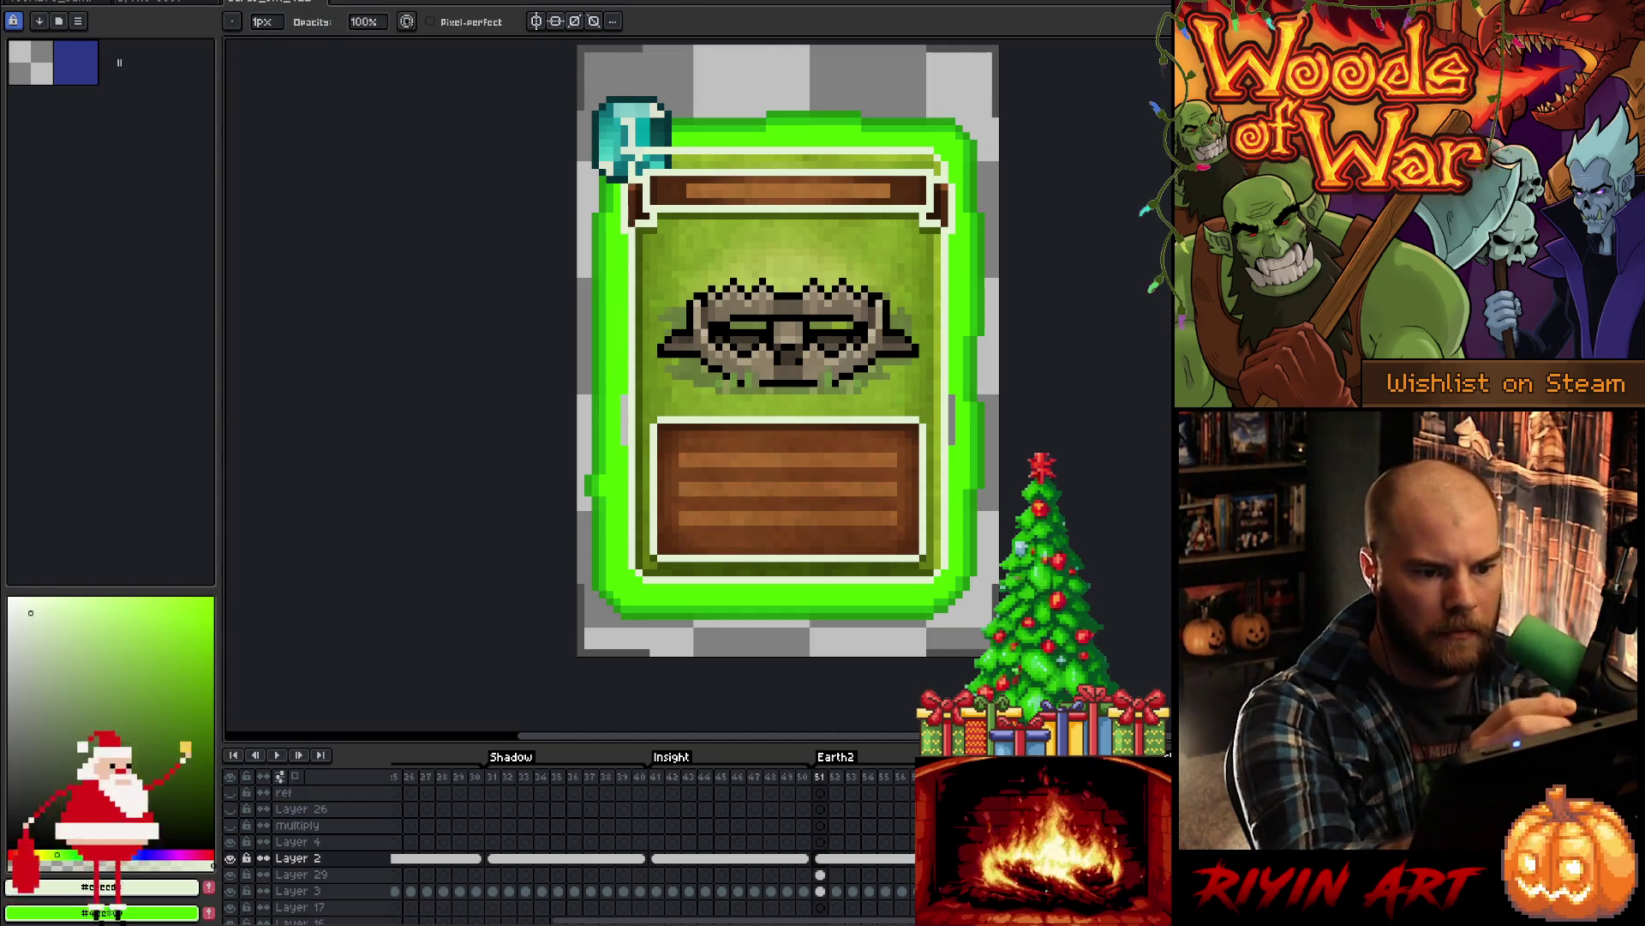
- Flip between the blue card in frame 50 and the green card in frame 51
double_click(803, 777)
click(936, 485)
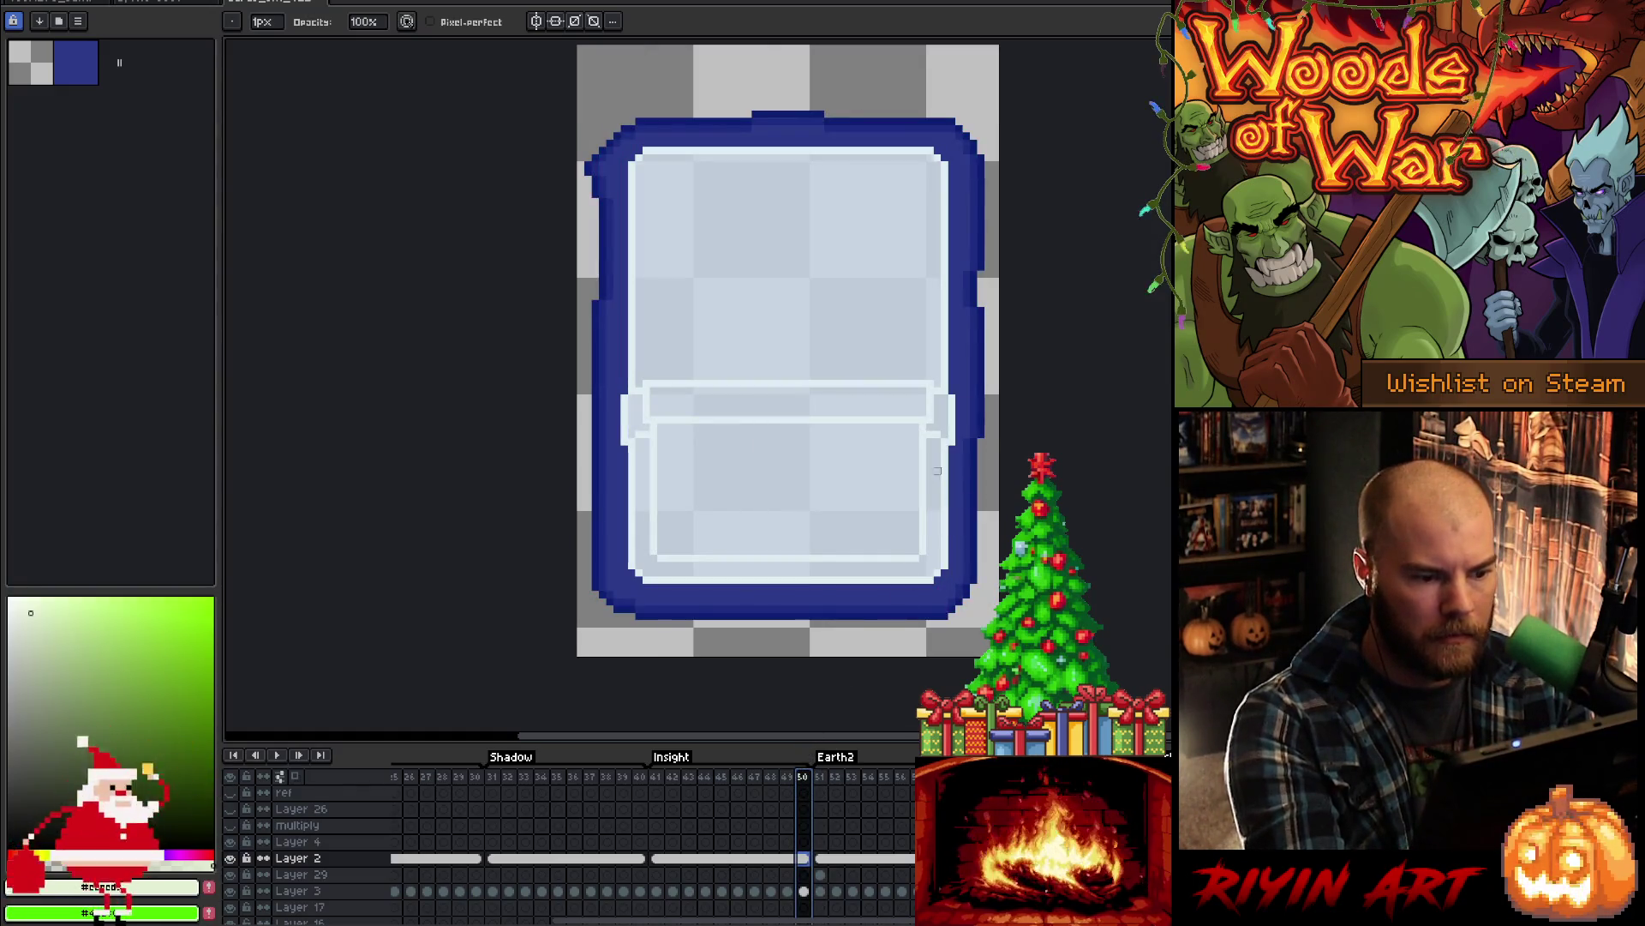
click(820, 858)
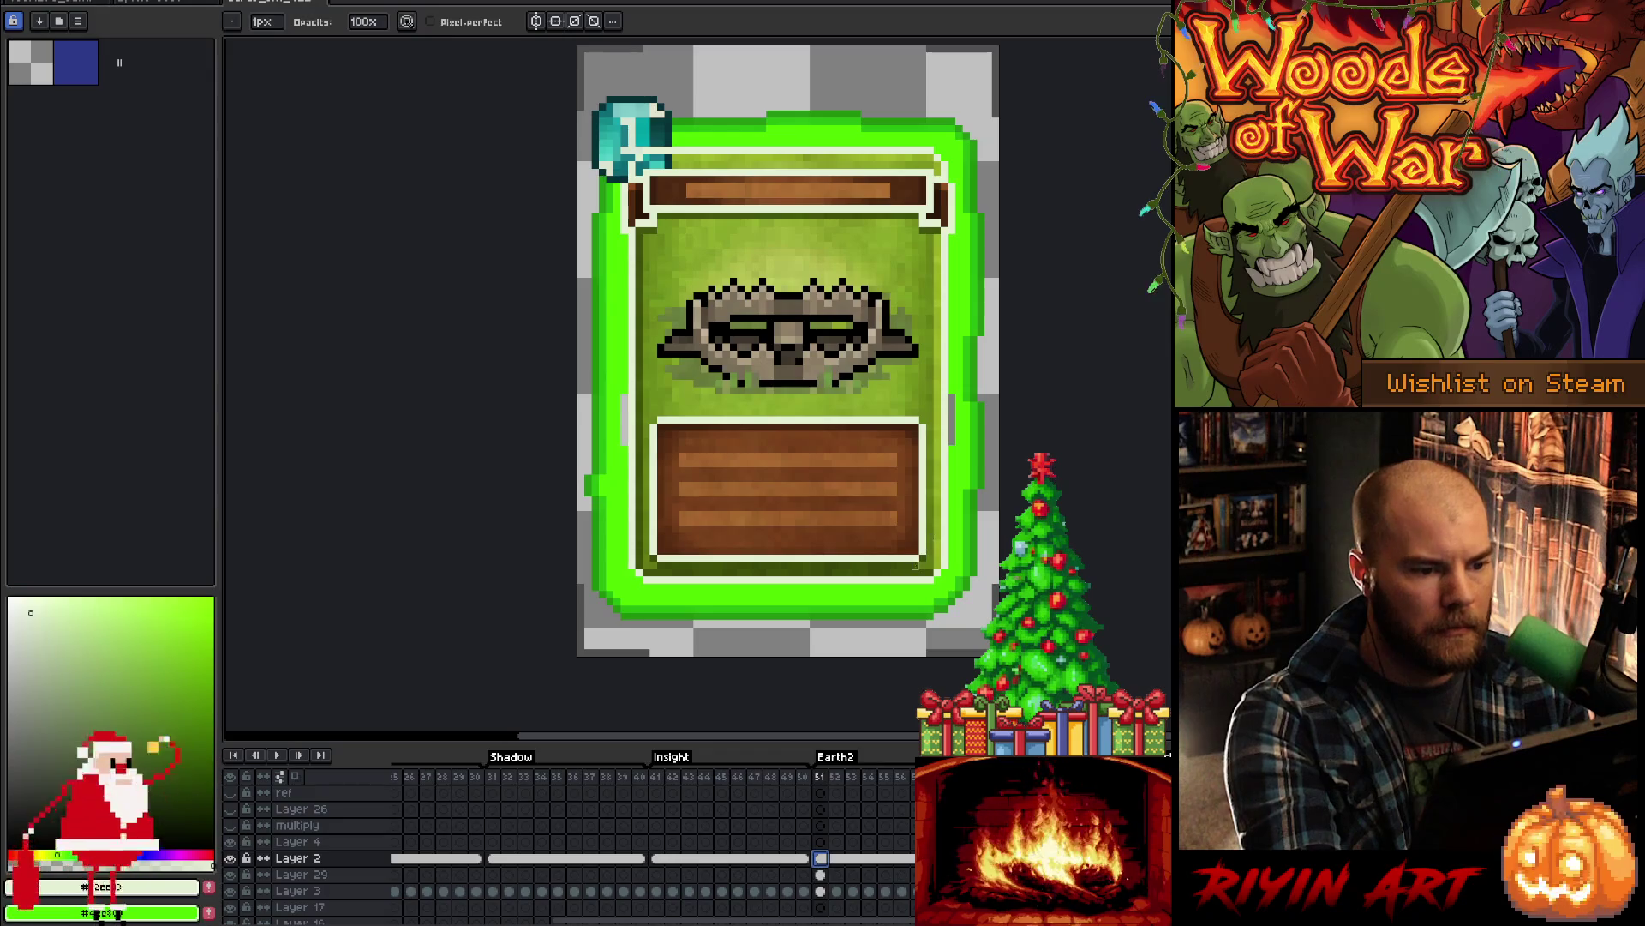
click(803, 777)
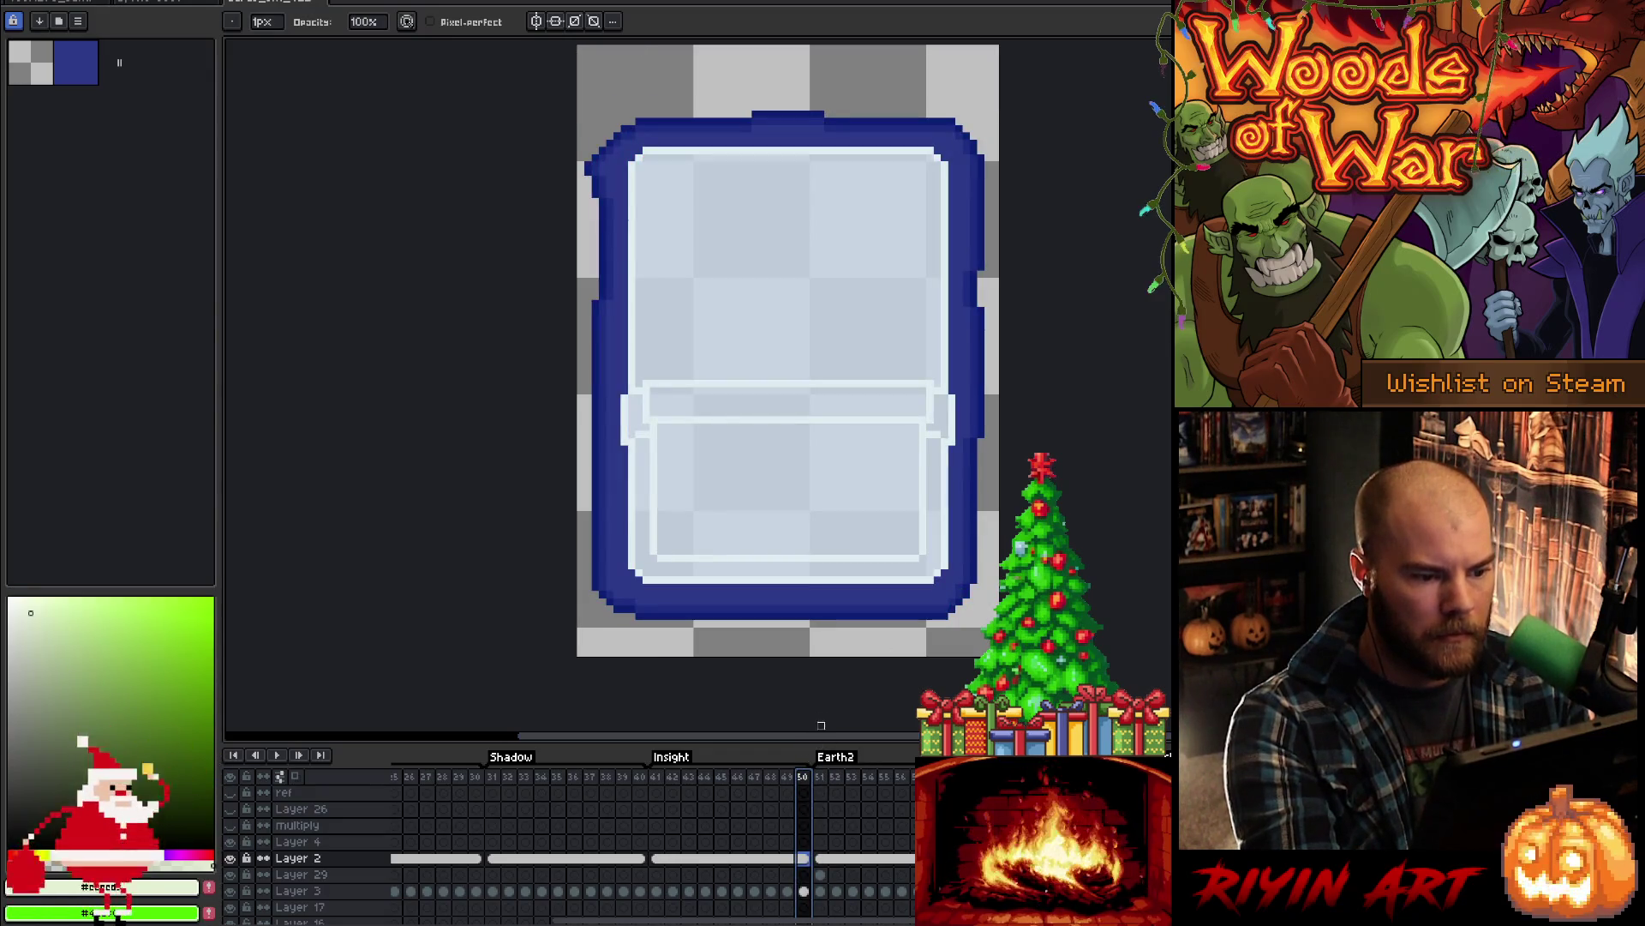
click(820, 776)
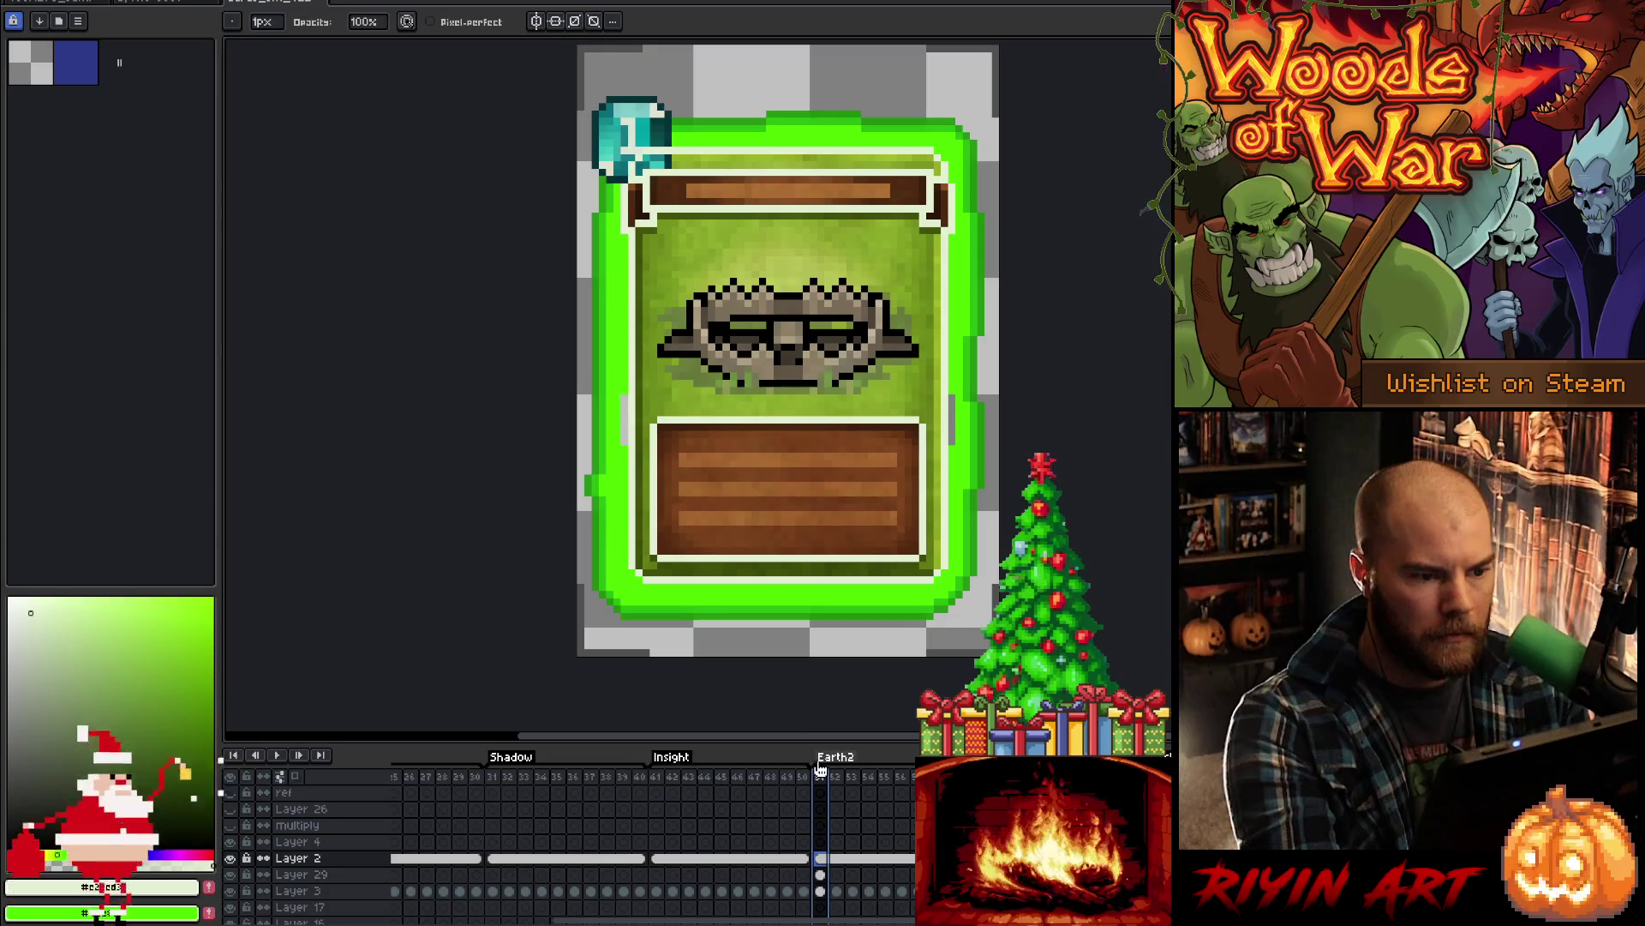
click(803, 776)
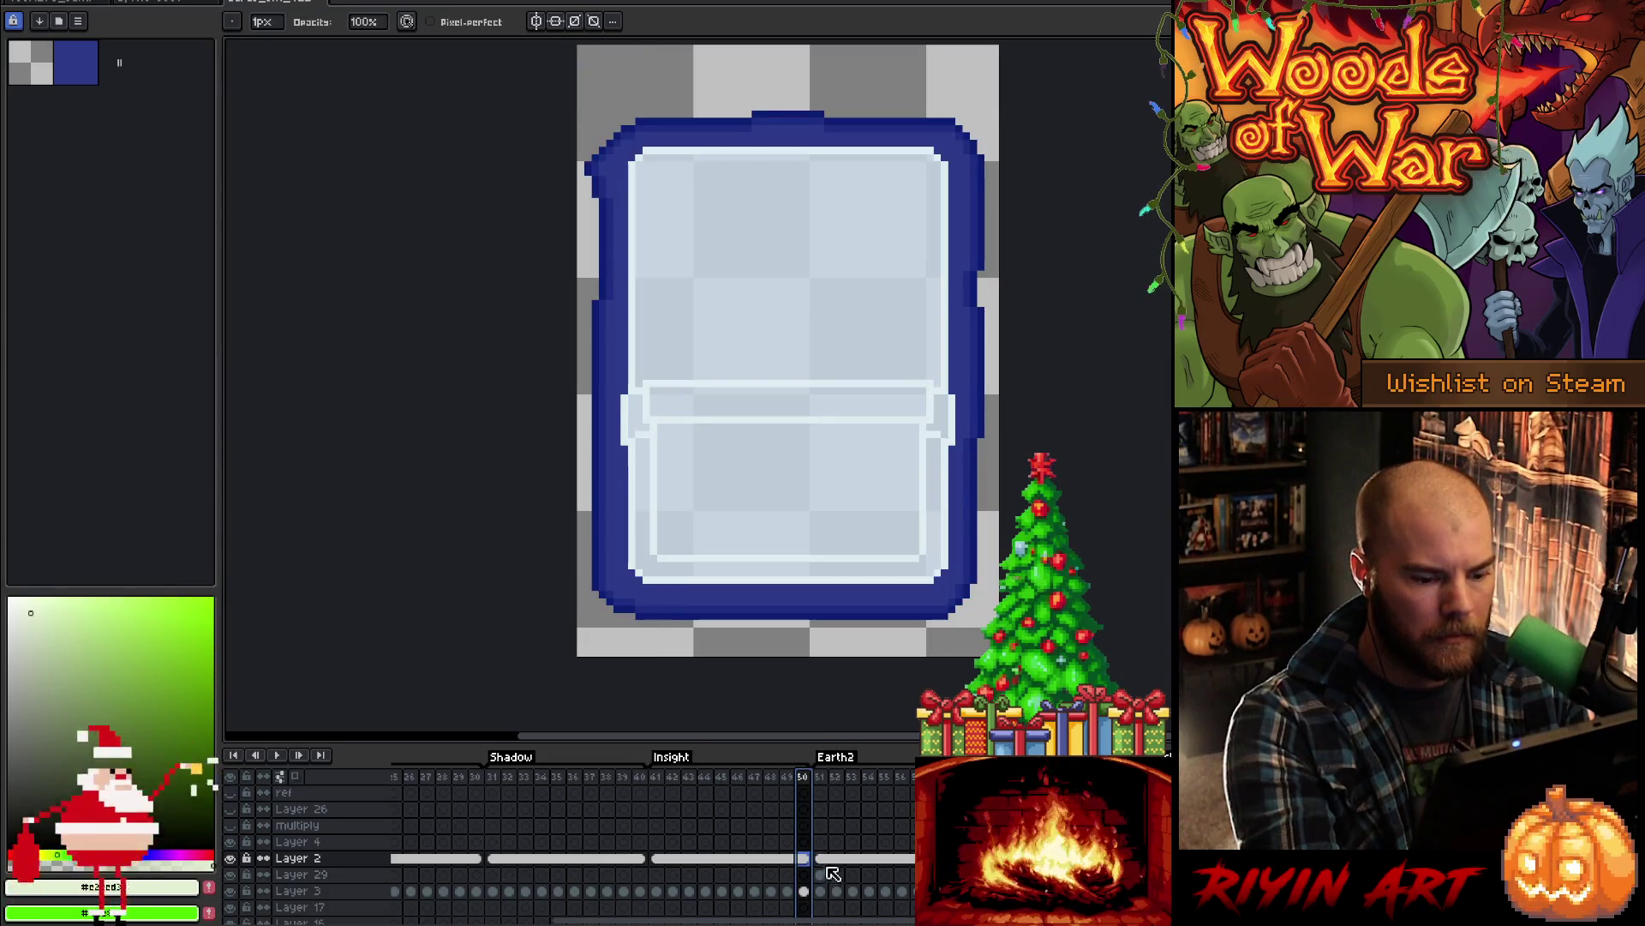
click(821, 874)
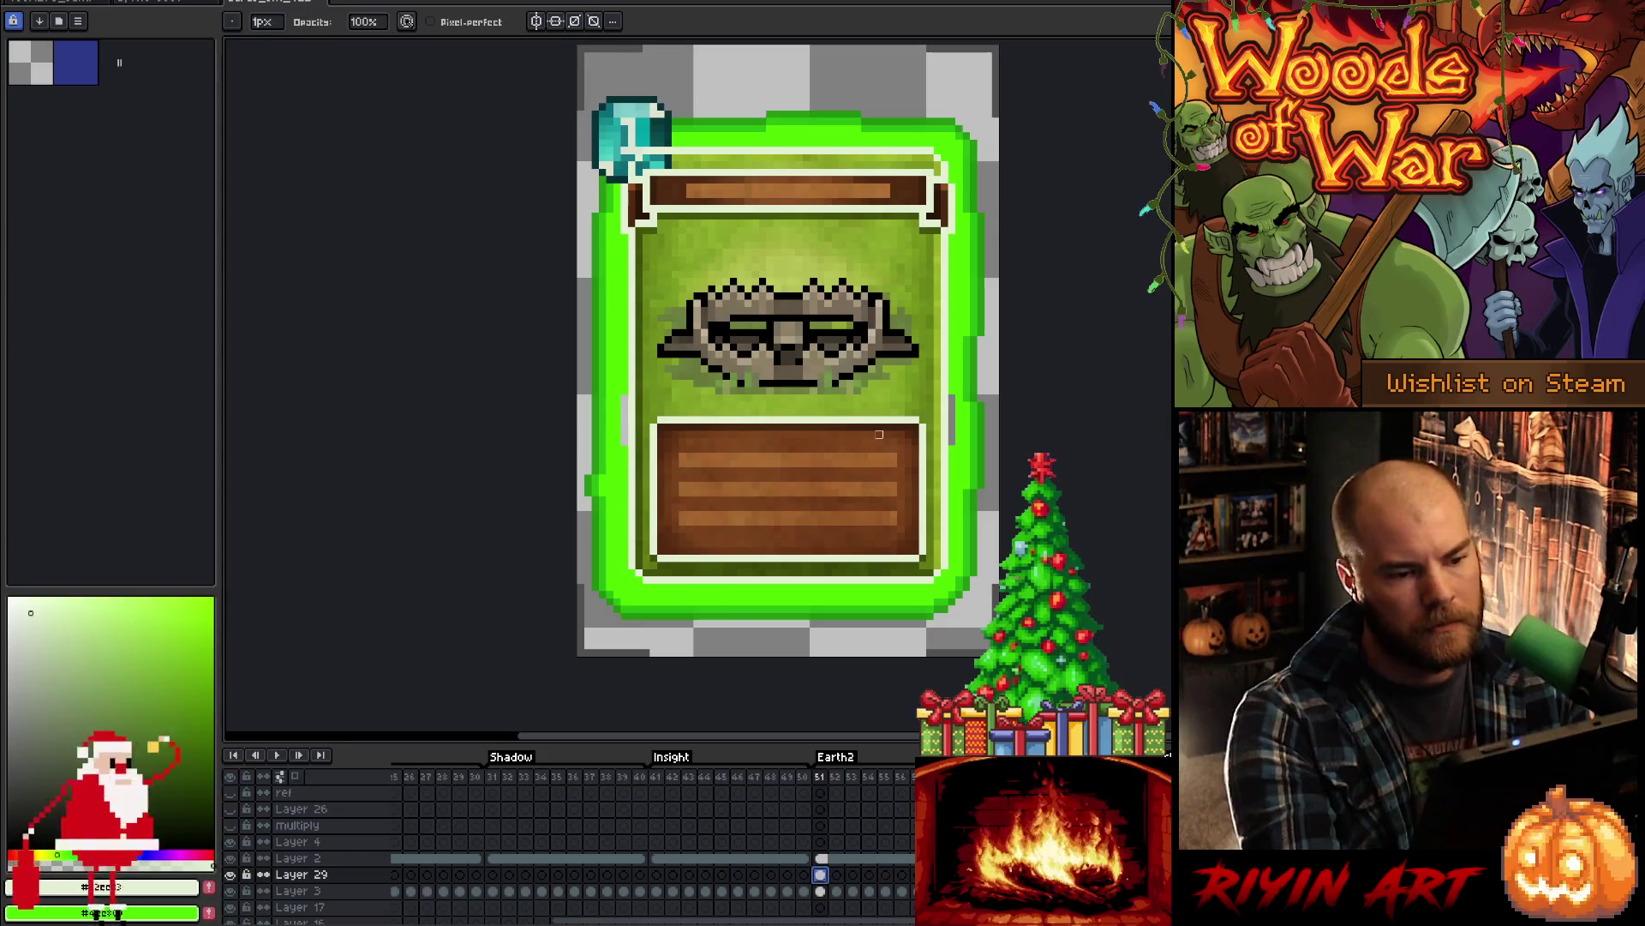
- Toggle Layer 29 to compare, then delete its pasted art and select Layer 2
click(236, 869)
click(236, 868)
click(236, 868)
click(236, 868)
click(236, 869)
click(235, 869)
click(236, 868)
click(236, 868)
click(236, 868)
click(235, 869)
click(236, 868)
click(236, 868)
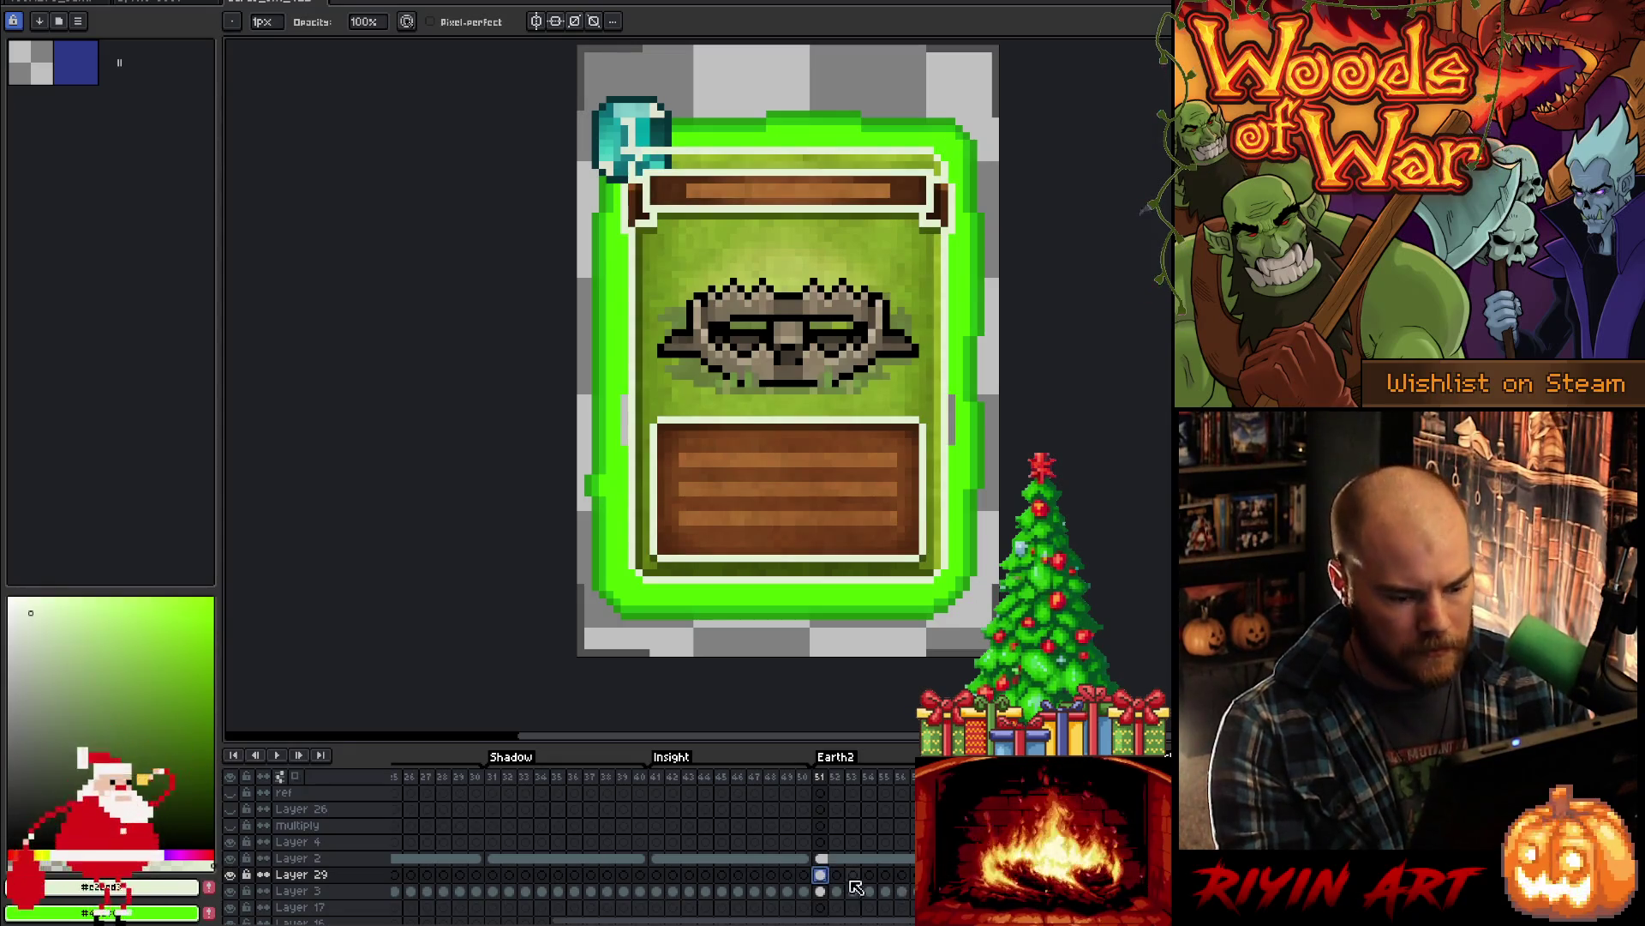
key(Delete)
click(823, 858)
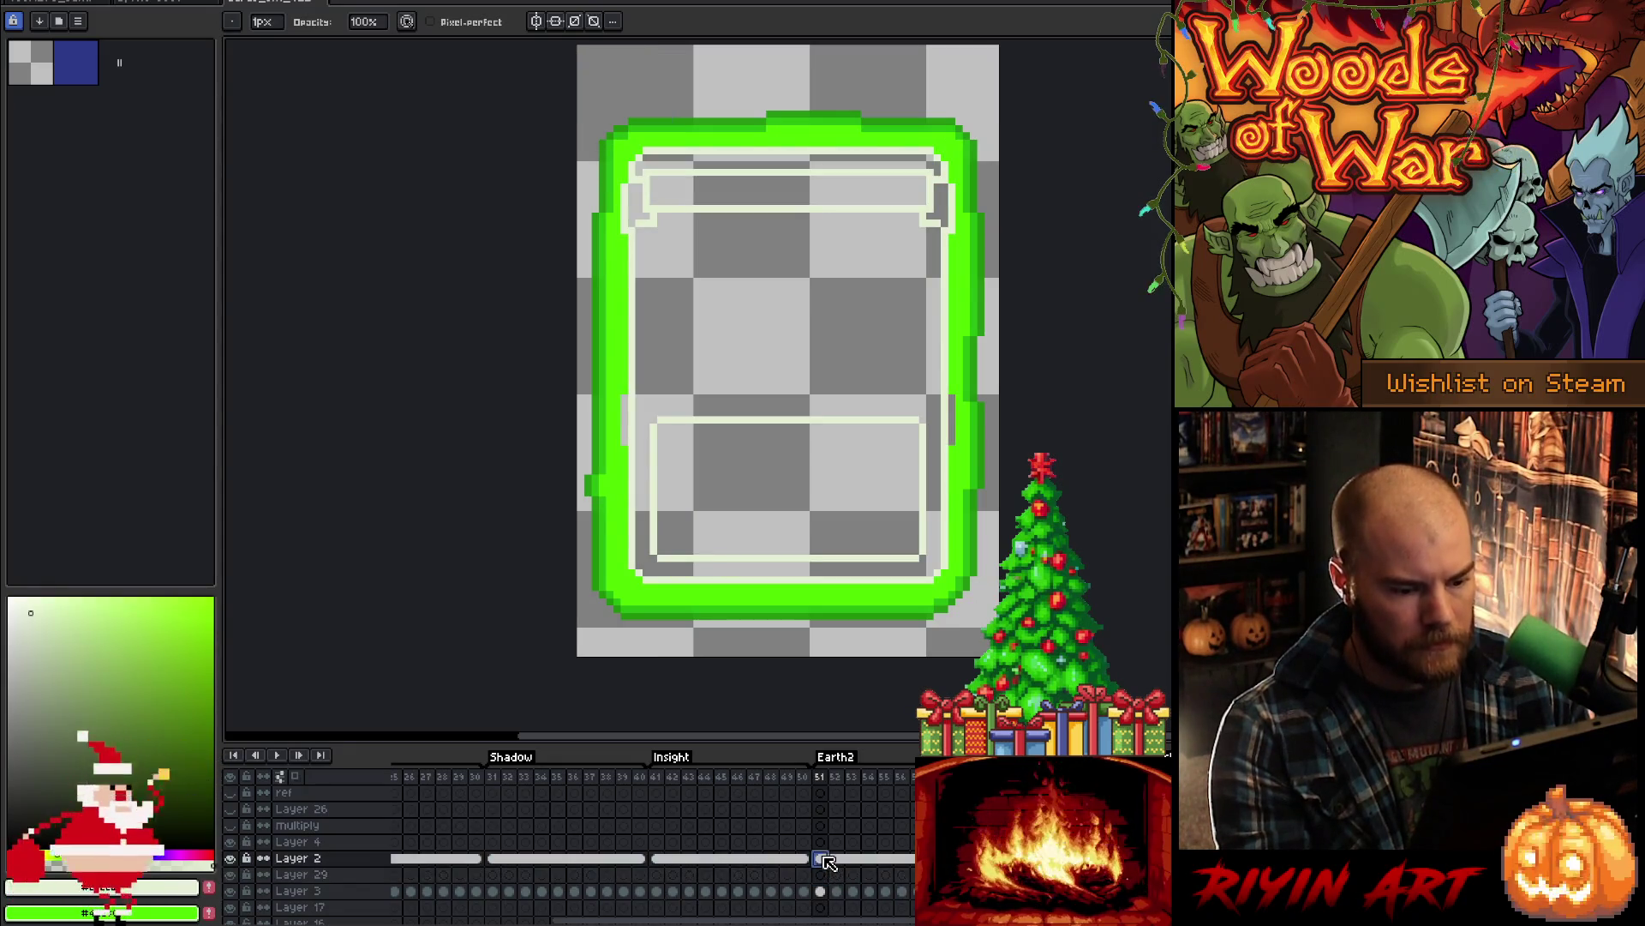
- Go to frame 8 of the Earth card's frame layer and sample the pale green fill
drag(853, 920, 542, 914)
click(514, 858)
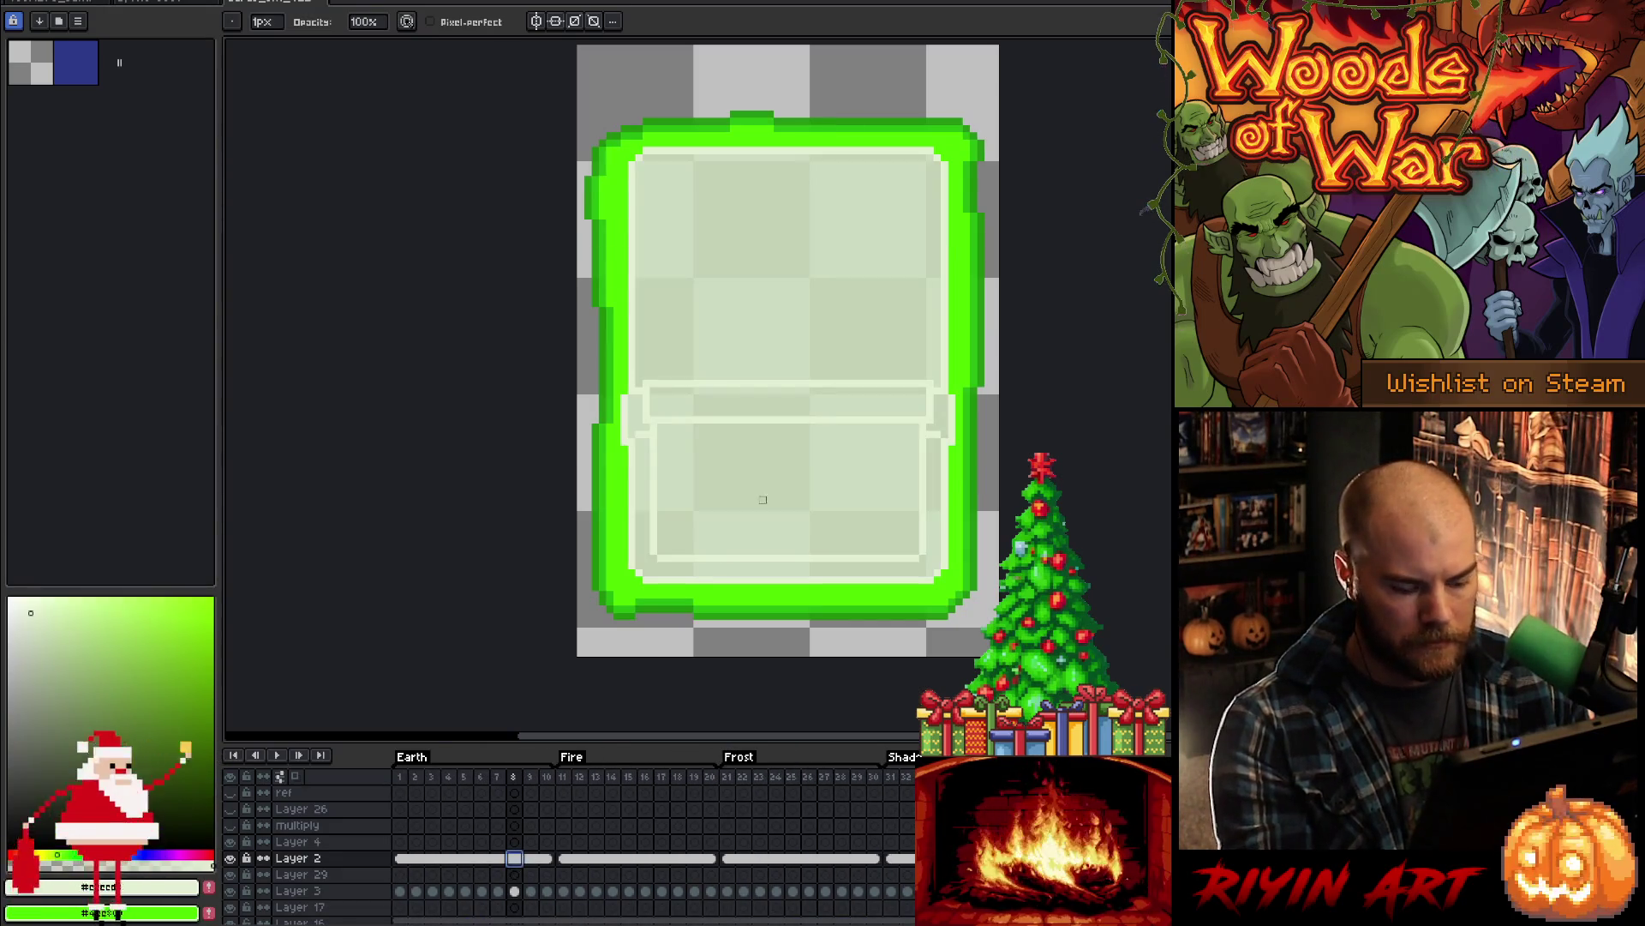
key(i)
click(825, 331)
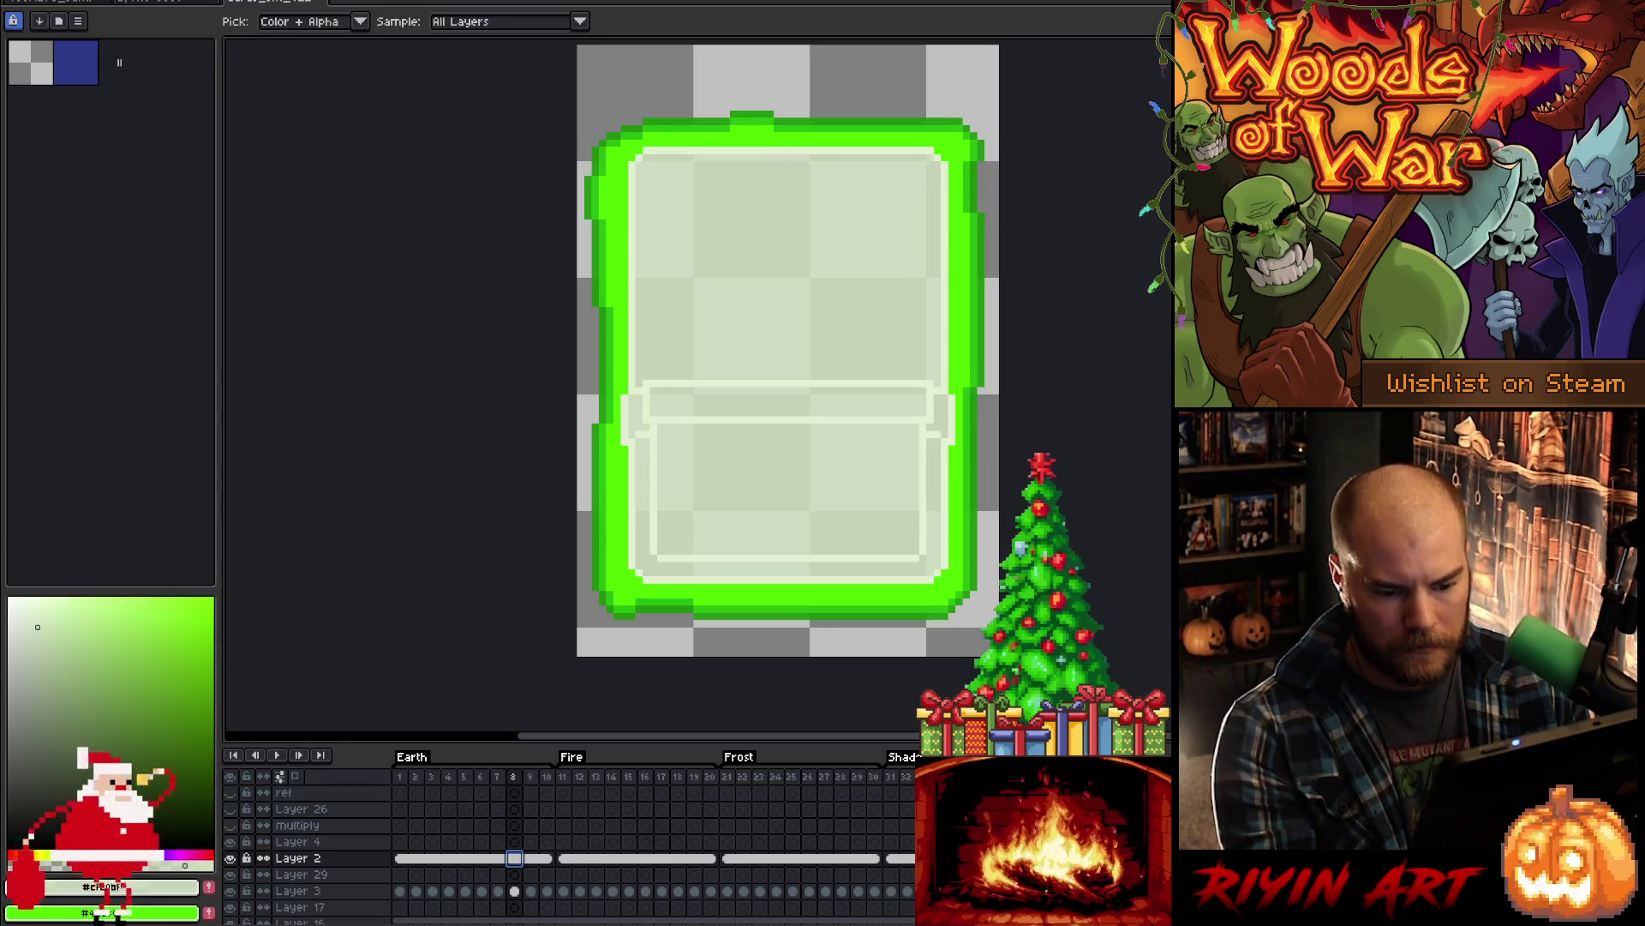
- Fill the middle area, lower panel, top band, top strip and both upper inner corners pale green
key(Right)
key(g)
click(774, 341)
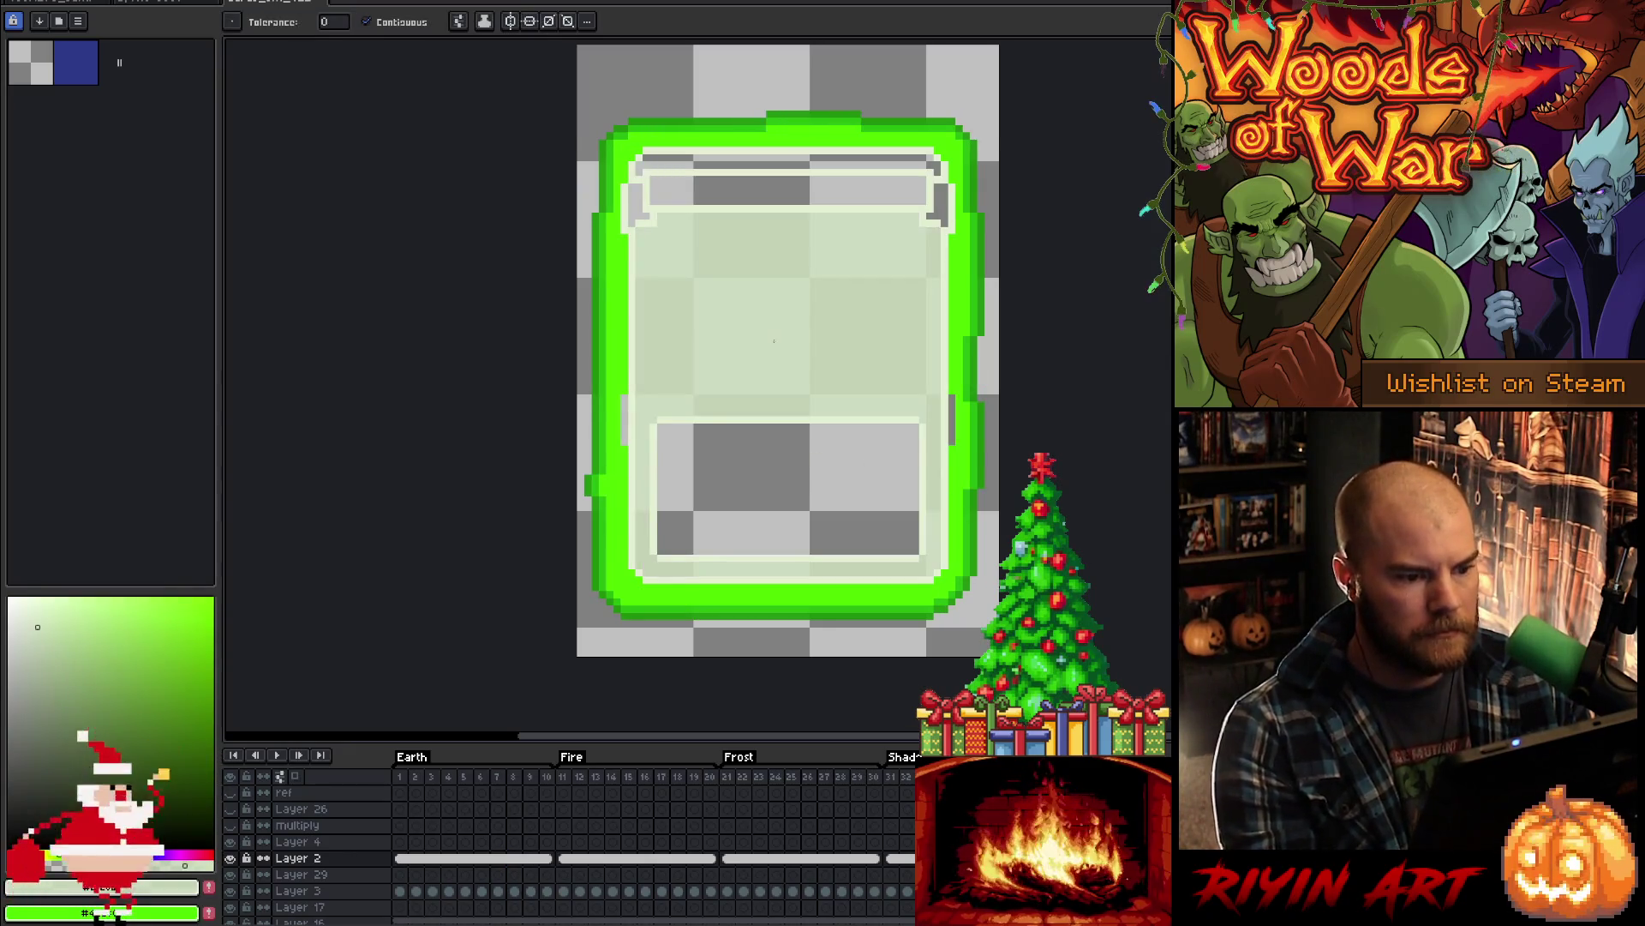
click(737, 455)
click(747, 180)
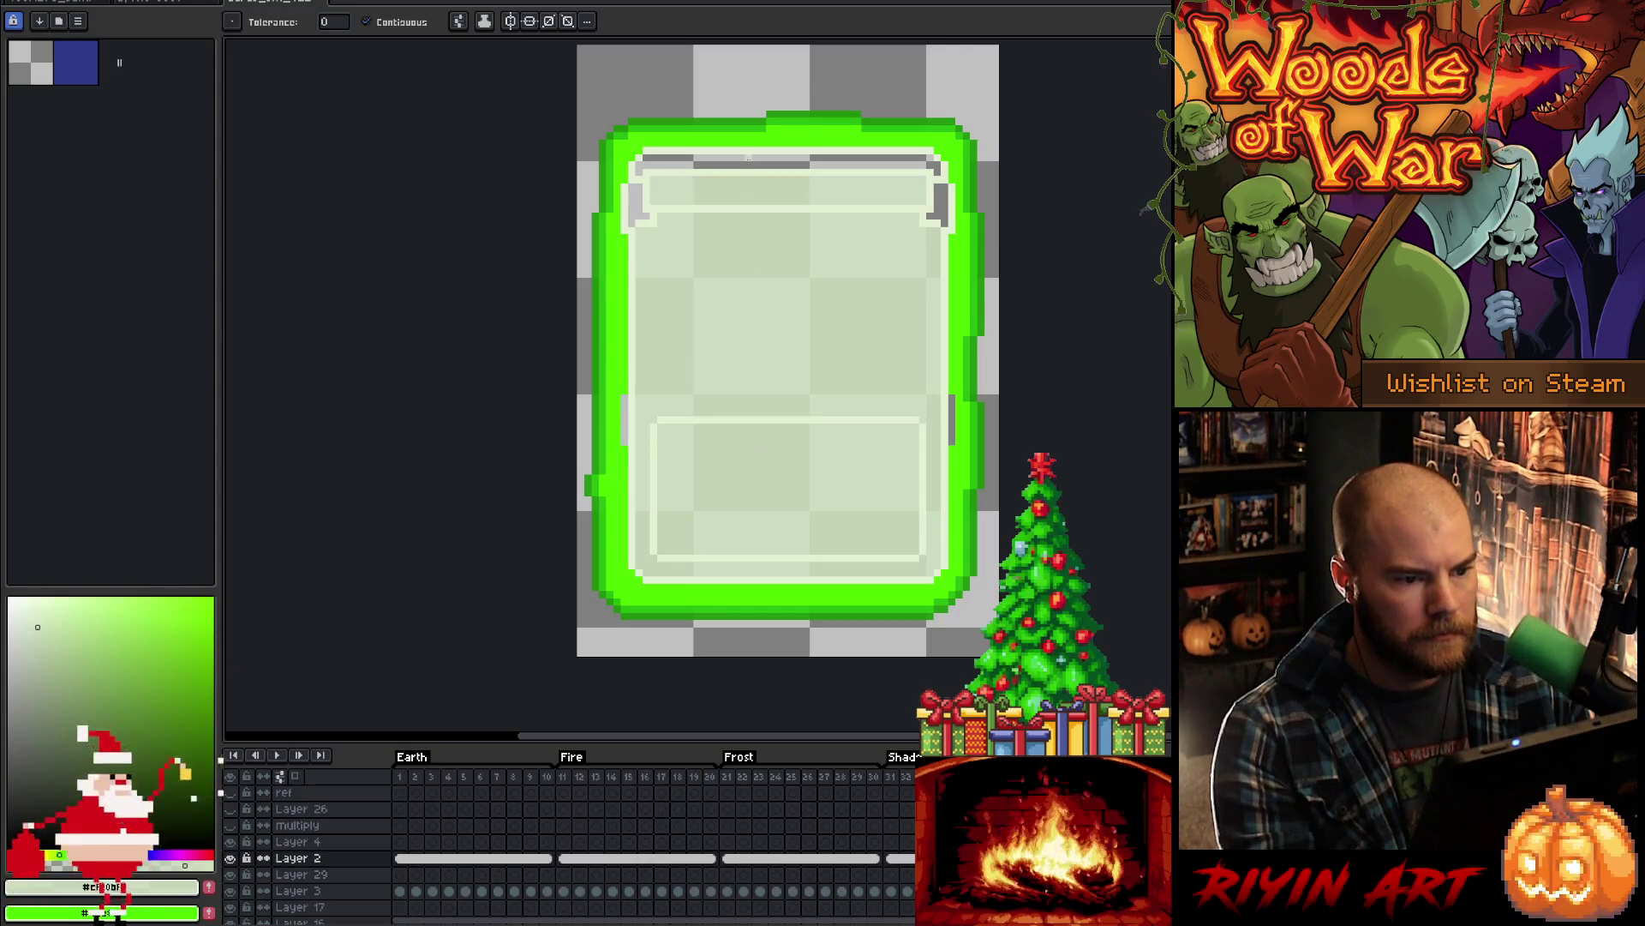
click(748, 158)
click(938, 202)
click(640, 218)
- Scroll the timeline to the Earth2 frames and make Layer 3 the active layer
scroll(731, 340, down, 1)
drag(889, 368, 735, 367)
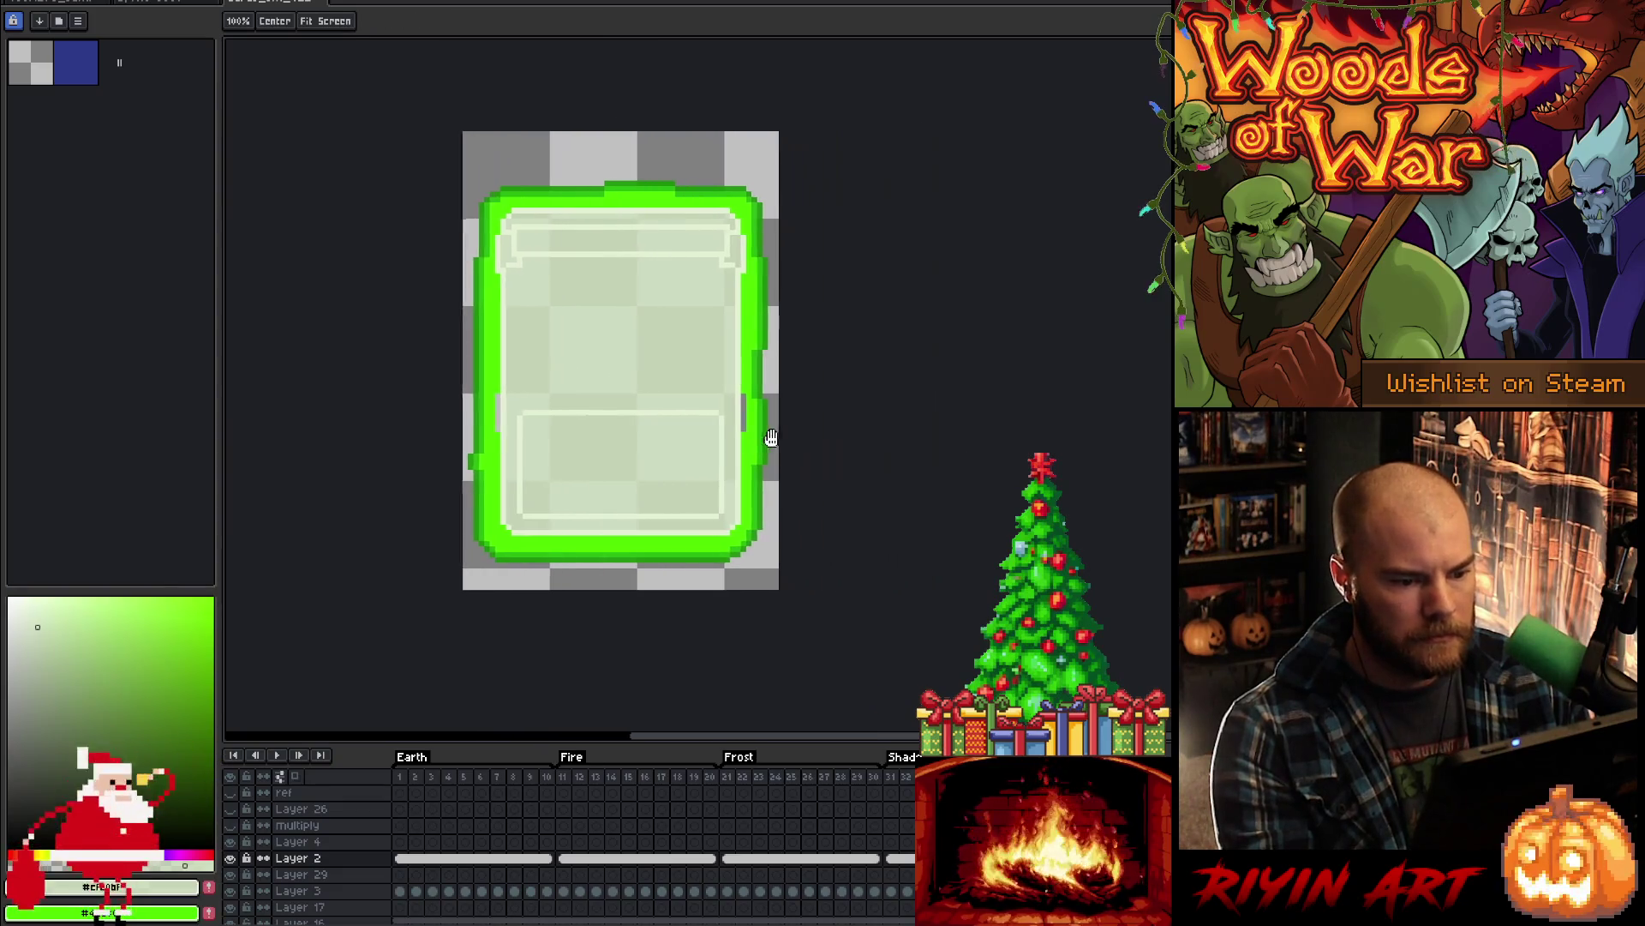
scroll(680, 411, up, 1)
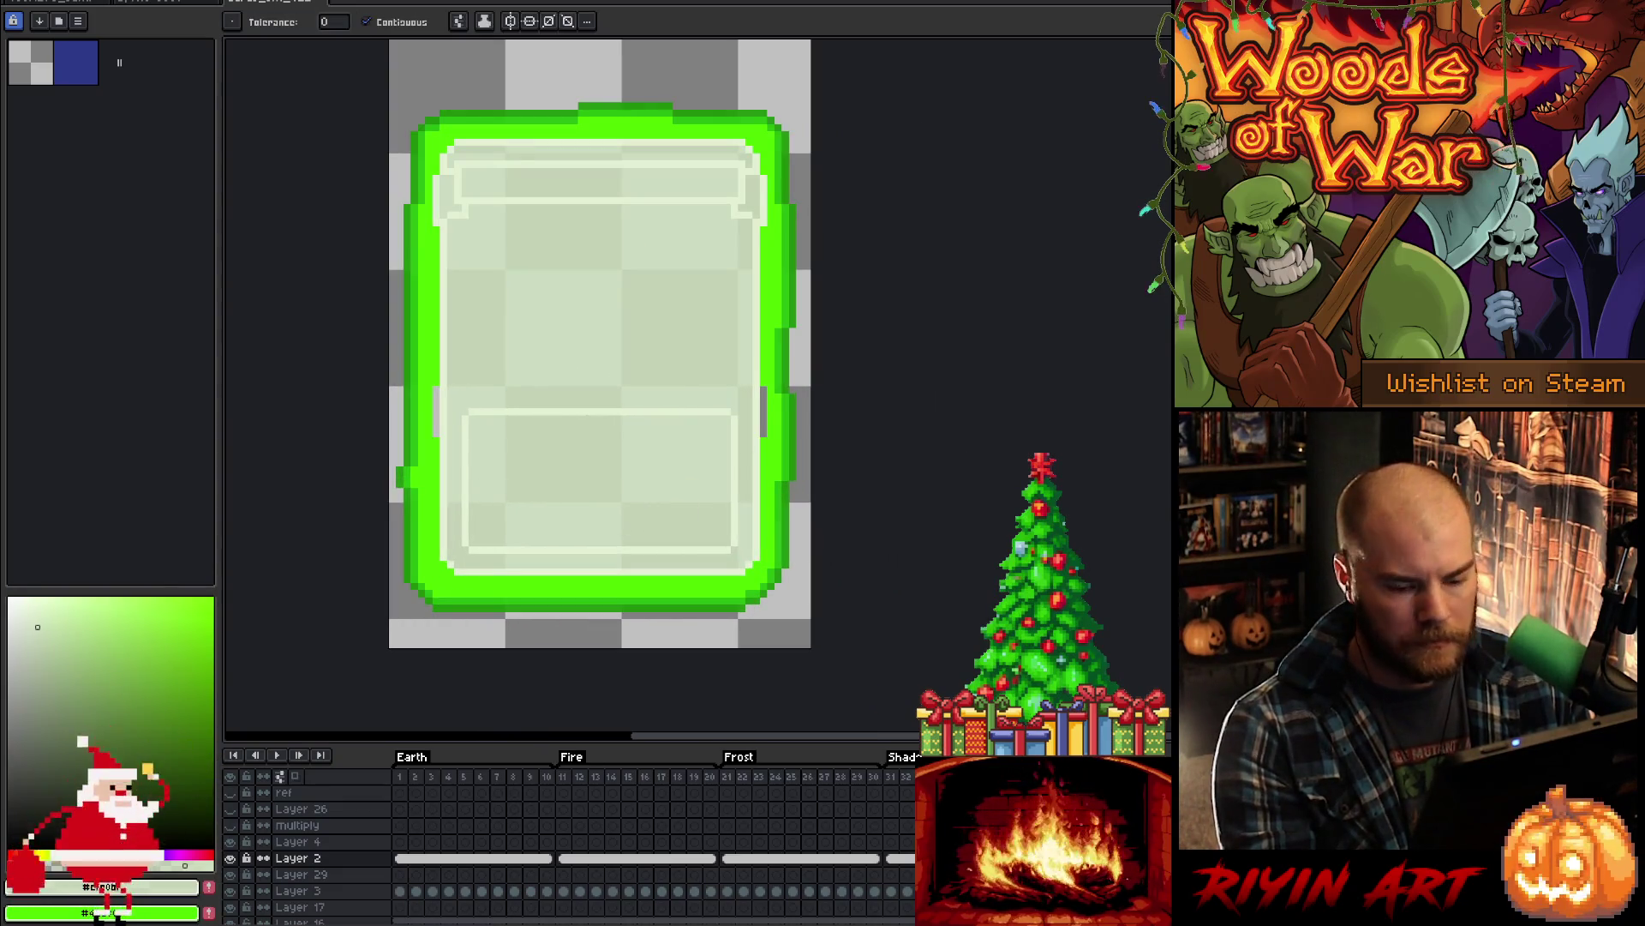
scroll(897, 922, right, 5)
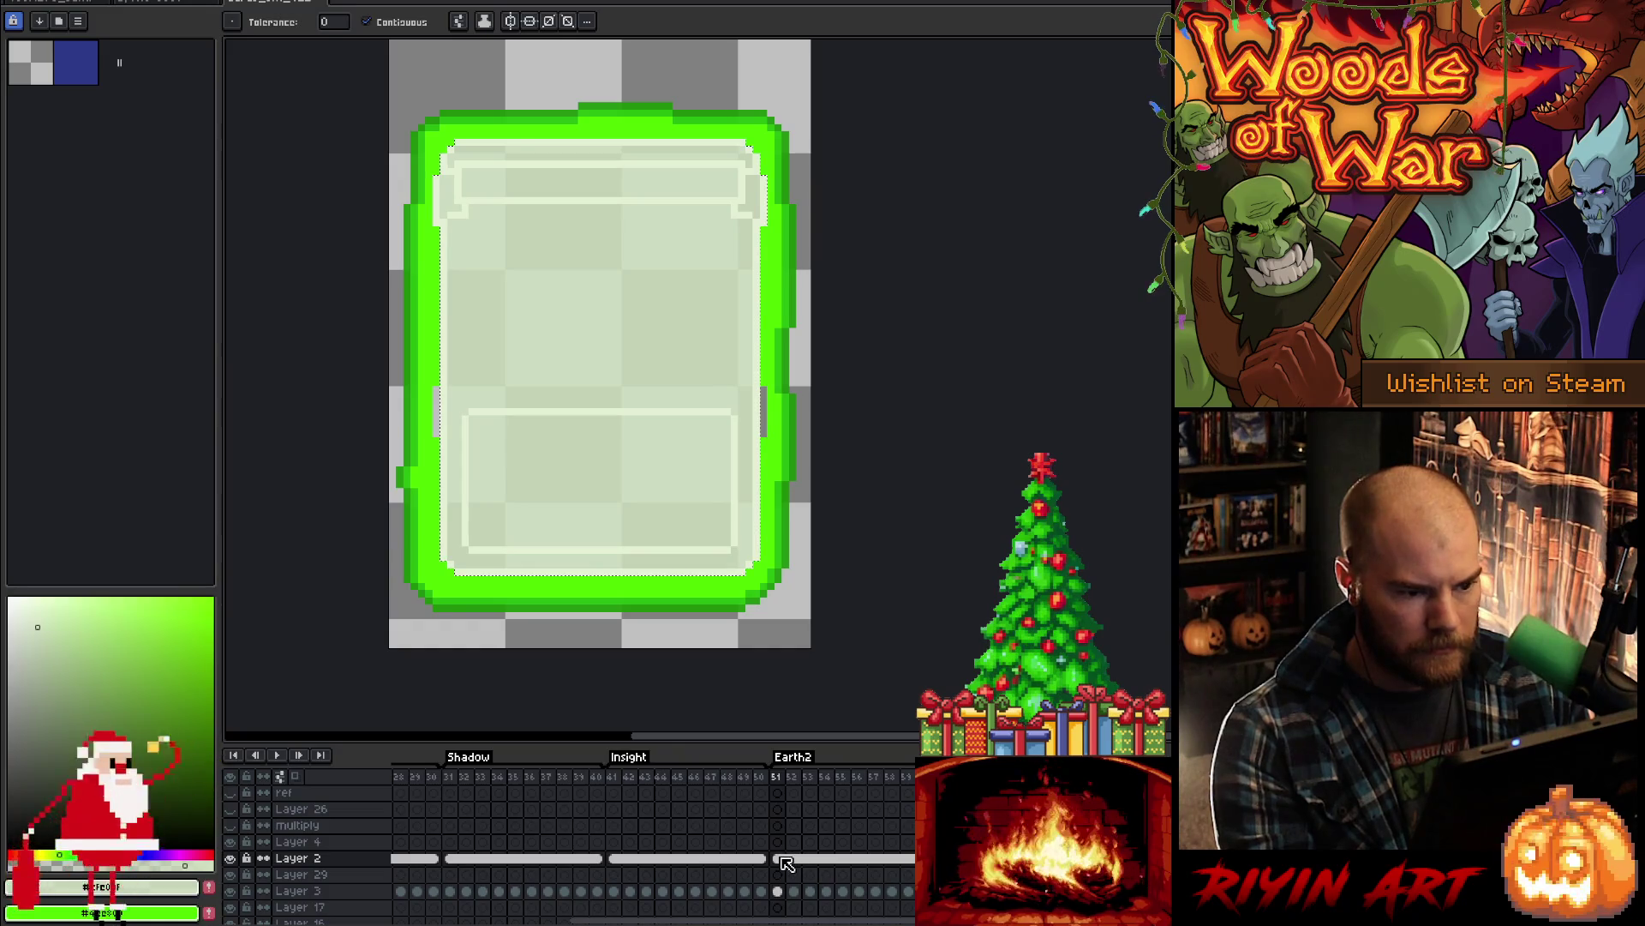
click(856, 892)
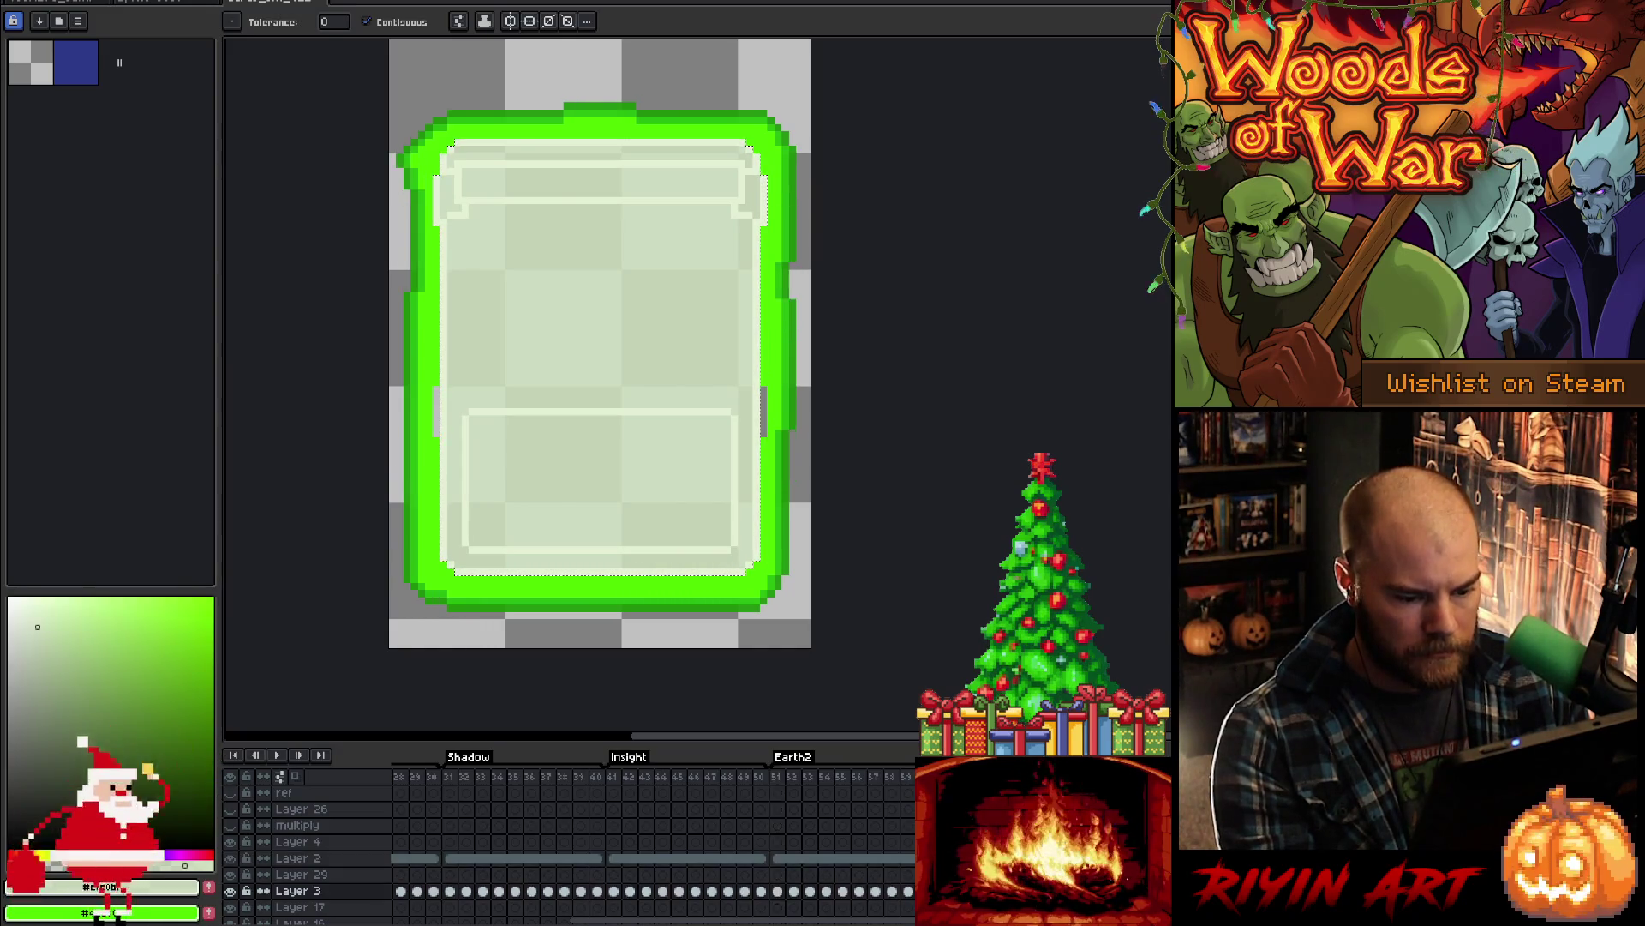
click(777, 893)
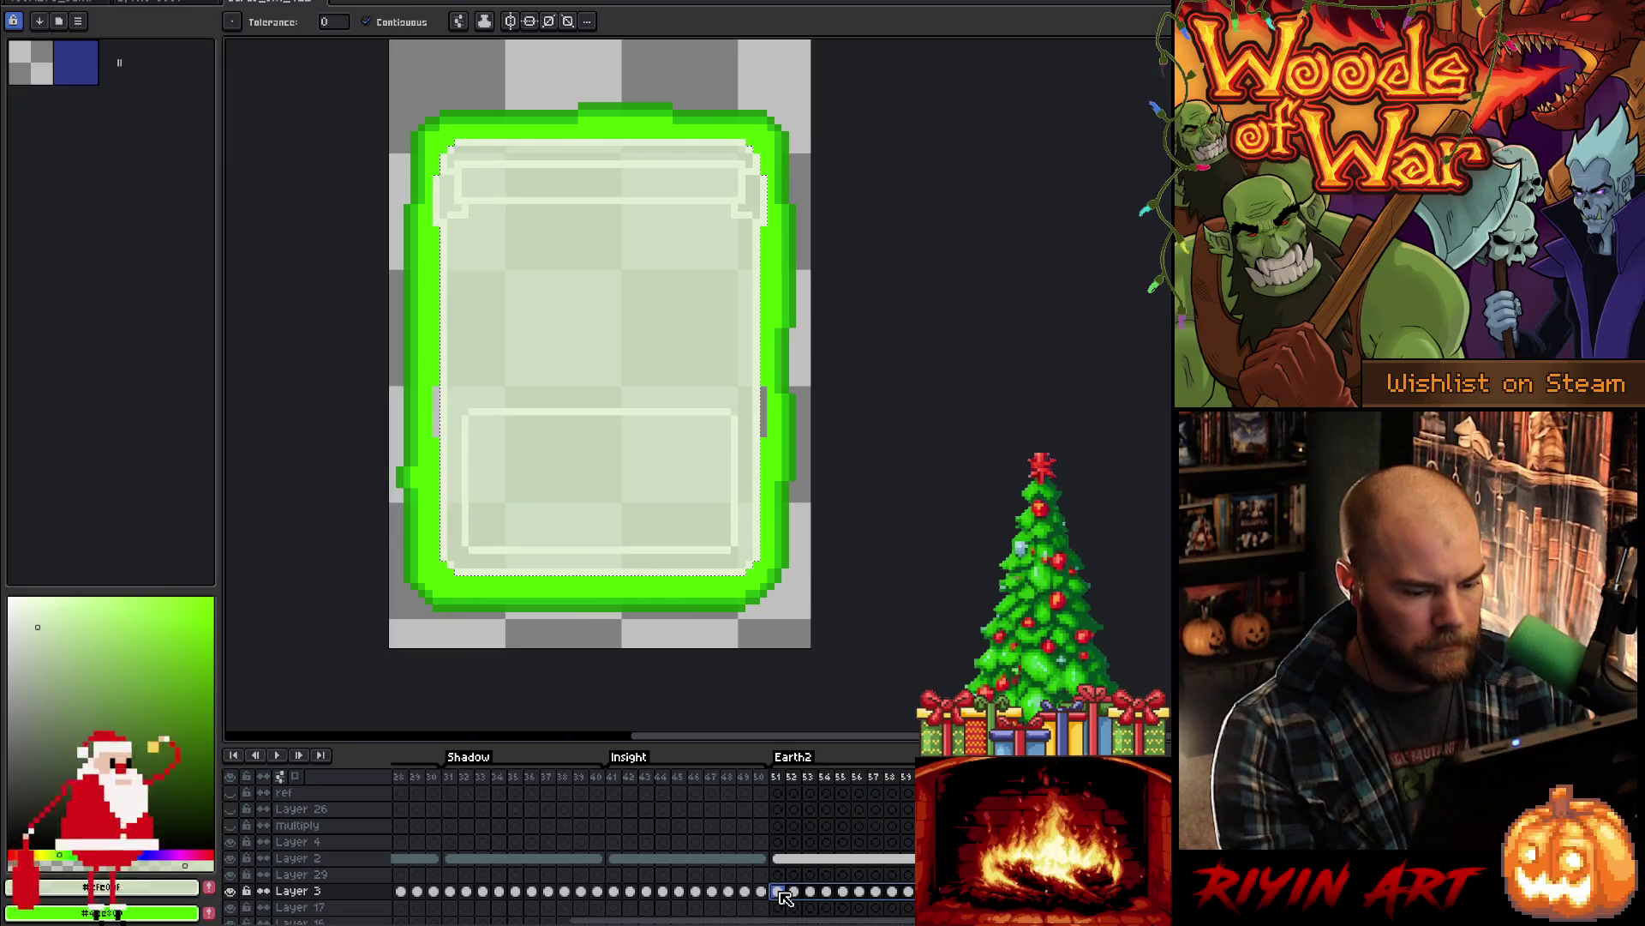
click(322, 892)
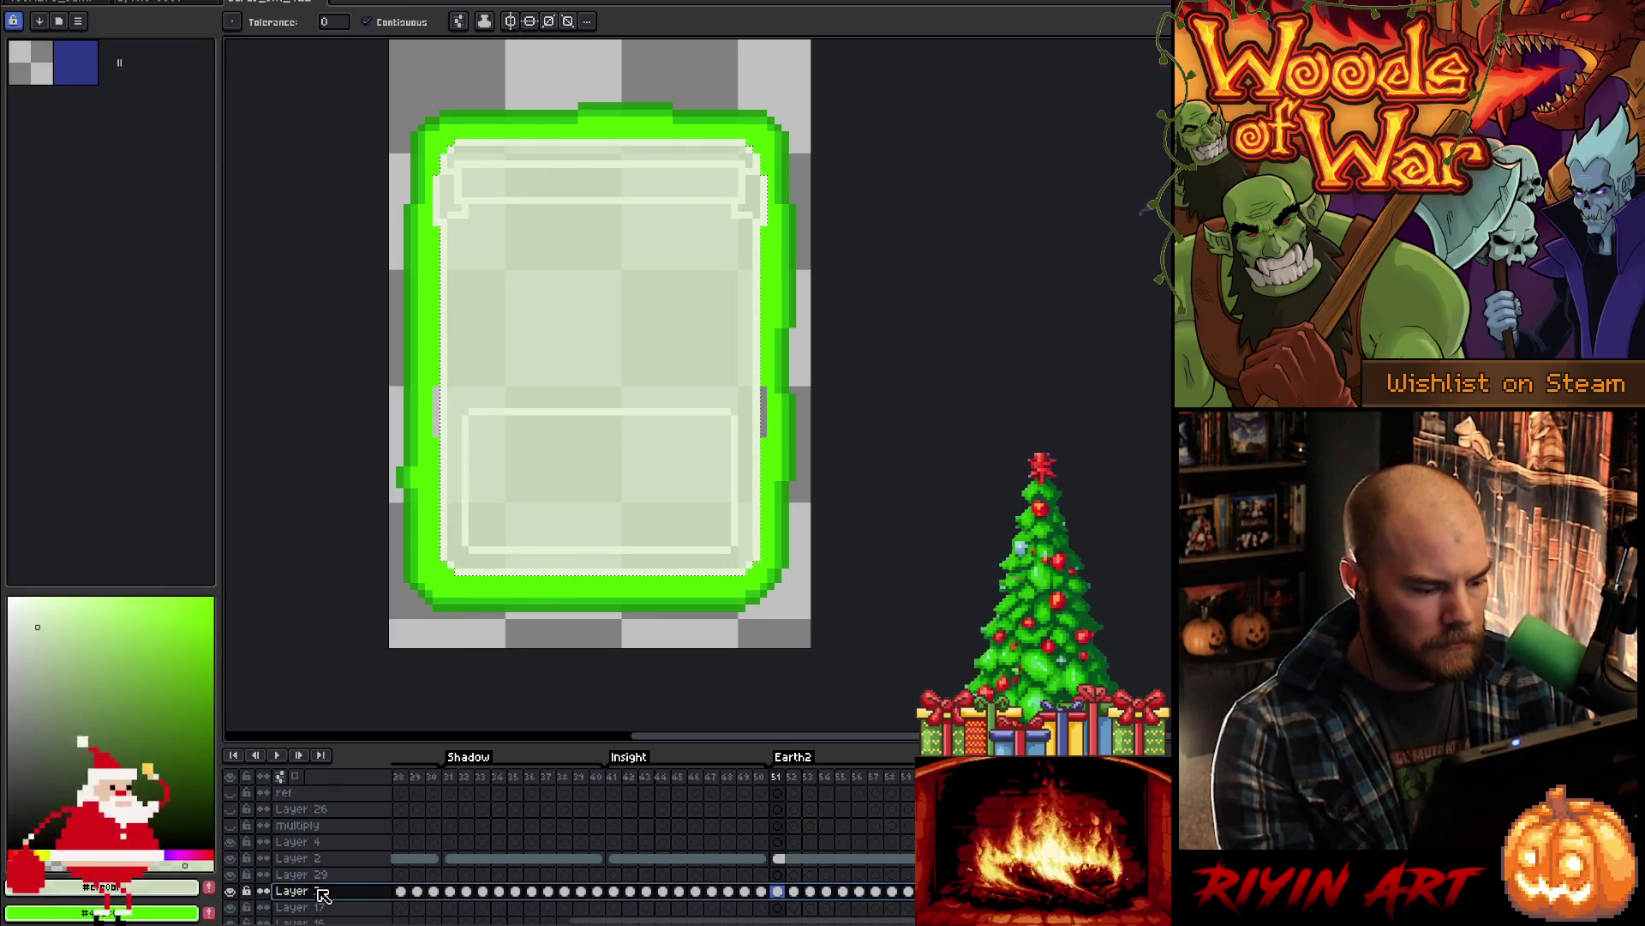
key(shift+n)
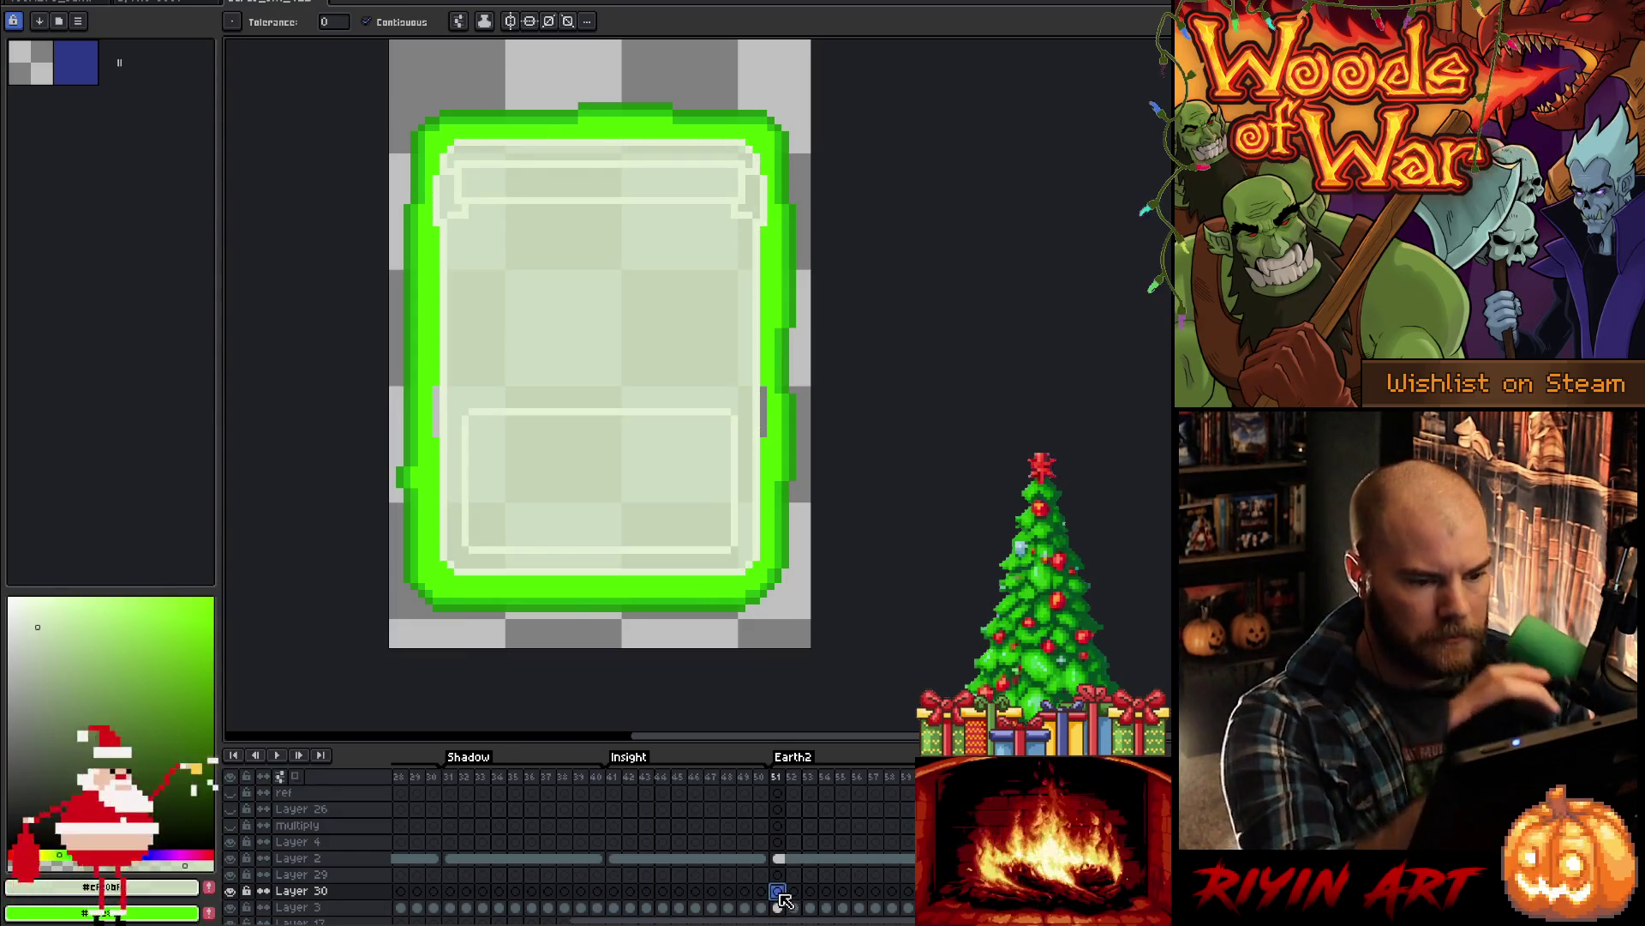
key(b)
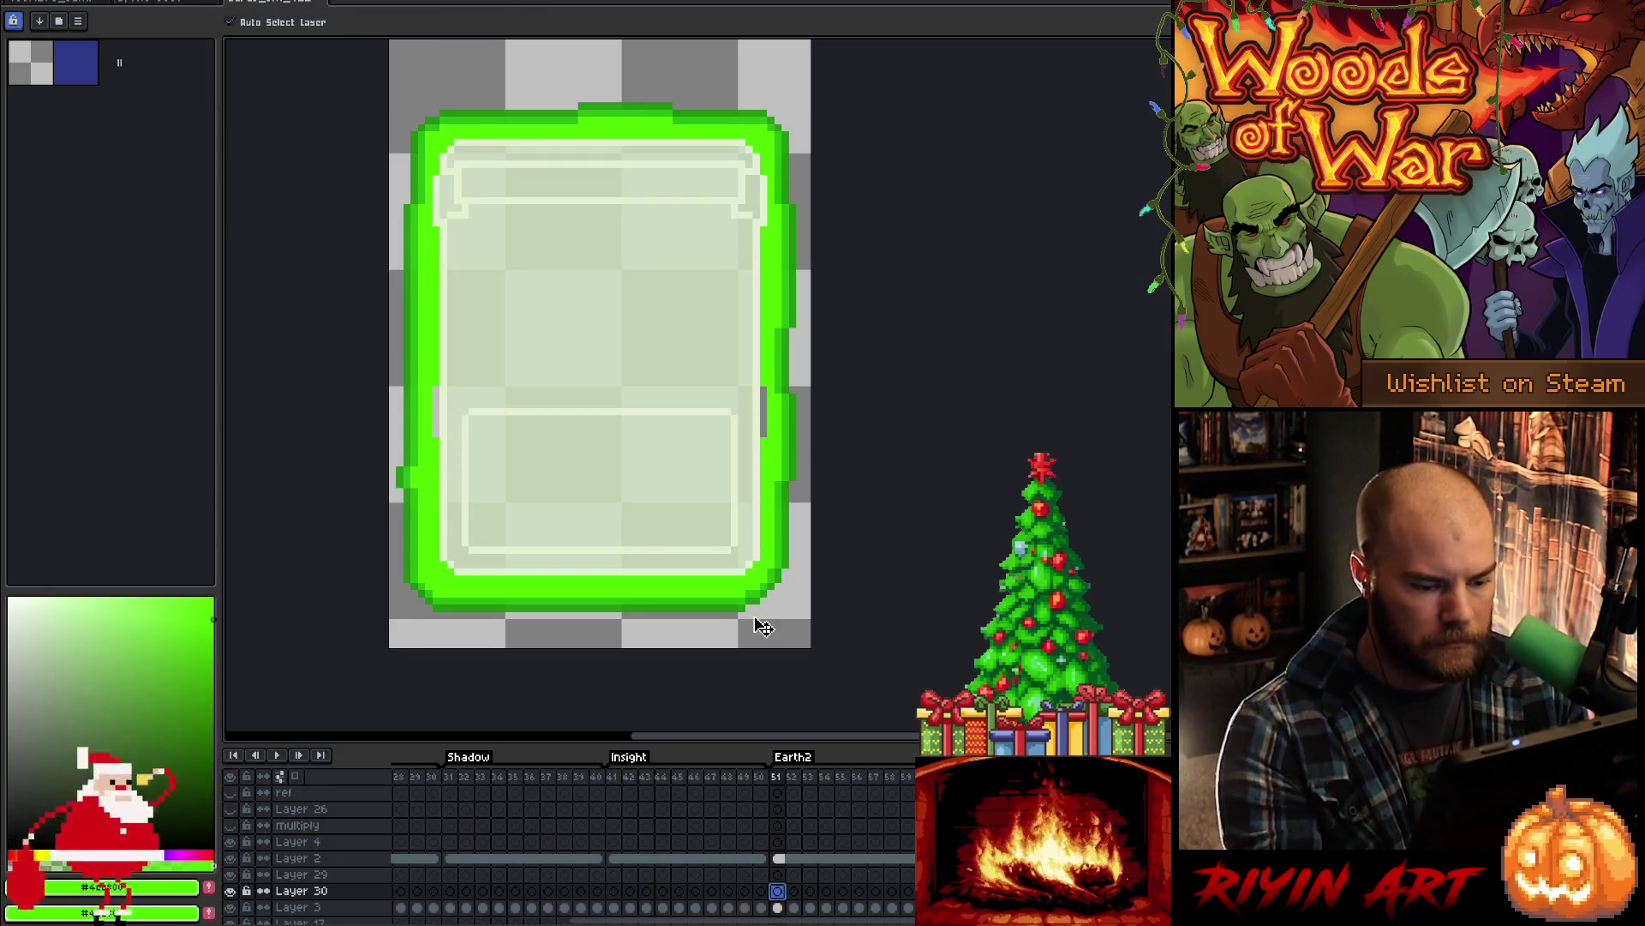
key(ctrl+z)
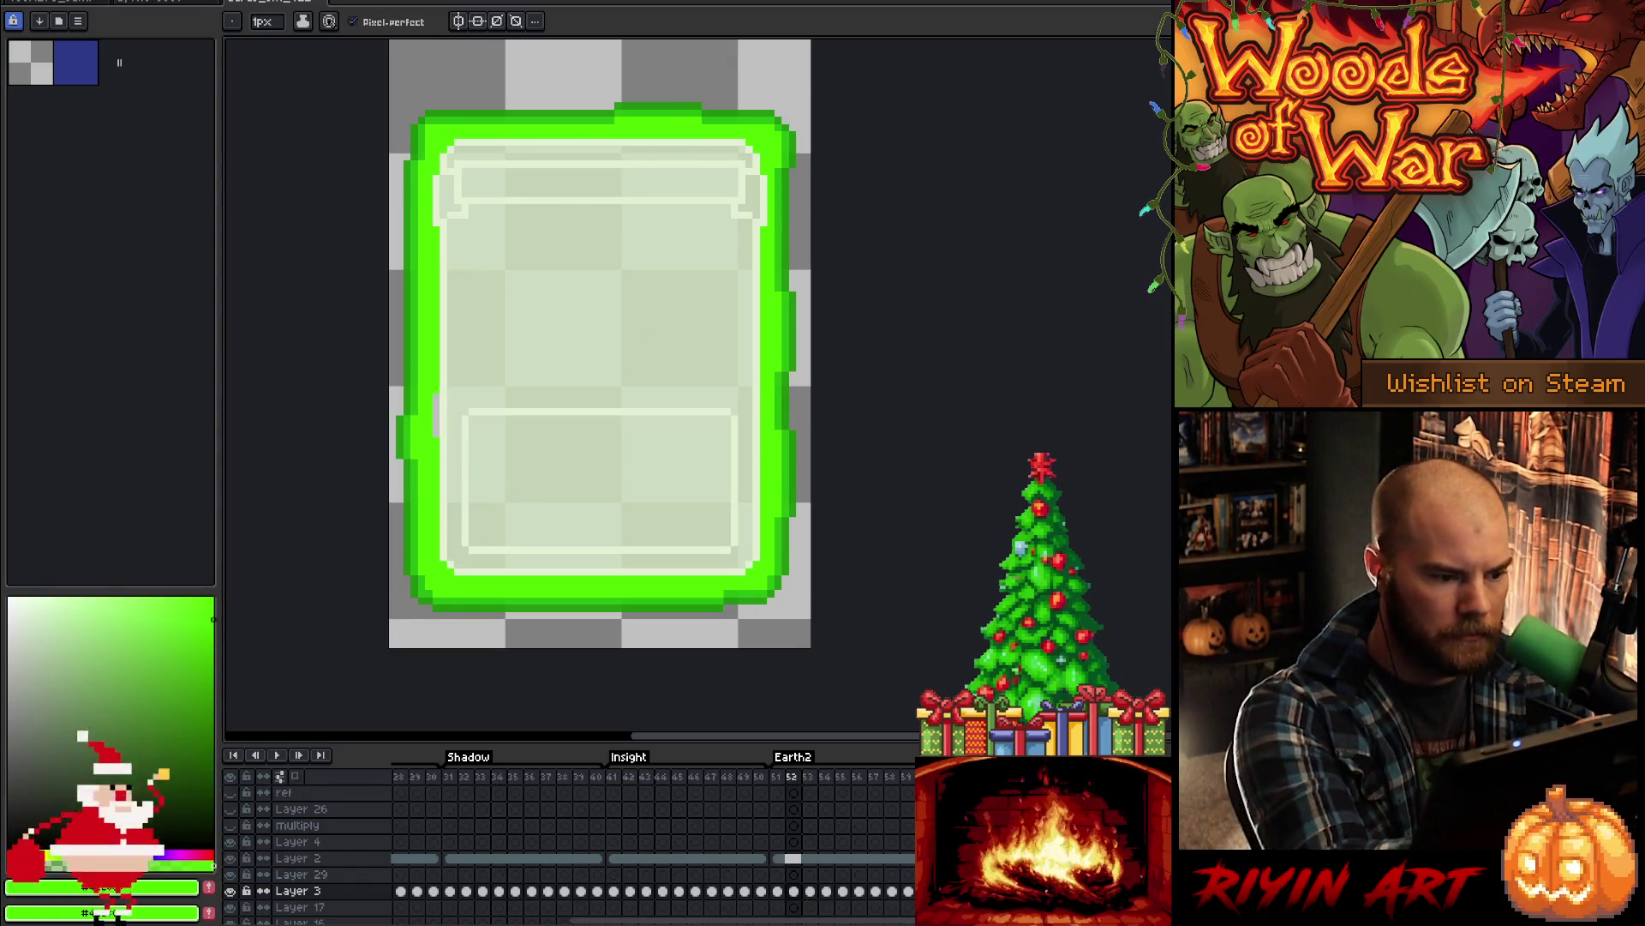
key(Right)
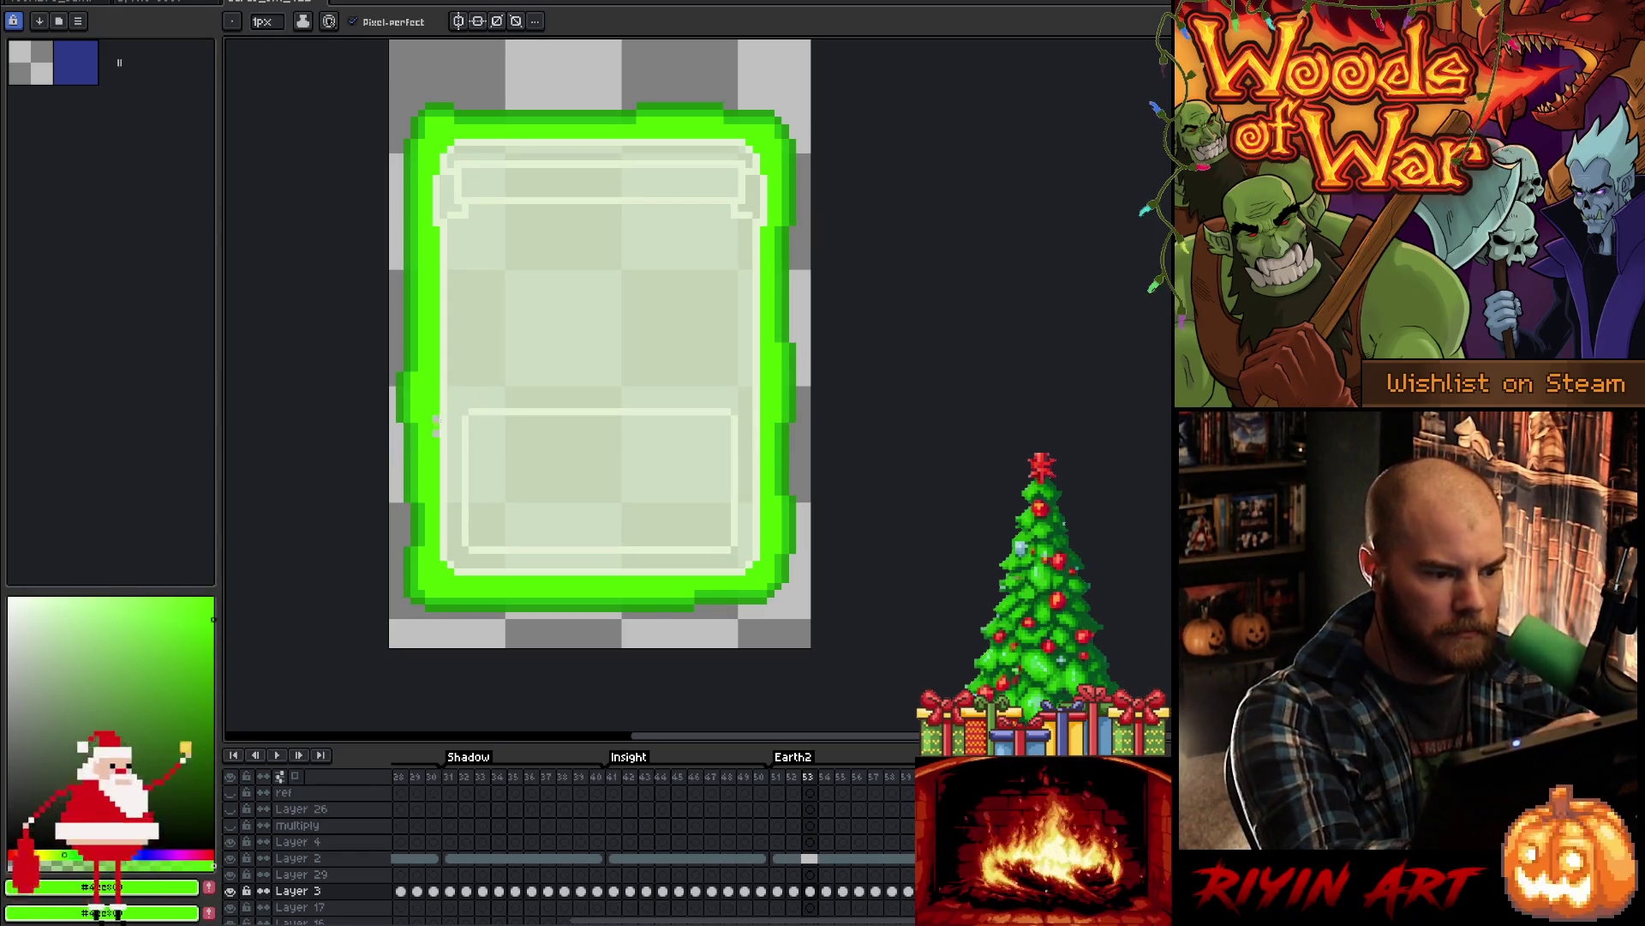
key(Right)
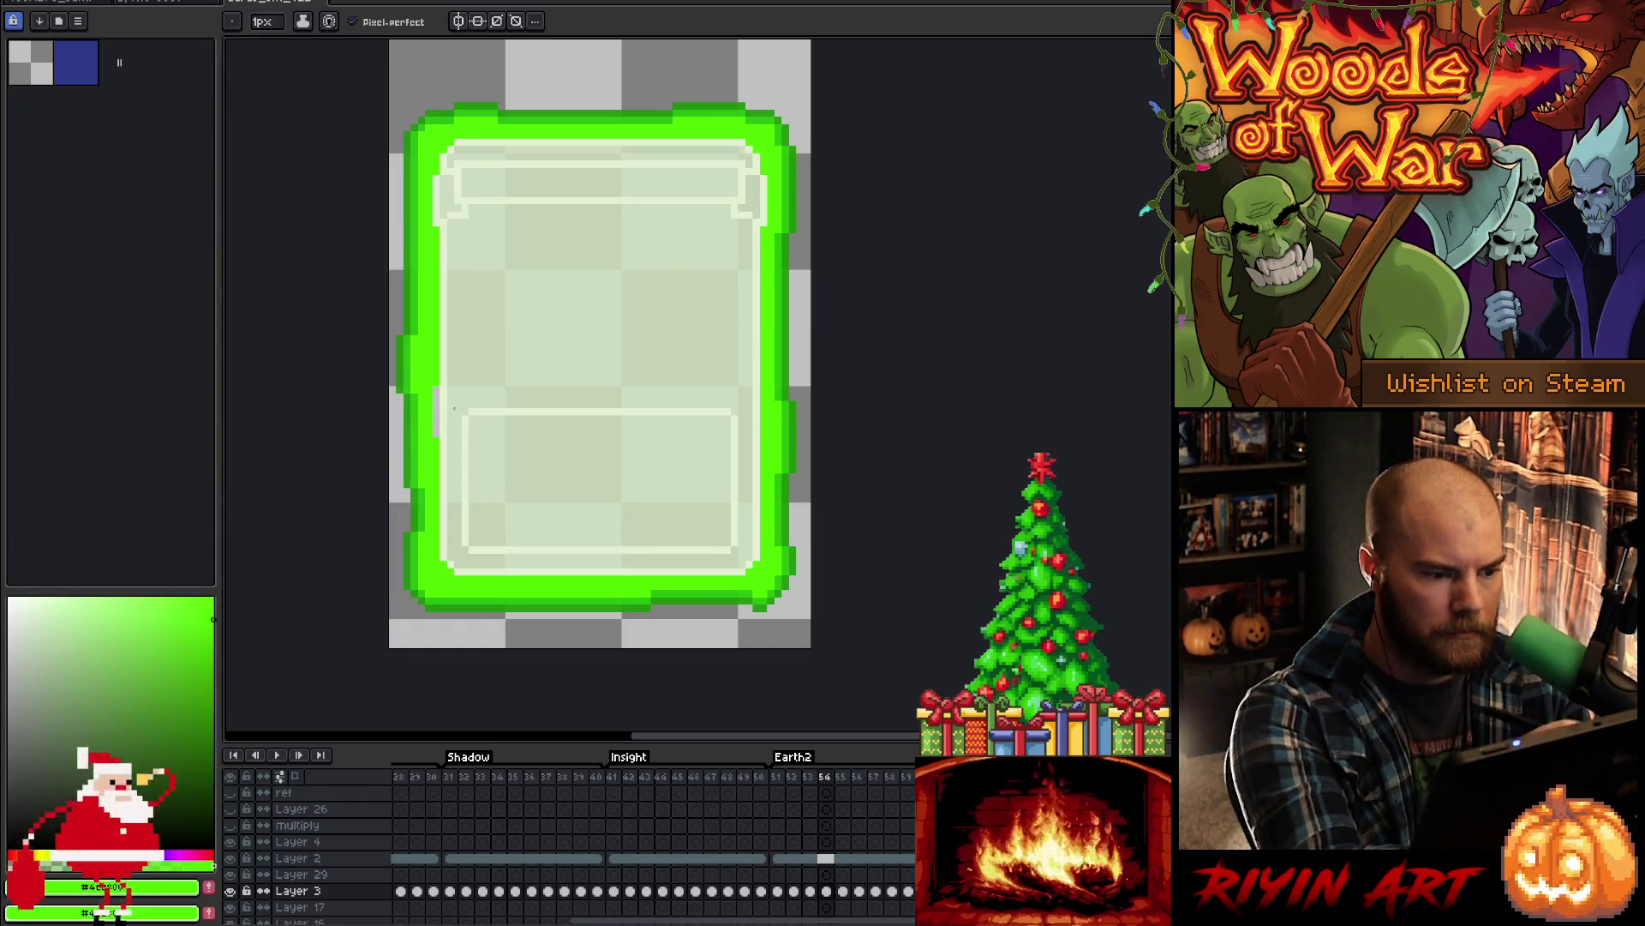
key(Right)
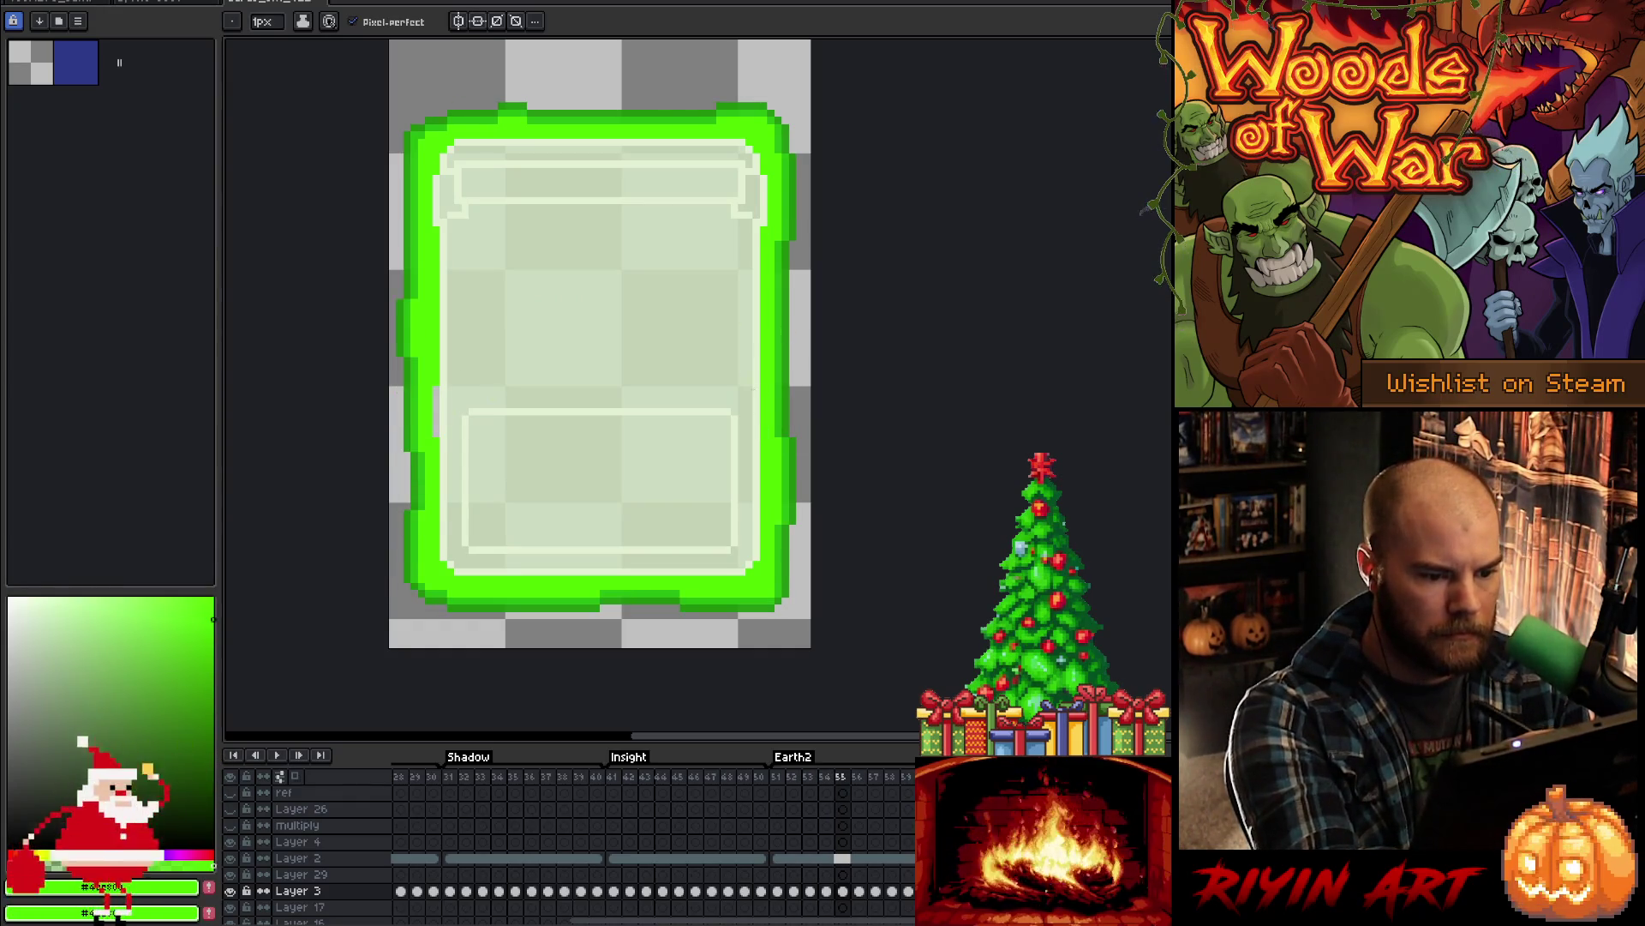
key(Right)
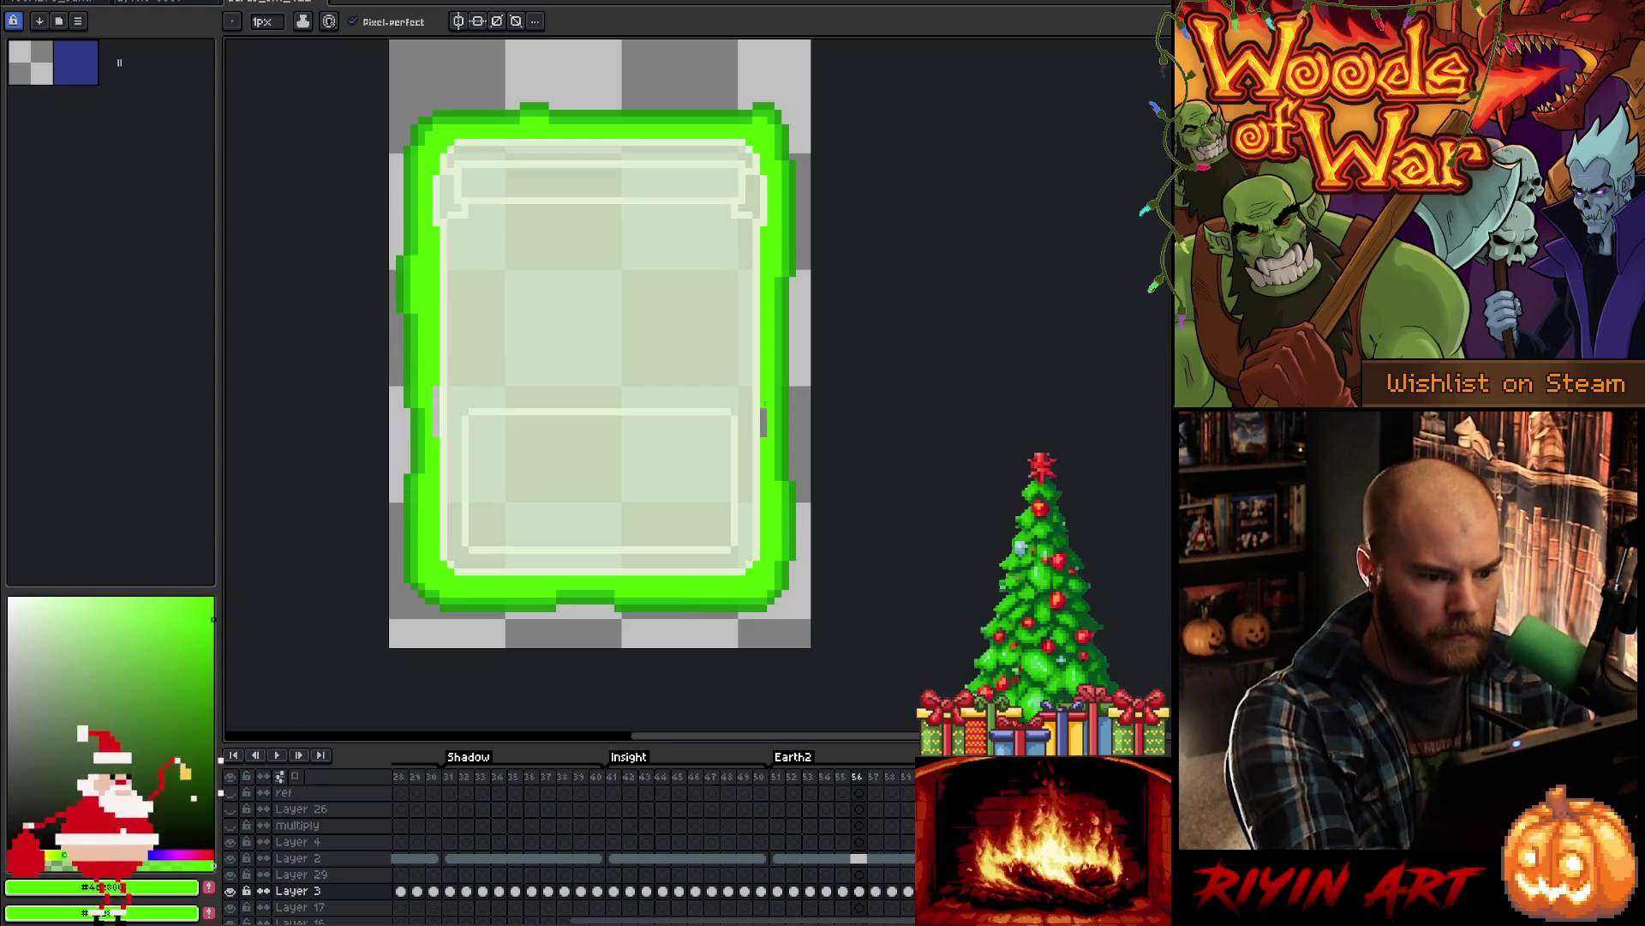
key(Right)
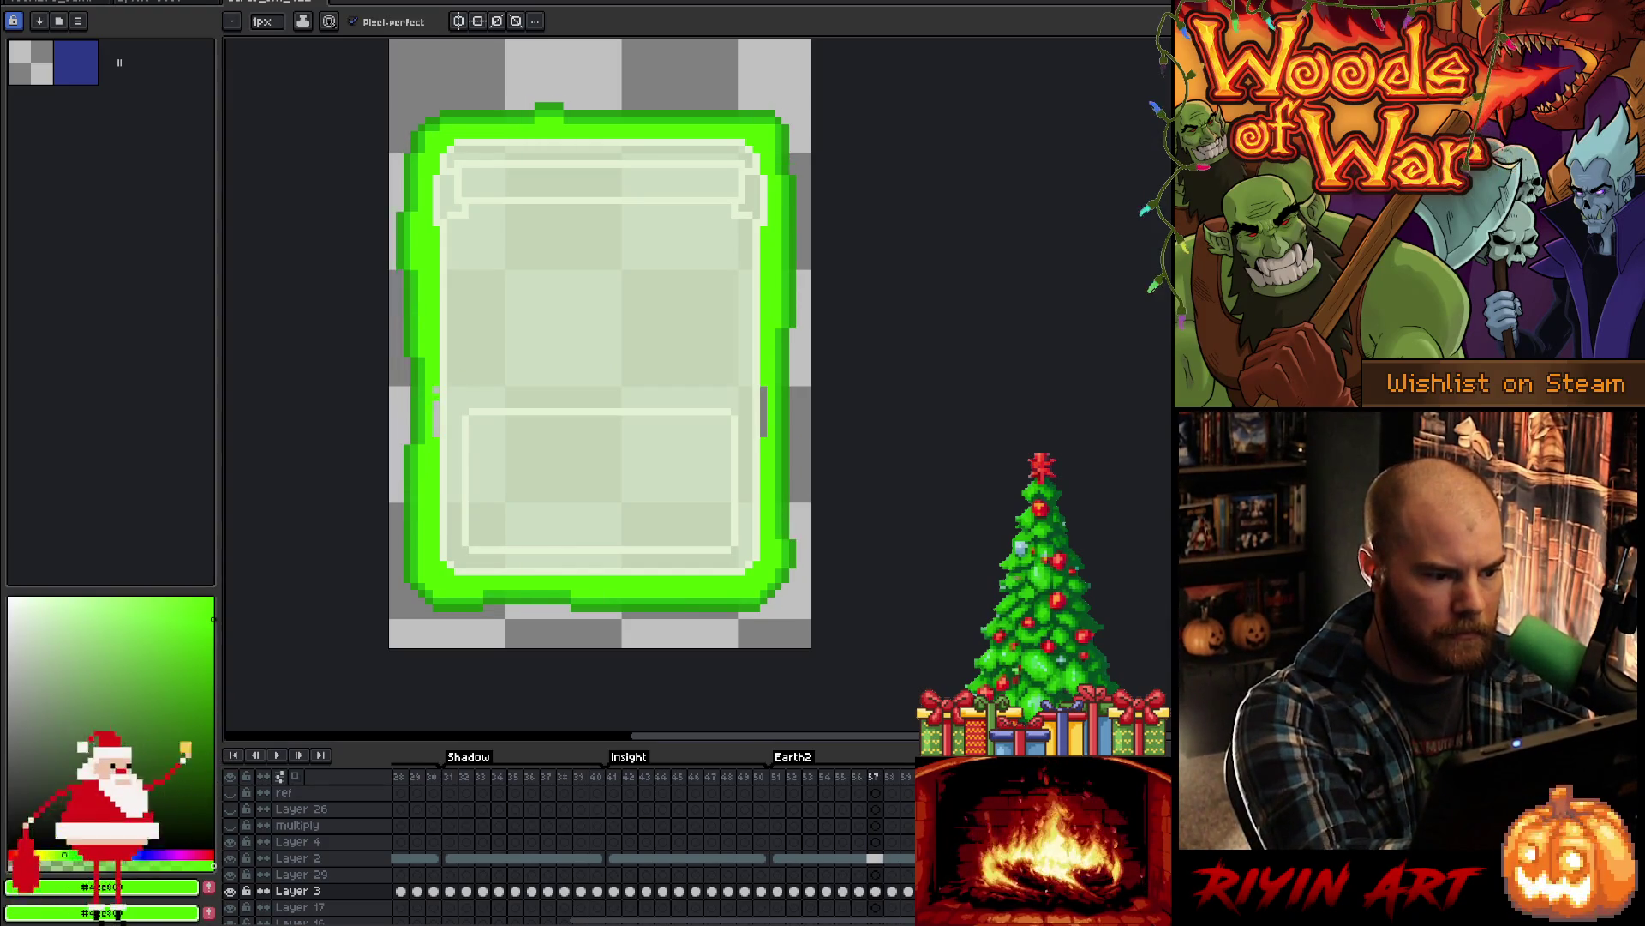
key(Right)
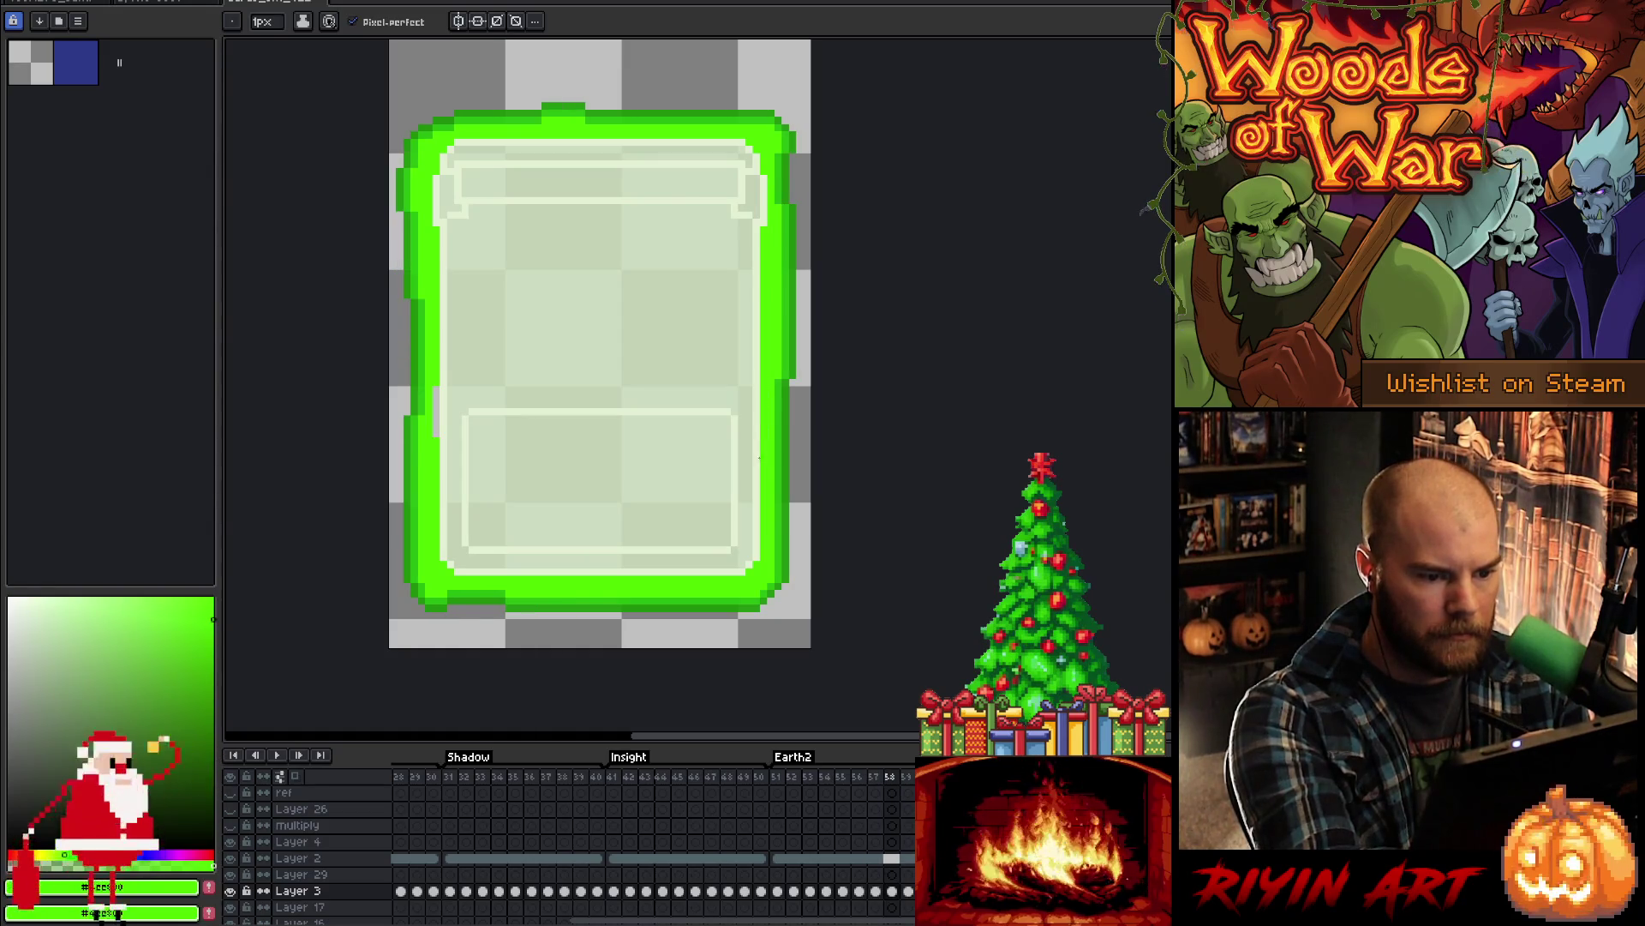
key(Right)
key(Return)
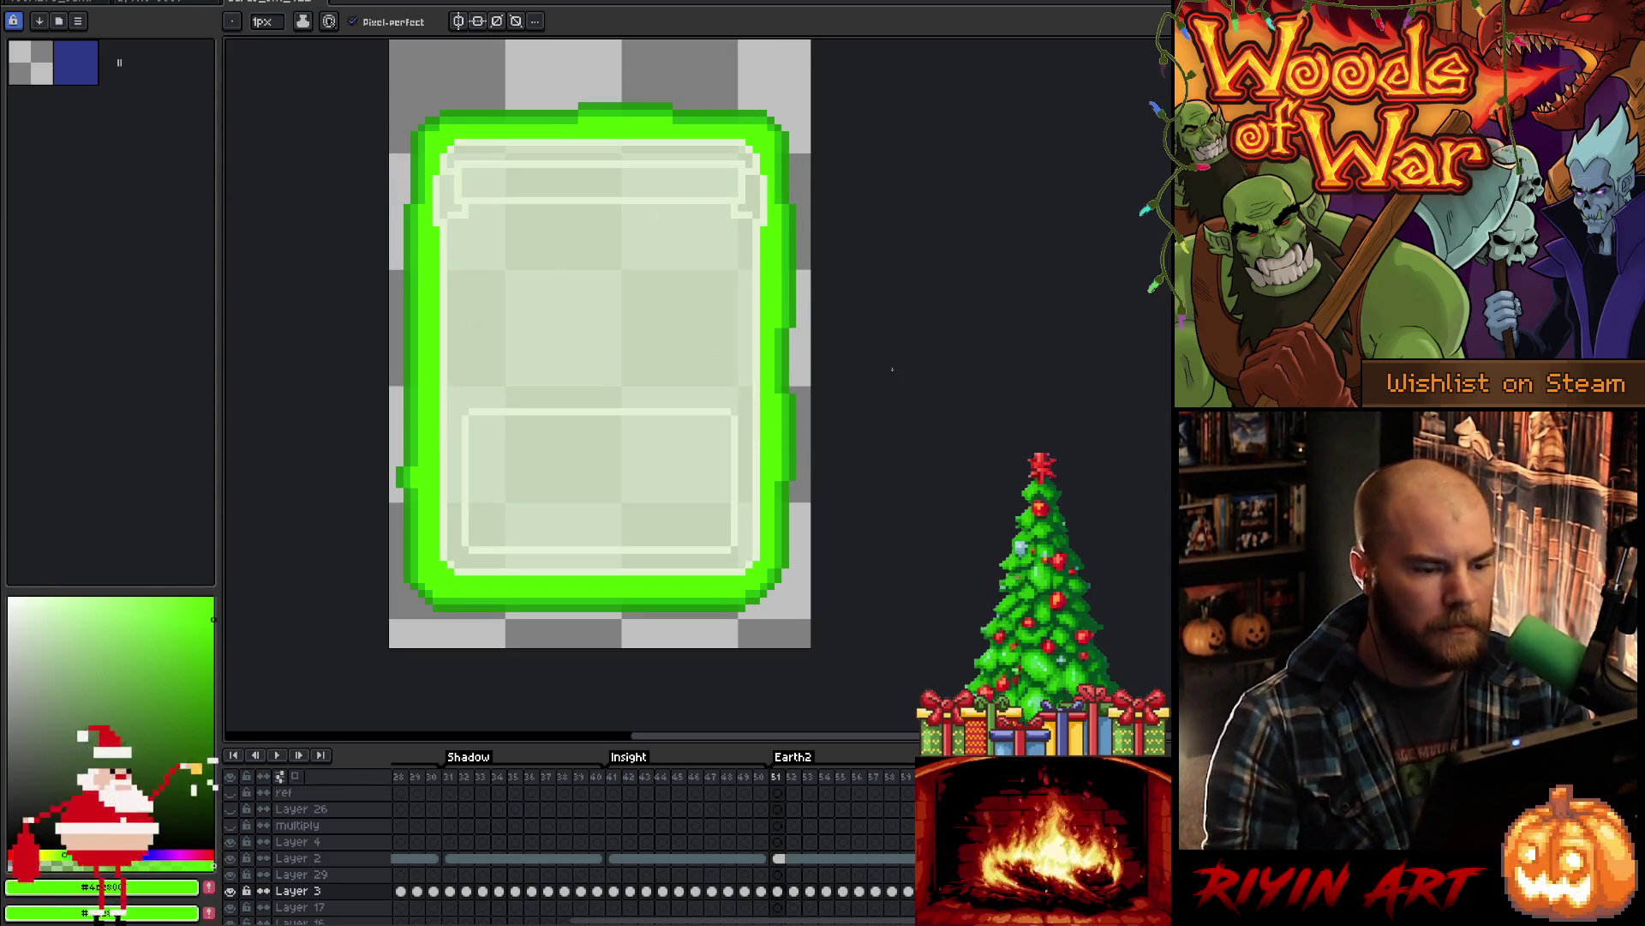
key(Return)
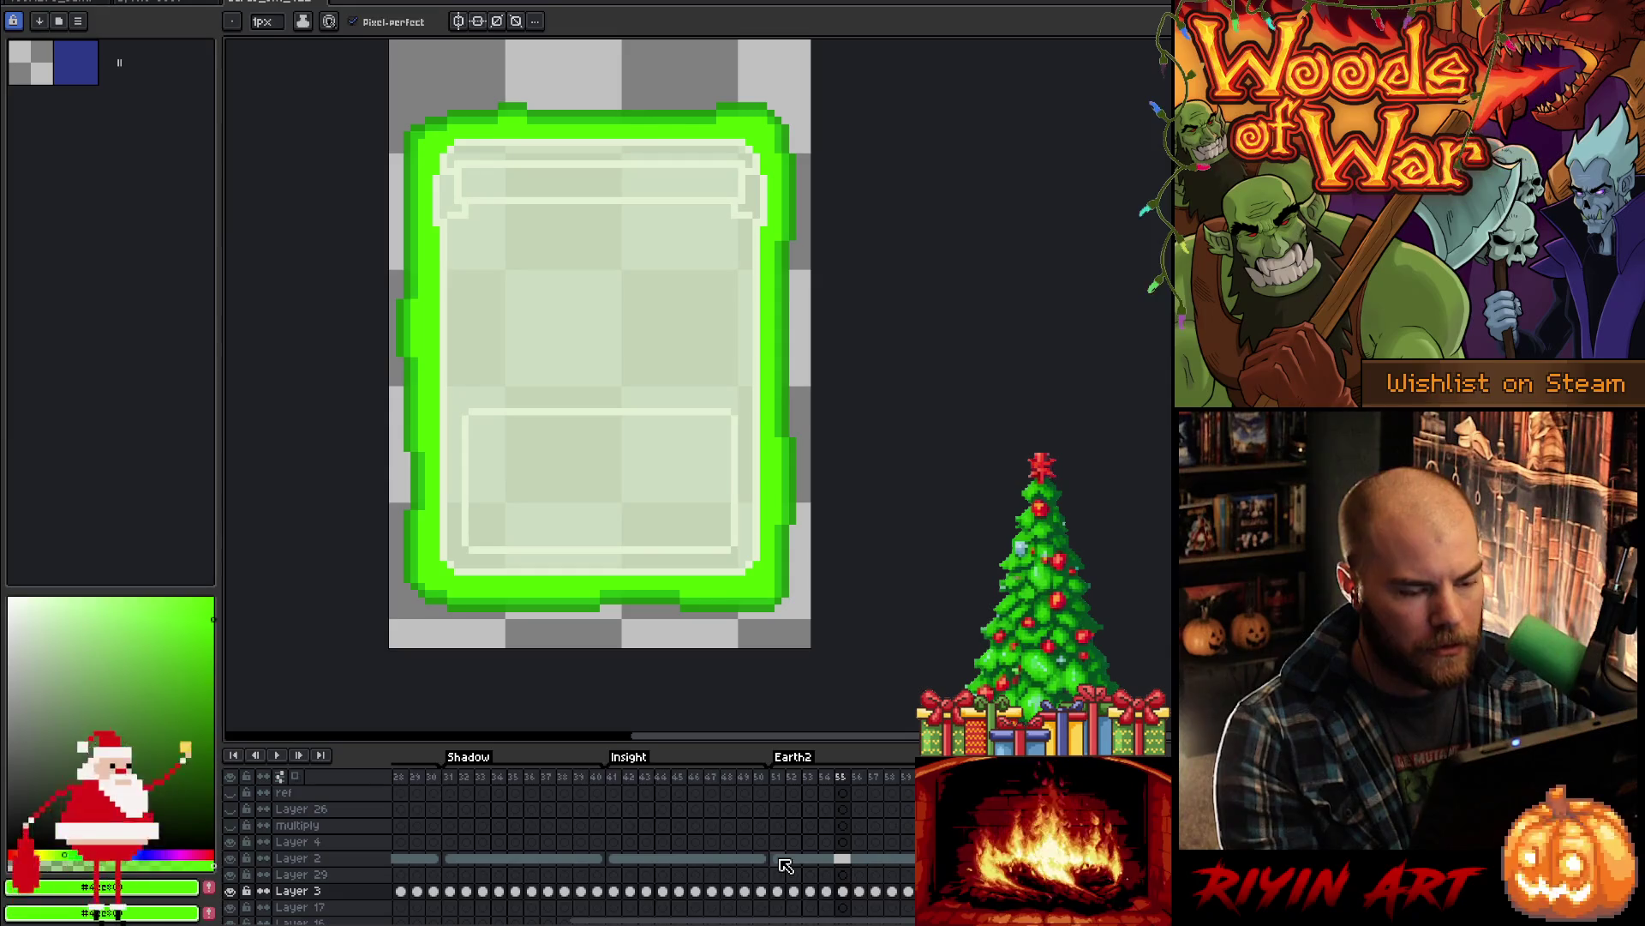
mouse_move(778, 860)
mouse_down()
mouse_move(797, 891)
mouse_move(934, 896)
mouse_up()
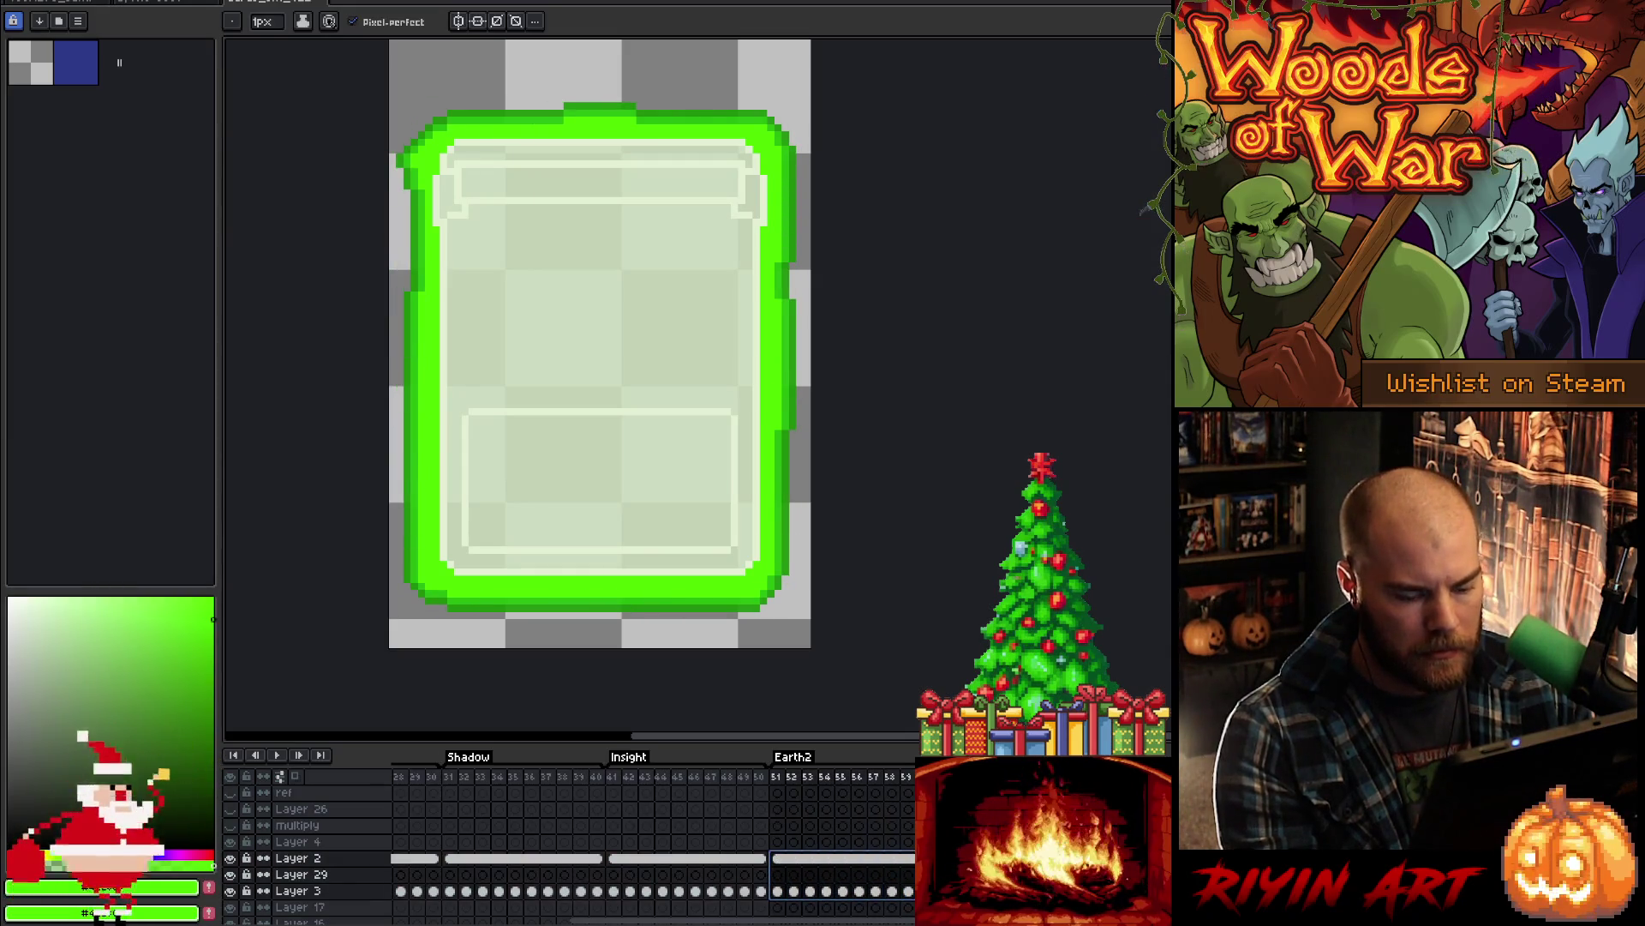
key(Return)
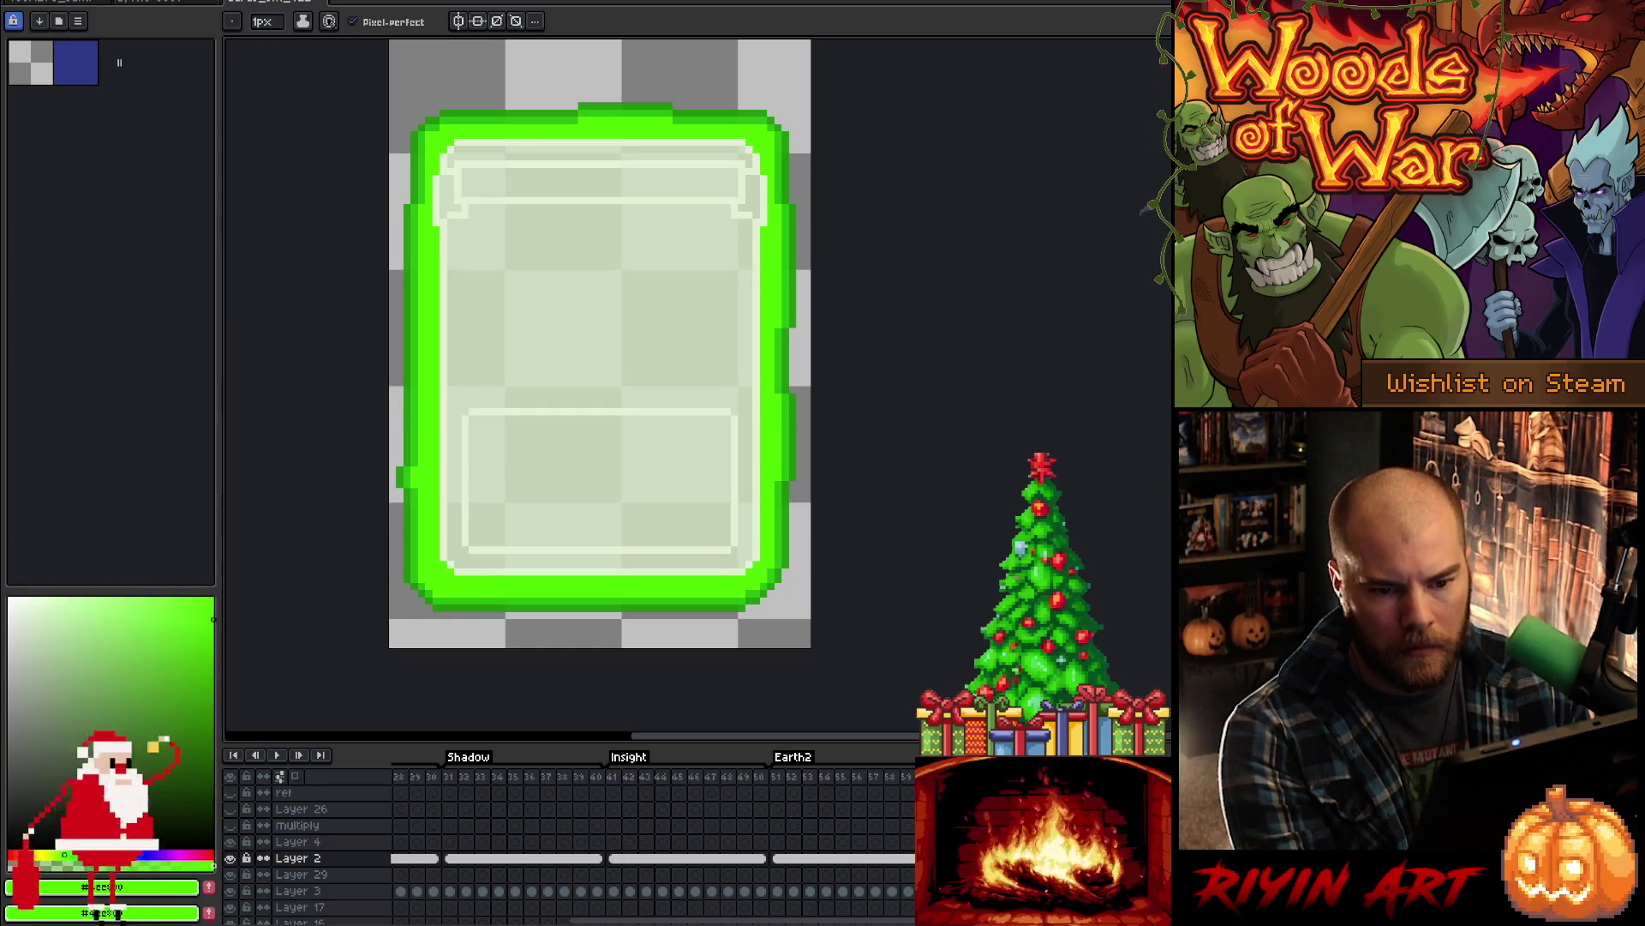
drag(283, 3, 1114, 368)
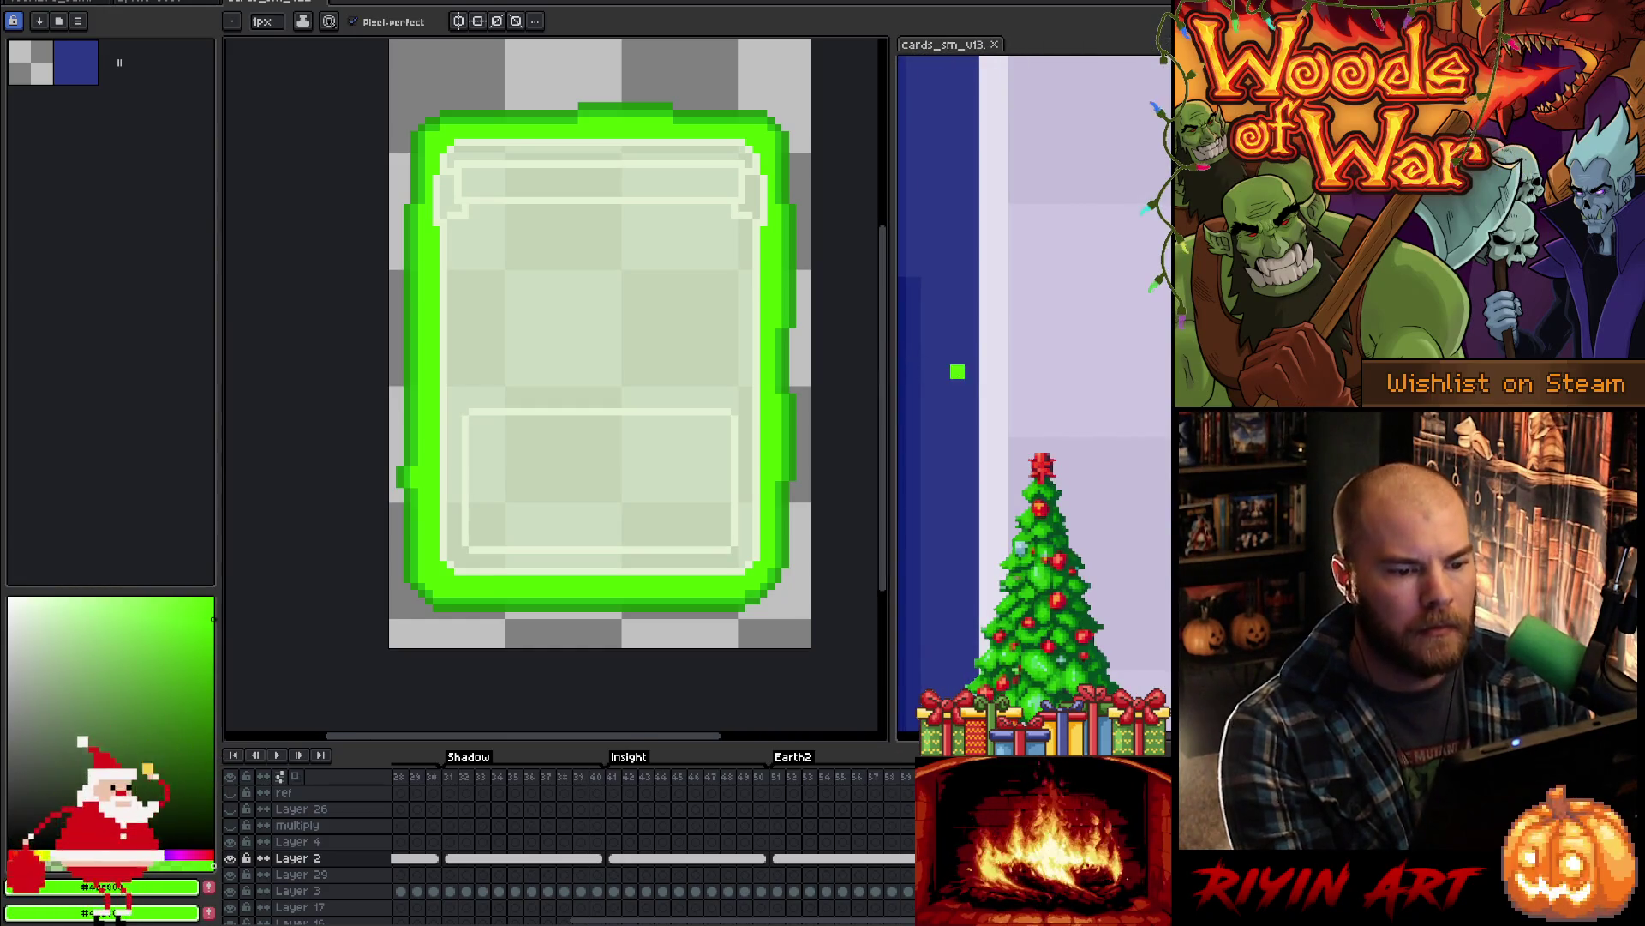
- Check the Fire card at frame 11 of cards_sm_u13, then return to the green card
click(1010, 394)
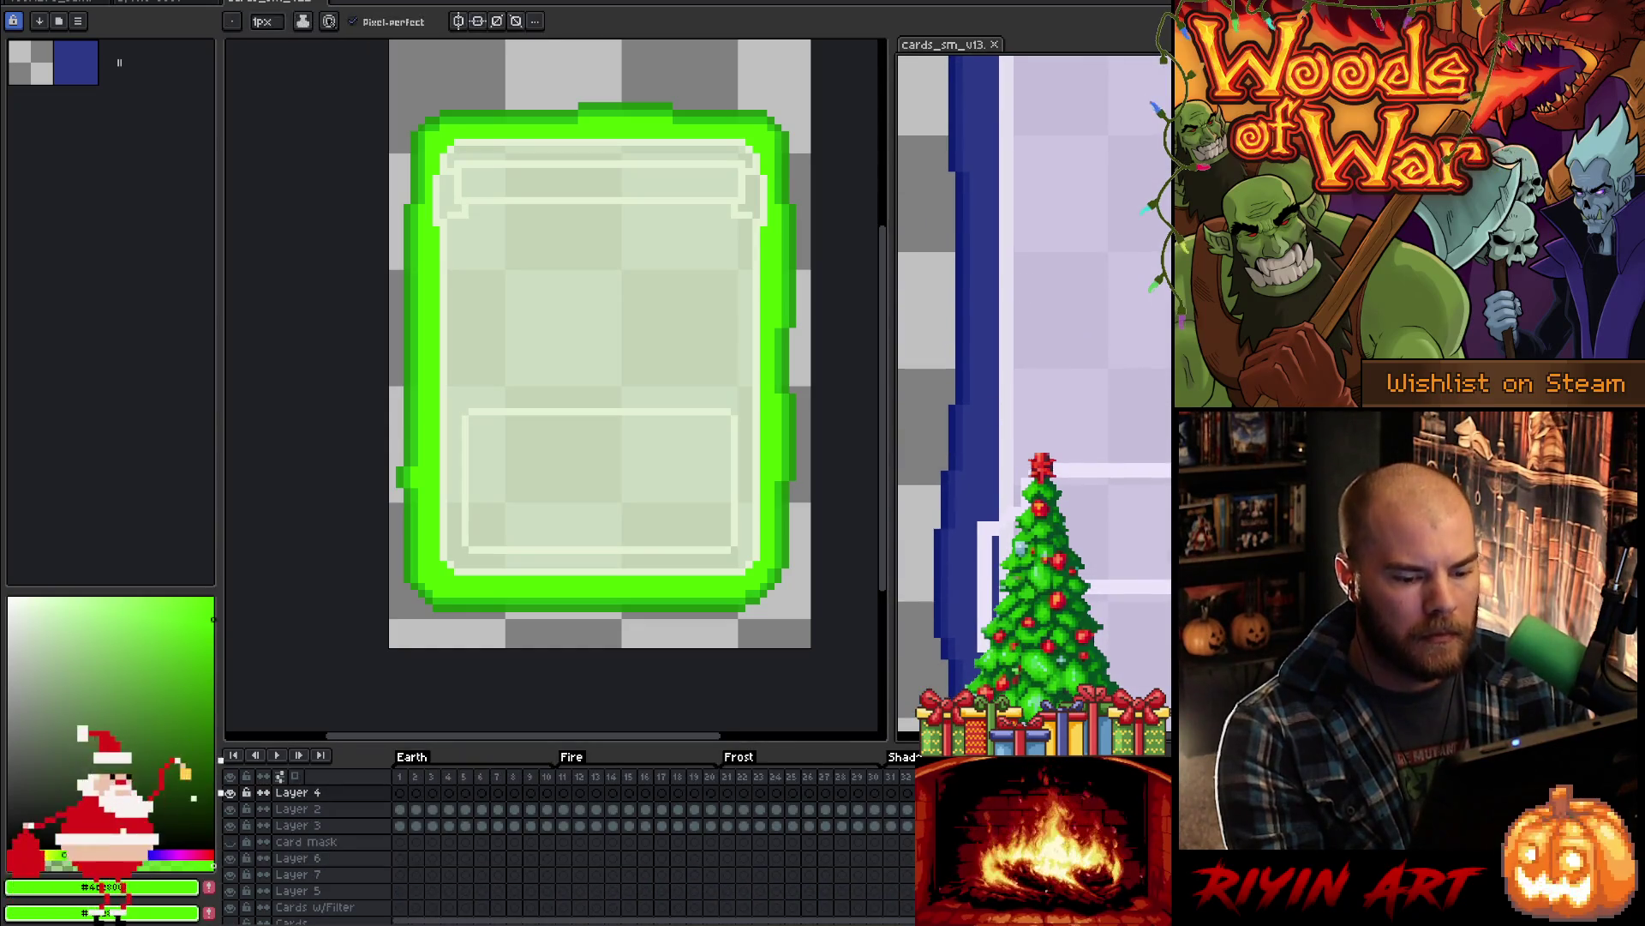
click(563, 793)
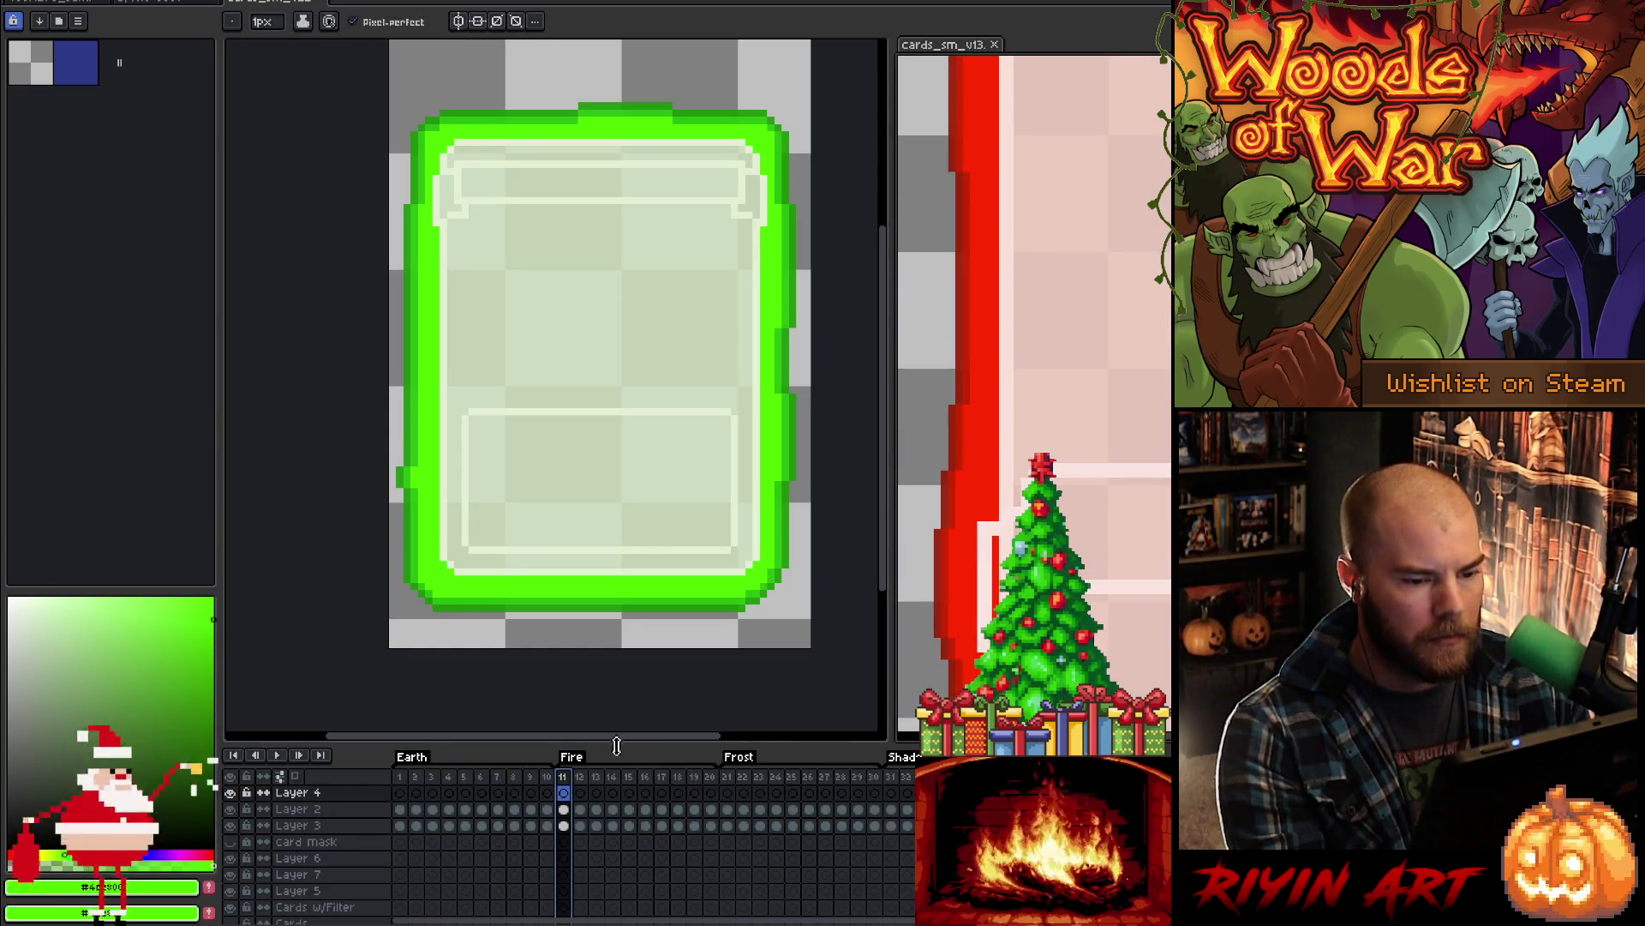
click(268, 3)
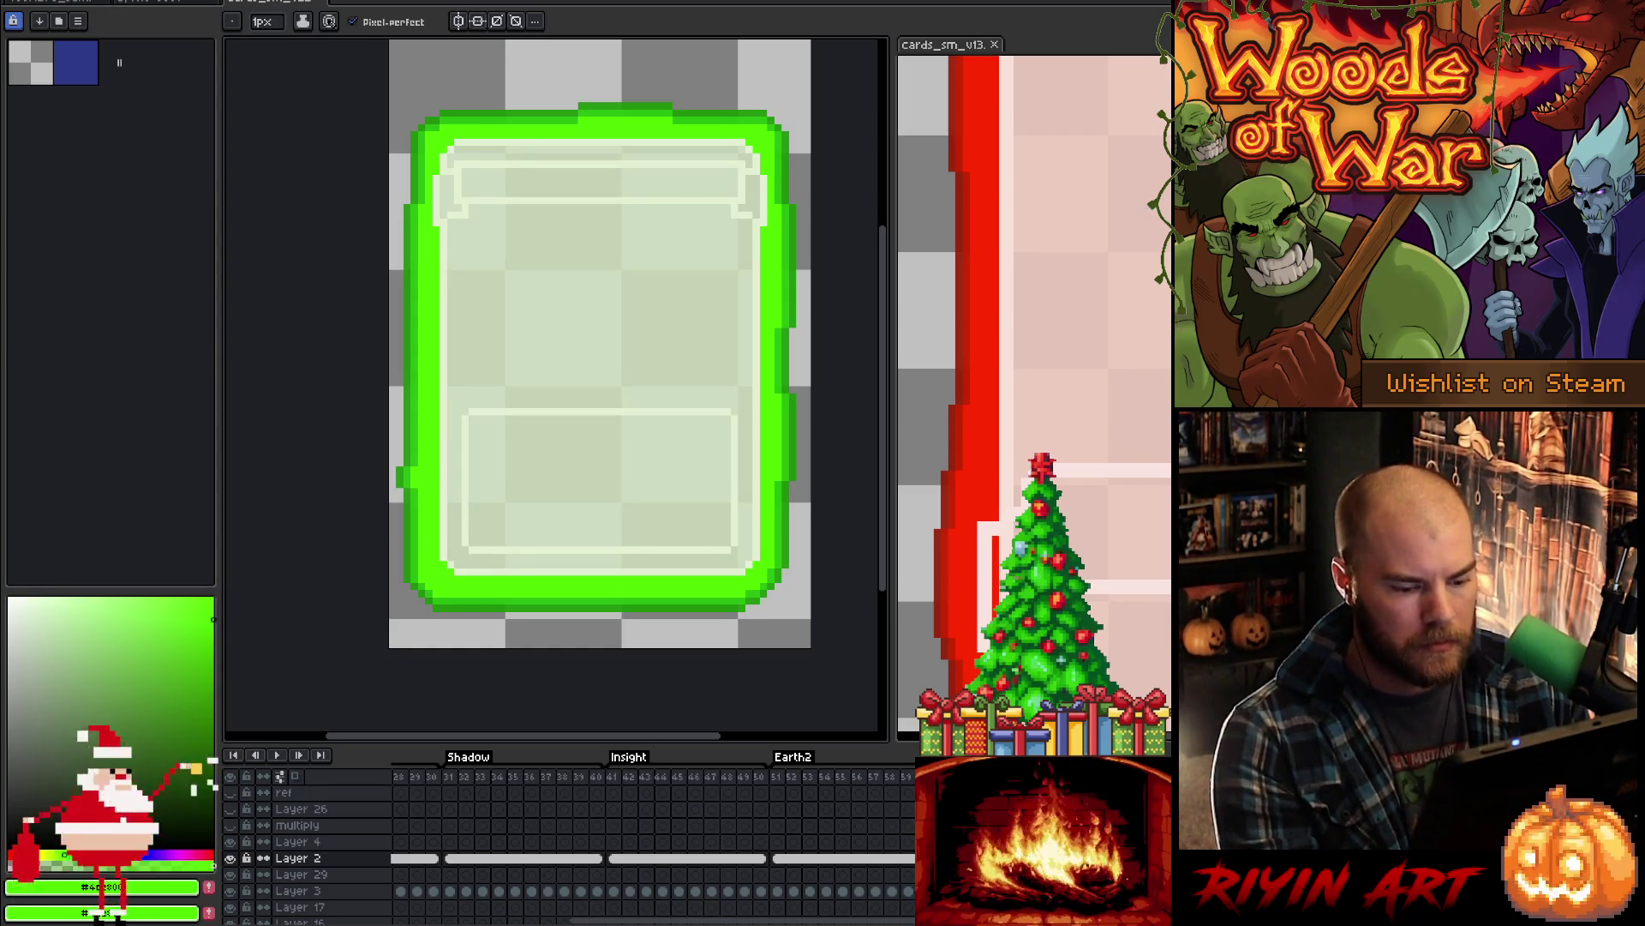
- Replace the card's pale interior colour with pale pink
key(shift+r)
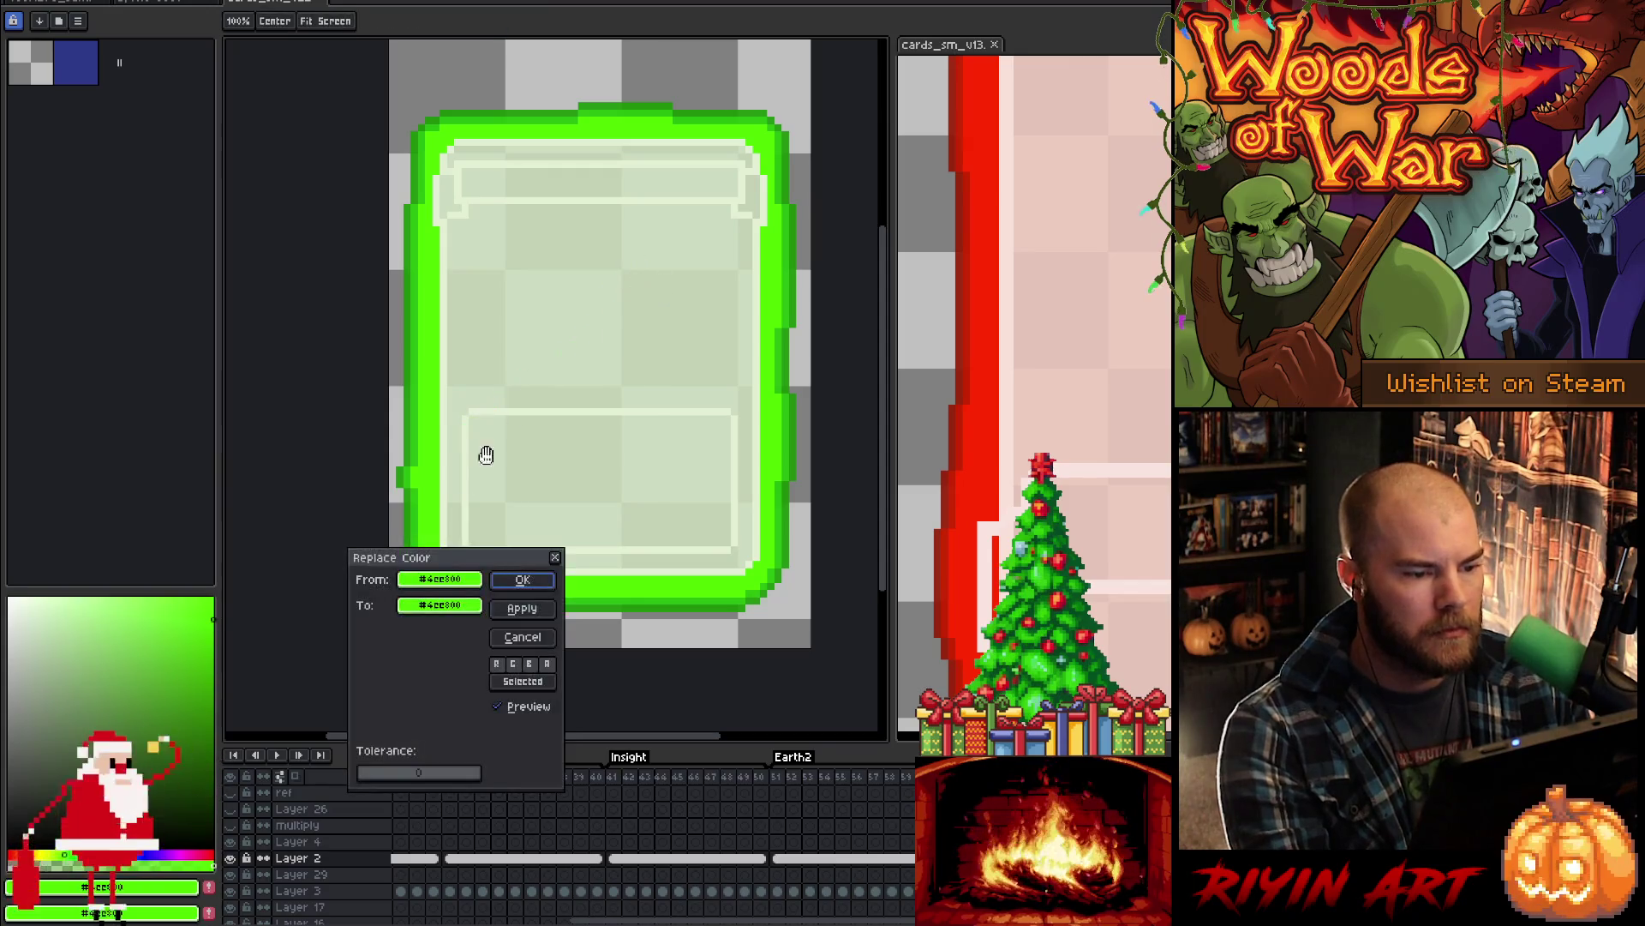
click(604, 396)
click(440, 605)
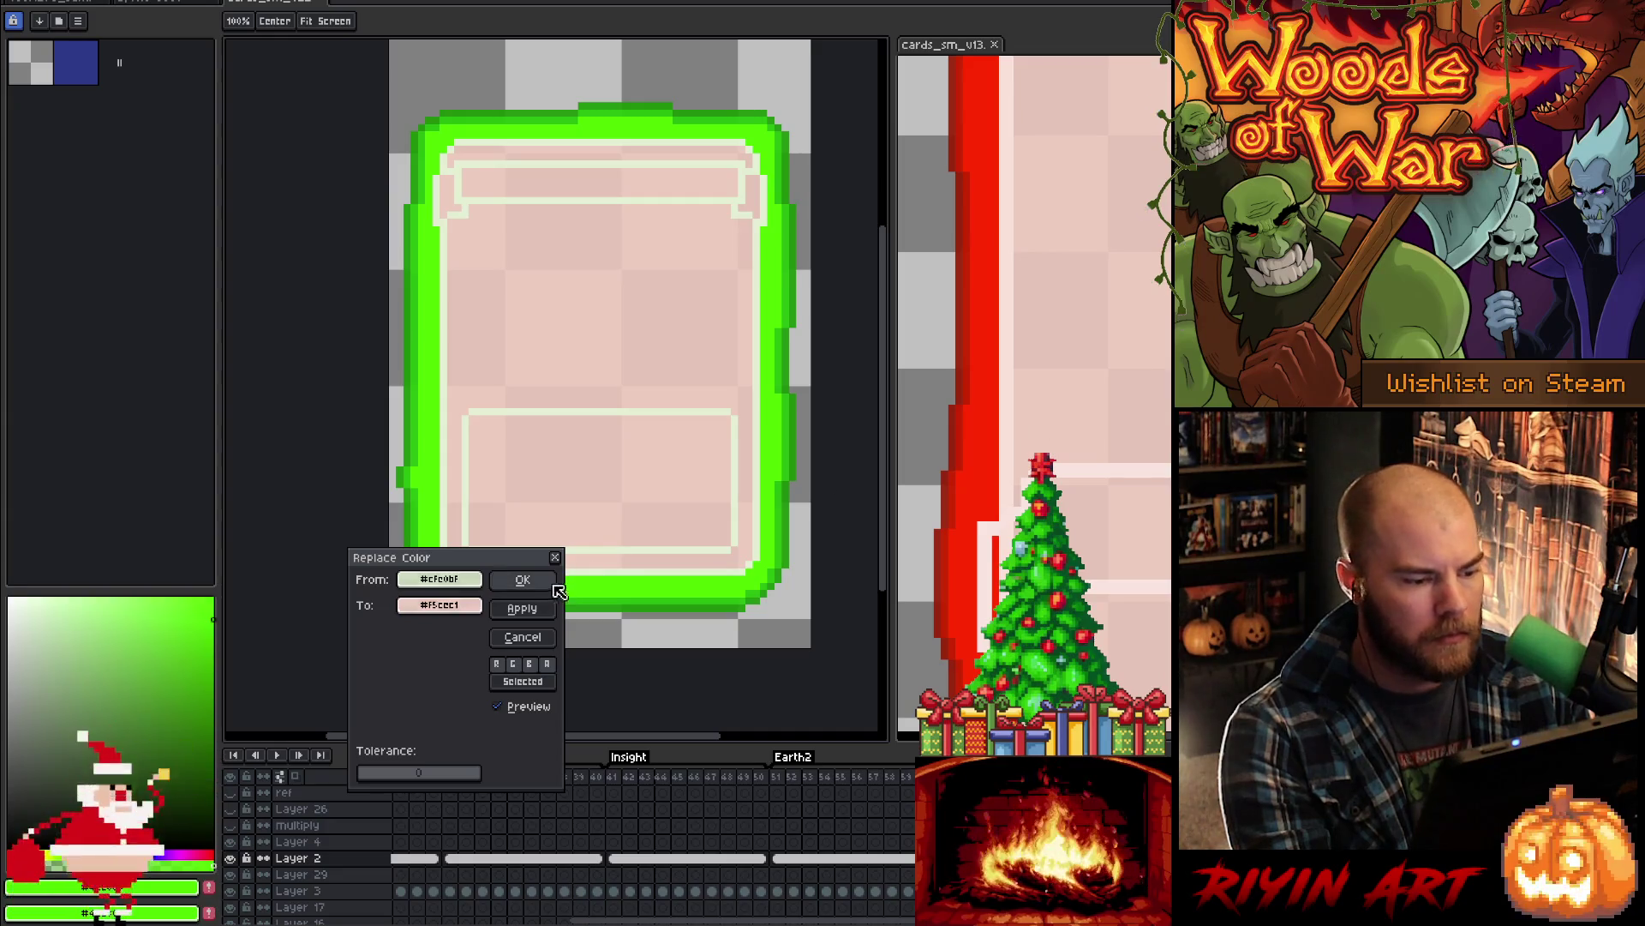
click(522, 580)
- Sample the pale line colour and adjust the foreground colour using the HSV sliders
key(i)
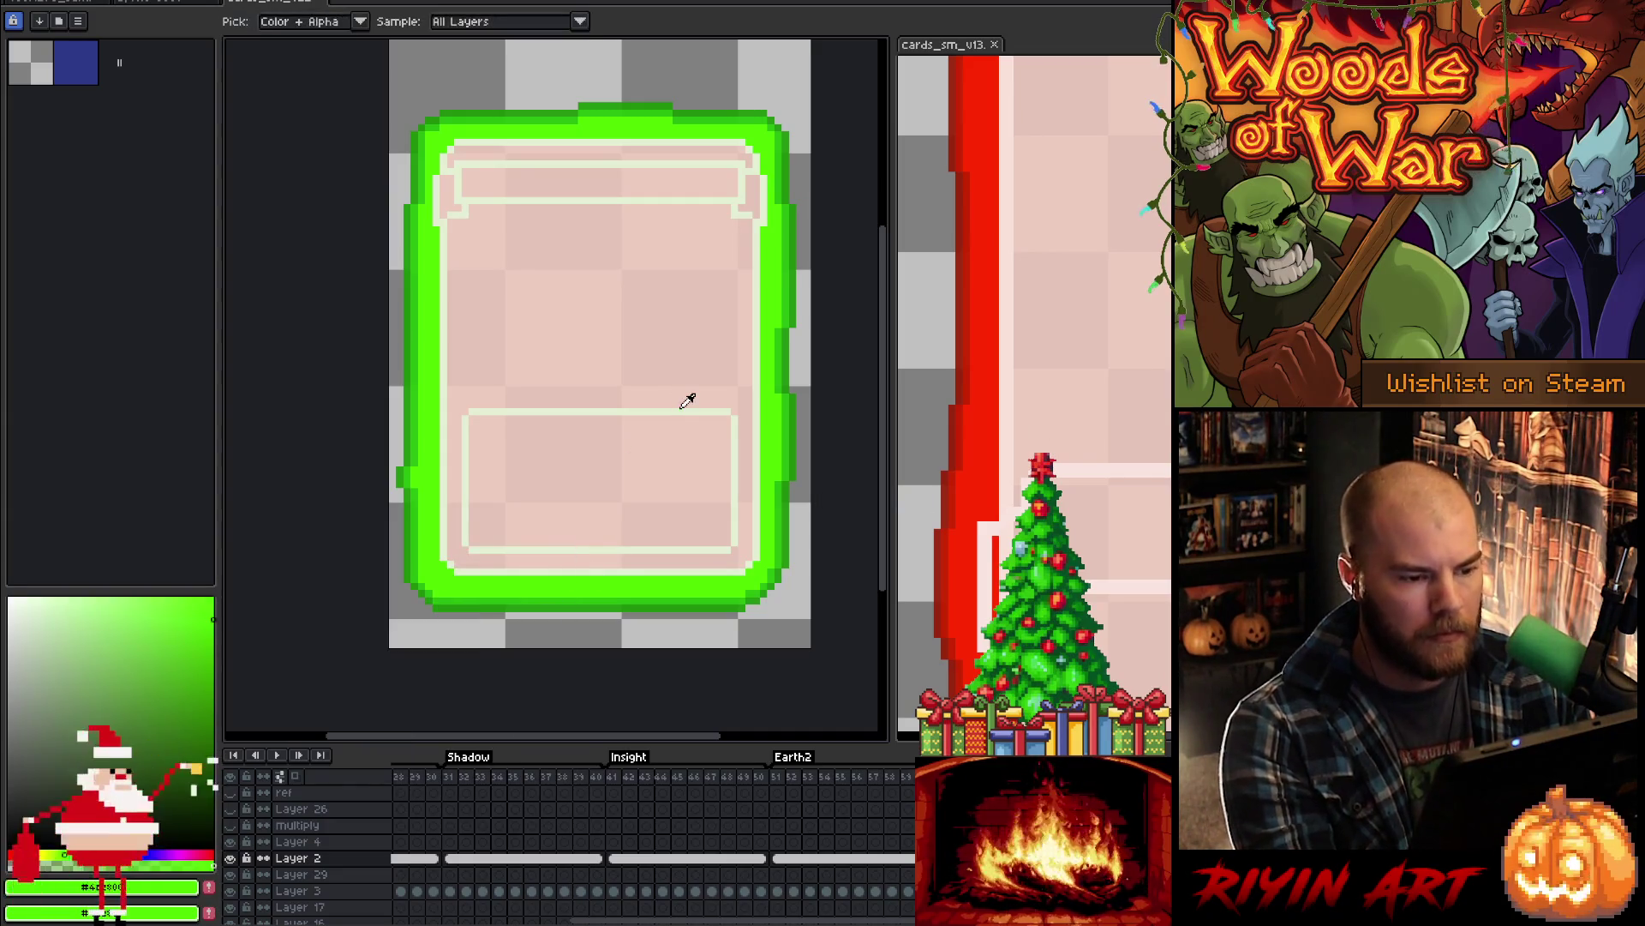
click(681, 411)
key(shift+r)
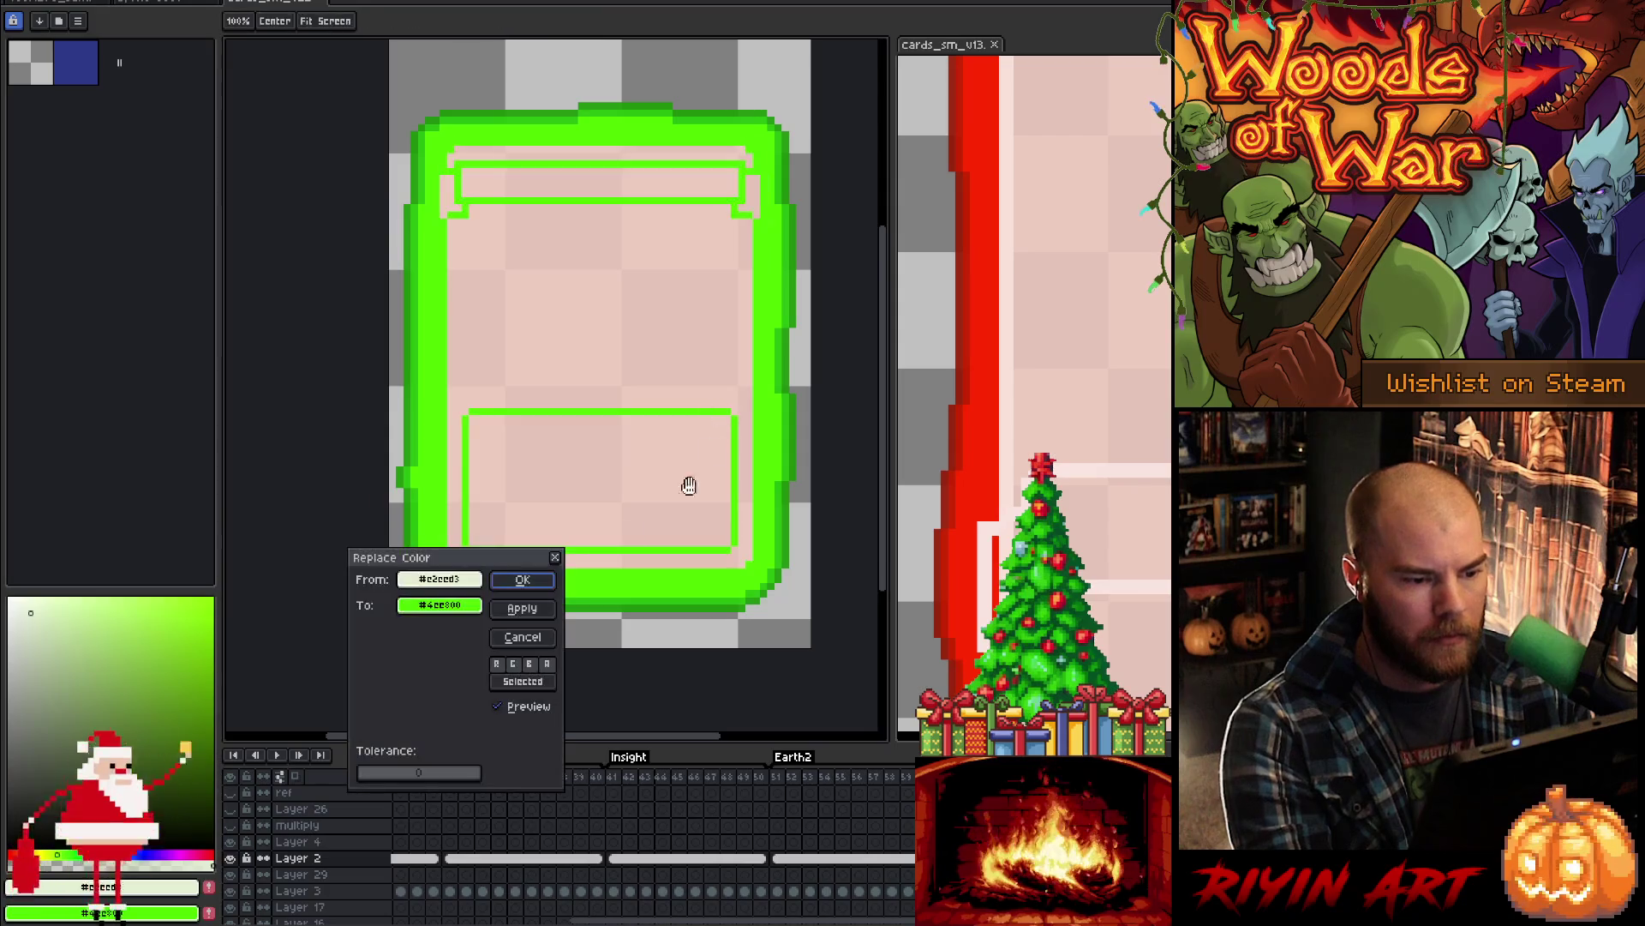
click(523, 637)
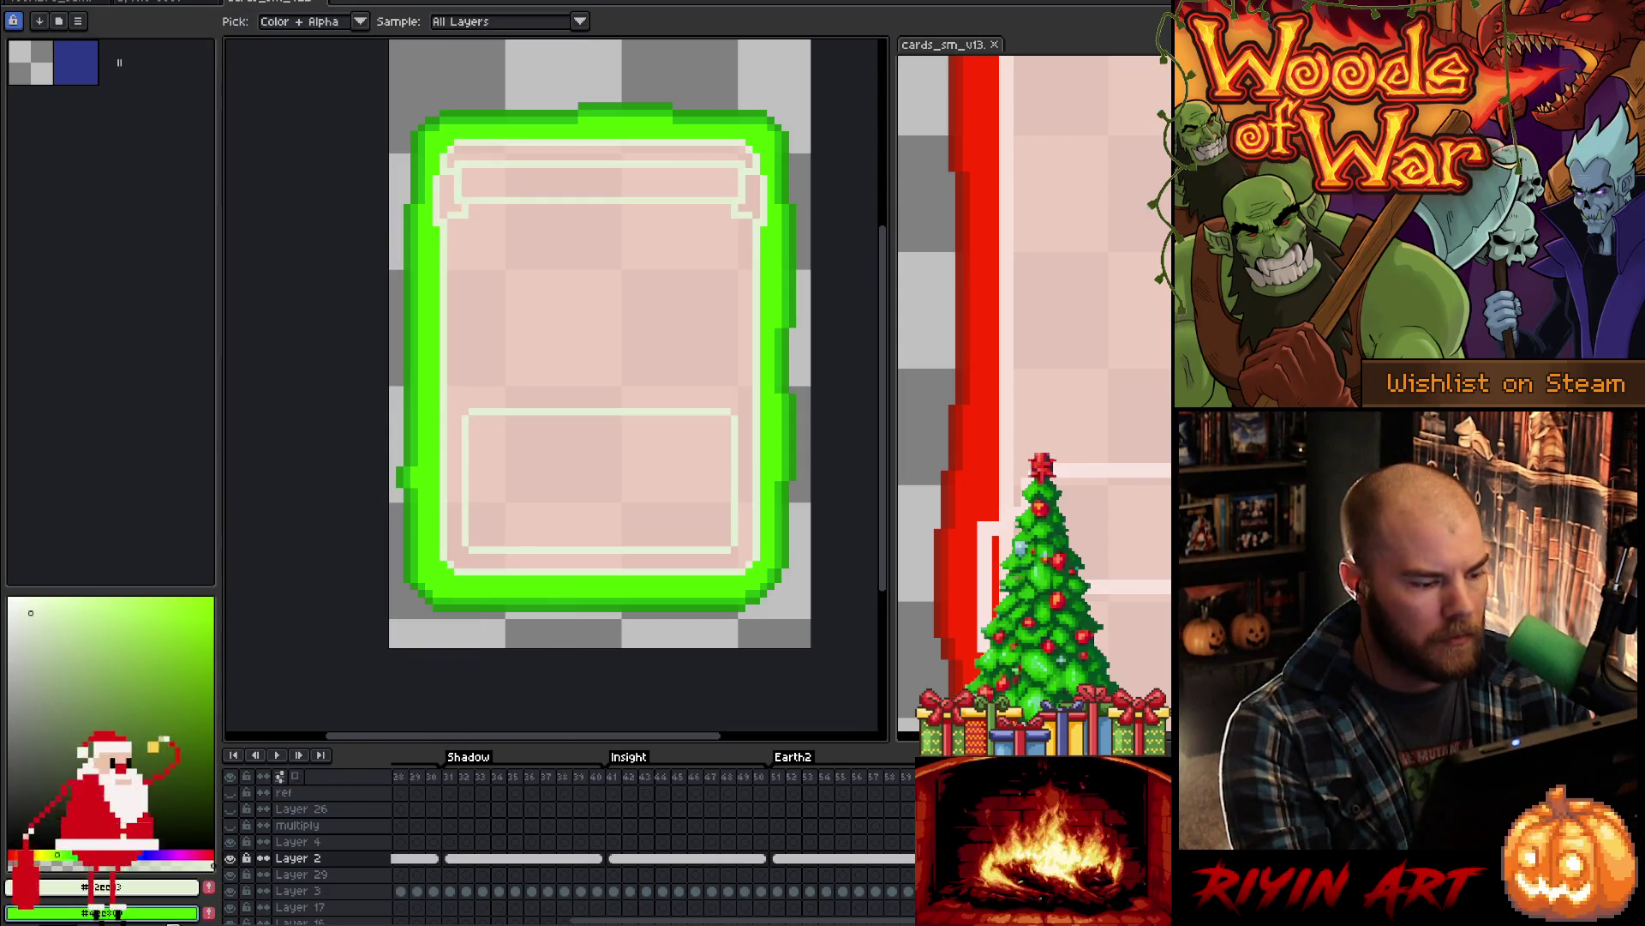
click(141, 913)
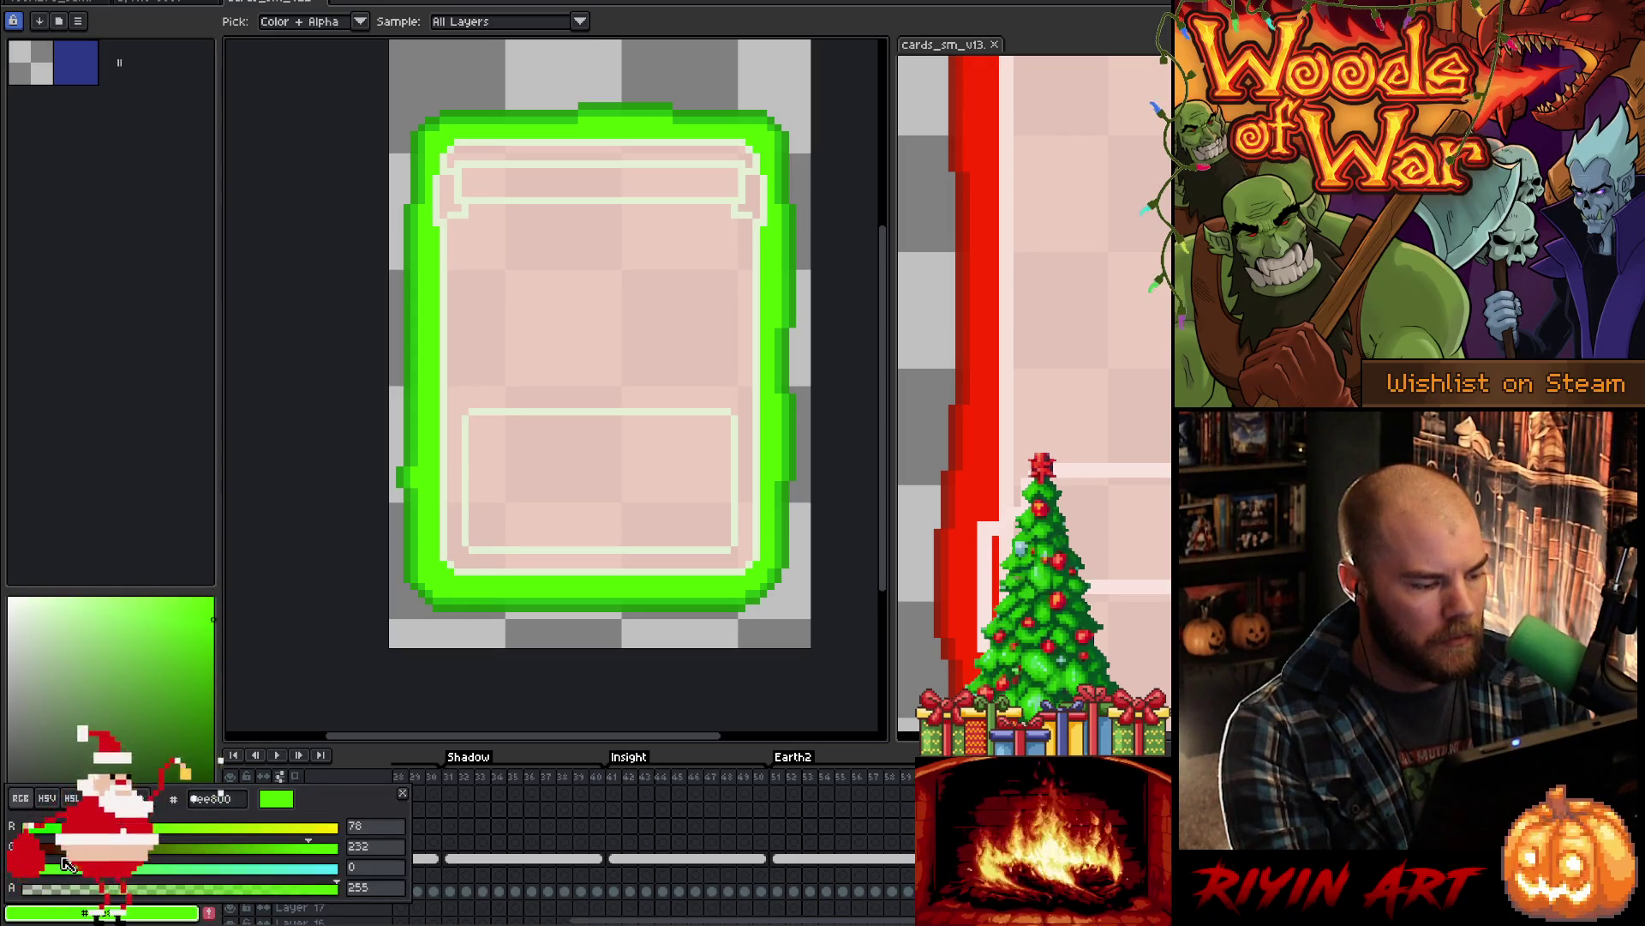
click(47, 797)
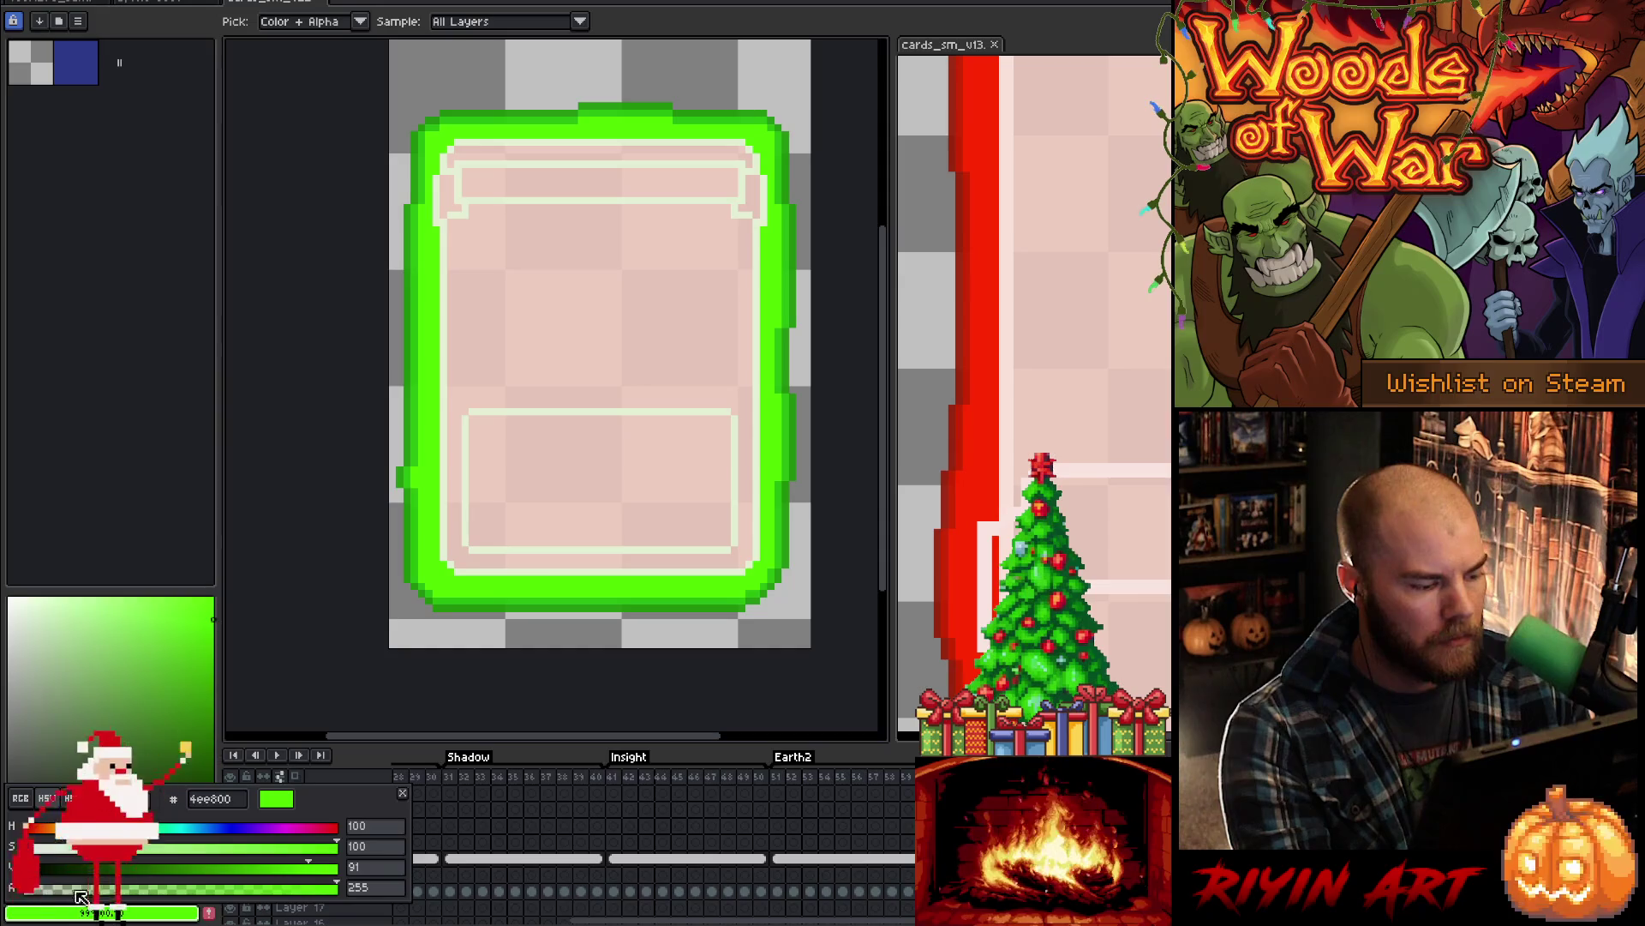
drag(103, 848, 6, 857)
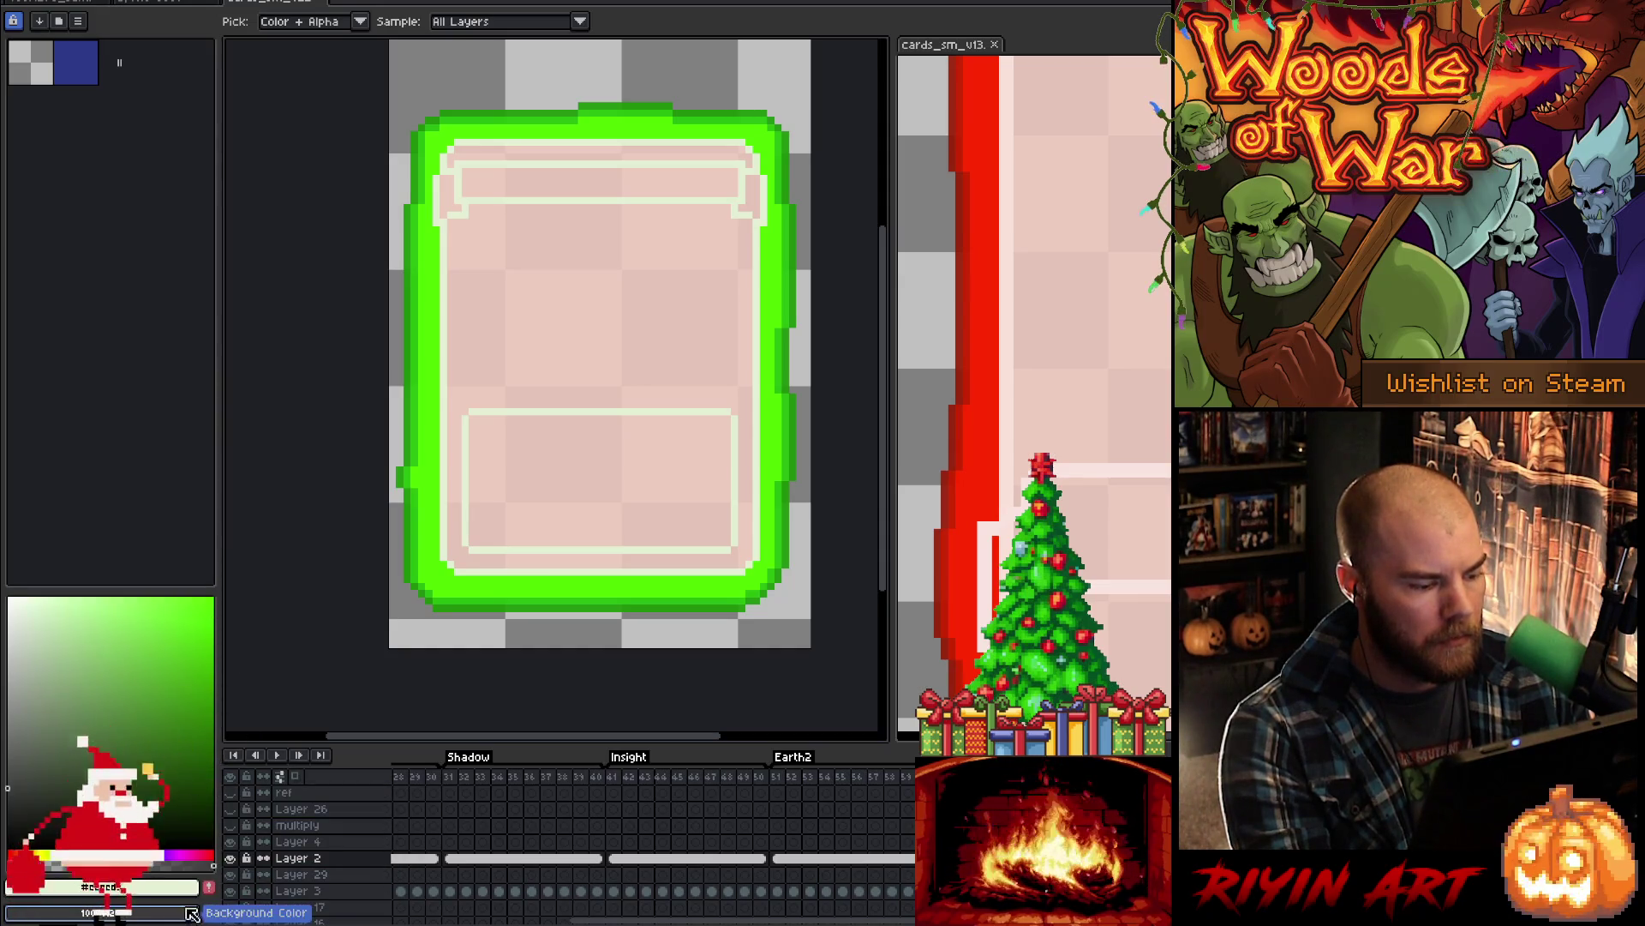
- Replace the cream line colour with the red card's pale pink #f9e1da
click(759, 423)
key(ctrl+r)
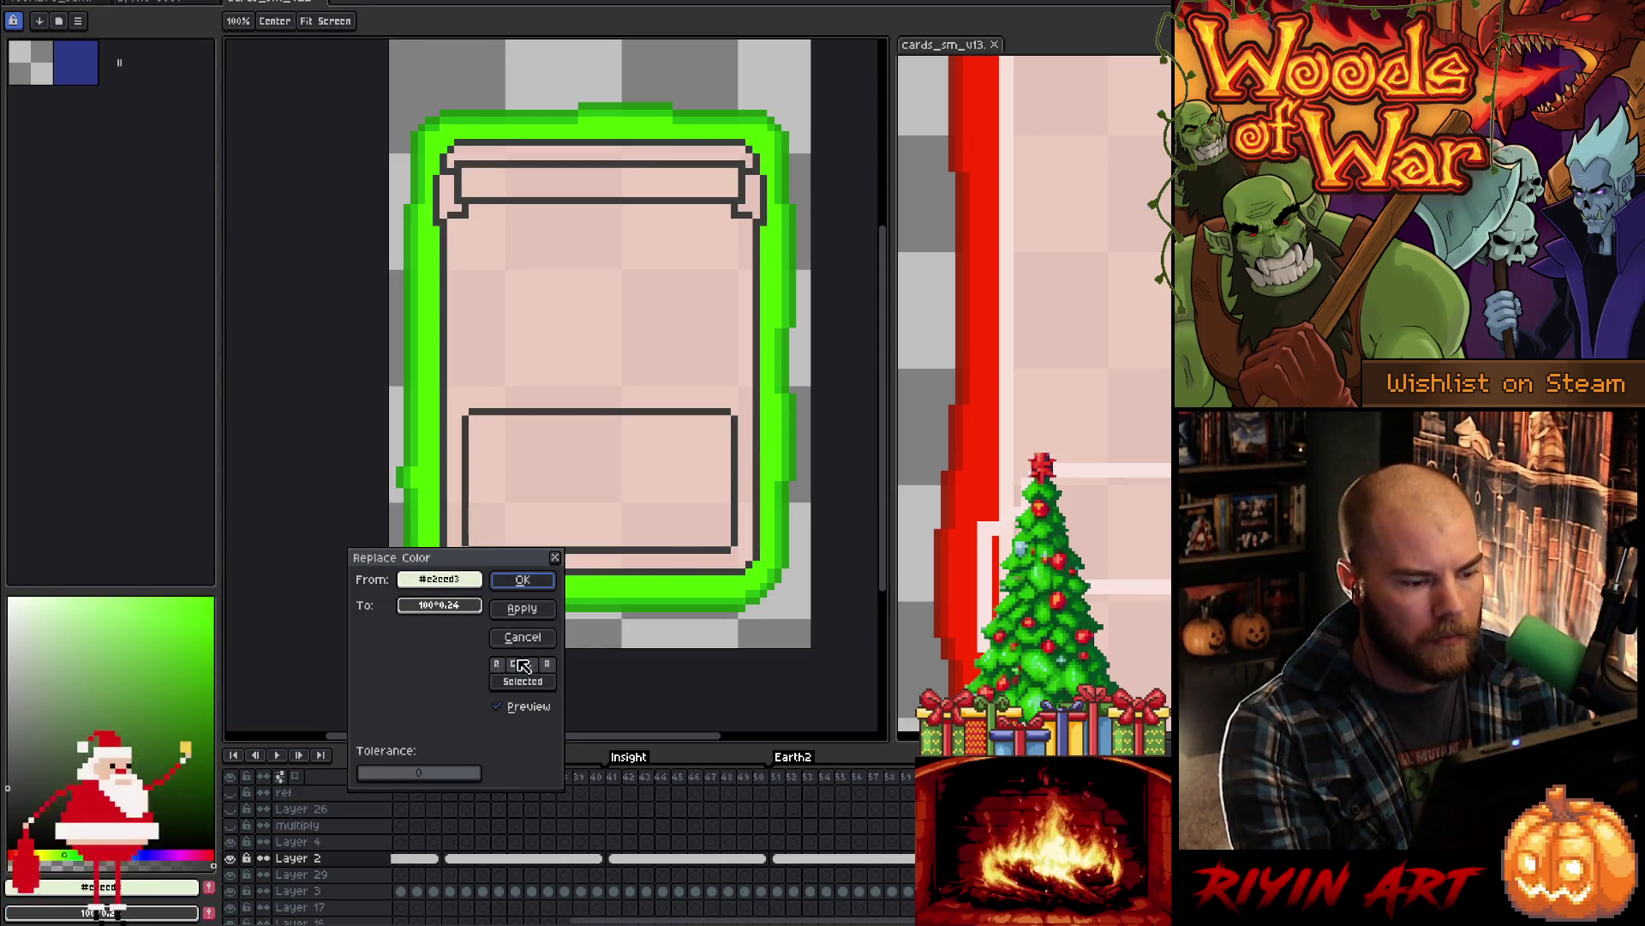
click(462, 607)
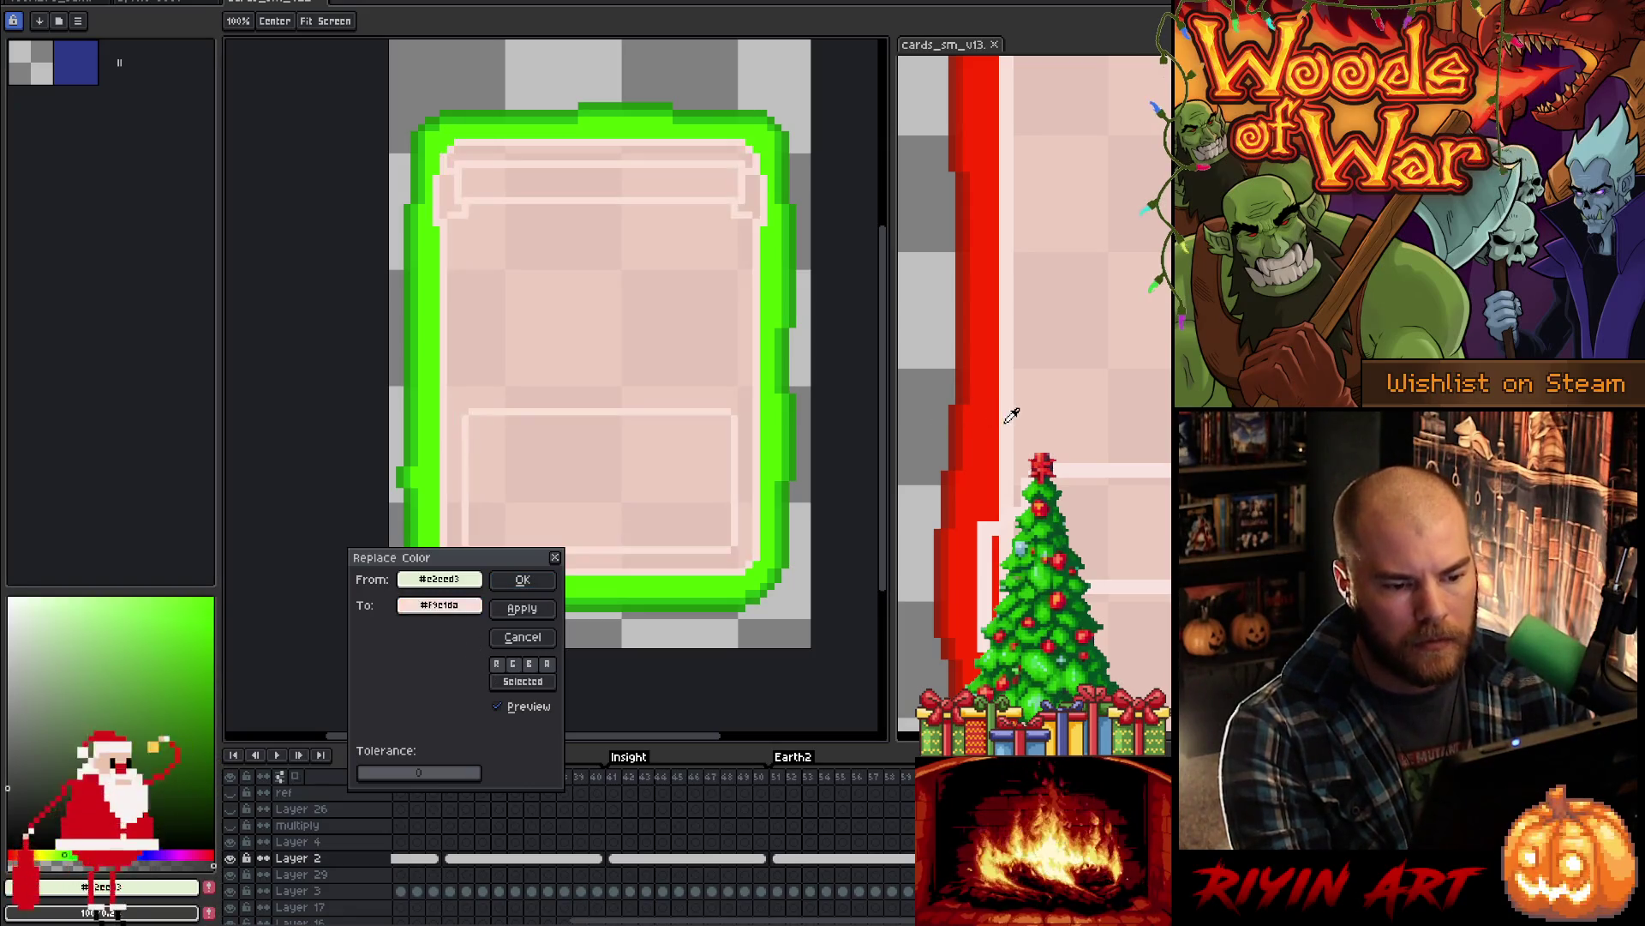
click(522, 581)
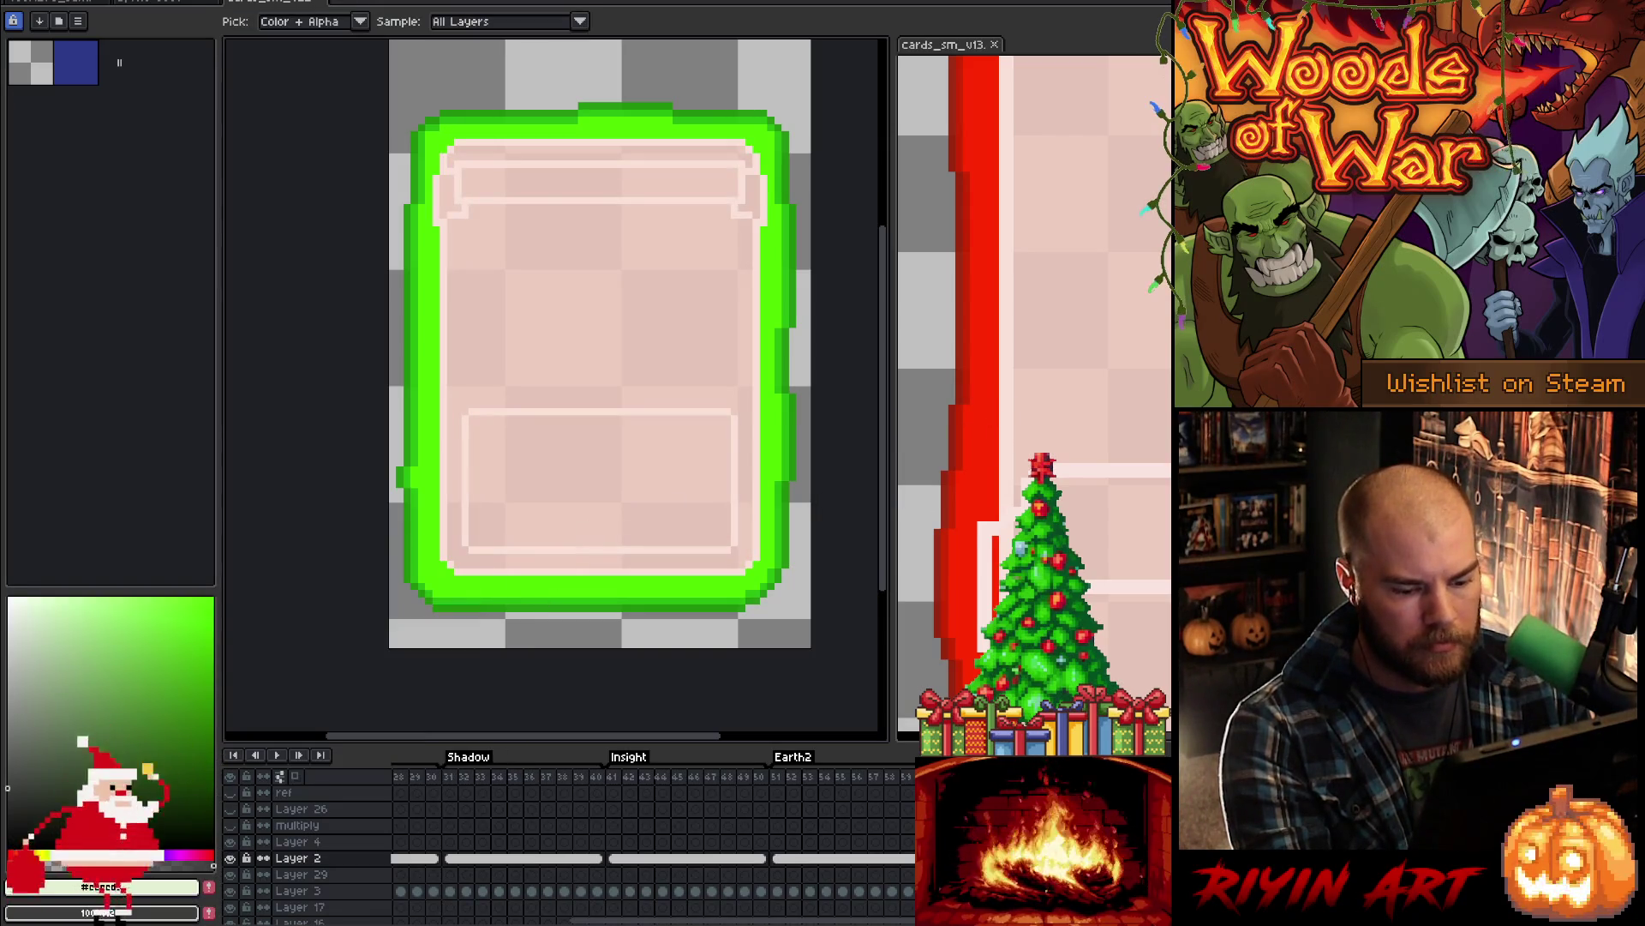
click(296, 890)
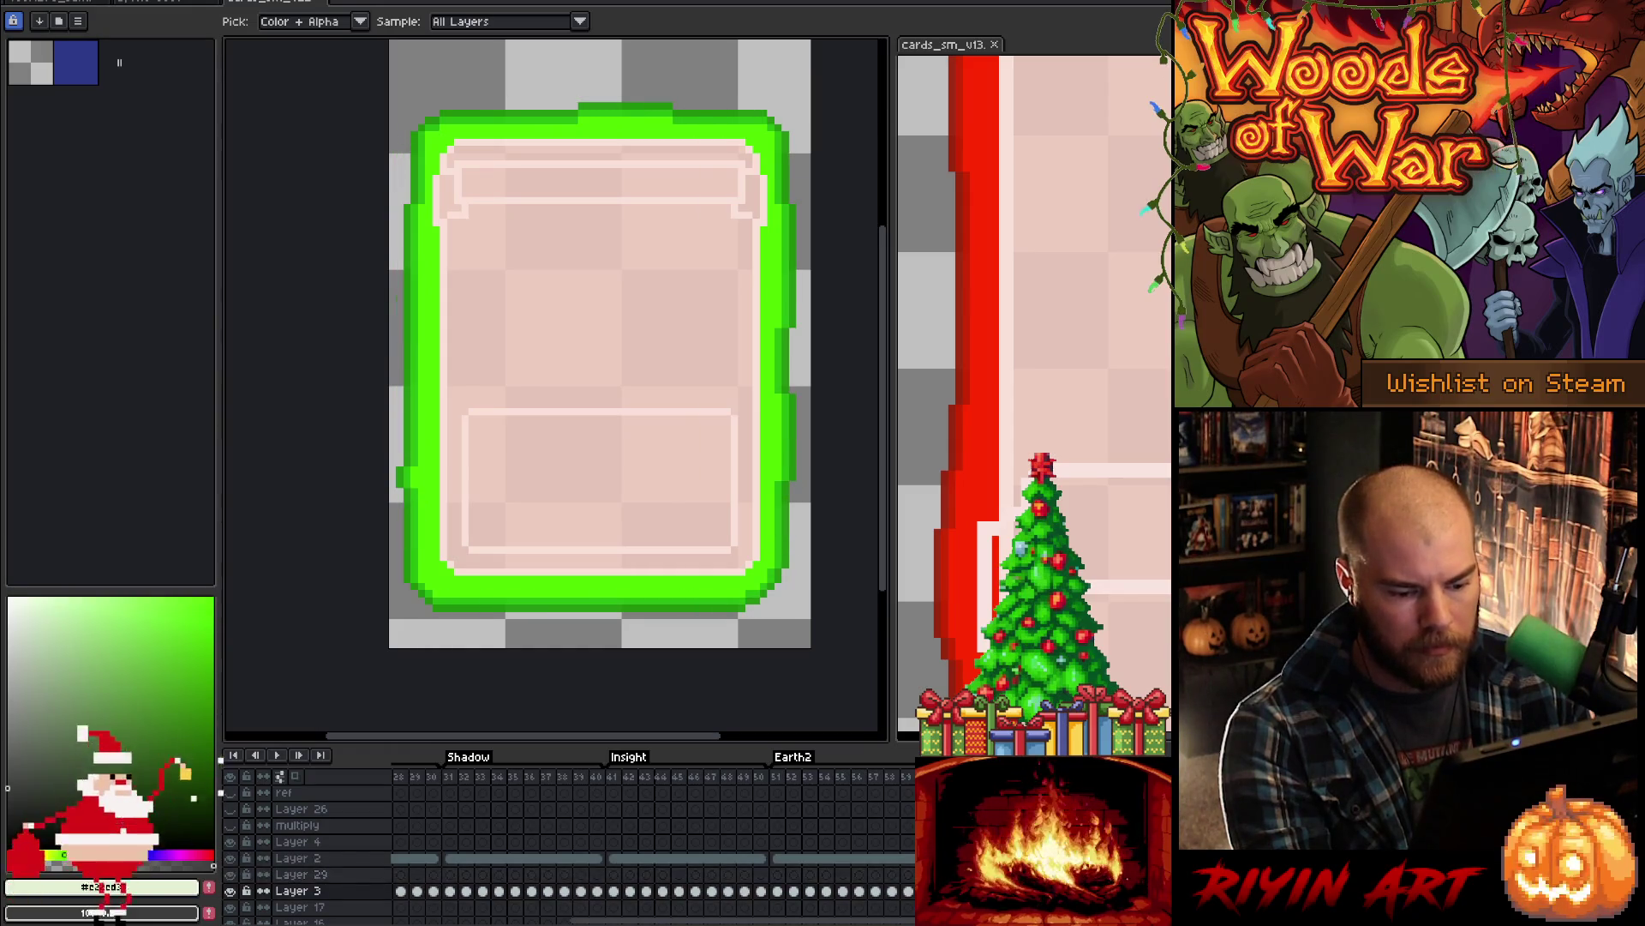
- Replace the bright green border colour with bright red #FF2B00 from the Fire card
key(shift+r)
mouse_move(487, 570)
mouse_down()
mouse_move(410, 416)
mouse_move(871, 454)
mouse_move(956, 419)
mouse_move(930, 108)
mouse_move(831, 516)
mouse_move(815, 498)
mouse_move(792, 502)
mouse_move(799, 520)
mouse_up()
click(795, 445)
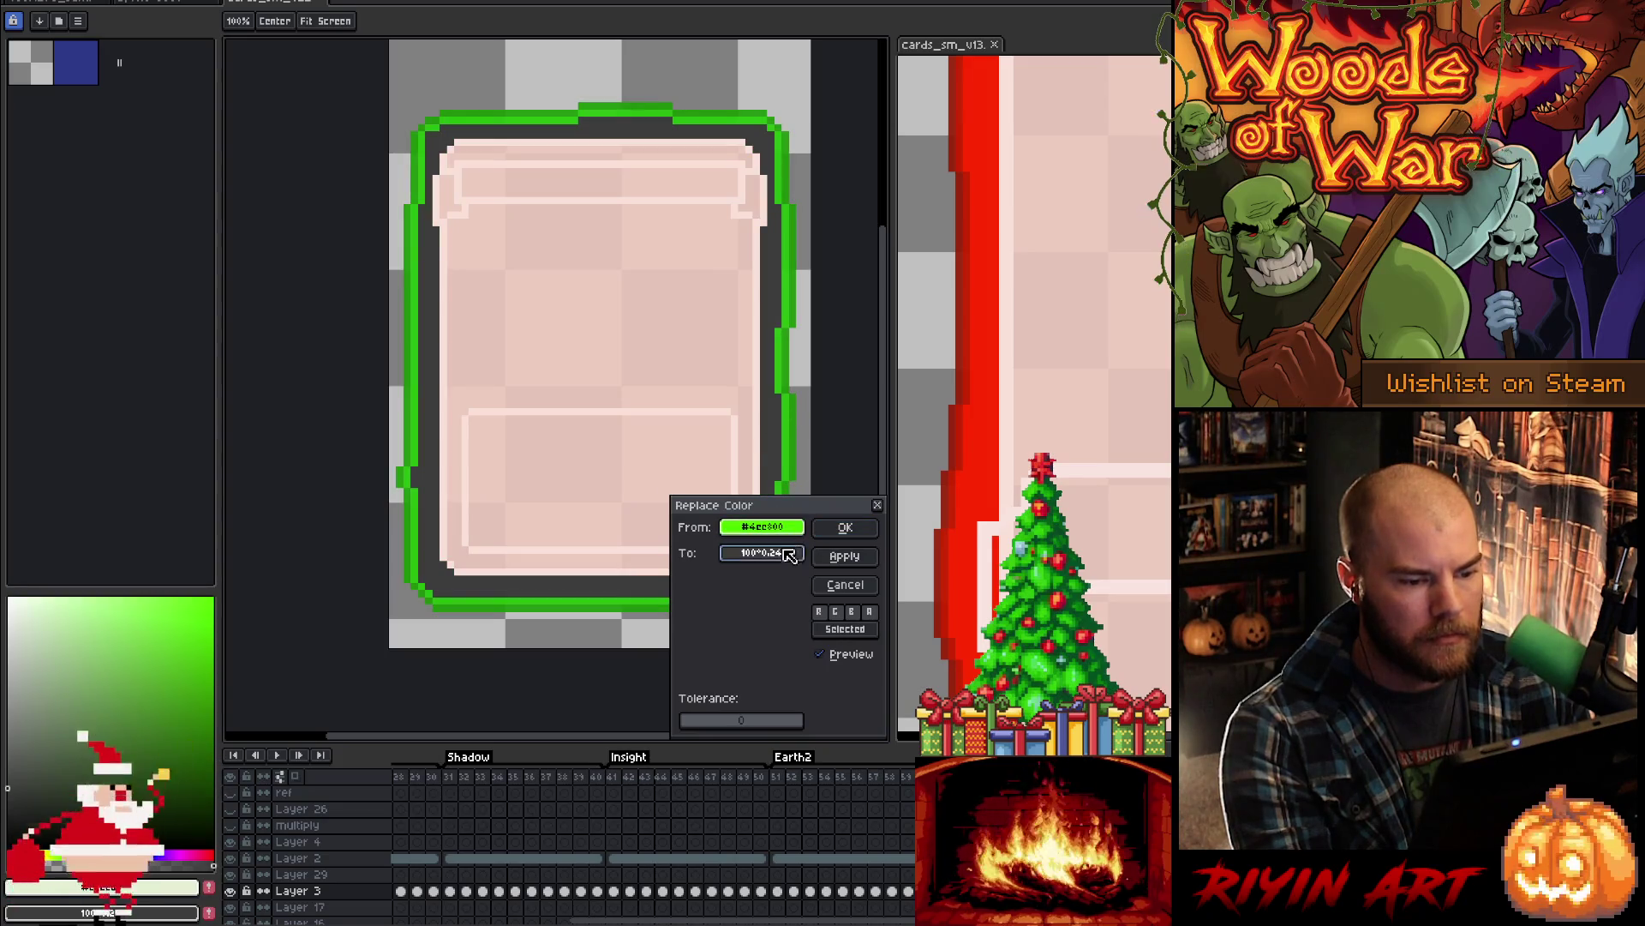
click(981, 447)
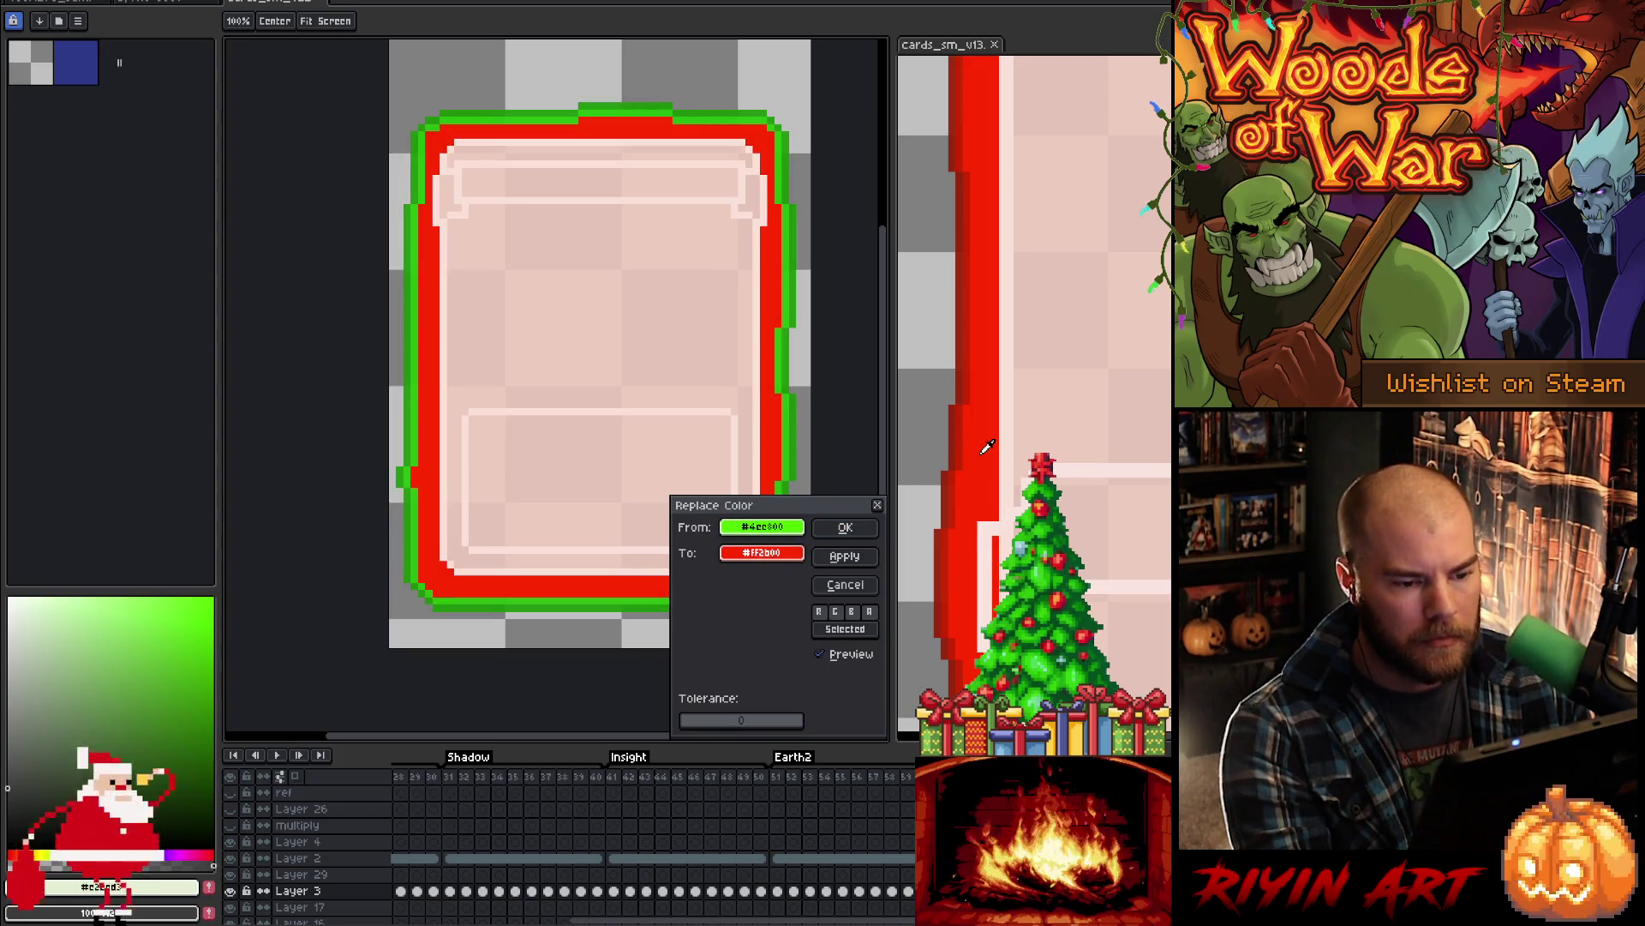
click(839, 525)
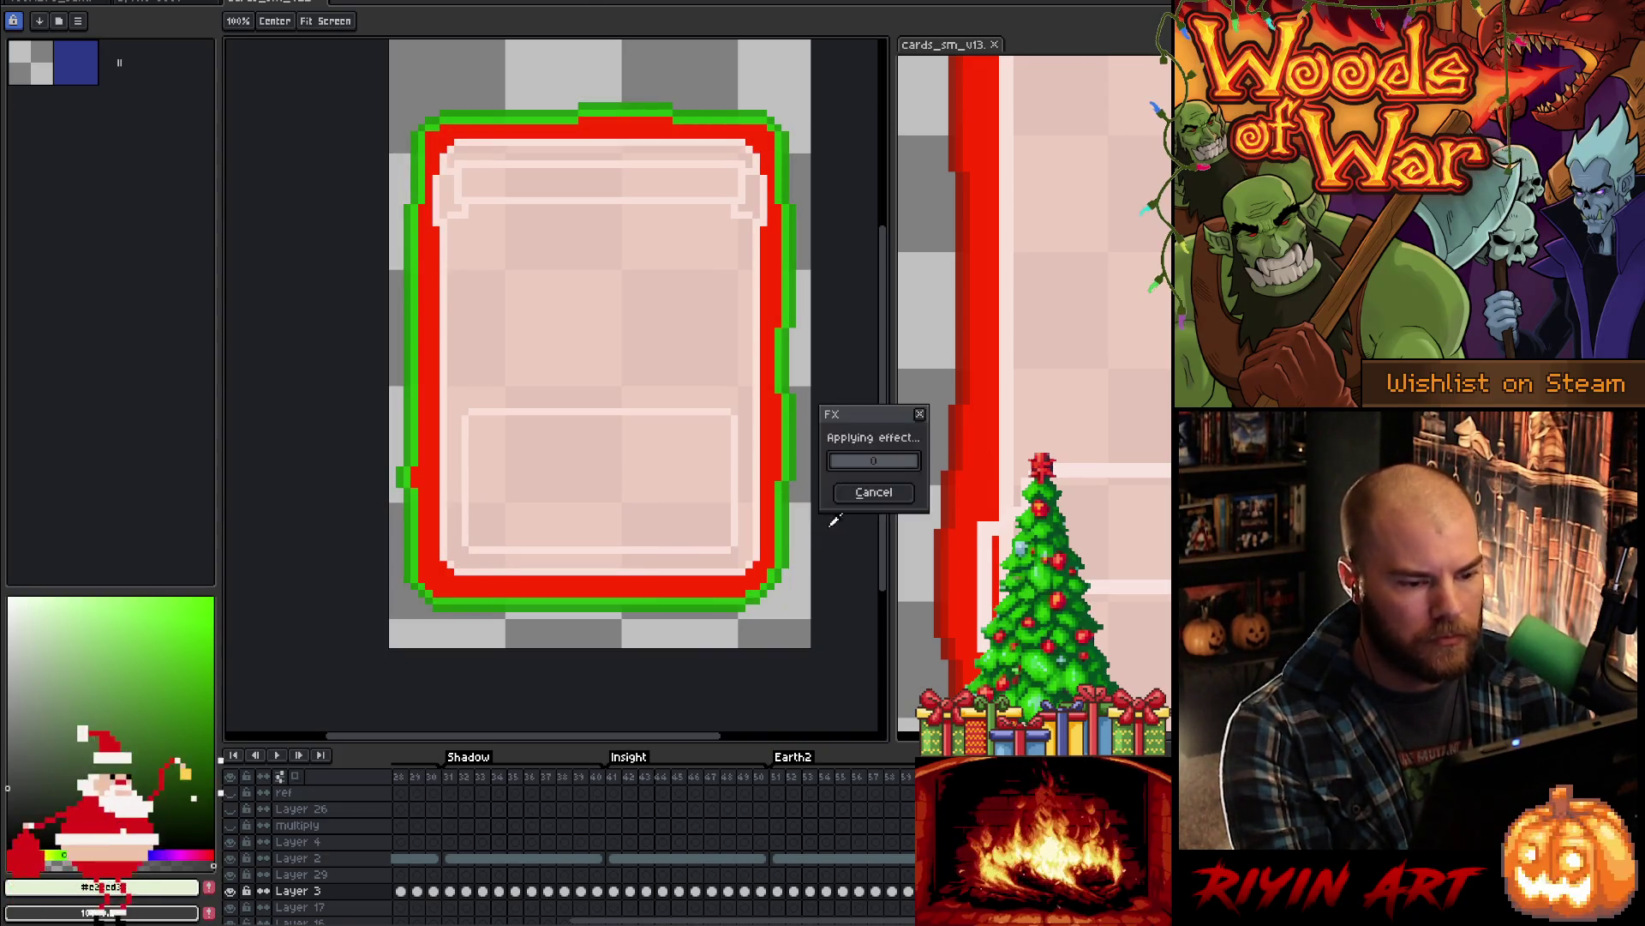
- Recolour the mid and darkest border greens to red and darker red #9A1C00
click(791, 460)
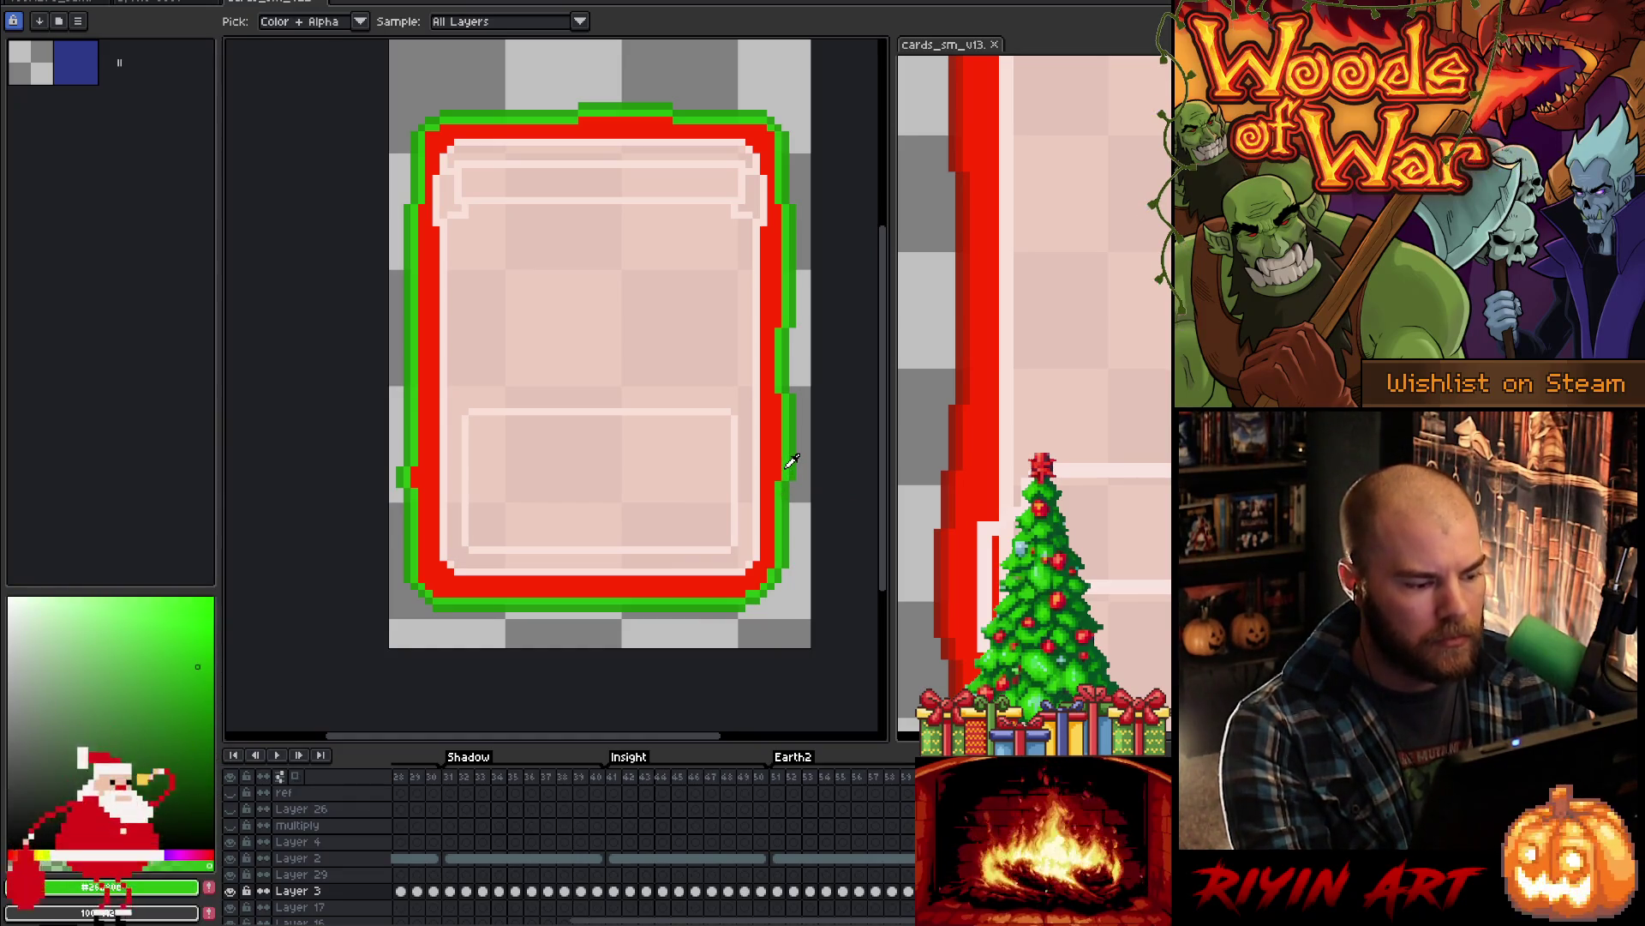
key(shift+r)
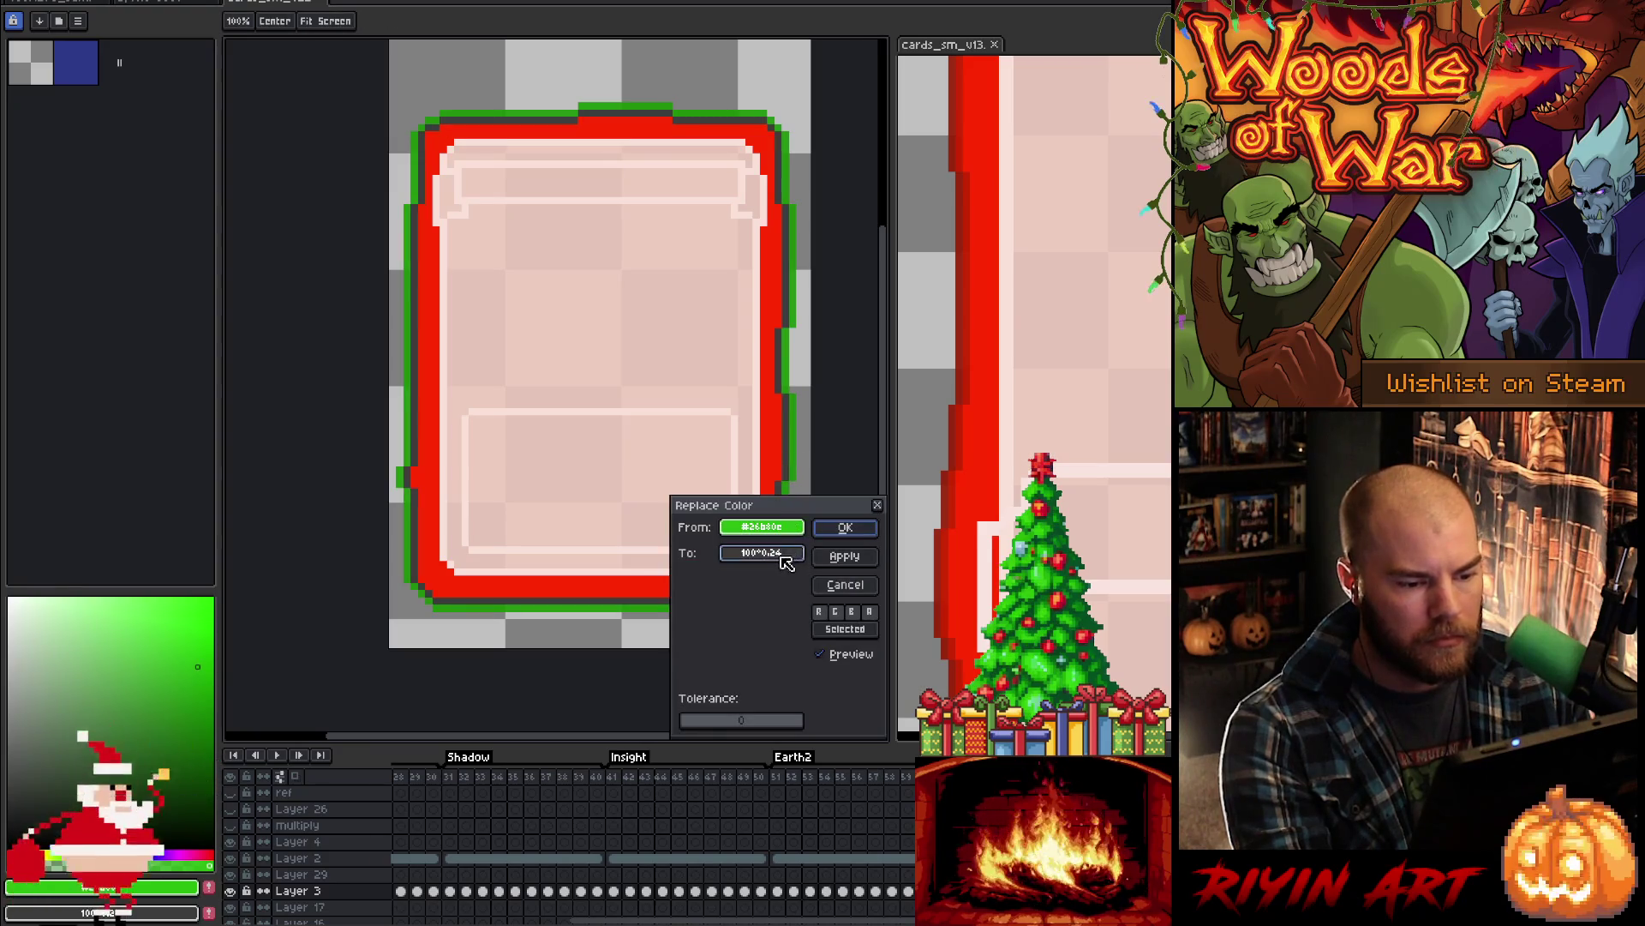
click(967, 446)
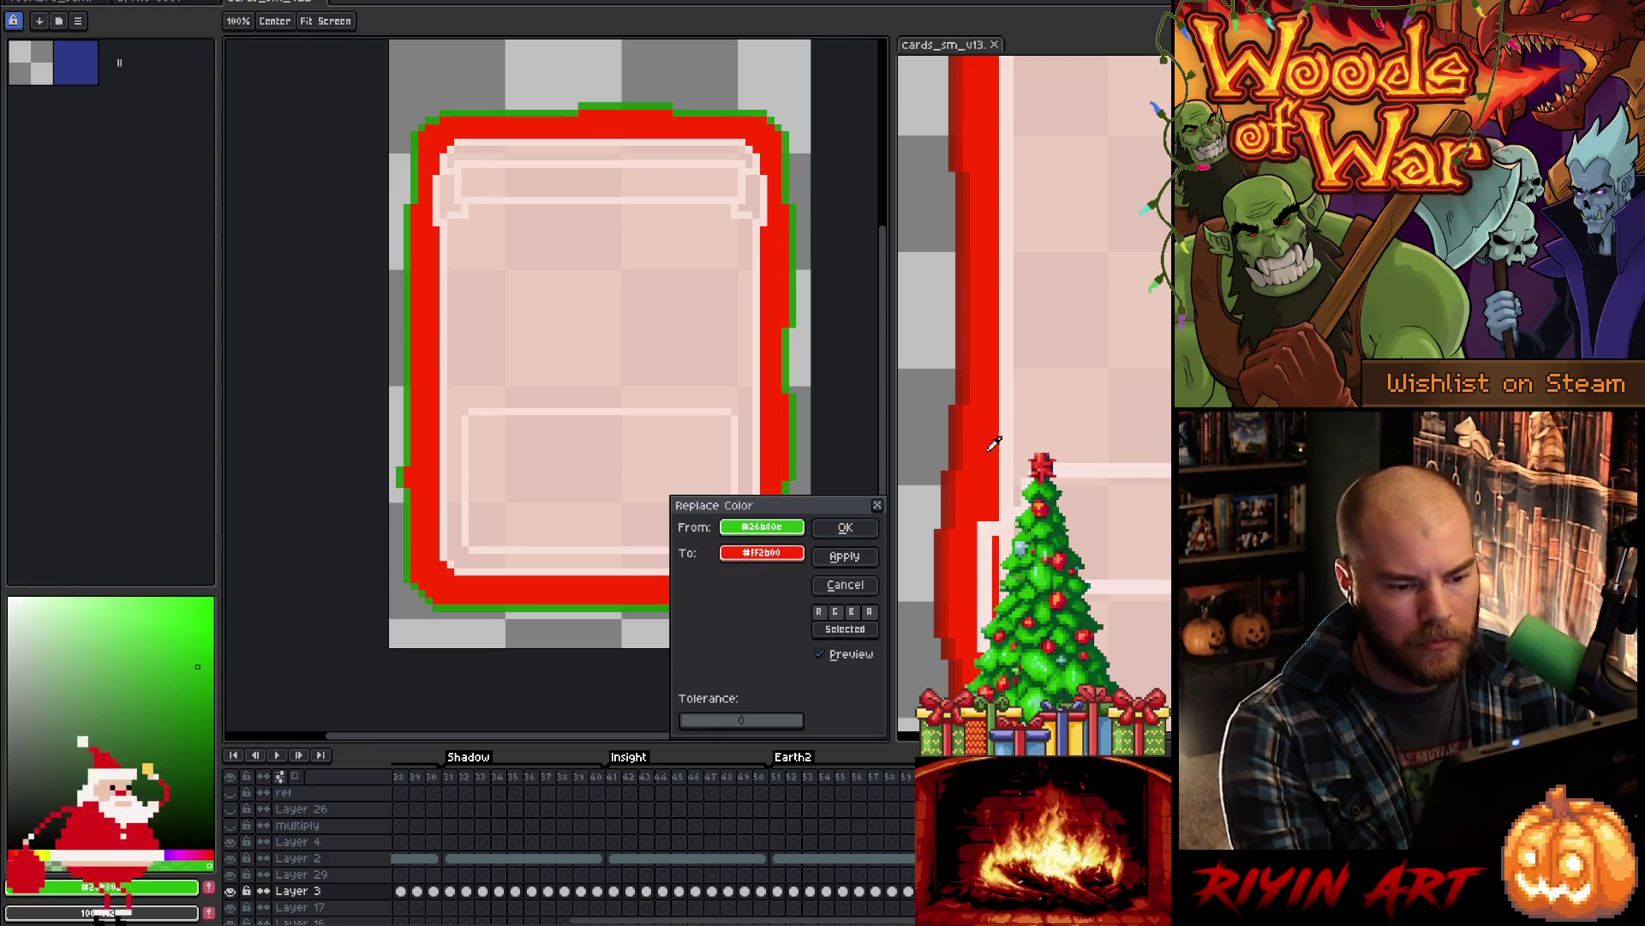
click(845, 527)
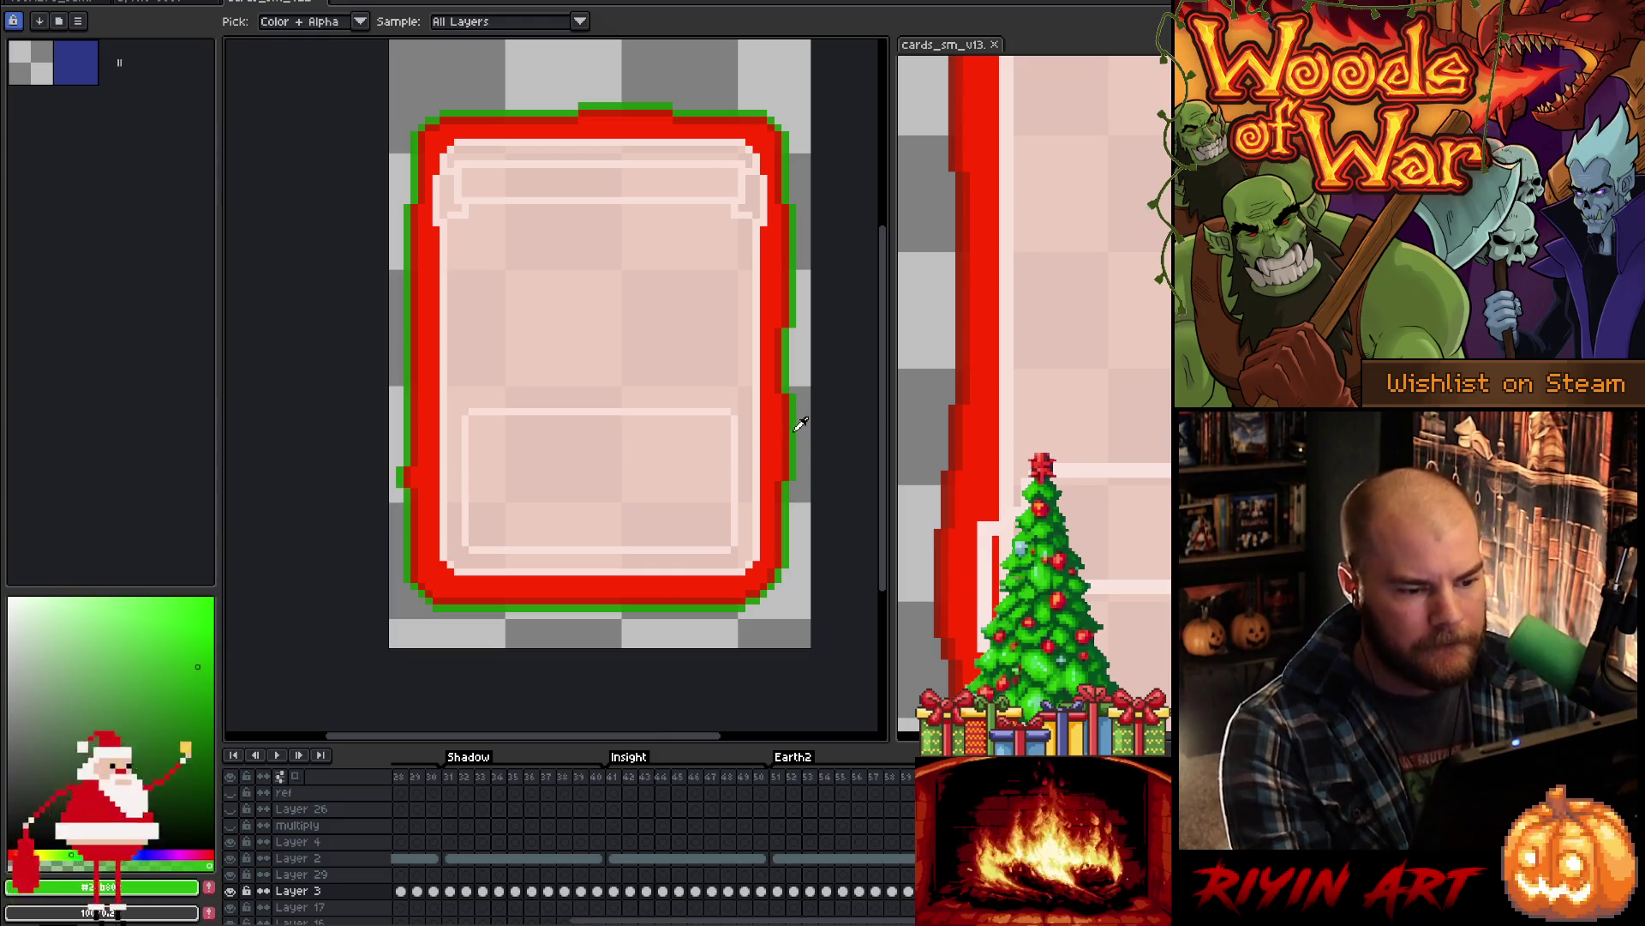
key(shift+r)
click(982, 454)
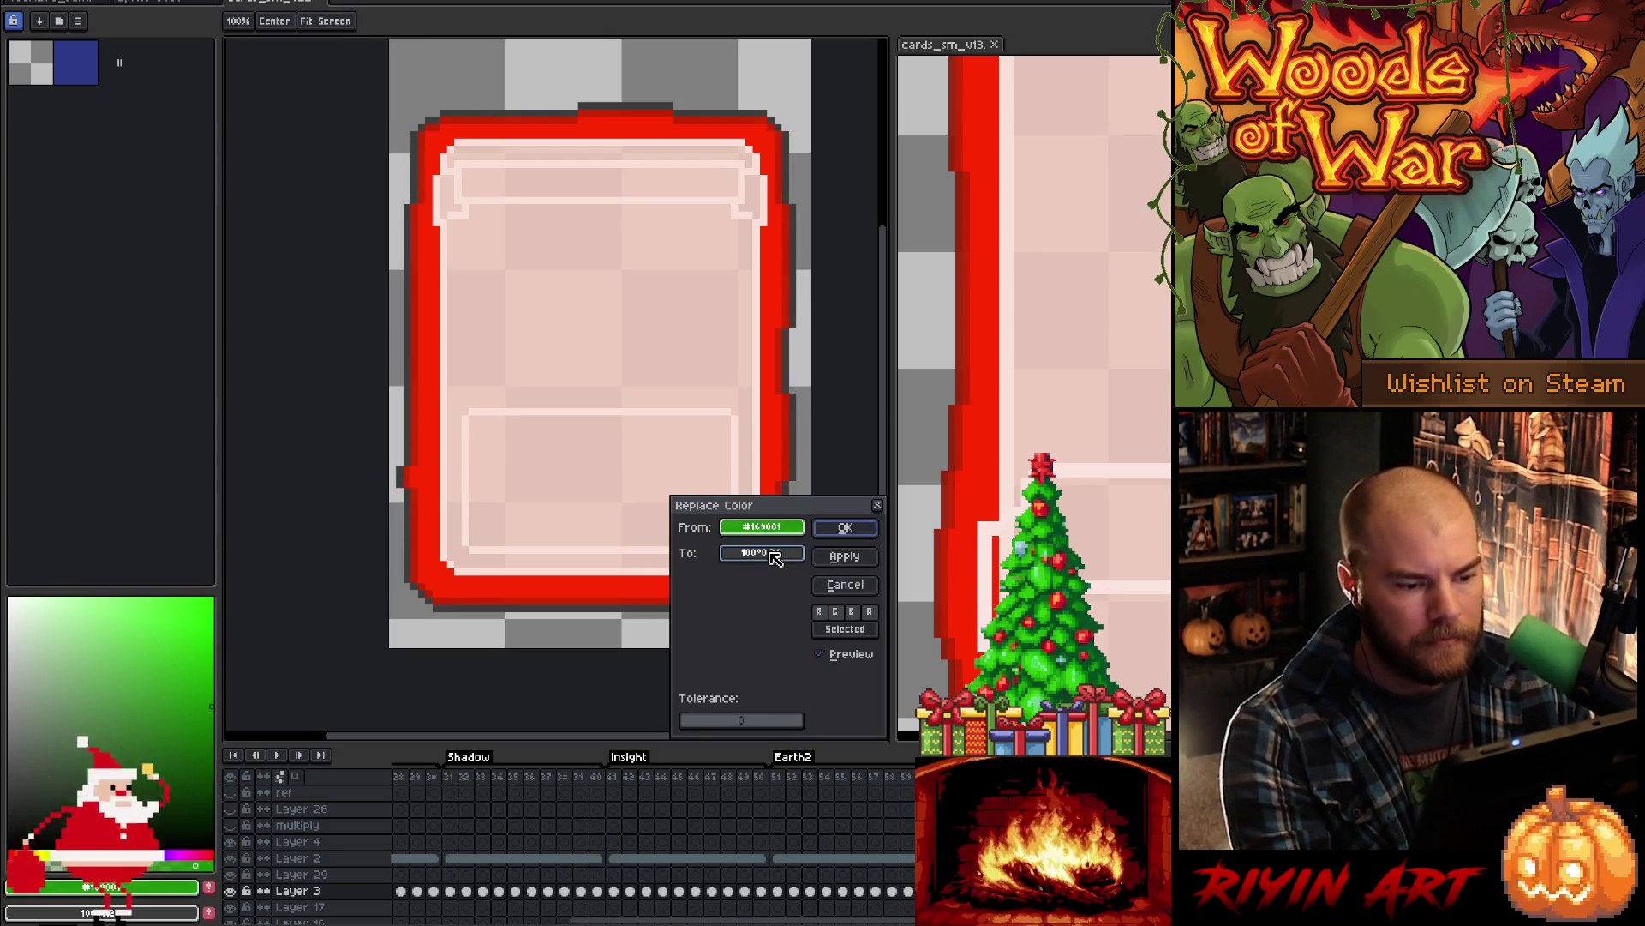
click(954, 446)
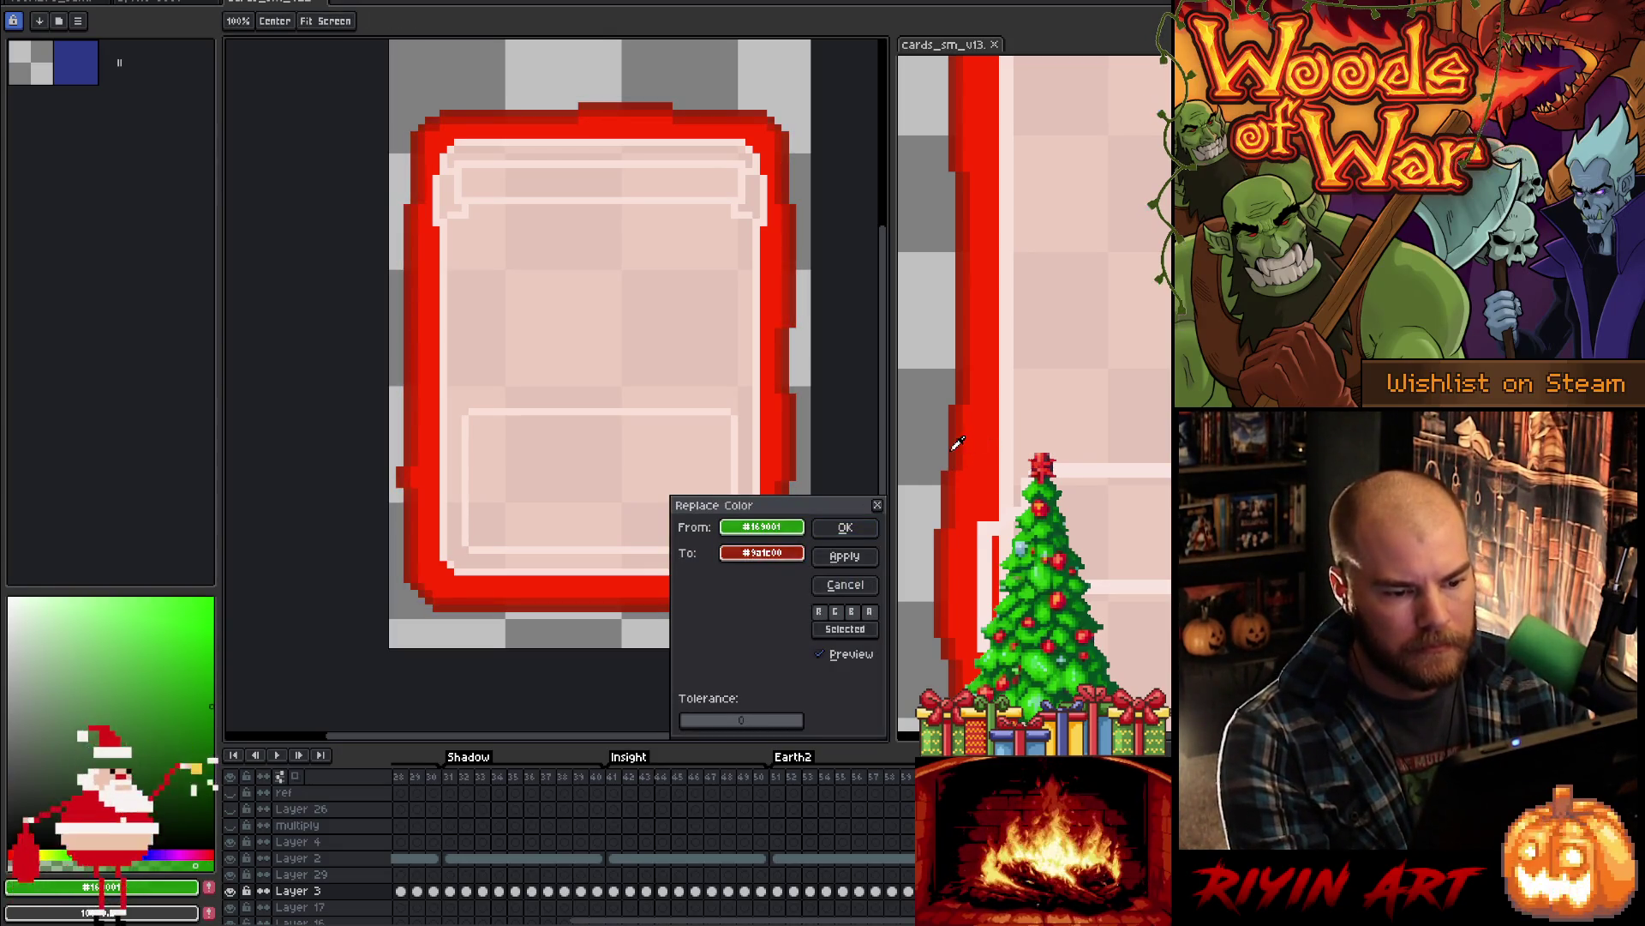
click(845, 527)
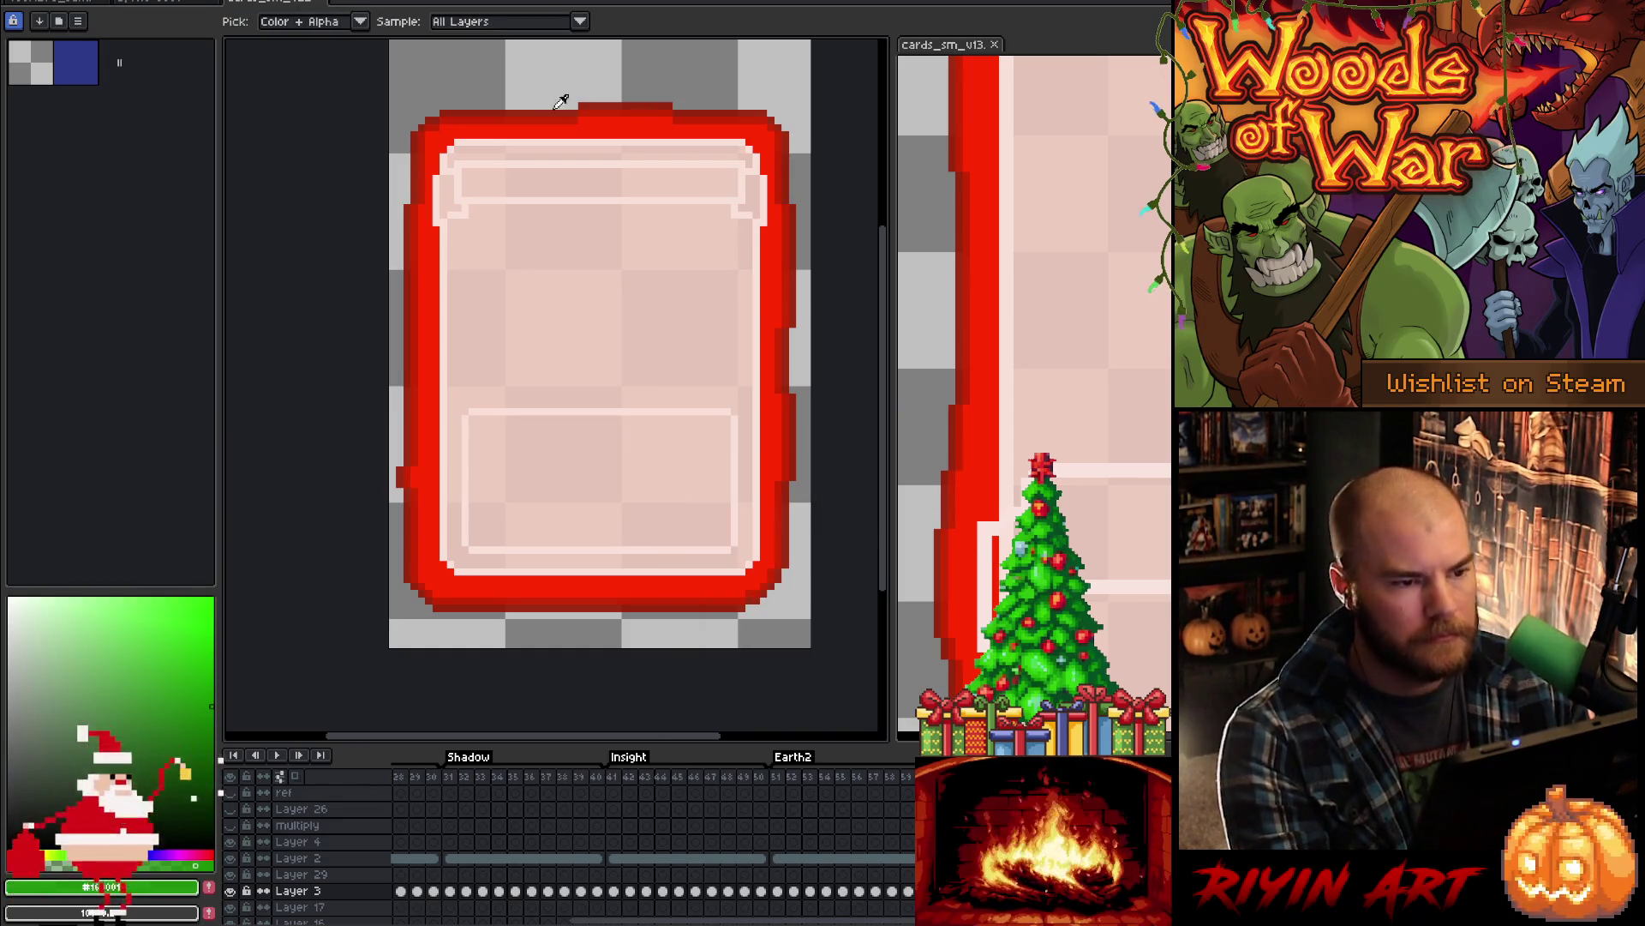
click(930, 53)
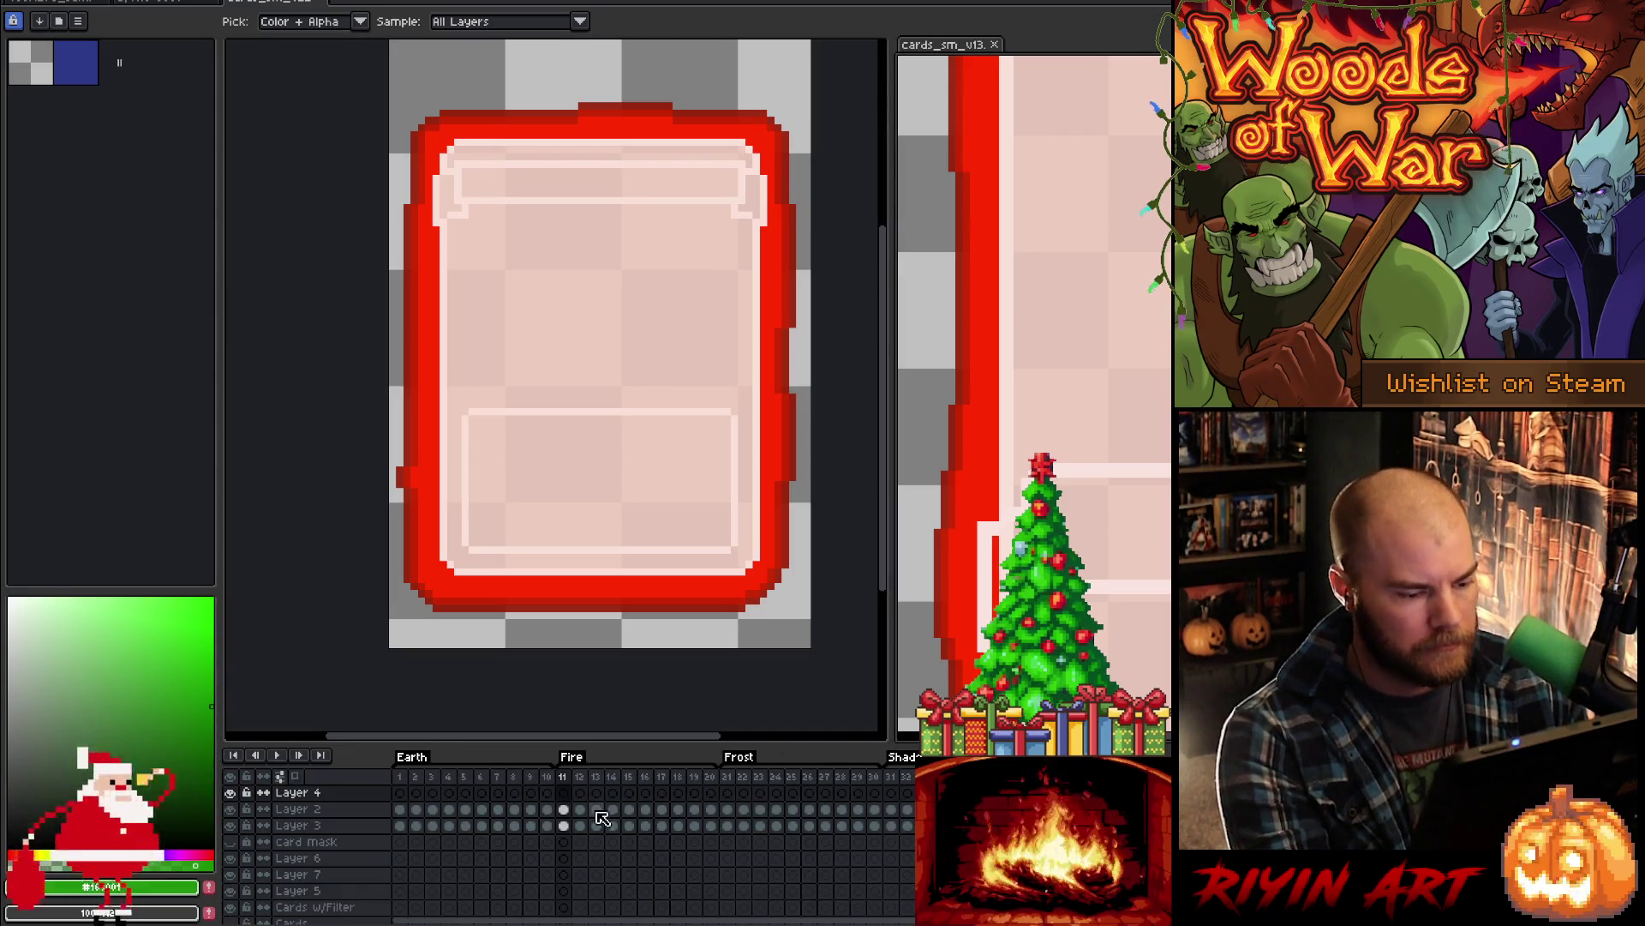
- Check the cyan Frost card frame, then return to the card document's Layer 2
click(728, 776)
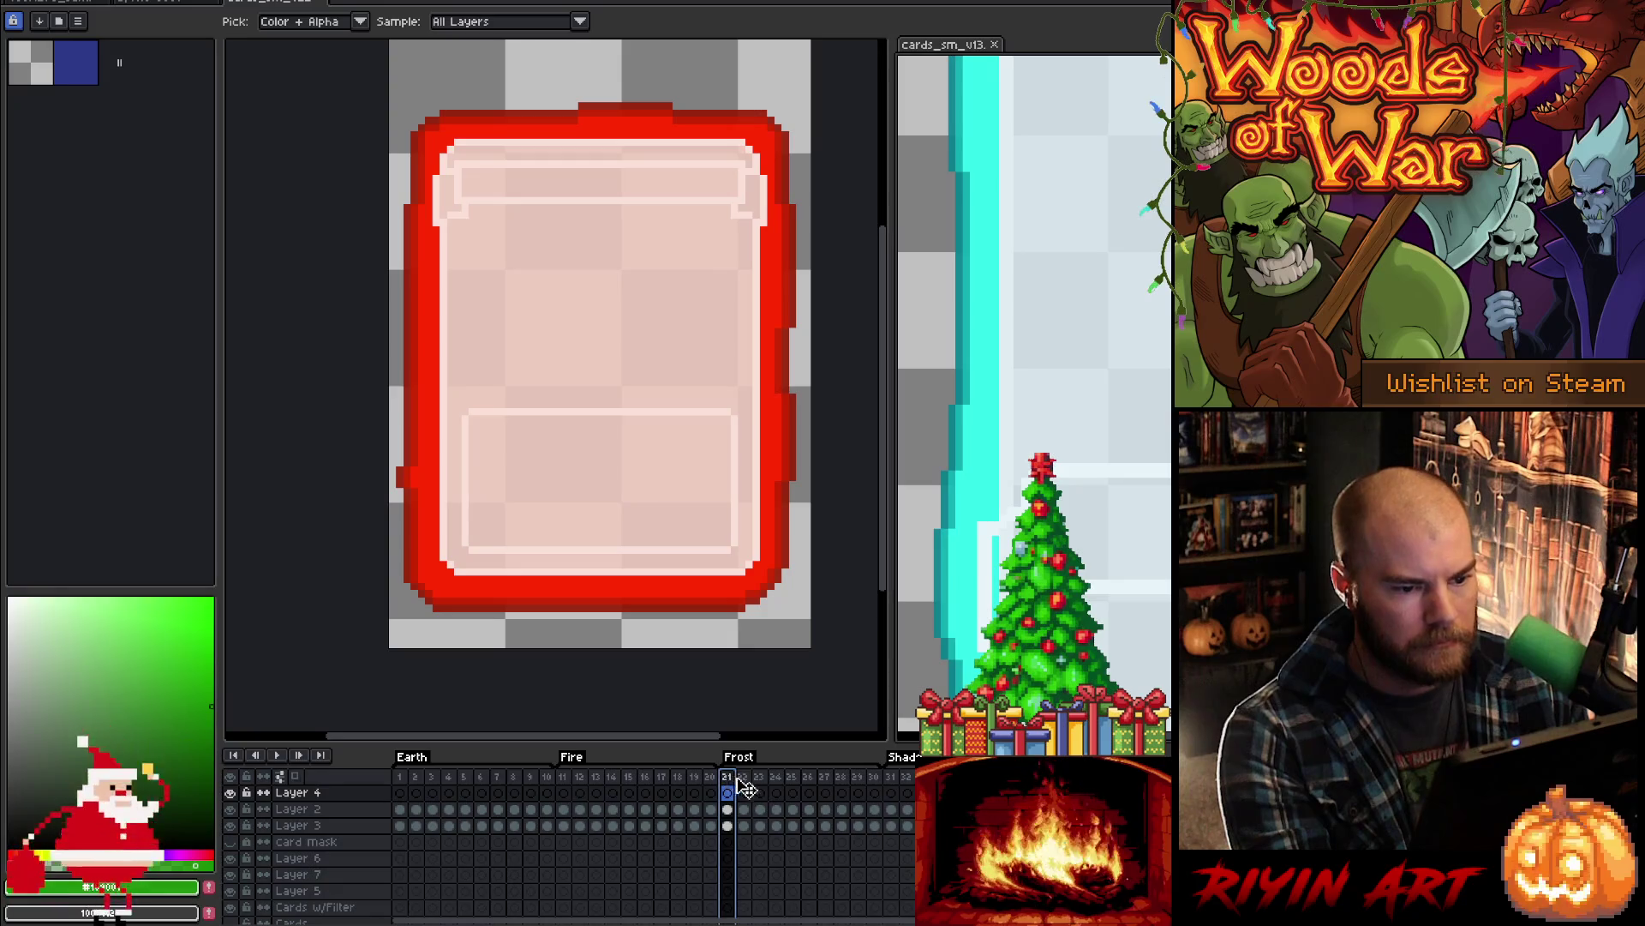
click(261, 7)
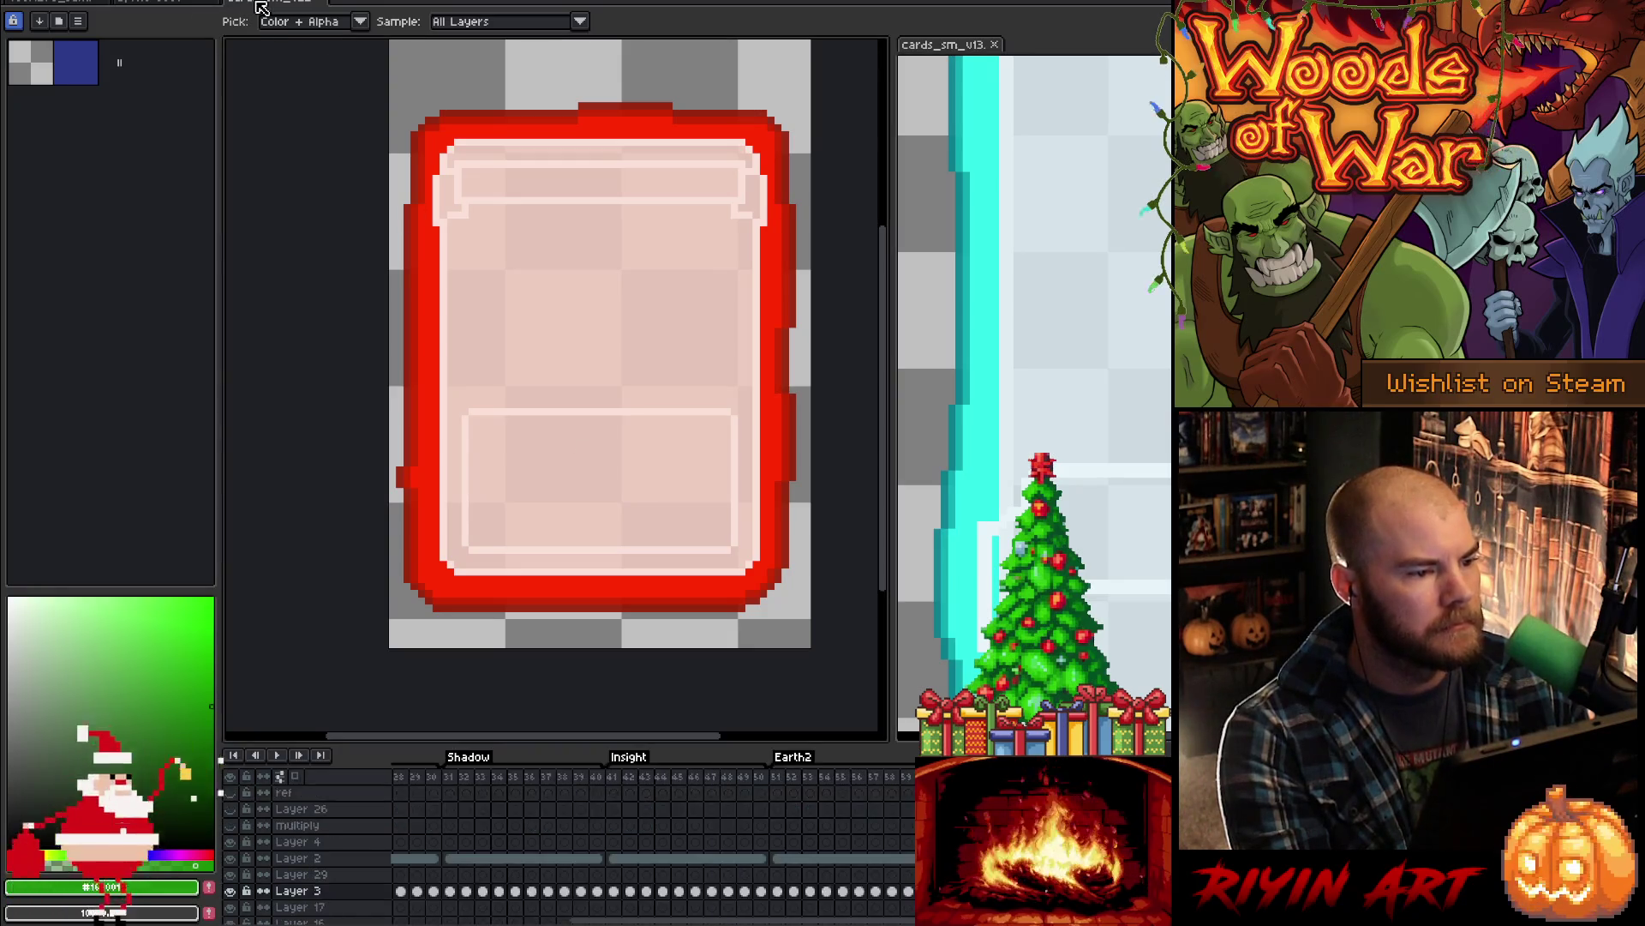
click(298, 857)
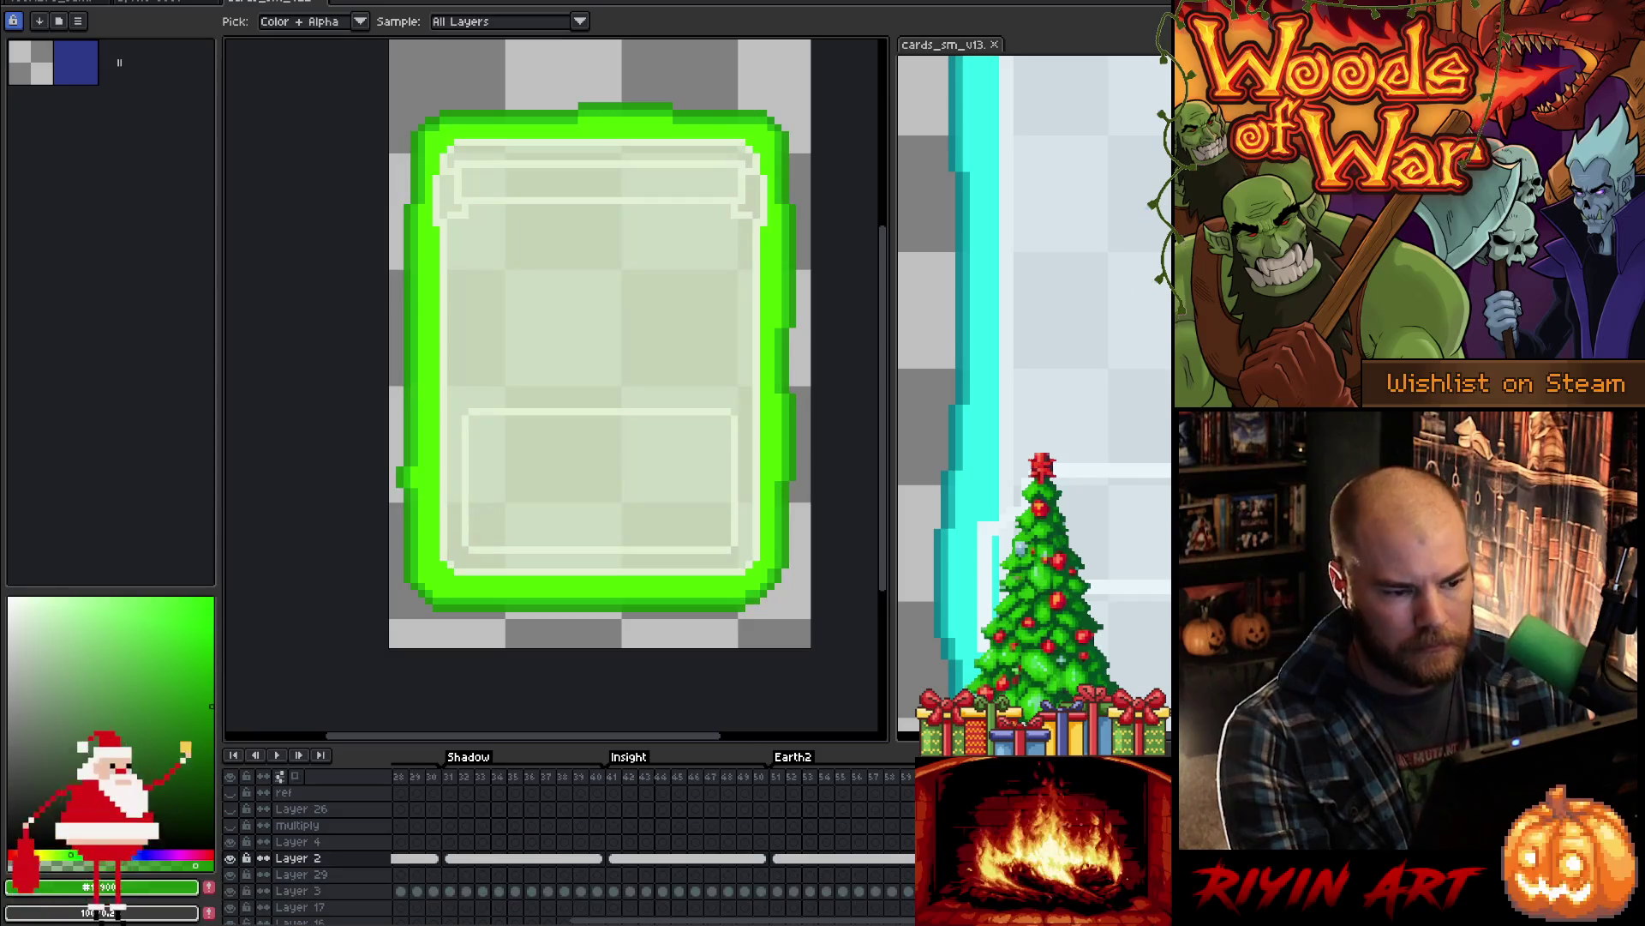
- Swap the card's cream line colour for the Frost card's pale blue
key(shift+r)
click(734, 383)
click(729, 410)
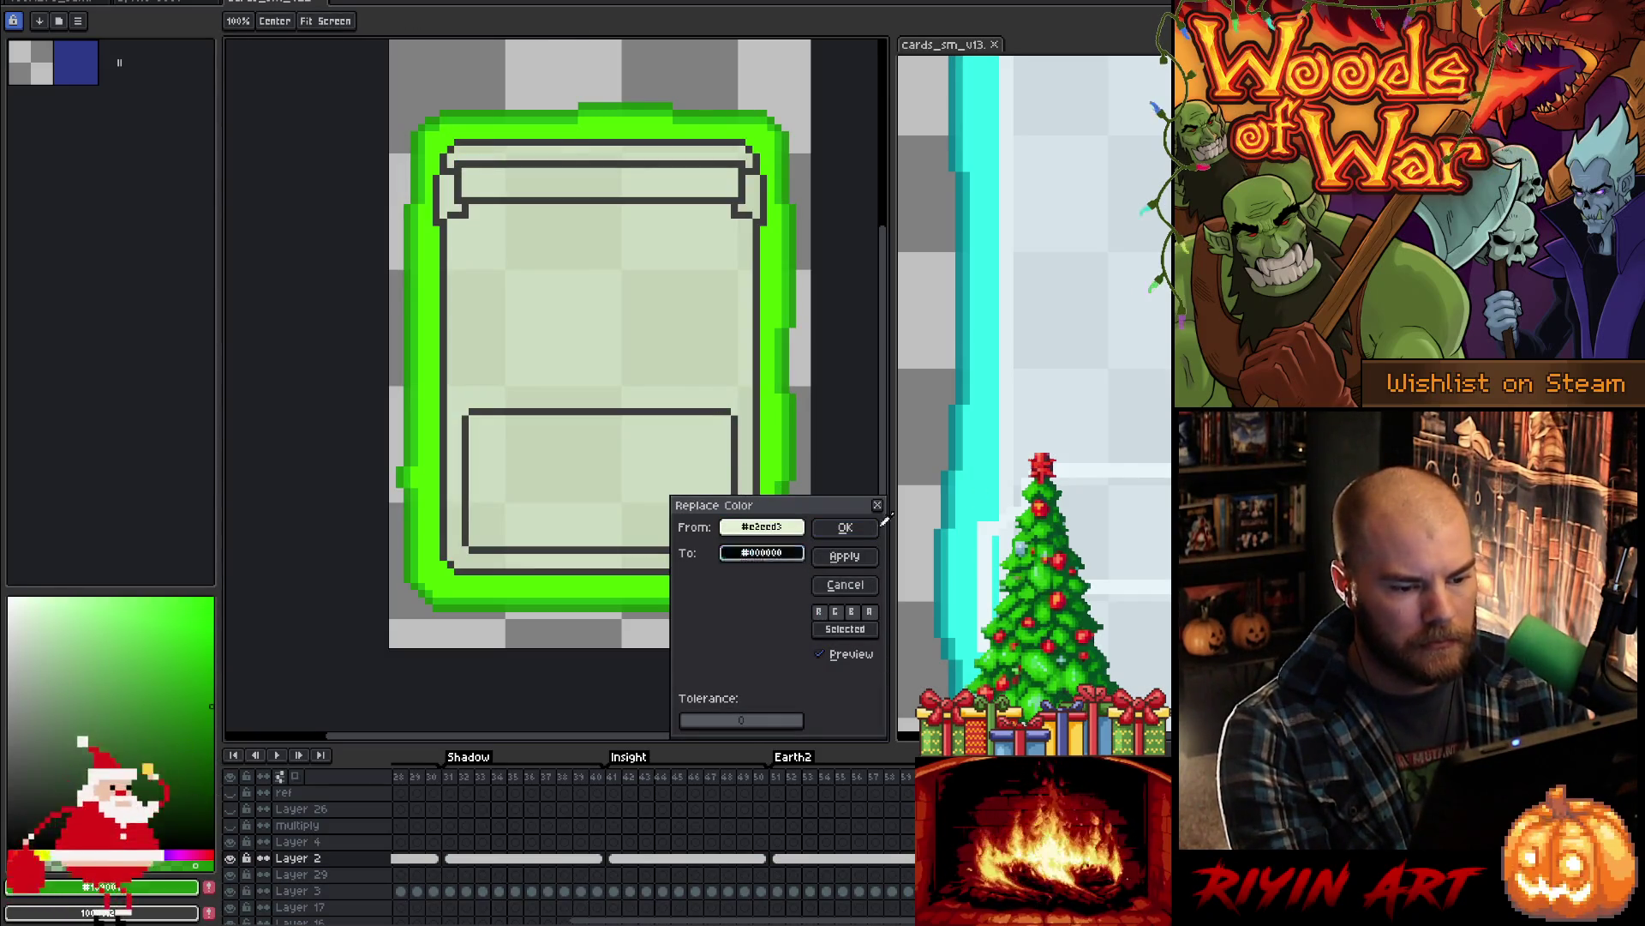
click(1109, 461)
click(845, 527)
- Swap the green-tinted interior fill for the Frost card's pale blue
key(shift+r)
click(748, 390)
click(1080, 380)
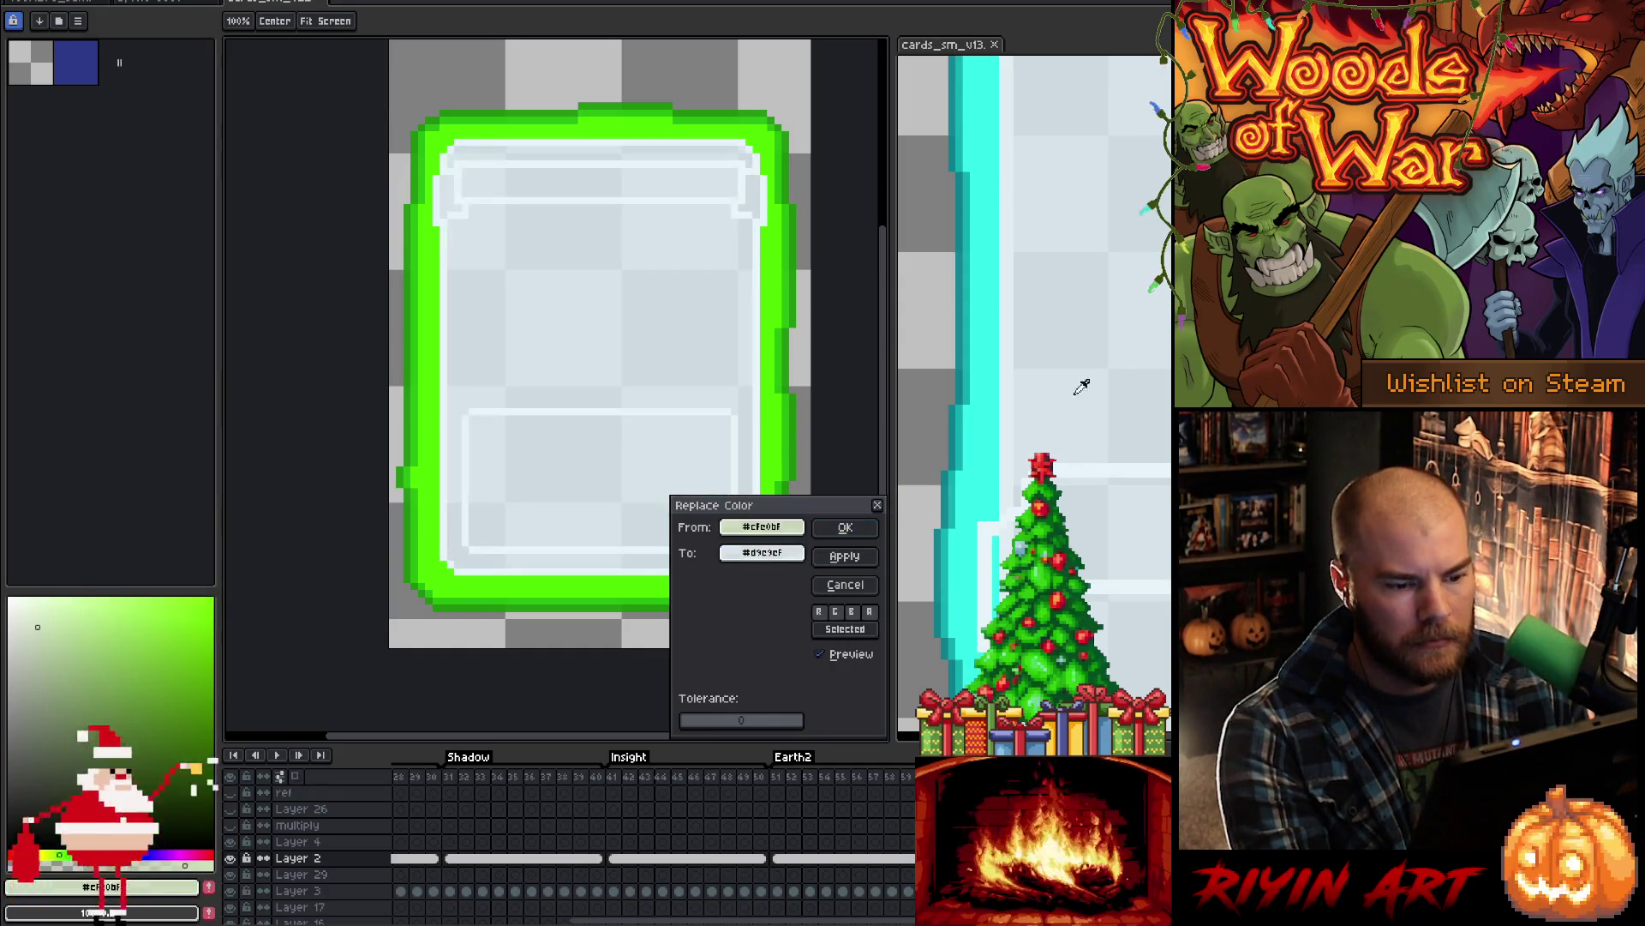
click(846, 528)
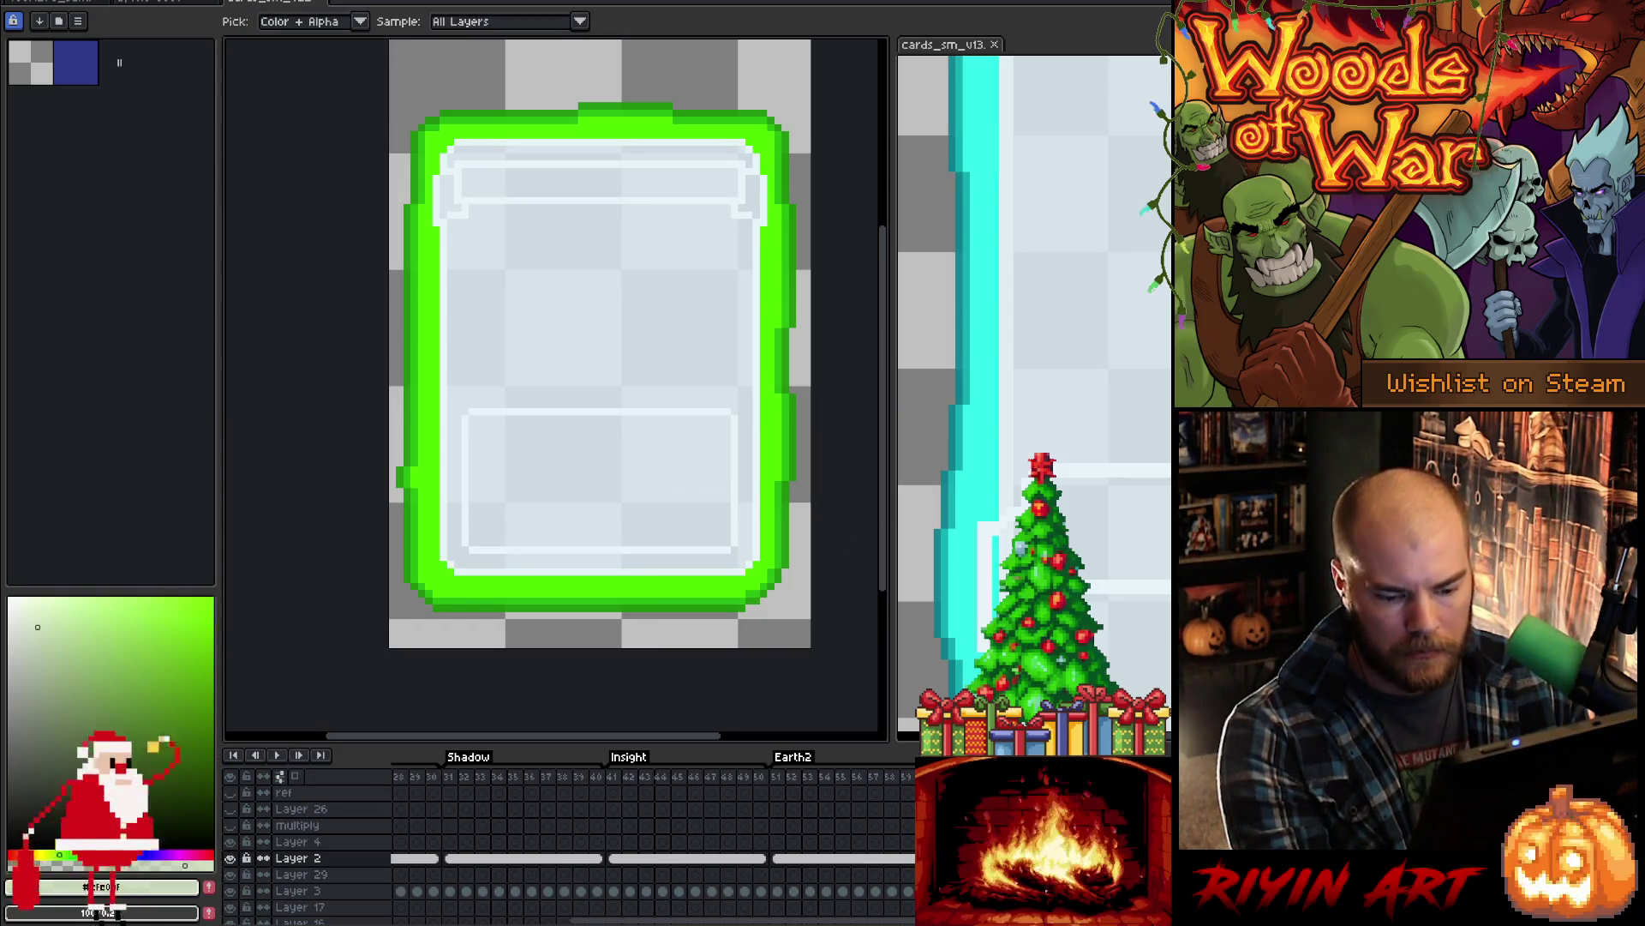
click(296, 890)
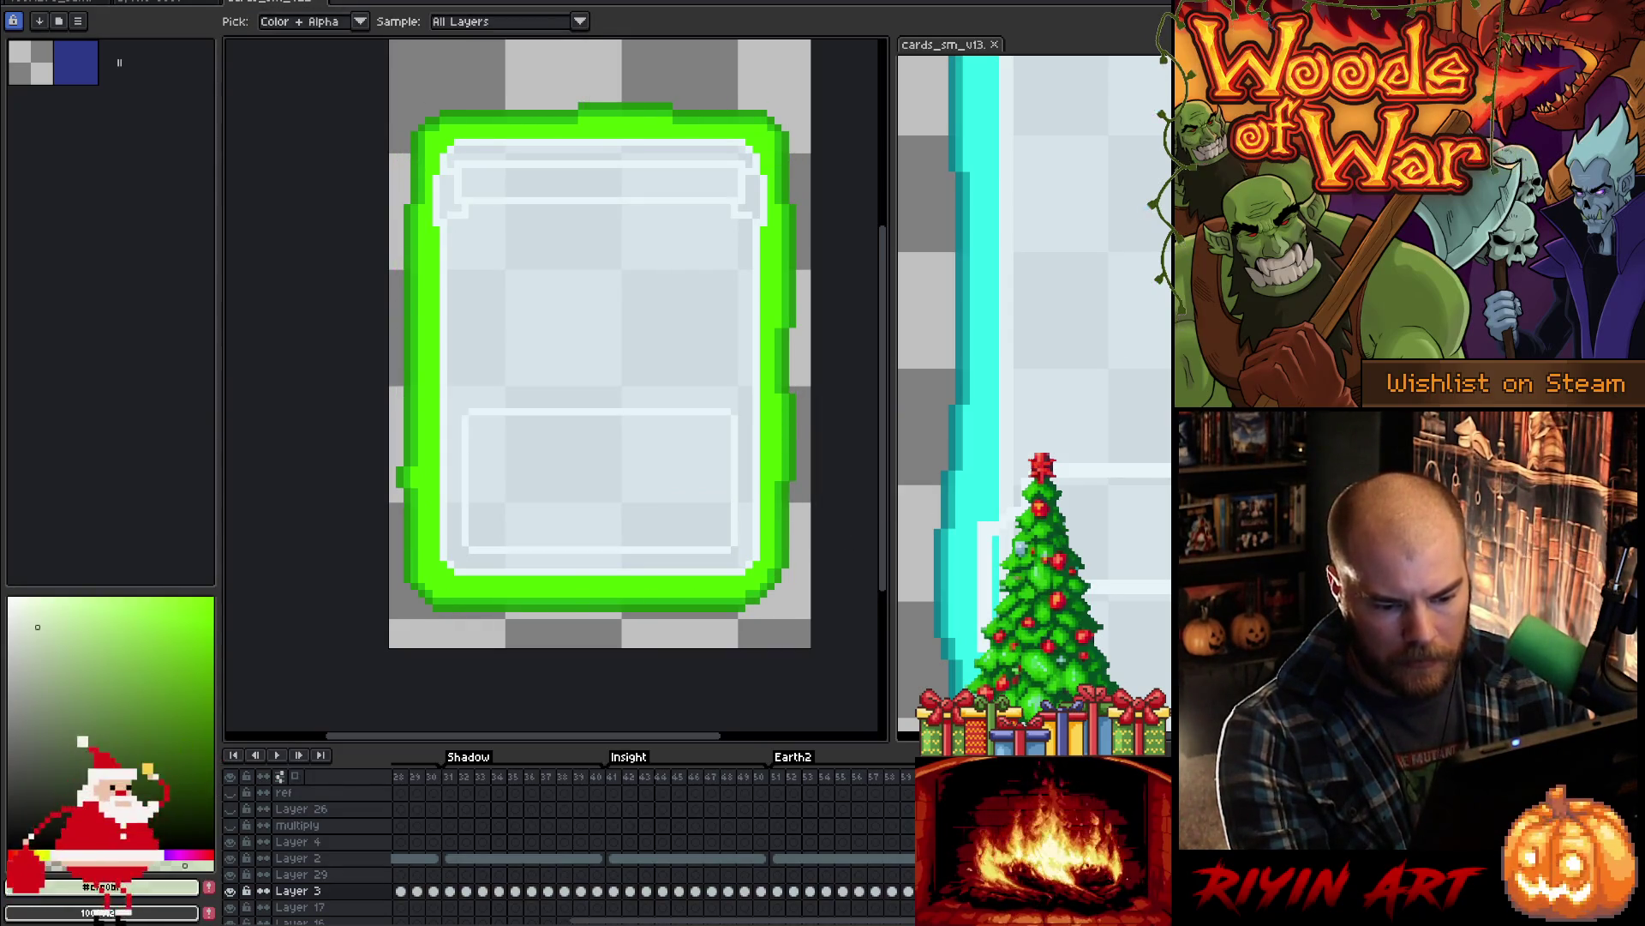
key(shift+r)
- Swap the bright, mid and darkest border greens for cyan #32f0e9 and teal #017e8c
click(762, 526)
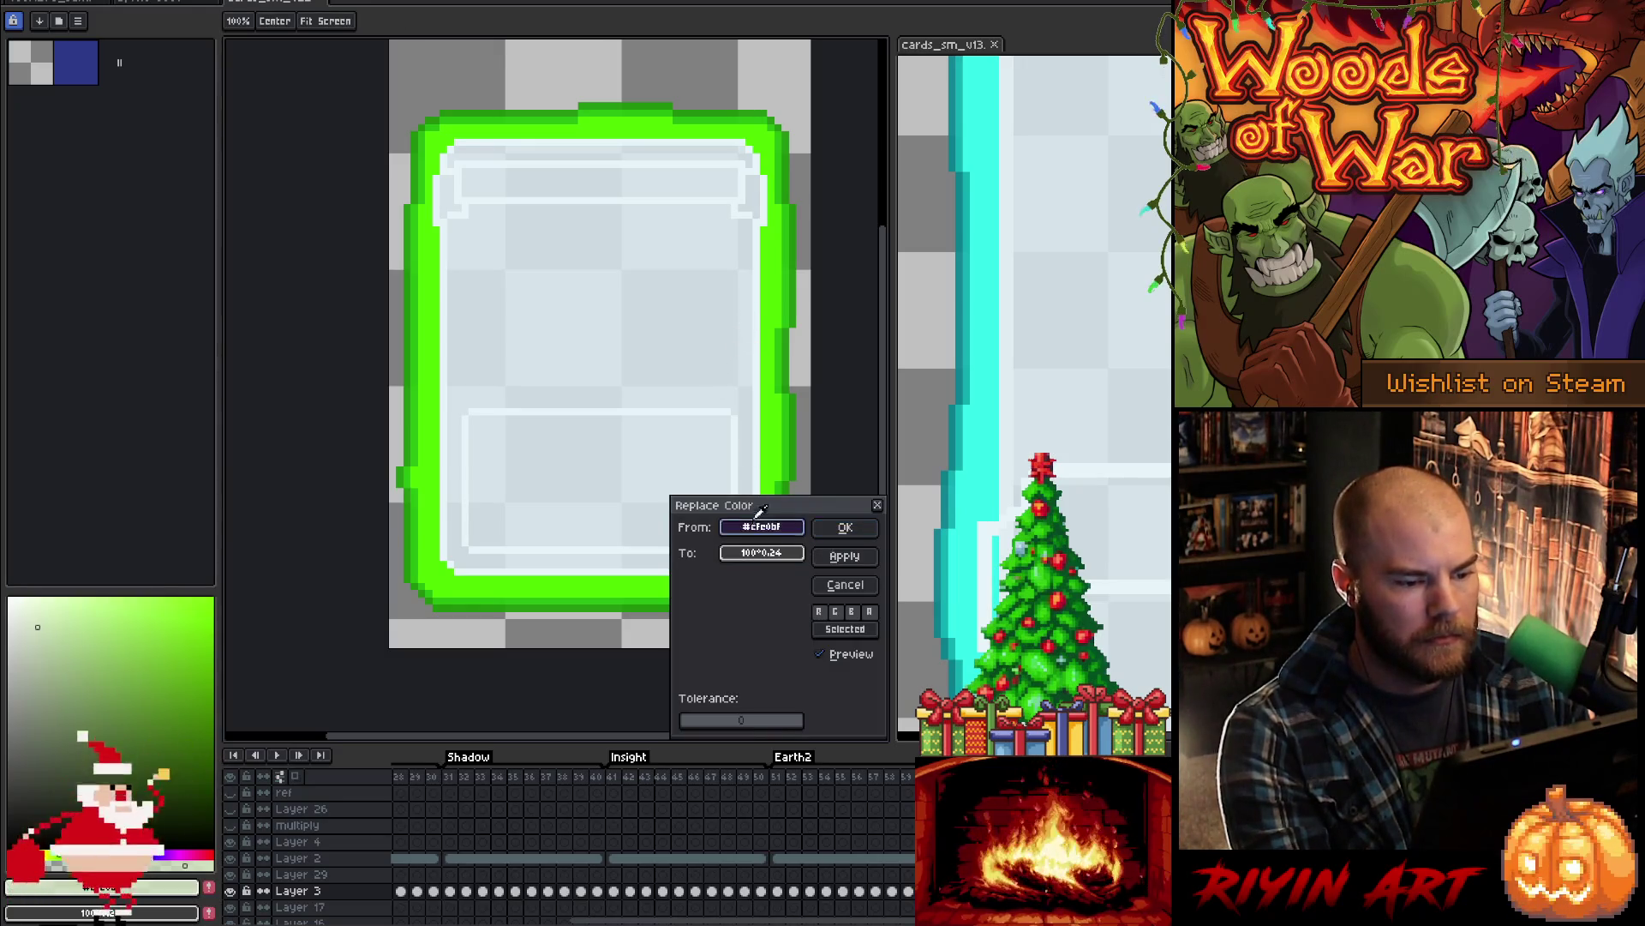
click(771, 381)
click(780, 554)
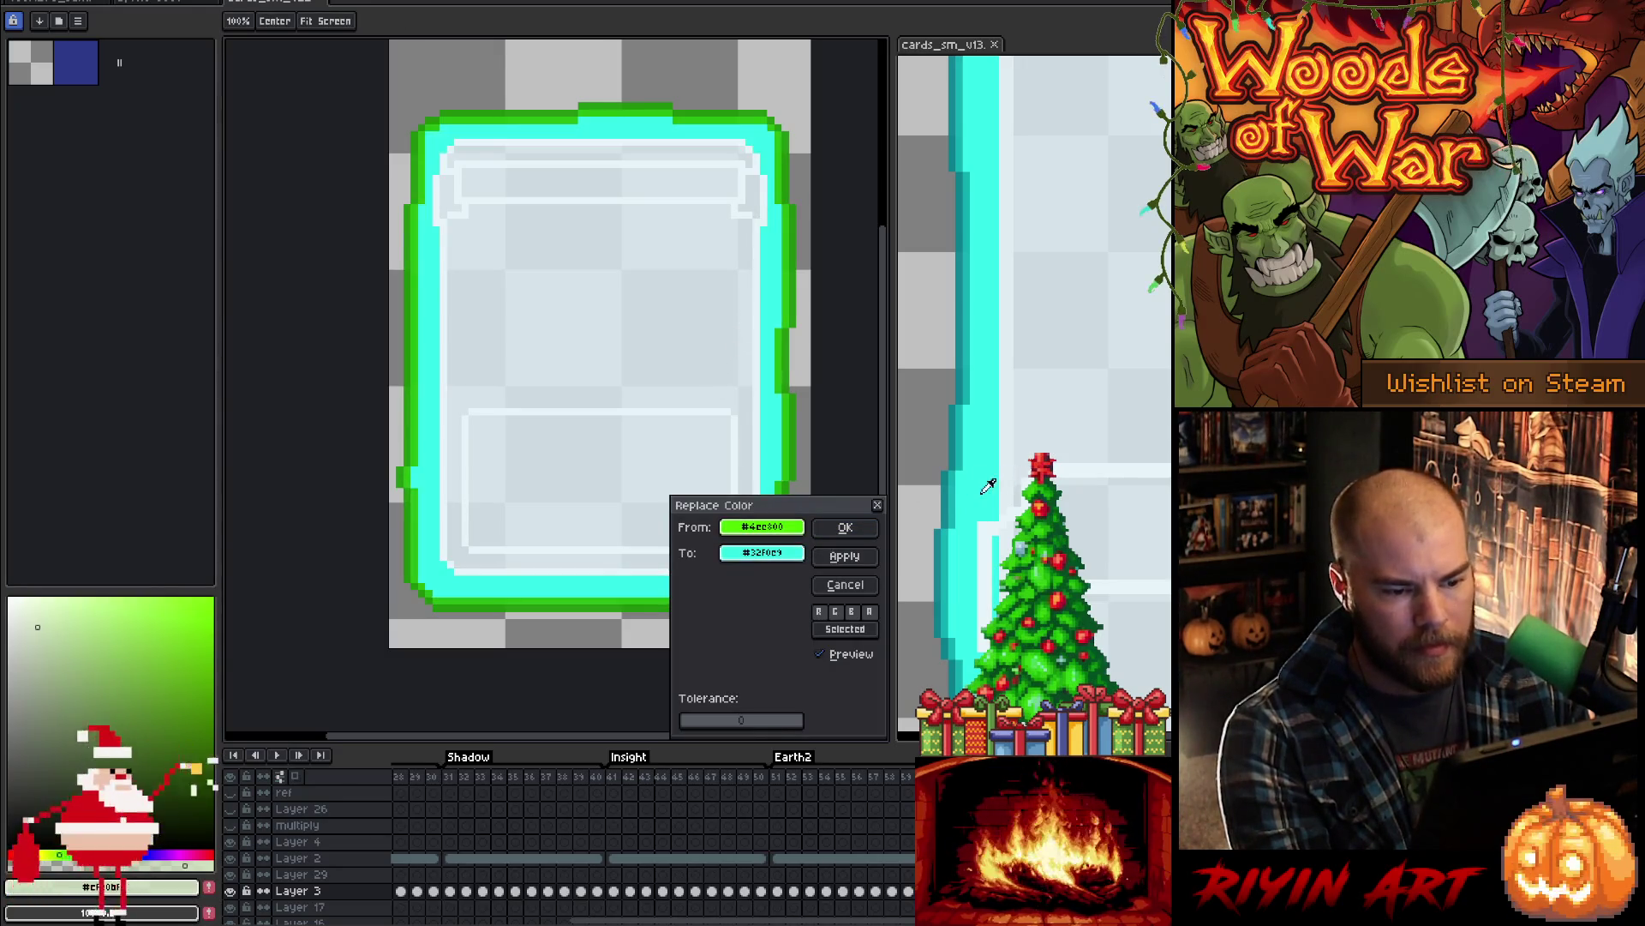
click(845, 527)
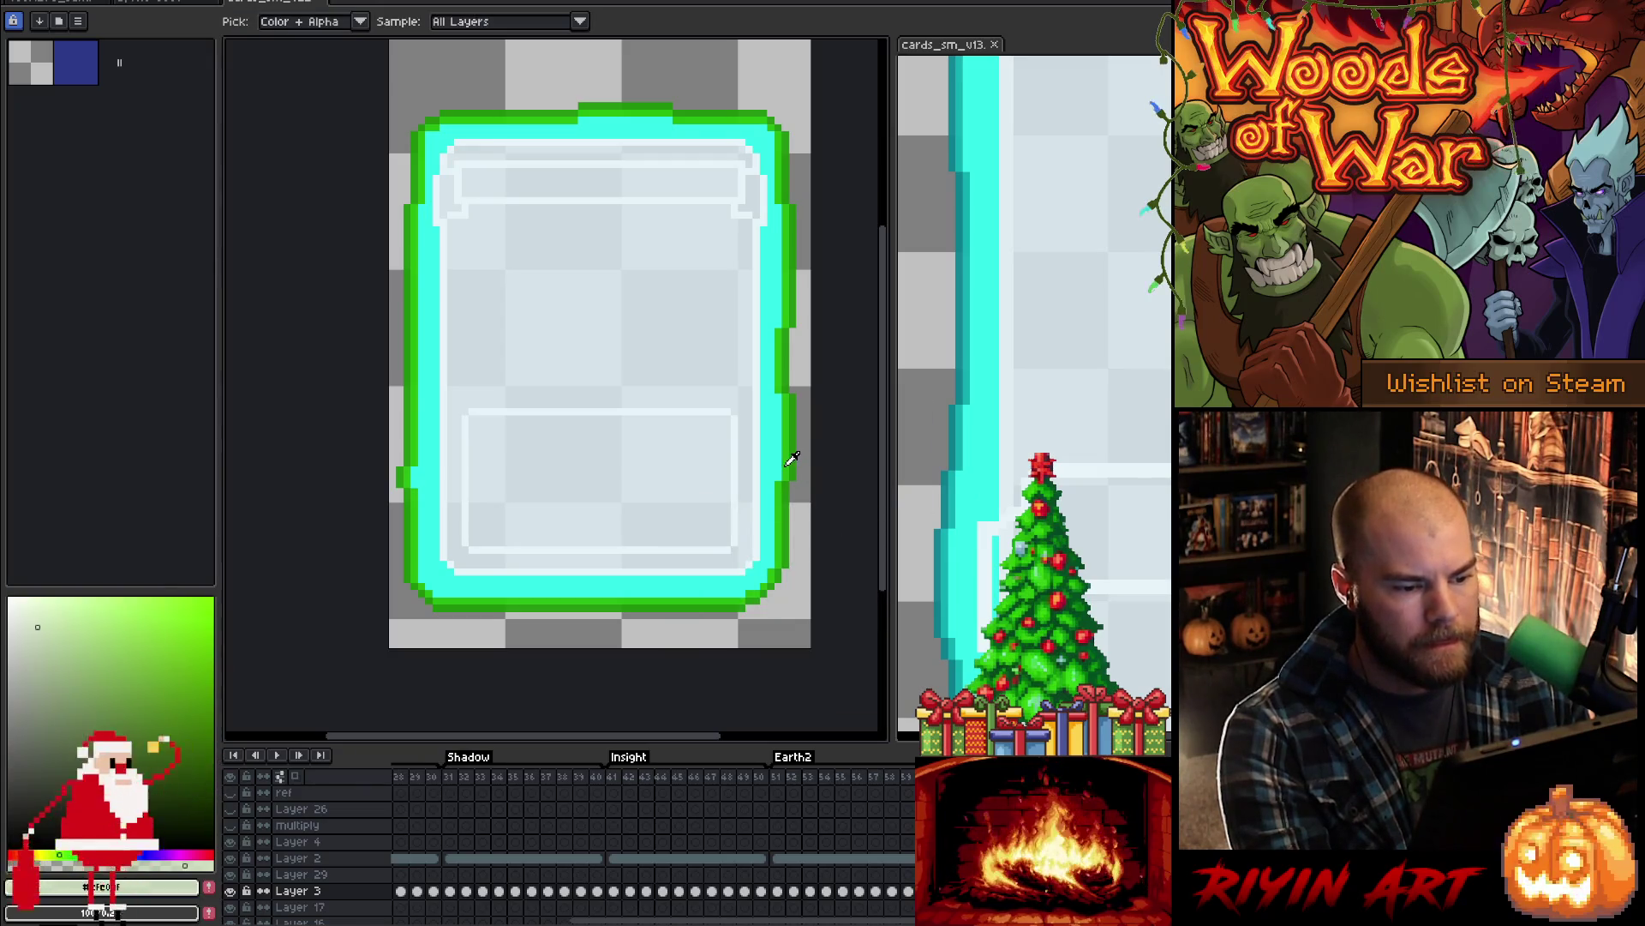
click(792, 458)
key(shift+r)
click(784, 553)
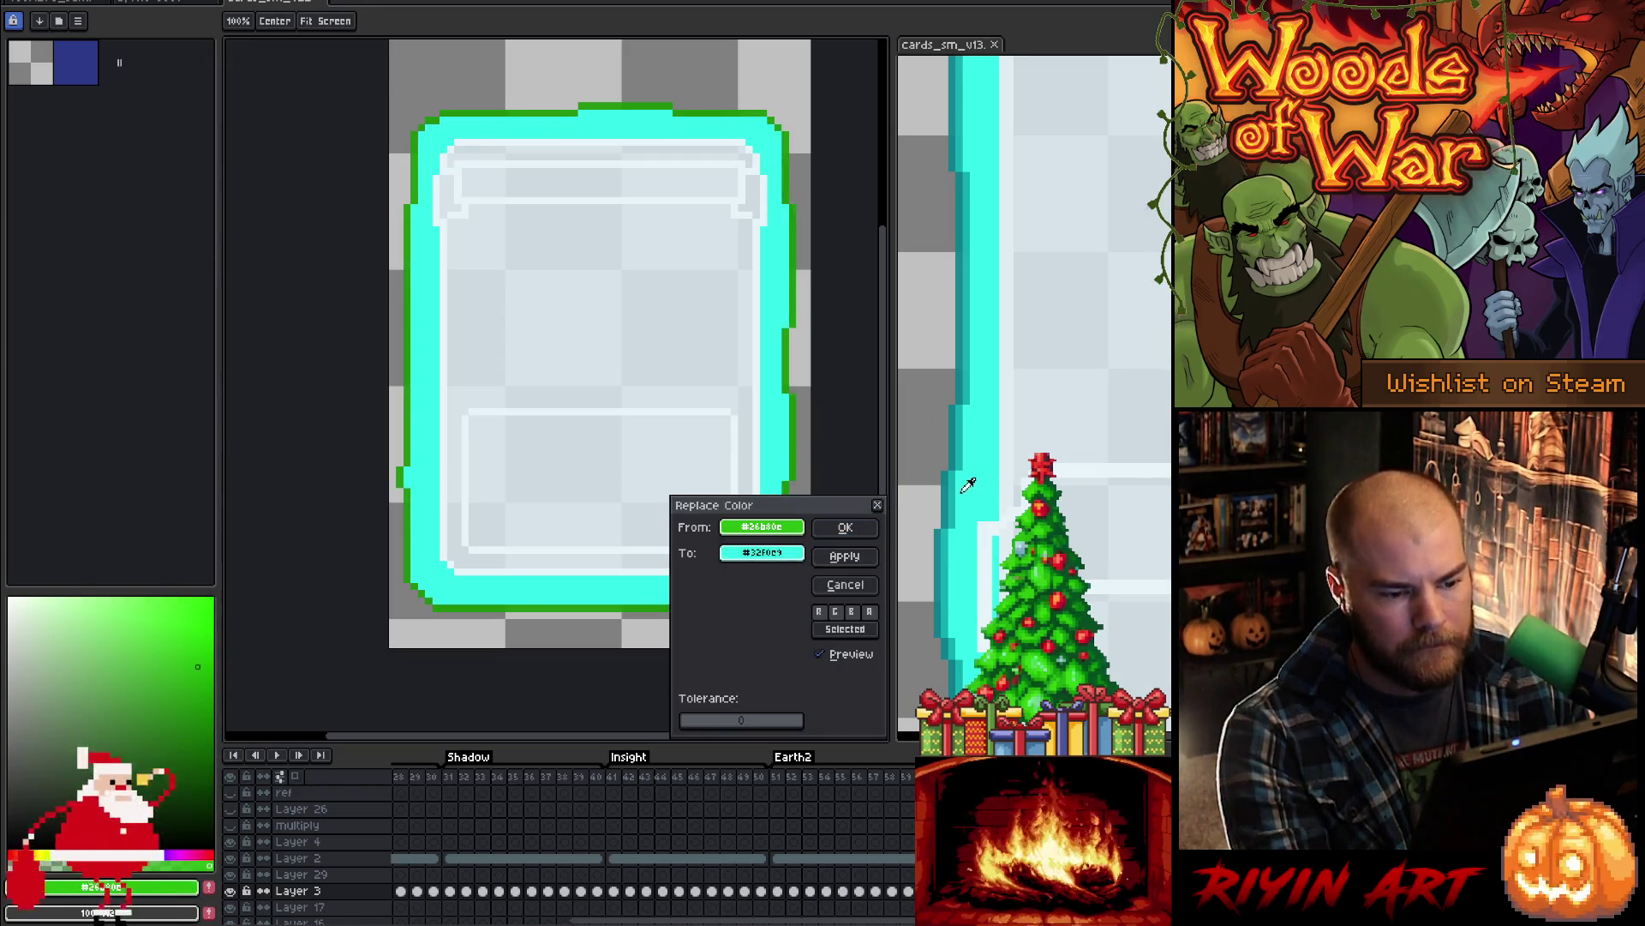
click(844, 528)
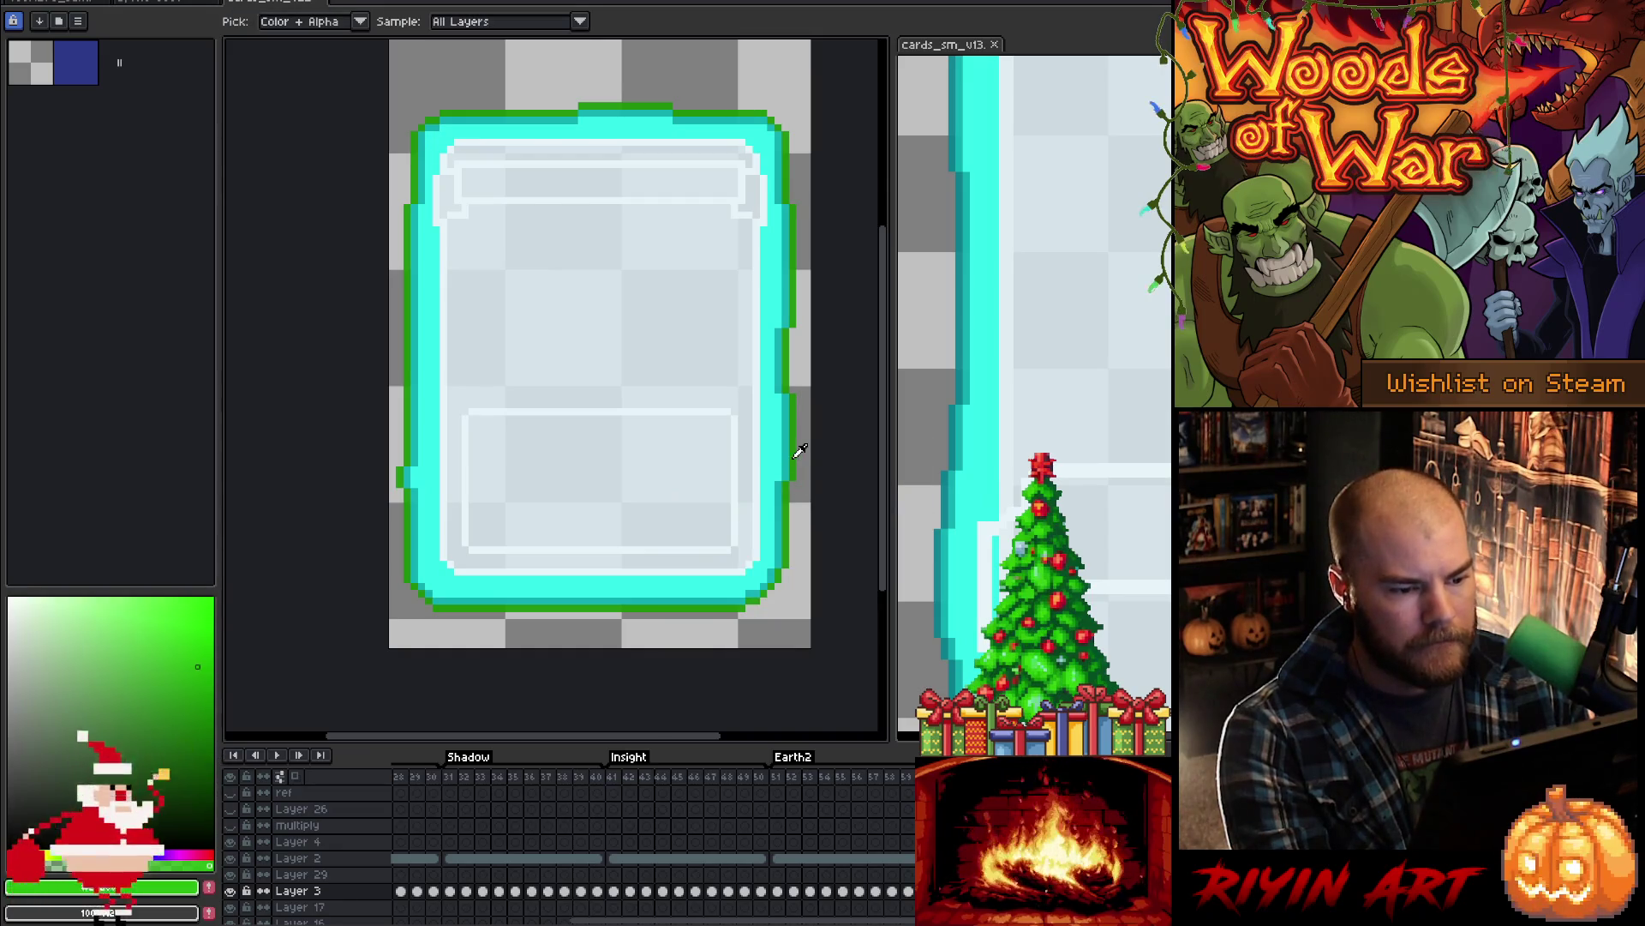
key(shift+r)
click(763, 553)
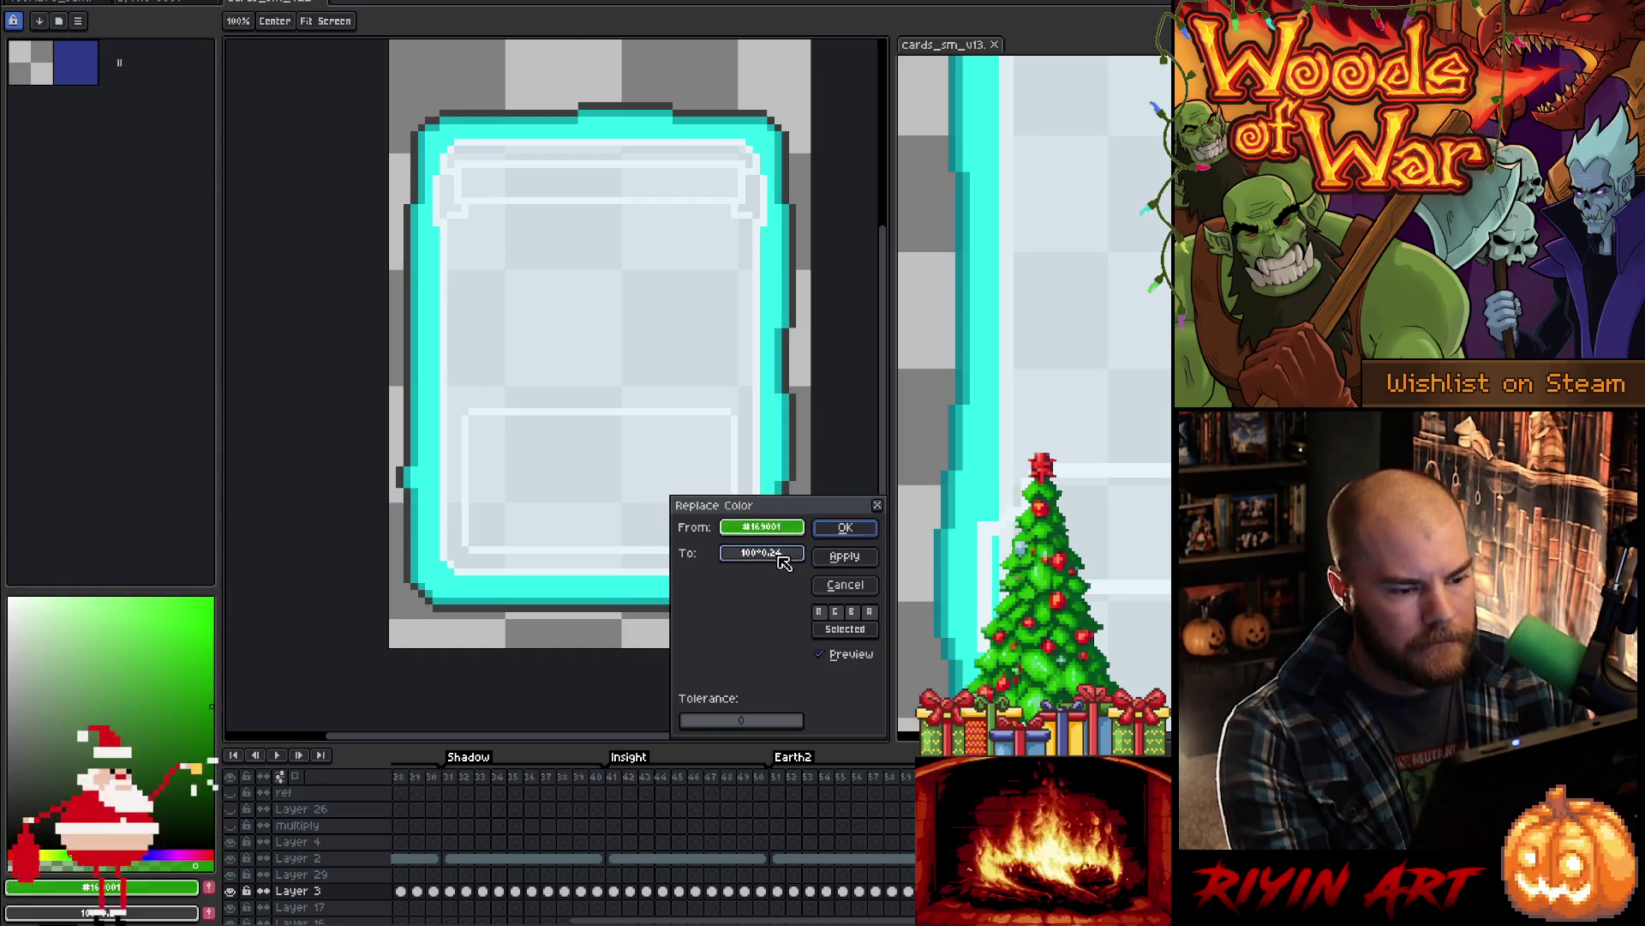
click(844, 528)
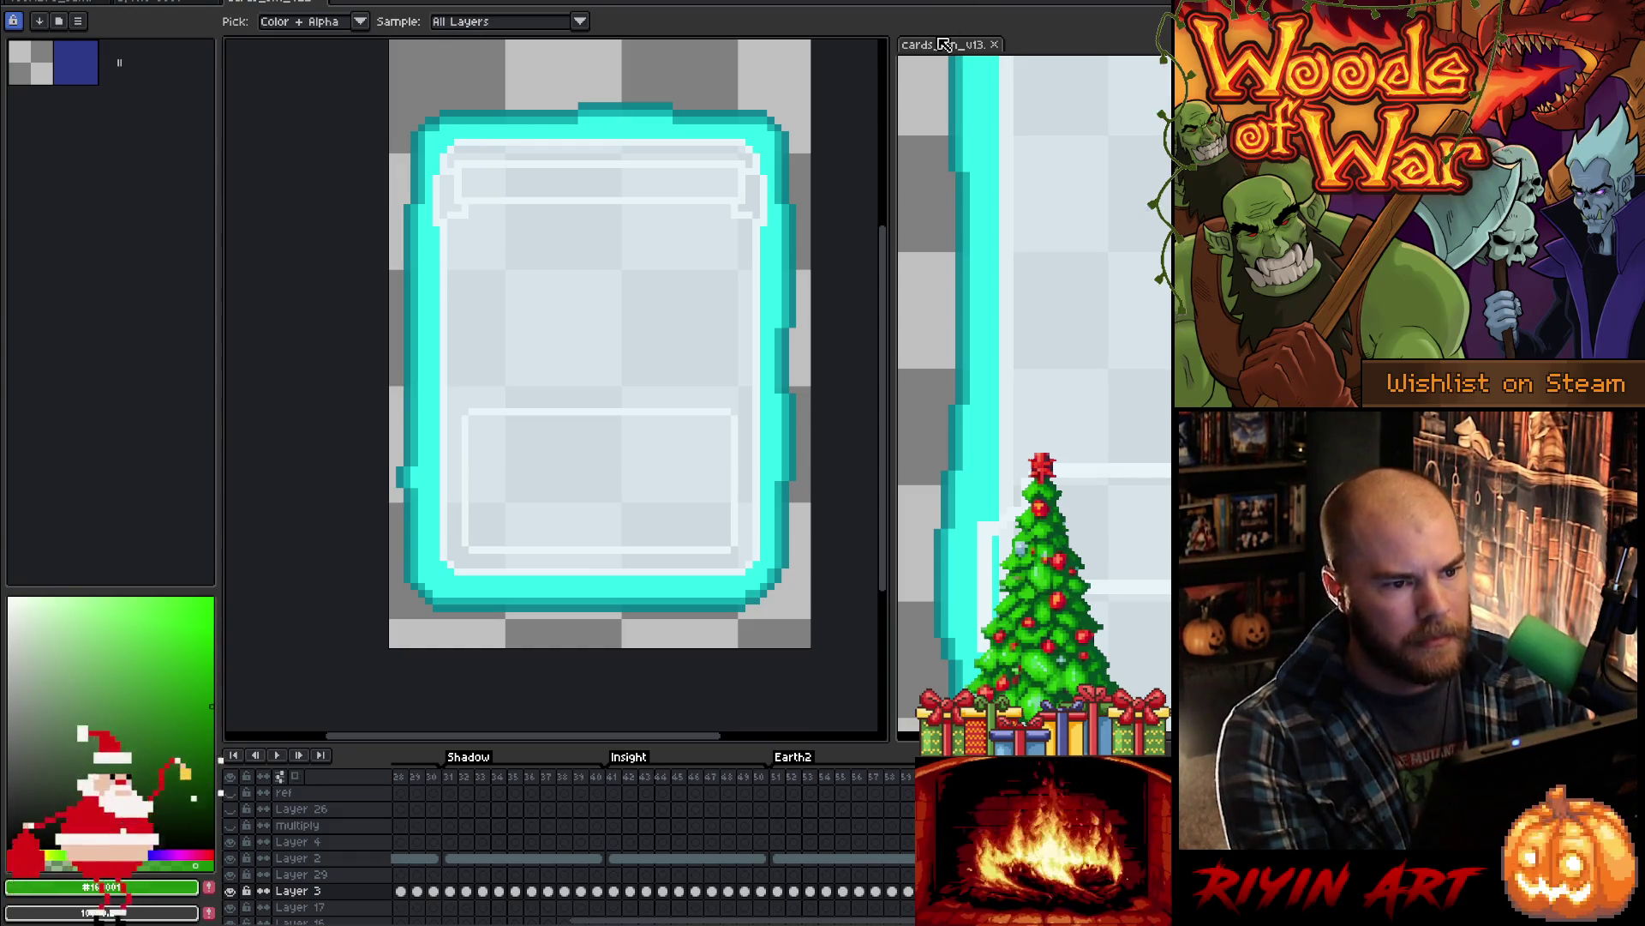
- View the purple Shadow card frame, then return to the card document's Layer 2
key(ctrl+Tab)
click(896, 776)
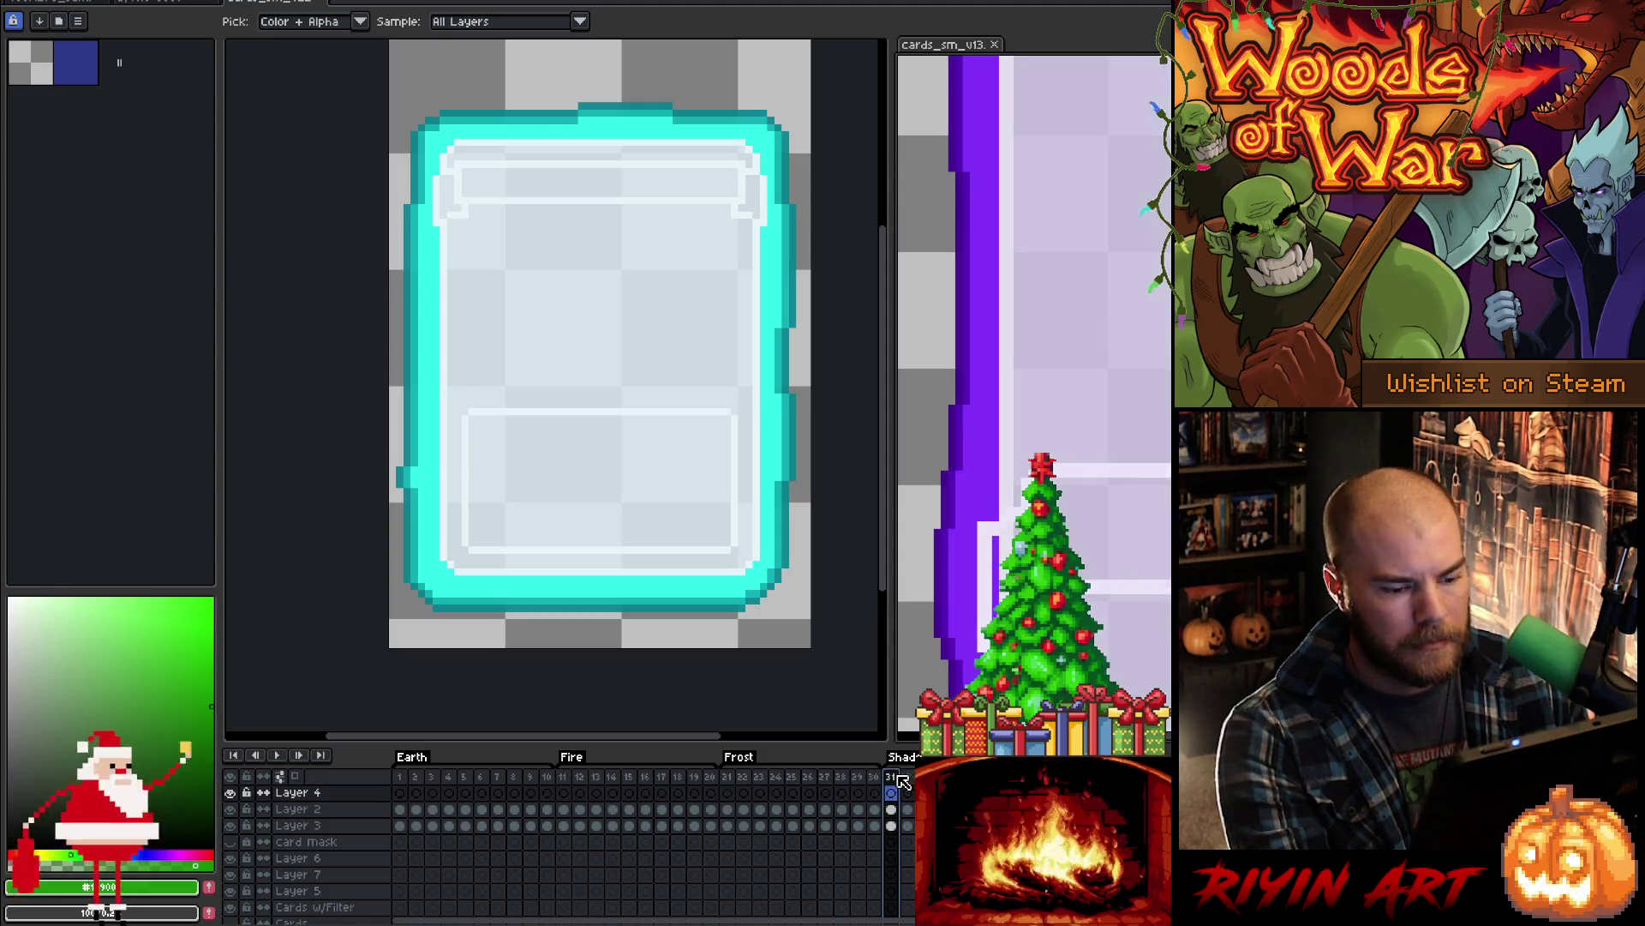
click(267, 4)
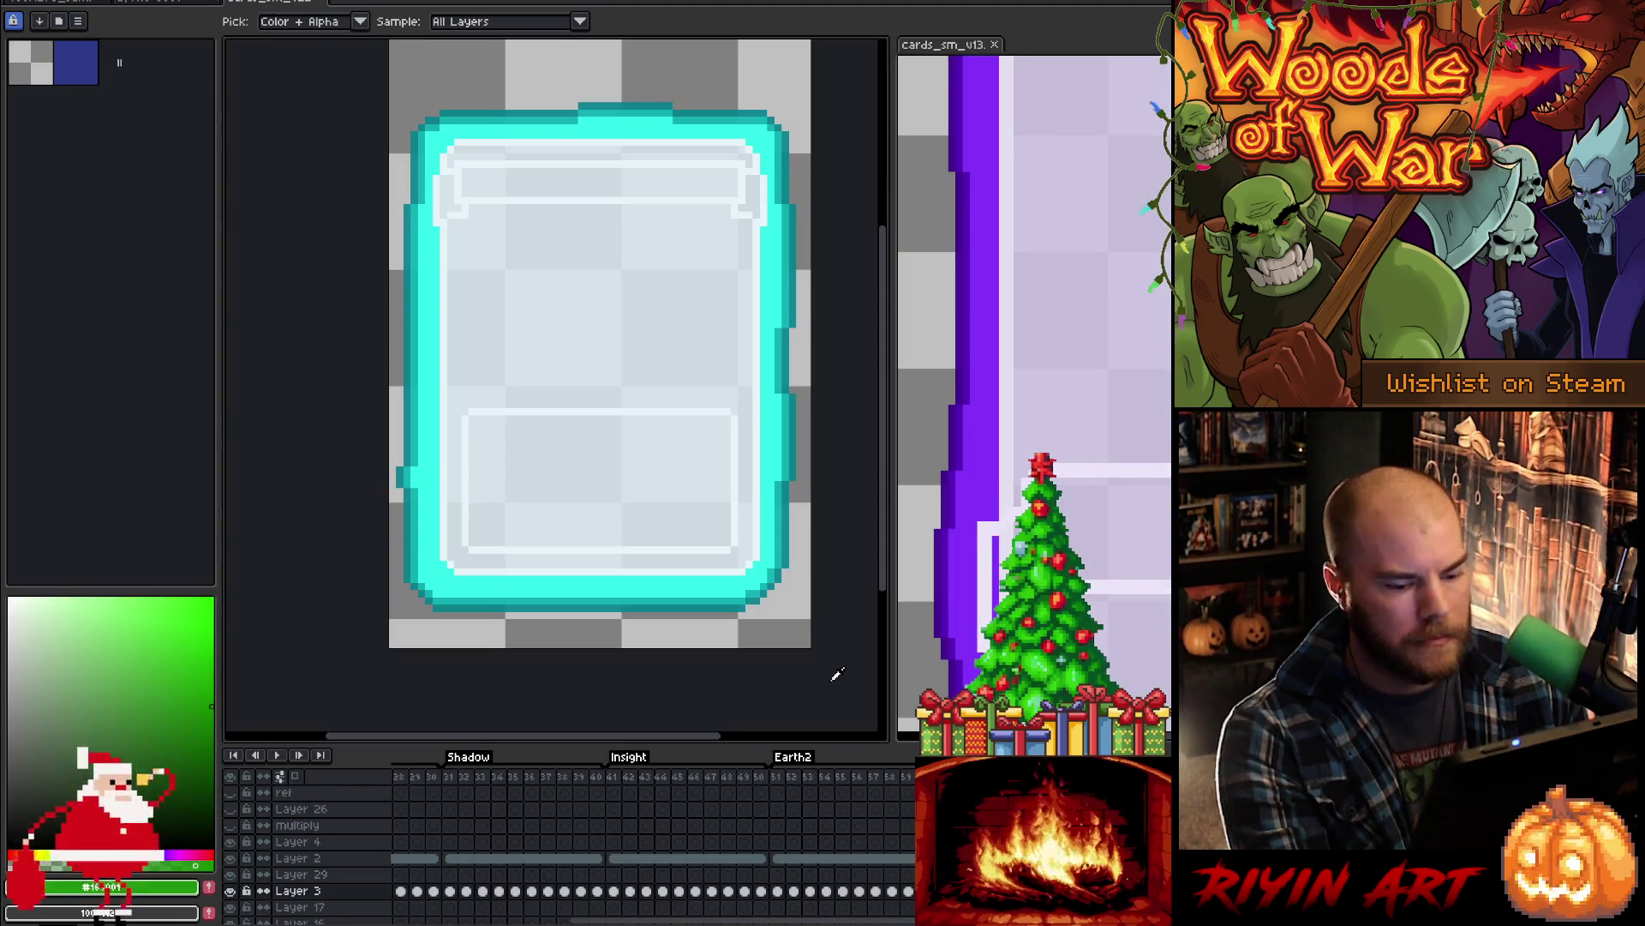
click(298, 858)
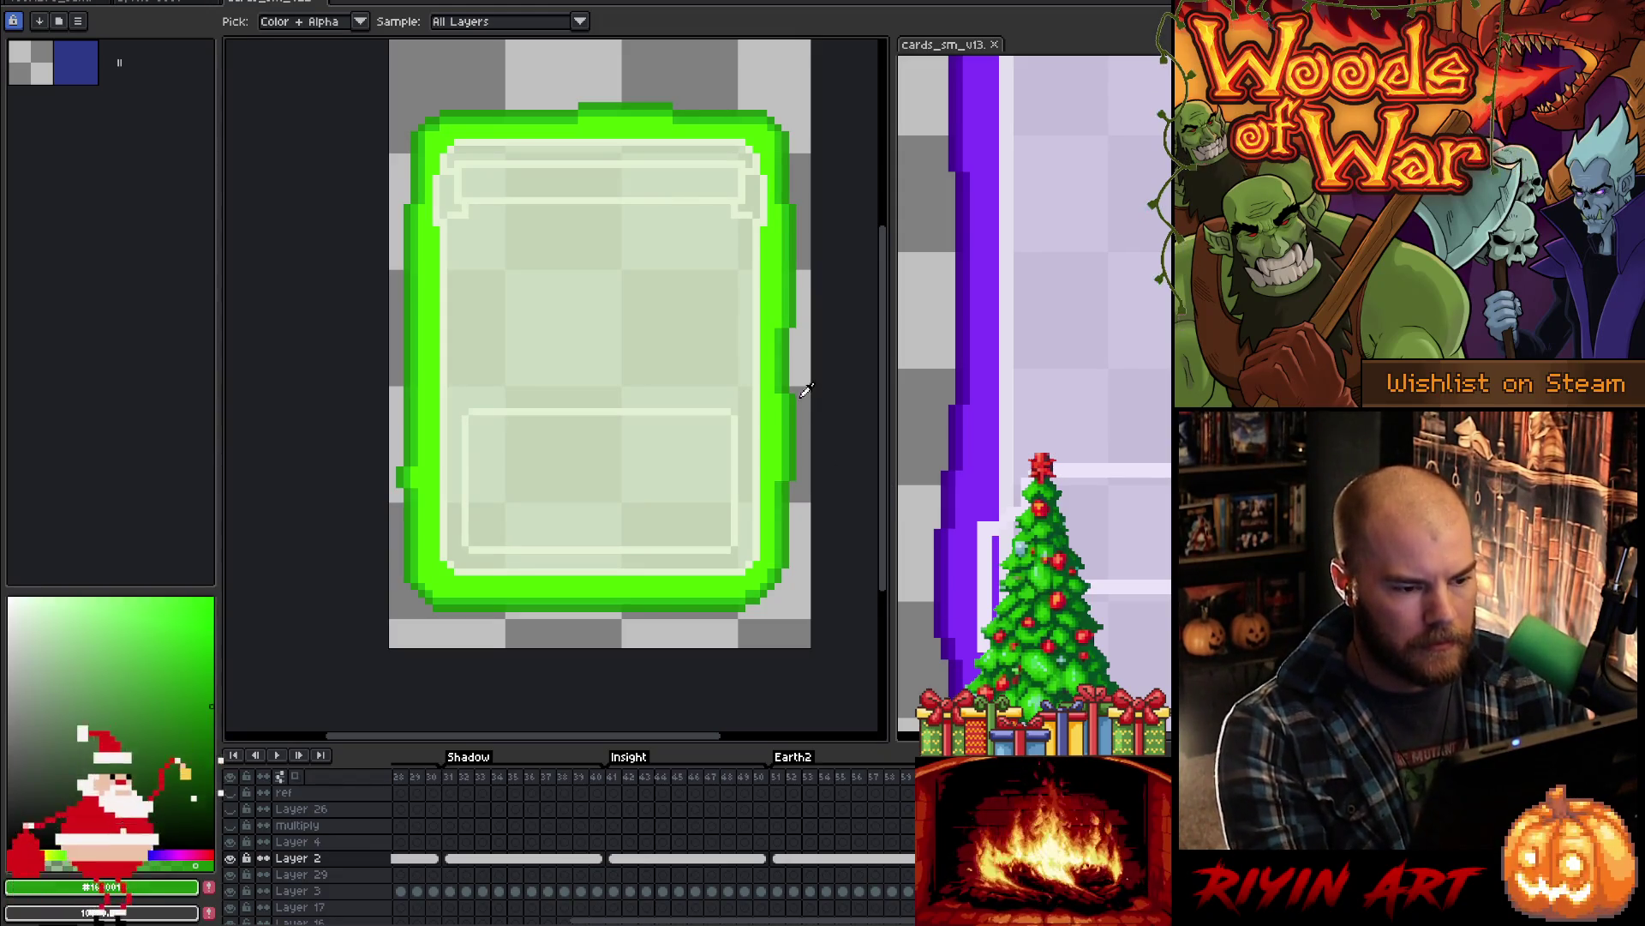
- Replace the card's pale green interior colour with the reference card's lavender
click(713, 327)
key(shift+r)
drag(762, 553, 1113, 341)
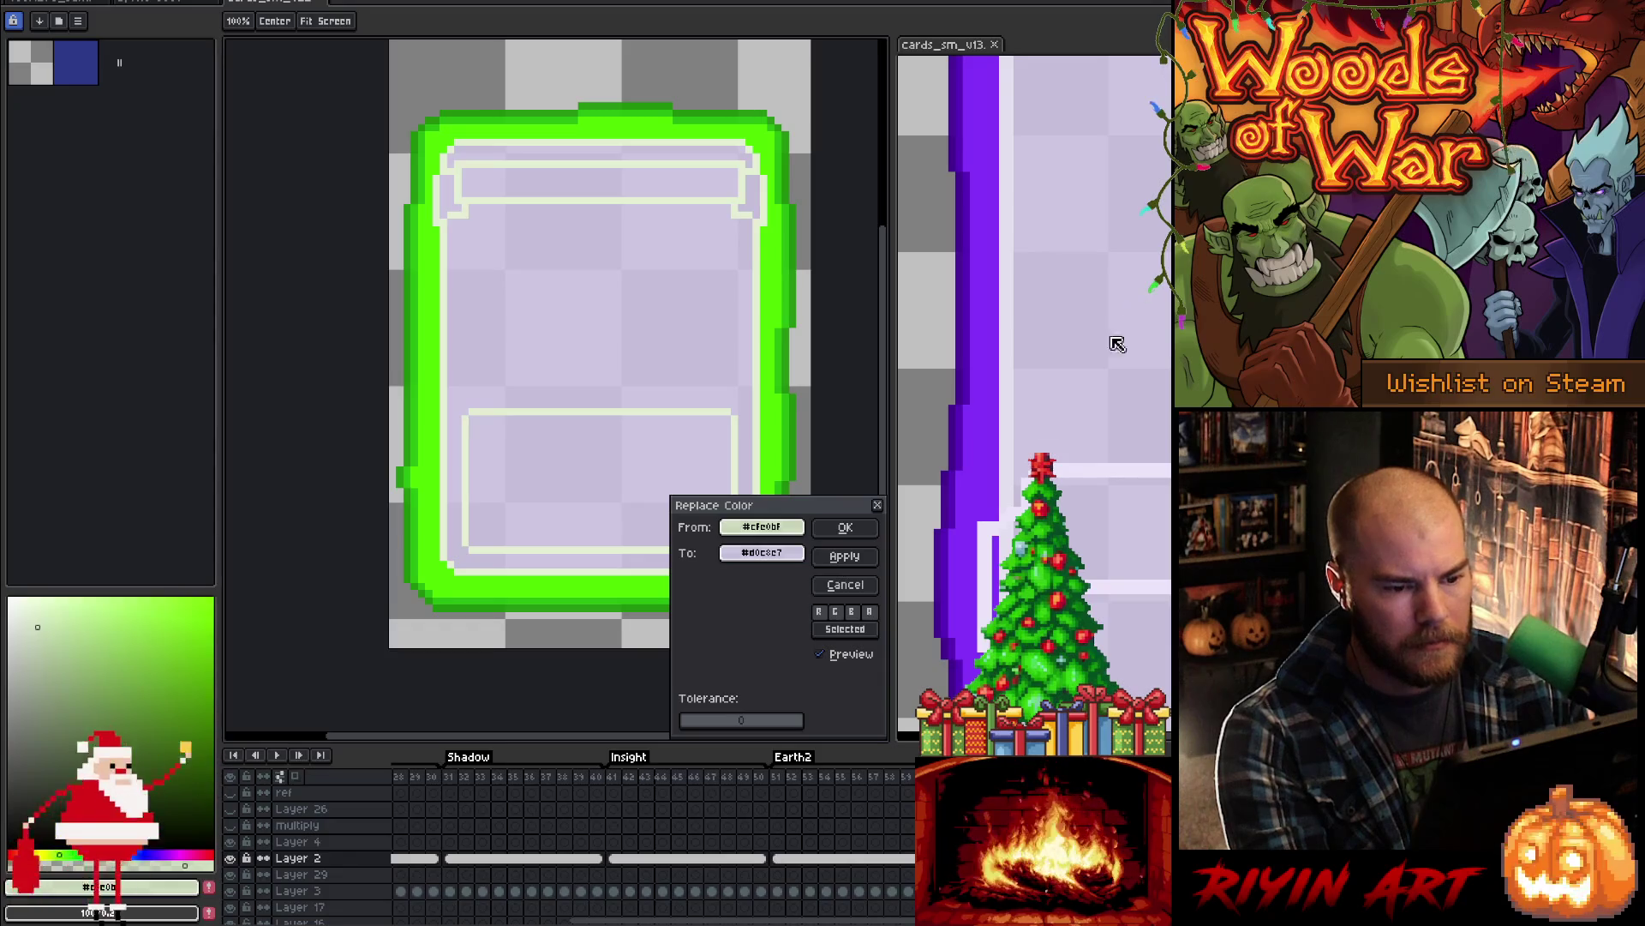
click(845, 527)
- Replace the pale inner outline colour with the reference lavender
click(711, 410)
key(shift+r)
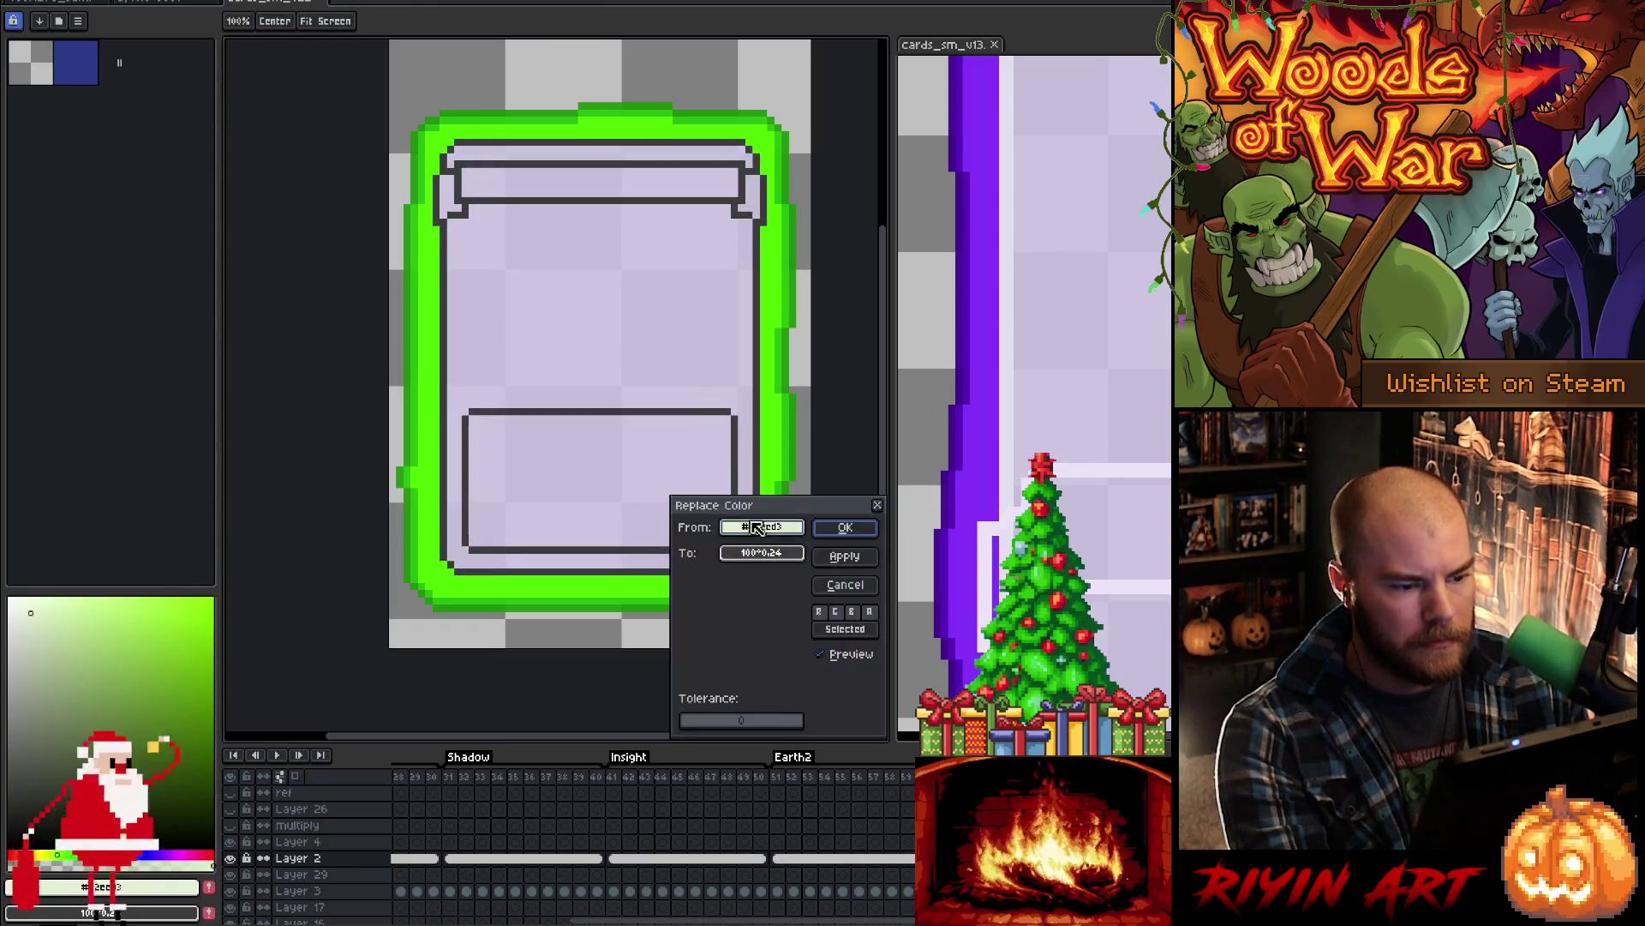
mouse_move(762, 553)
mouse_down()
mouse_move(1018, 412)
mouse_move(1012, 426)
mouse_up()
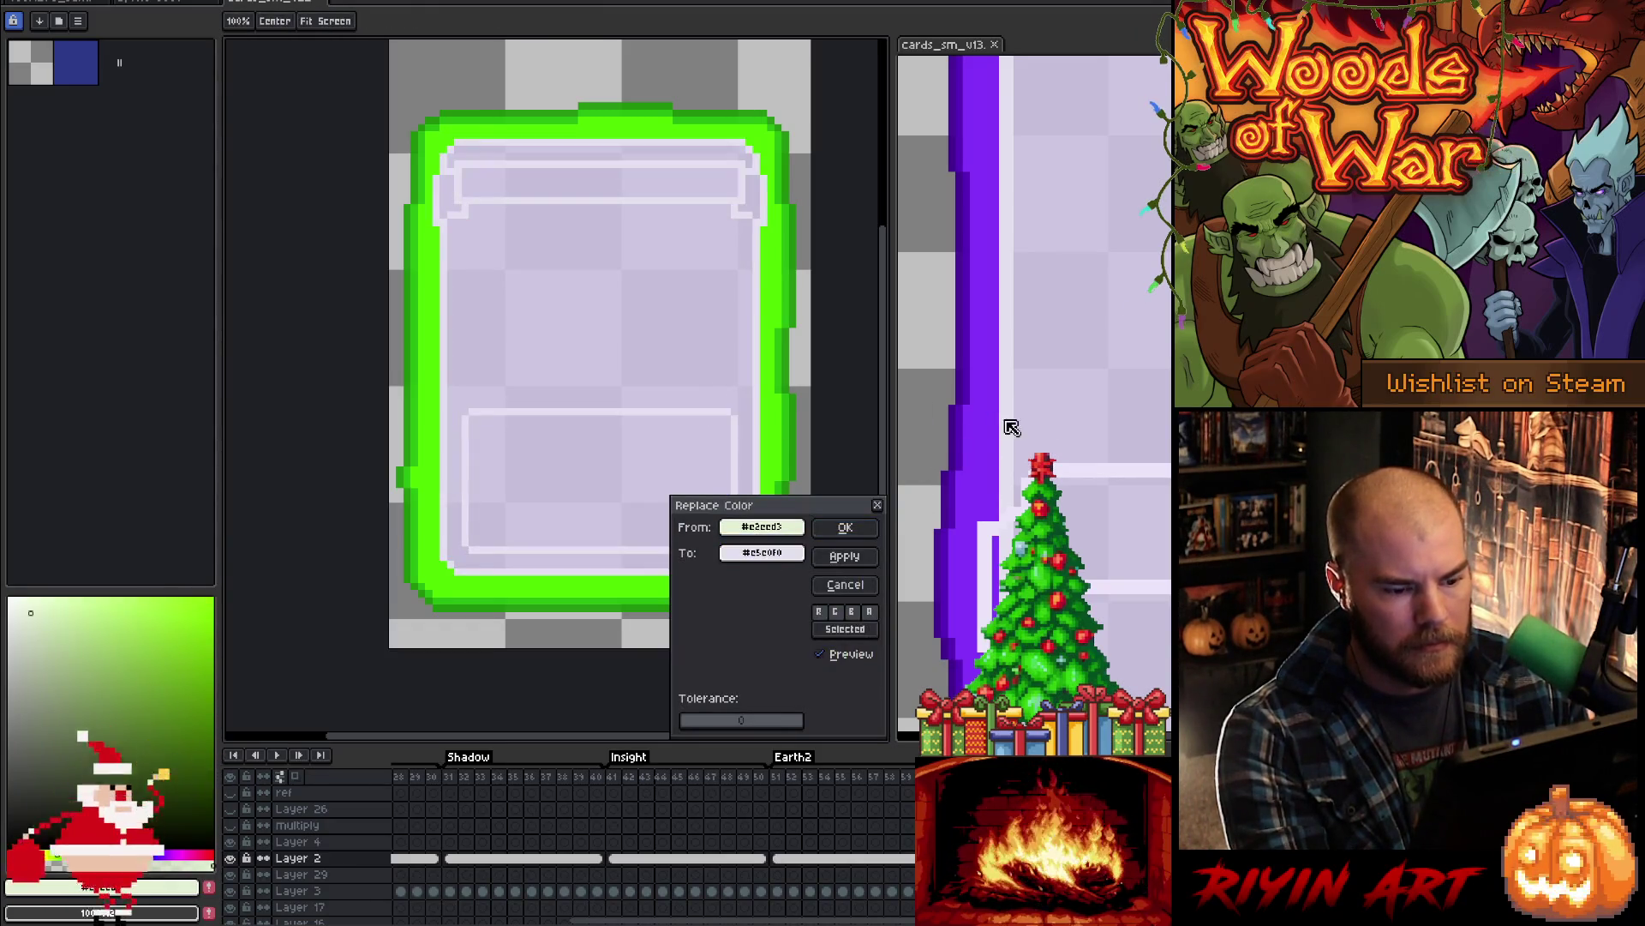
click(845, 527)
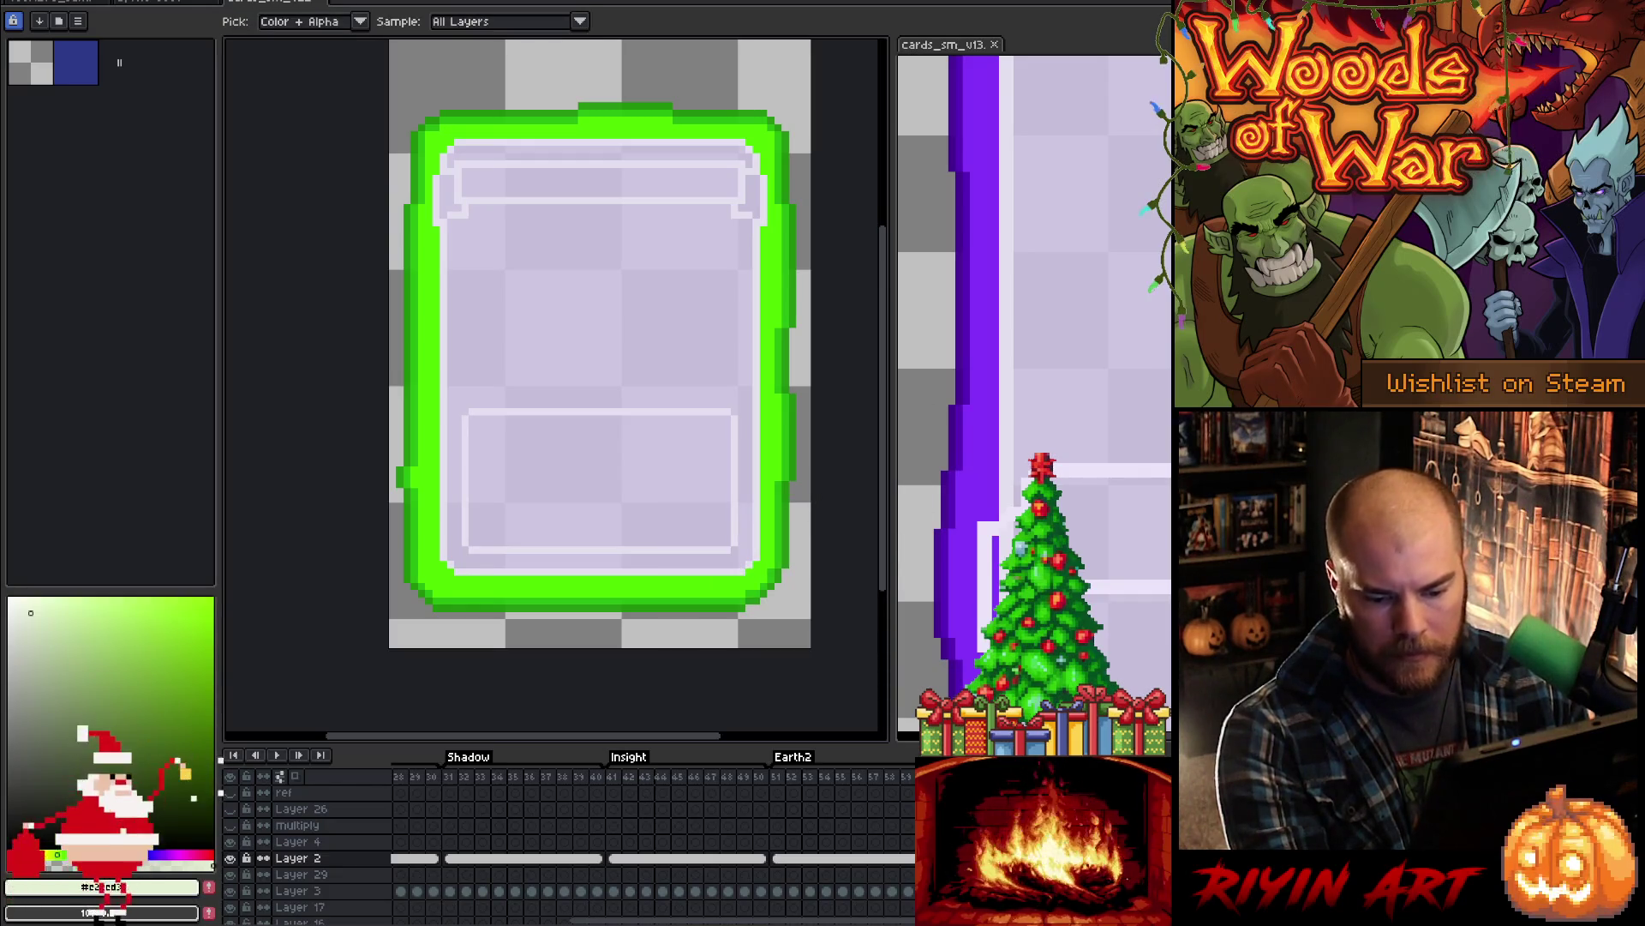
click(298, 891)
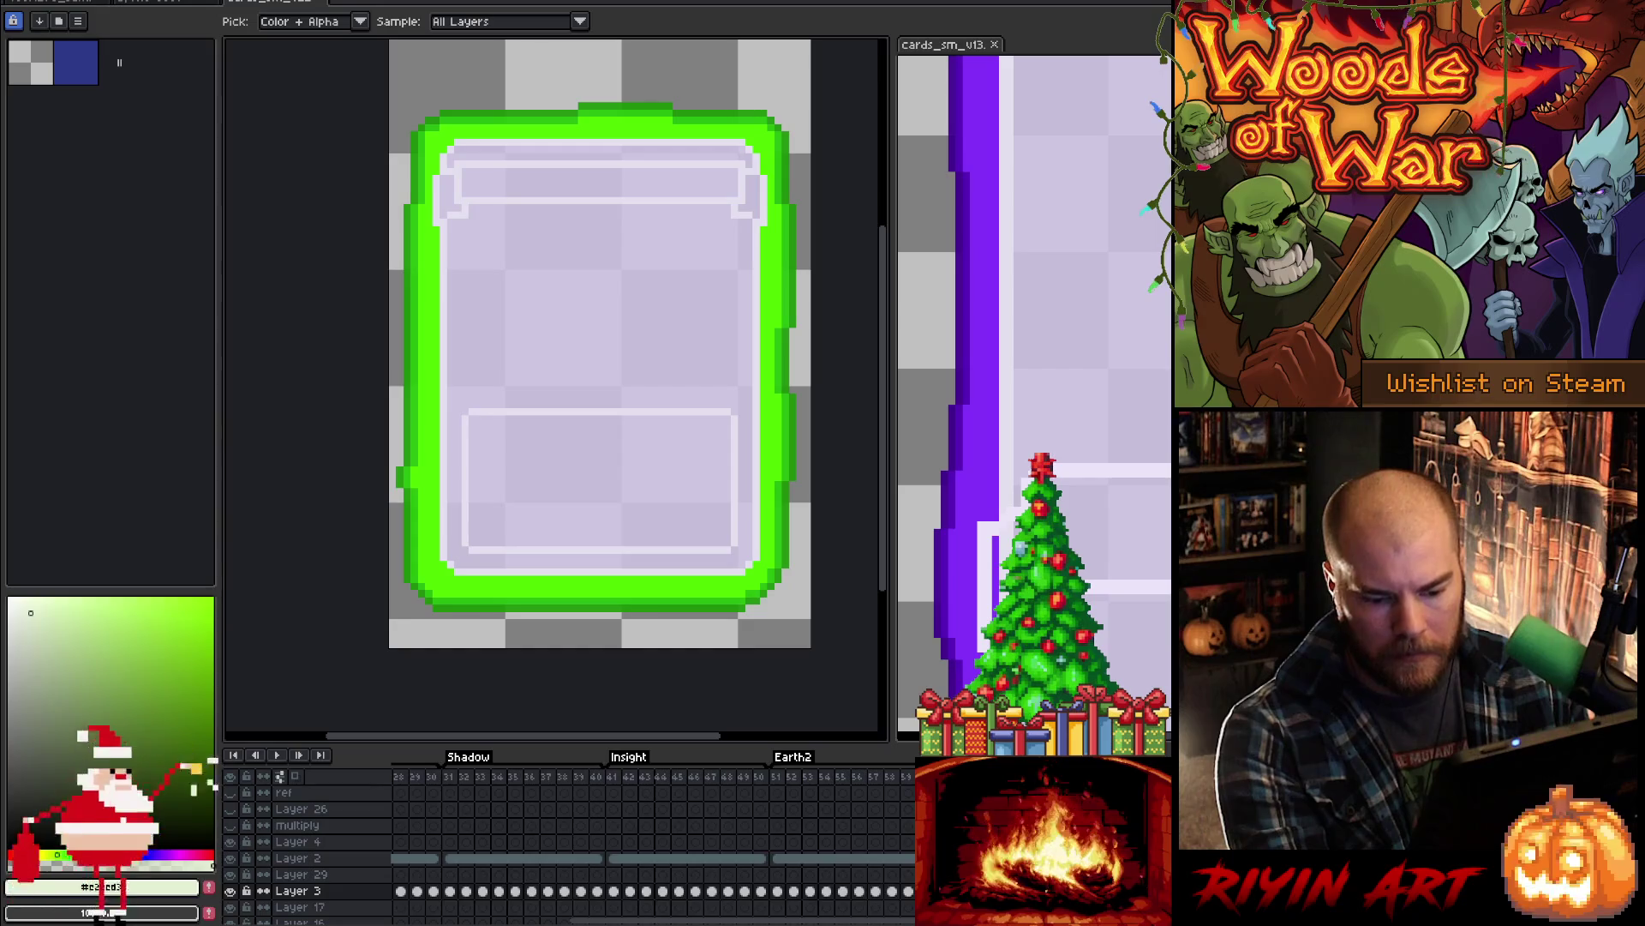
- Replace the bright, darker and darkest outline greens on Layer 3 with matching purples
click(769, 403)
key(shift+r)
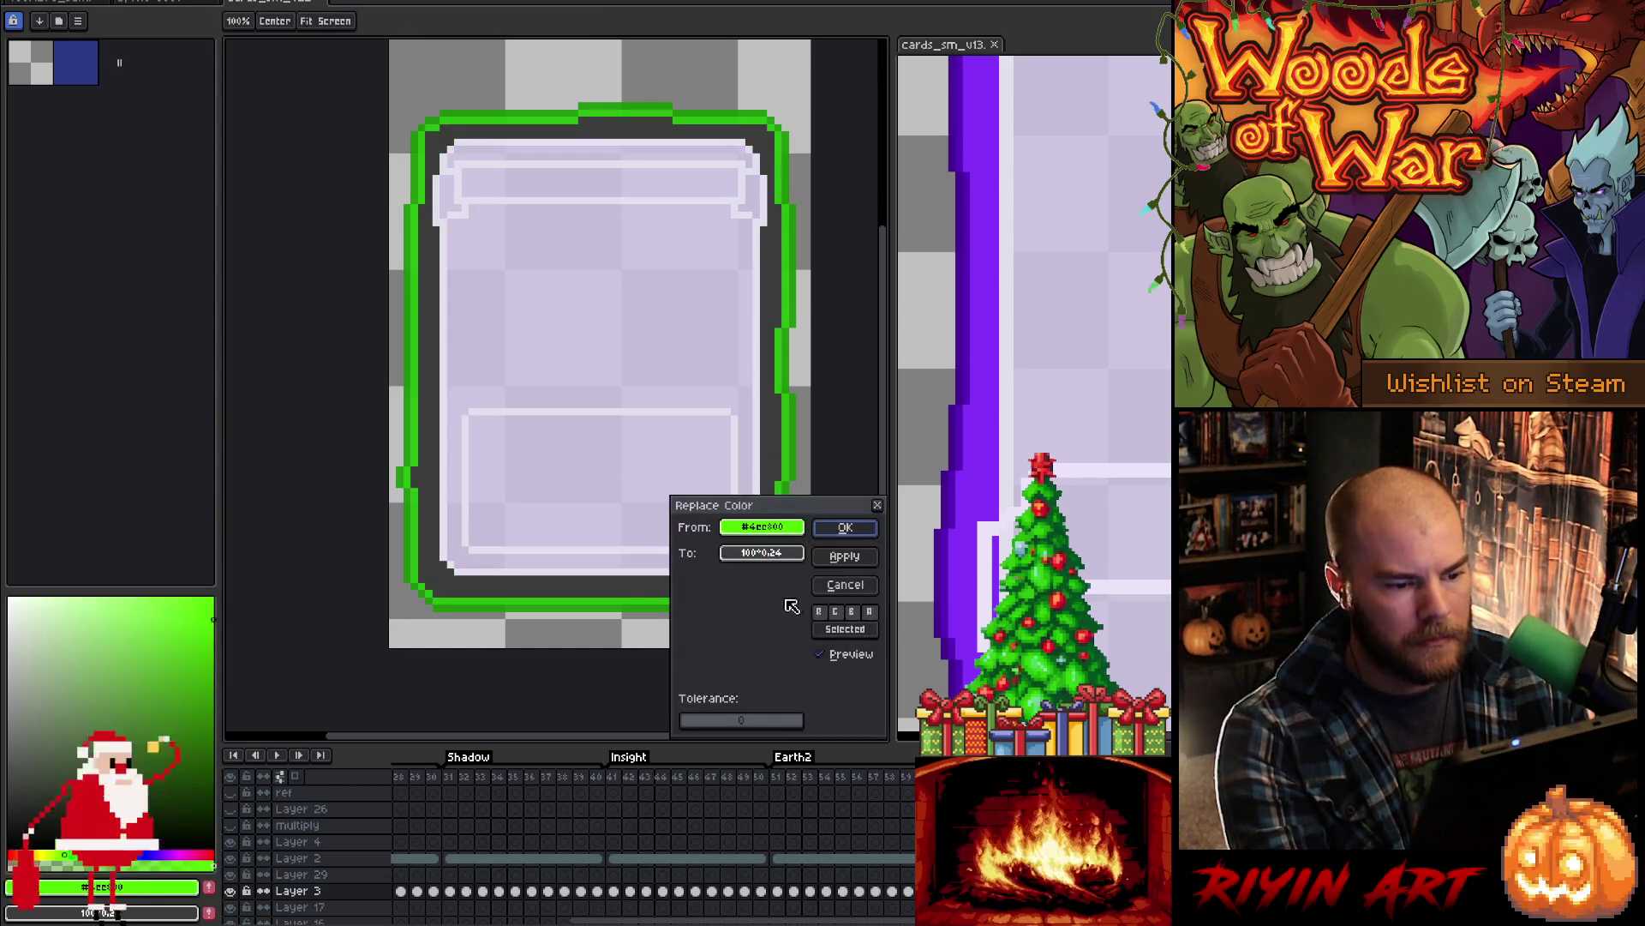
click(846, 527)
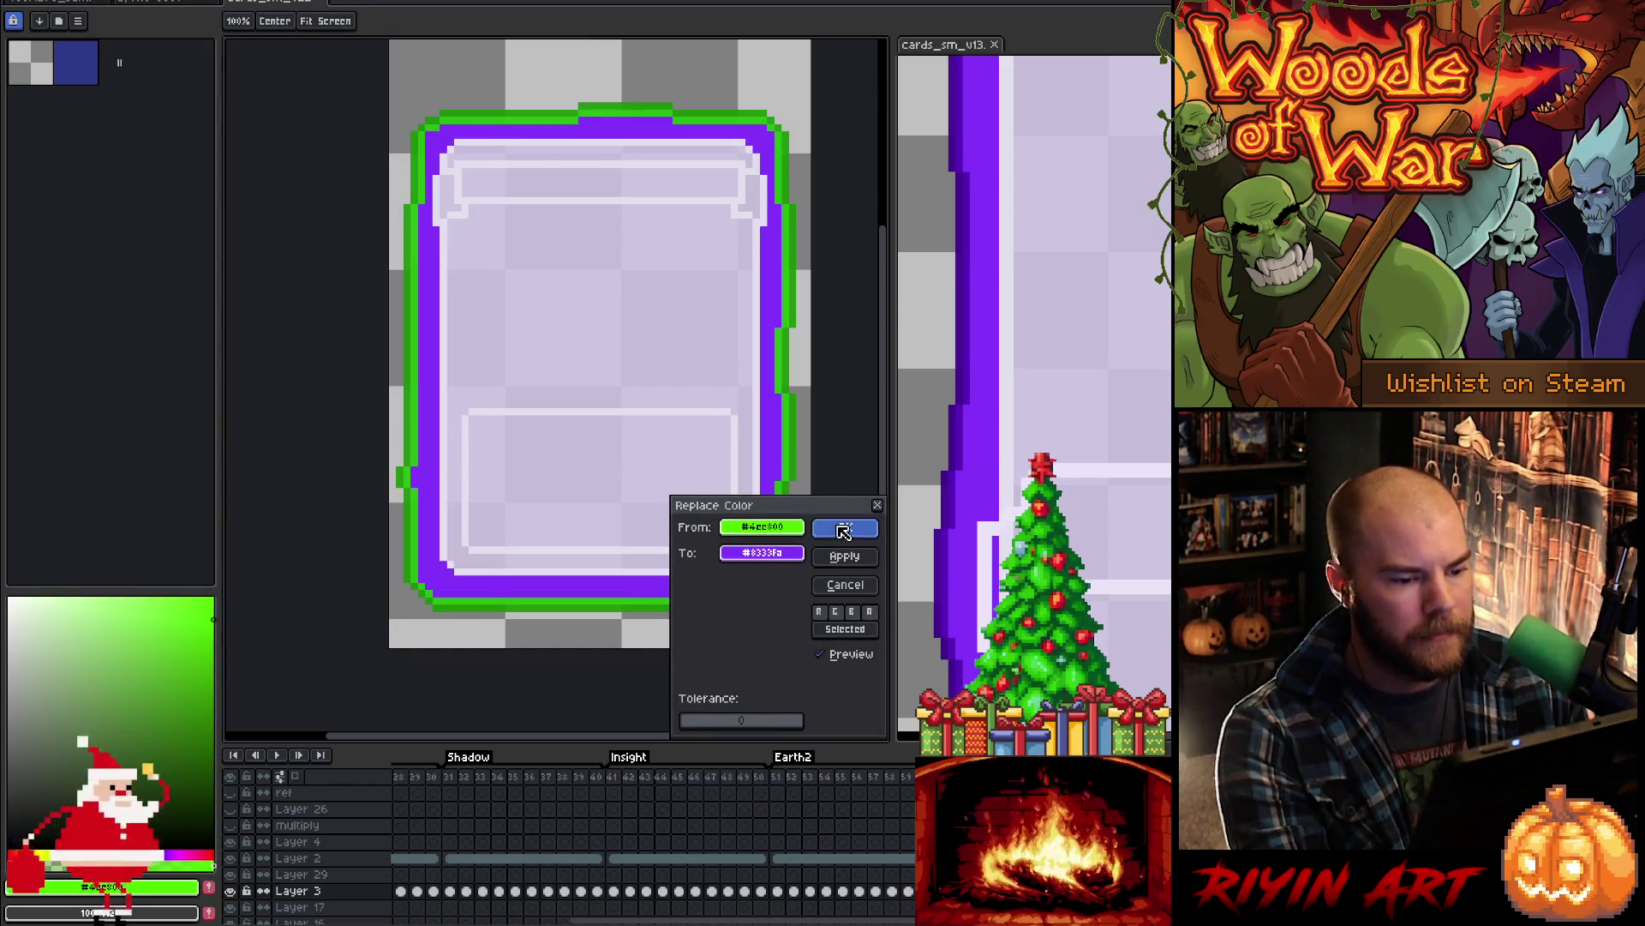
click(783, 445)
key(shift+r)
click(783, 555)
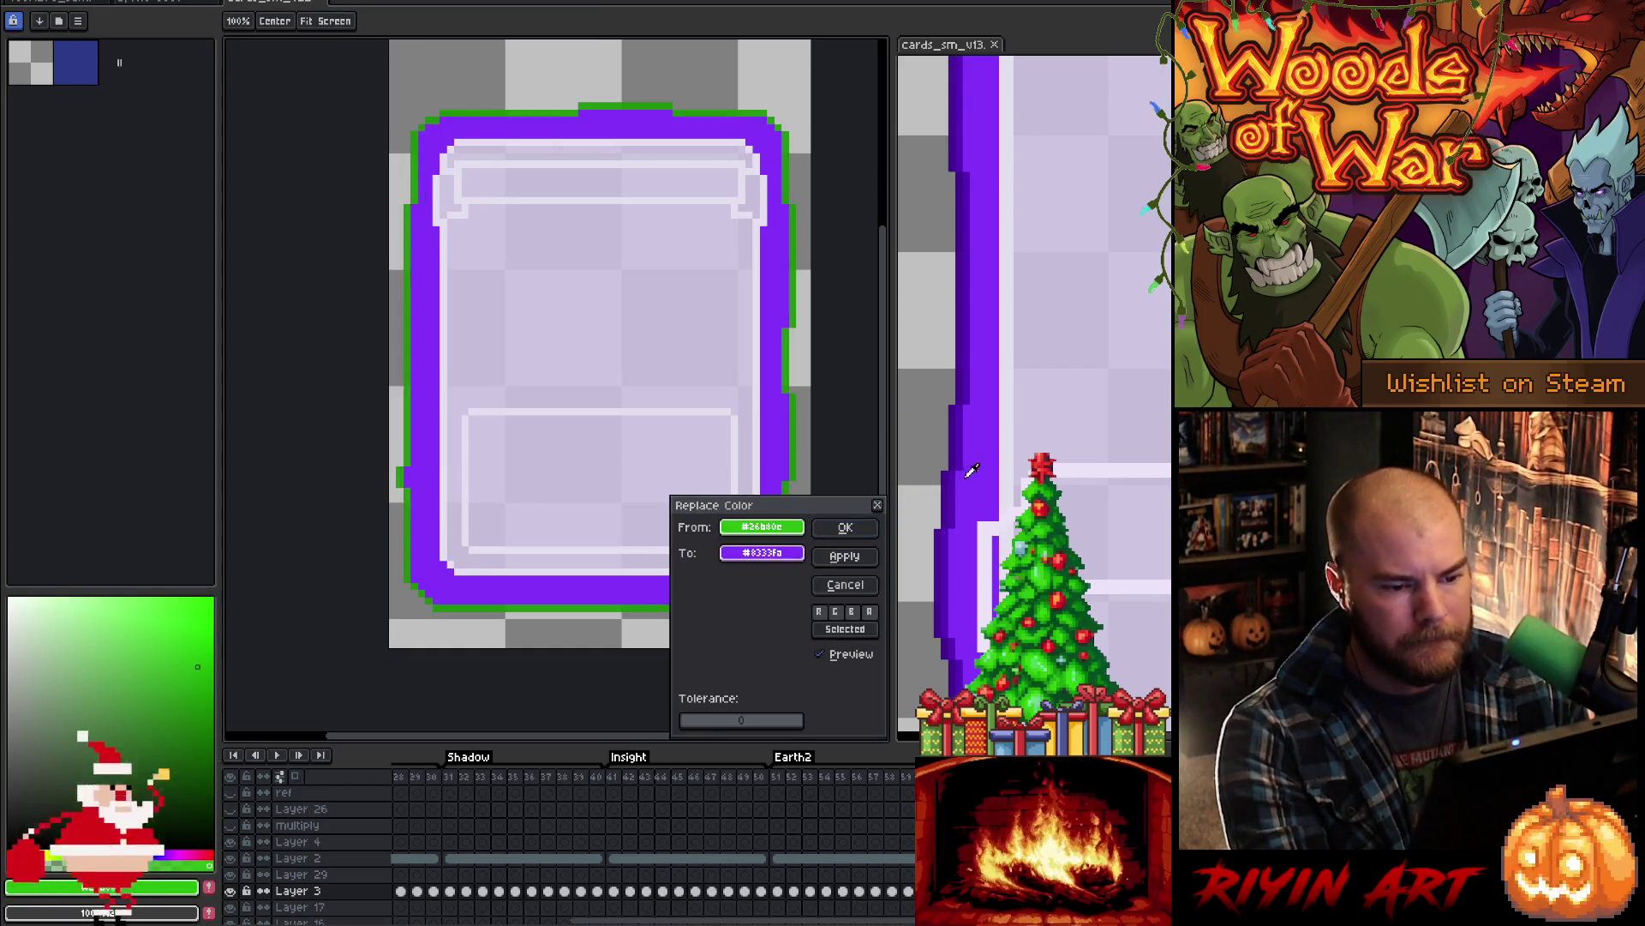
click(844, 529)
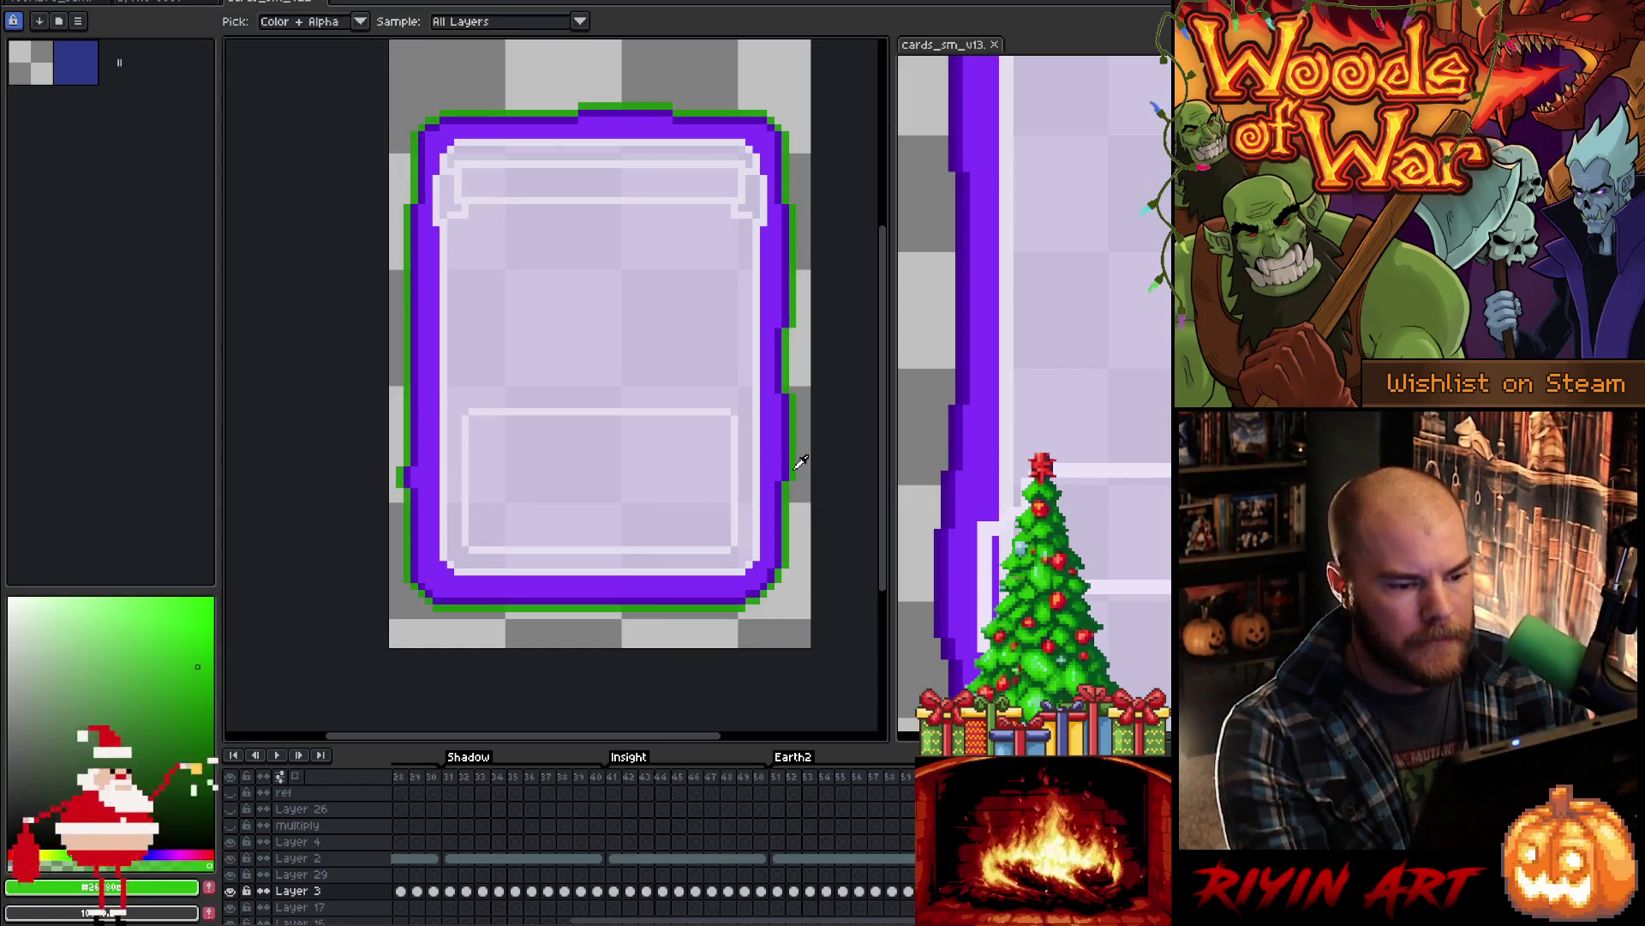
click(791, 485)
key(shift+r)
click(761, 552)
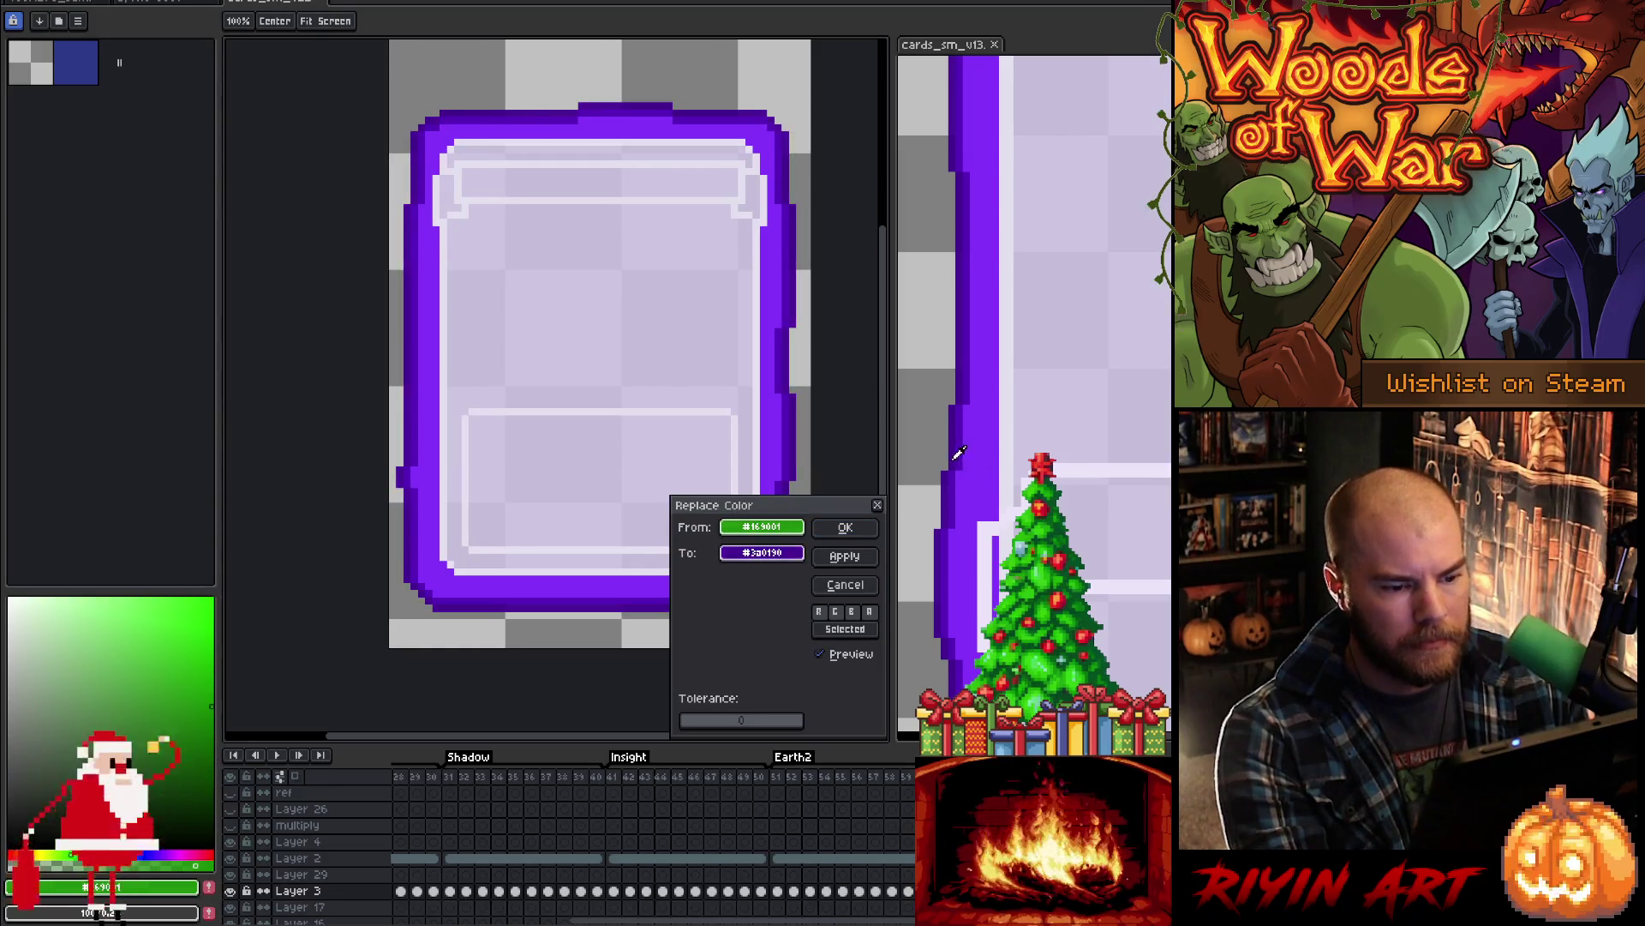
click(857, 527)
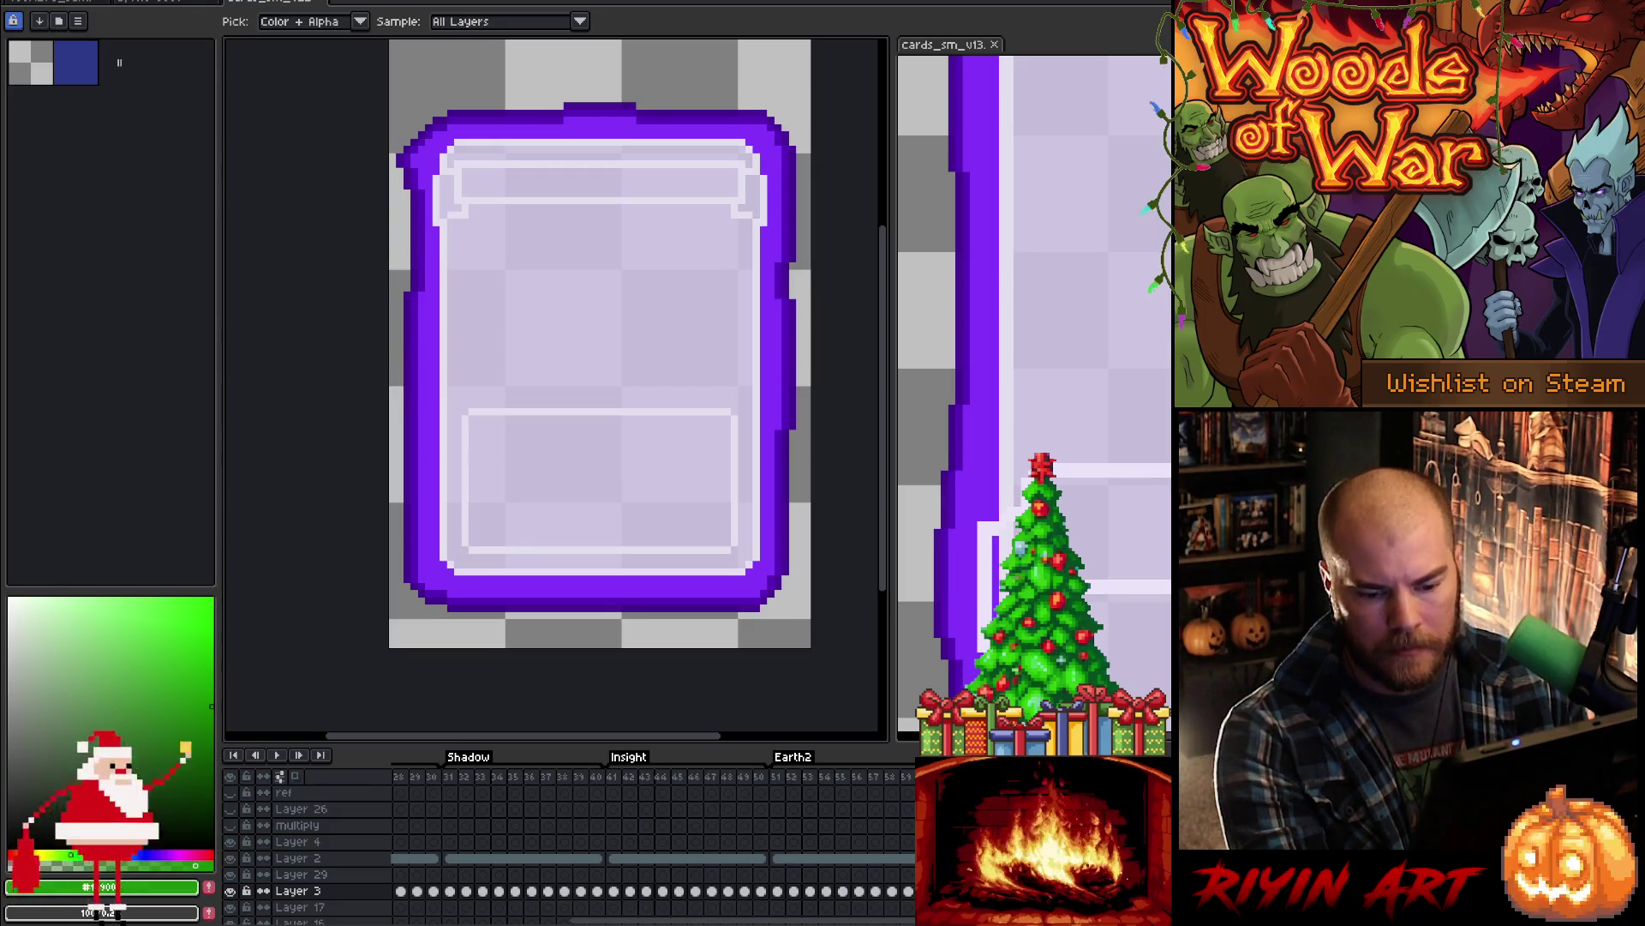
click(694, 858)
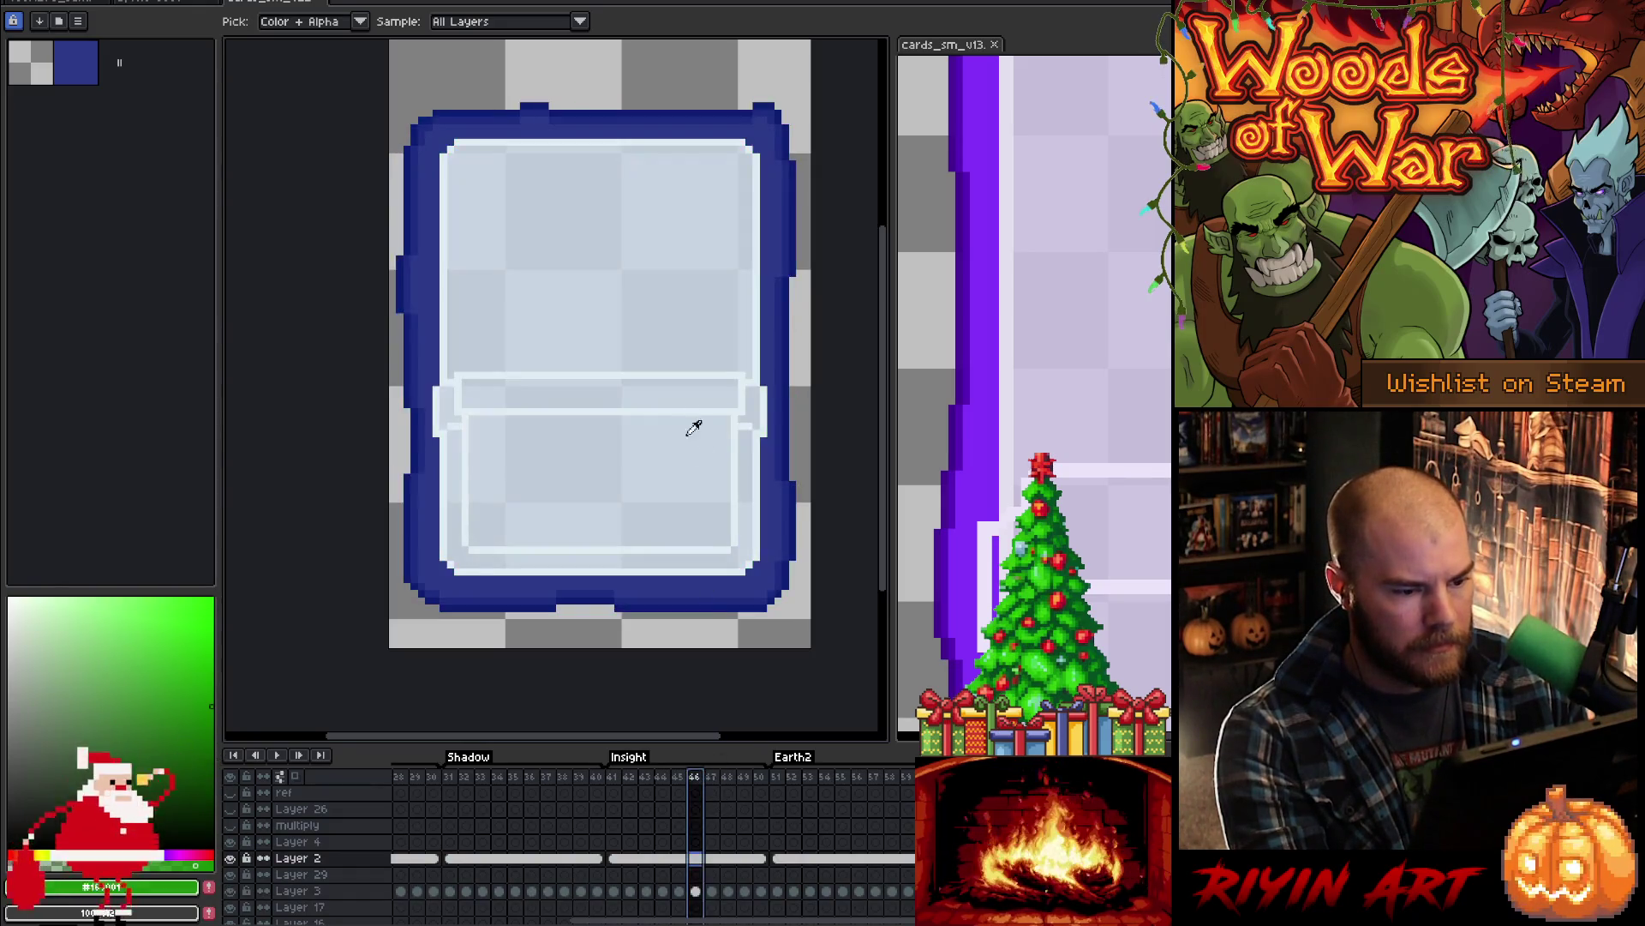
- Replace the card's light interior colour with blue-grey #cad8e8
click(674, 369)
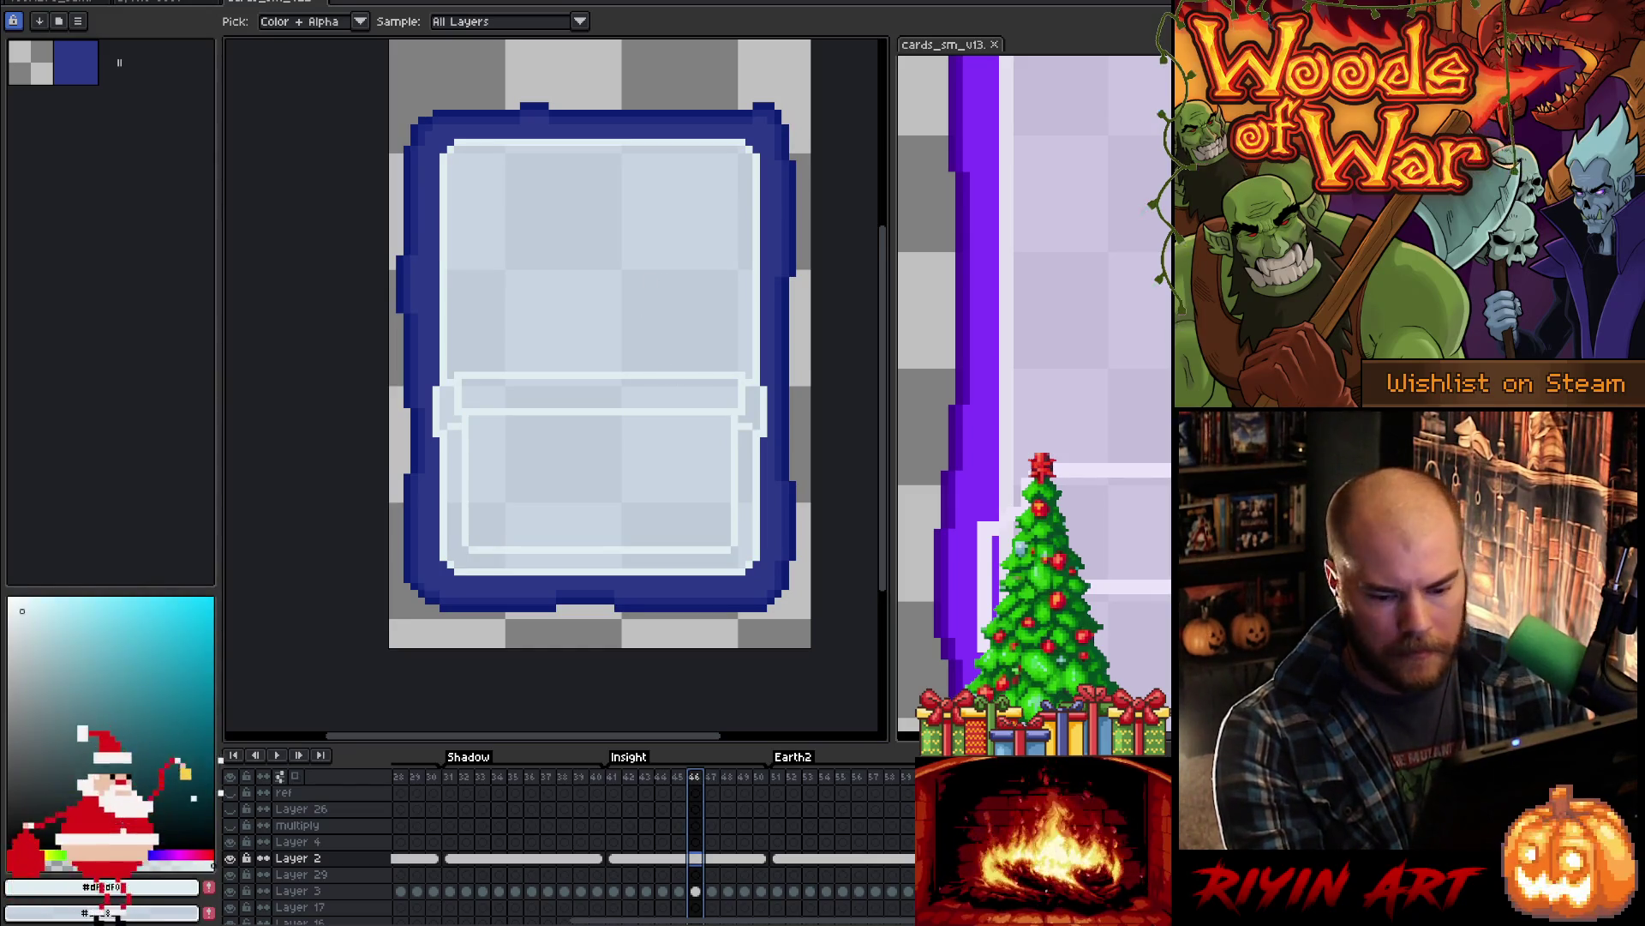
key(Return)
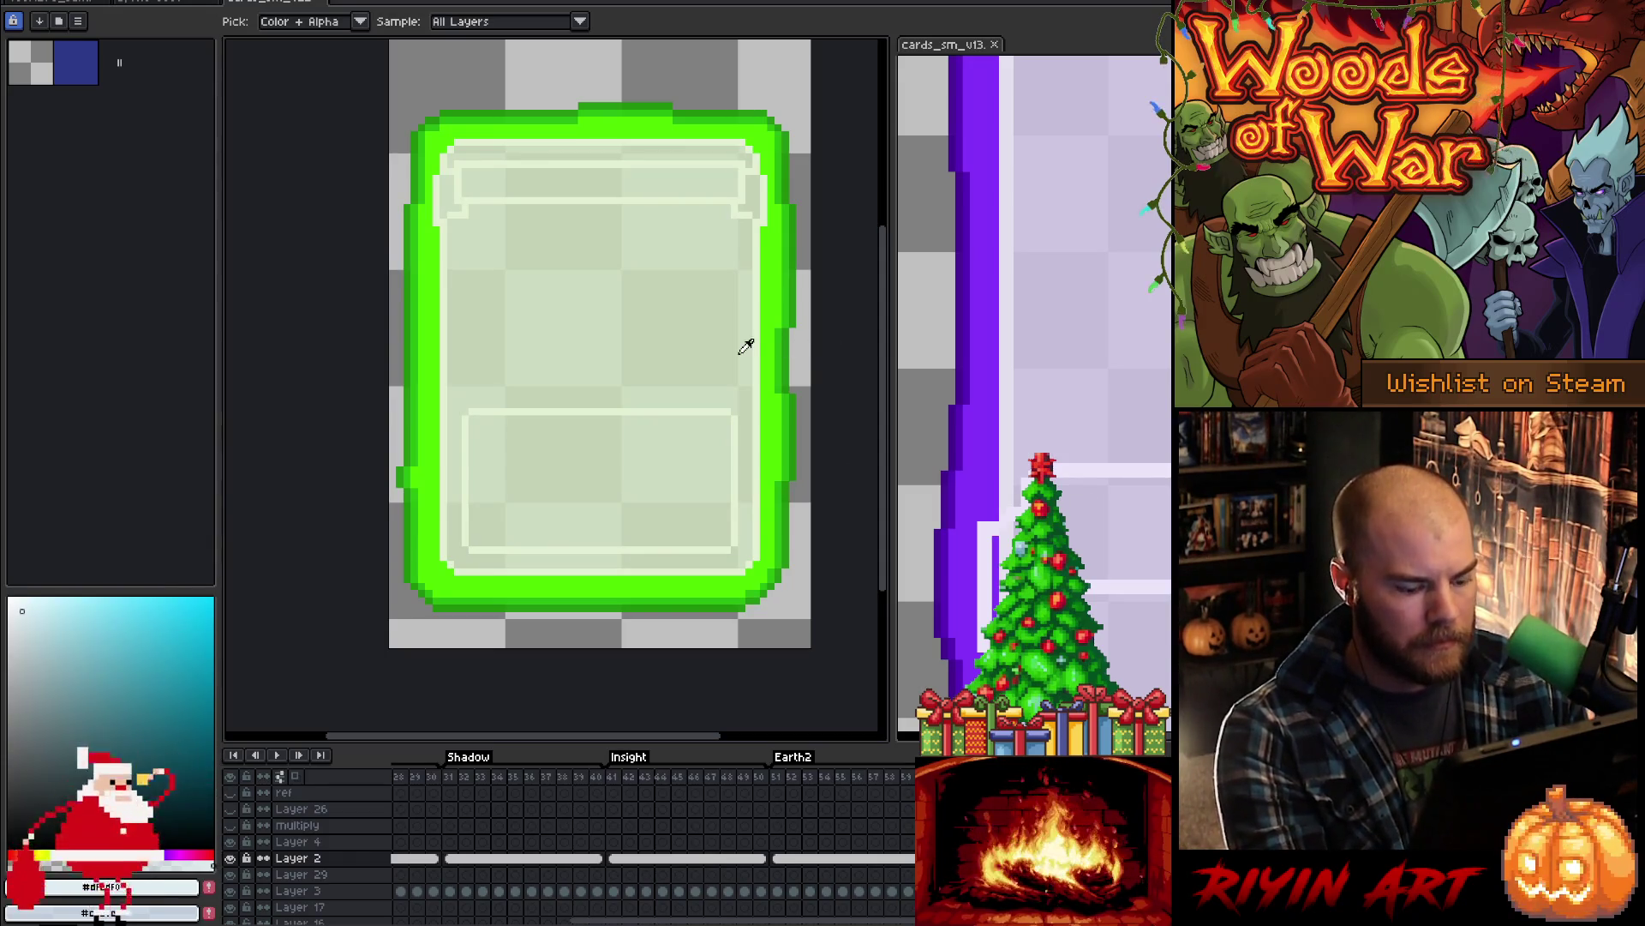
key(shift+r)
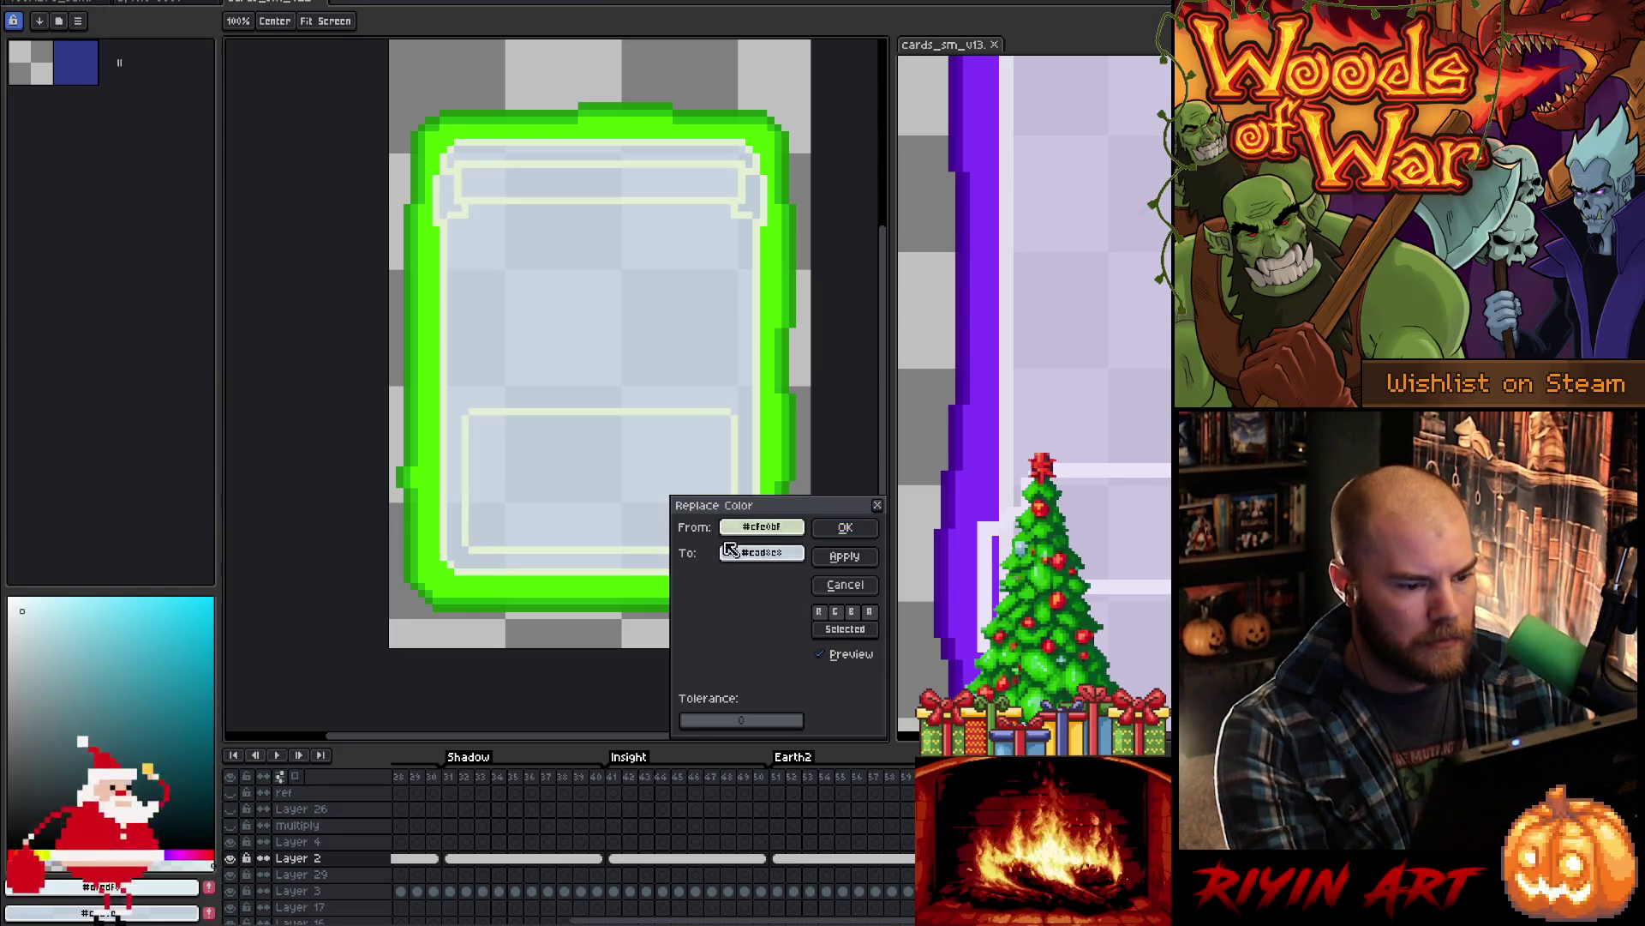
click(139, 894)
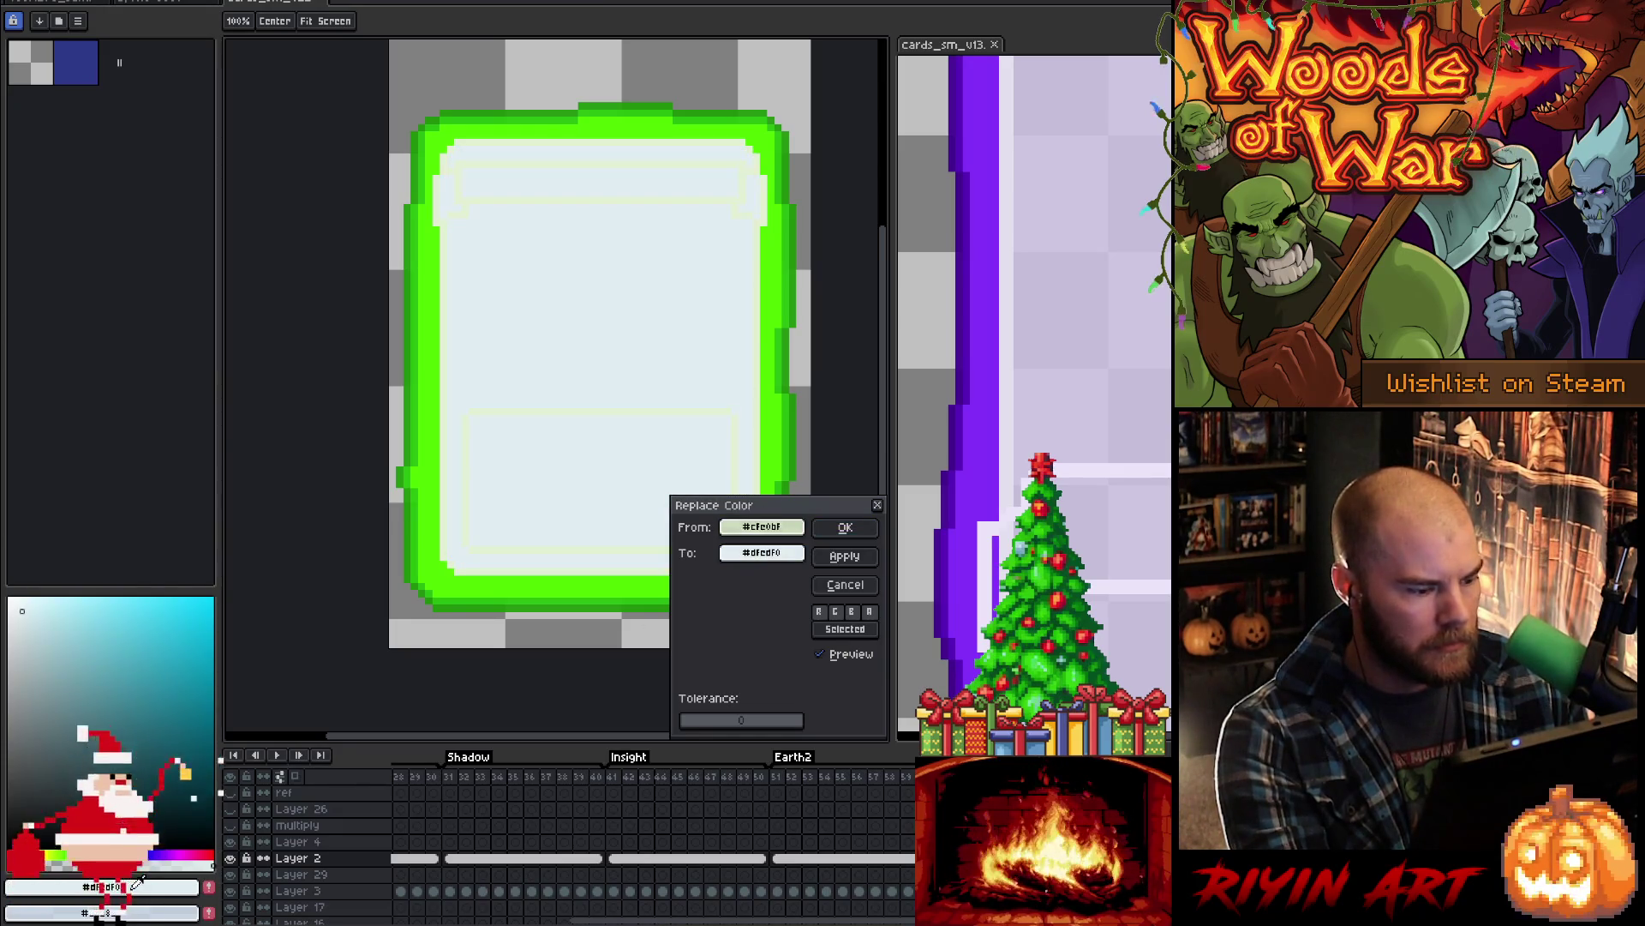
click(141, 896)
click(842, 536)
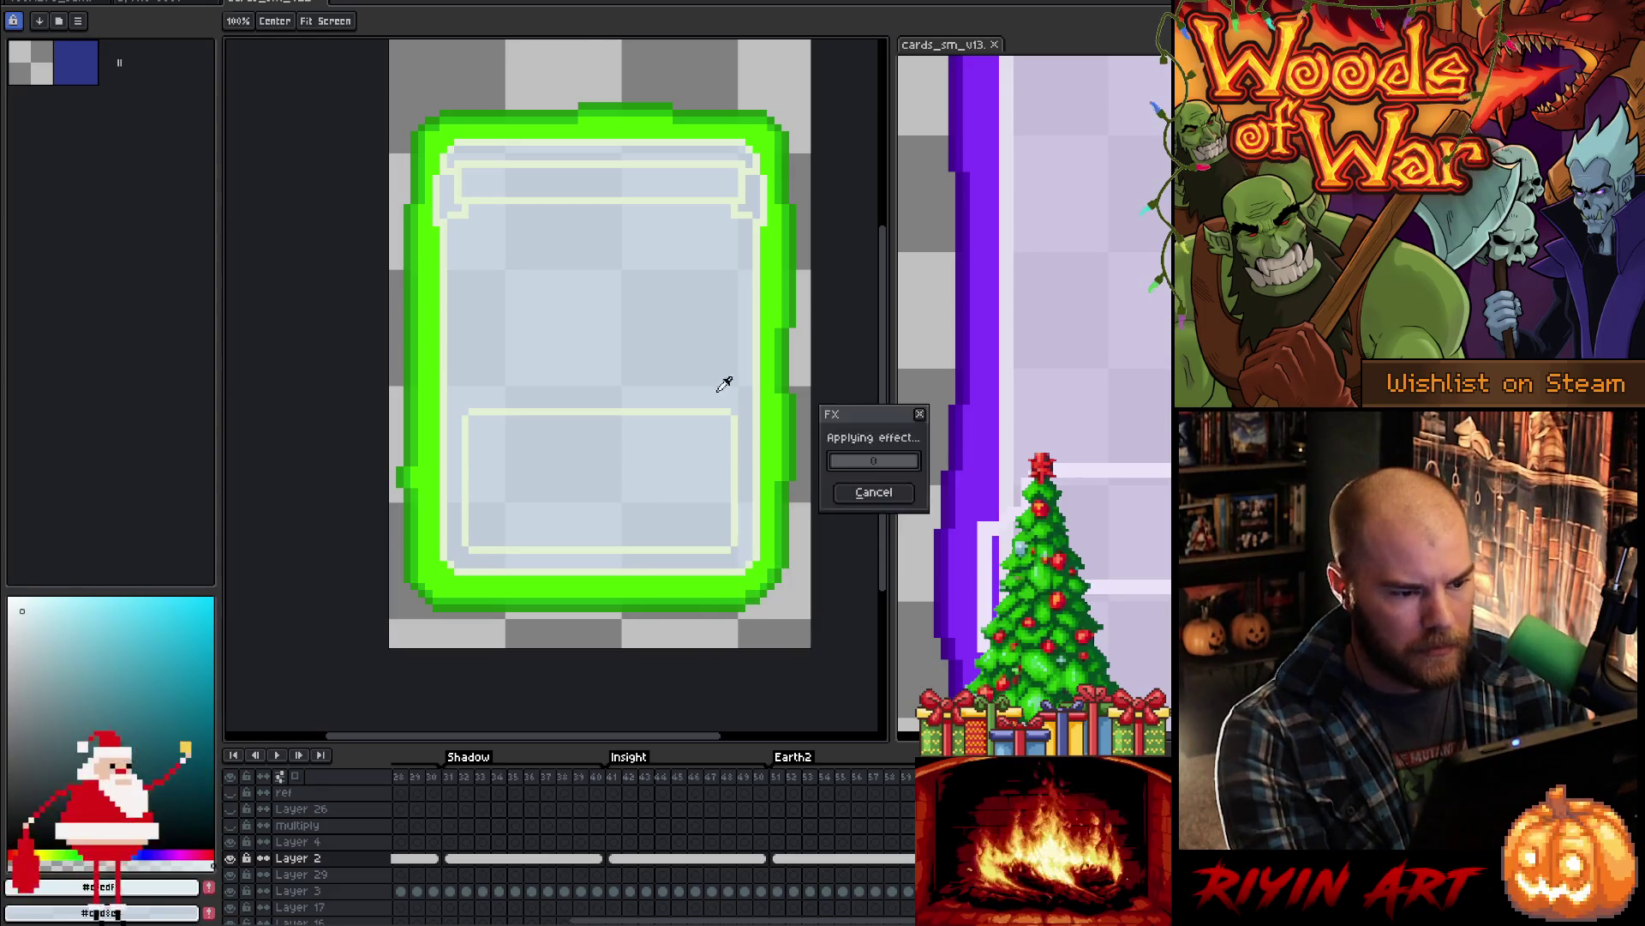
- Recolour the pale inner outlines to light #dfedf0
alt+click(708, 392)
key(shift+r)
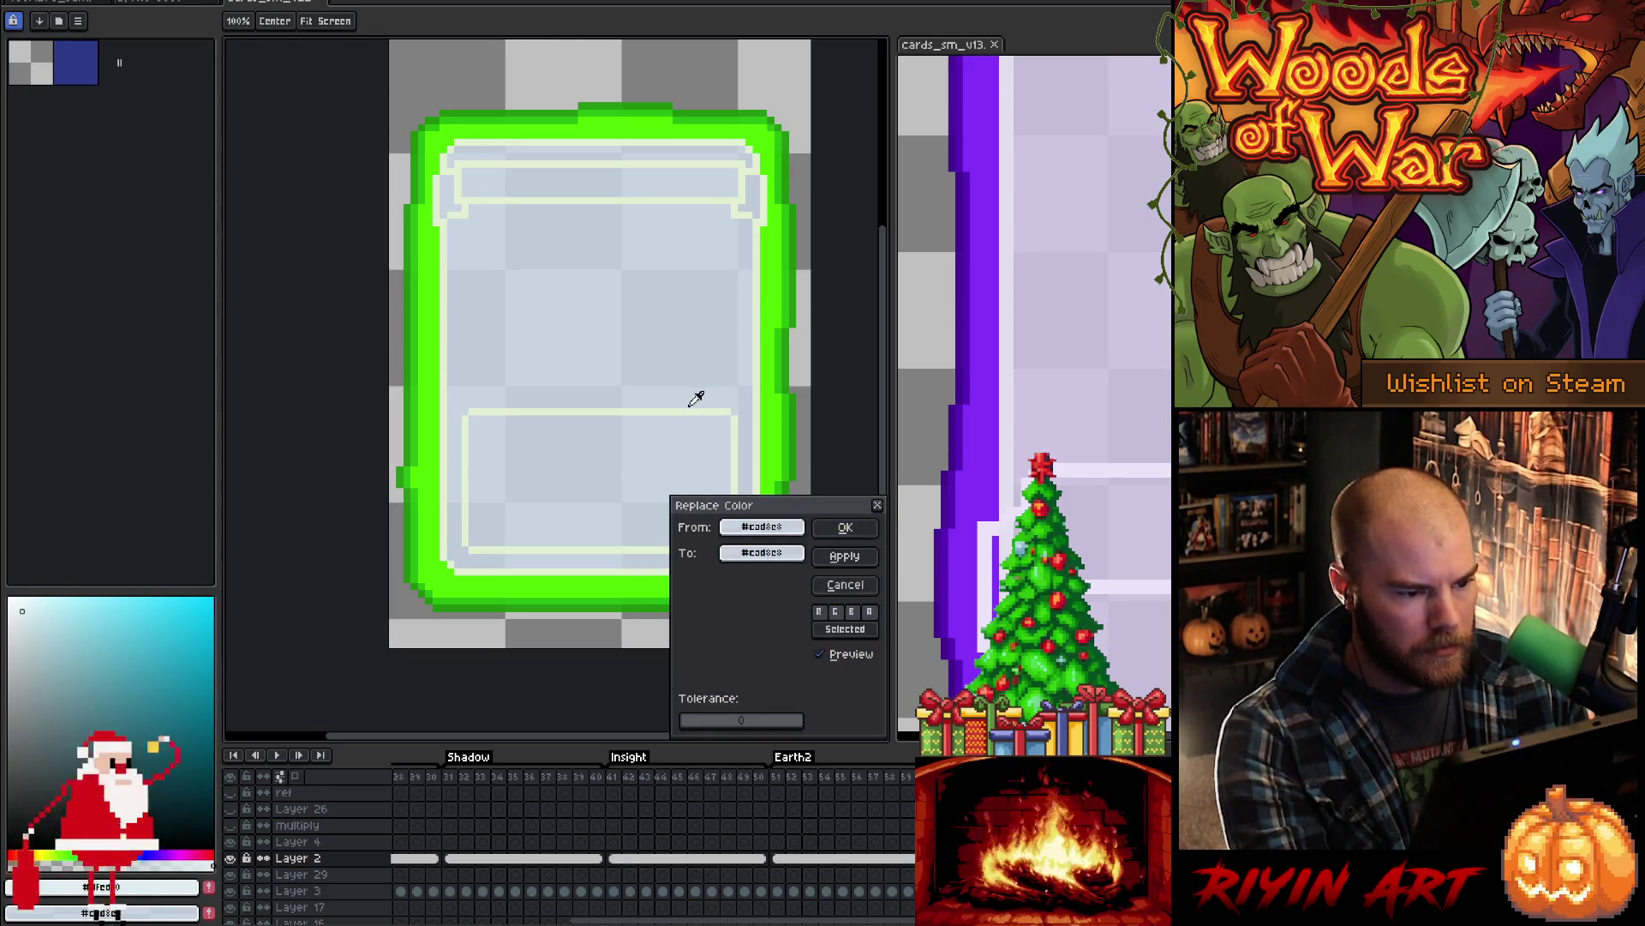
click(689, 412)
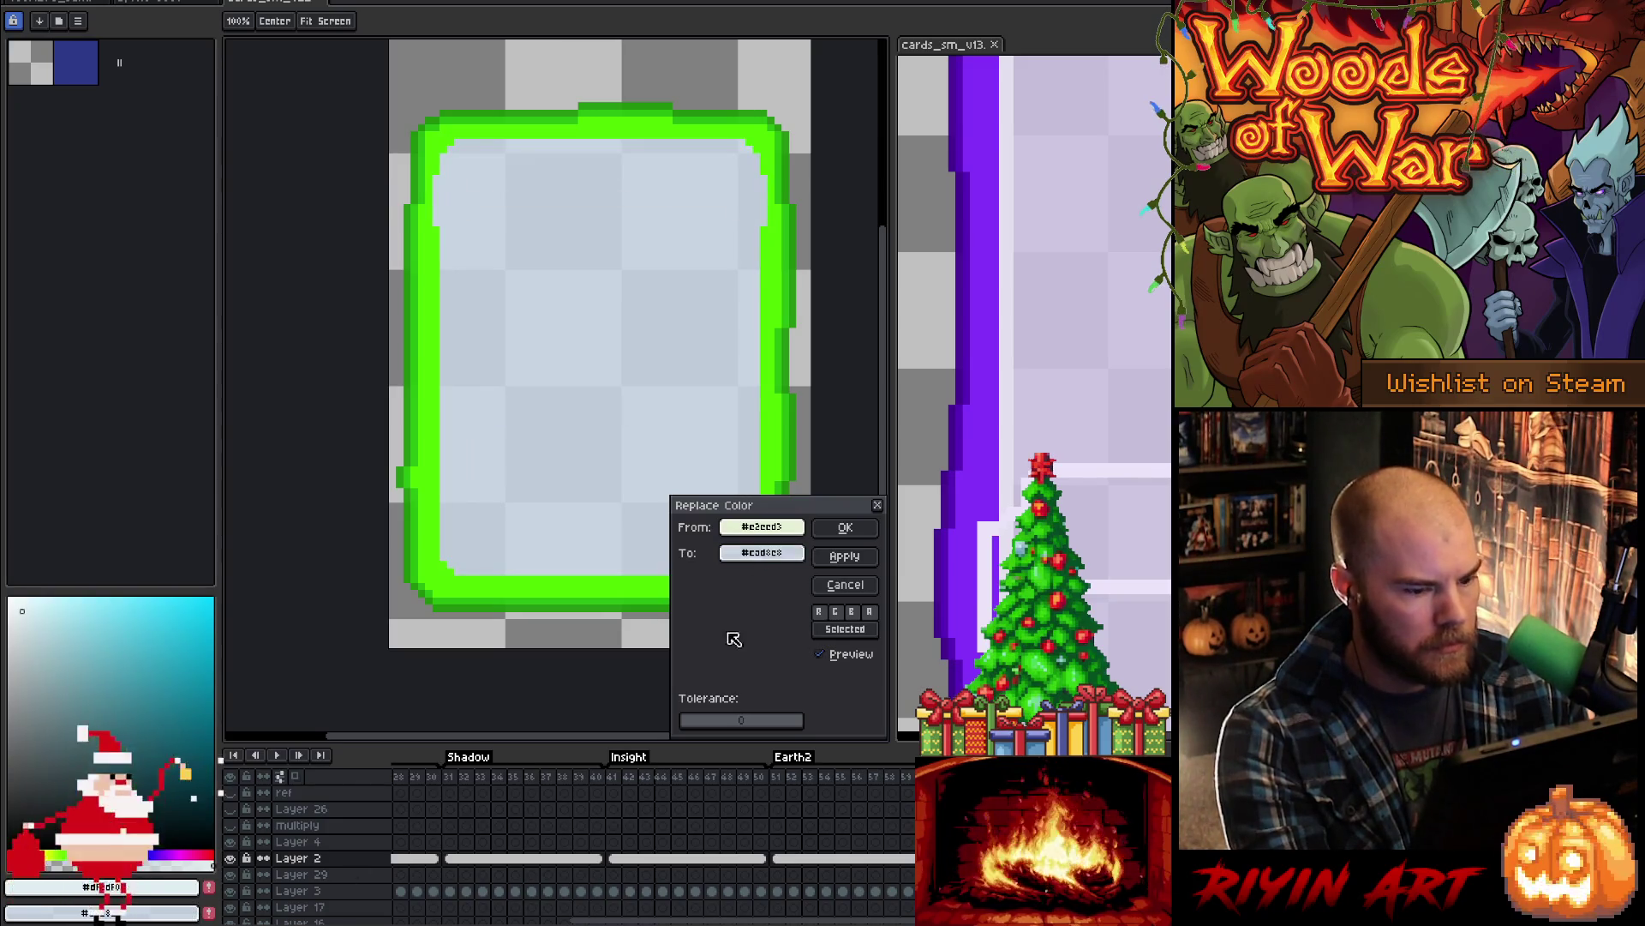
click(158, 888)
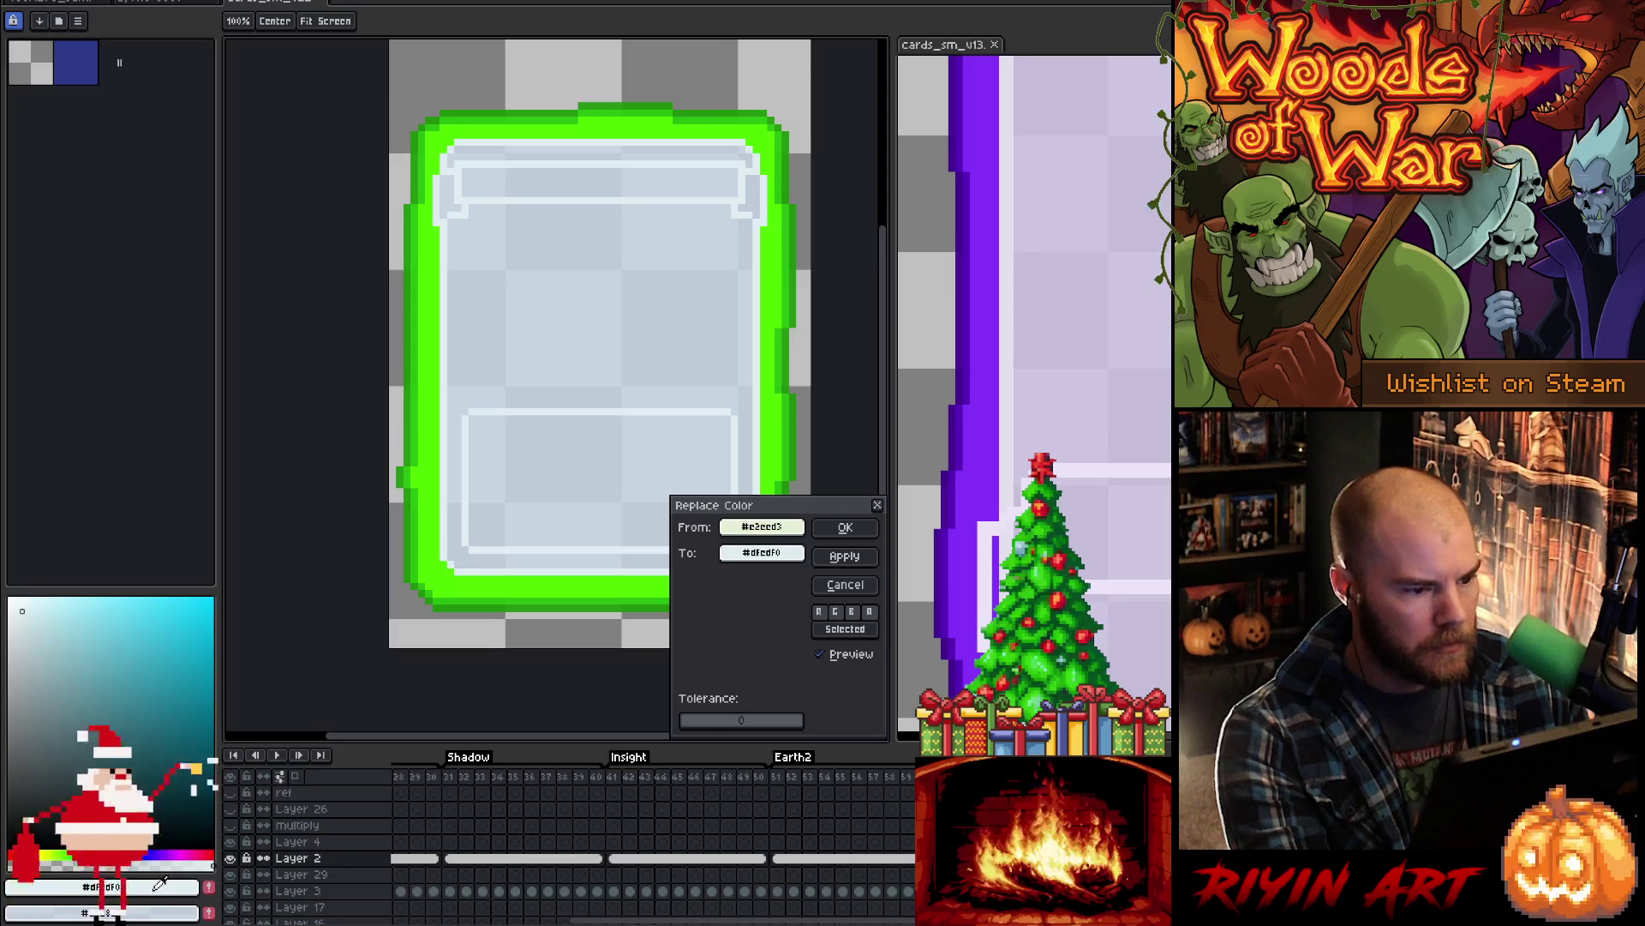
click(842, 529)
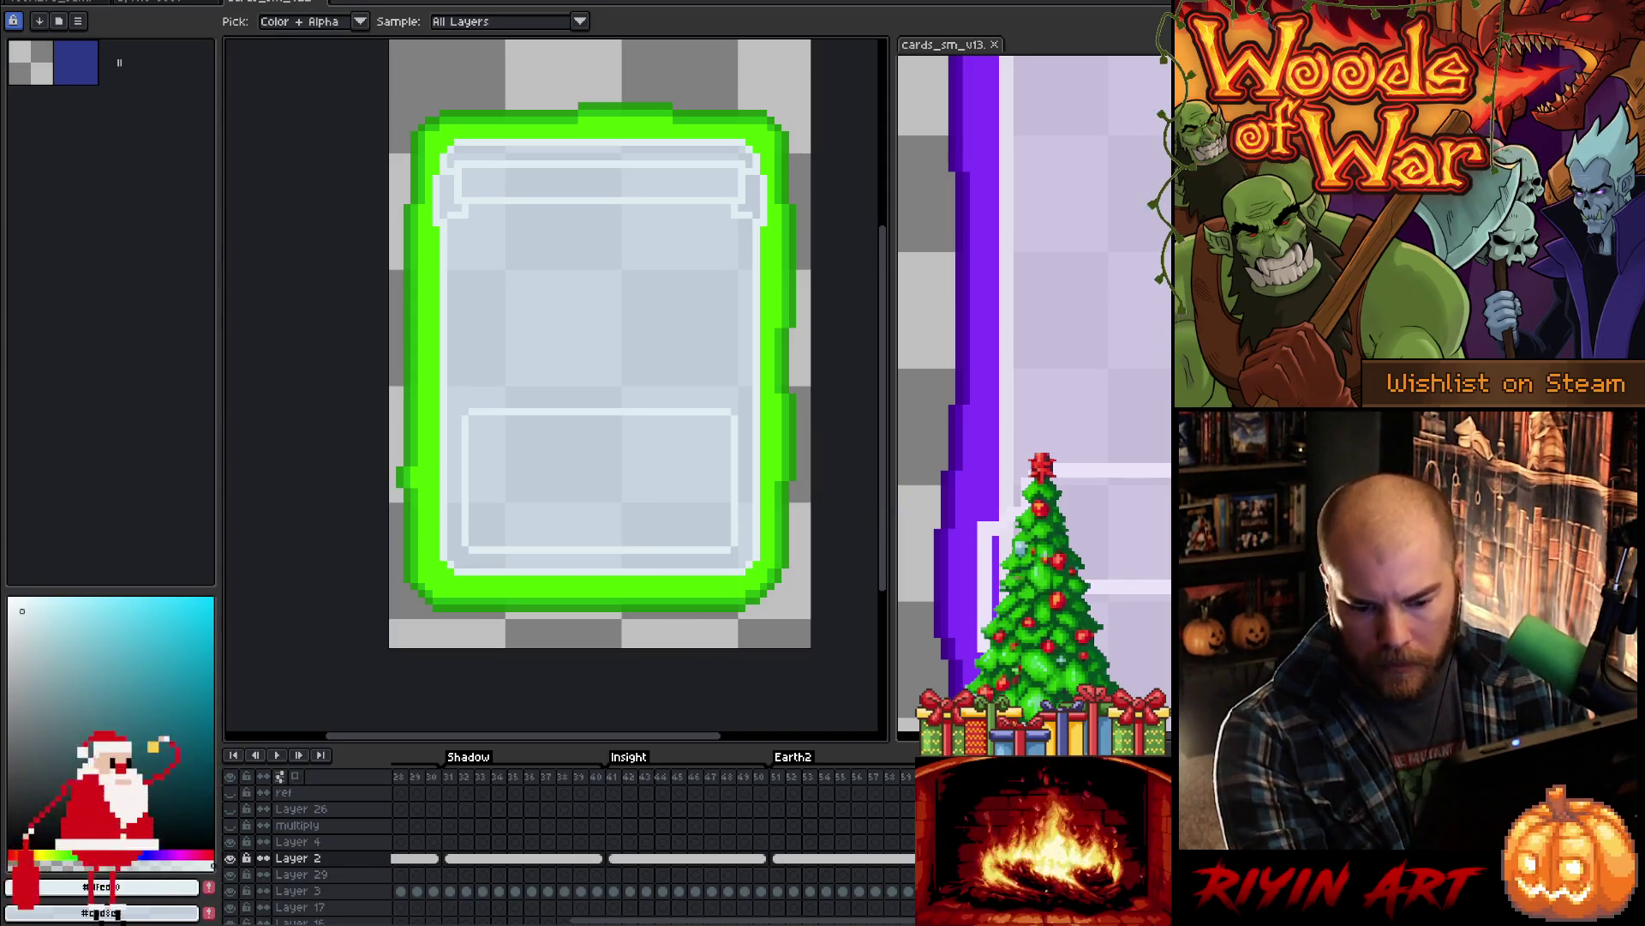
click(964, 51)
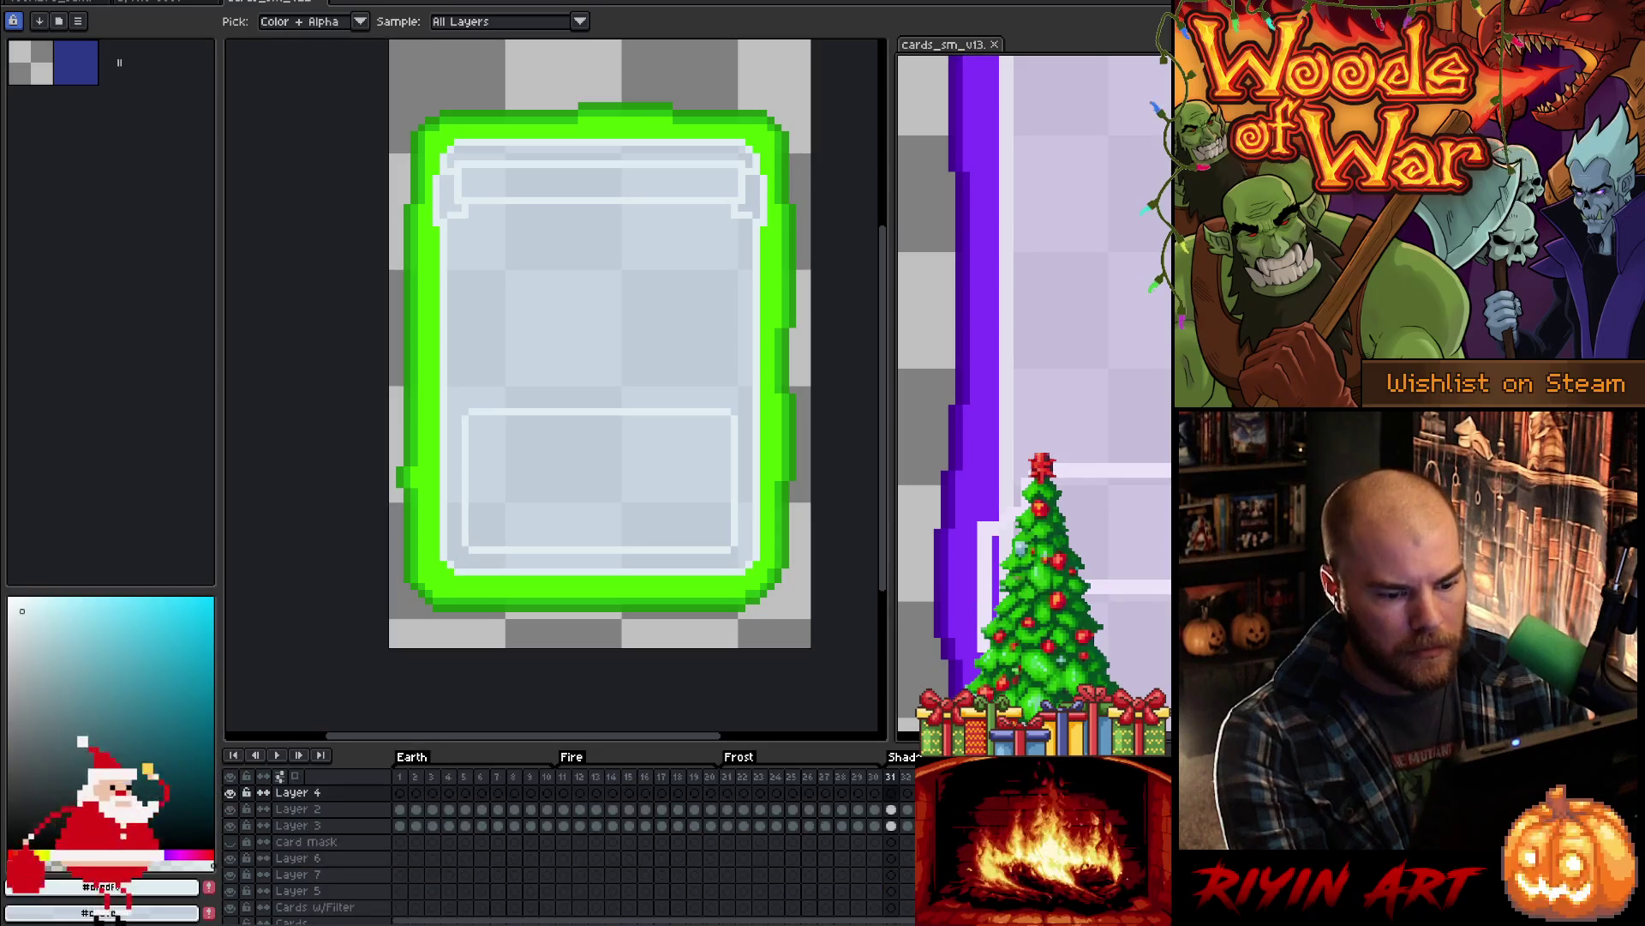
- On the Shadow/Insight card's Layer 3, replace the first border green with dark blue
click(281, 2)
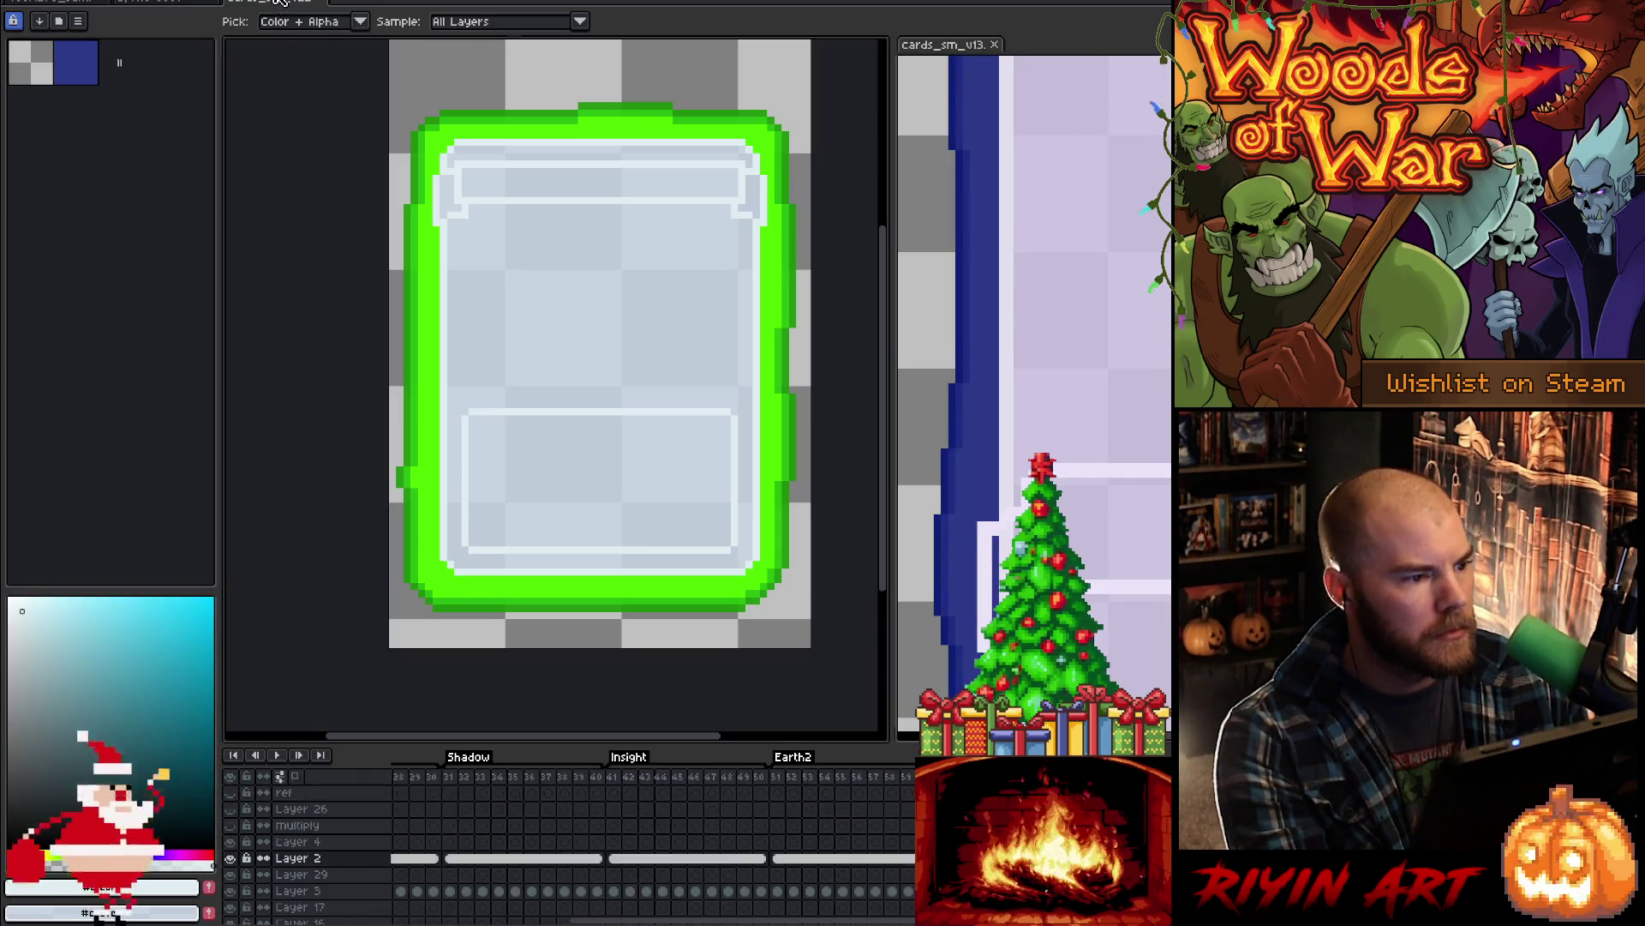
click(300, 890)
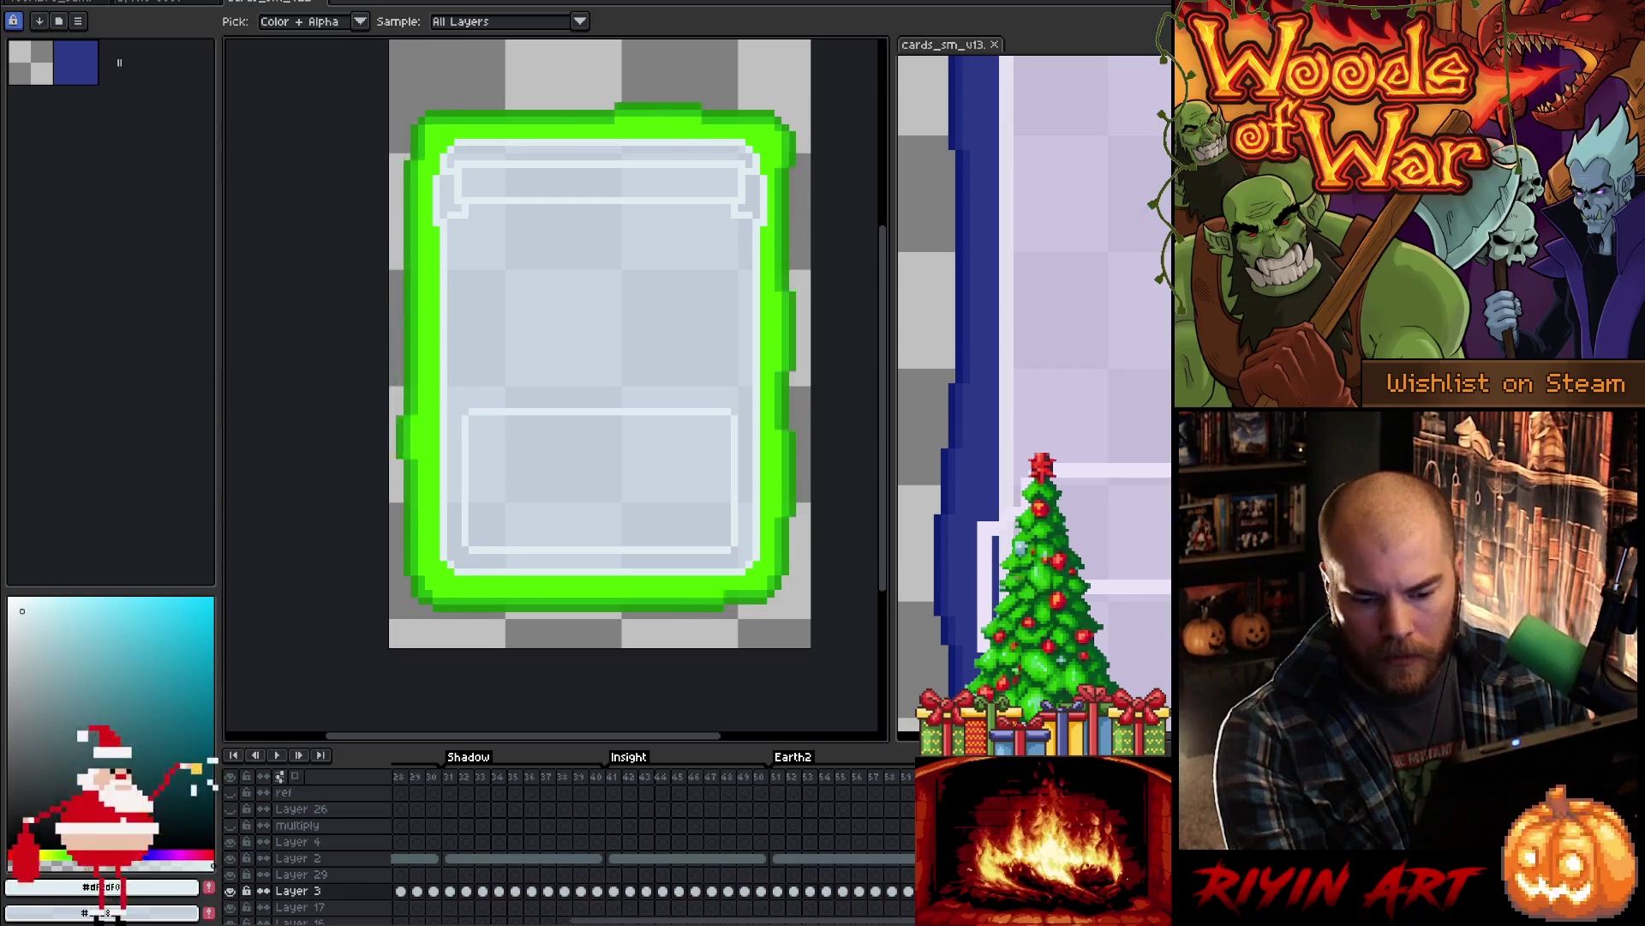
key(shift+r)
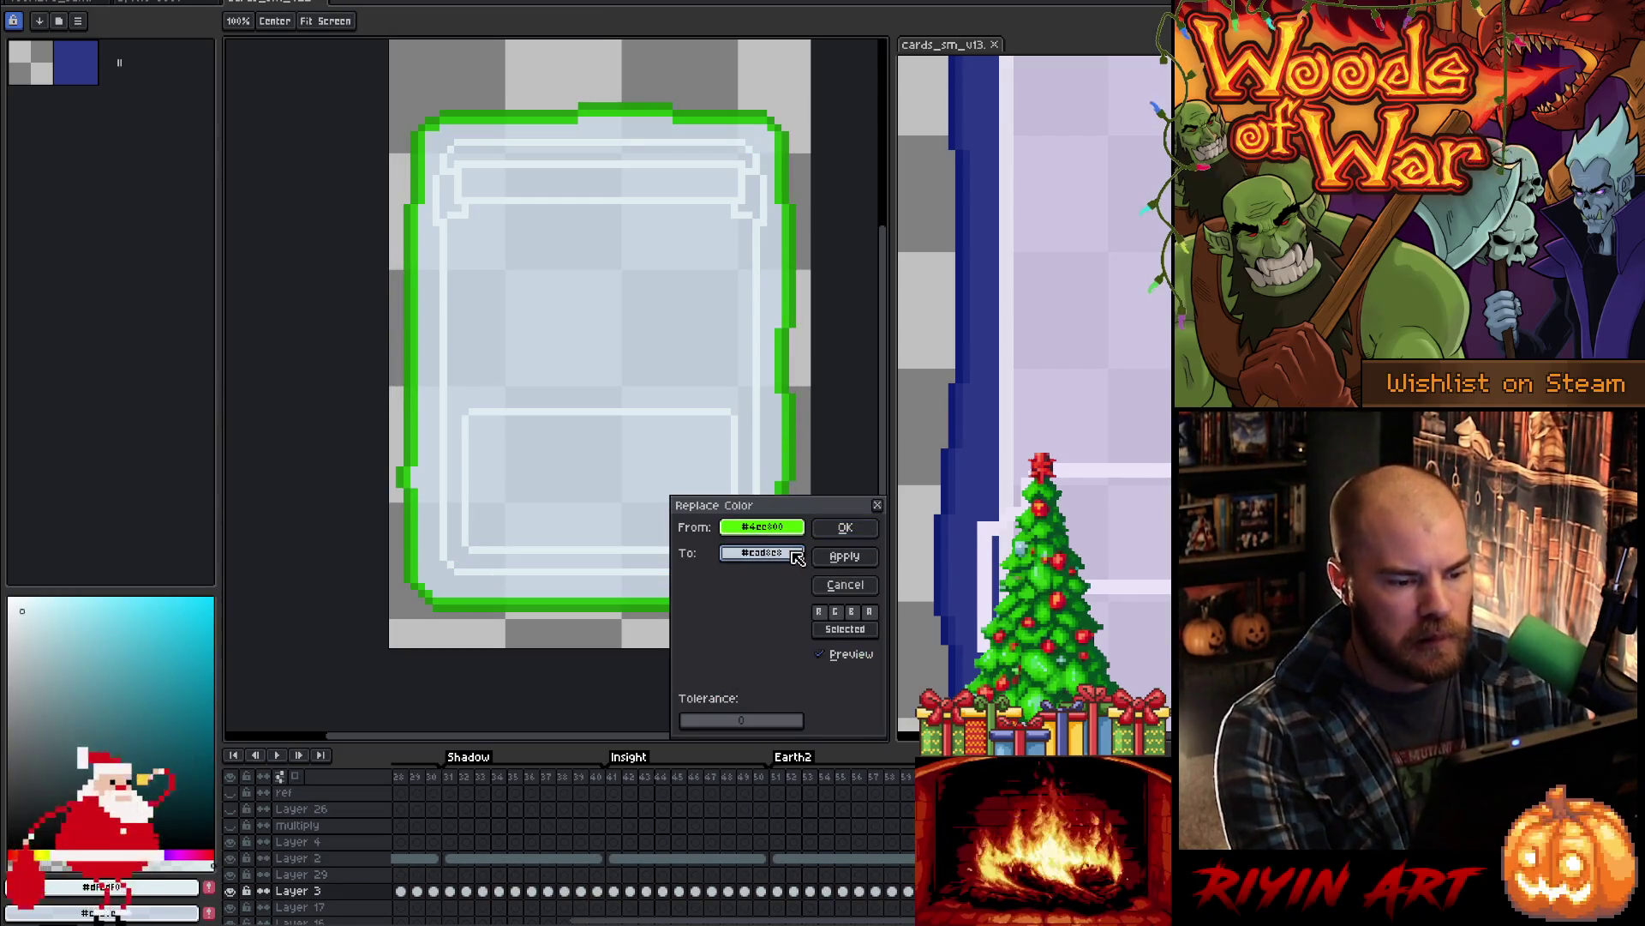
click(987, 470)
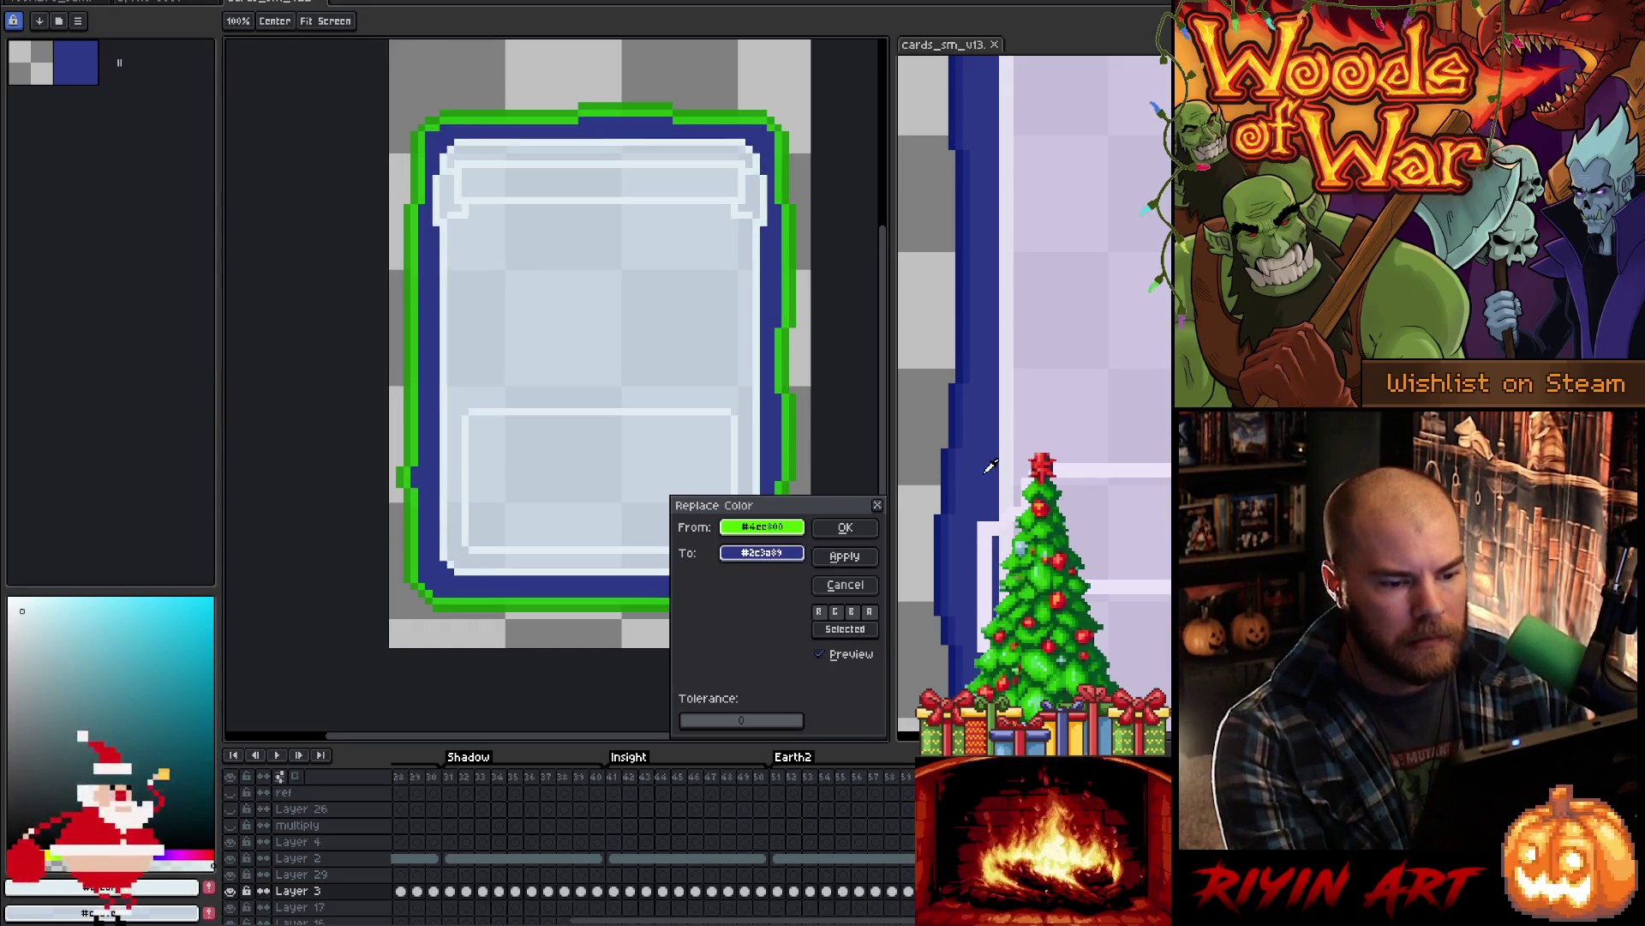
click(848, 530)
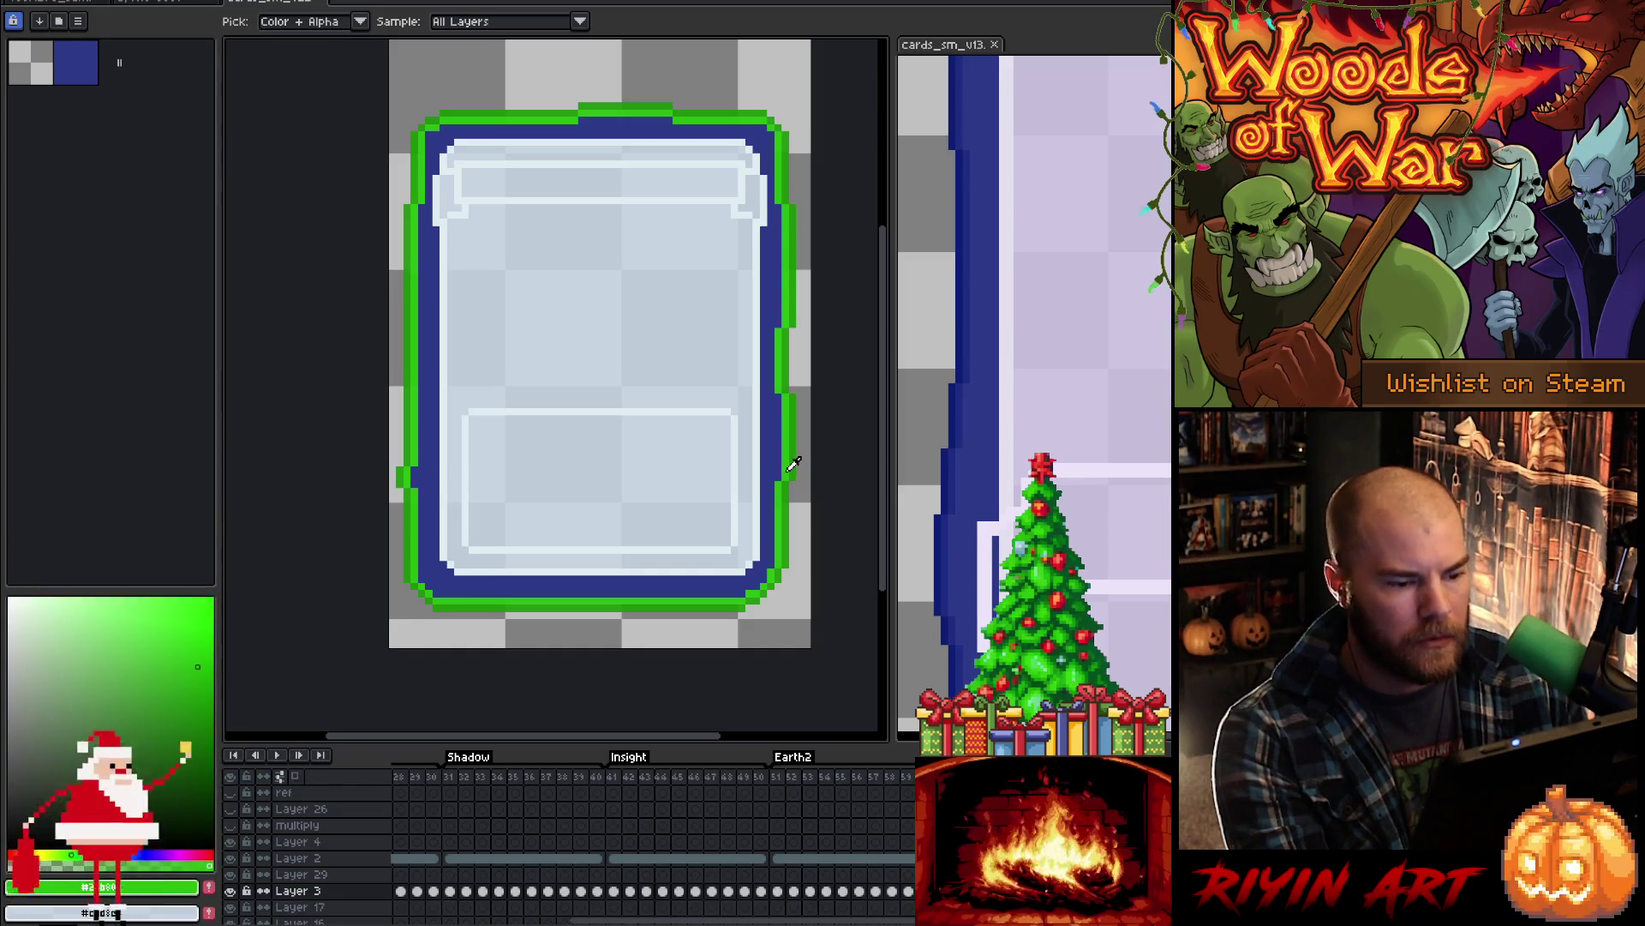
- Replace the remaining two border greens with darker blues from the reference
key(shift+r)
click(962, 433)
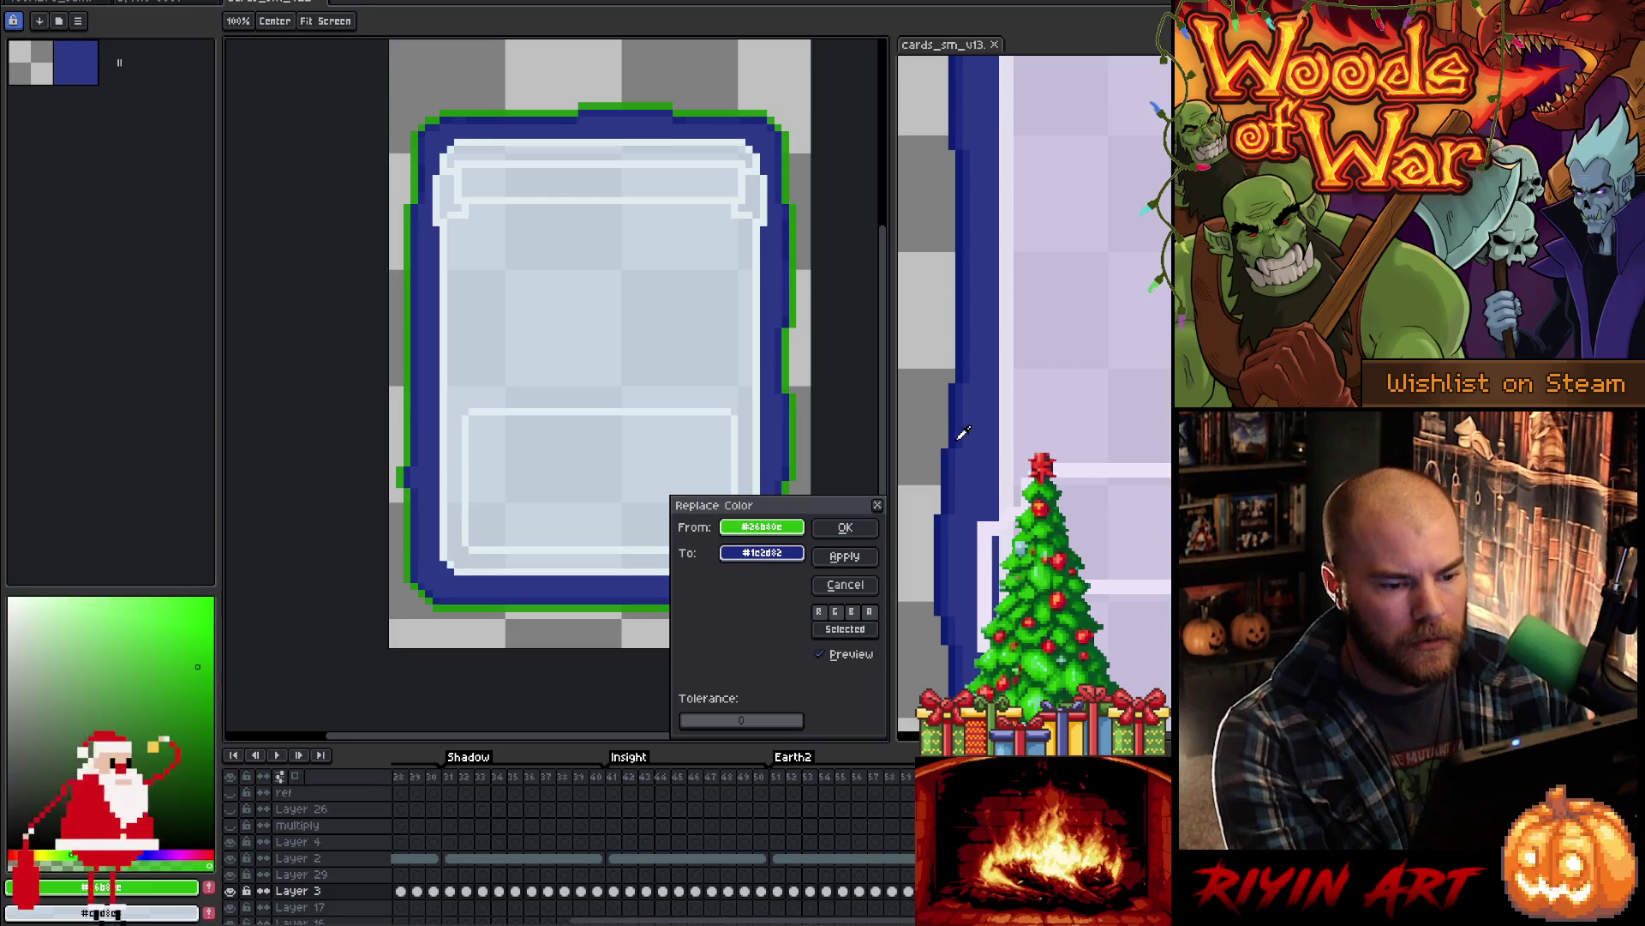
click(839, 532)
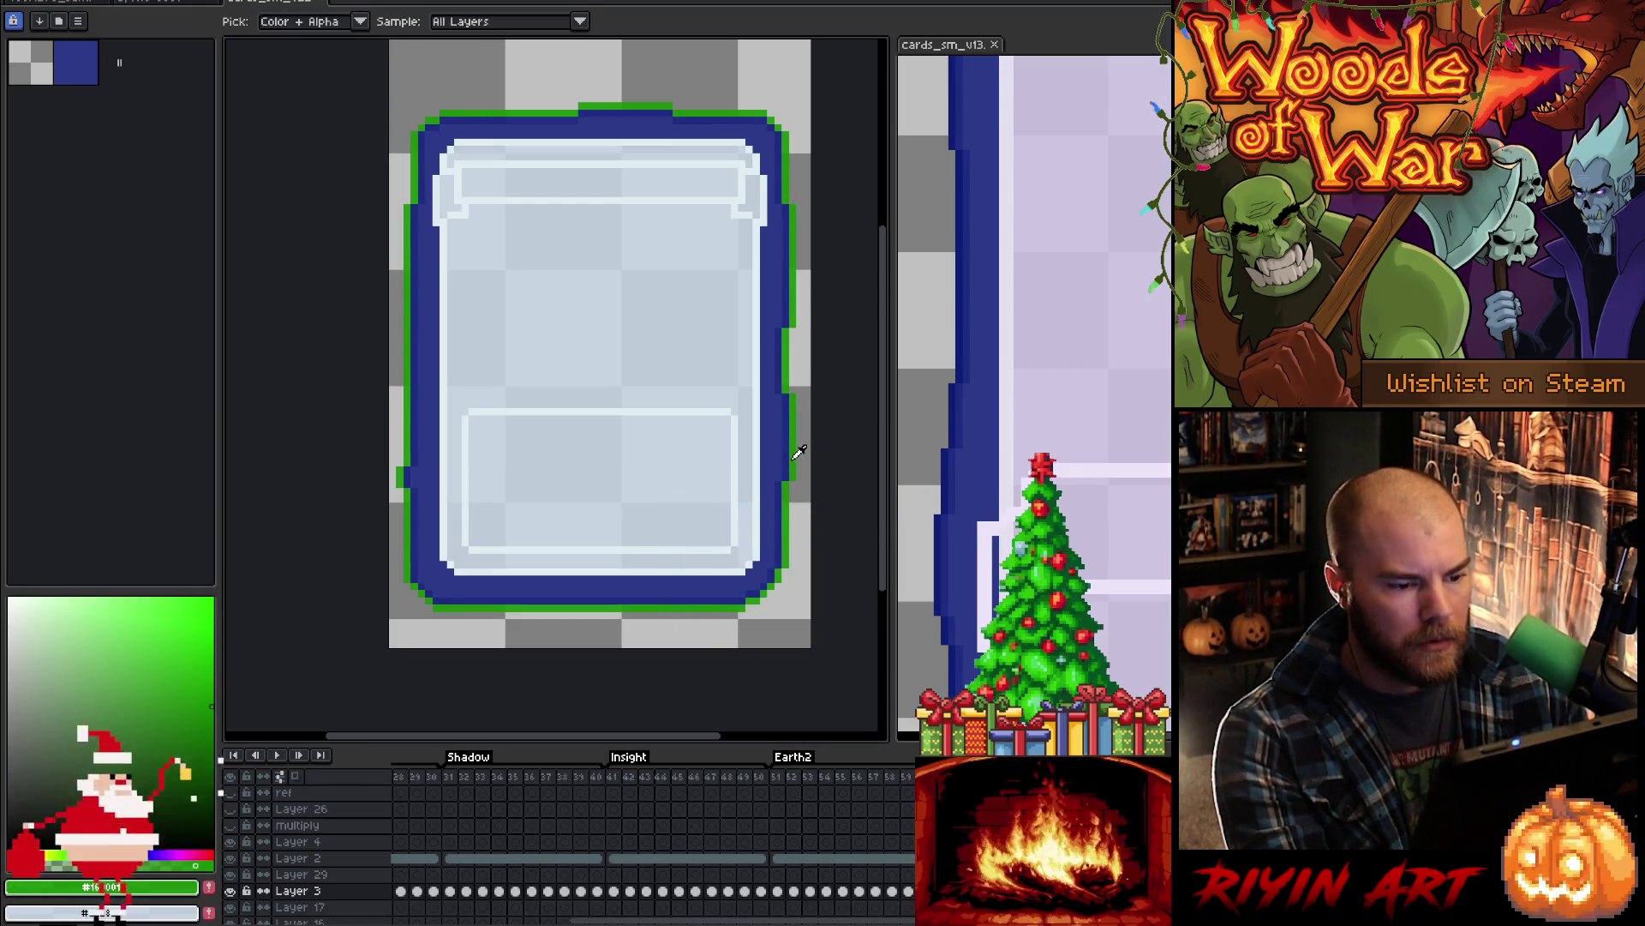
key(shift+r)
click(762, 555)
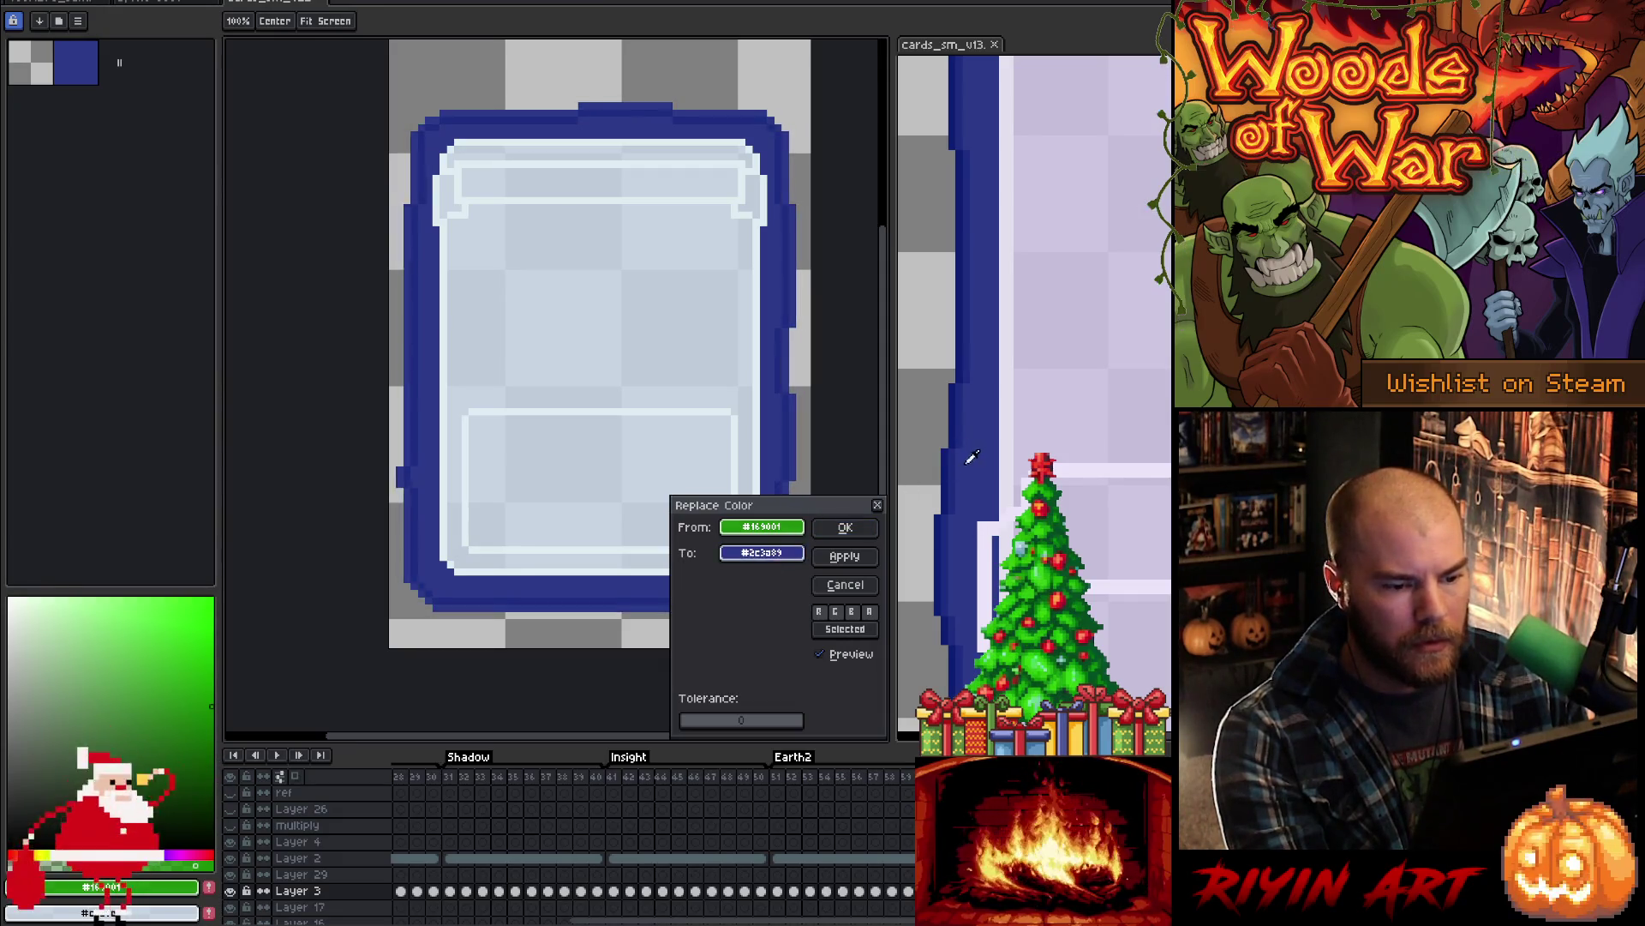
click(857, 520)
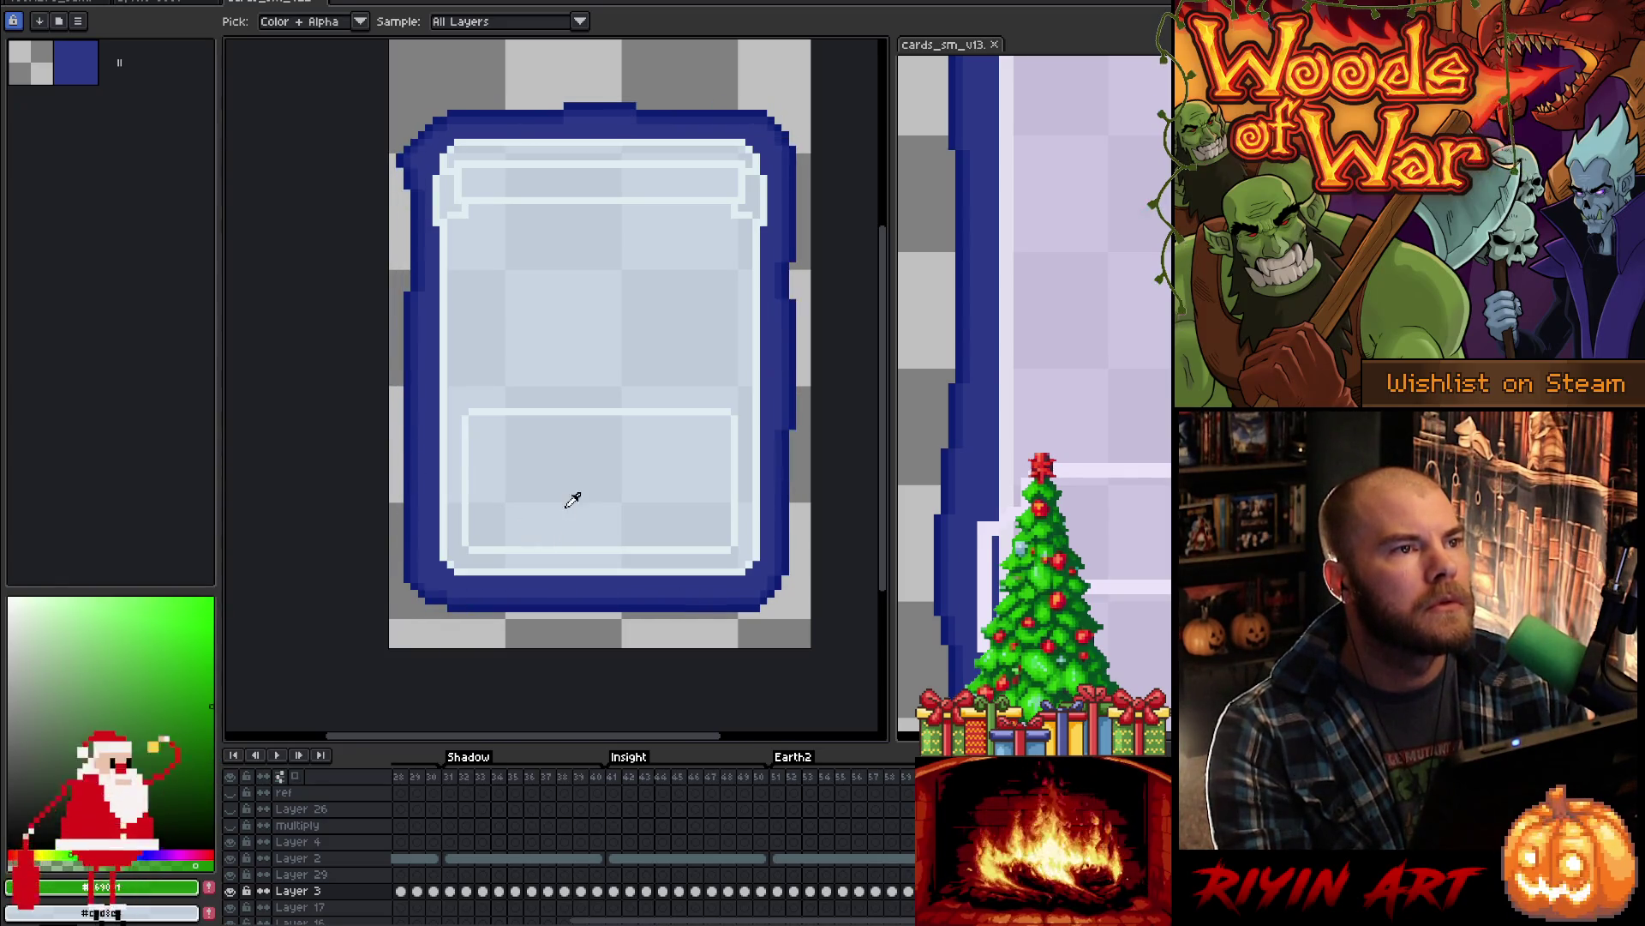
scroll(1016, 376, down, 2)
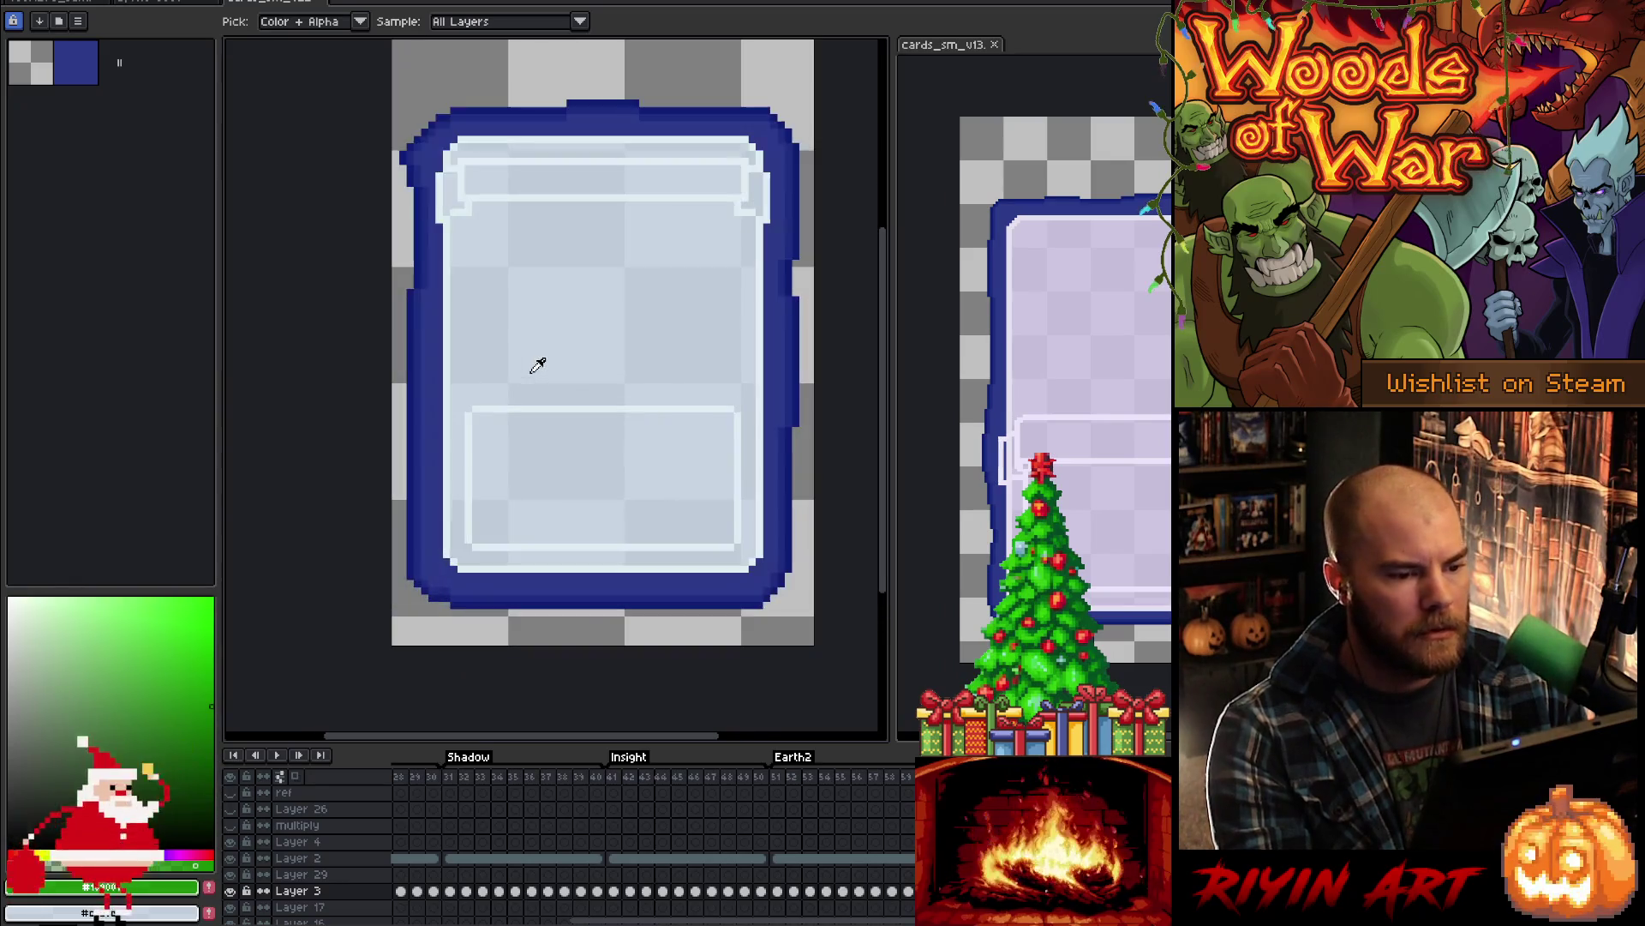
- Close the cards_sm_v13 side view and jump to the frame with the tree card artwork
click(996, 45)
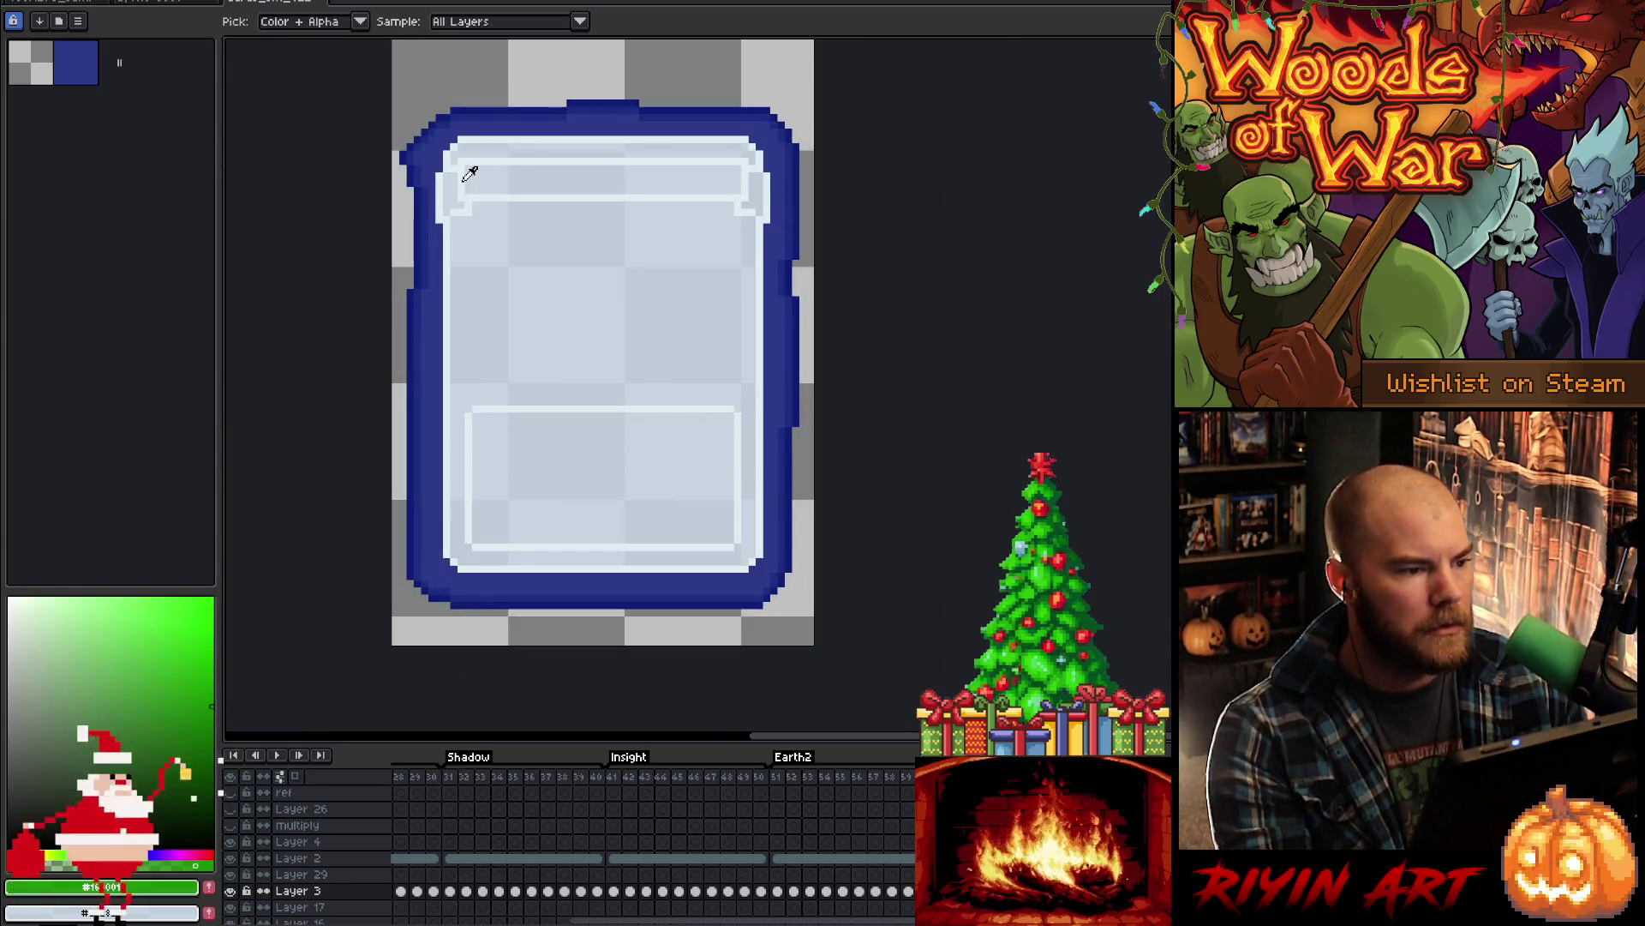
click(494, 777)
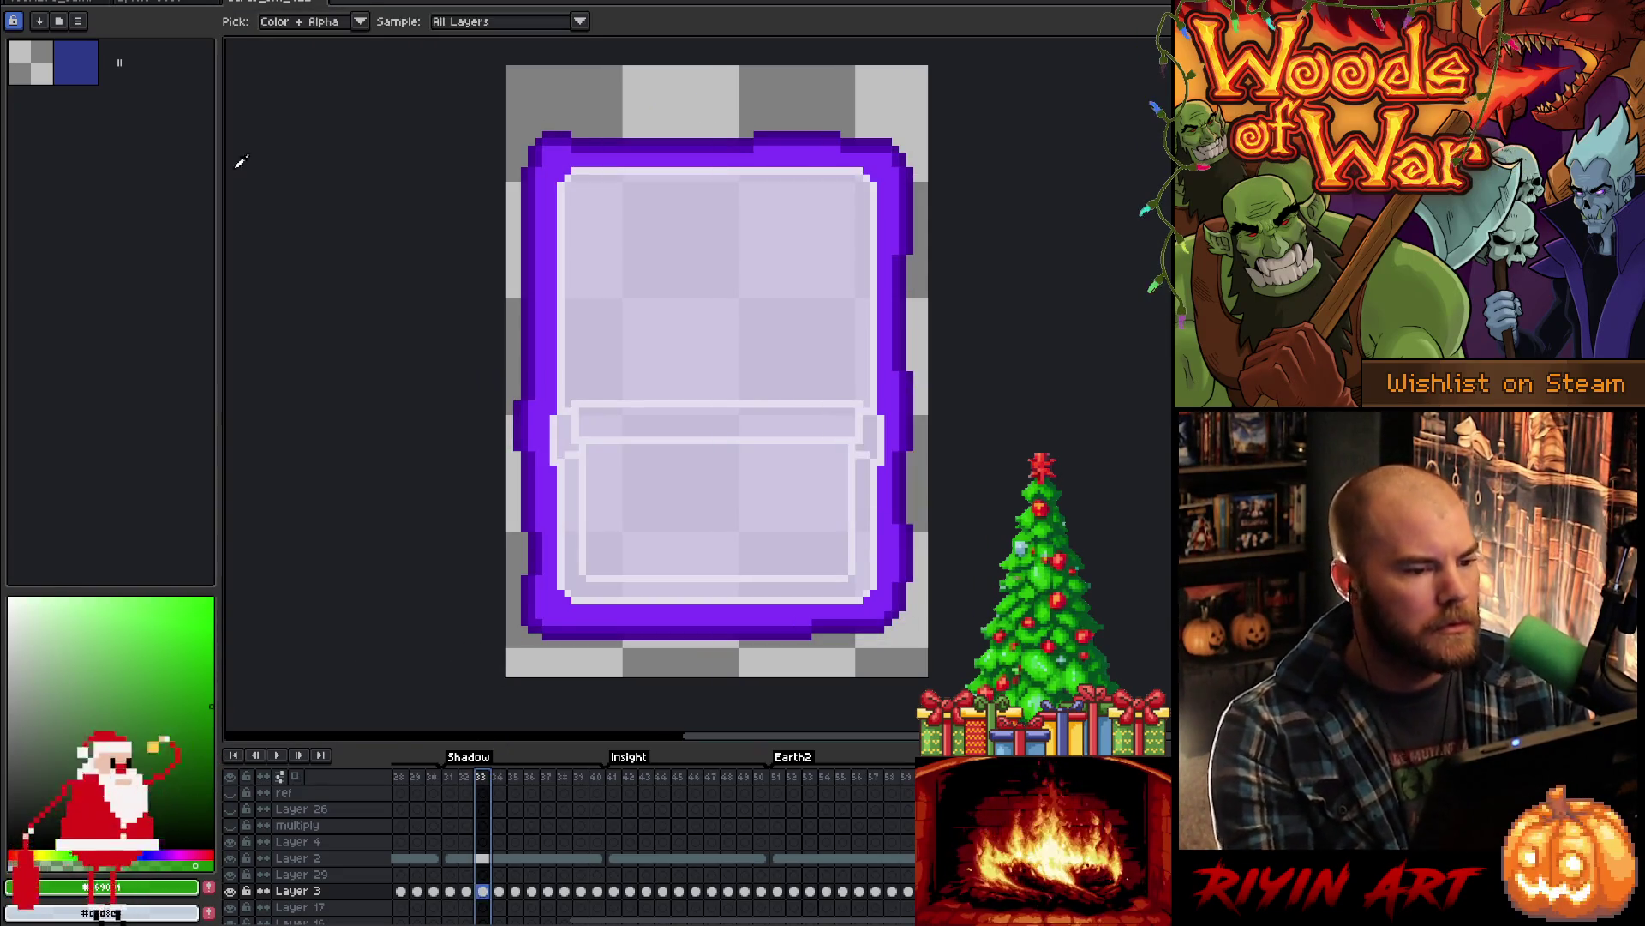
key(alt+f)
key(Escape)
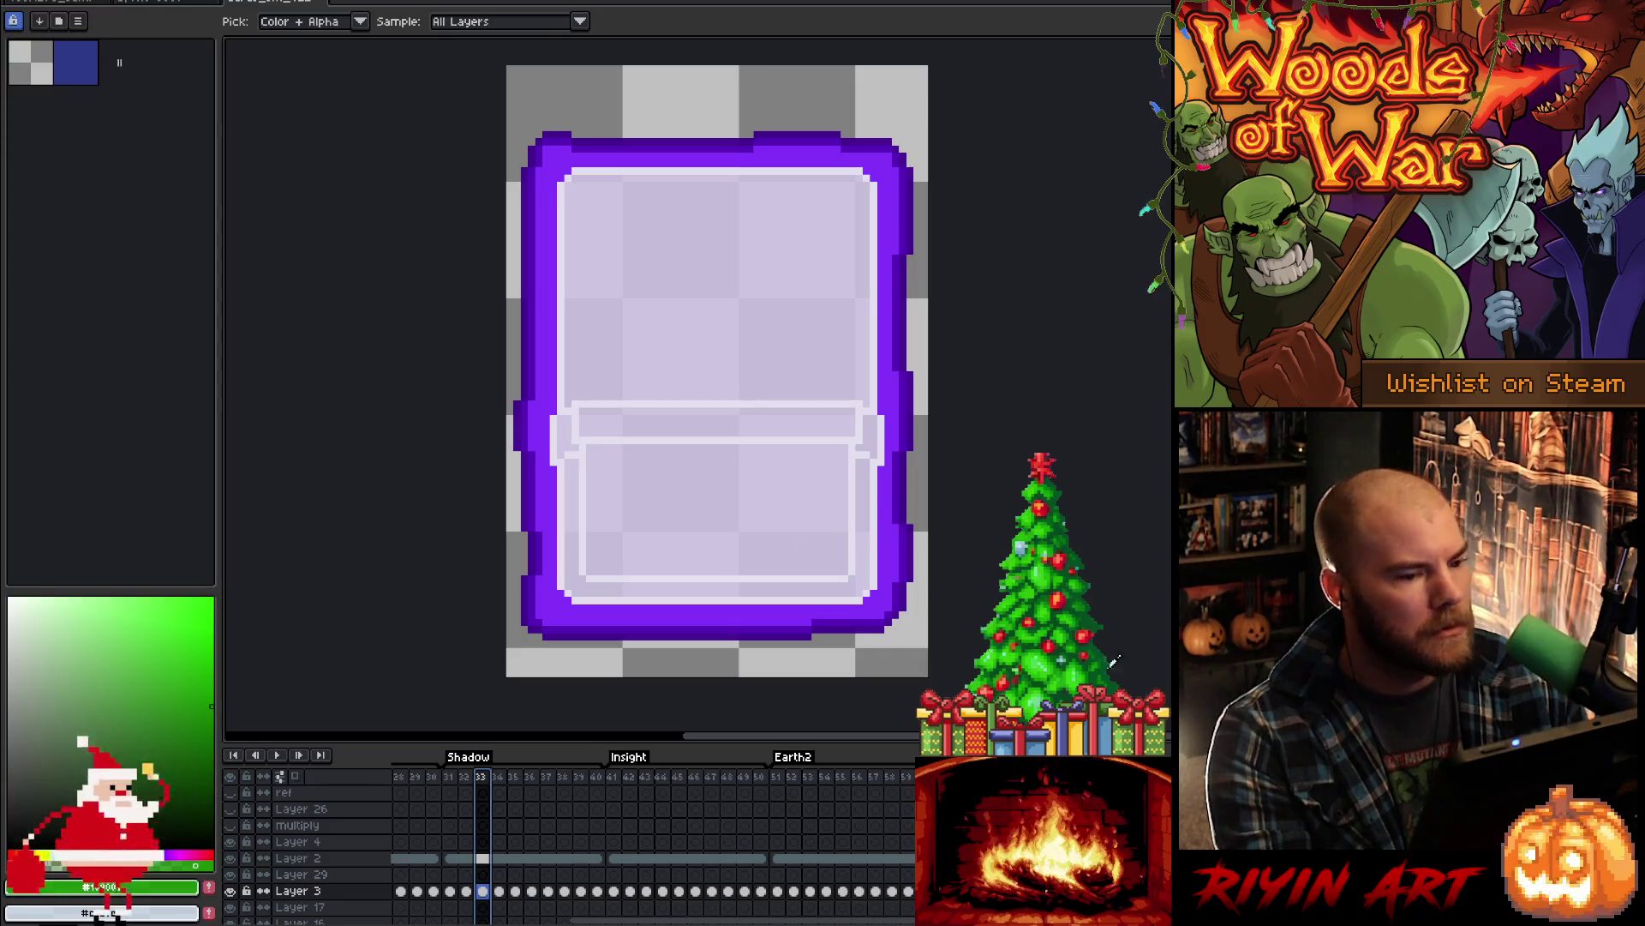
scroll(881, 780, right, 5)
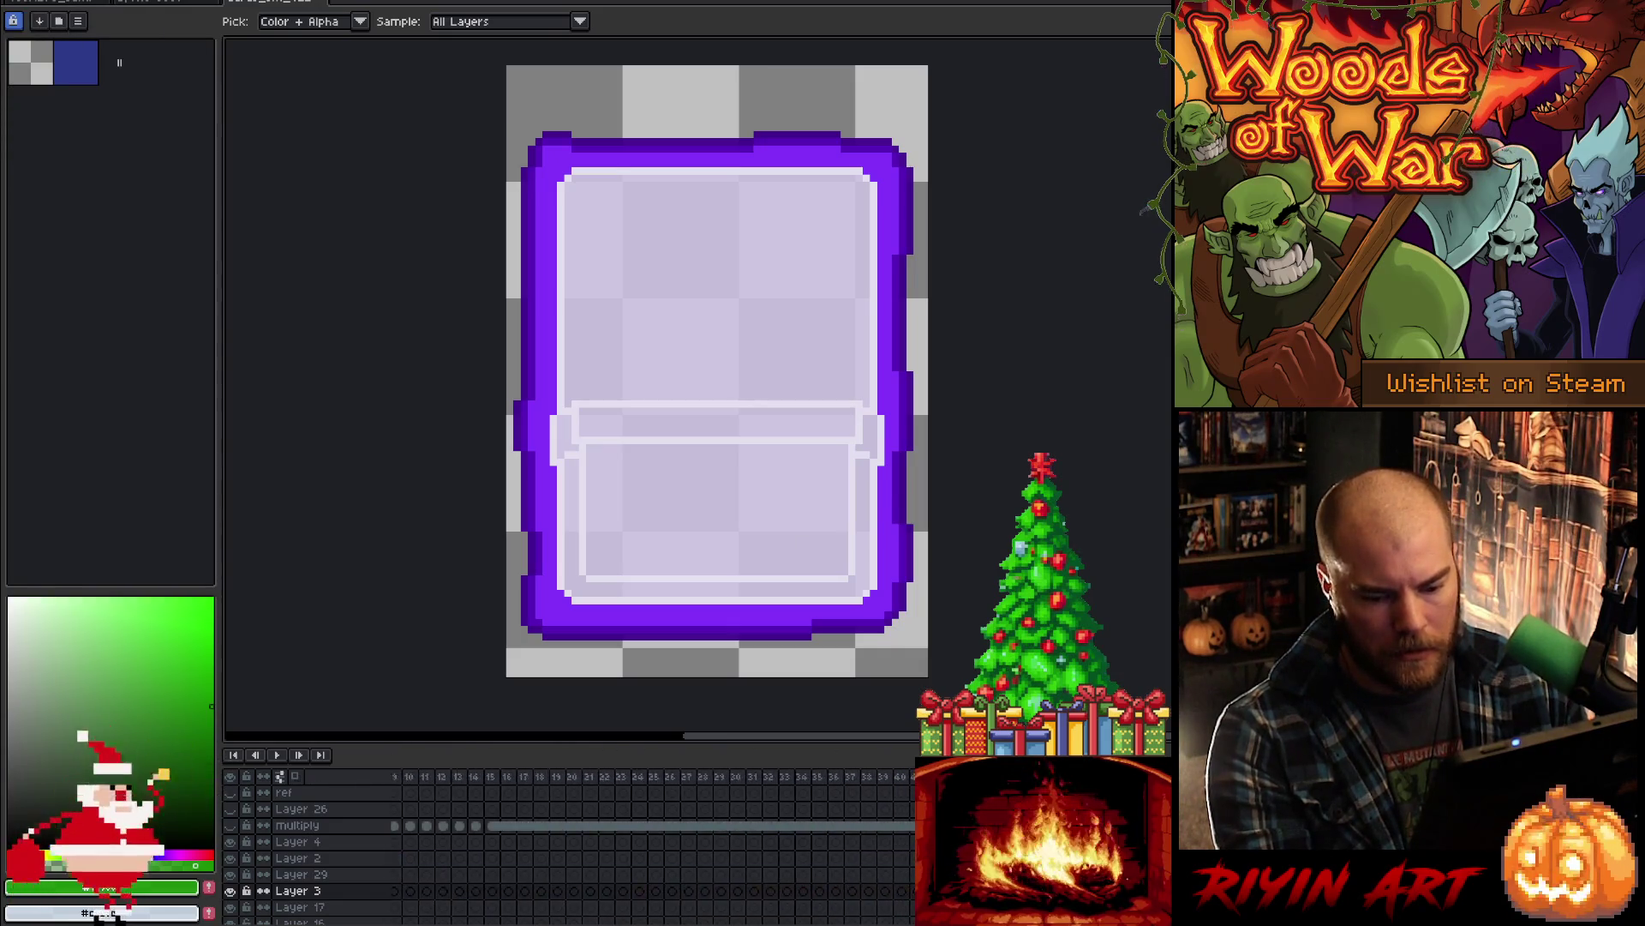
click(884, 780)
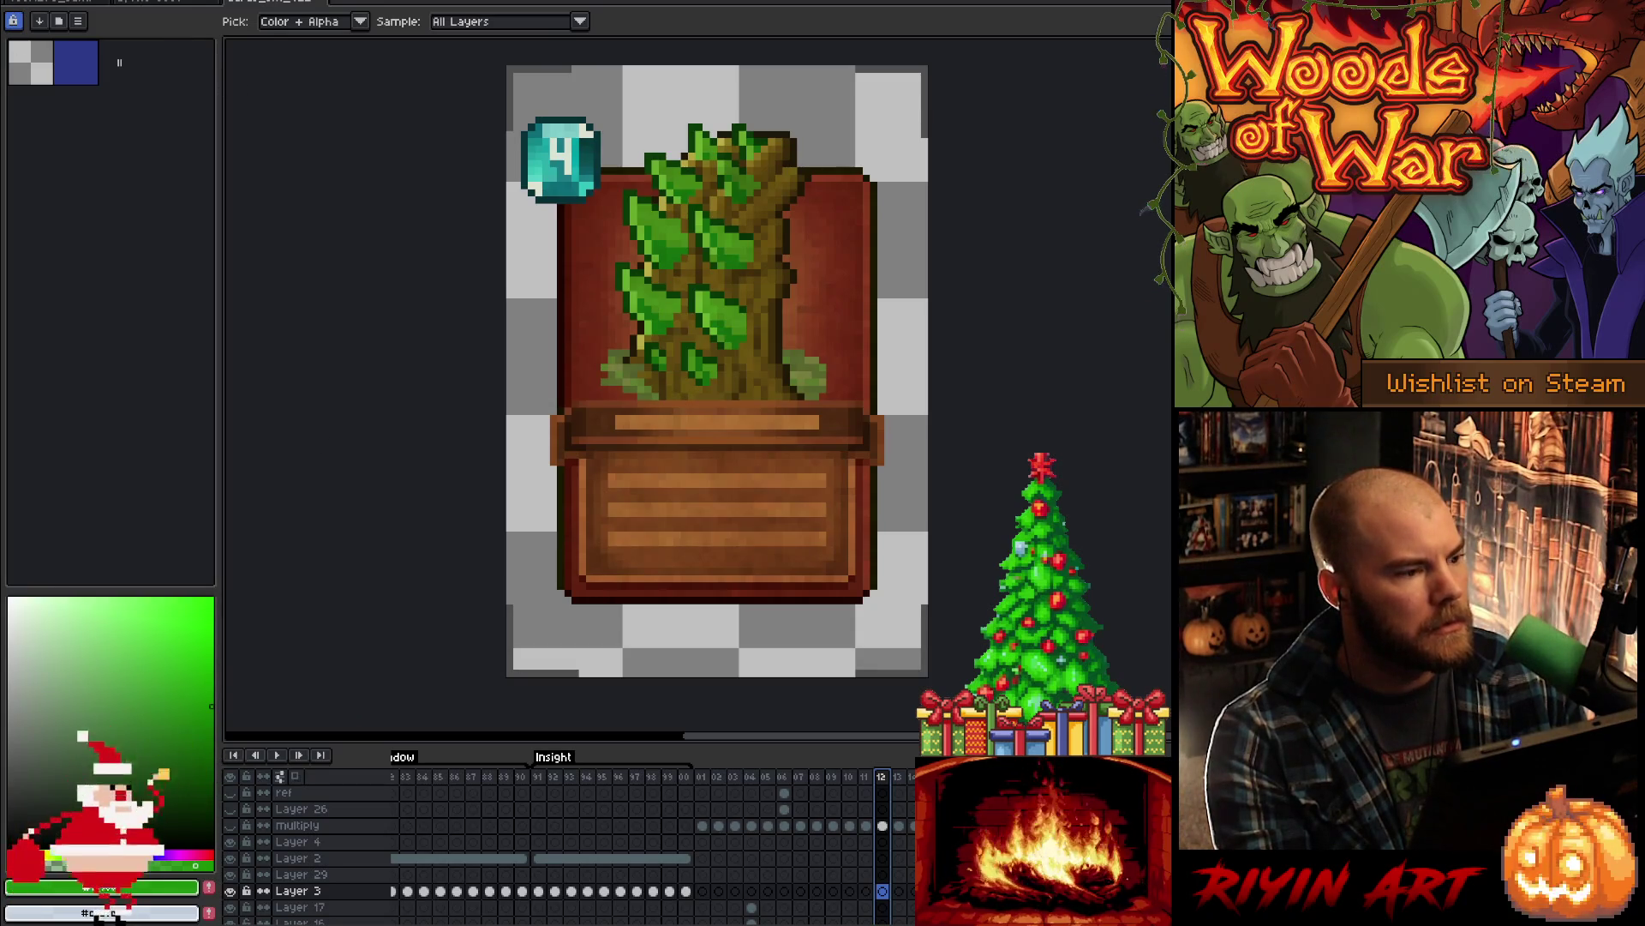
key(alt+f)
- Export the card frames as a sprite sheet by rows, overwriting cards_sm.png, then switch to the lava scene document
mouse_move(59, 118)
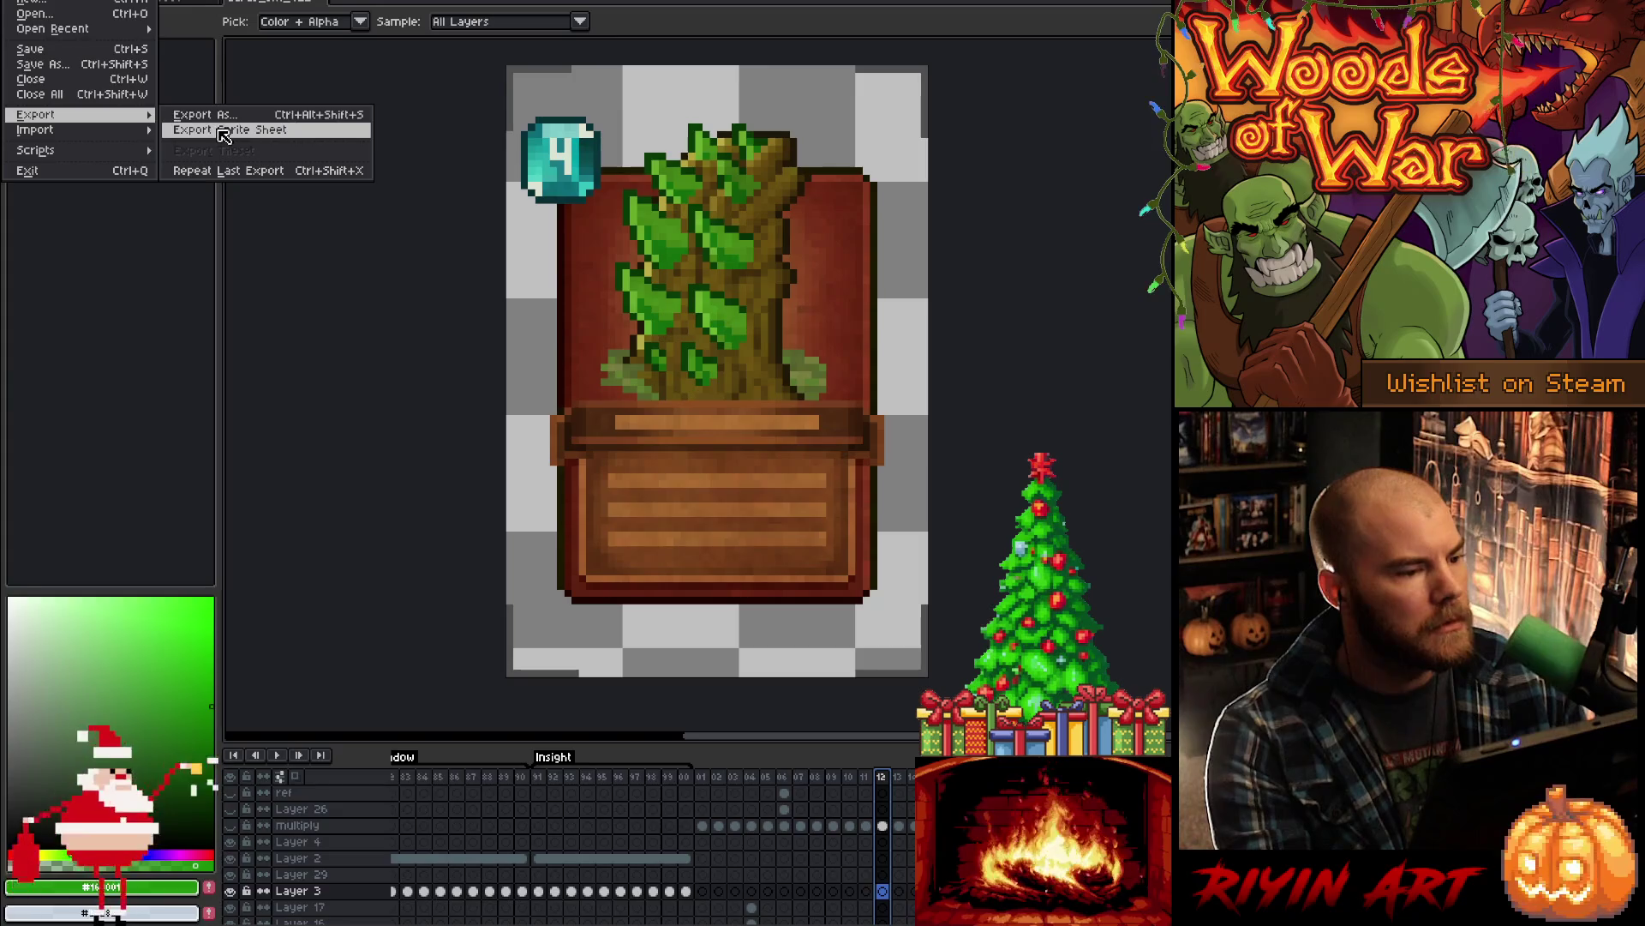
click(224, 132)
scroll(747, 325, down, 3)
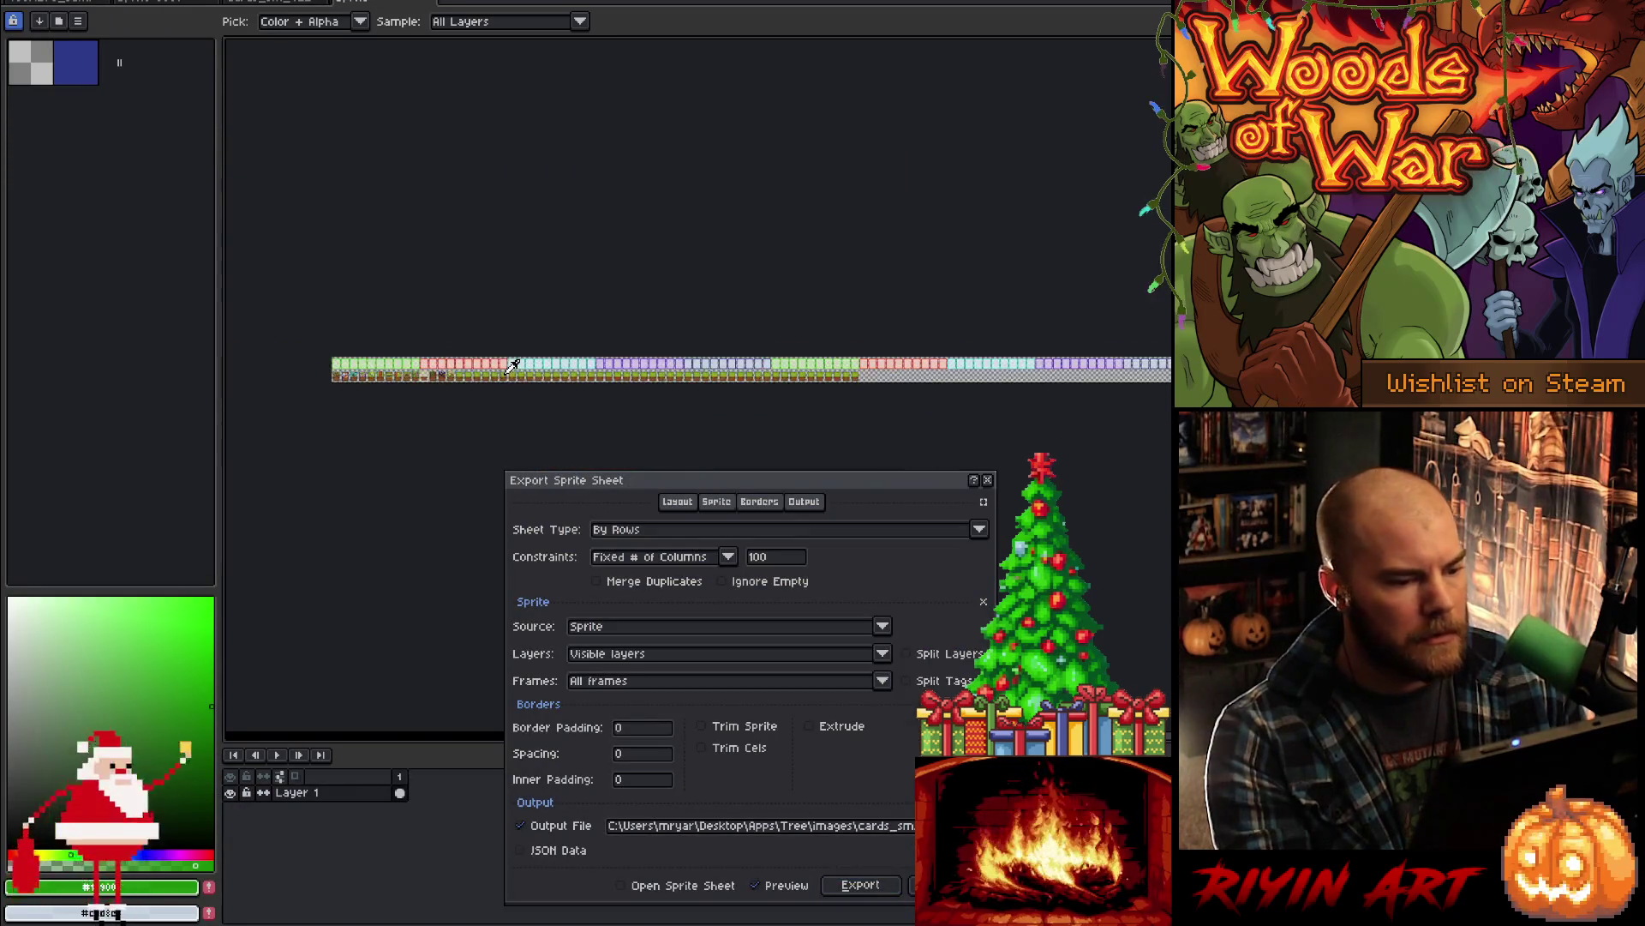
scroll(460, 426, up, 1)
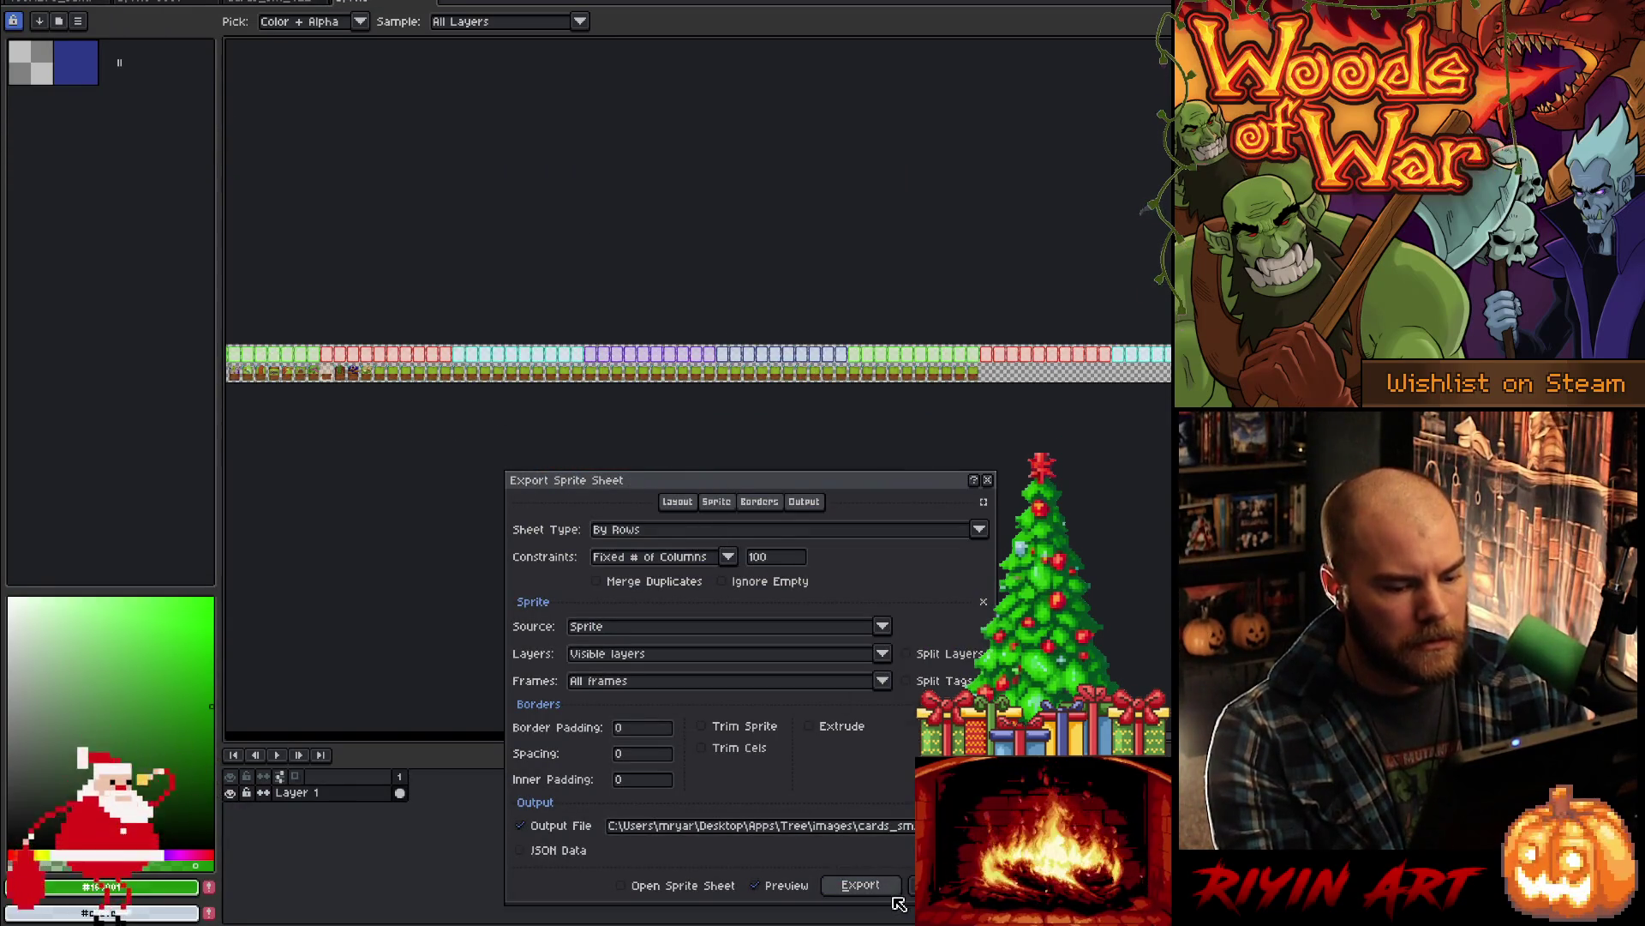
click(860, 884)
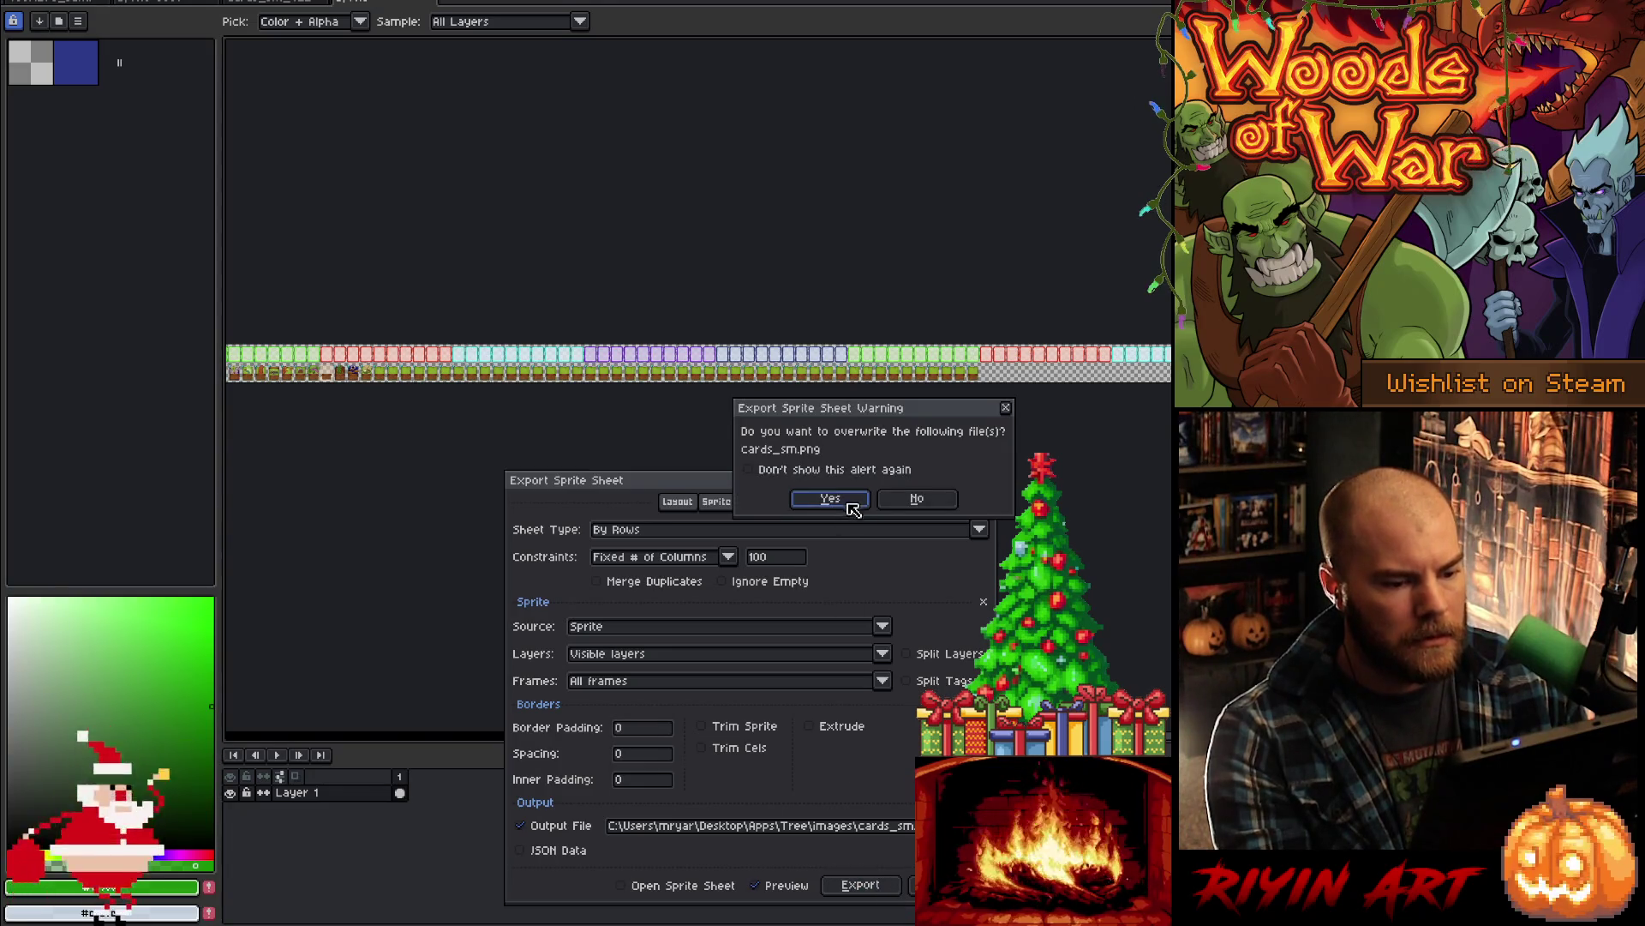
click(830, 499)
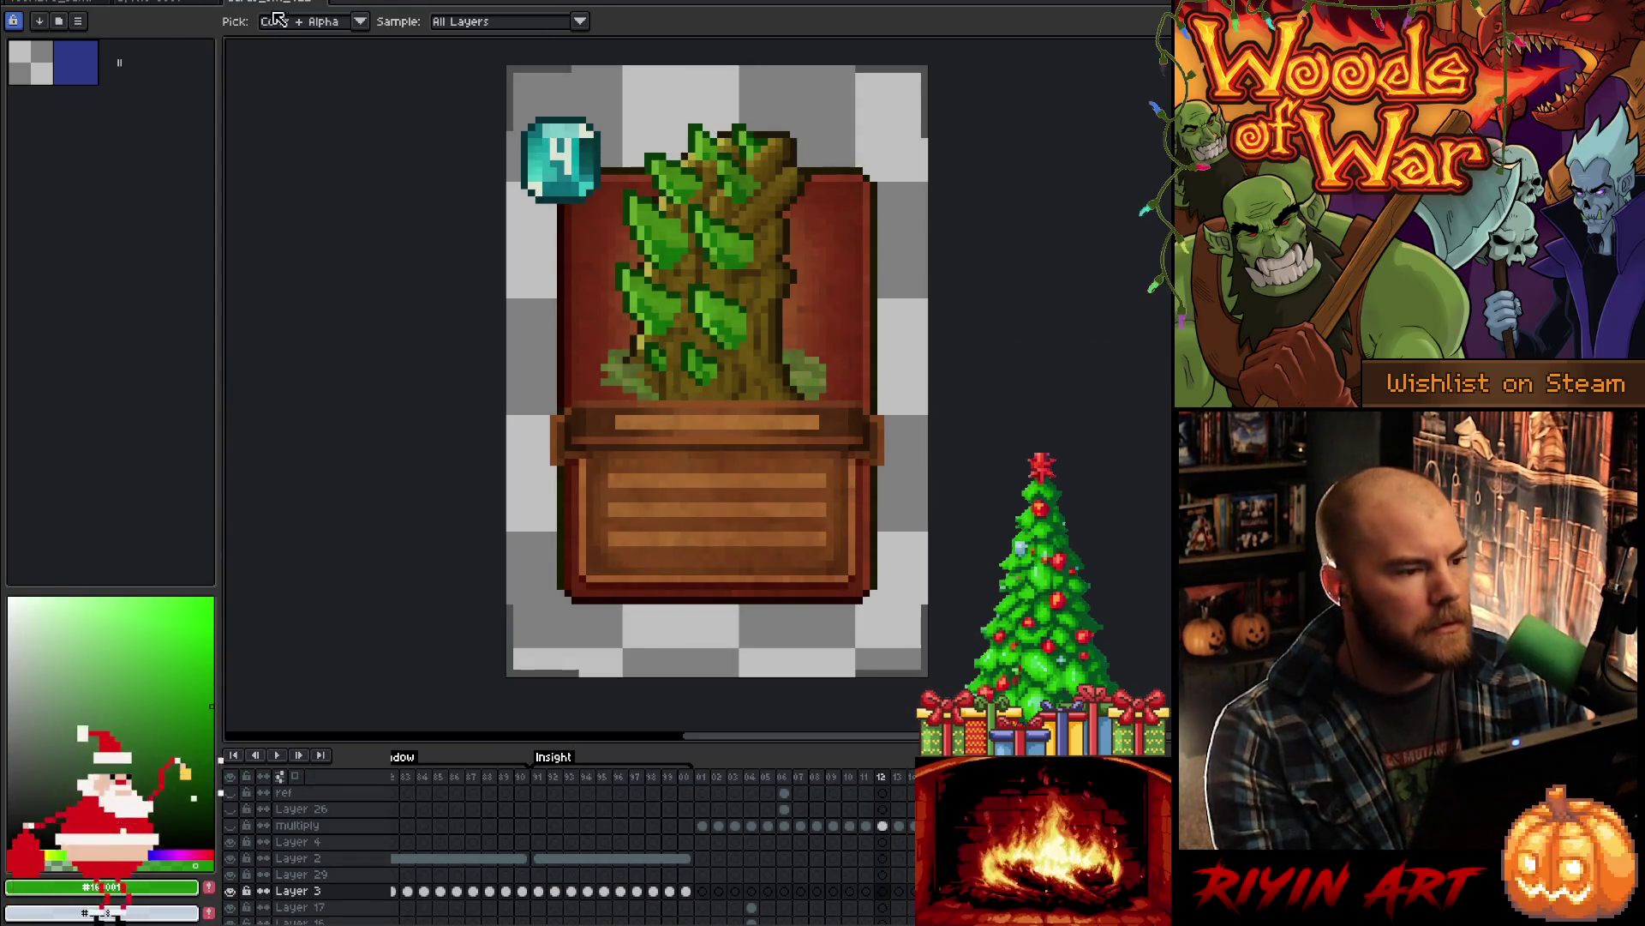
click(49, 4)
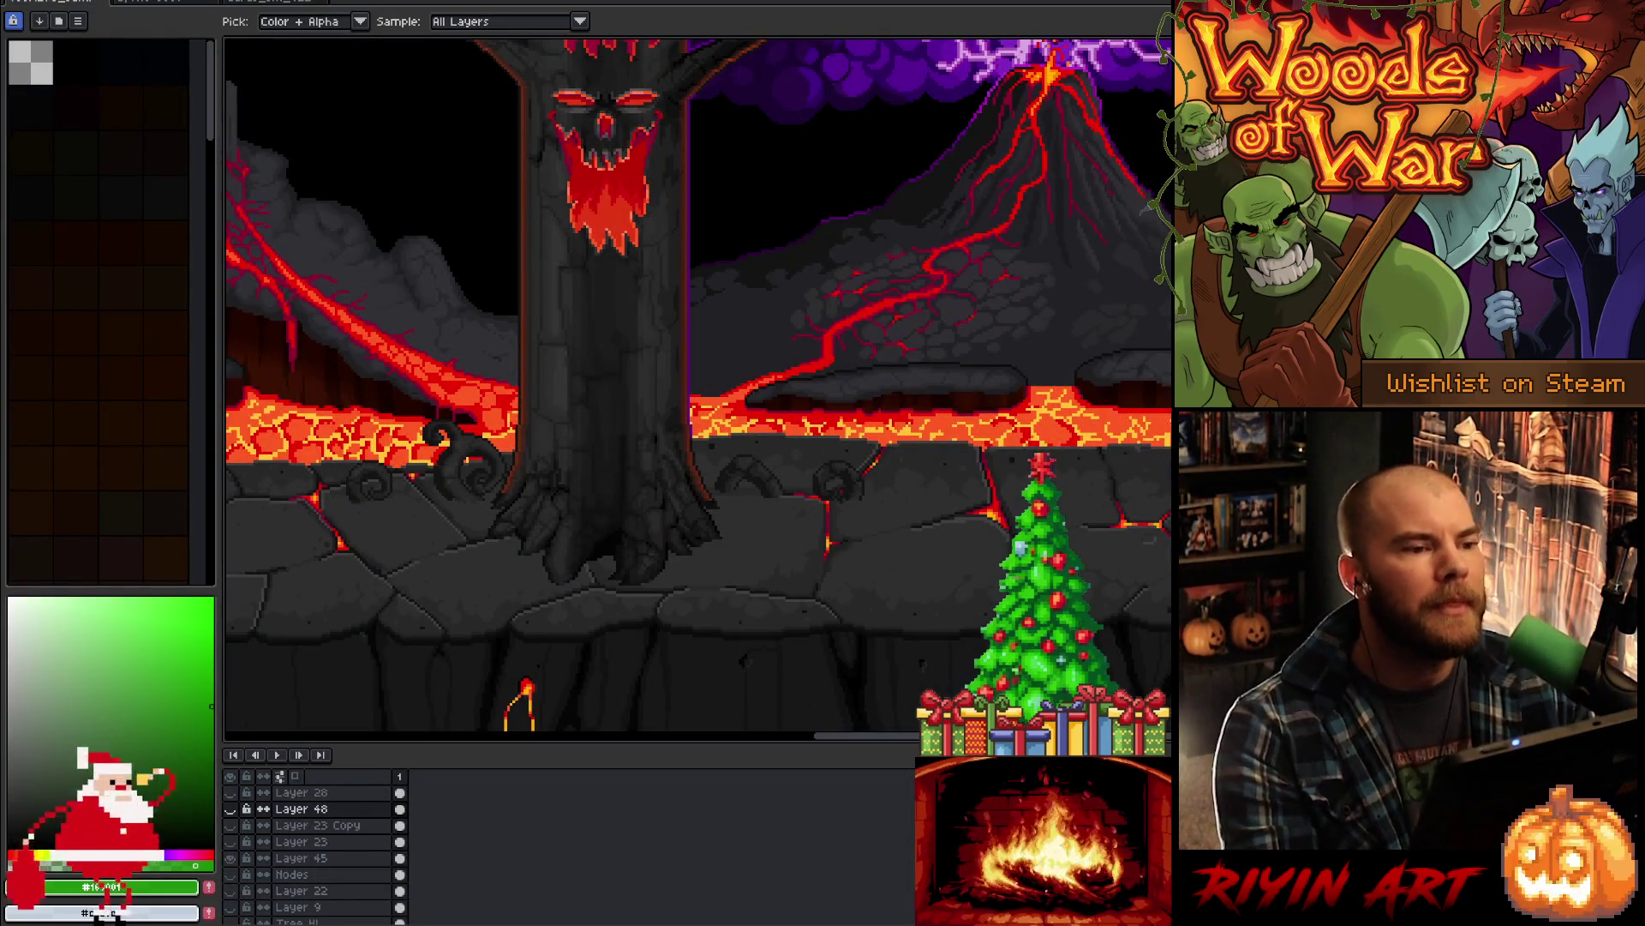
- Run the game from Visual Studio Code and minimize the editor to show the Woods of War title menu
key(alt+Tab)
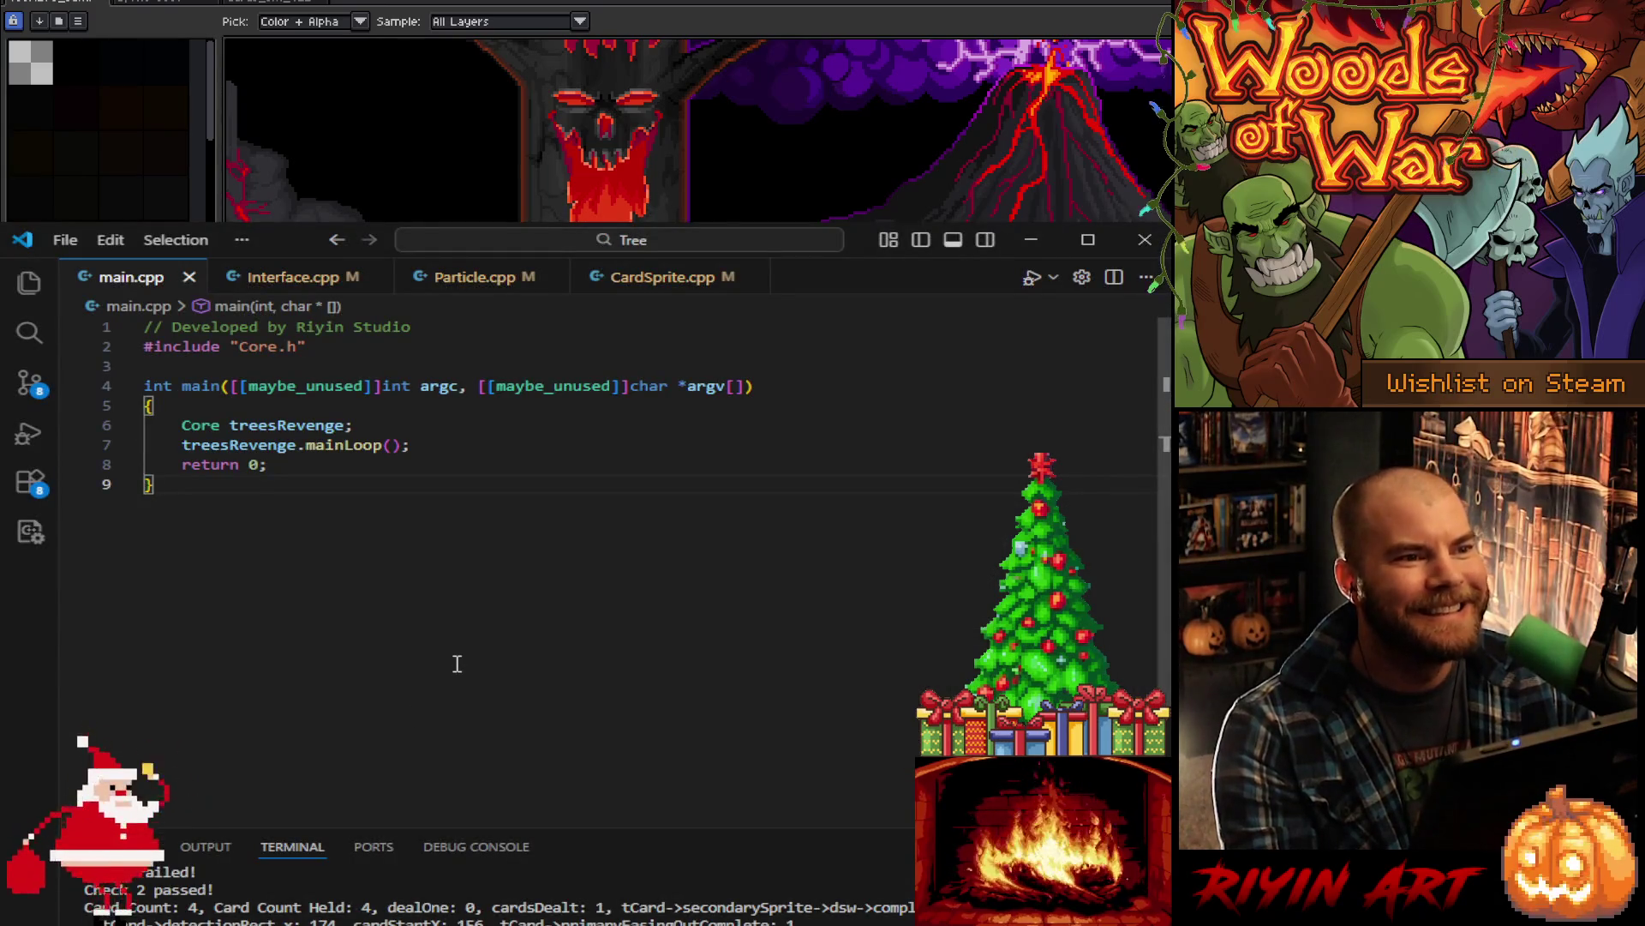
click(1020, 238)
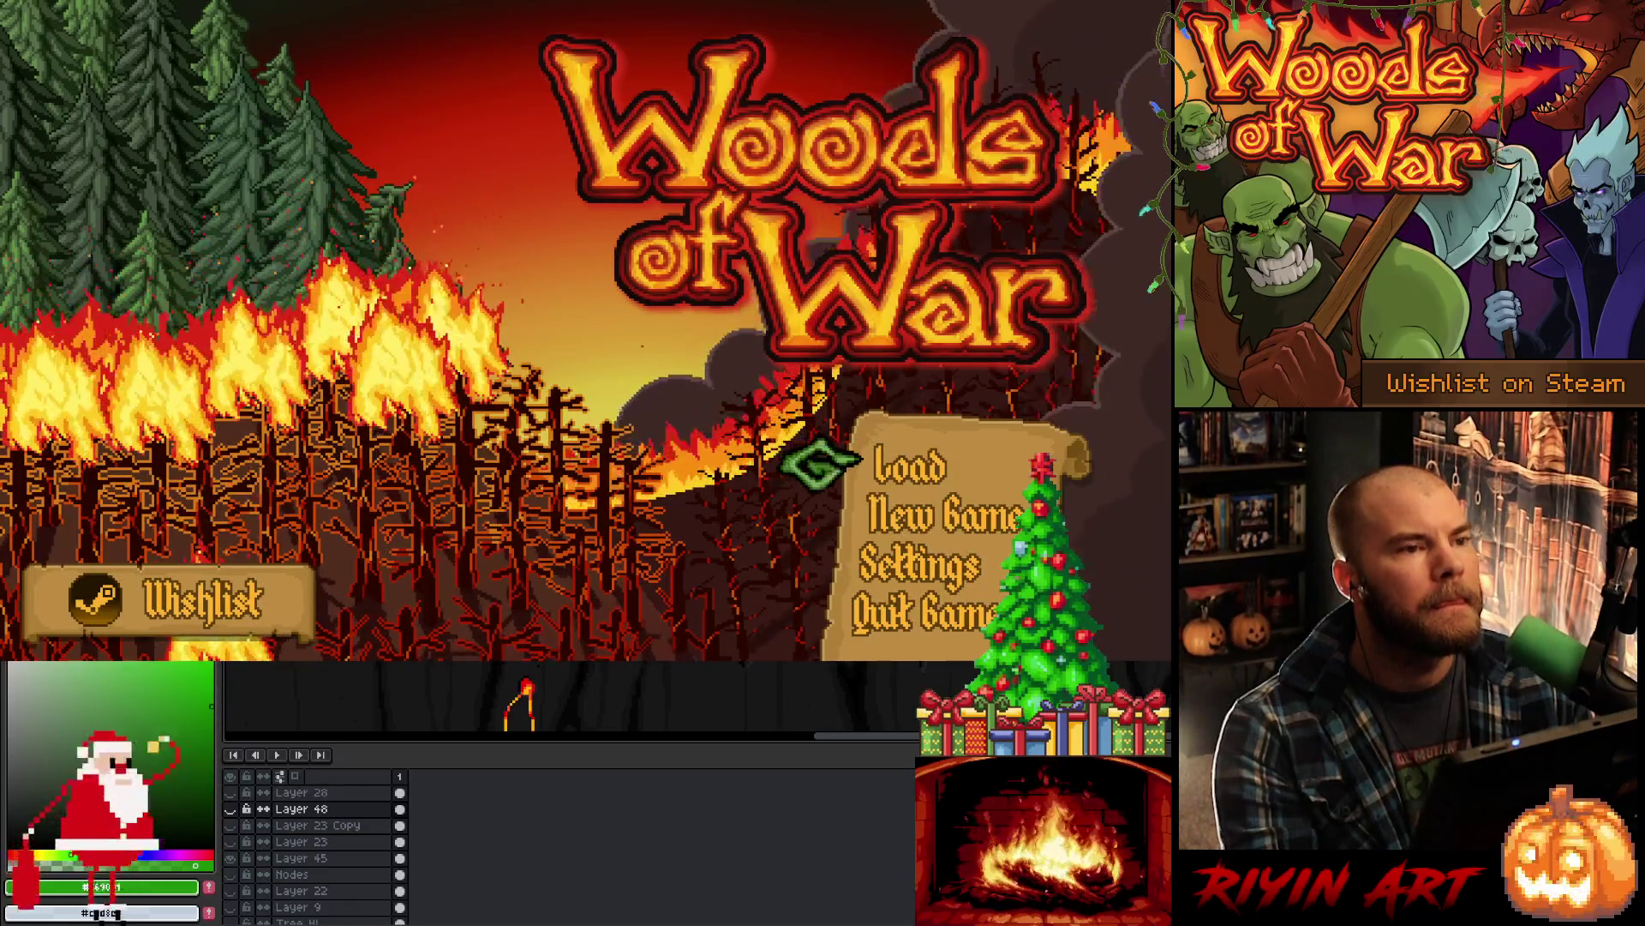
- Load the saved game, start a Run the Gauntlet run, and move onto the level 1-1 node
key(alt+Tab)
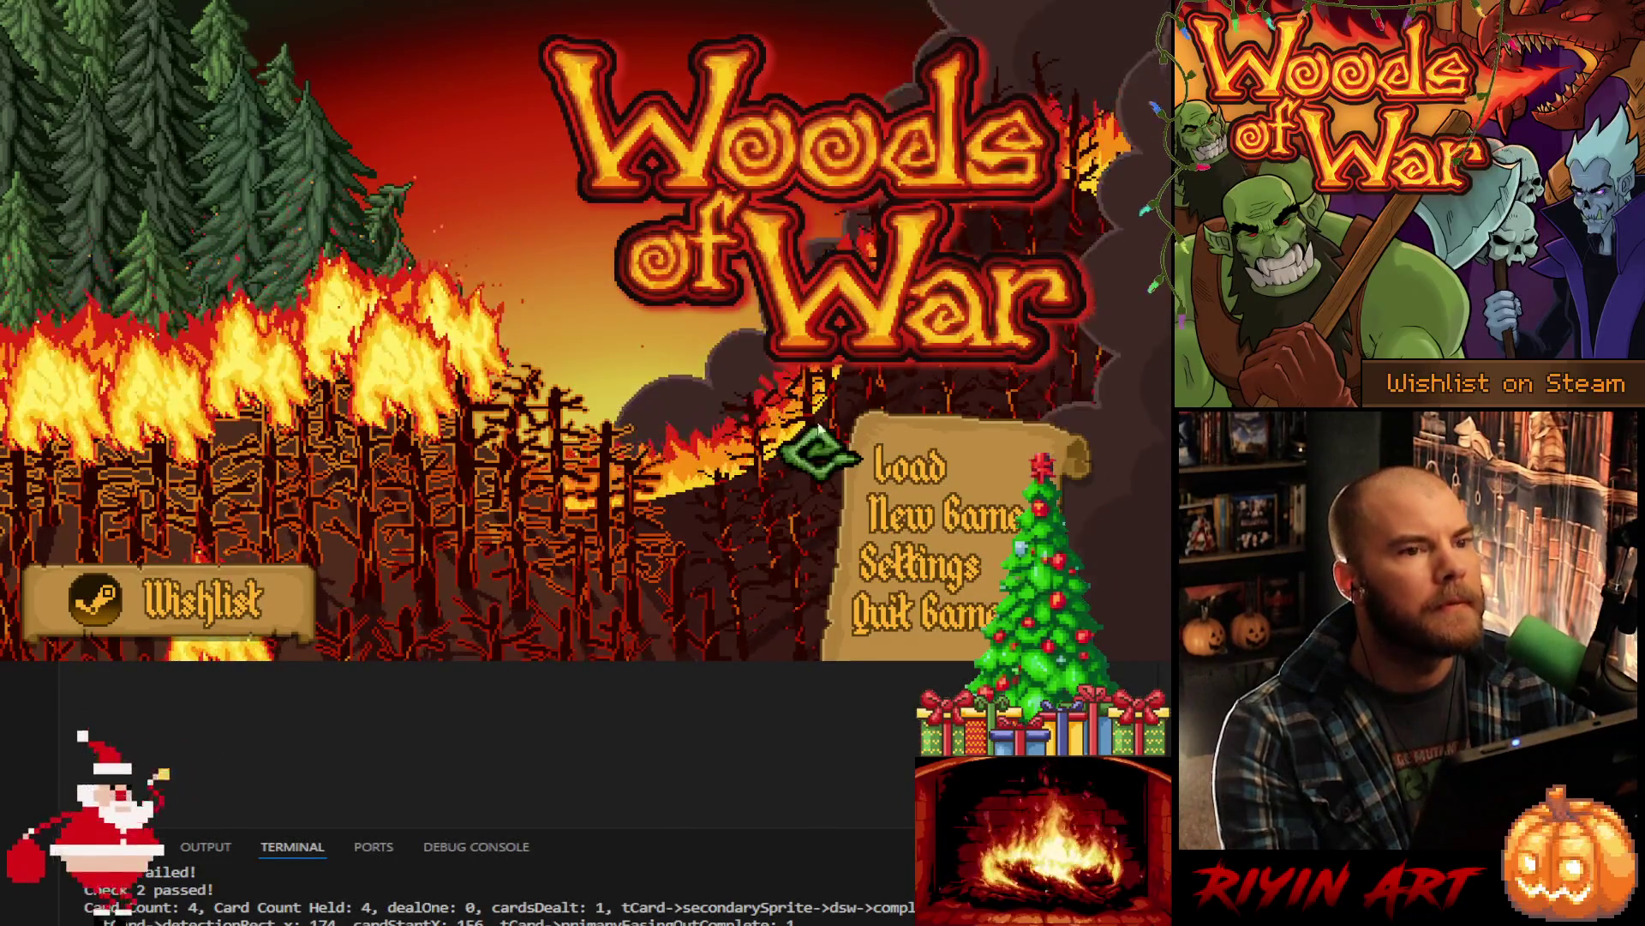
click(923, 476)
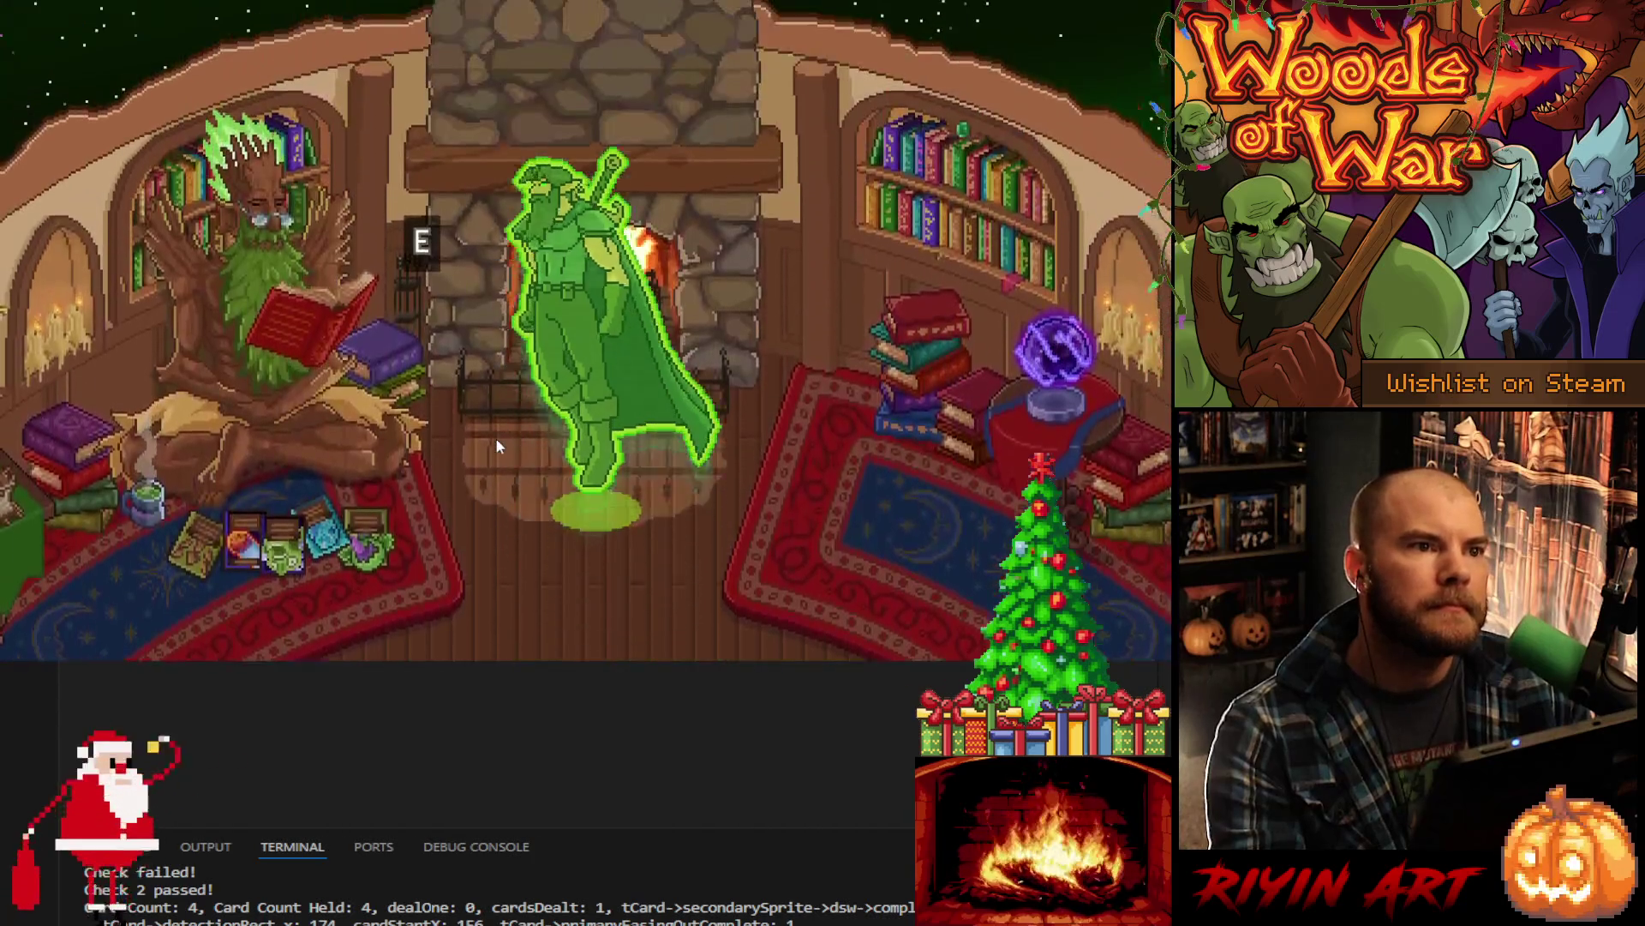
key(e)
key(Escape)
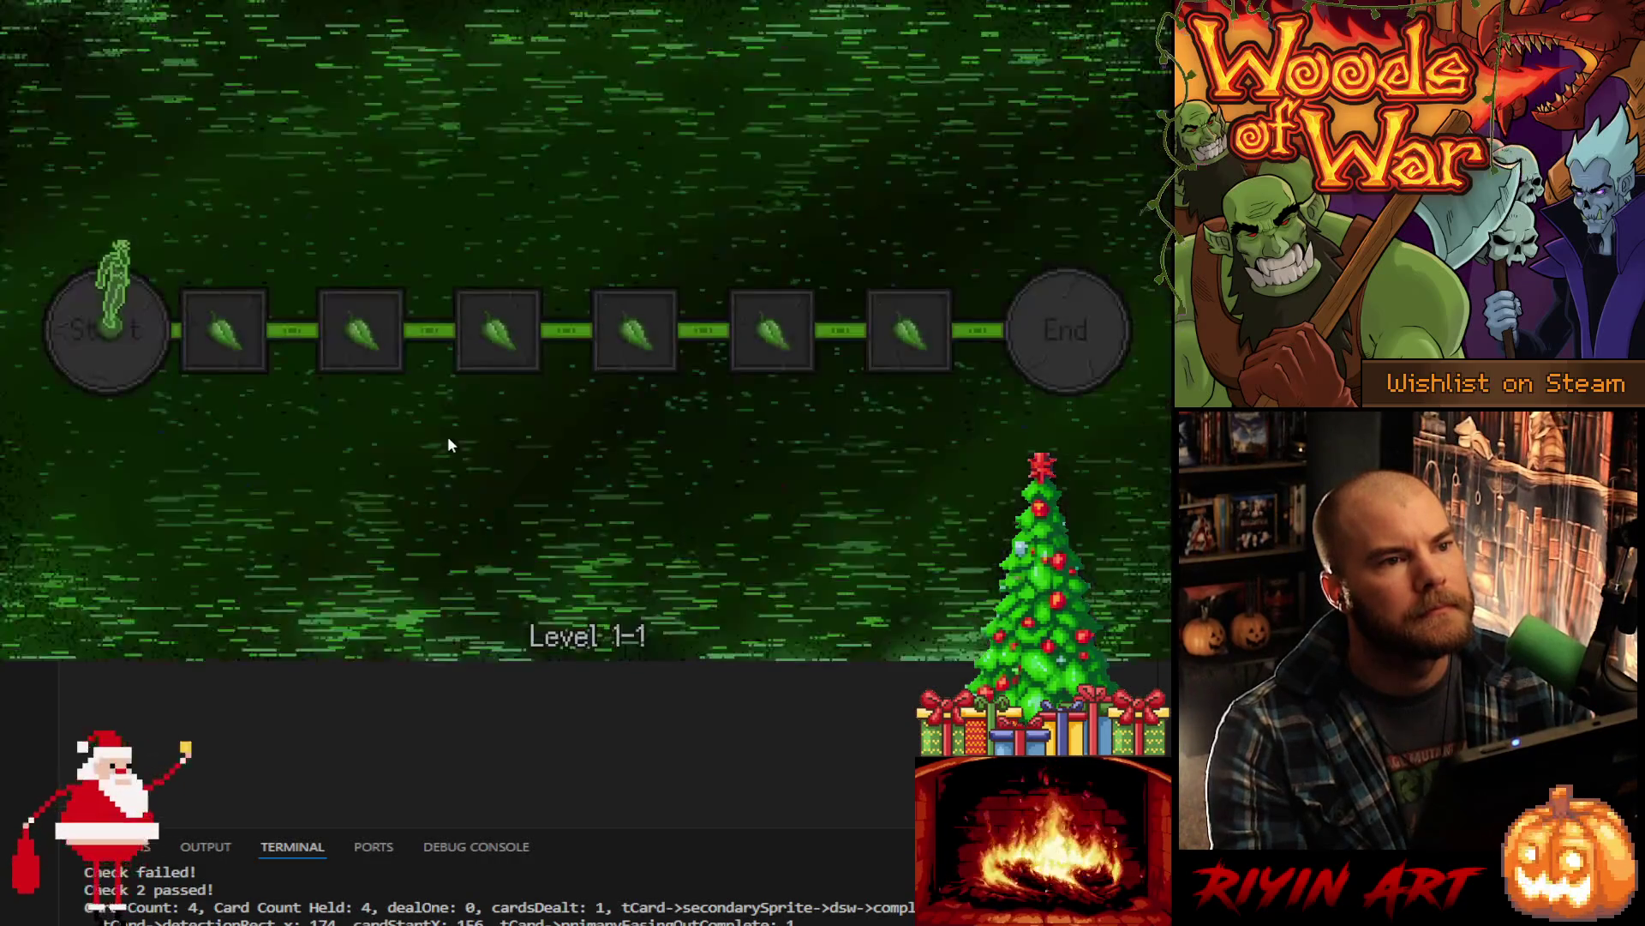
key(d)
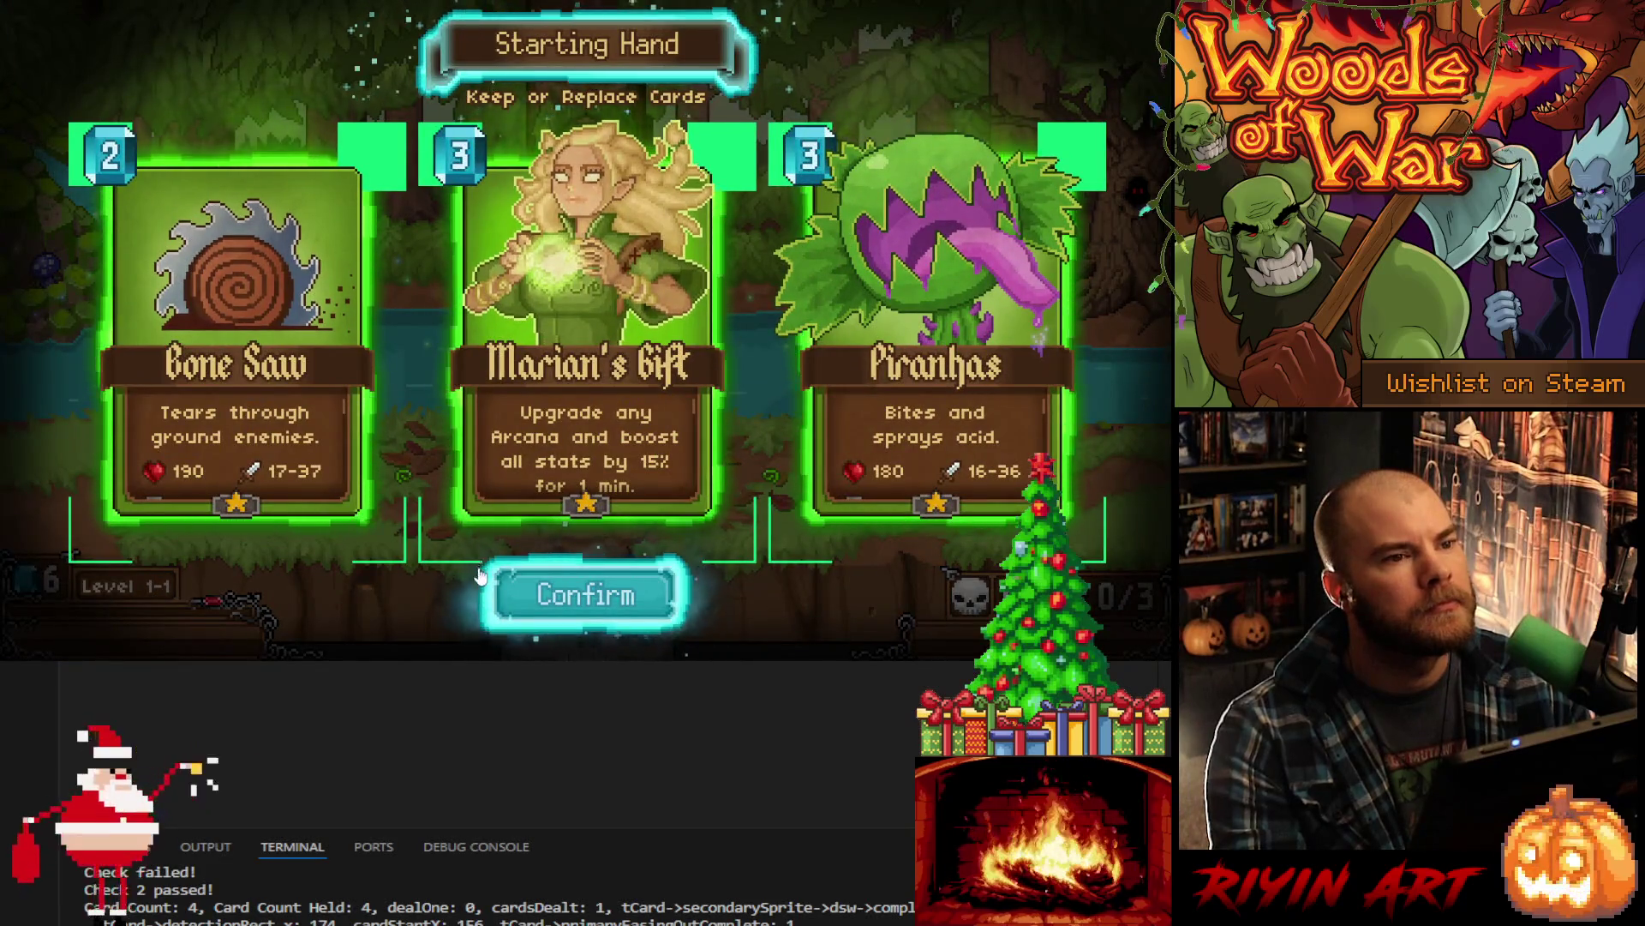
- Confirm the starting hand, buy Flash Freeze plus the Shadow spells Life Drain and Dark Void, then exit the Grimoire
click(548, 604)
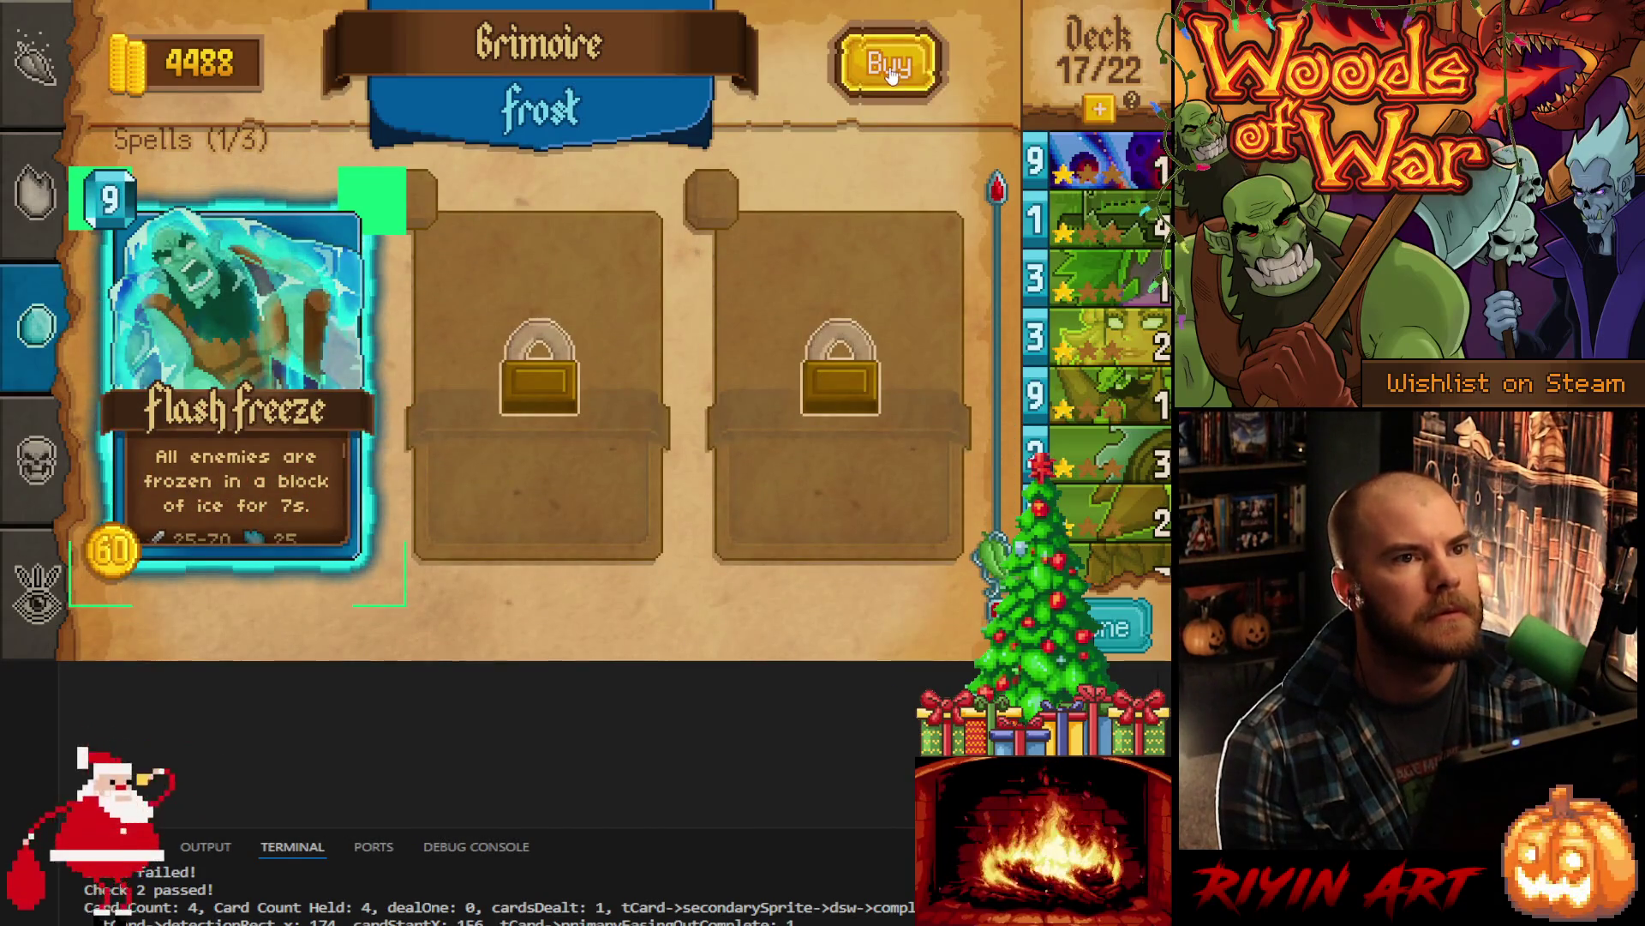
click(891, 69)
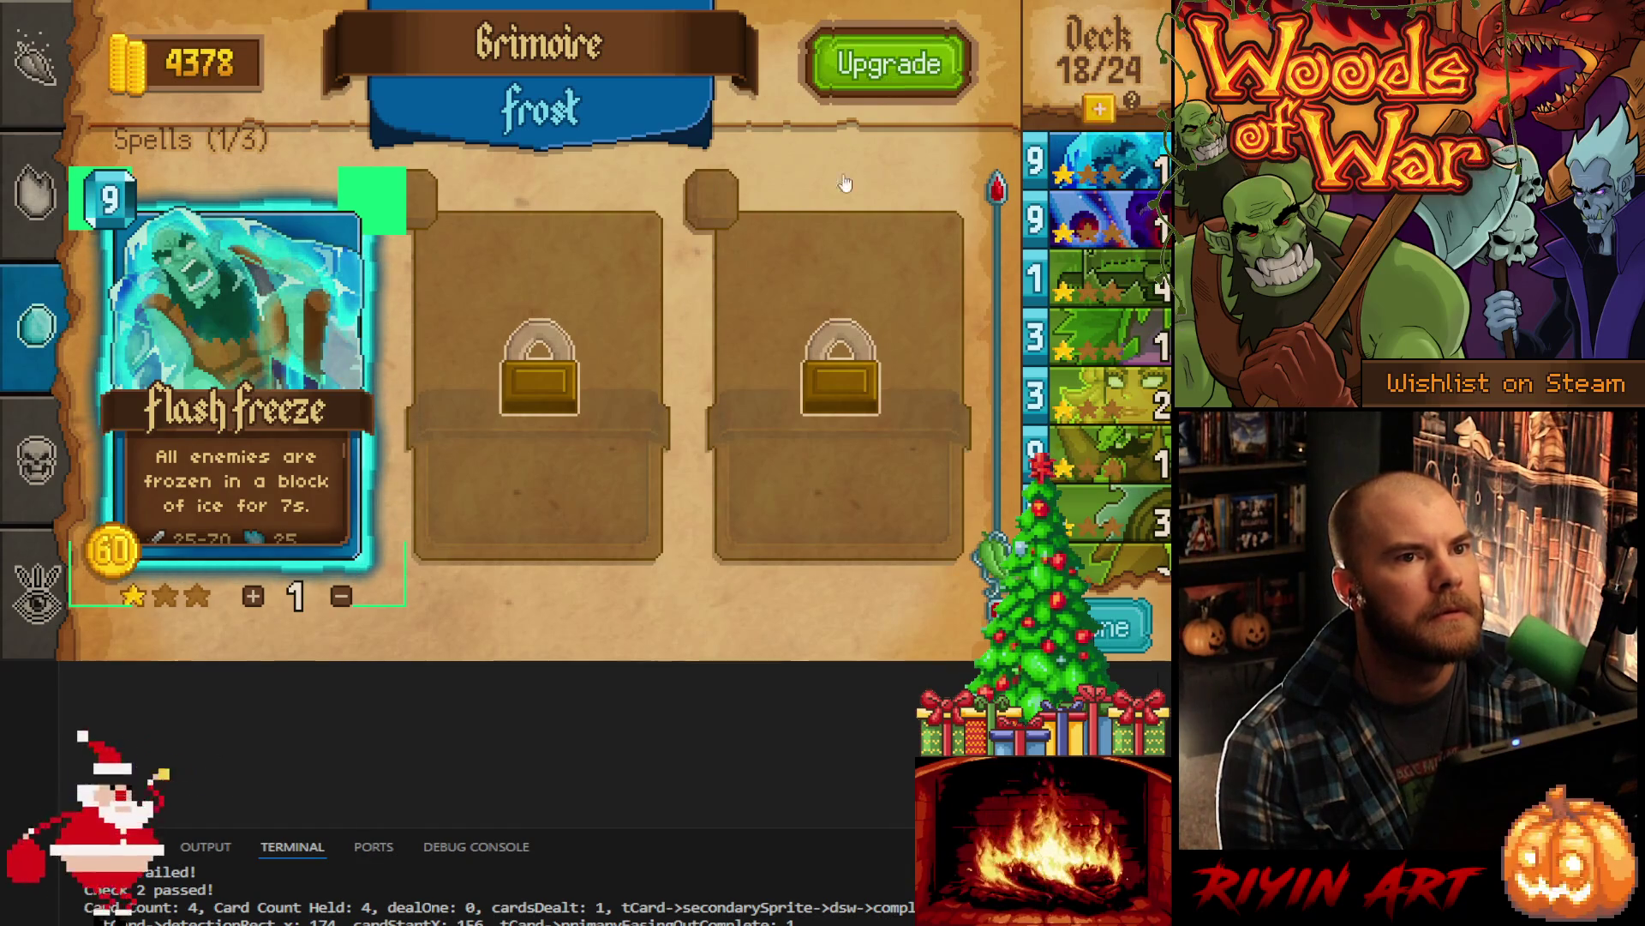
click(39, 463)
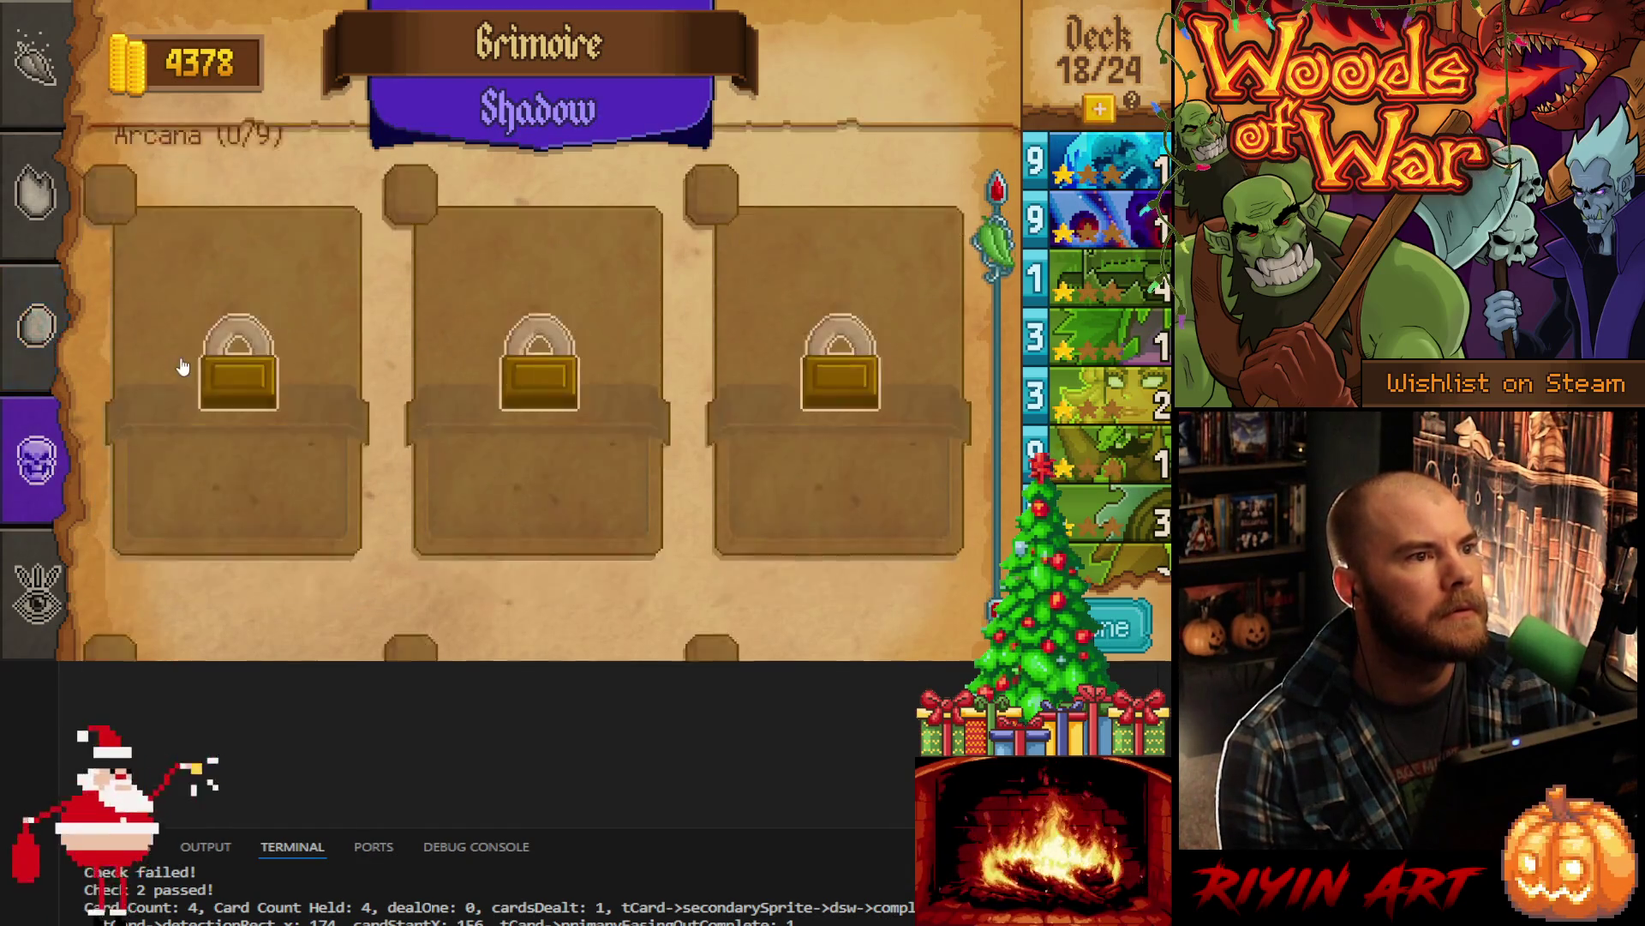
scroll(190, 360, down, 3)
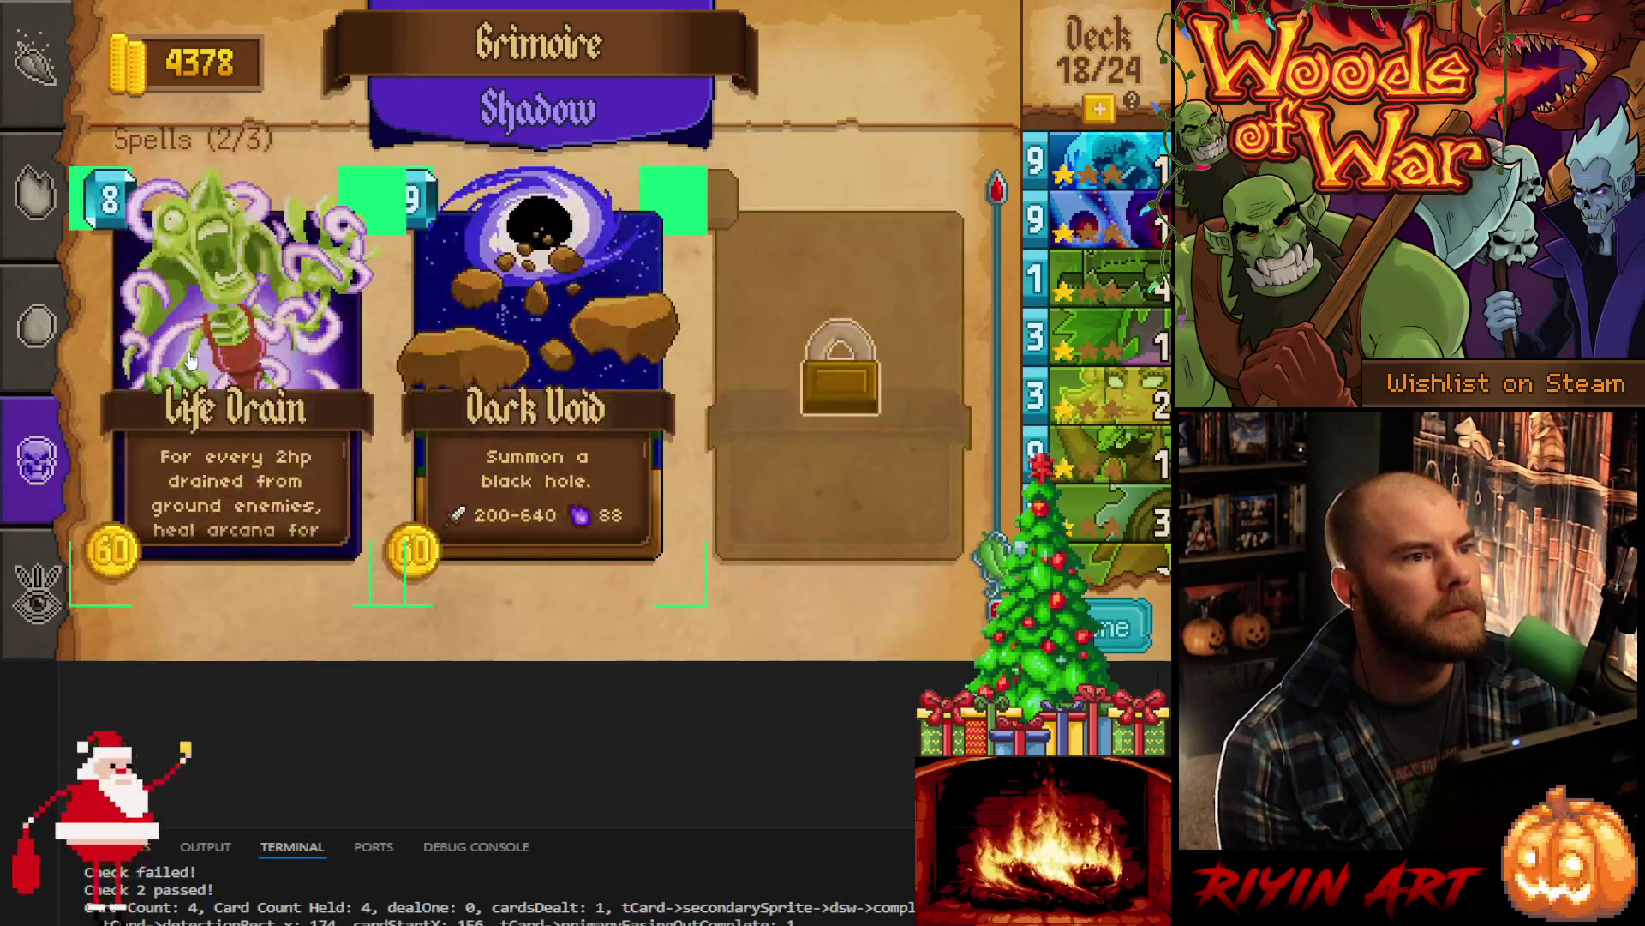
click(249, 272)
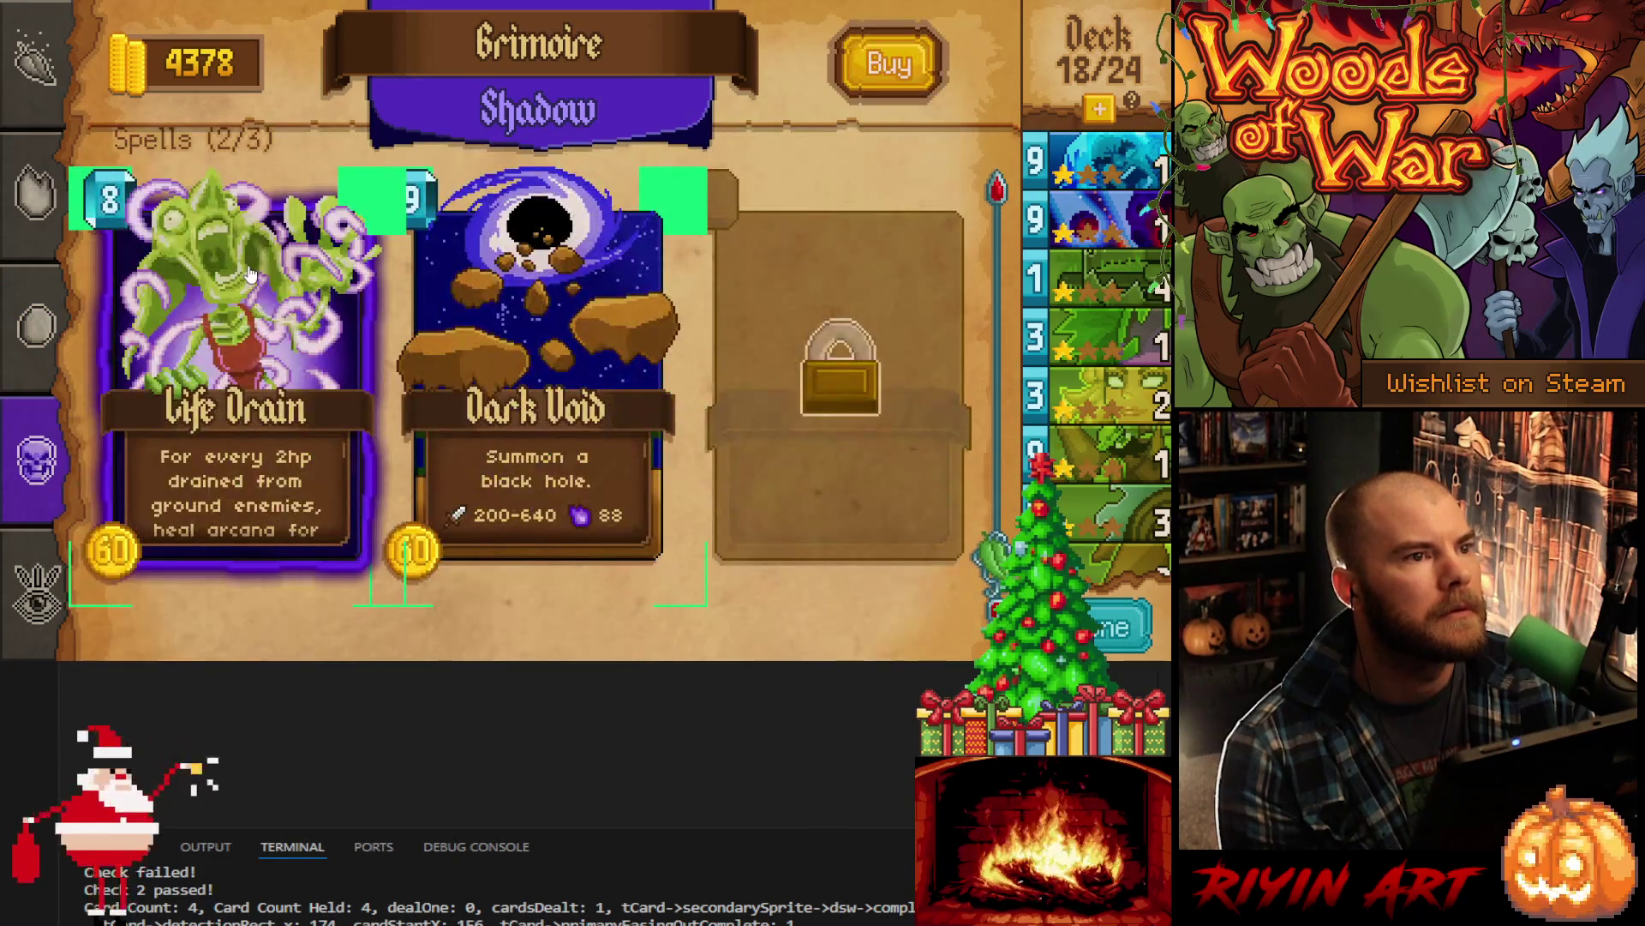
click(896, 73)
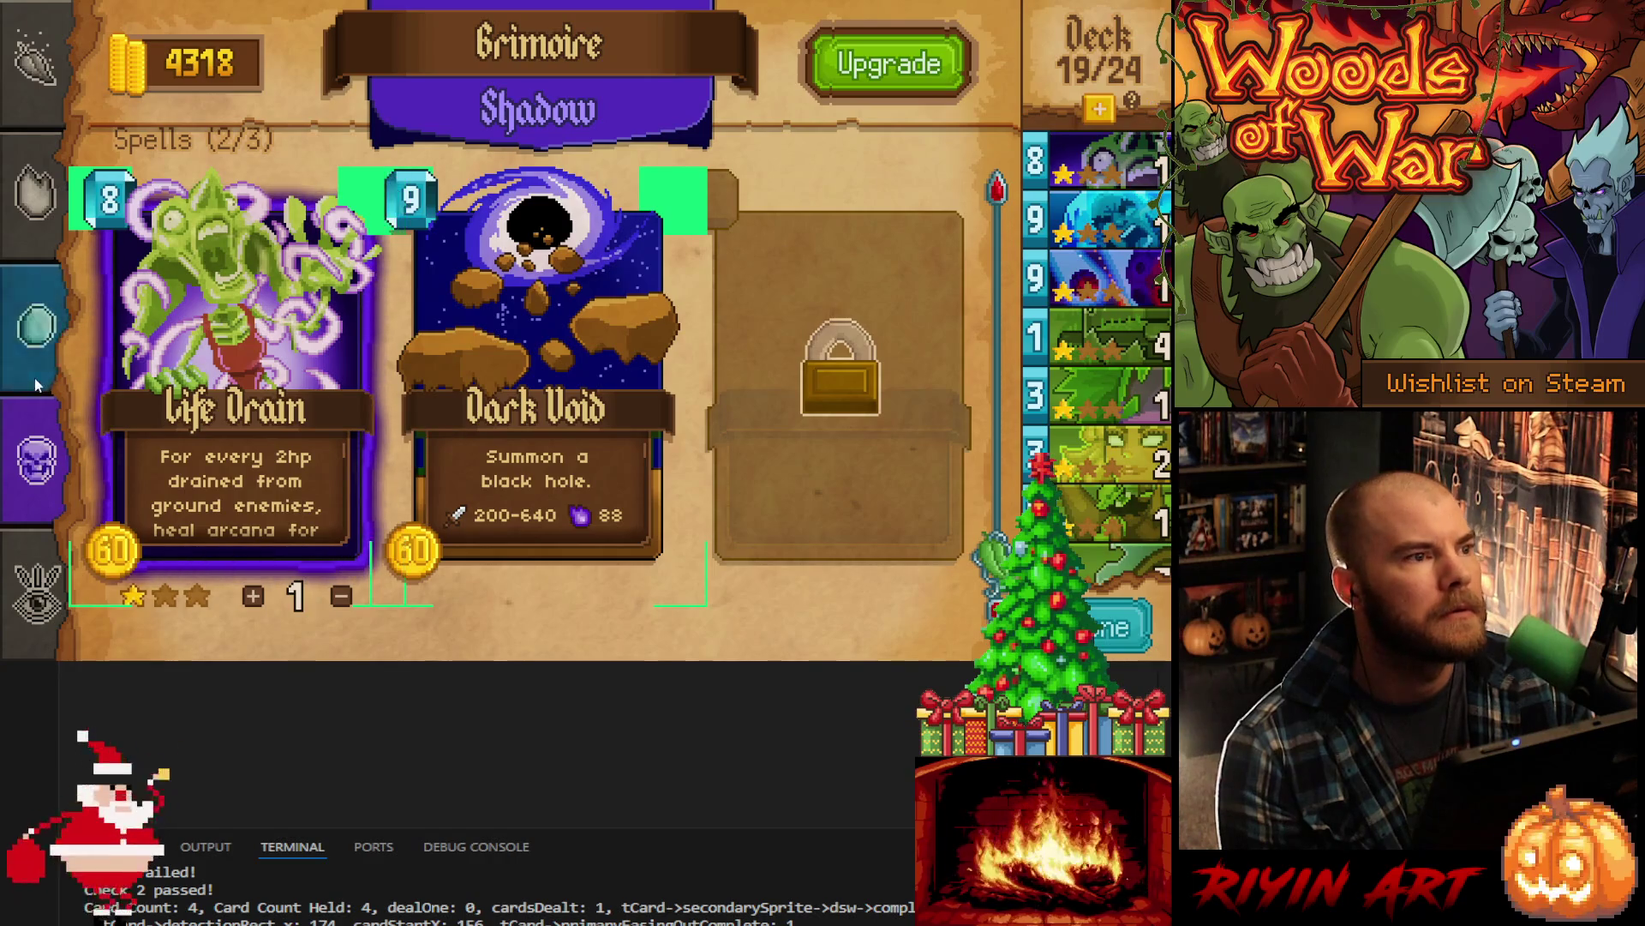
click(556, 294)
click(889, 64)
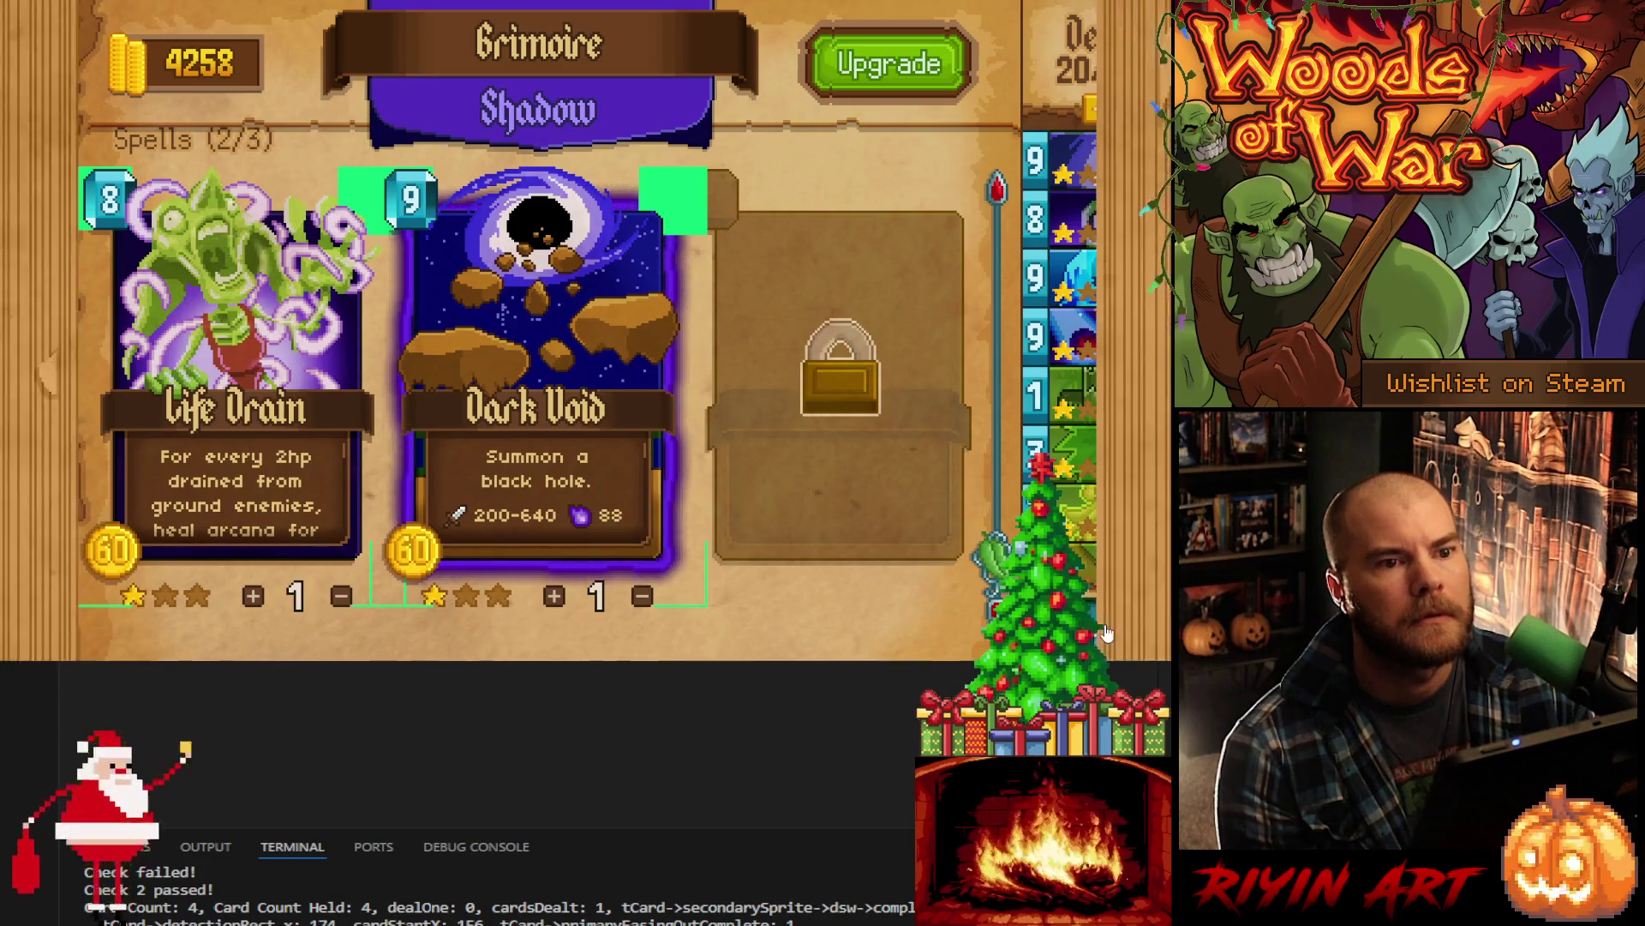
key(Escape)
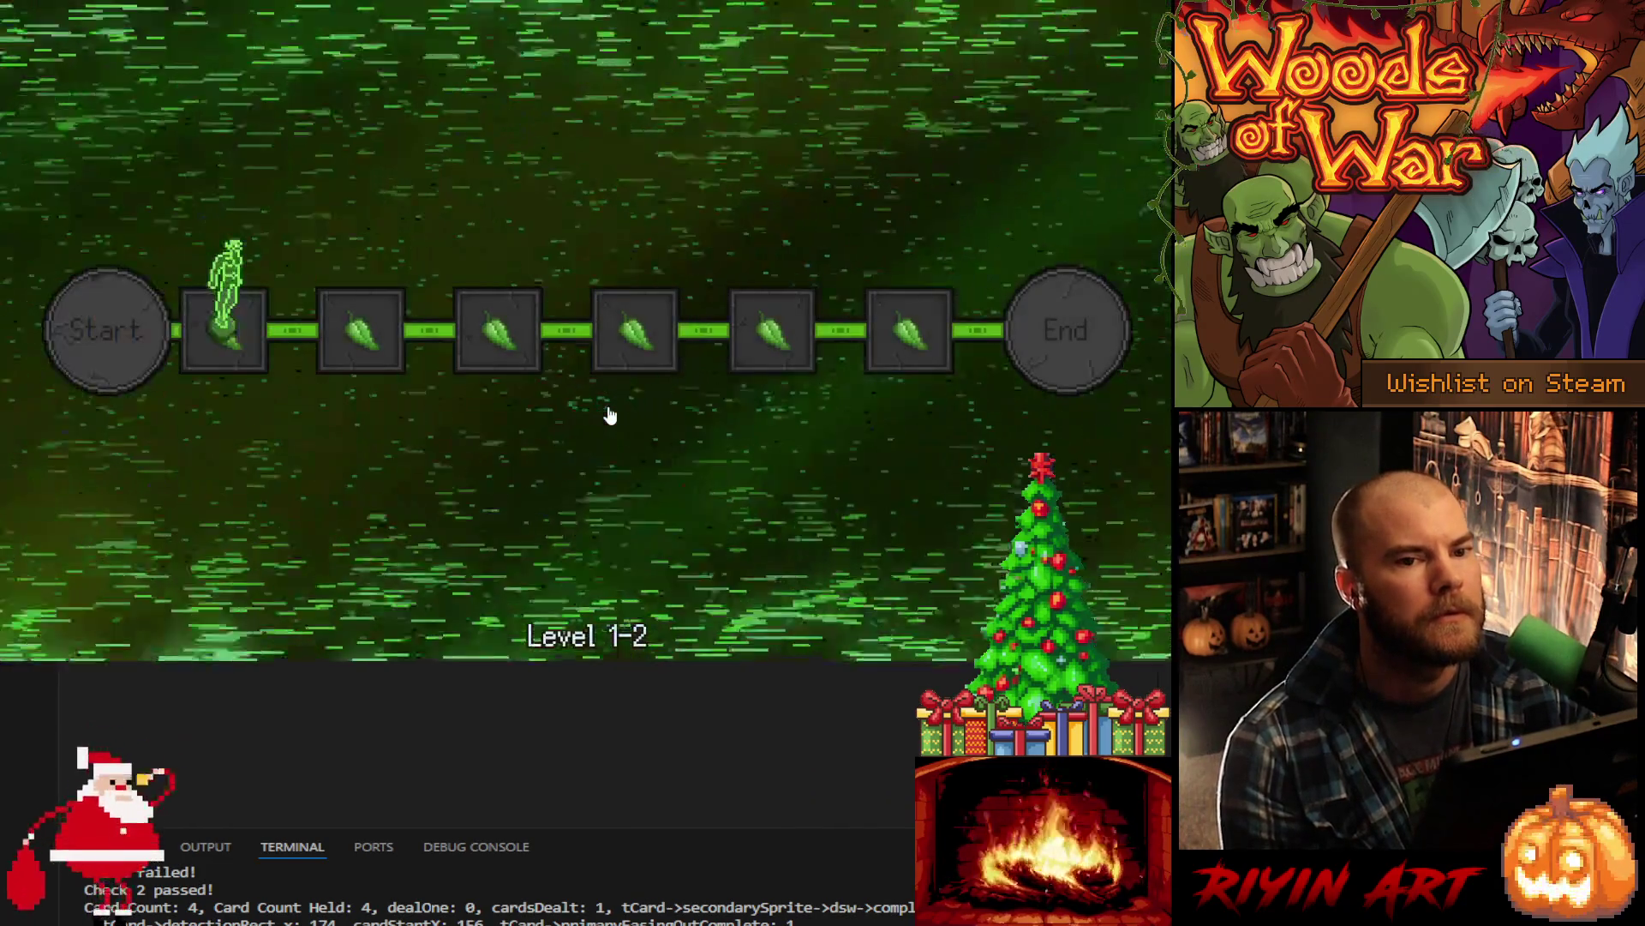
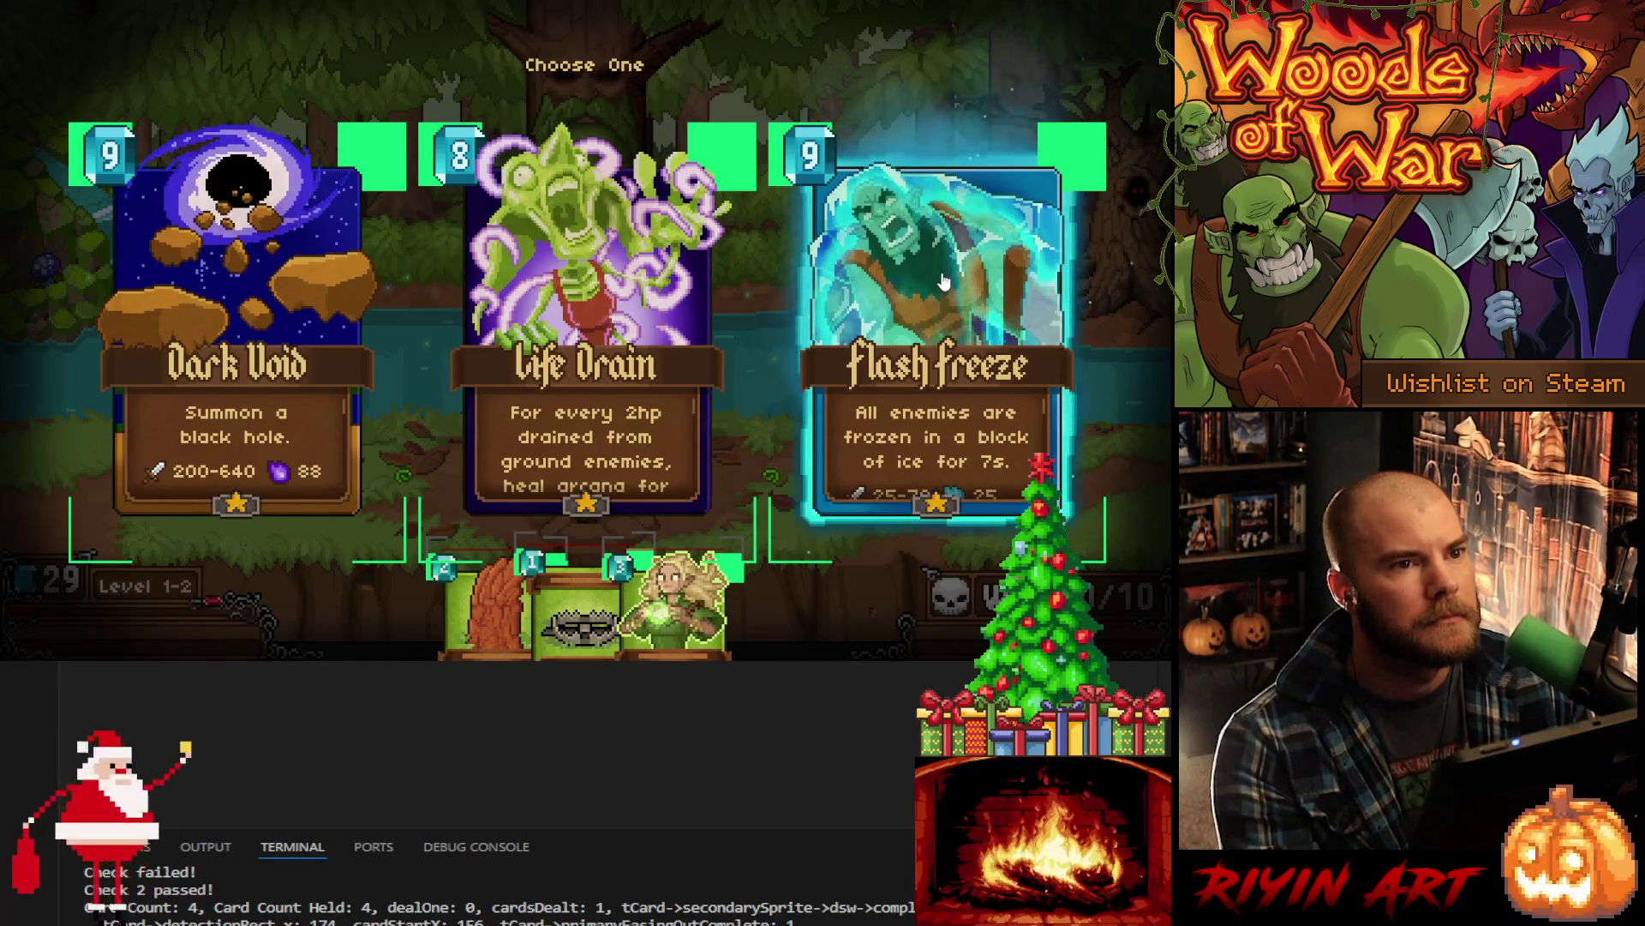
- Choose Flash Freeze from the three offered cards and carry it out of the hand onto the battlefield
click(938, 312)
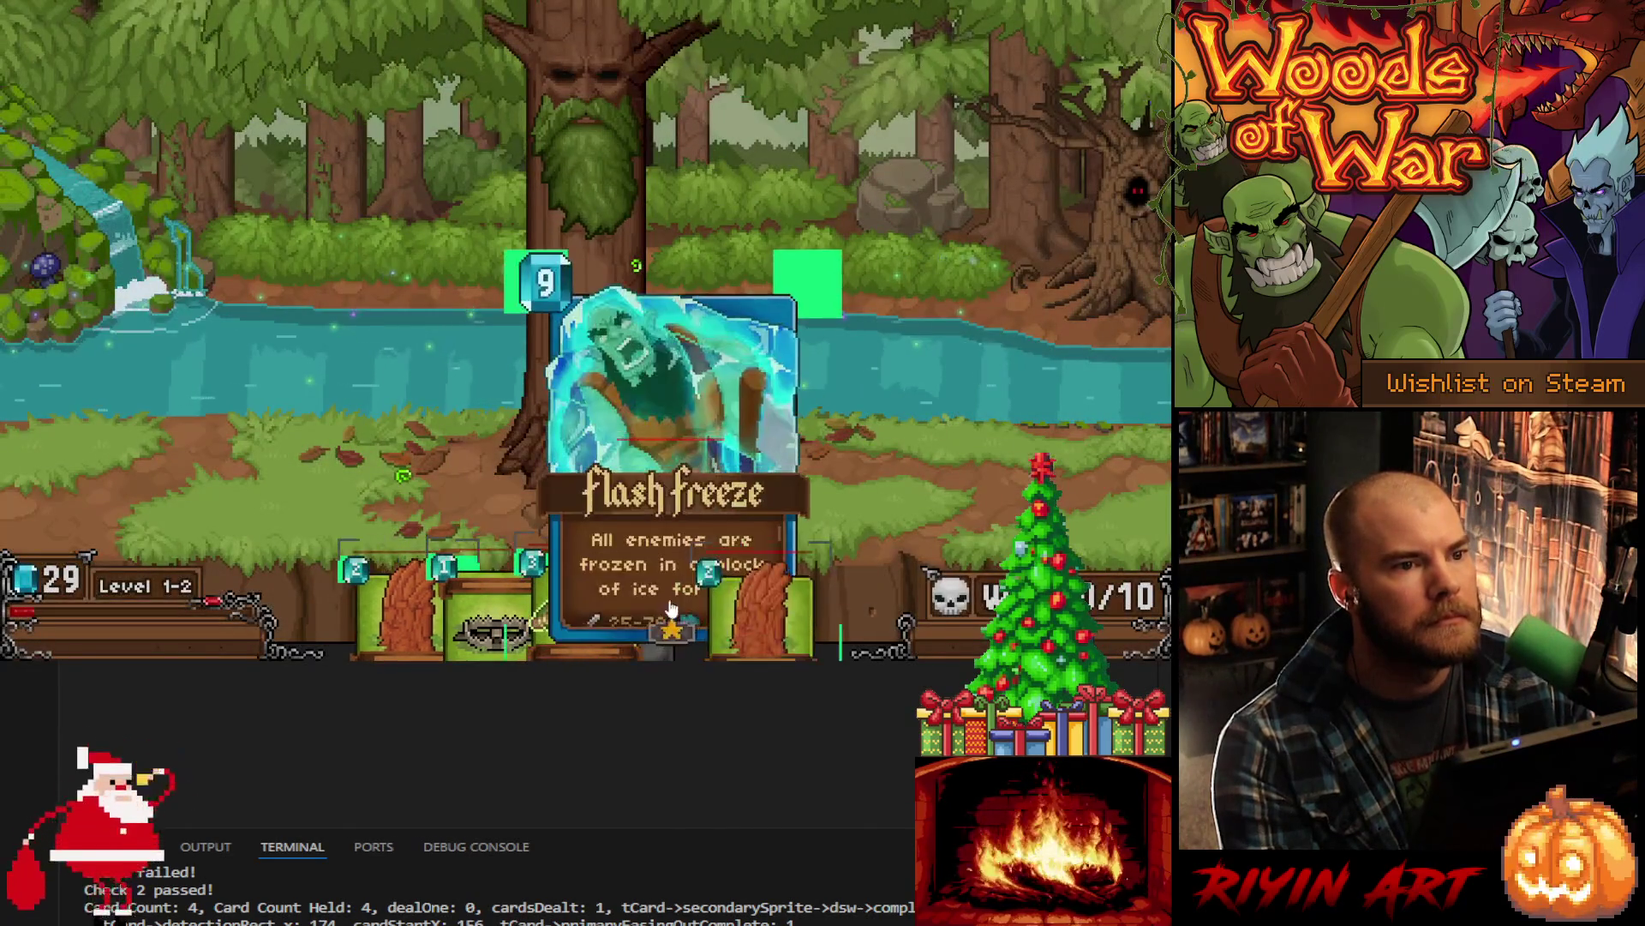
mouse_move(677, 555)
mouse_down()
mouse_move(838, 338)
mouse_move(888, 235)
mouse_move(883, 328)
mouse_move(637, 288)
mouse_move(249, 303)
mouse_move(236, 353)
mouse_move(857, 257)
mouse_move(910, 403)
mouse_move(695, 406)
mouse_up()
mouse_move(239, 312)
mouse_down()
mouse_move(181, 374)
mouse_move(854, 312)
mouse_move(1057, 324)
mouse_up()
- Sweep the held Flash Freeze card across the field and river to watch its glow, then quit the game
mouse_move(831, 311)
mouse_down()
mouse_move(376, 339)
mouse_move(969, 280)
mouse_up()
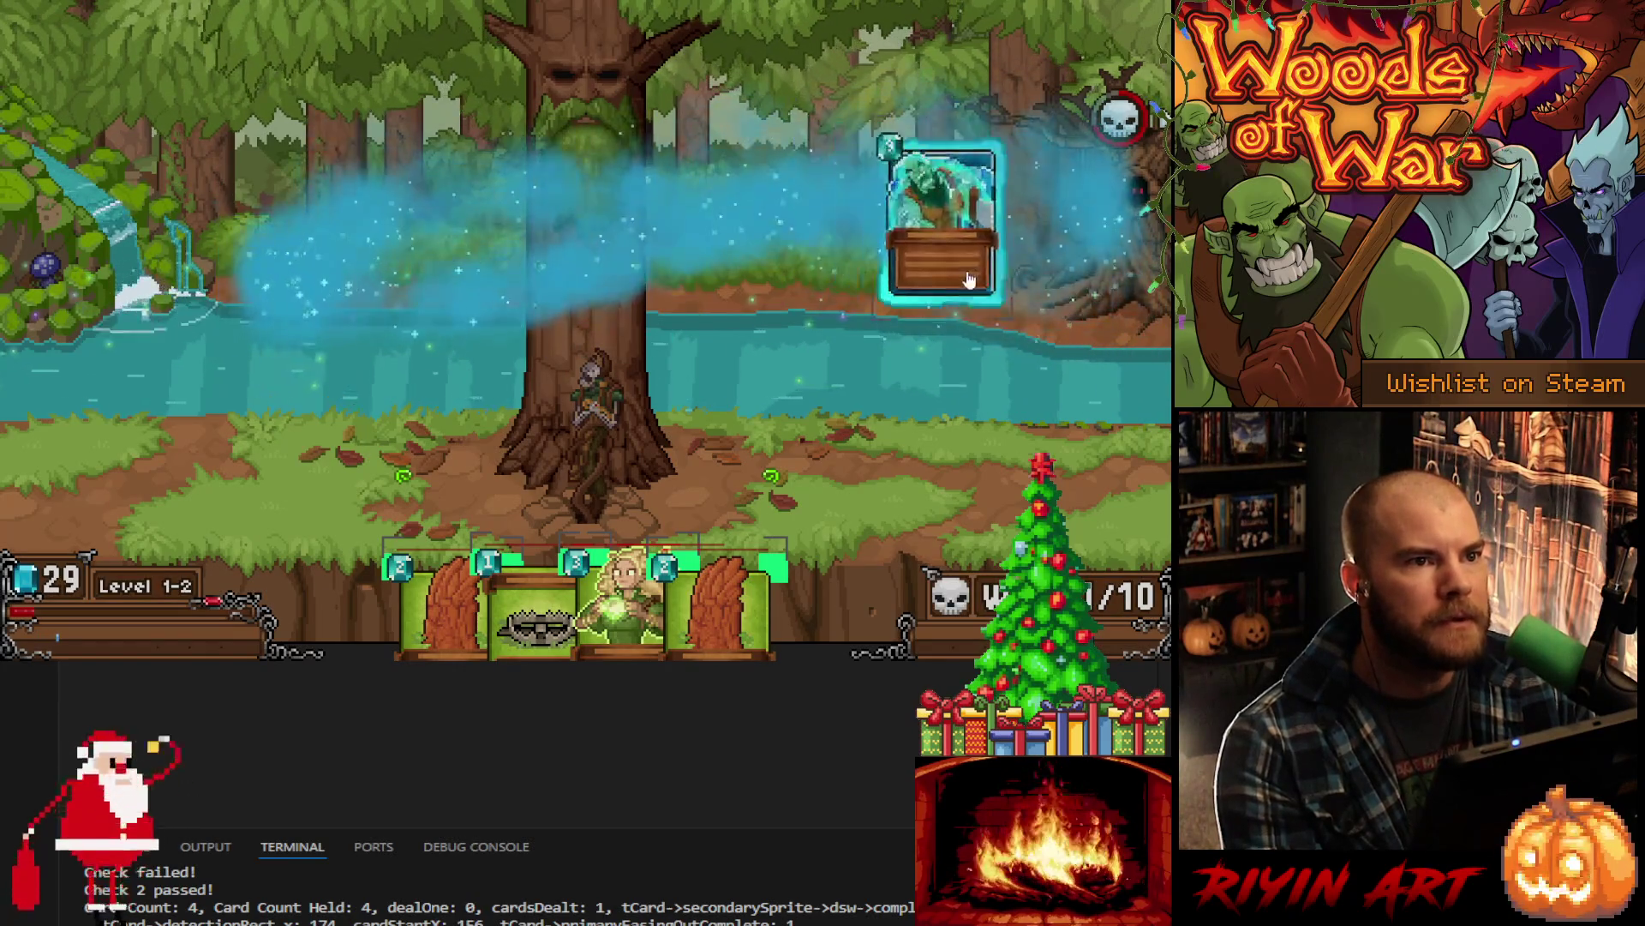
mouse_move(443, 221)
mouse_down()
mouse_move(678, 206)
mouse_move(774, 233)
mouse_up()
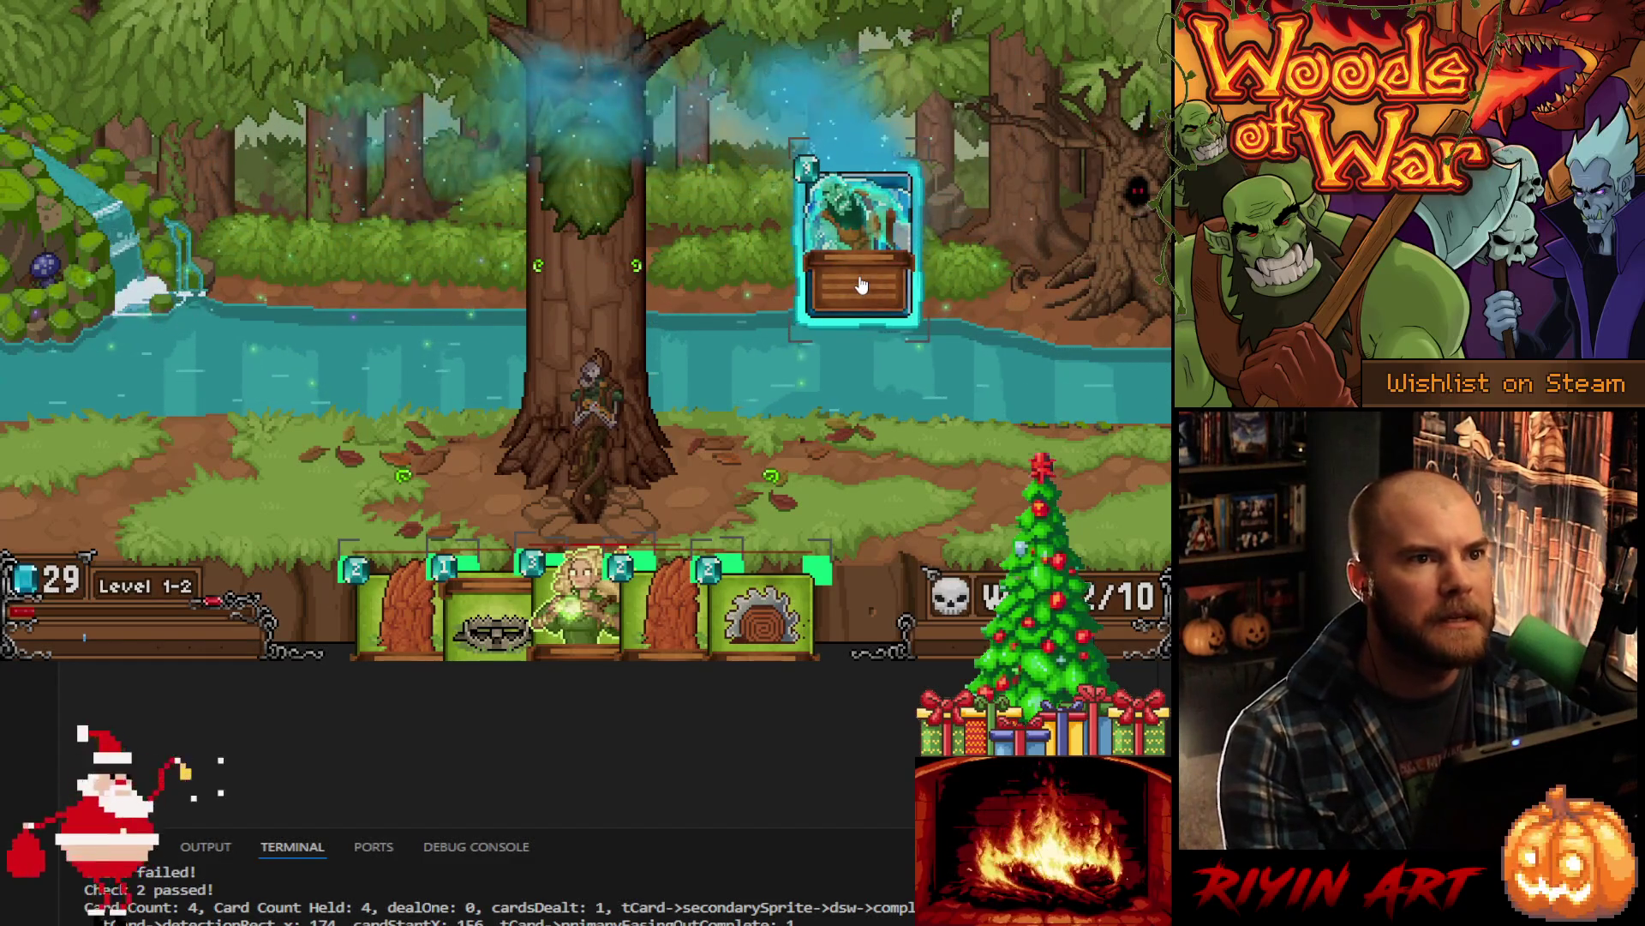
mouse_move(487, 304)
mouse_down()
mouse_move(416, 321)
mouse_move(985, 248)
mouse_move(894, 306)
mouse_up()
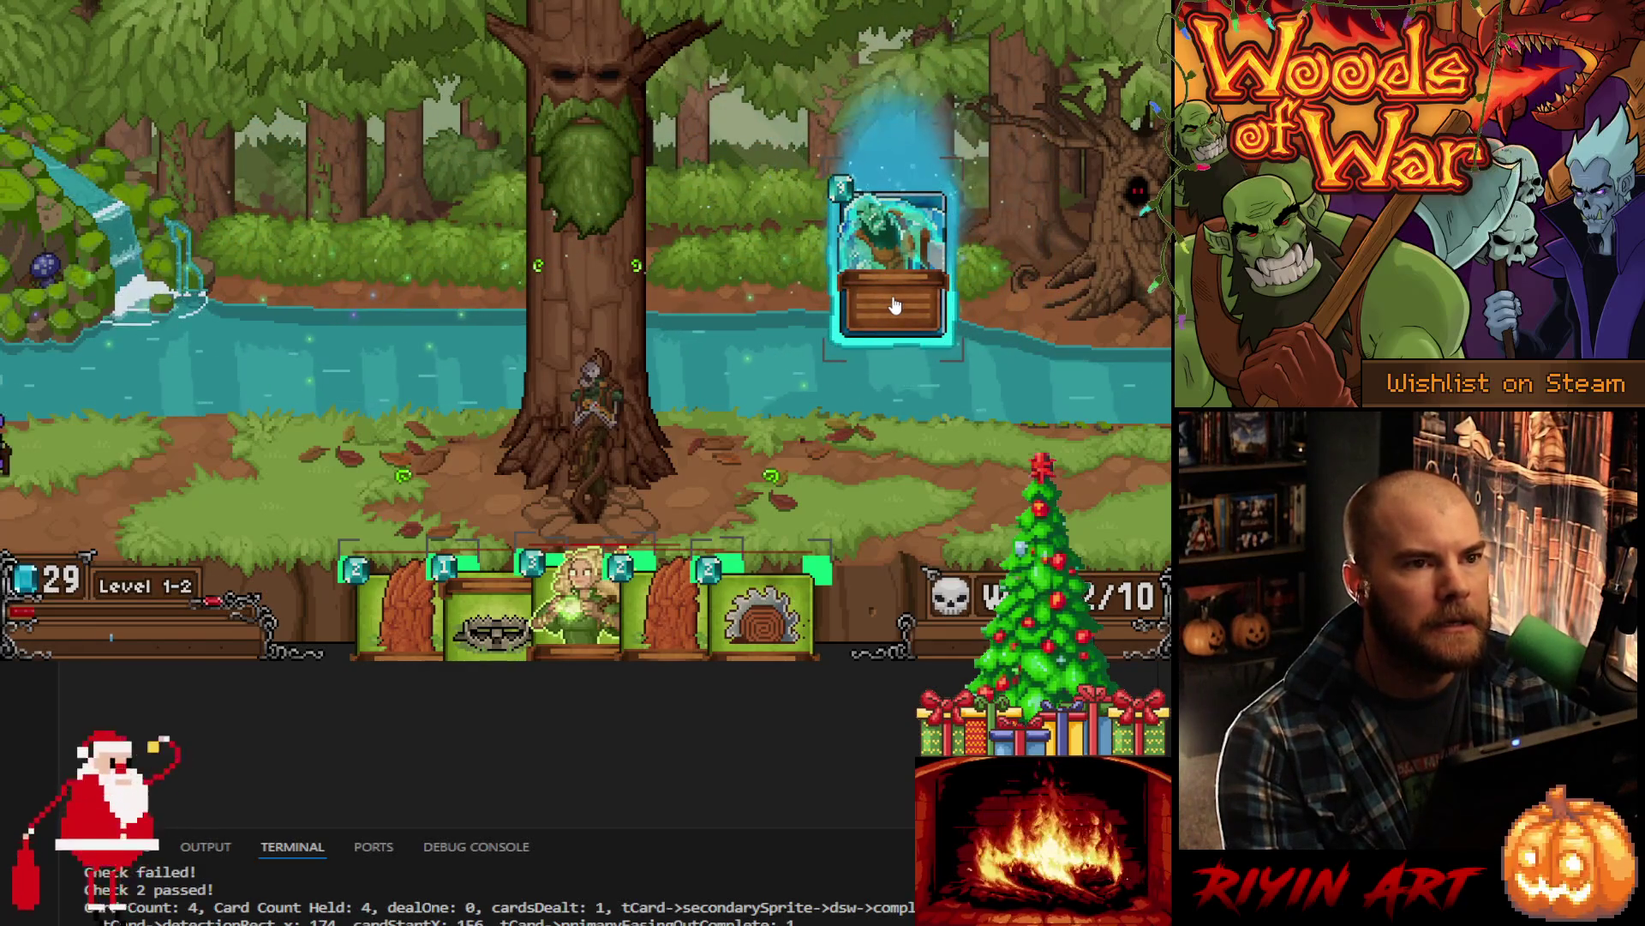
mouse_move(894, 306)
mouse_down()
mouse_move(621, 347)
mouse_move(343, 276)
mouse_move(600, 178)
mouse_move(940, 318)
mouse_move(938, 199)
mouse_move(452, 367)
mouse_move(937, 305)
mouse_move(300, 354)
mouse_move(980, 357)
mouse_move(434, 399)
mouse_move(992, 331)
mouse_move(921, 351)
mouse_move(712, 312)
mouse_move(451, 337)
mouse_move(957, 333)
mouse_move(882, 334)
mouse_move(809, 233)
mouse_up()
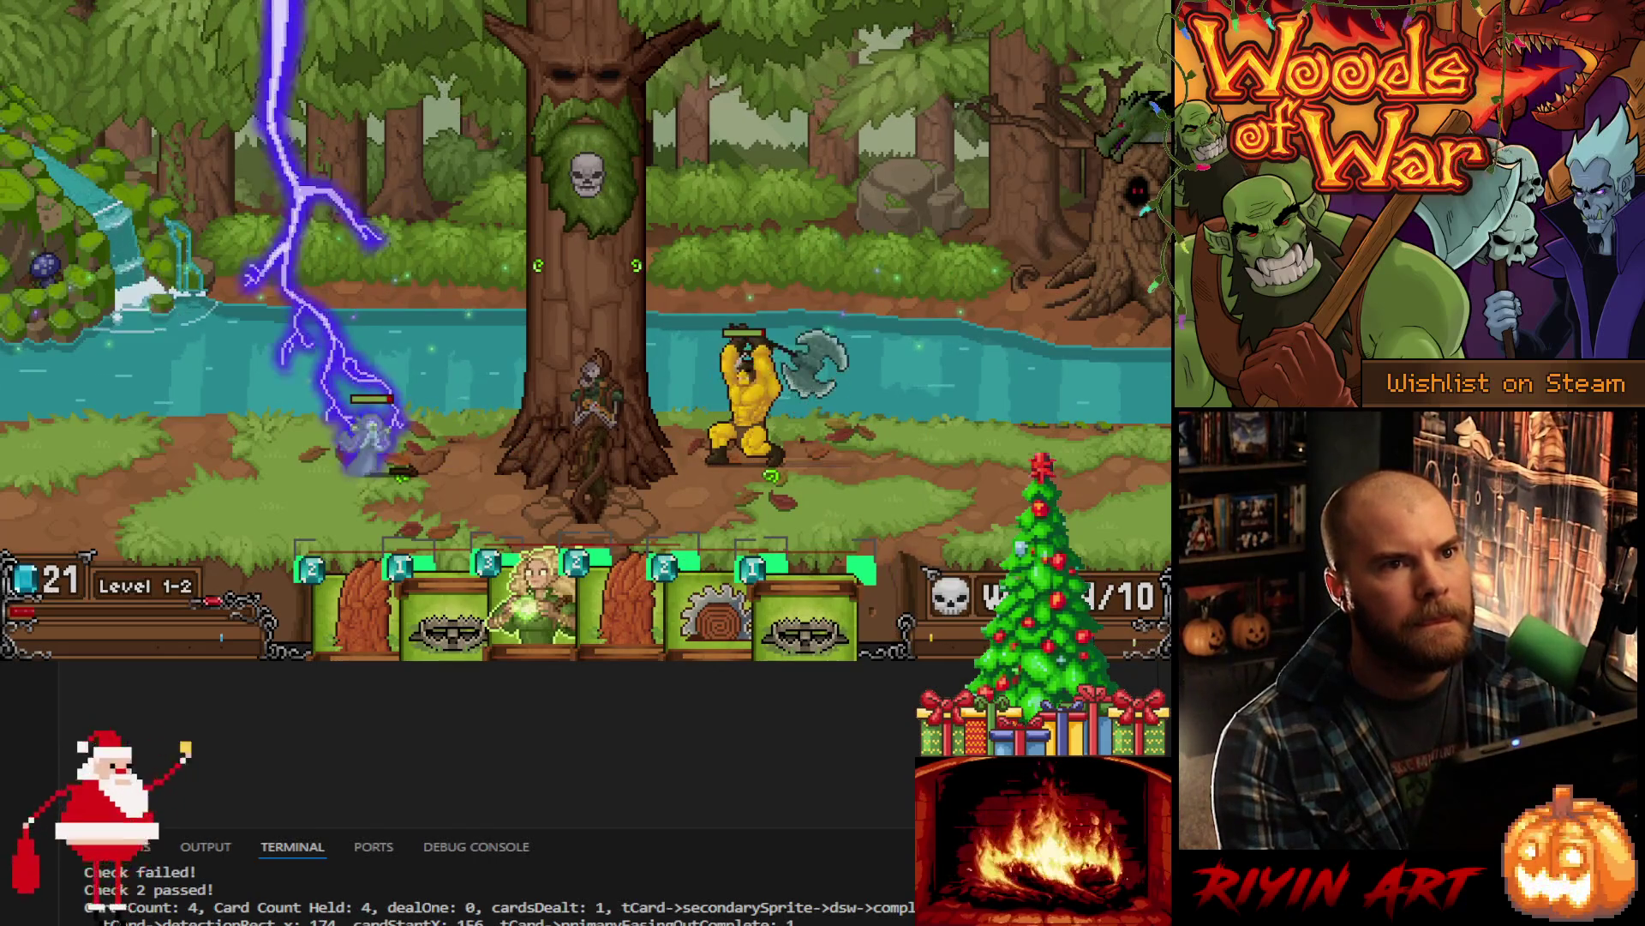
key(Escape)
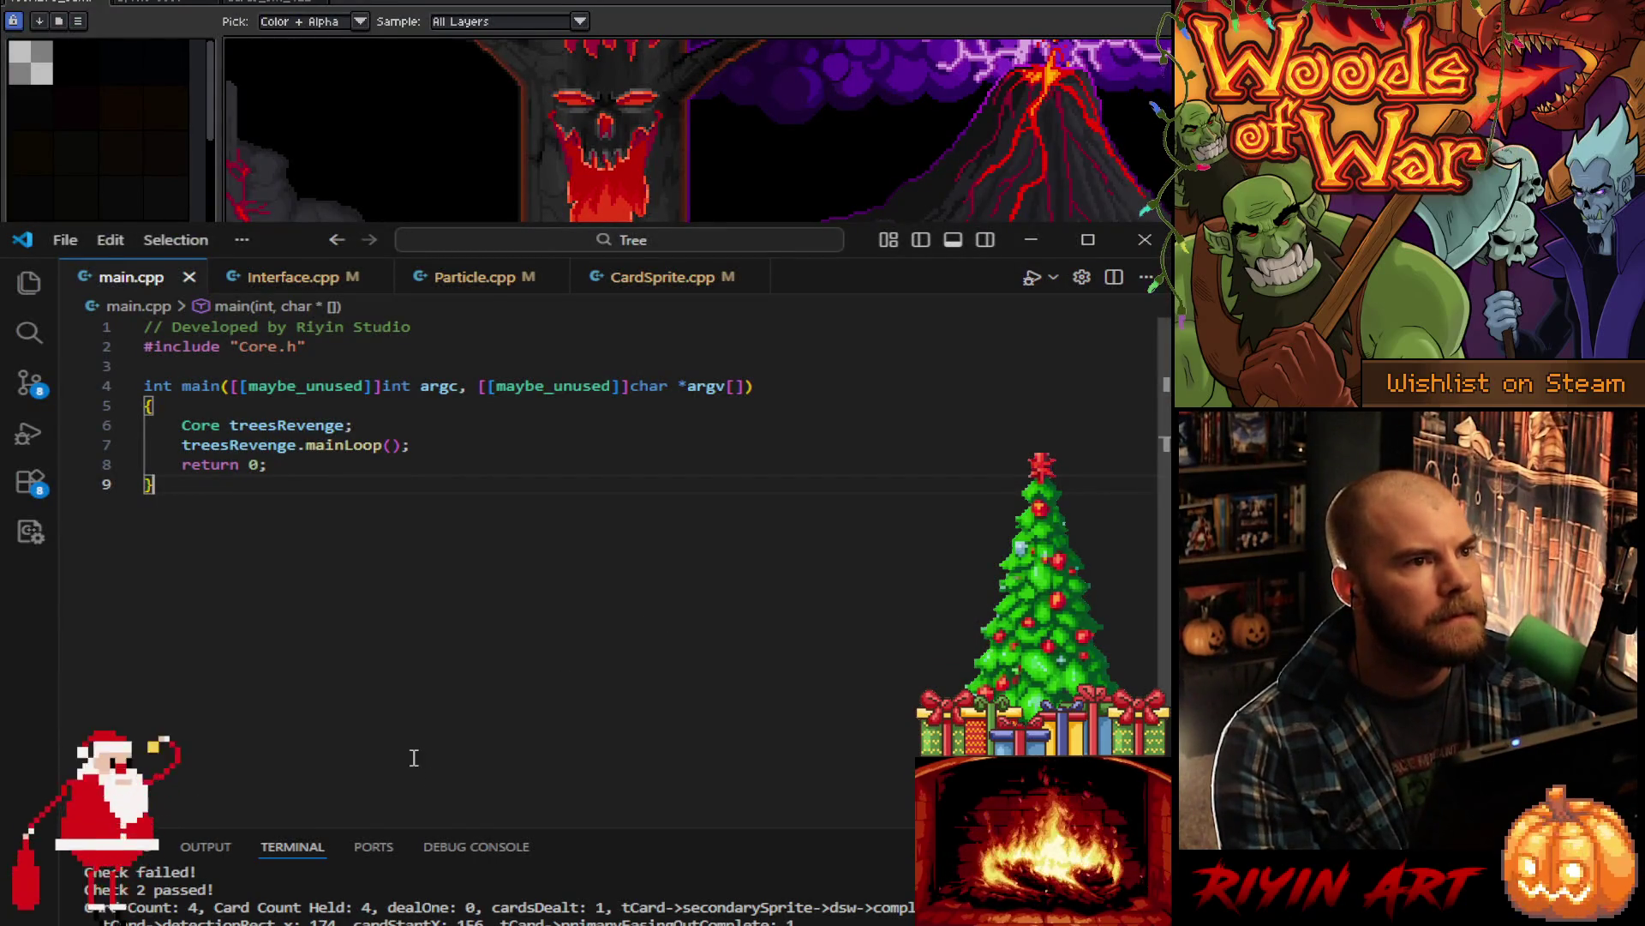
- Switch to Particle.cpp and scroll to CARD_GLOW_GREEN in setStyle (life 3, sizes 28.0f and 20.0f)
click(474, 276)
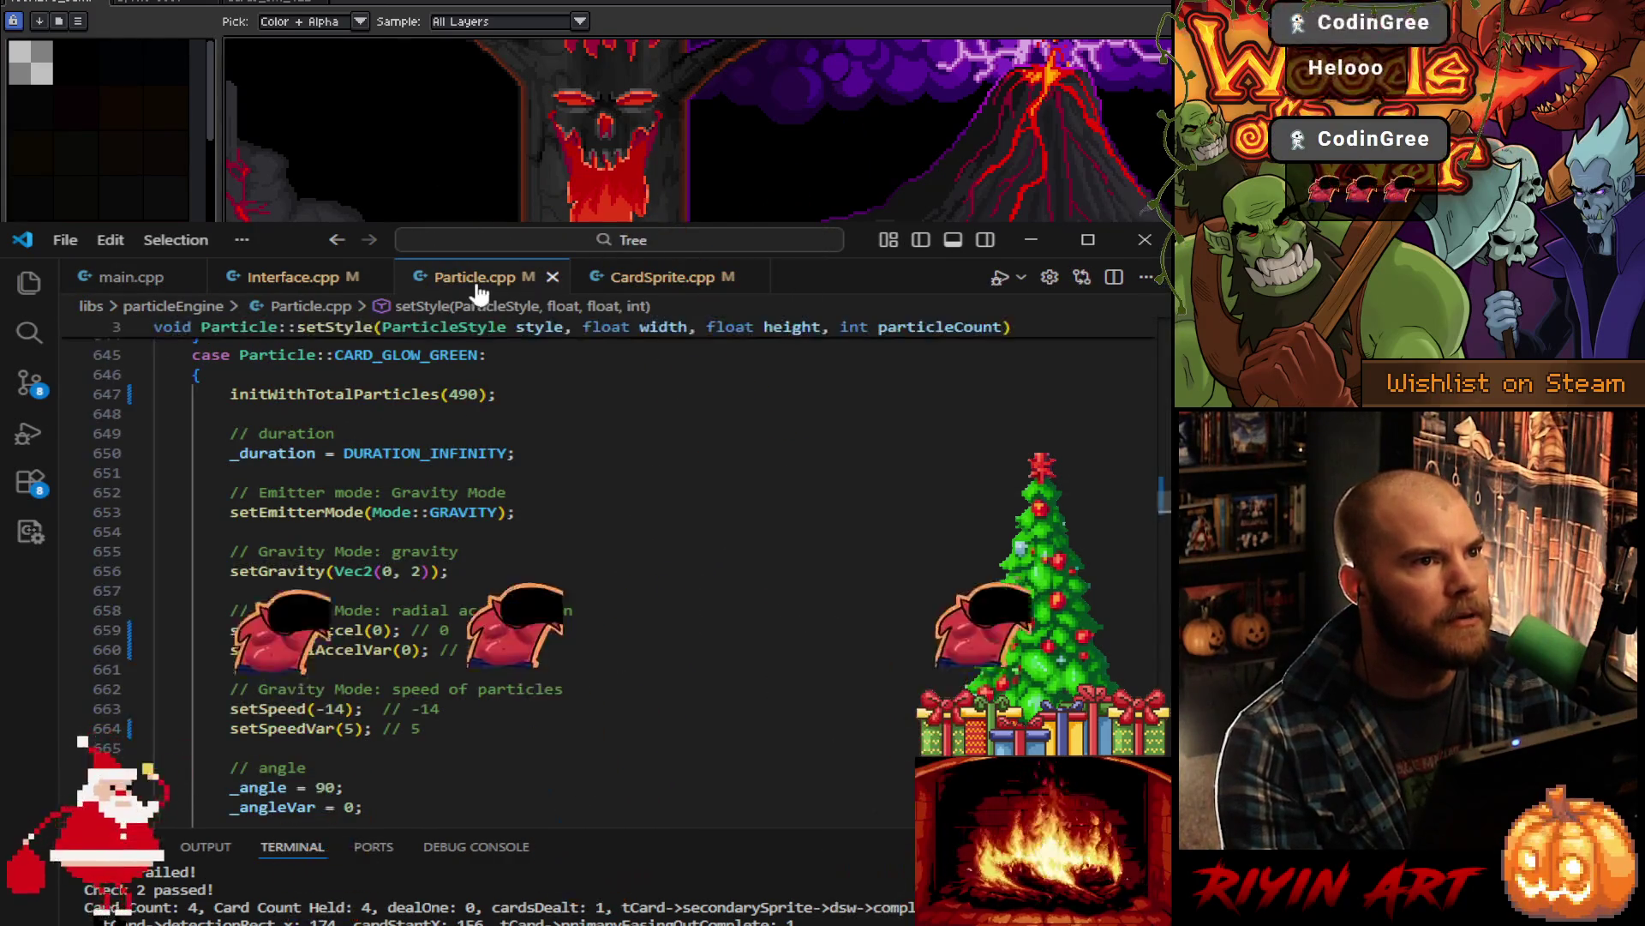
click(597, 515)
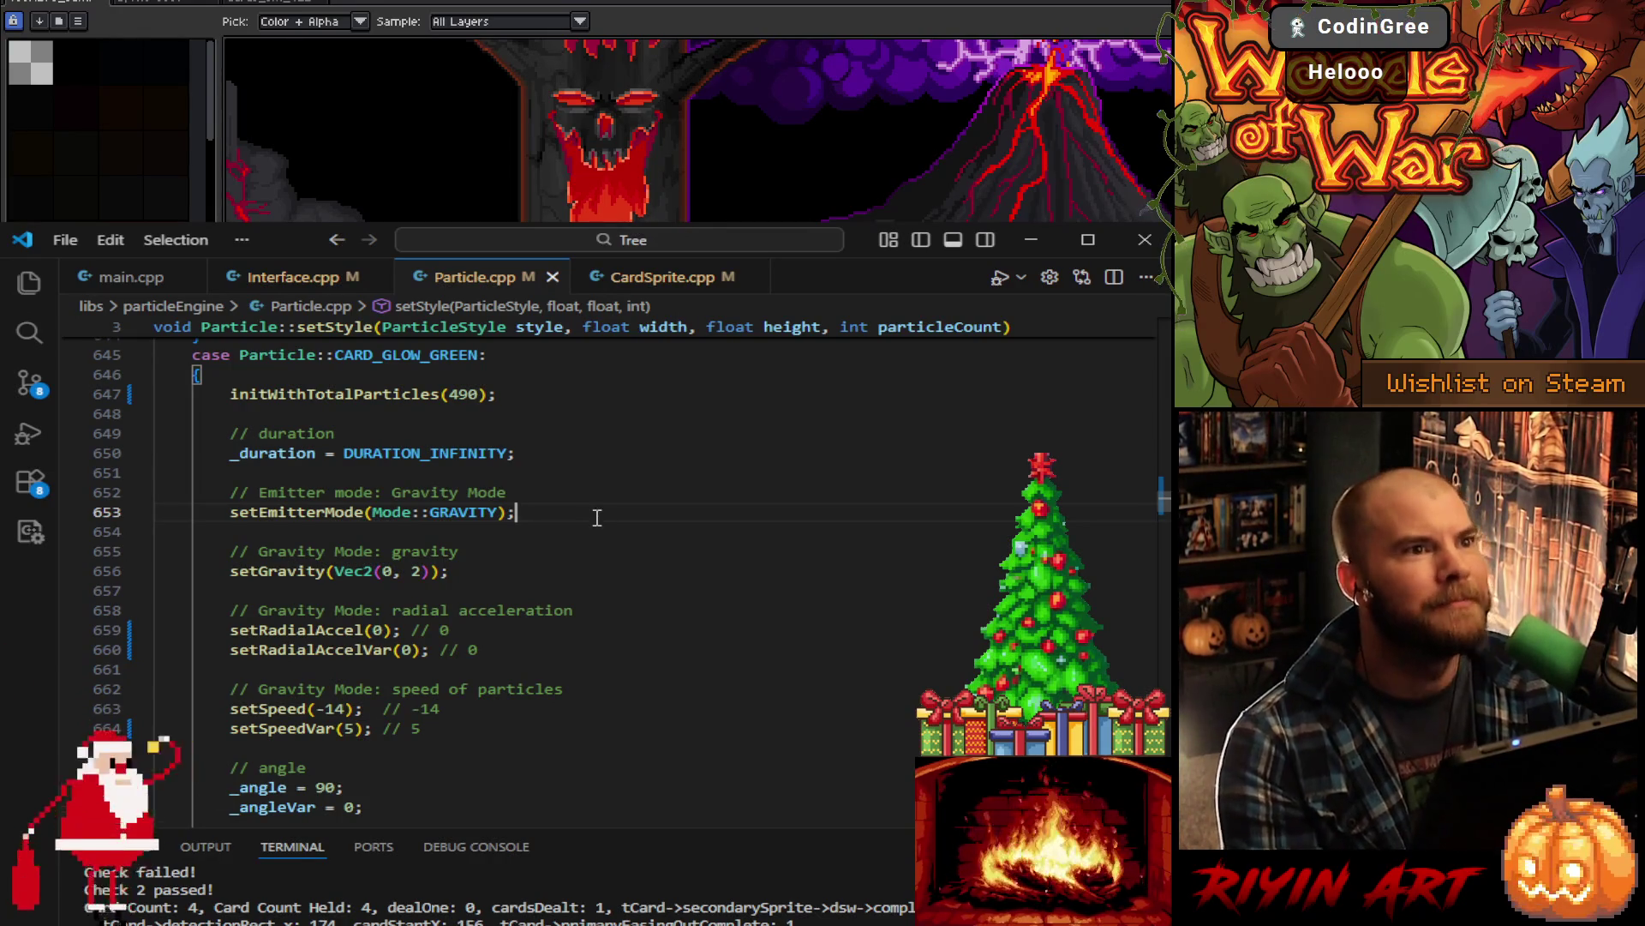
scroll(597, 518, up, 2)
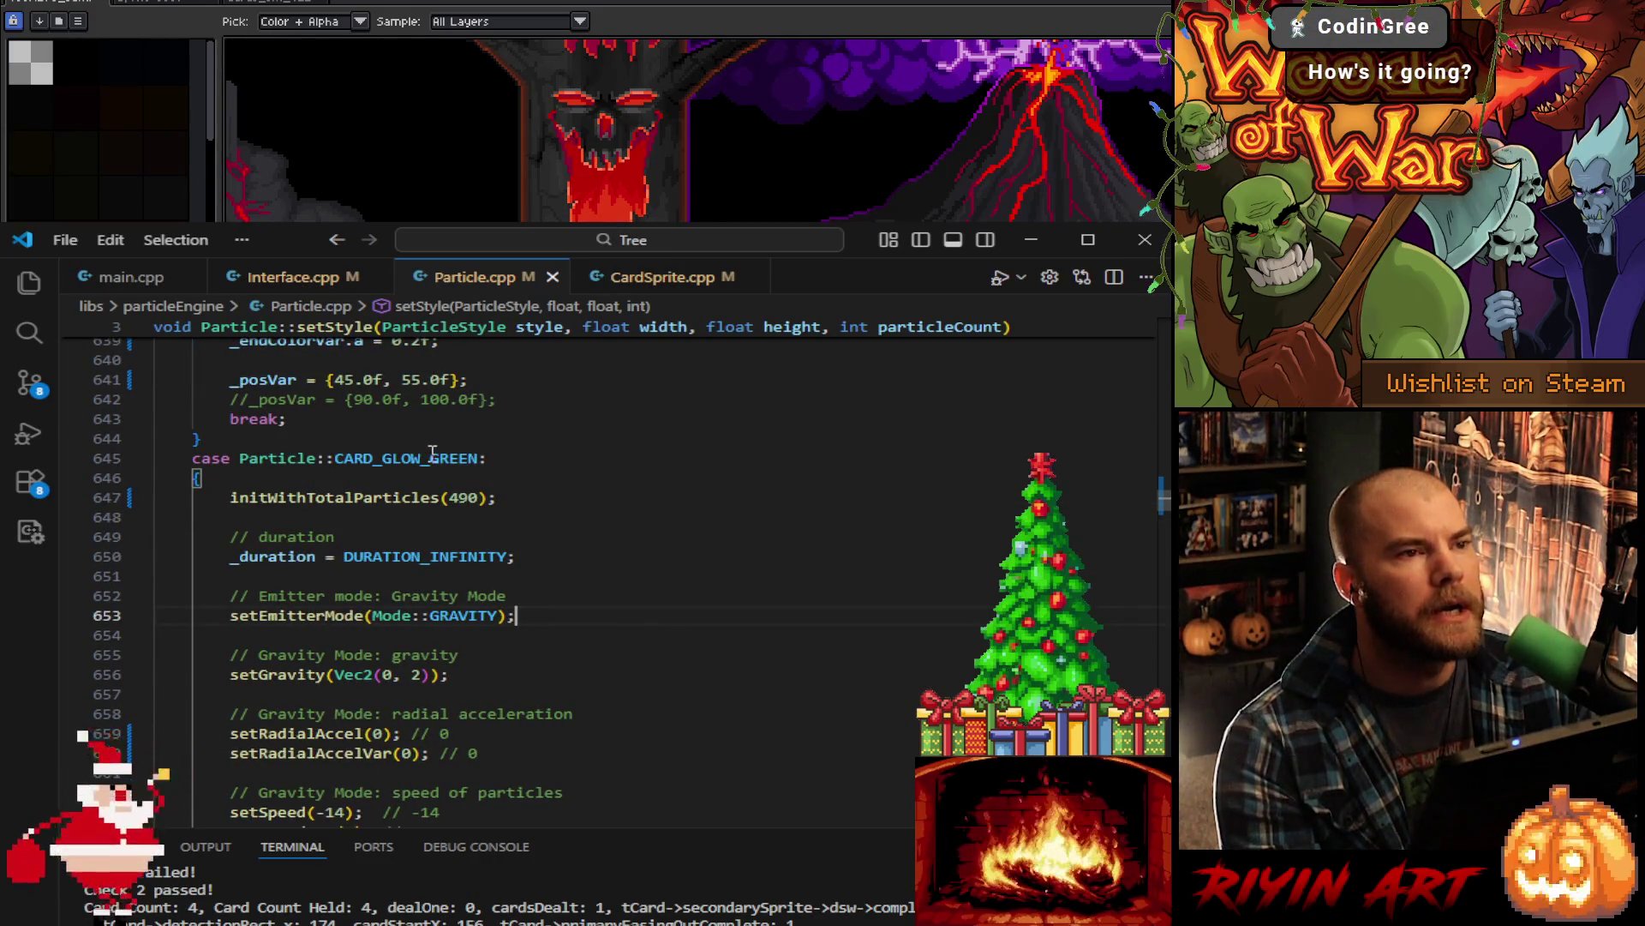
mouse_move(433, 456)
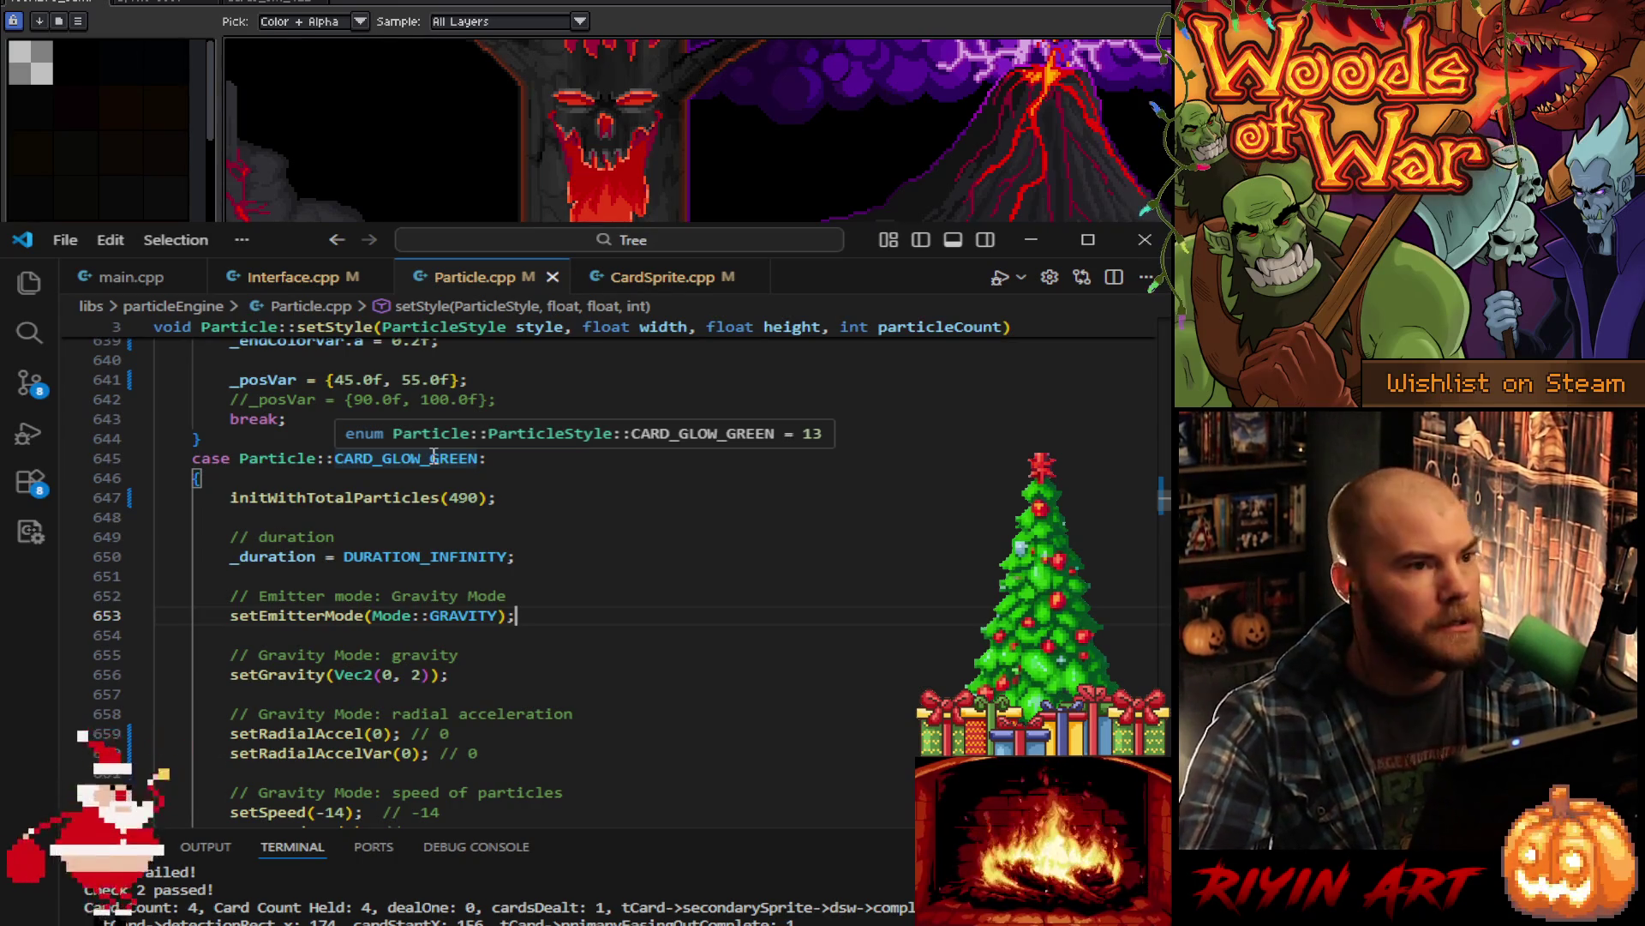
scroll(572, 553, down, 3)
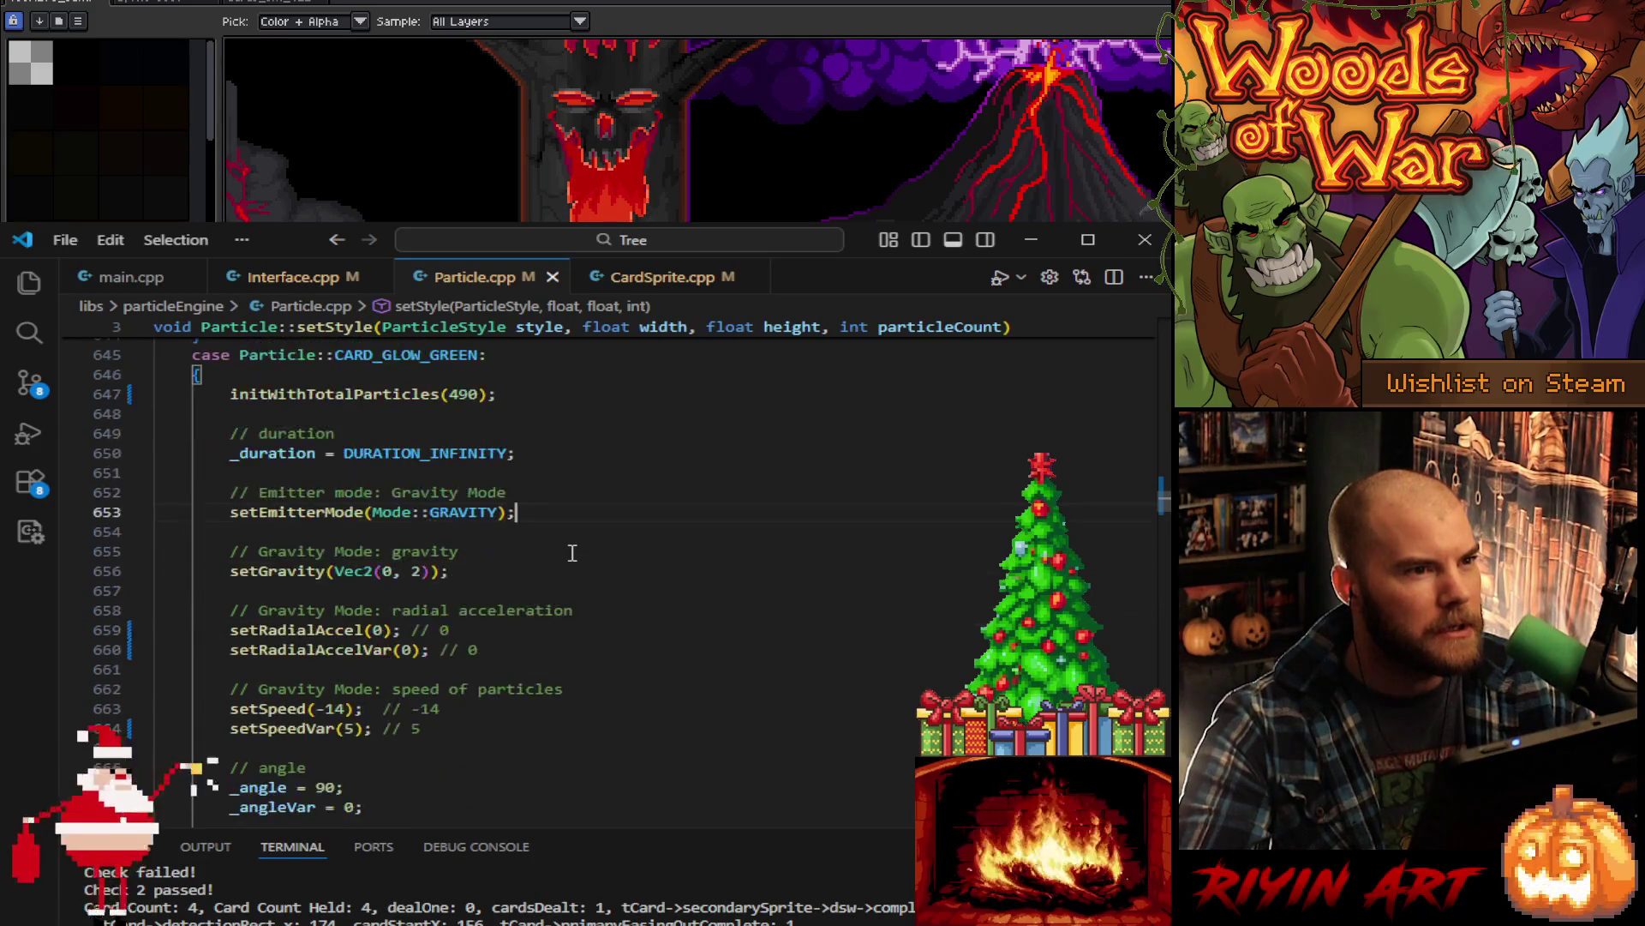
scroll(572, 553, up, 3)
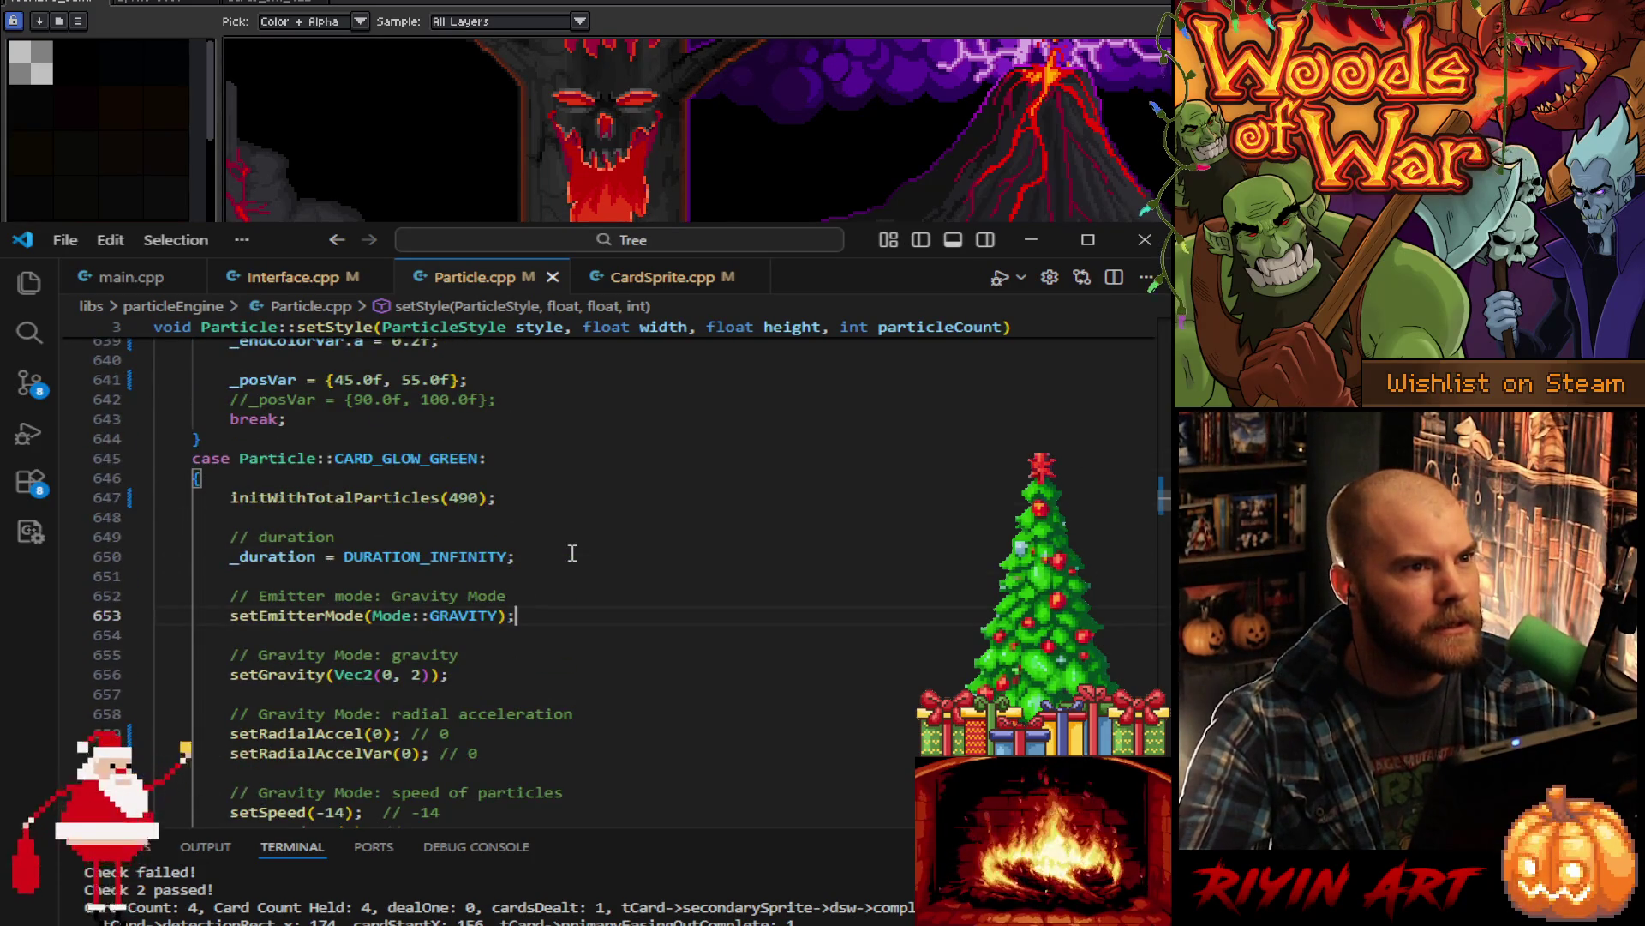
scroll(573, 553, down, 4)
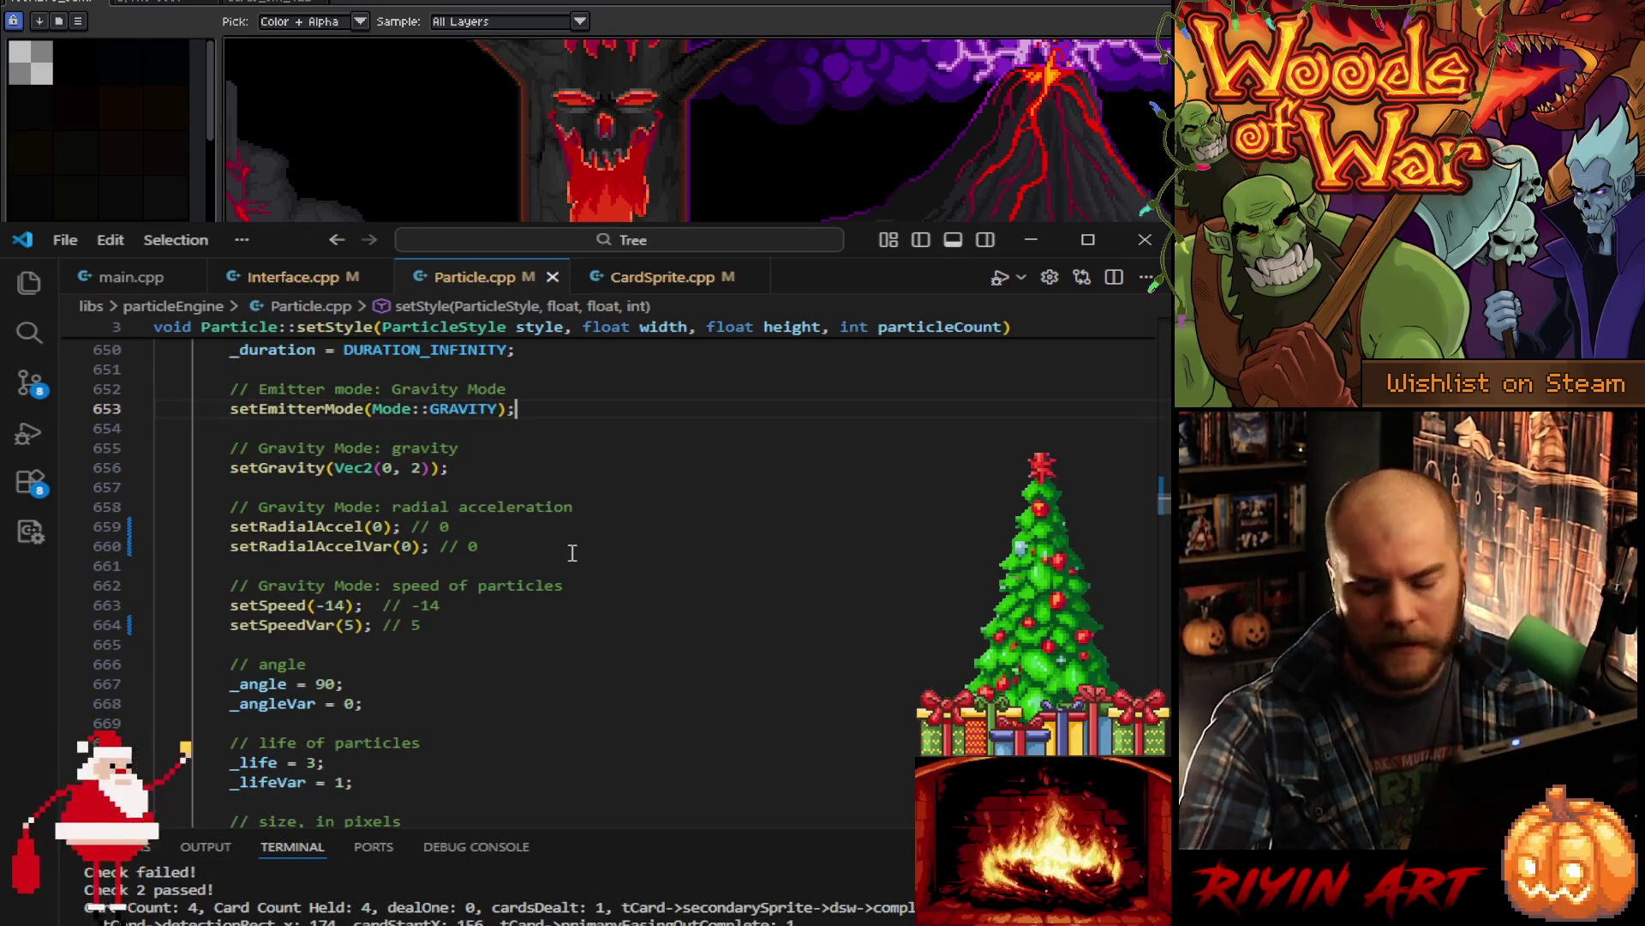
scroll(573, 552, down, 4)
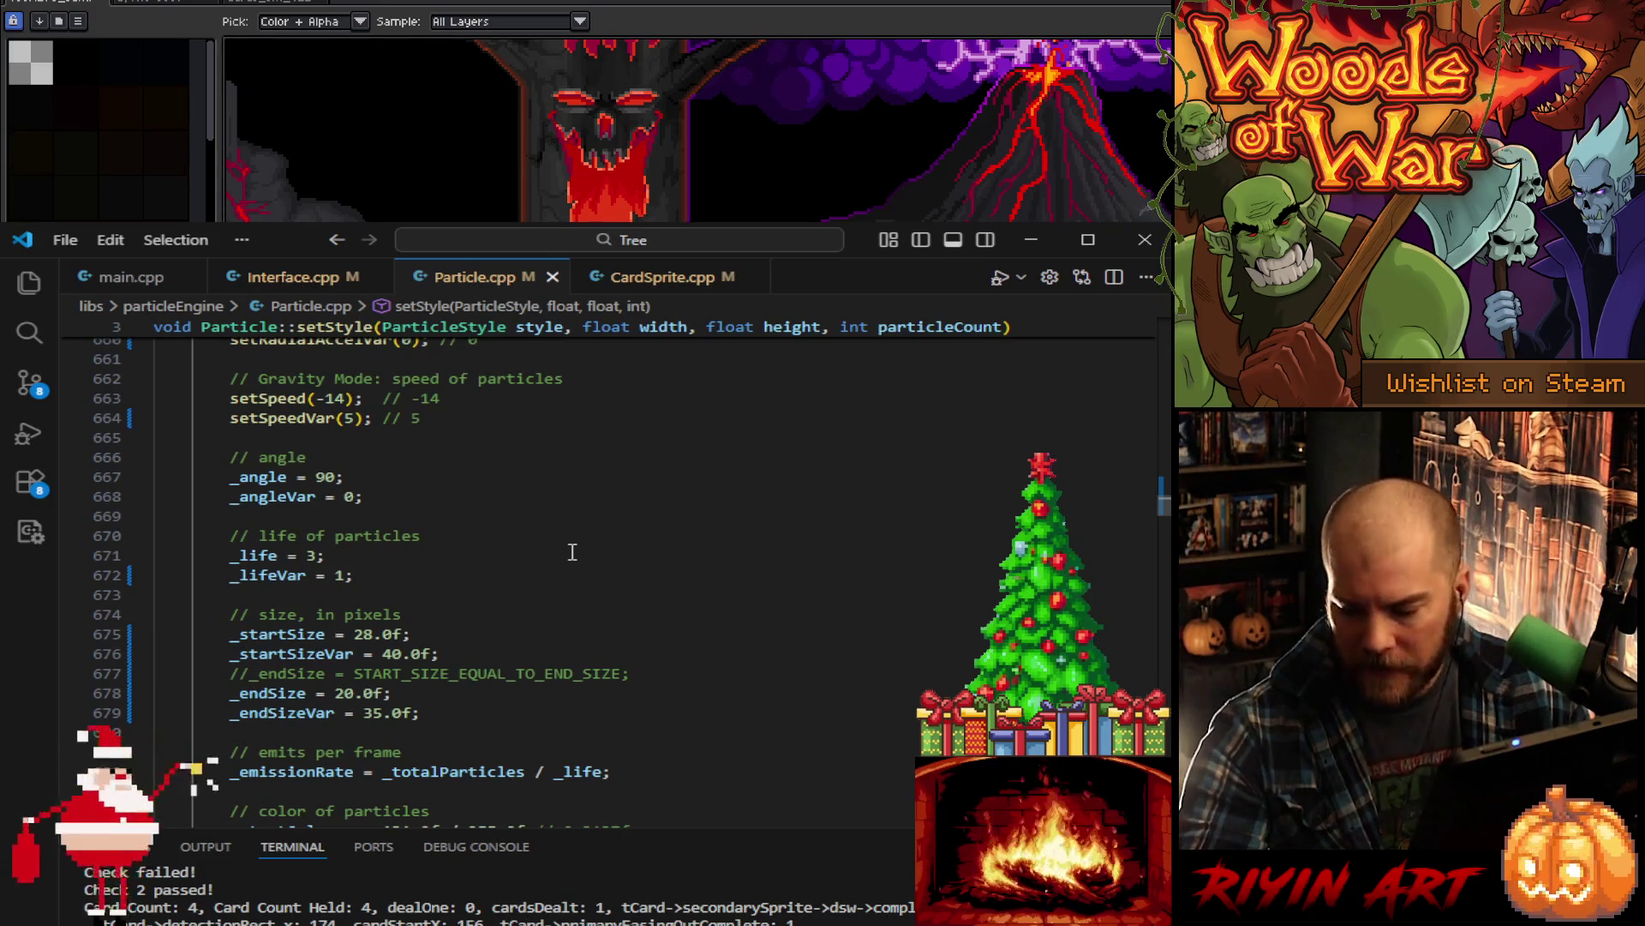
scroll(572, 551, down, 5)
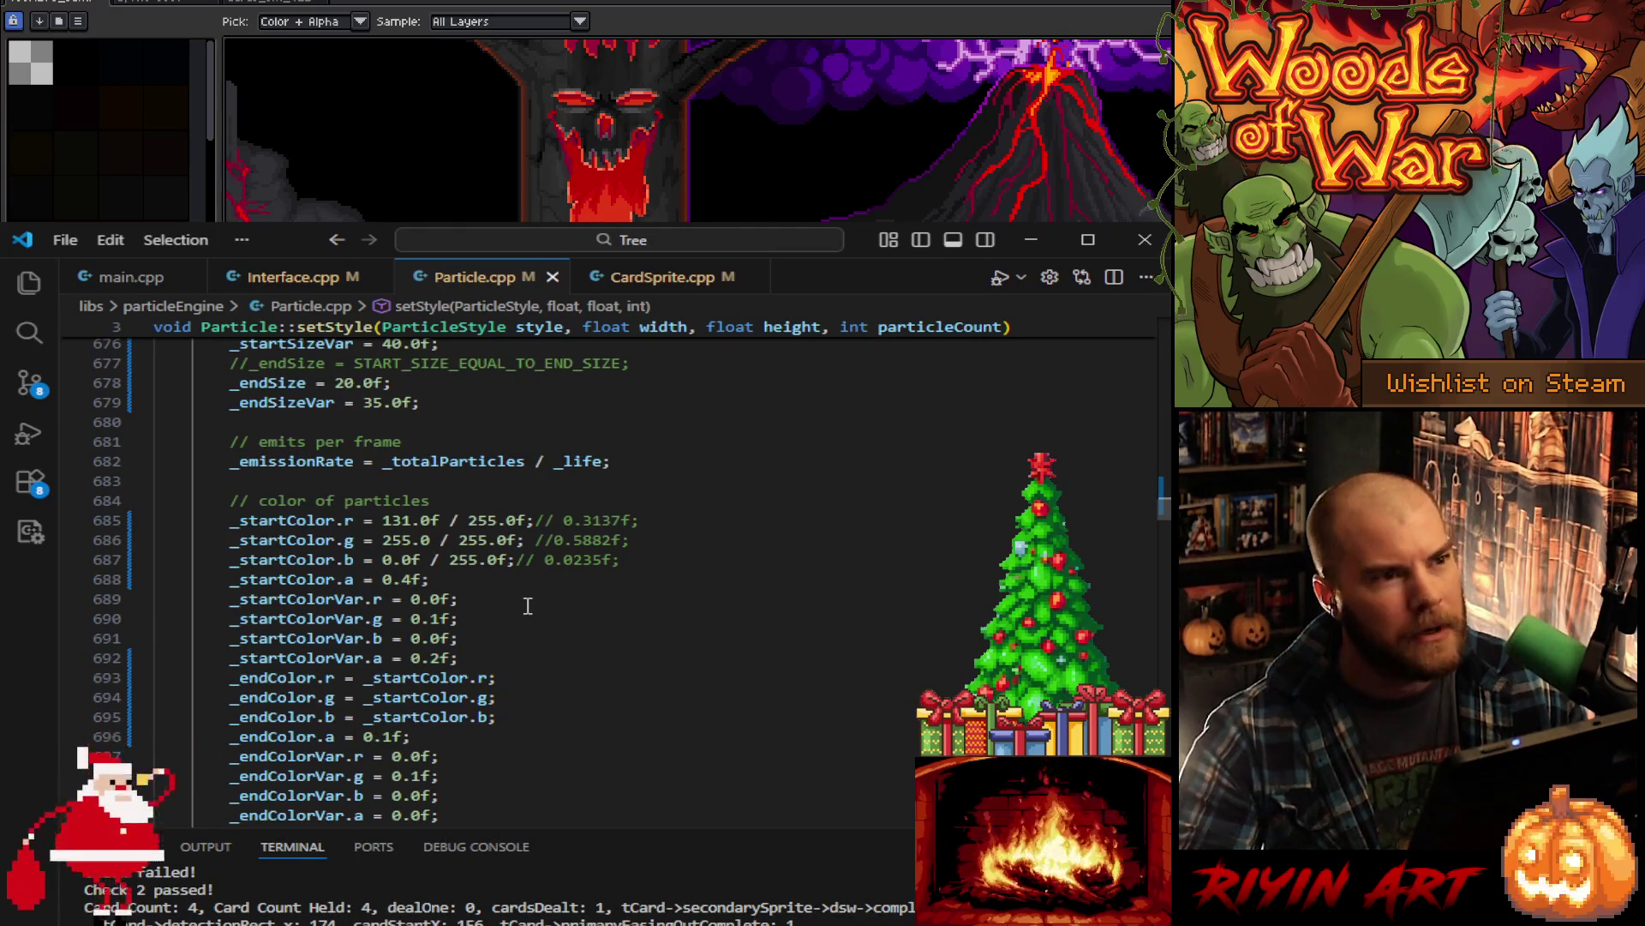
scroll(568, 618, down, 1)
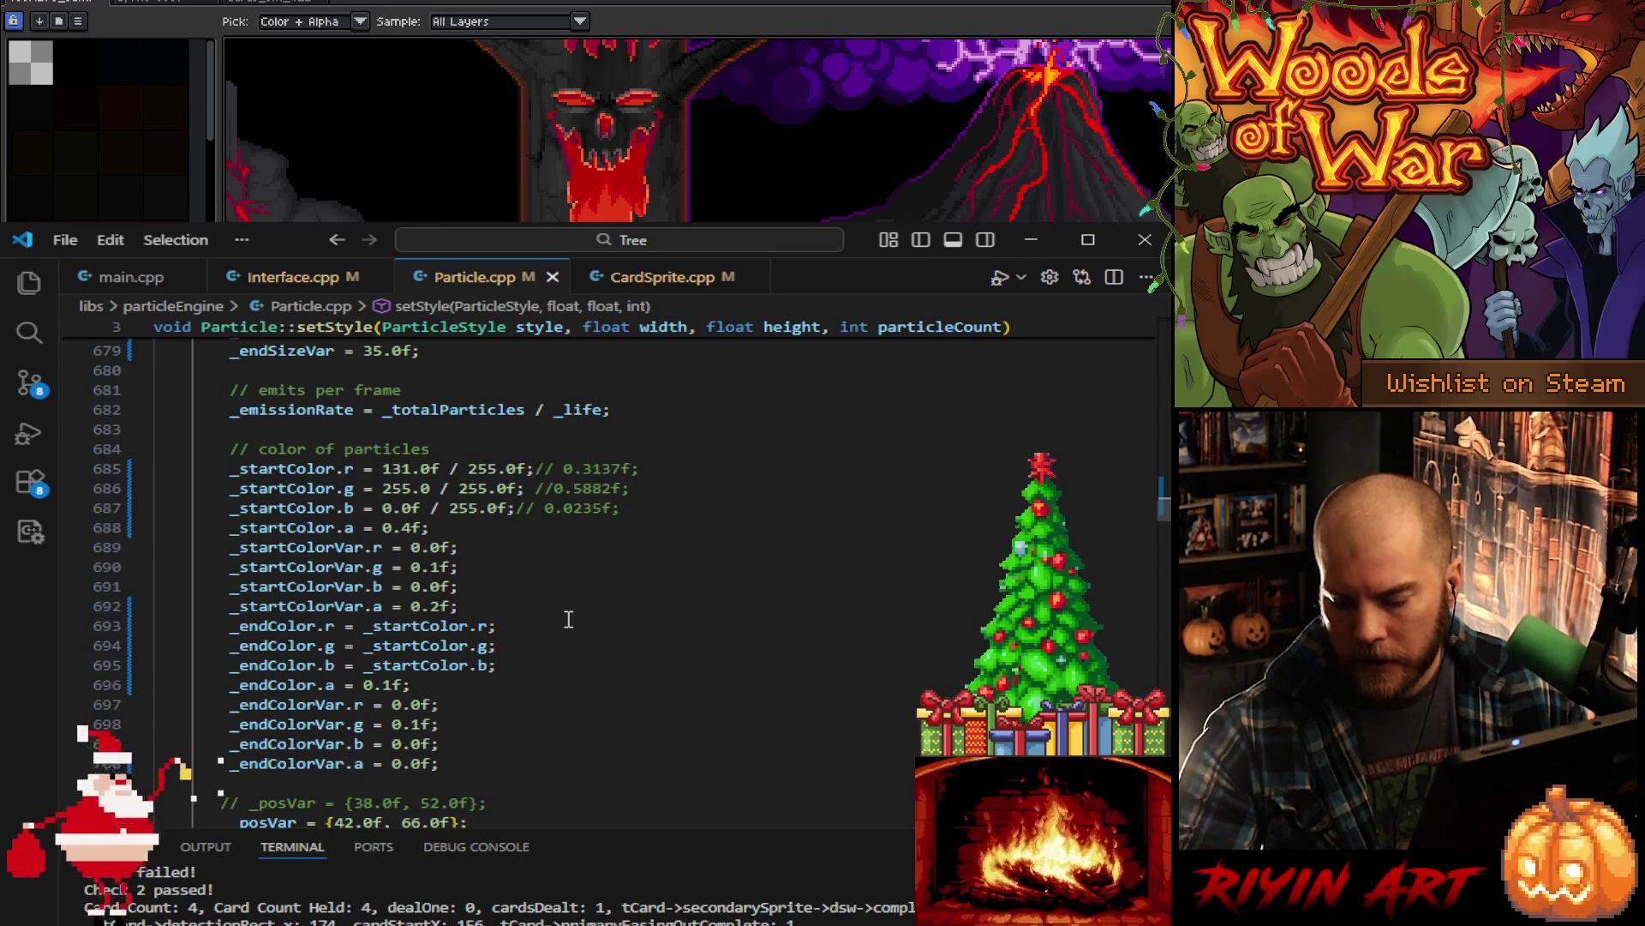
scroll(568, 619, down, 2)
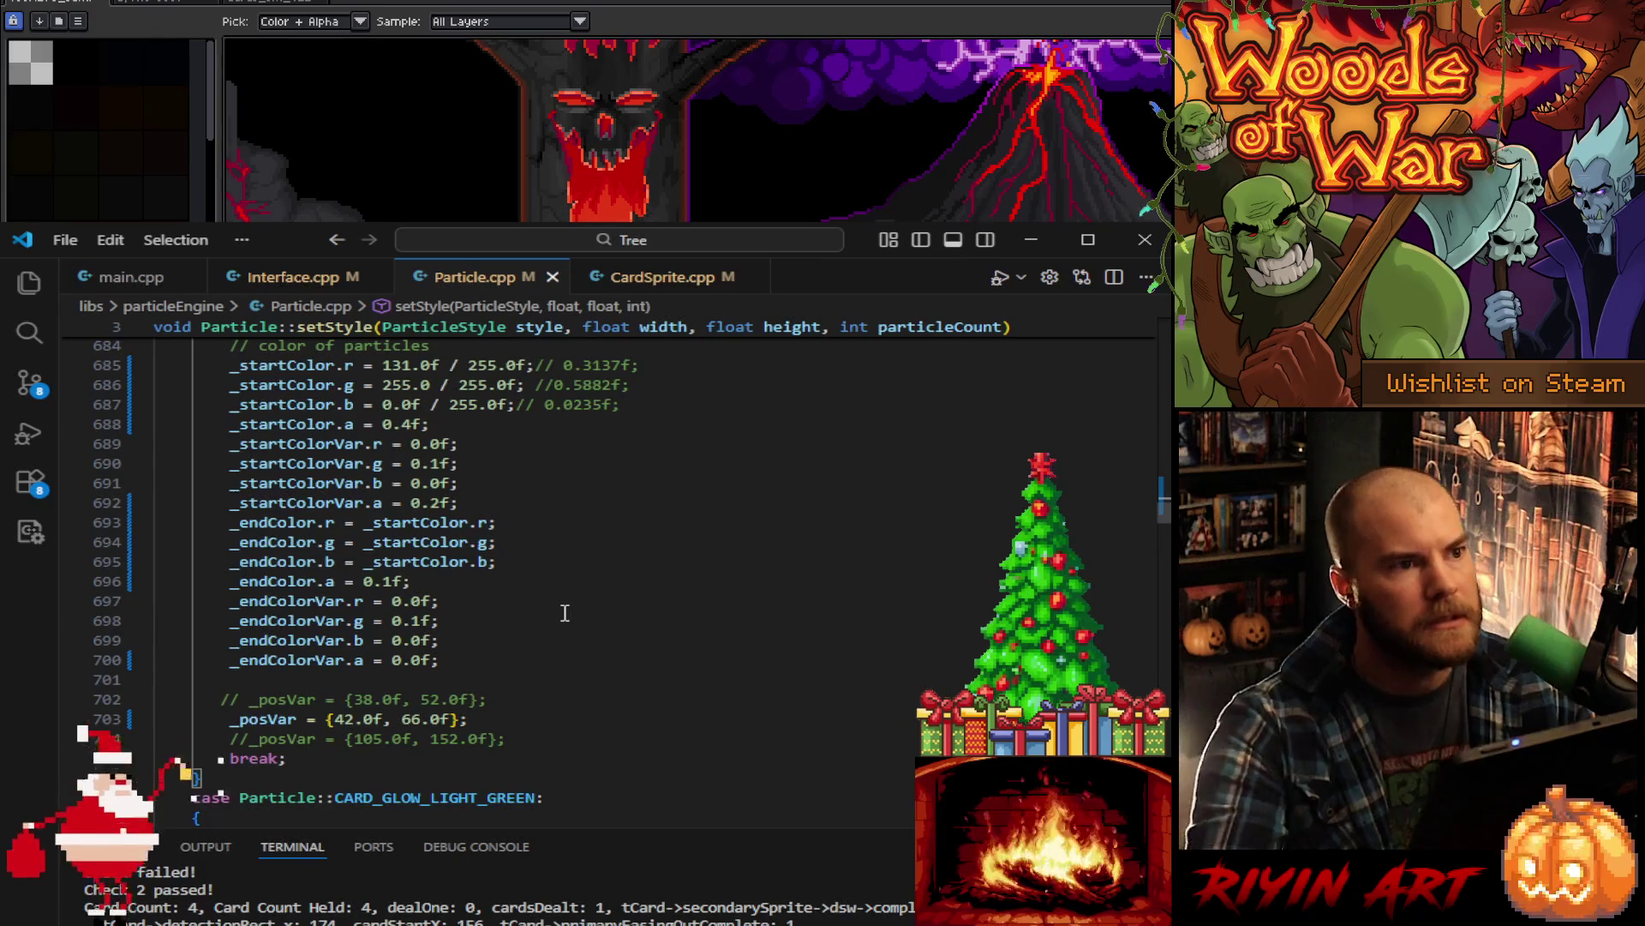
scroll(565, 612, down, 2)
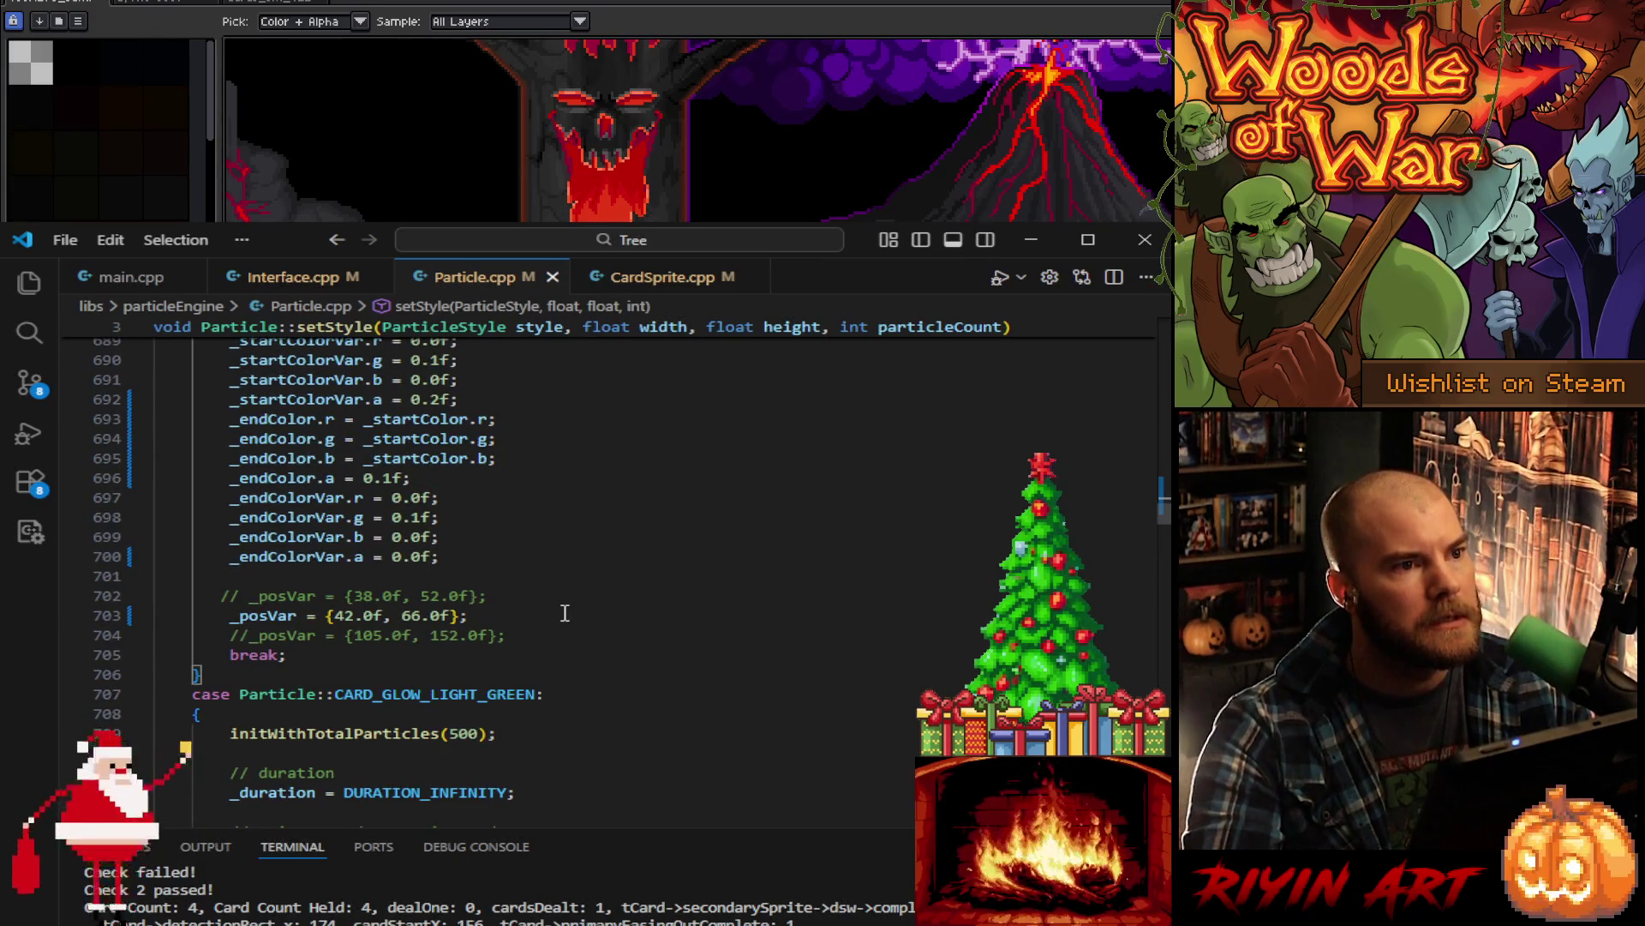
scroll(565, 612, up, 15)
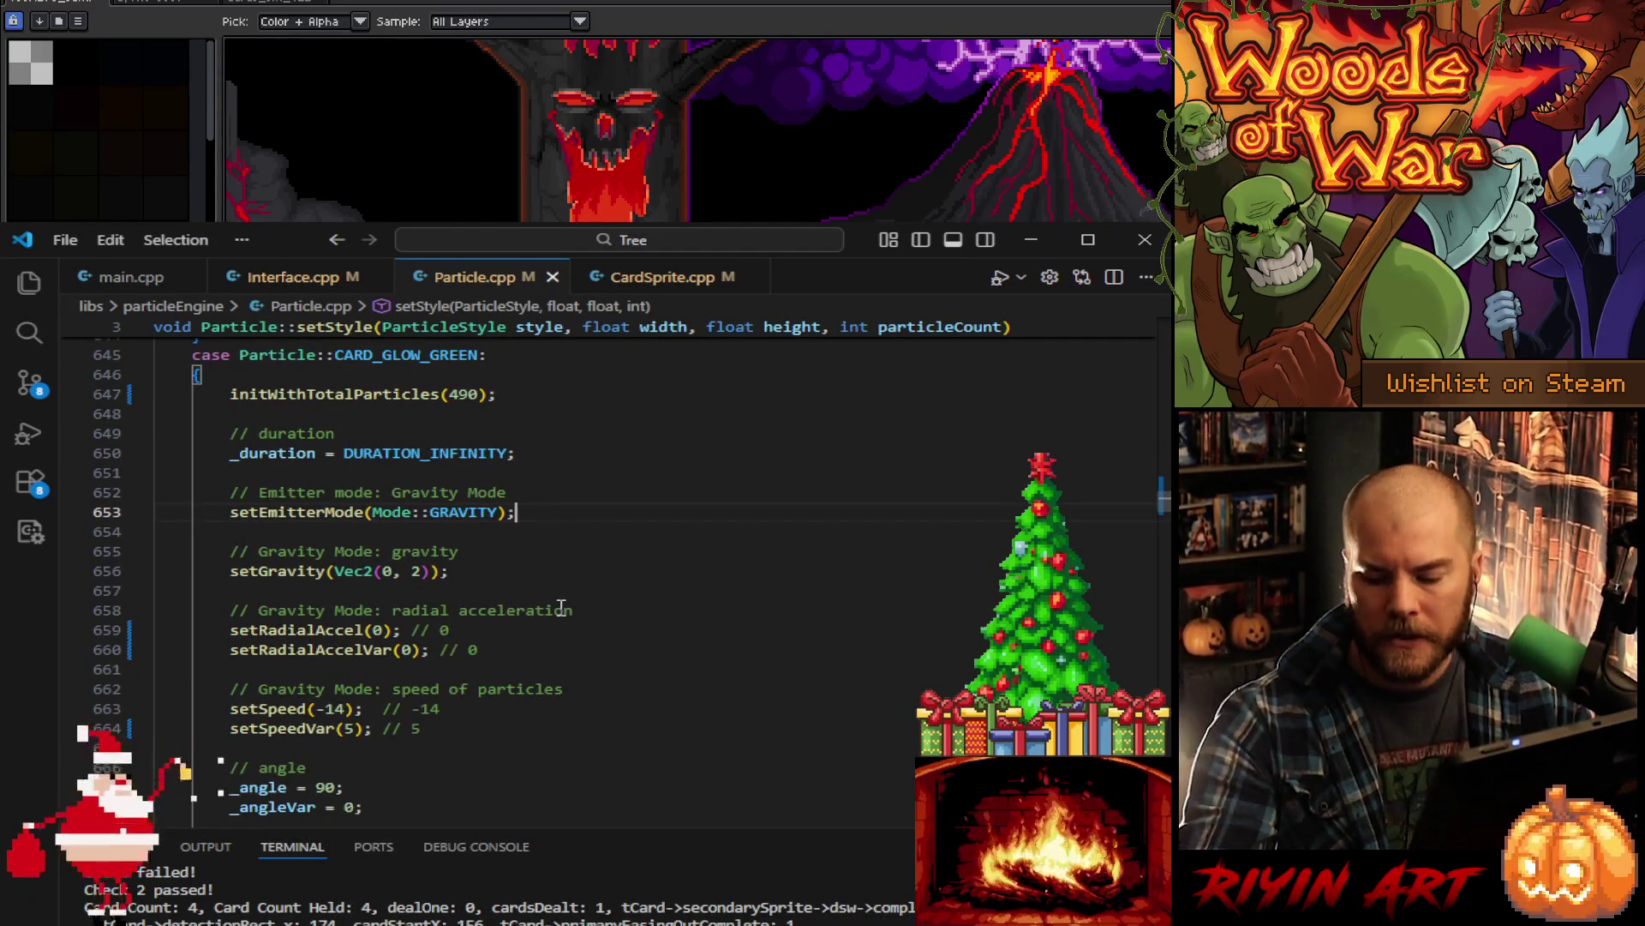
scroll(562, 603, up, 2)
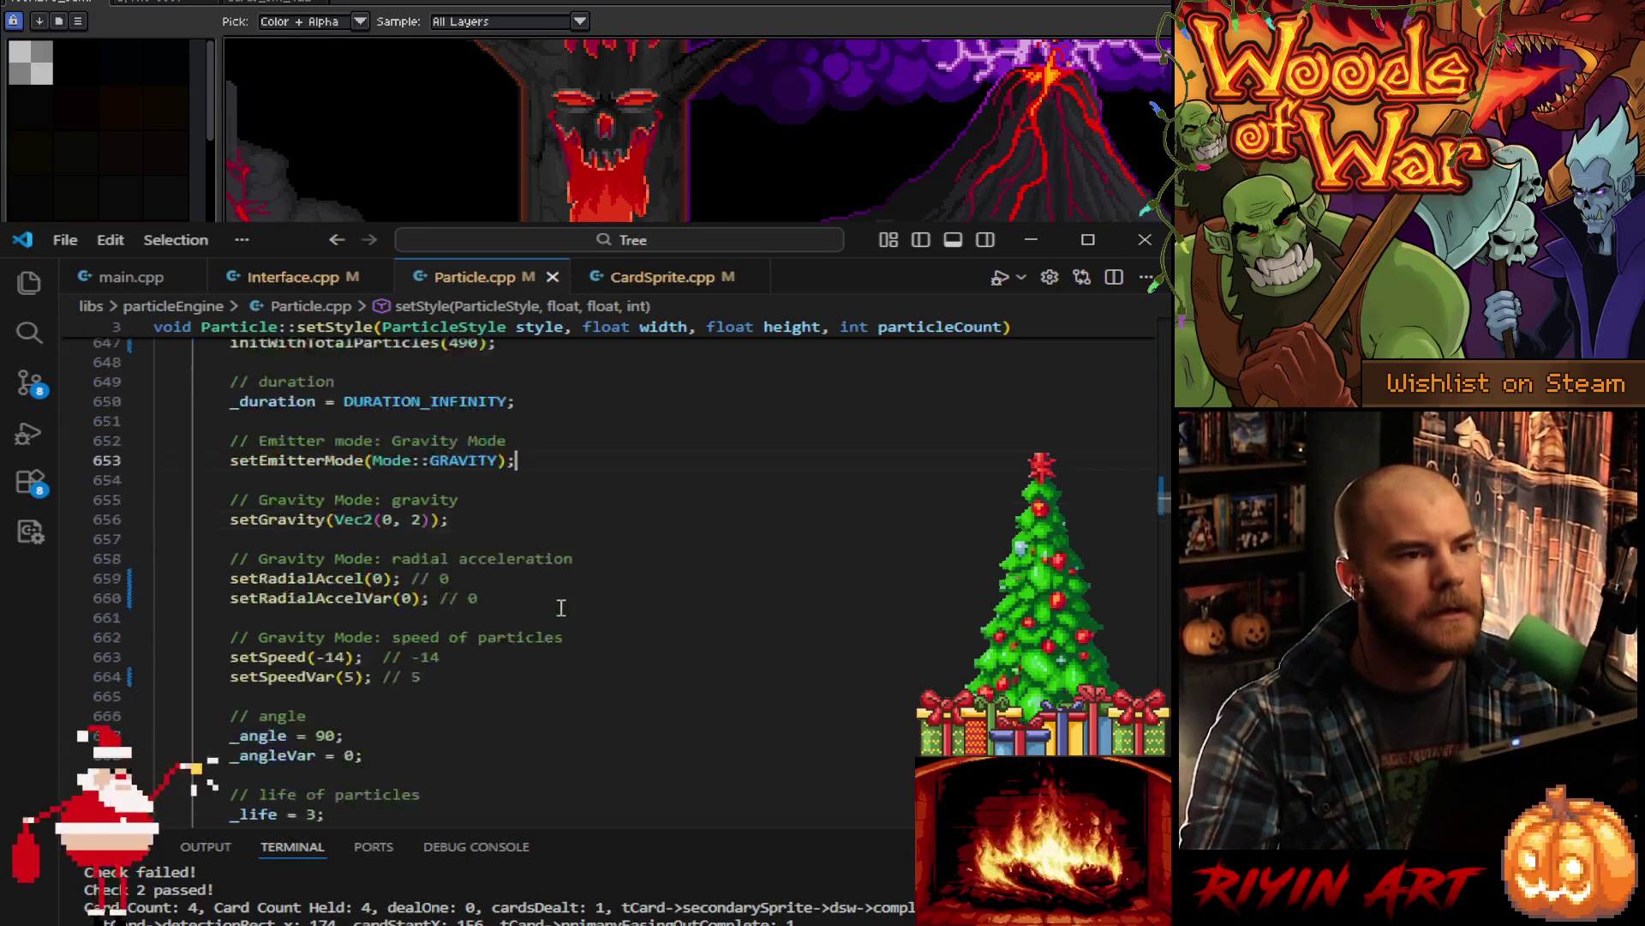
scroll(562, 599, up, 6)
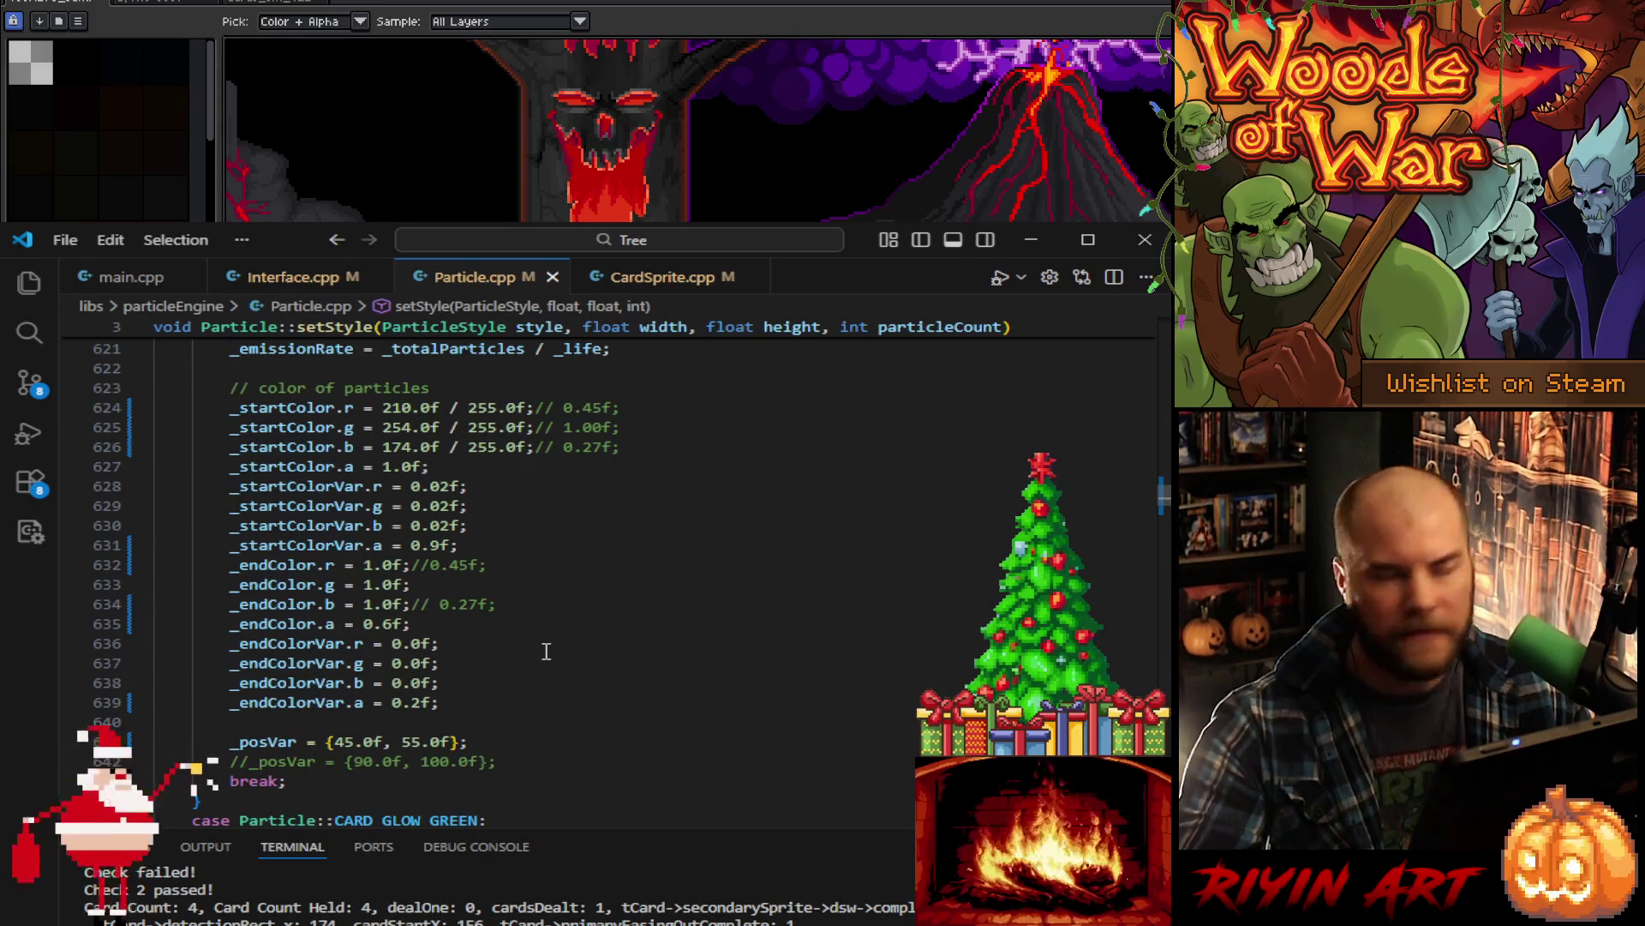
- Scroll up through Particle.cpp to review the UPGRADE_GREEN style and the card styles above it
scroll(546, 651, up, 3)
scroll(545, 651, down, 2)
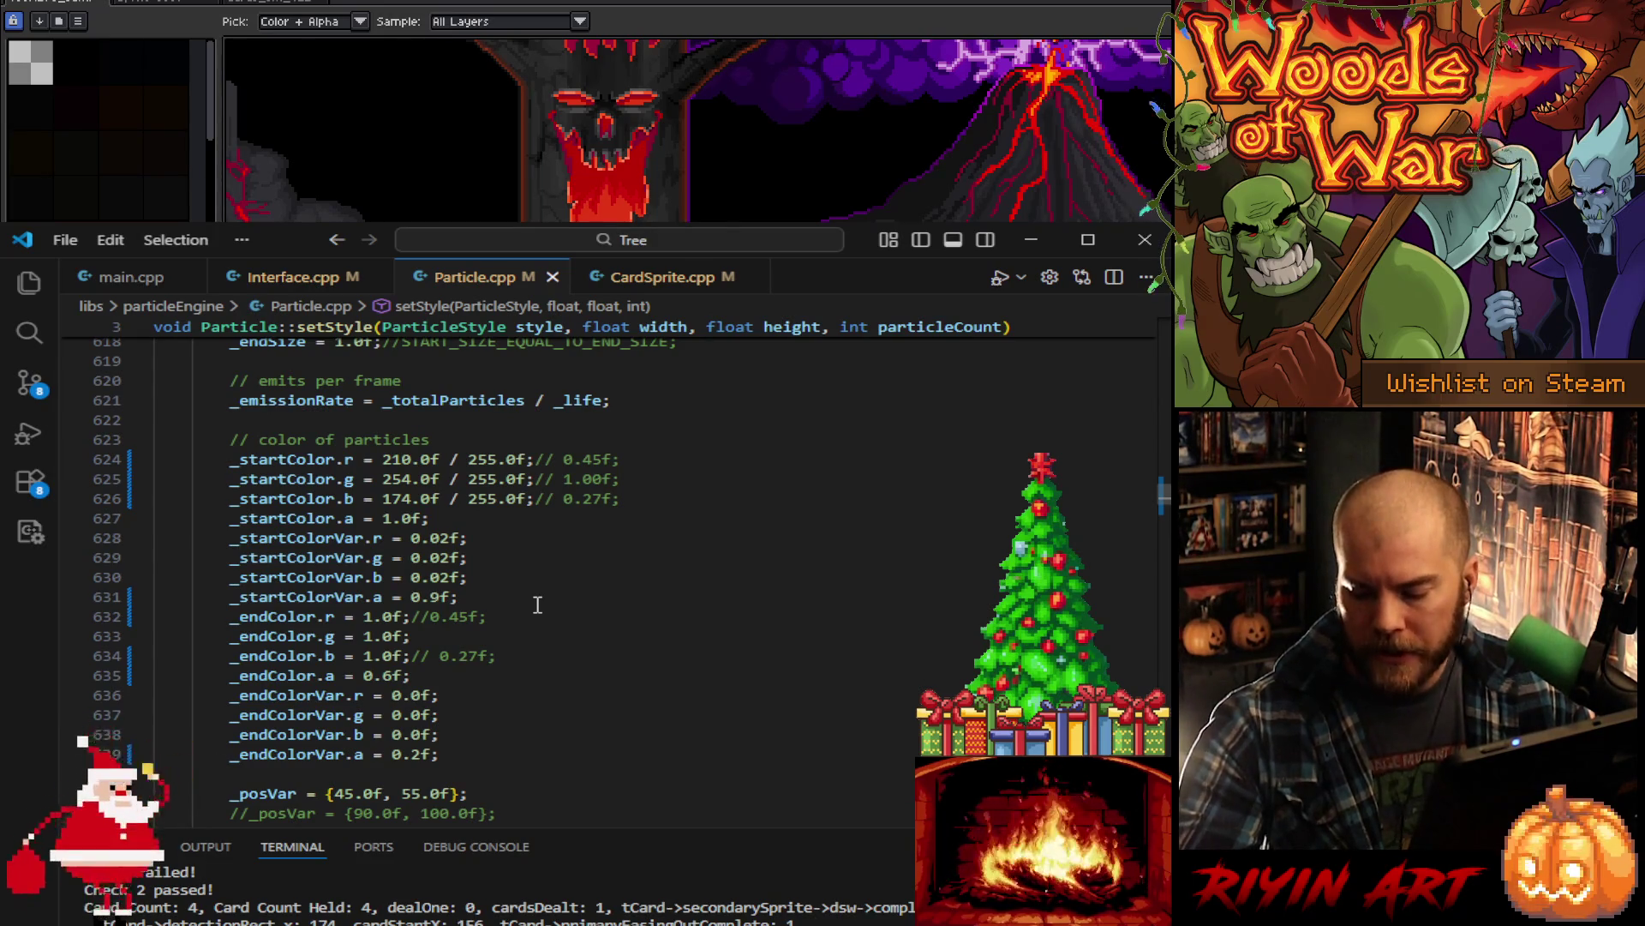
scroll(537, 605, up, 5)
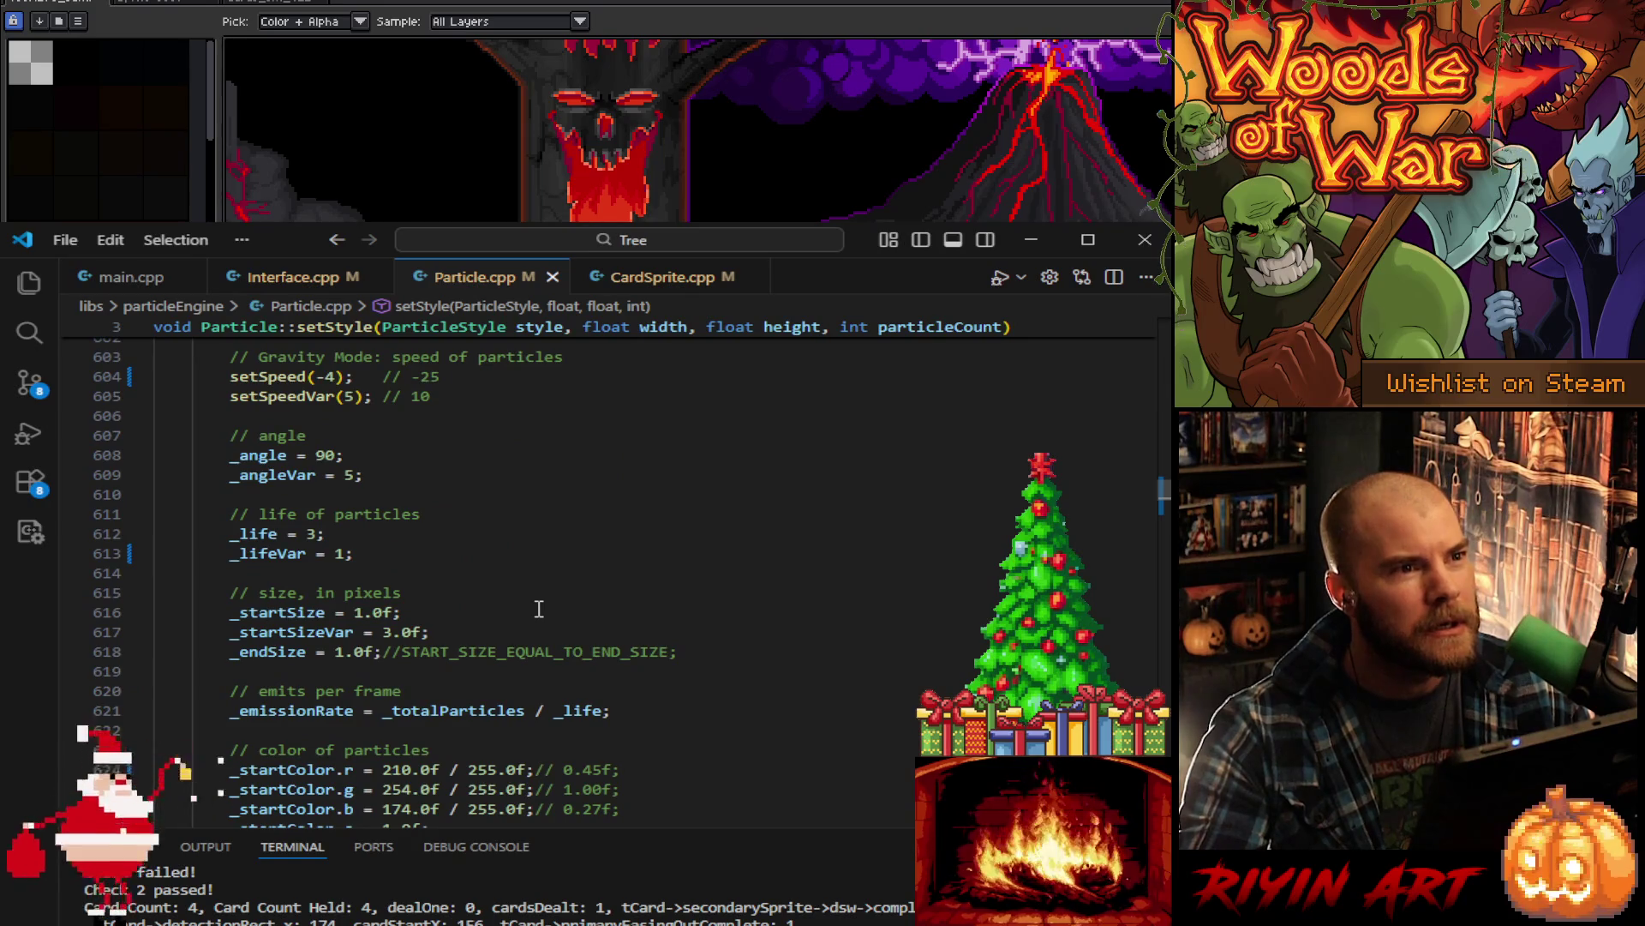
scroll(538, 609, up, 2)
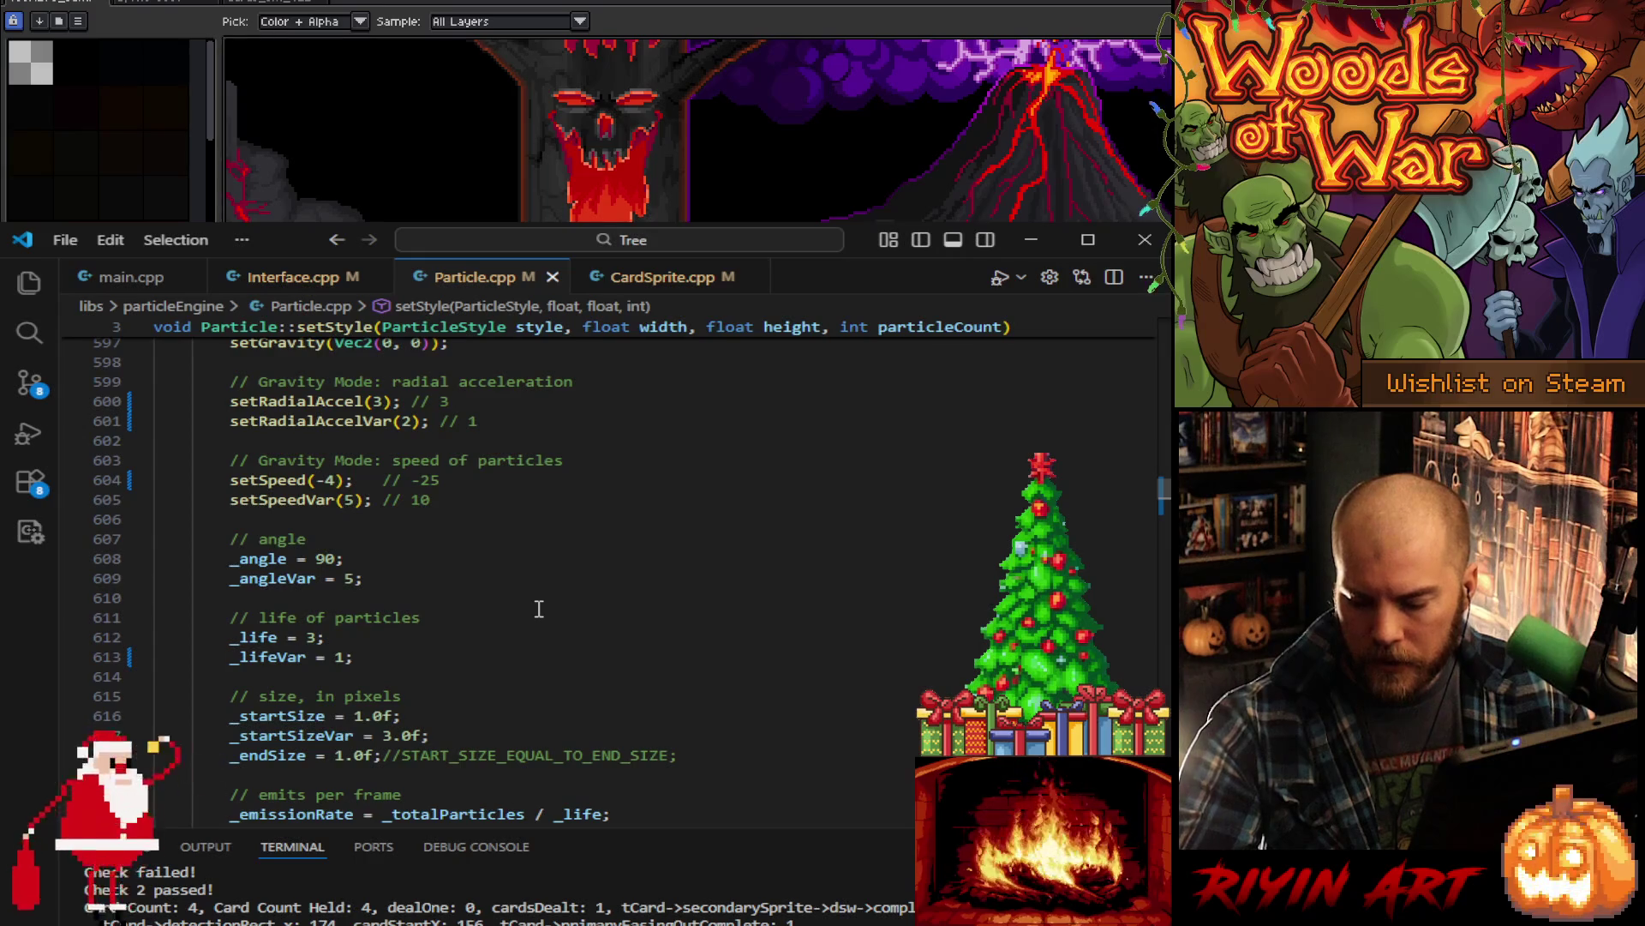
scroll(538, 608, up, 3)
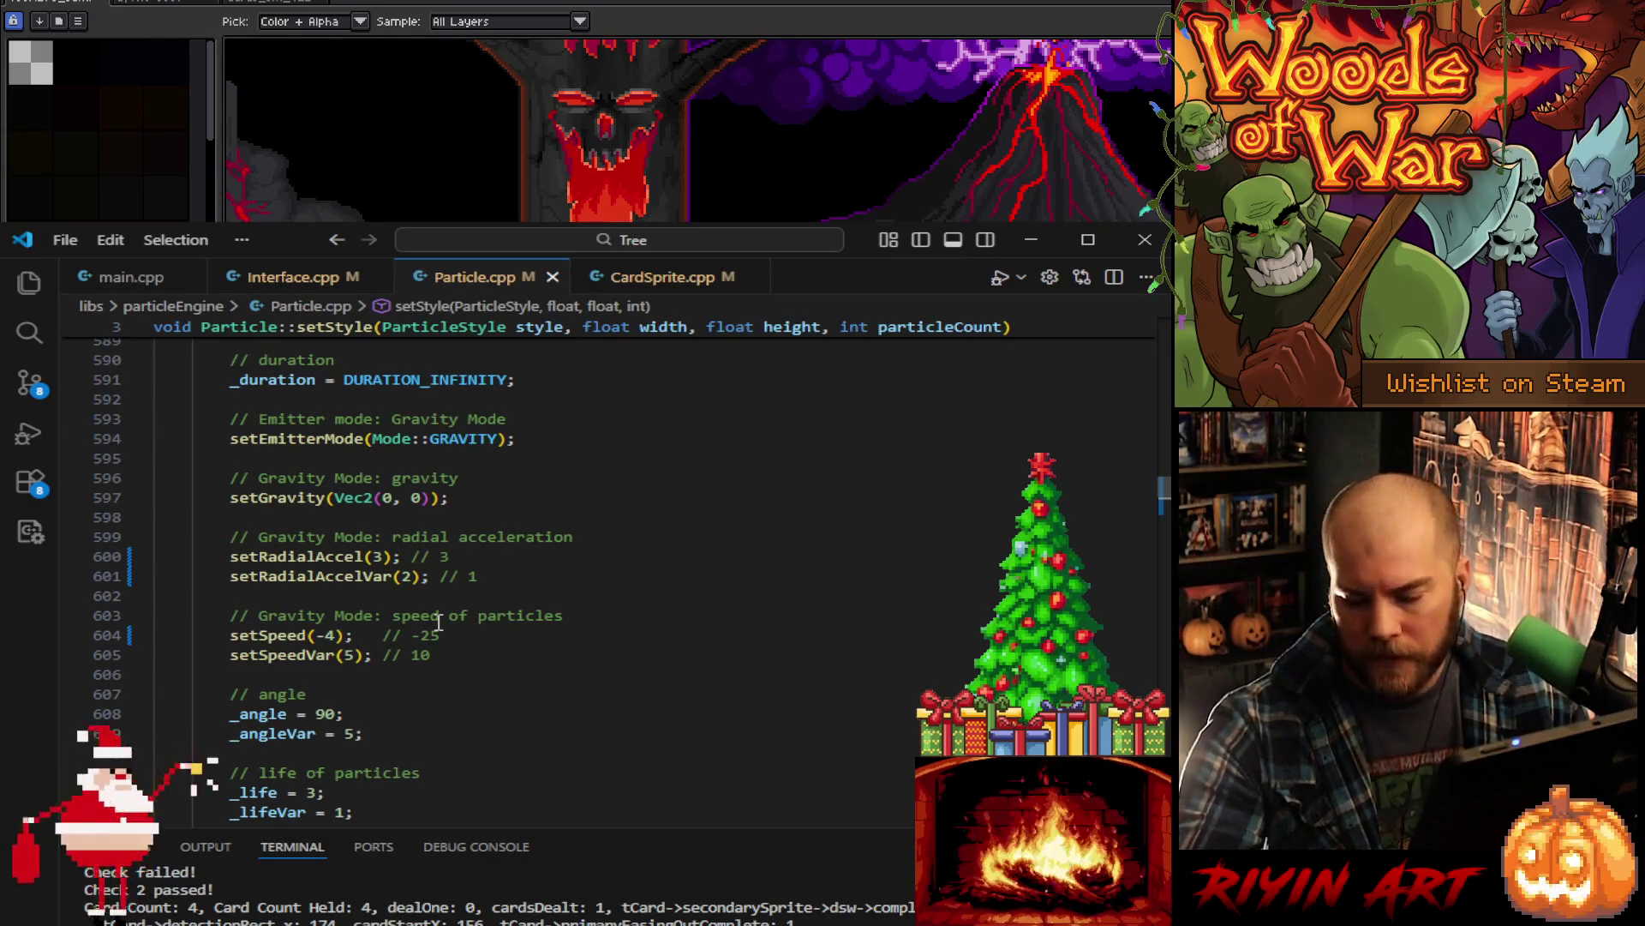
scroll(439, 623, up, 4)
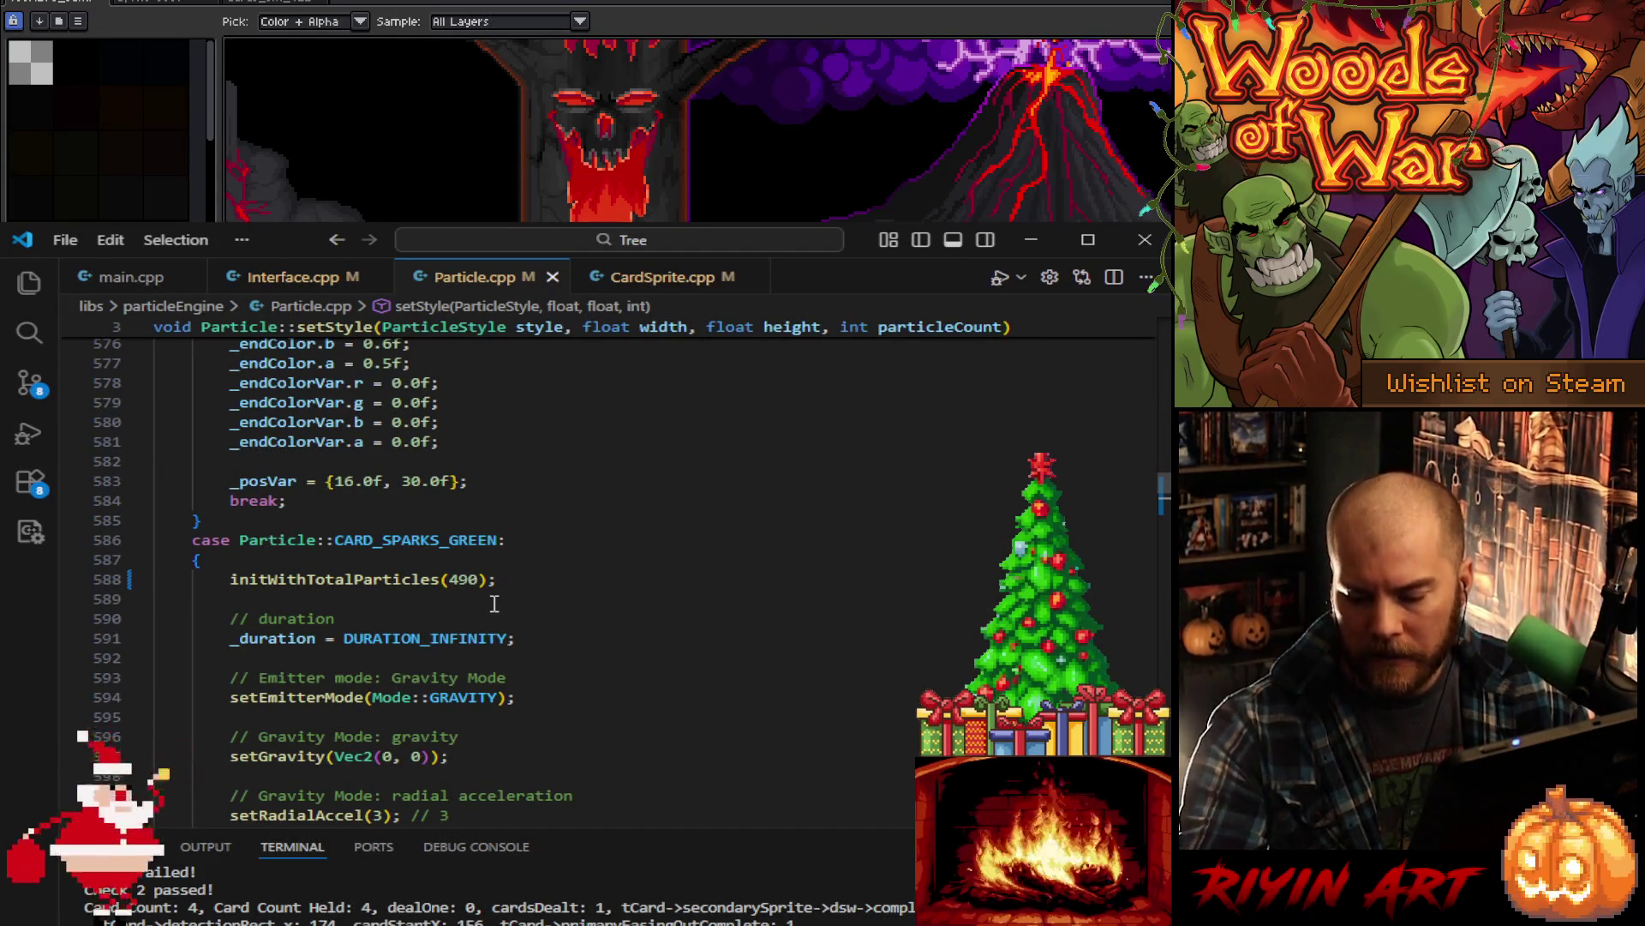
scroll(591, 620, up, 5)
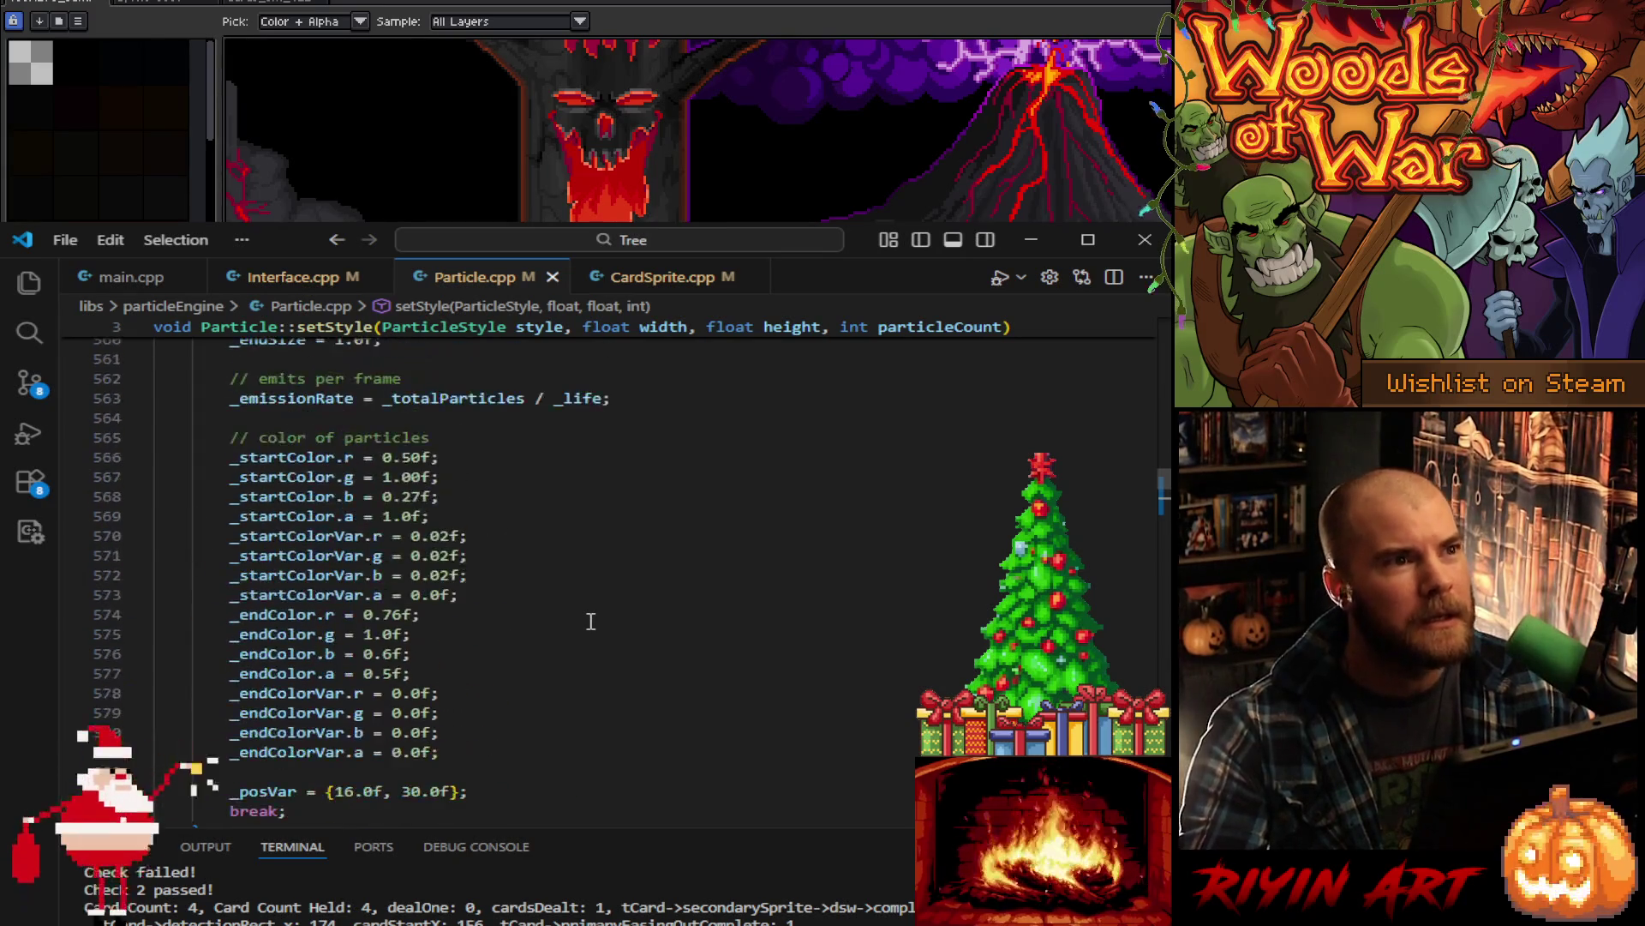
scroll(591, 620, up, 7)
scroll(590, 620, up, 5)
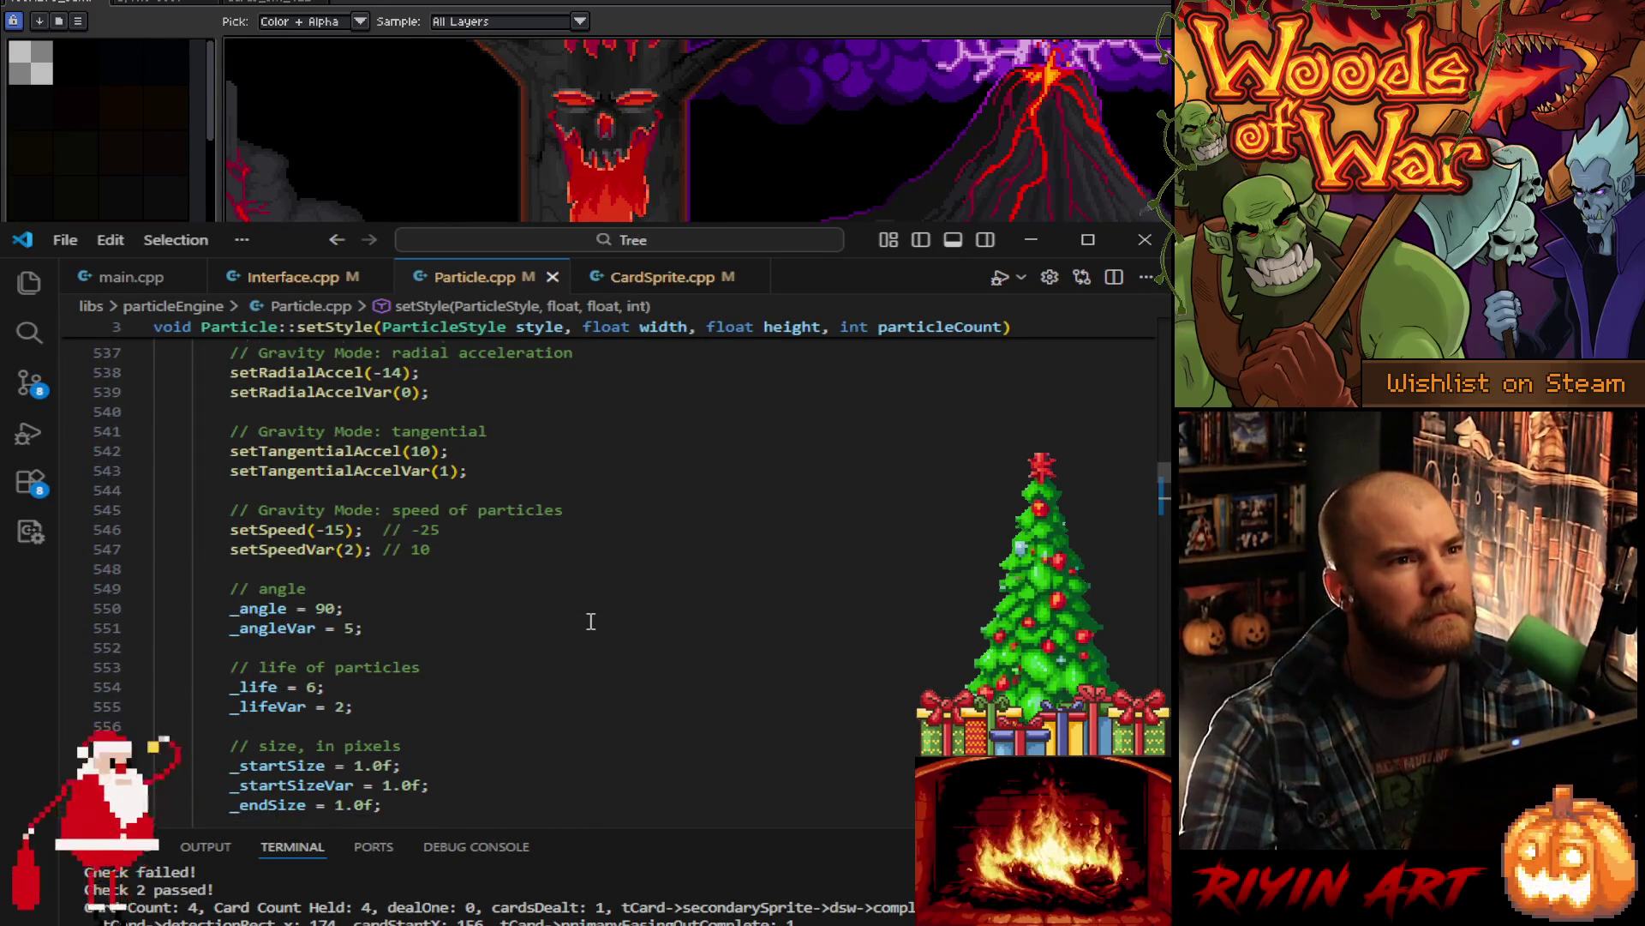
scroll(590, 621, up, 1)
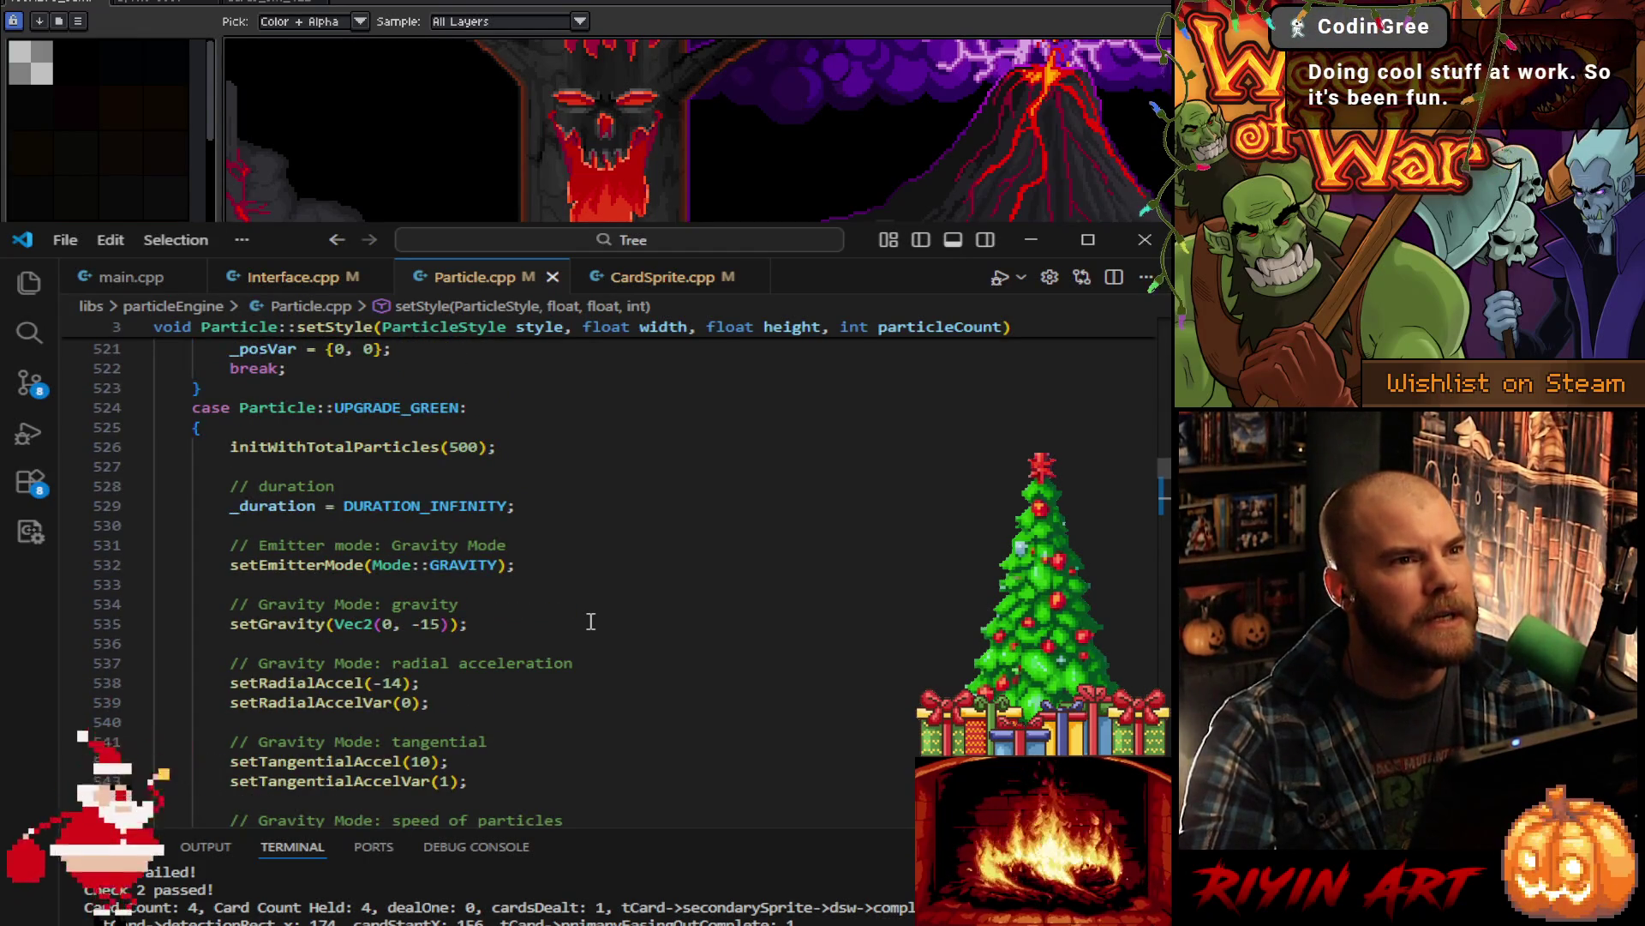
scroll(590, 621, down, 5)
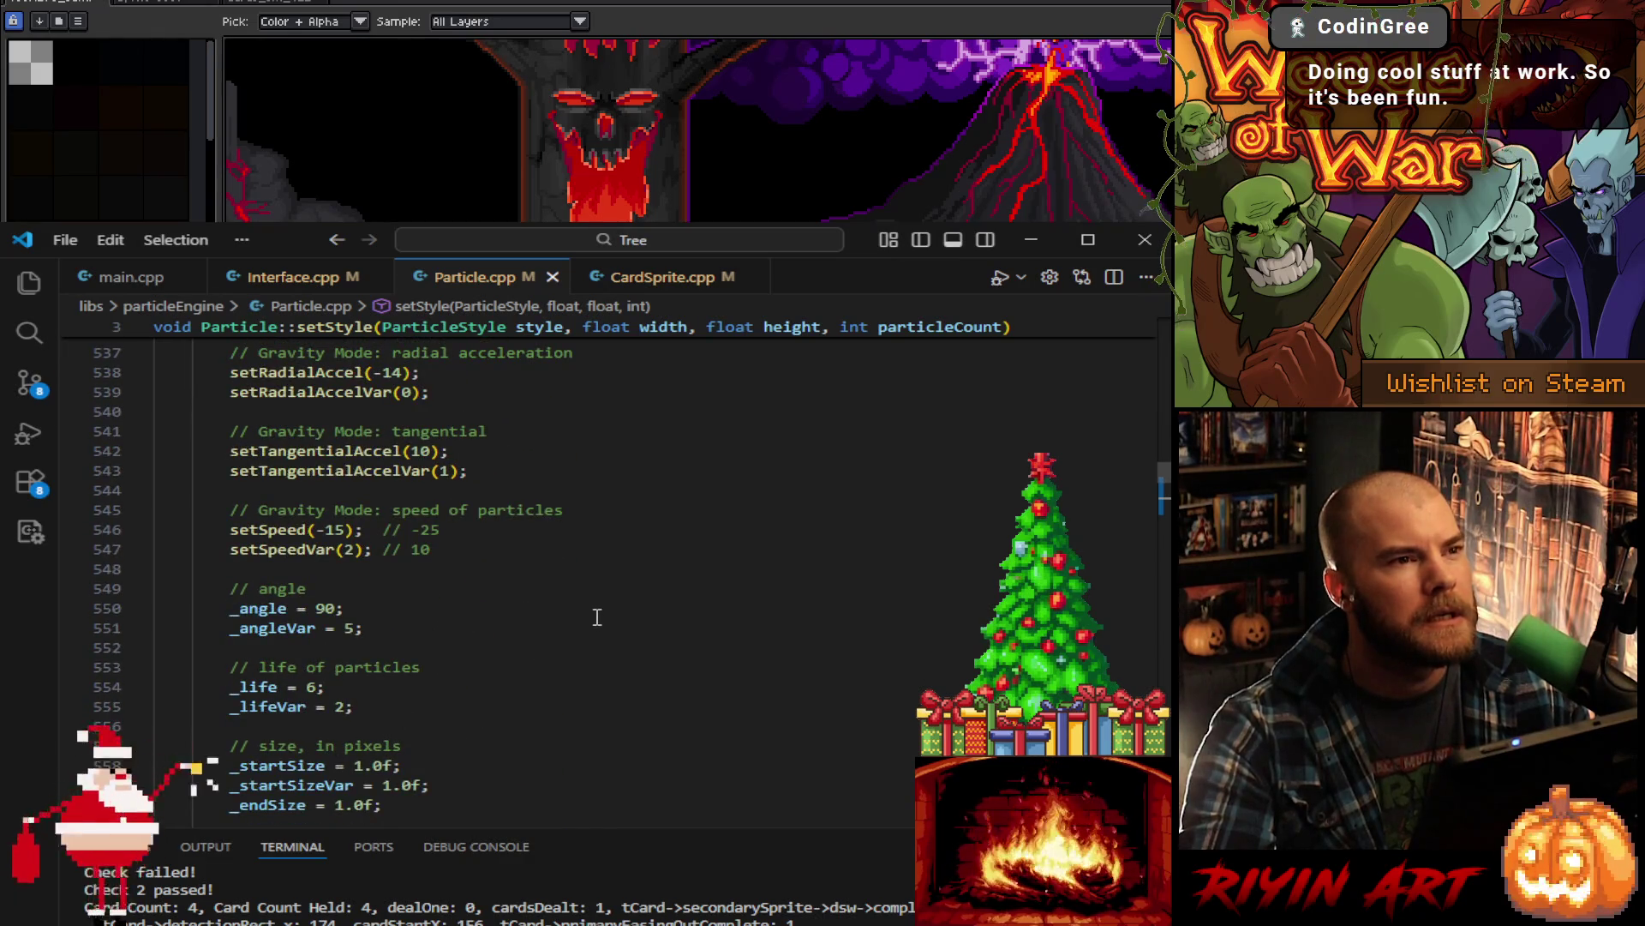
scroll(591, 619, up, 8)
scroll(597, 615, up, 10)
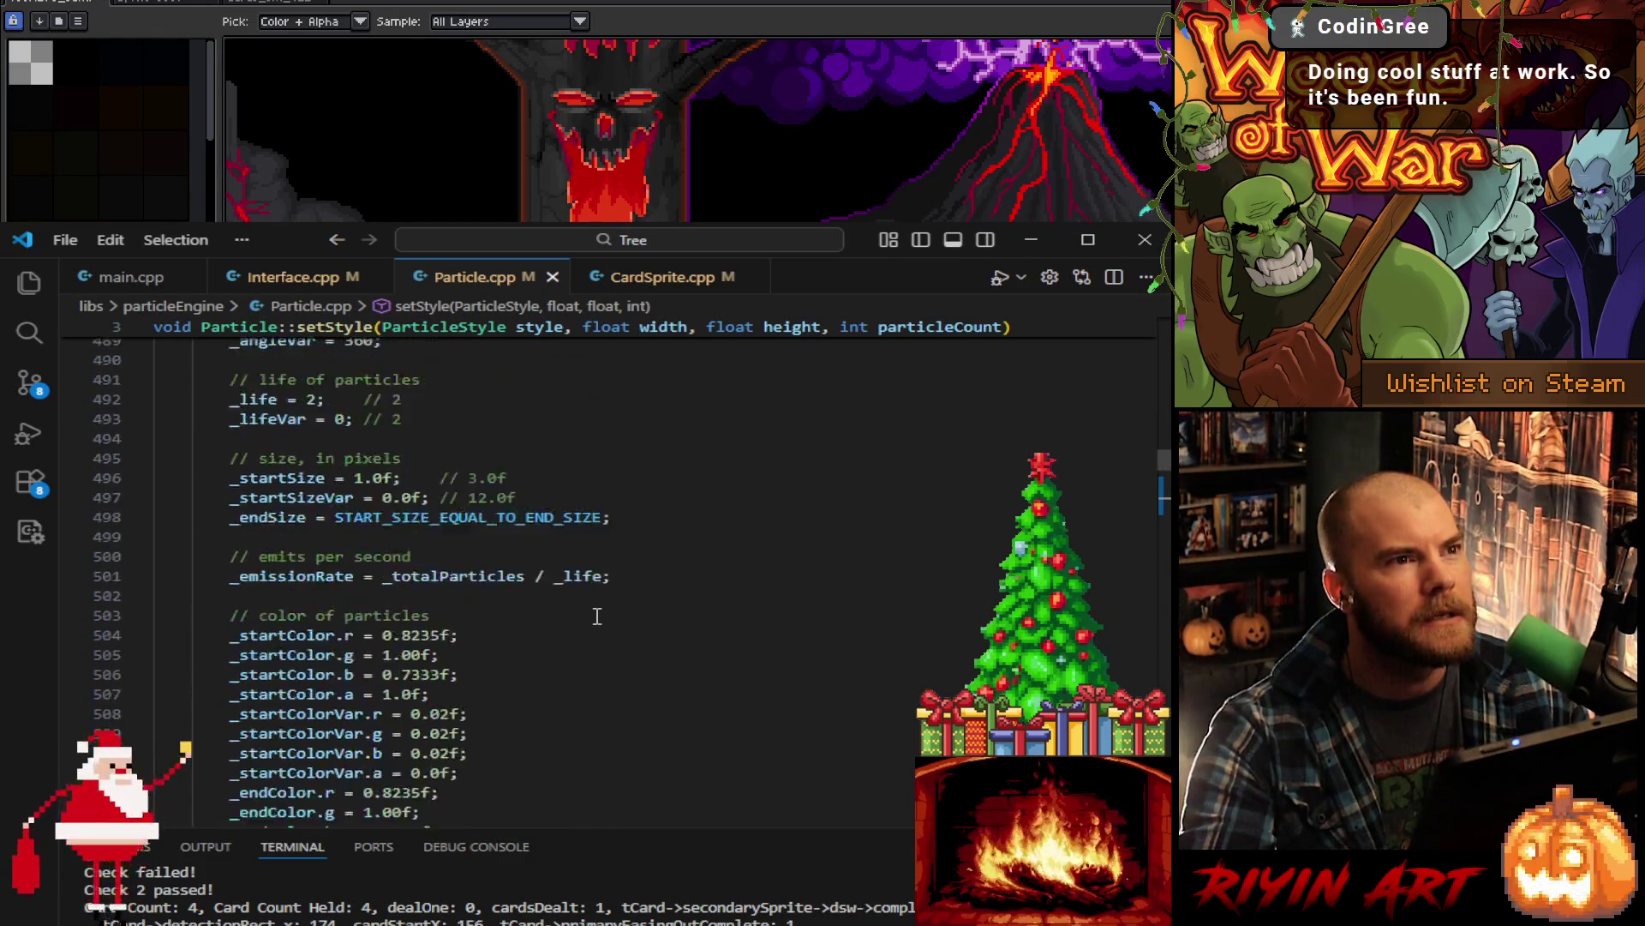
scroll(600, 615, up, 1)
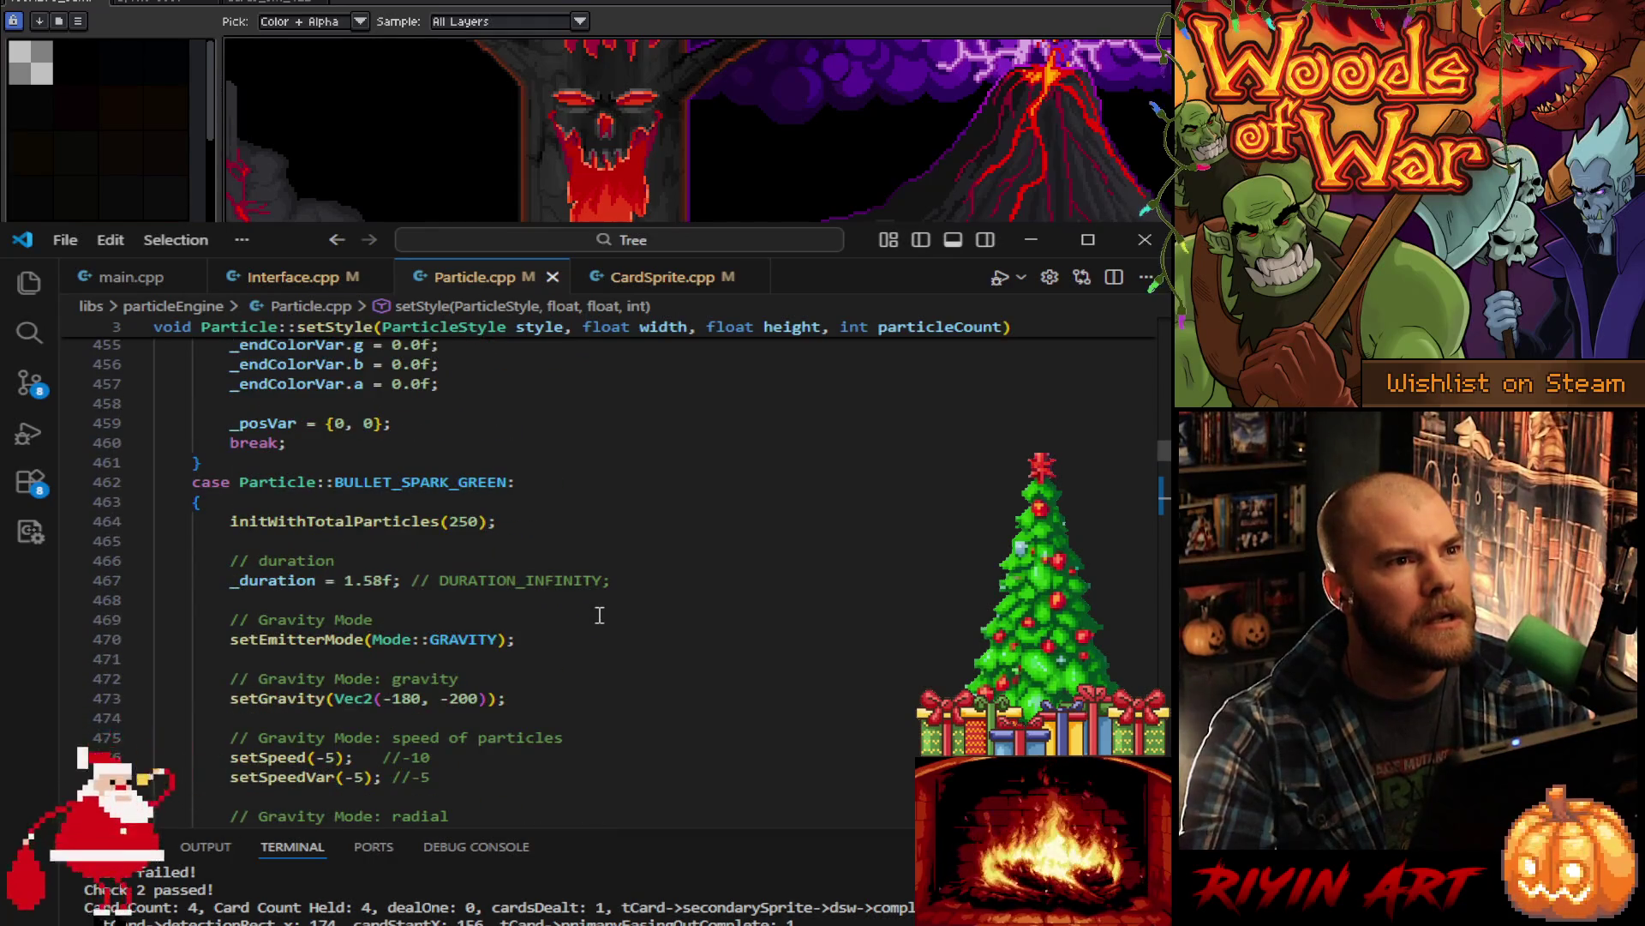
- Scroll back down to the CARD_SPARKS_GREEN colour and posVar settings
scroll(600, 615, down, 20)
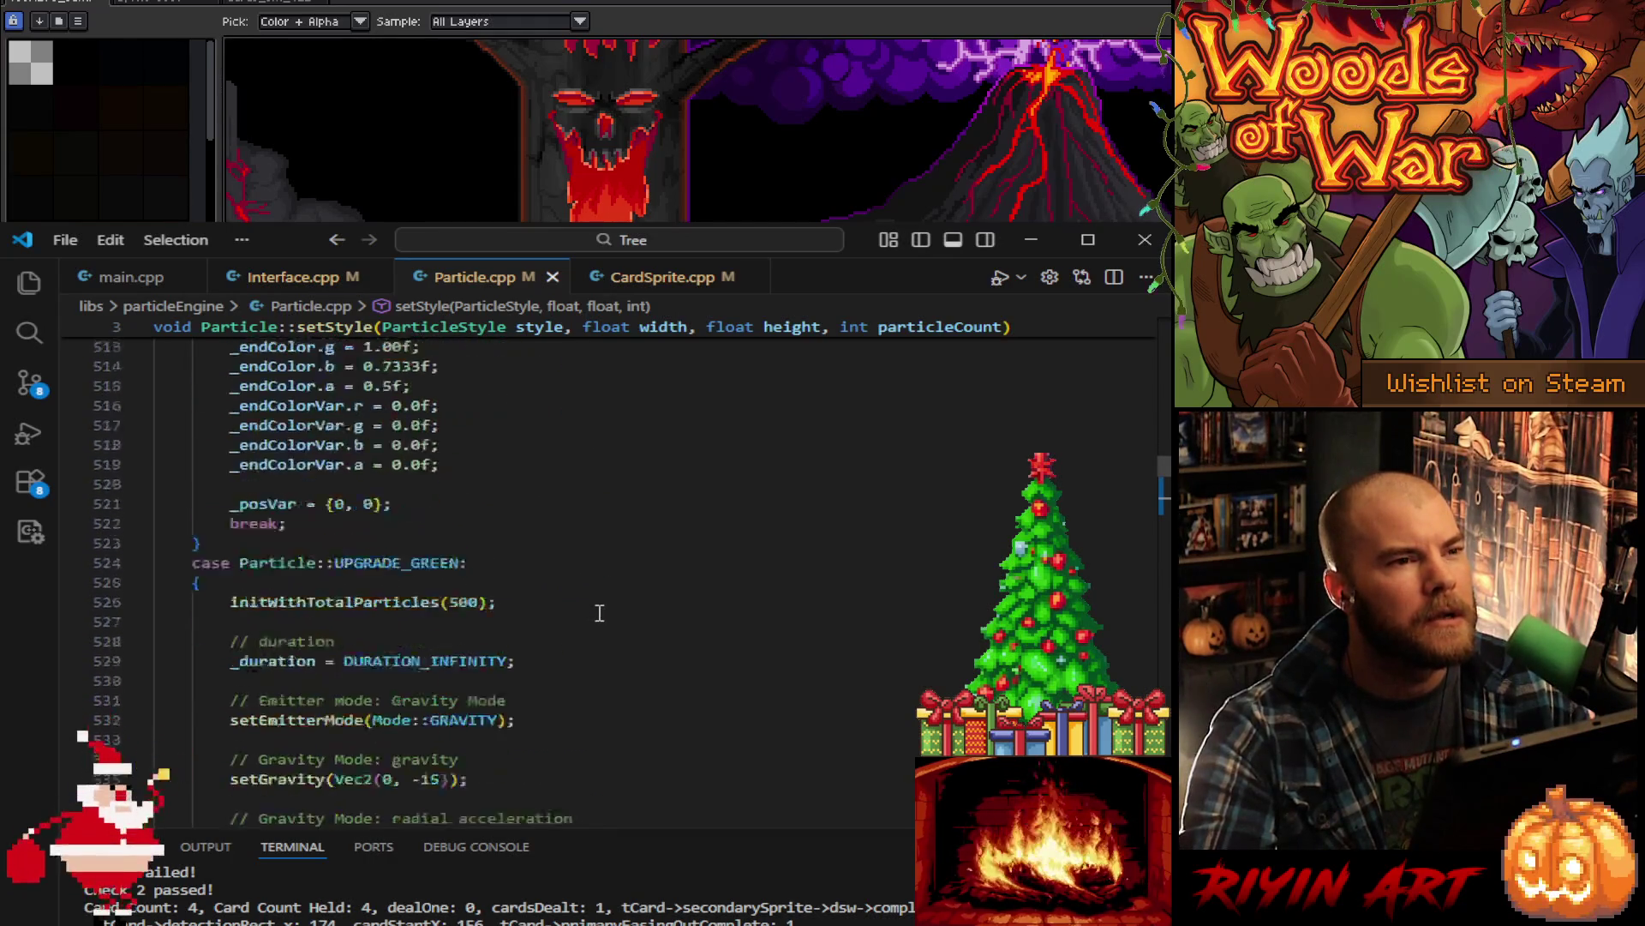
scroll(599, 613, down, 3)
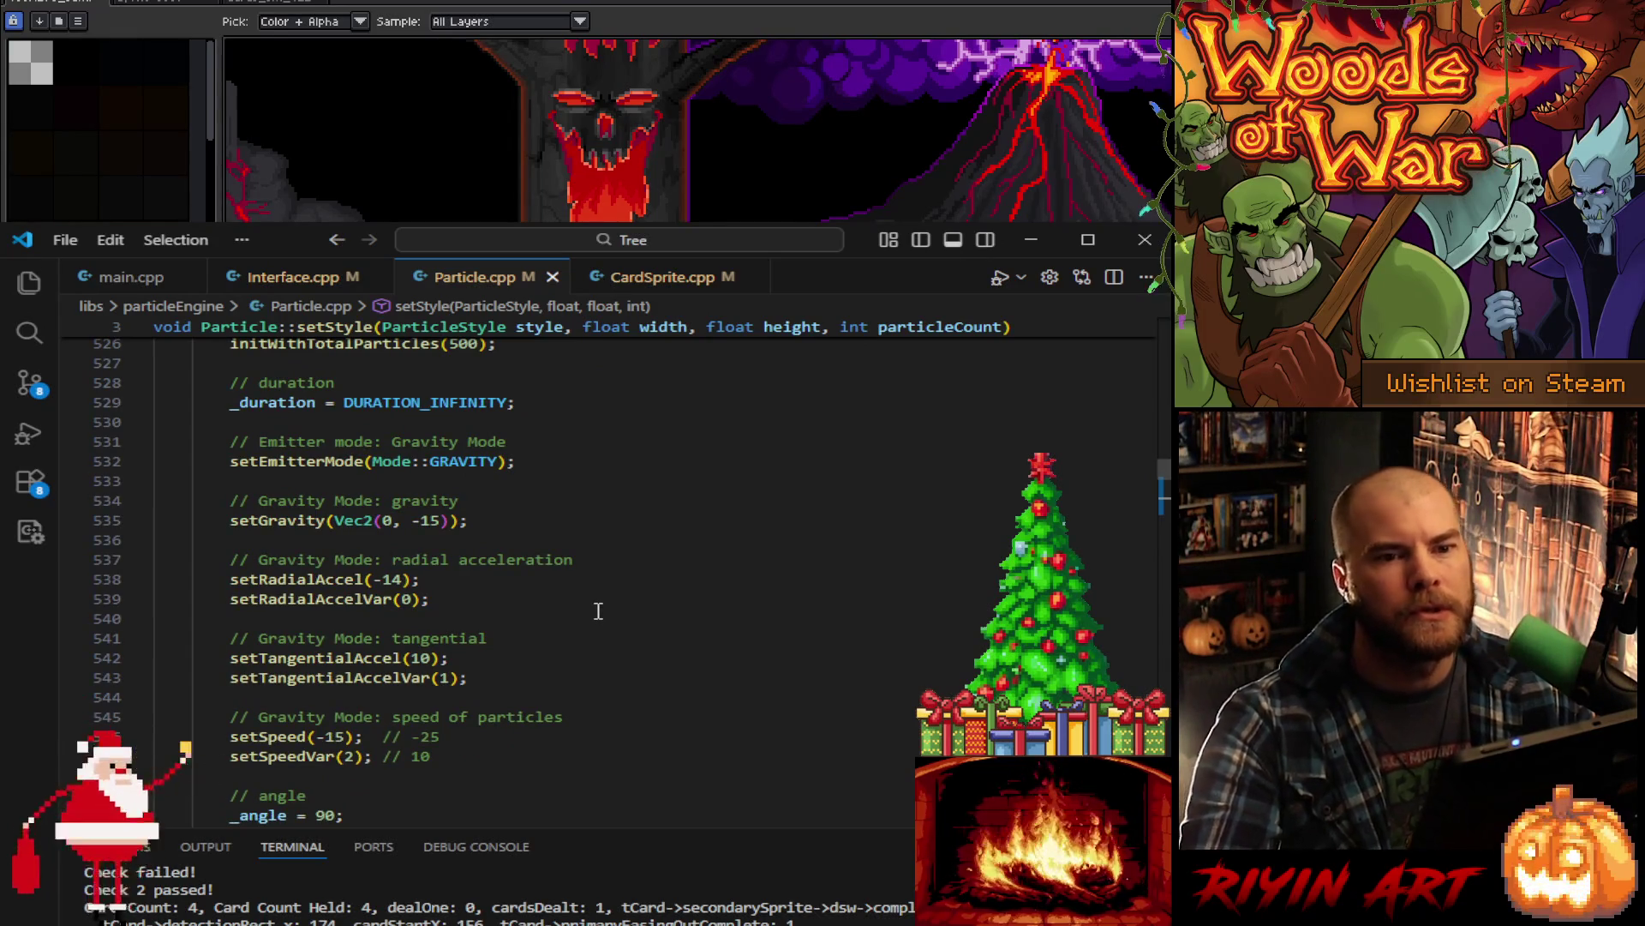
scroll(598, 610, down, 8)
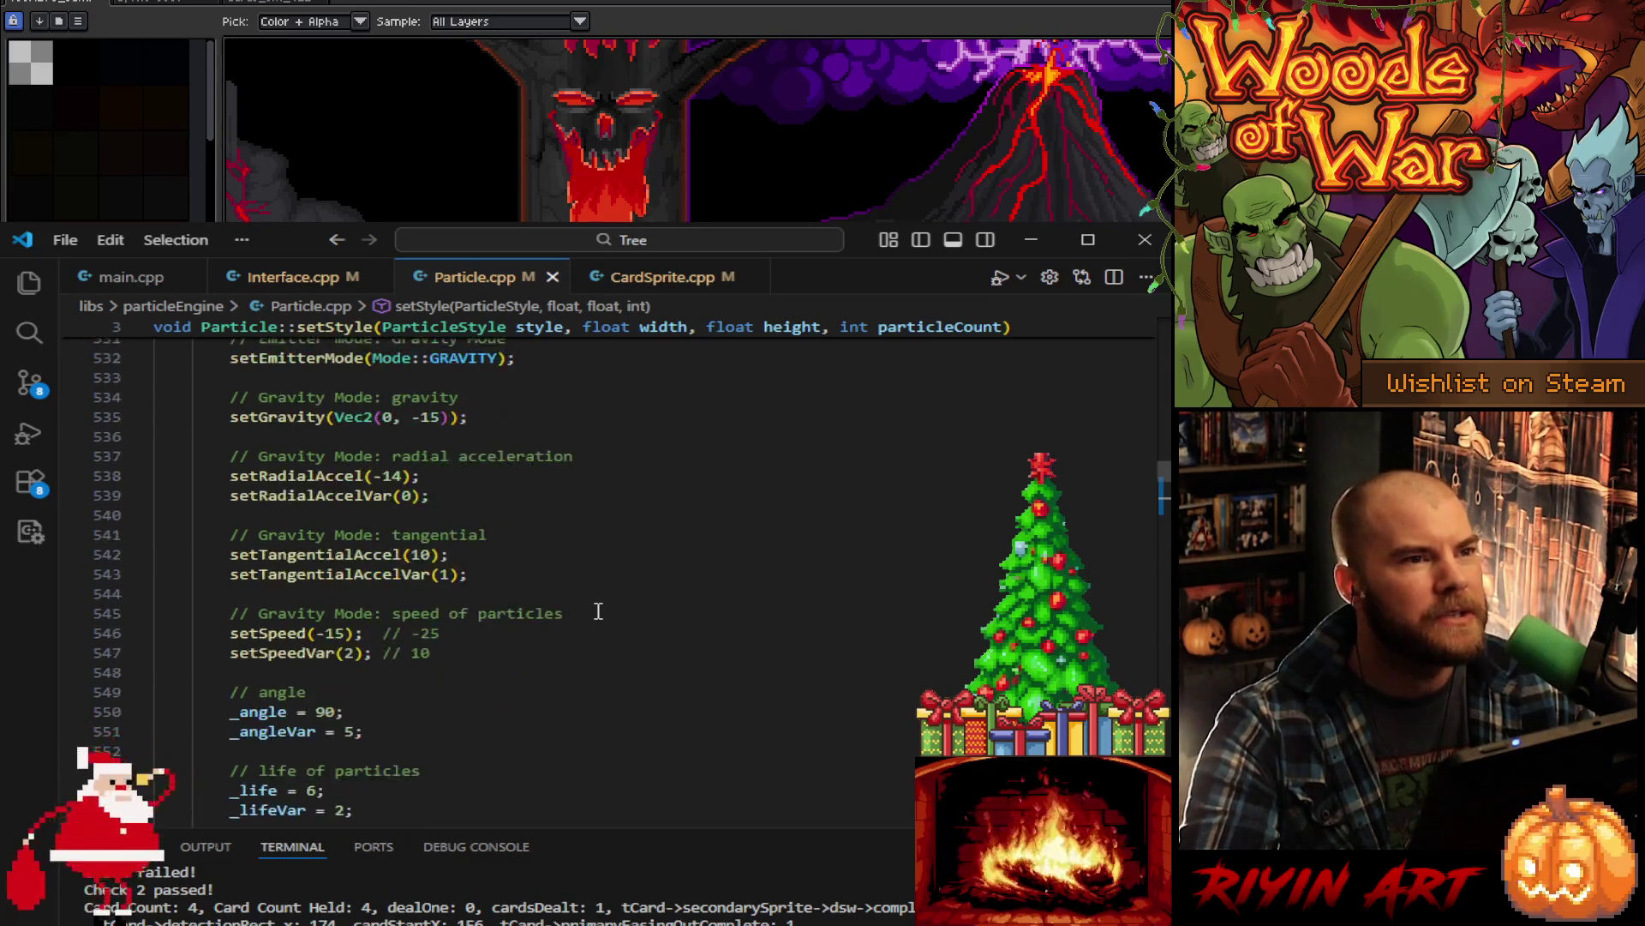
scroll(599, 610, down, 3)
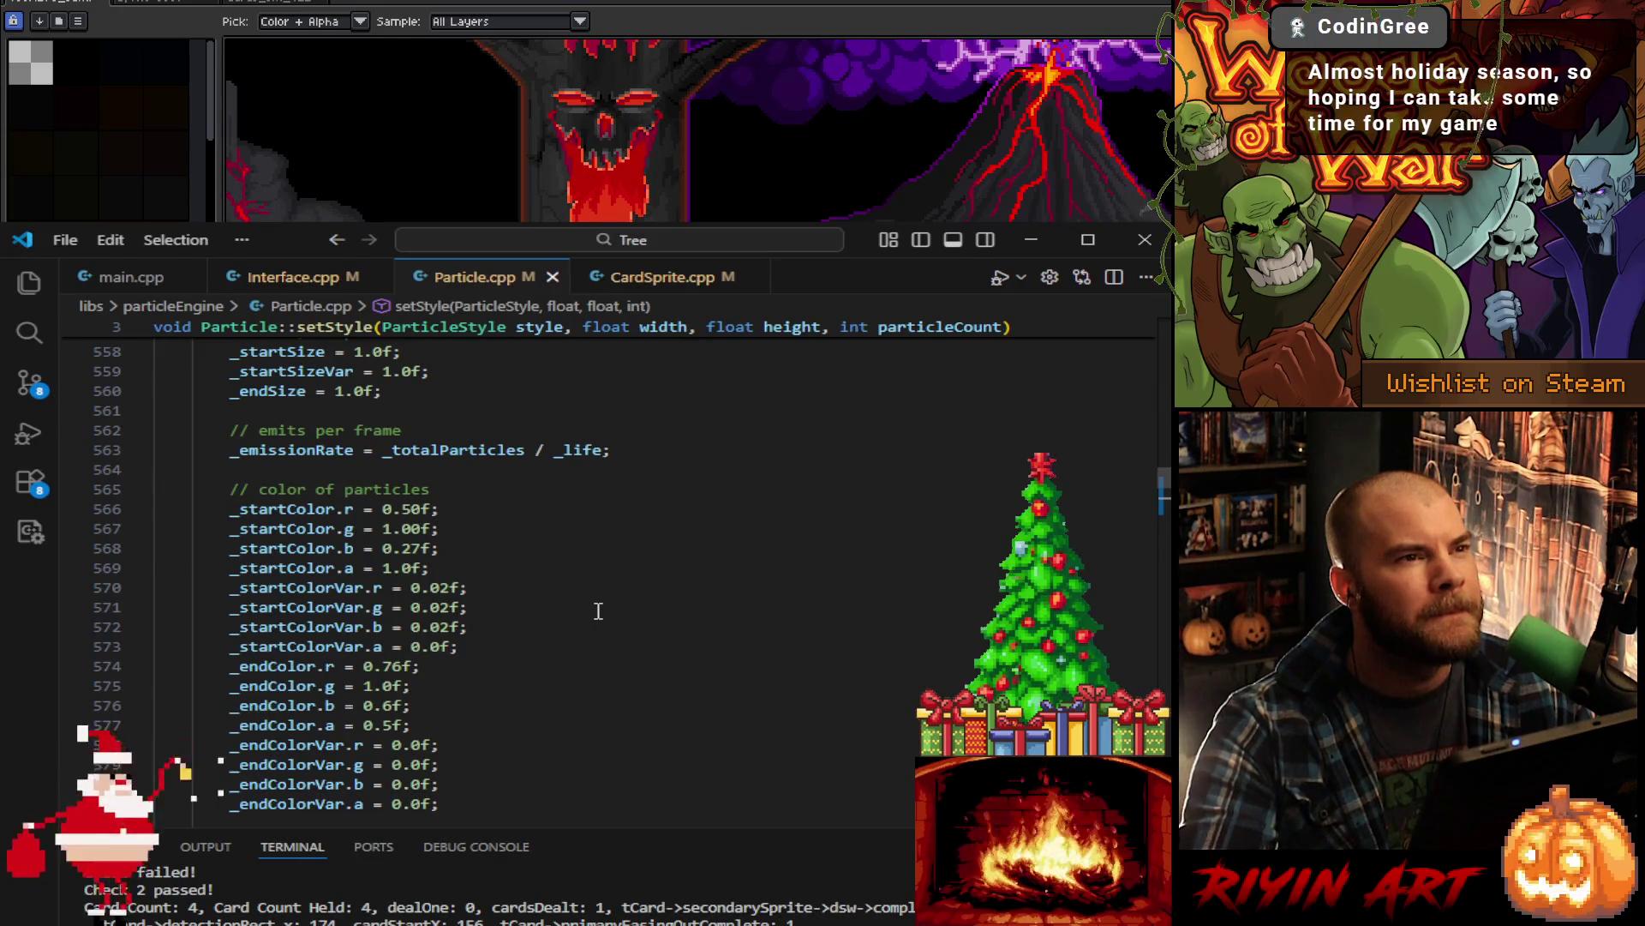
scroll(598, 610, down, 3)
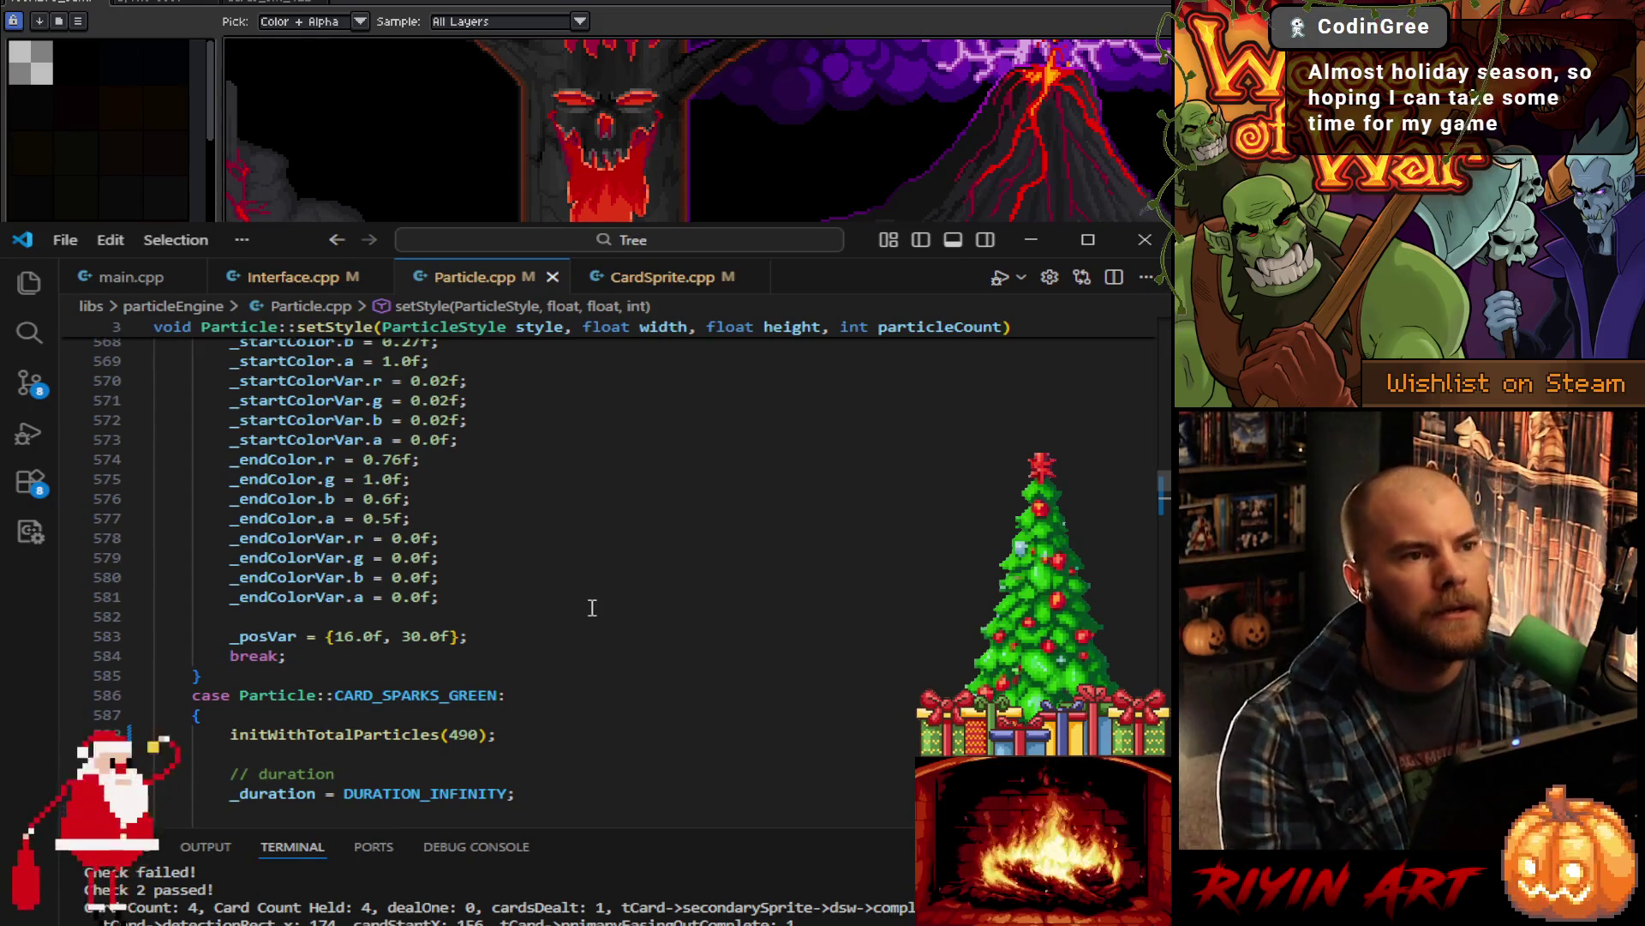
scroll(593, 608, down, 1)
scroll(593, 607, down, 15)
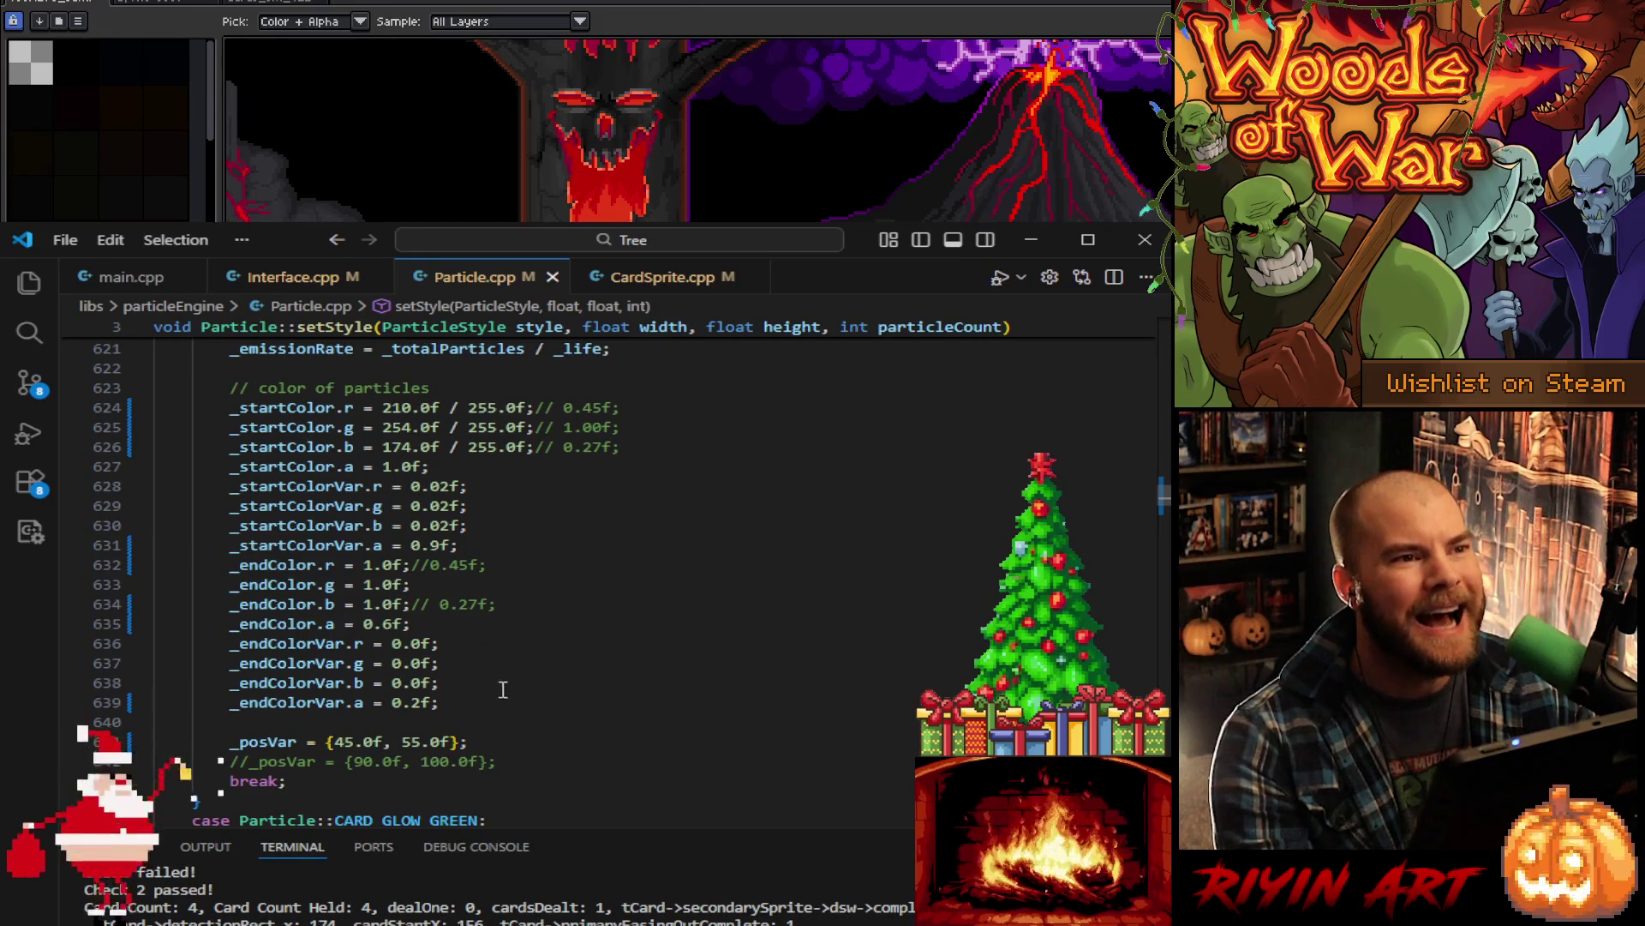
- Select the CARD_SPARKS_GREEN colour block (lines 623–639) for copying
click(478, 703)
scroll(486, 668, up, 2)
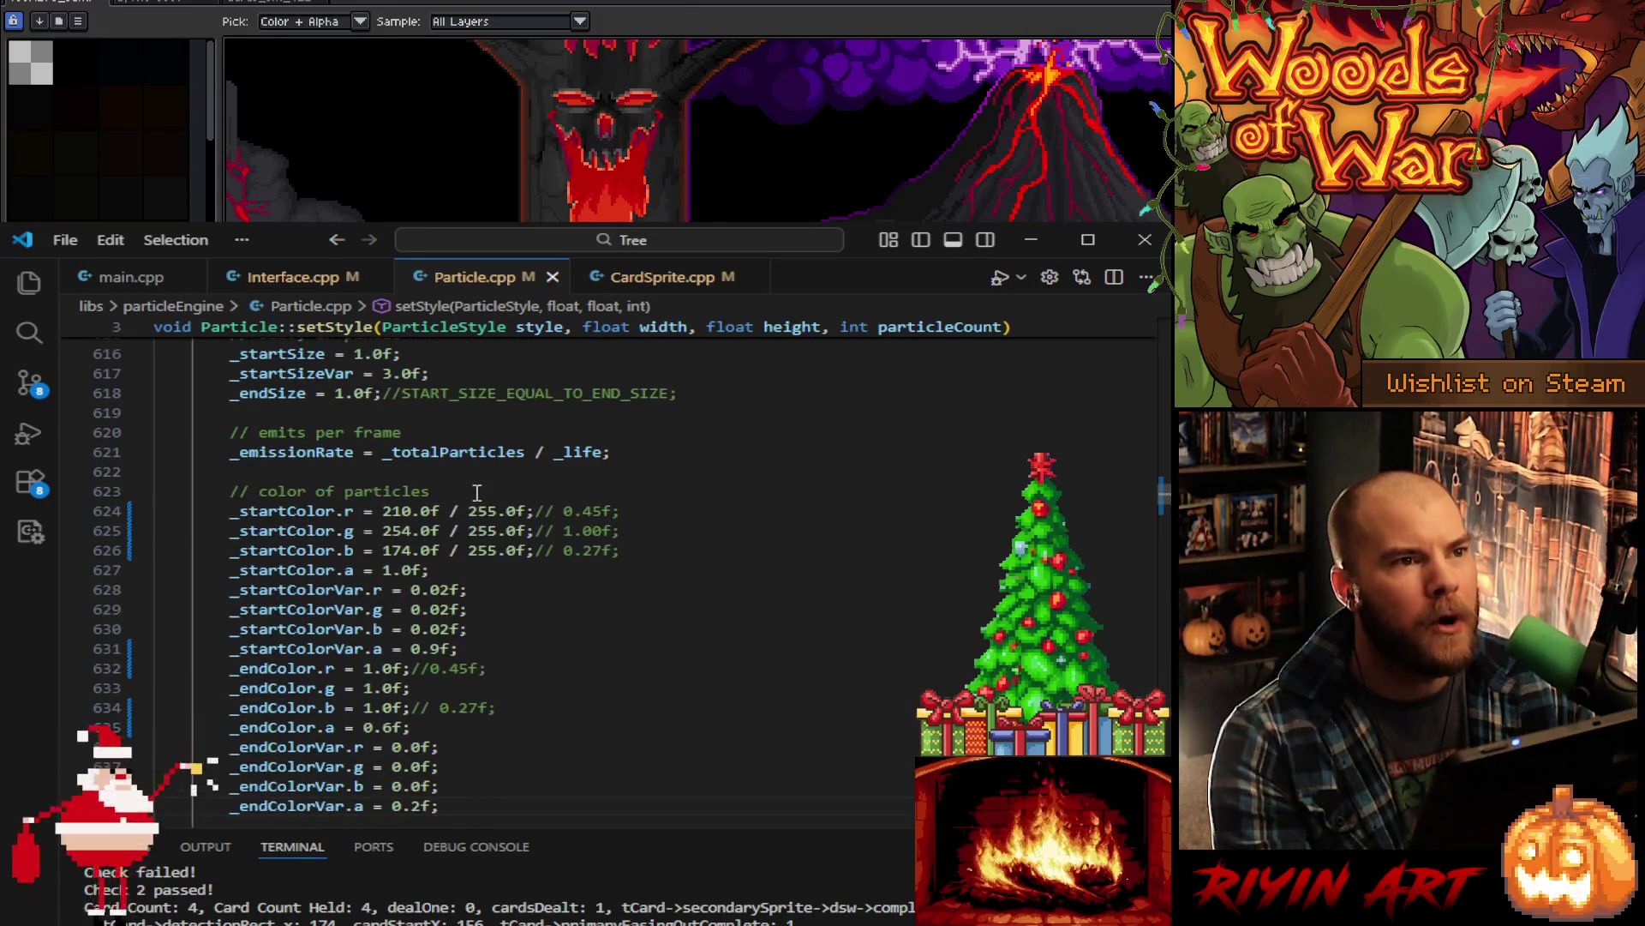
shift+click(477, 492)
- Paste the copied colours over UPGRADE_GREEN's colour block (lines 566–581)
scroll(552, 633, up, 13)
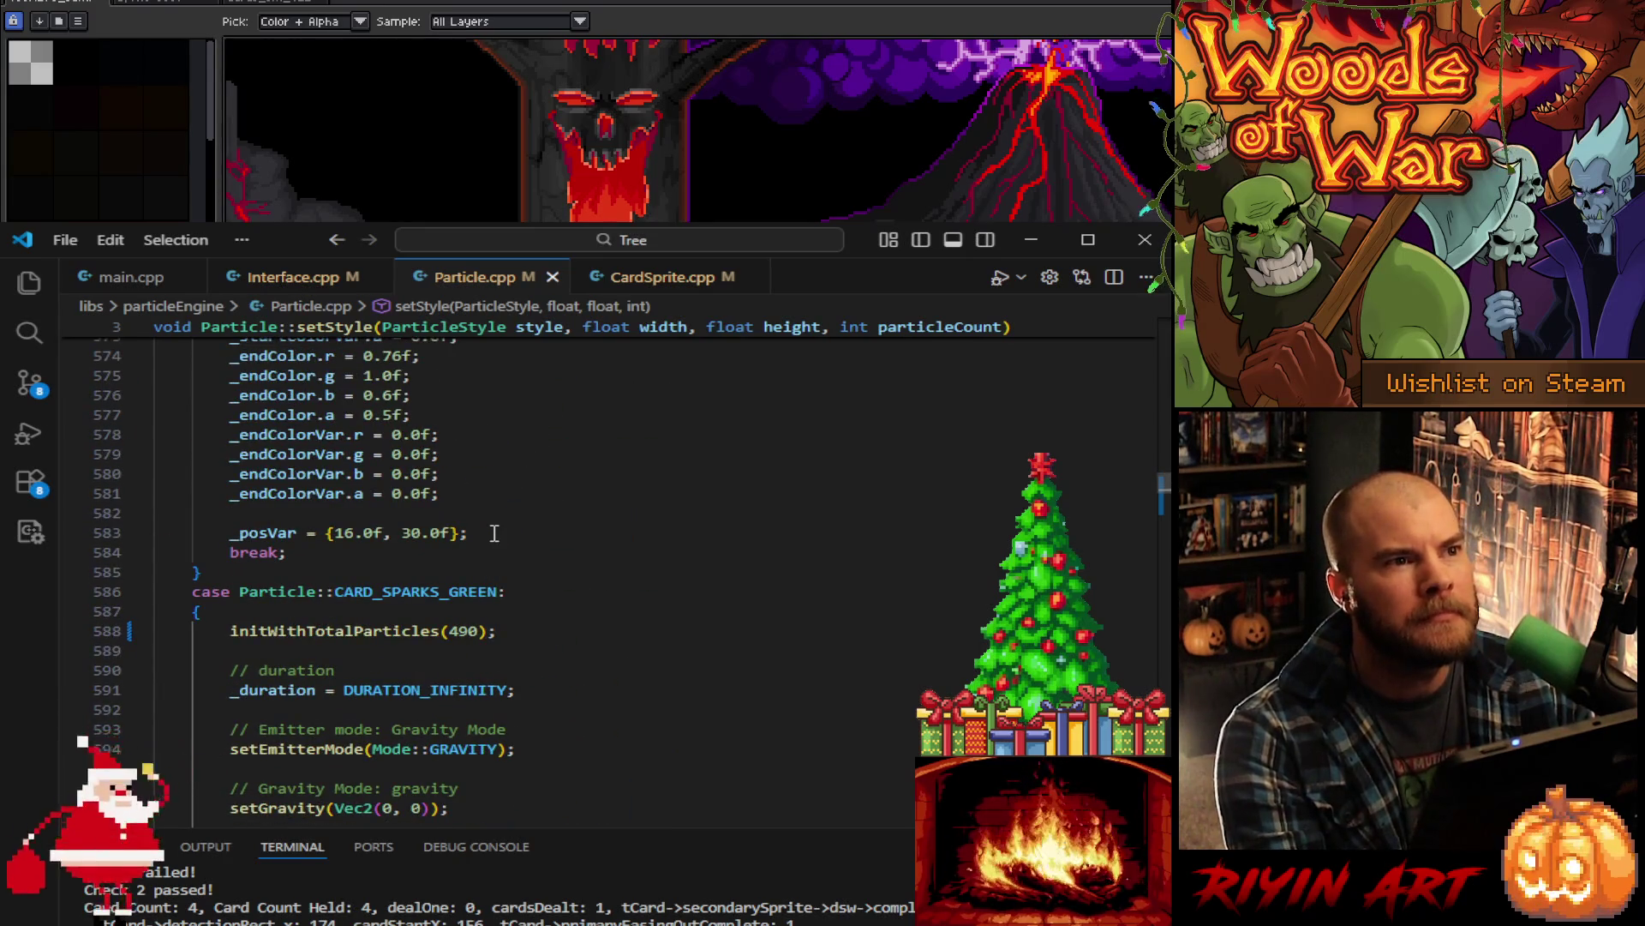
scroll(494, 532, up, 2)
scroll(473, 599, up, 3)
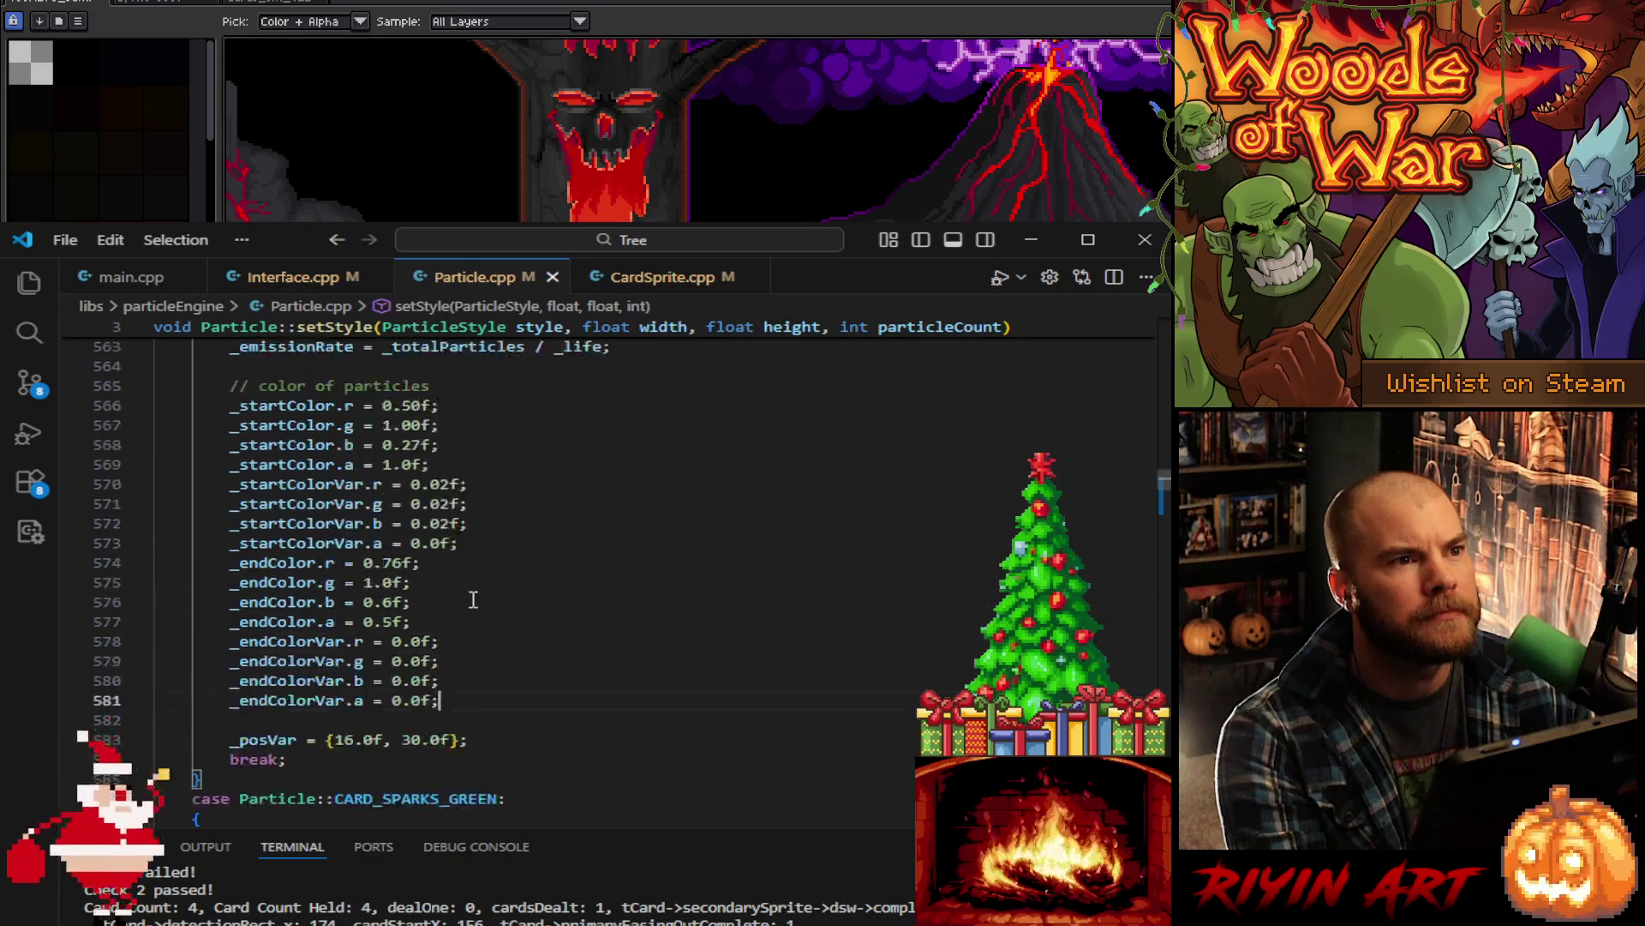
shift+click(478, 488)
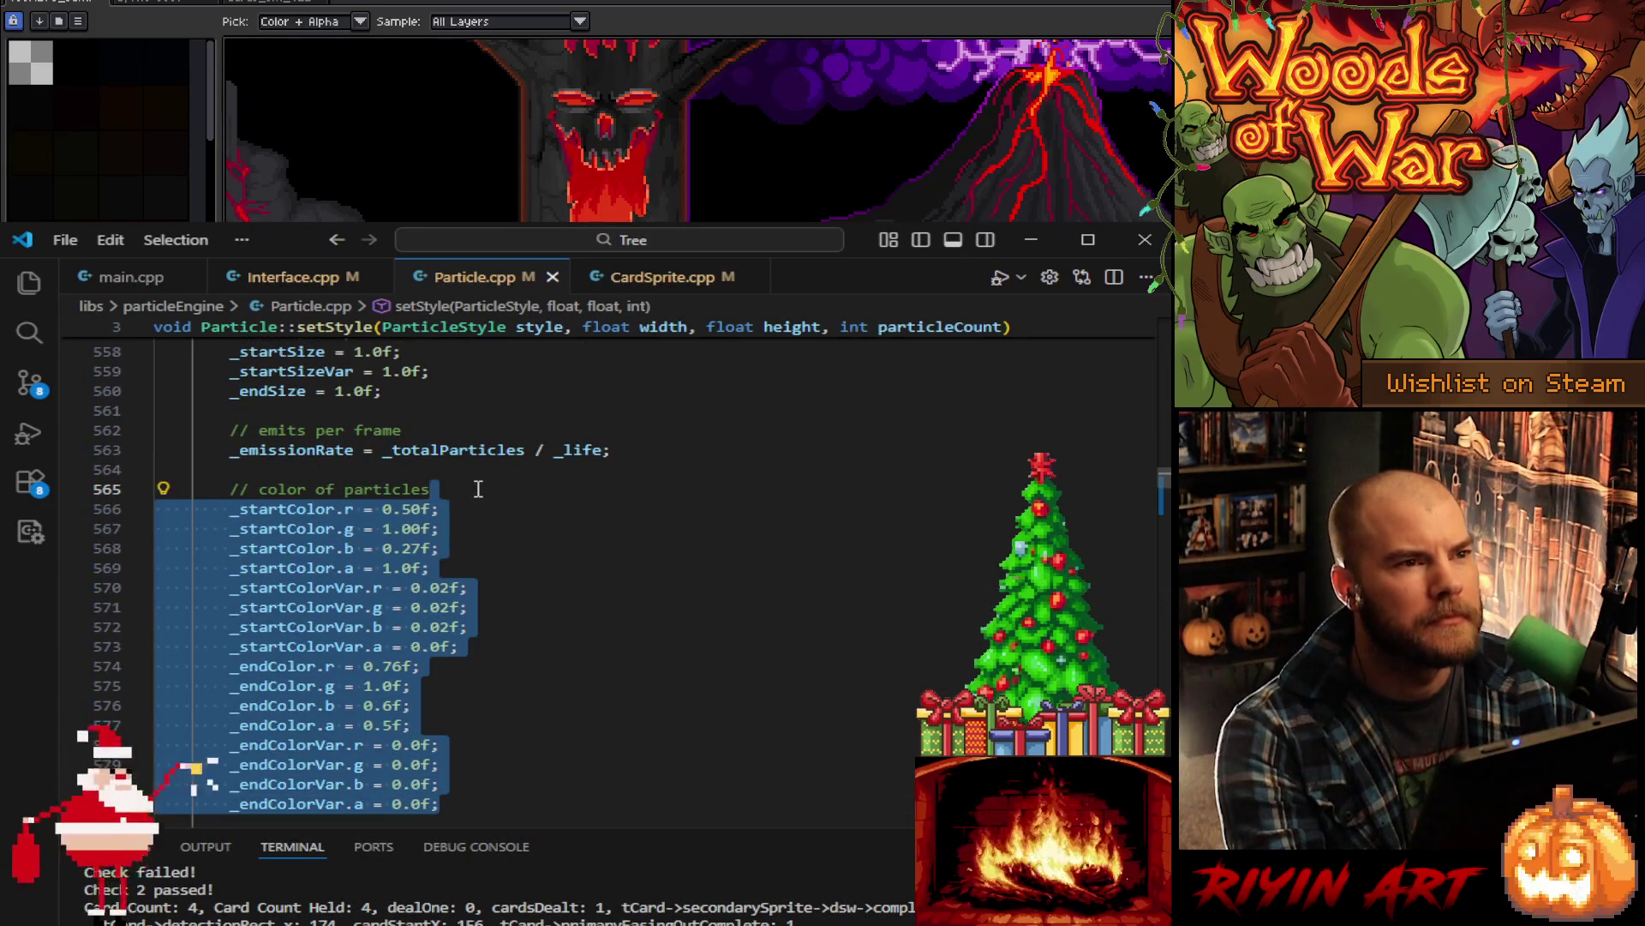
key(ctrl+v)
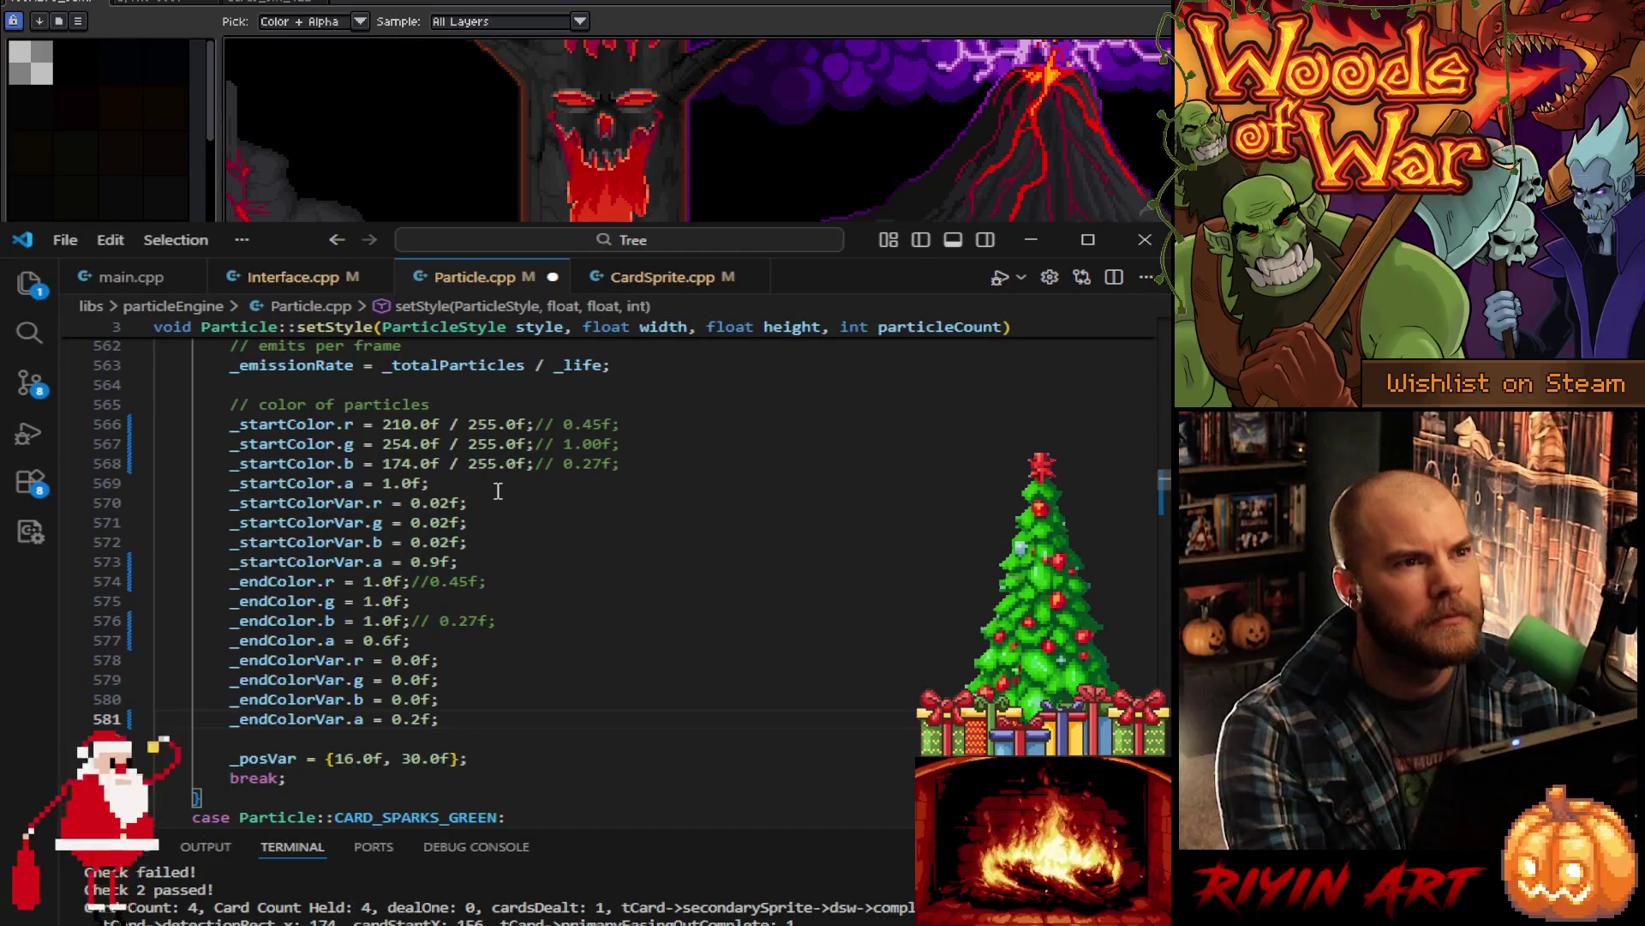
- Toggle undo/redo to compare old and new colours, keeping the pasted start colour 0.50, 1.00, 0.27
key(ctrl+z)
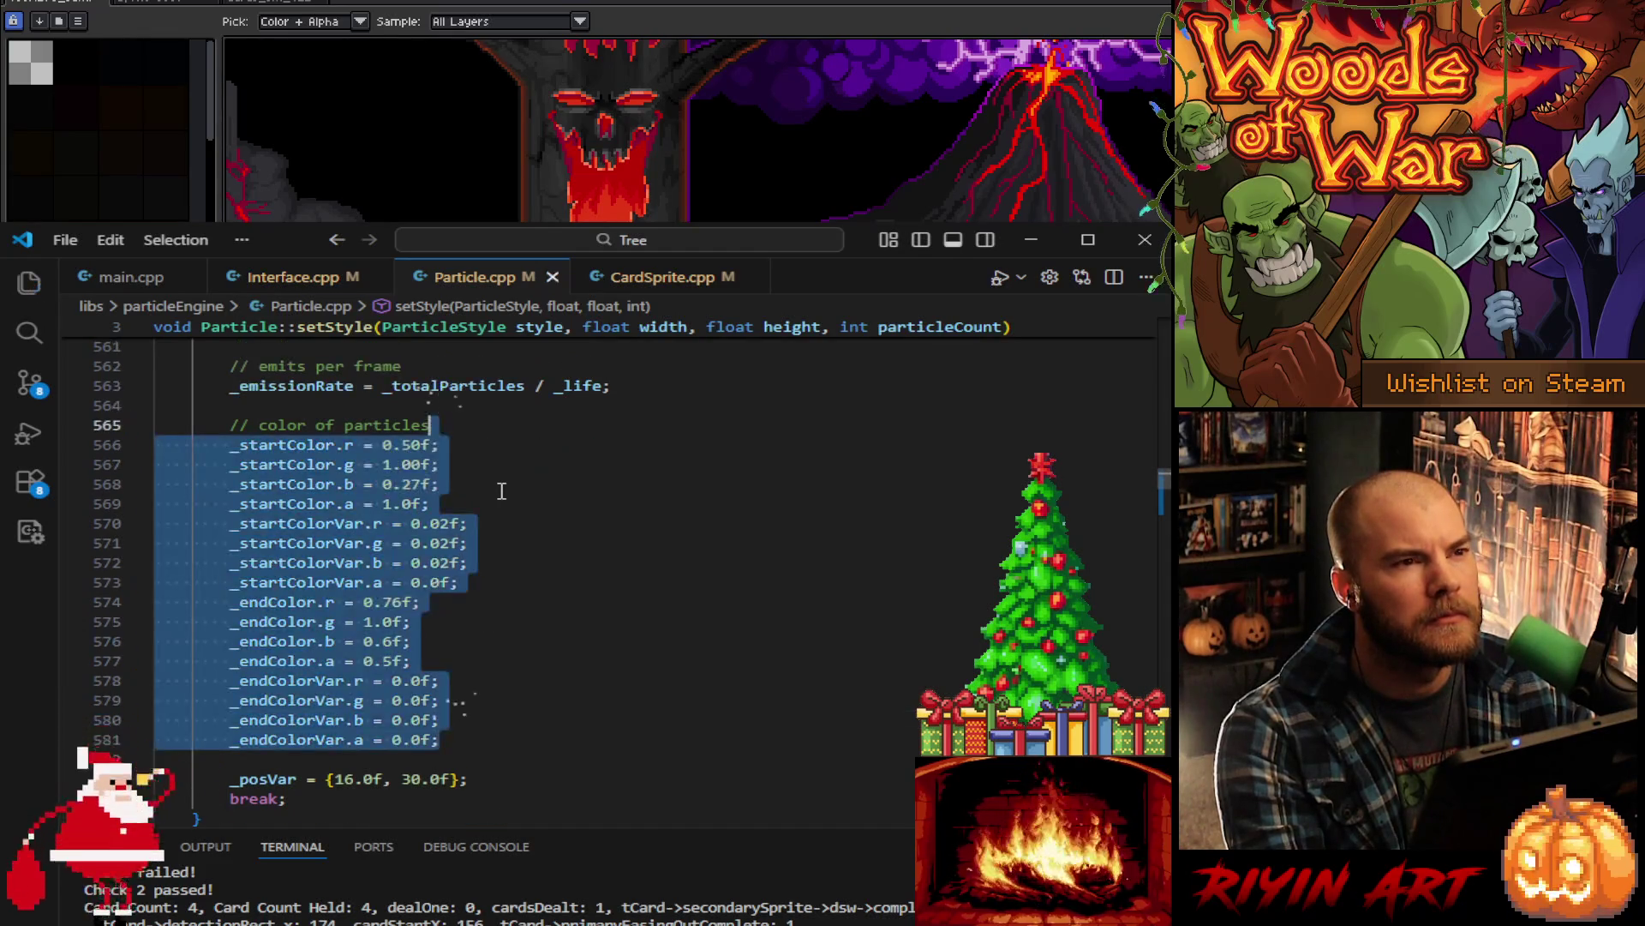
key(ctrl+y)
key(ctrl+z)
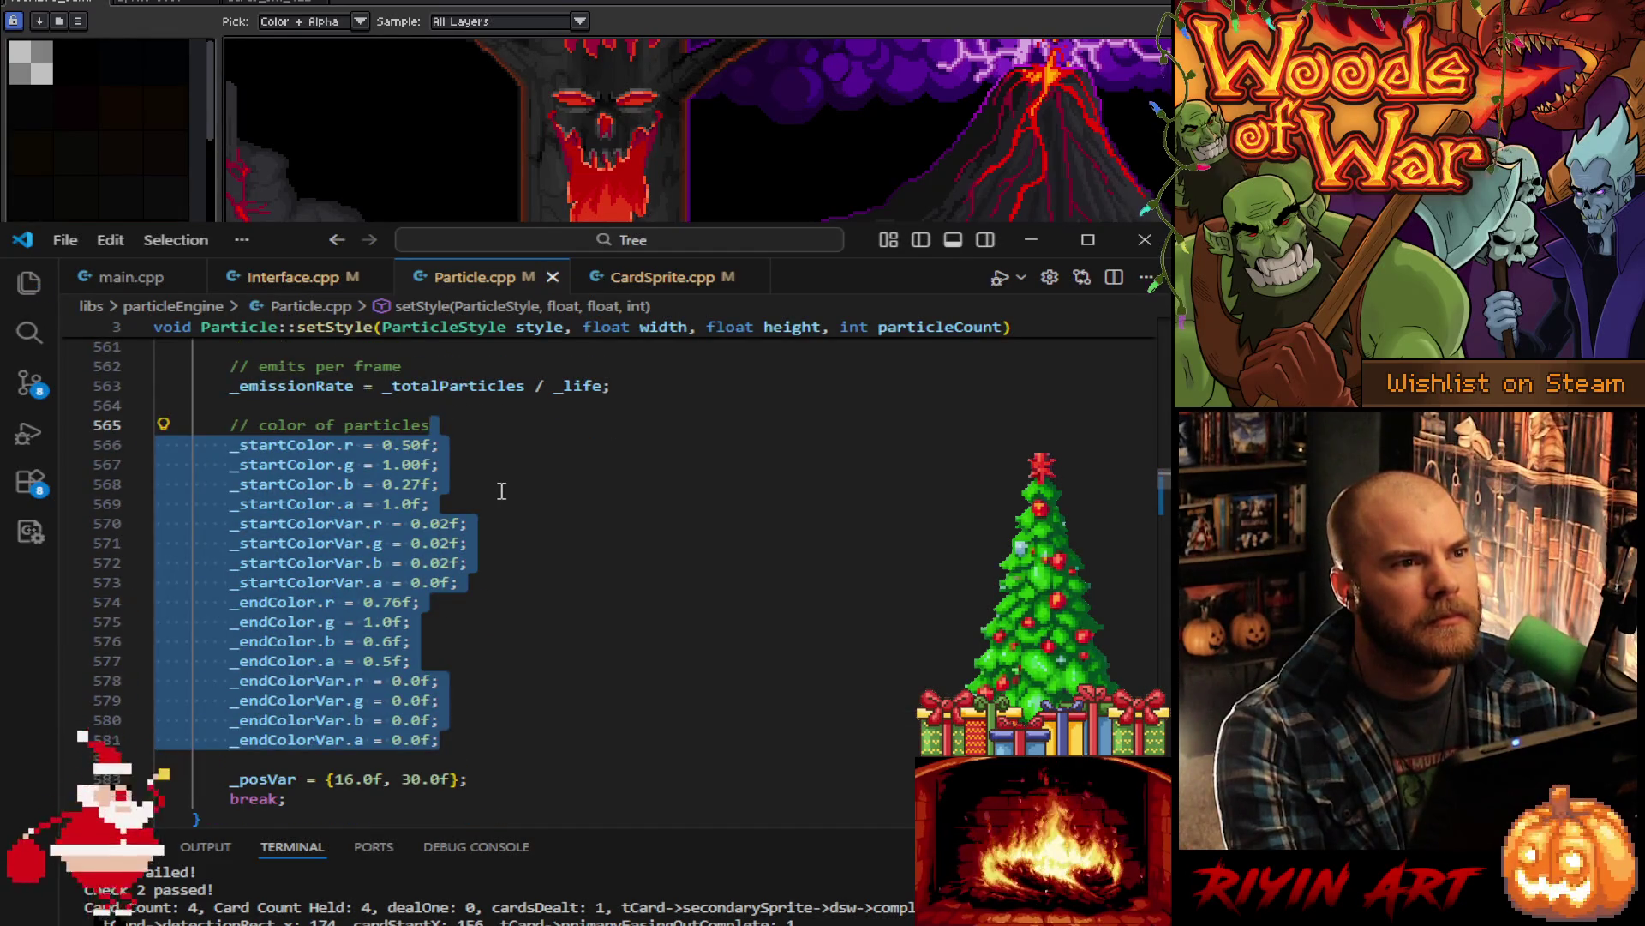
key(ctrl+y)
key(ctrl+z)
key(ctrl+y)
key(ctrl+z)
key(ctrl+y)
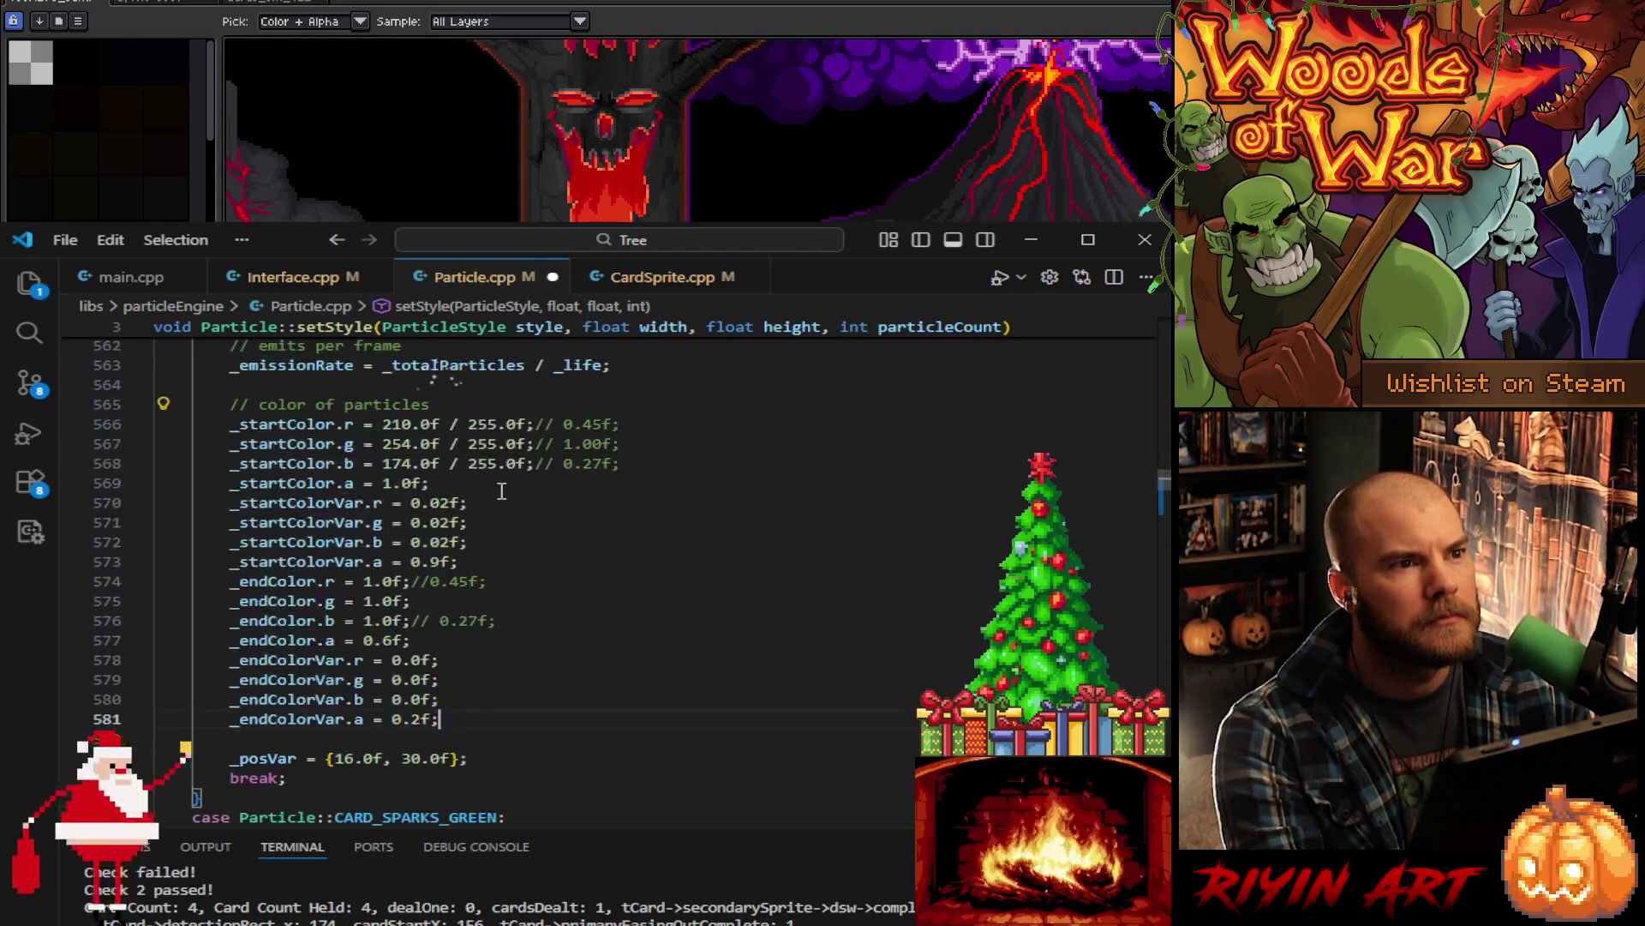
key(ctrl+z)
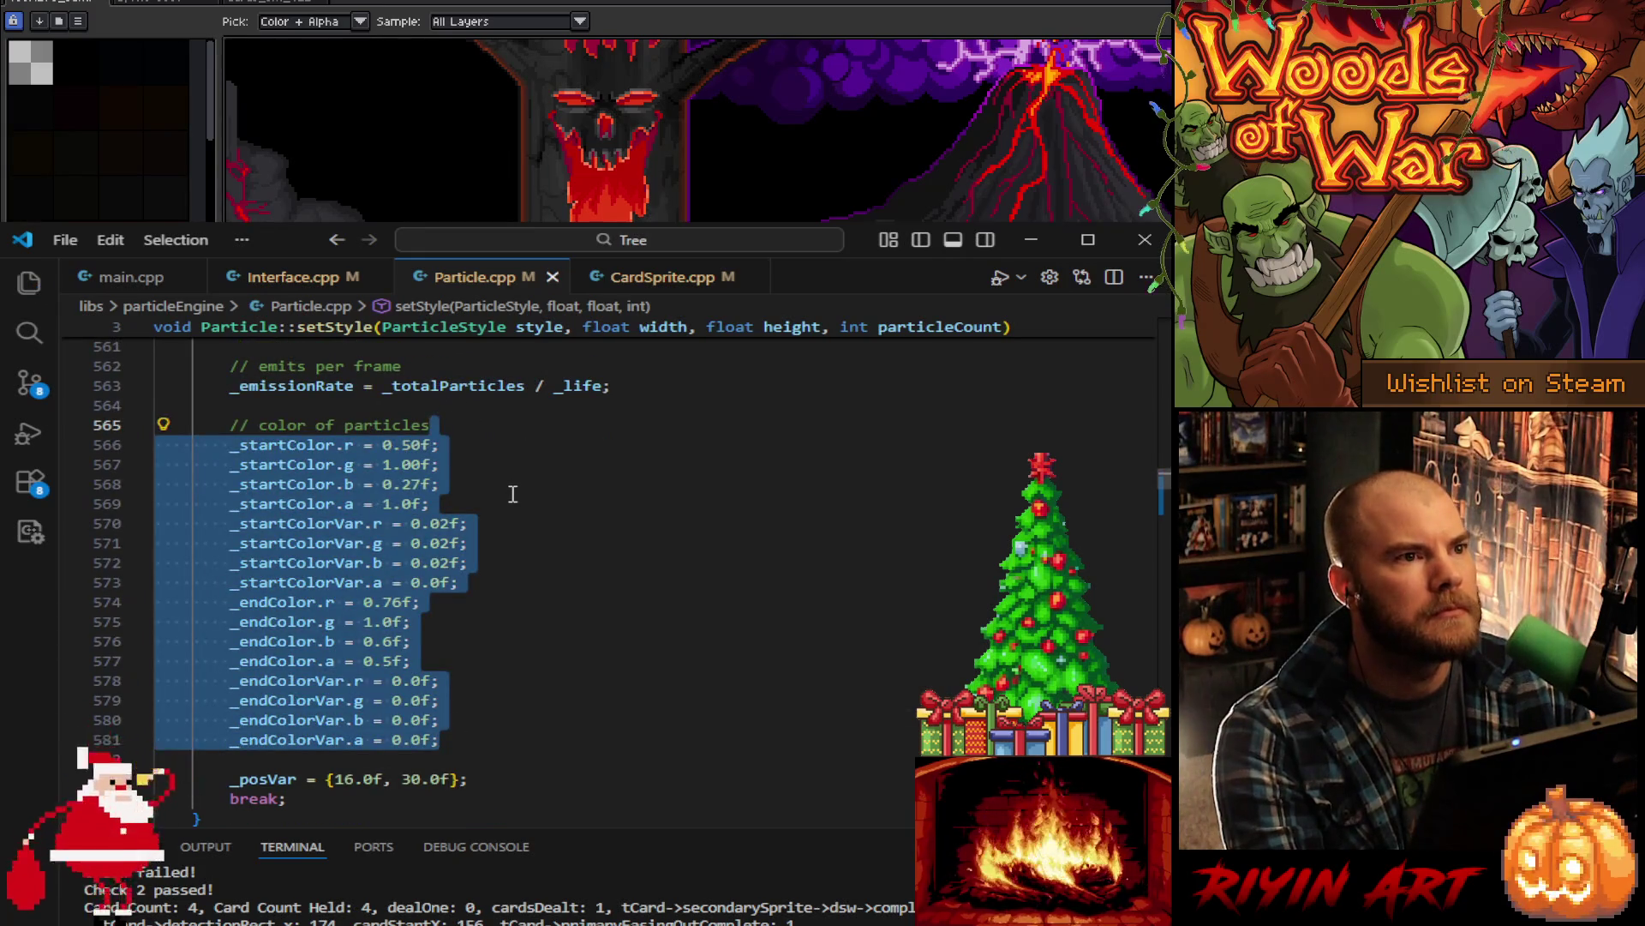
key(ctrl+y)
key(ctrl+z)
key(ctrl+y)
key(ctrl+z)
key(ctrl+y)
key(ctrl+z)
scroll(562, 496, down, 1)
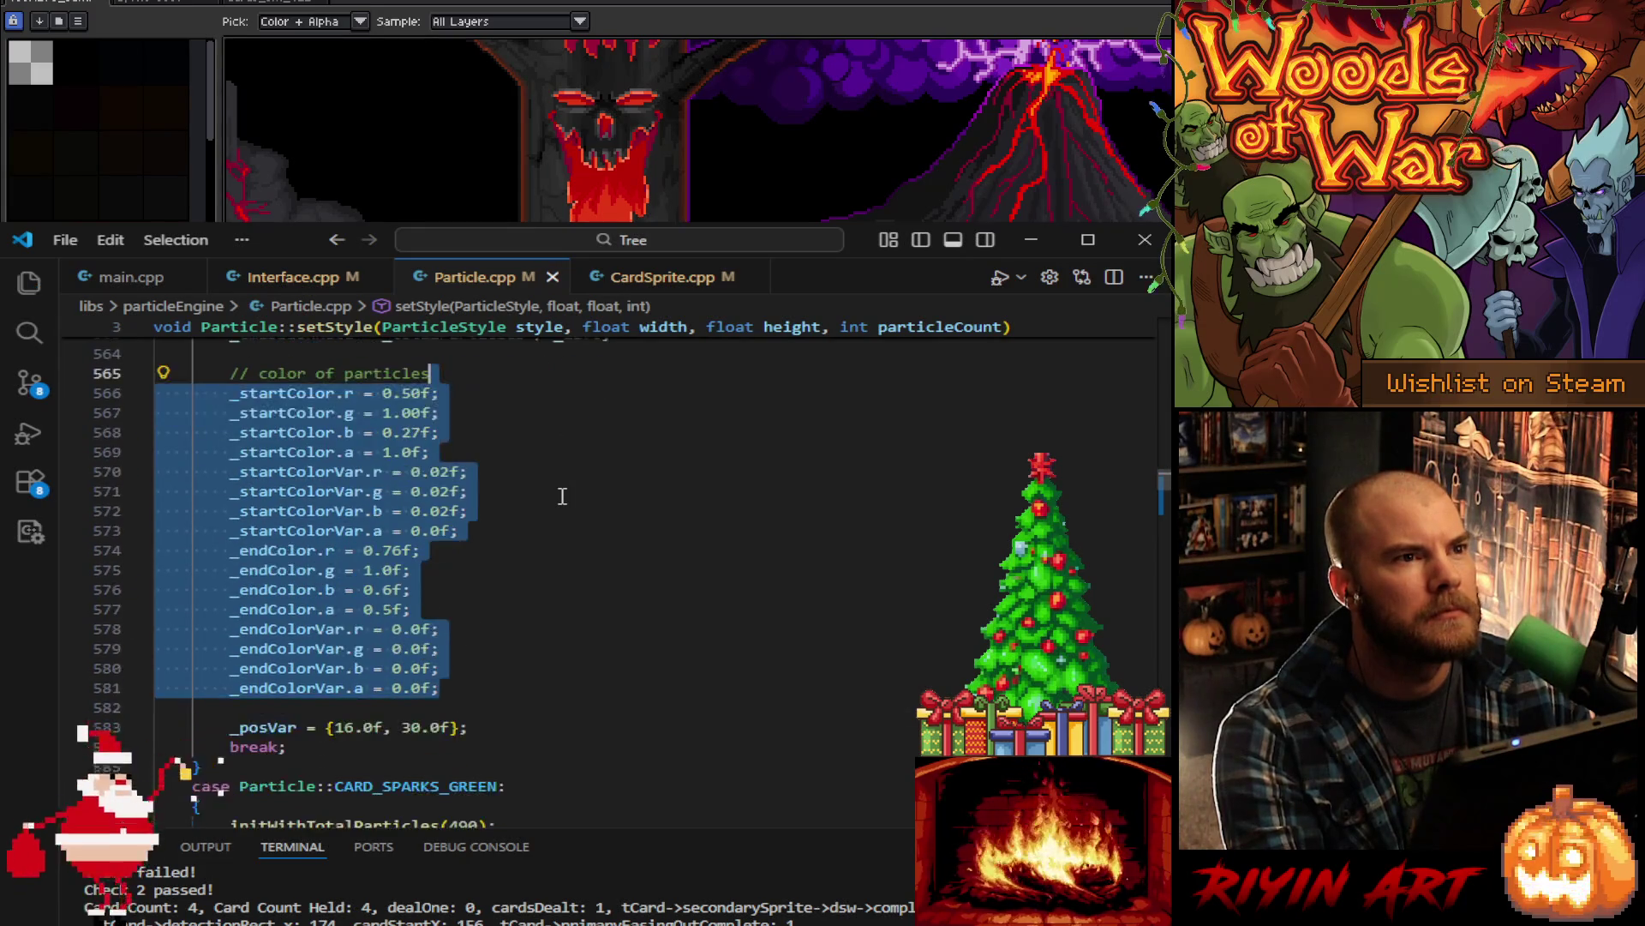
key(ctrl+y)
key(ctrl+z)
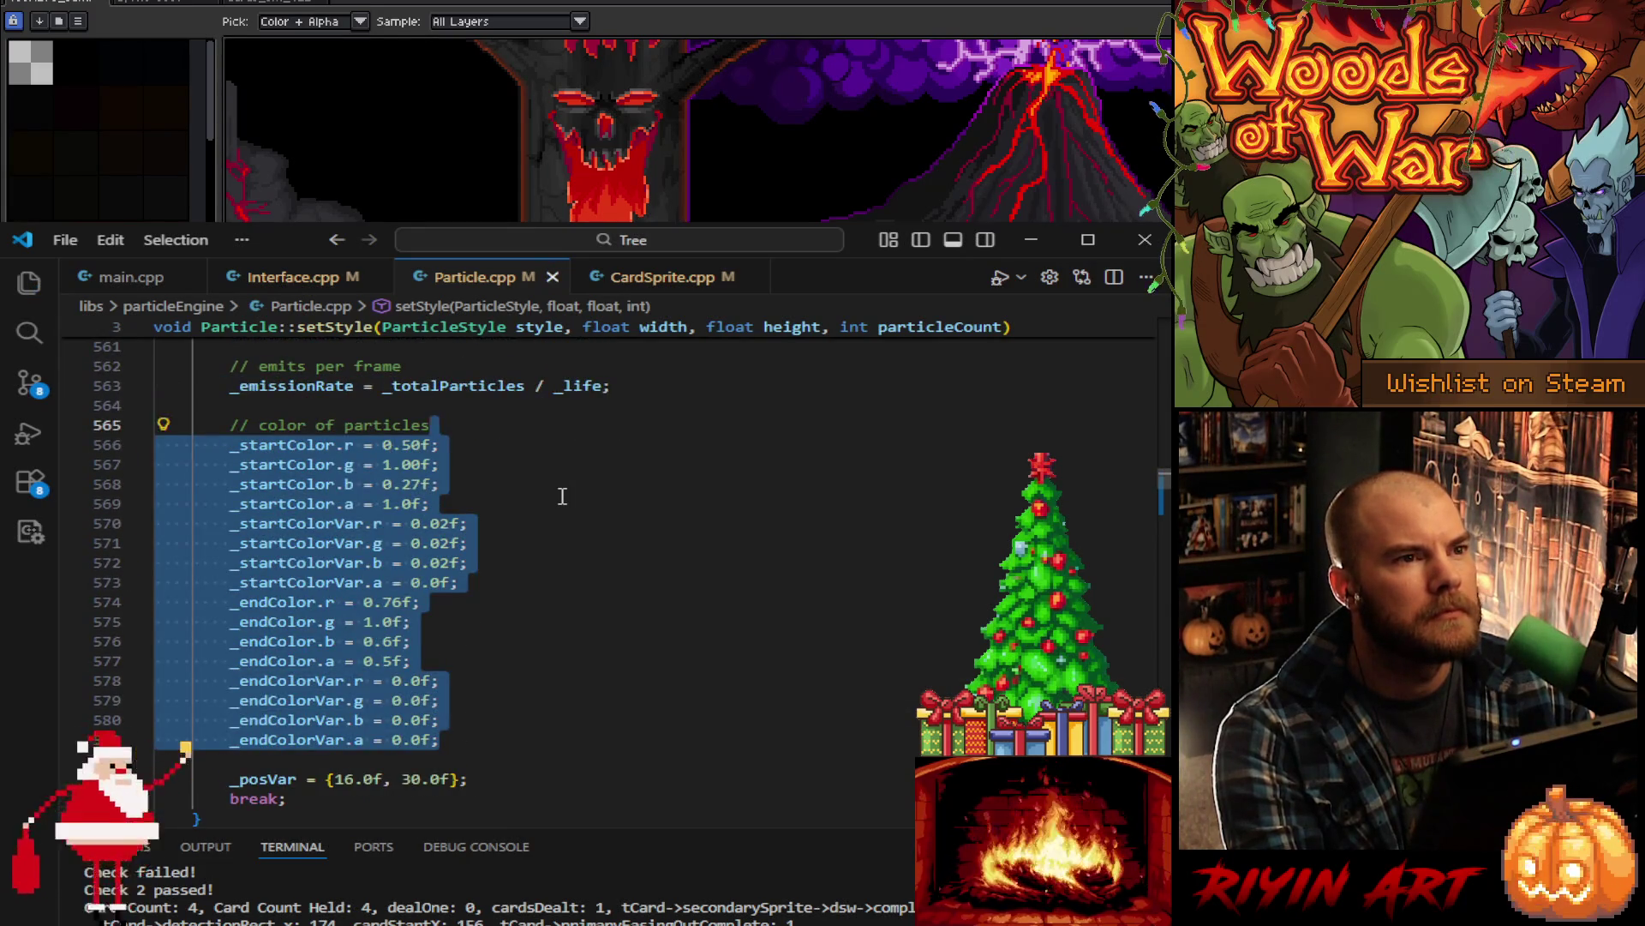
key(ctrl+y)
- Scroll past CARD_GLOW_GREEN, CARD_SPARKS_RED and CARD_GLOW_LIGHT_RED to CARD_SPARKS_BLUE (400 particles, speed -3)
scroll(600, 532, down, 10)
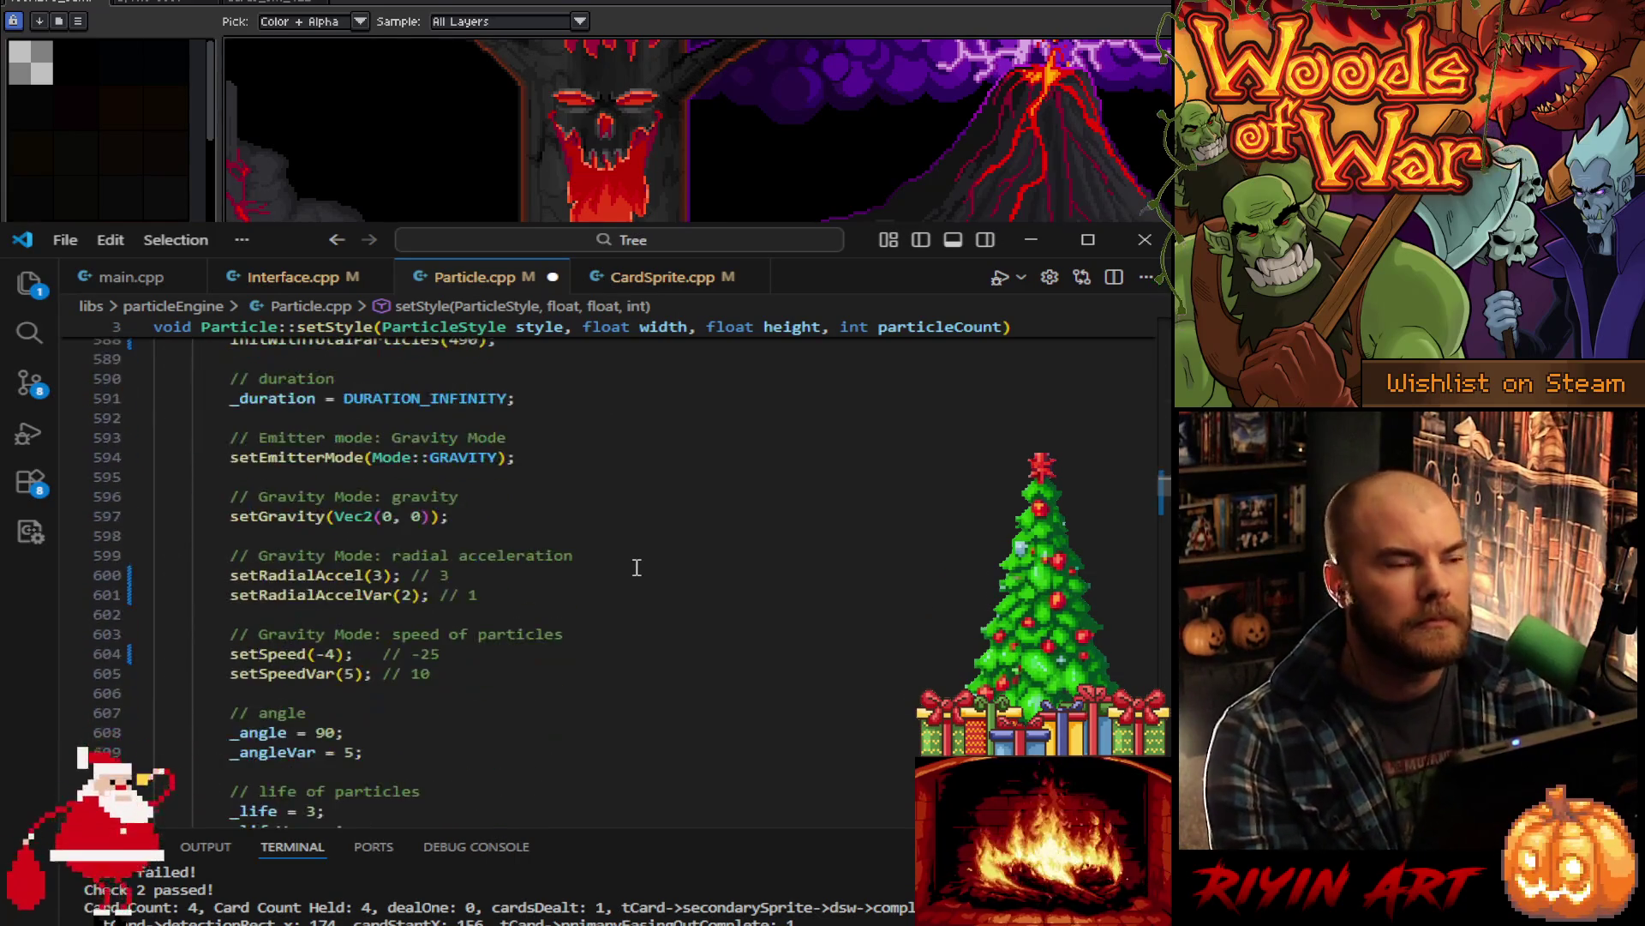
scroll(632, 562, up, 12)
scroll(617, 630, up, 15)
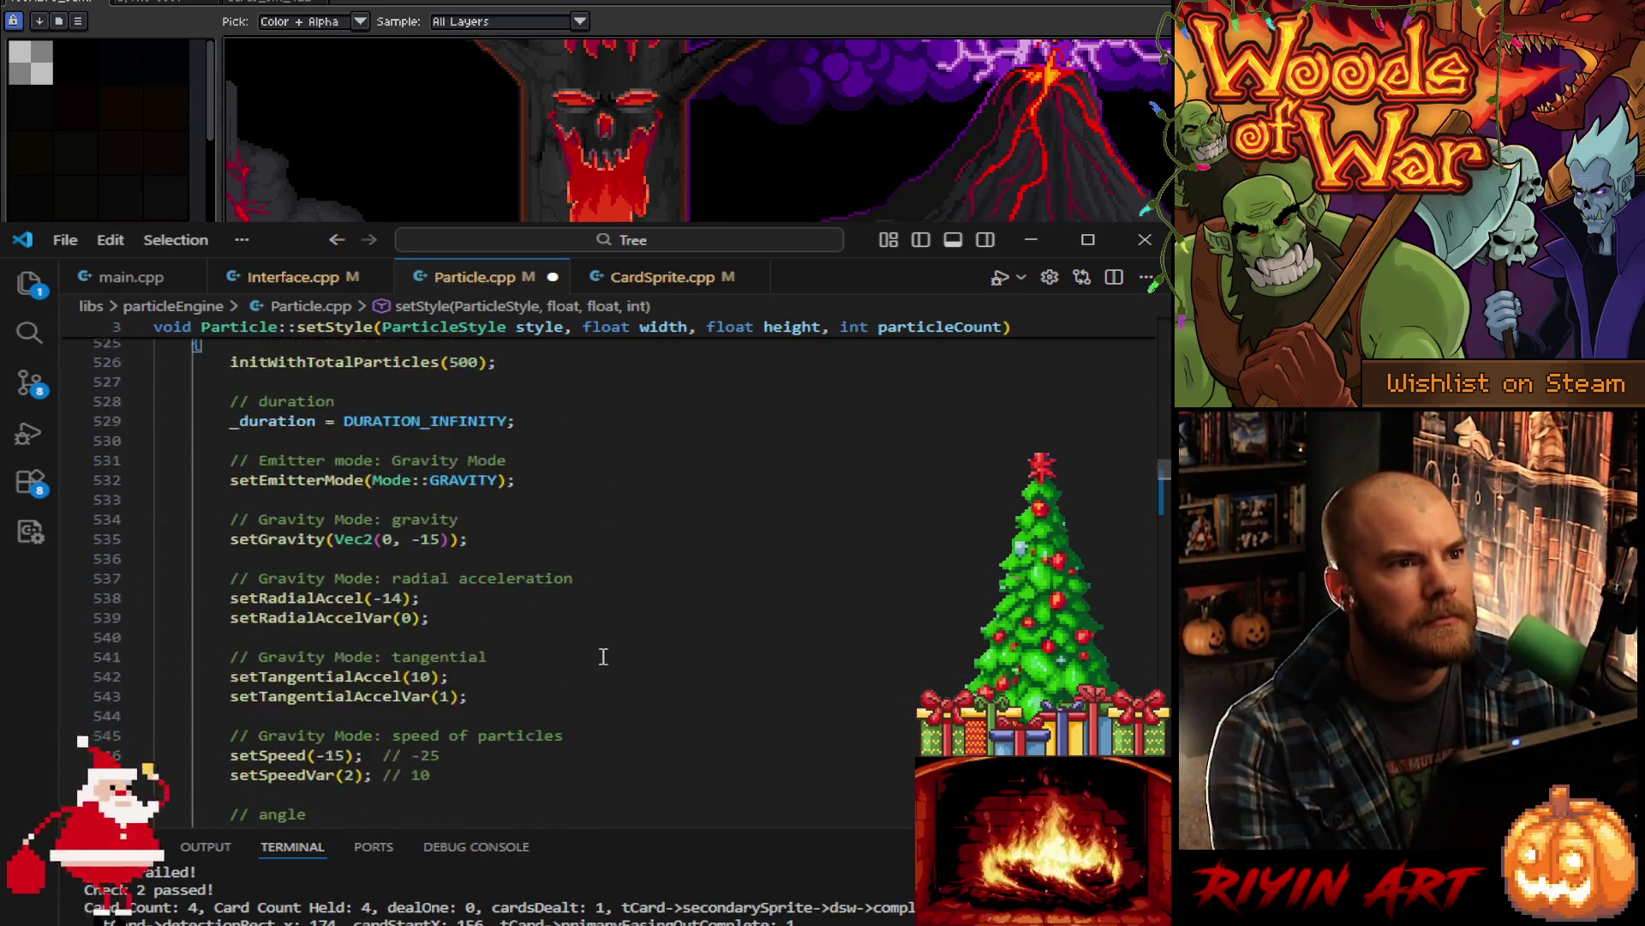
scroll(608, 643, down, 20)
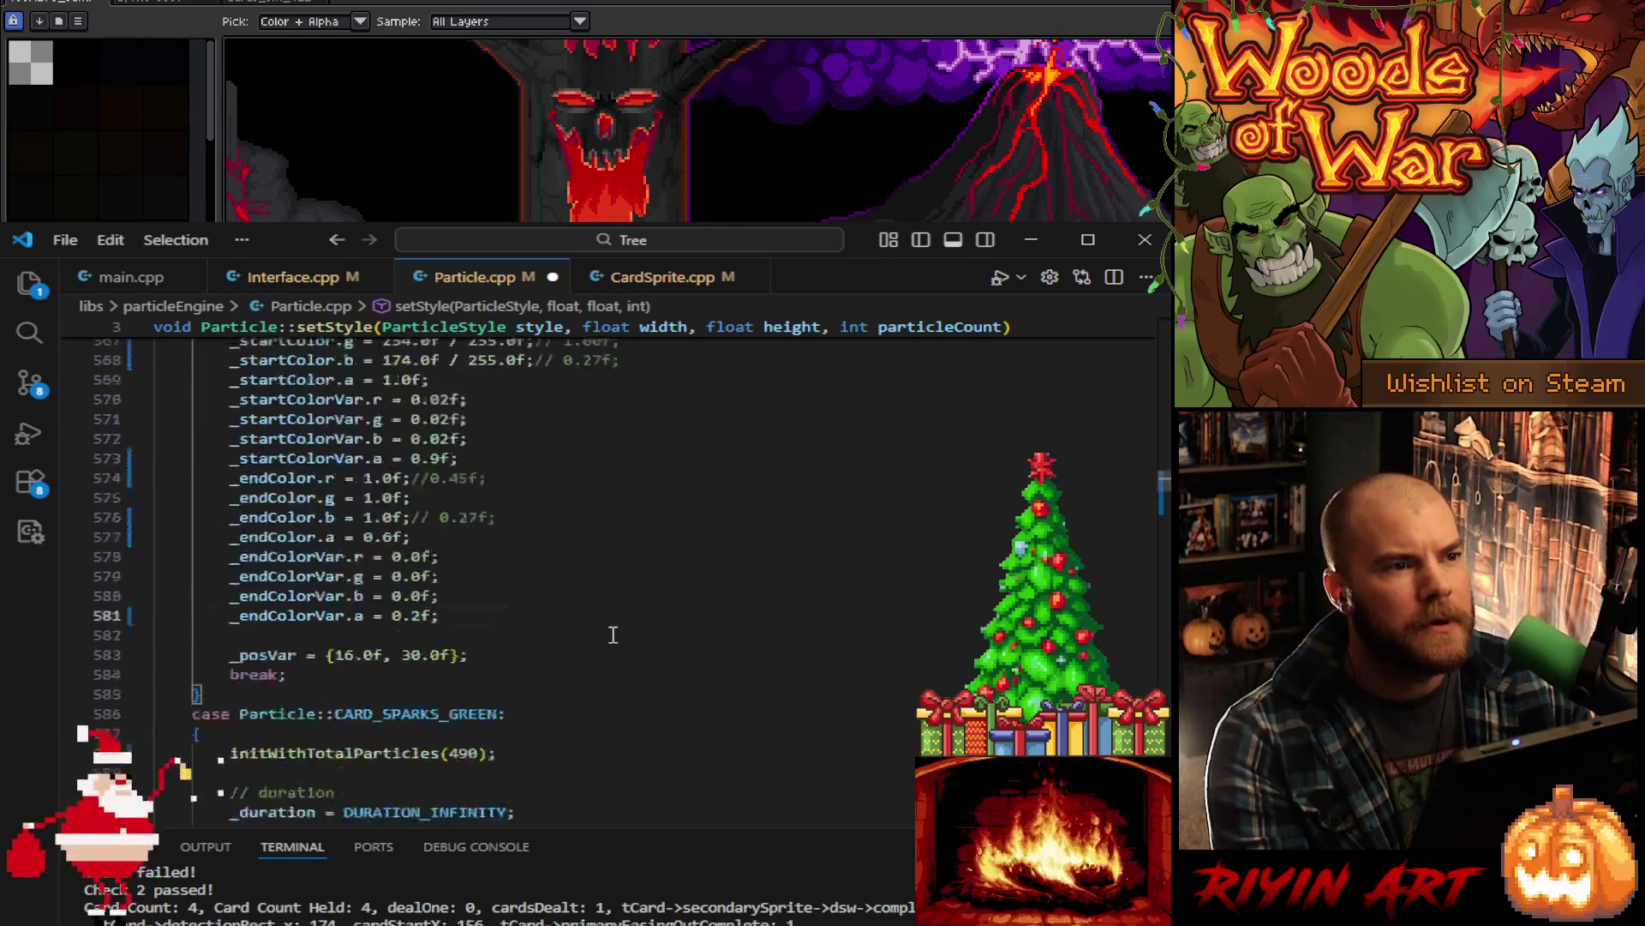
scroll(613, 627, down, 20)
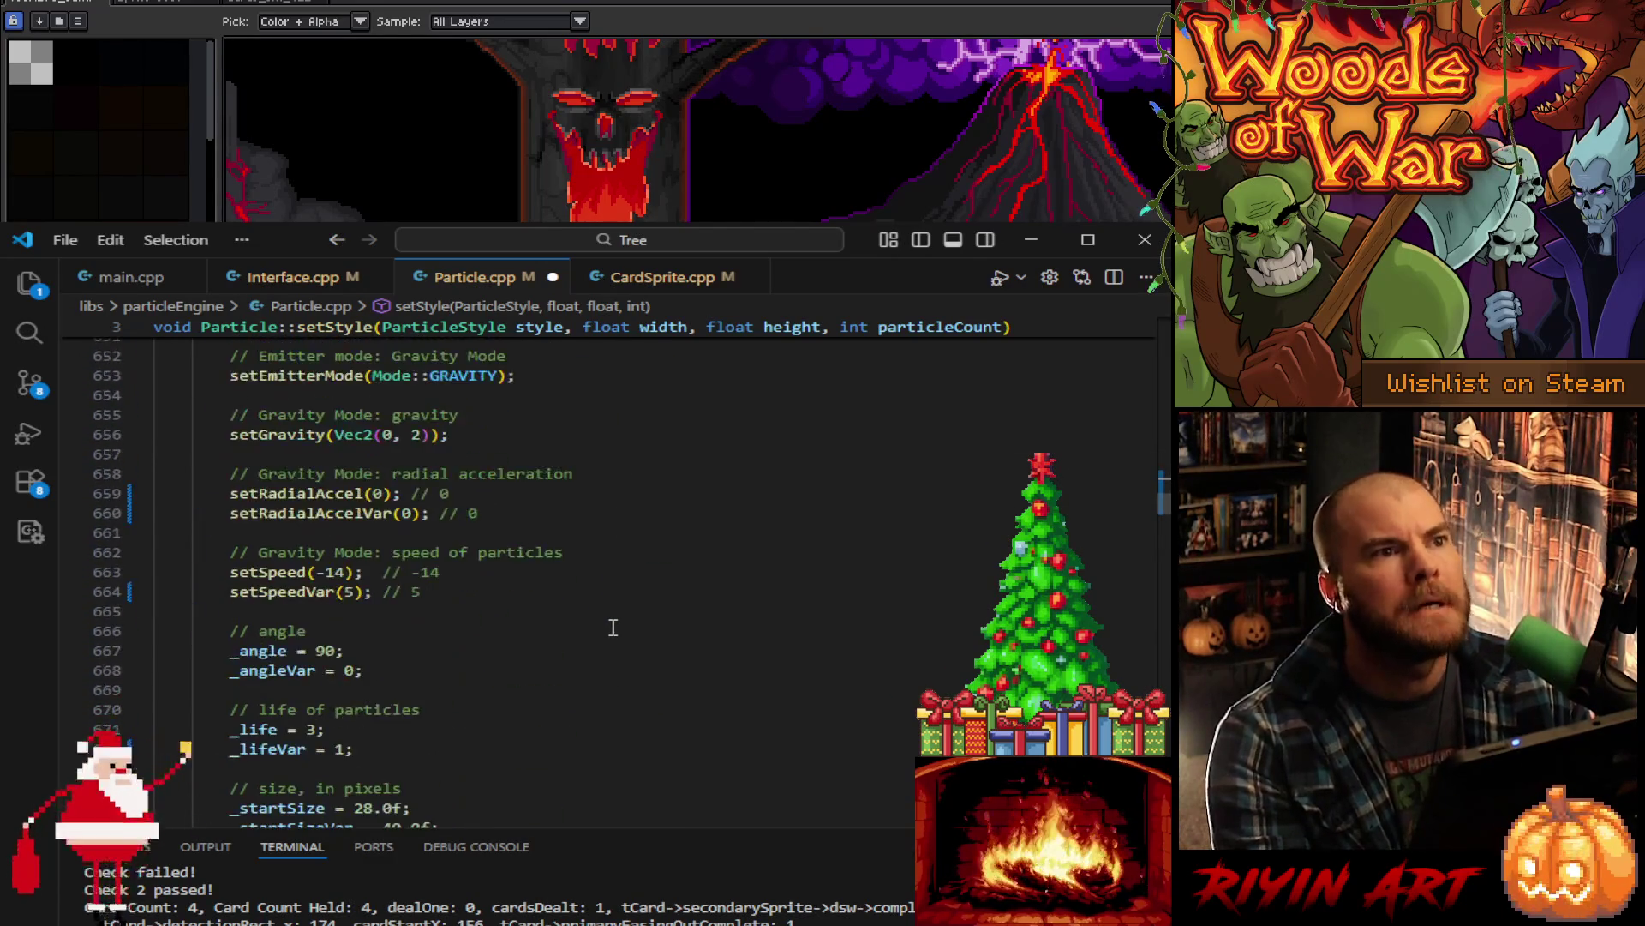
scroll(613, 628, down, 1)
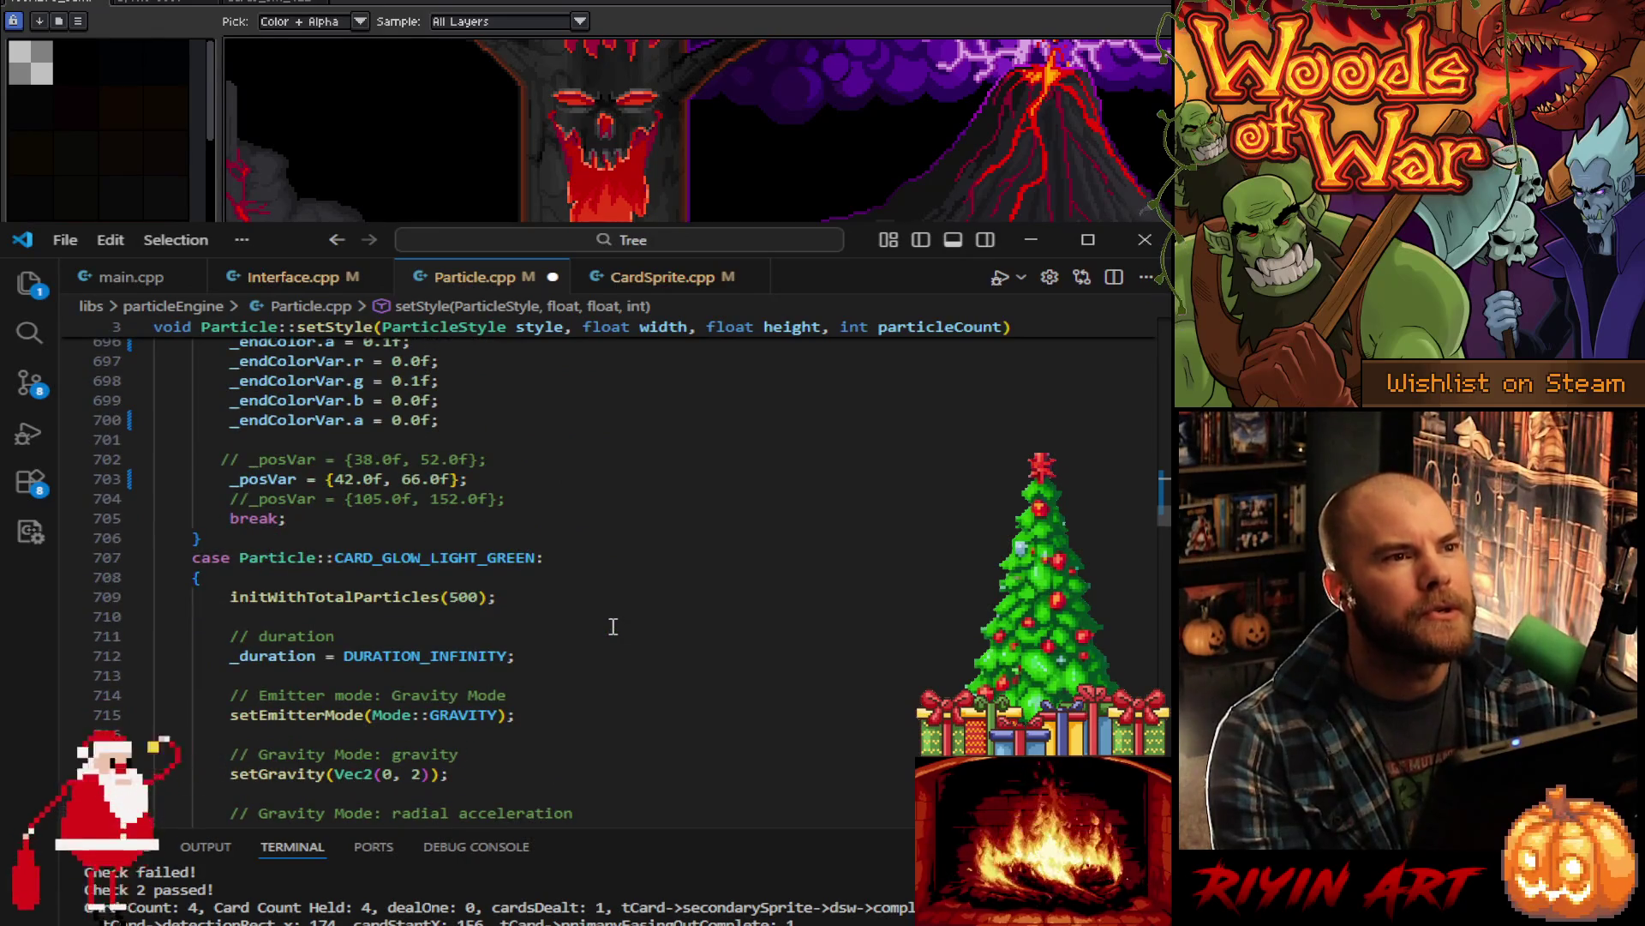
scroll(613, 627, down, 20)
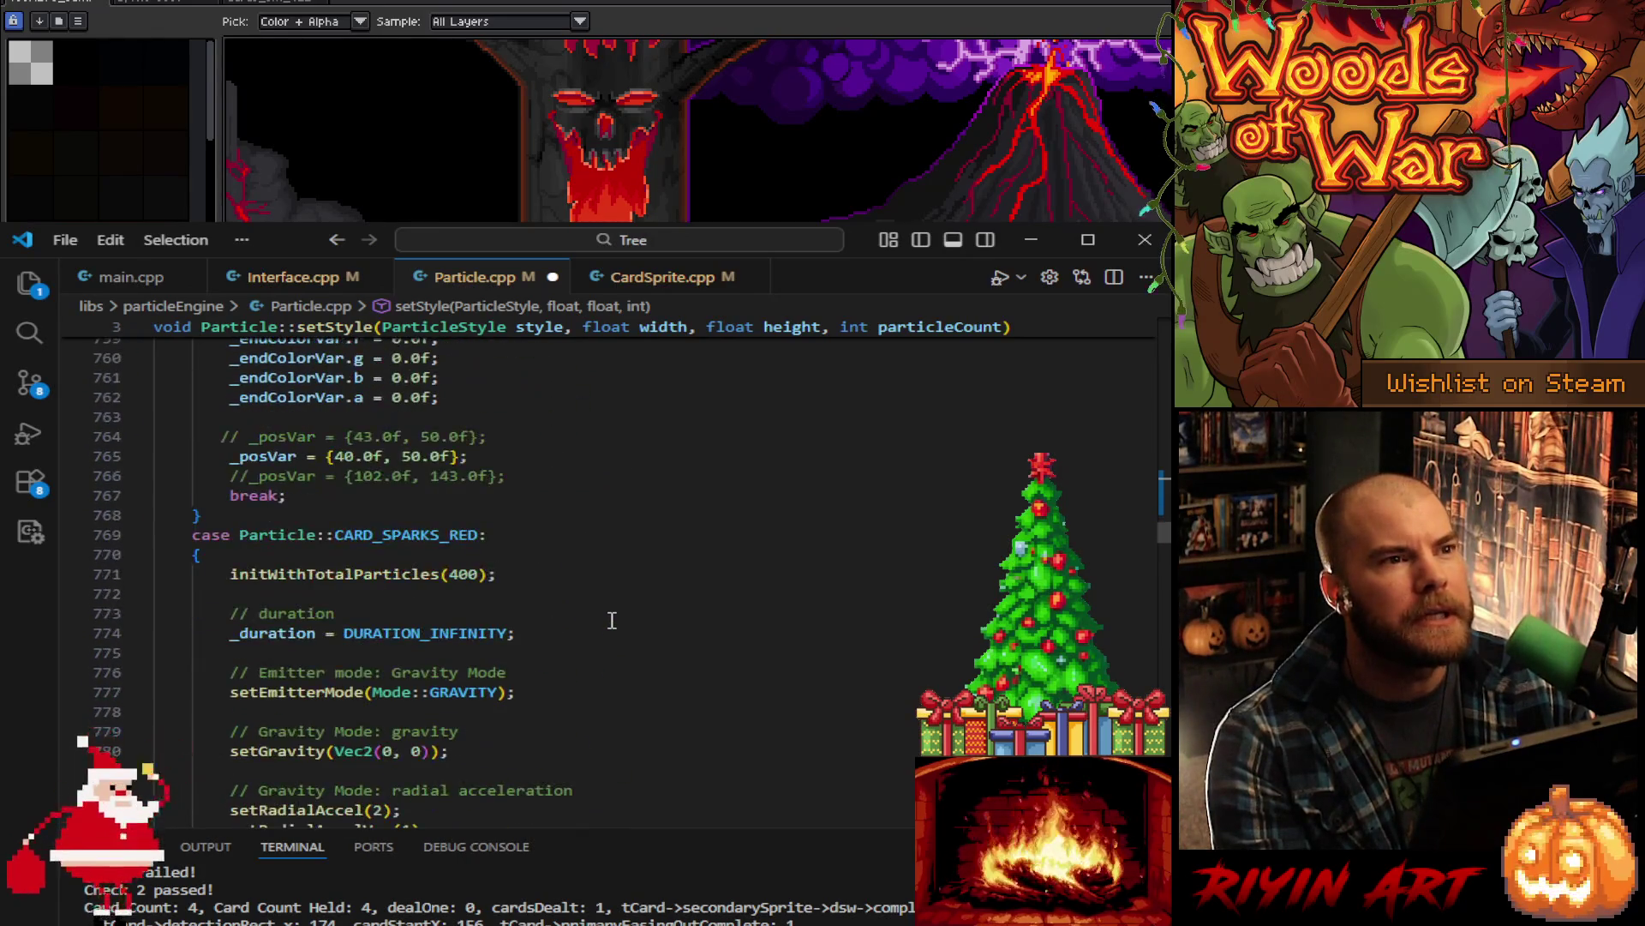
scroll(612, 620, down, 20)
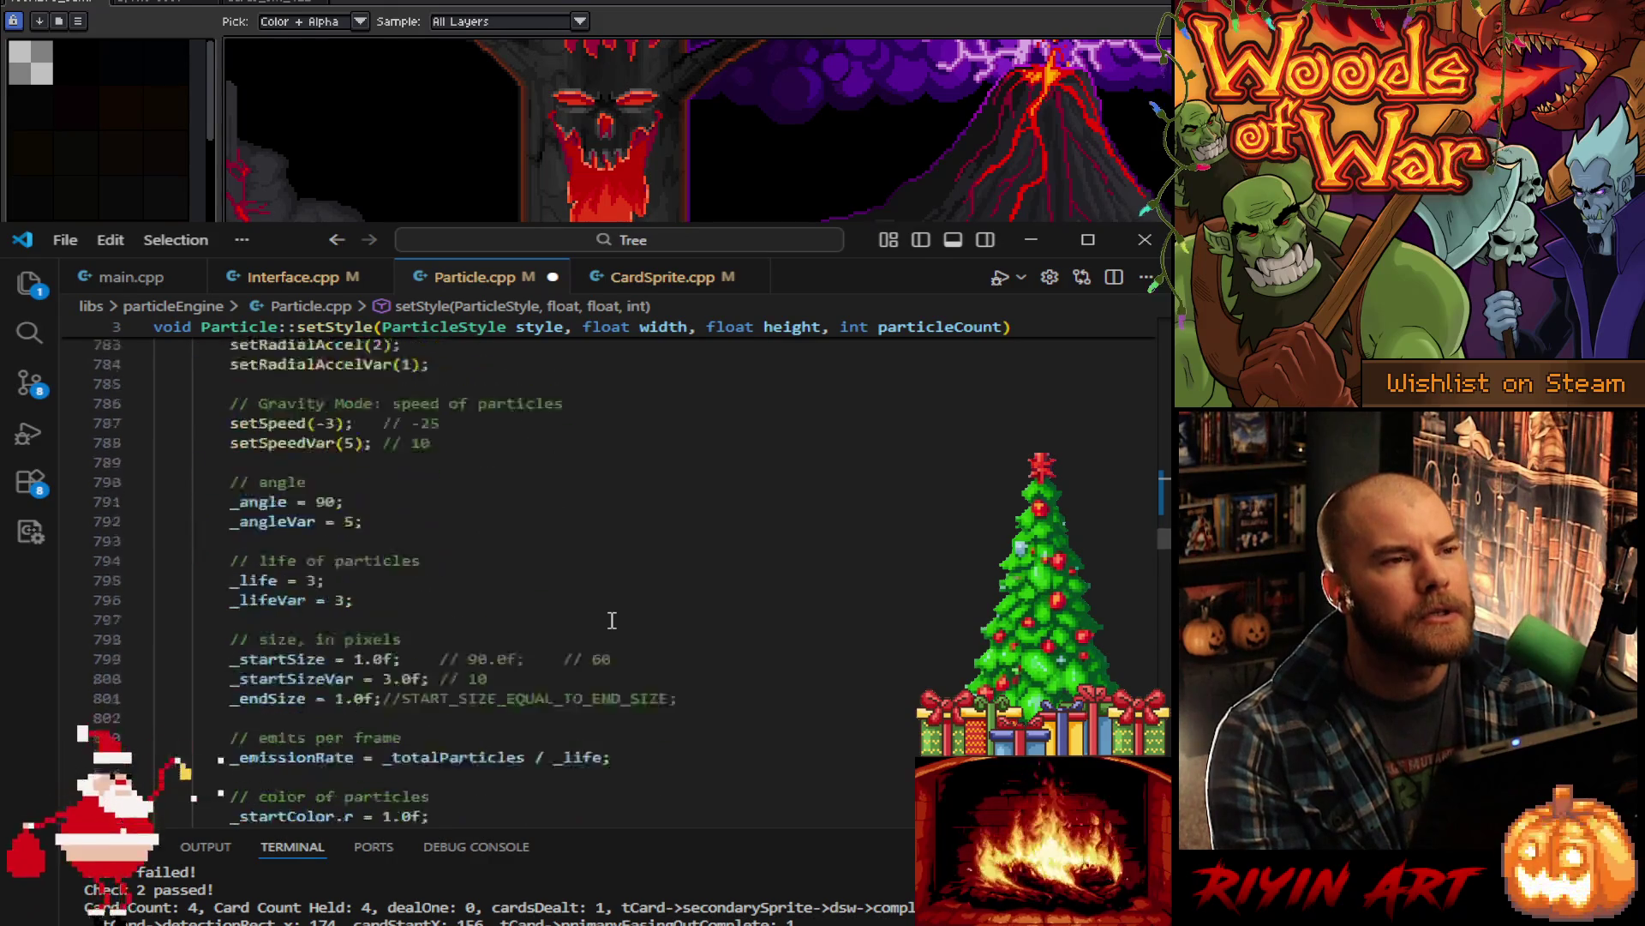
scroll(612, 620, down, 13)
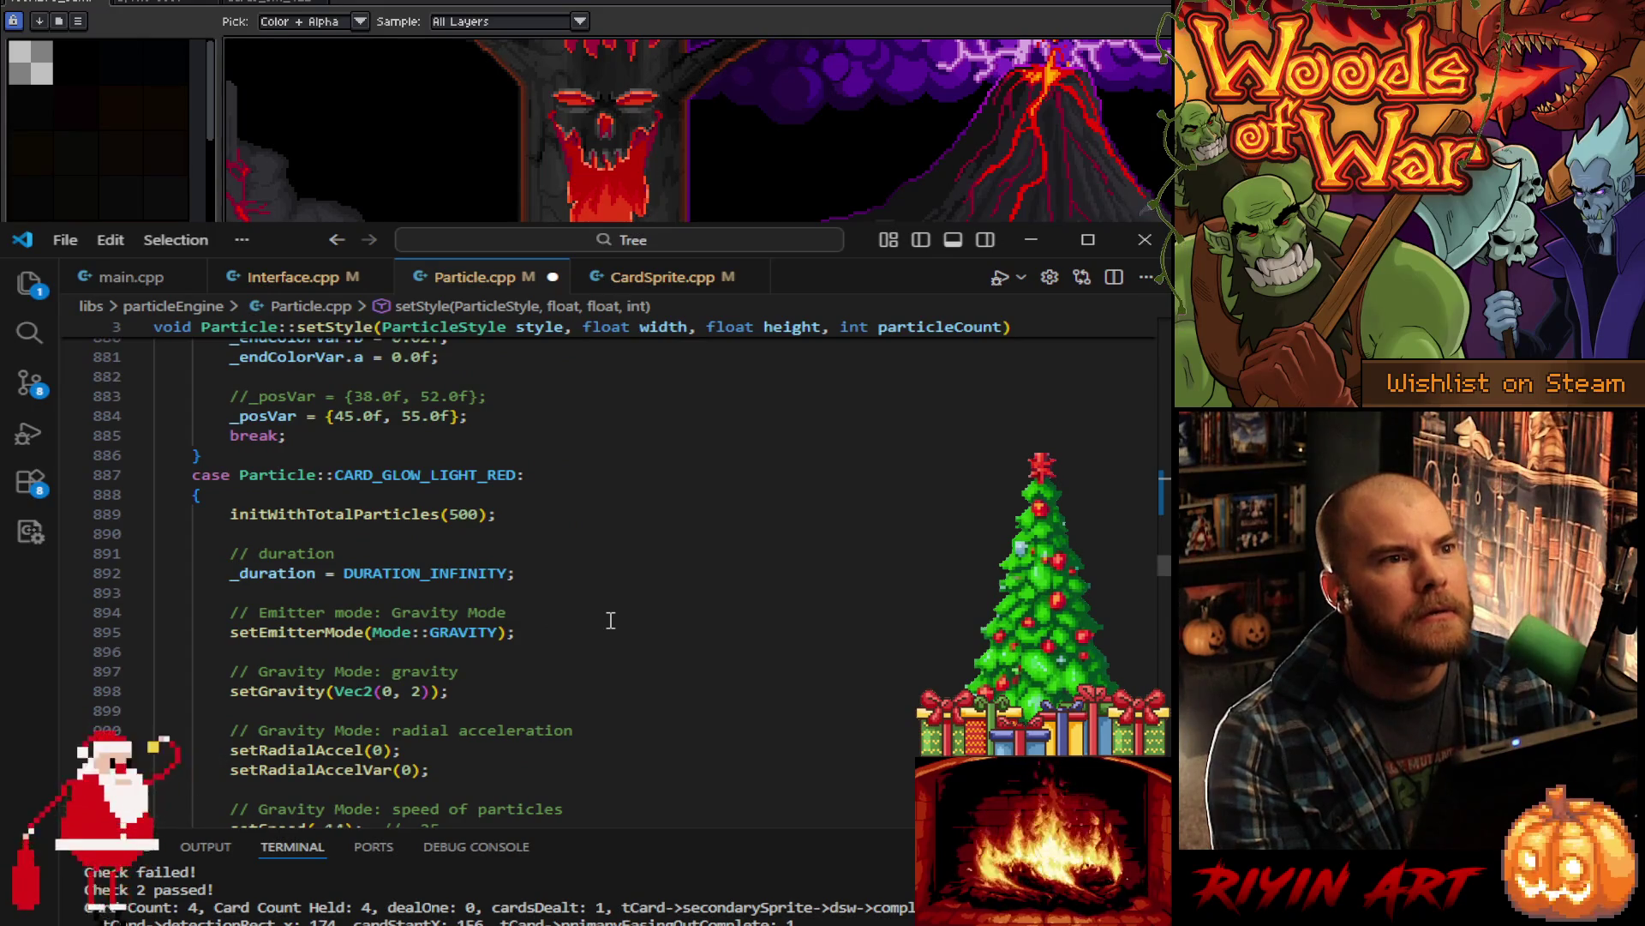
scroll(611, 620, down, 19)
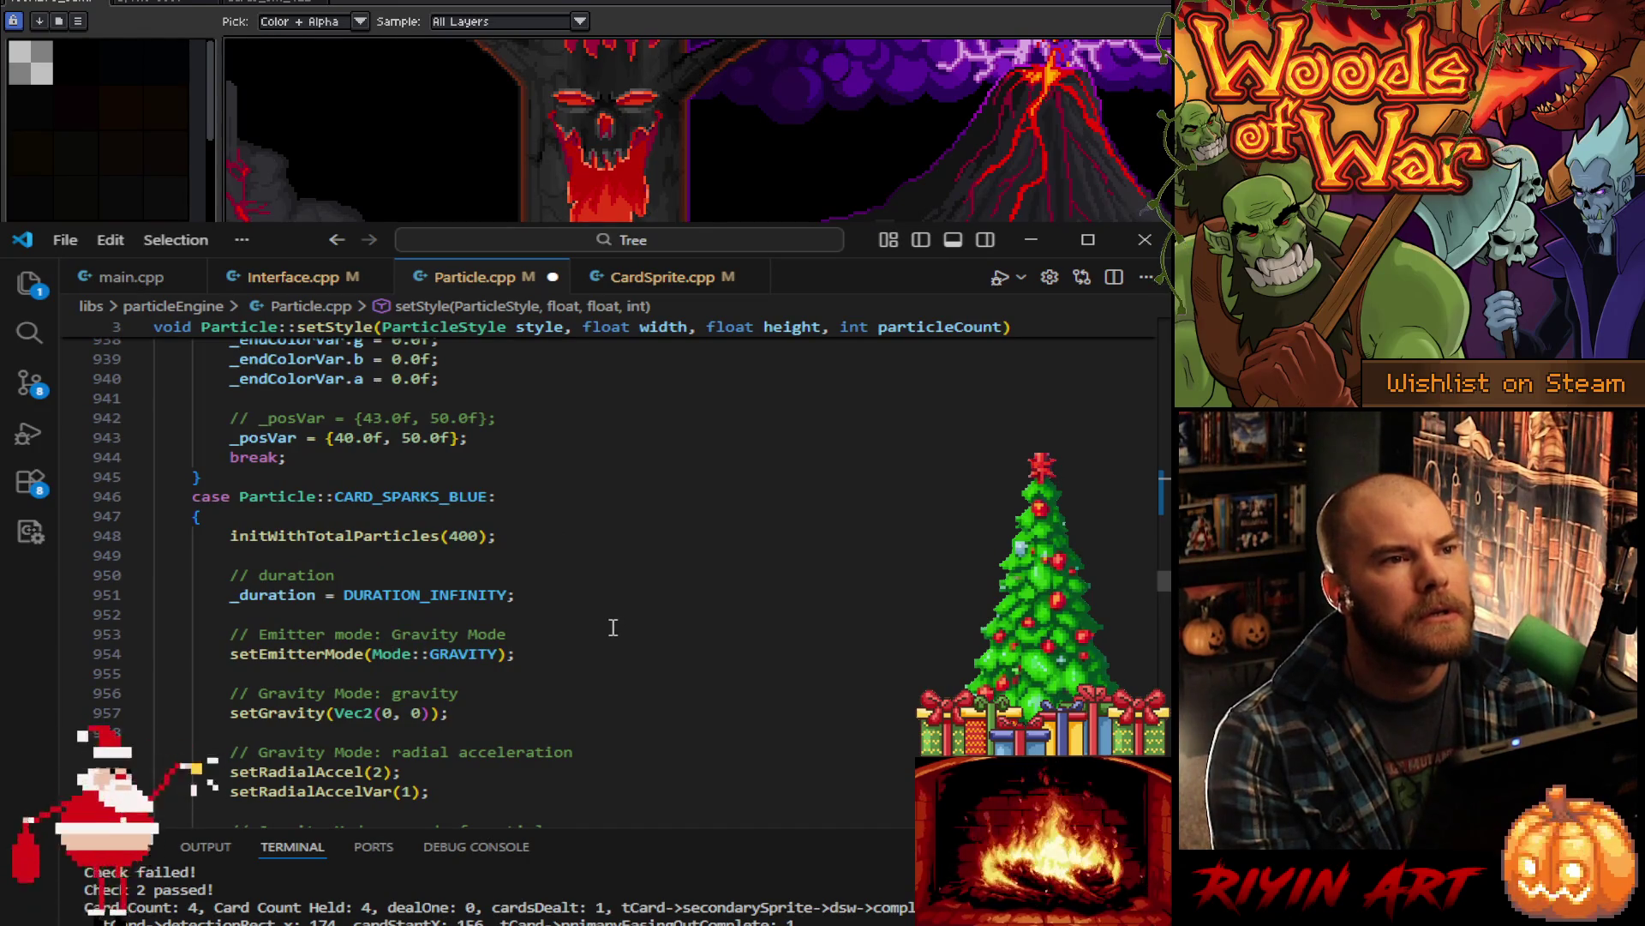
scroll(614, 628, down, 1)
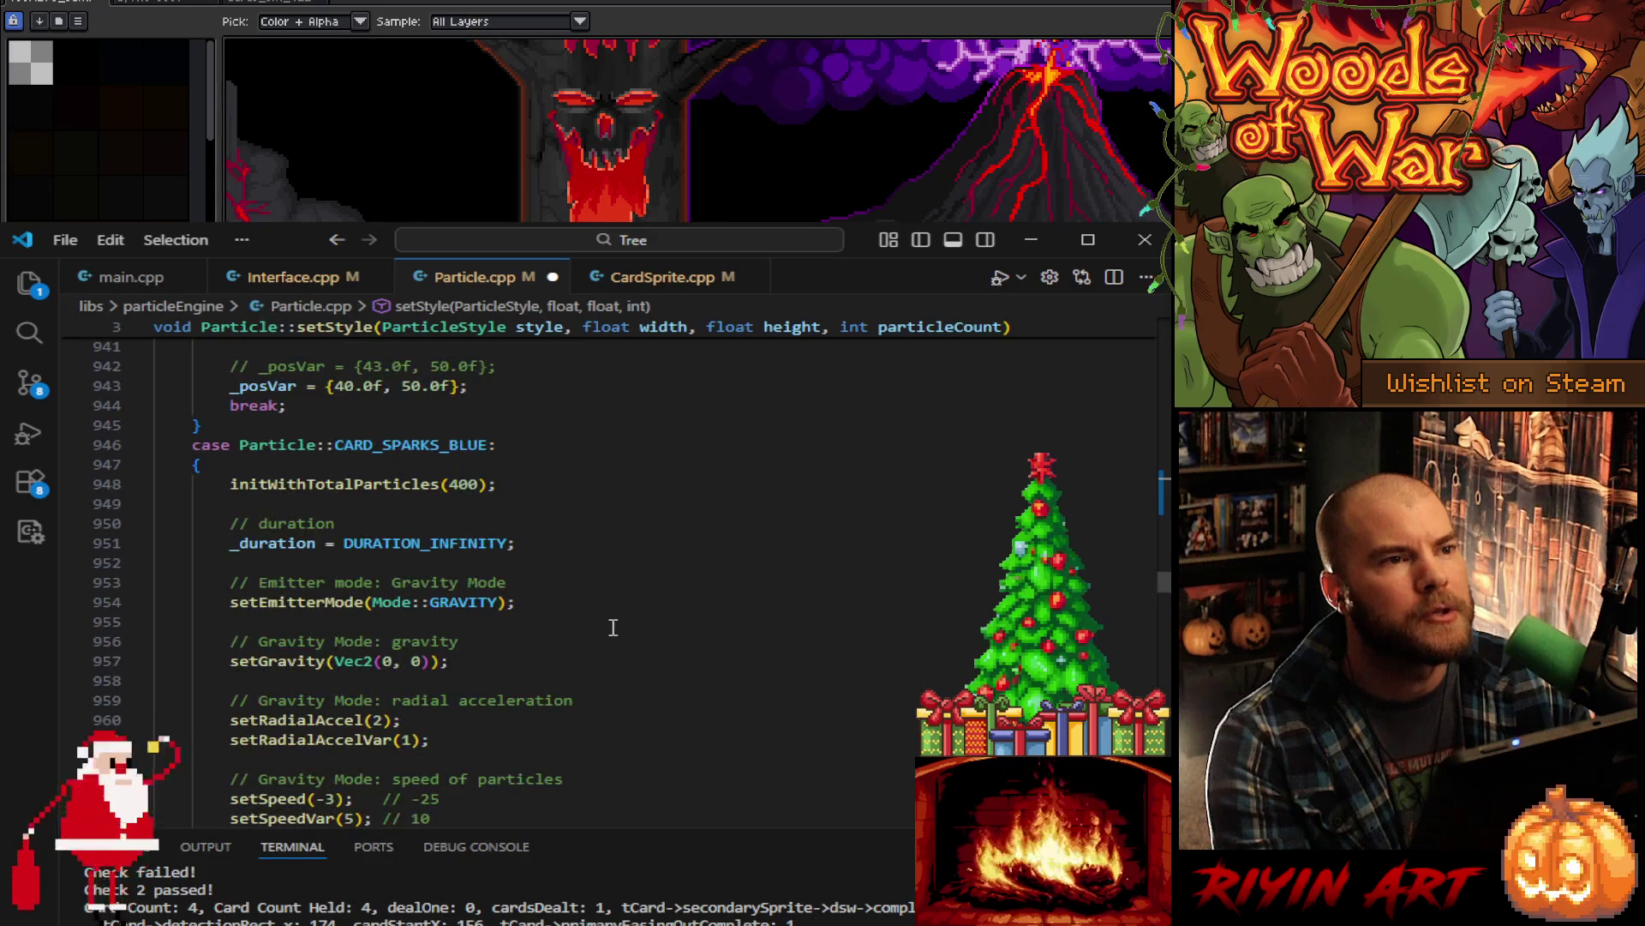
scroll(614, 627, down, 2)
scroll(613, 626, down, 2)
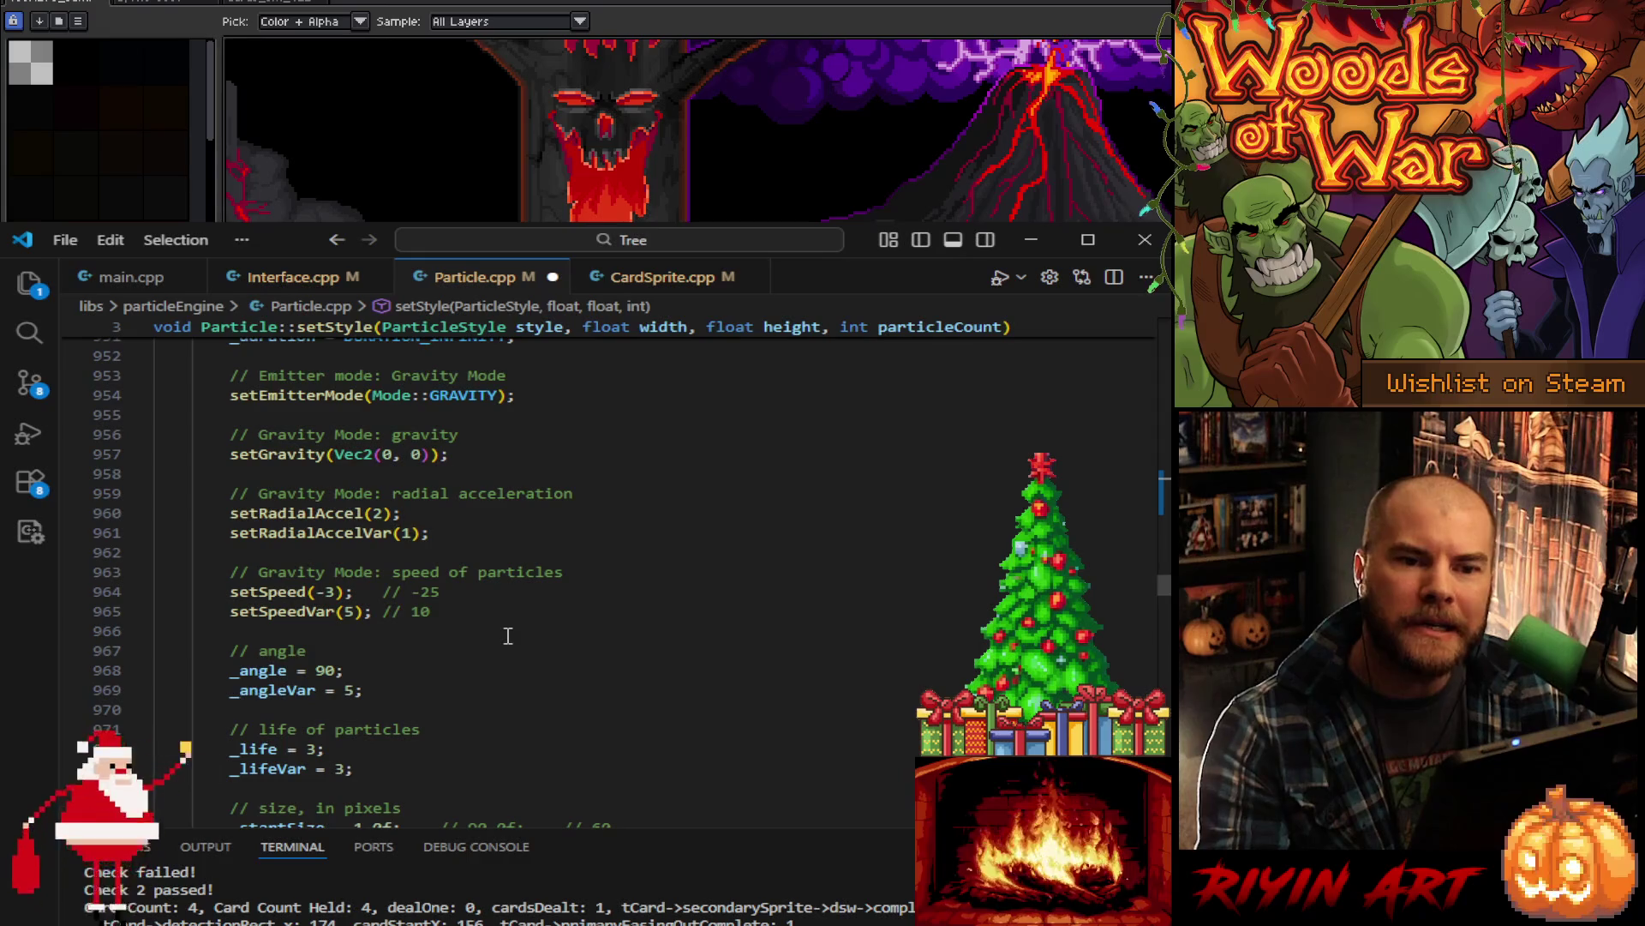
- Set CARD_SPARKS_BLUE to setRadialAccel(3), setSpeed(-4) and _lifeVar = 1
double_click(382, 514)
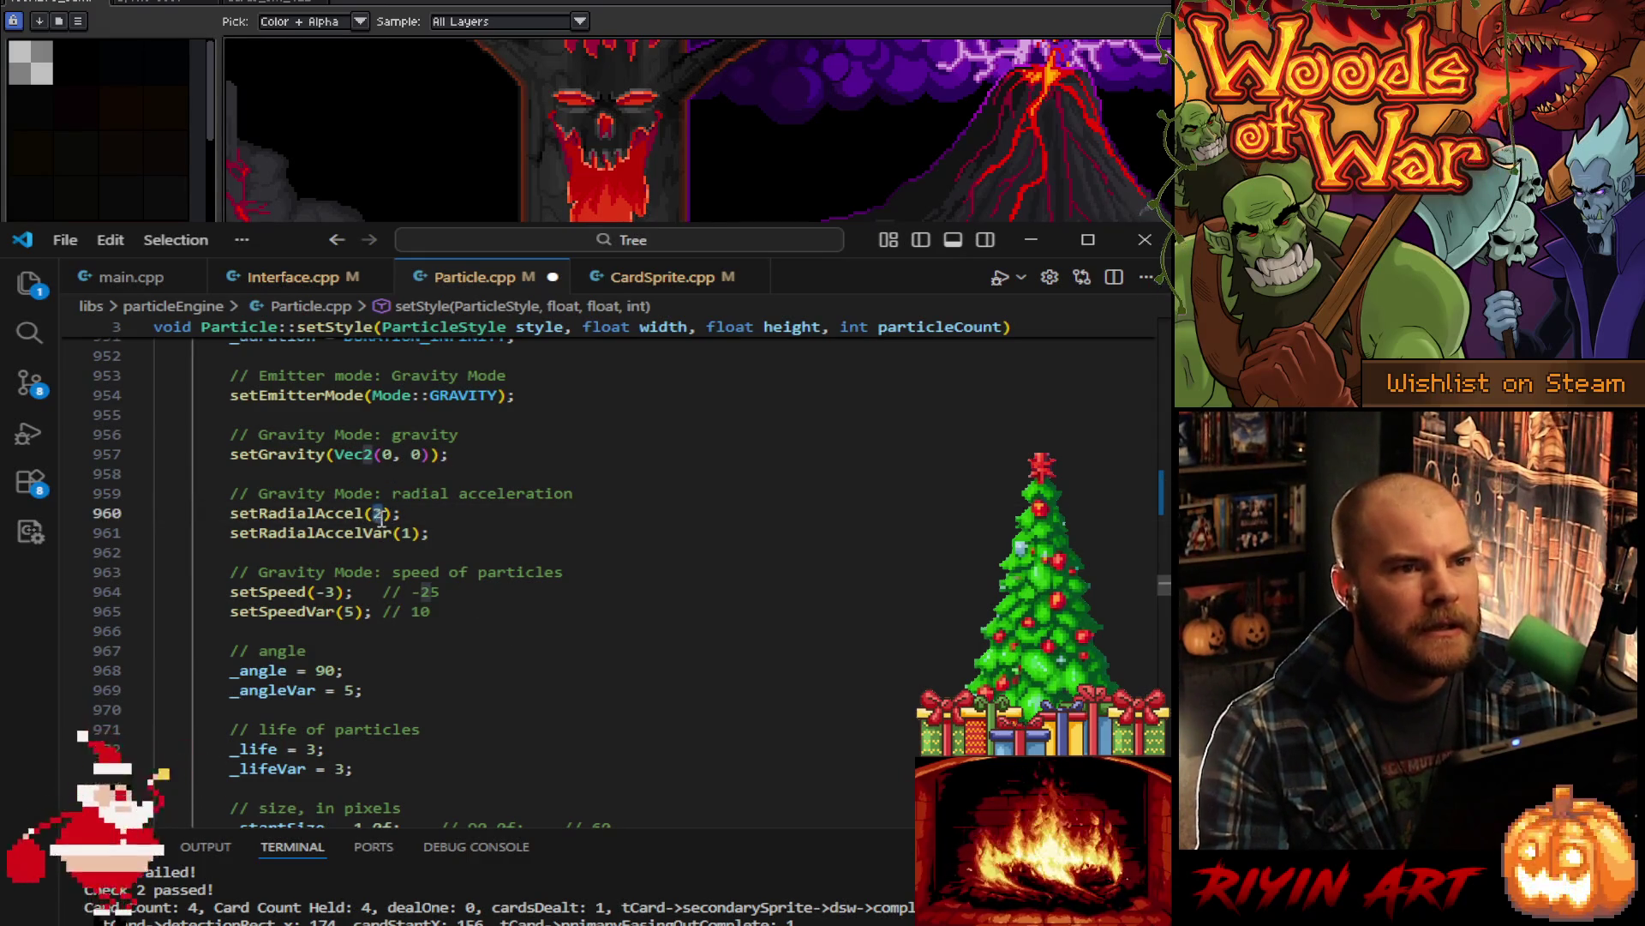
text(3)
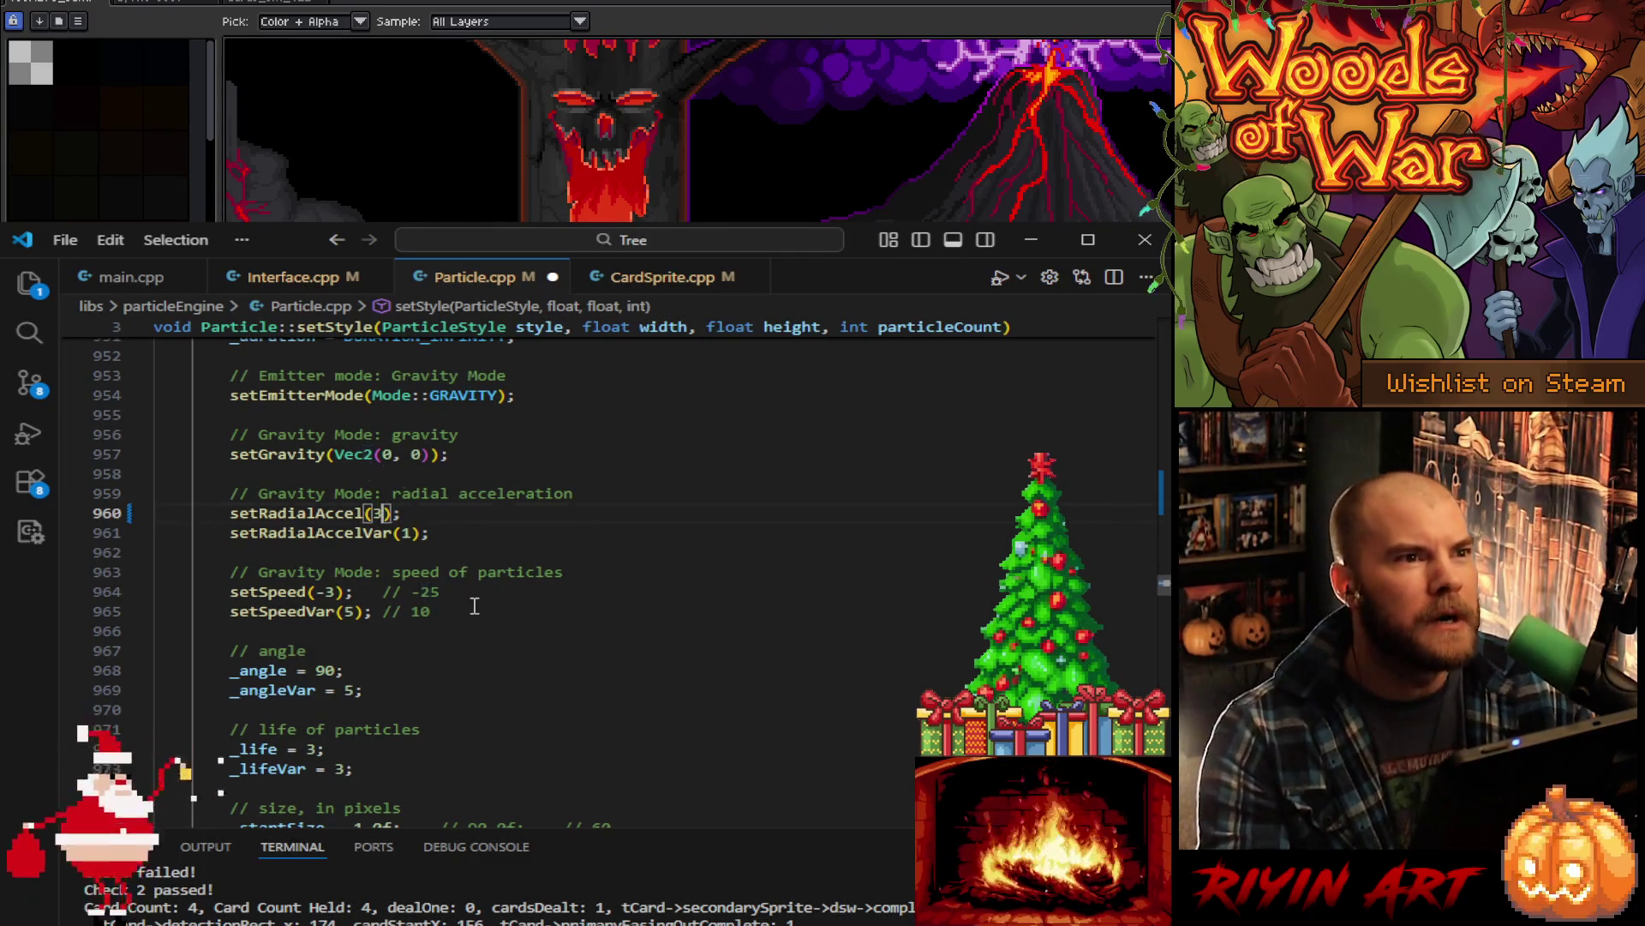
double_click(328, 591)
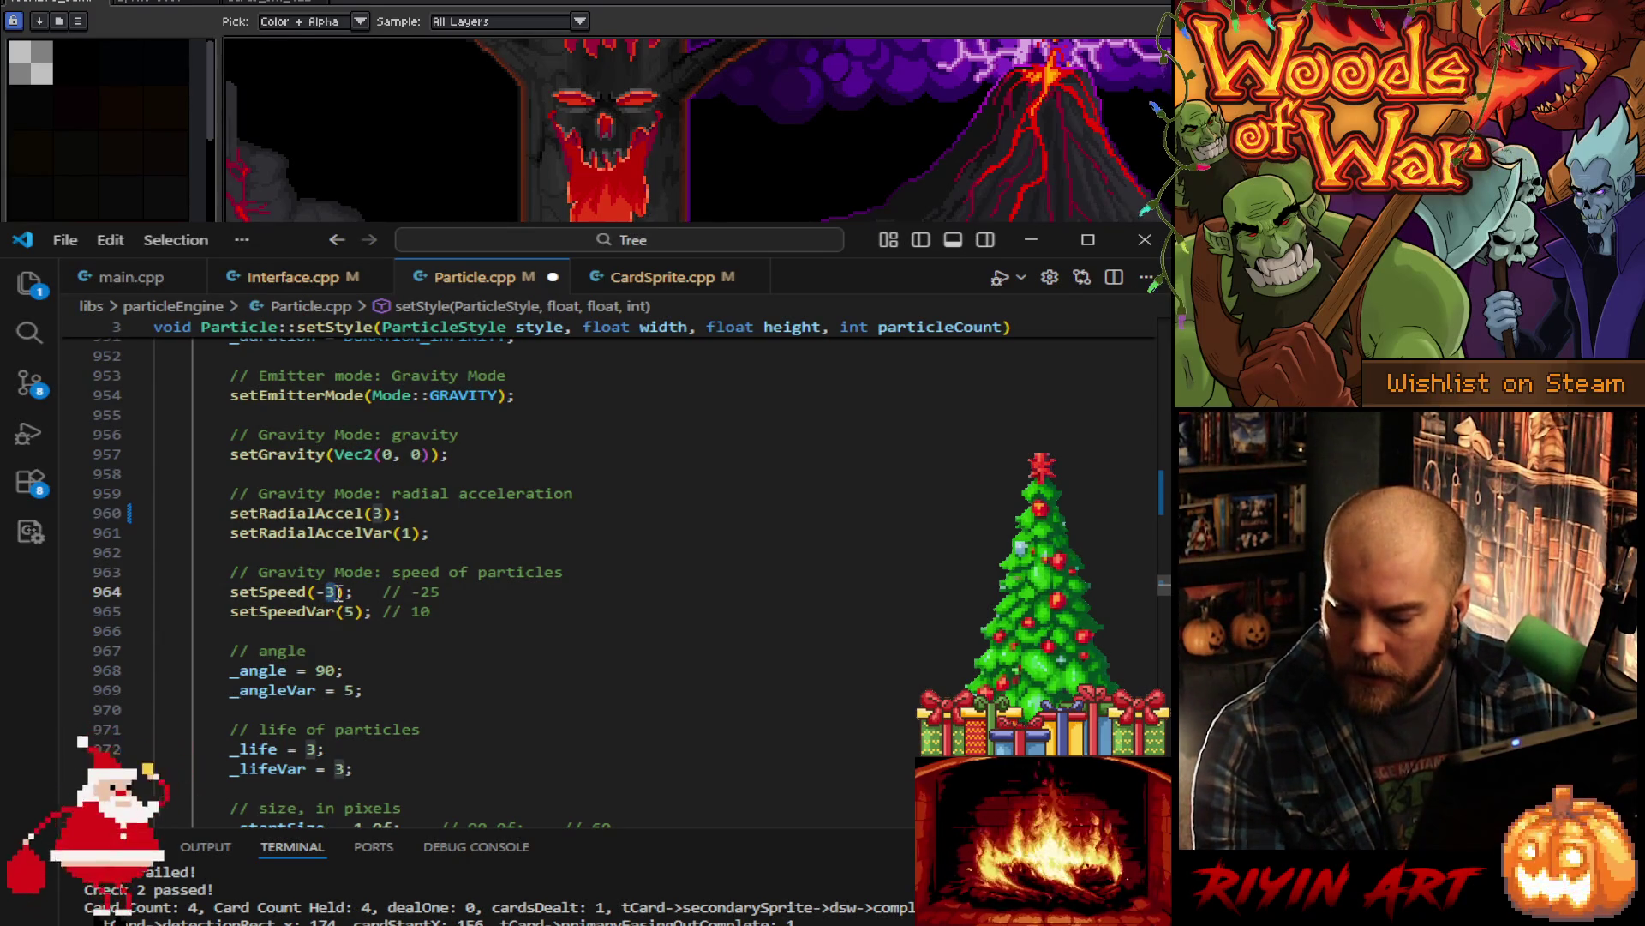
text(4)
scroll(493, 614, down, 3)
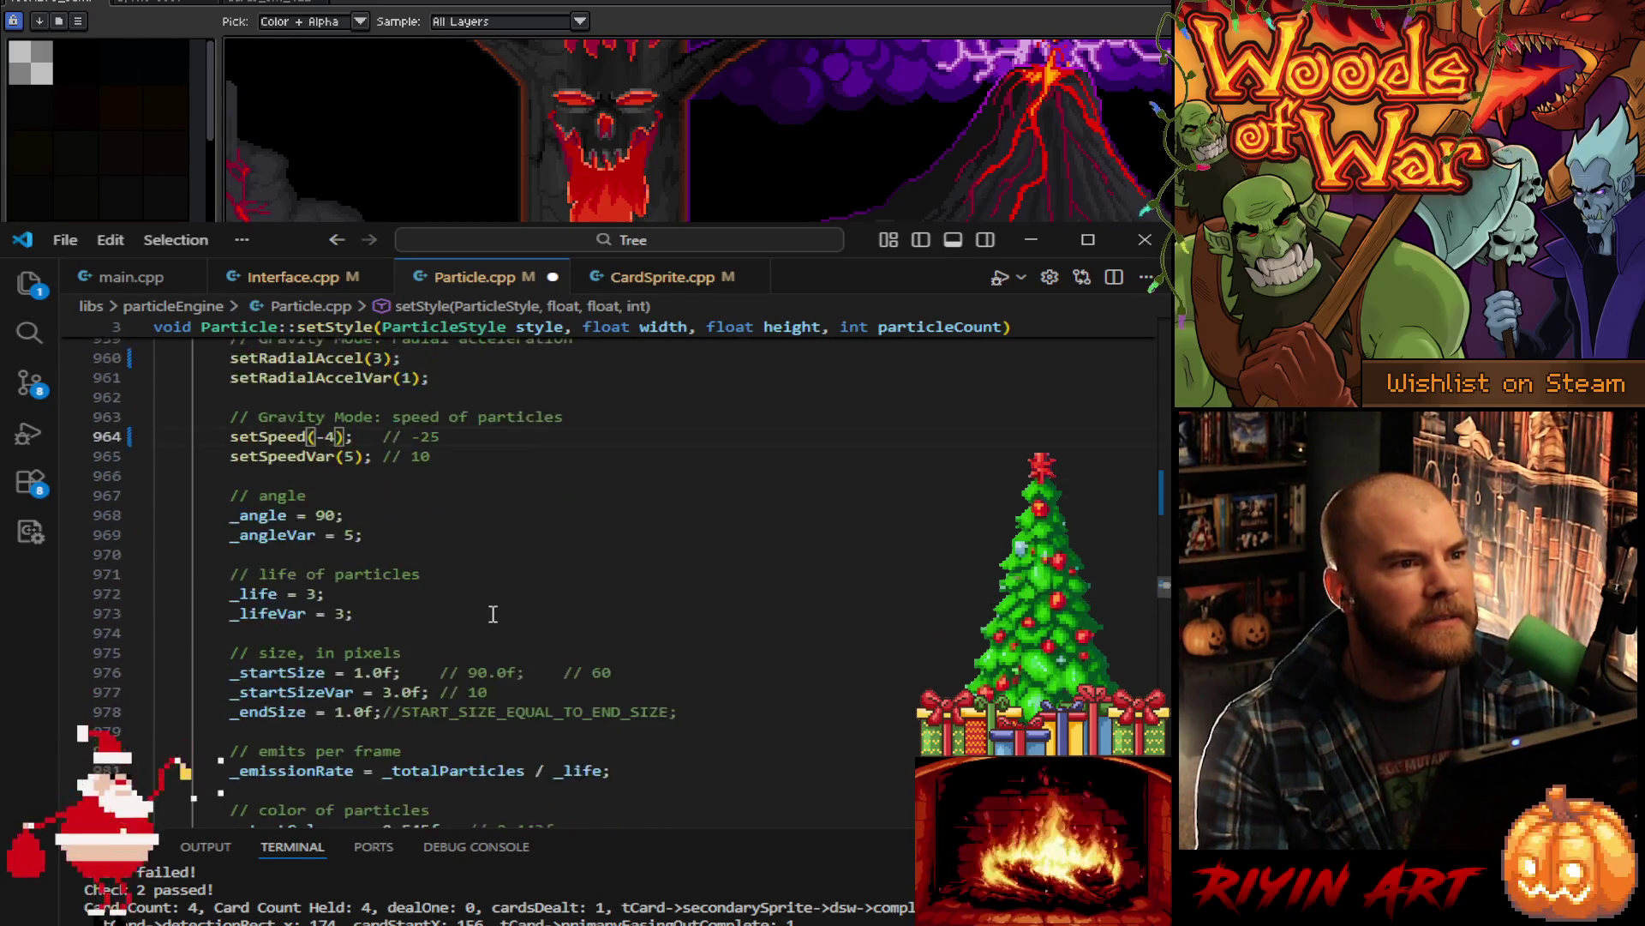
double_click(340, 614)
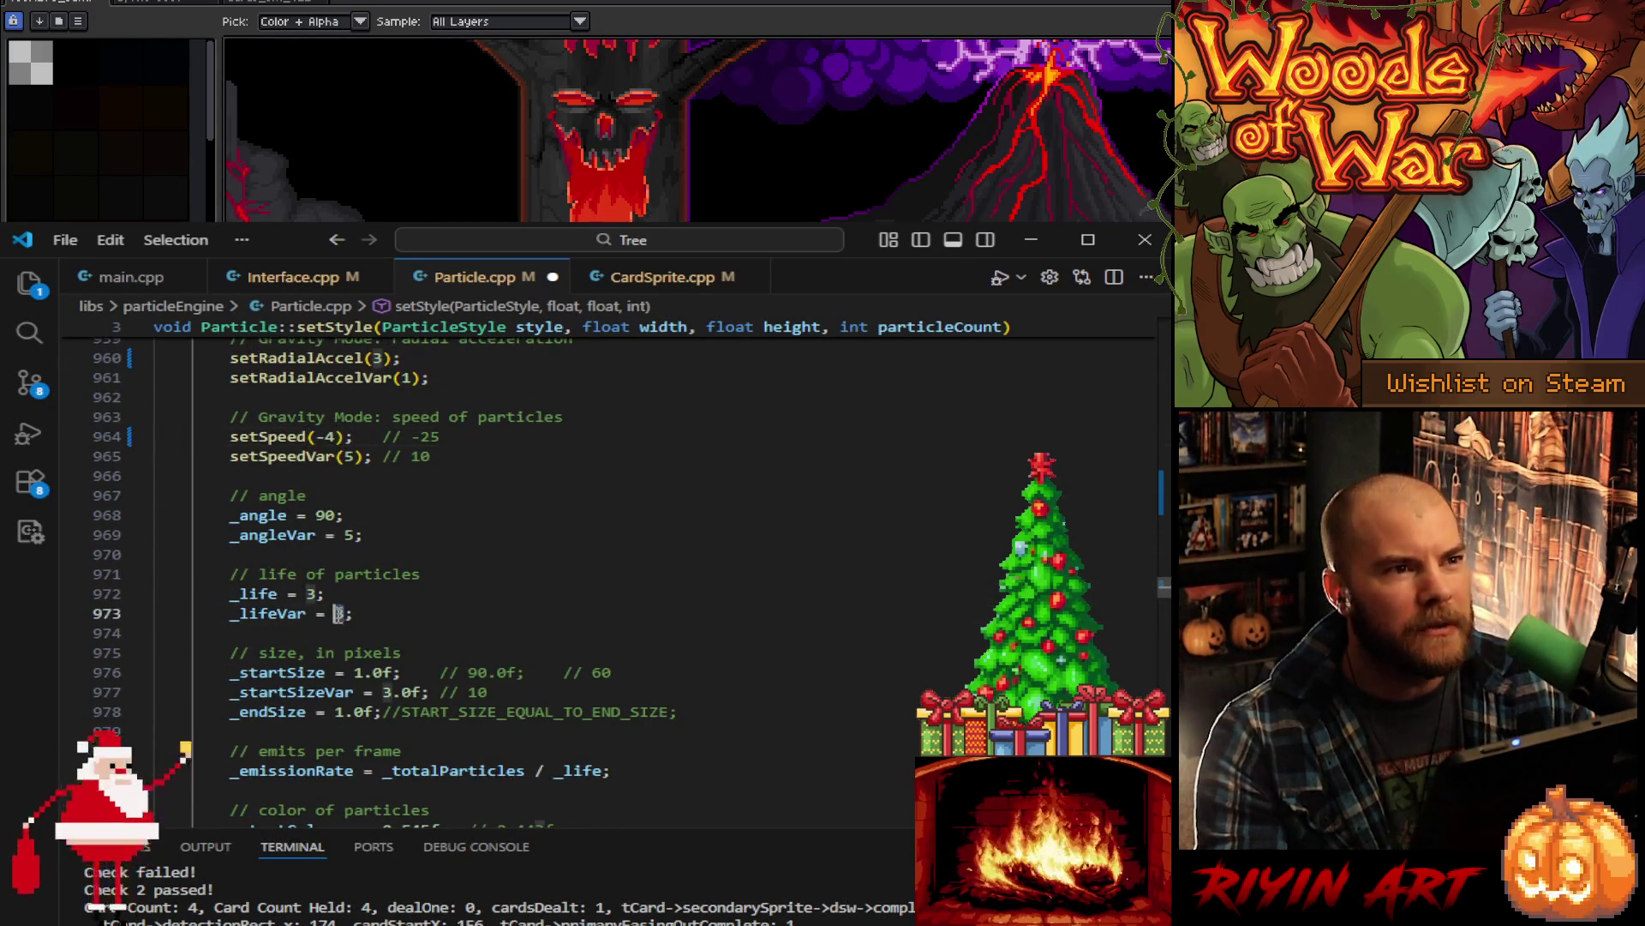
text(1)
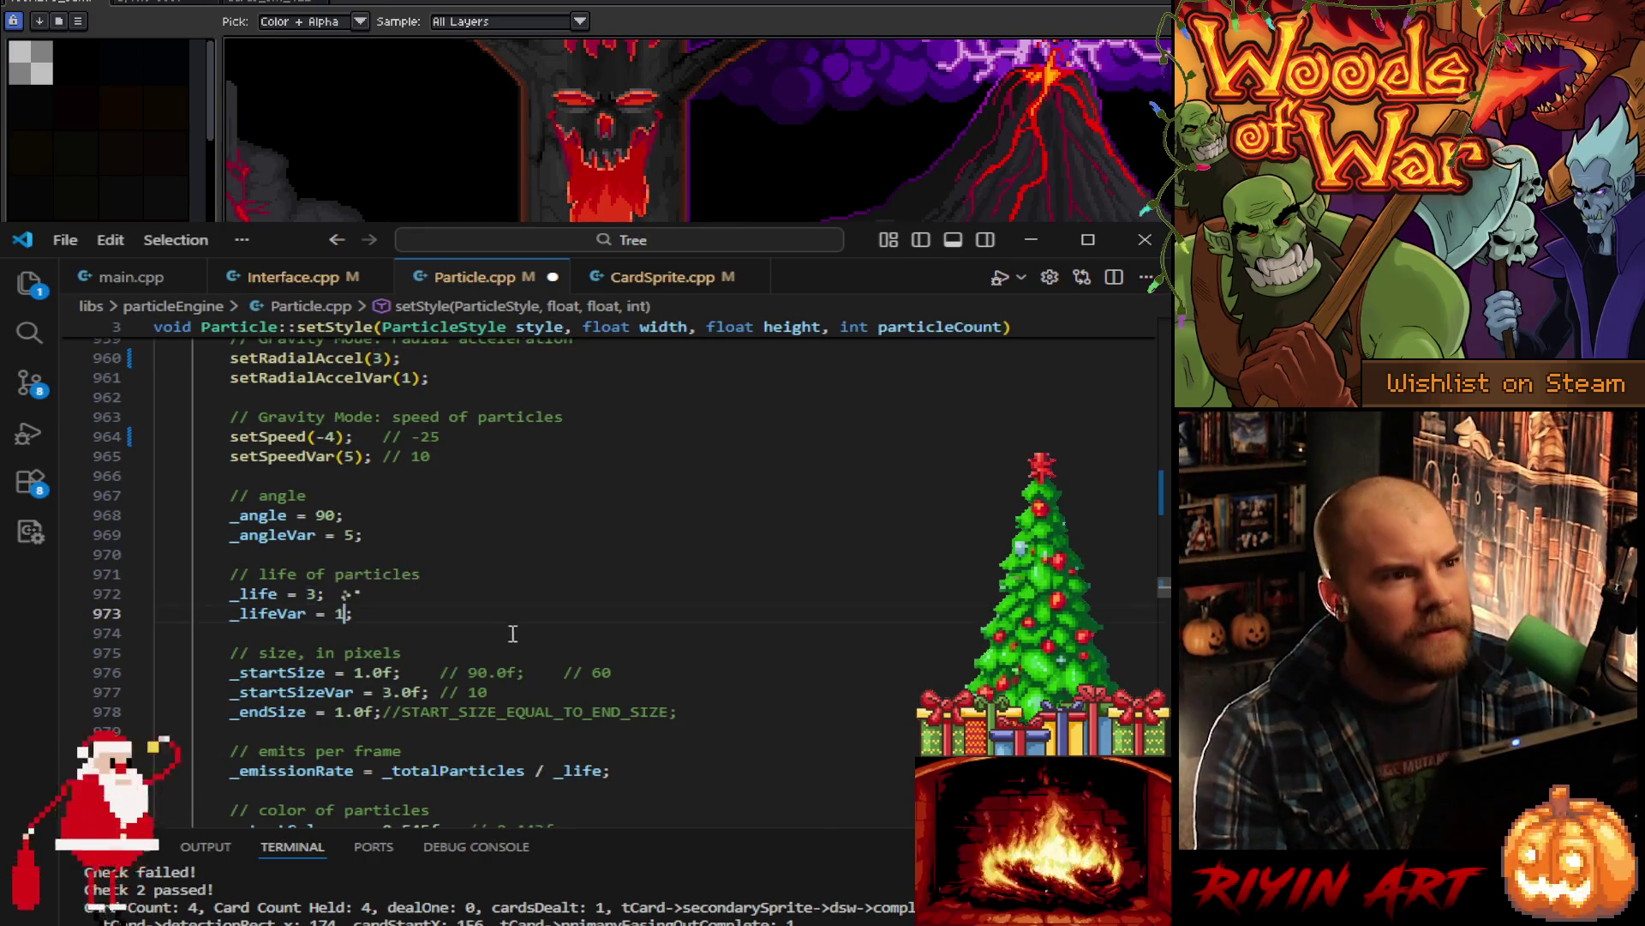
scroll(535, 630, down, 6)
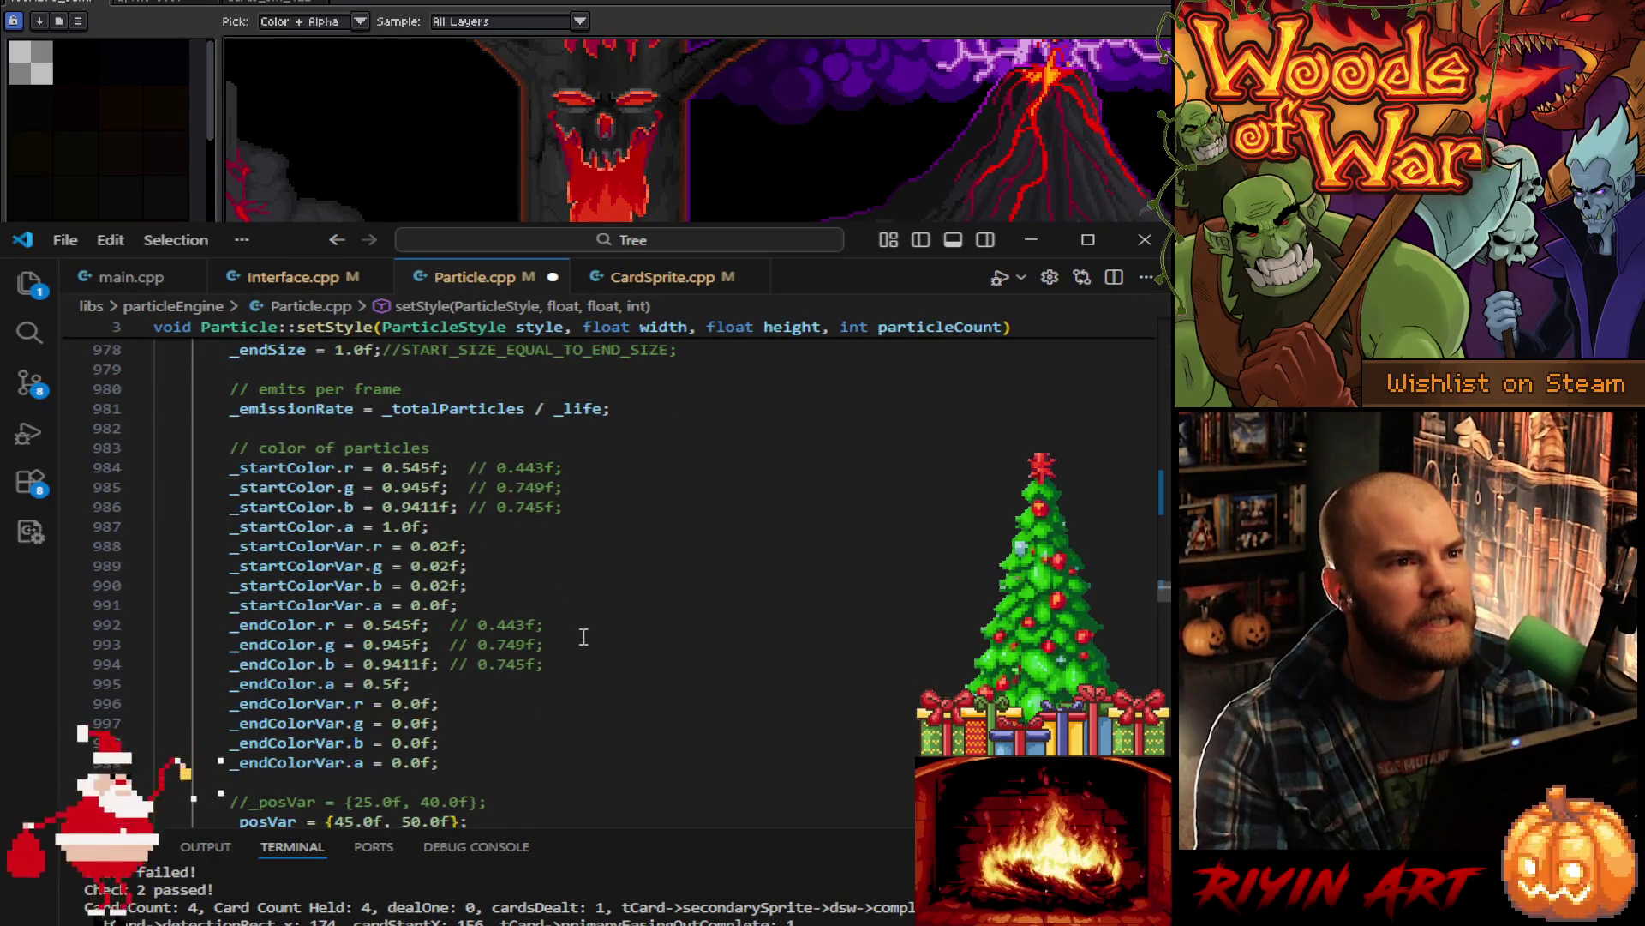
scroll(584, 637, down, 2)
scroll(584, 637, up, 15)
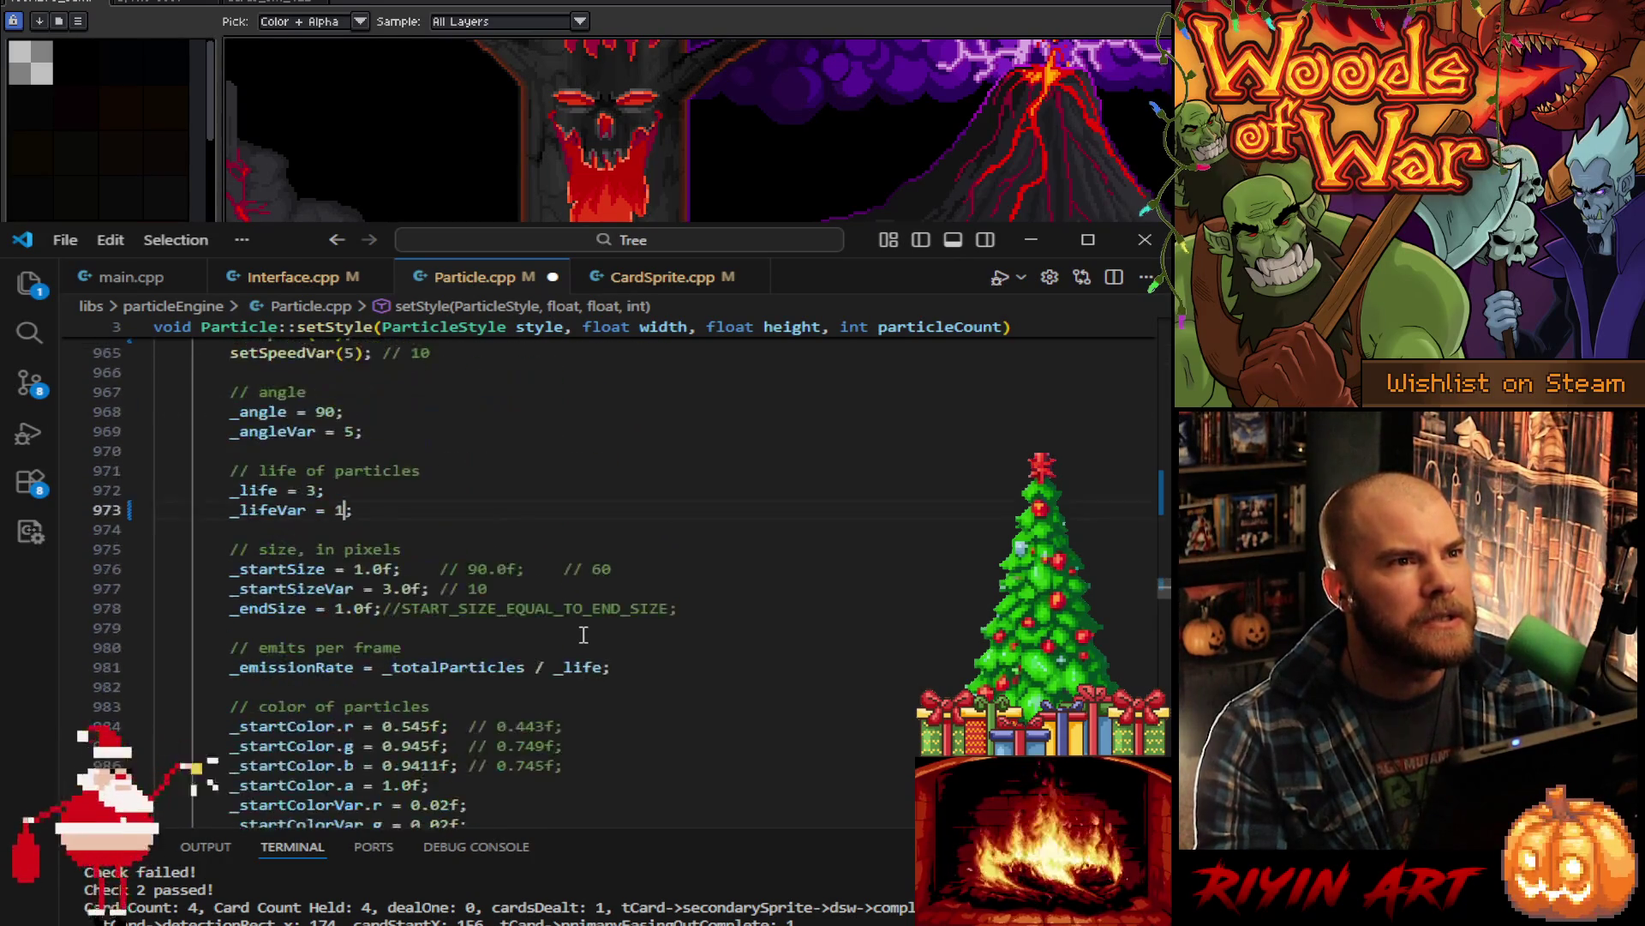
scroll(585, 634, down, 9)
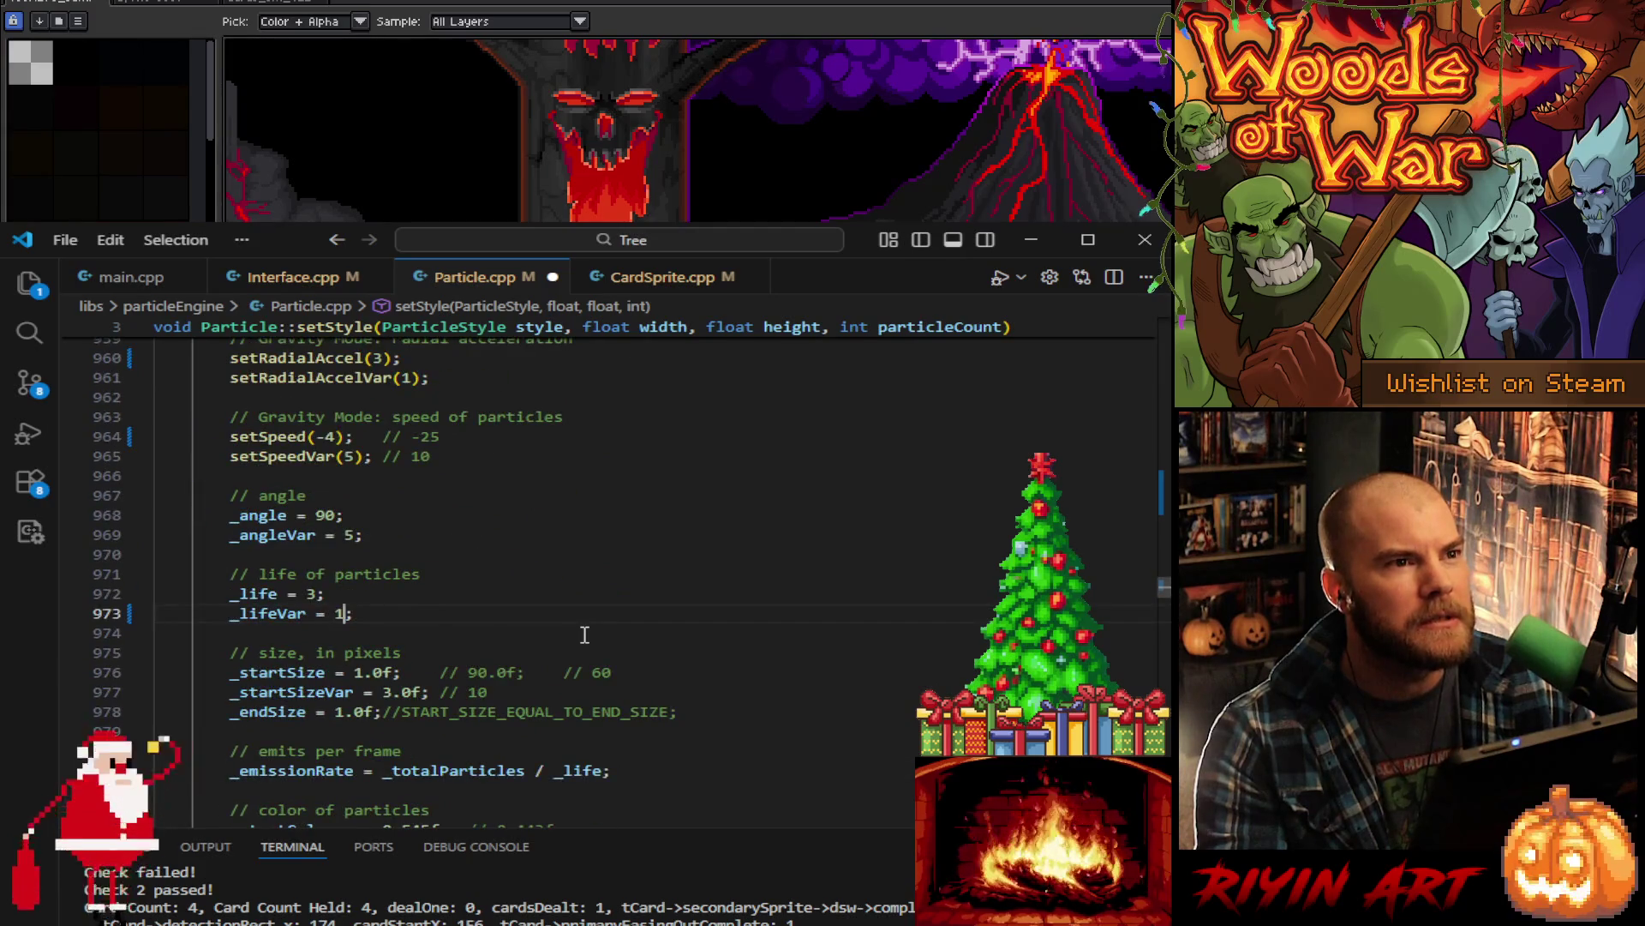
scroll(584, 634, down, 7)
scroll(583, 634, up, 1)
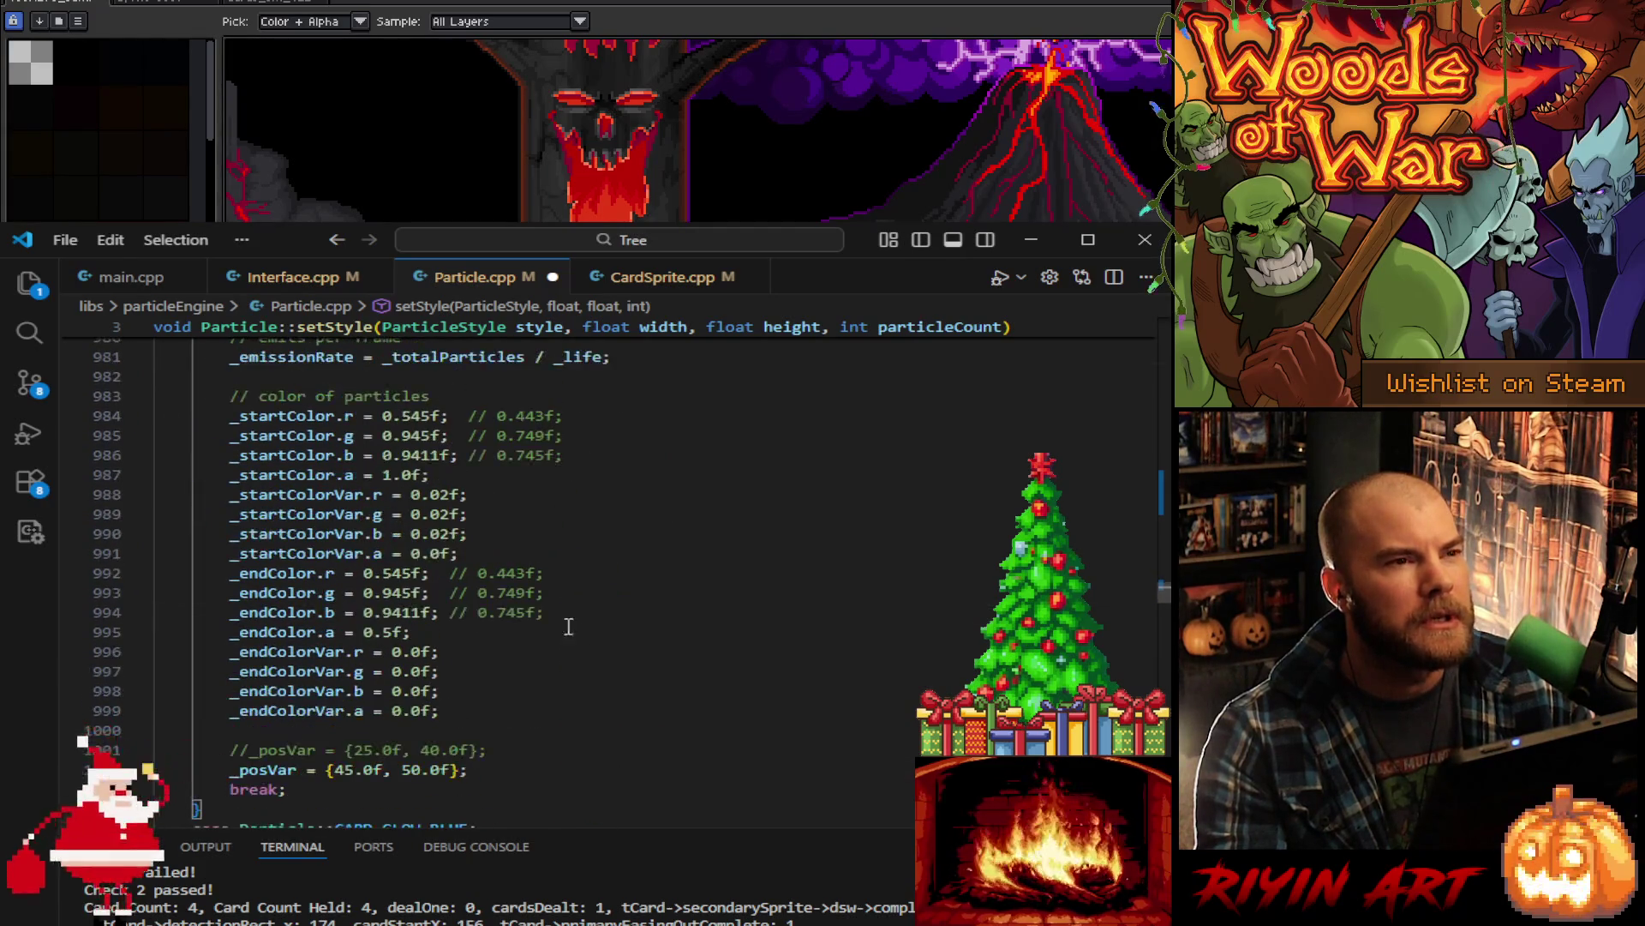
- Change the start colour's red and blue values to 0.945f
click(413, 416)
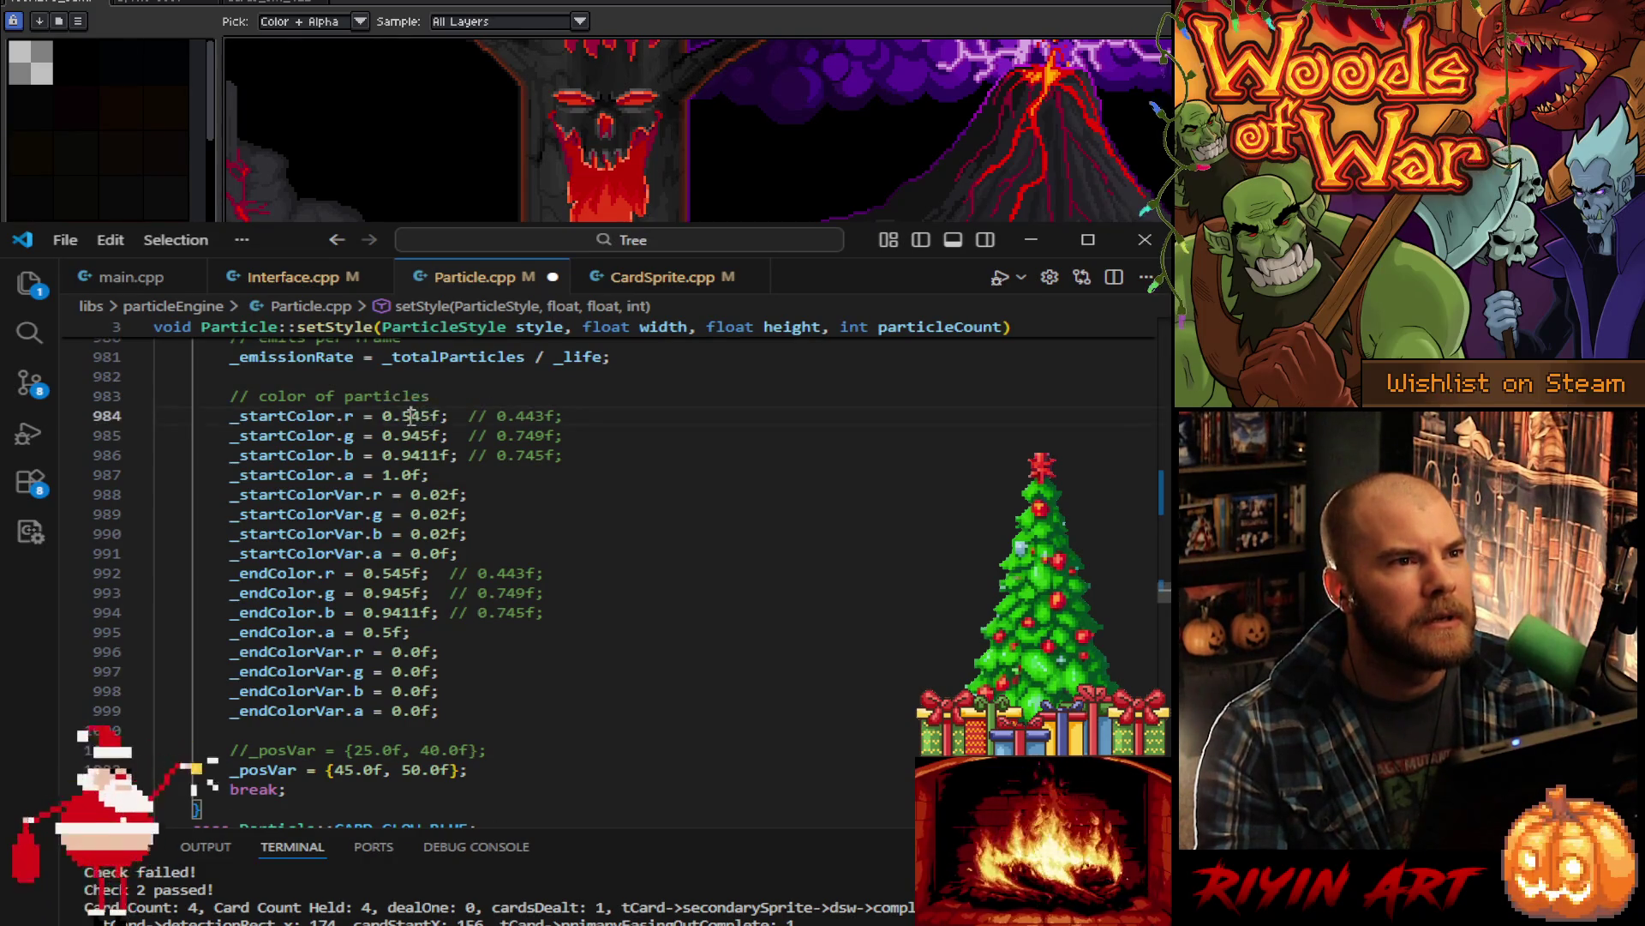
key(BackSpace)
text(9)
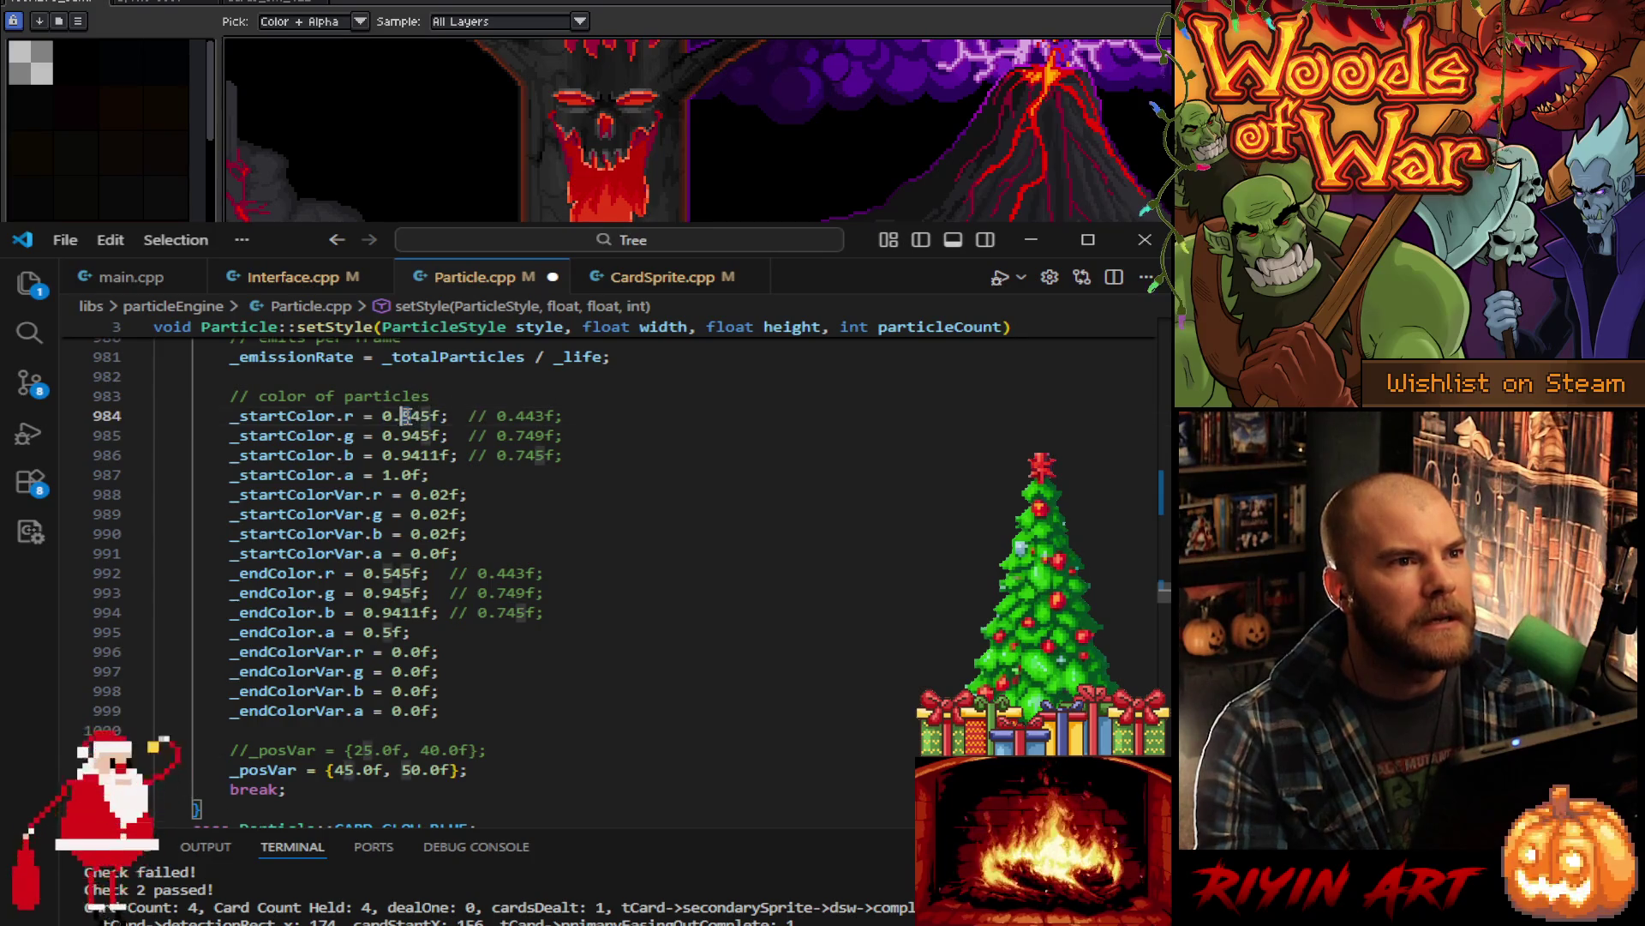
scroll(416, 455, up, 1)
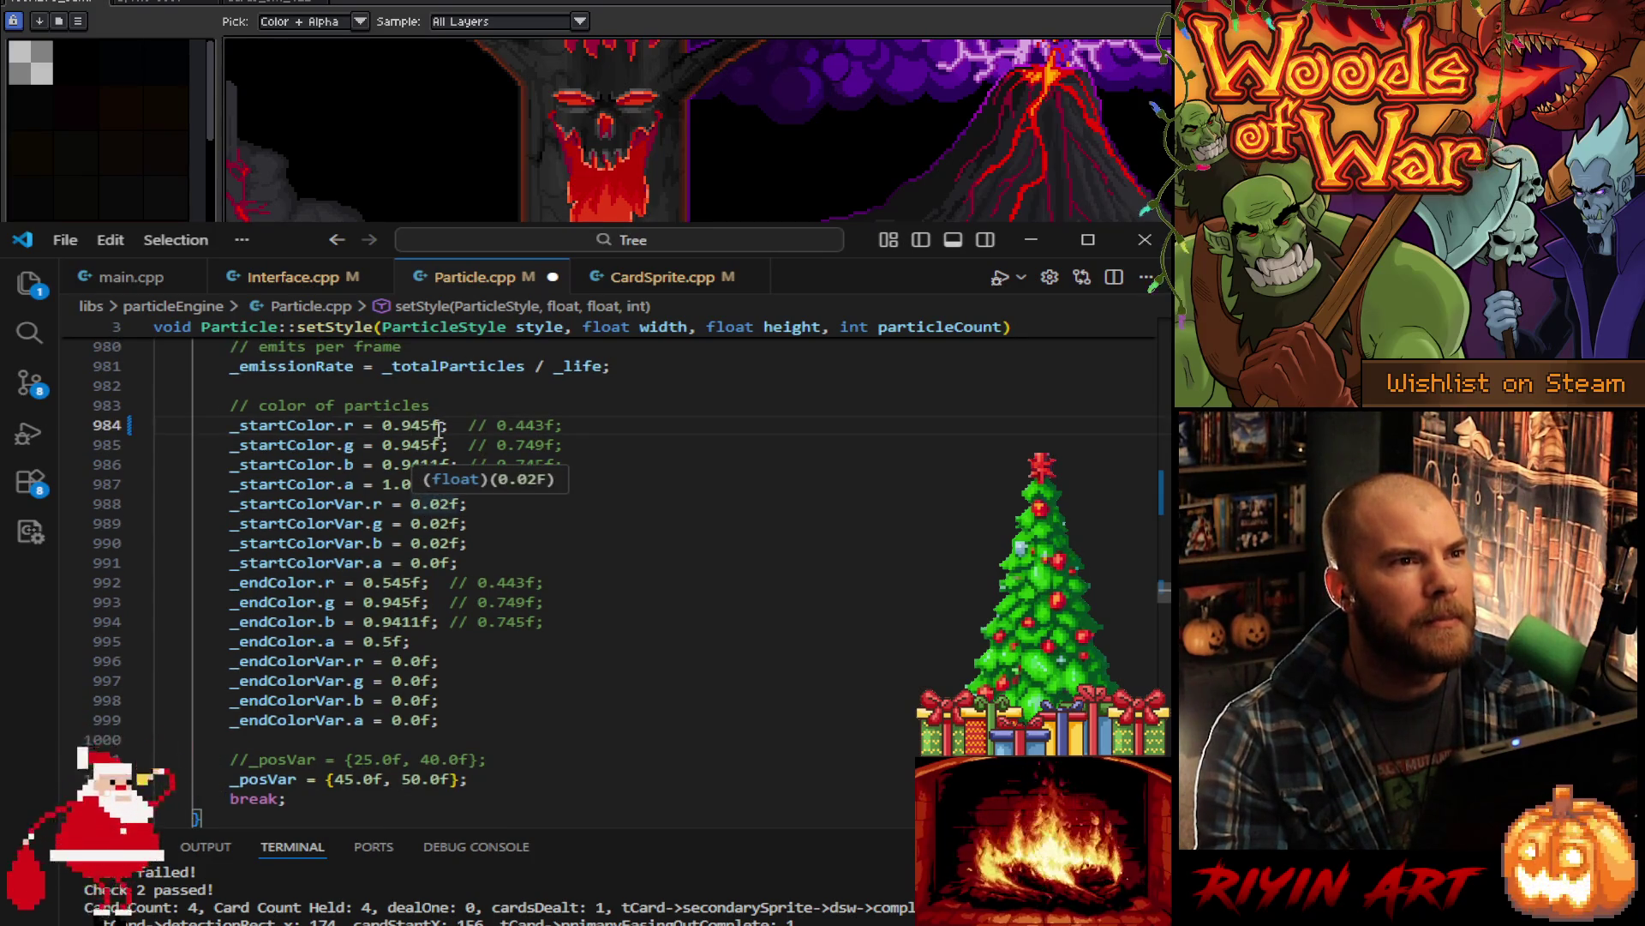
click(438, 463)
drag(439, 464, 420, 464)
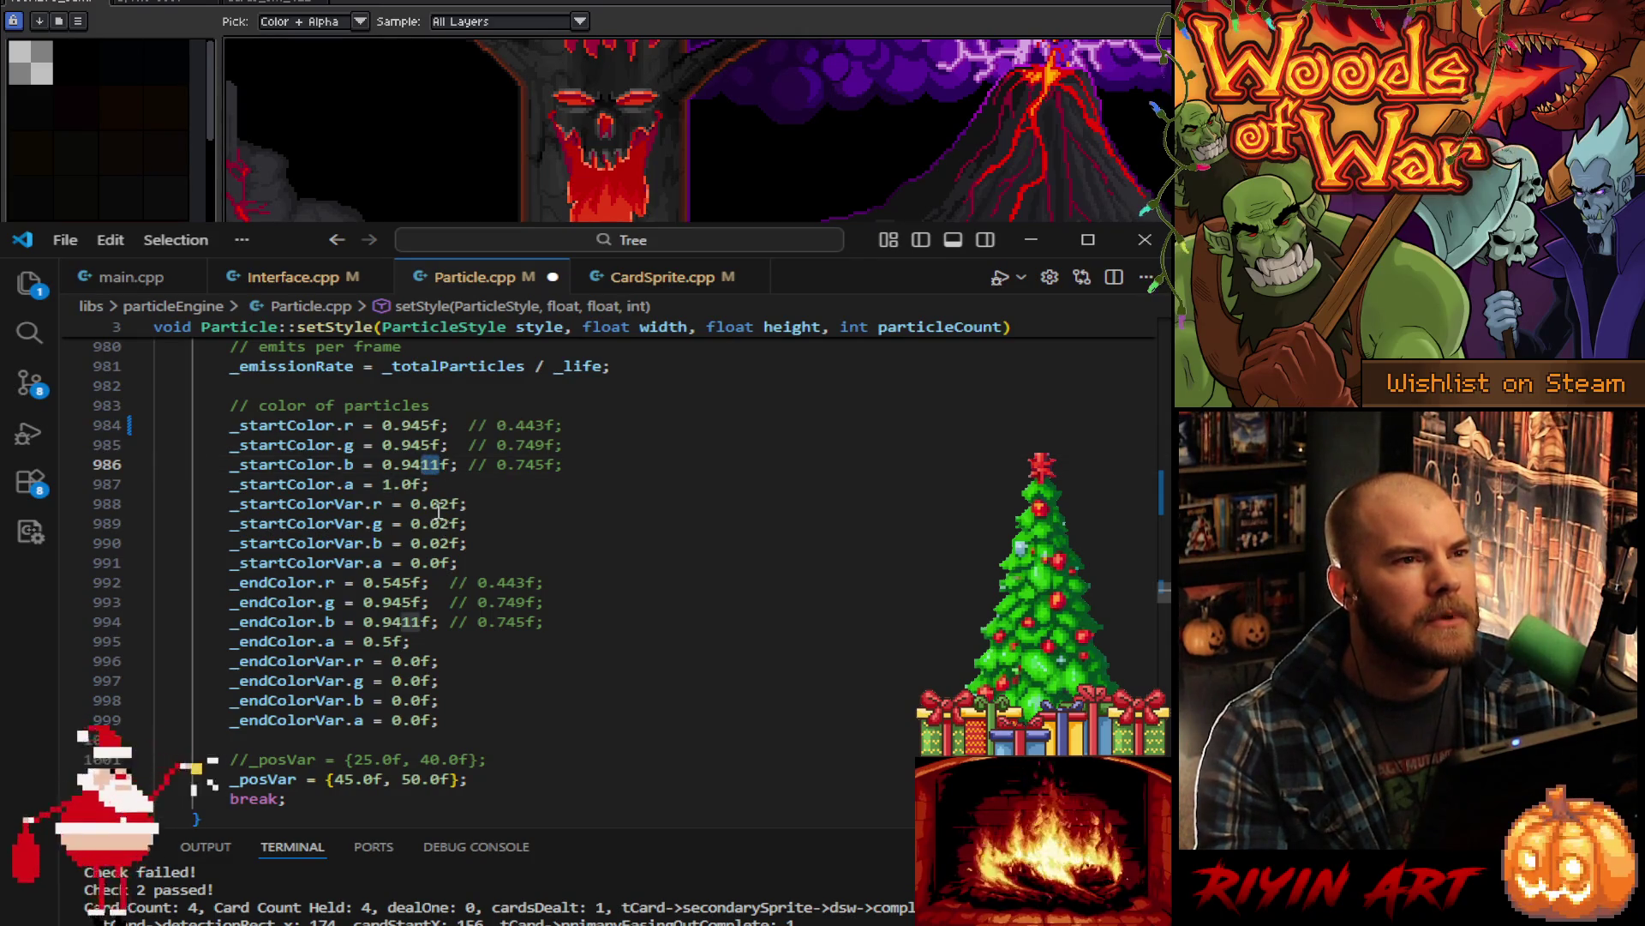
text(5)
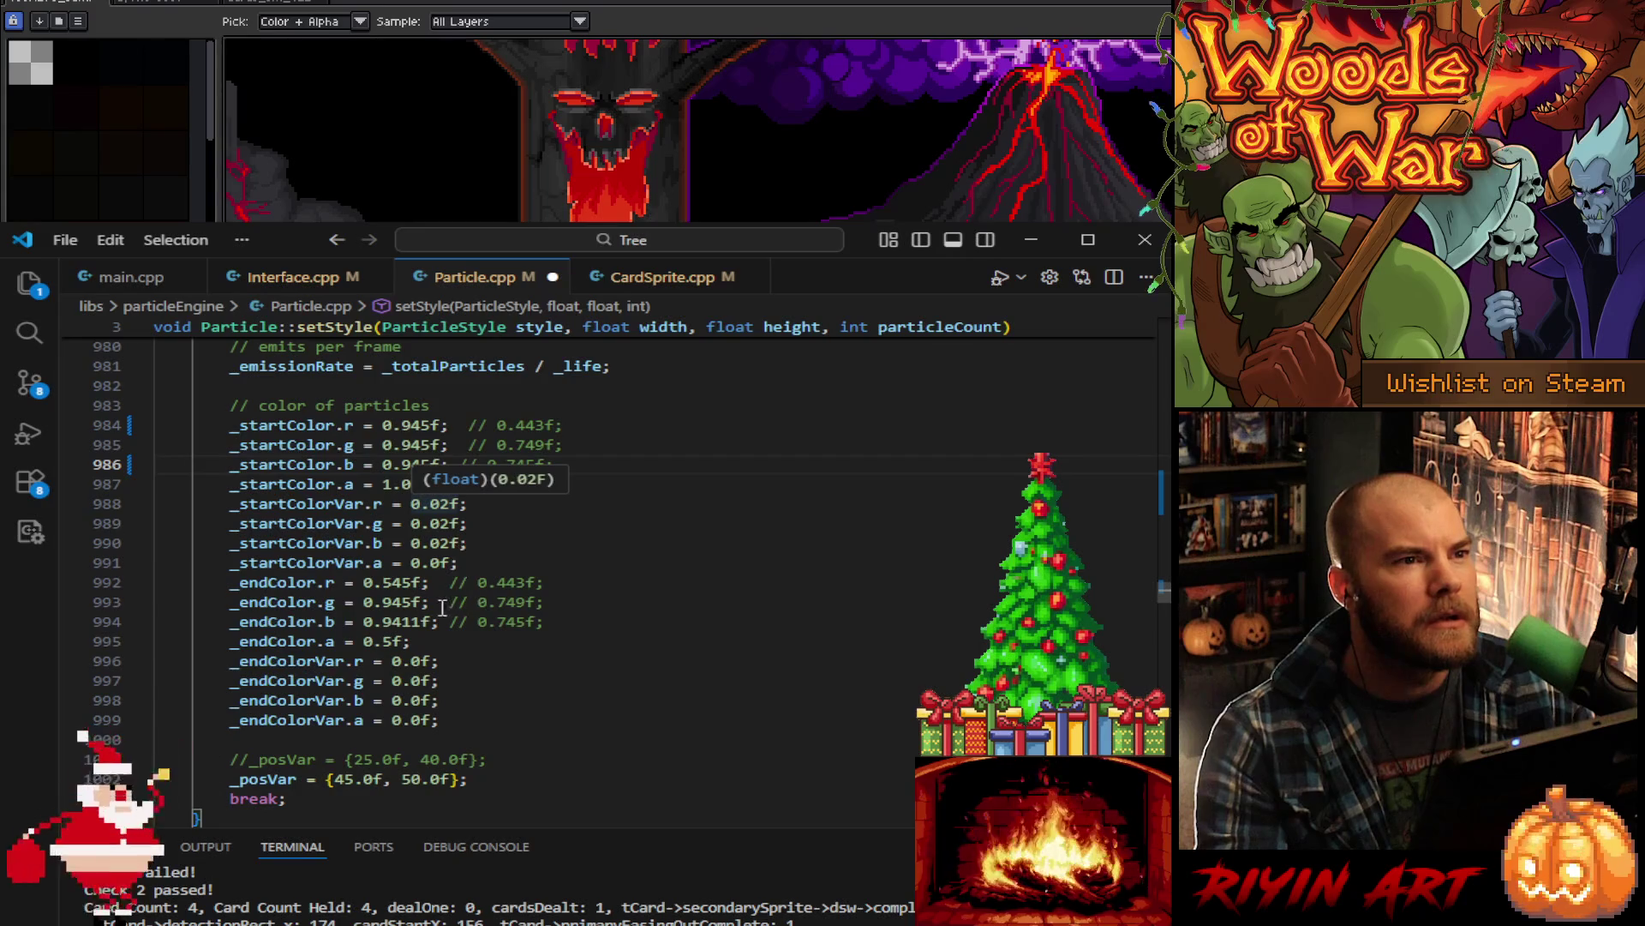
- Set the end colour's red, green and blue to 1.0f and its alpha to 0.6f
click(383, 583)
mouse_move(387, 586)
mouse_down()
mouse_move(410, 585)
mouse_move(377, 602)
mouse_move(421, 602)
mouse_move(423, 623)
mouse_up()
text(1.01.01.0)
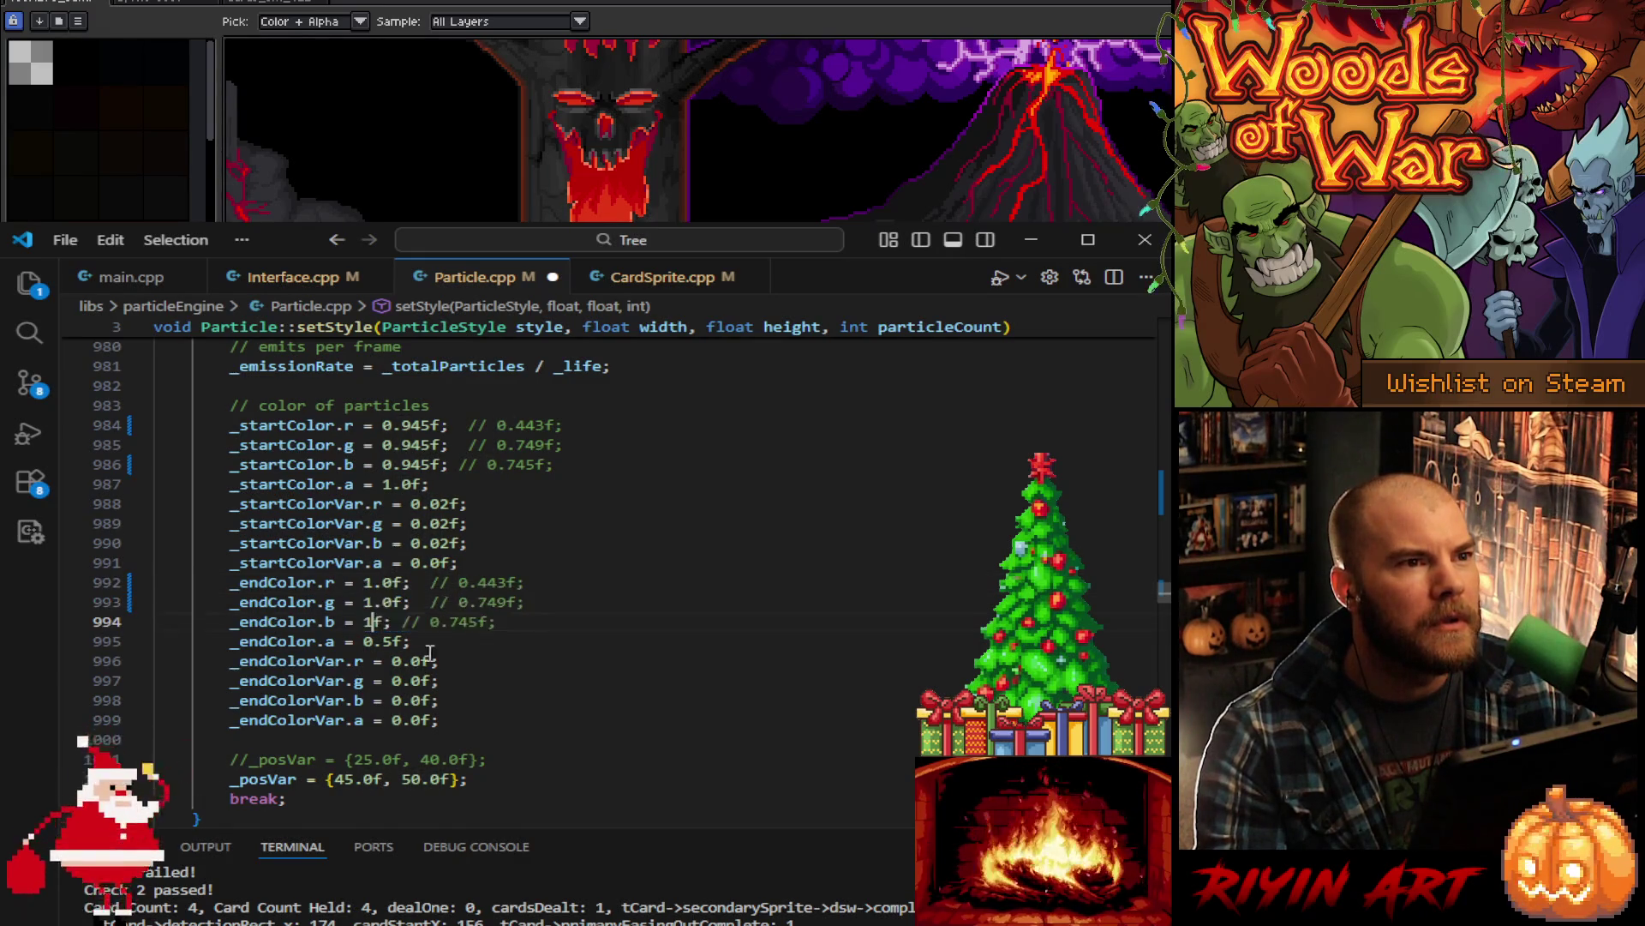
click(385, 643)
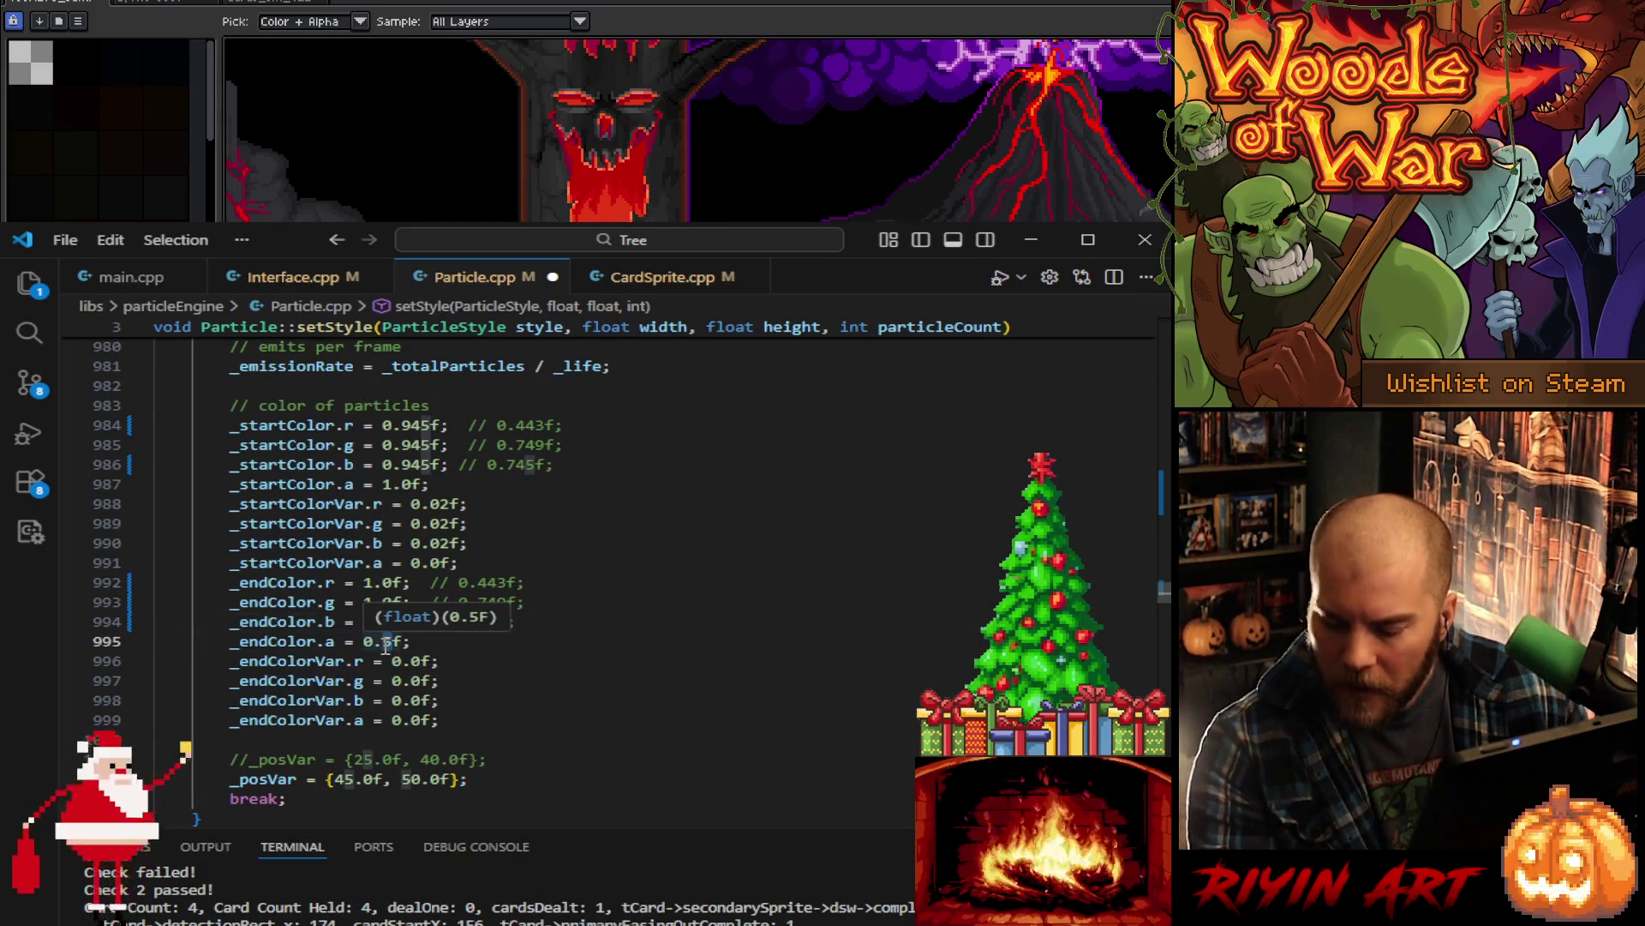
key(Delete)
text(6)
- Set the end alpha variance to 0.2f and the start alpha variance to 0.9f
click(415, 722)
key(Delete)
text(2)
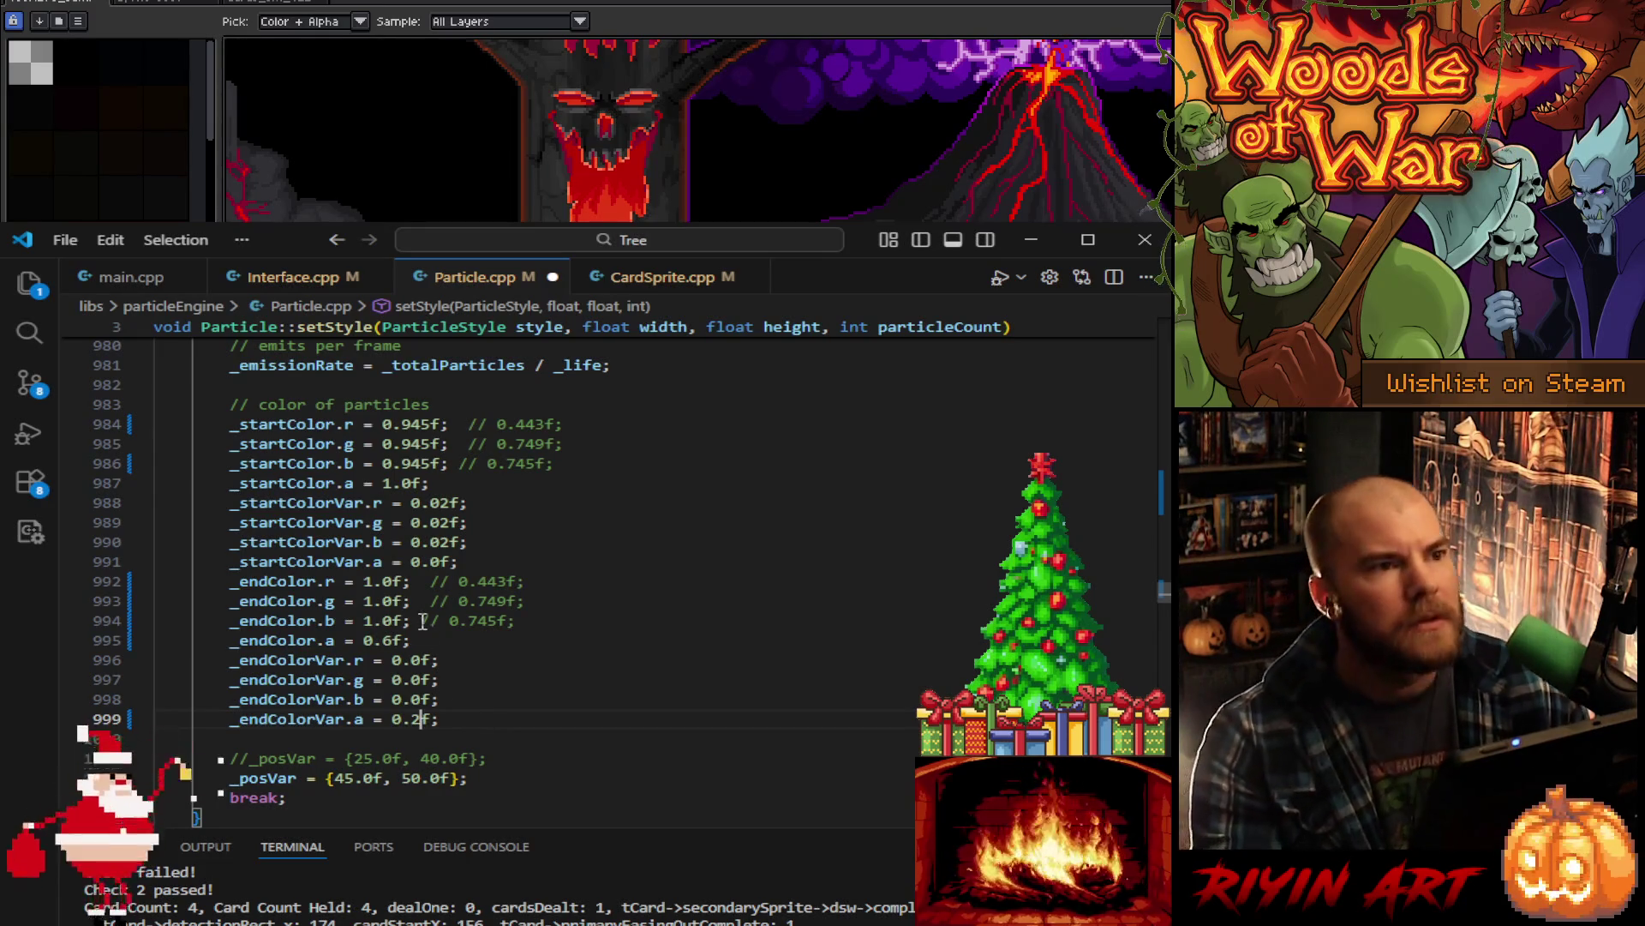
click(439, 559)
key(BackSpace)
text(9)
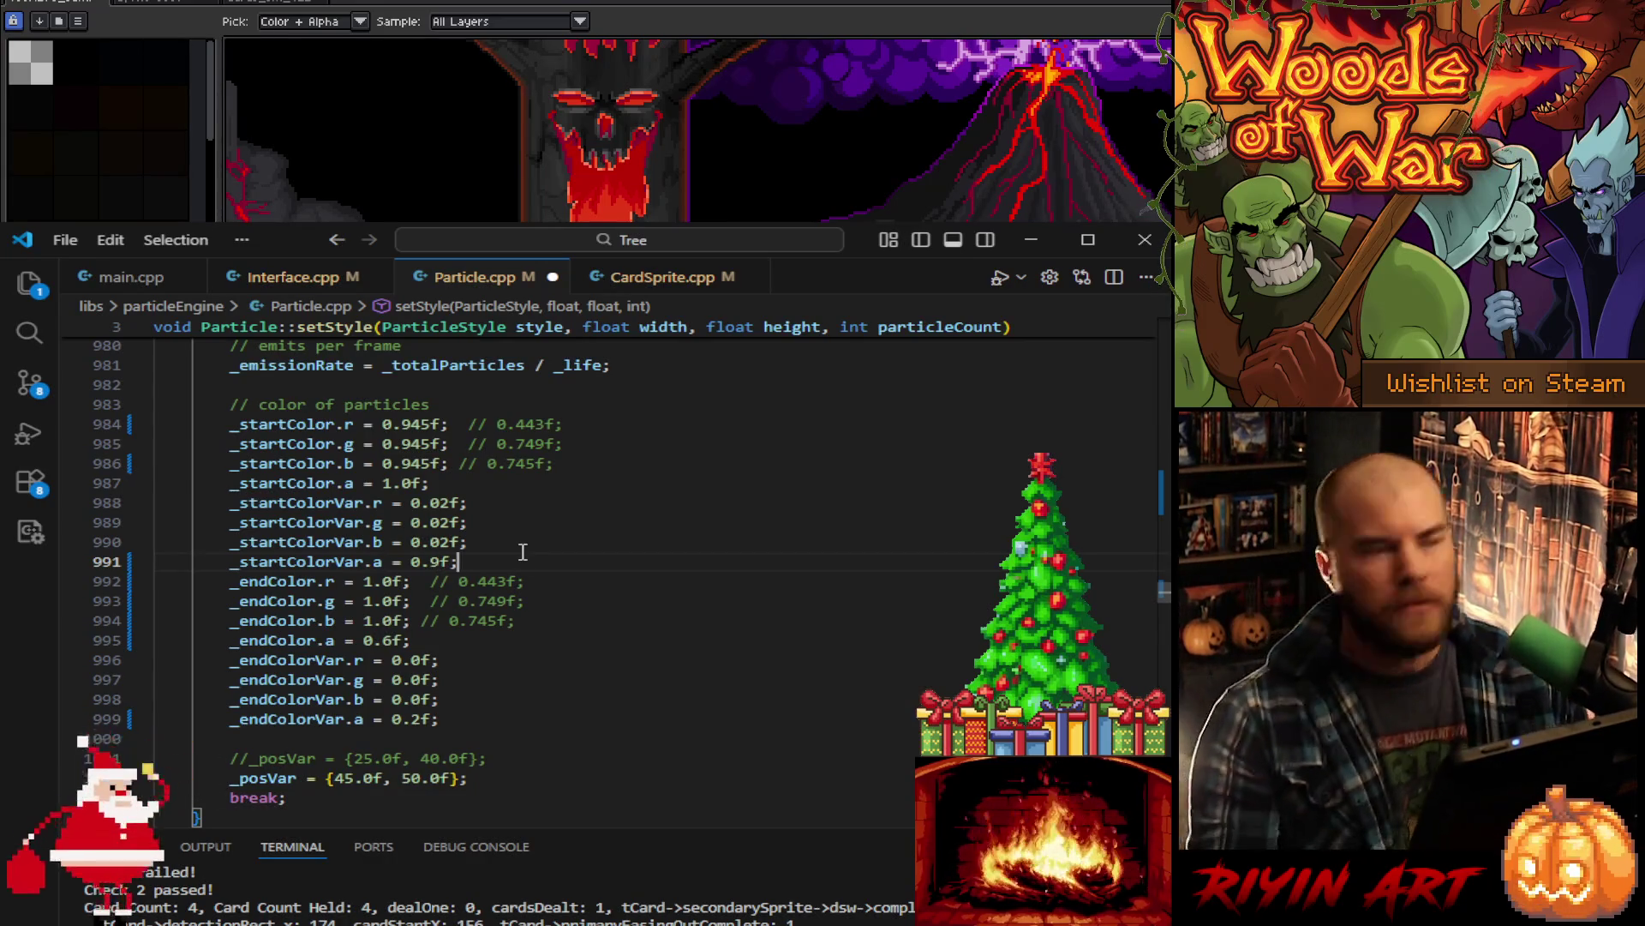
- Set _posVar to {45.0f, 55.0f}
click(354, 778)
key(BackSpace)
text(2)
scroll(397, 774, down, 1)
key(Left)
key(Left)
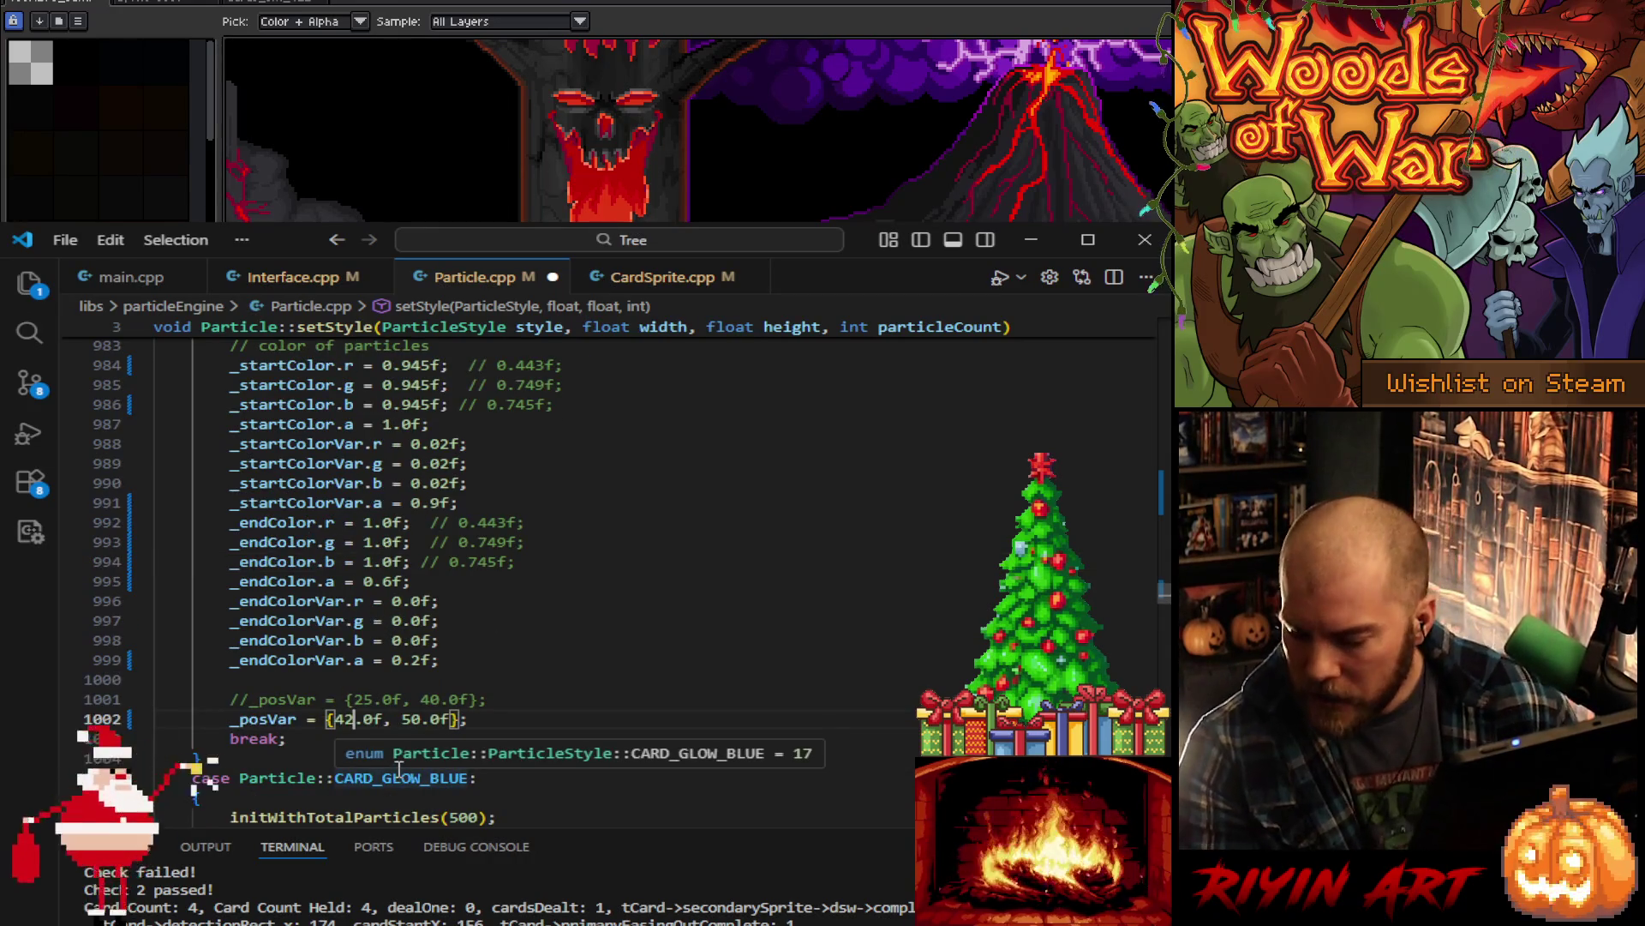
key(BackSpace)
text(5)
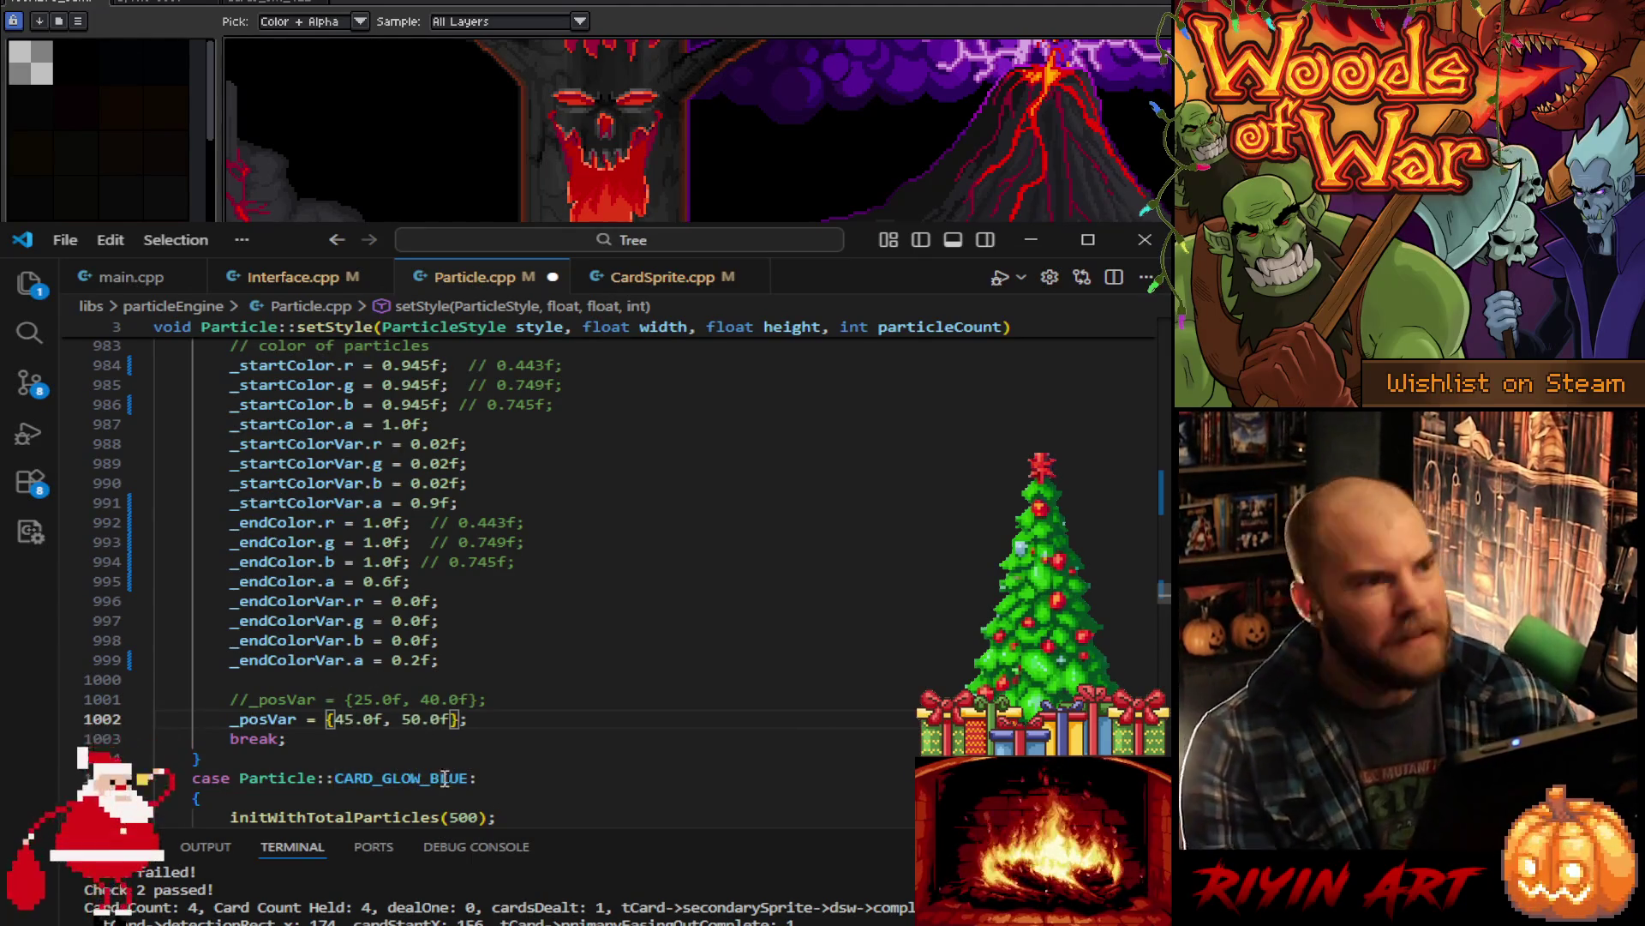
click(422, 719)
key(BackSpace)
text(5)
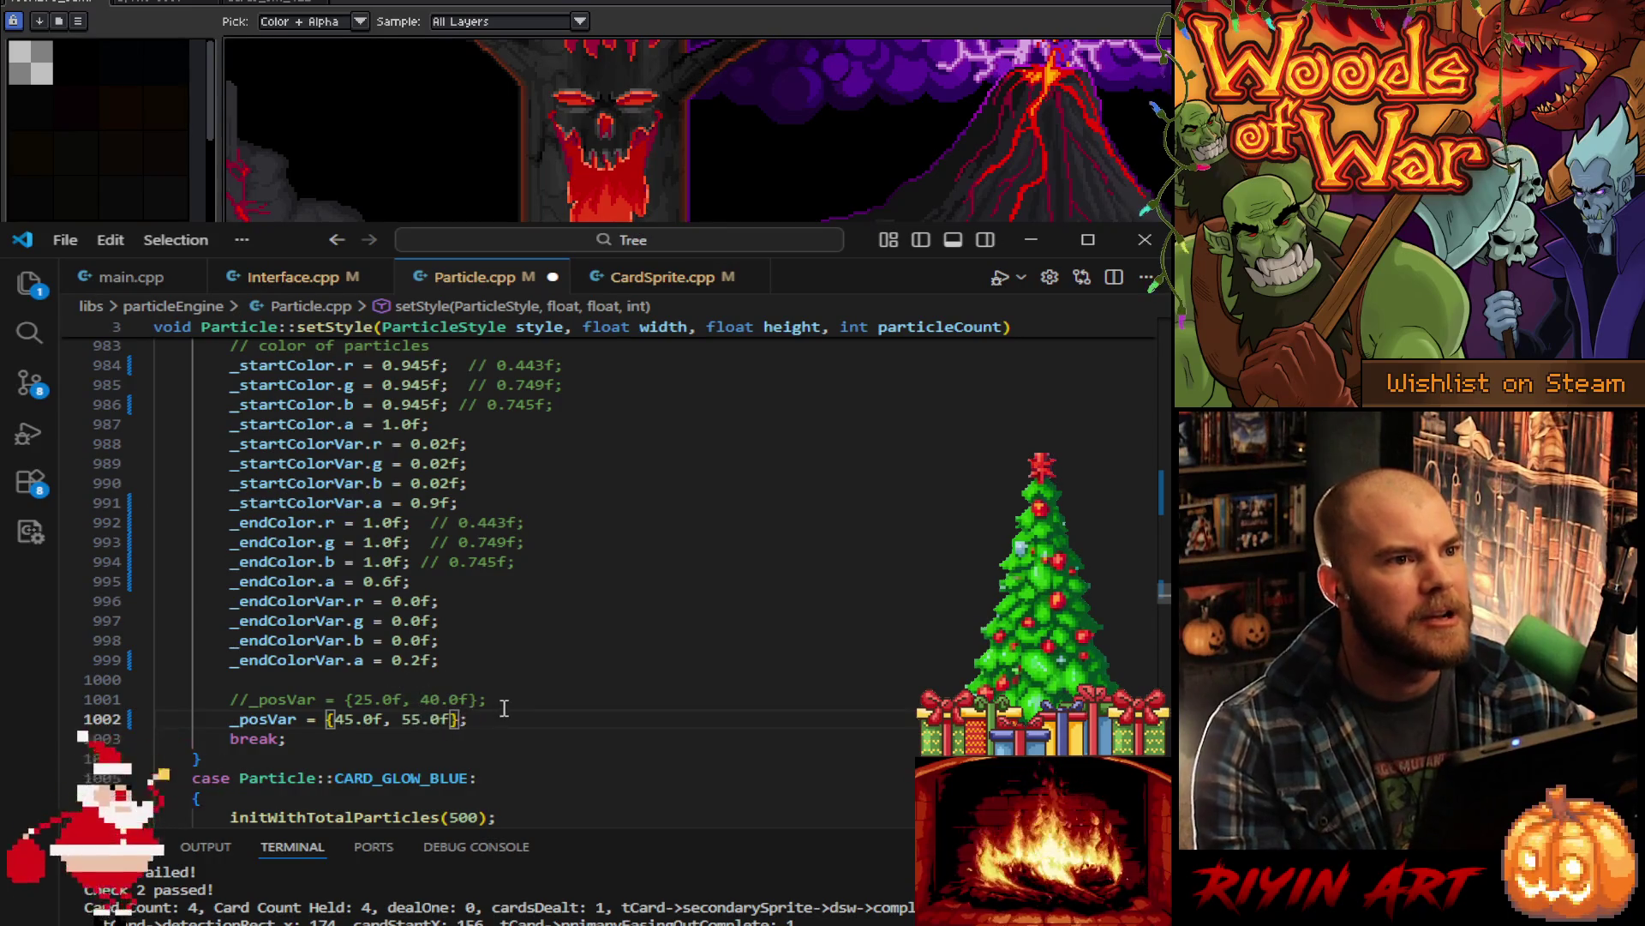
scroll(501, 690, down, 5)
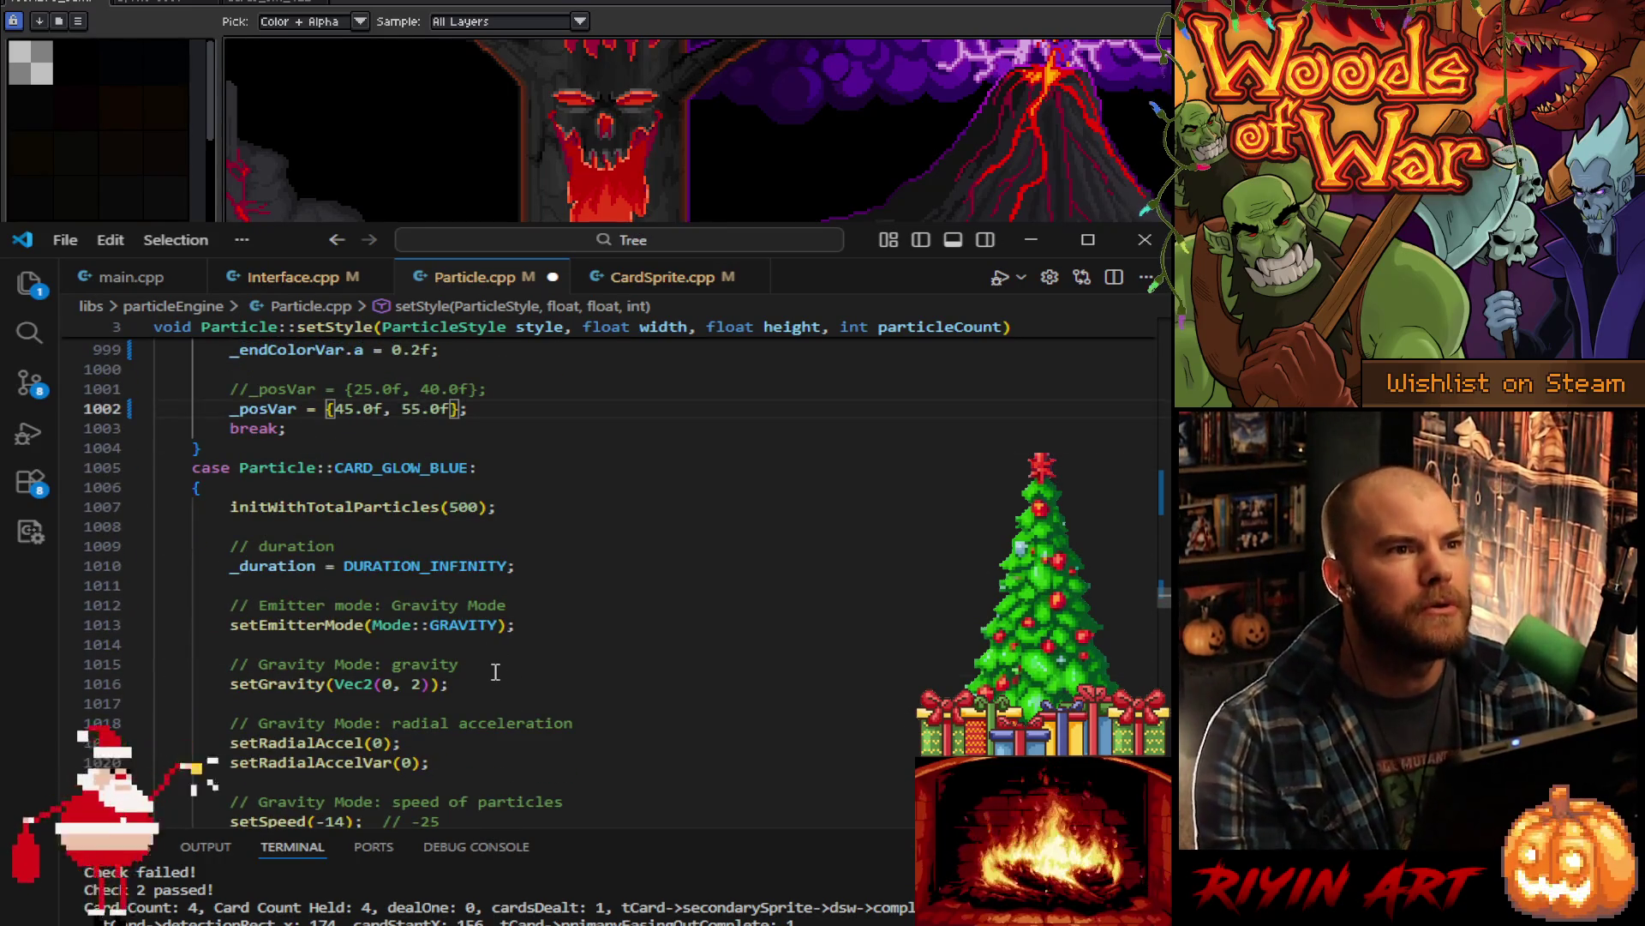
- Compare the particle counts of CARD_GLOW_BLUE and the style before it, then scroll to CARD_GLOW_BLUE's life settings
scroll(463, 597, down, 1)
click(458, 454)
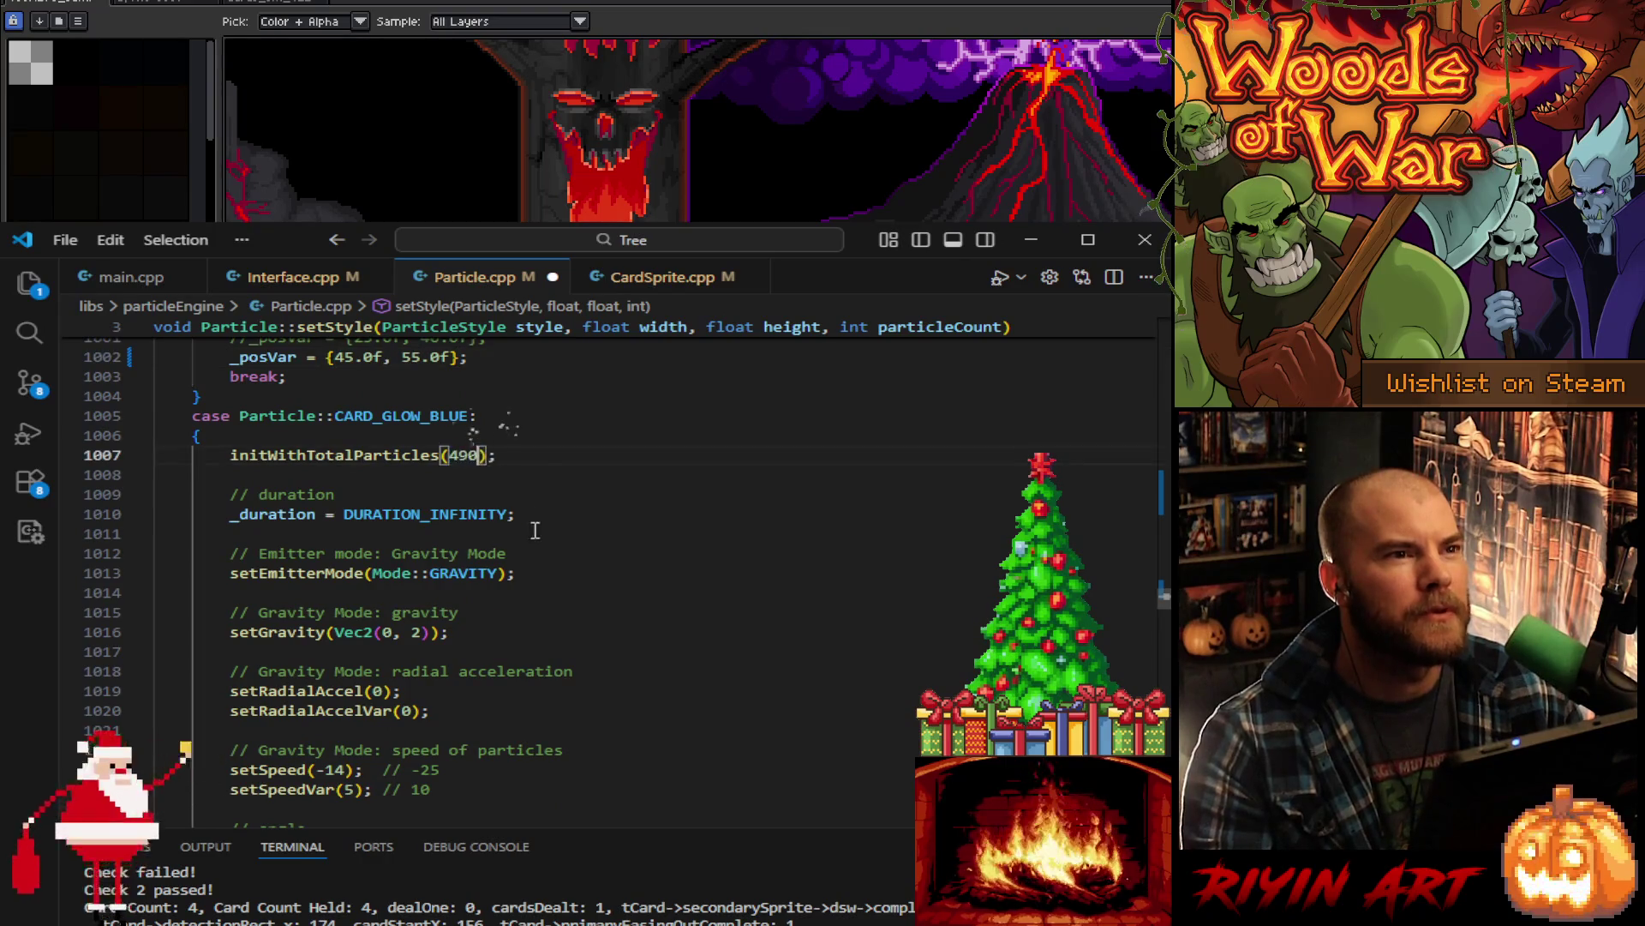
scroll(514, 557, up, 20)
scroll(443, 614, up, 3)
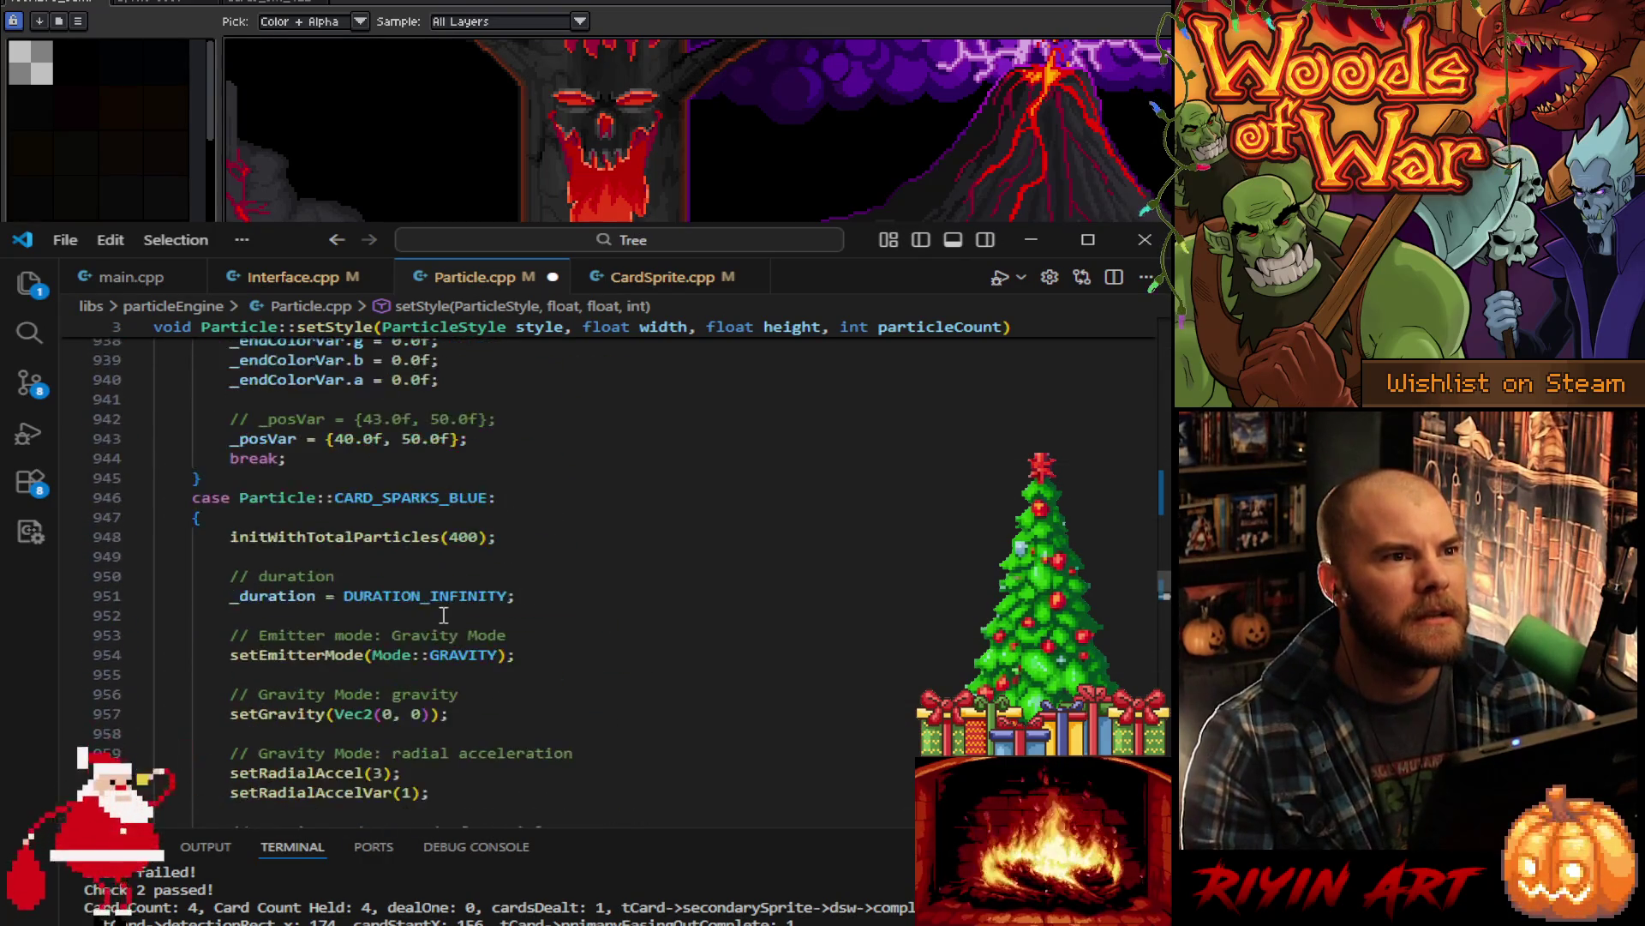
click(438, 533)
scroll(515, 600, down, 12)
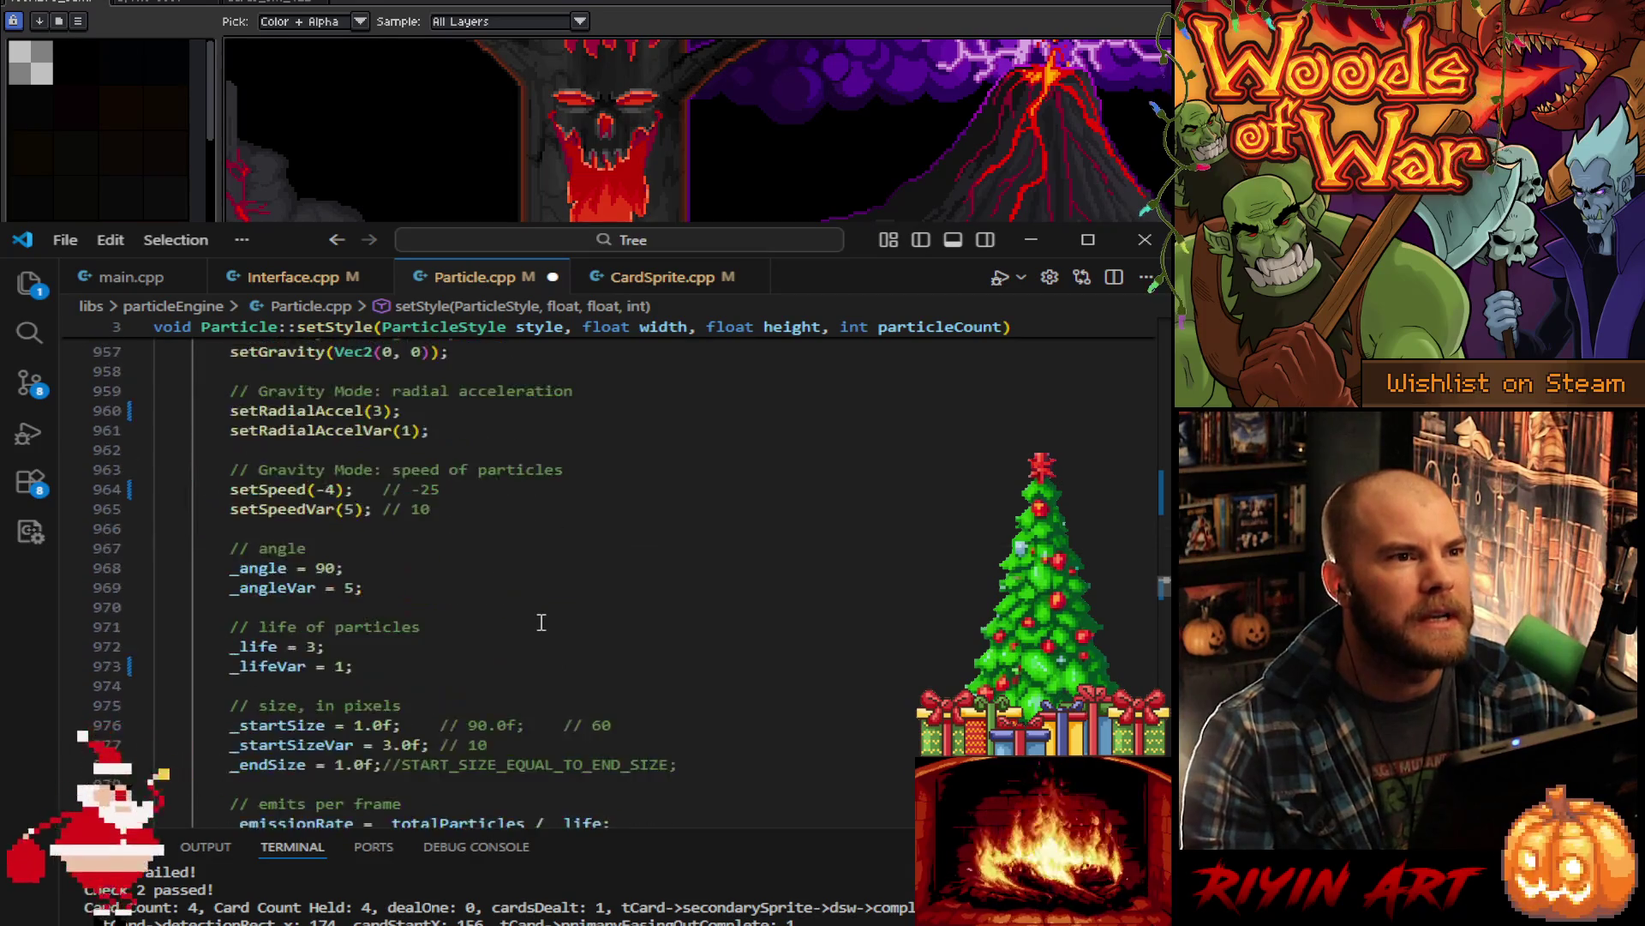
scroll(542, 623, down, 10)
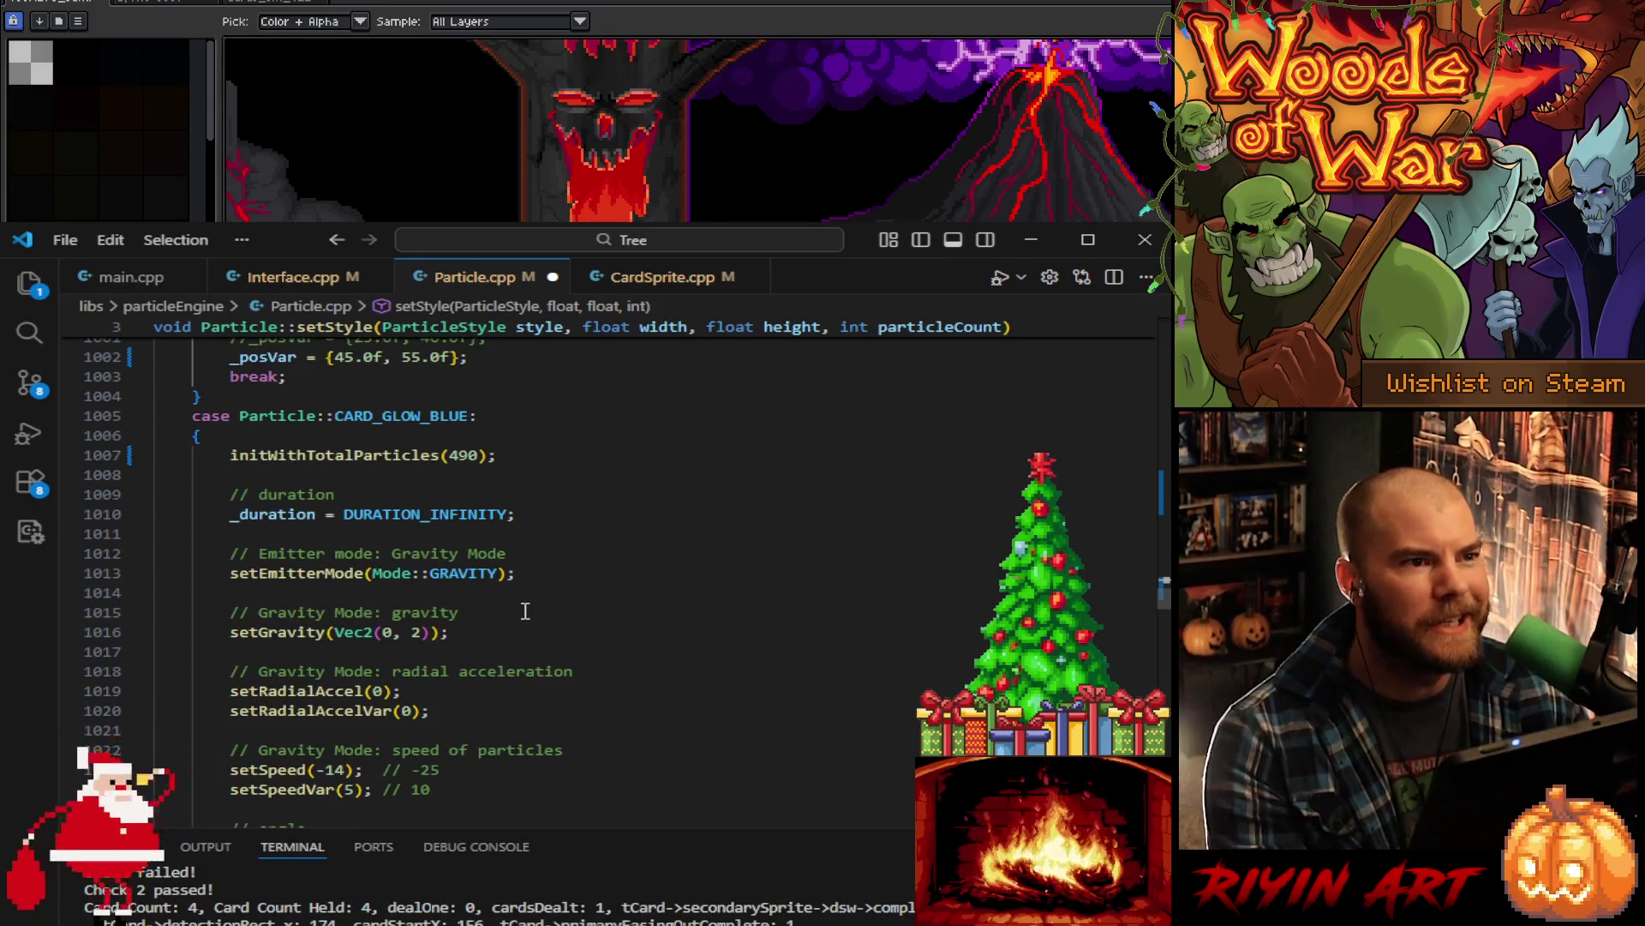
scroll(530, 610, down, 3)
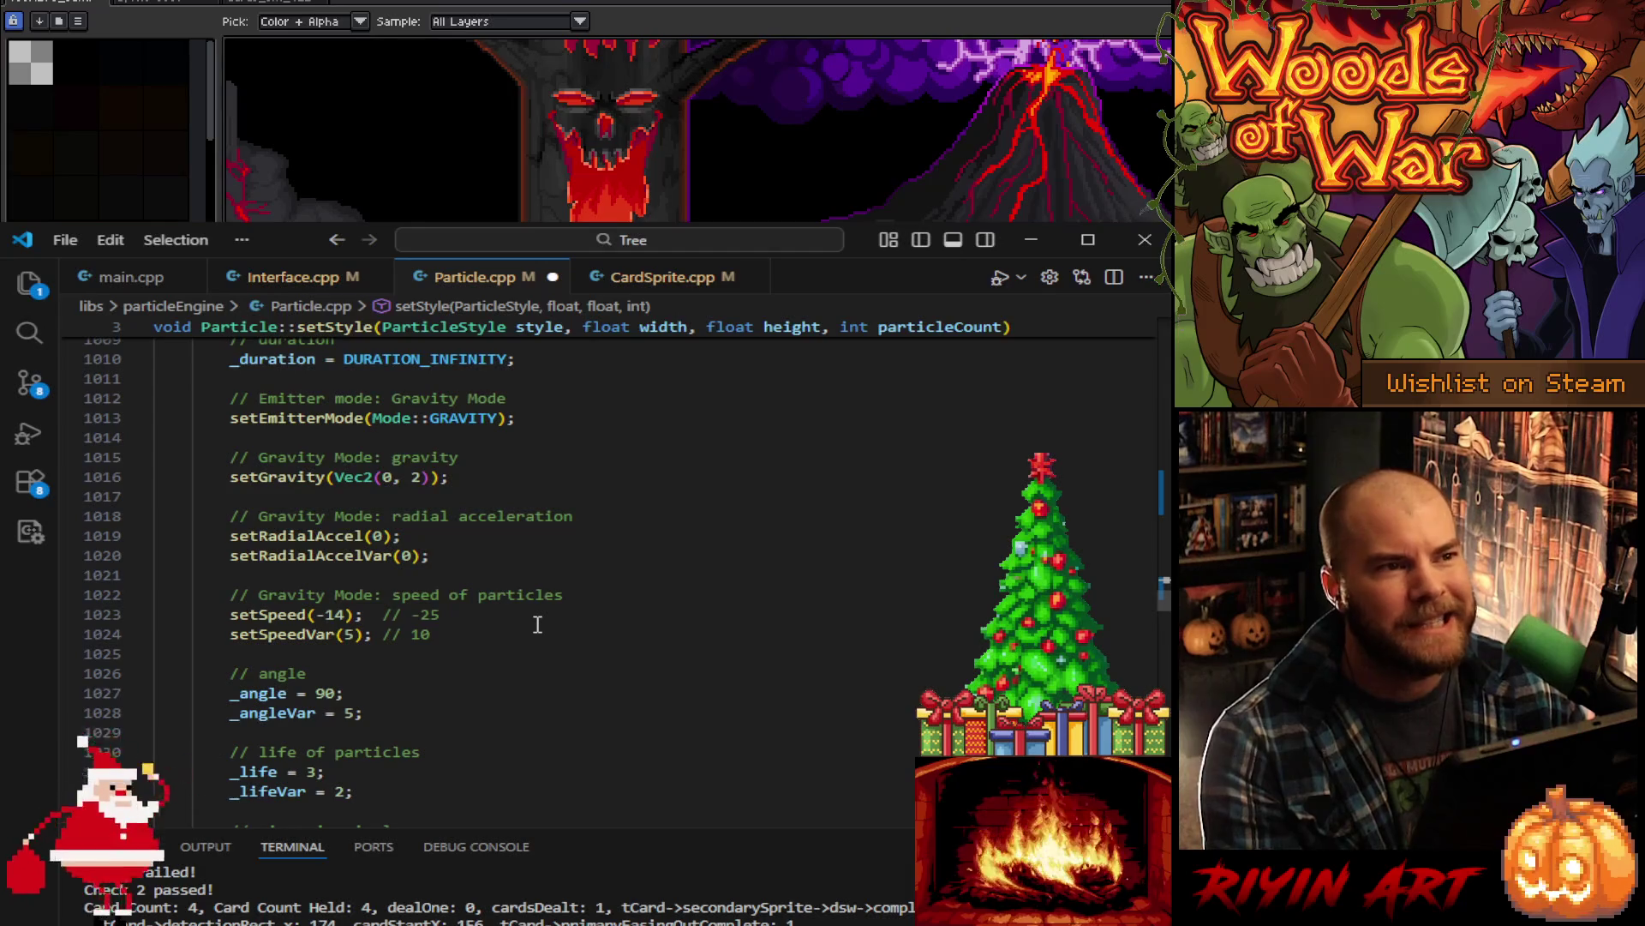
scroll(538, 624, down, 2)
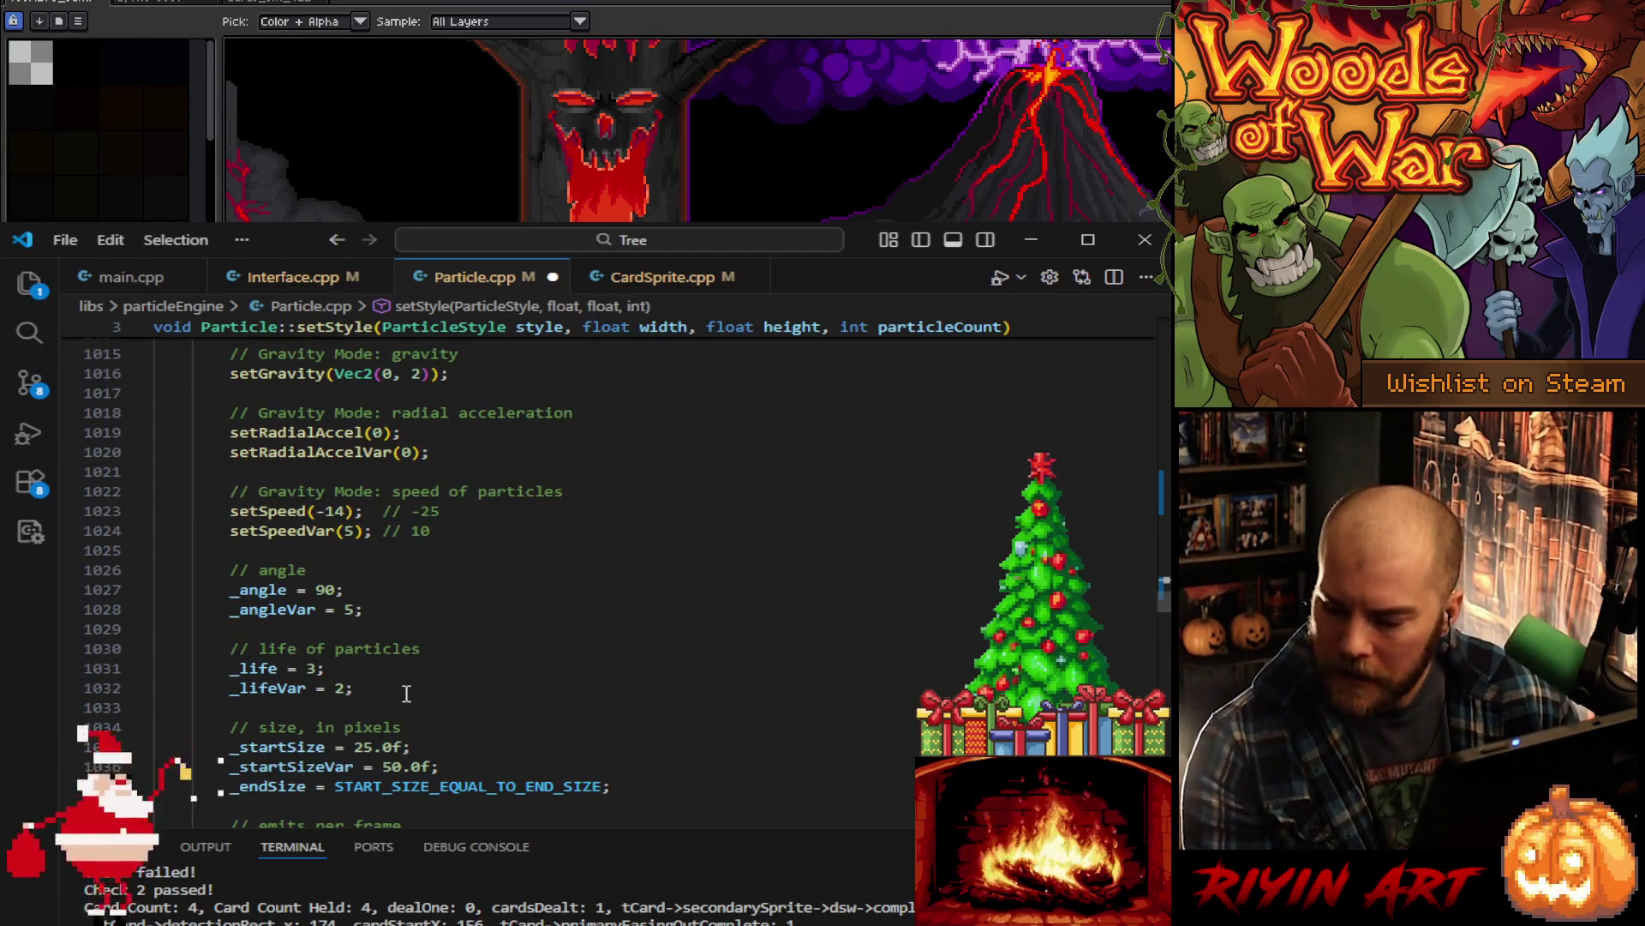
scroll(412, 685, up, 5)
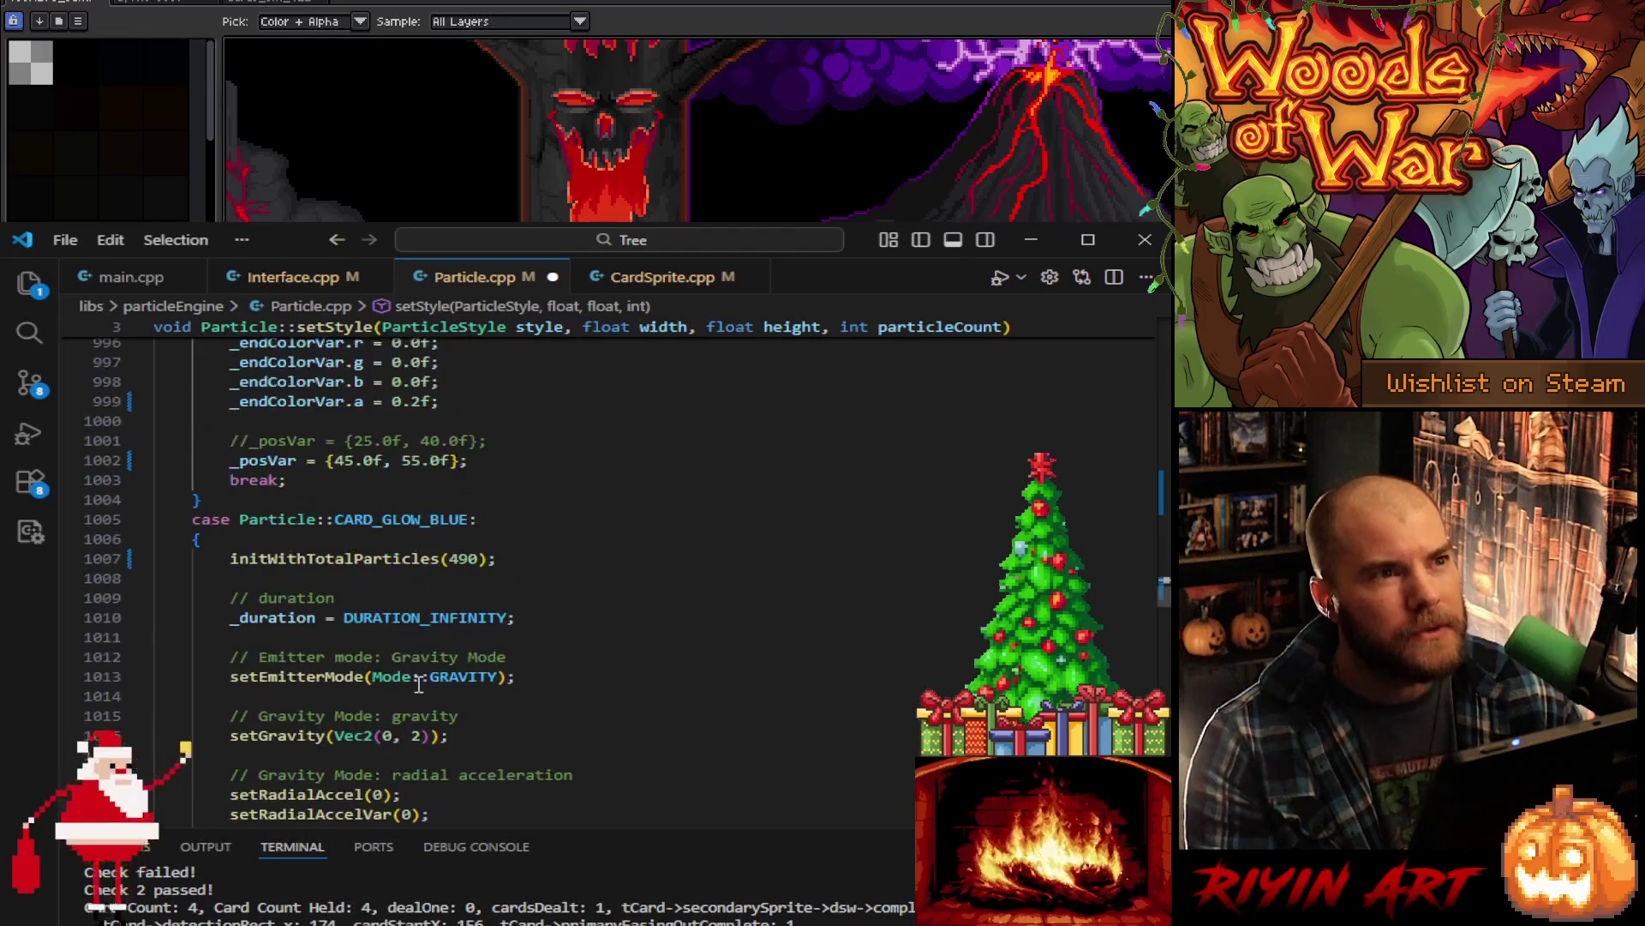
scroll(433, 677, down, 6)
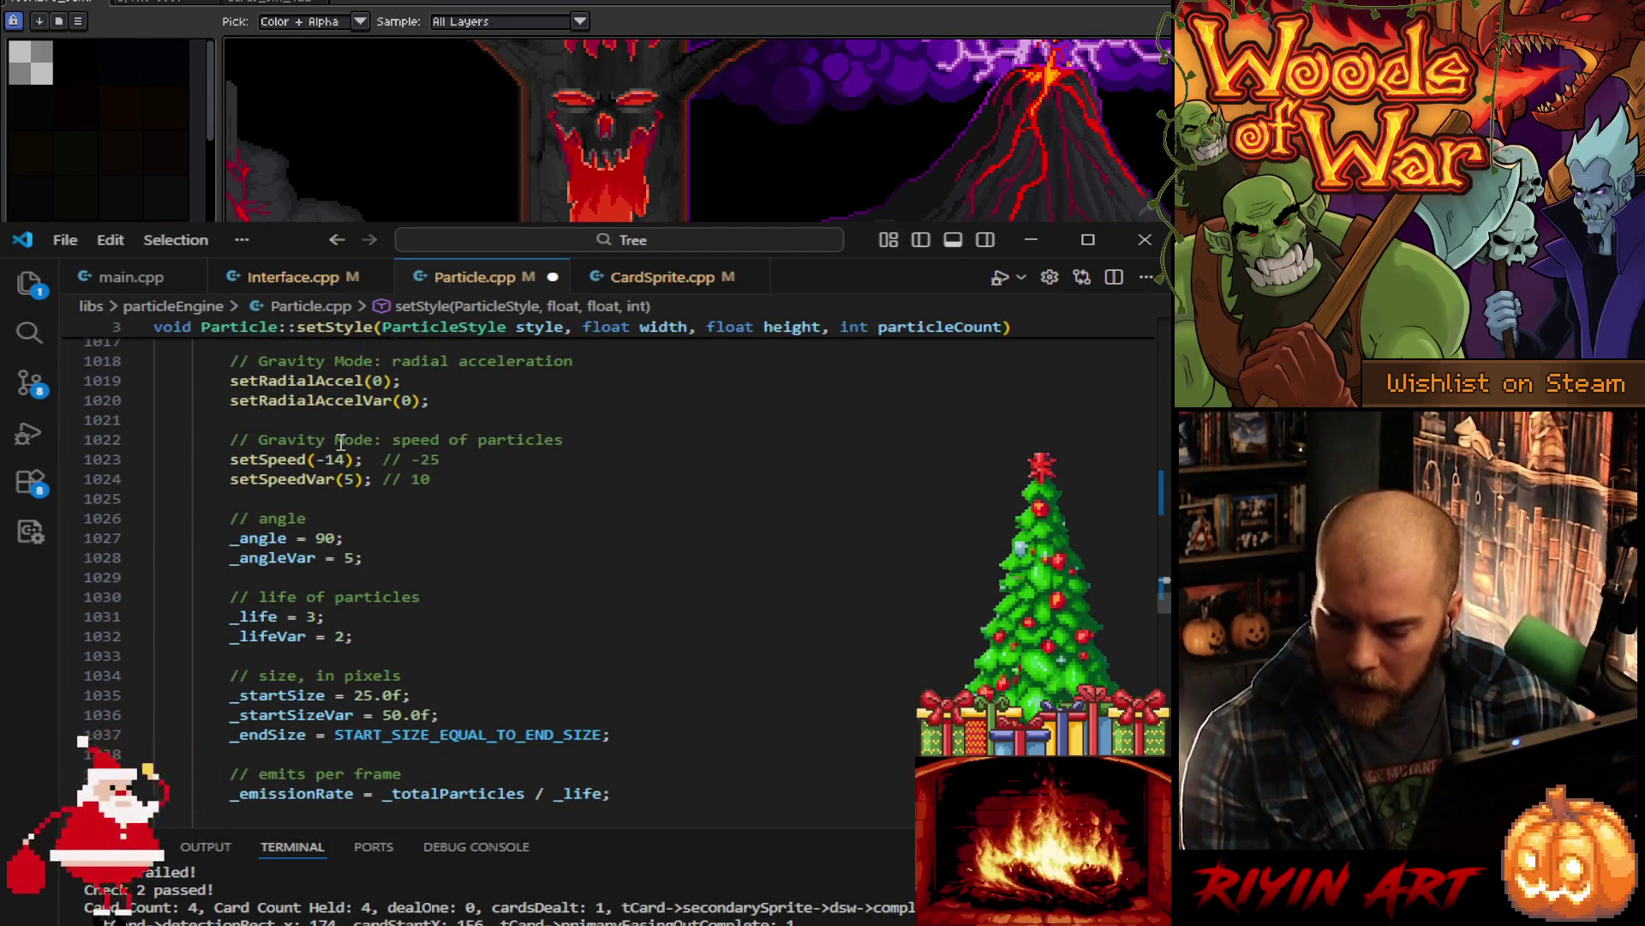
- Change CARD_GLOW_BLUE's _lifeVar from 2 to 1
double_click(346, 637)
text(1)
scroll(452, 641, up, 3)
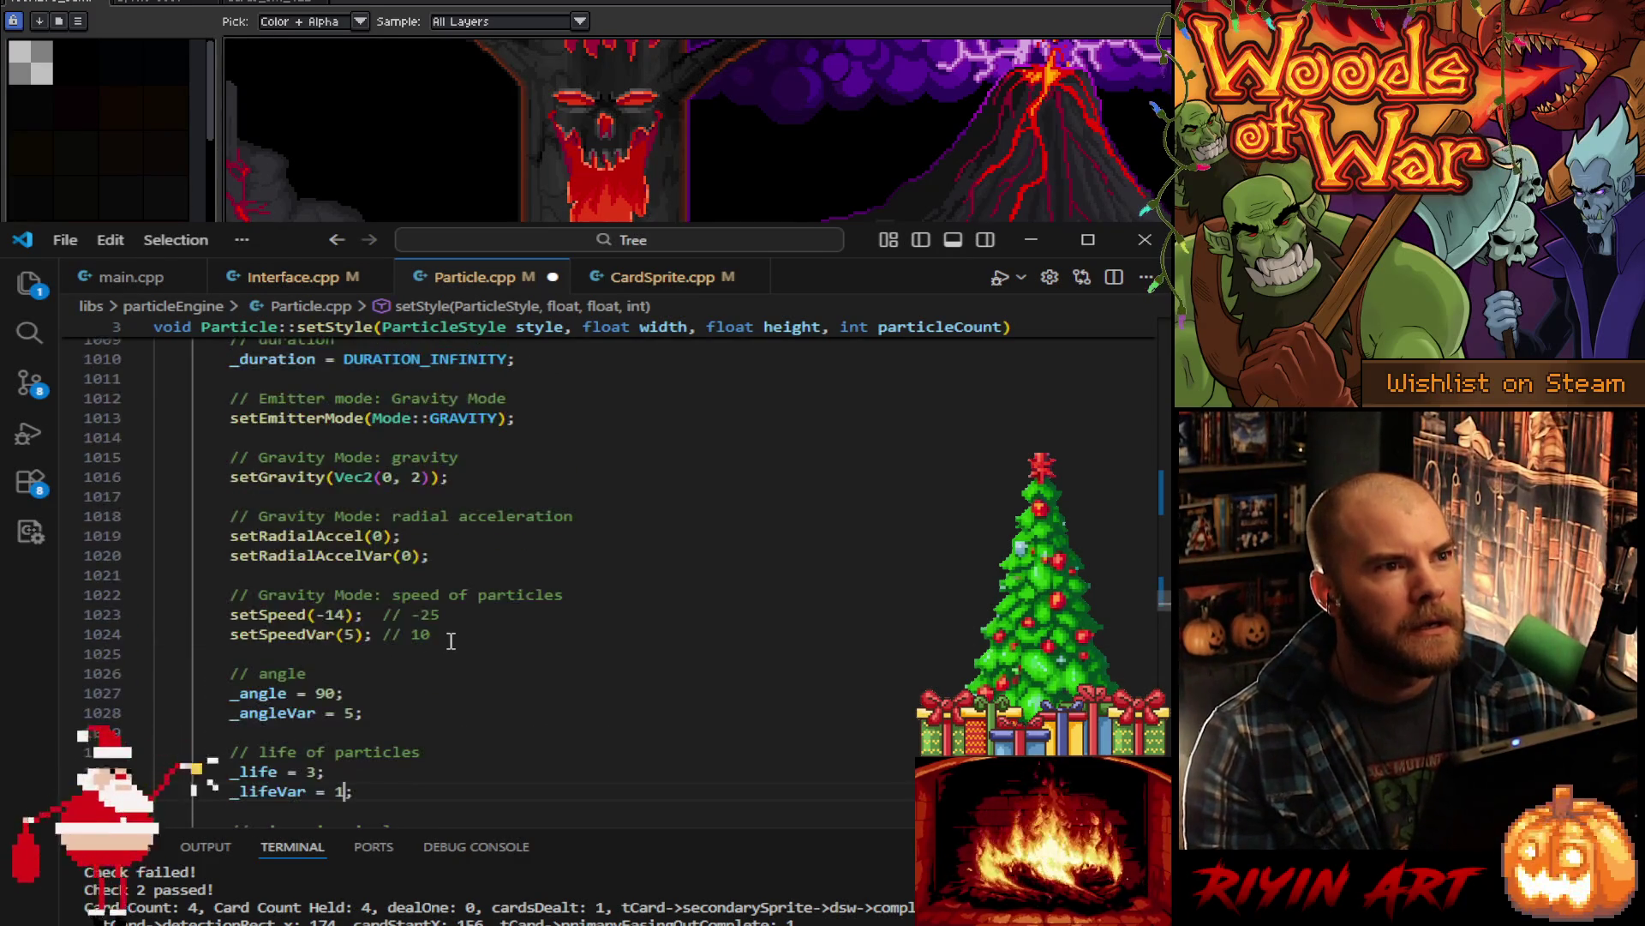
scroll(451, 641, down, 5)
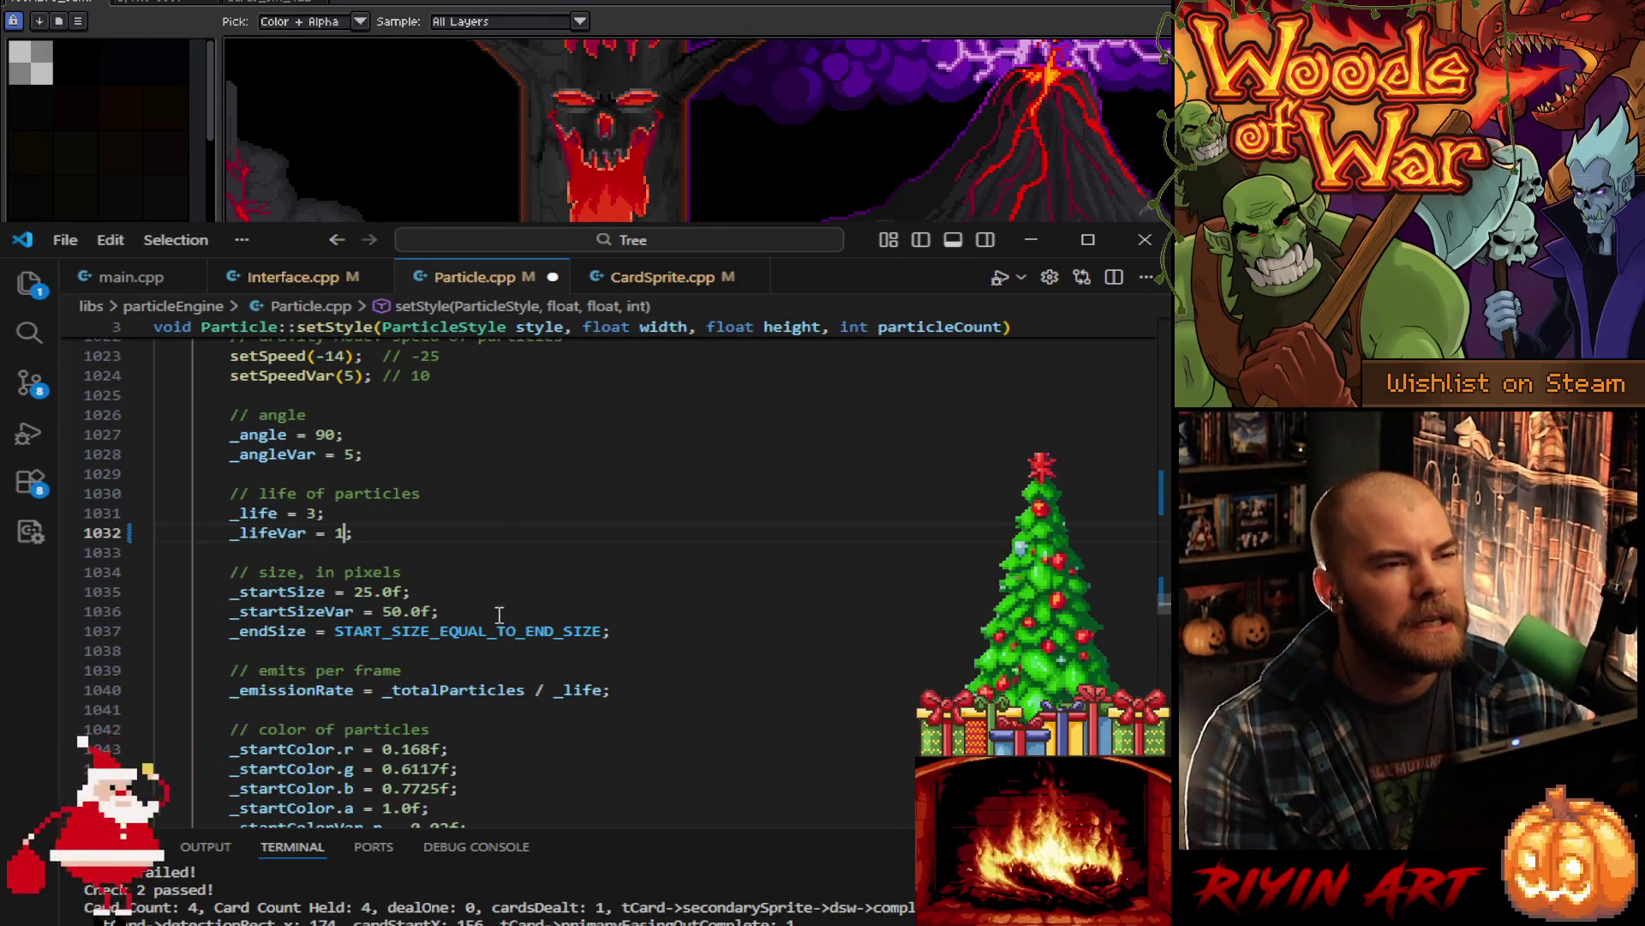
click(655, 633)
- Paste a copy of the blue glow's _startSize lines below _endSize and begin commenting out the old _endSize
drag(537, 611, 550, 571)
key(ctrl+c)
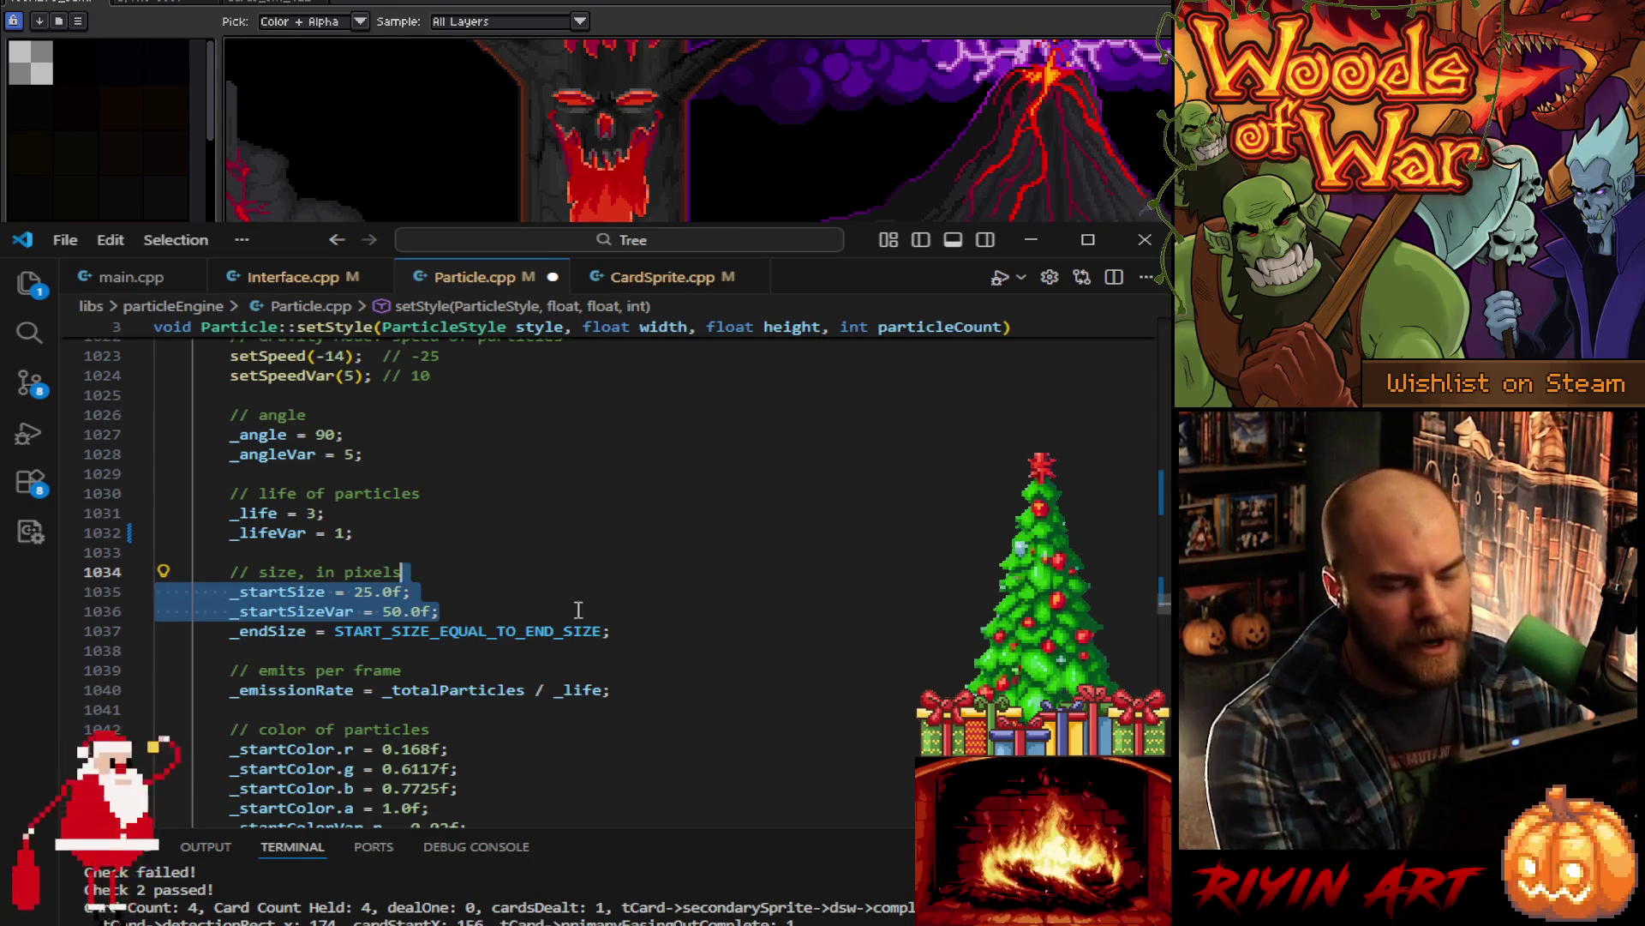
click(651, 630)
key(ctrl+v)
click(223, 635)
click(292, 638)
text(s)
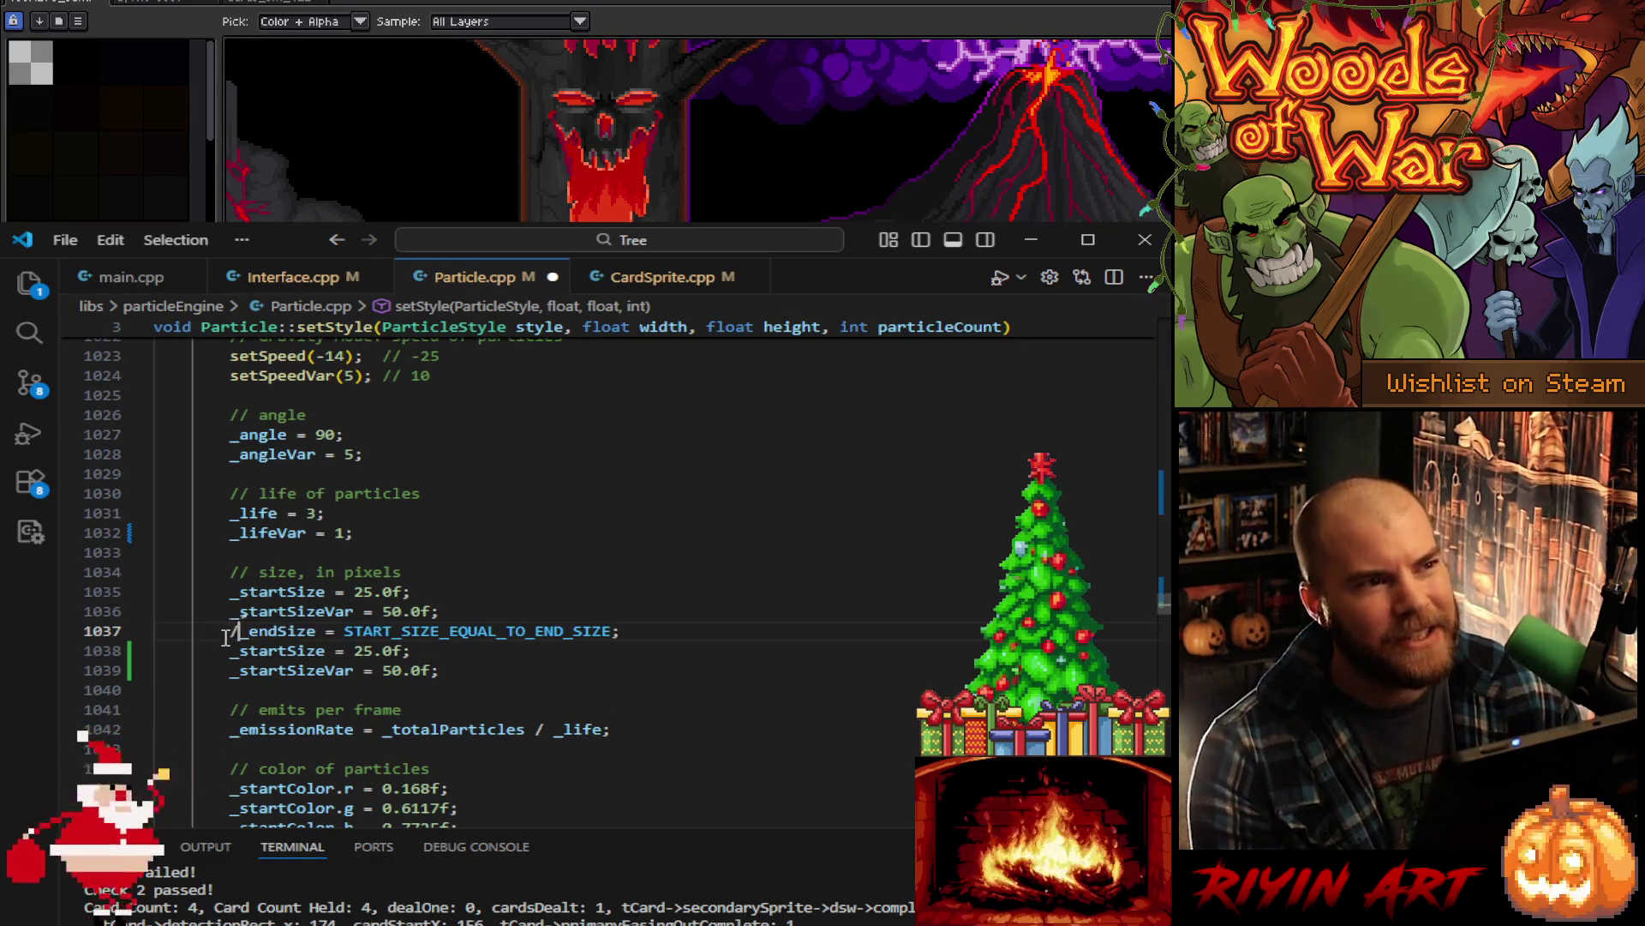
- Rename the pasted lines to _endSize and _endSizeVar, and comment out the old _endSize line
click(288, 653)
key(BackSpace)
key(BackSpace)
key(BackSpace)
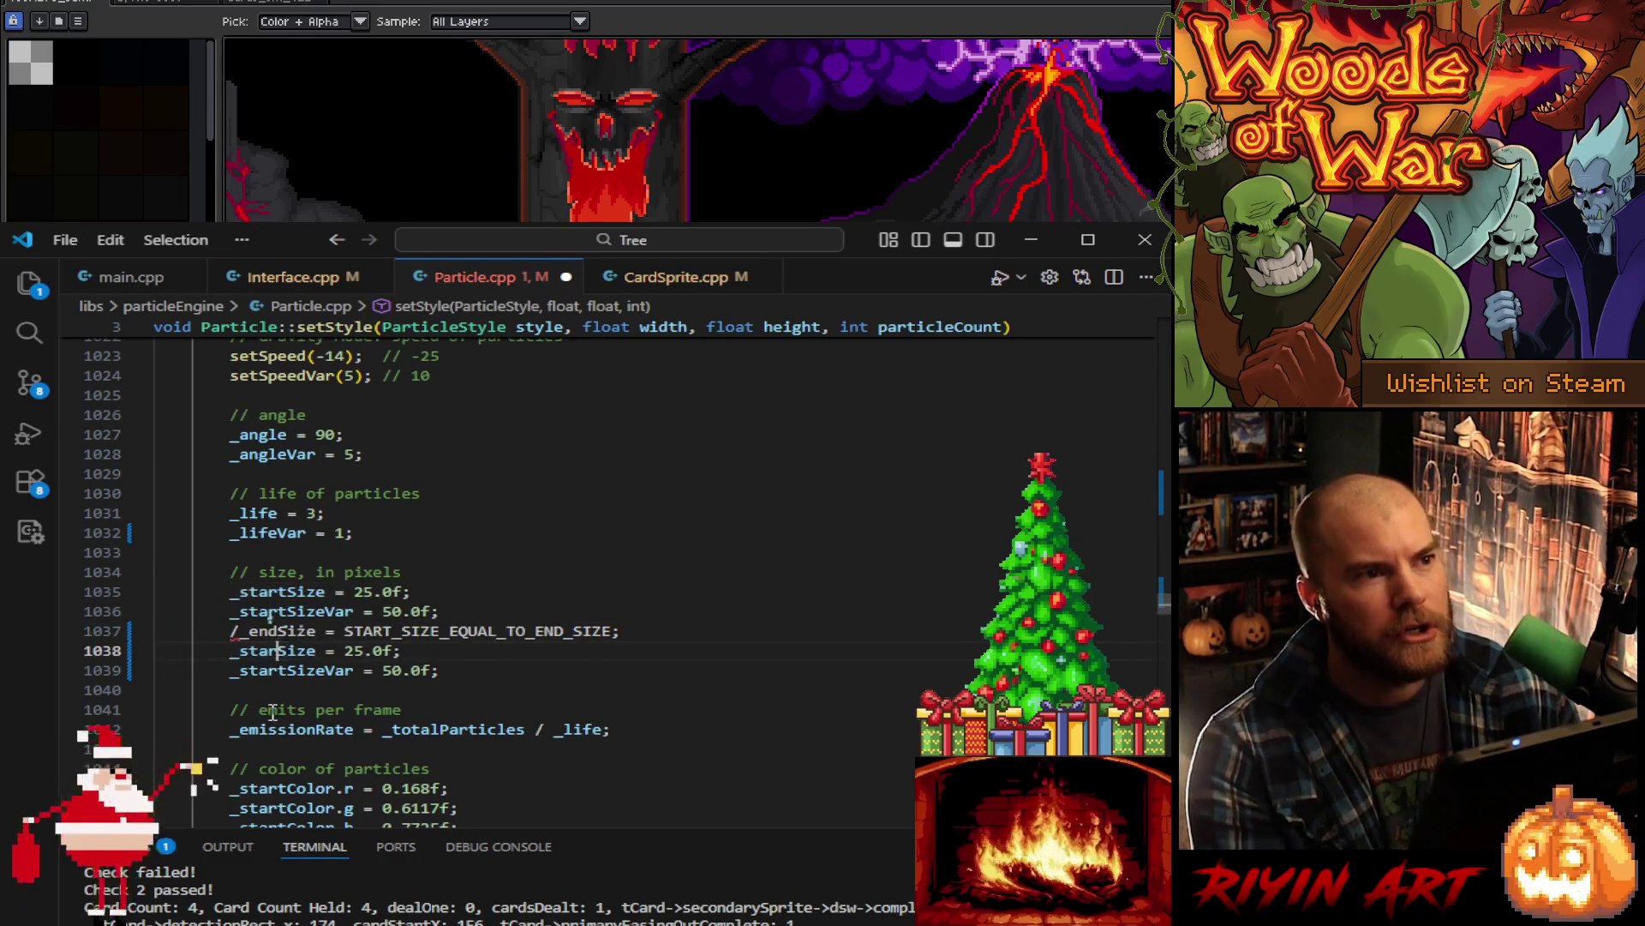
key(BackSpace)
key(BackSpace)
text(e)
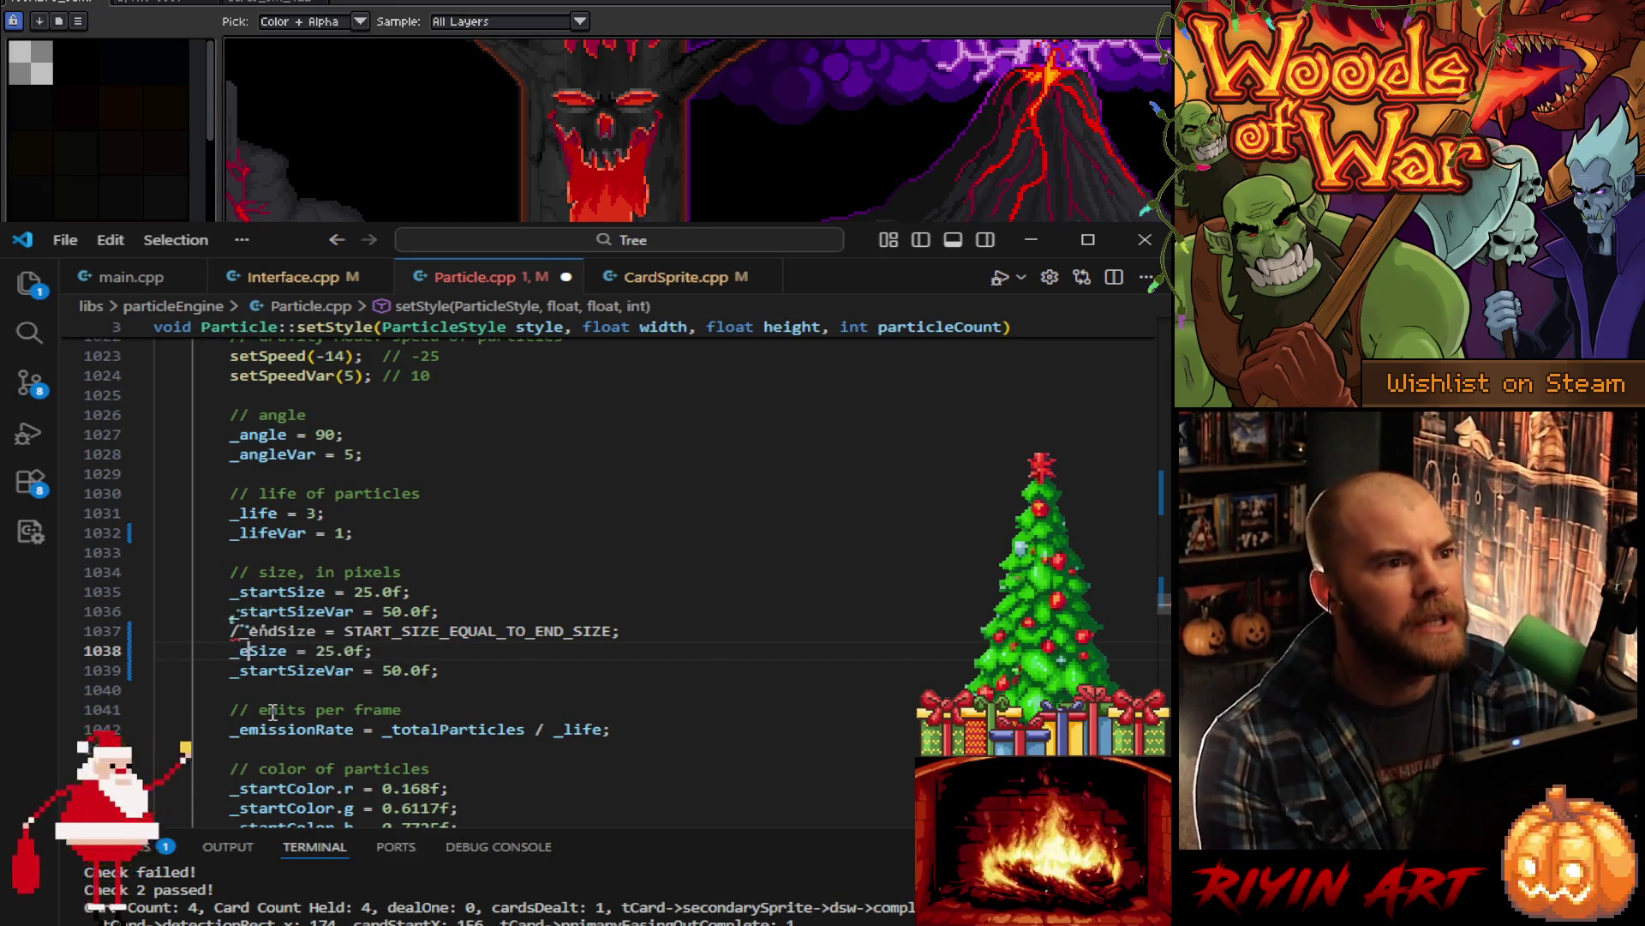
text(nd)
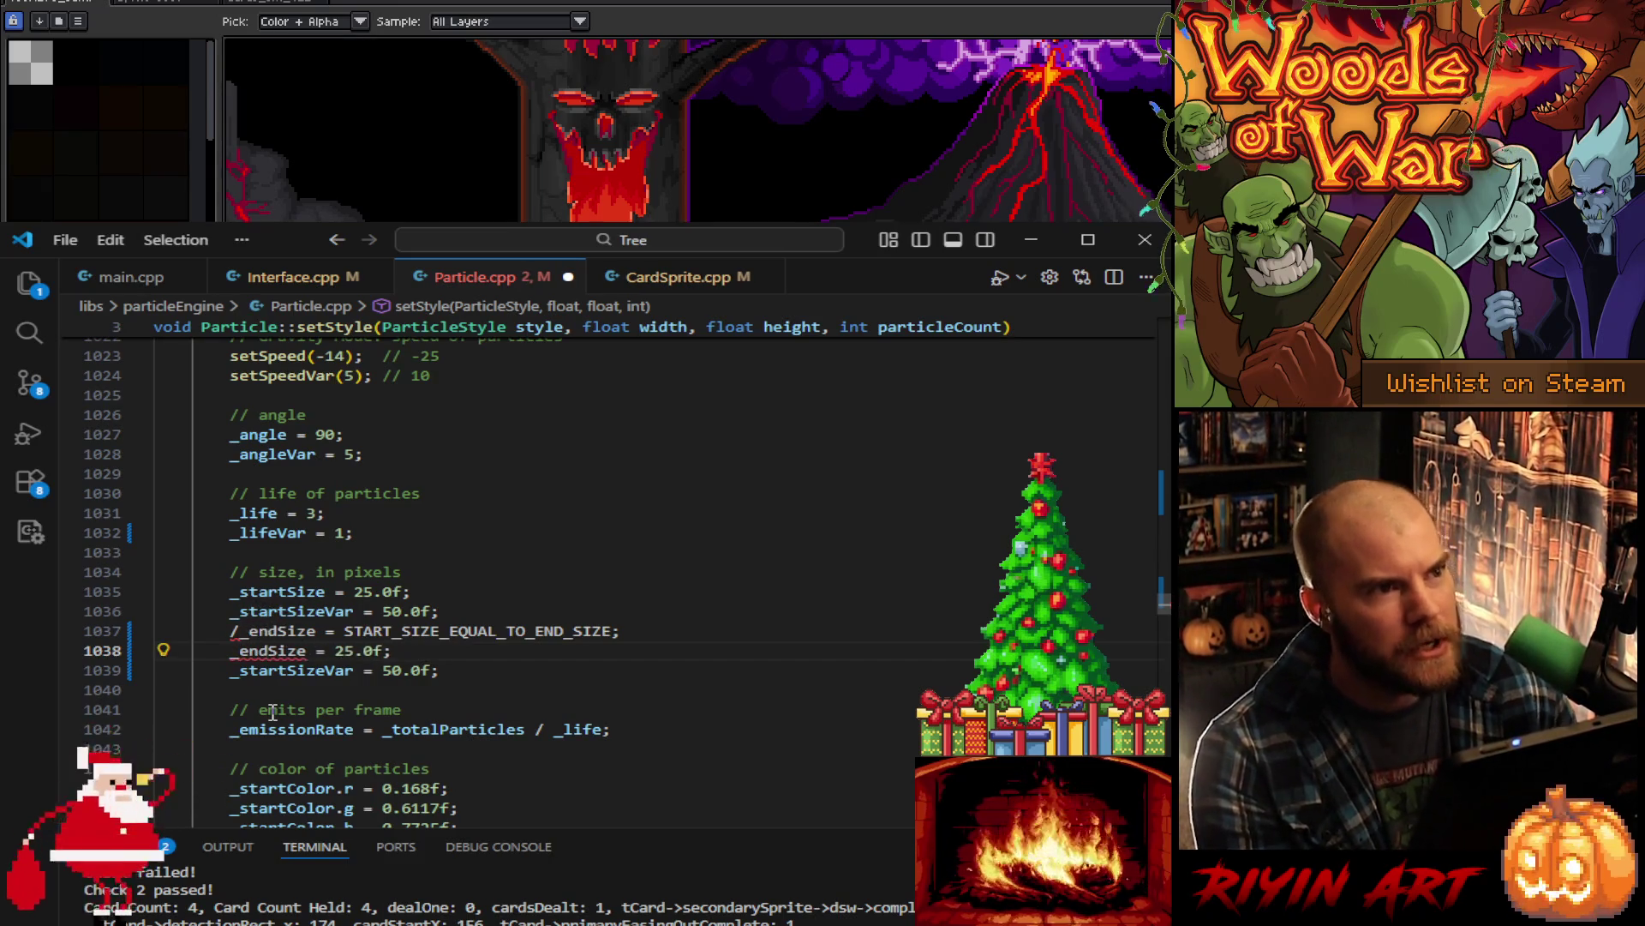
key(Down)
key(Right)
key(Right)
key(BackSpace)
key(BackSpace)
key(BackSpace)
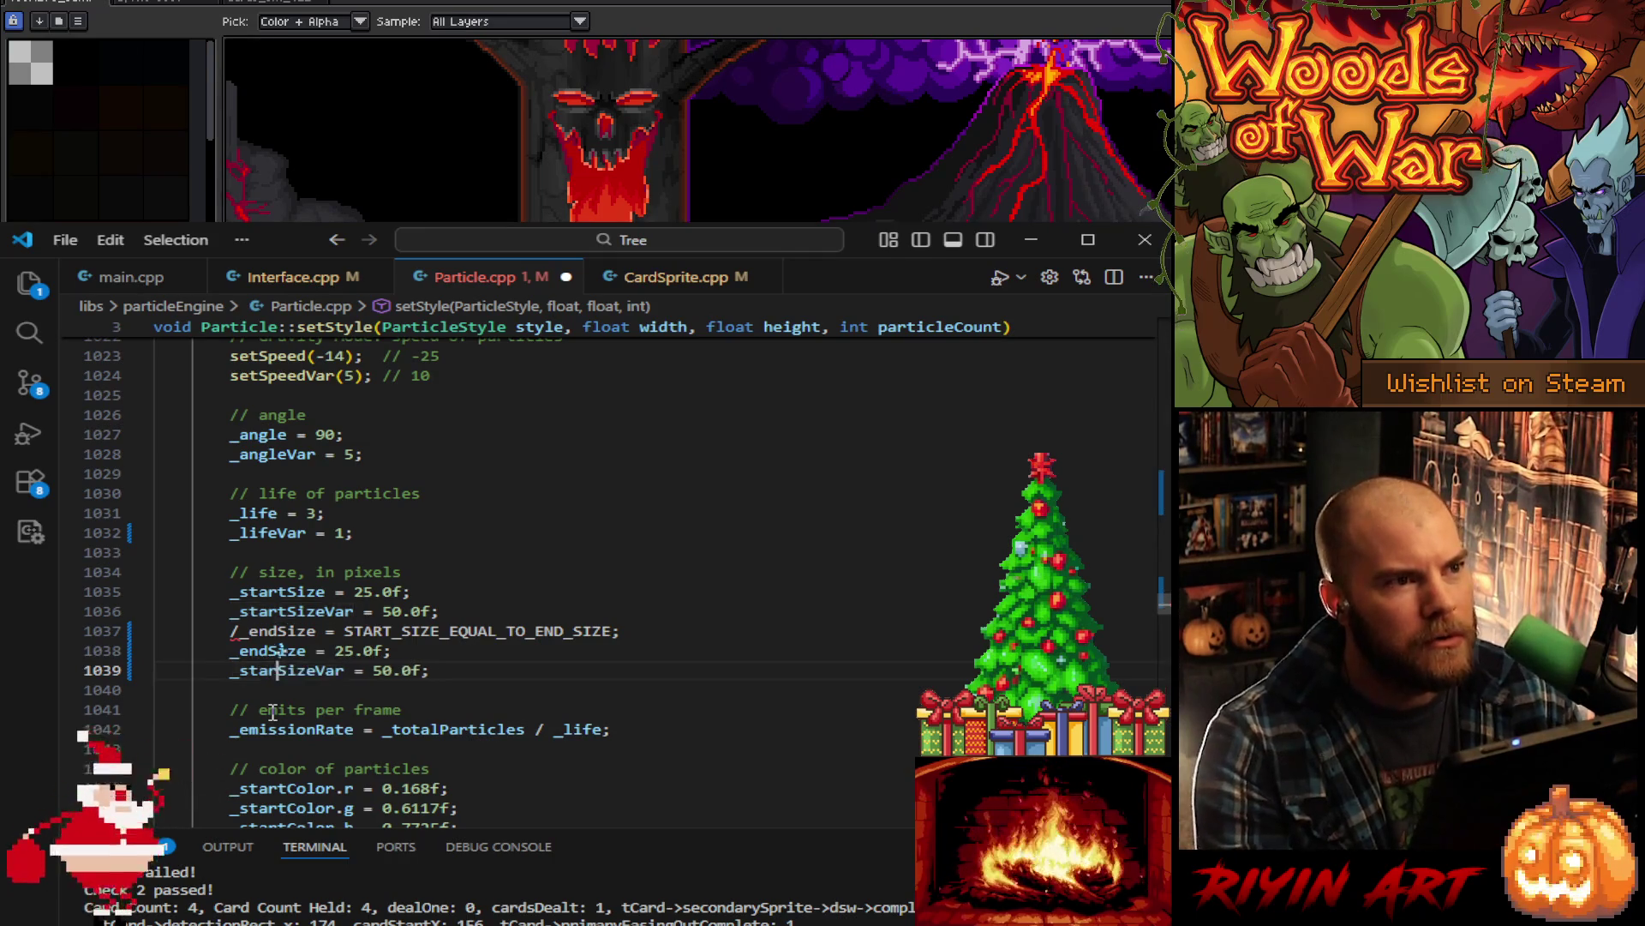
key(BackSpace)
text(end)
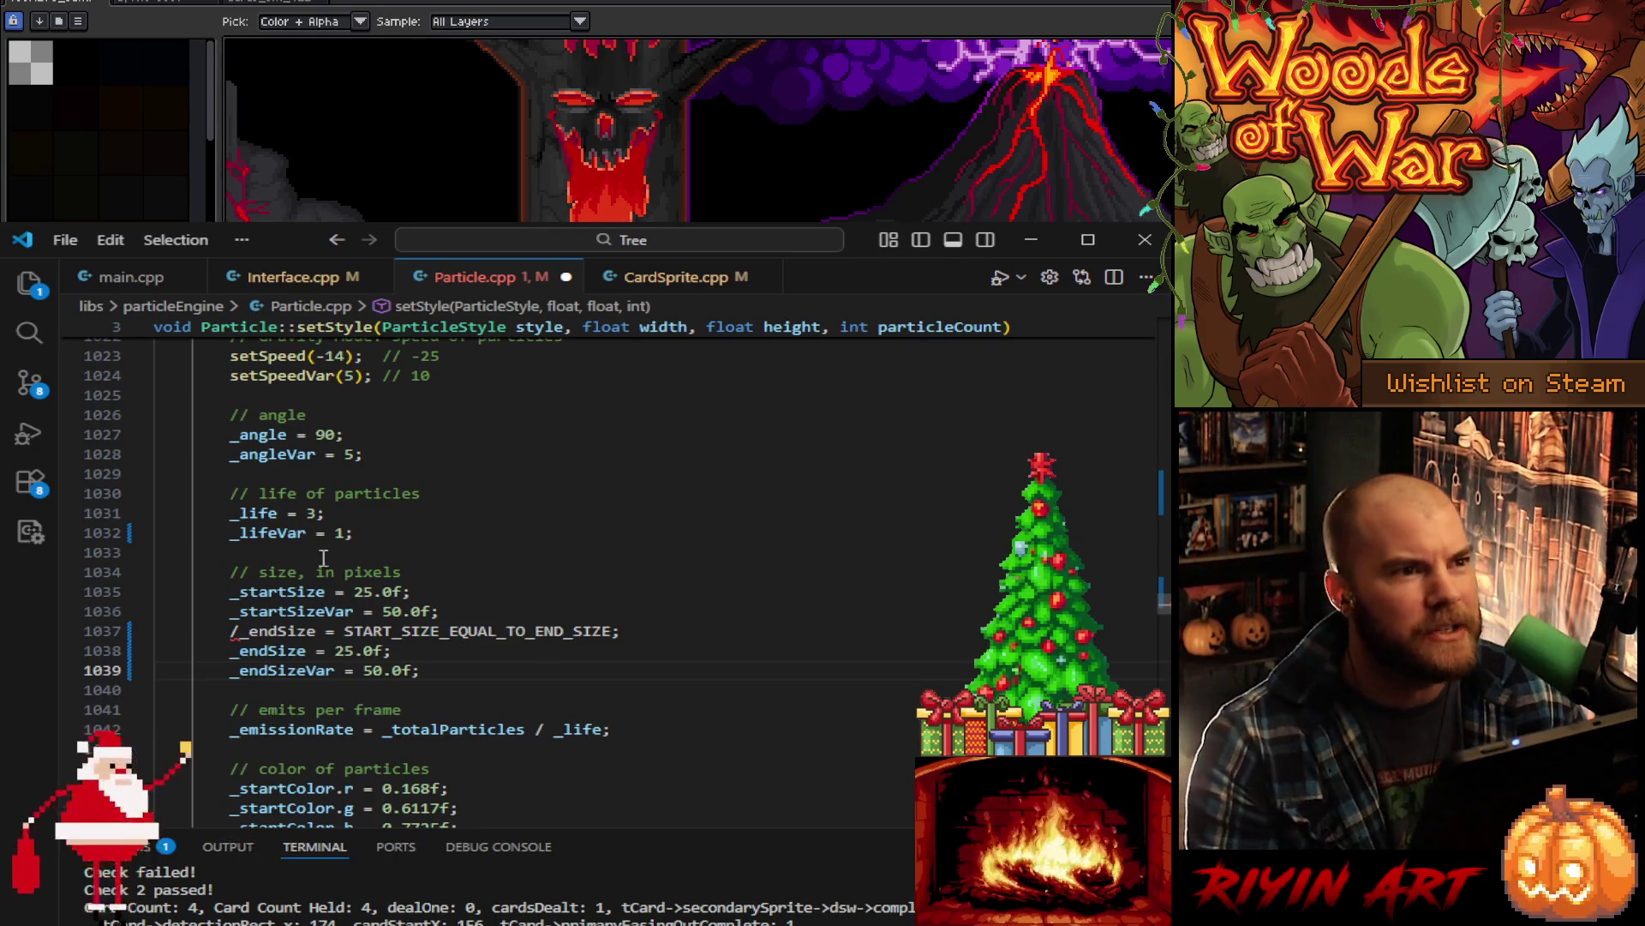
click(233, 631)
text(/)
- Set start size 28, start variance 40, end size 20 and end variance 35
click(364, 591)
double_click(363, 592)
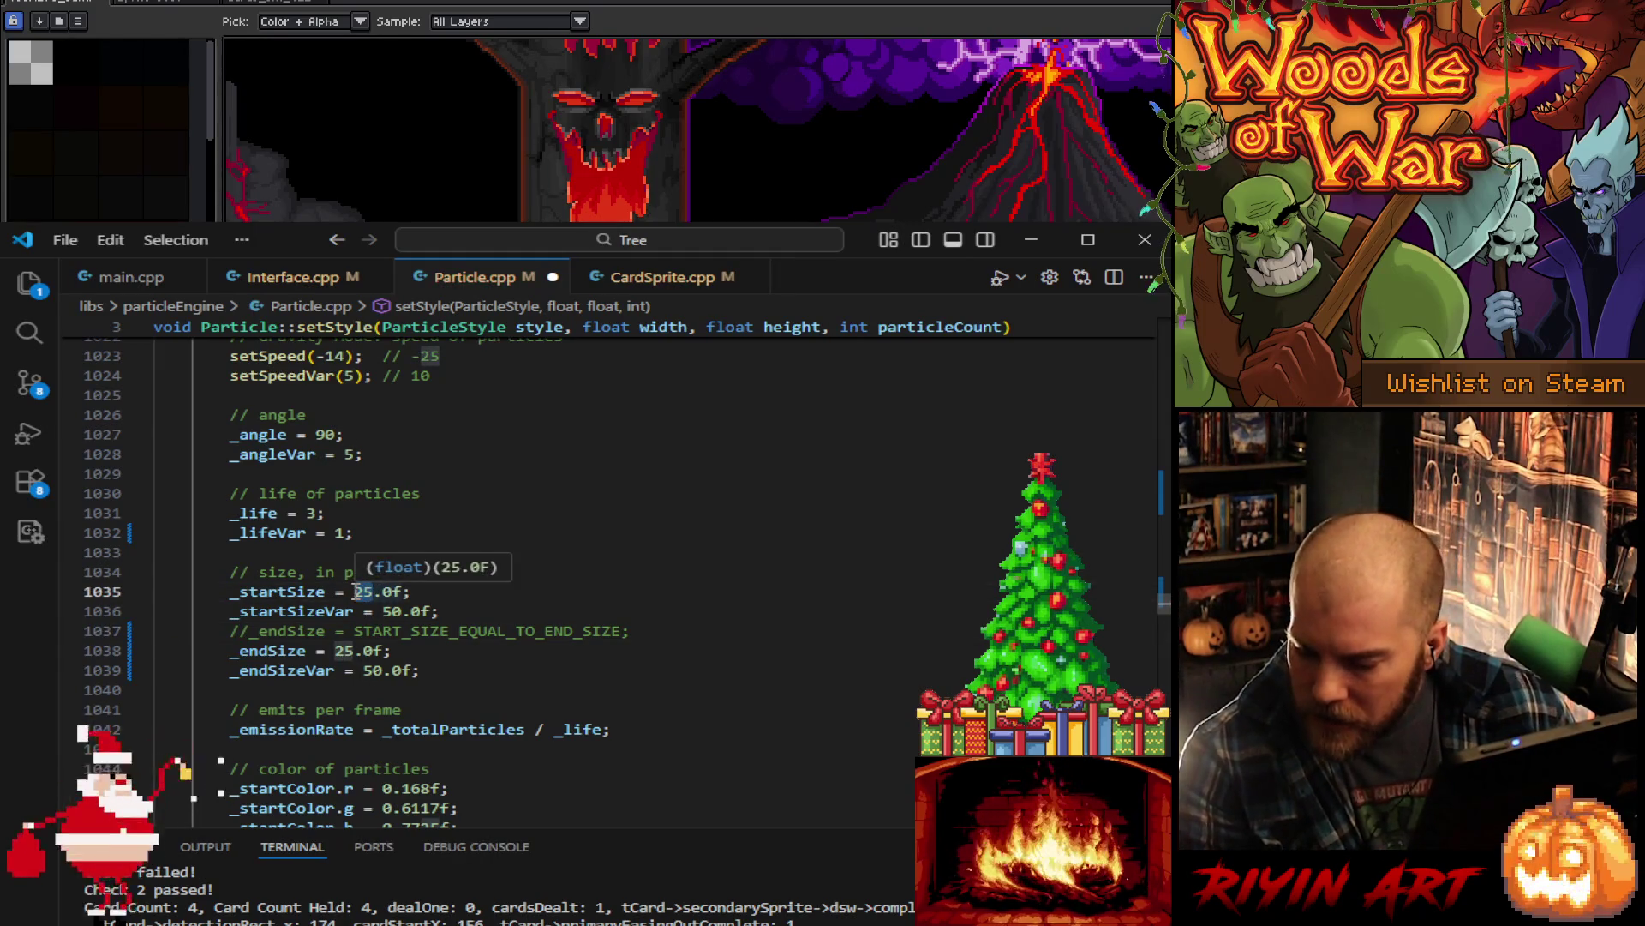
text(28)
double_click(391, 611)
text(40)
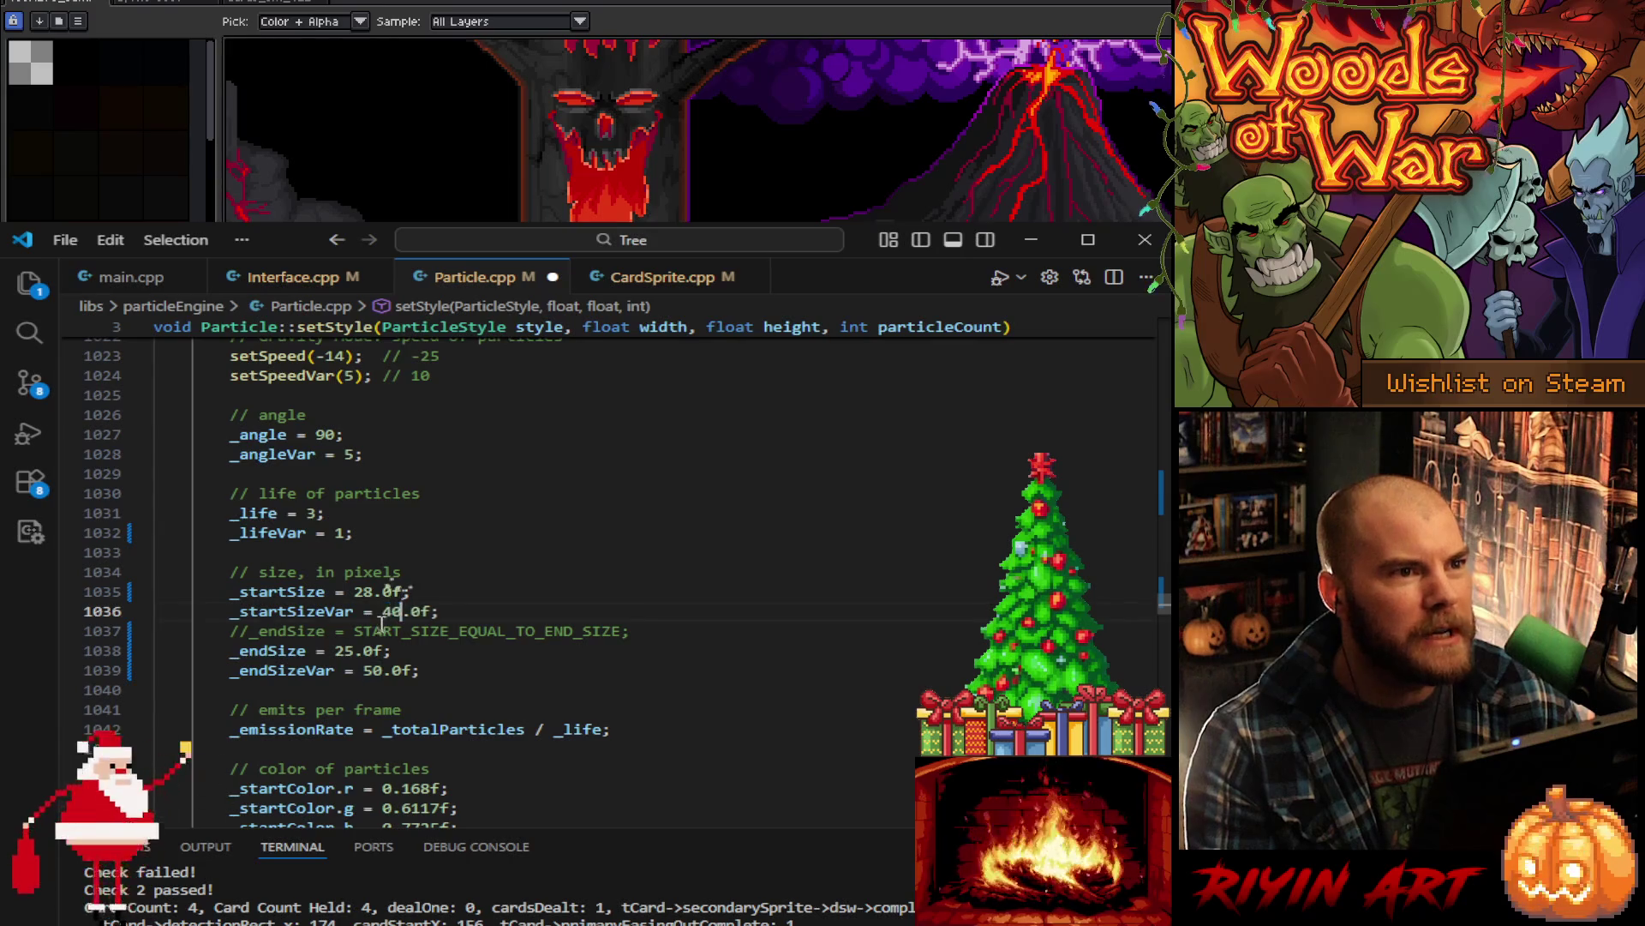
double_click(338, 651)
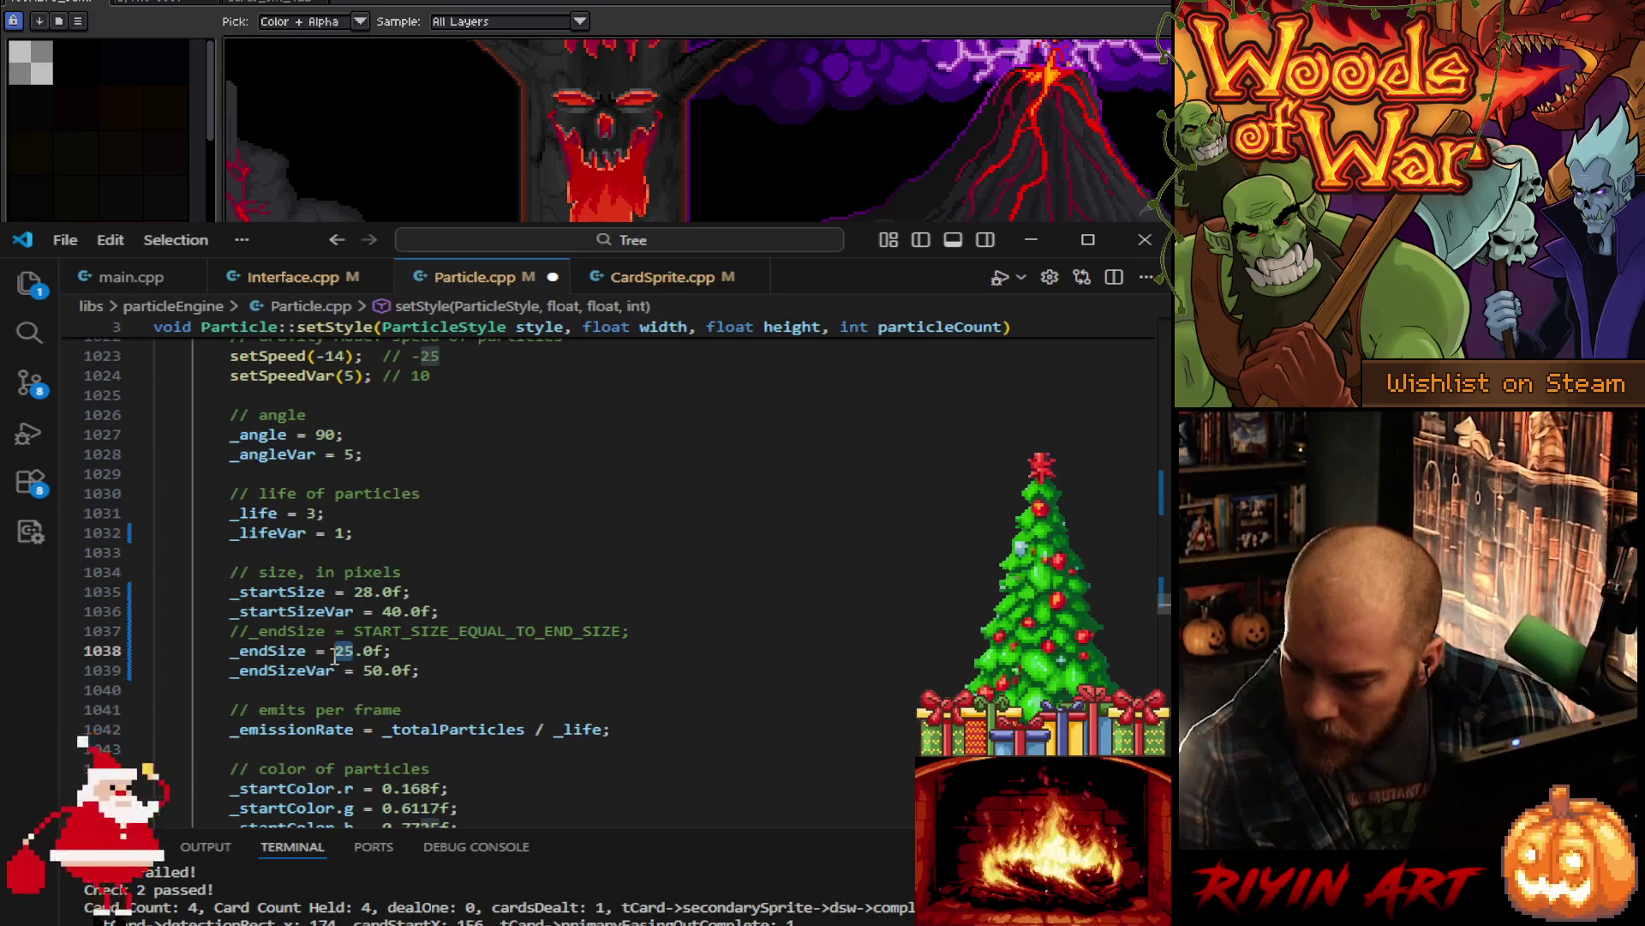
text(20)
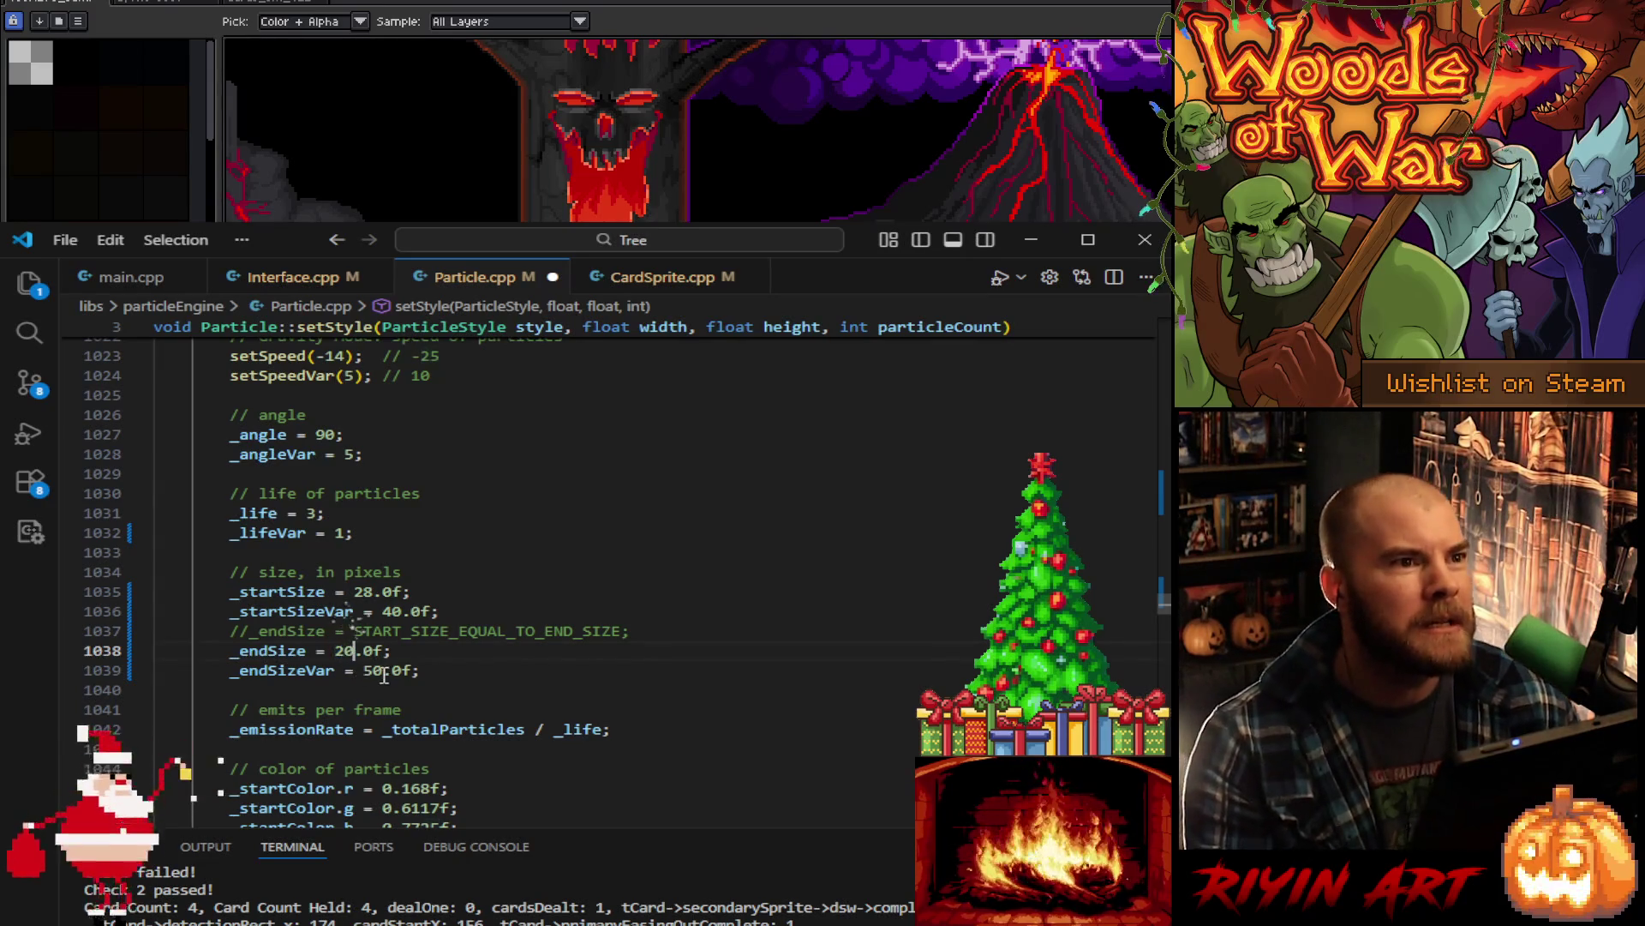
double_click(366, 672)
text(35)
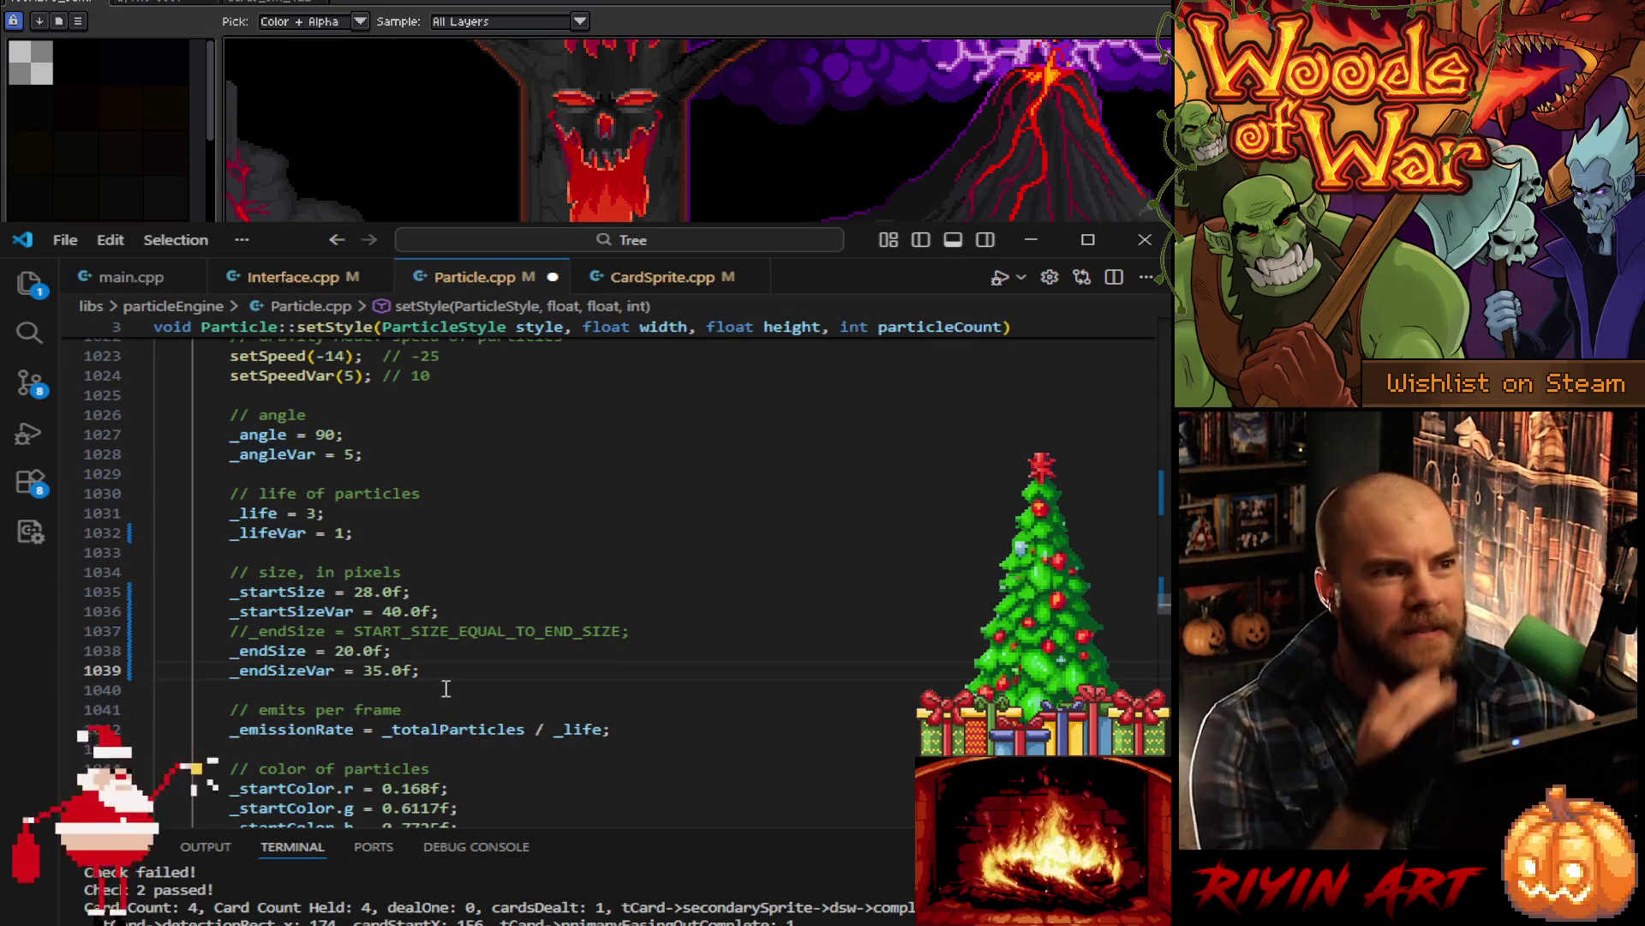
scroll(463, 691, down, 3)
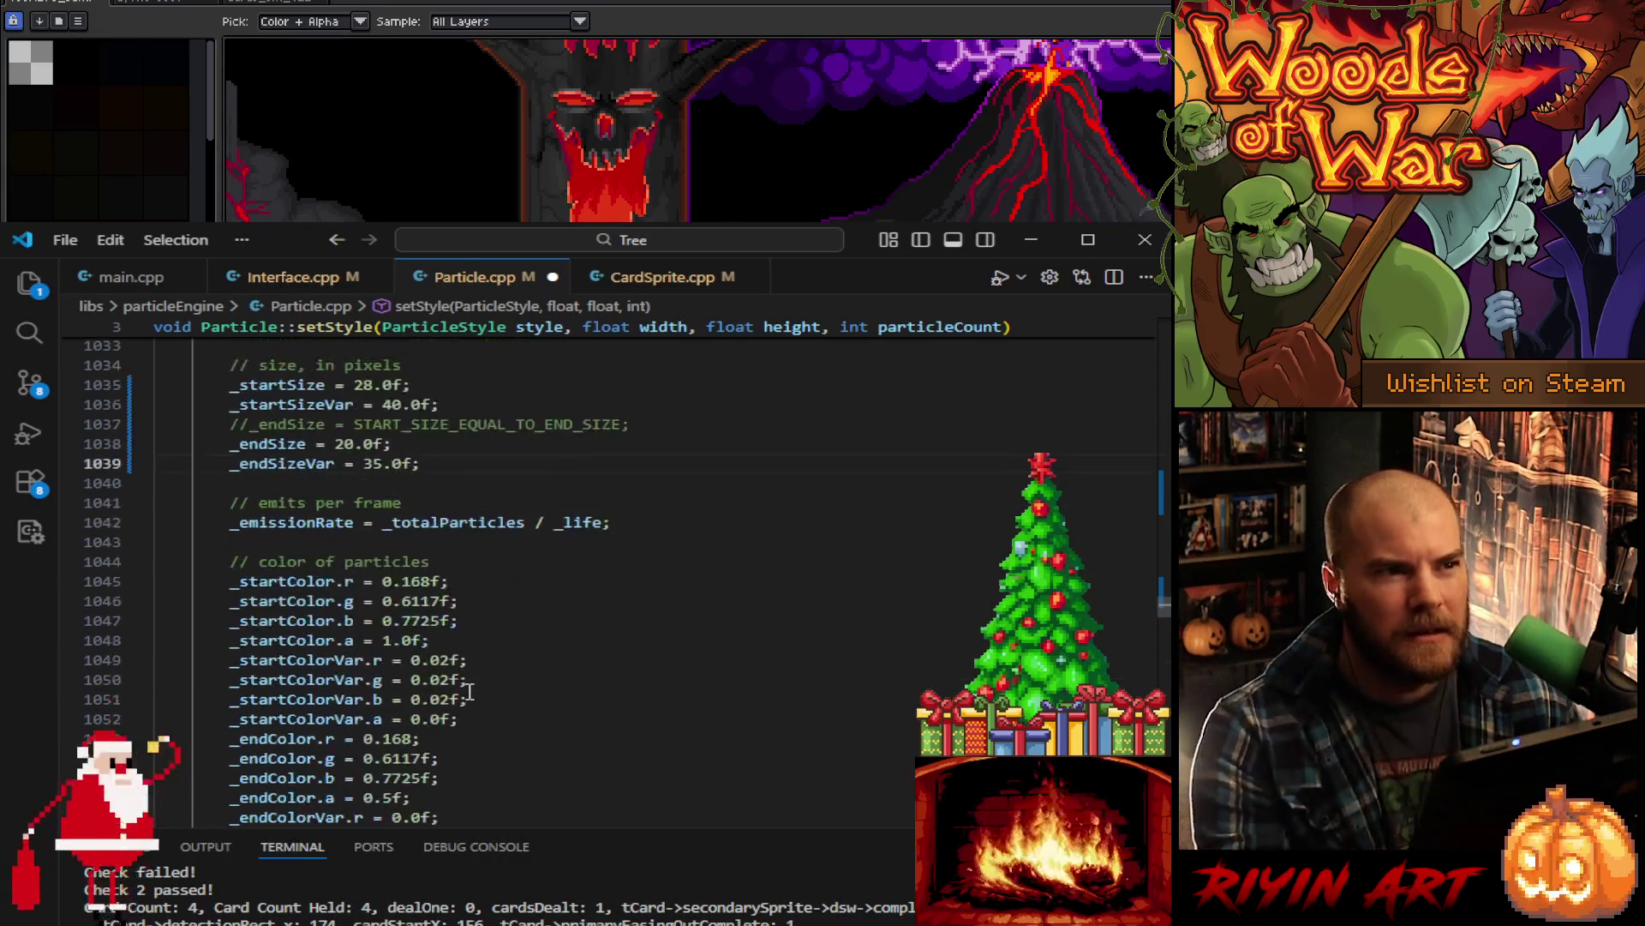
- Delete the commented old _posVar line, set _posVar to {42.0f, 66.0f}, and minimize VS Code
scroll(471, 685, down, 3)
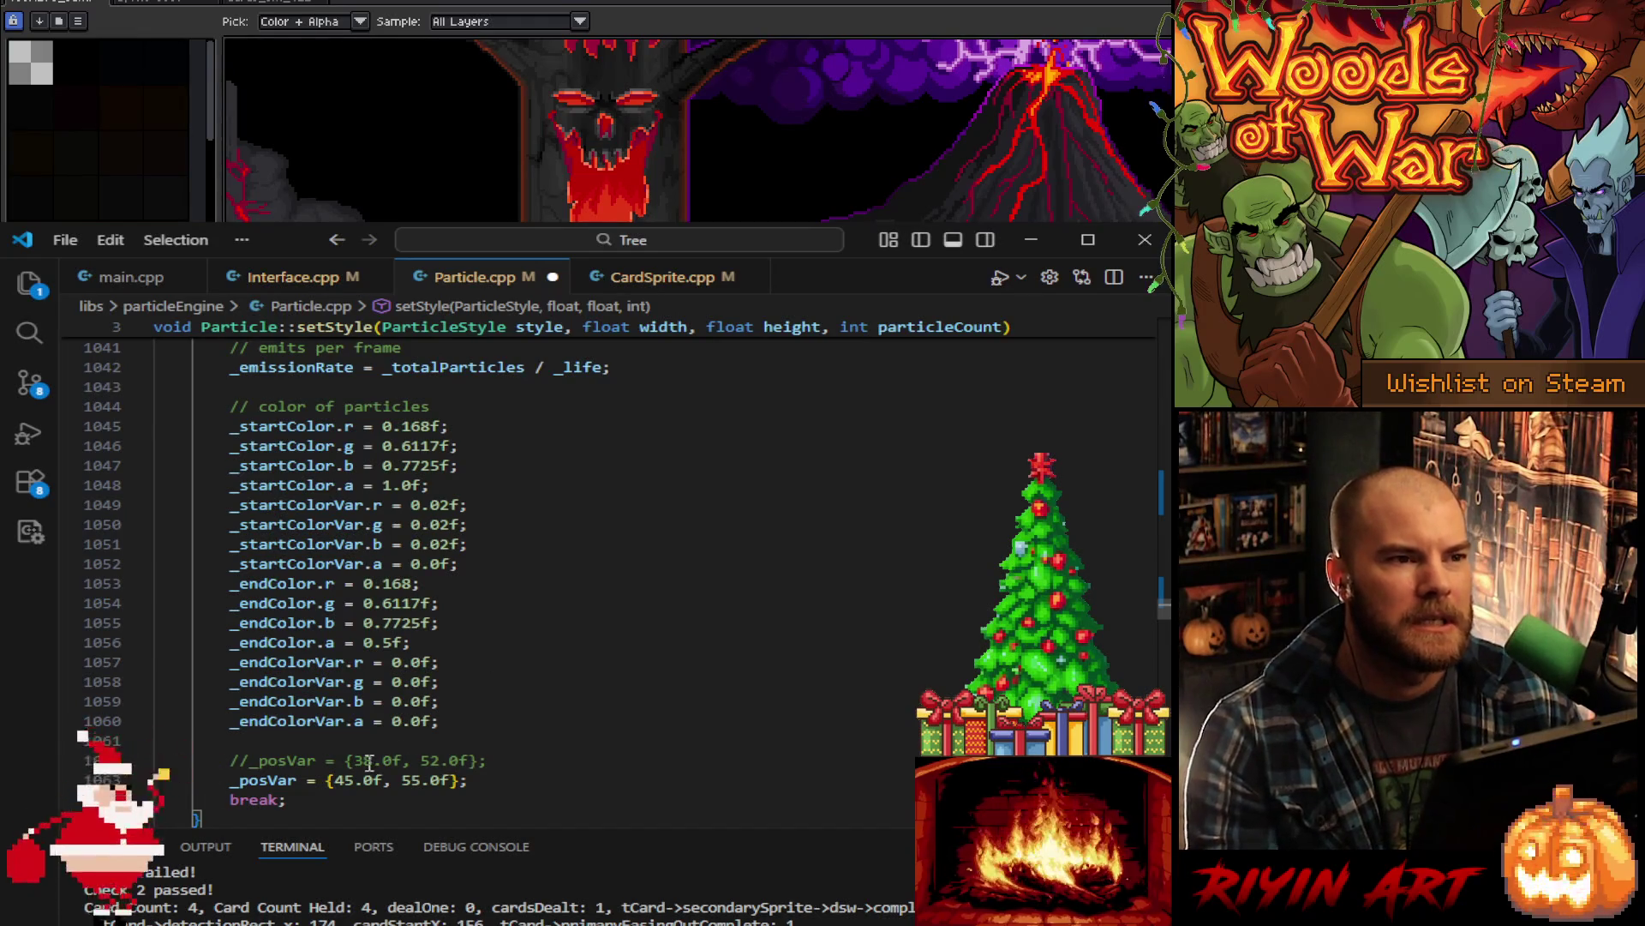
key(shift+Up)
key(BackSpace)
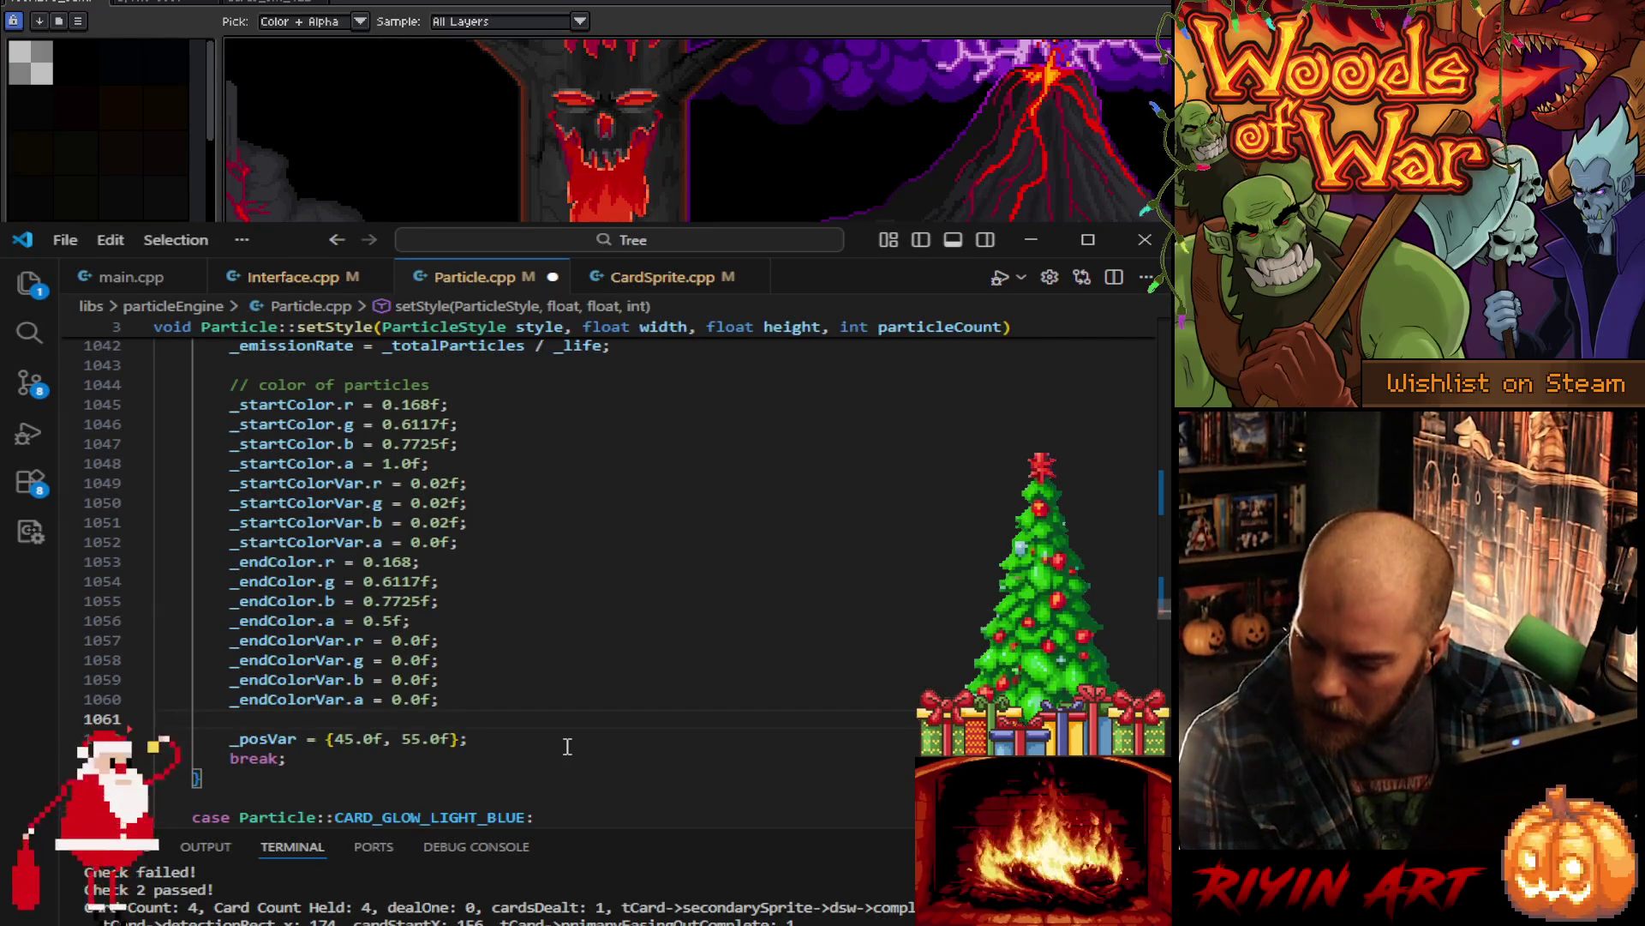
drag(354, 741, 346, 740)
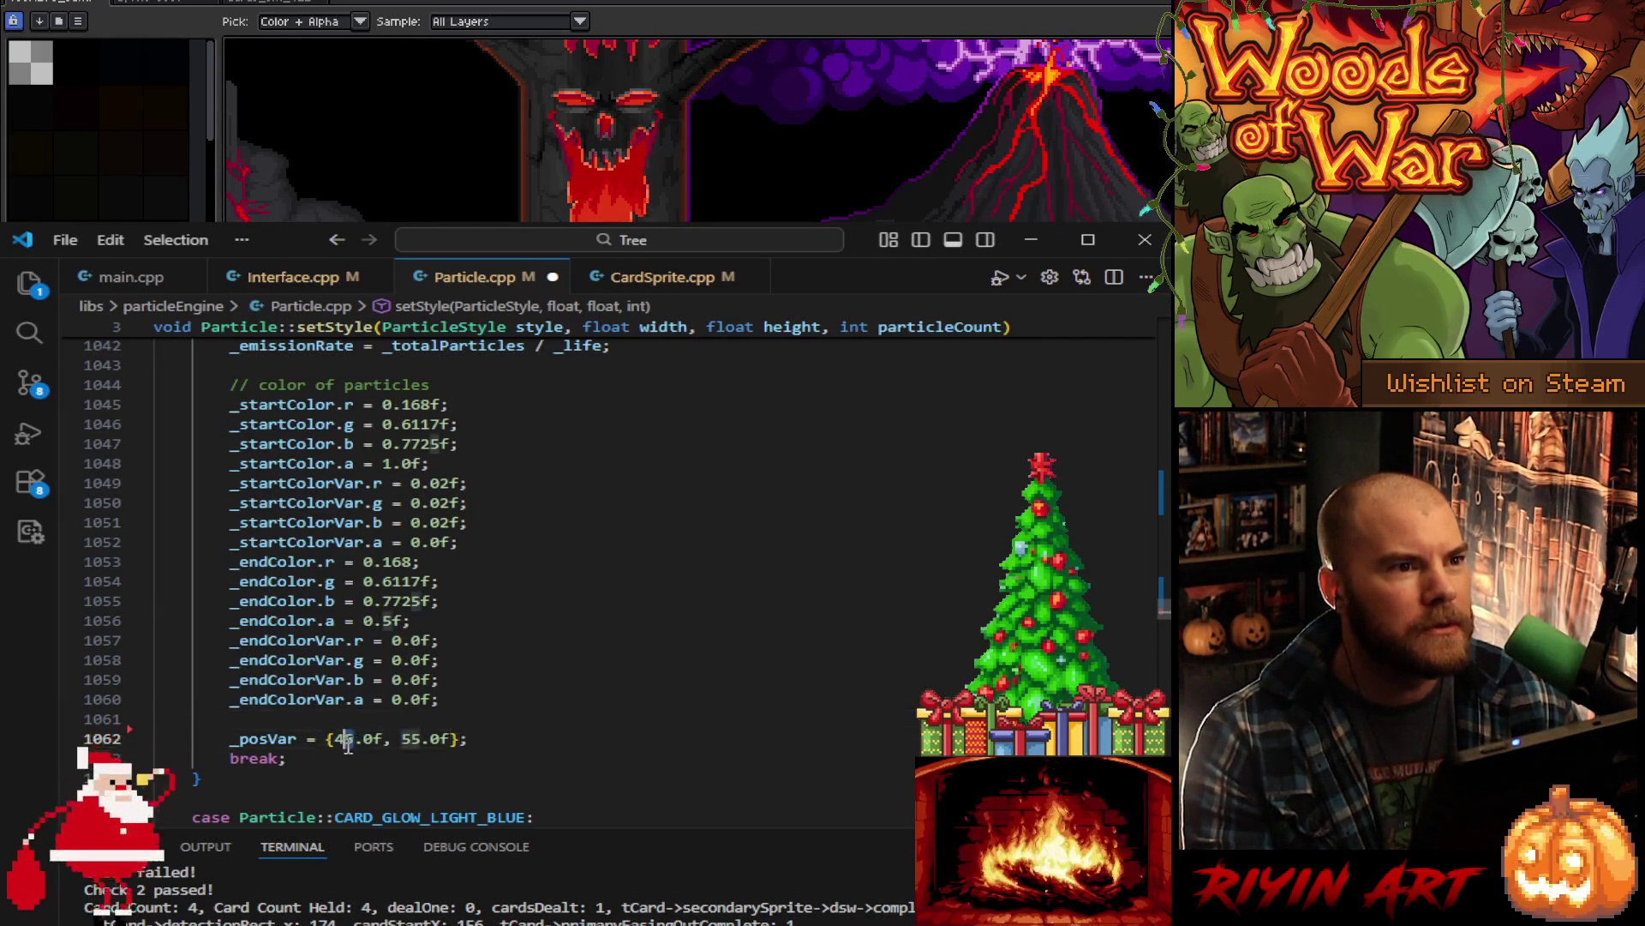
text(2)
double_click(415, 719)
text(66)
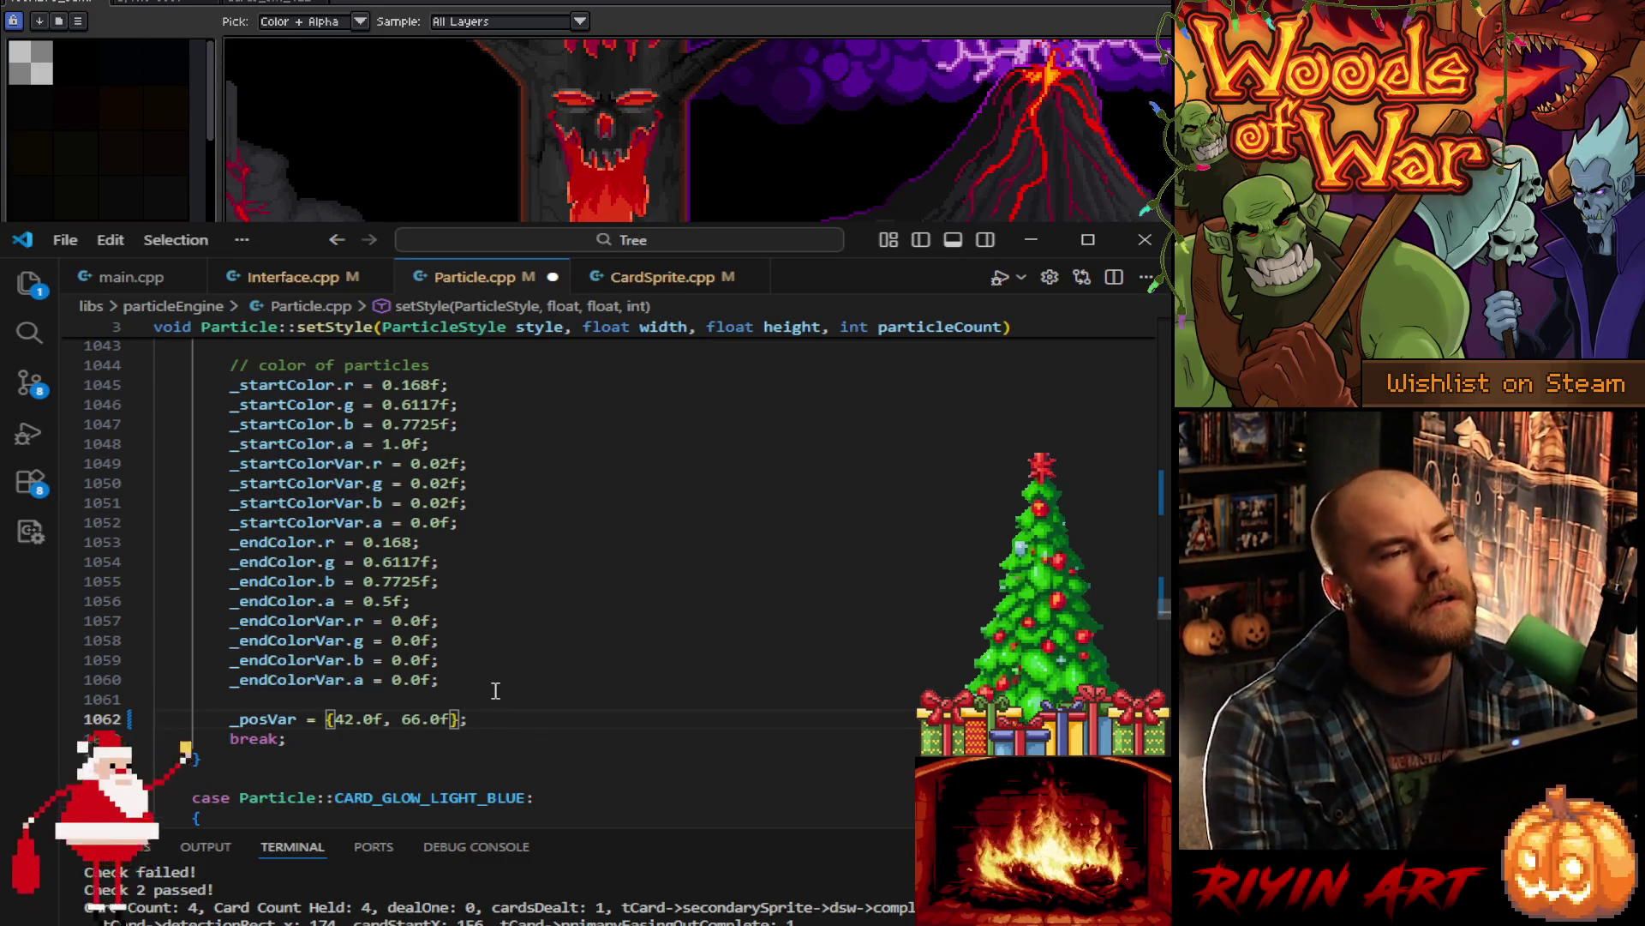
scroll(495, 691, up, 2)
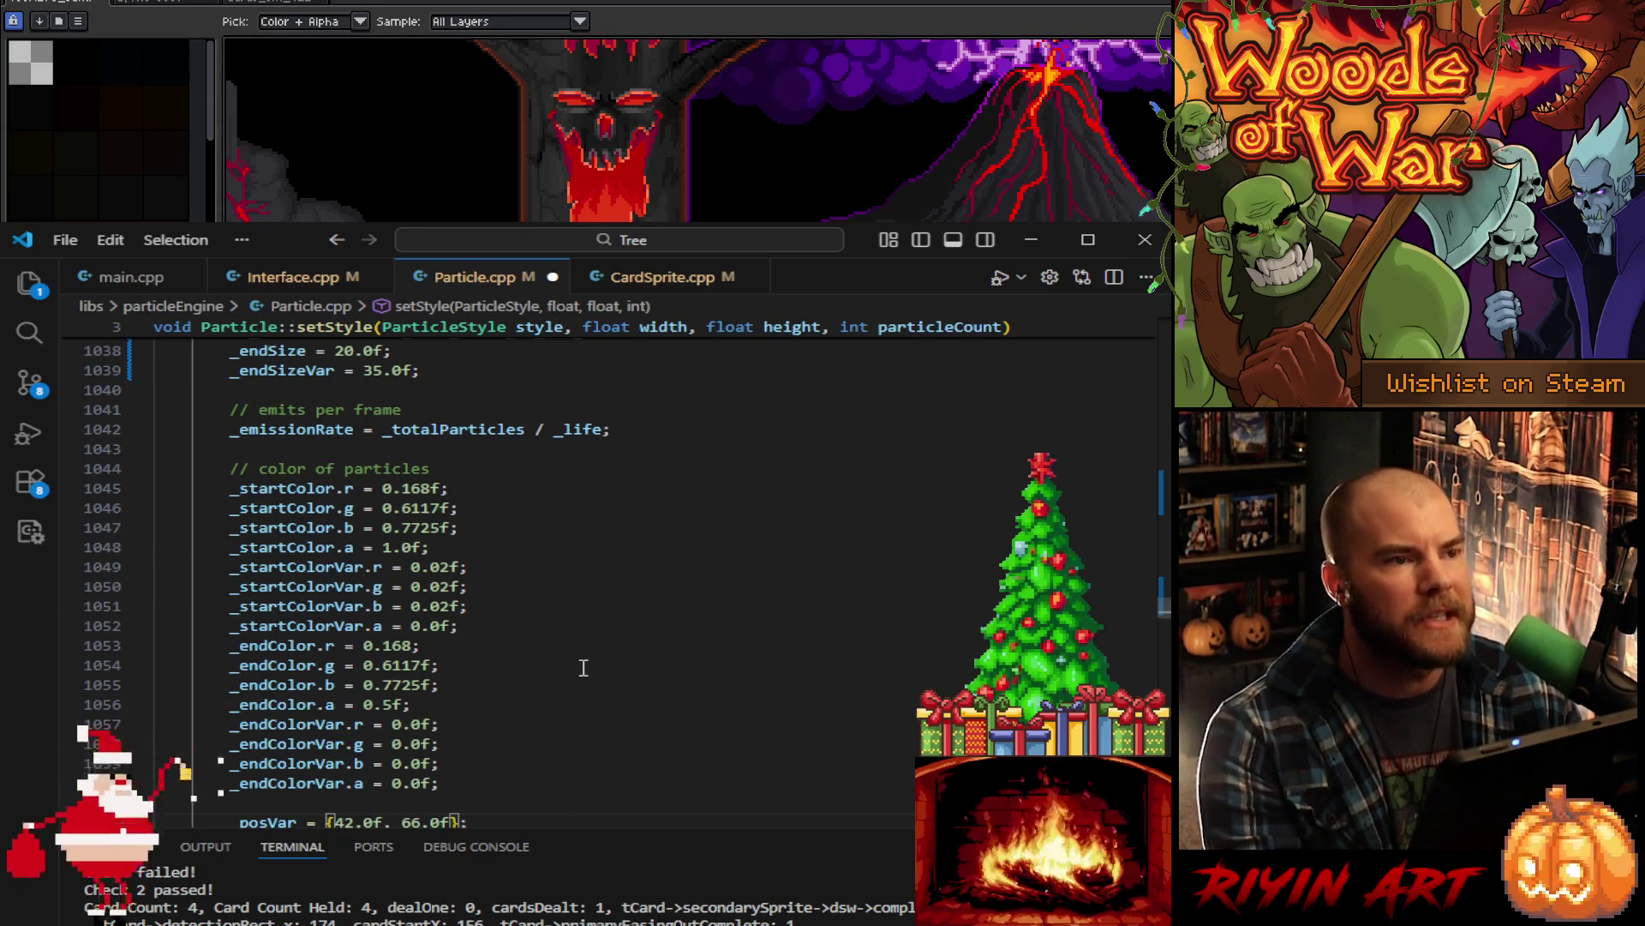
click(1031, 240)
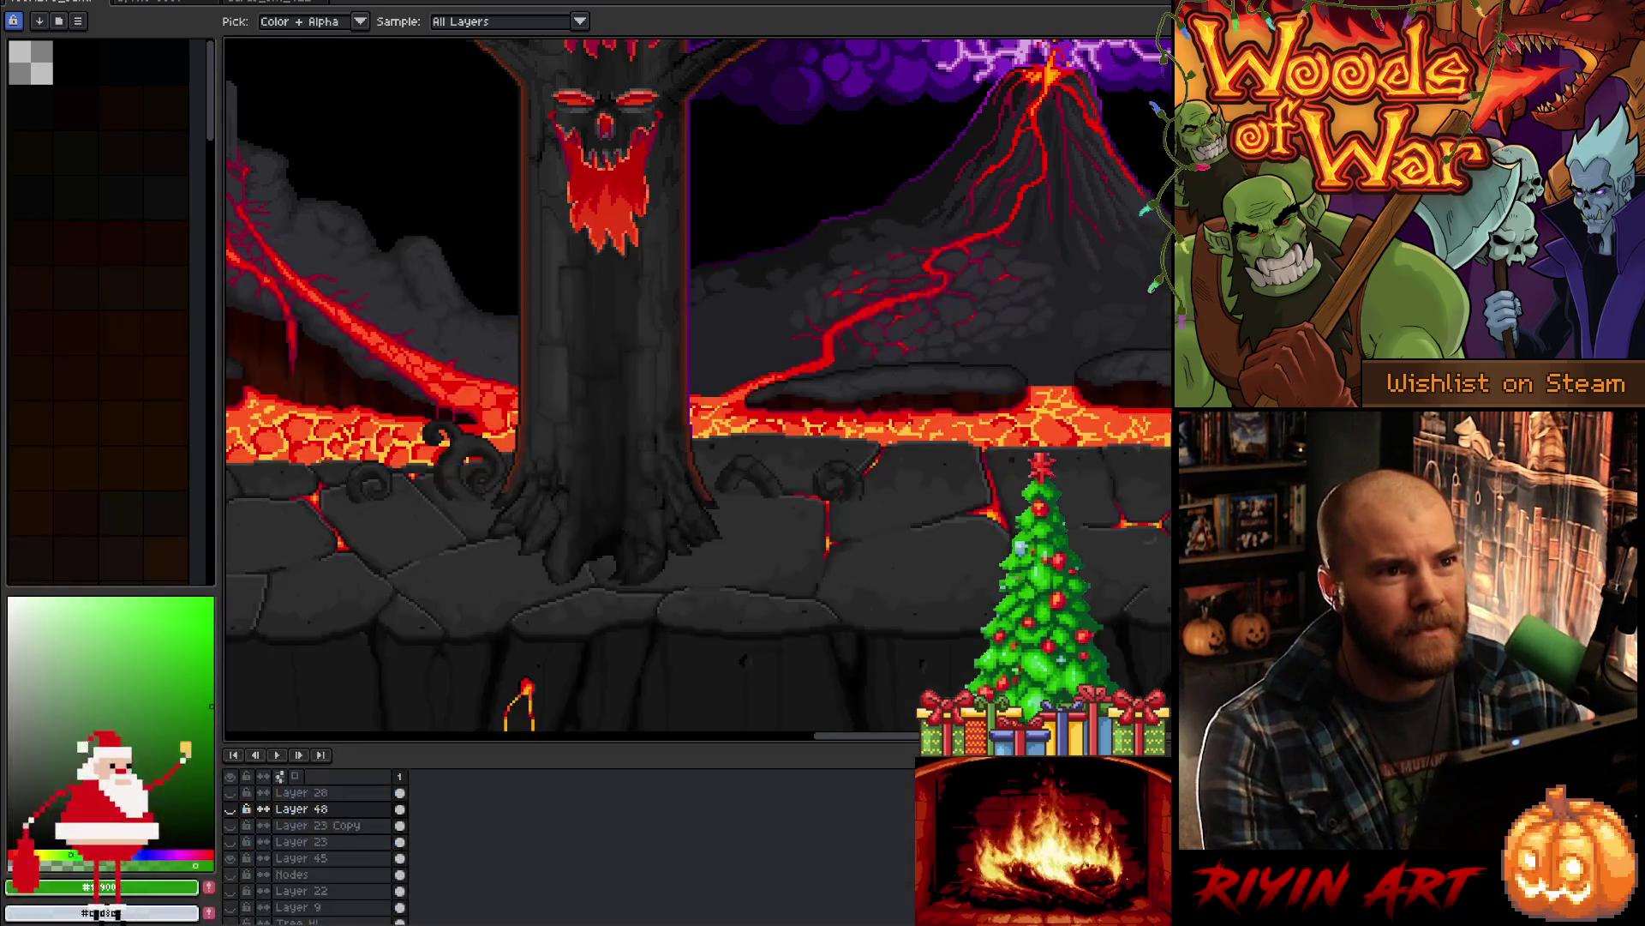
- Eyedrop cyan 32f0e9 from the card's frame 23 into the first palette swatch, then return to VS Code
click(274, 7)
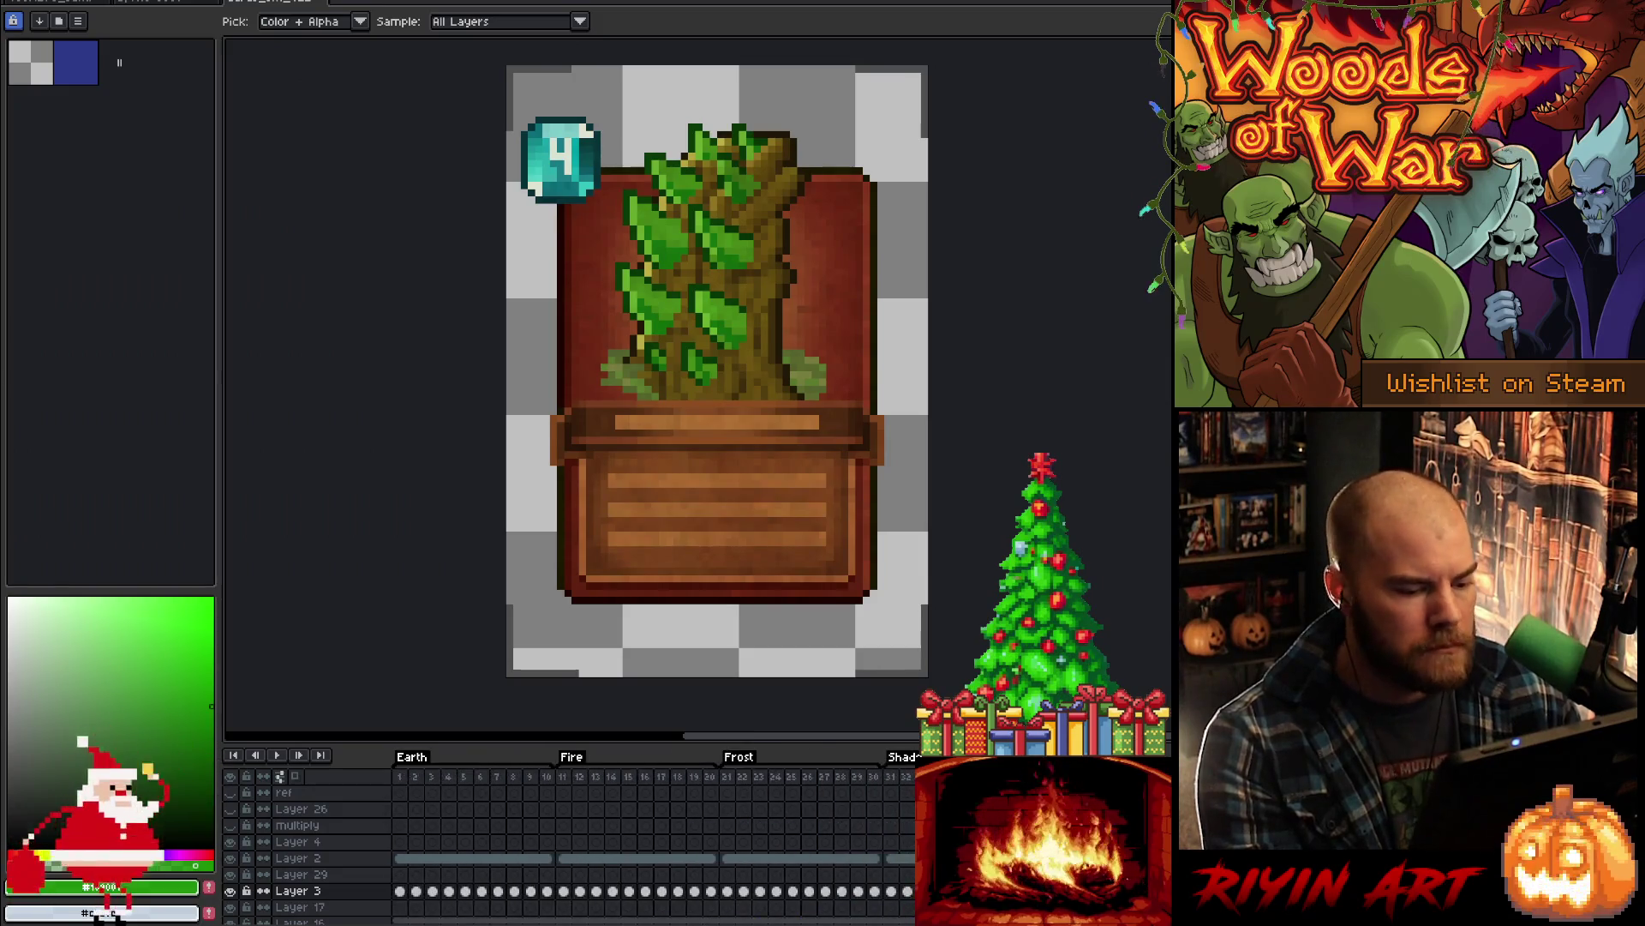
click(754, 833)
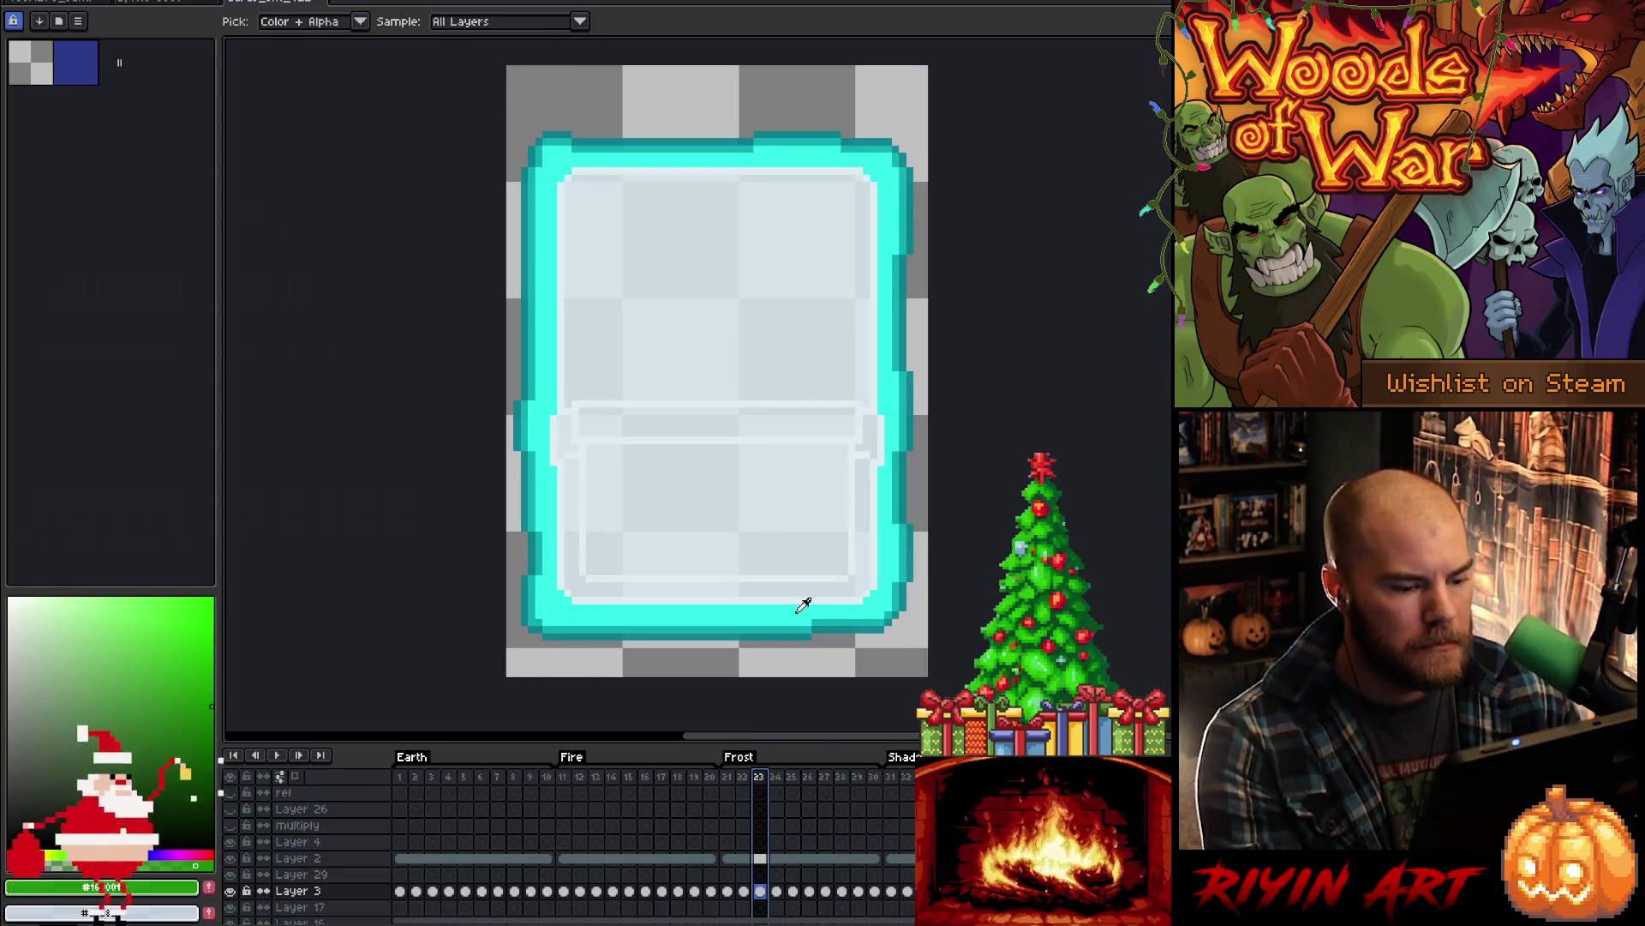
scroll(774, 599, up, 1)
click(775, 599)
scroll(763, 542, down, 1)
scroll(763, 542, down, 1)
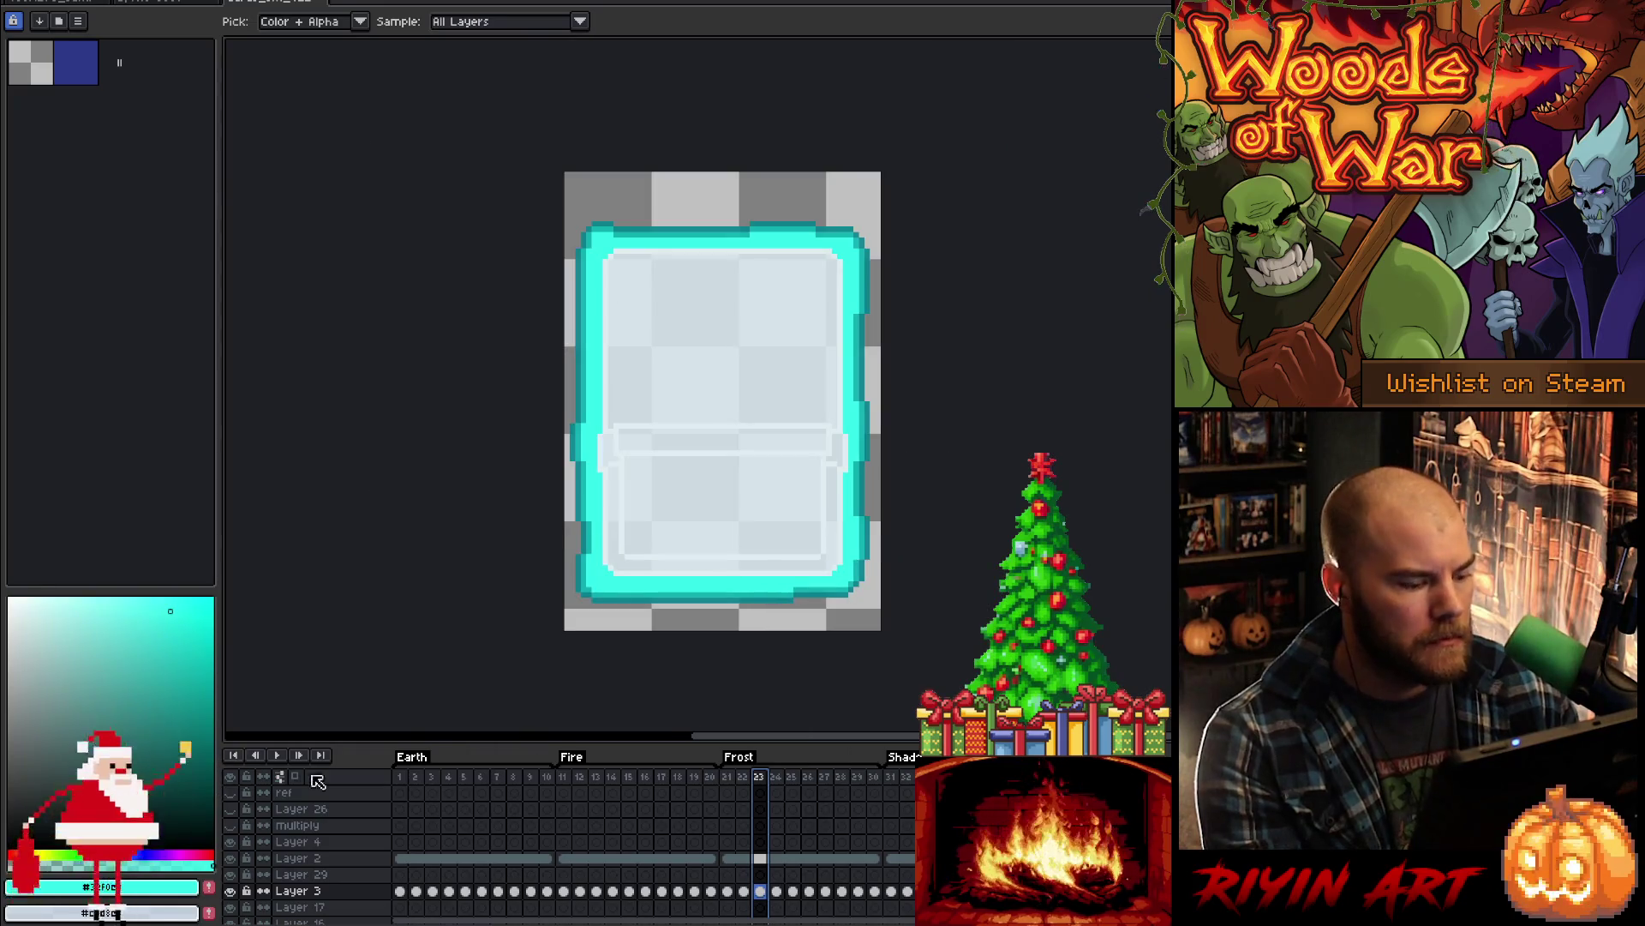
click(169, 891)
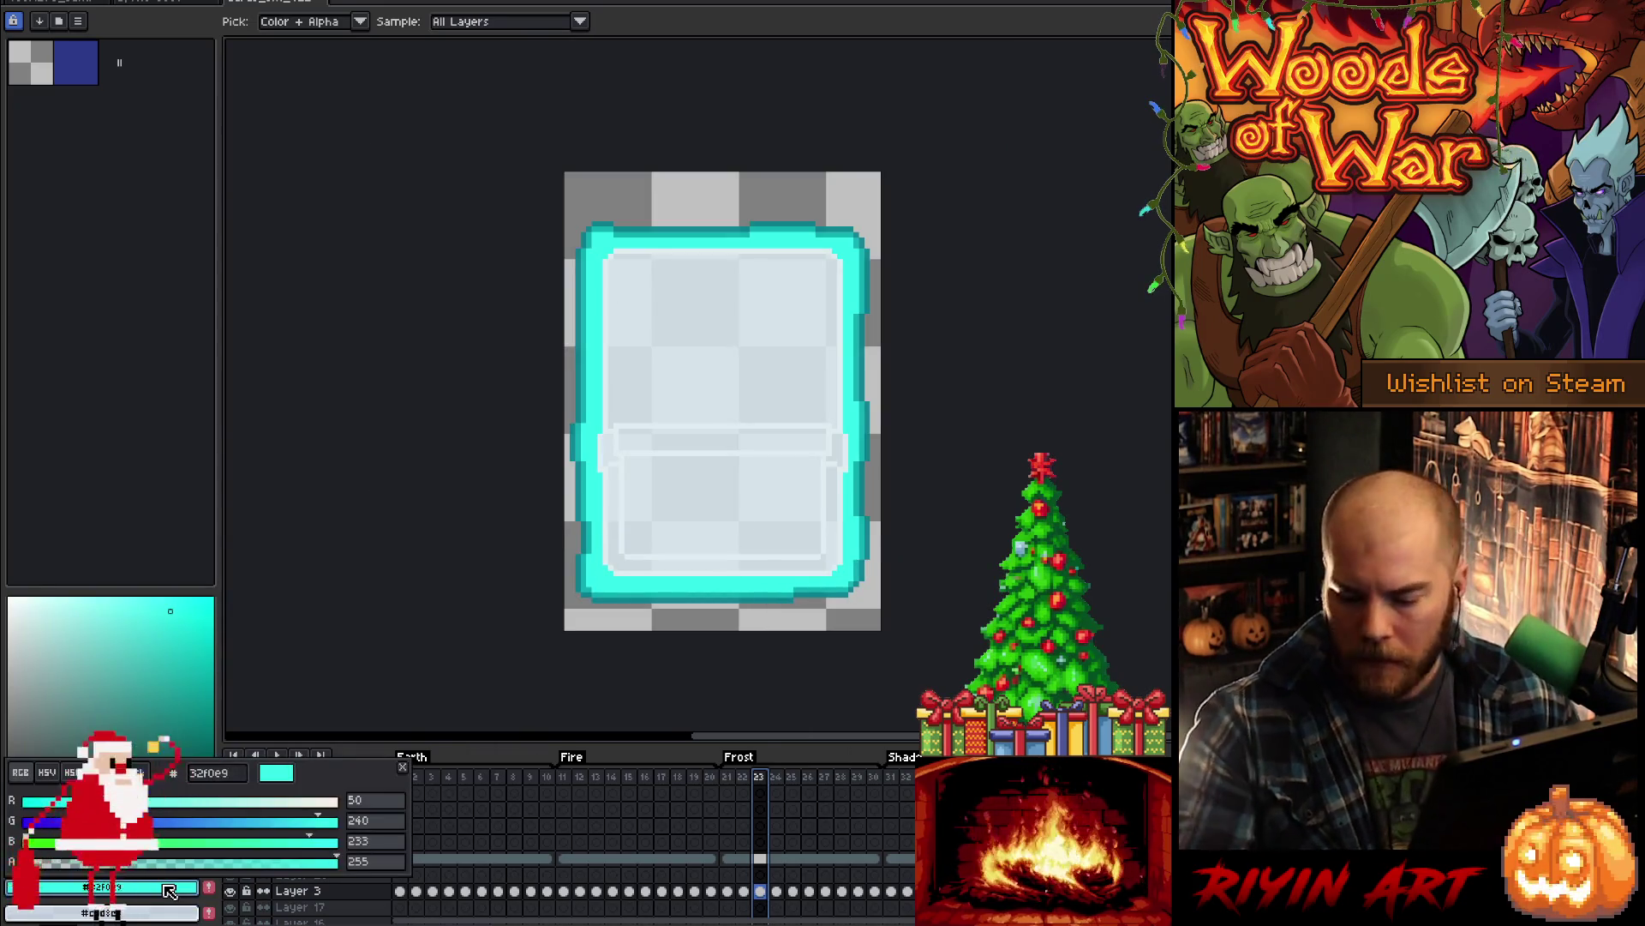
click(29, 774)
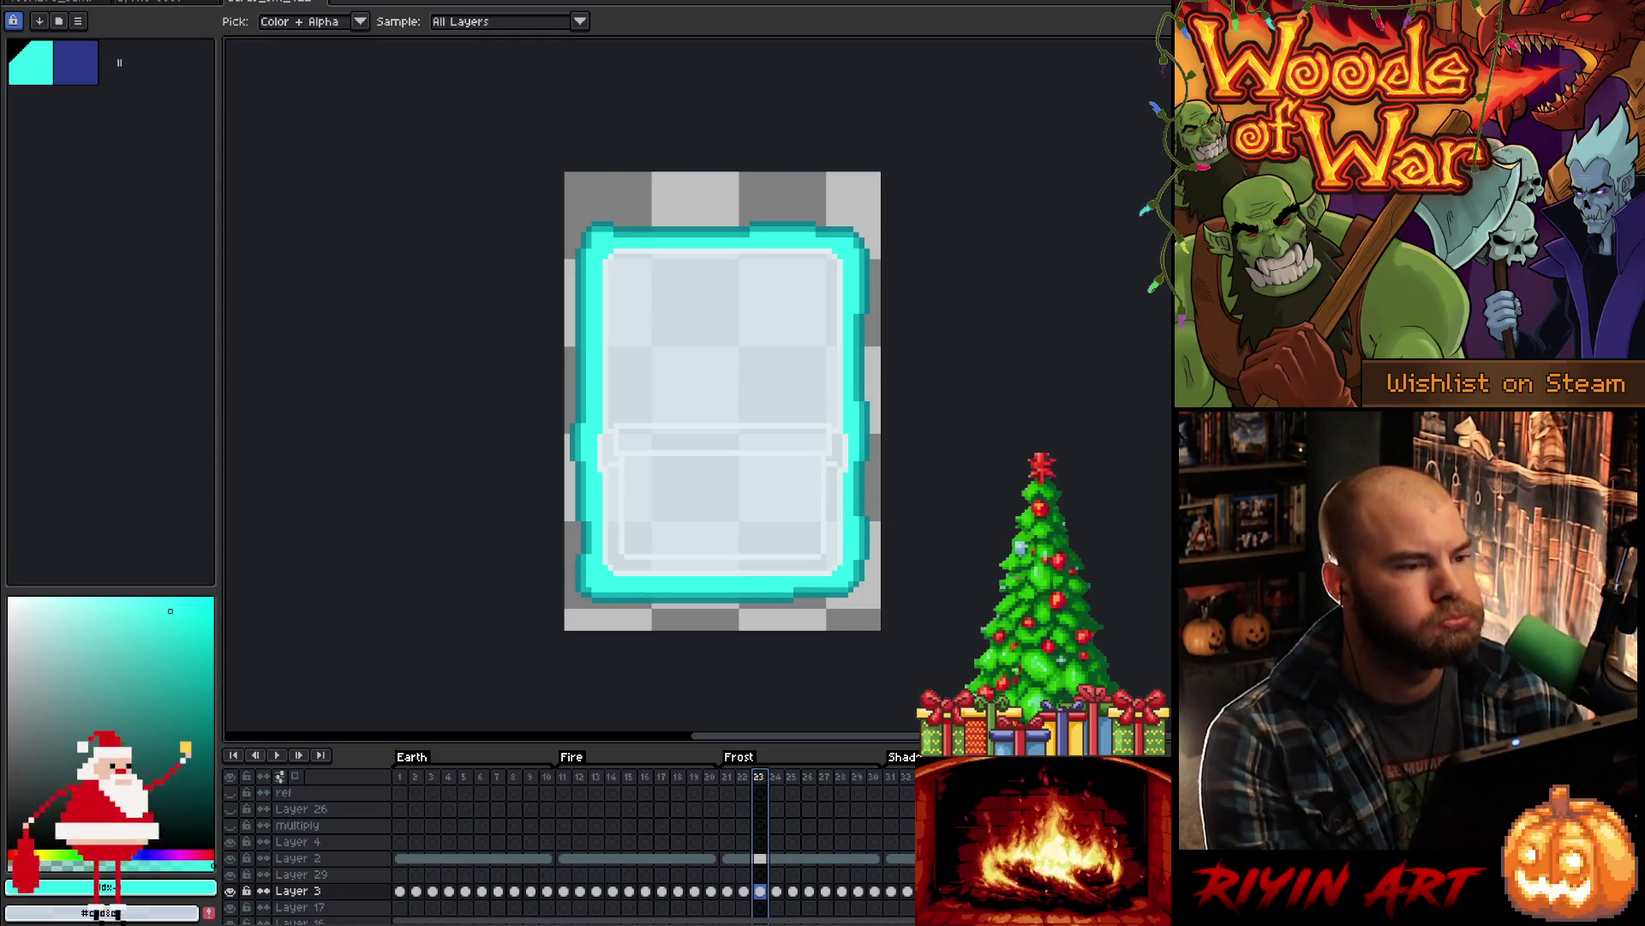
key(alt+Tab)
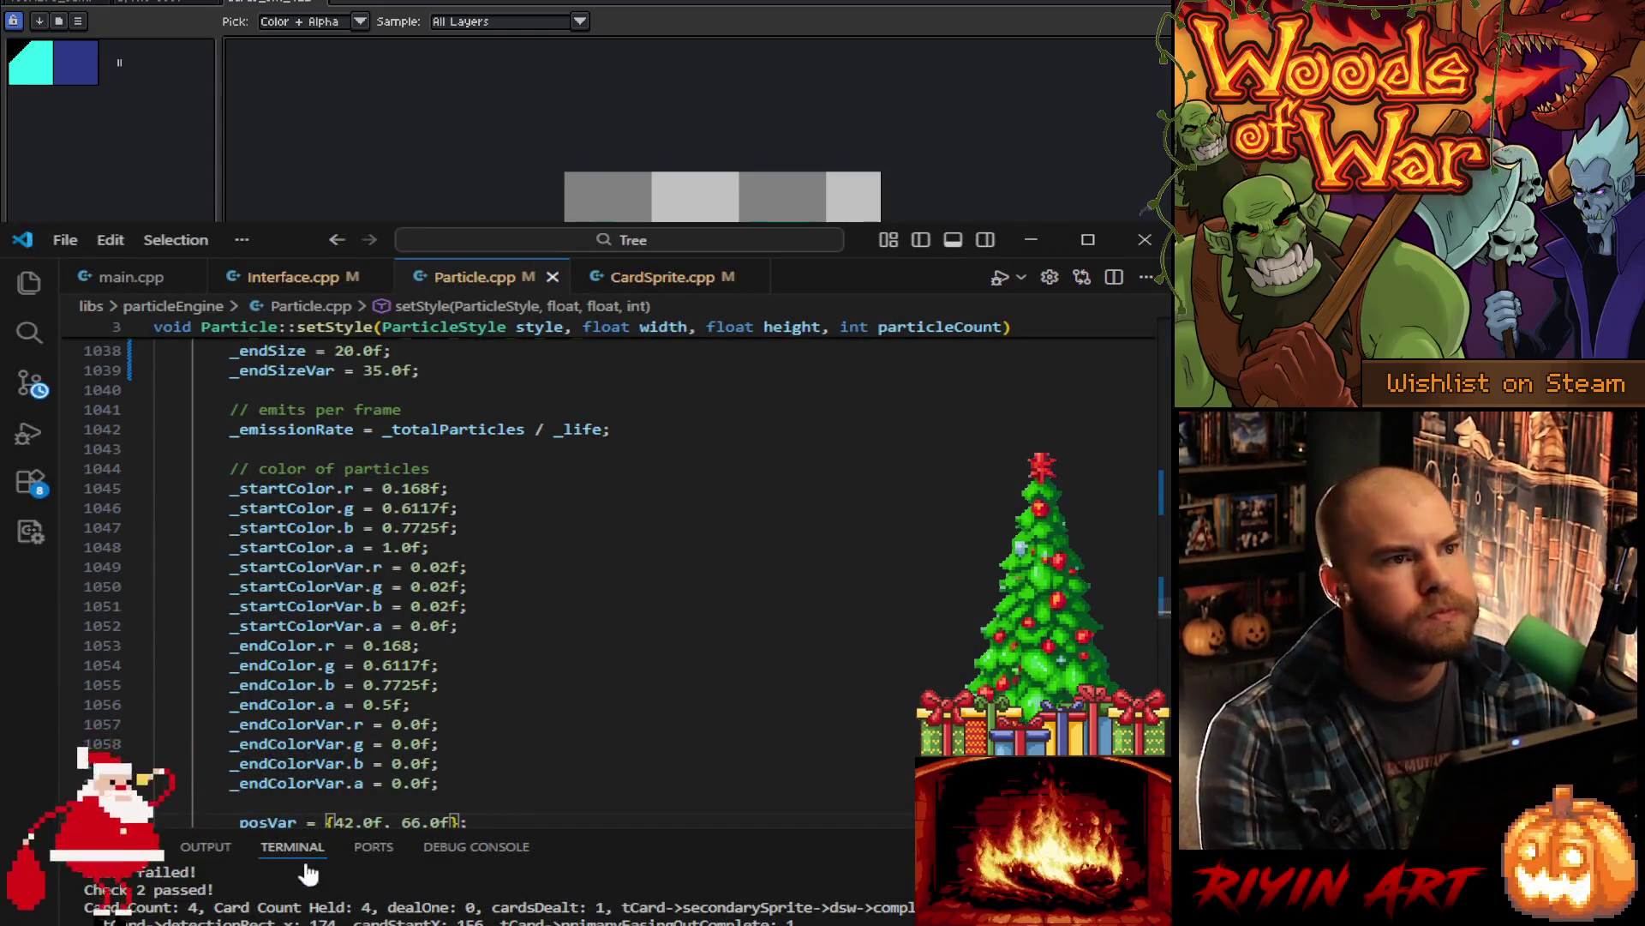
- Change start colour r/g/b to 50.0f/255.0f, 240.0f/255.0f, 233.0f/255.0f, commenting out old values
click(384, 488)
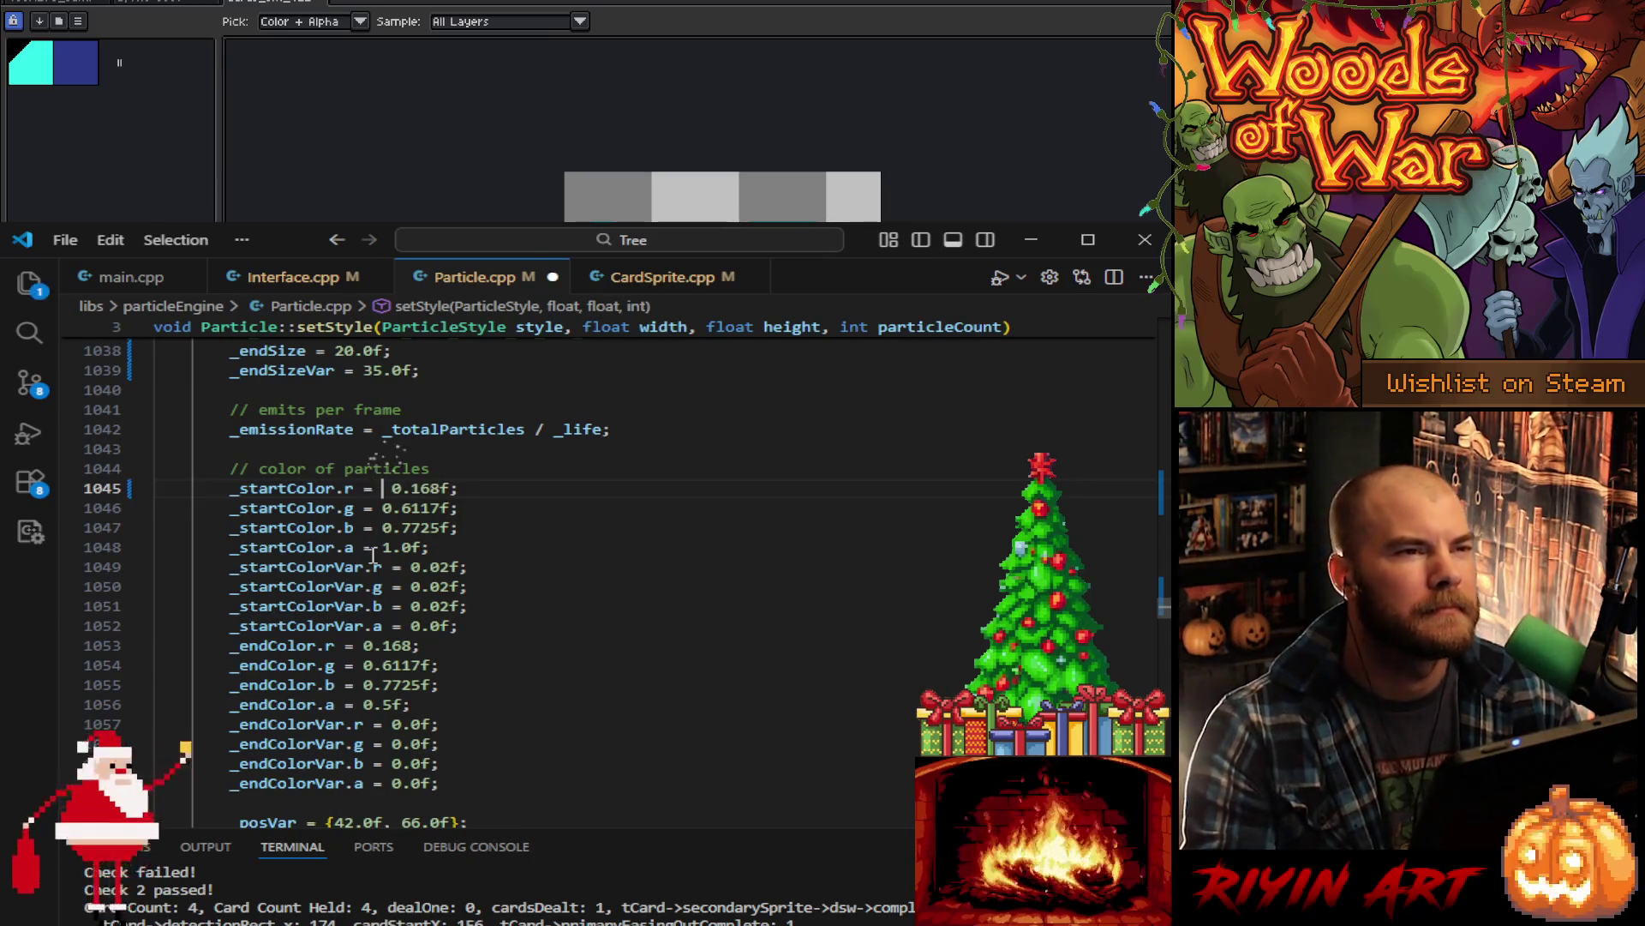
text(50)
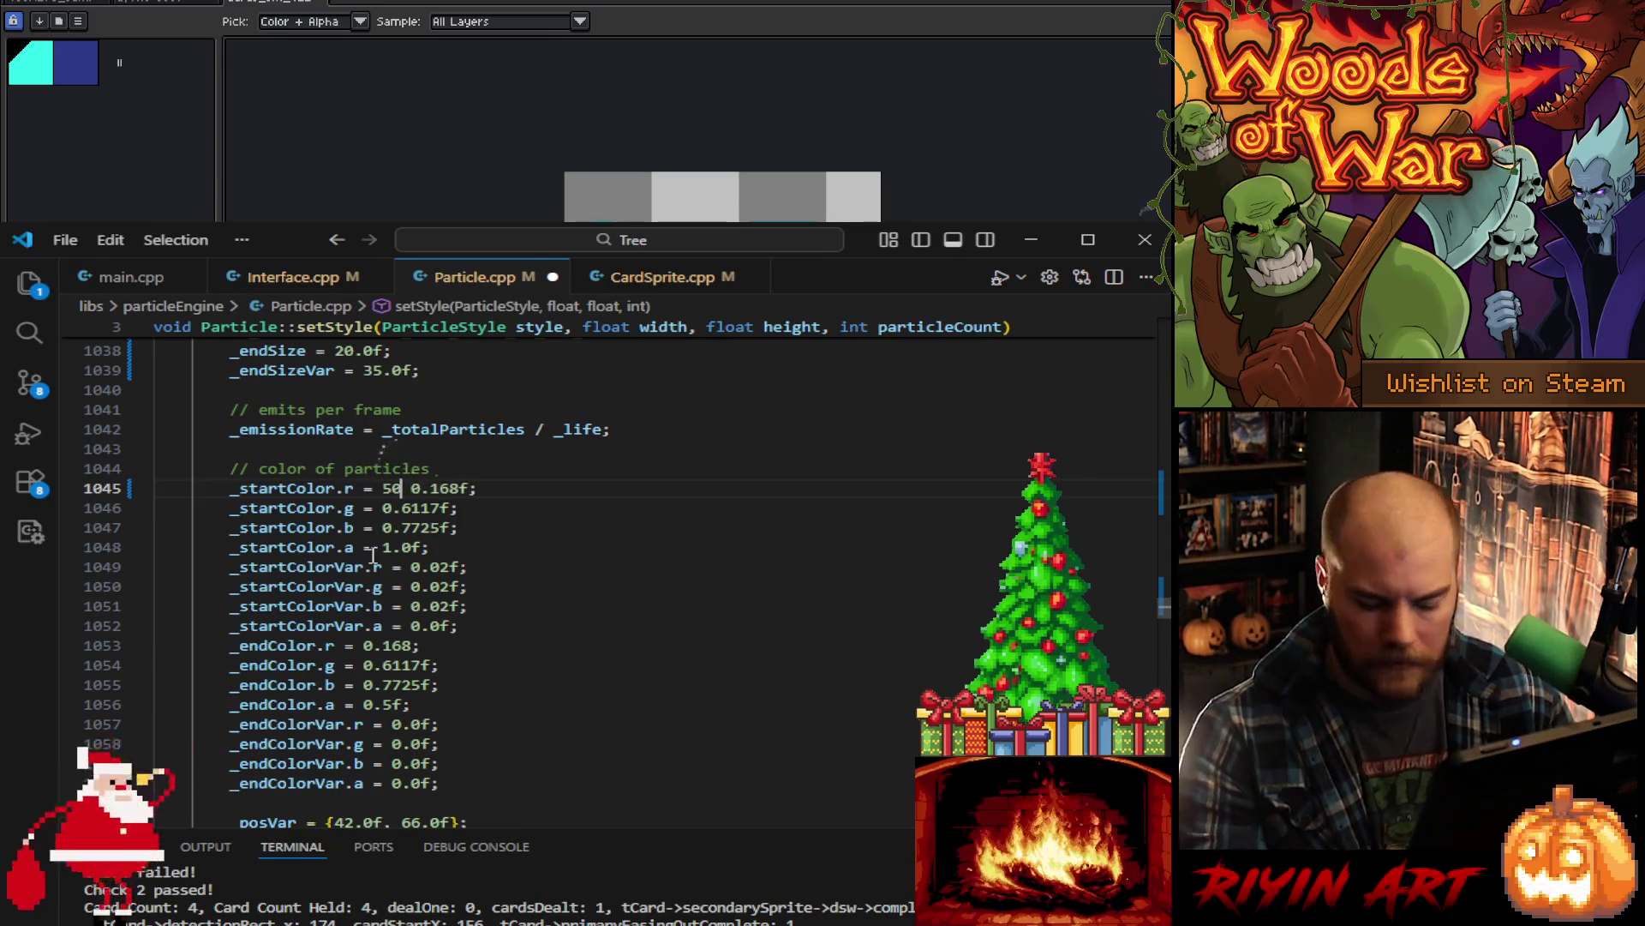
text(.0 /)
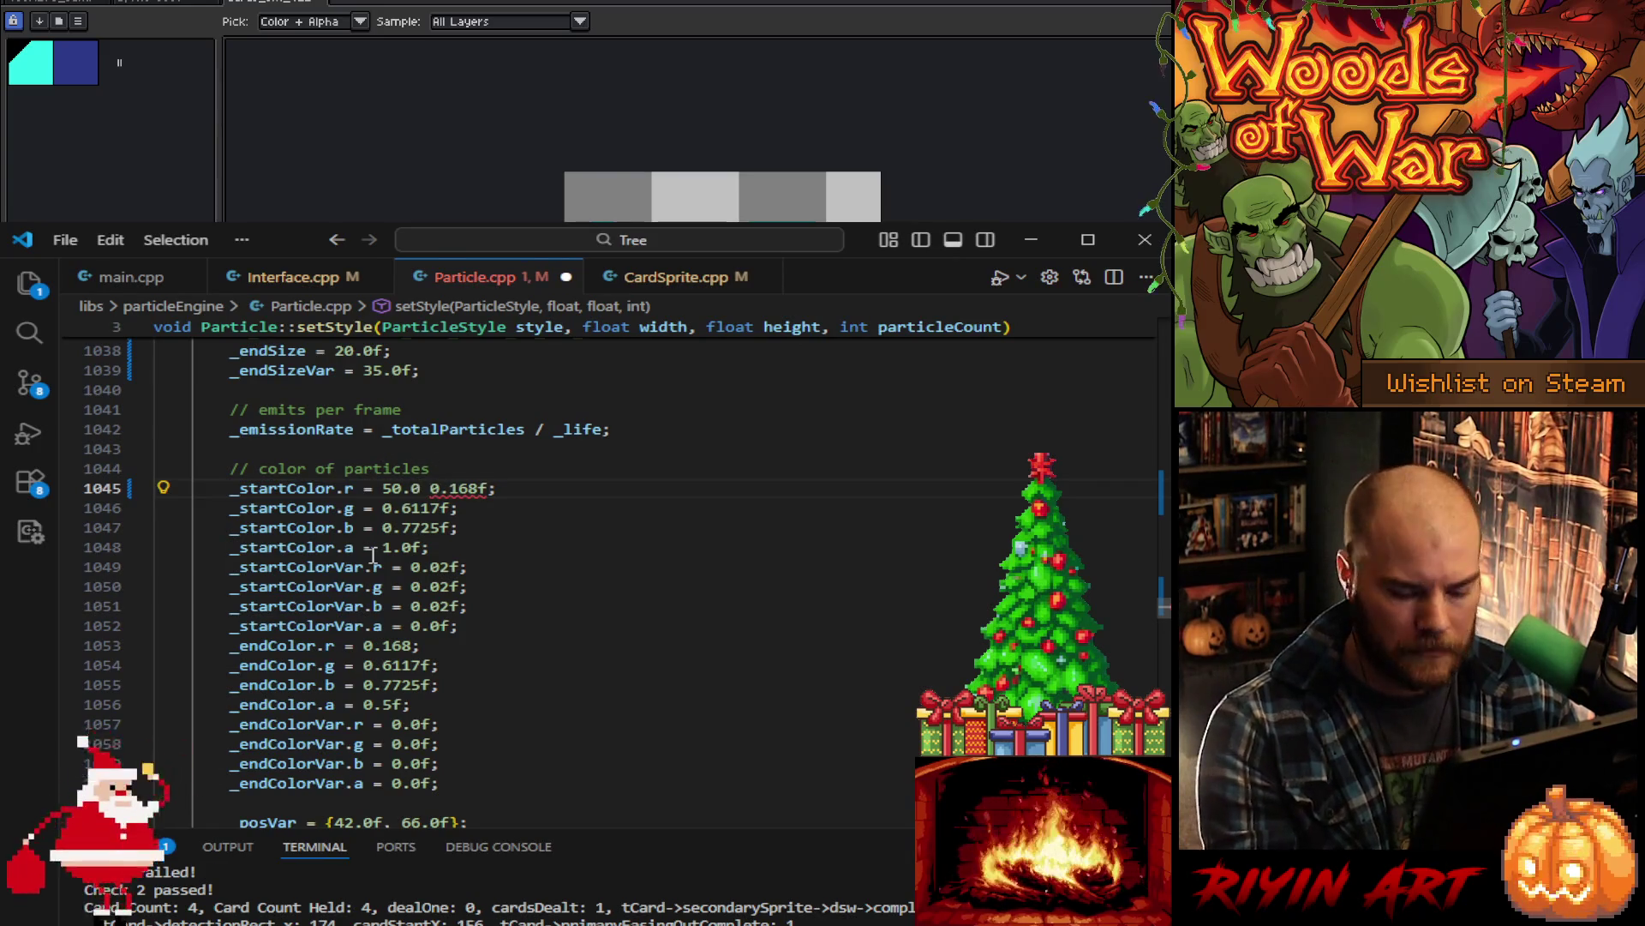
text( 255.0)
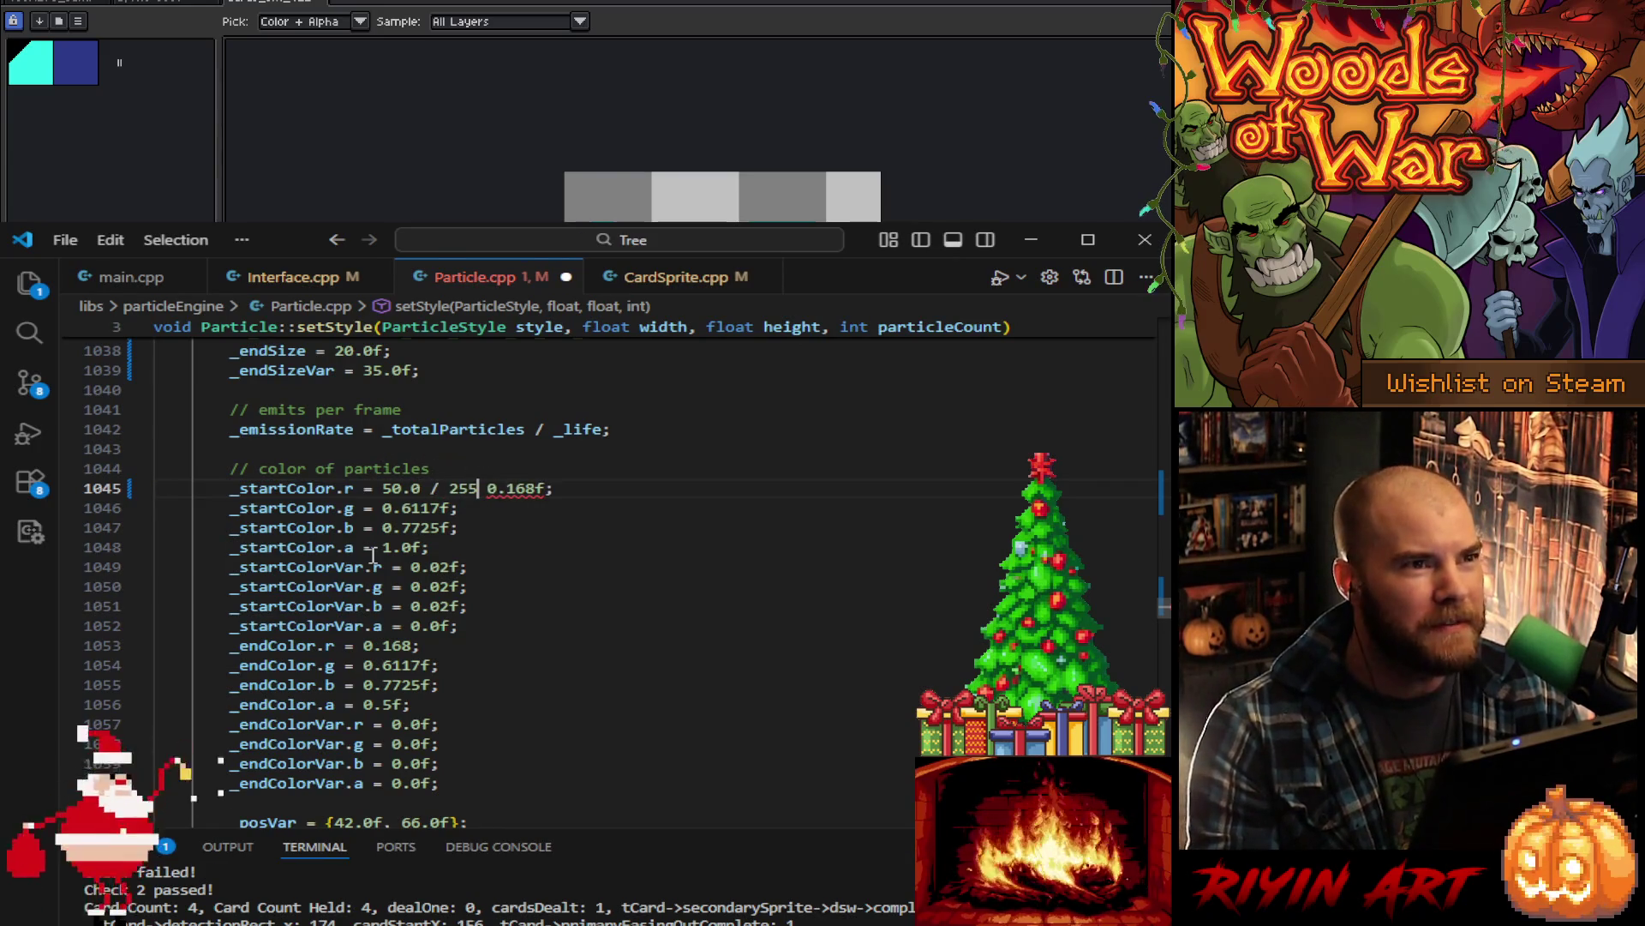
text(f;//)
click(374, 505)
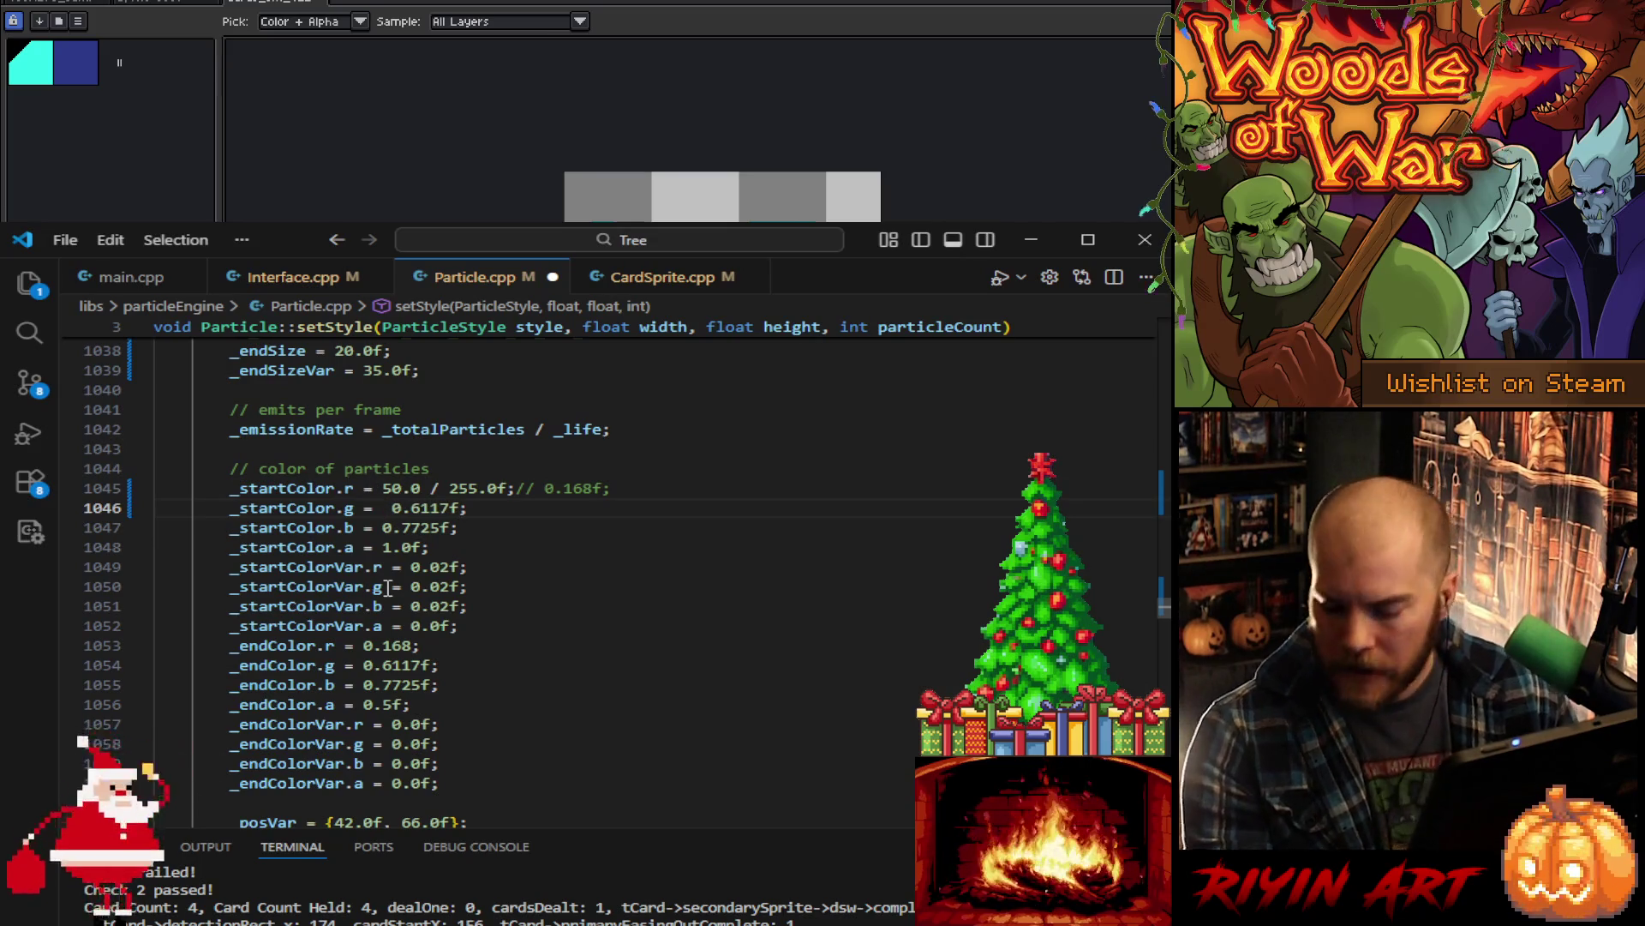
text(240.0)
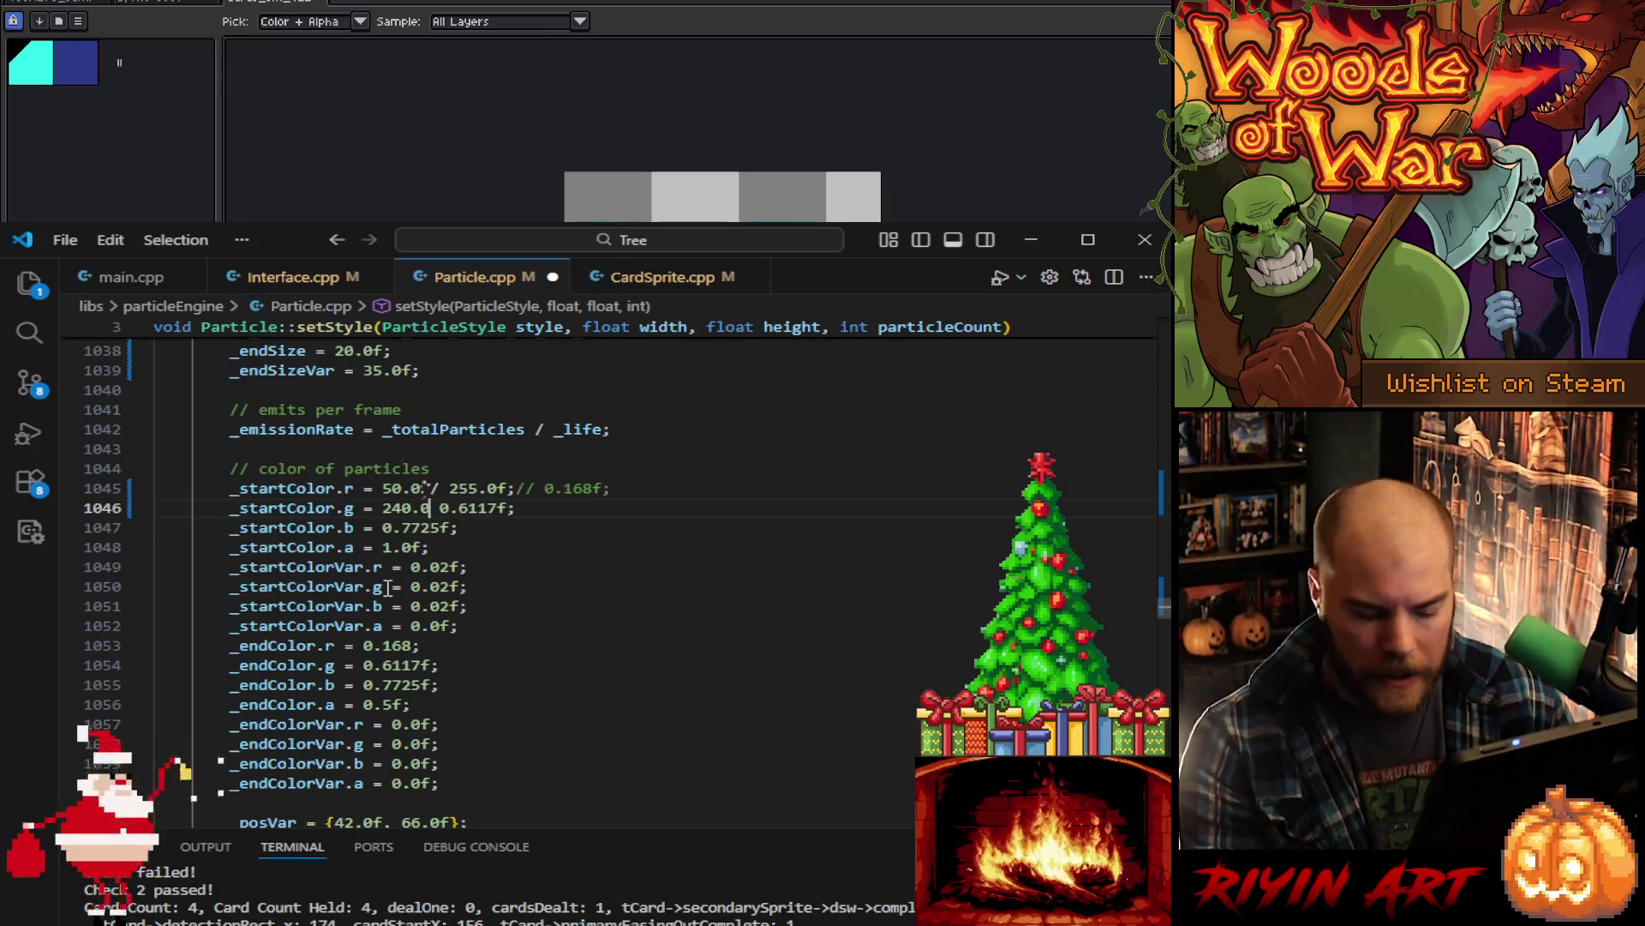
text(f)
key(Up)
text(f)
key(BackSpace)
key(Left)
text(f)
key(Down)
key(Right)
text(/ )
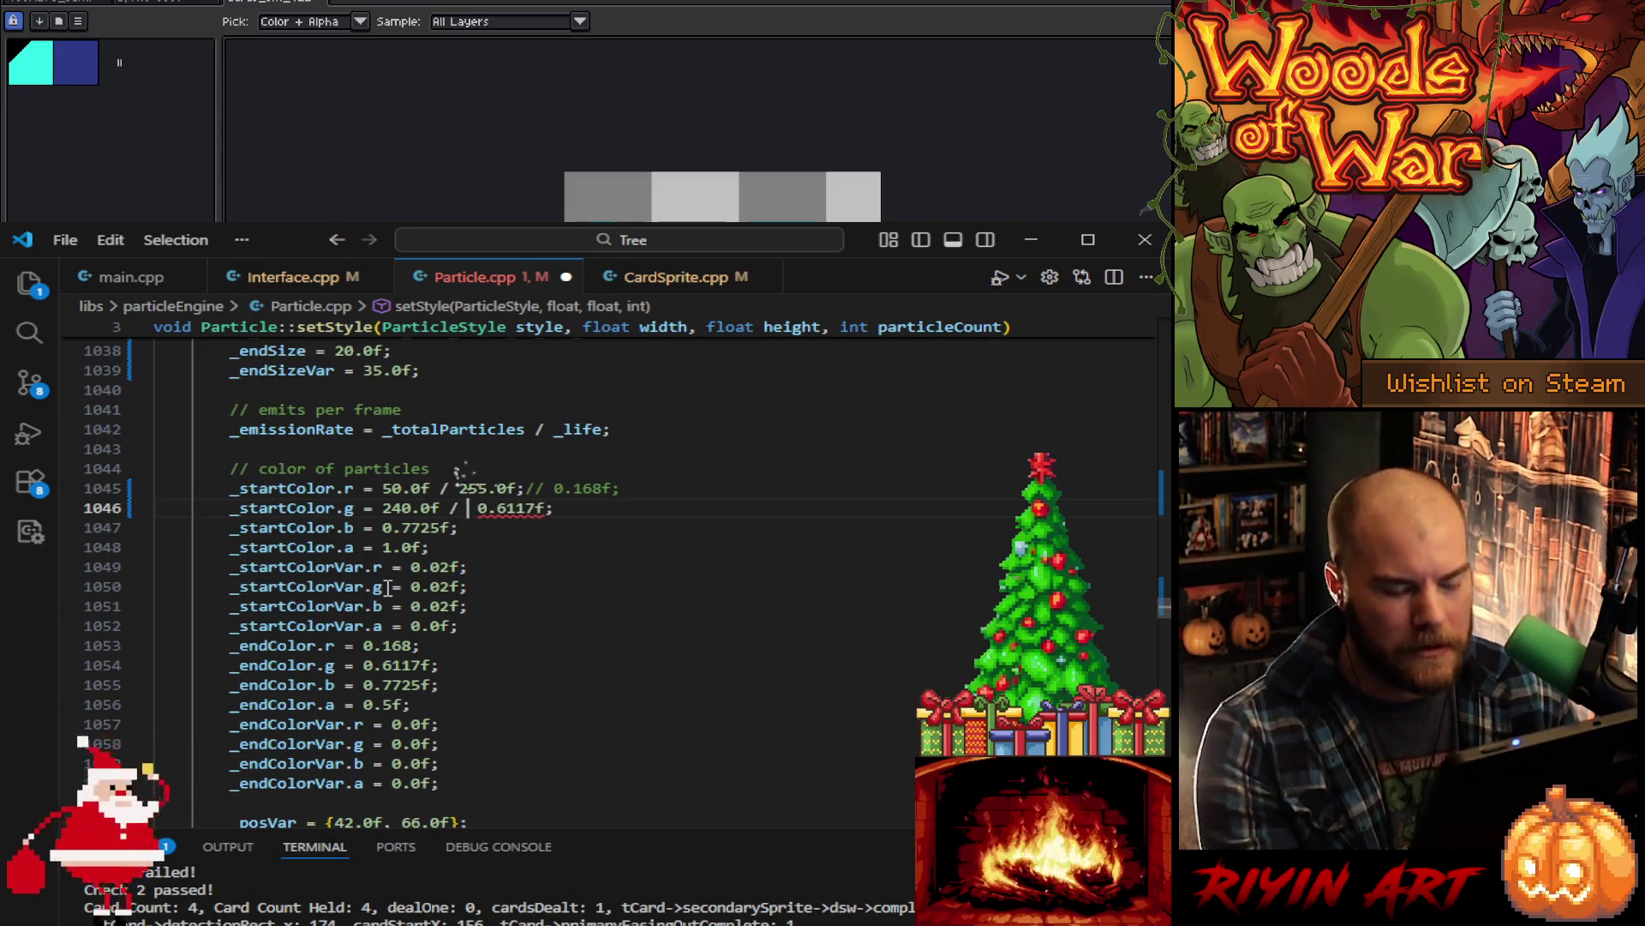
text(255)
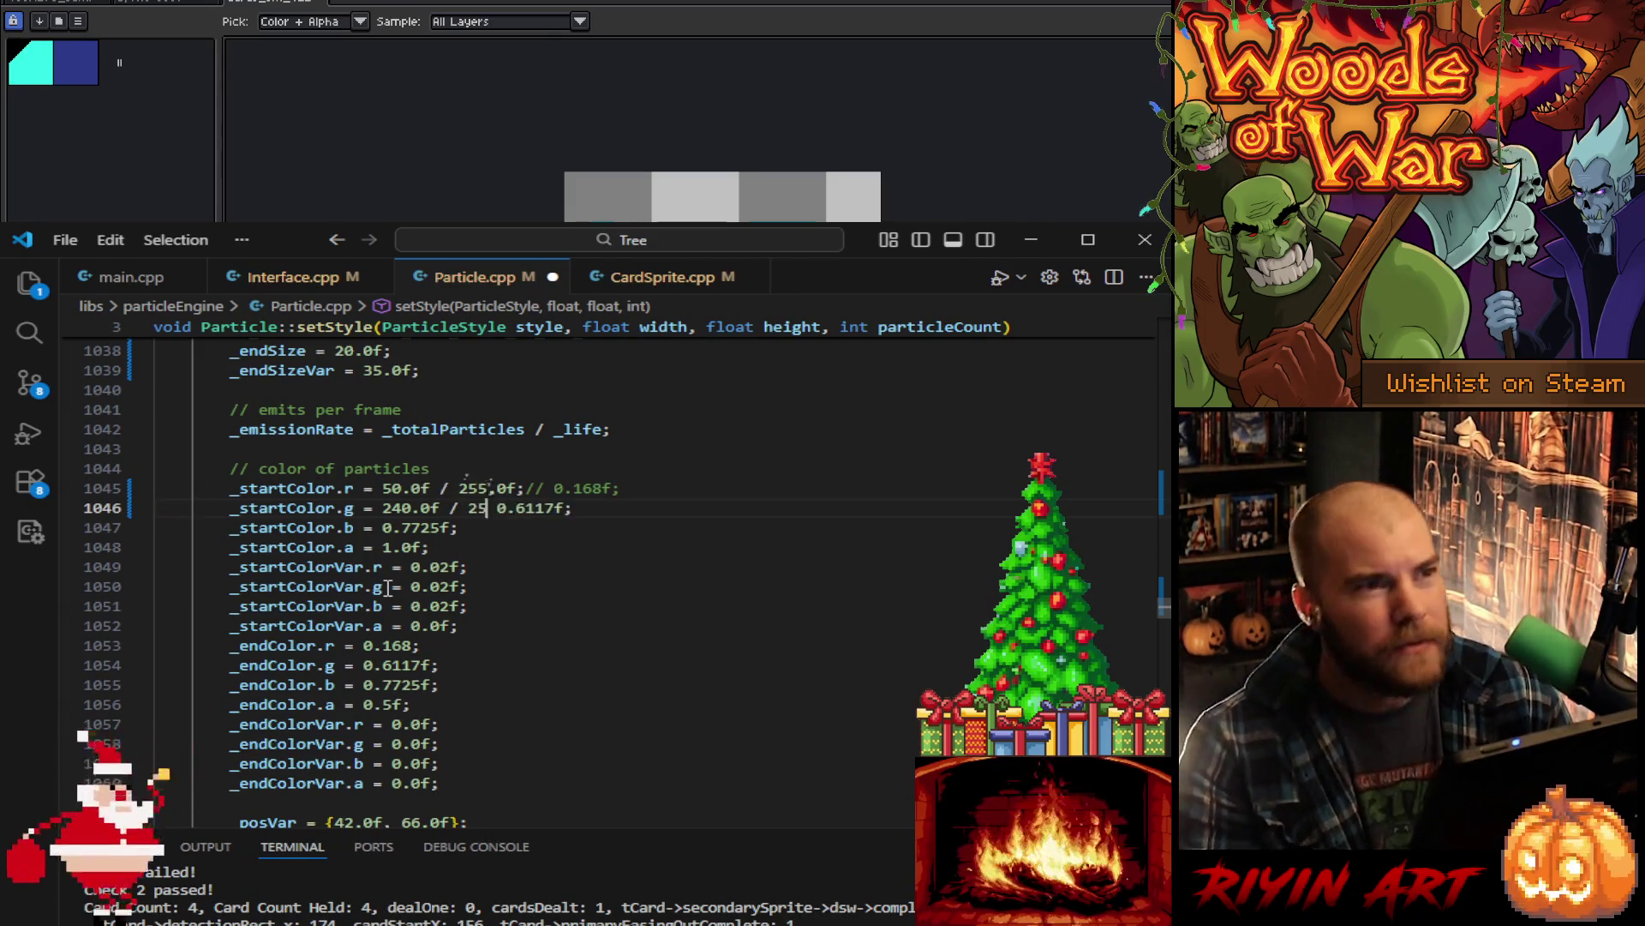
text(.0f)
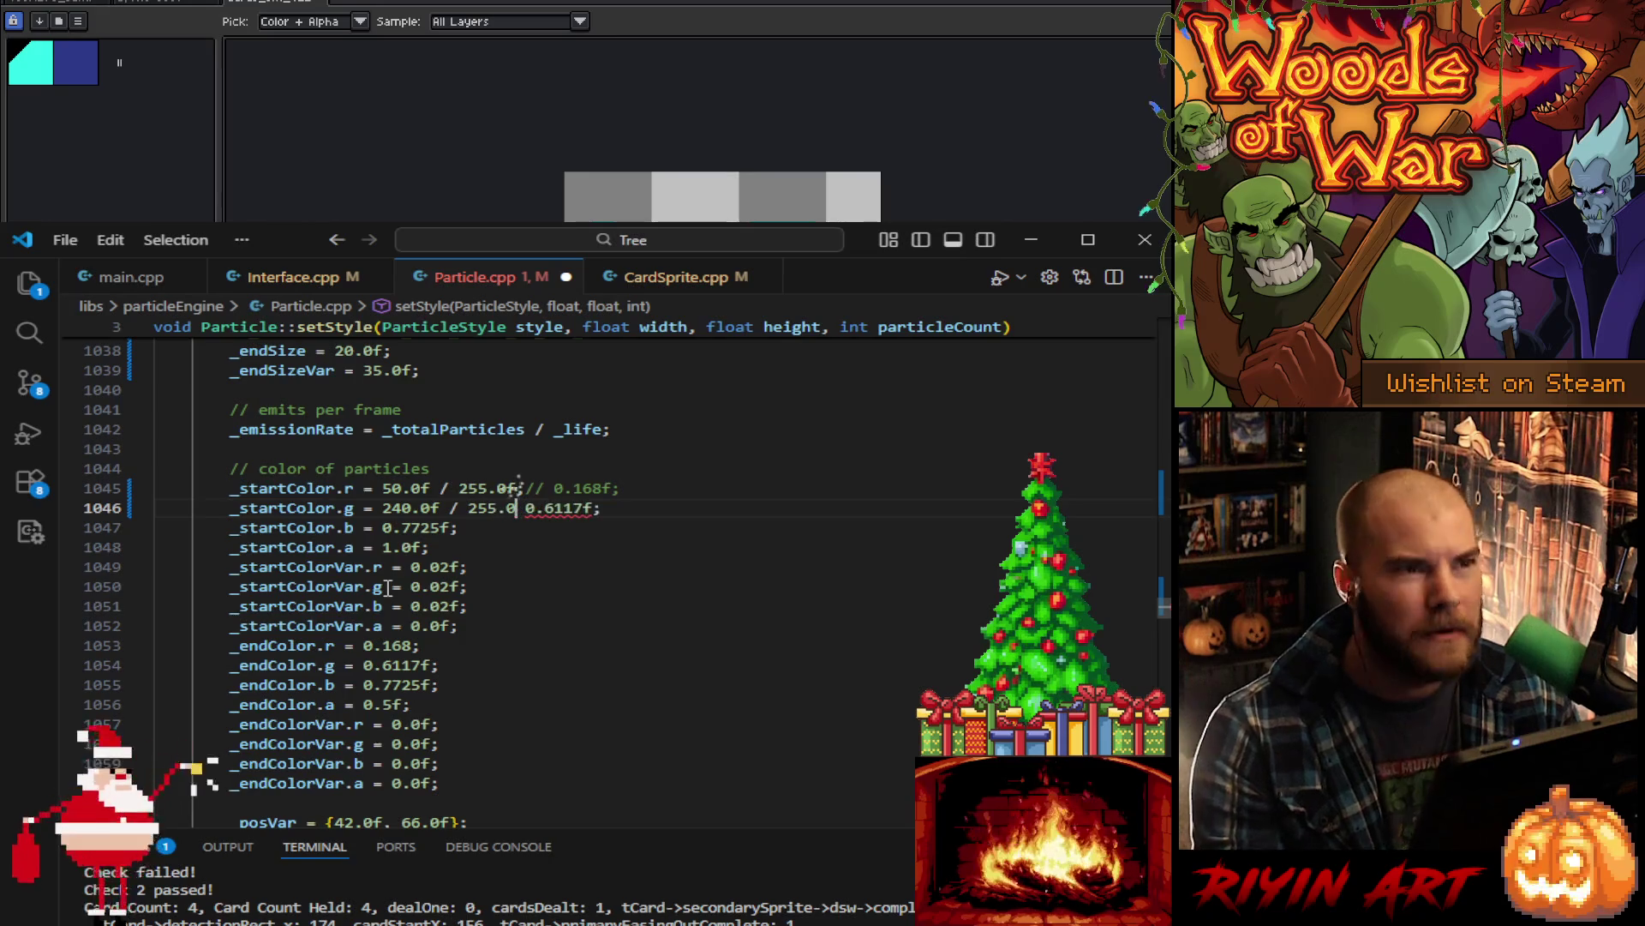
text(;//)
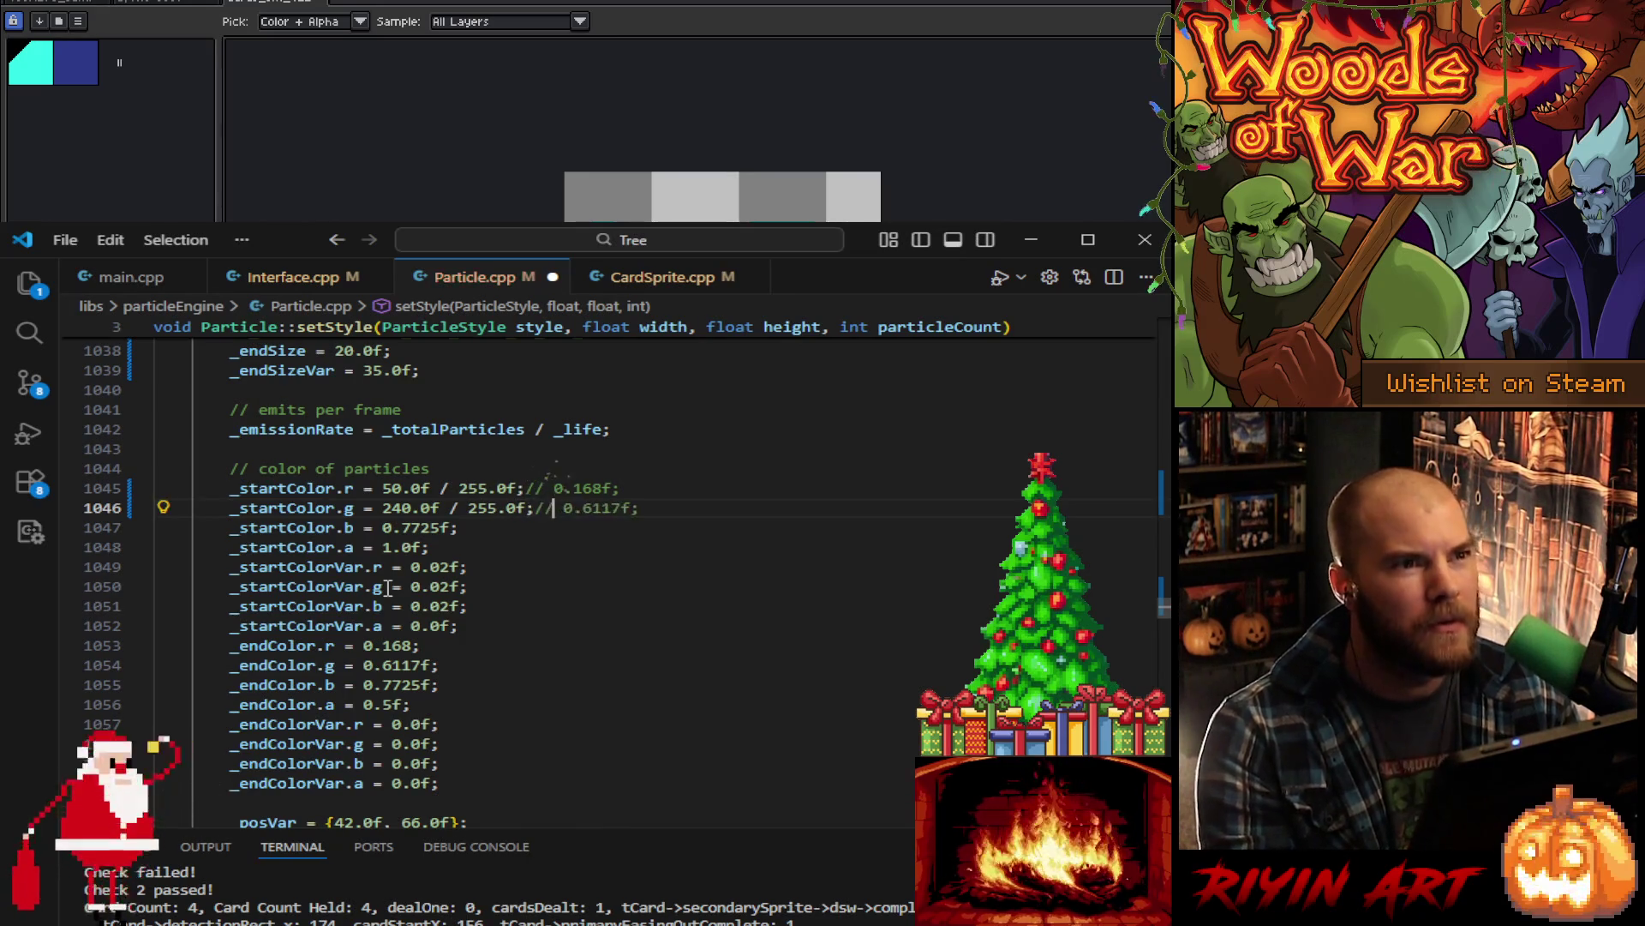
click(377, 527)
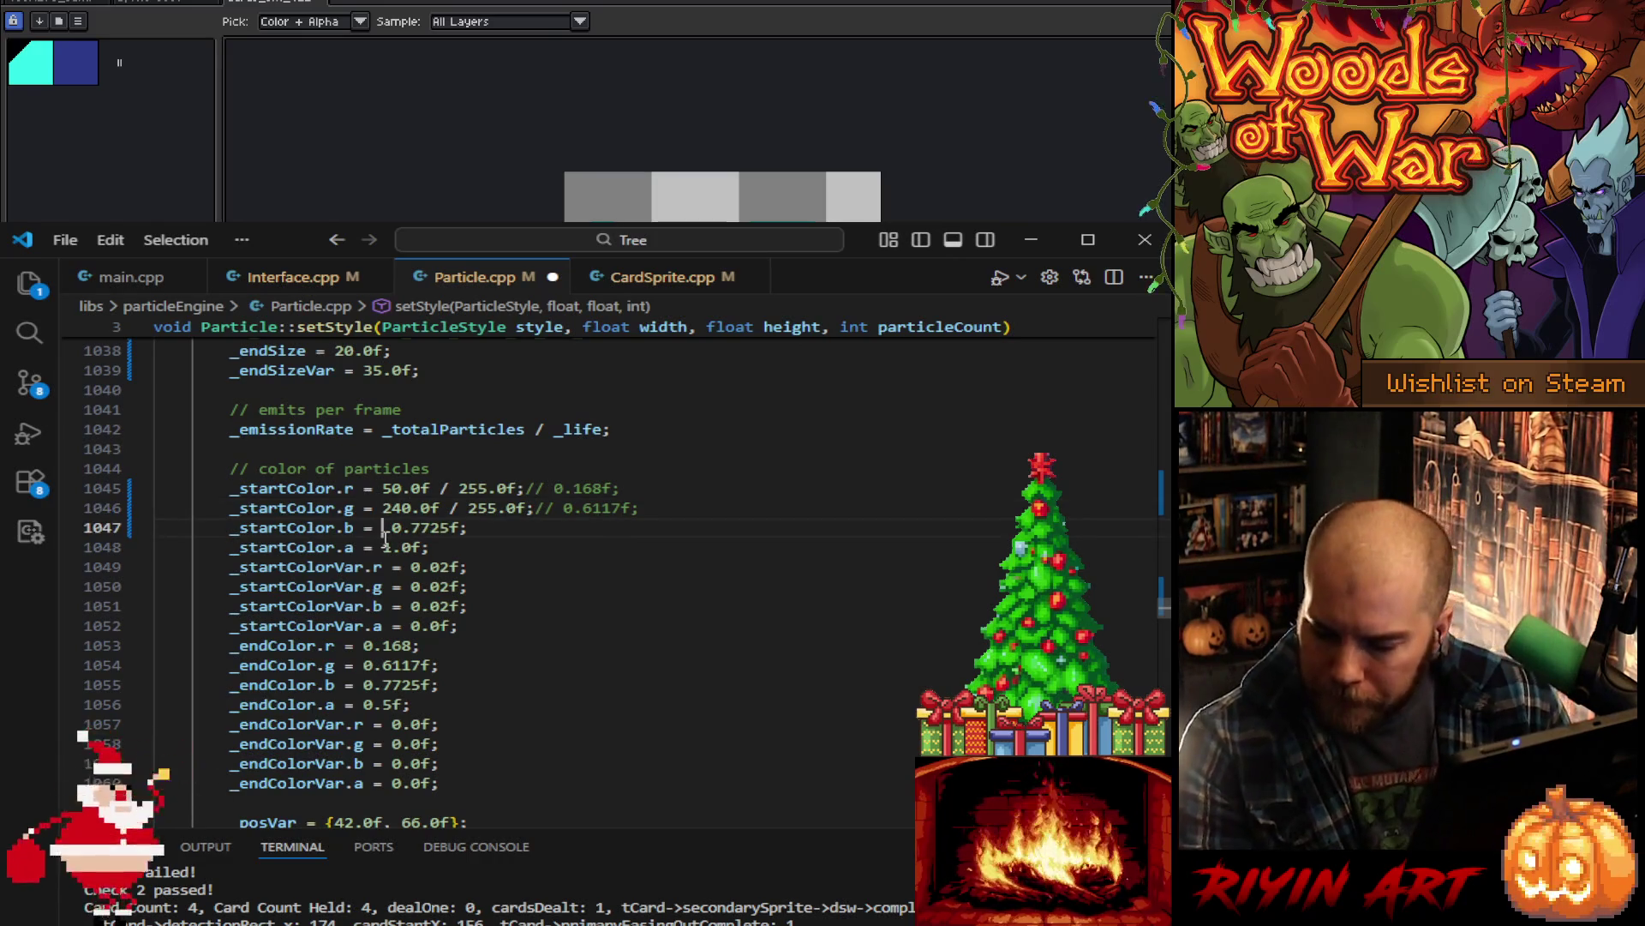
text(233.0f)
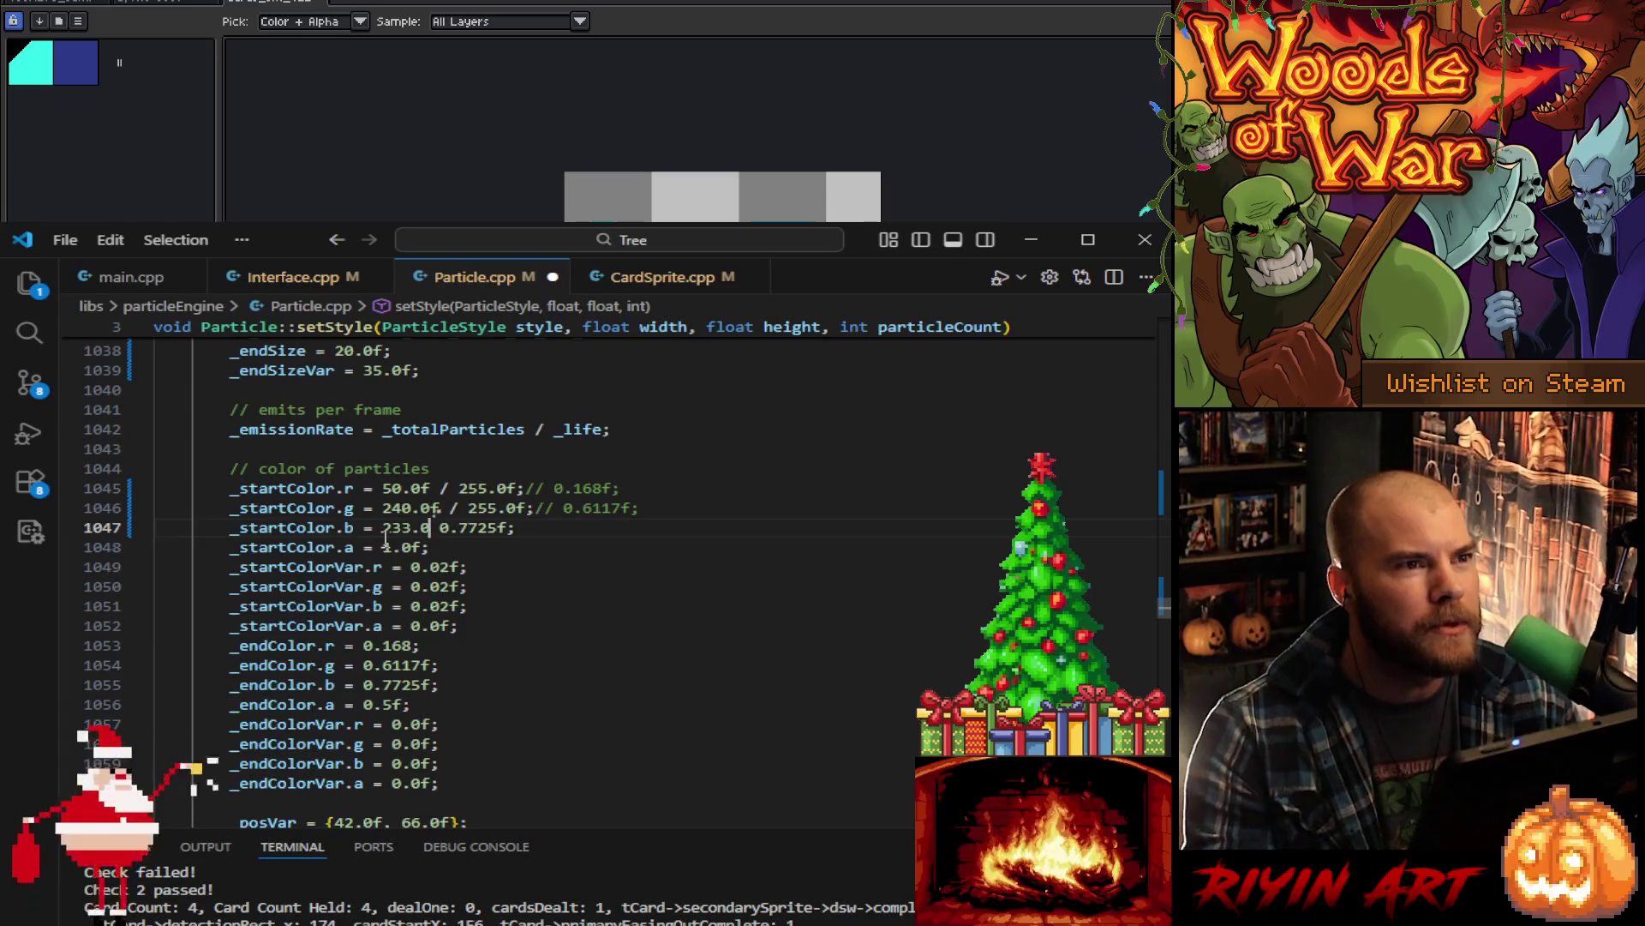
text( / 255.)
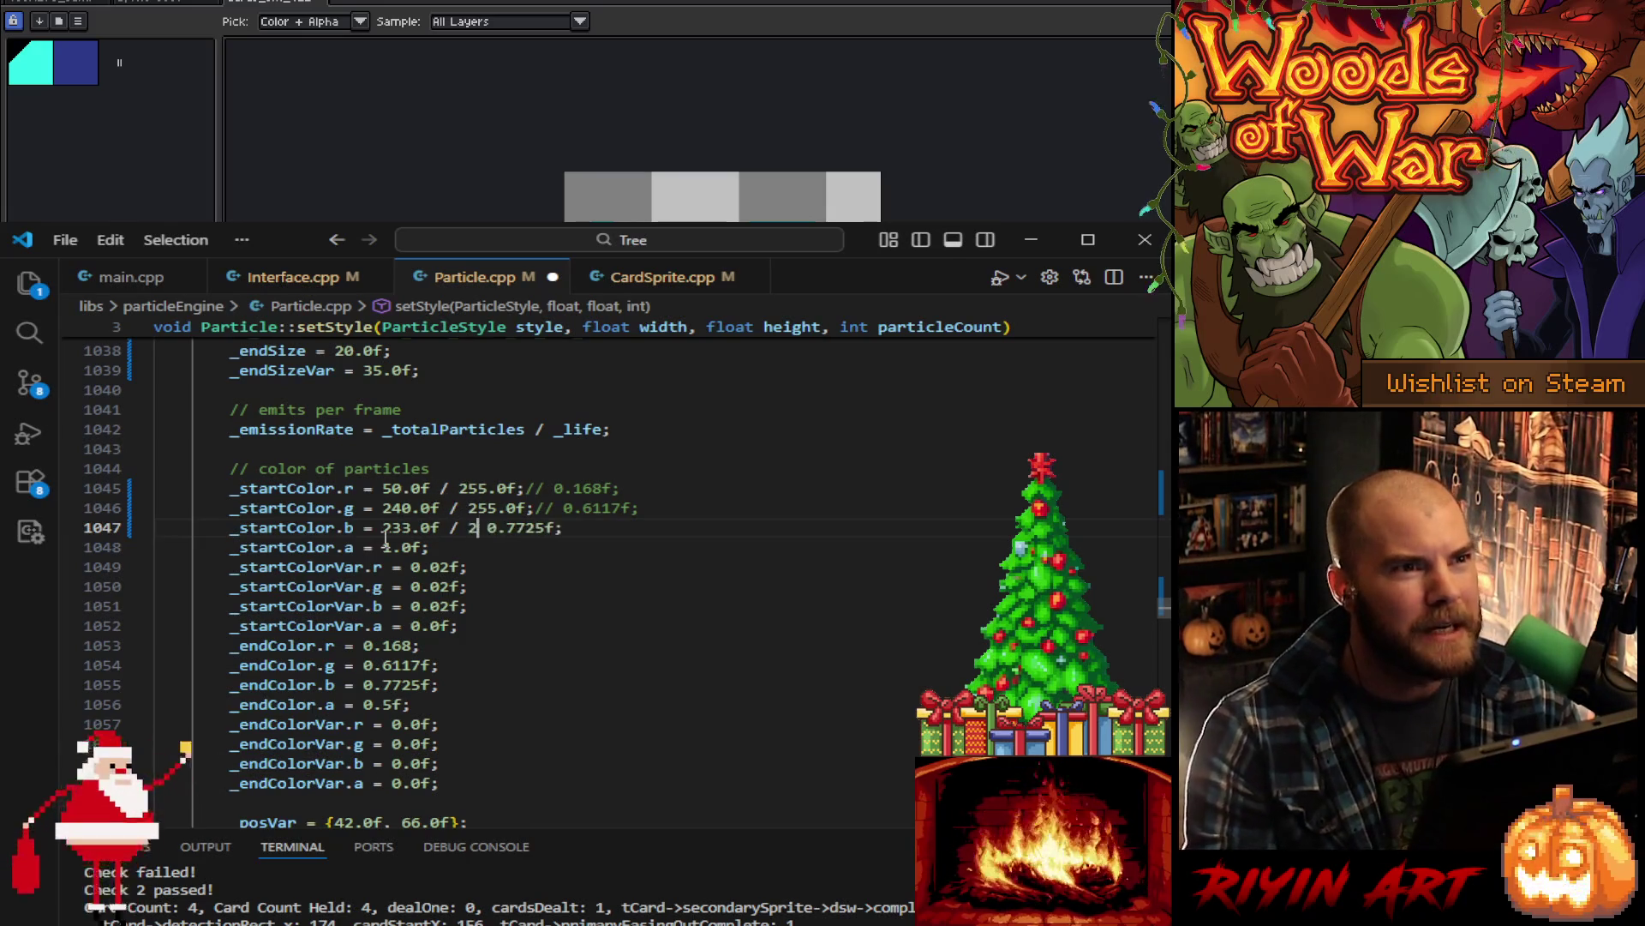
text(0f;//)
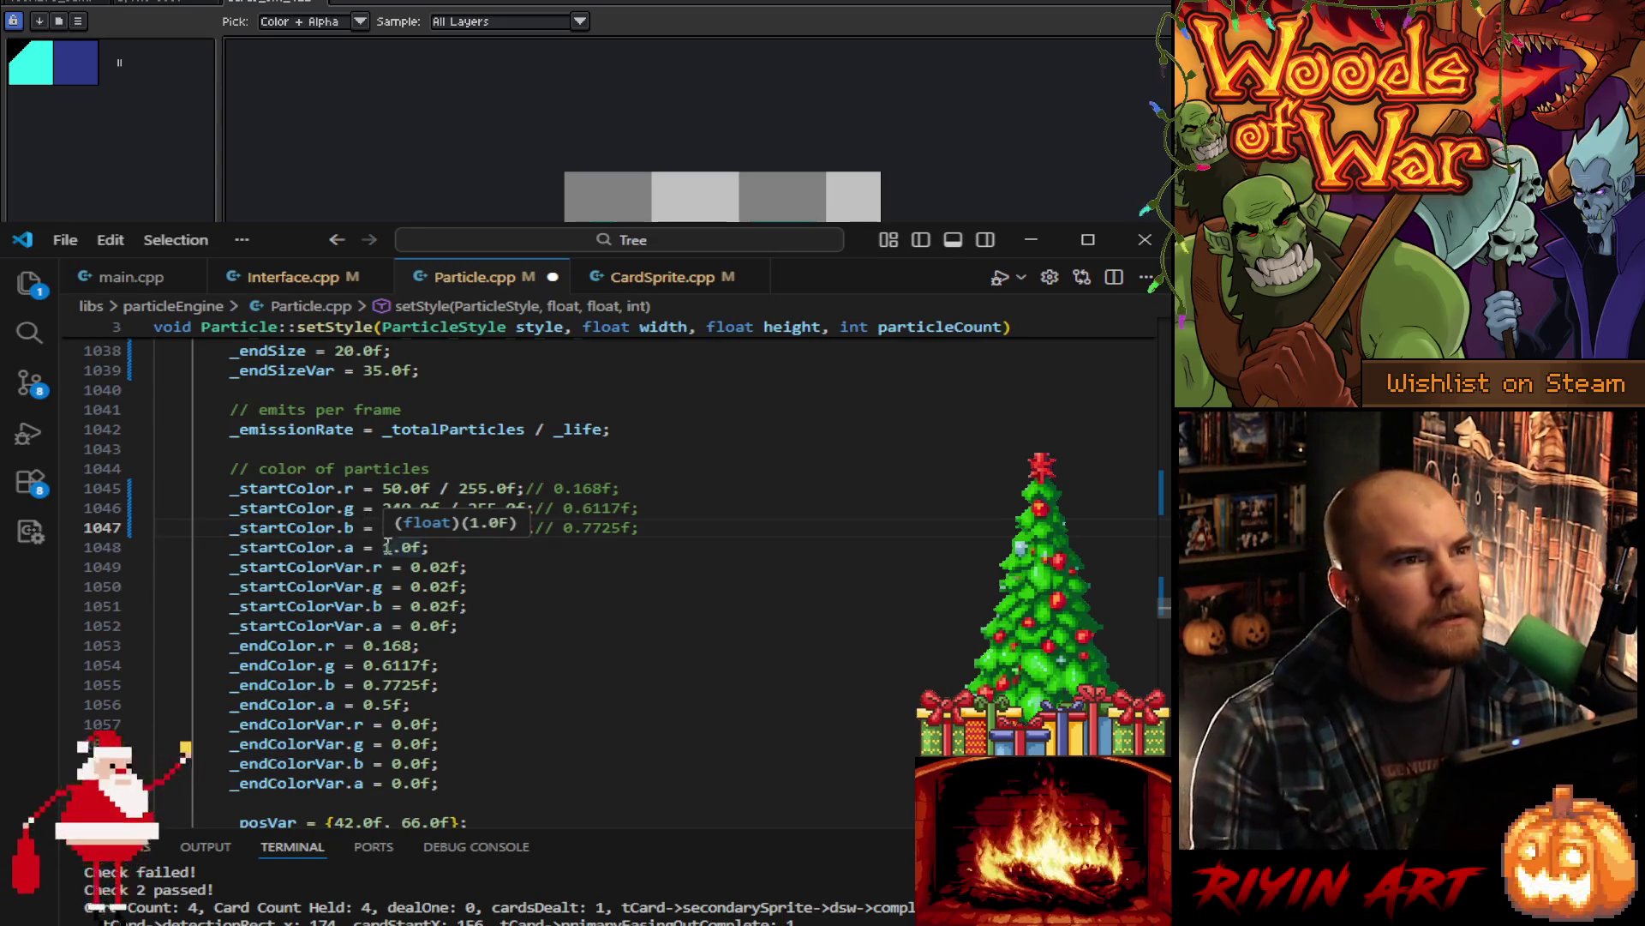
- Set the start alpha to 0.4 and the start alpha variance to 0.2
click(396, 549)
key(BackSpace)
text(0)
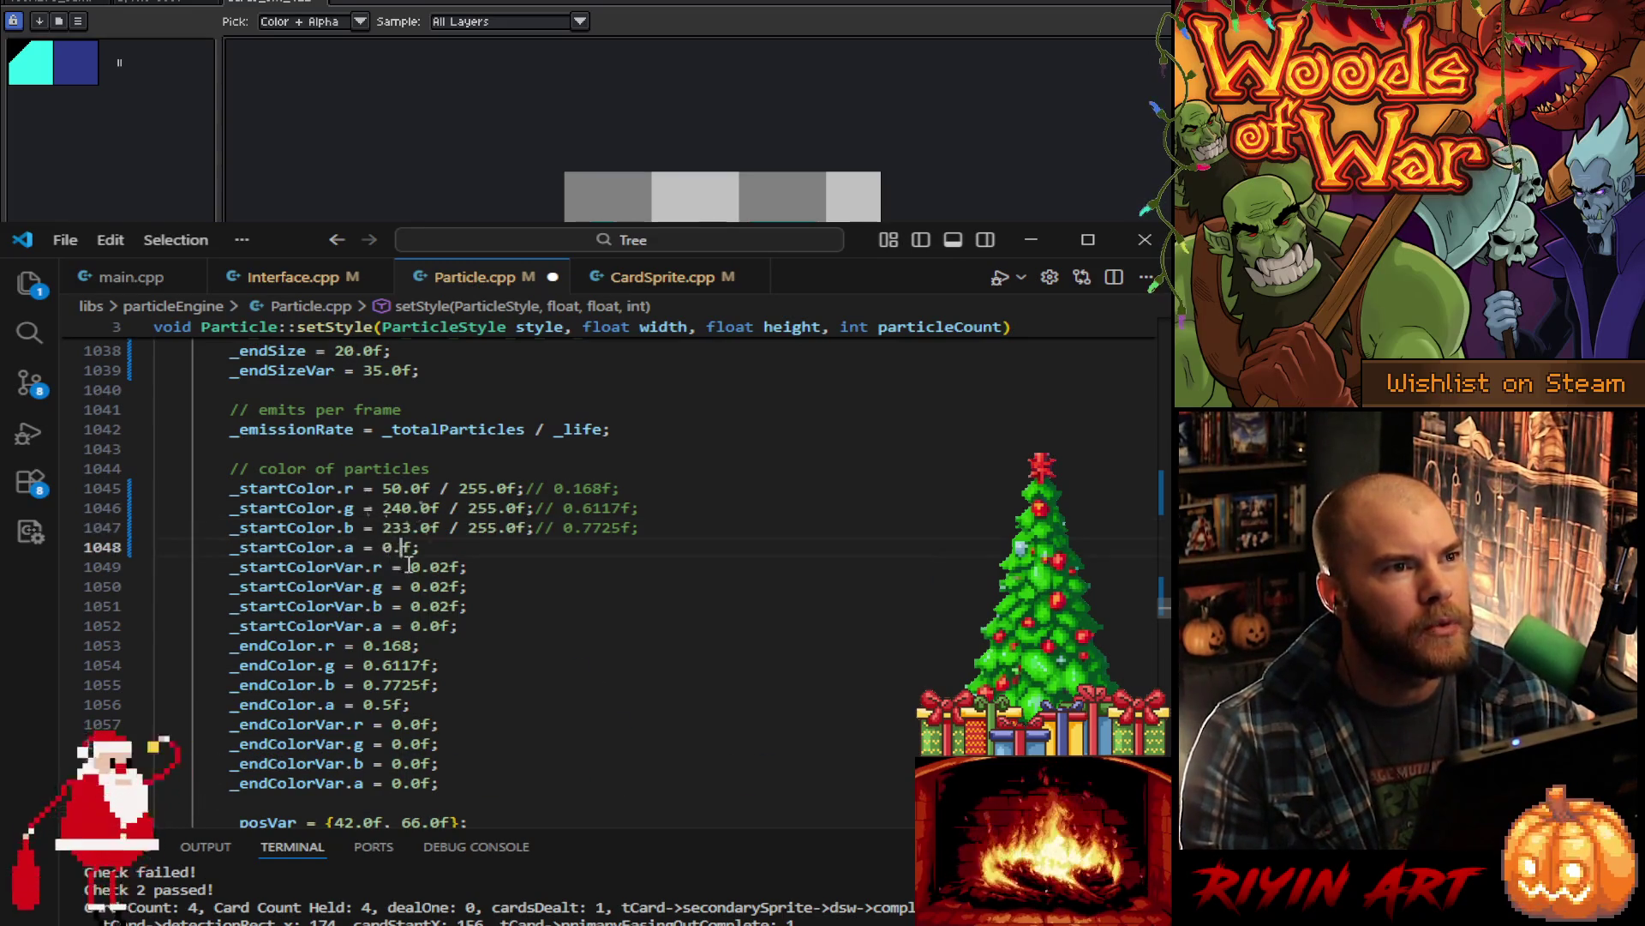
click(412, 549)
key(BackSpace)
text(4)
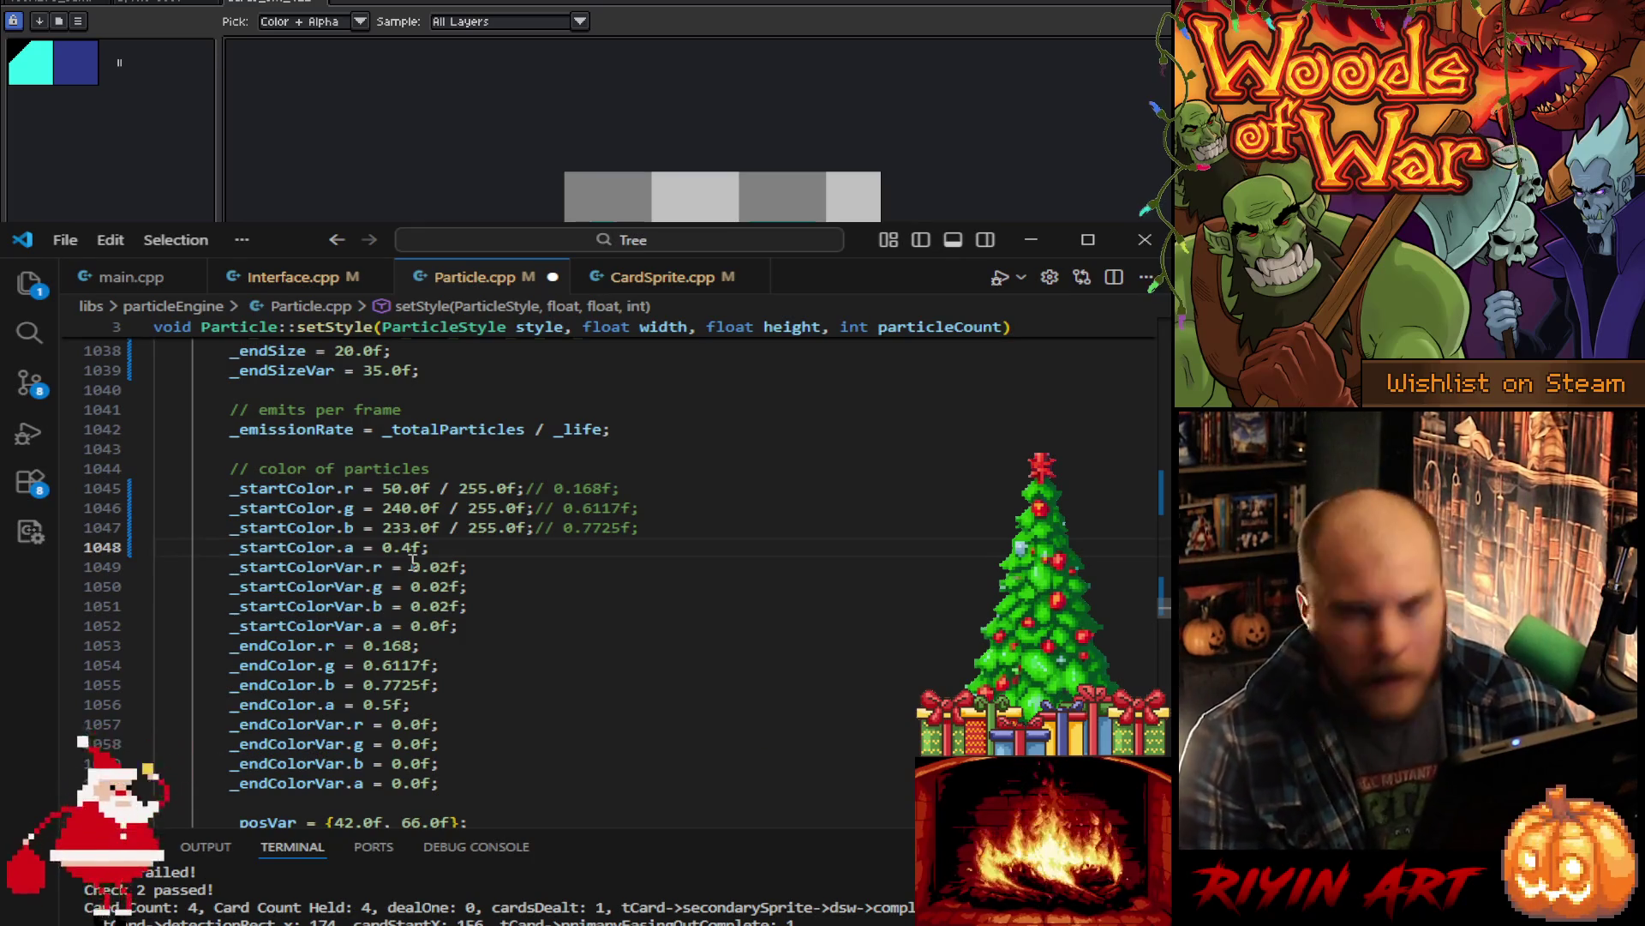
click(431, 627)
text(2)
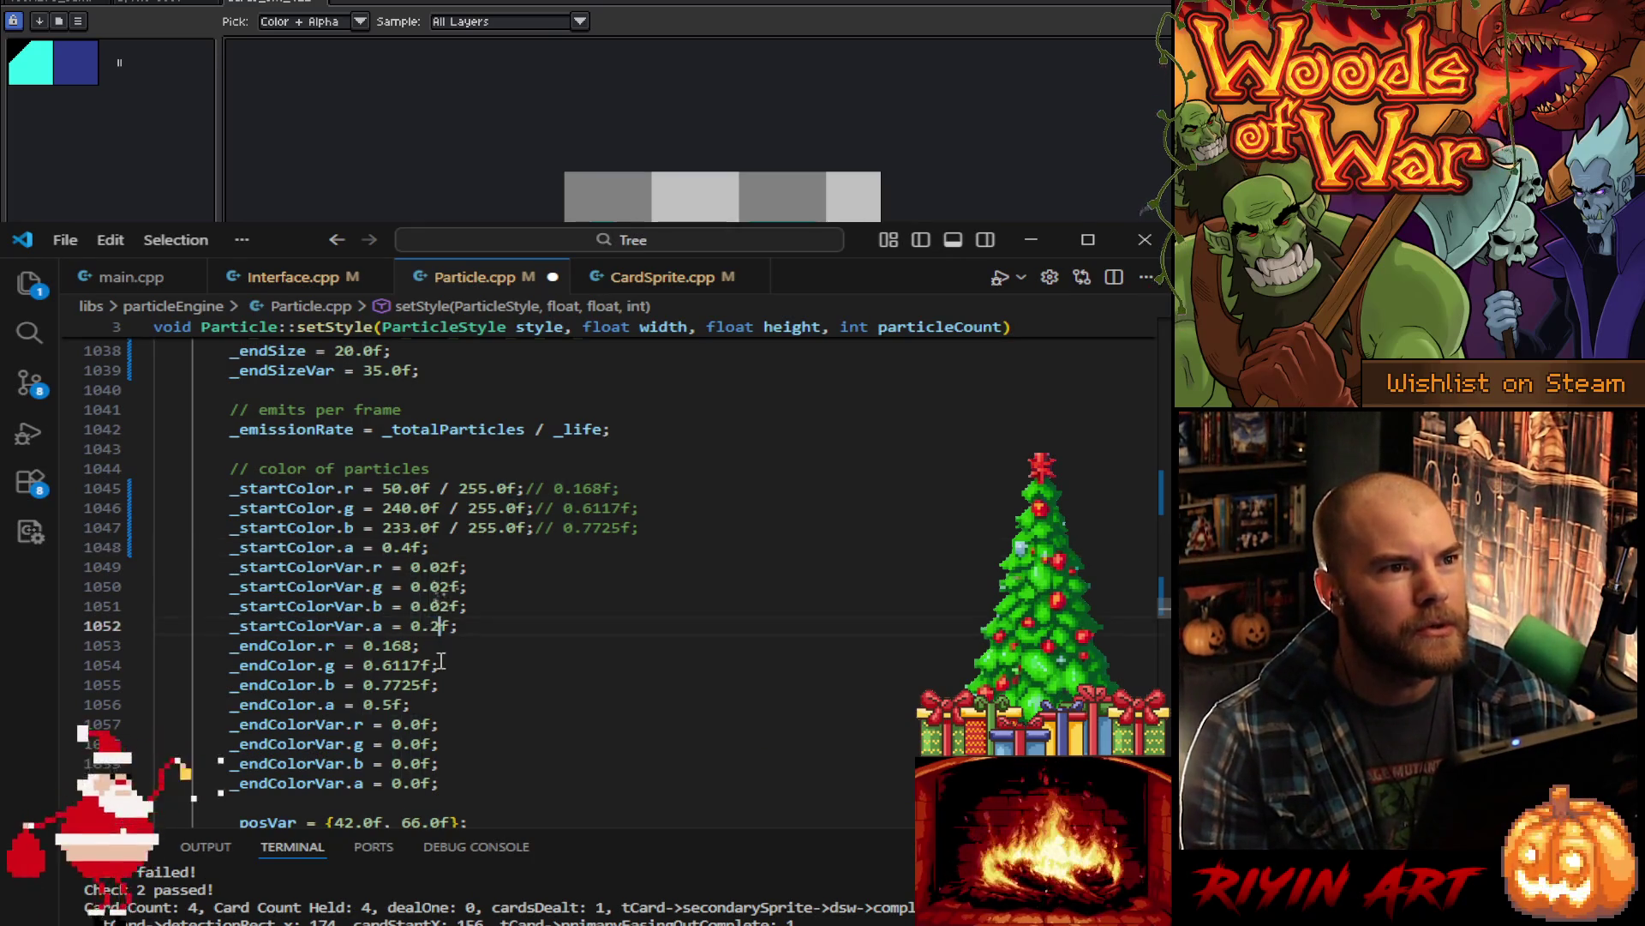
key(ctrl+v)
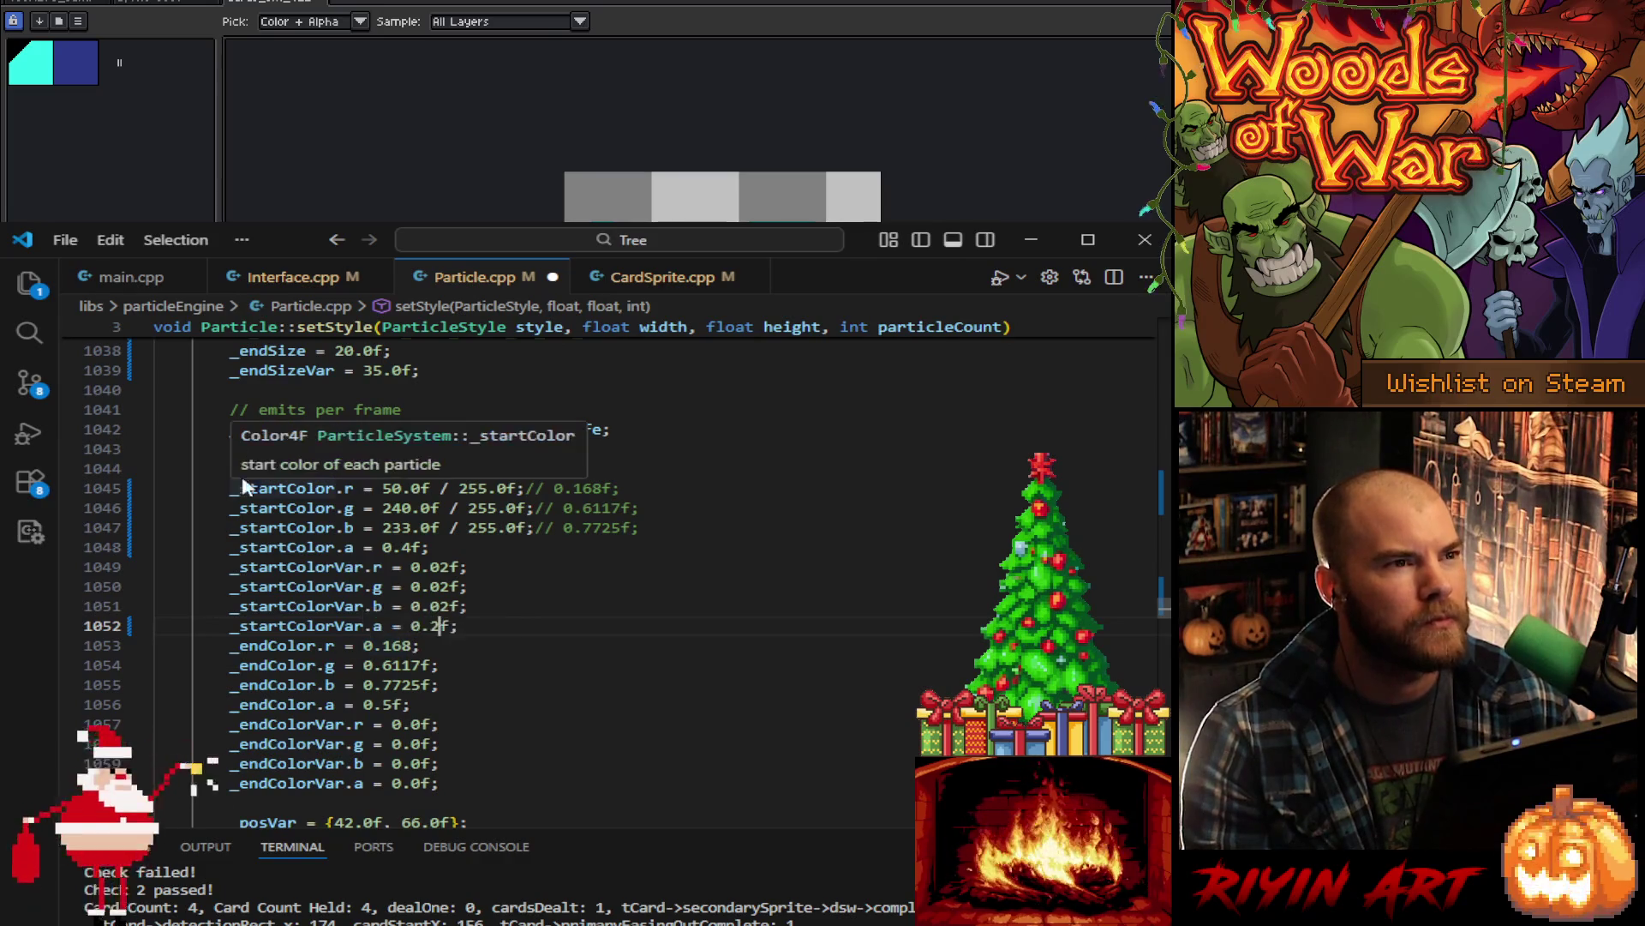
- Make the end colour's red and green use _startColor.r and _startColor.g
drag(229, 489, 354, 489)
key(ctrl+c)
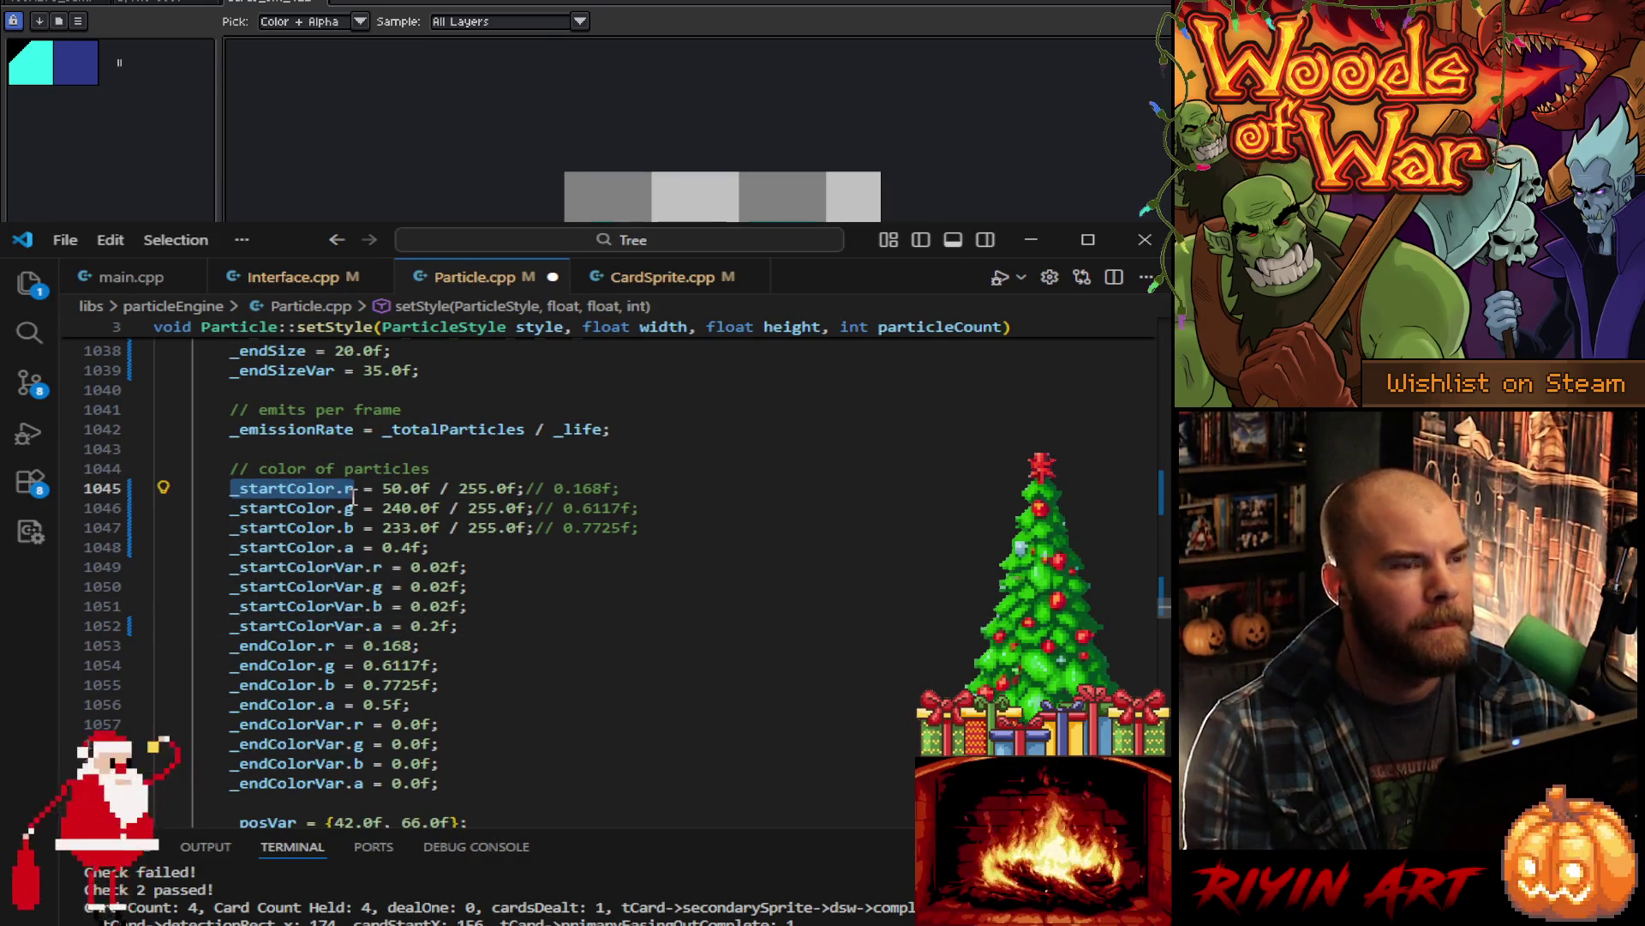
drag(362, 647, 414, 650)
key(ctrl+v)
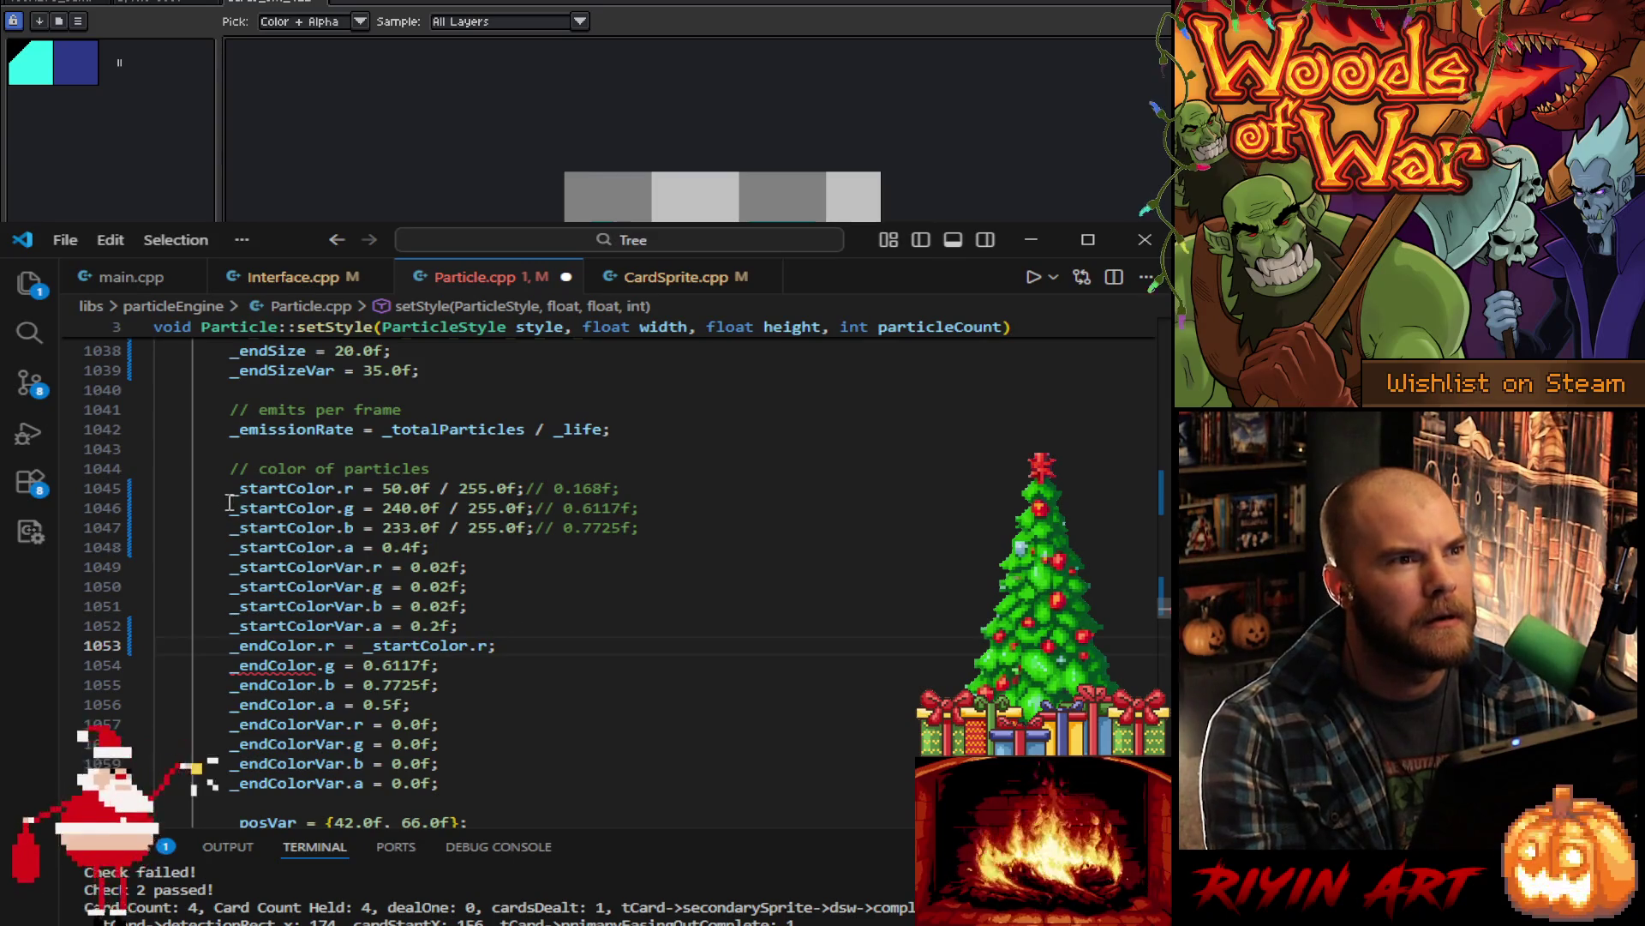
drag(233, 528, 352, 508)
click(353, 528)
click(350, 508)
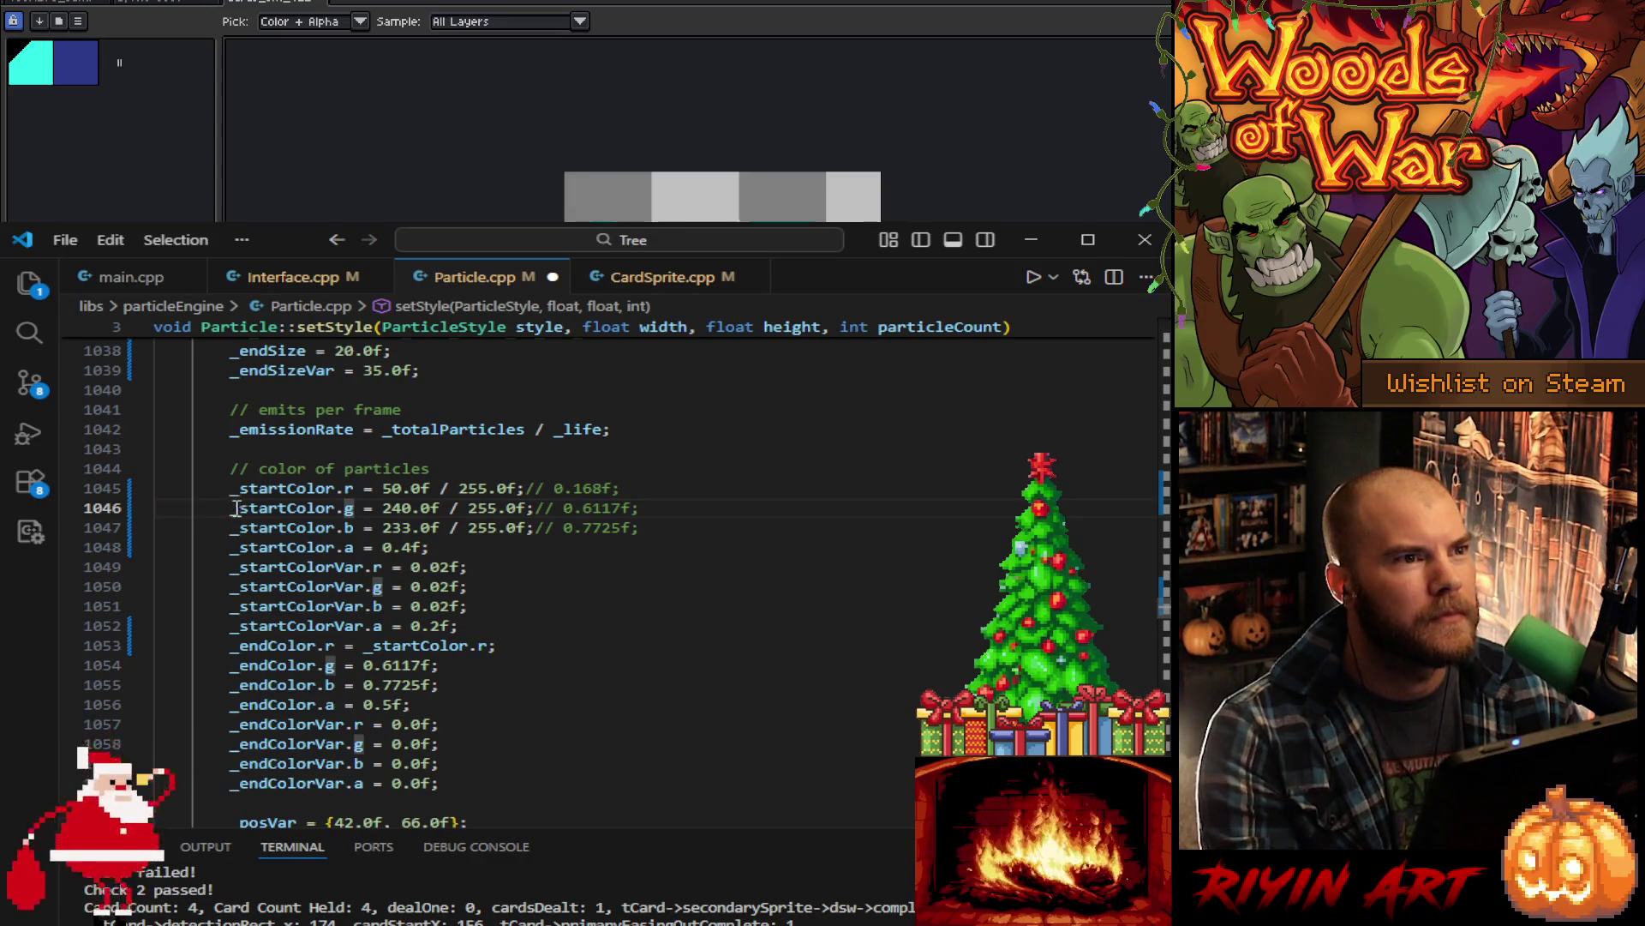
shift+click(229, 509)
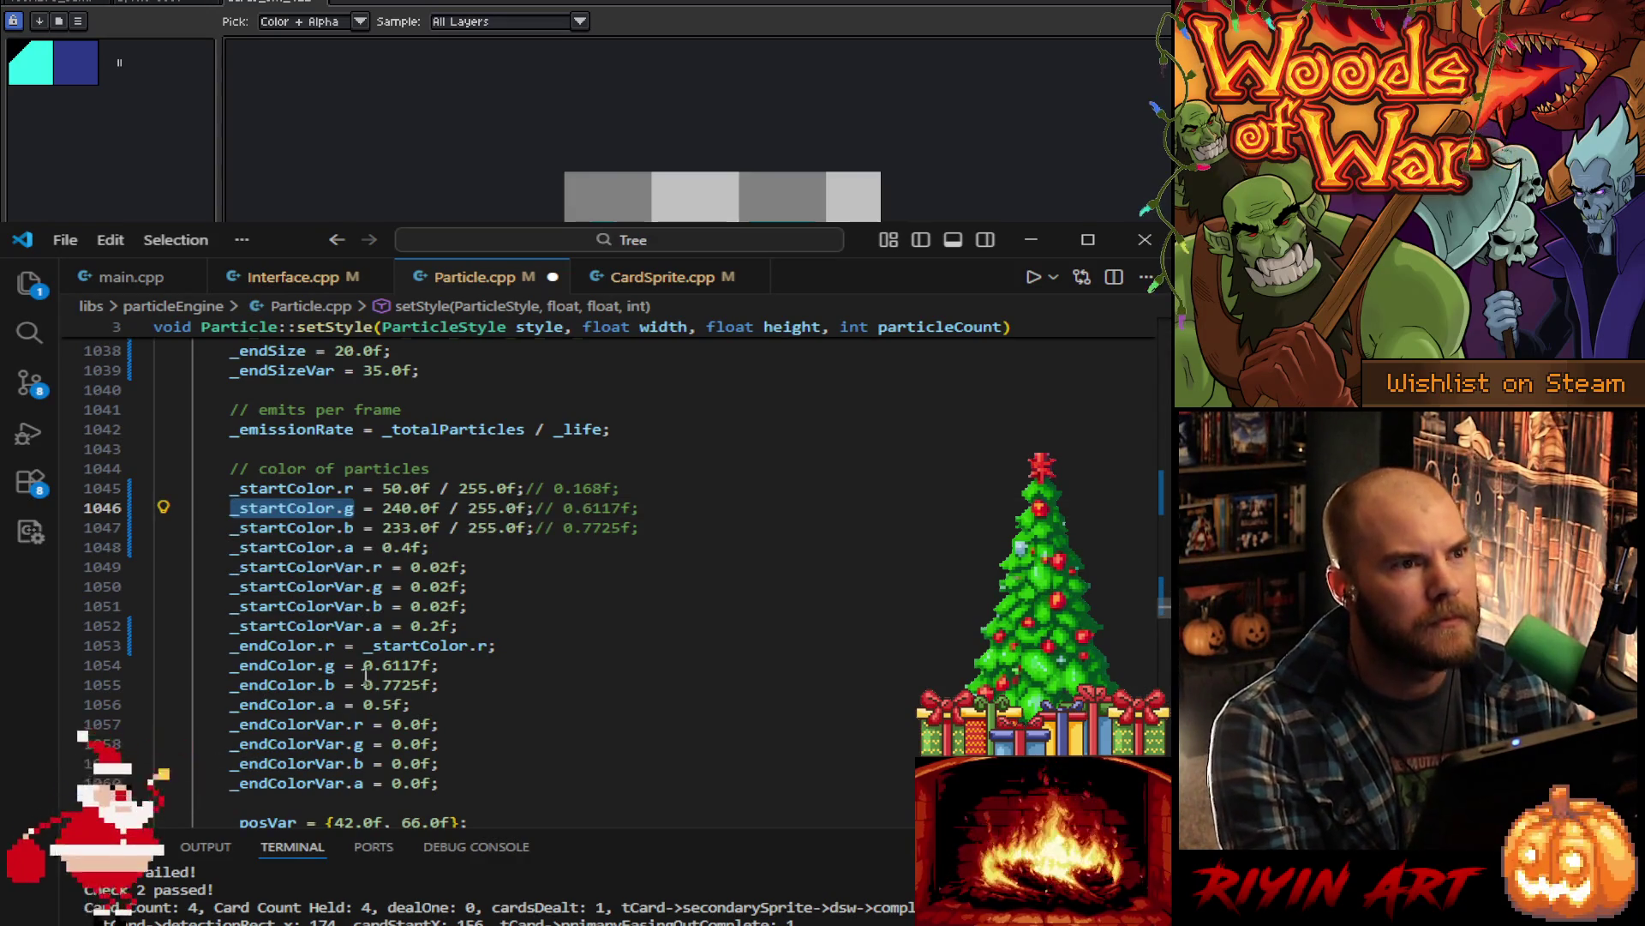
drag(363, 666, 435, 667)
text(_startColor.g)
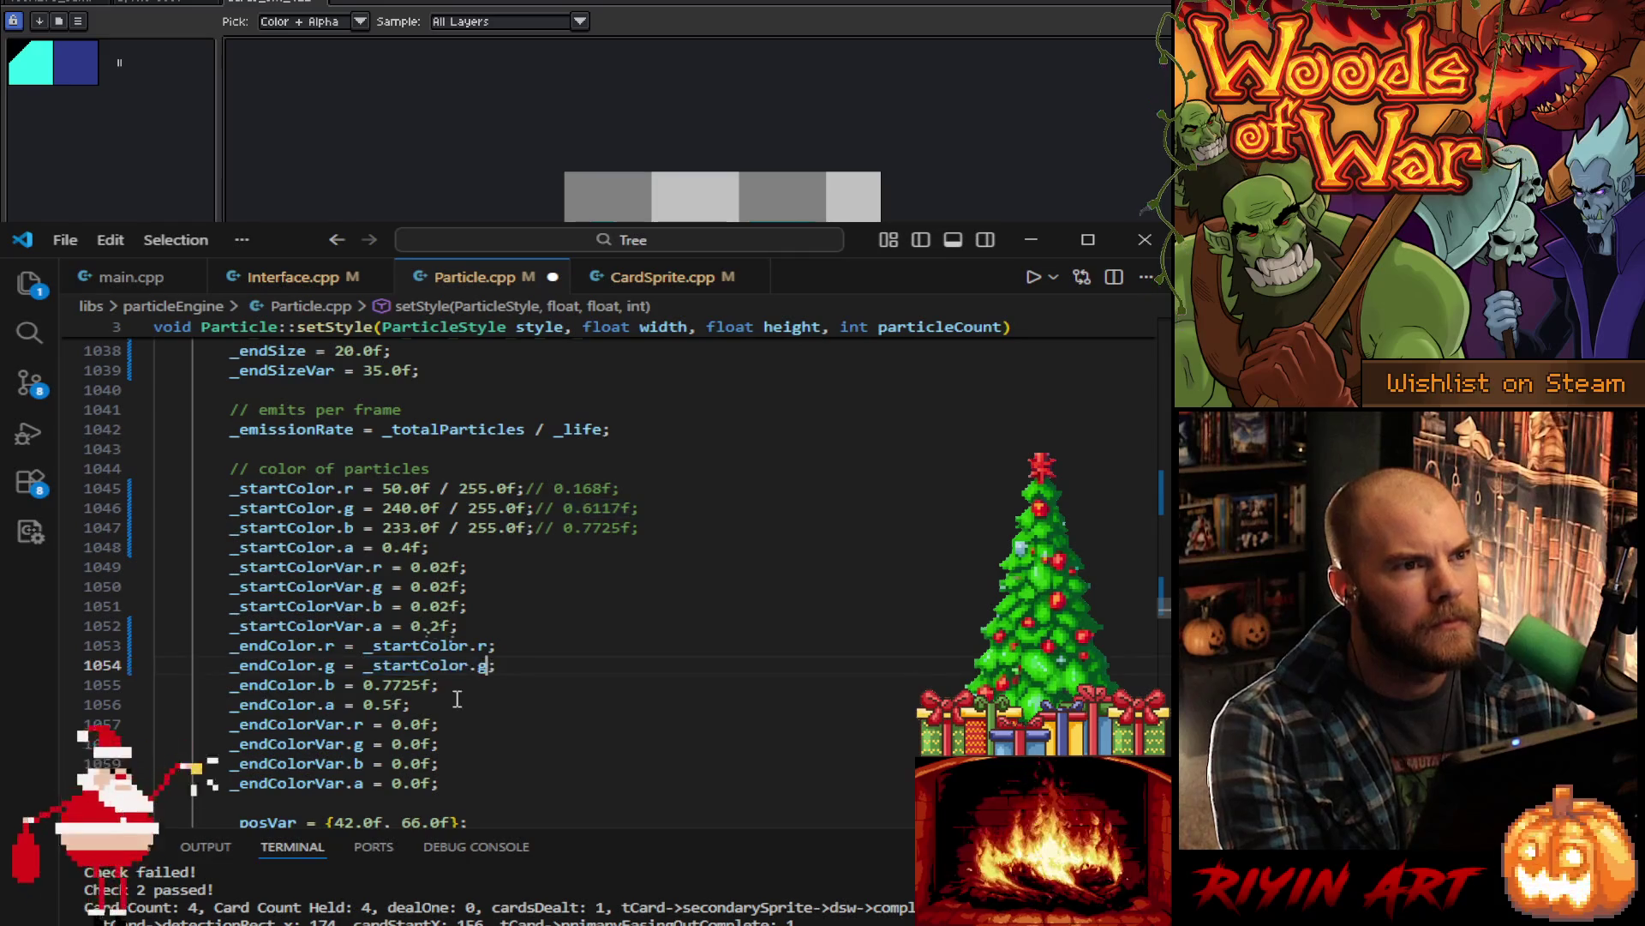
- Replace the end blue value 0.7725 with _startColor.b
click(242, 529)
shift+click(353, 528)
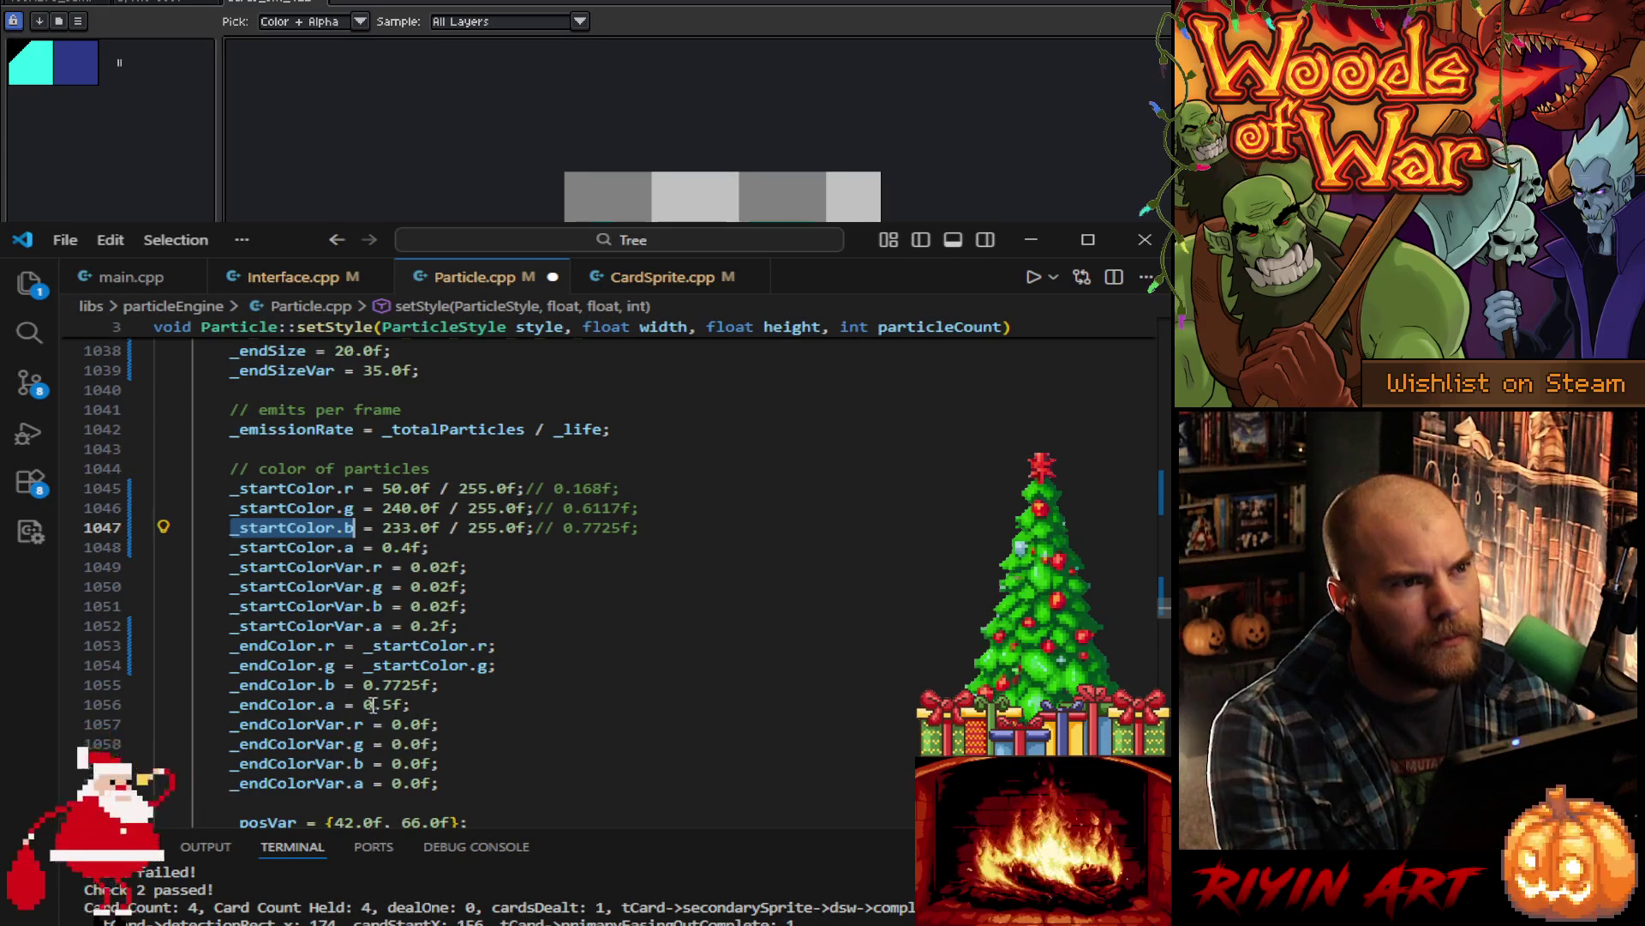
drag(363, 685, 426, 685)
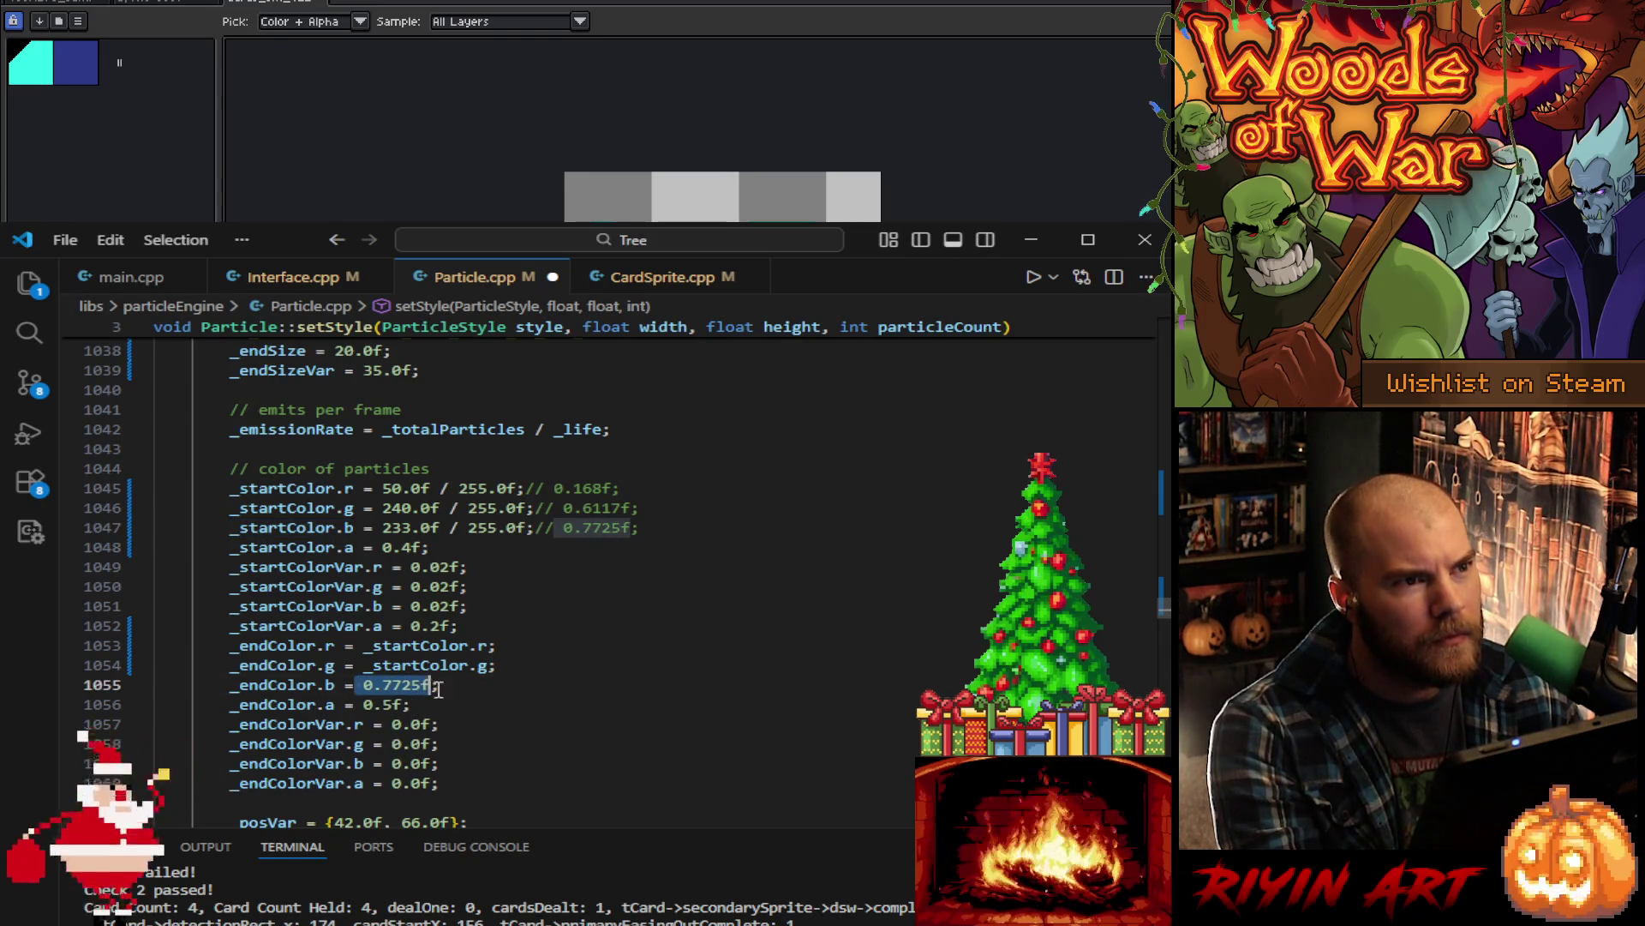
key(BackSpace)
text(_startColor.b)
- Set the end alpha to 0.1 and save Particle.cpp
key(Down)
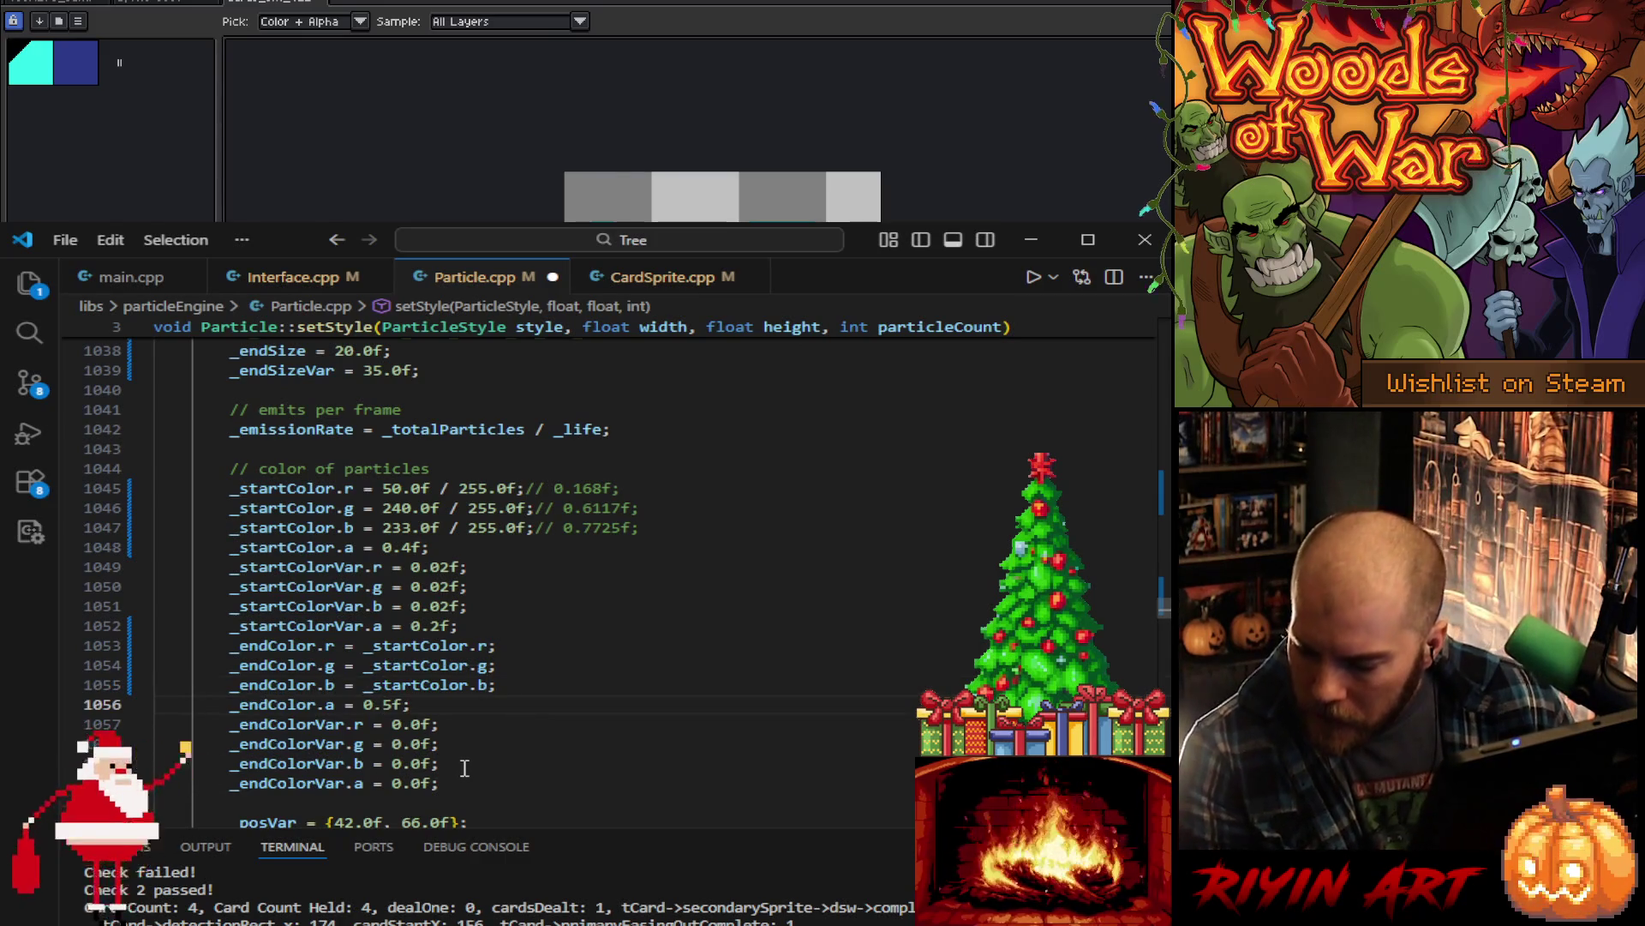
key(Left)
key(Left)
key(BackSpace)
text(1)
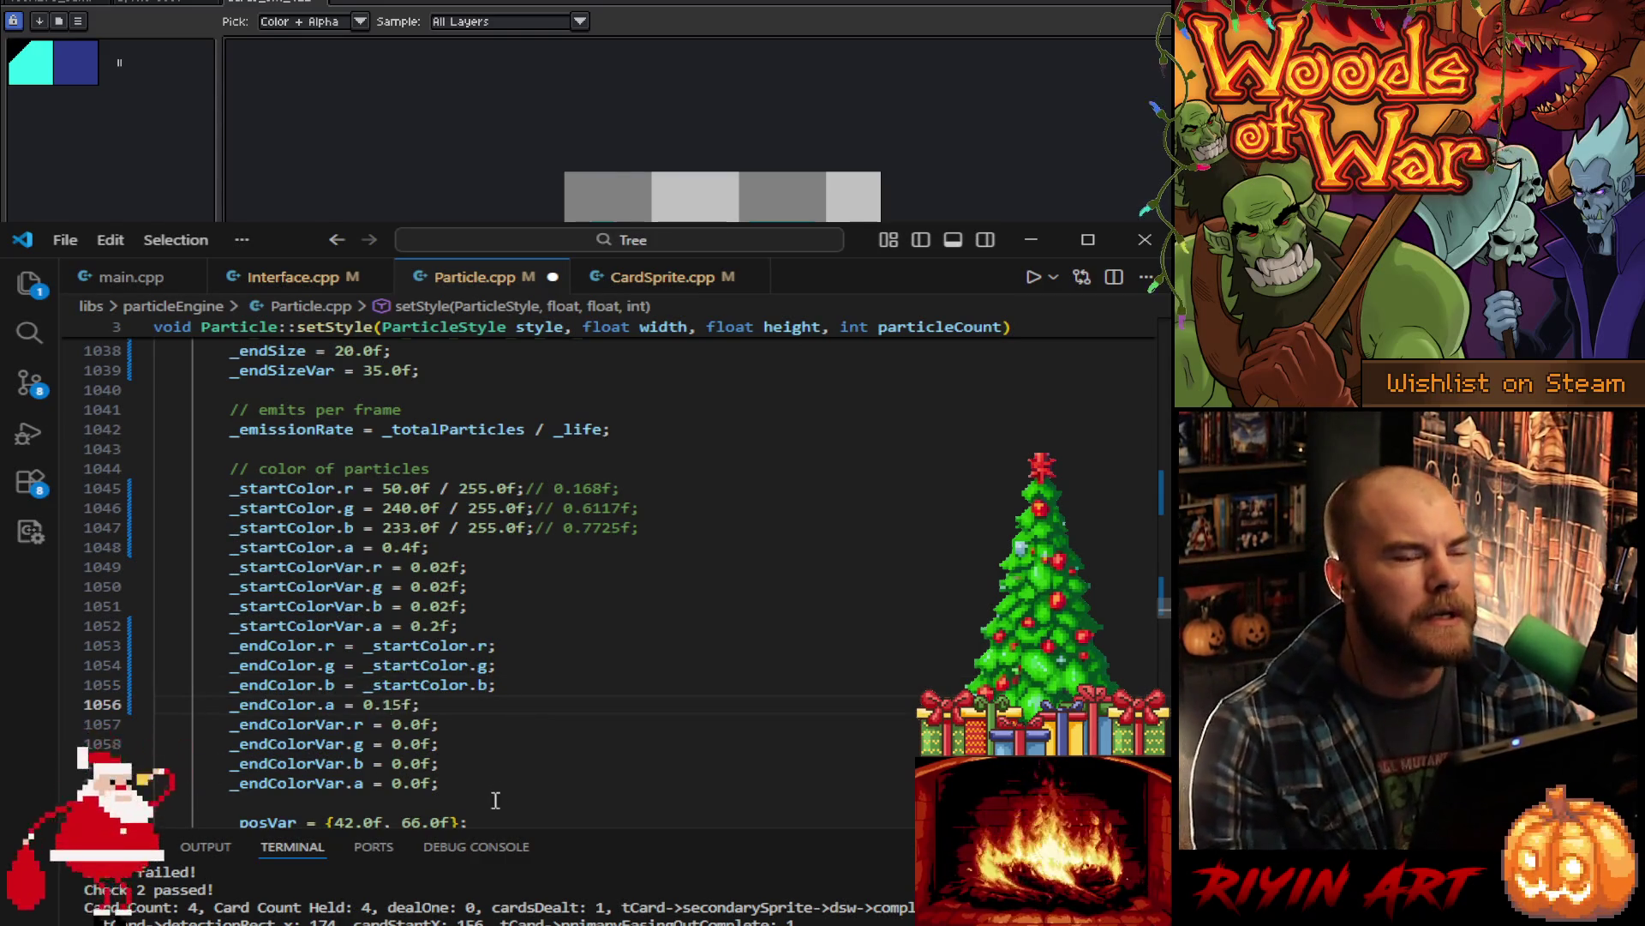
click(412, 783)
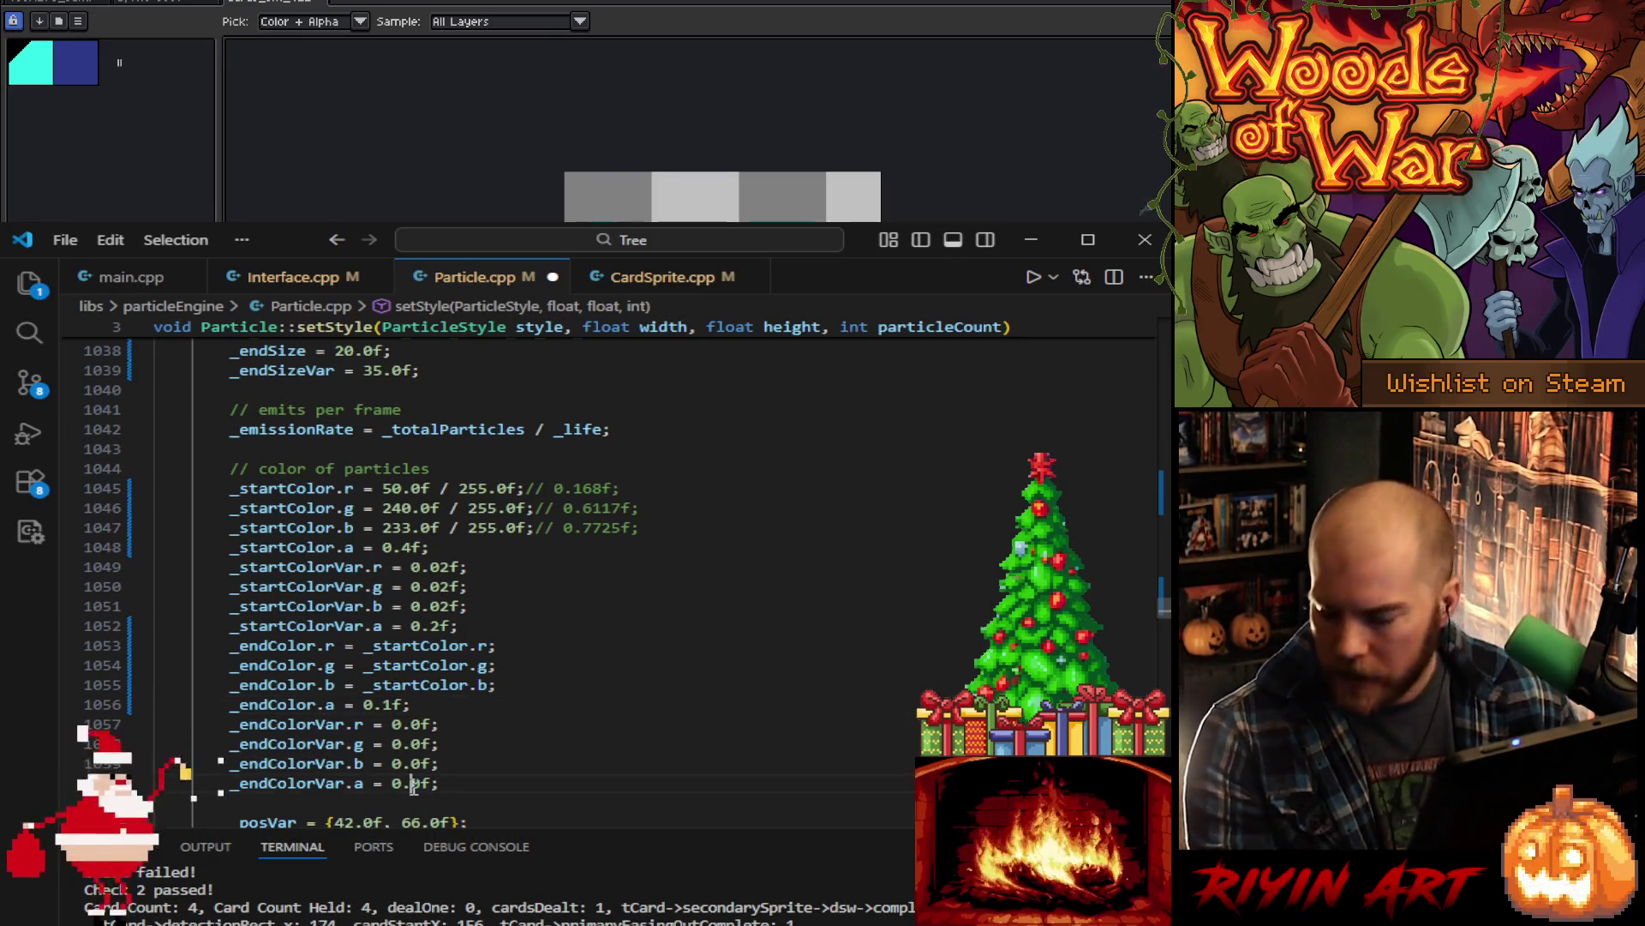
click(473, 705)
mouse_move(453, 649)
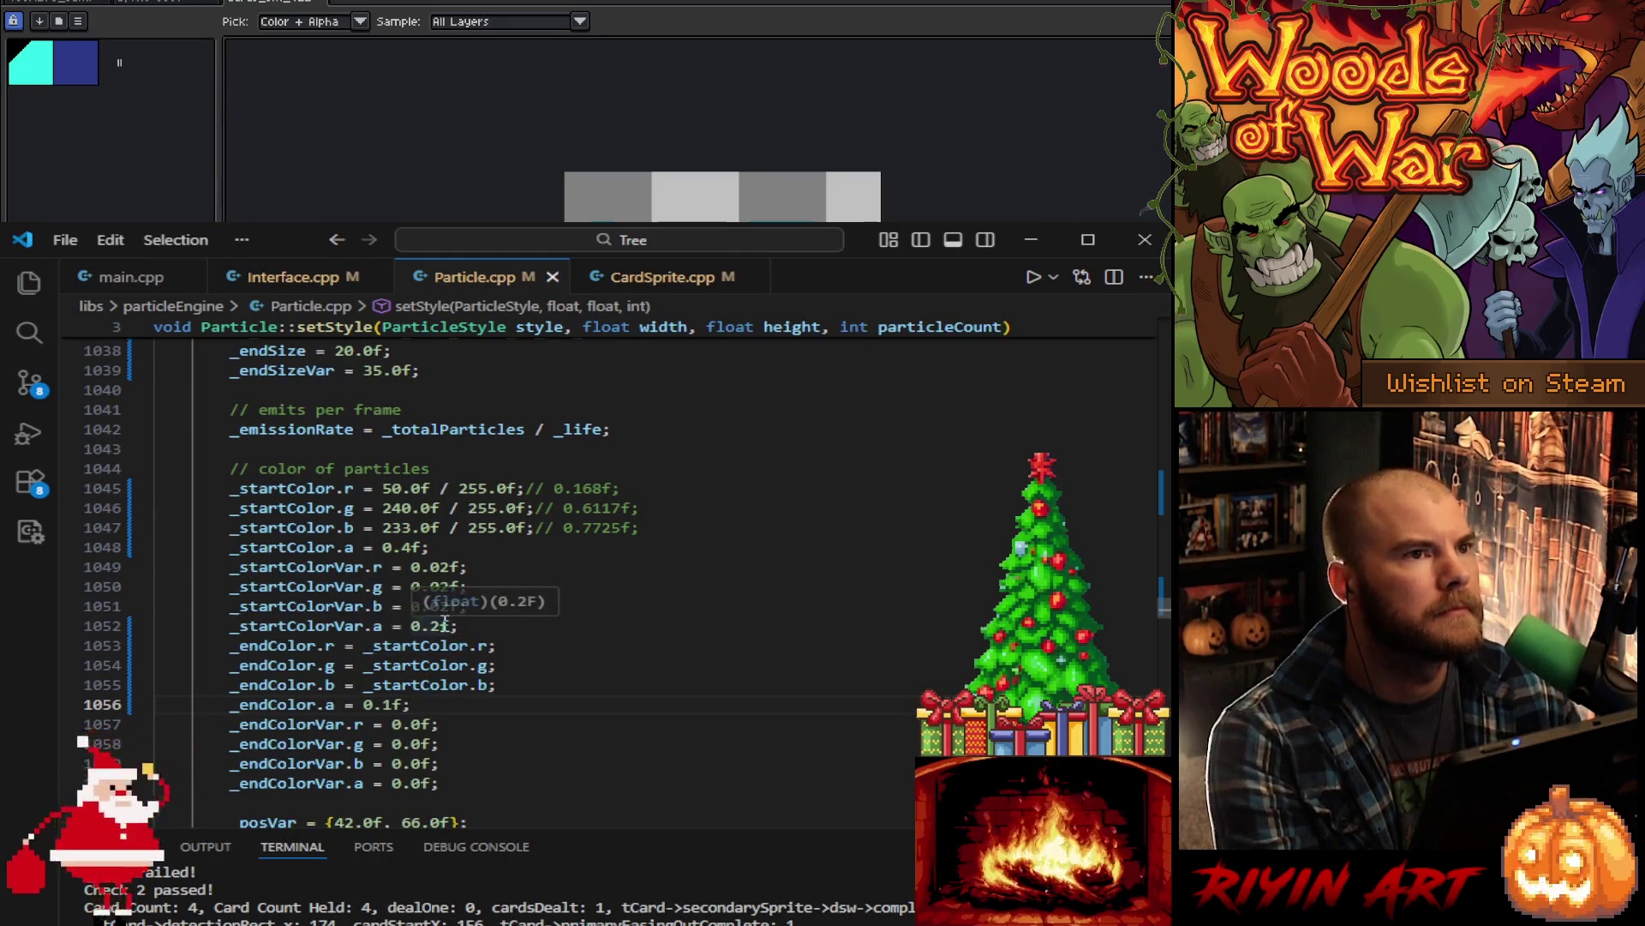
key(ctrl+s)
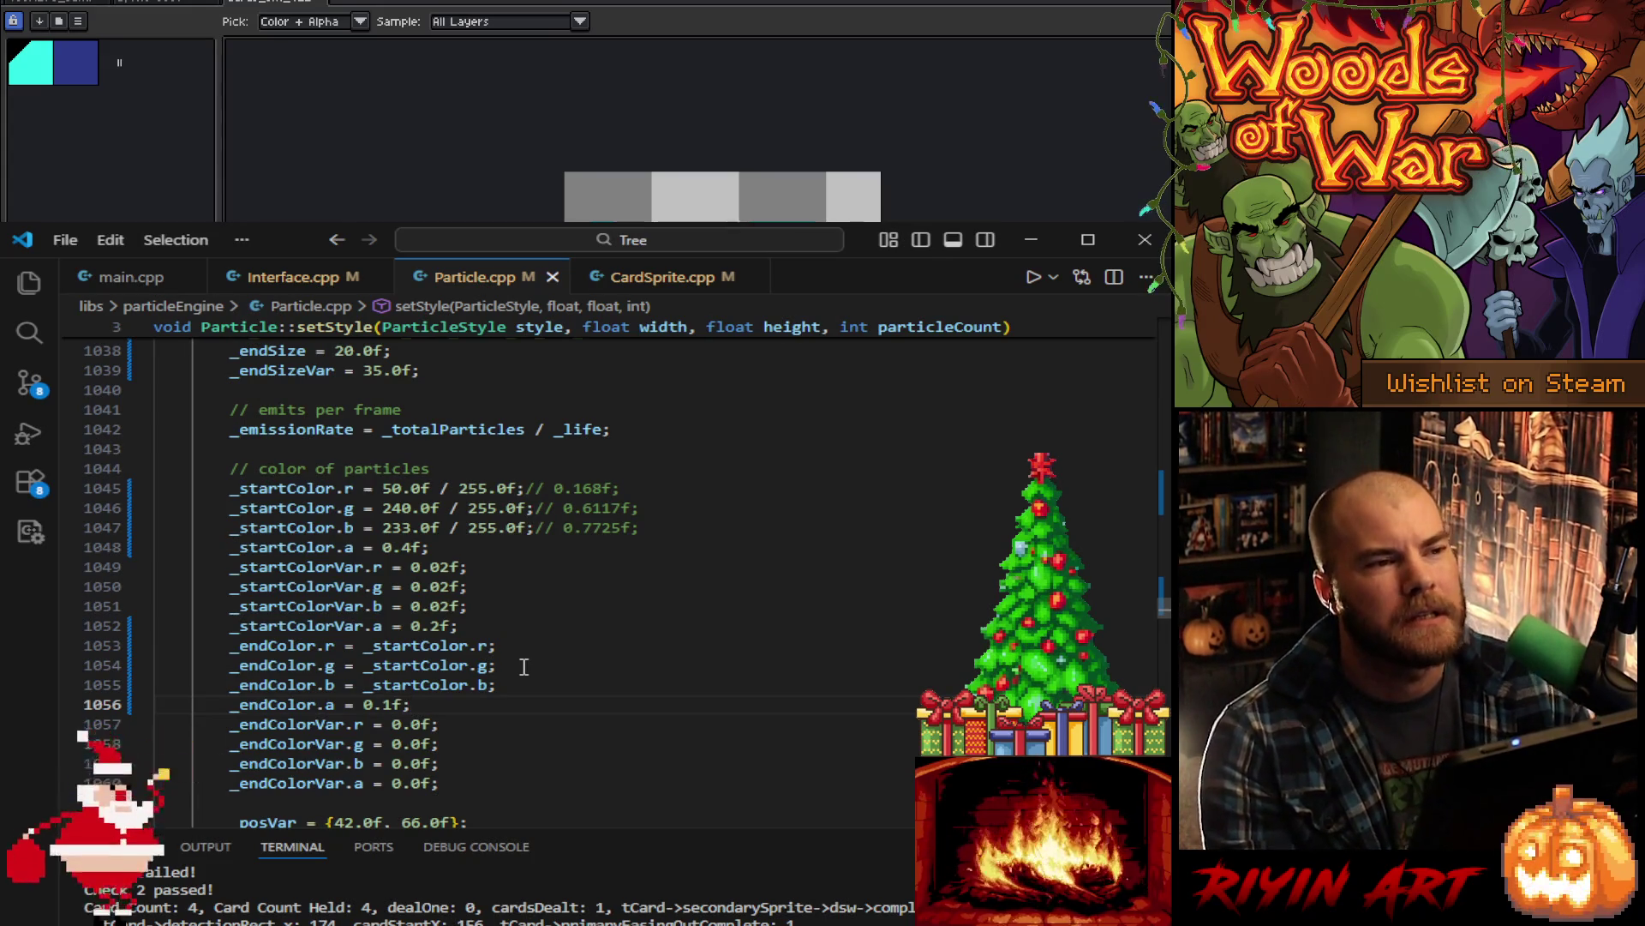
- Look over the glow size and colour settings, then switch through main.cpp to CardSprite.cpp
scroll(524, 667, down, 3)
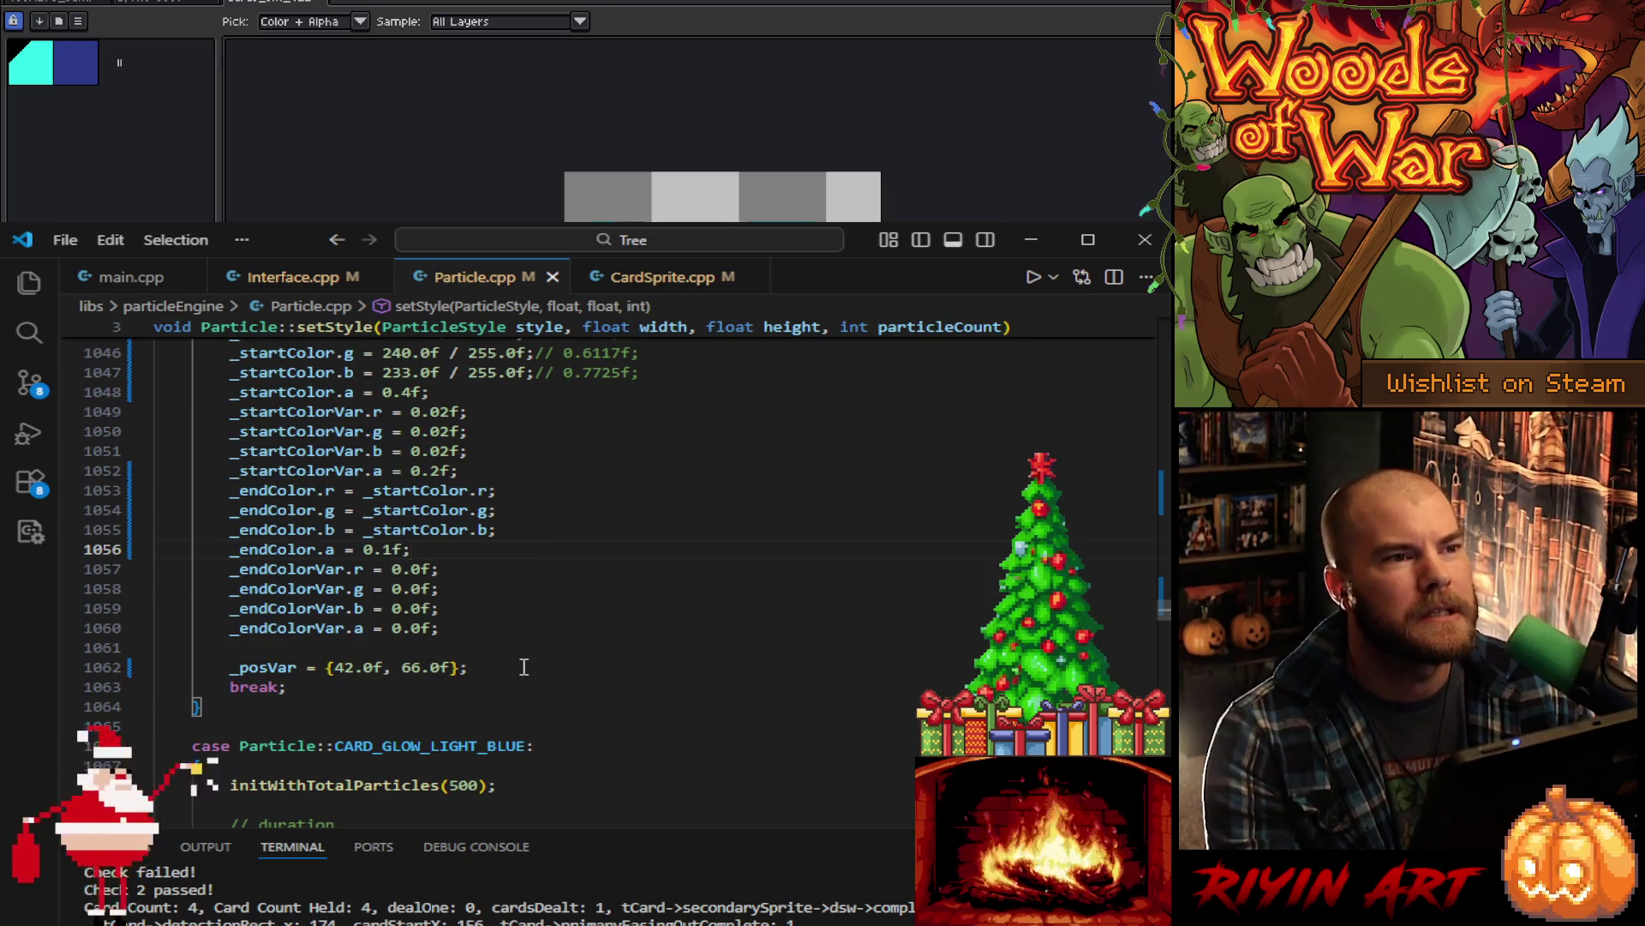
scroll(524, 667, up, 20)
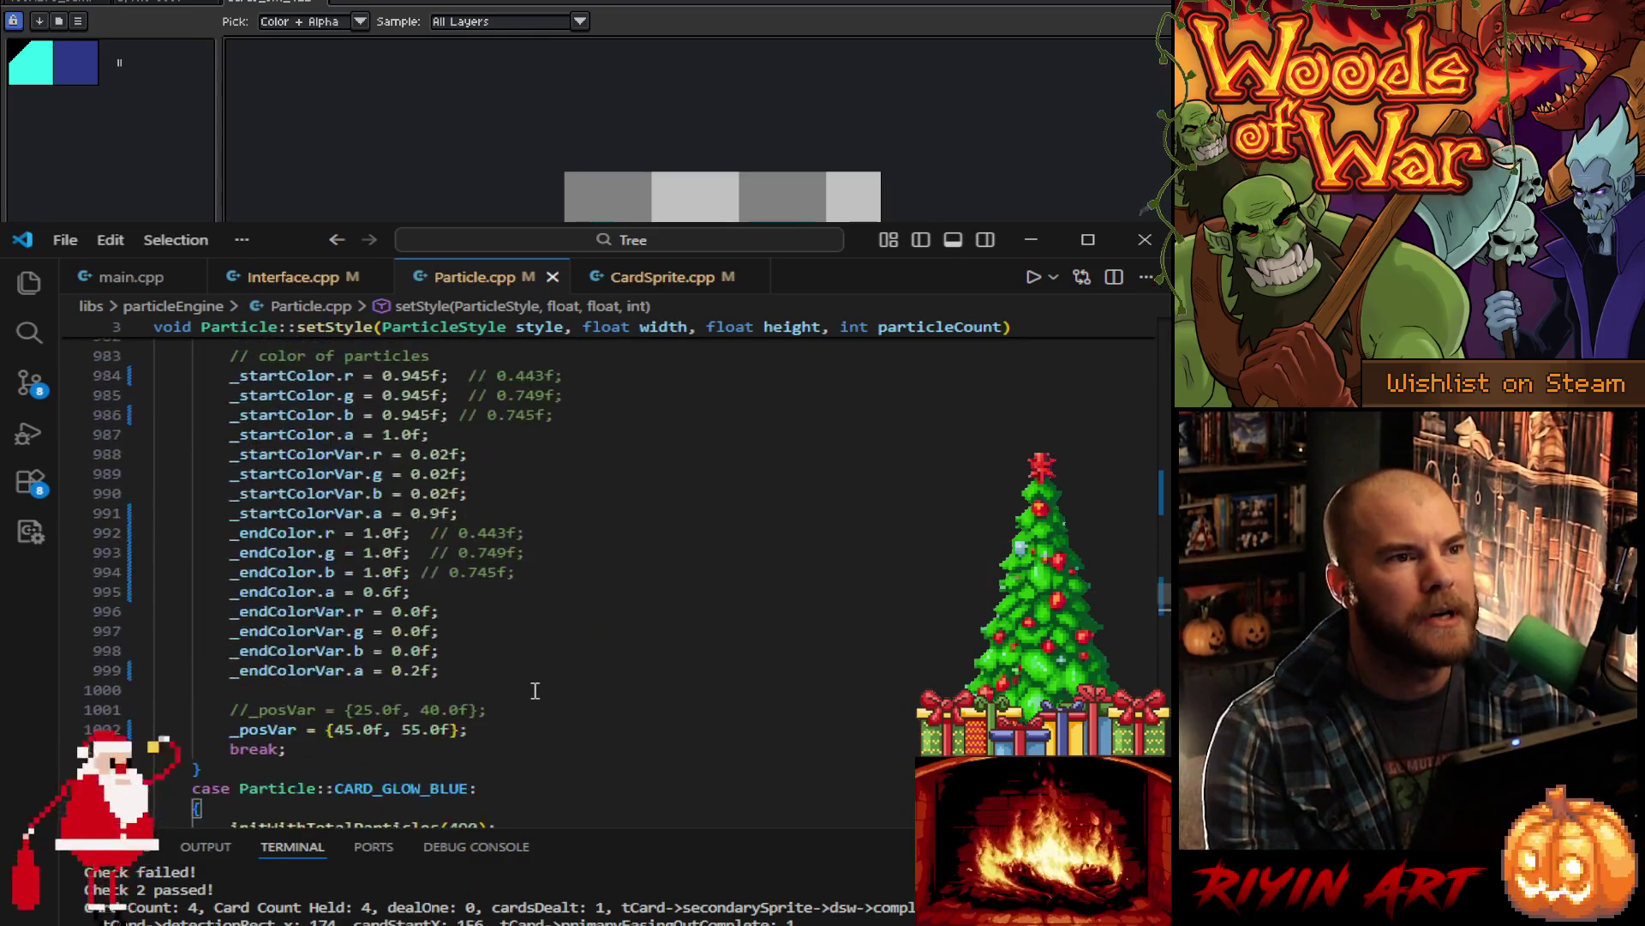
scroll(535, 691, down, 15)
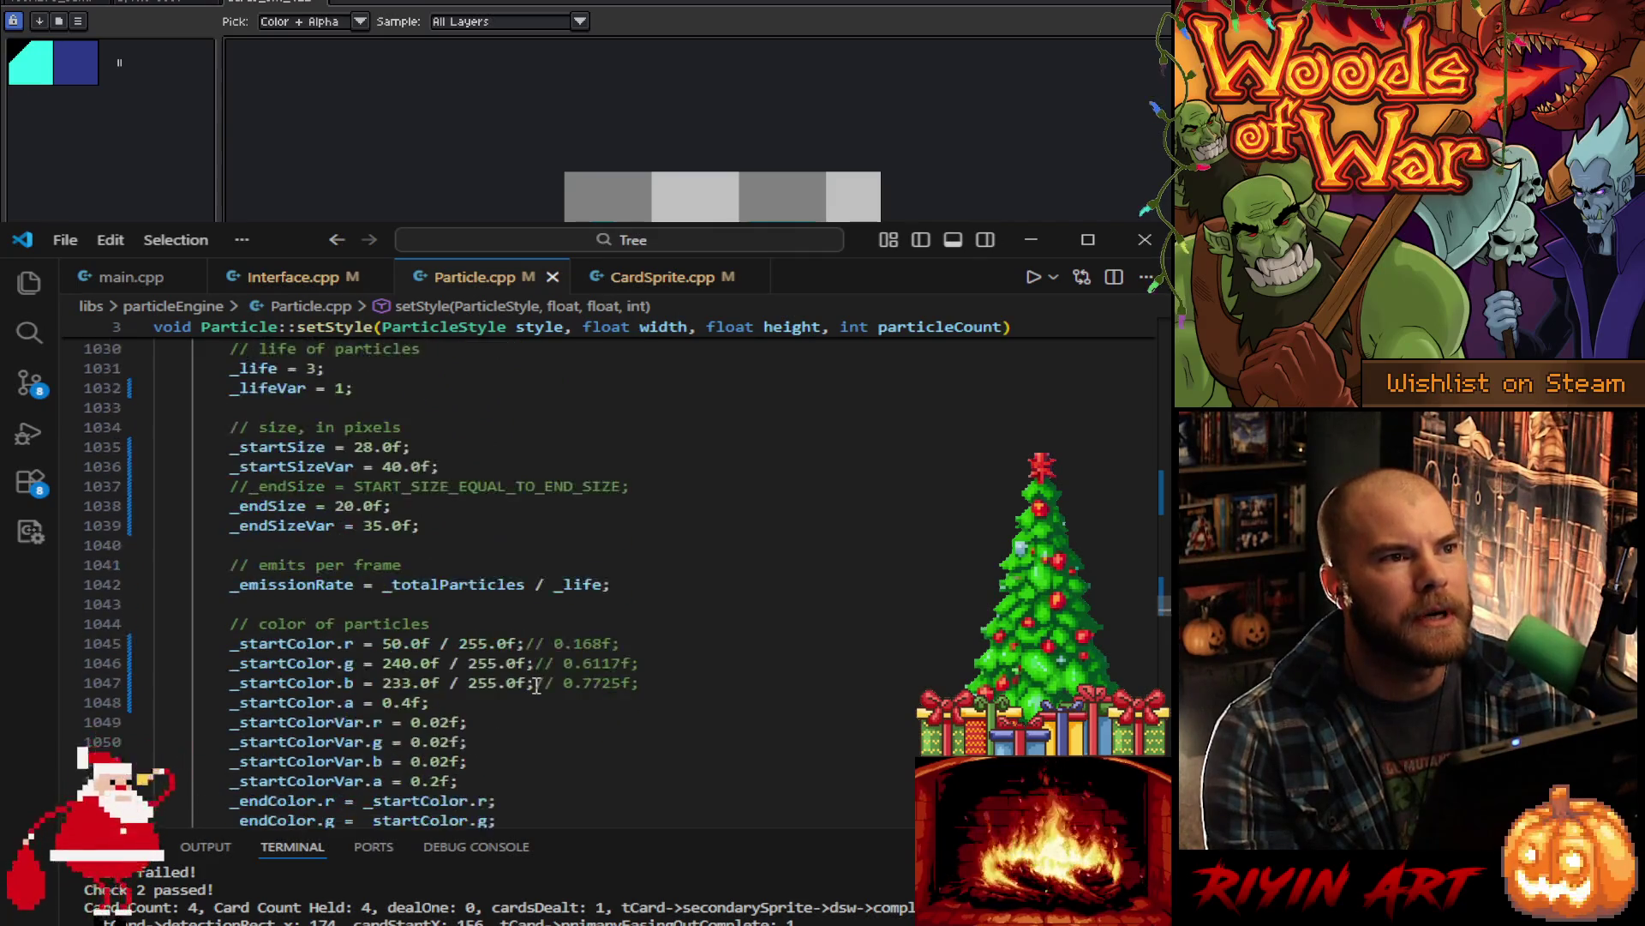
scroll(535, 686, down, 2)
click(583, 657)
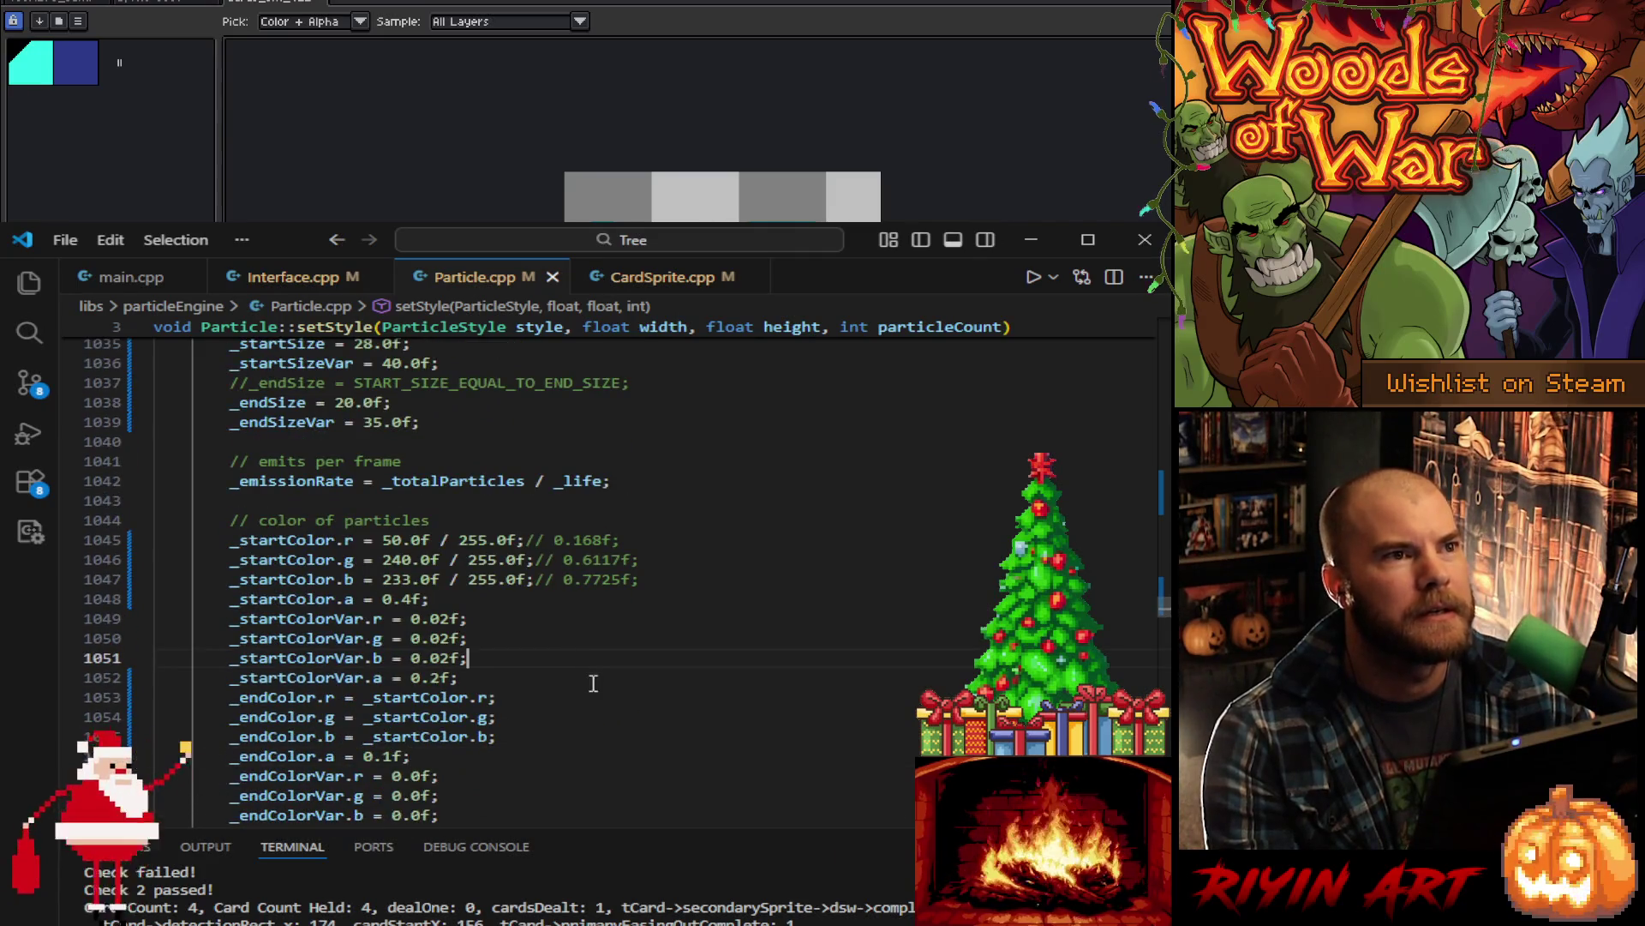
click(126, 285)
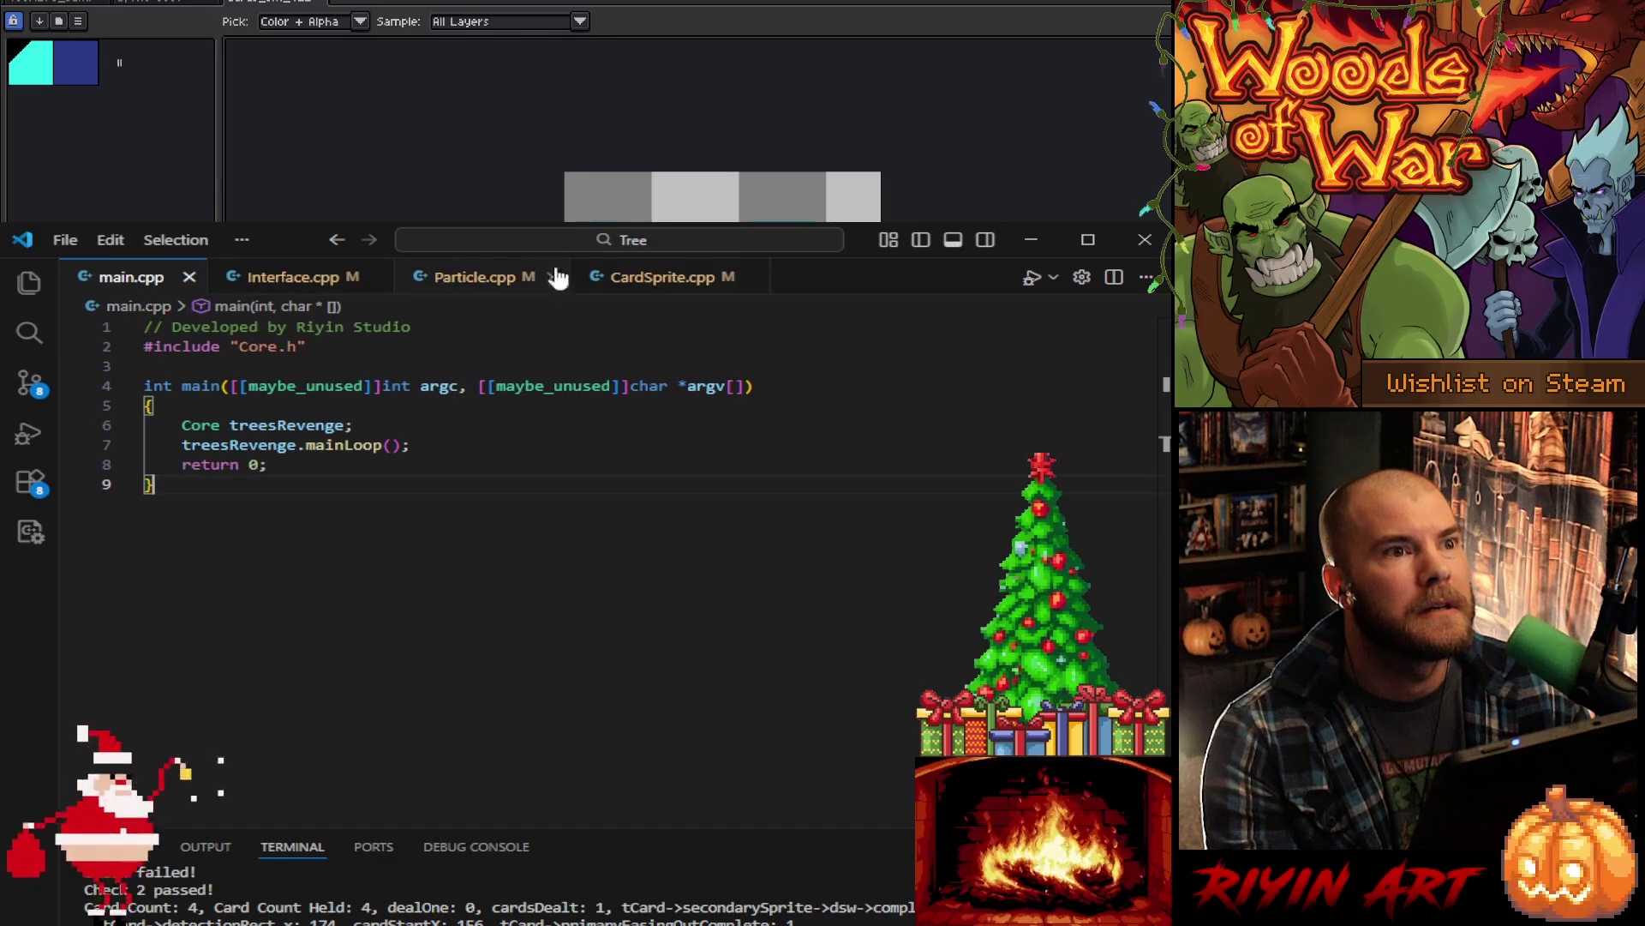
click(673, 279)
- Search CardSprite.cpp for 'freeze', then clear the search
click(783, 478)
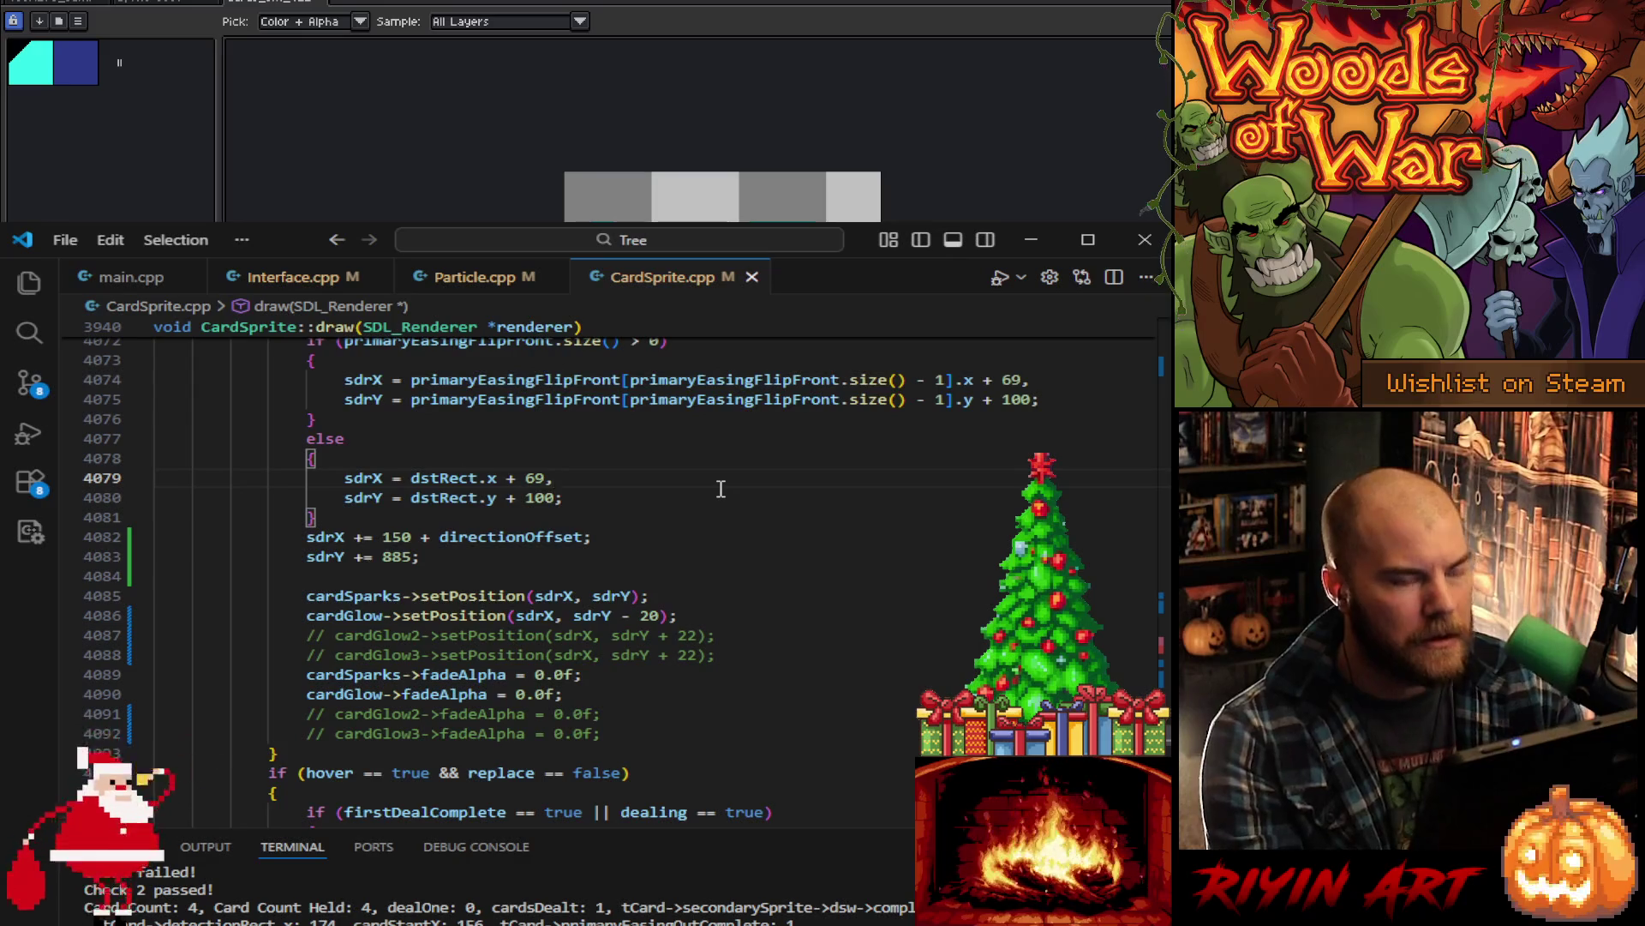
key(ctrl+f)
text(freeze)
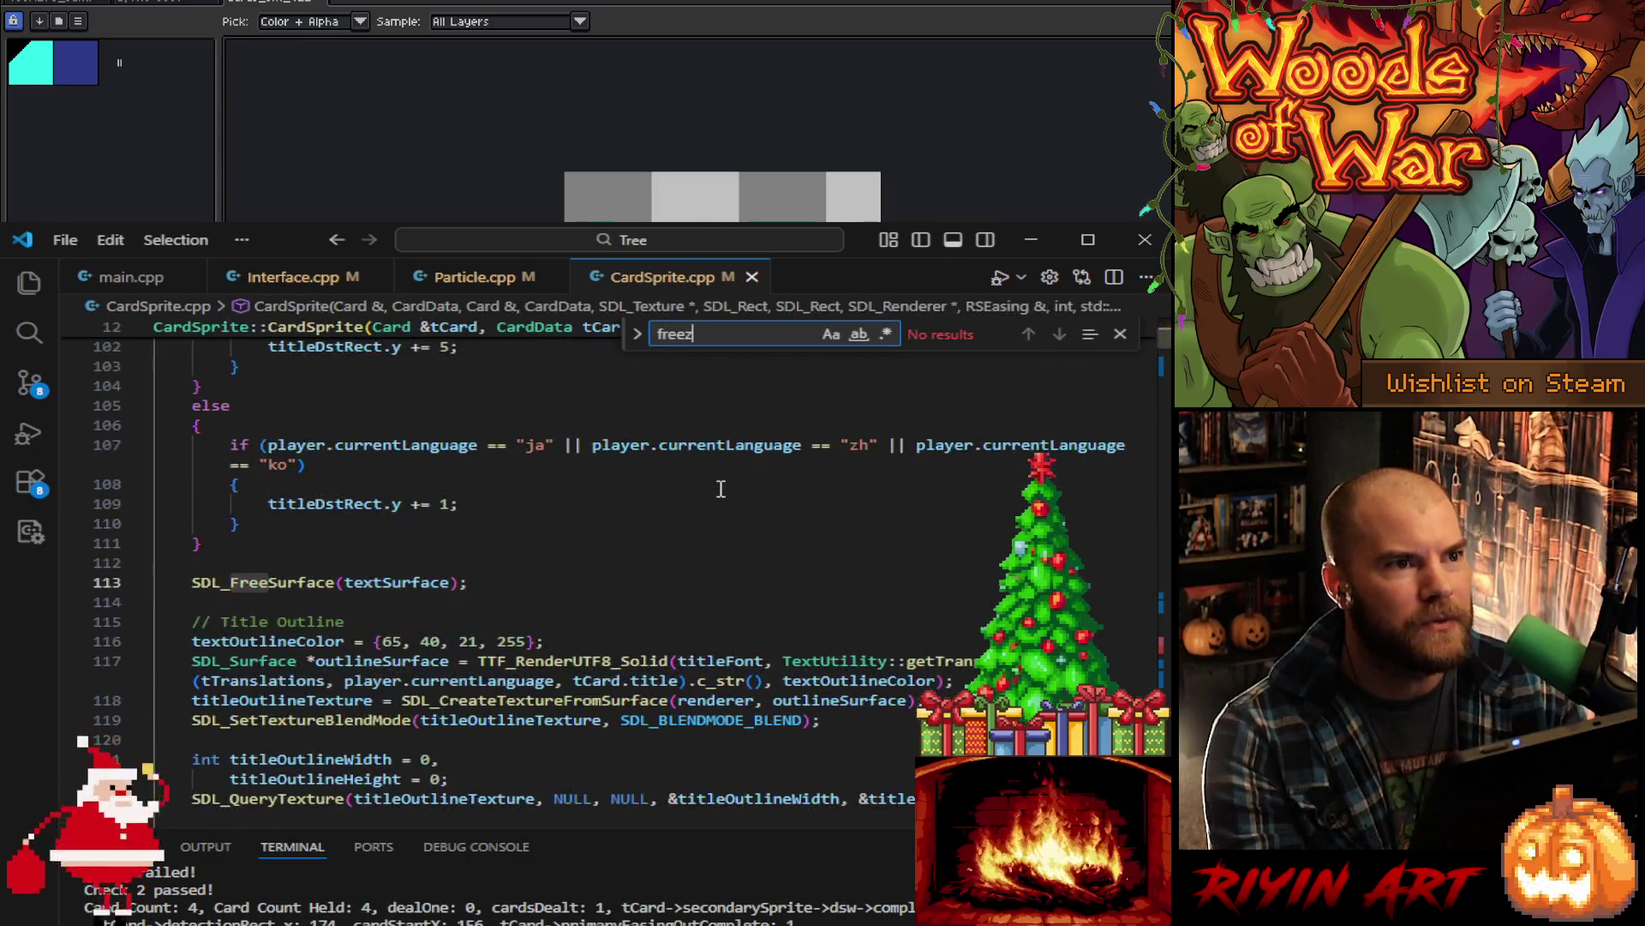
key(BackSpace)
key(BackSpace)
key(BackSpace)
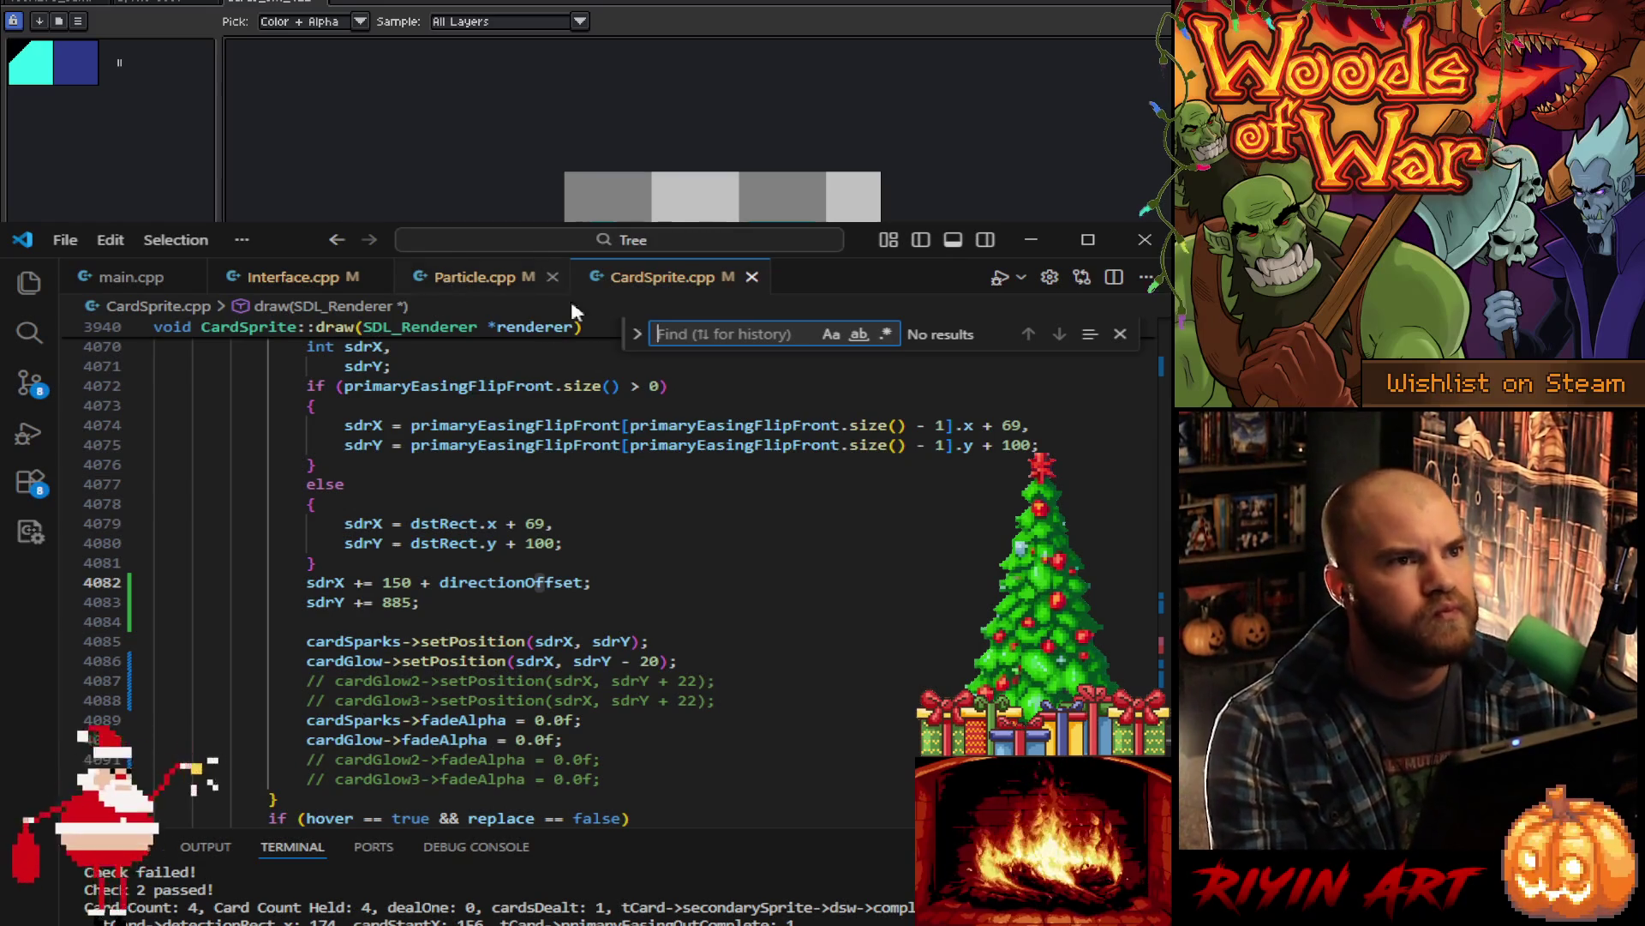
- Open Level.cpp at its loadProjectile code and close the Explorer sidebar
click(29, 282)
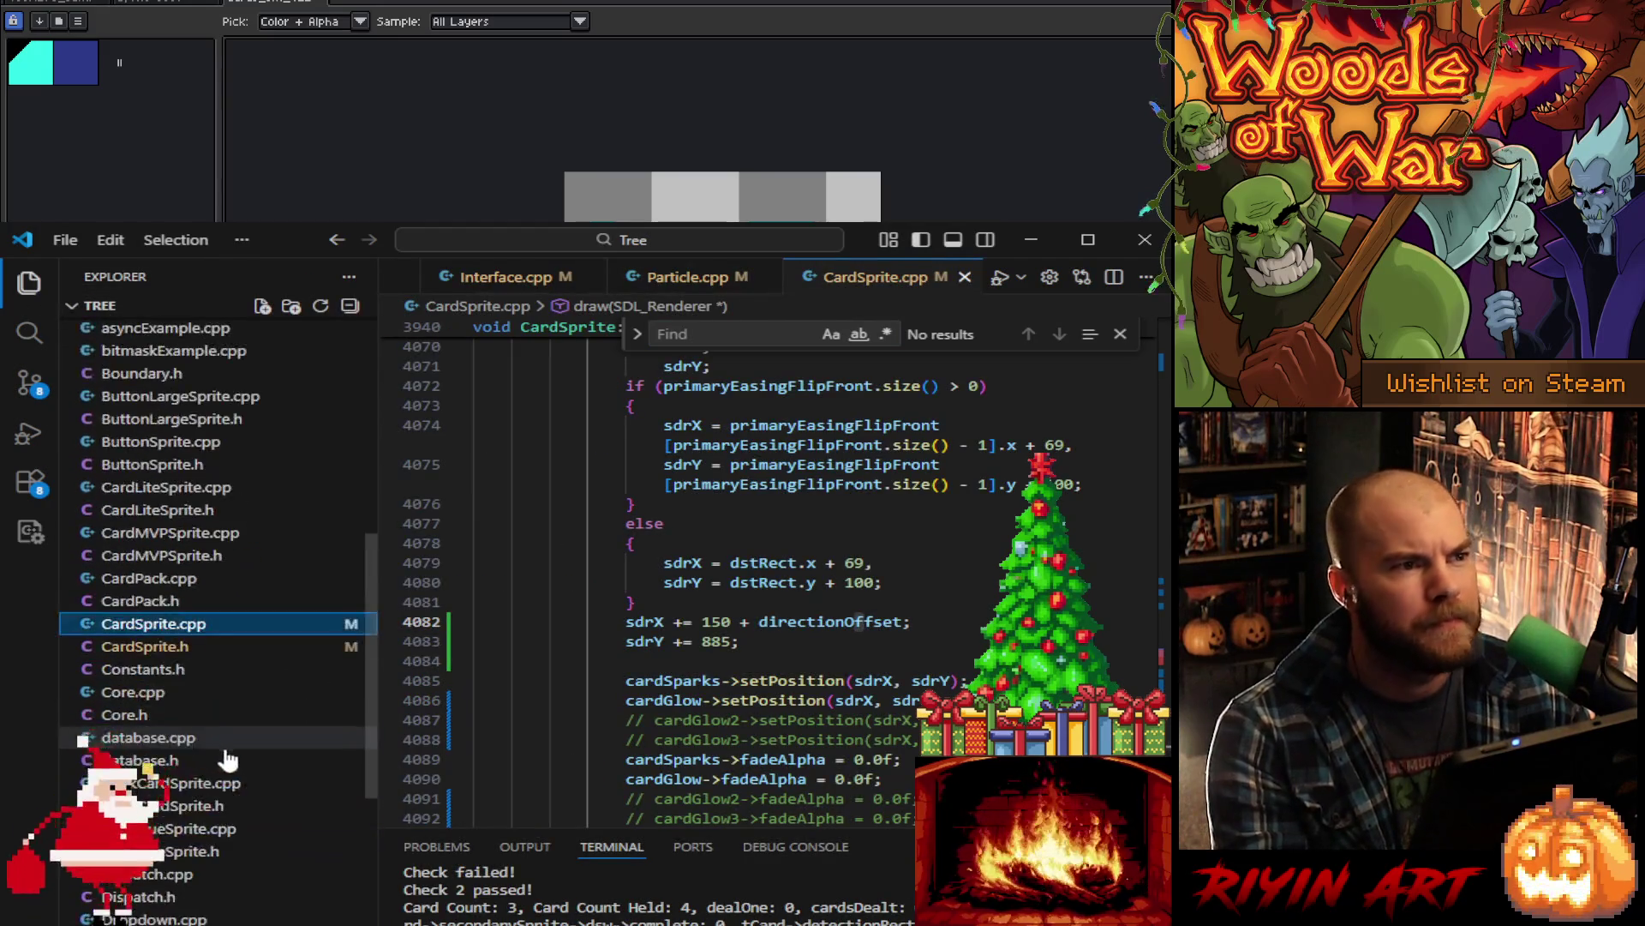
scroll(228, 760, down, 5)
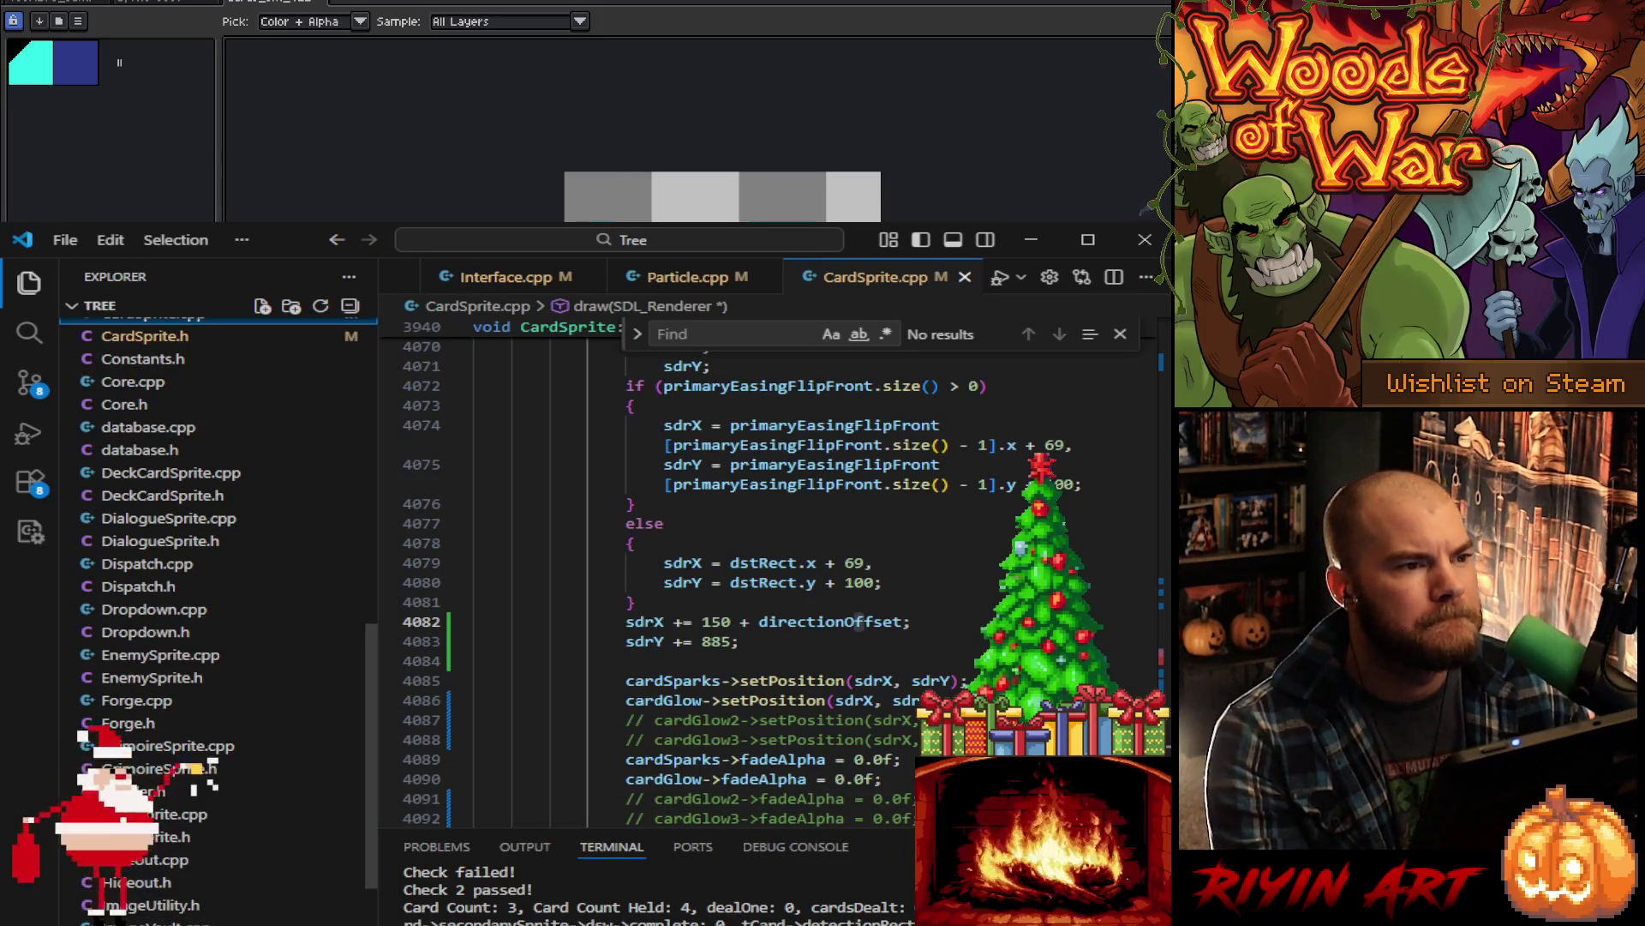
key(ctrl+Page_Down)
click(27, 293)
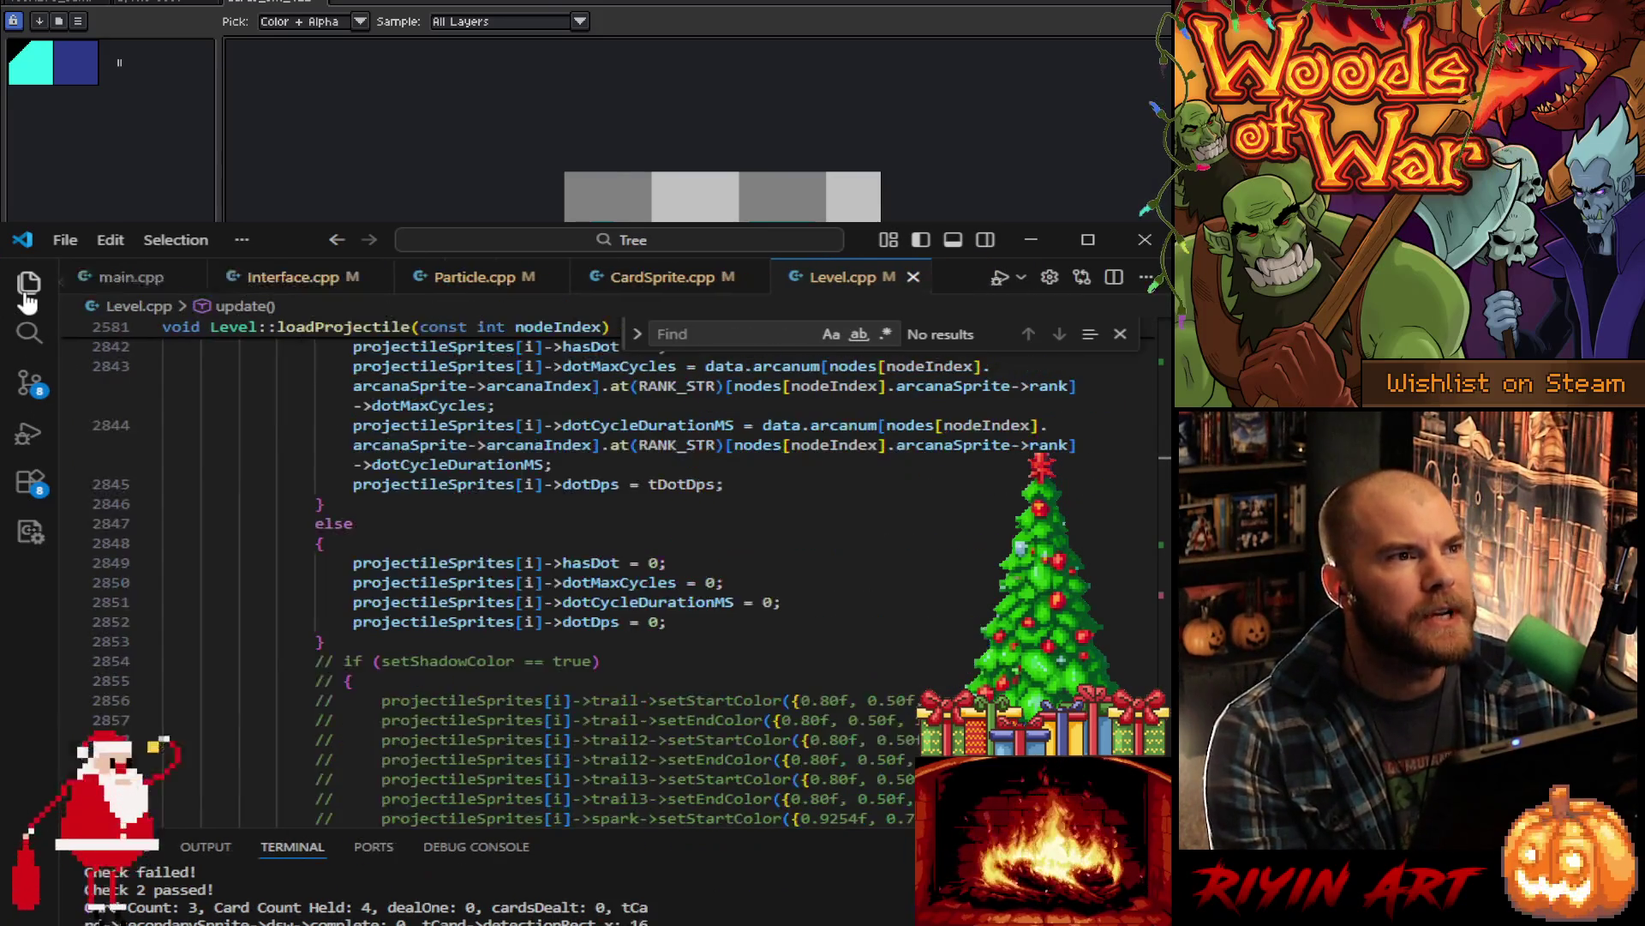
- Move the Level.cpp tab right after main.cpp and return to CardSprite.cpp's draw function
mouse_move(526, 563)
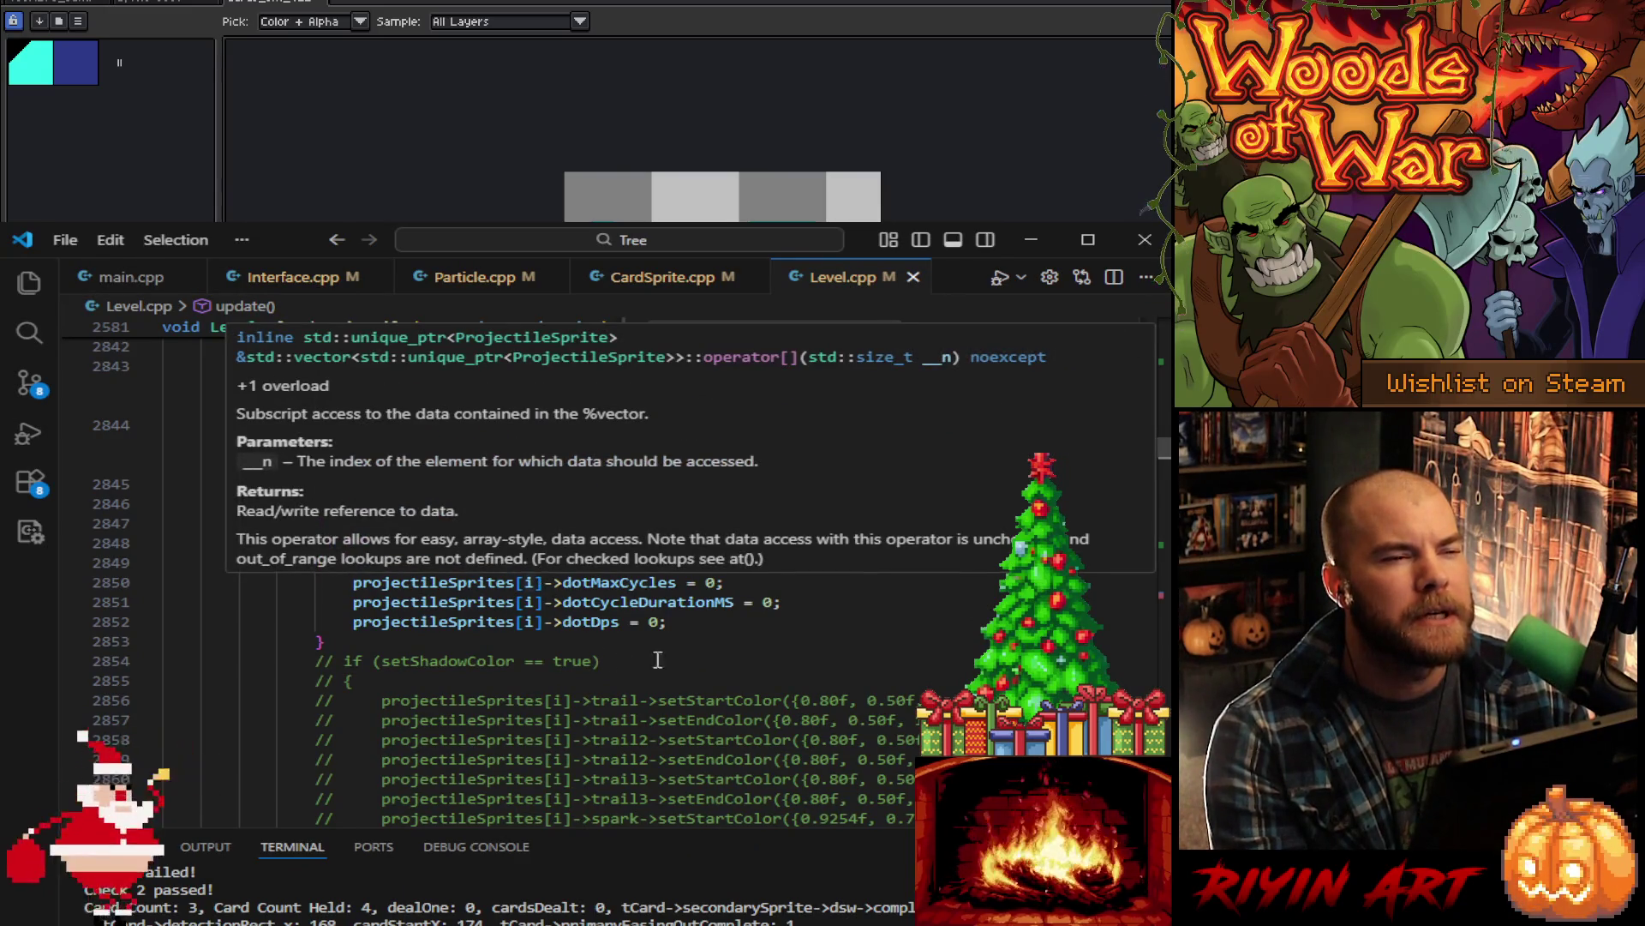
click(754, 626)
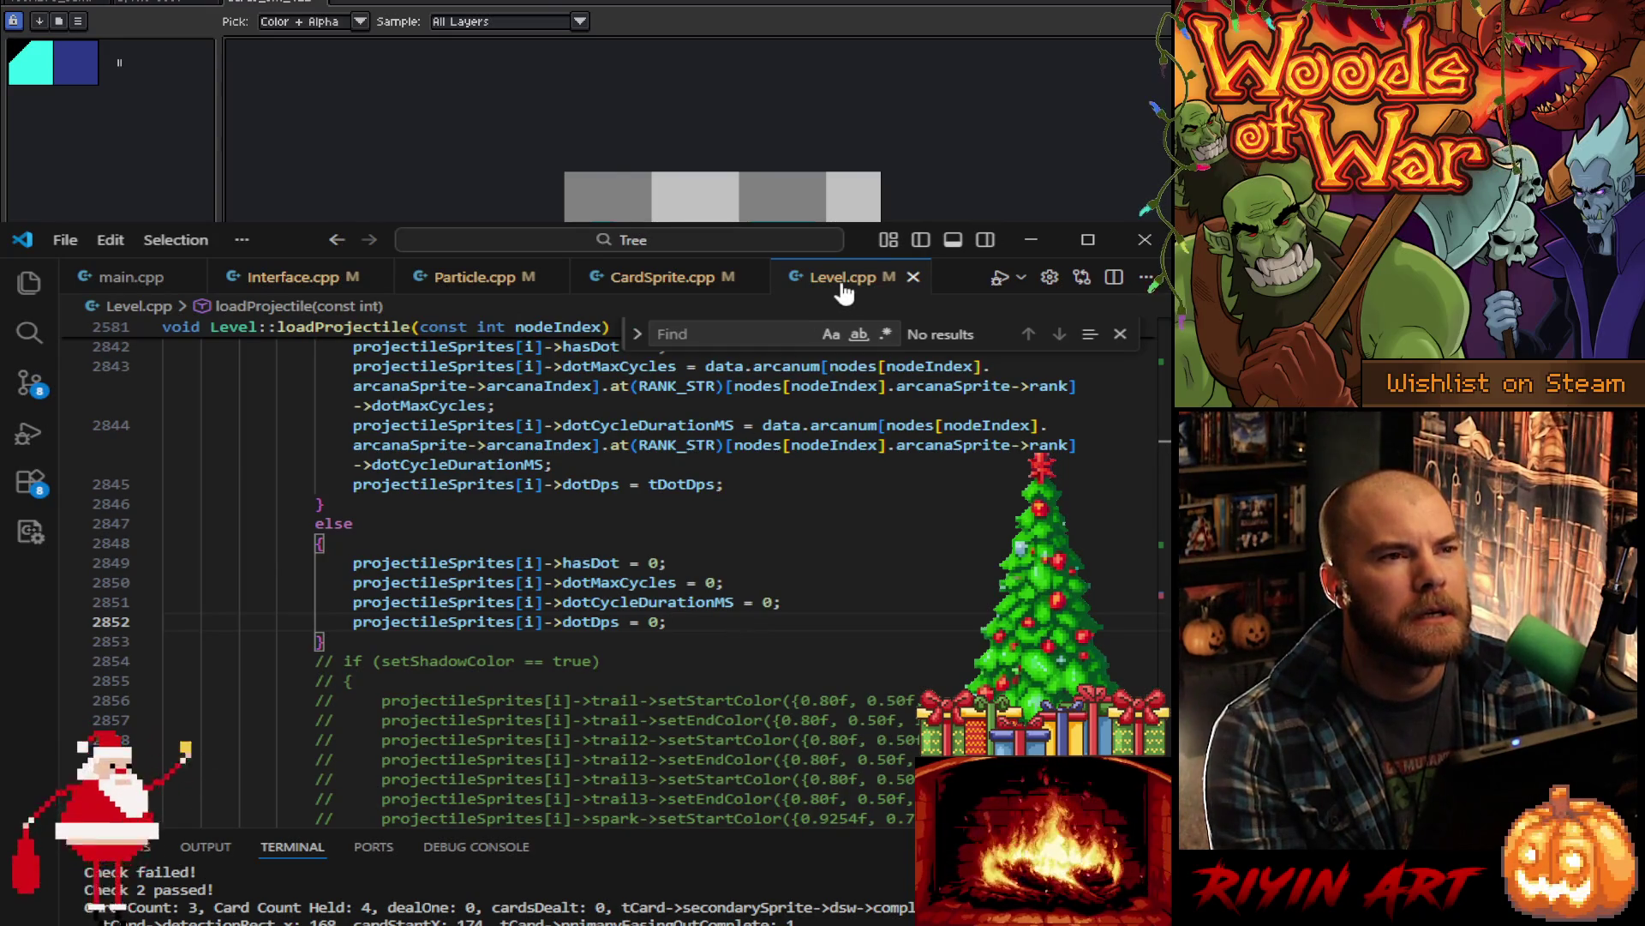
click(665, 281)
drag(827, 280, 261, 291)
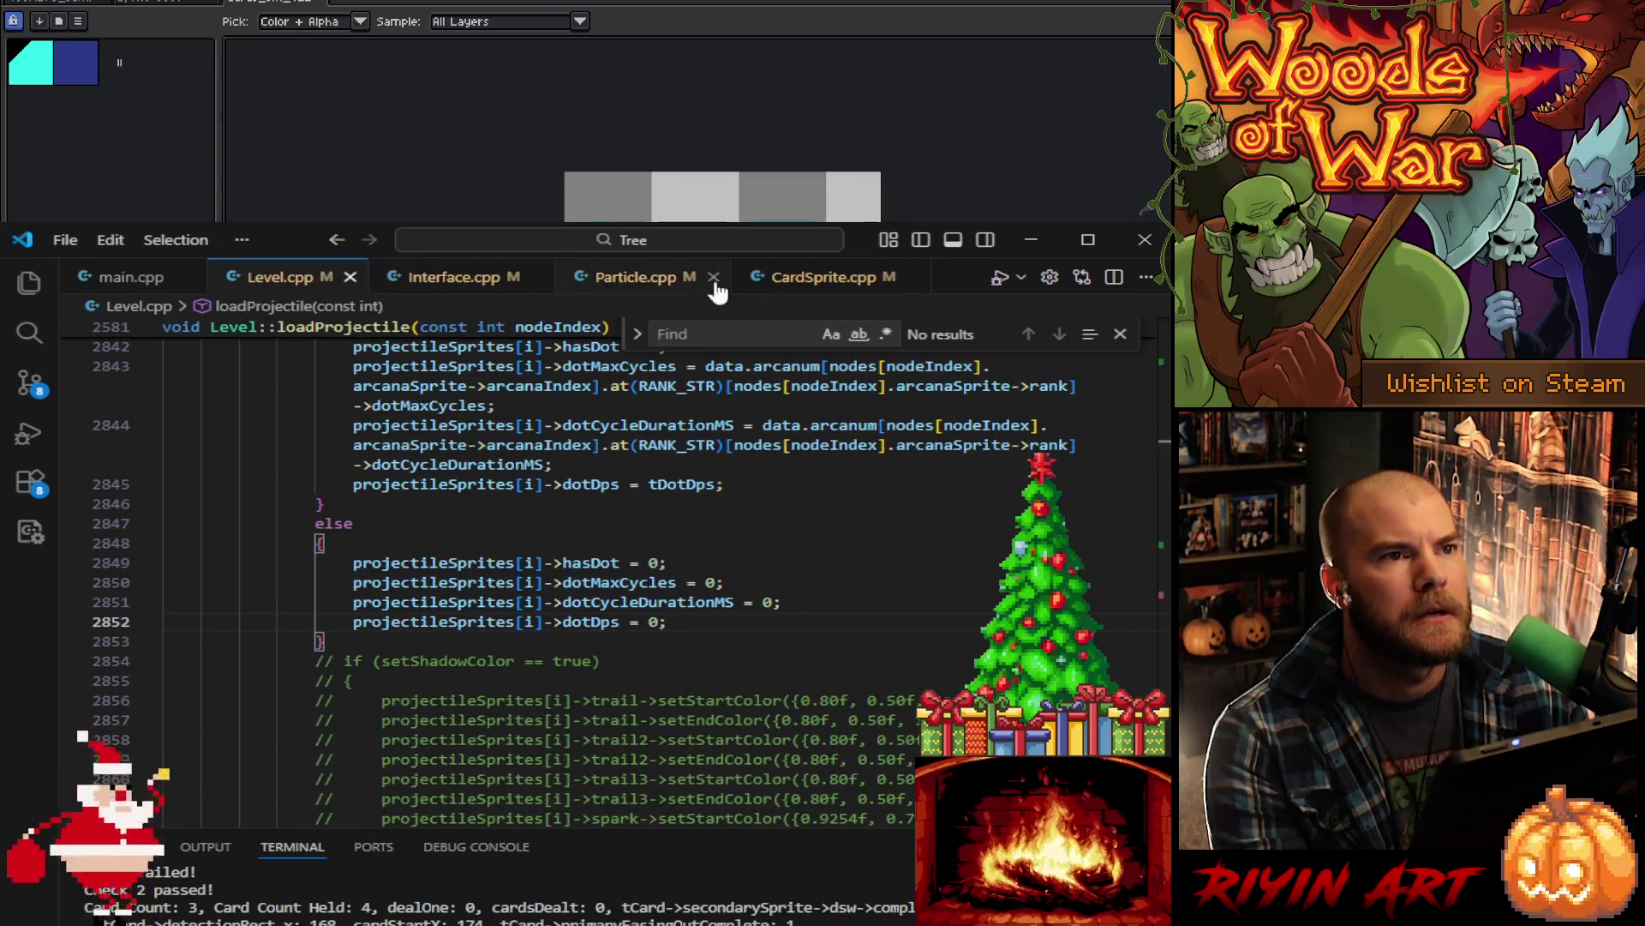
click(815, 289)
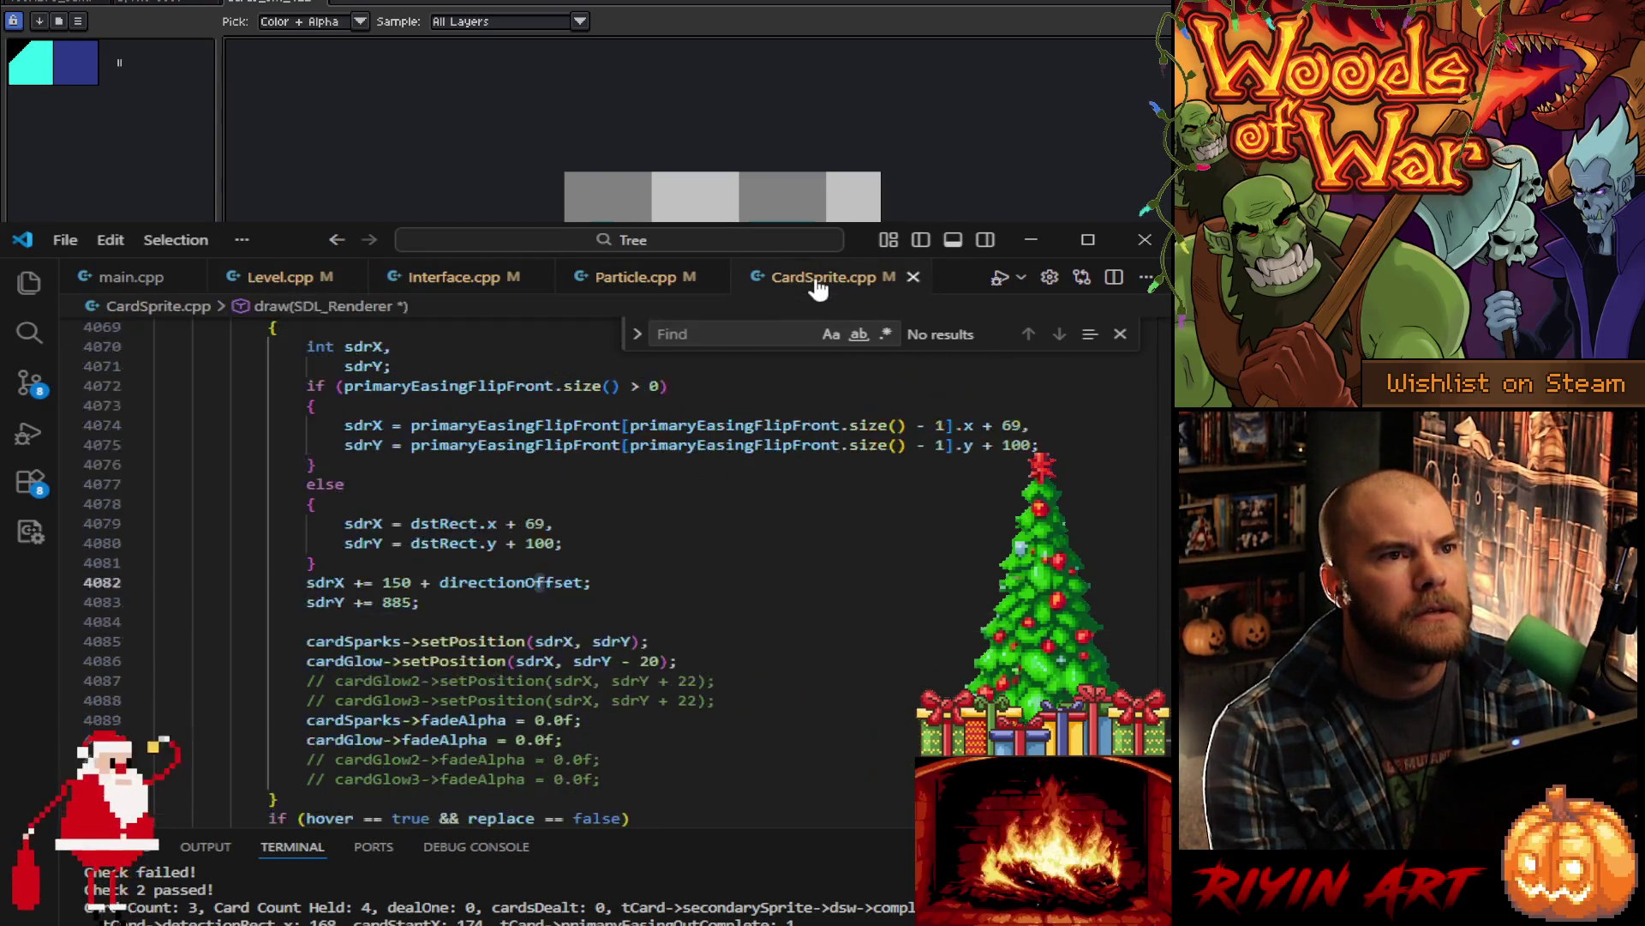
- Search CardSprite.cpp for 'special' and follow the initSpecial() call to its definition
click(776, 549)
key(ctrl+f)
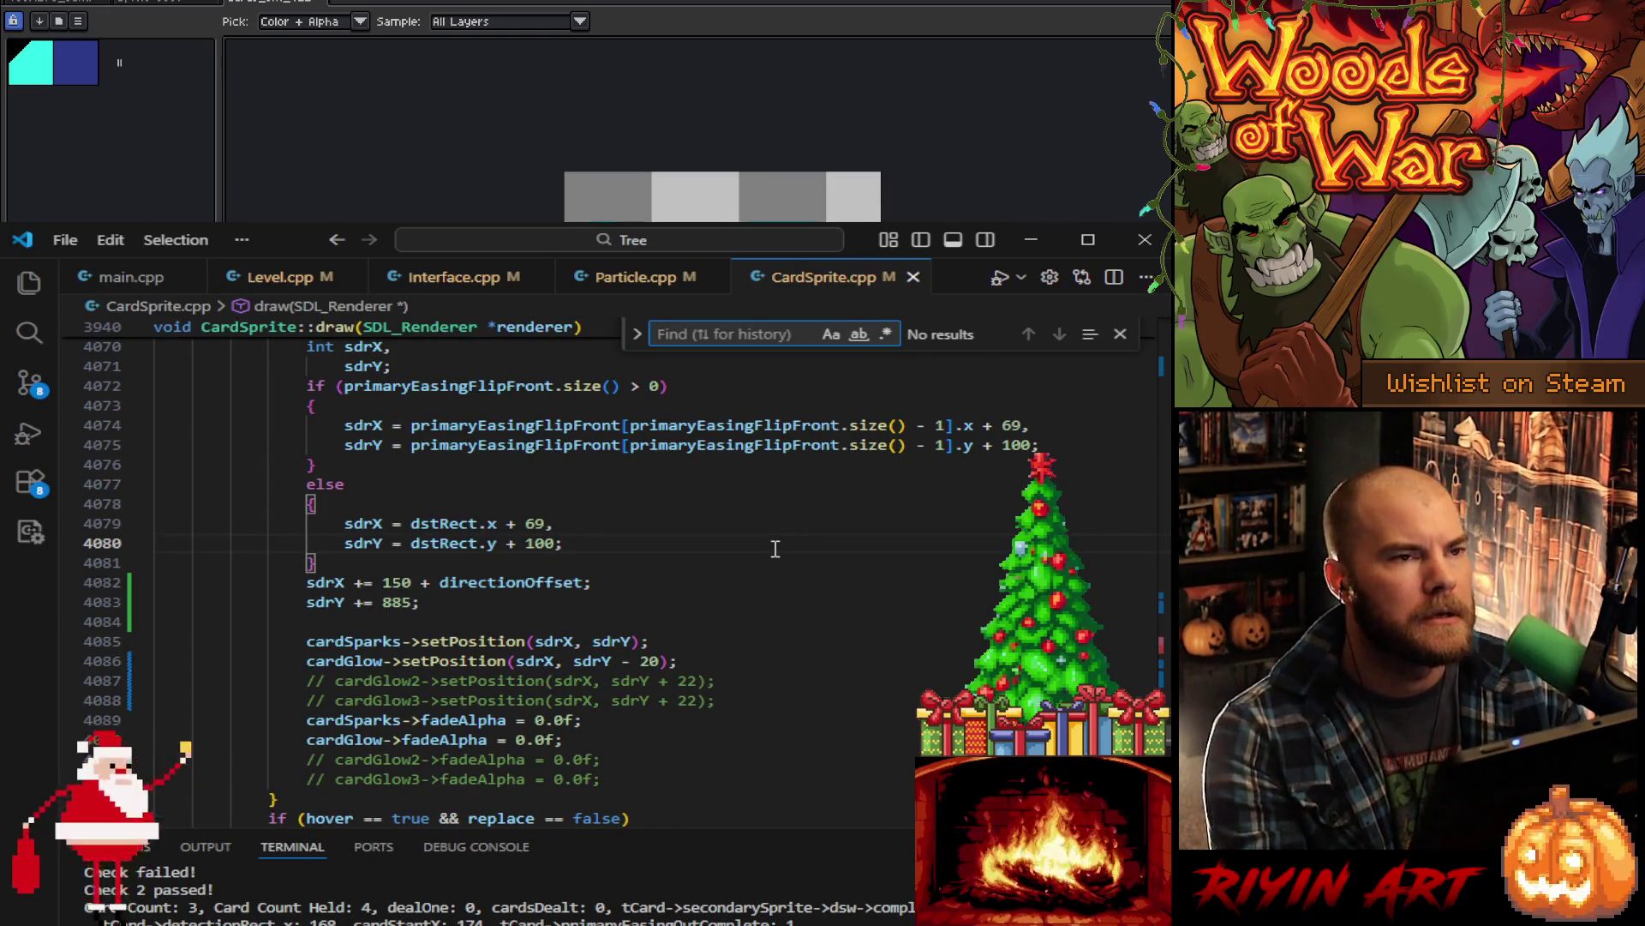
text(i)
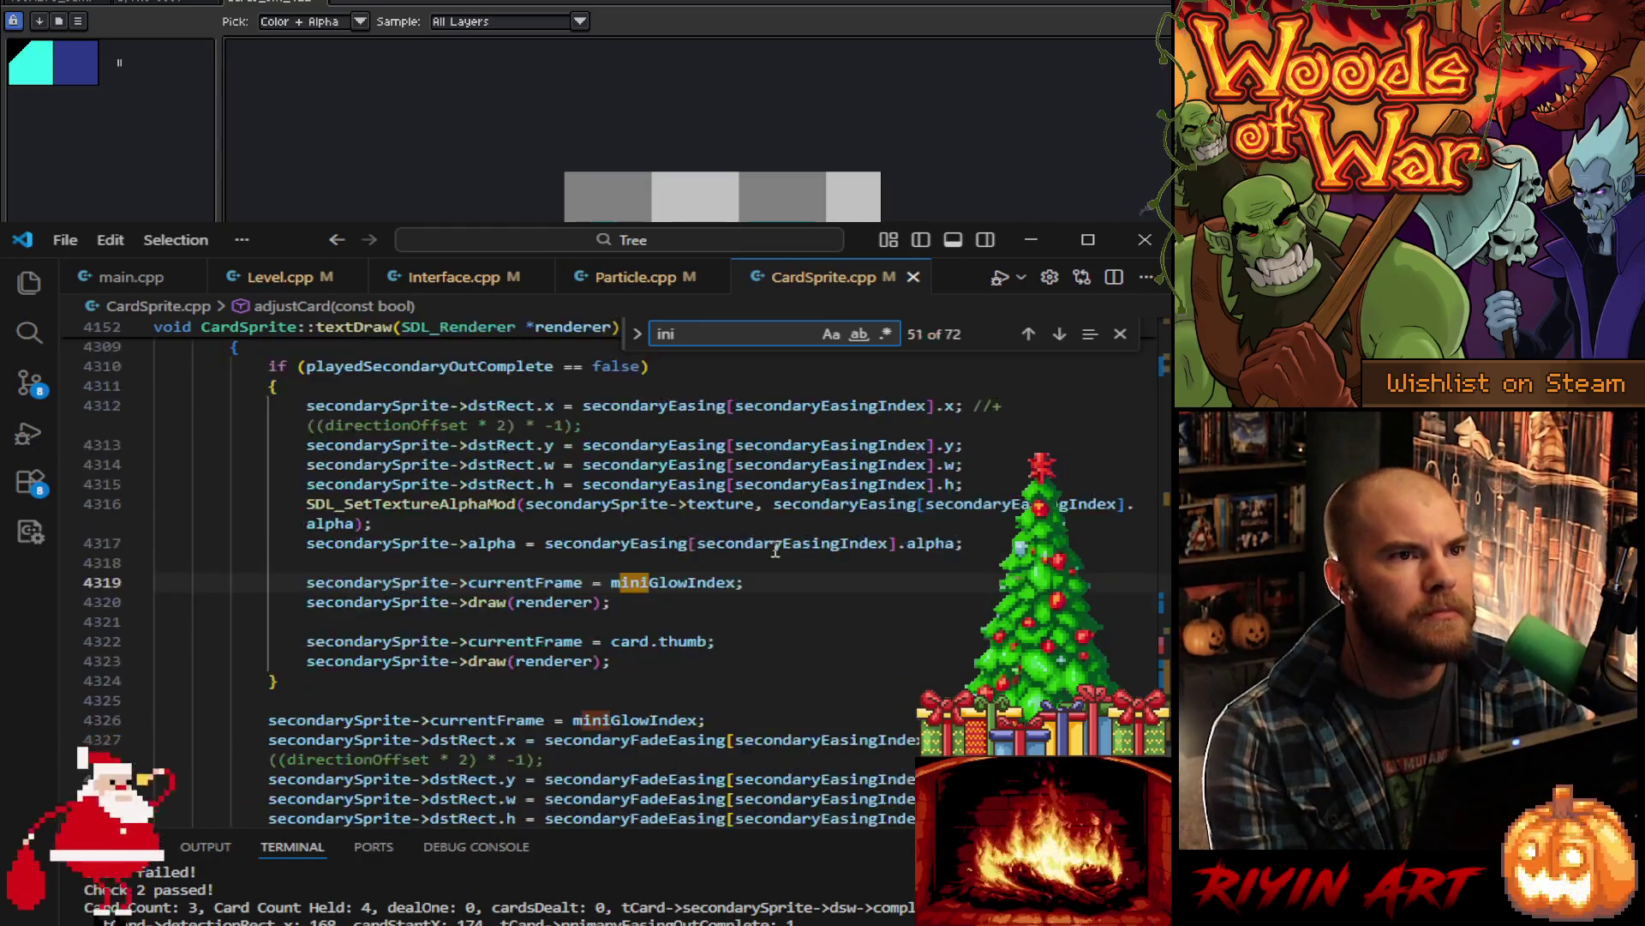
key(BackSpace)
text(speicl)
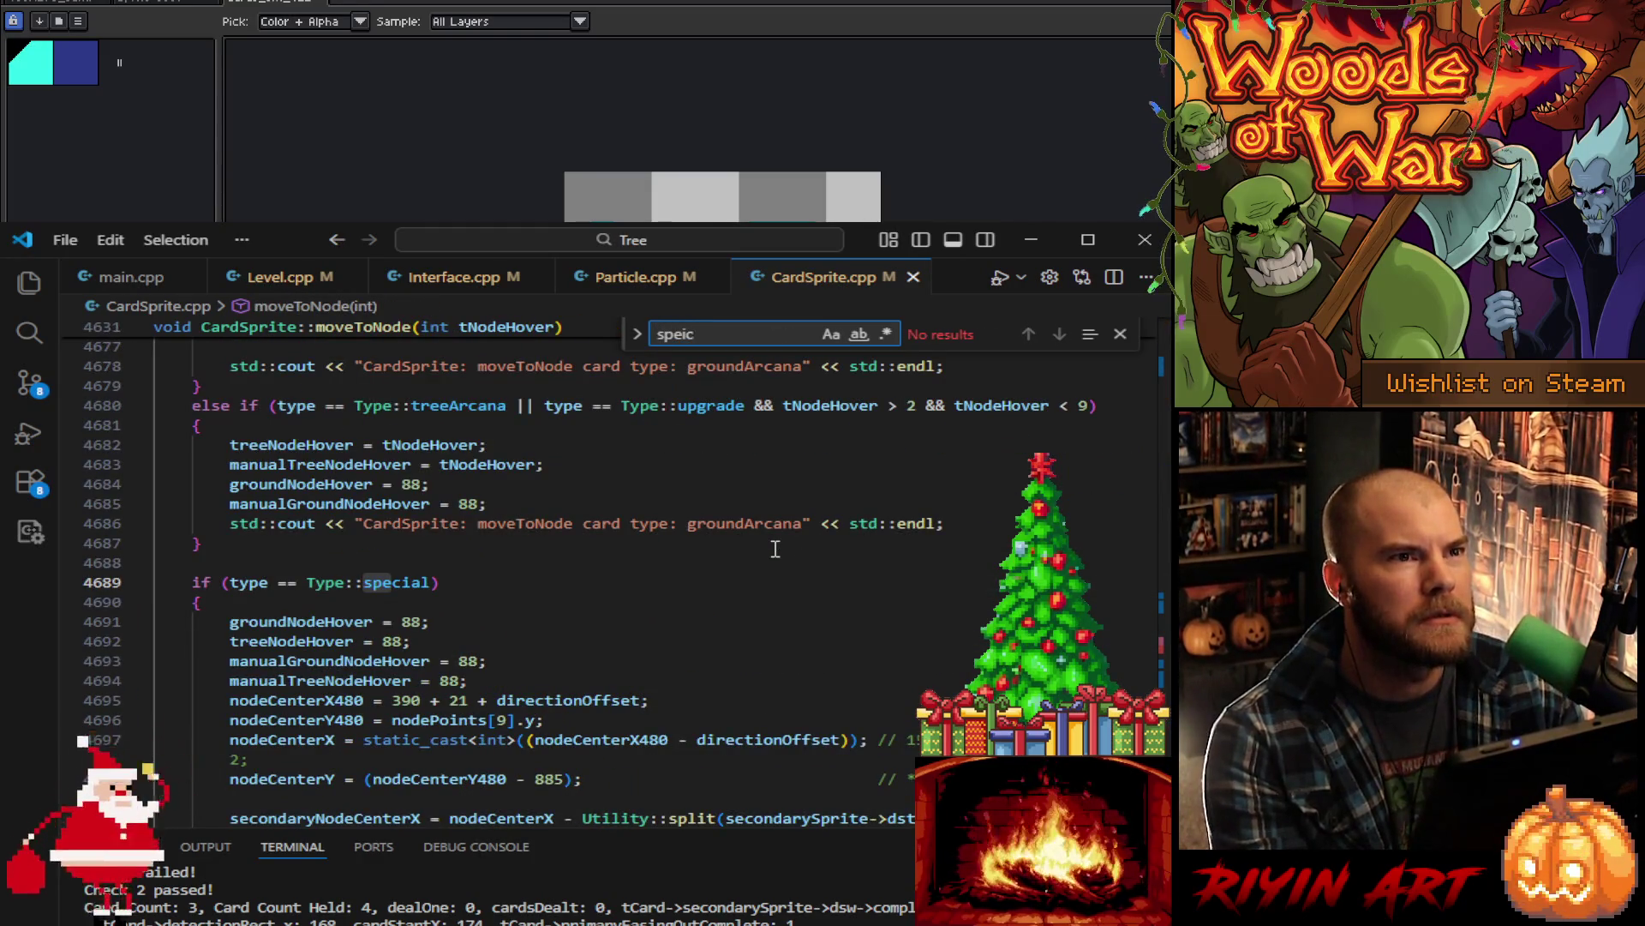
key(BackSpace)
key(BackSpace)
text(cial)
key(Return)
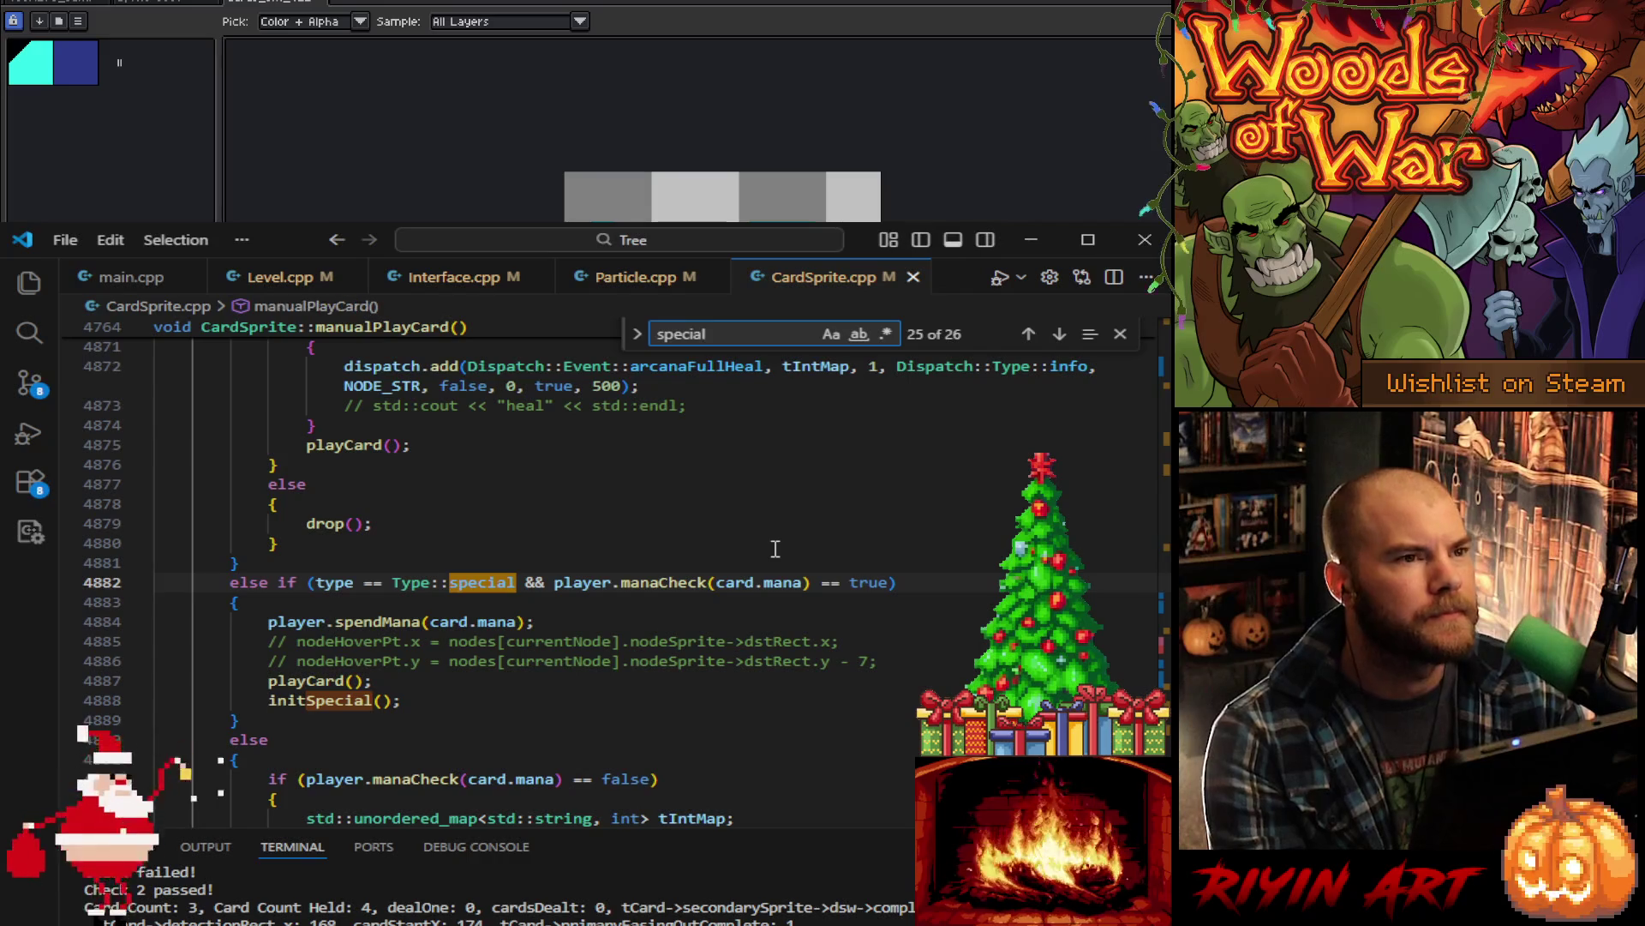
ctrl+click(339, 701)
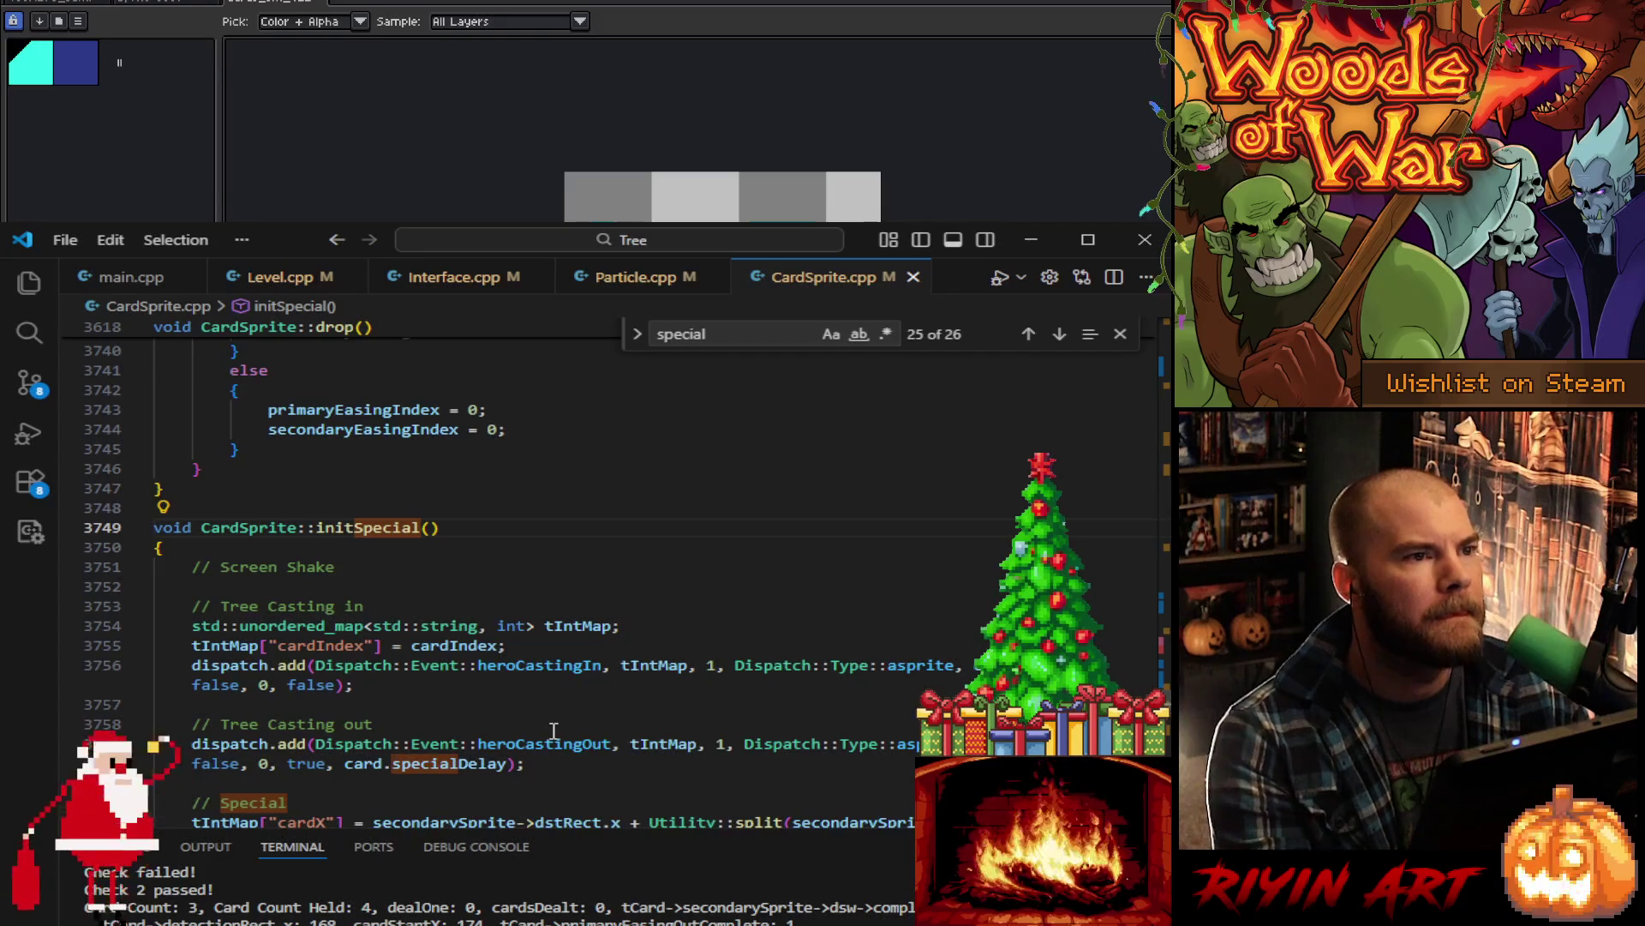
scroll(557, 731, down, 2)
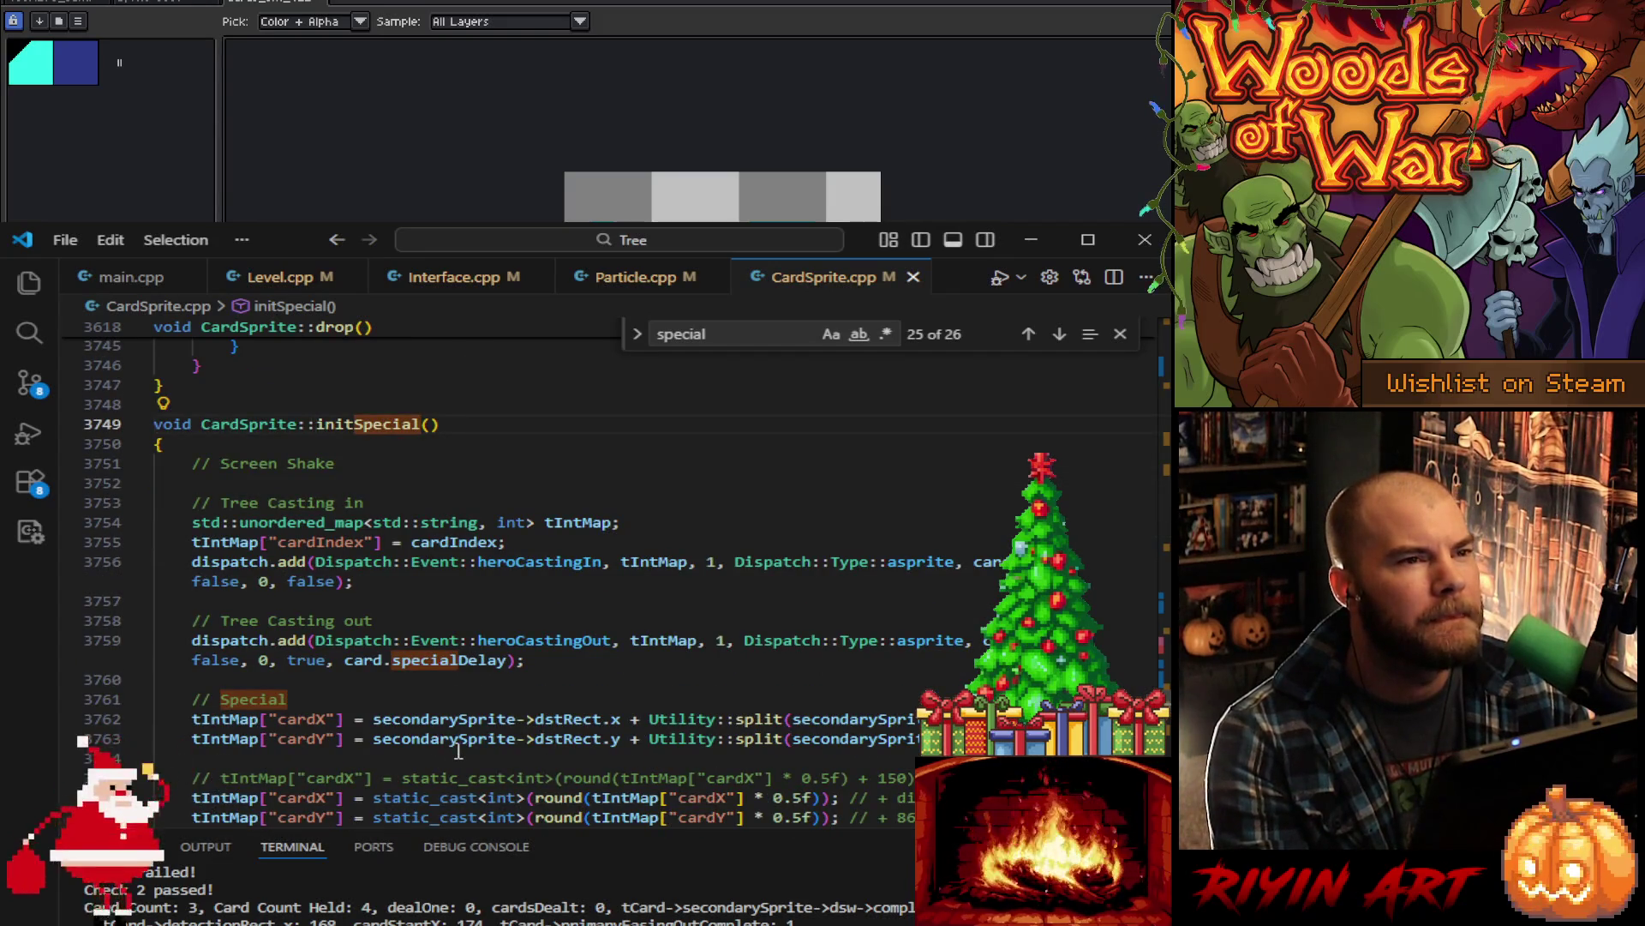
scroll(461, 751, down, 3)
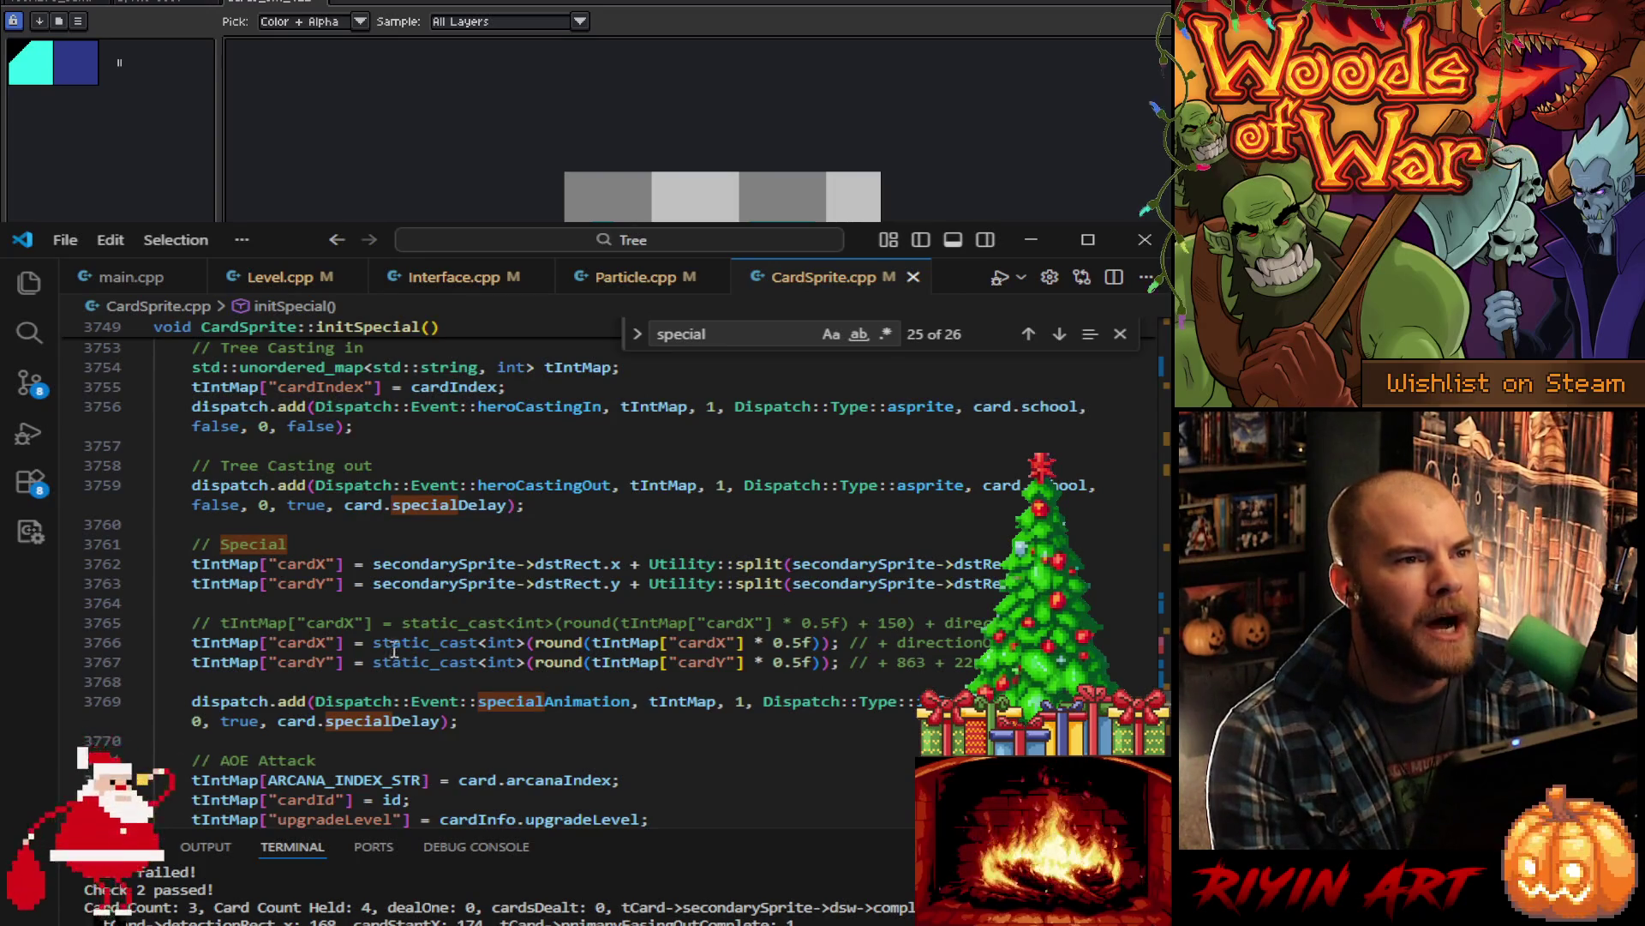
- Replace the rounded, halved cardX offset with tIntMap["cardX"] + 150 + directionOffset
drag(374, 648, 655, 643)
key(BackSpace)
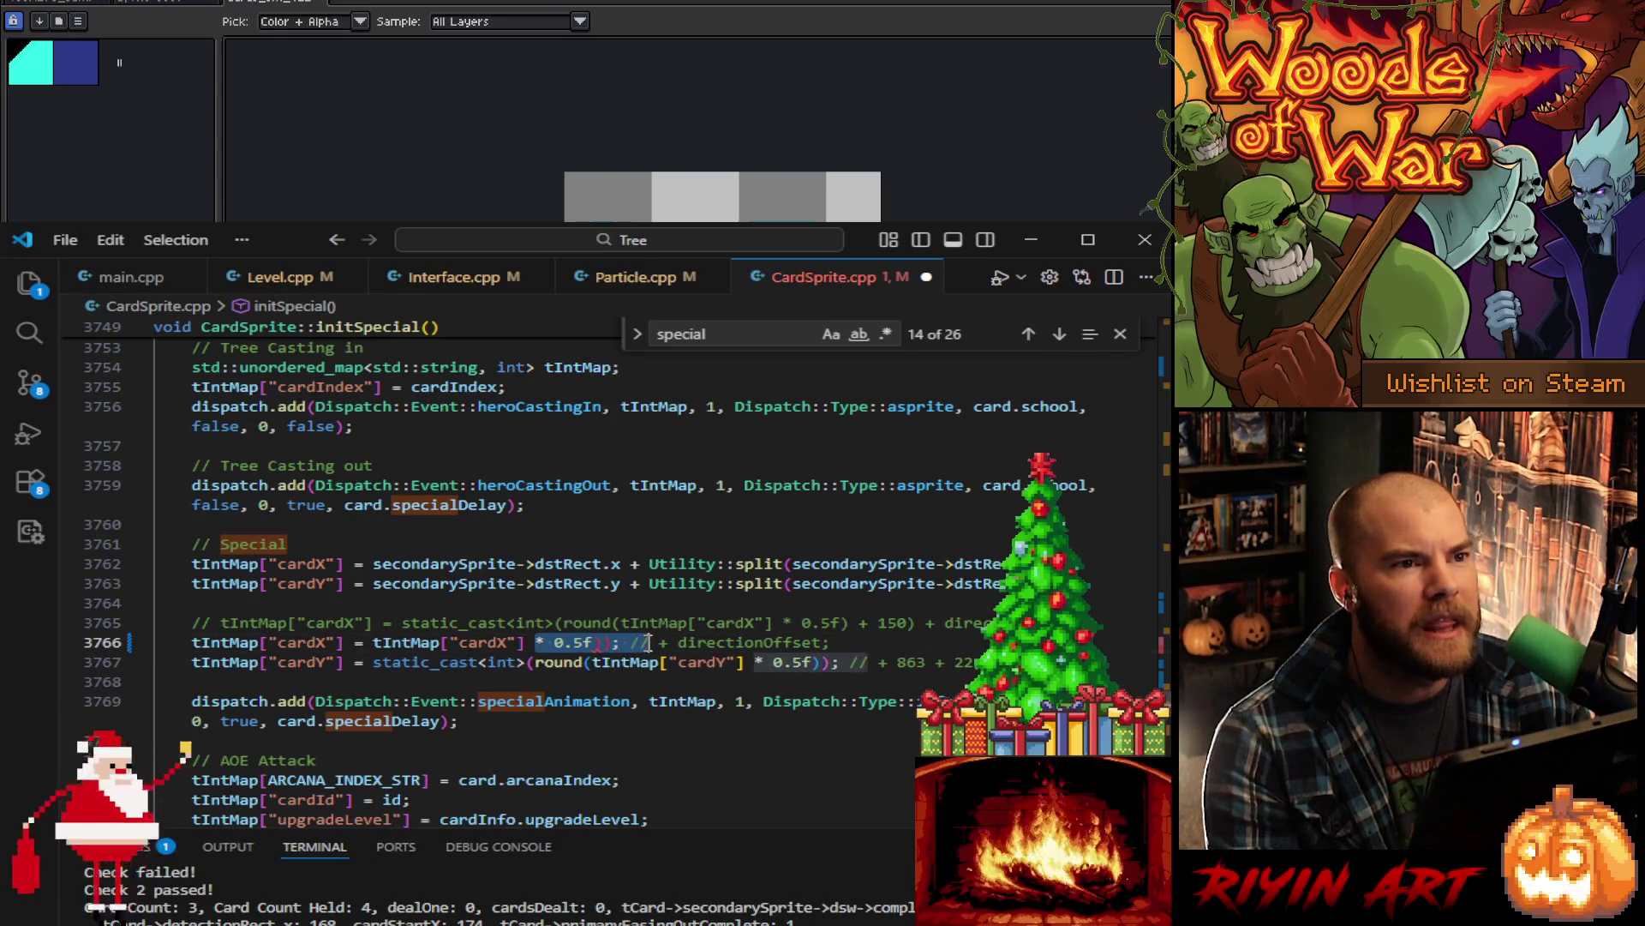
key(BackSpace)
key(Right)
key(Right)
text(150)
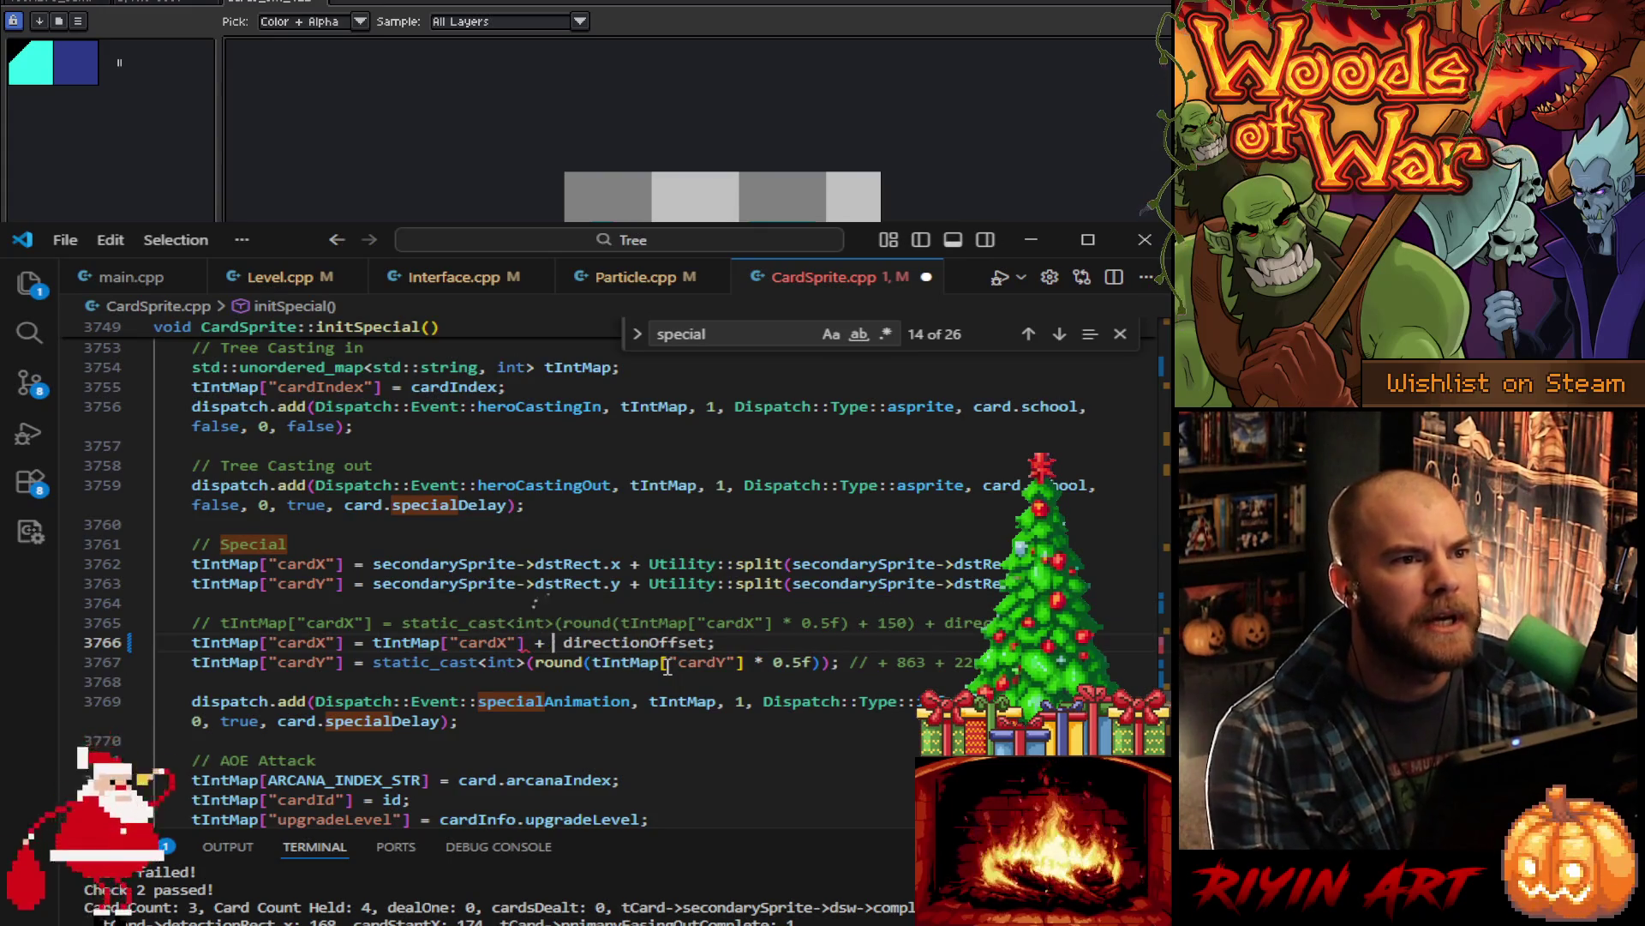
text( +)
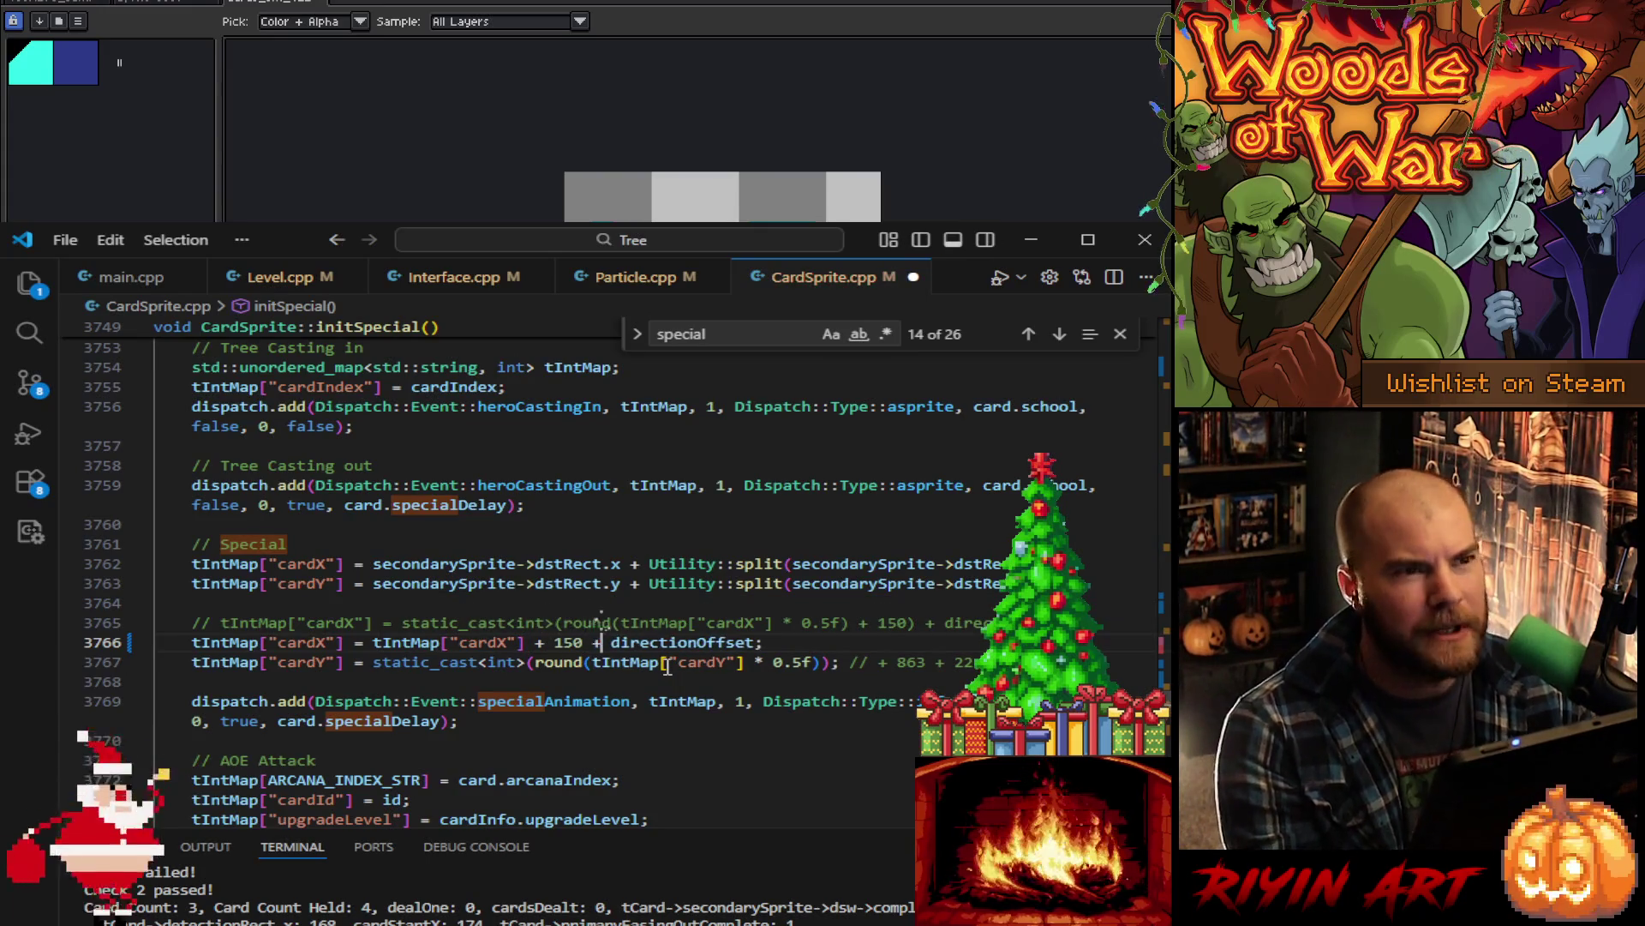
- Replace the rounded, halved cardY offset of 863 with tIntMap["cardY"] + 885
mouse_move(373, 662)
mouse_down()
mouse_move(661, 667)
mouse_move(590, 667)
mouse_move(645, 661)
mouse_up()
key(BackSpace)
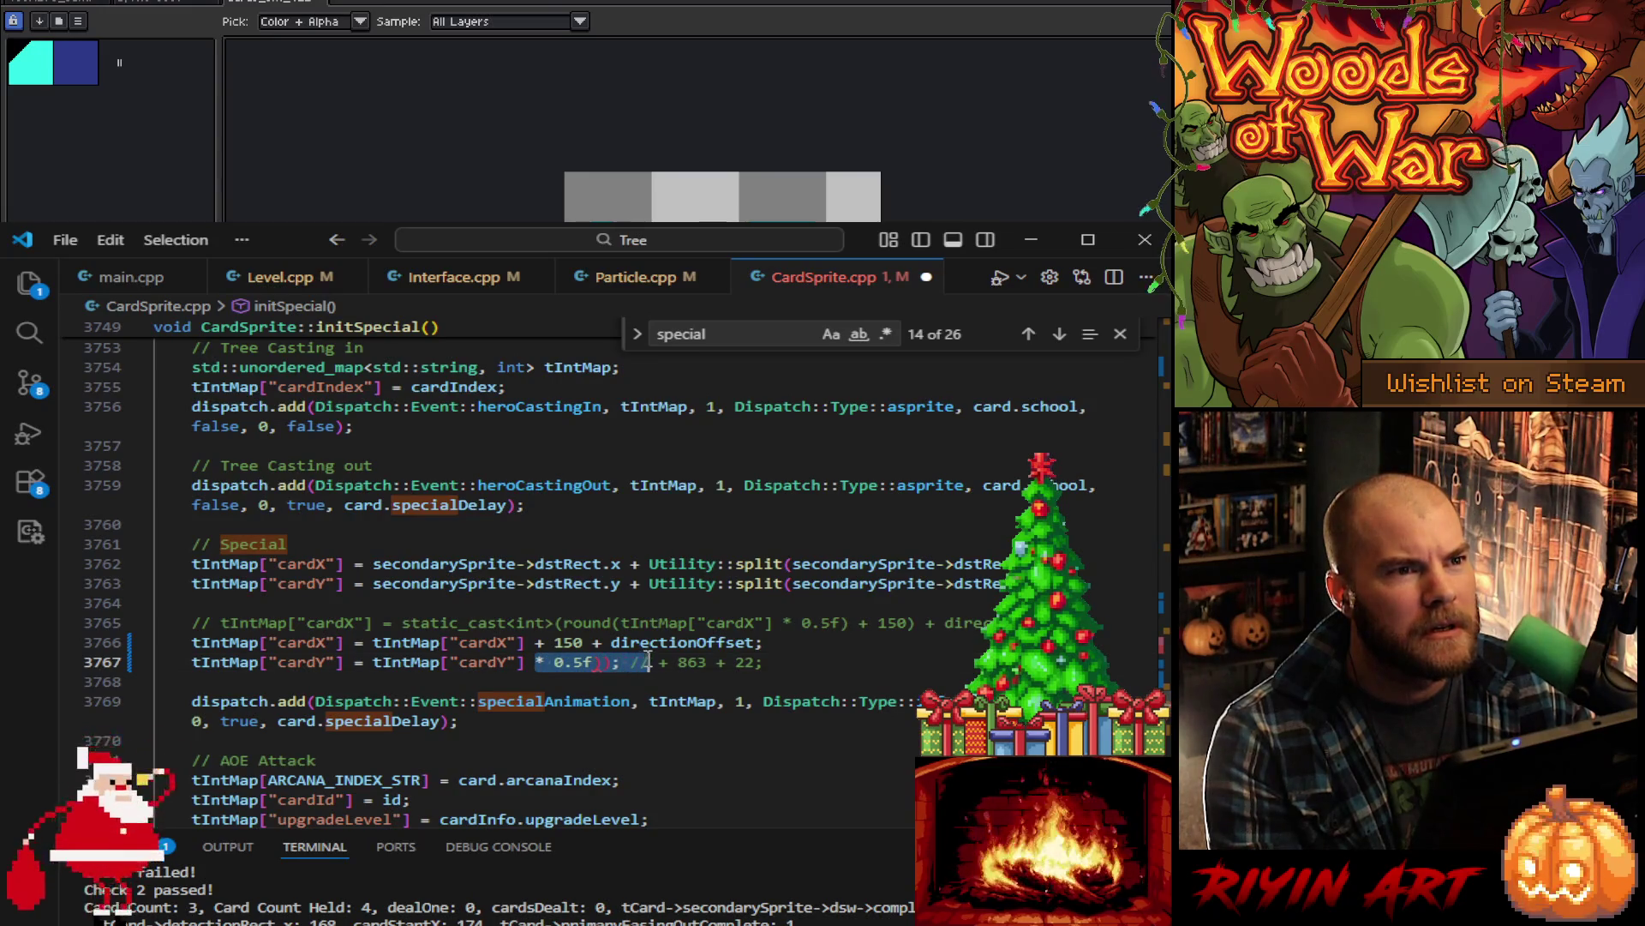
key(BackSpace)
key(Delete)
key(Right)
key(Right)
key(Delete)
key(Delete)
key(Delete)
key(Delete)
text(885)
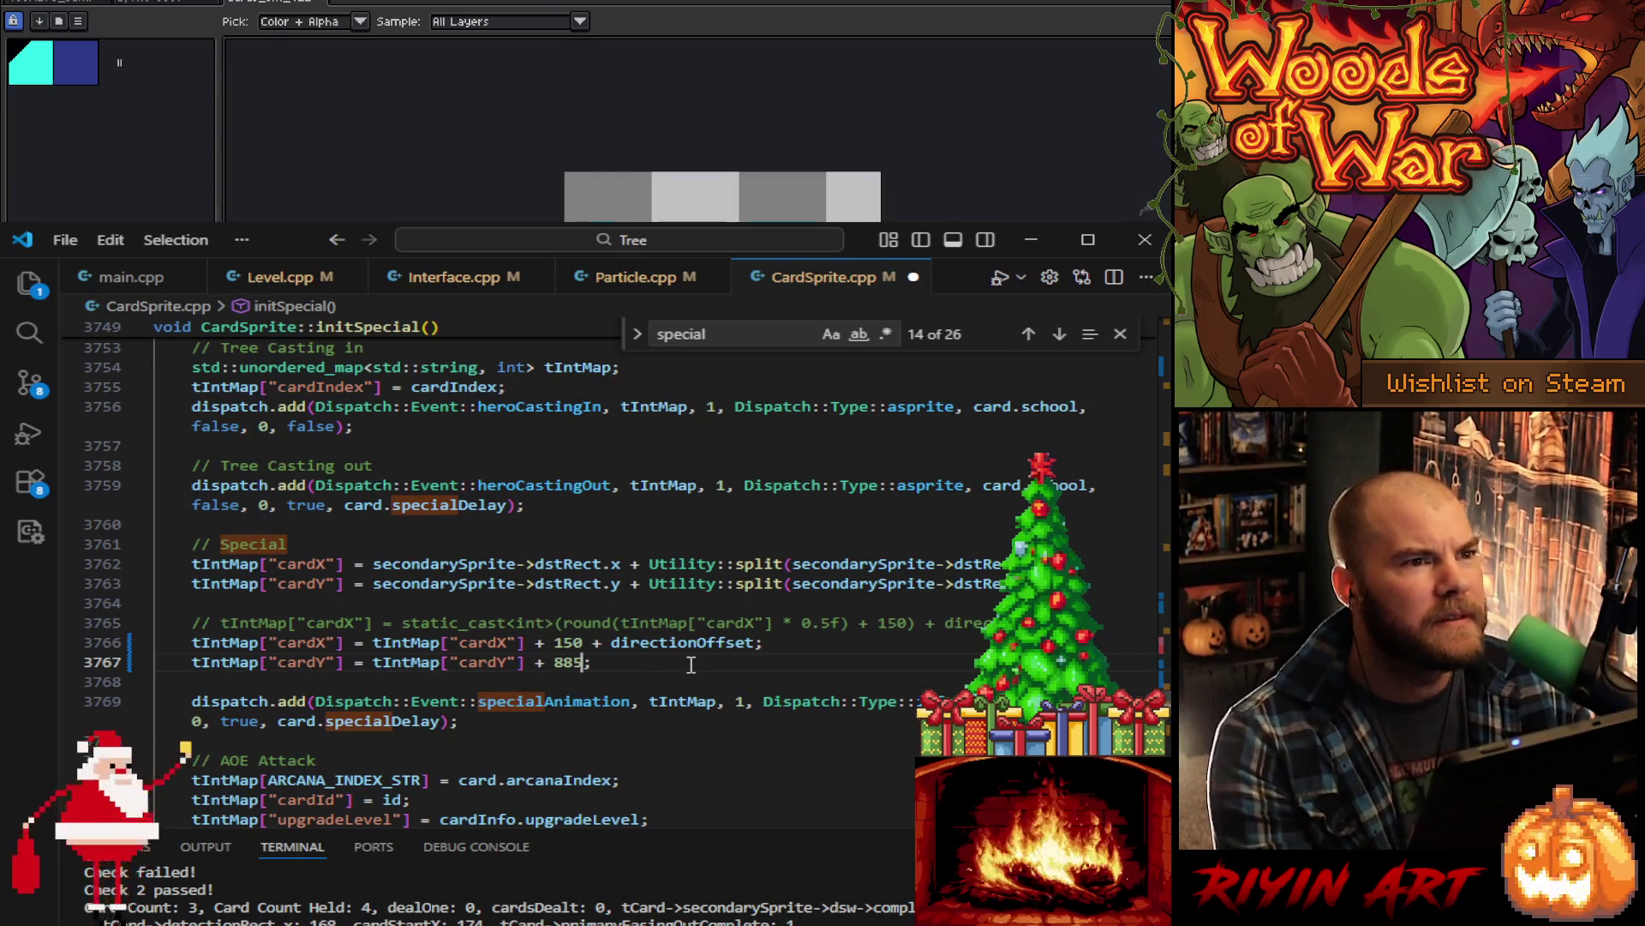
- Delete the old commented-out cardX line and save CardSprite.cpp
click(1104, 623)
key(shift+Up)
key(BackSpace)
key(BackSpace)
key(Return)
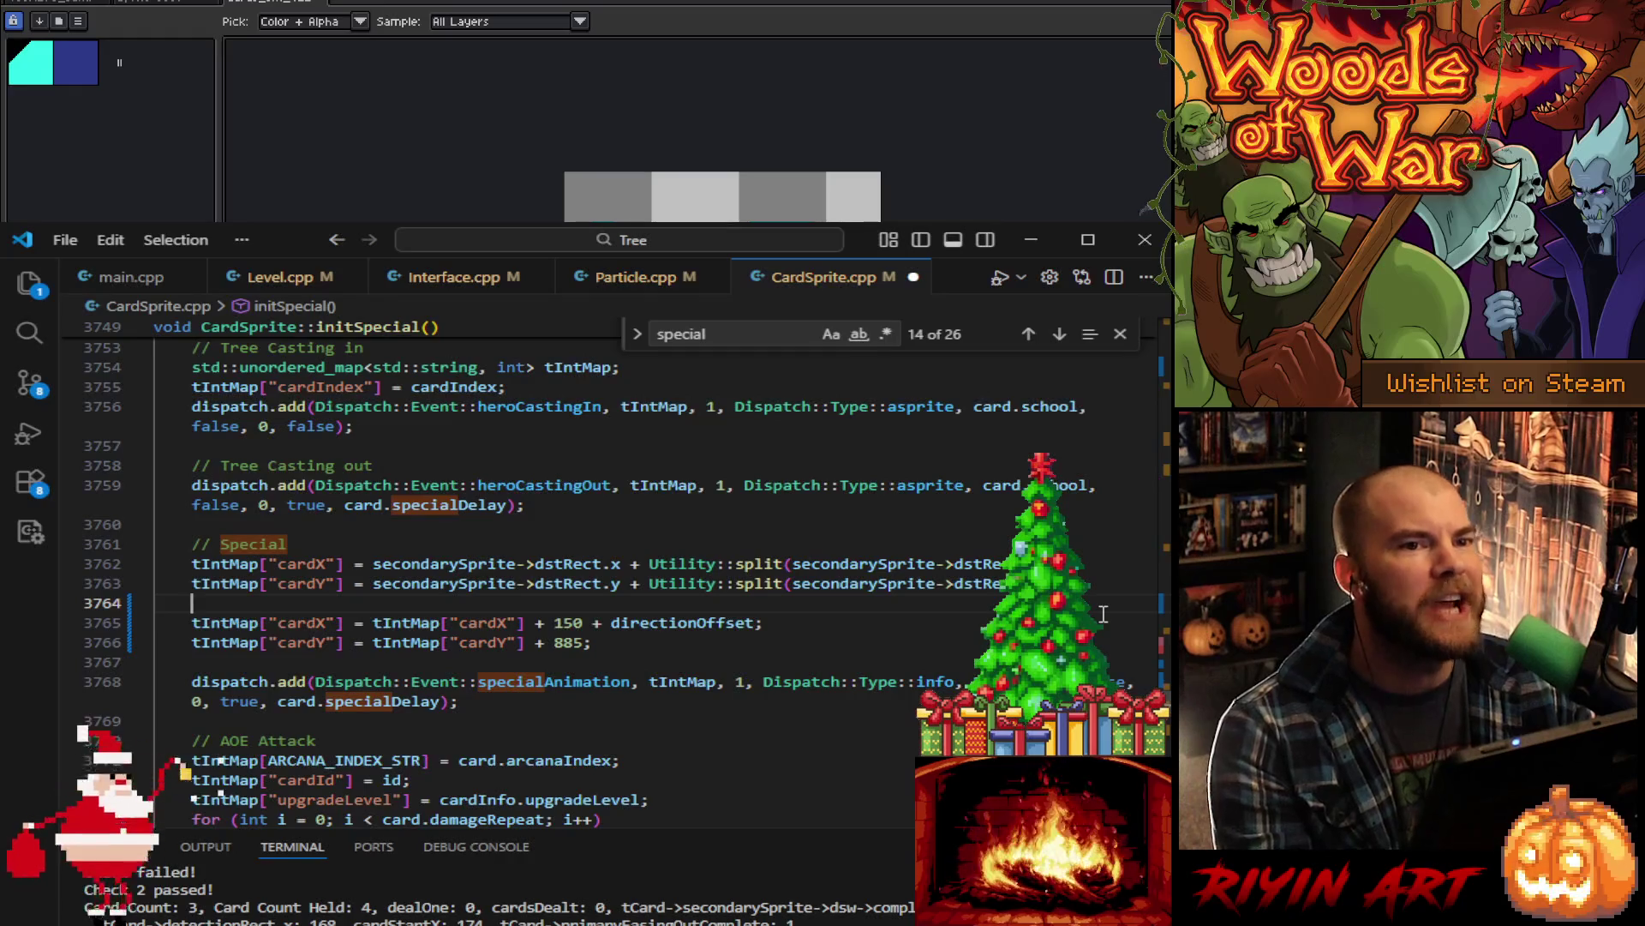
click(744, 641)
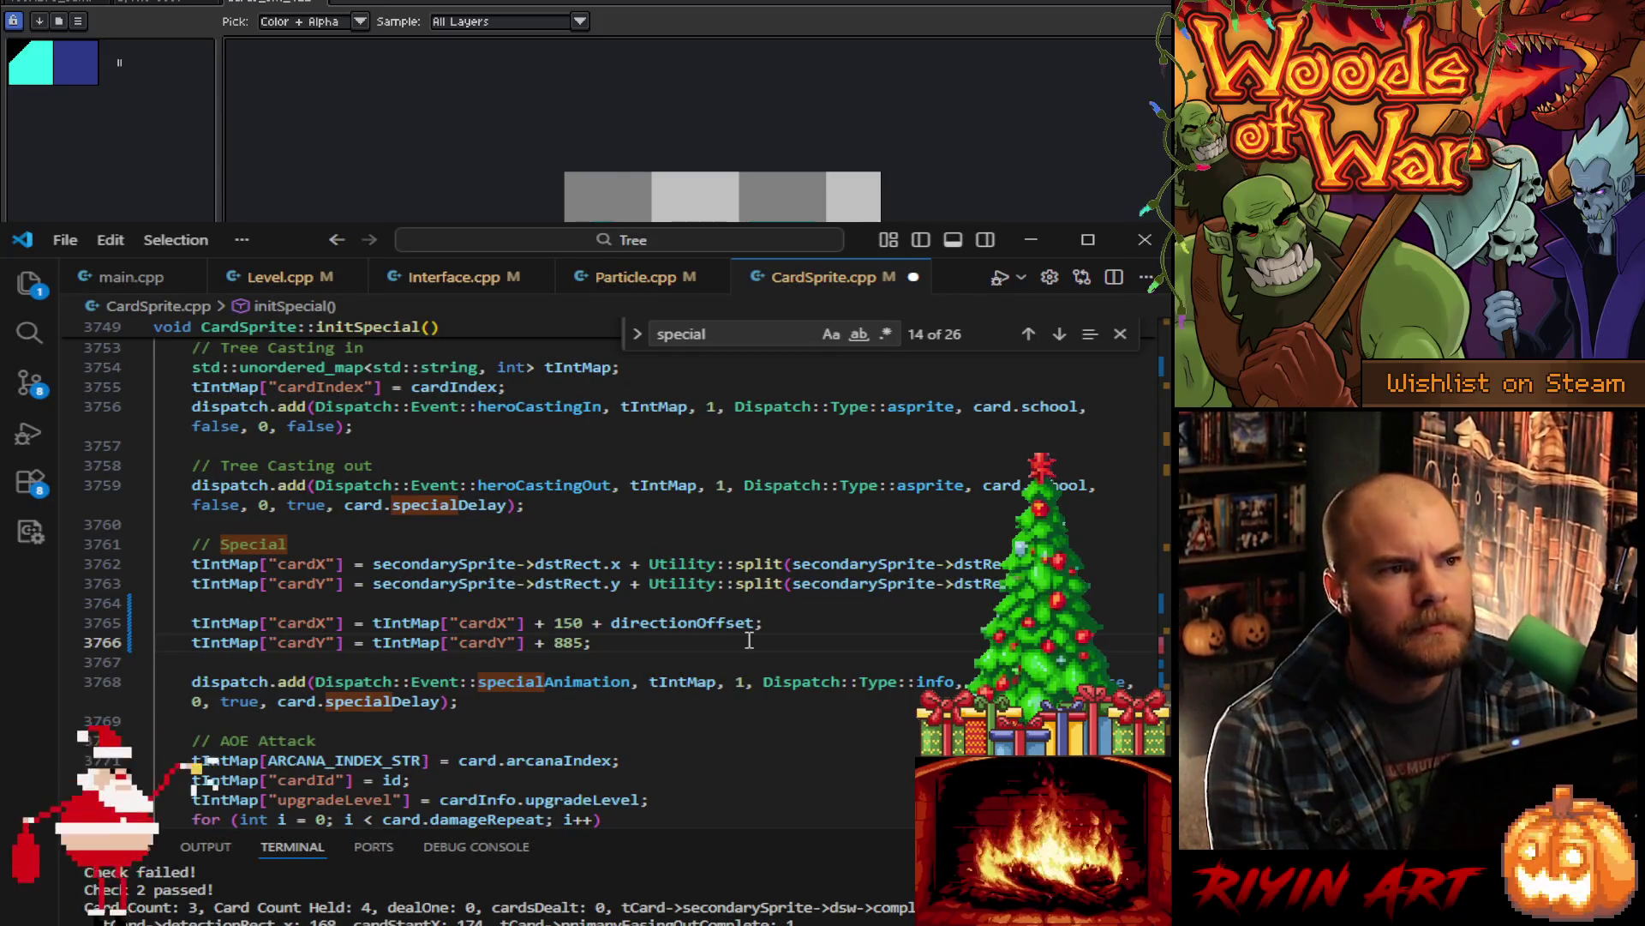
scroll(749, 640, down, 3)
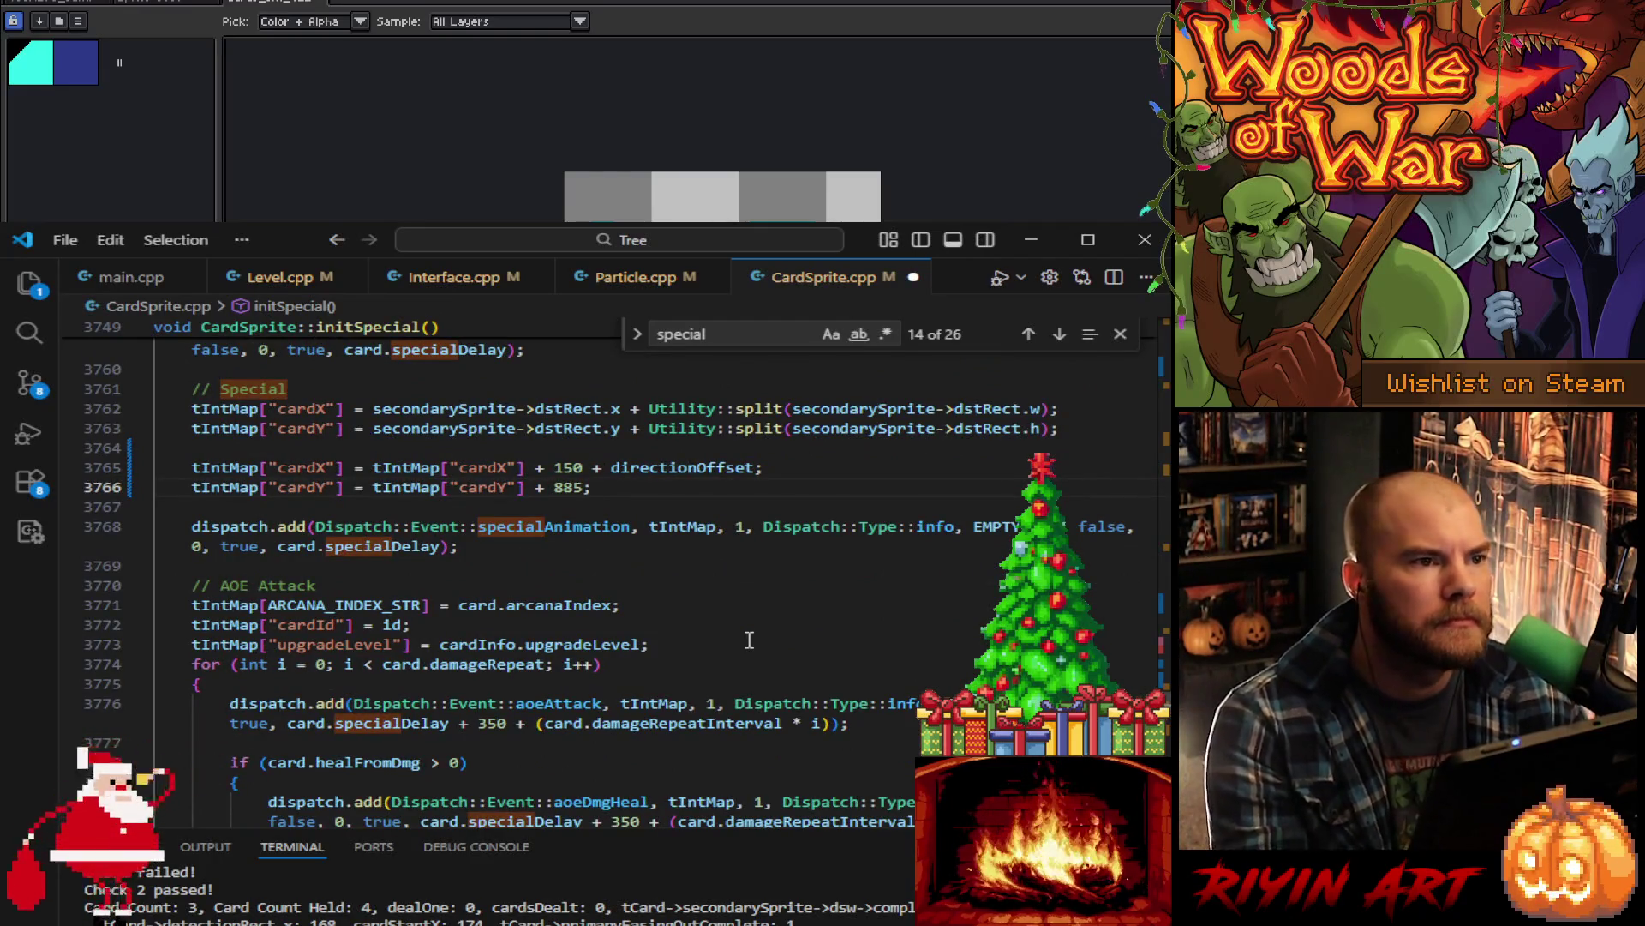
scroll(749, 640, down, 4)
scroll(750, 643, up, 8)
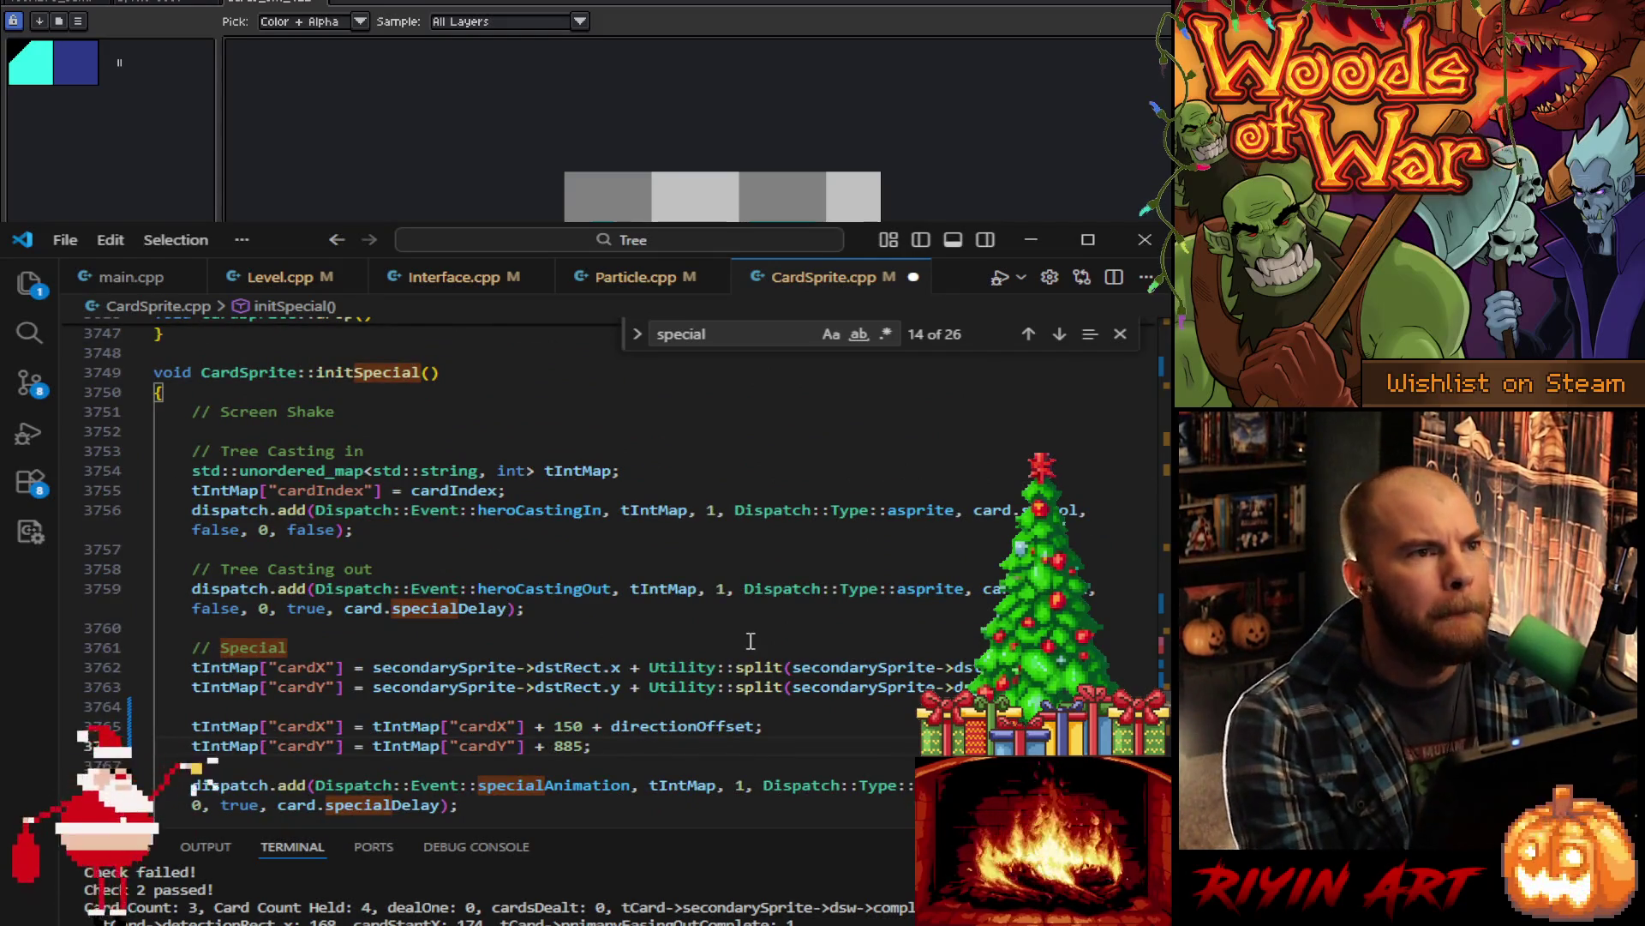
key(ctrl+s)
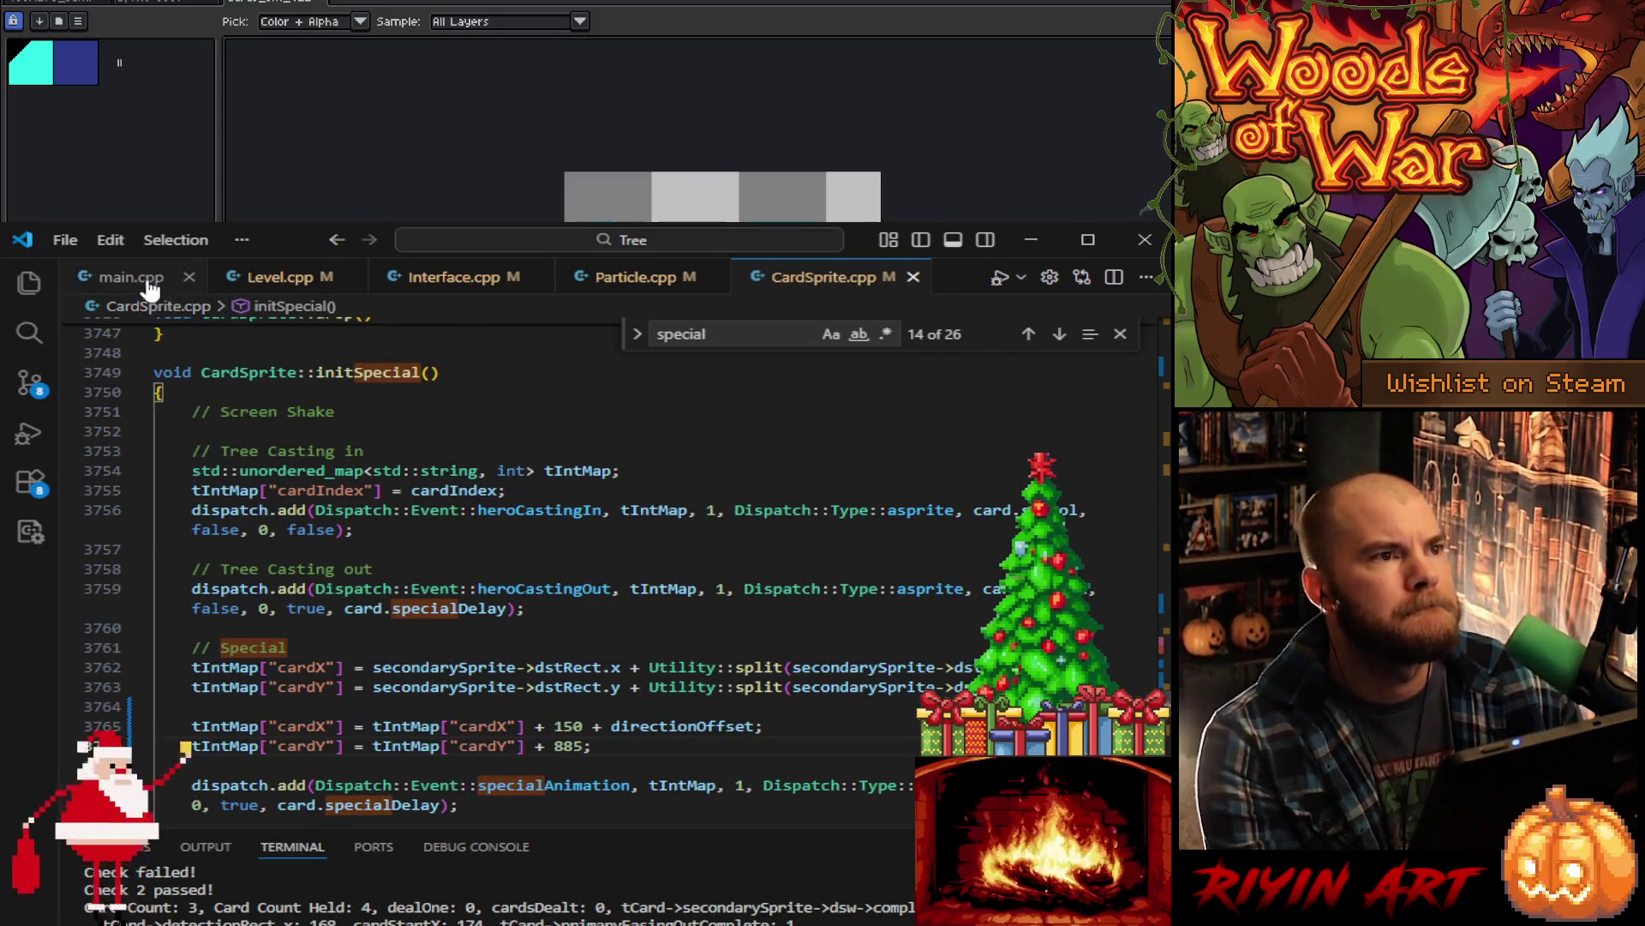
- Build and run the game from main.cpp, then return to Particle.cpp
click(137, 277)
click(1031, 278)
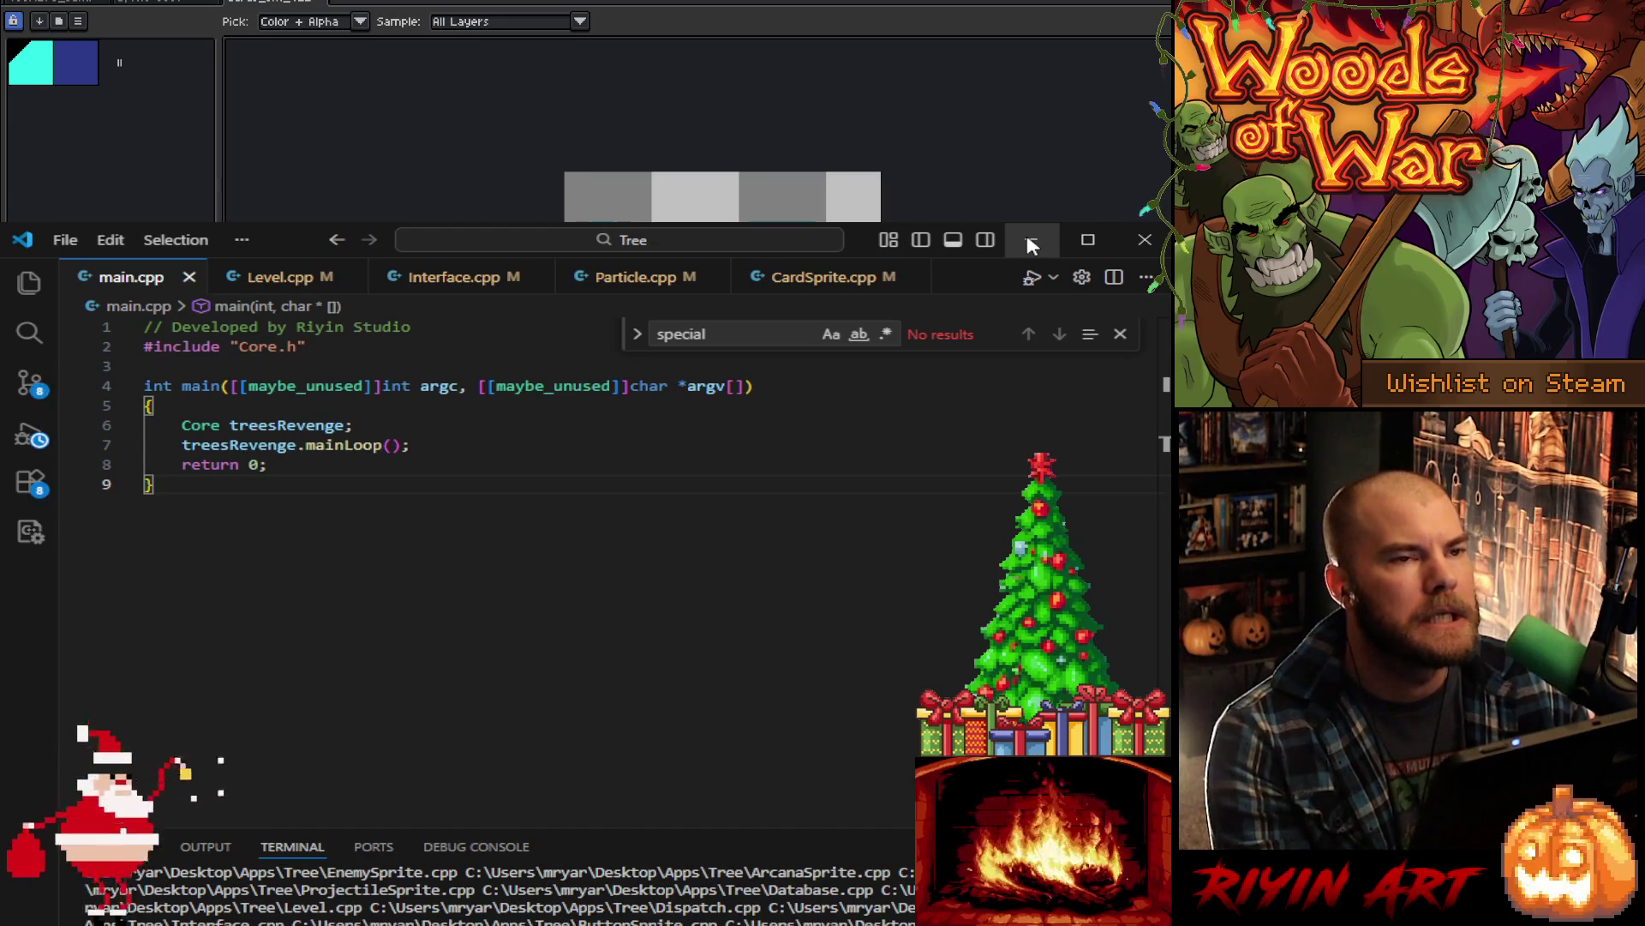
click(583, 281)
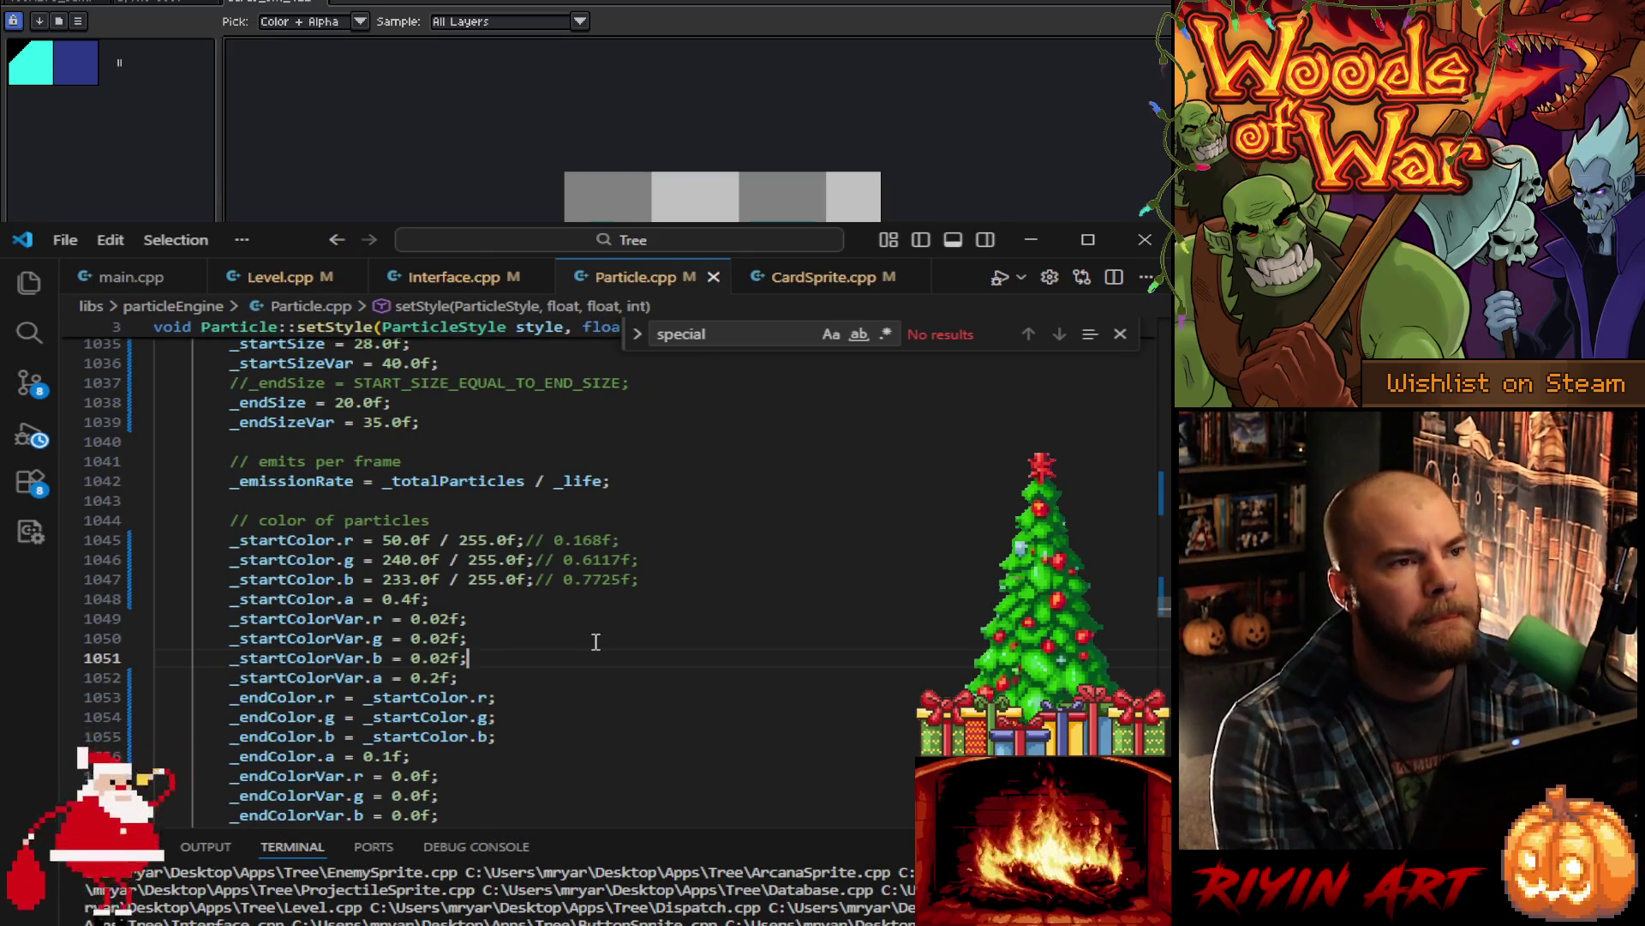
scroll(603, 650, down, 5)
scroll(464, 566, up, 9)
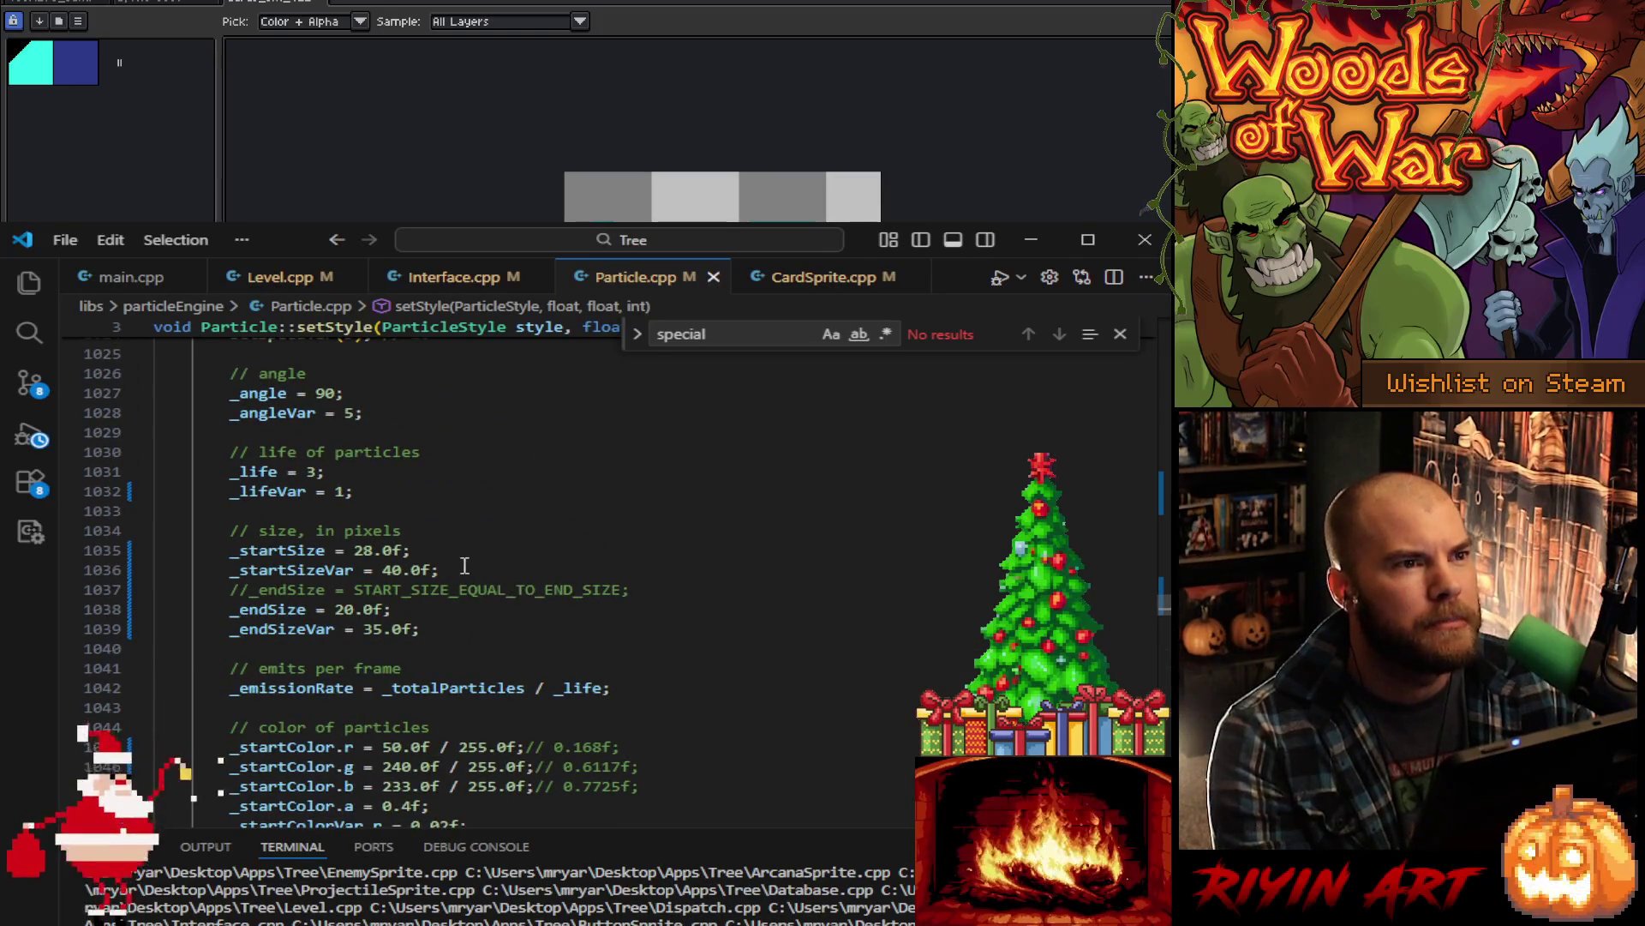
- Select the particle size block (lines 1034–1039) in Particle.cpp for reuse
drag(429, 532, 485, 631)
key(ctrl+c)
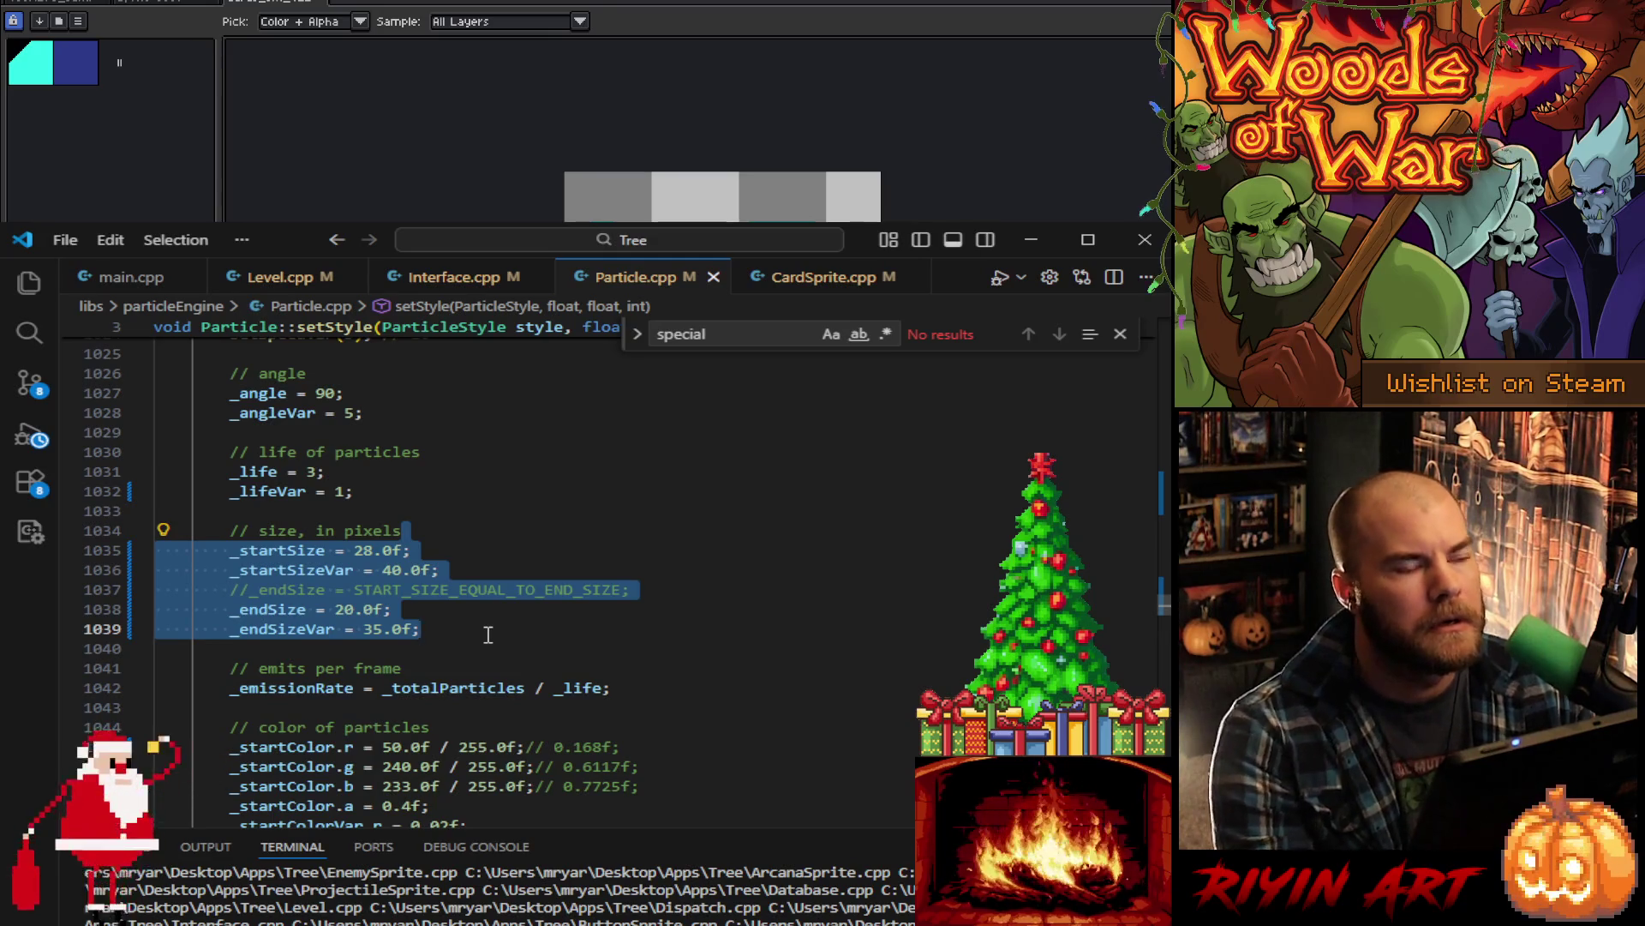
scroll(581, 683, down, 4)
scroll(581, 683, down, 9)
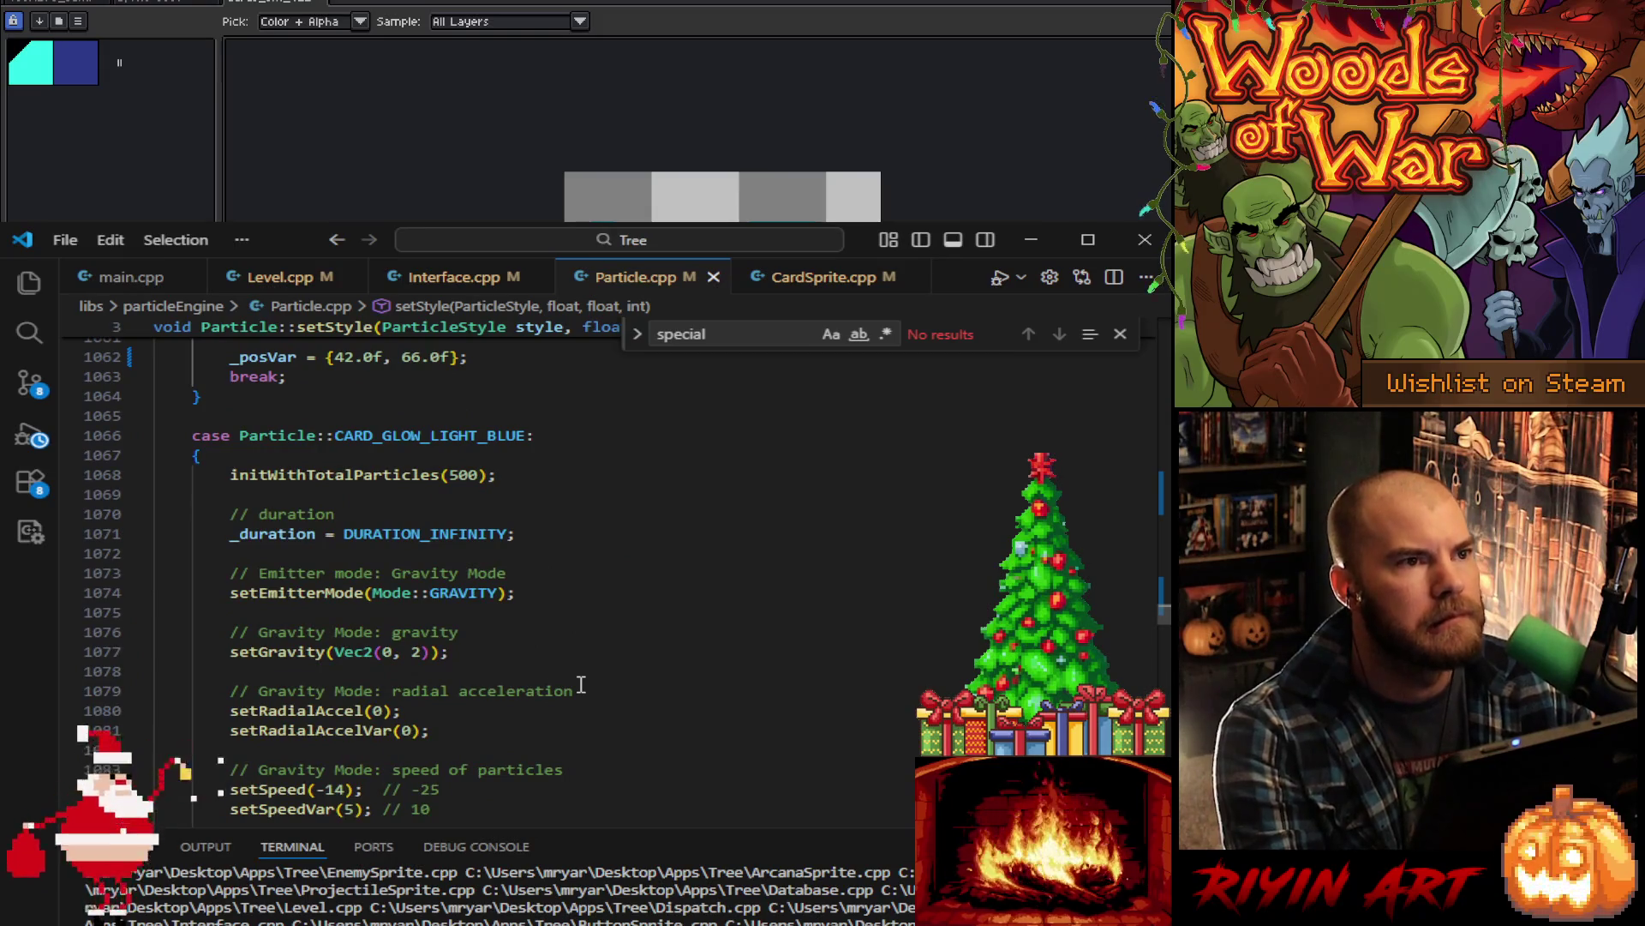
scroll(581, 683, down, 12)
scroll(581, 674, up, 20)
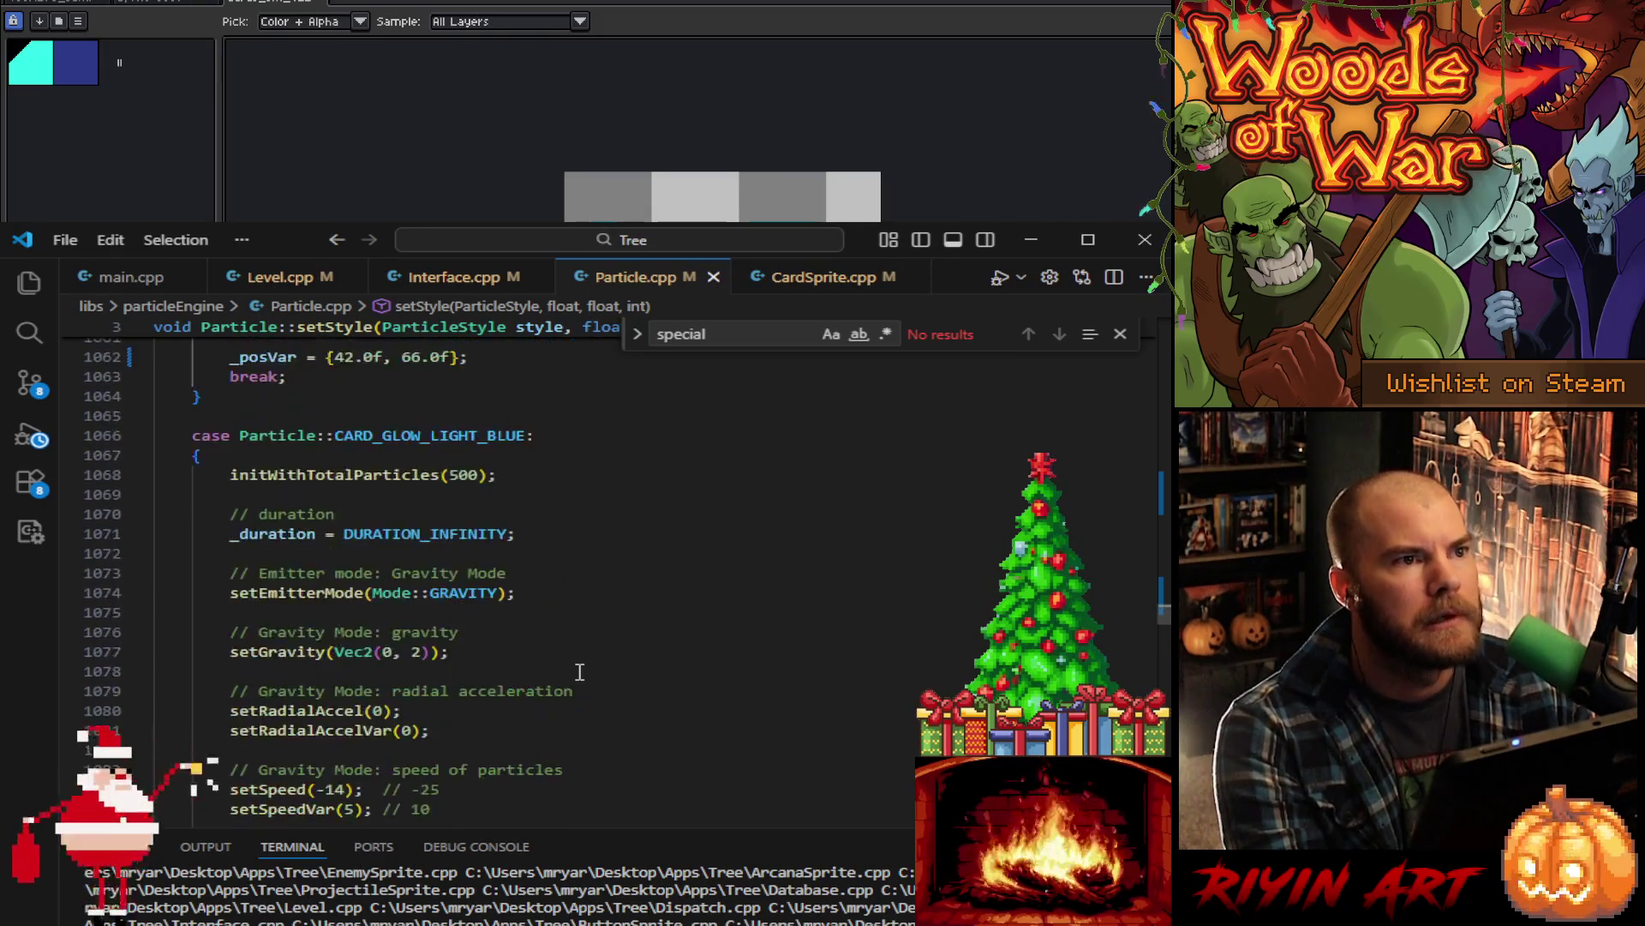
scroll(580, 672, up, 16)
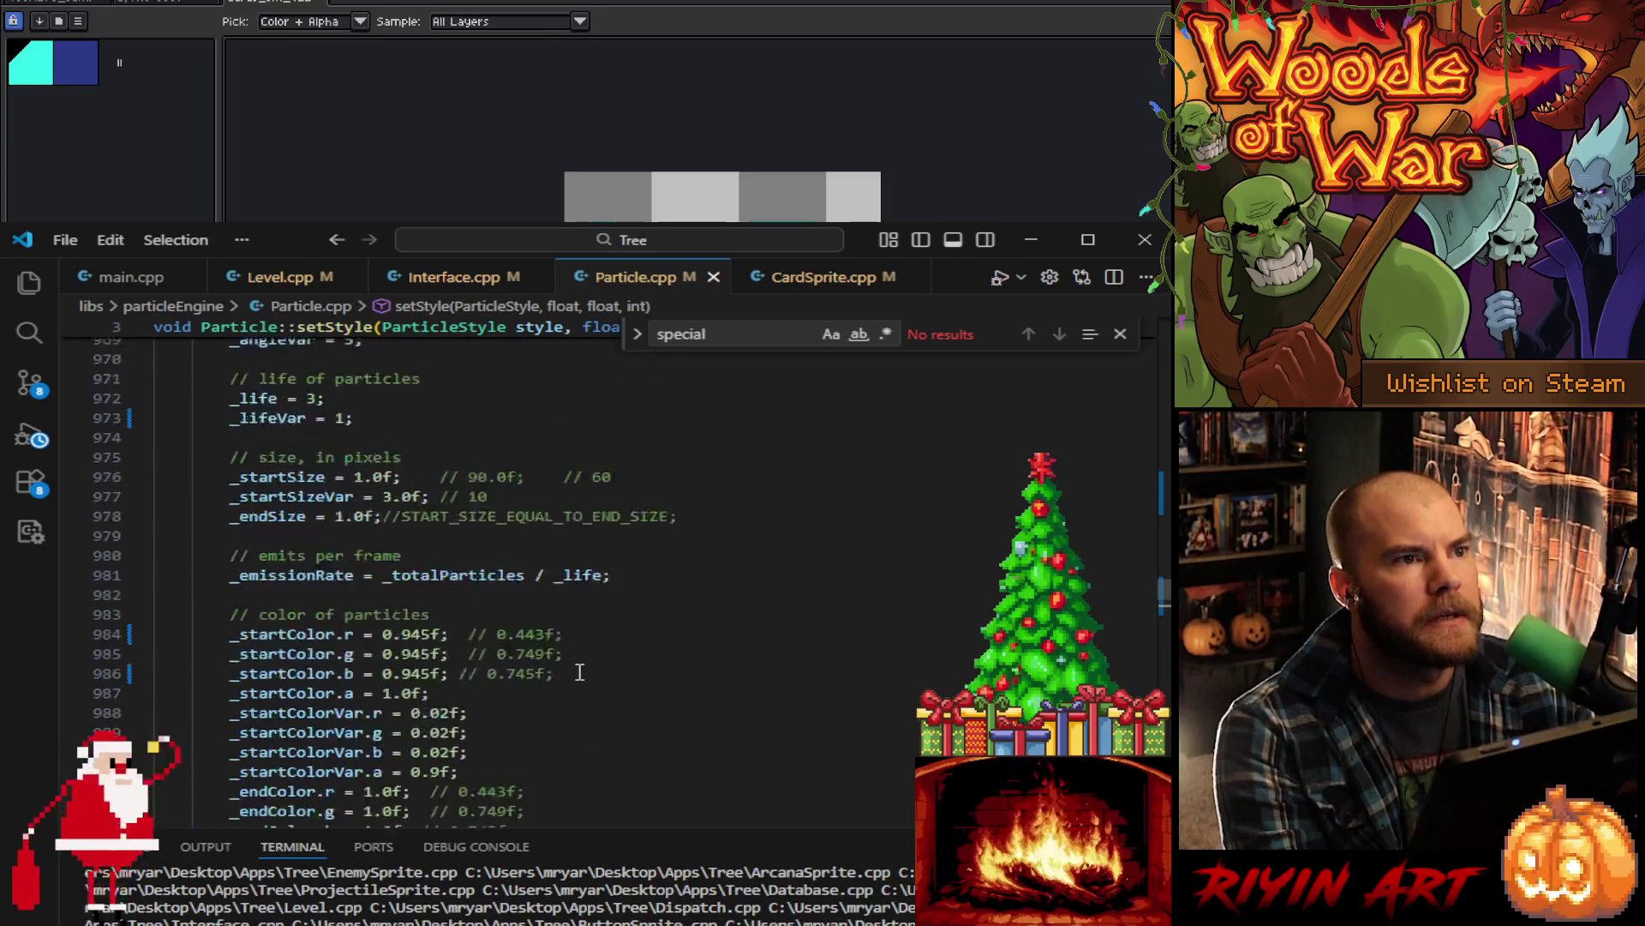
scroll(593, 677, up, 14)
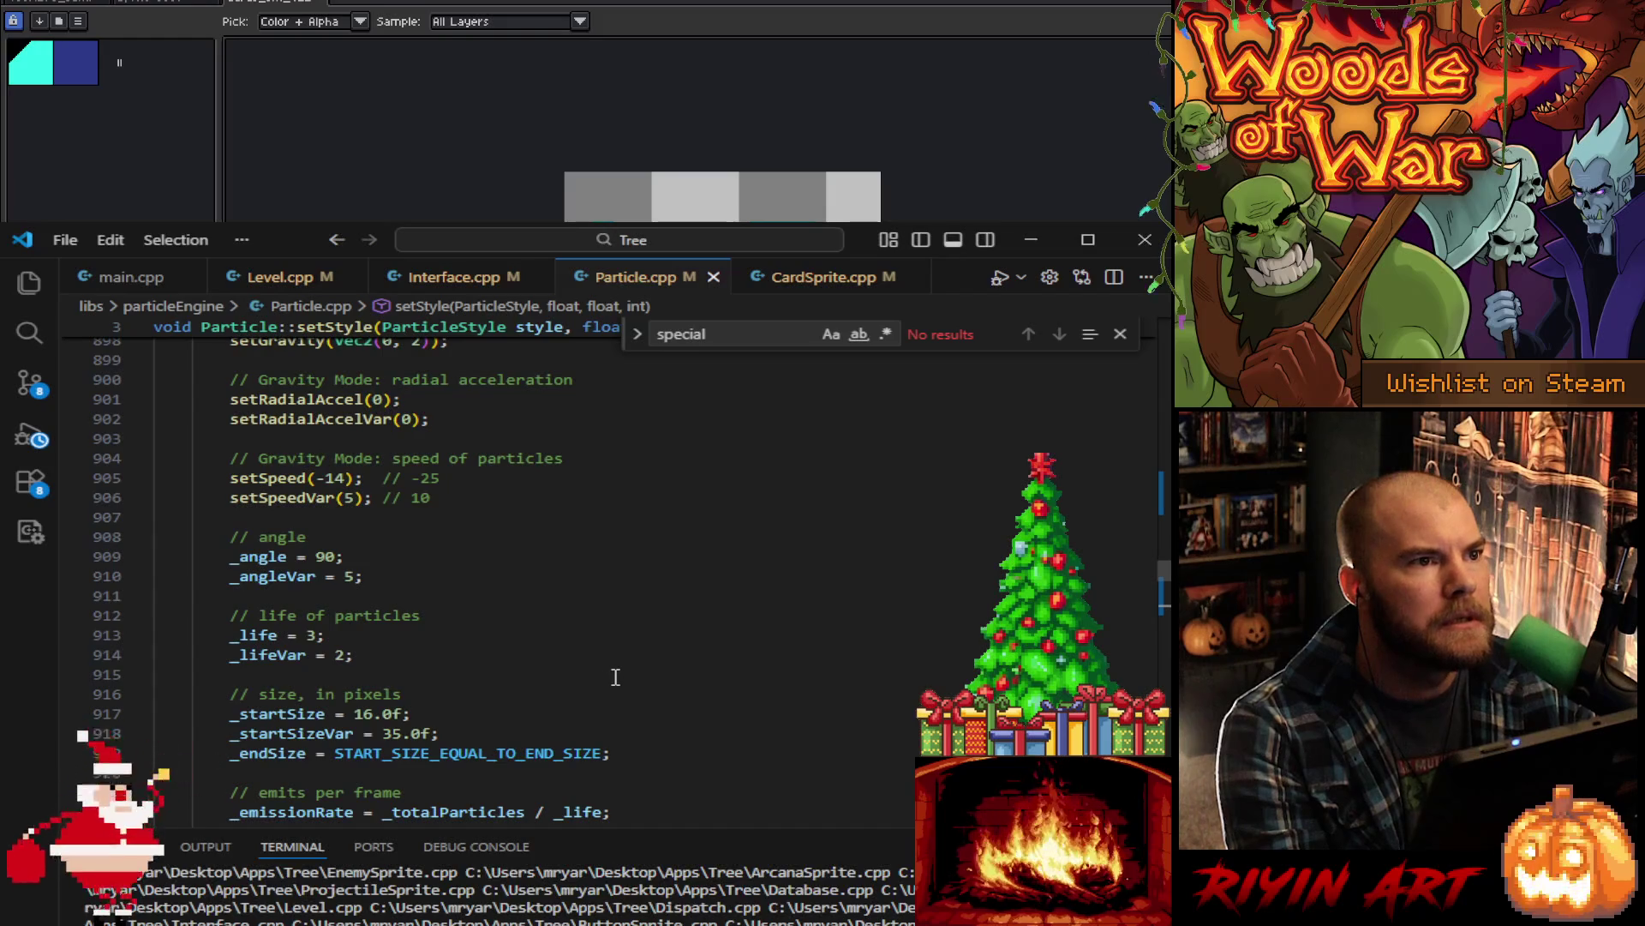
- Paste the start size 28/40 and end size 20/35 block into CARD_GLOW_LIGHT_RED and save
scroll(685, 751, up, 3)
scroll(685, 751, up, 2)
scroll(677, 746, down, 6)
drag(647, 703, 642, 647)
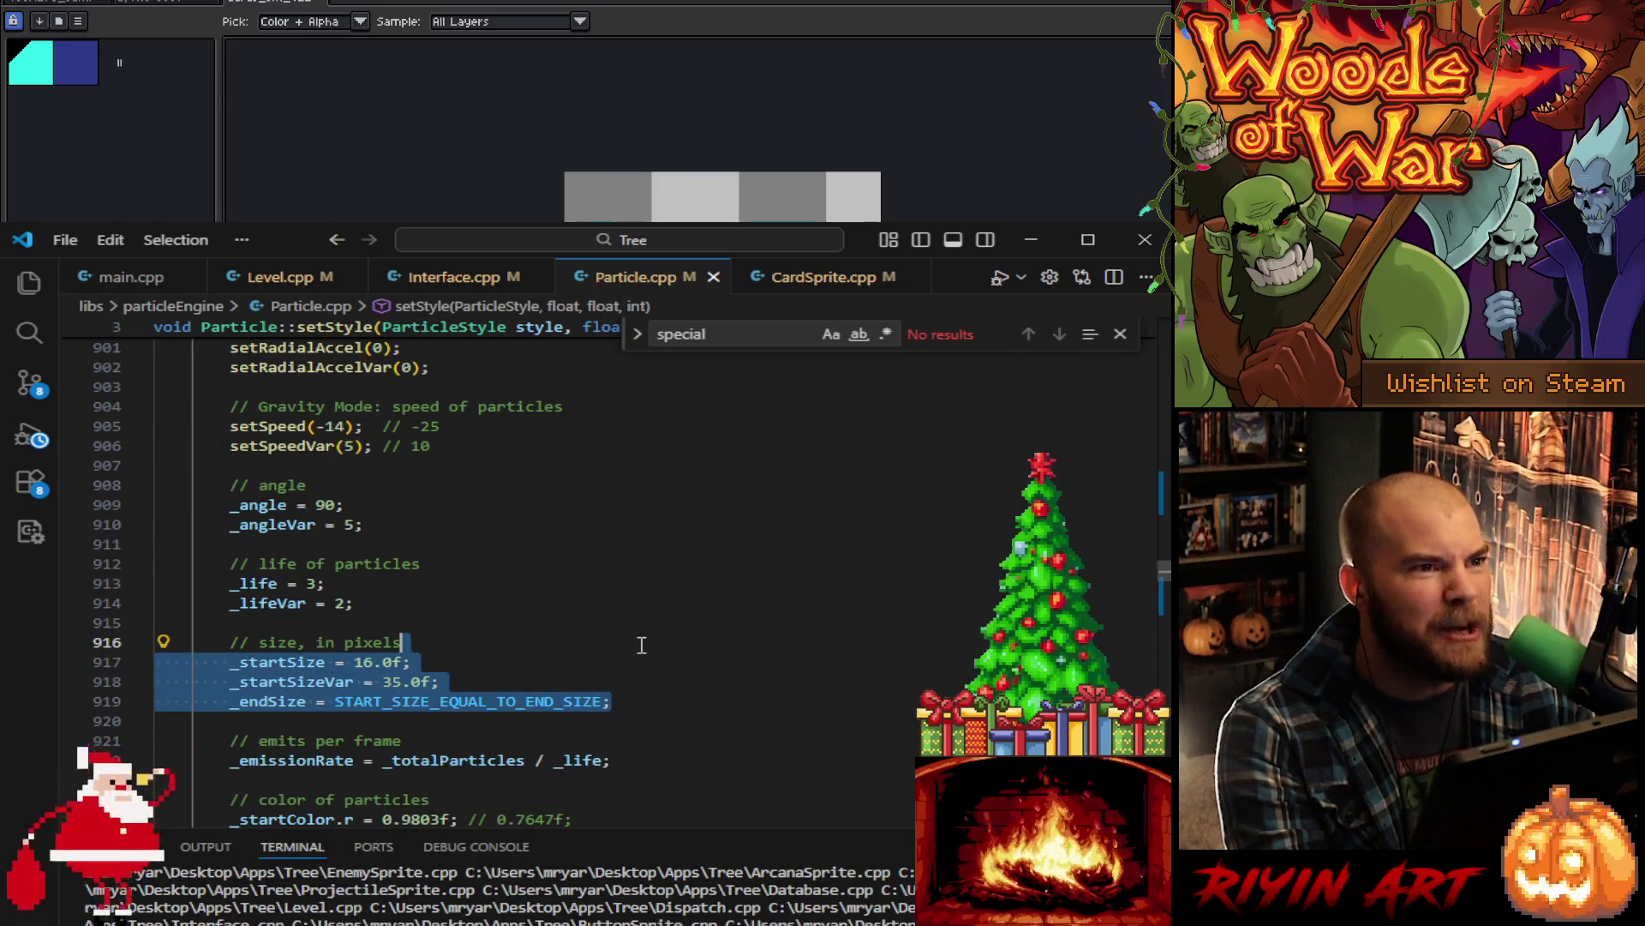
key(ctrl+v)
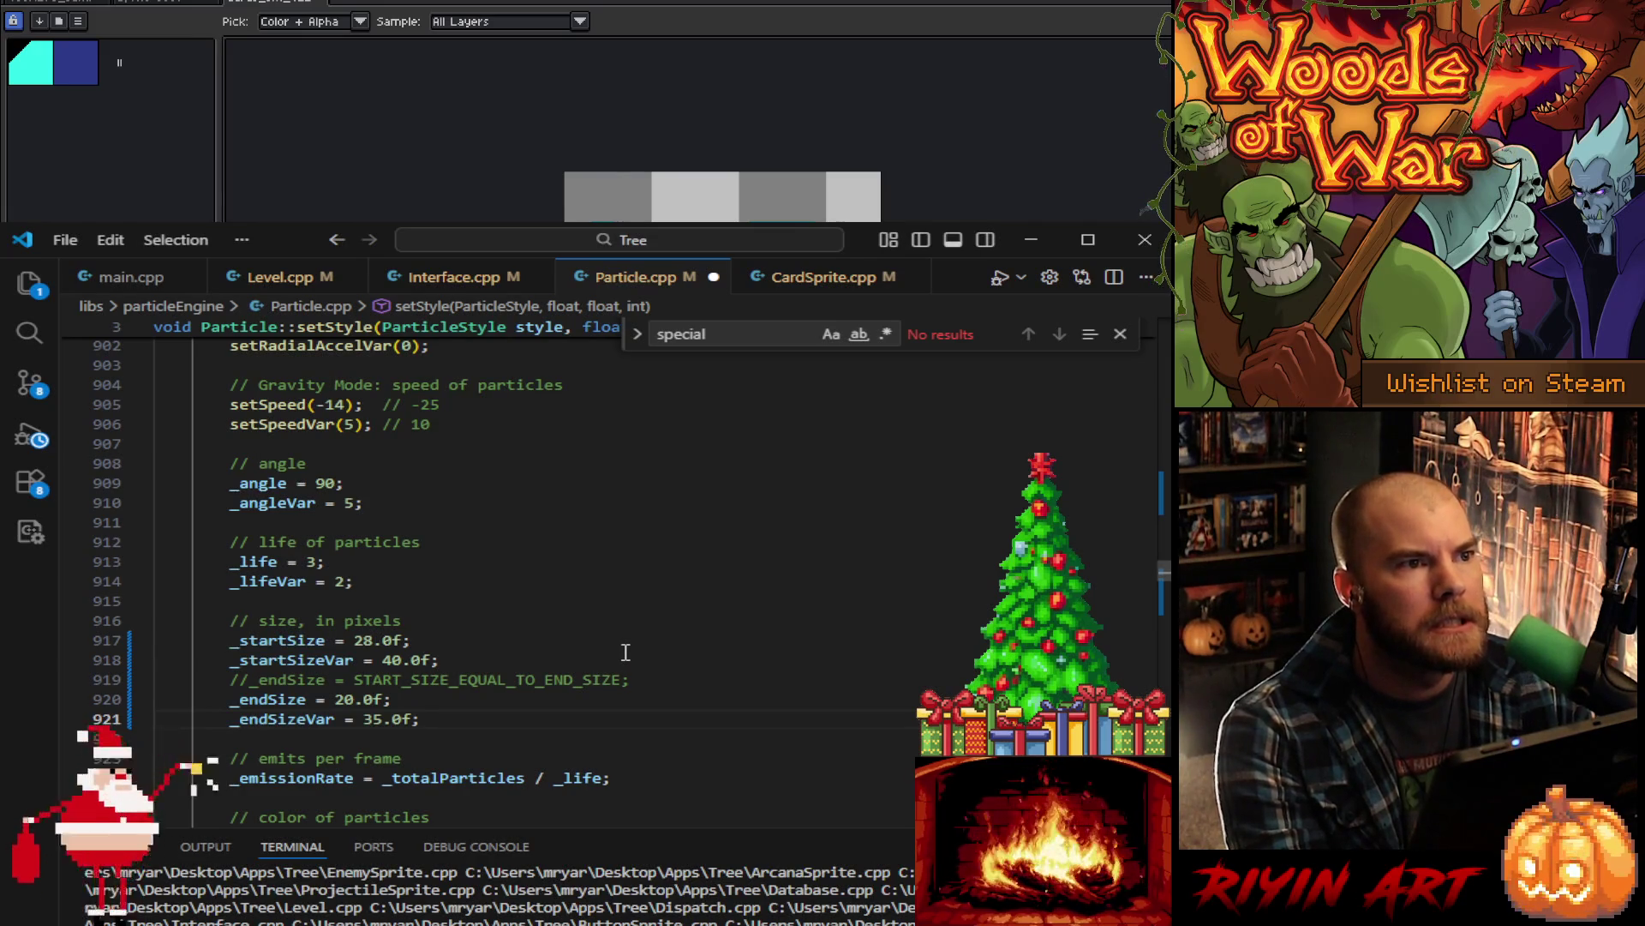
key(ctrl+s)
- Change CARD_GLOW_LIGHT_RED's _lifeVar from 2 to 1 and review the new size settings
click(344, 582)
key(BackSpace)
scroll(457, 498, up, 5)
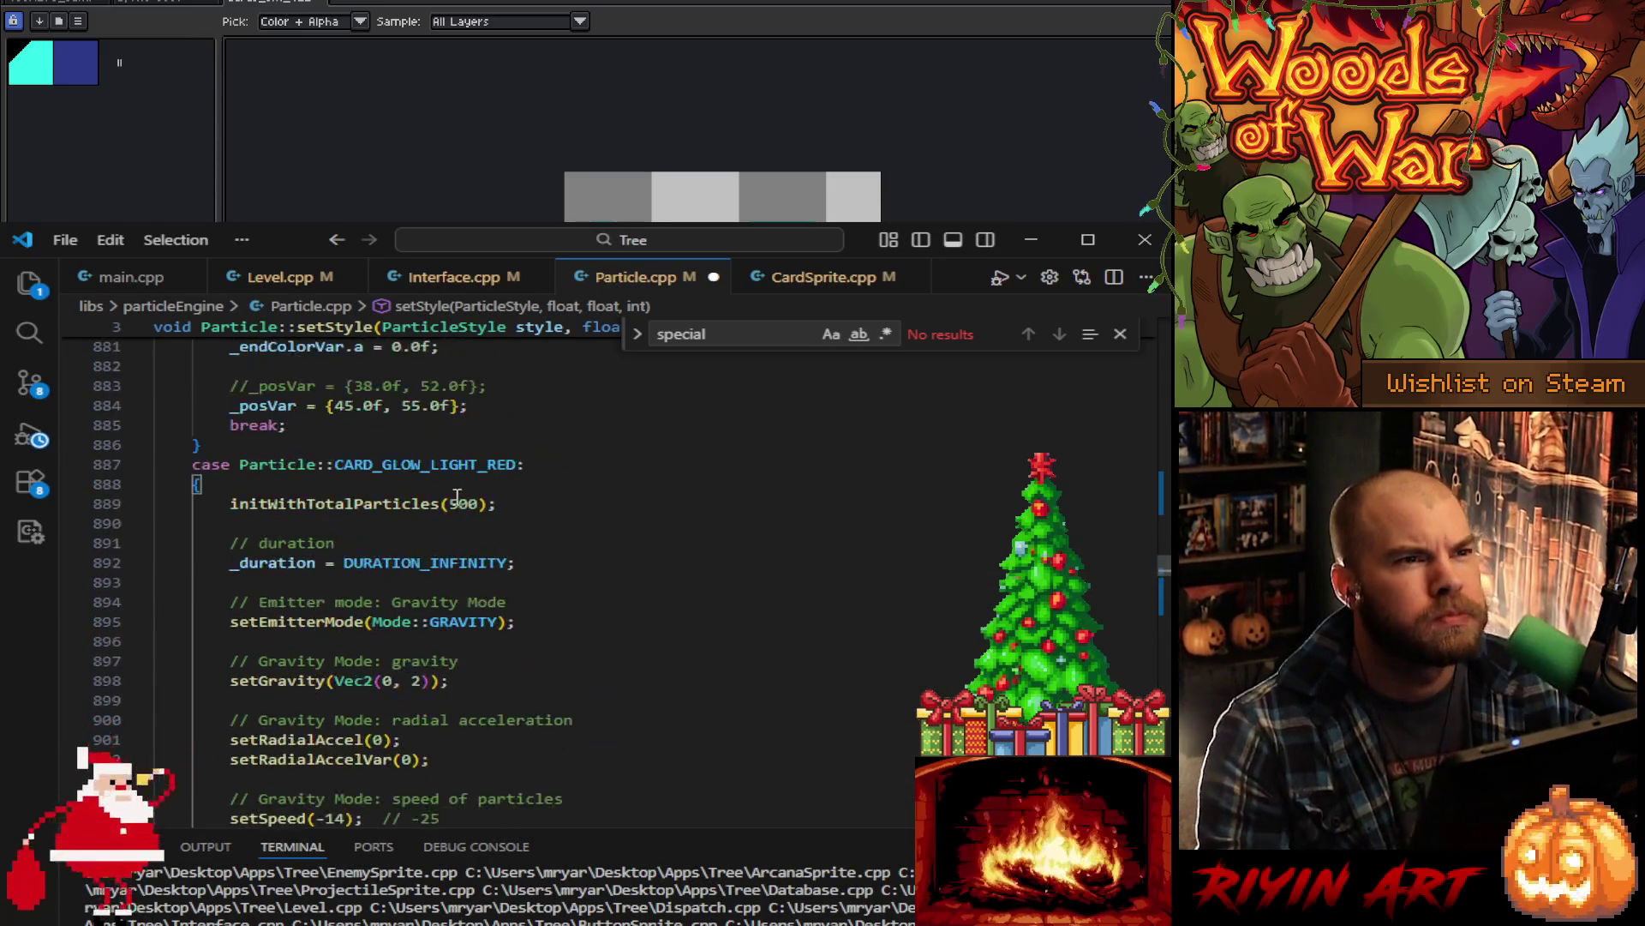
scroll(545, 582, down, 3)
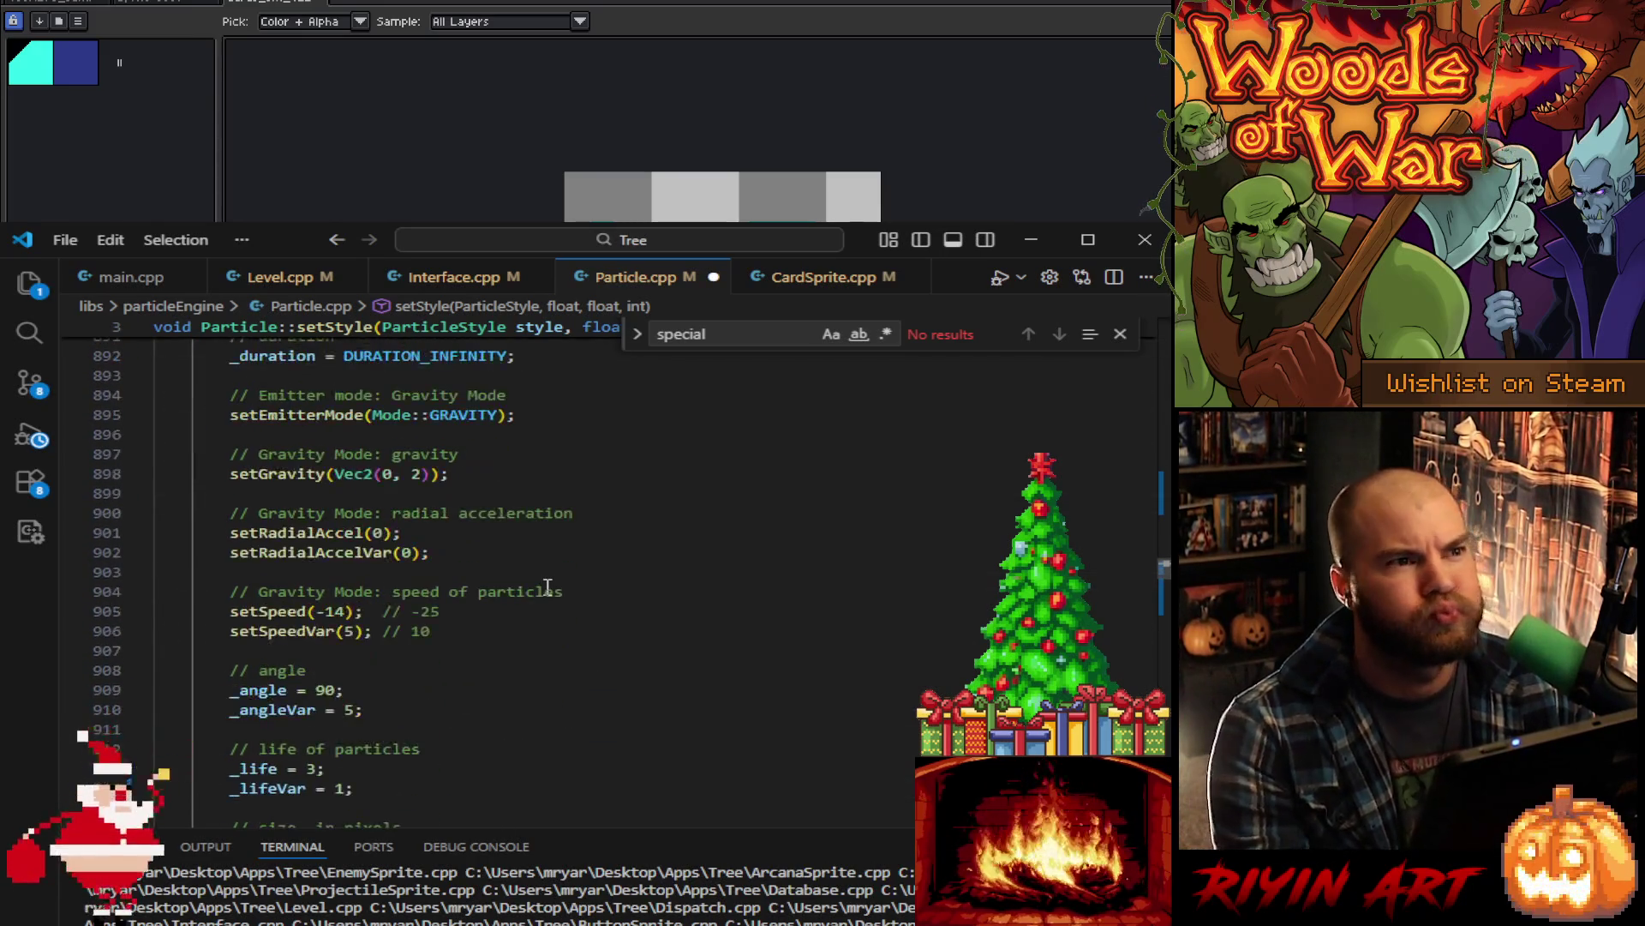
scroll(540, 600, down, 5)
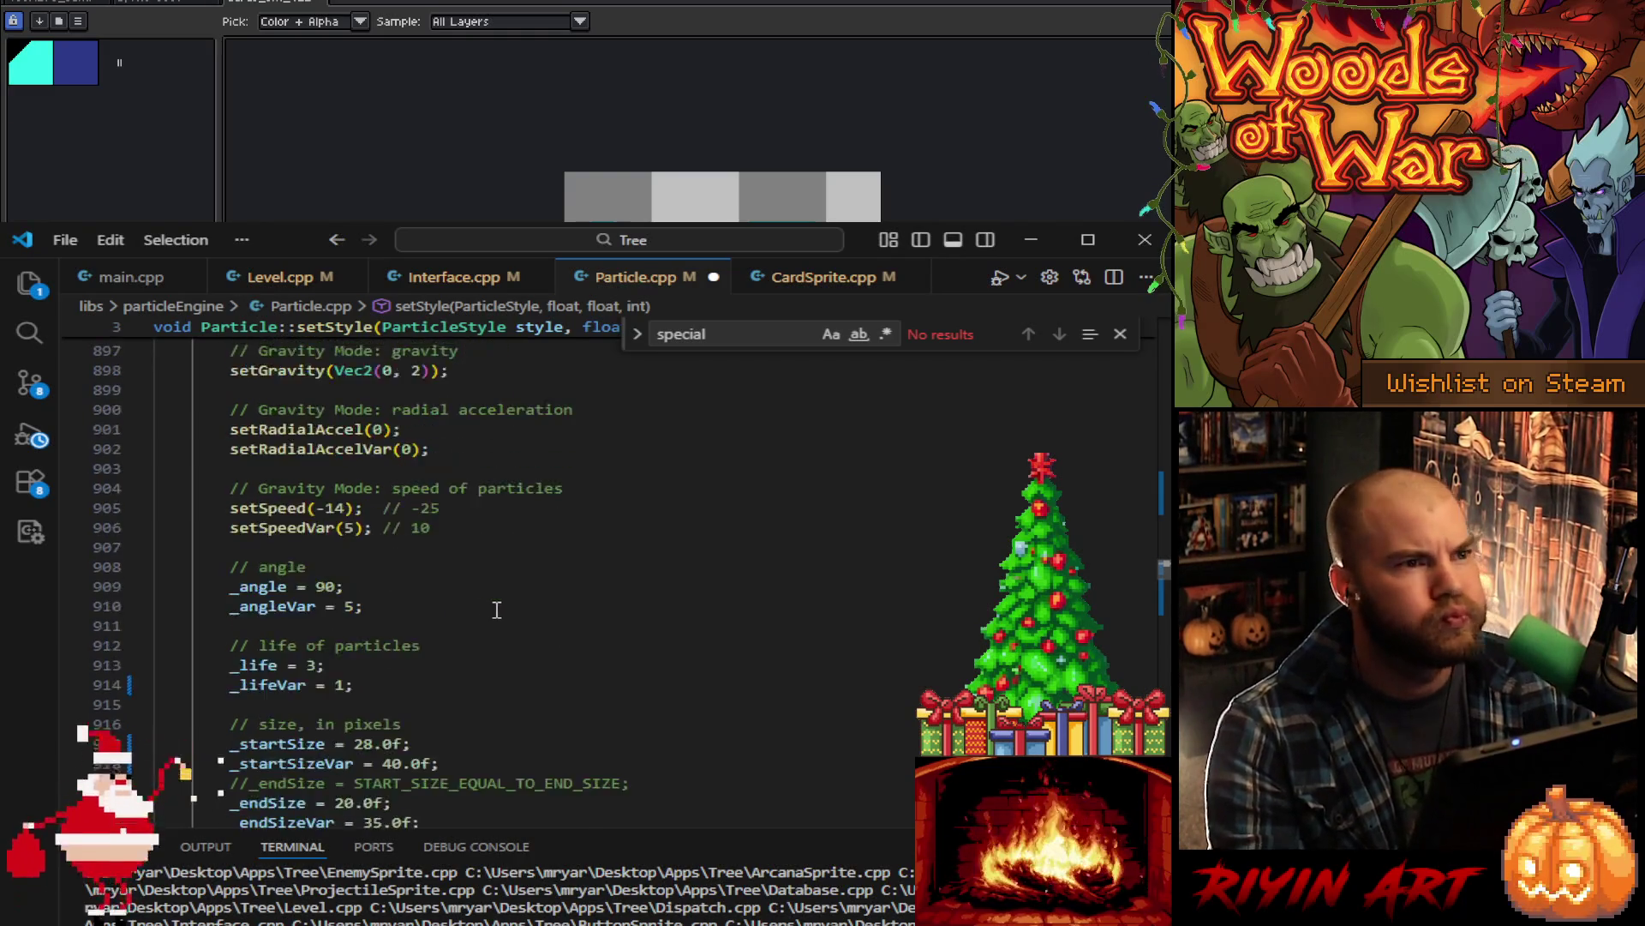
scroll(531, 617, down, 3)
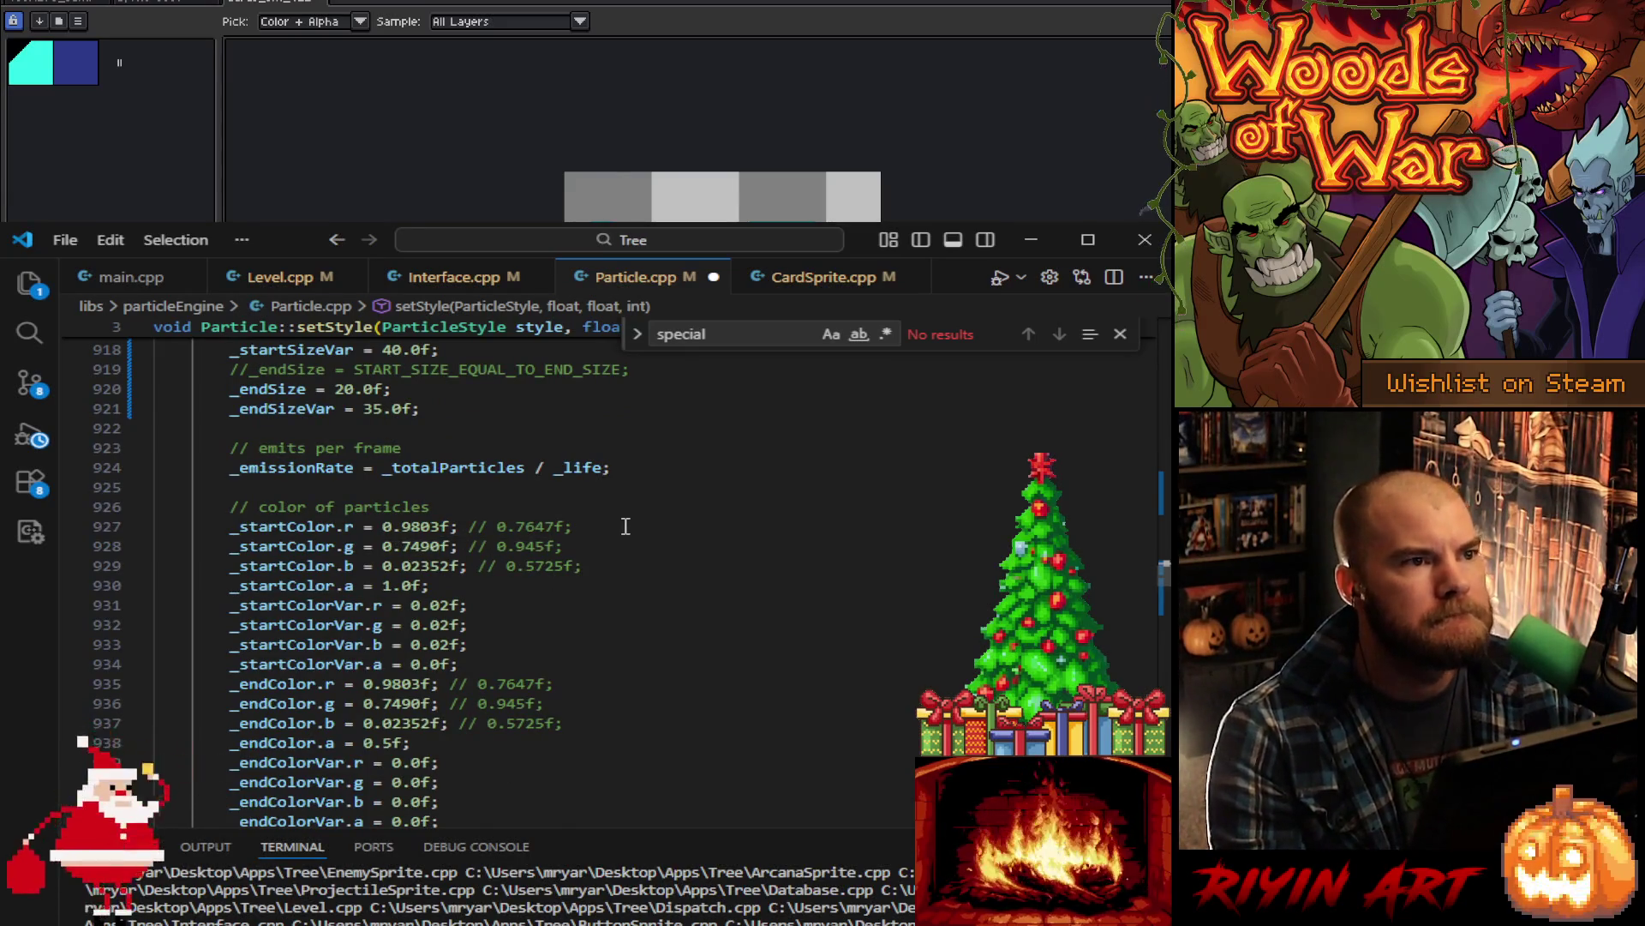
scroll(597, 648, up, 12)
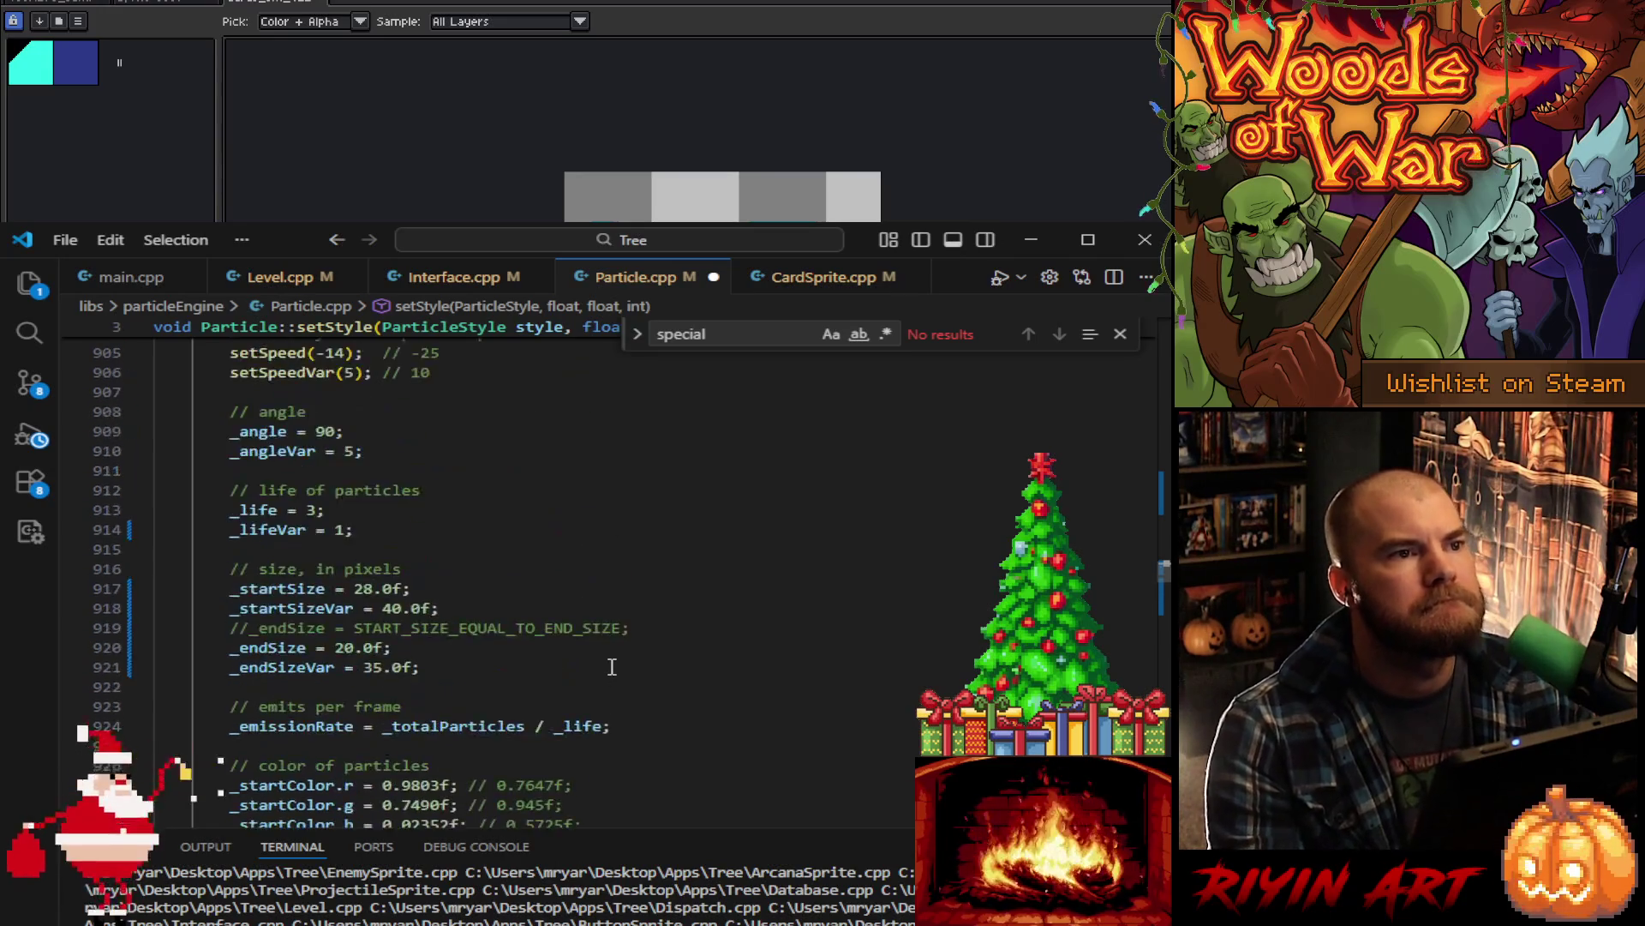
scroll(616, 671, up, 5)
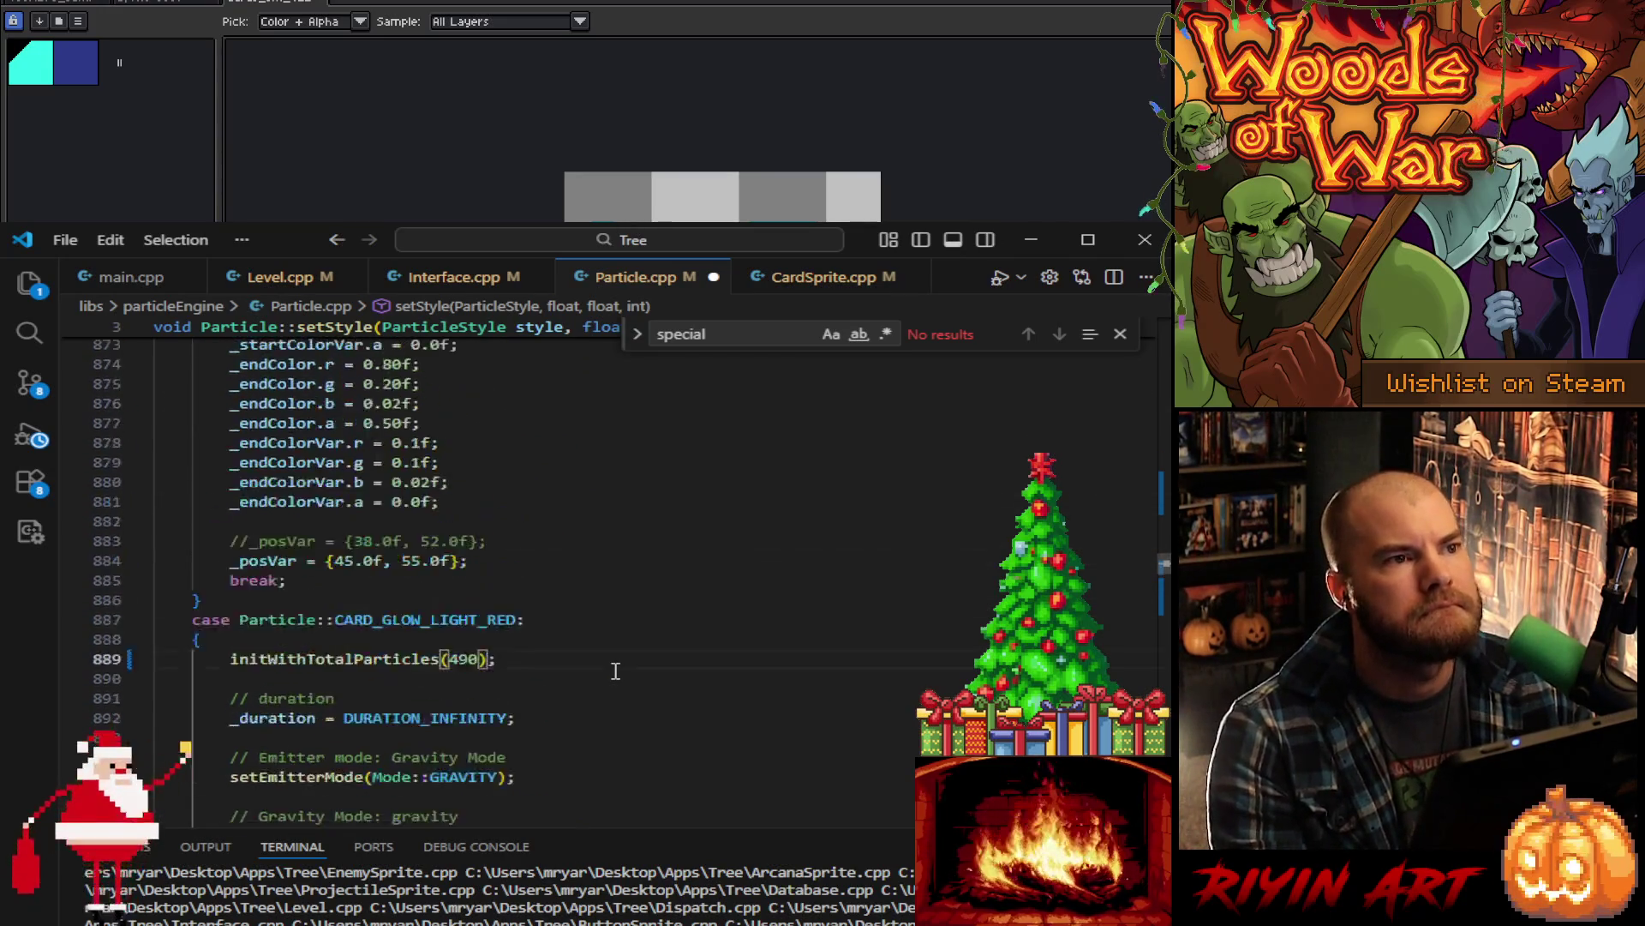
scroll(615, 671, up, 4)
scroll(615, 671, down, 10)
scroll(615, 671, down, 8)
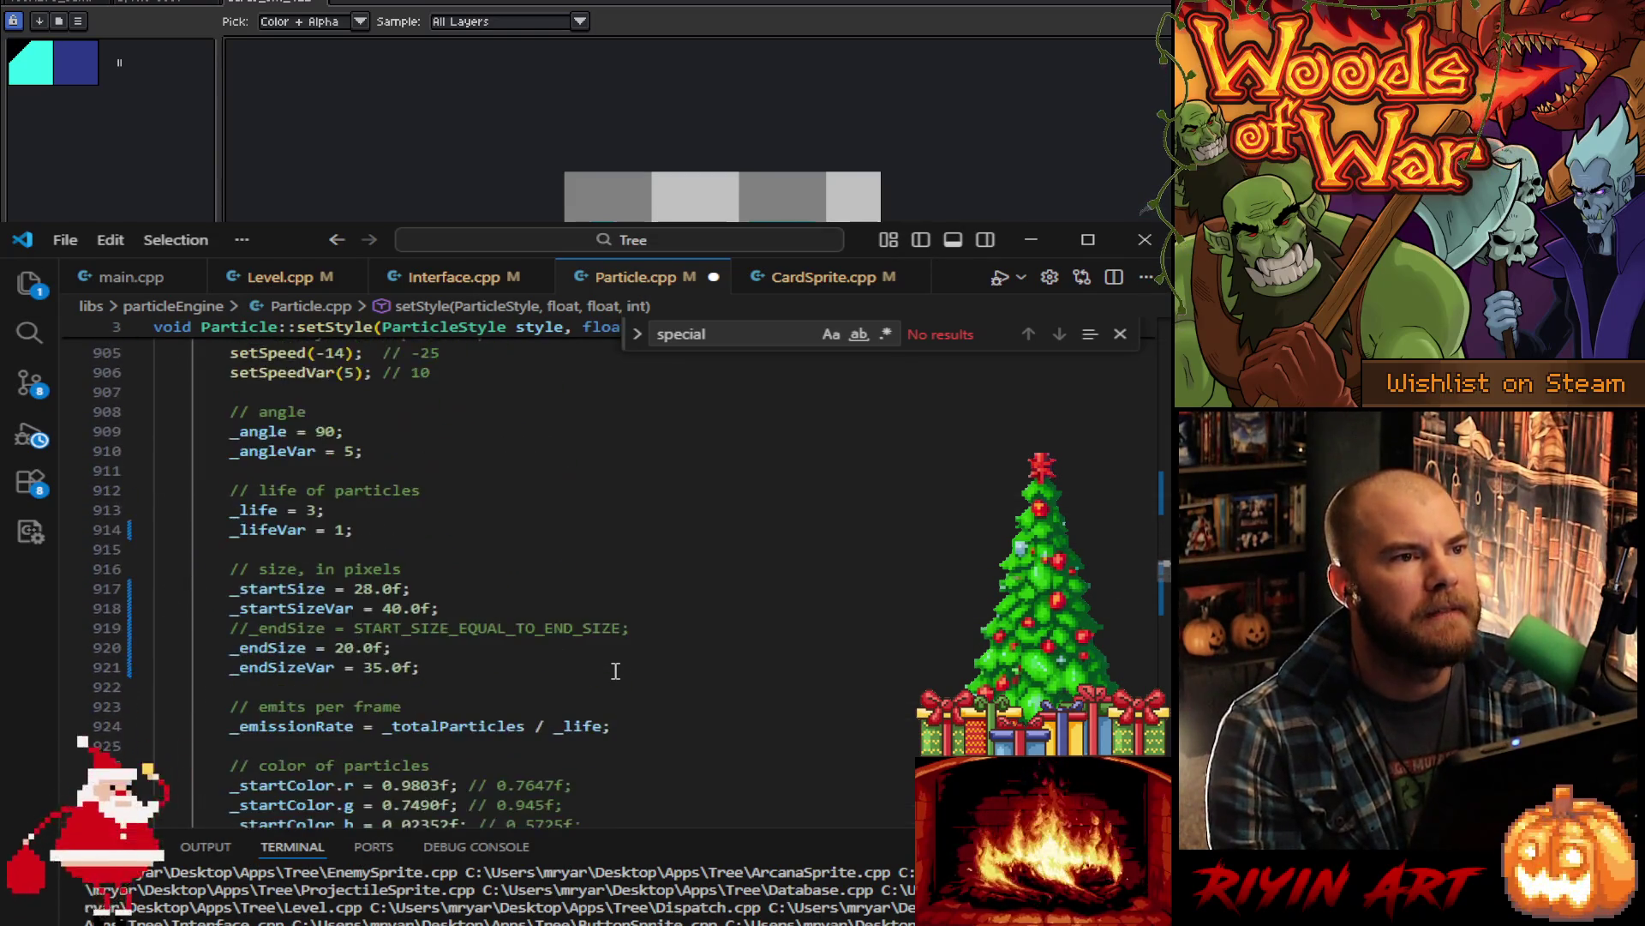
drag(492, 668, 485, 571)
key(ctrl+c)
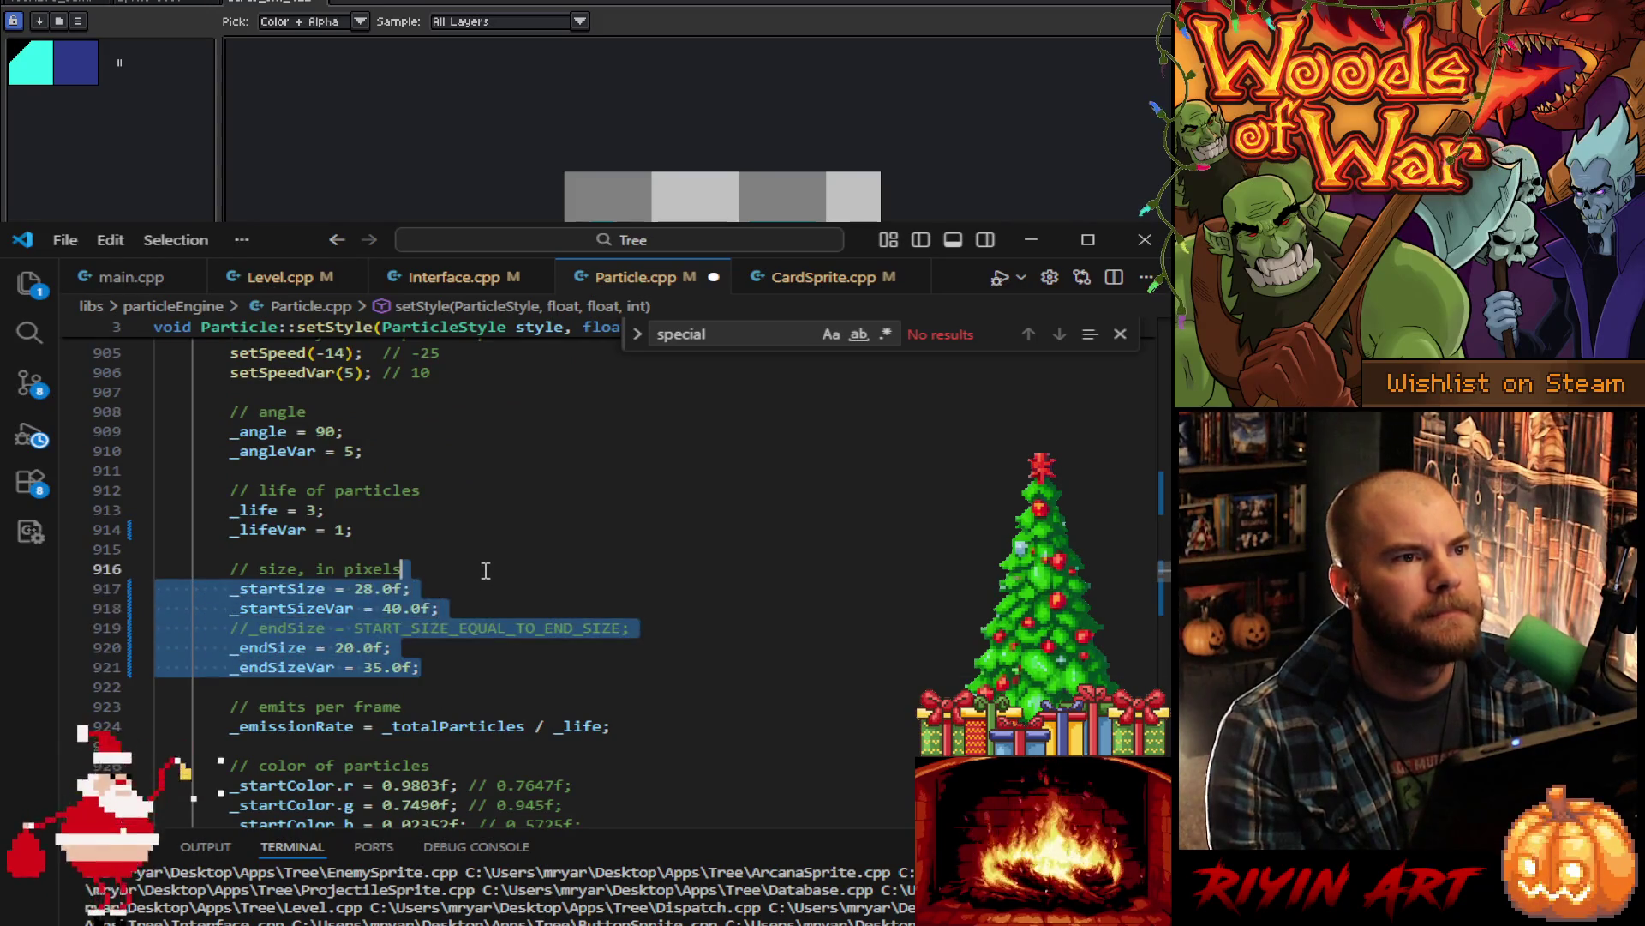
click(520, 574)
scroll(532, 604, up, 16)
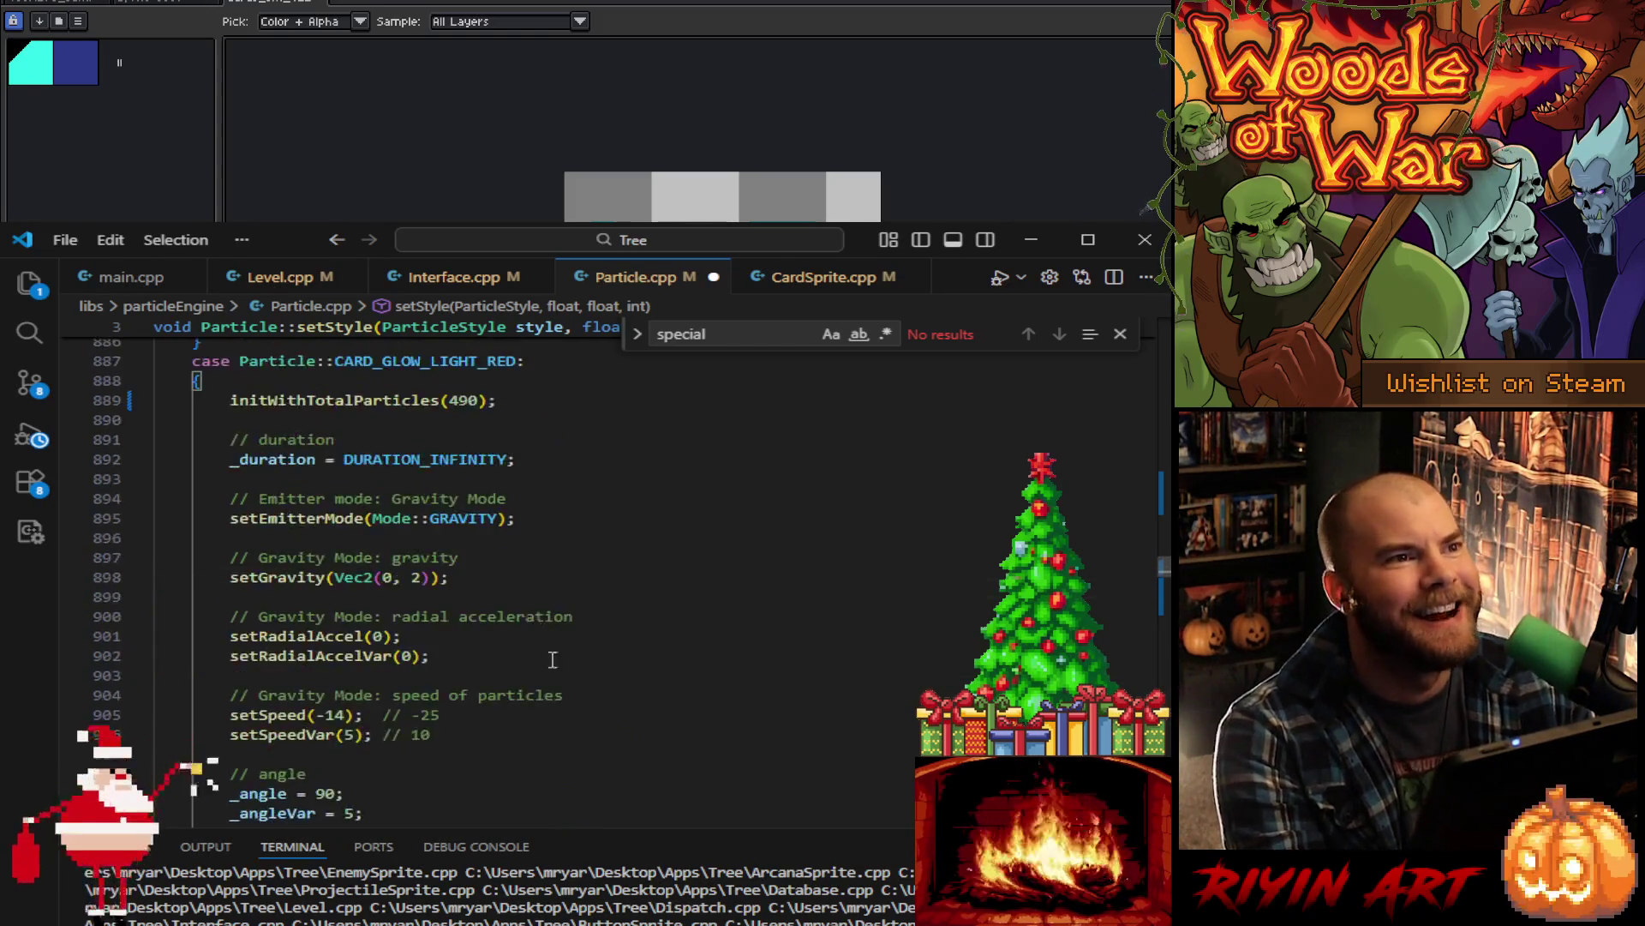
- Paste the 28/40 start and 20/35 end sizes into CARD_GLOW_RED and save
scroll(552, 727, up, 4)
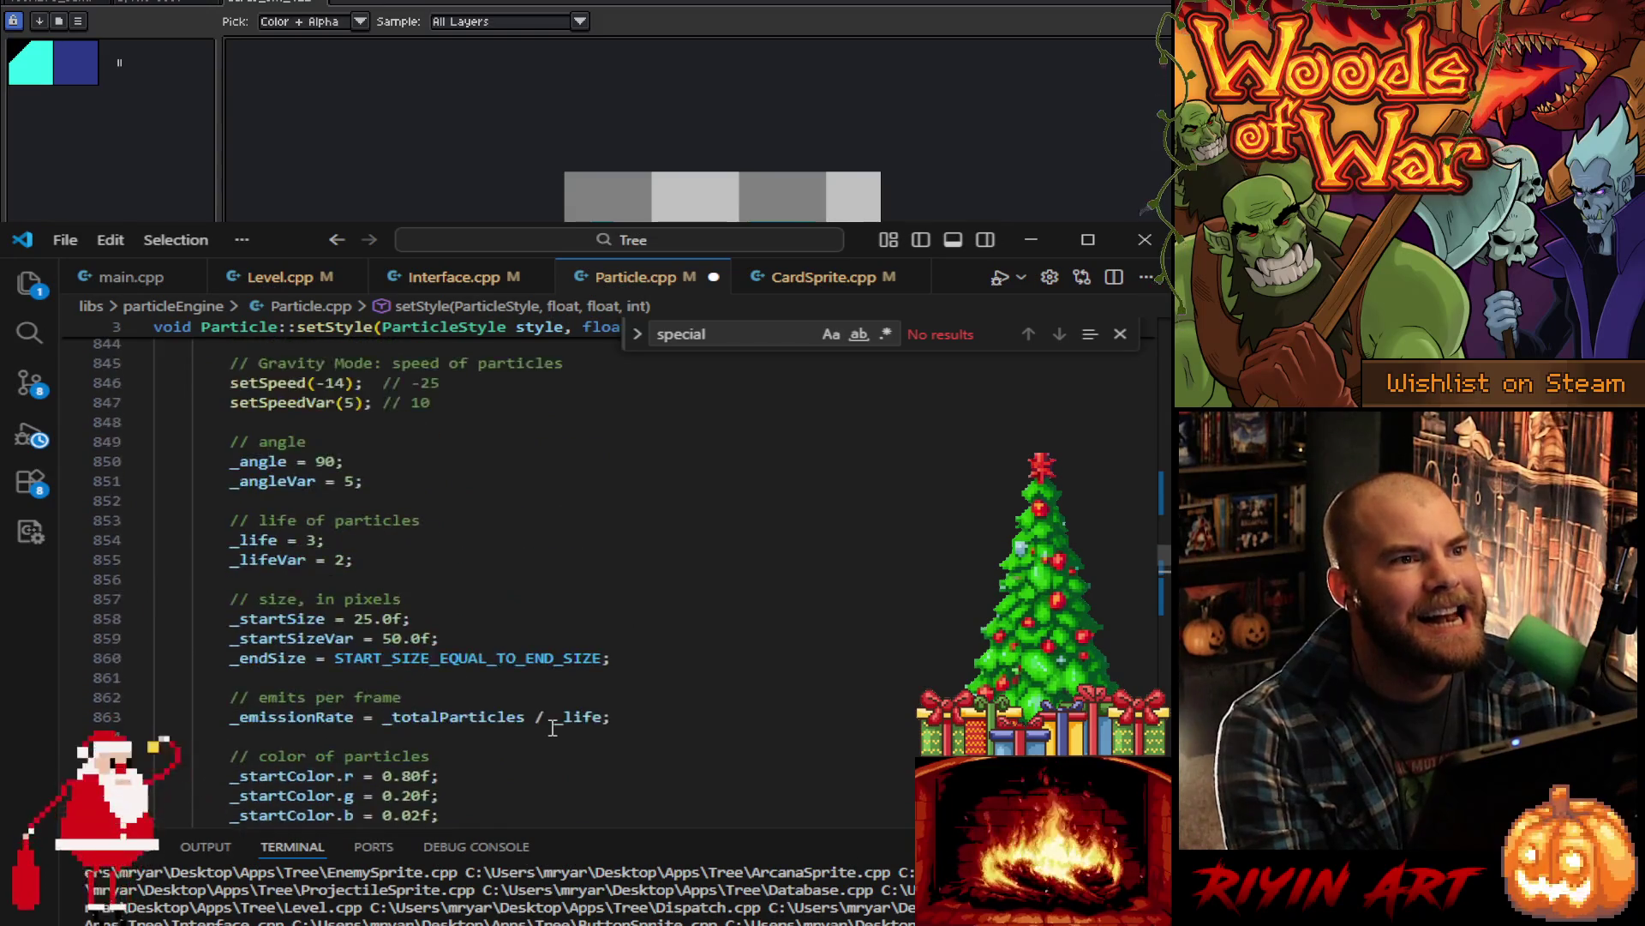
drag(647, 653, 653, 600)
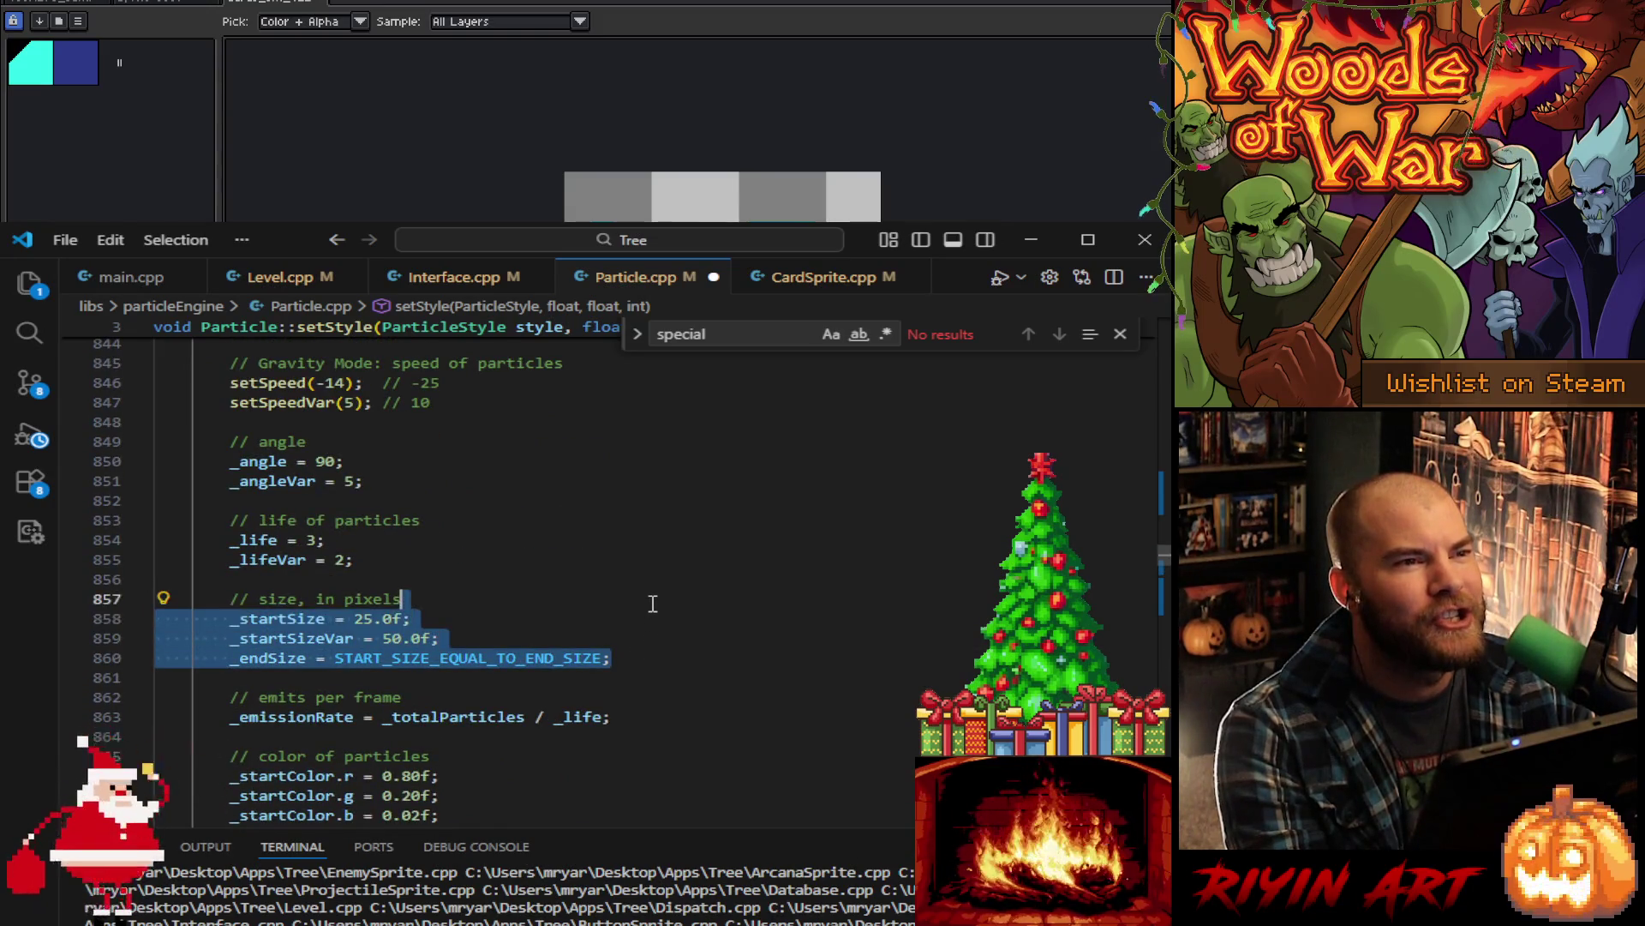
key(ctrl+v)
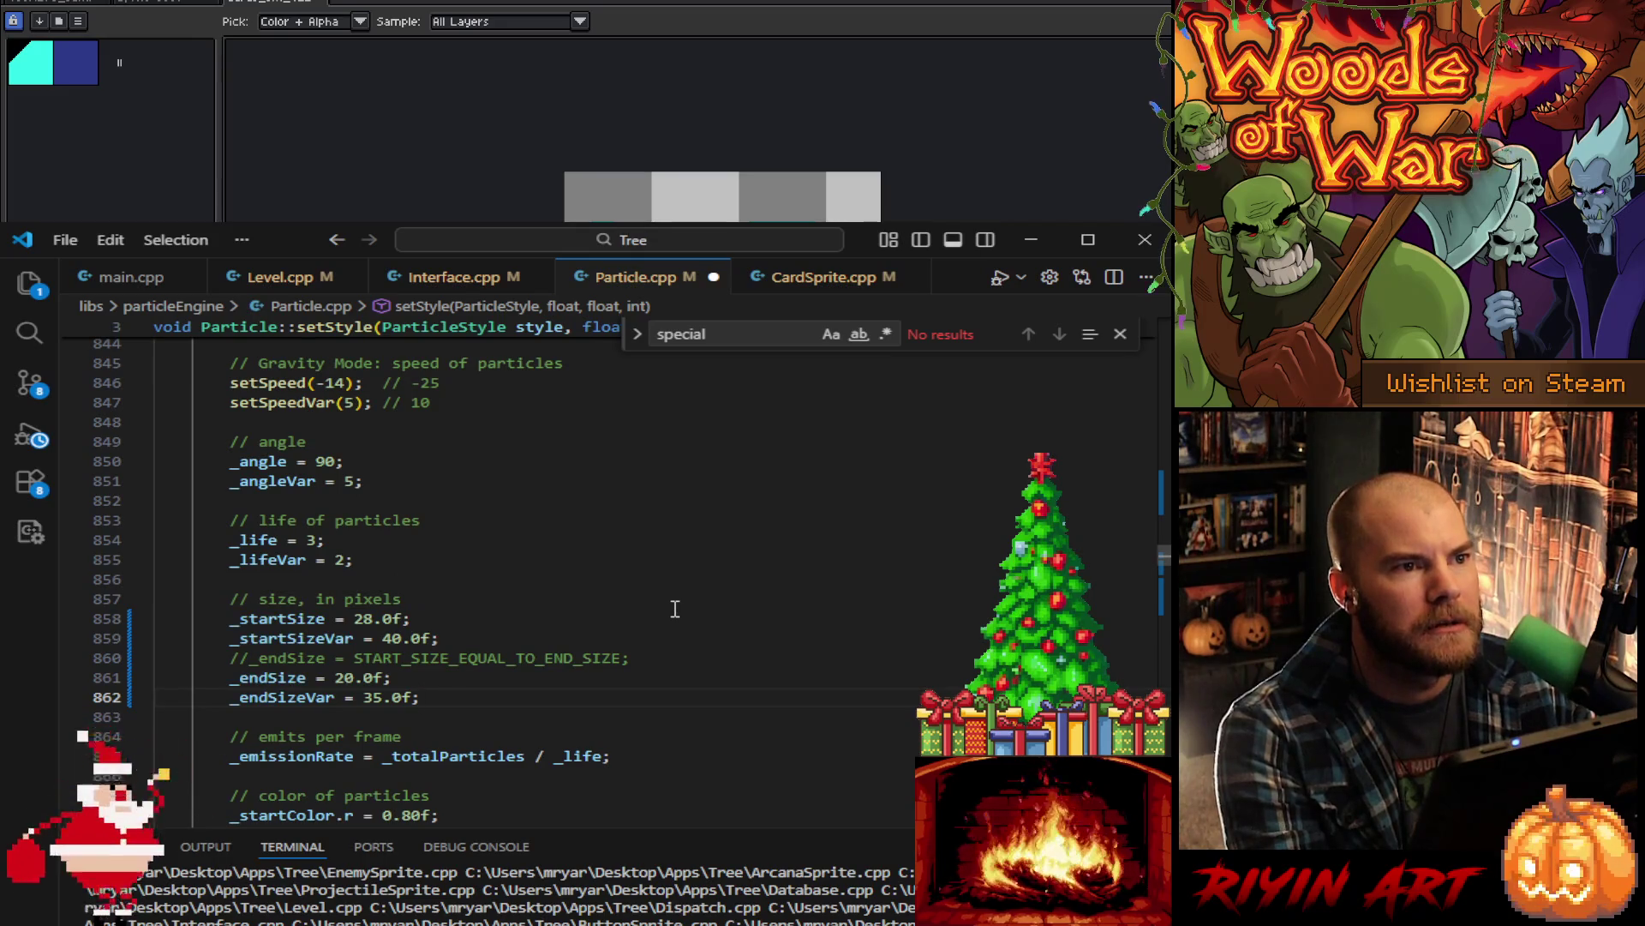
key(ctrl+s)
- In CARD_GLOW_LIGHT_RED, remove the endSize lines and uncomment START_SIZE_EQUAL_TO_END_SIZE
scroll(652, 611, down, 20)
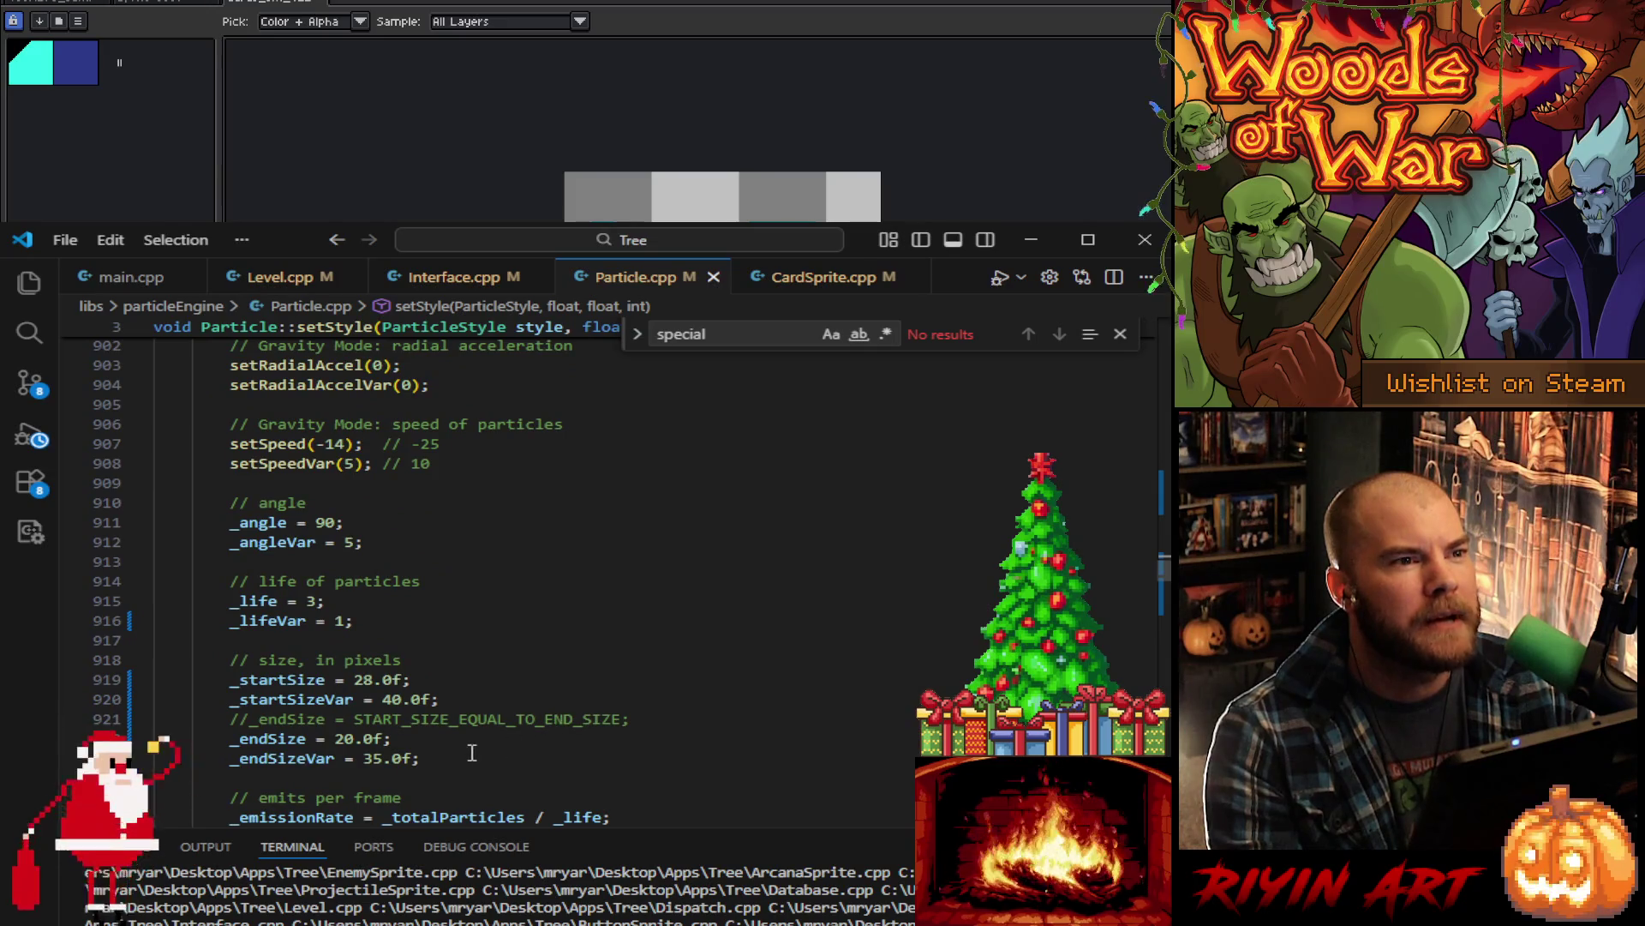
key(Delete)
text(38)
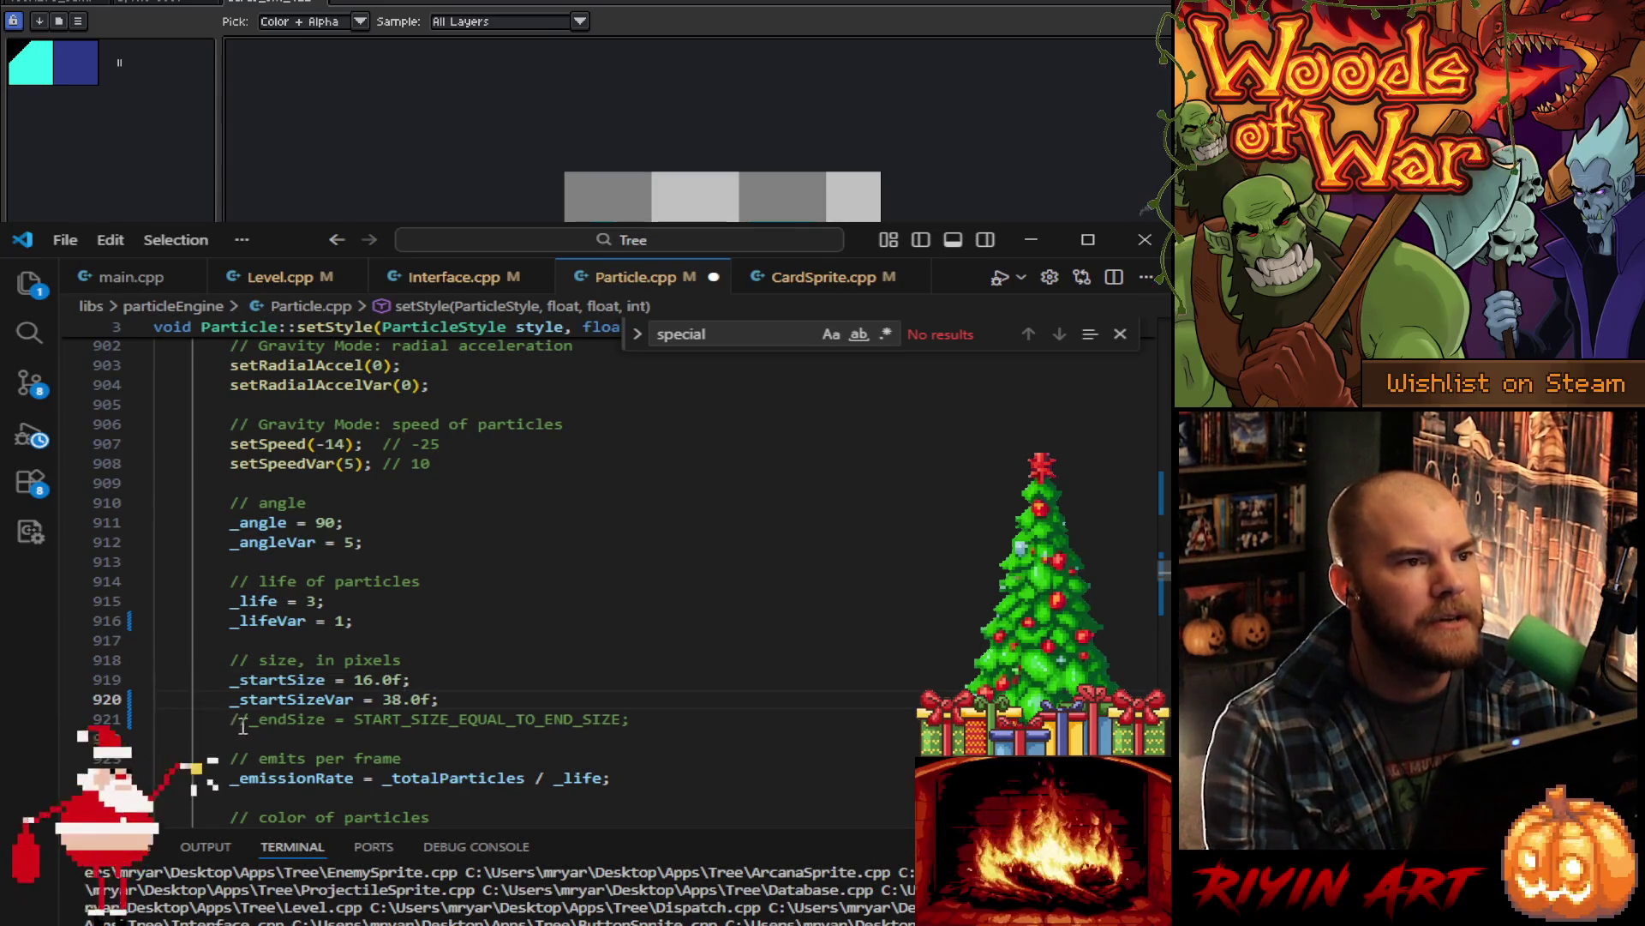
key(BackSpace)
key(BackSpace)
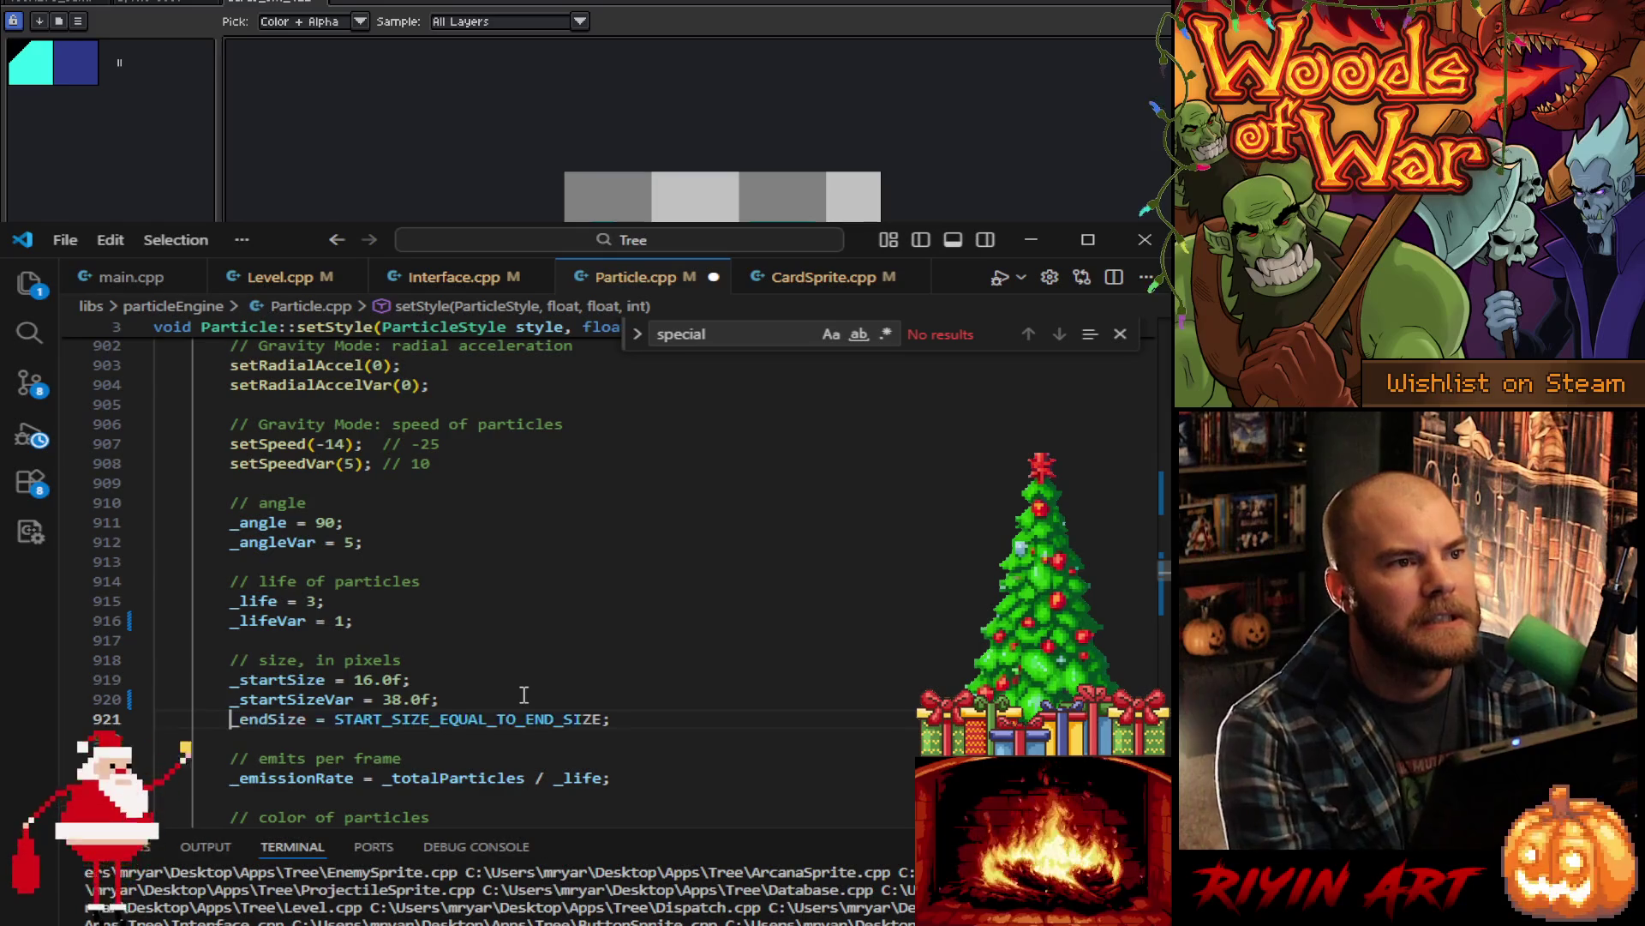
scroll(524, 695, up, 15)
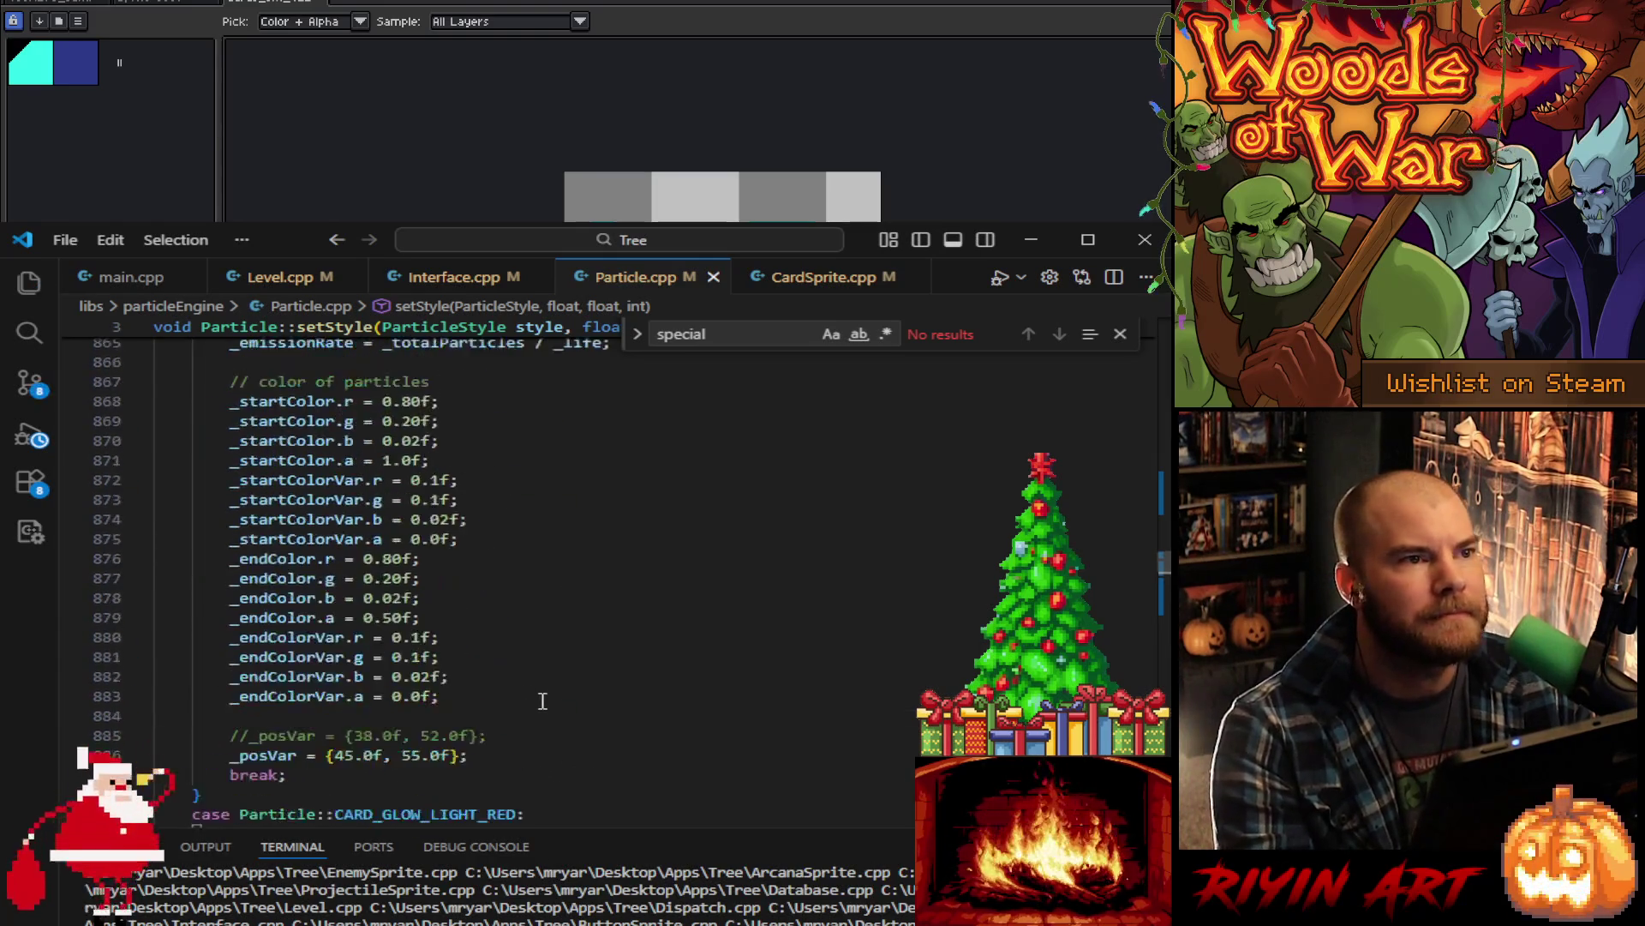
scroll(561, 722, up, 10)
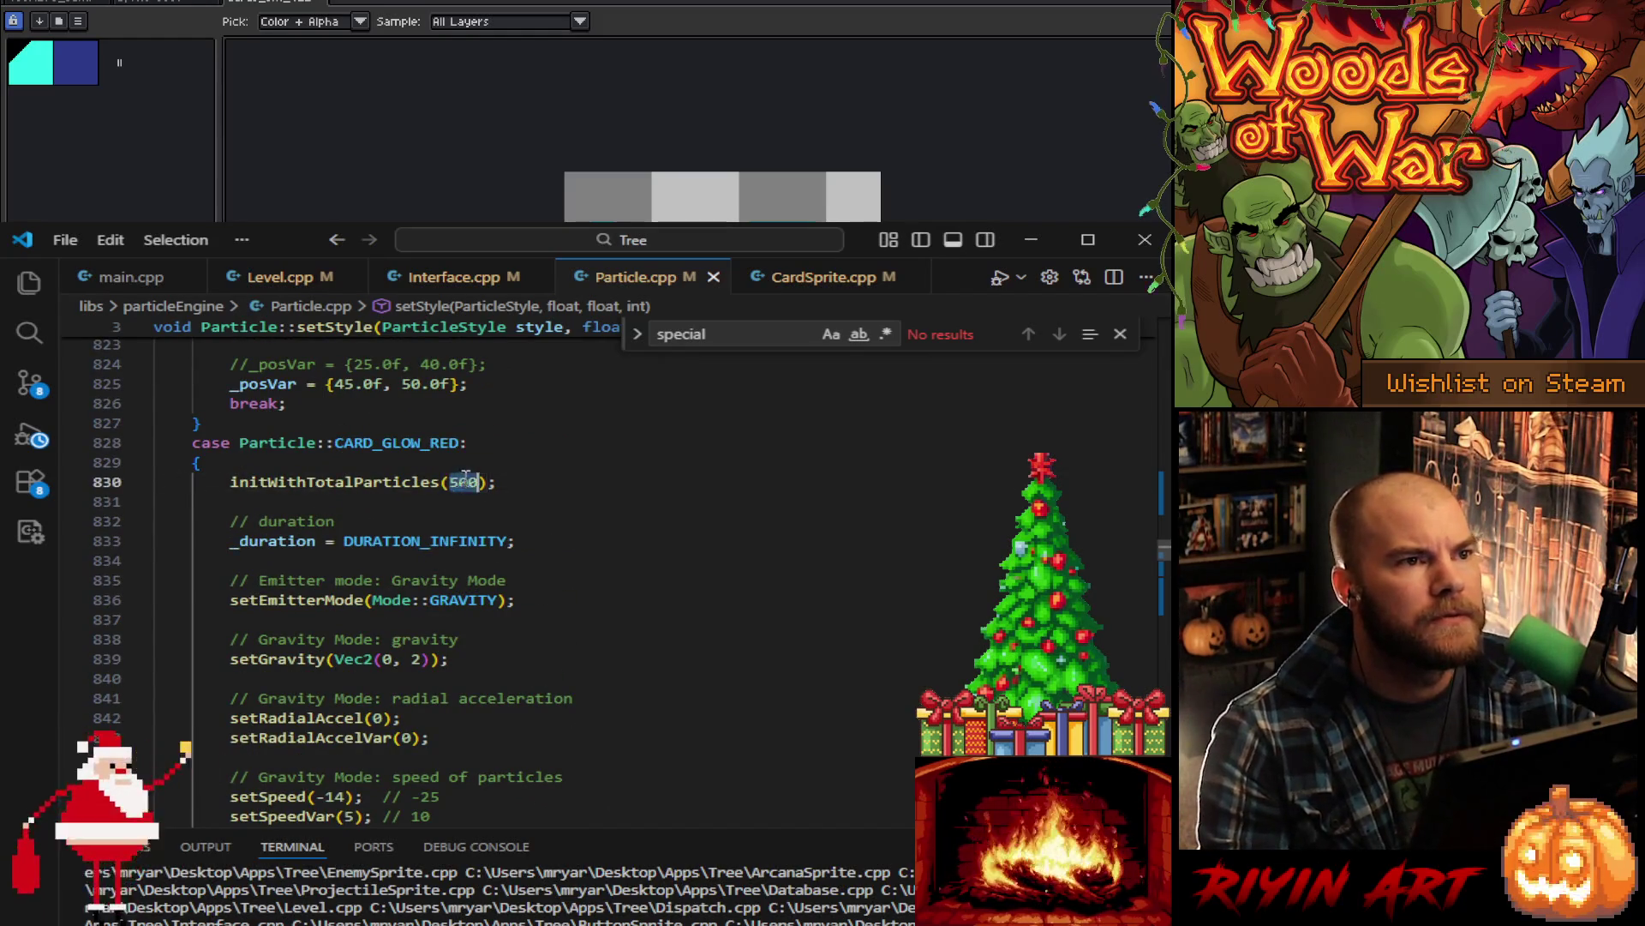
scroll(633, 571, down, 4)
scroll(633, 597, down, 4)
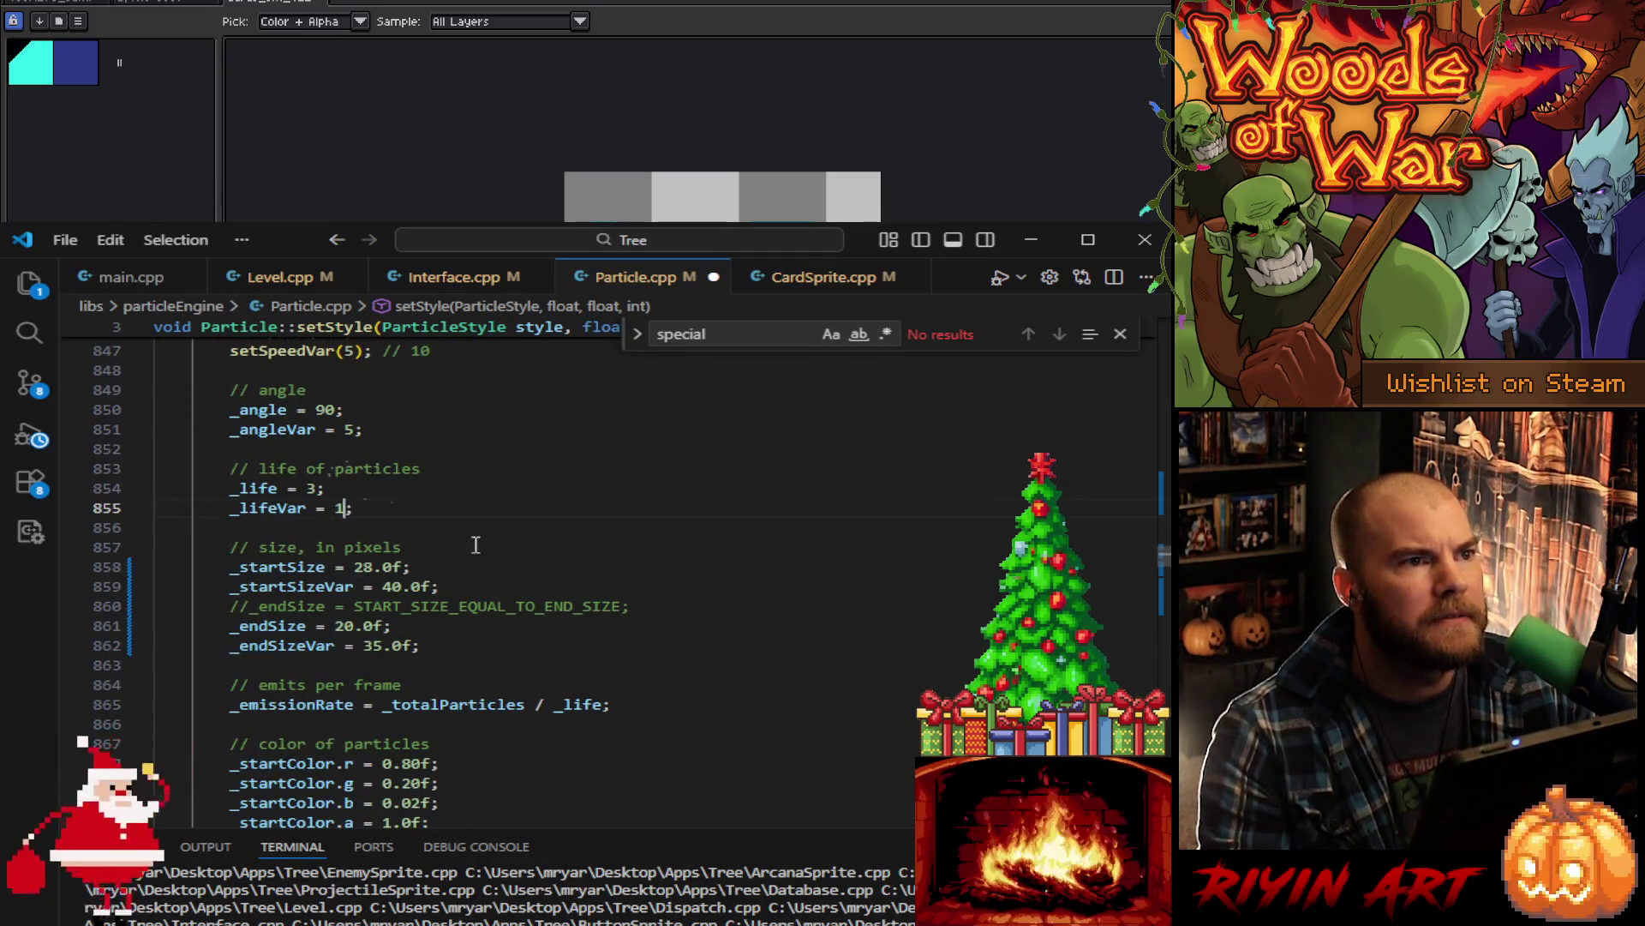
- Set the red glow's _startColor.a to 0.4f, _startColorVar.a to 0.2f and _endColor.a to 0.10f
scroll(538, 542, down, 3)
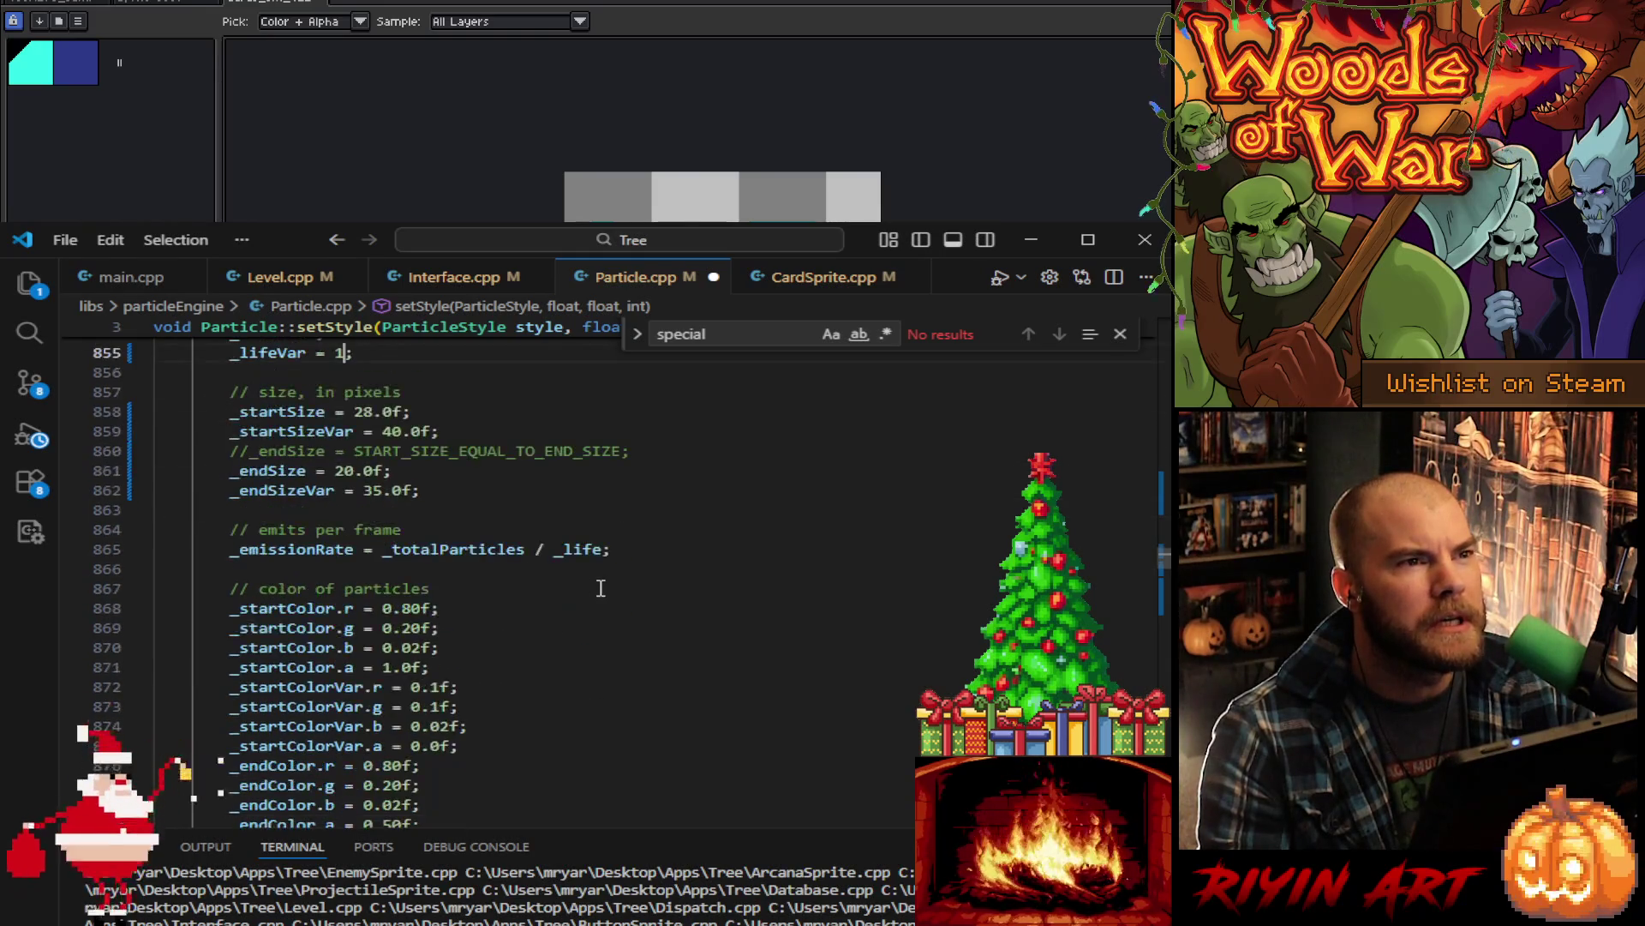
scroll(602, 589, down, 2)
click(390, 563)
text(0)
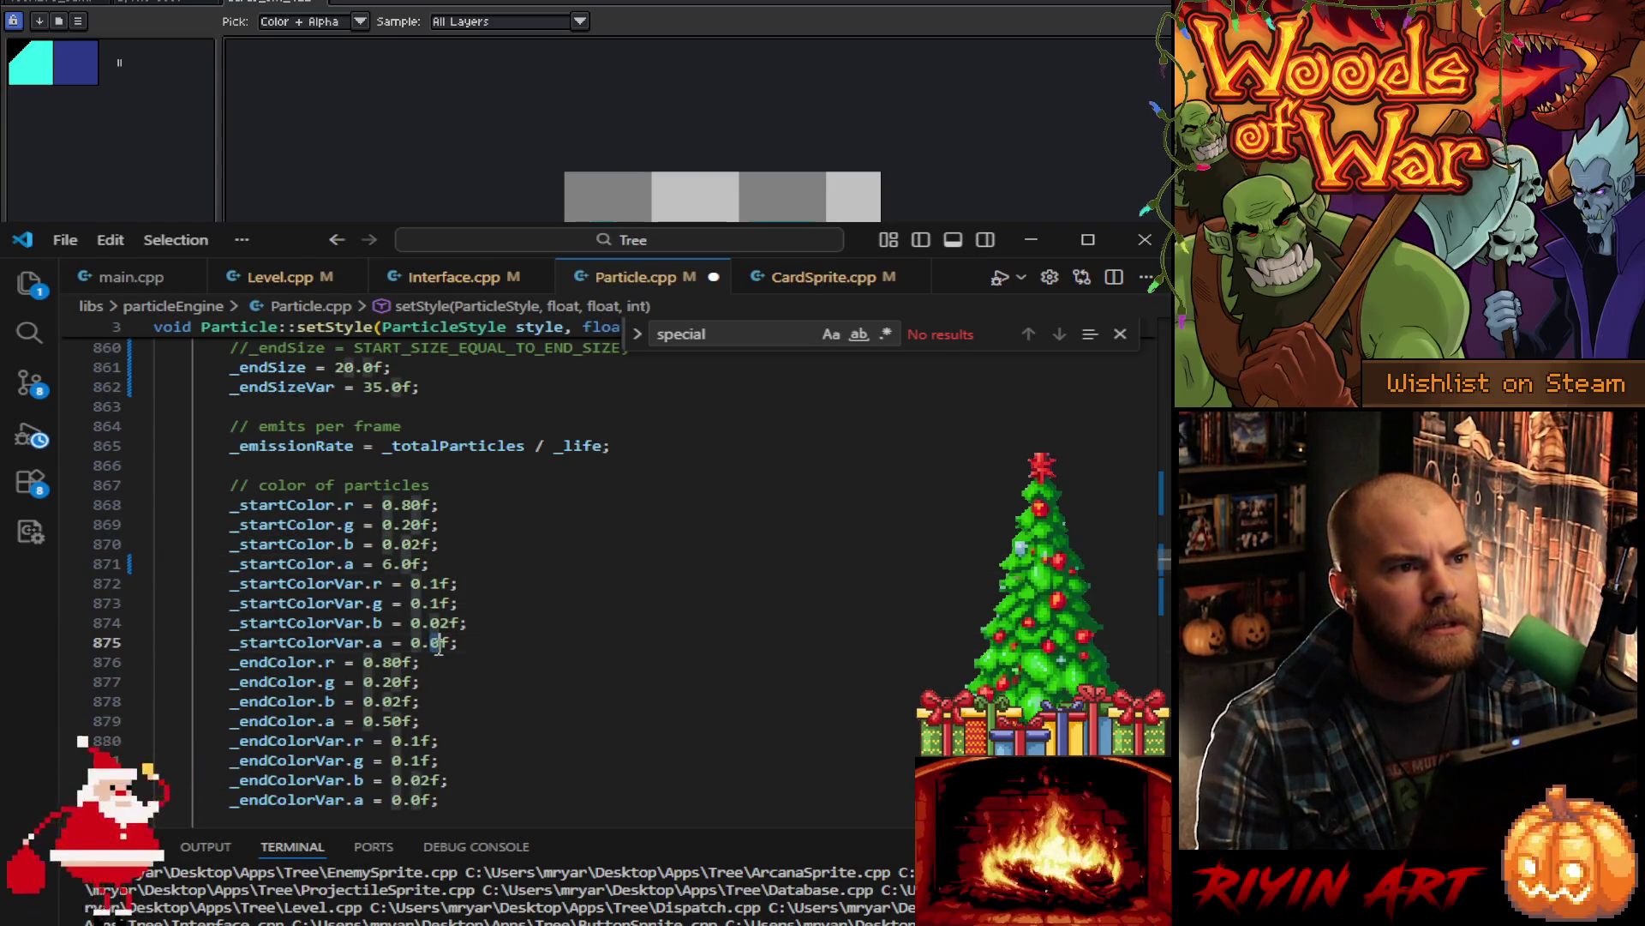
key(BackSpace)
text(2)
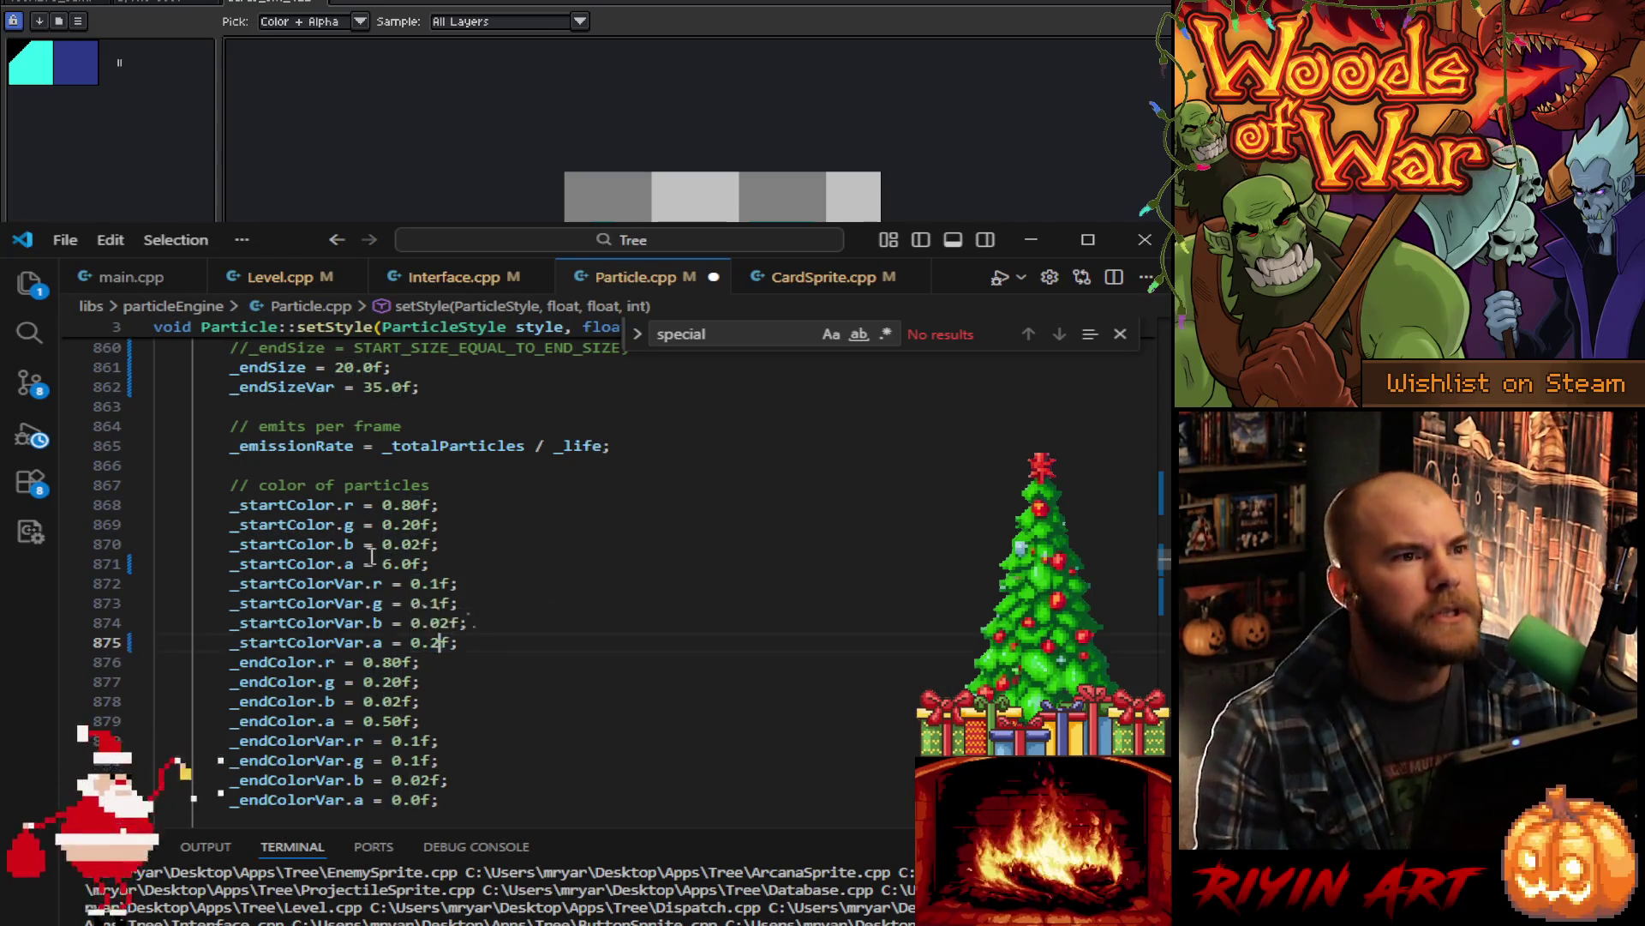
key(Delete)
text(4)
- Delete the old commented-out //_posVar line from the red glow style
scroll(480, 652, down, 2)
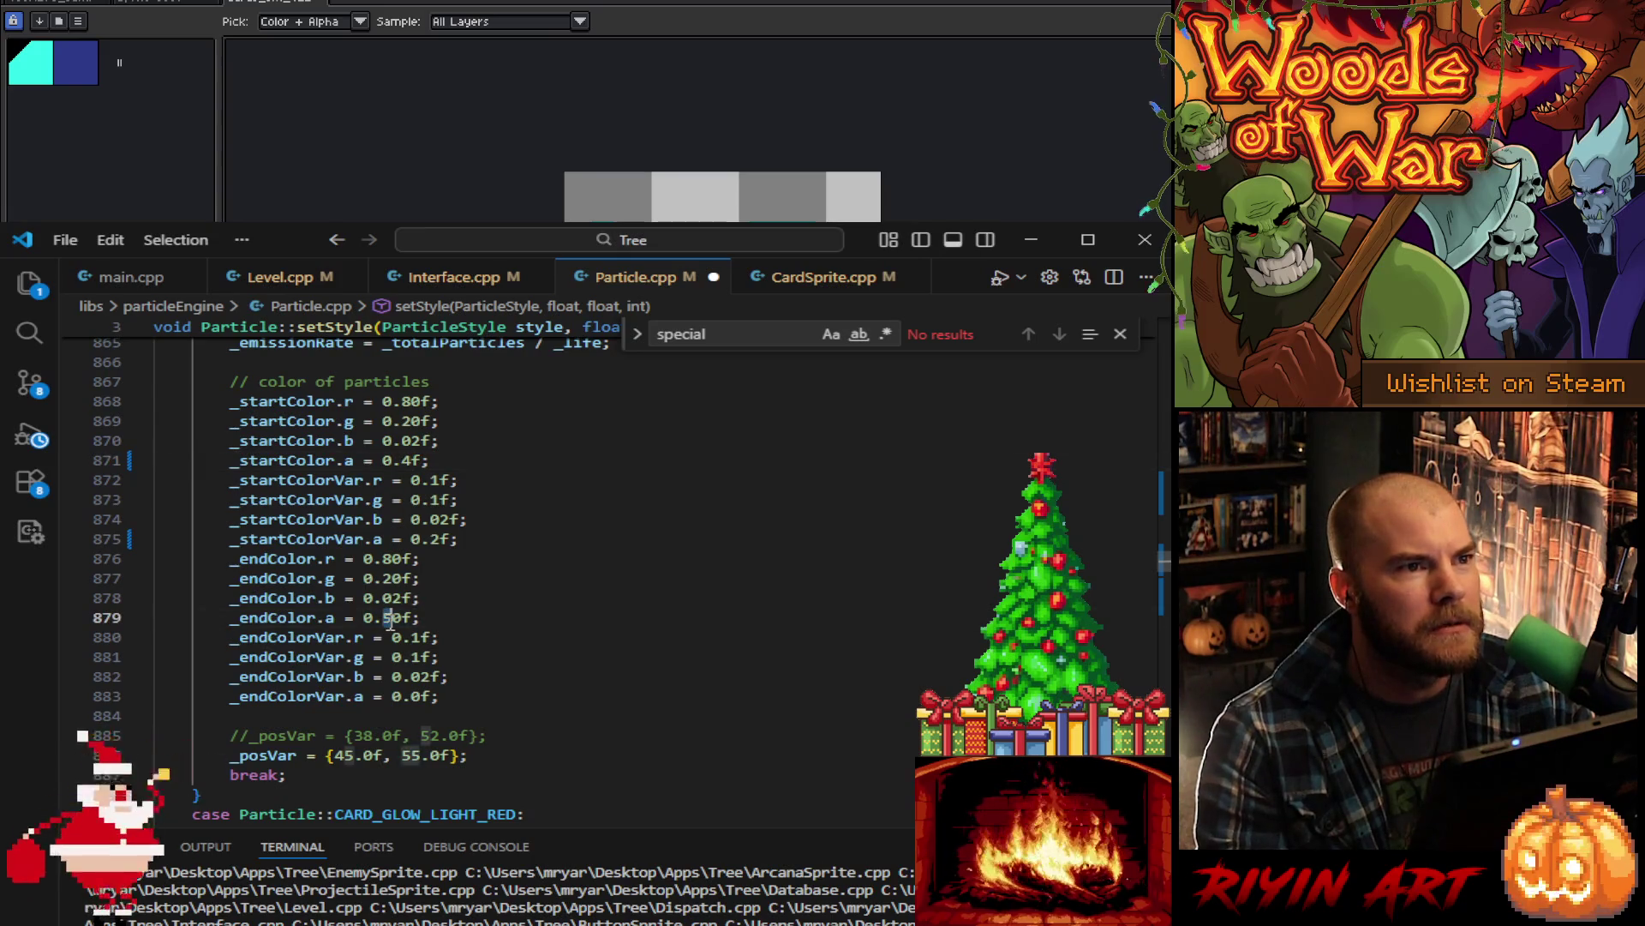
scroll(512, 626, up, 10)
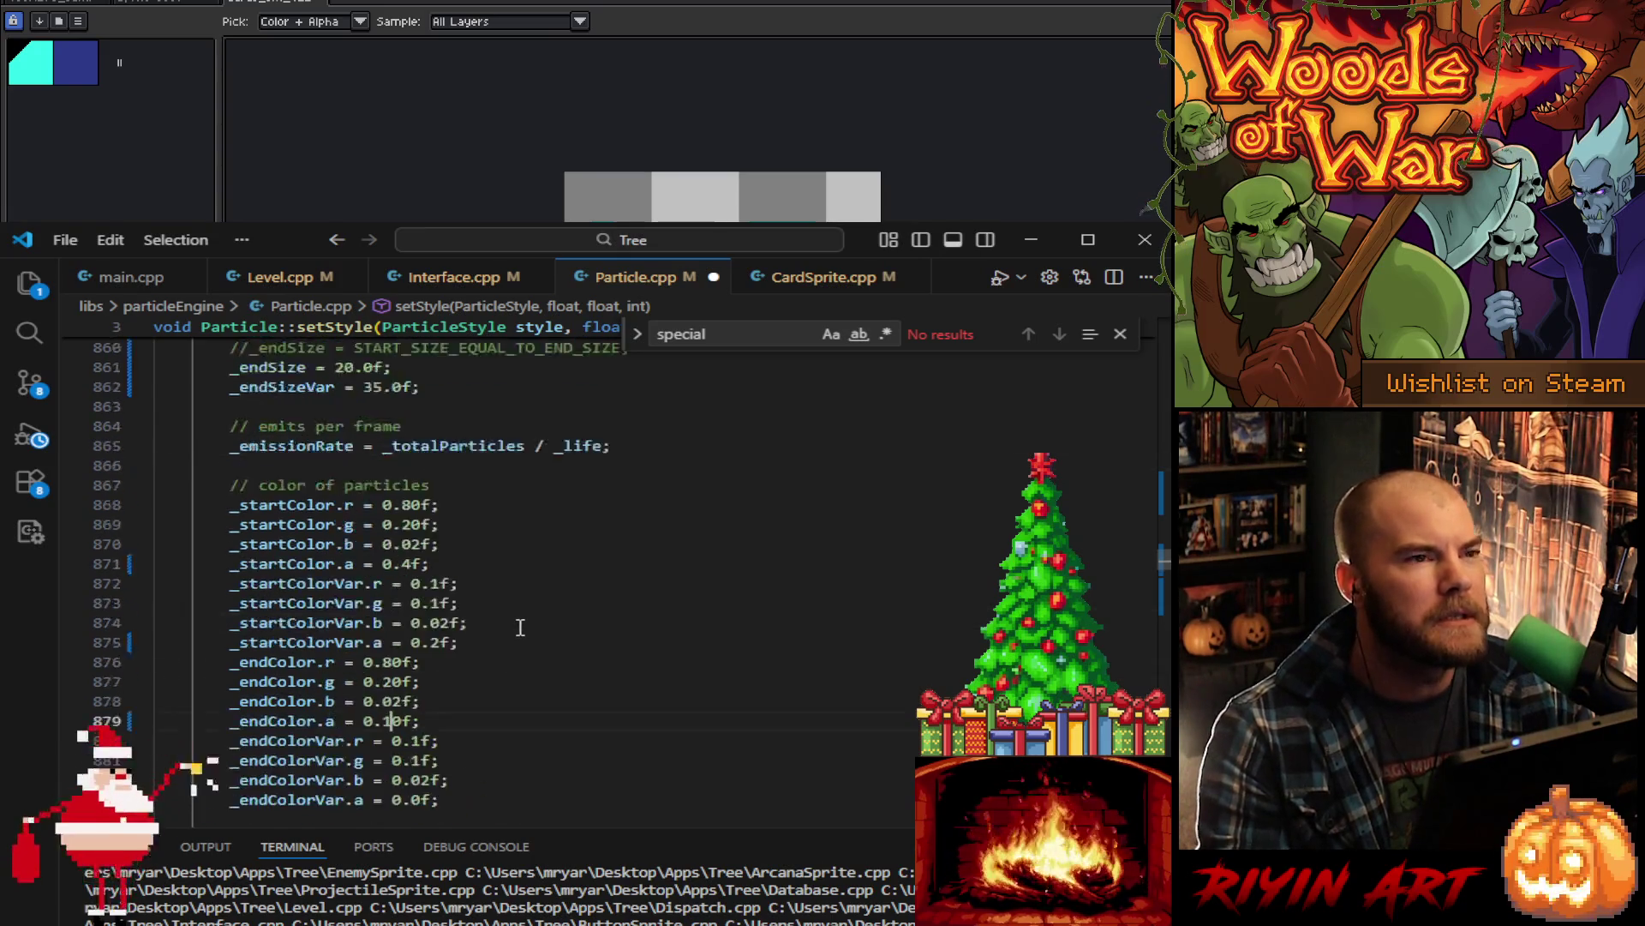
scroll(543, 640, up, 10)
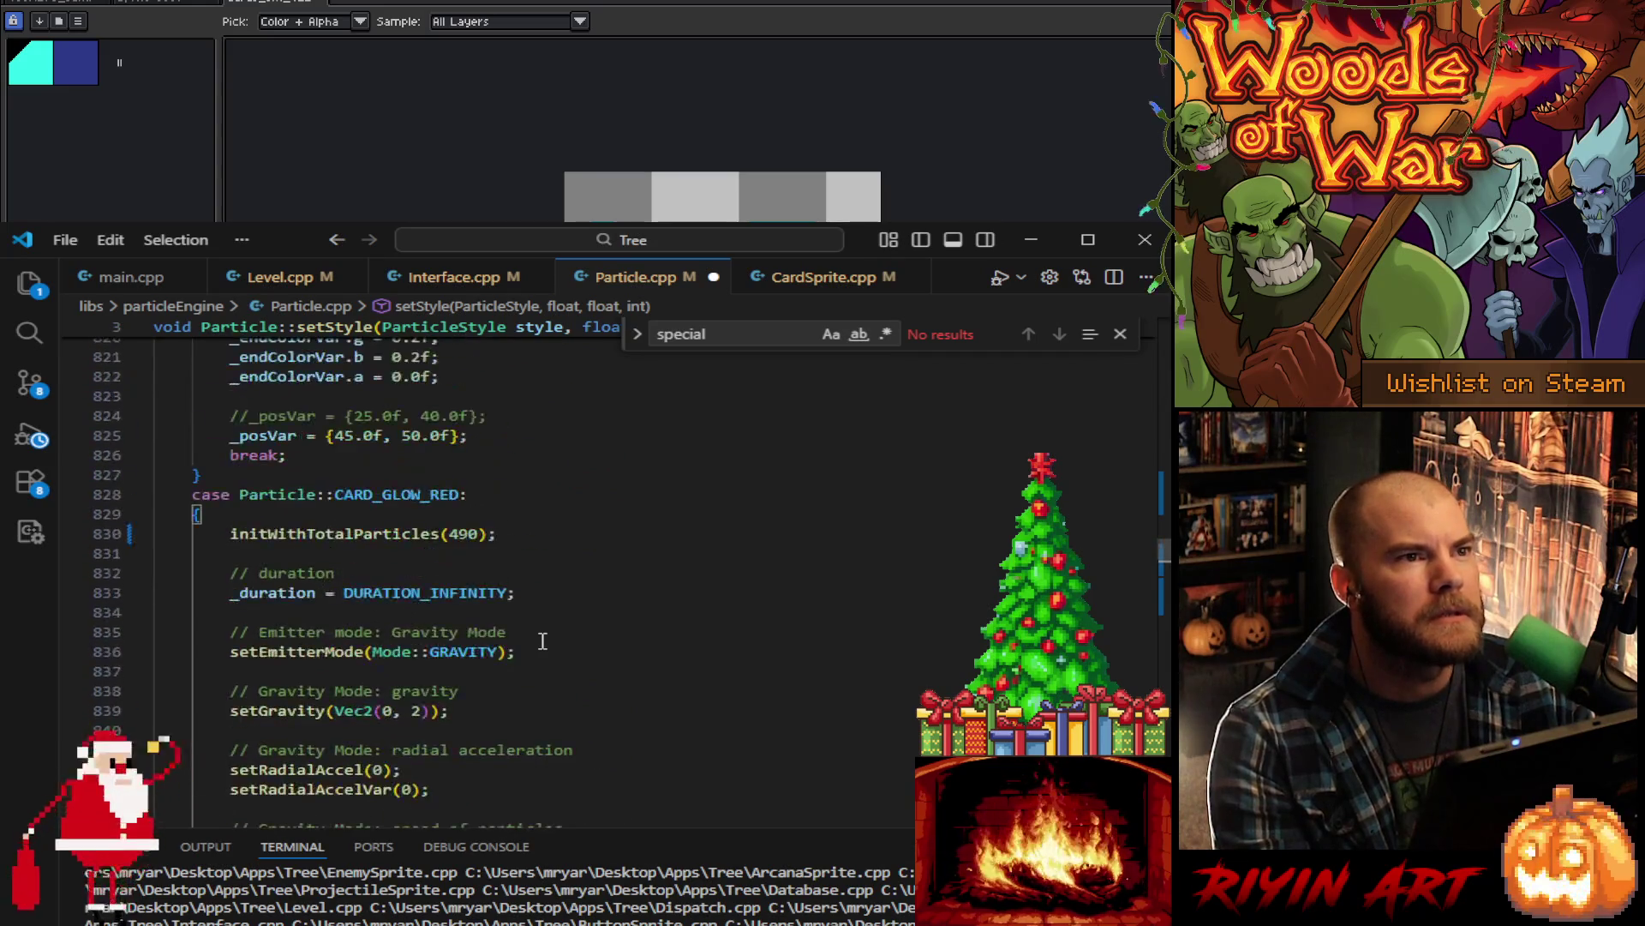
scroll(543, 640, down, 6)
scroll(542, 640, down, 15)
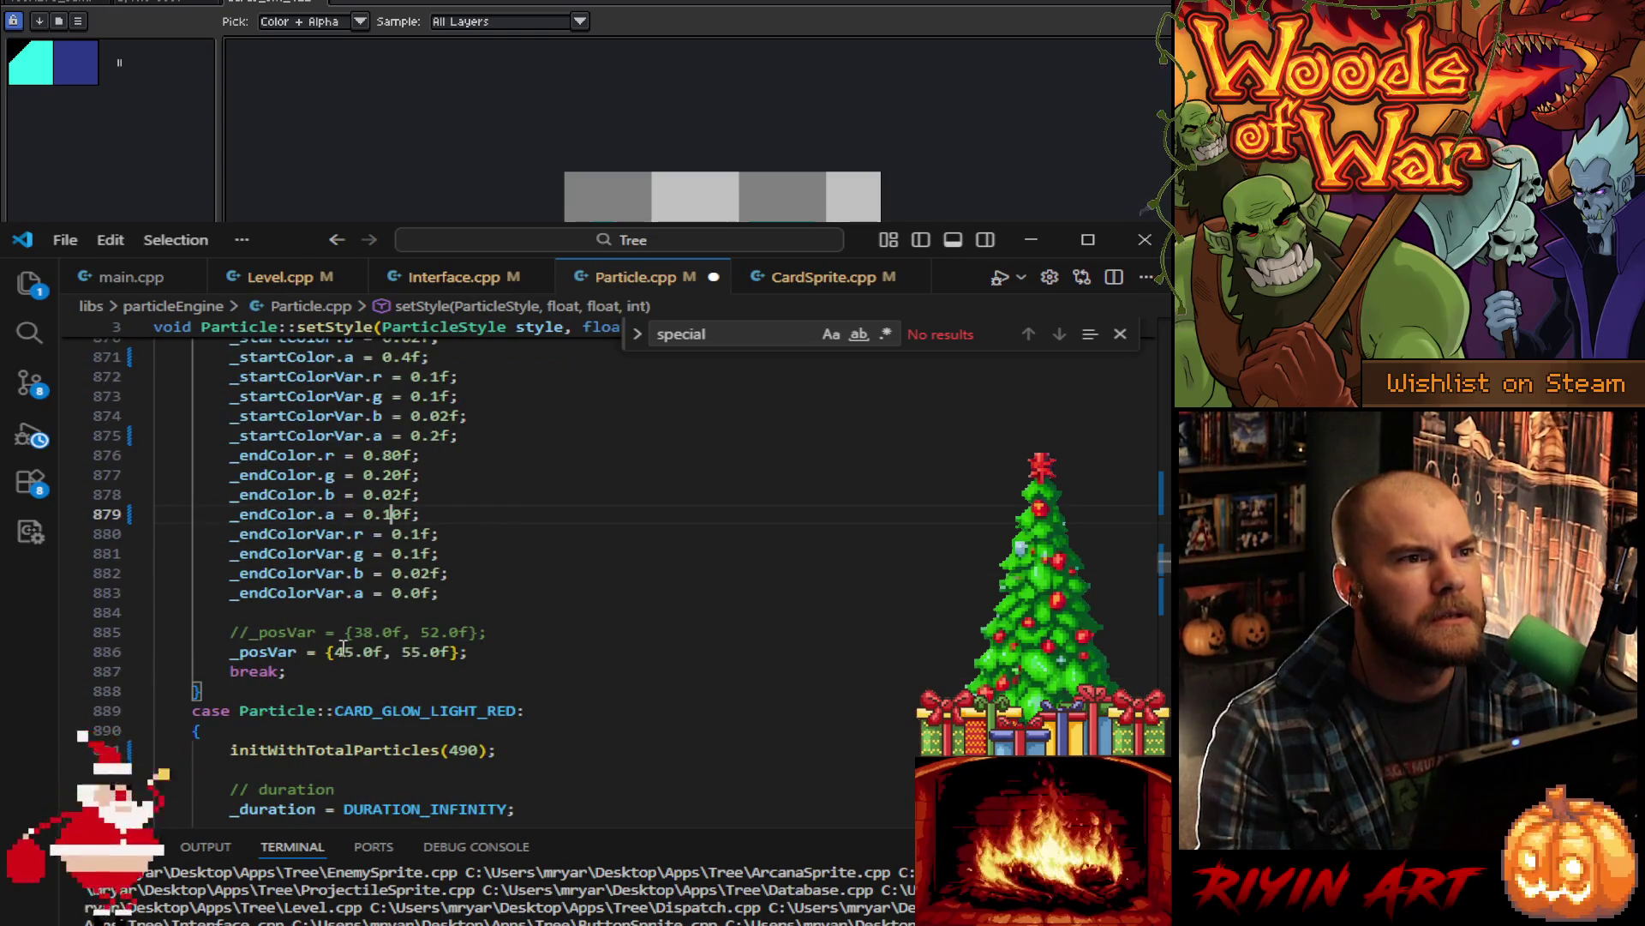
triple_click(538, 630)
key(BackSpace)
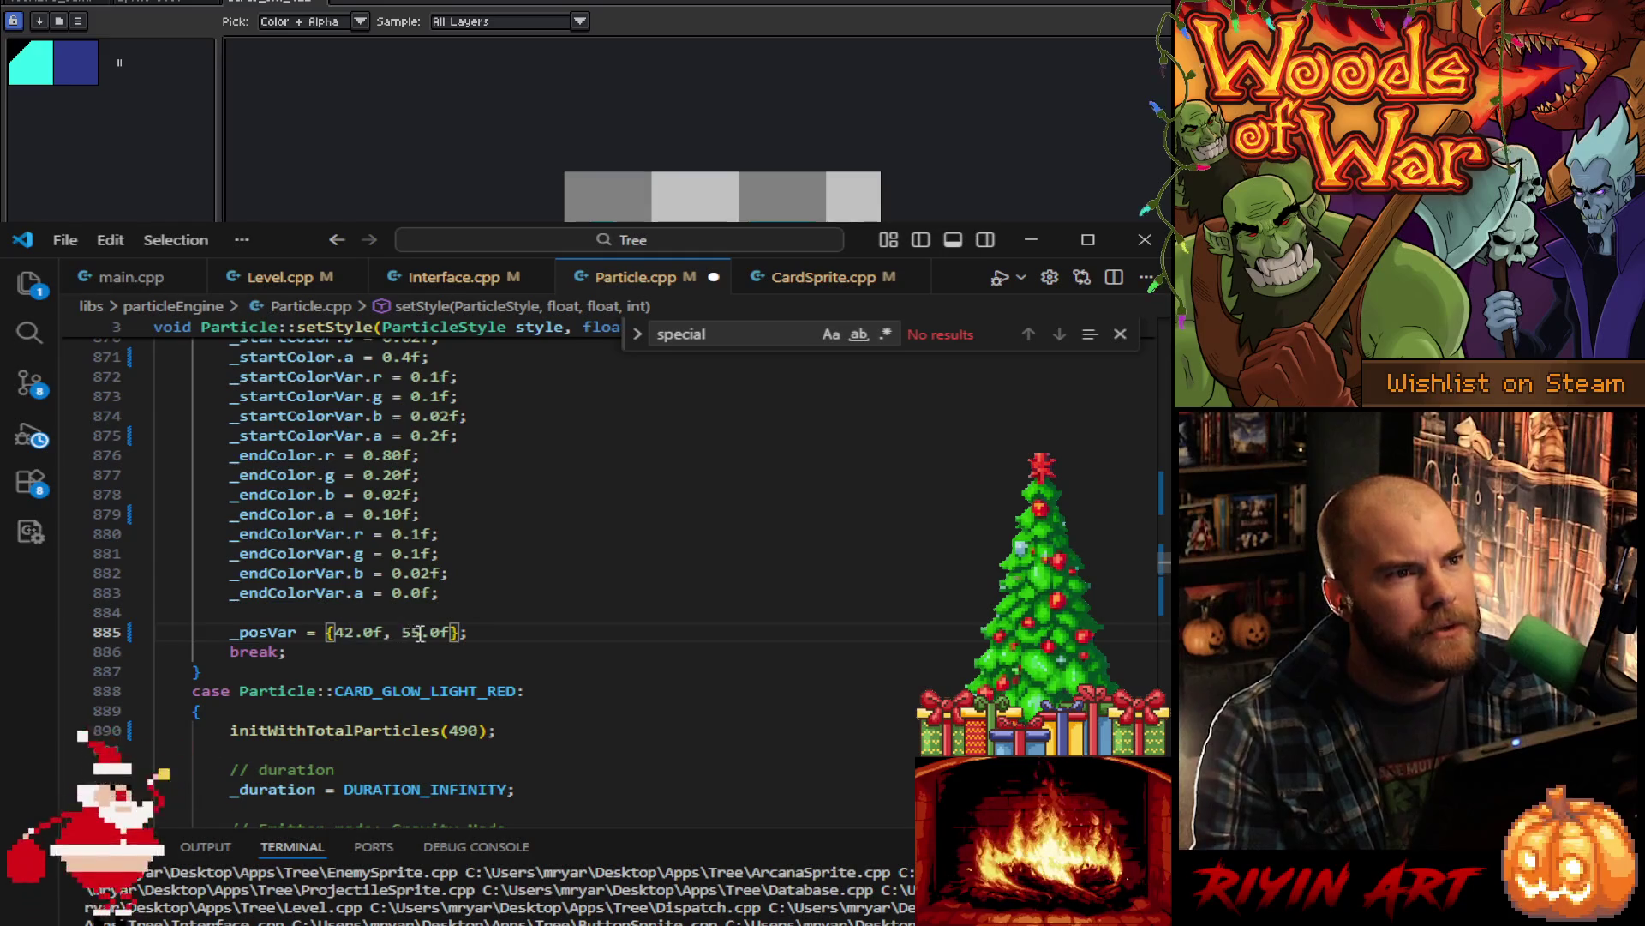
- Remove the previous style's commented //_posVar, set its _posVar to {45.0f, 55.0f}, and launch with F5
scroll(526, 618, up, 20)
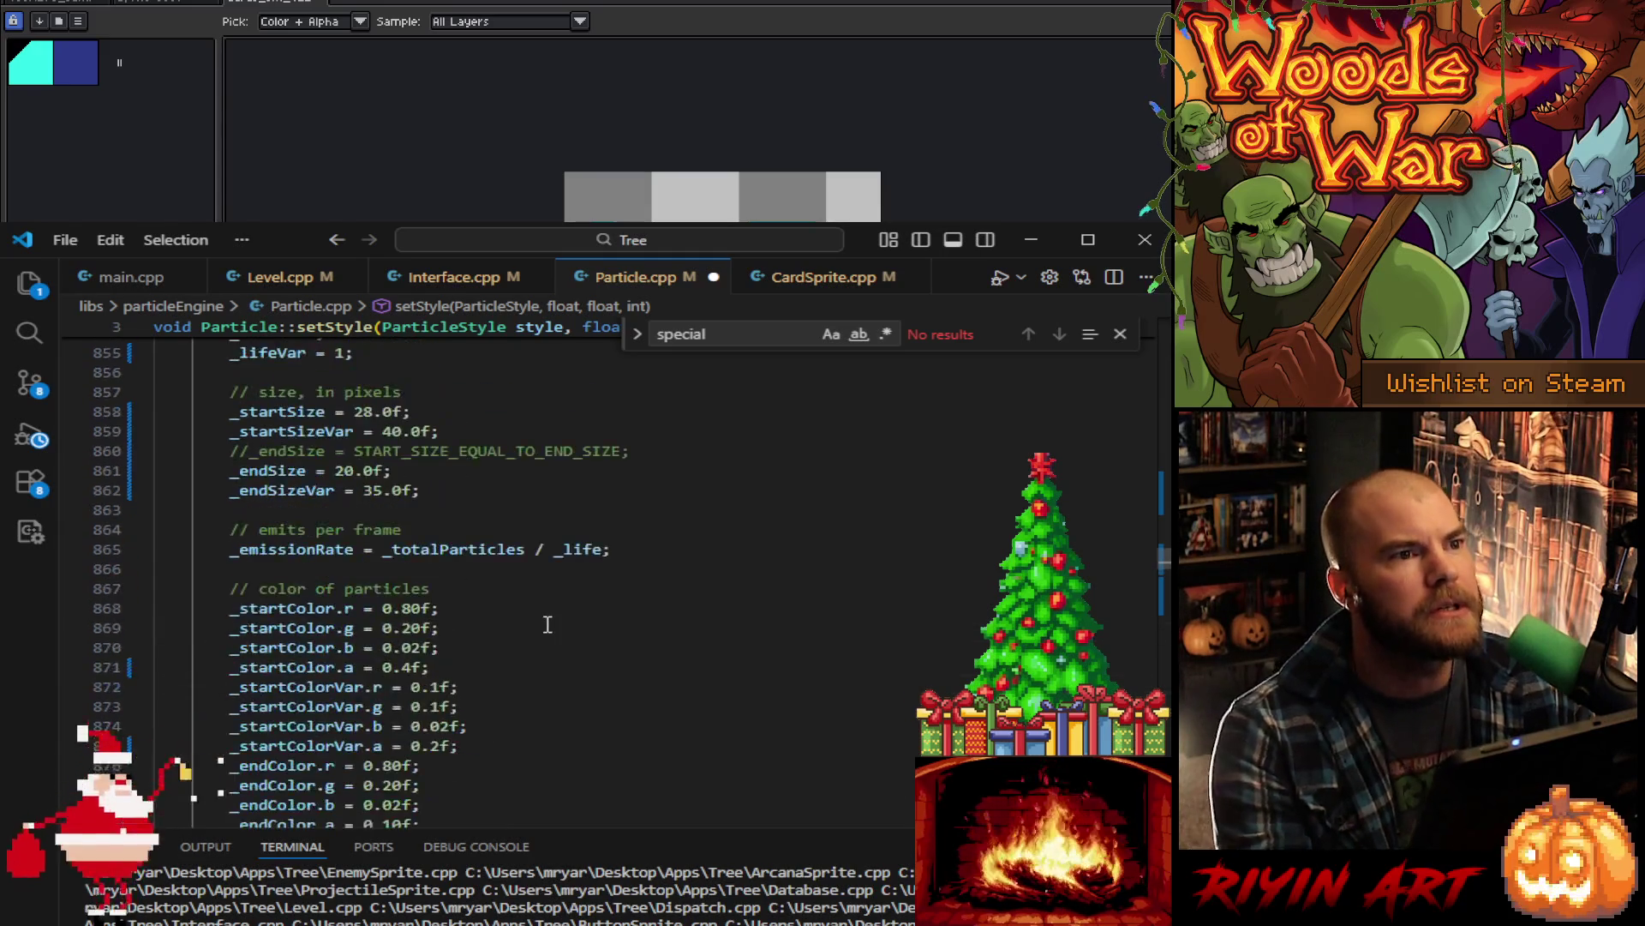
scroll(550, 632, up, 1)
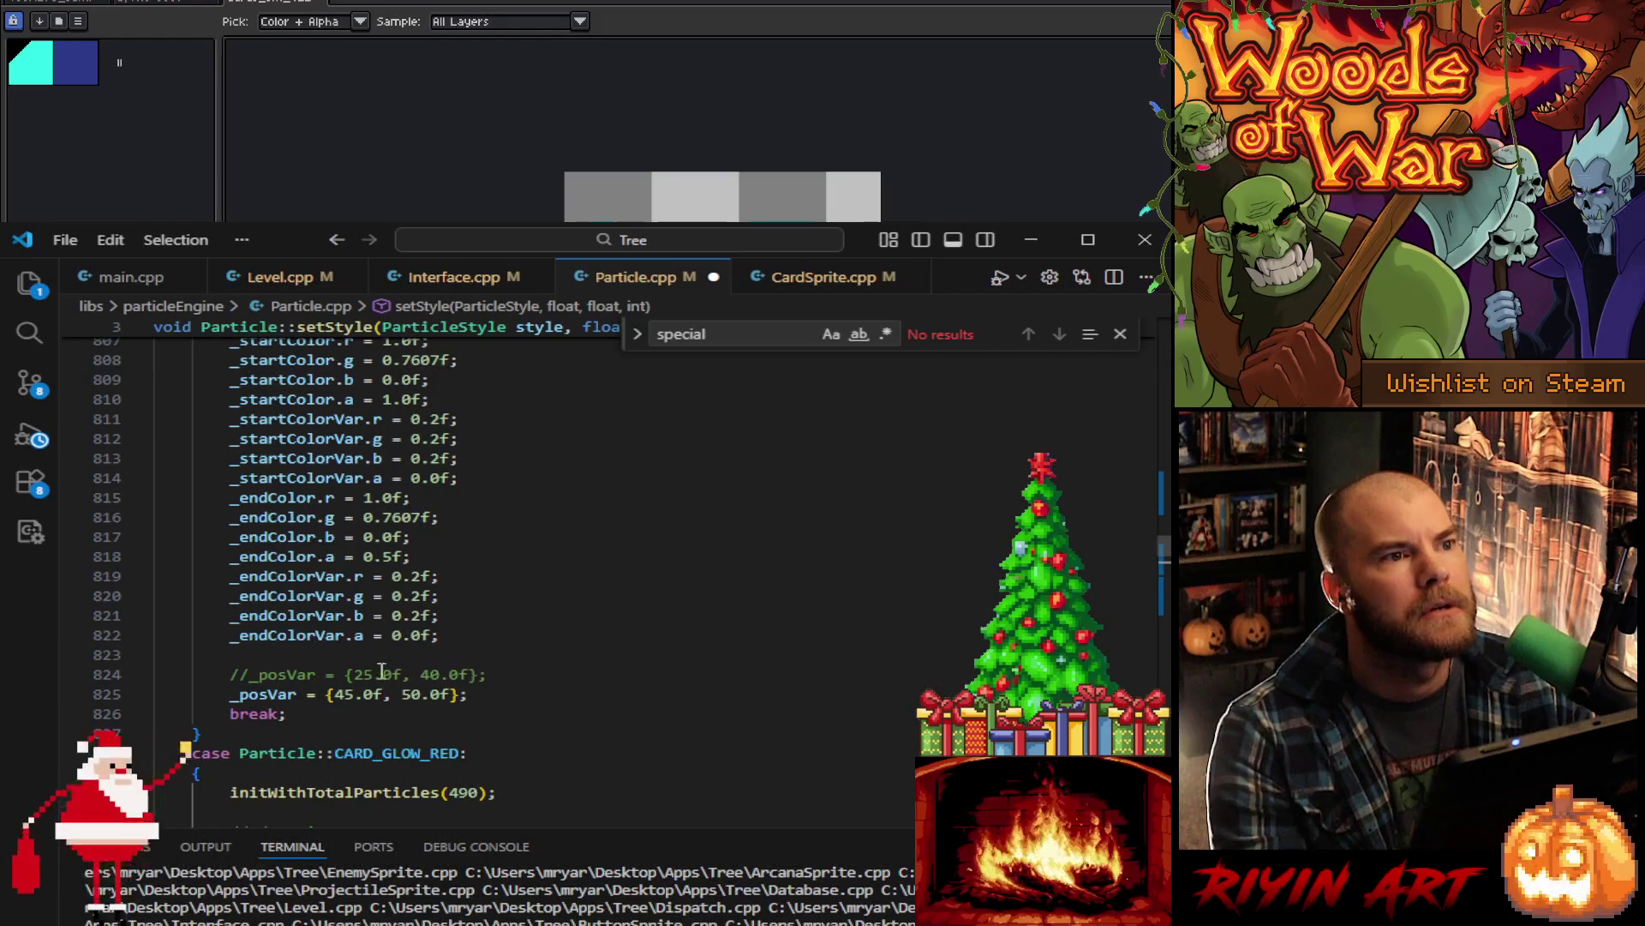
drag(519, 678, 526, 658)
key(BackSpace)
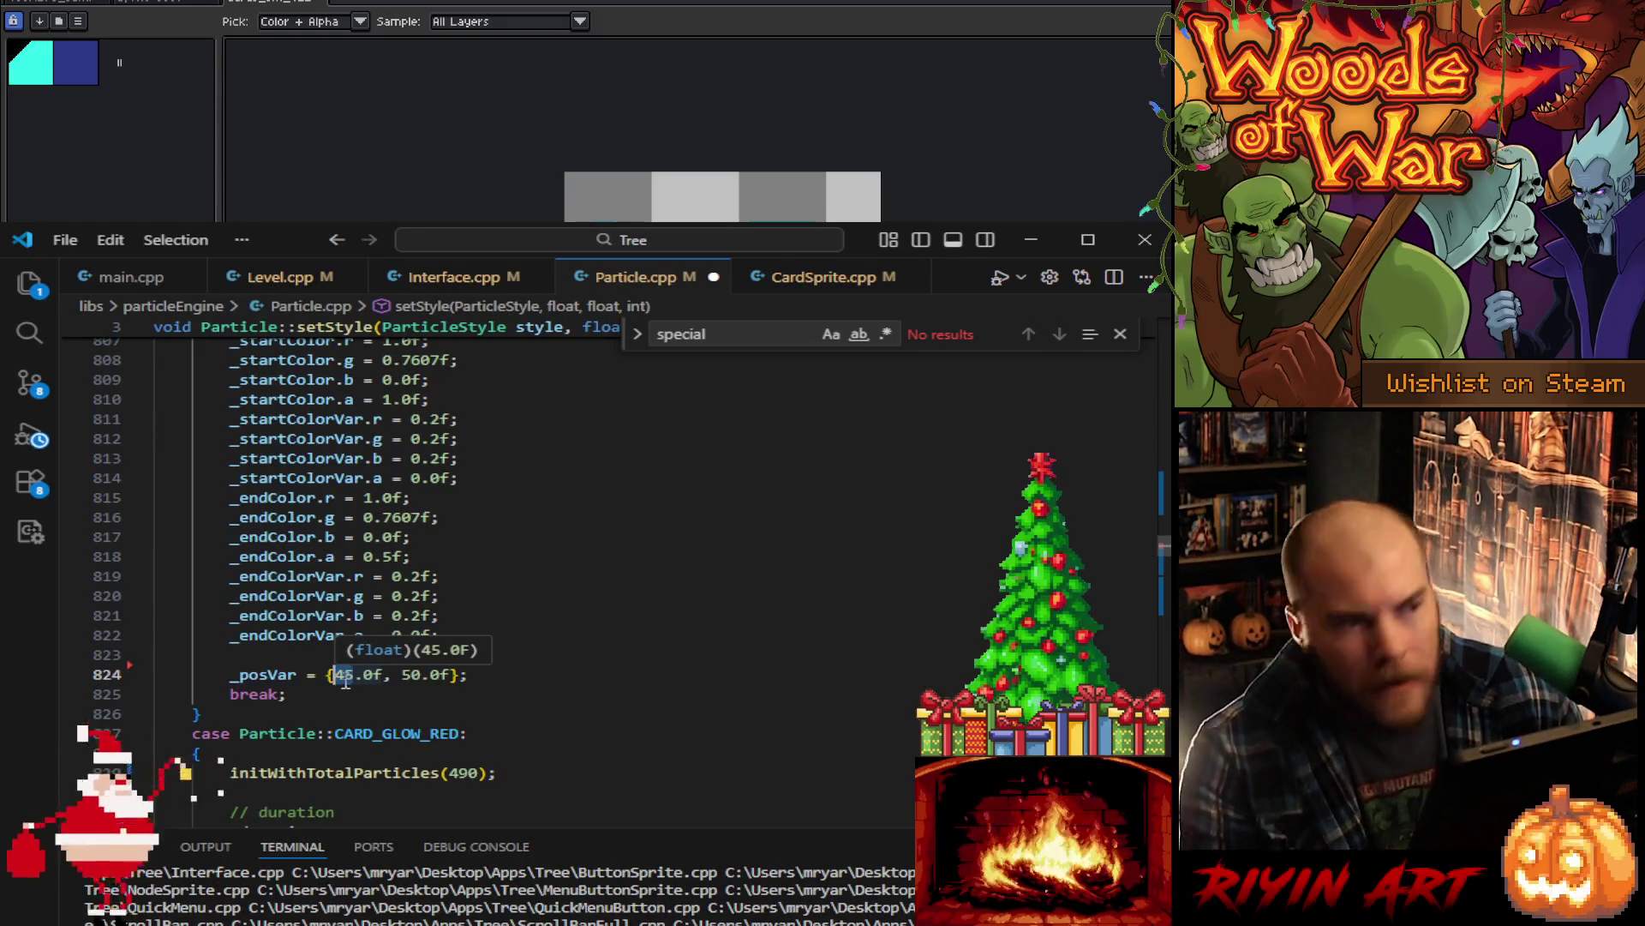
text(5)
key(F5)
scroll(505, 656, up, 4)
scroll(506, 655, down, 4)
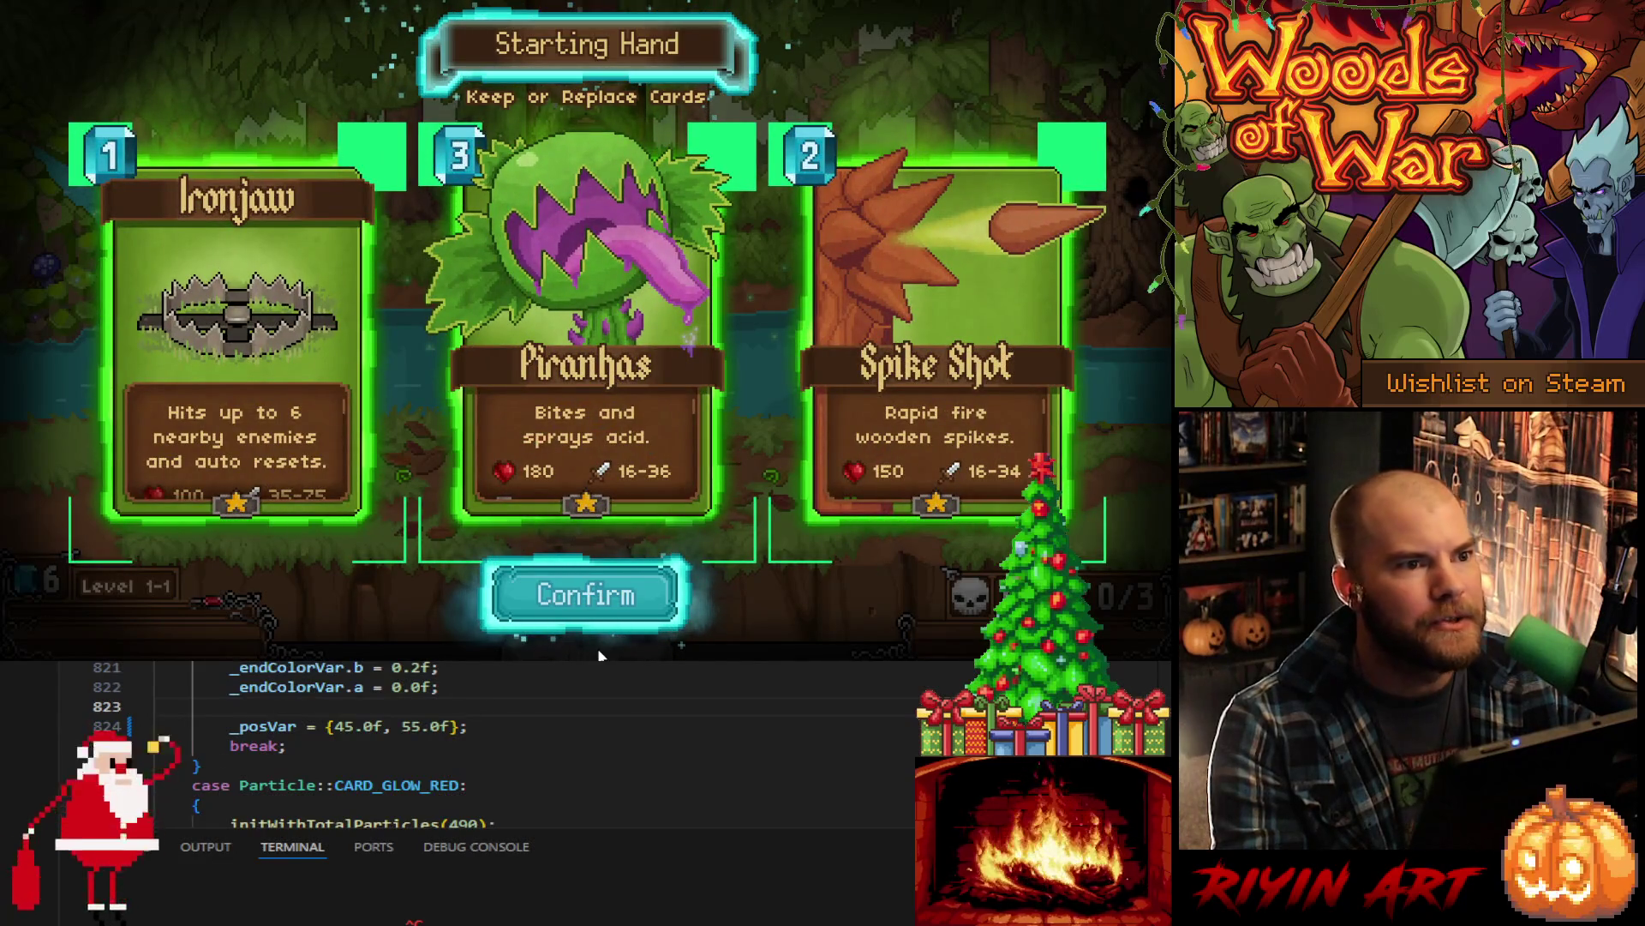
- Close the game after checking the glowing starting hand and relaunch it with F5
key(Escape)
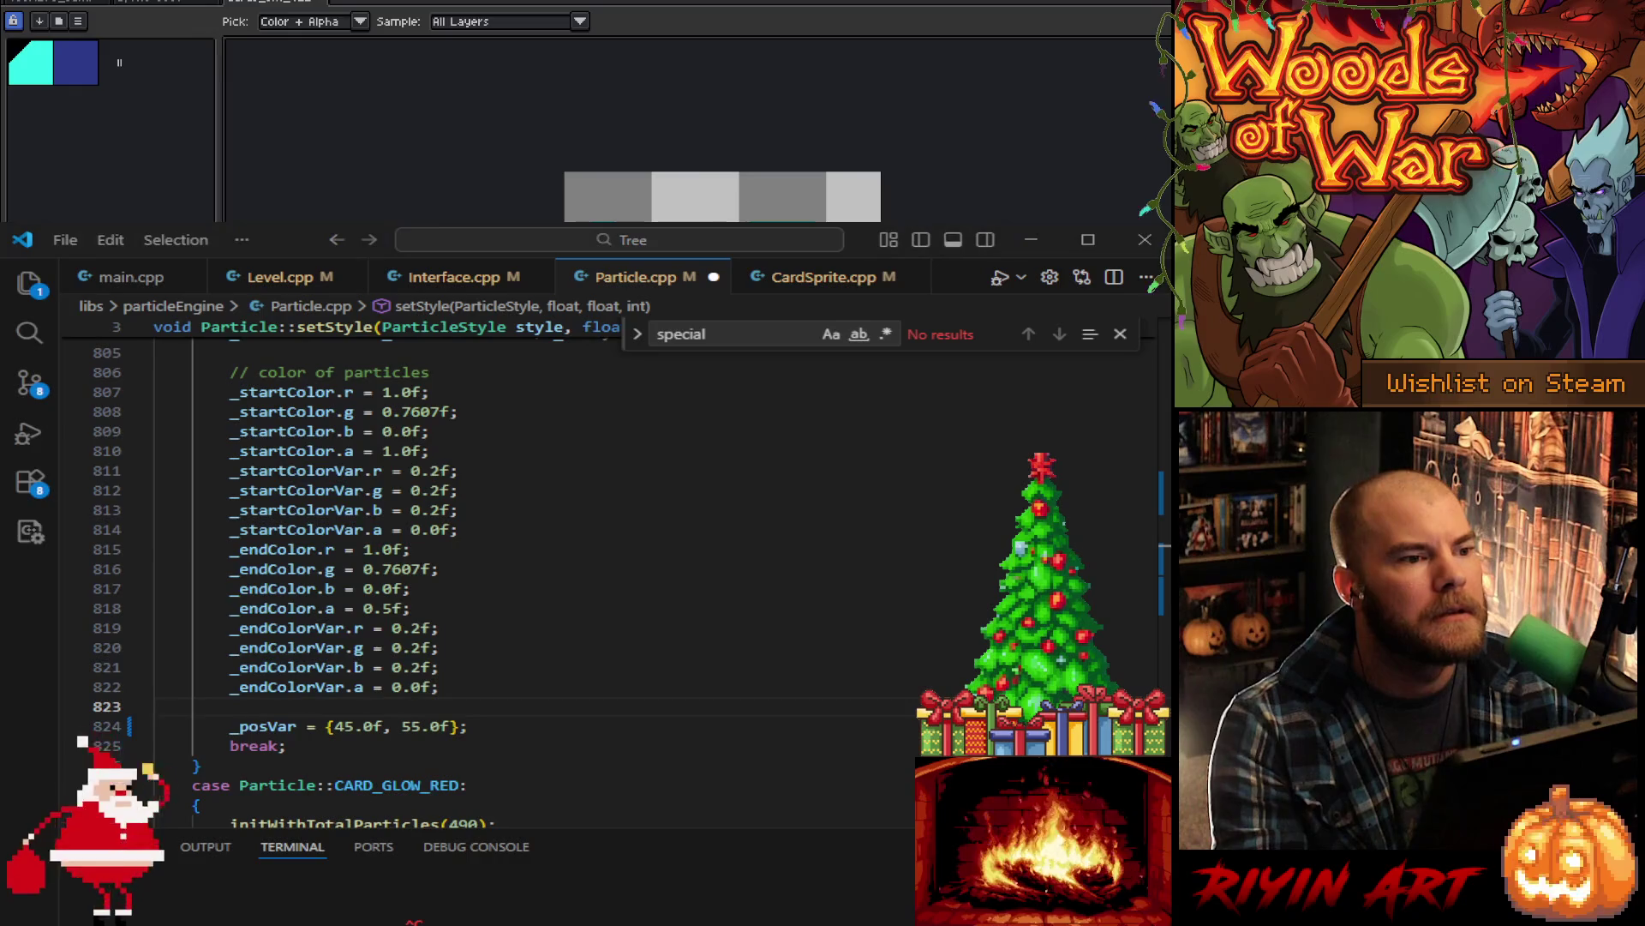
key(F5)
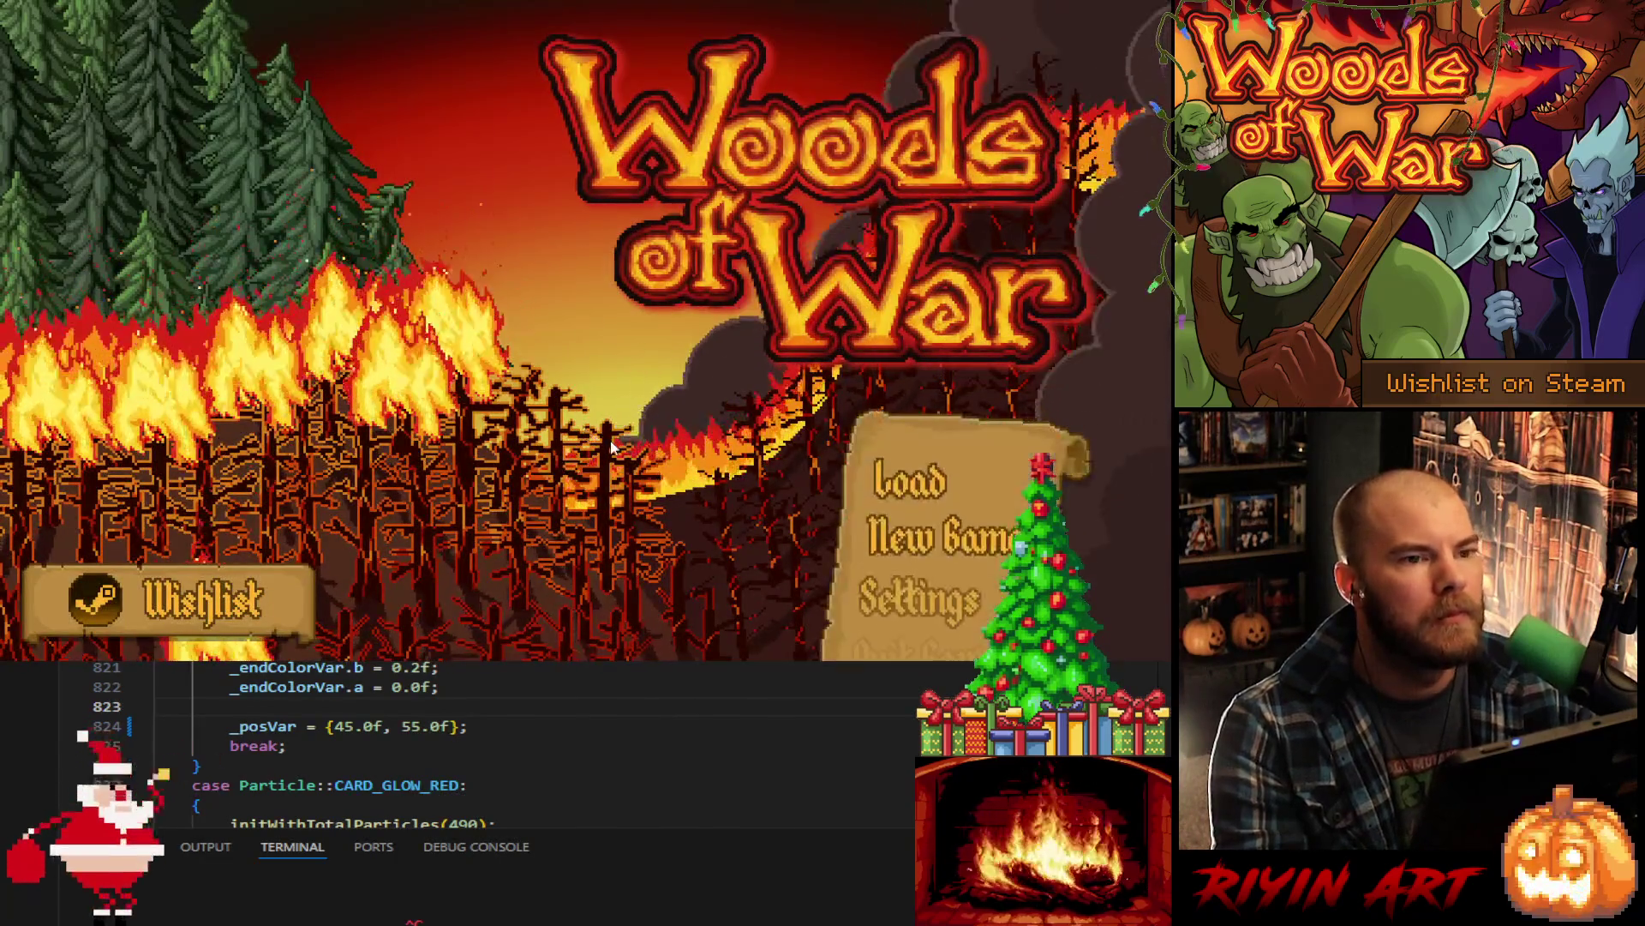
- Load the saved game and buy Meteor Storm from the Fire grimoire
click(853, 464)
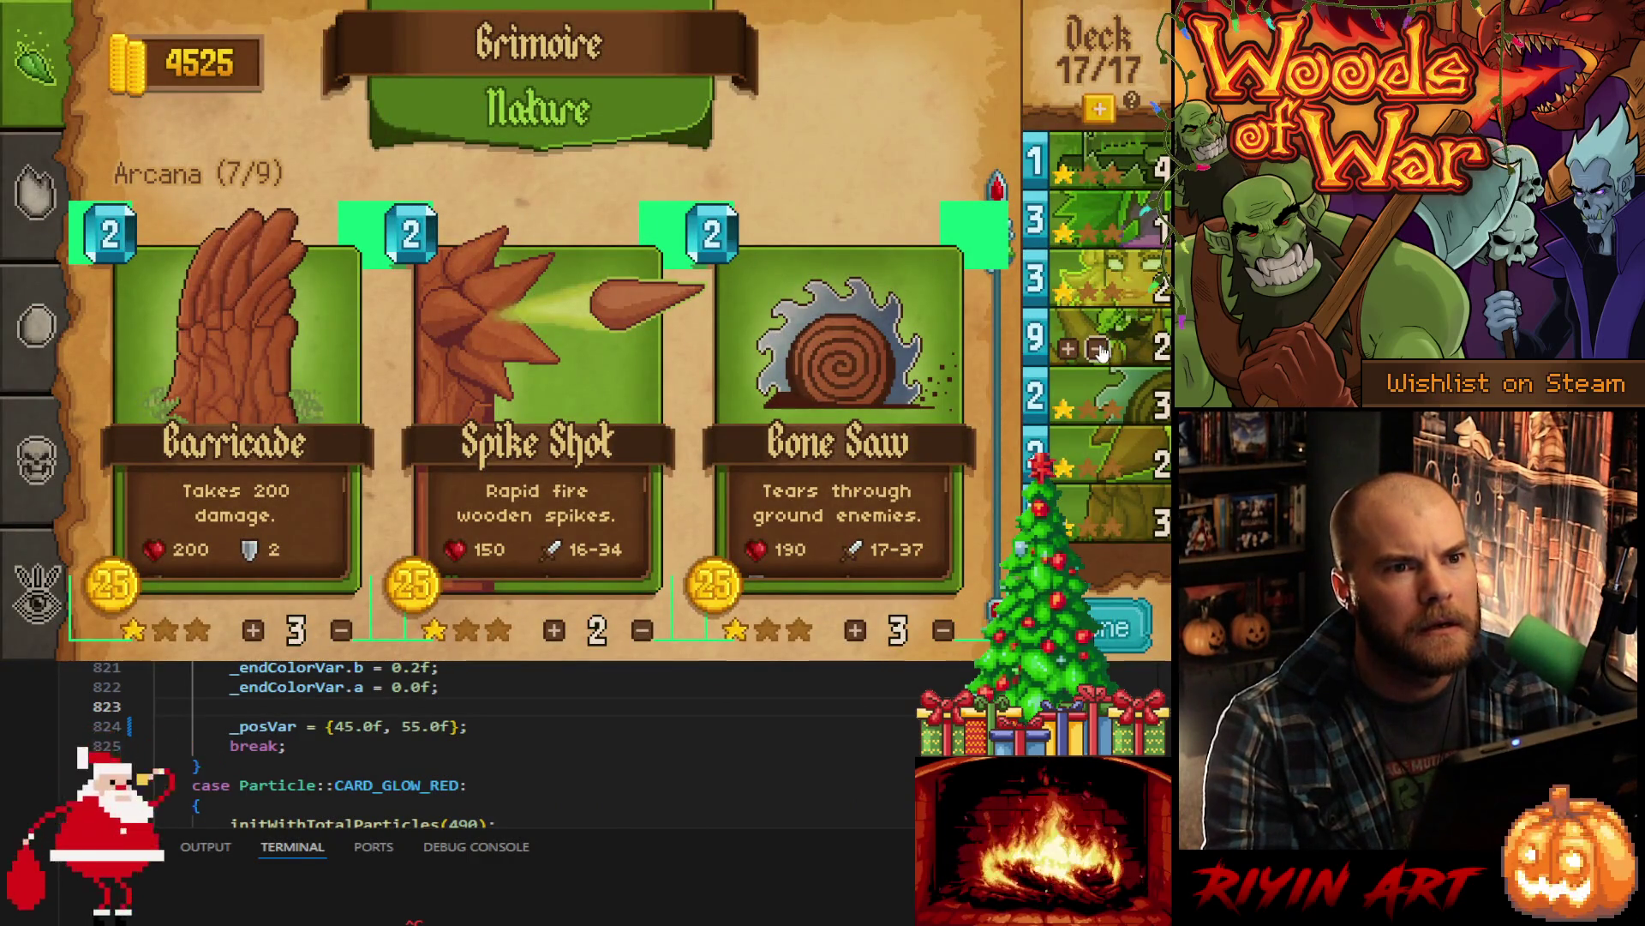
click(41, 208)
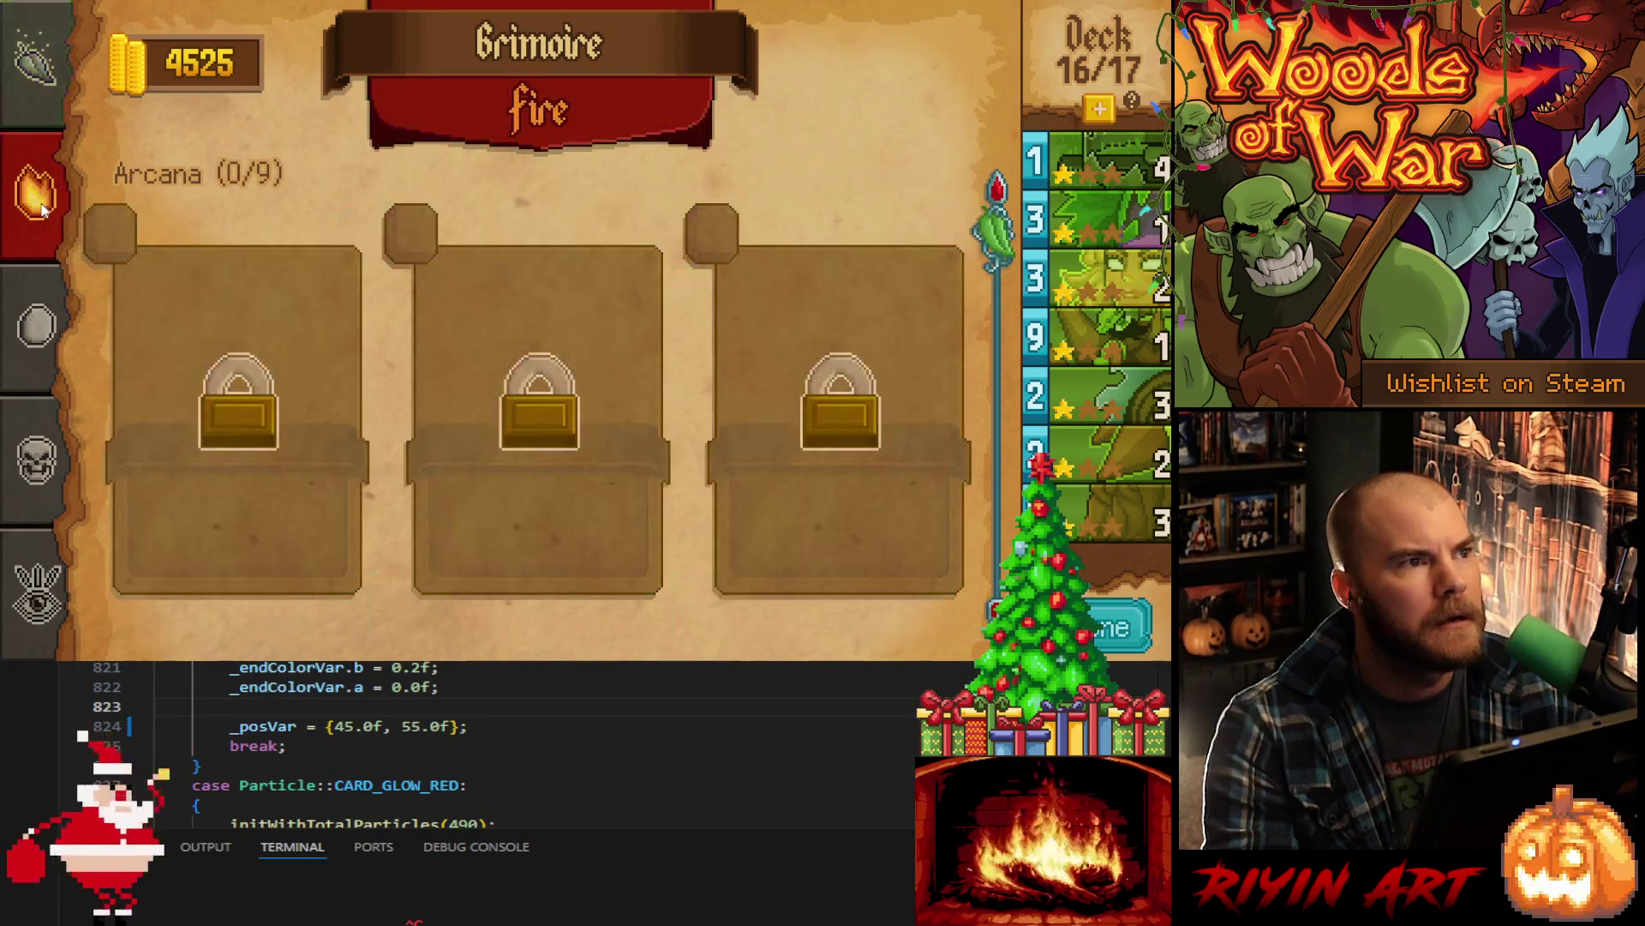
scroll(188, 316, down, 5)
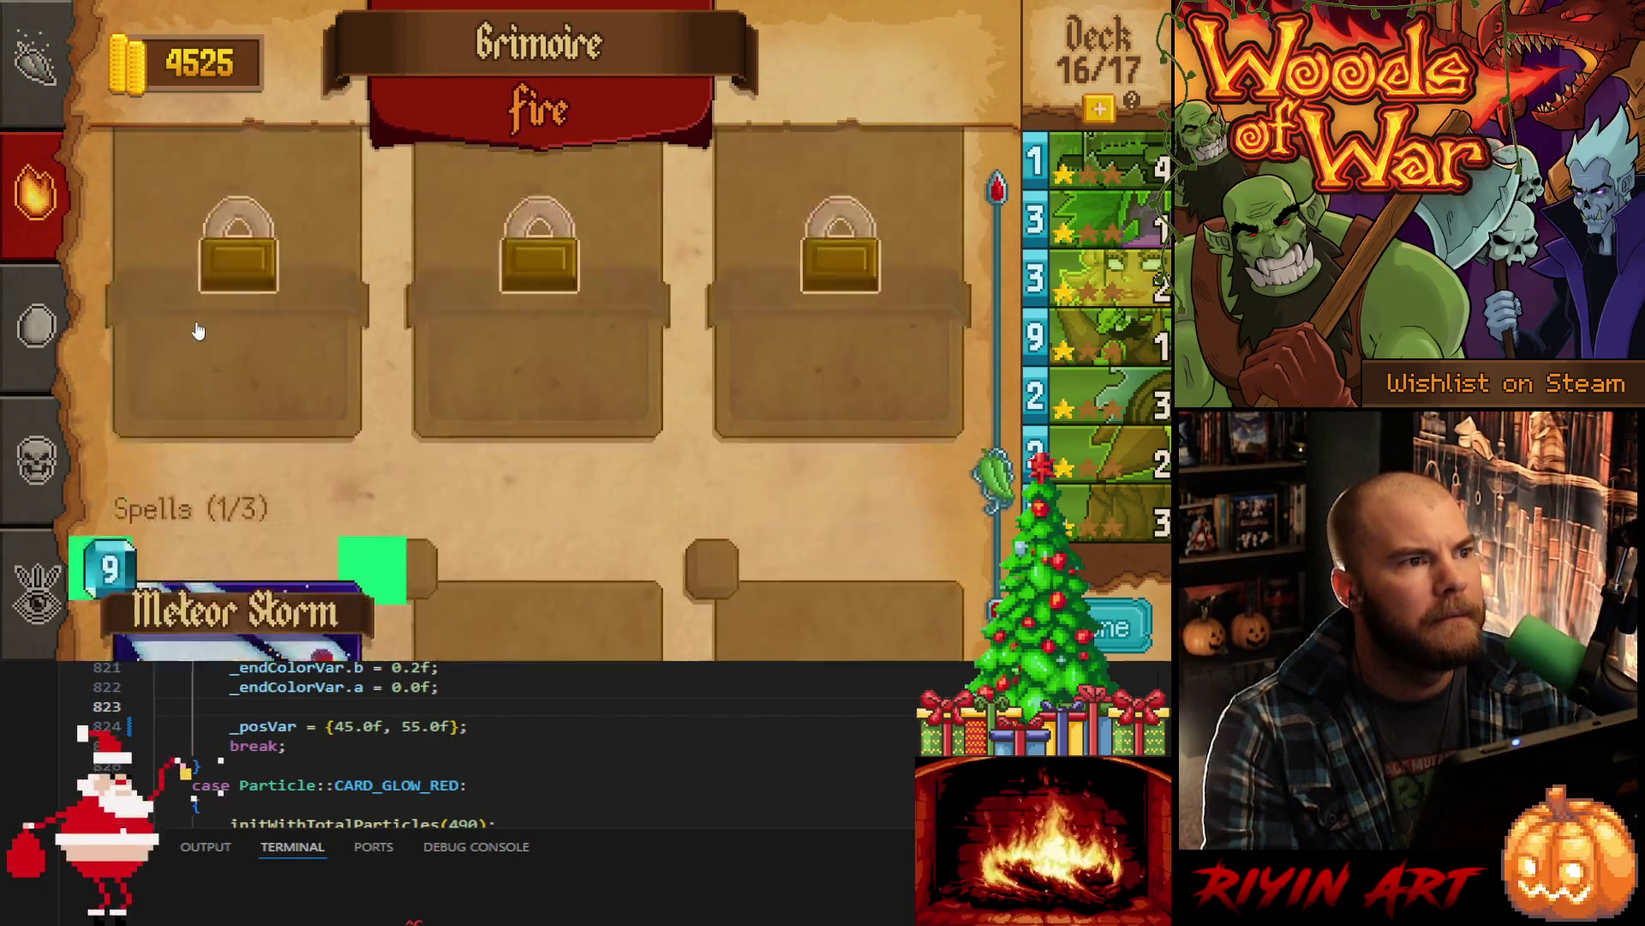
click(233, 393)
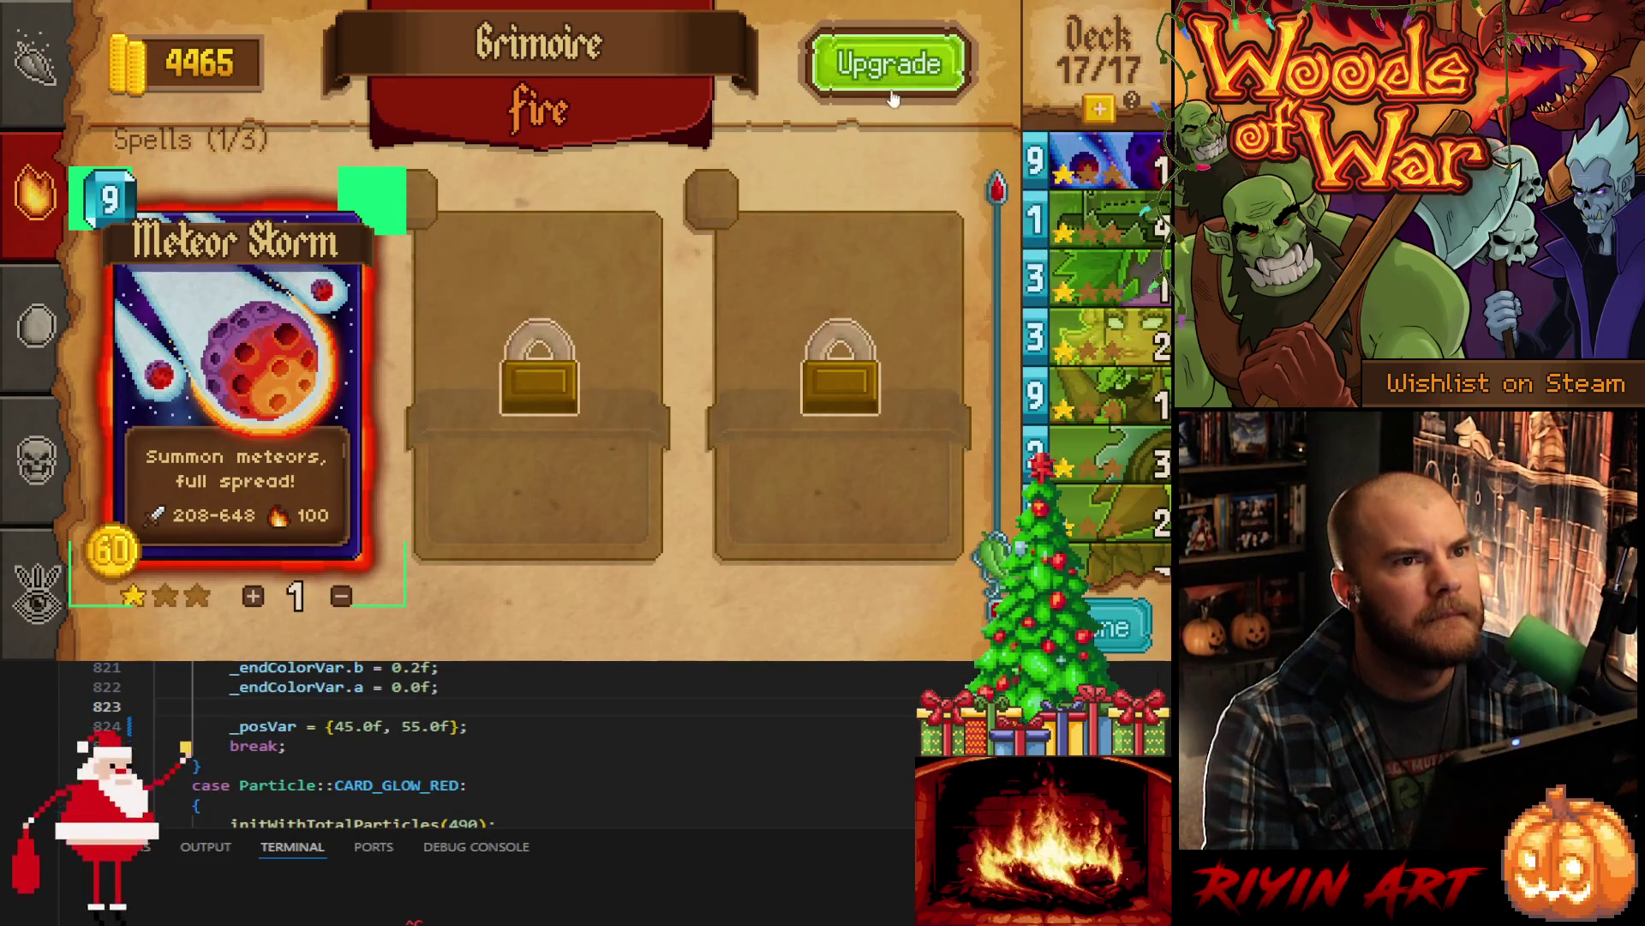
click(376, 469)
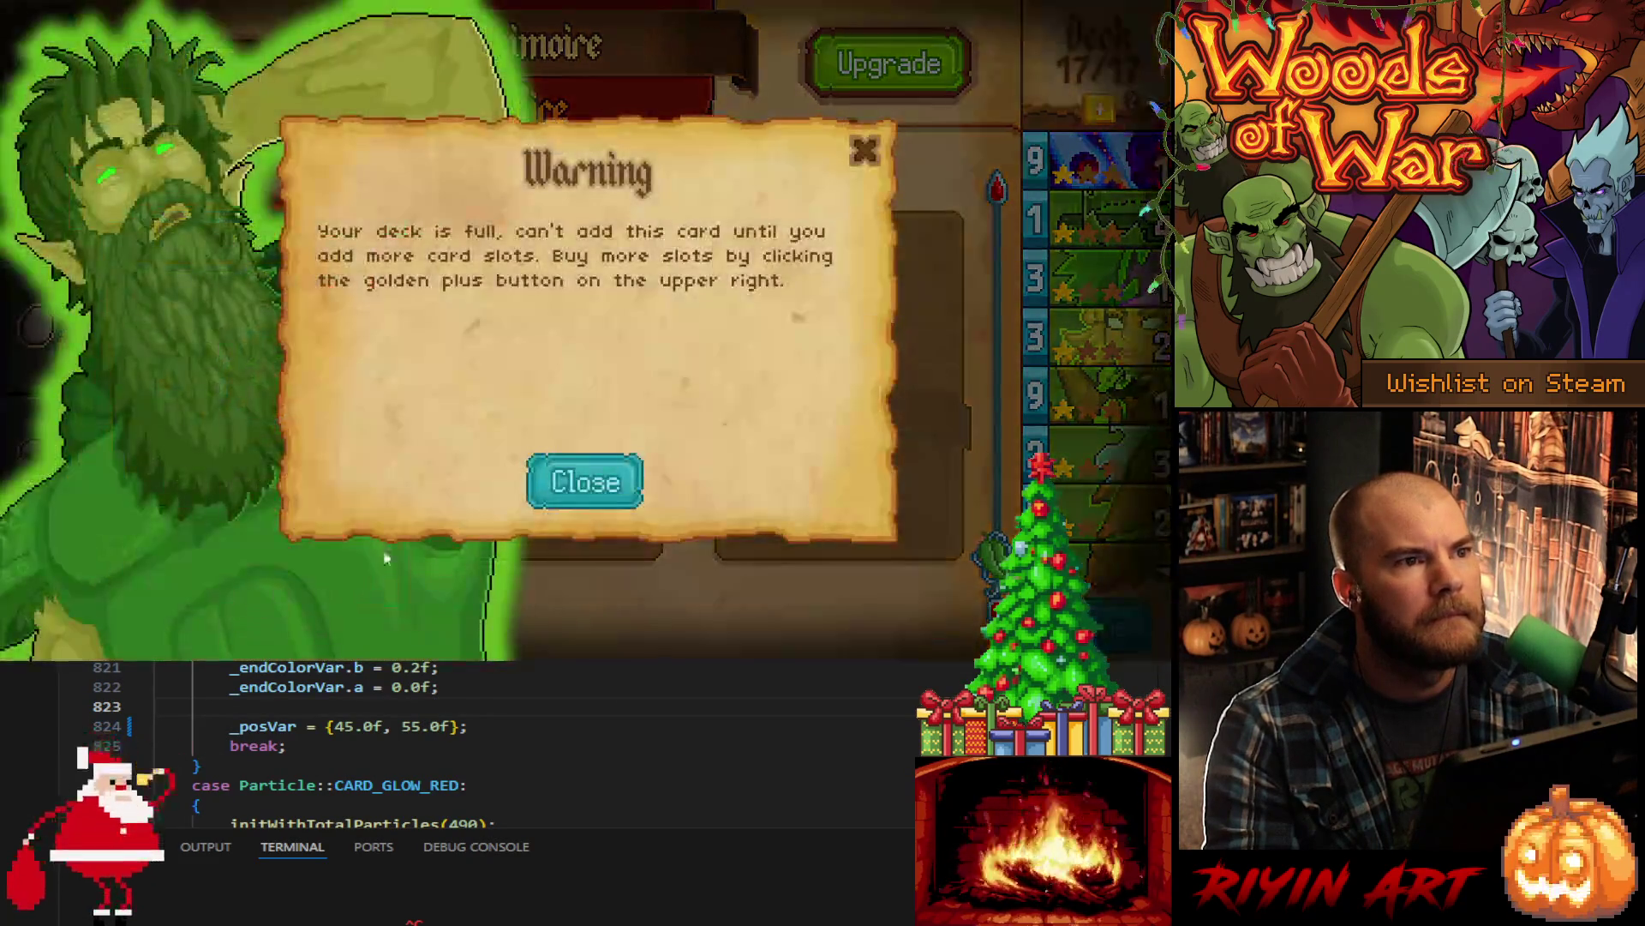
click(849, 154)
- Buy four more deck slots and add a second Meteor Storm to the deck
click(1099, 109)
click(1100, 110)
click(1100, 110)
click(1100, 109)
click(1100, 109)
click(1099, 109)
click(1100, 110)
click(1099, 110)
click(253, 595)
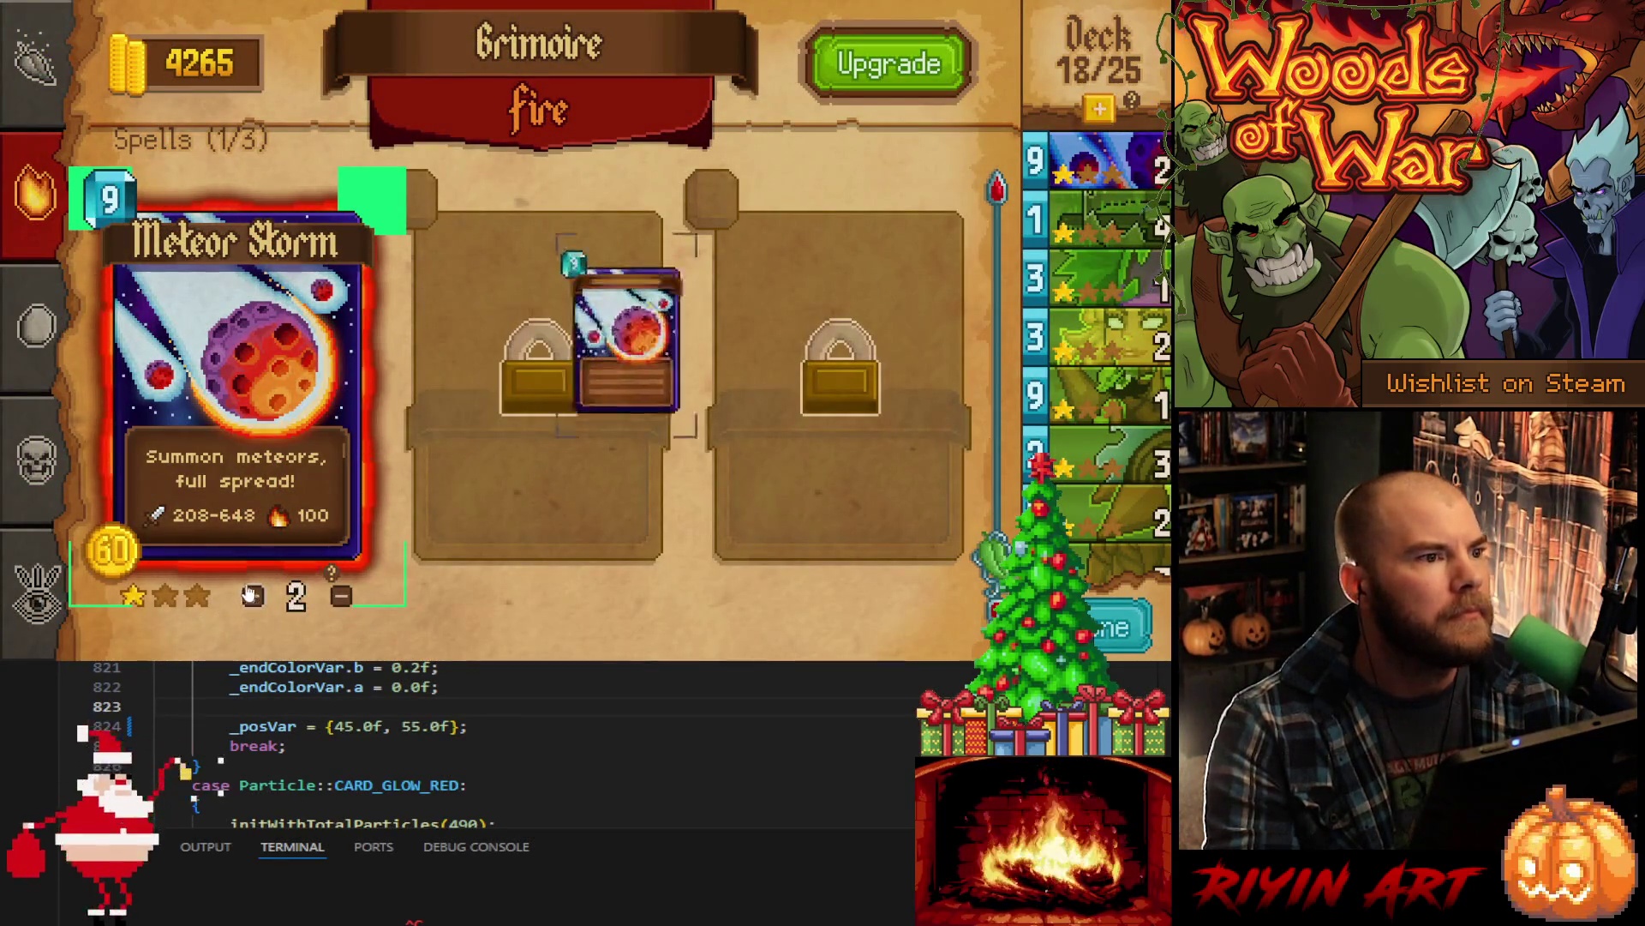
- Buy Flash Freeze from the Frost grimoire, add an extra copy, and return home
click(36, 326)
click(223, 371)
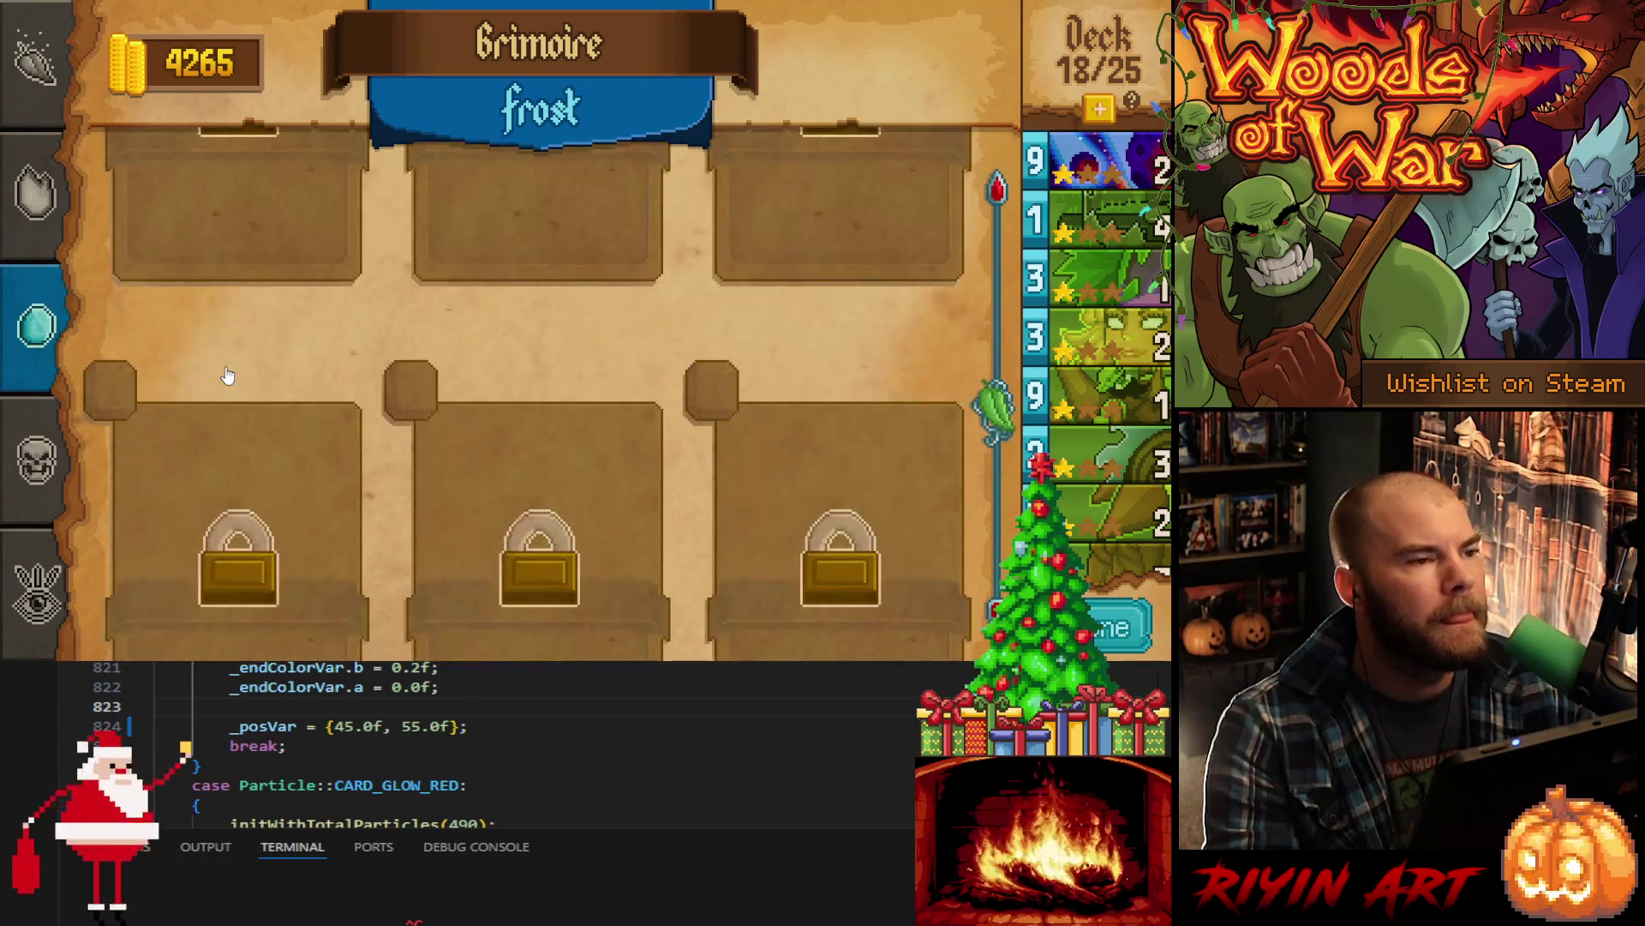
click(889, 66)
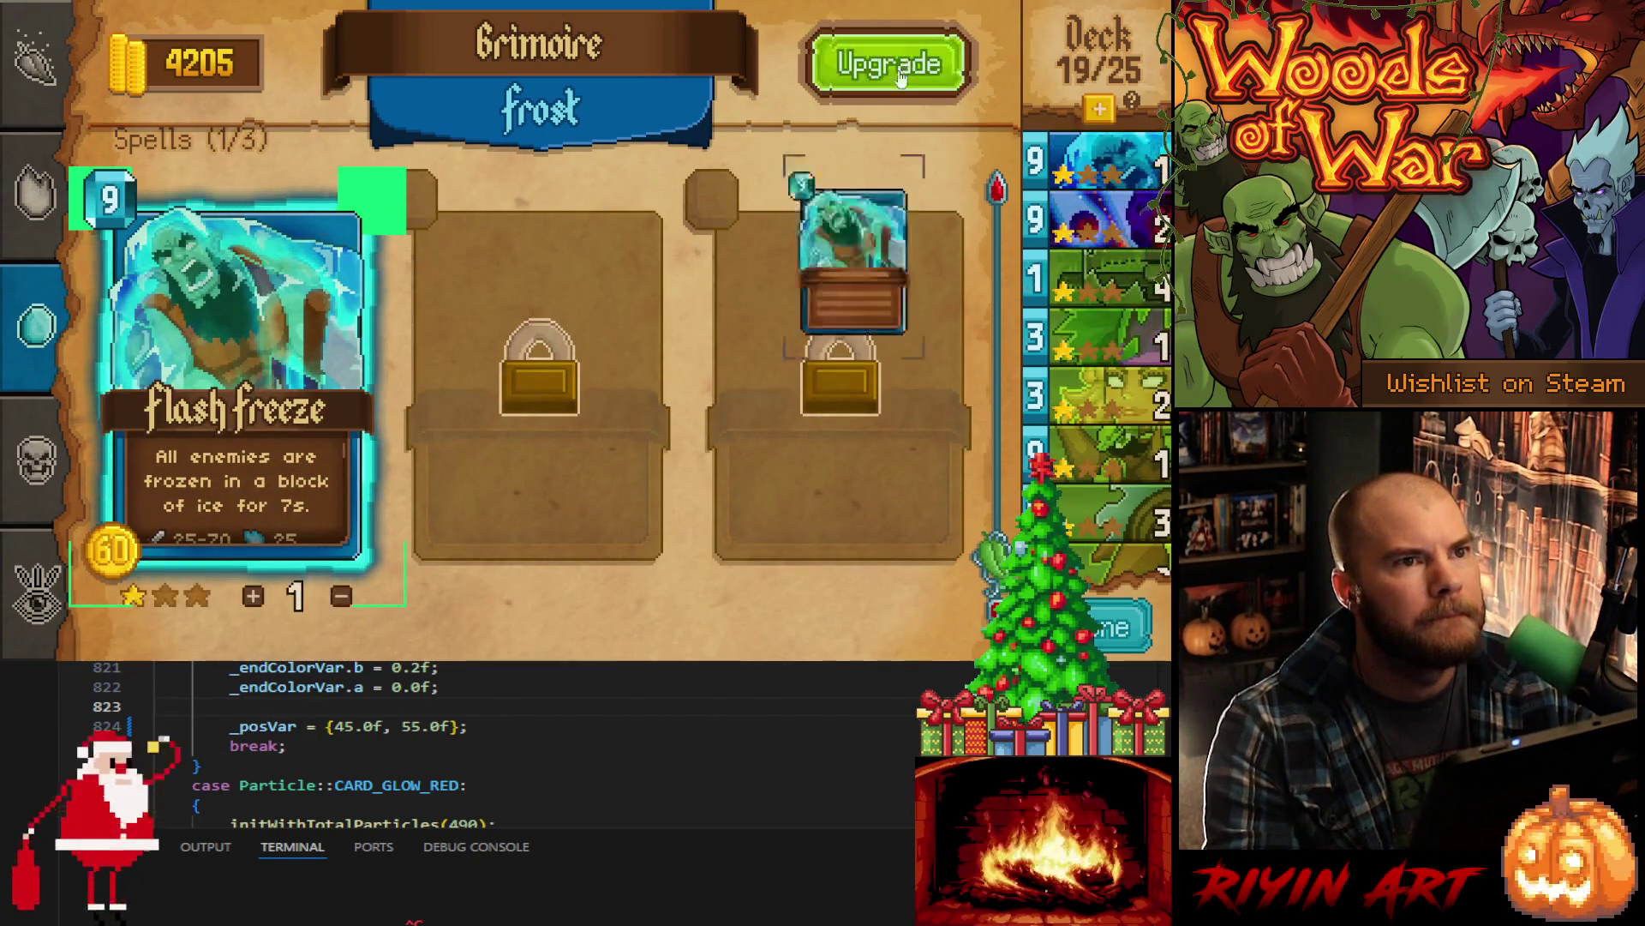
click(255, 597)
click(1114, 628)
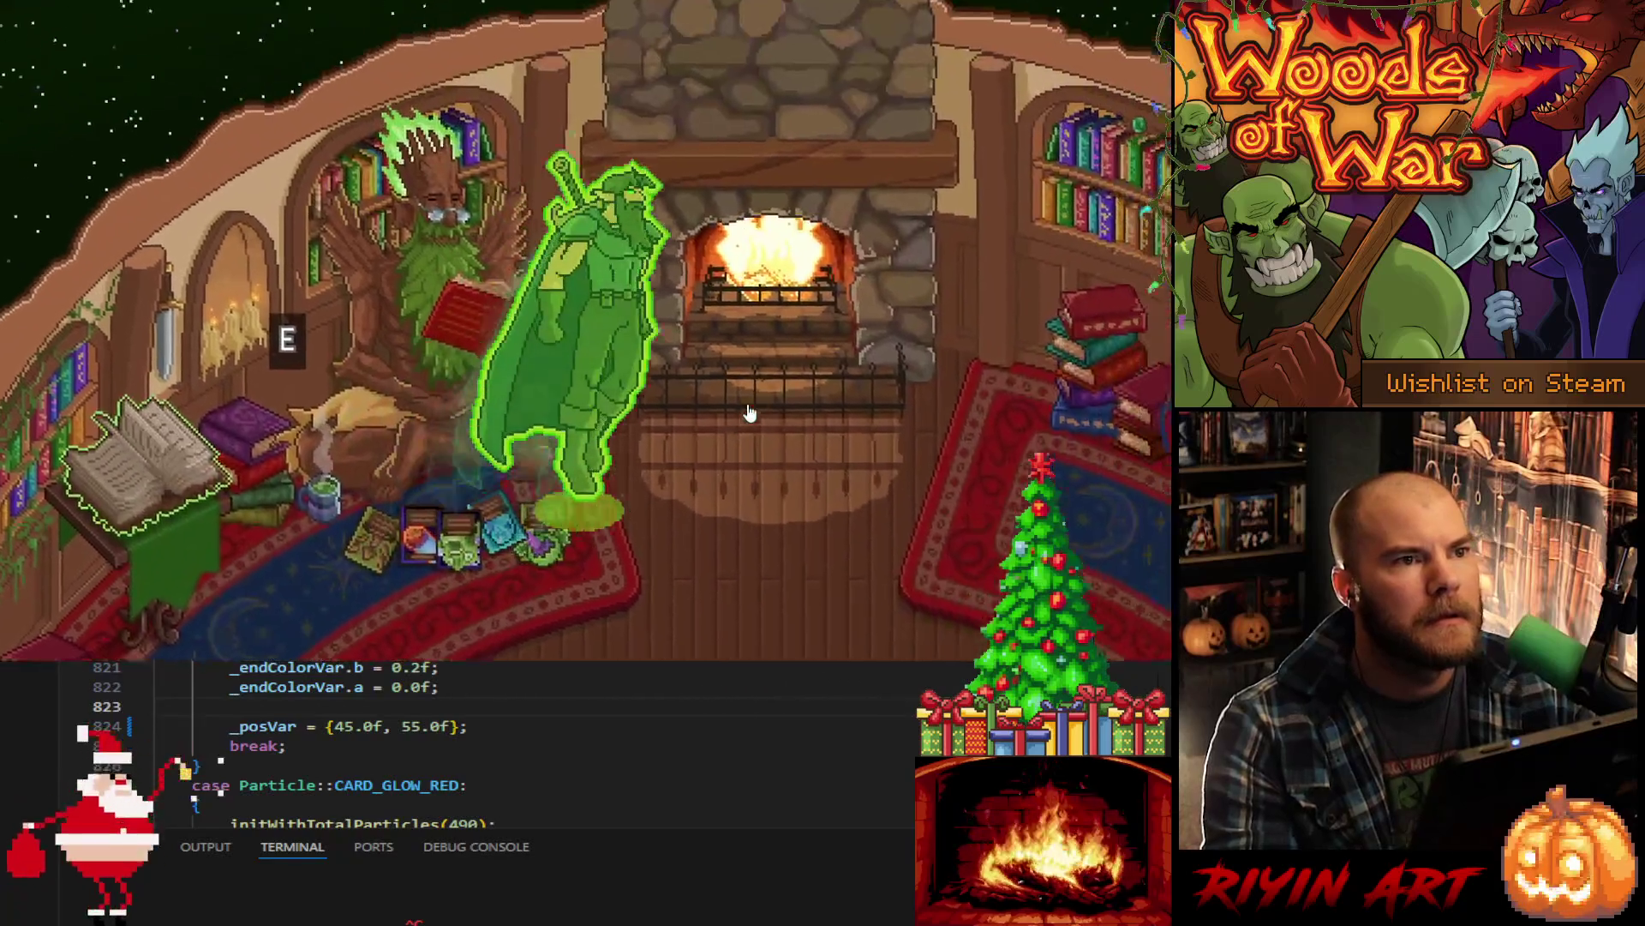
- Start Run the Gauntlet, keep the Ironjaw, Bone Saw and Piranhas hand, and open the Choose One offer
click(747, 412)
key(Escape)
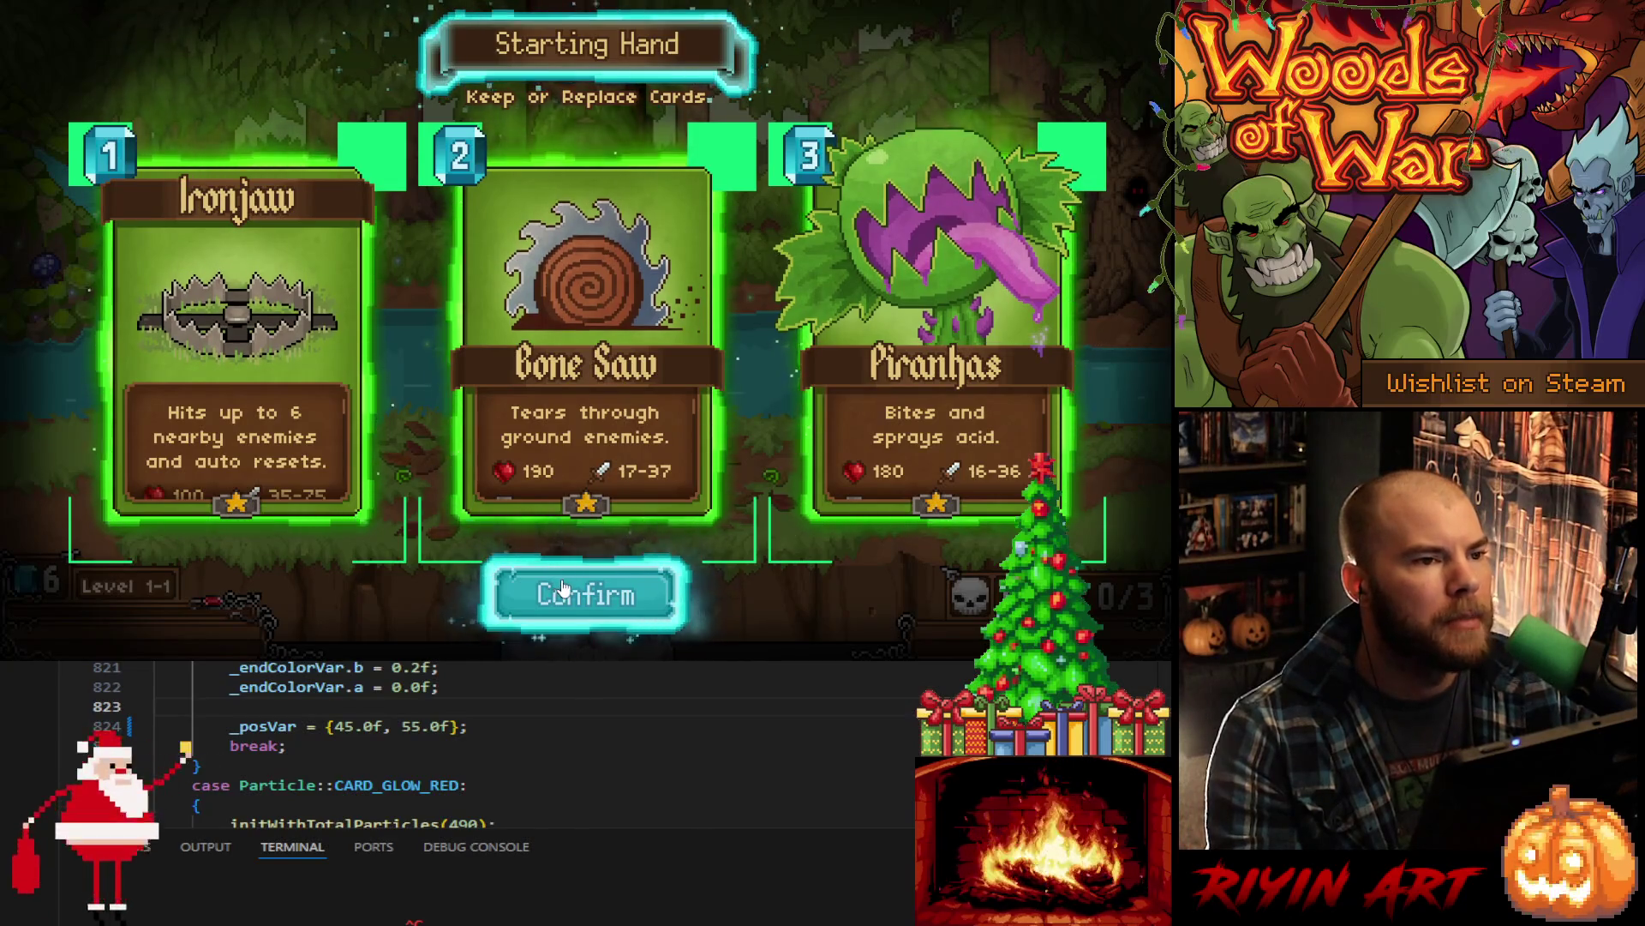
click(582, 607)
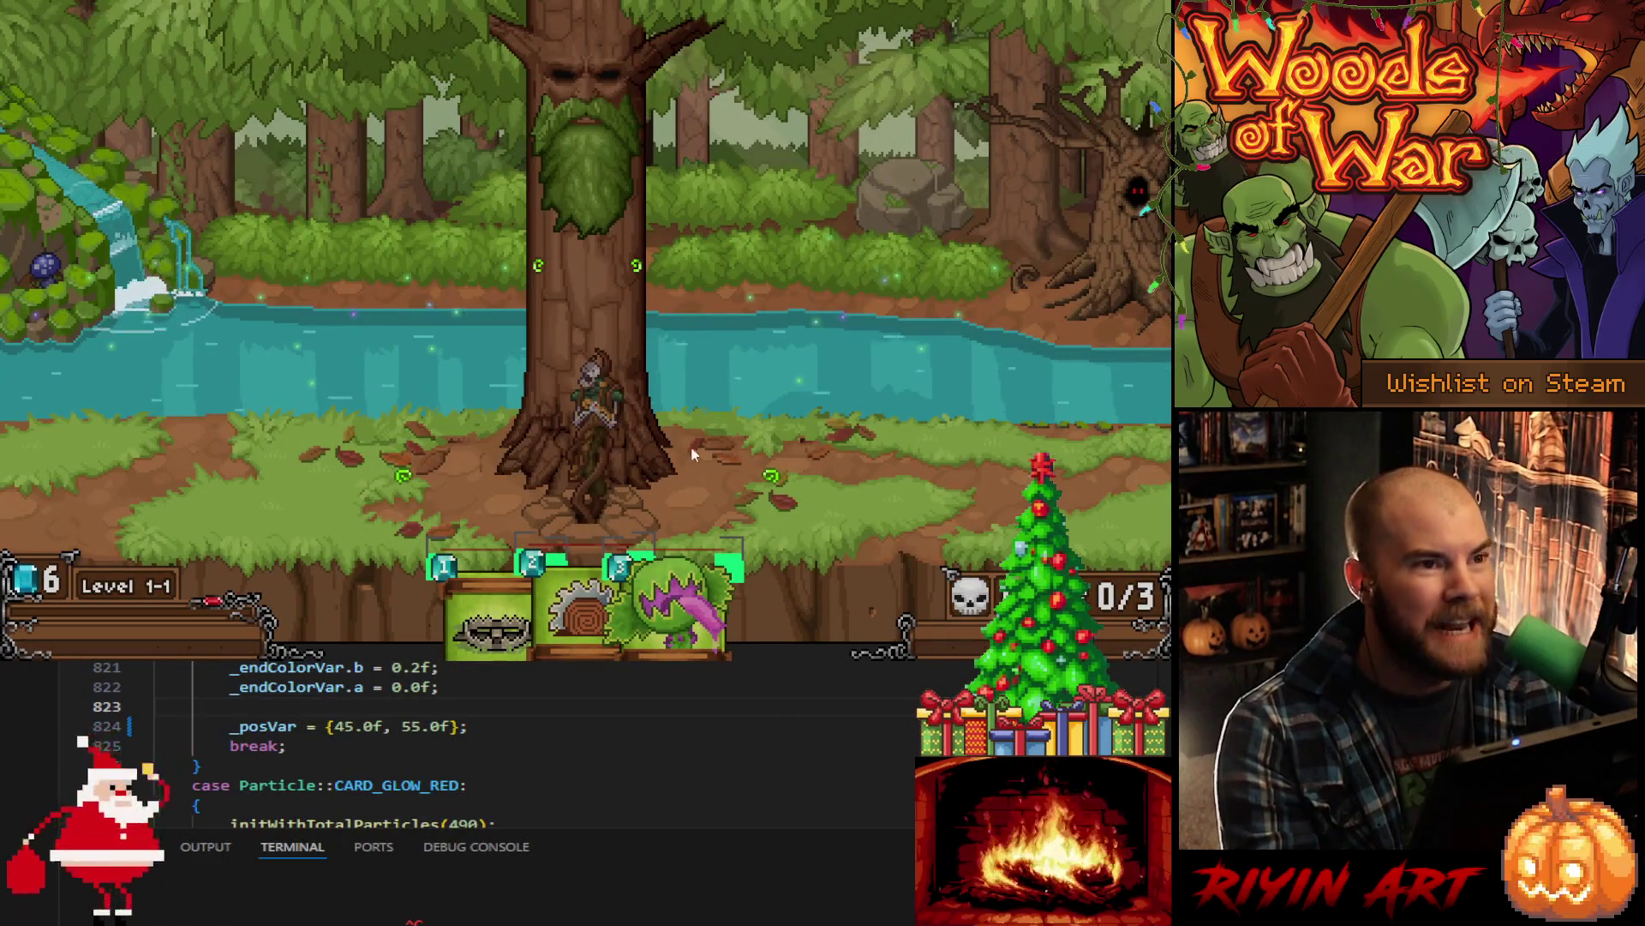
click(586, 180)
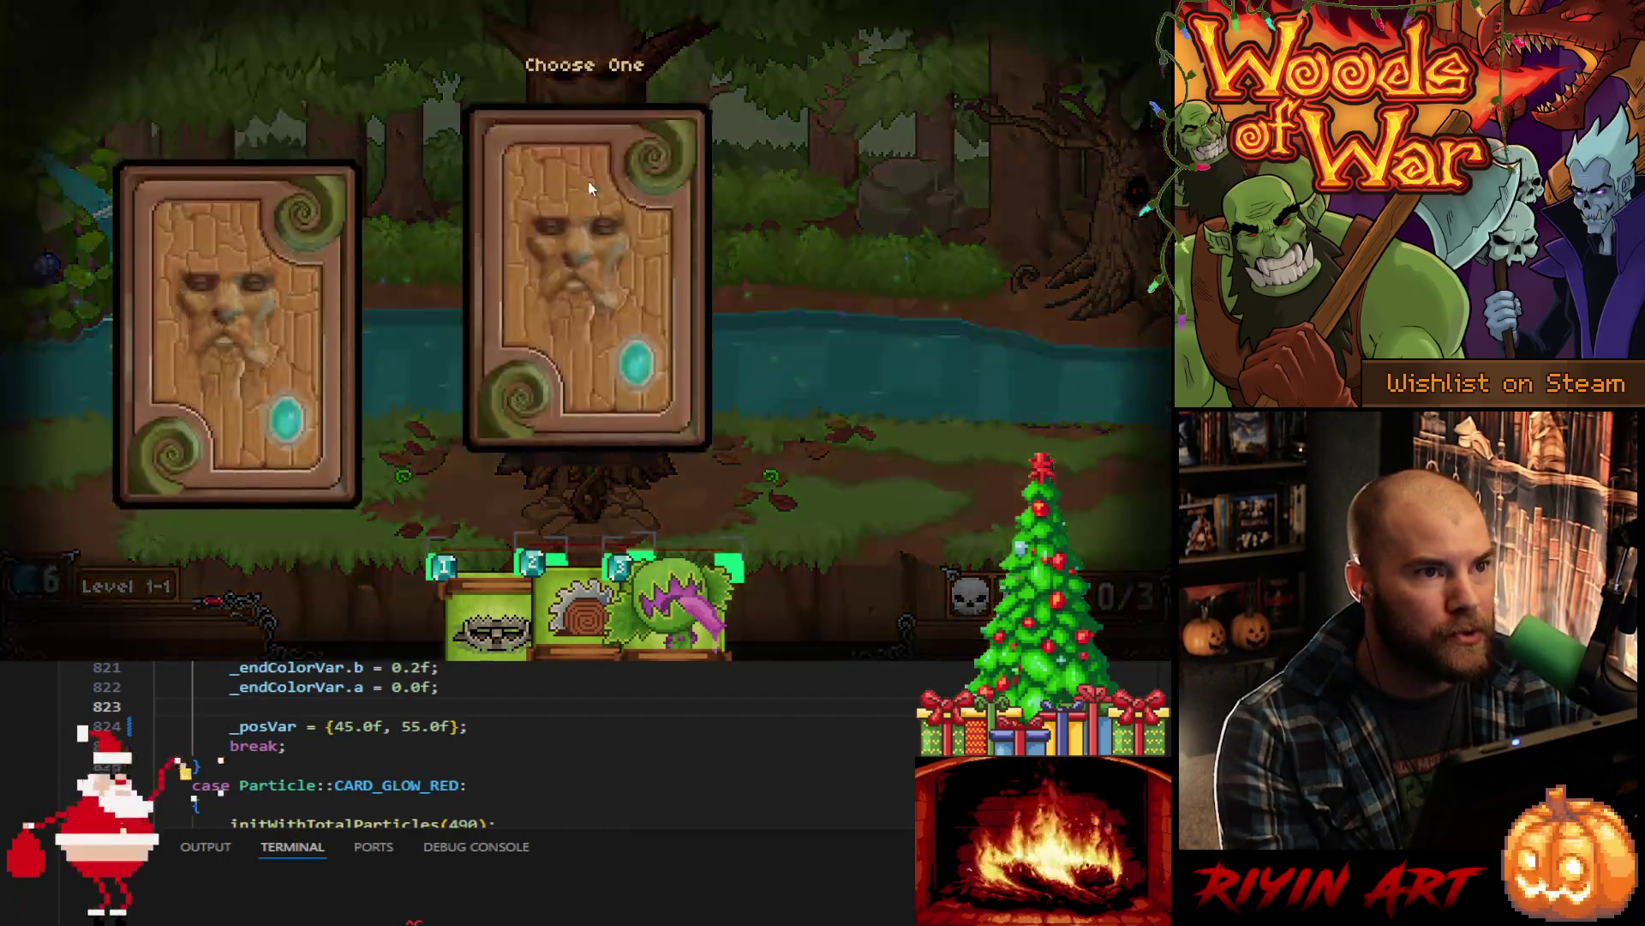
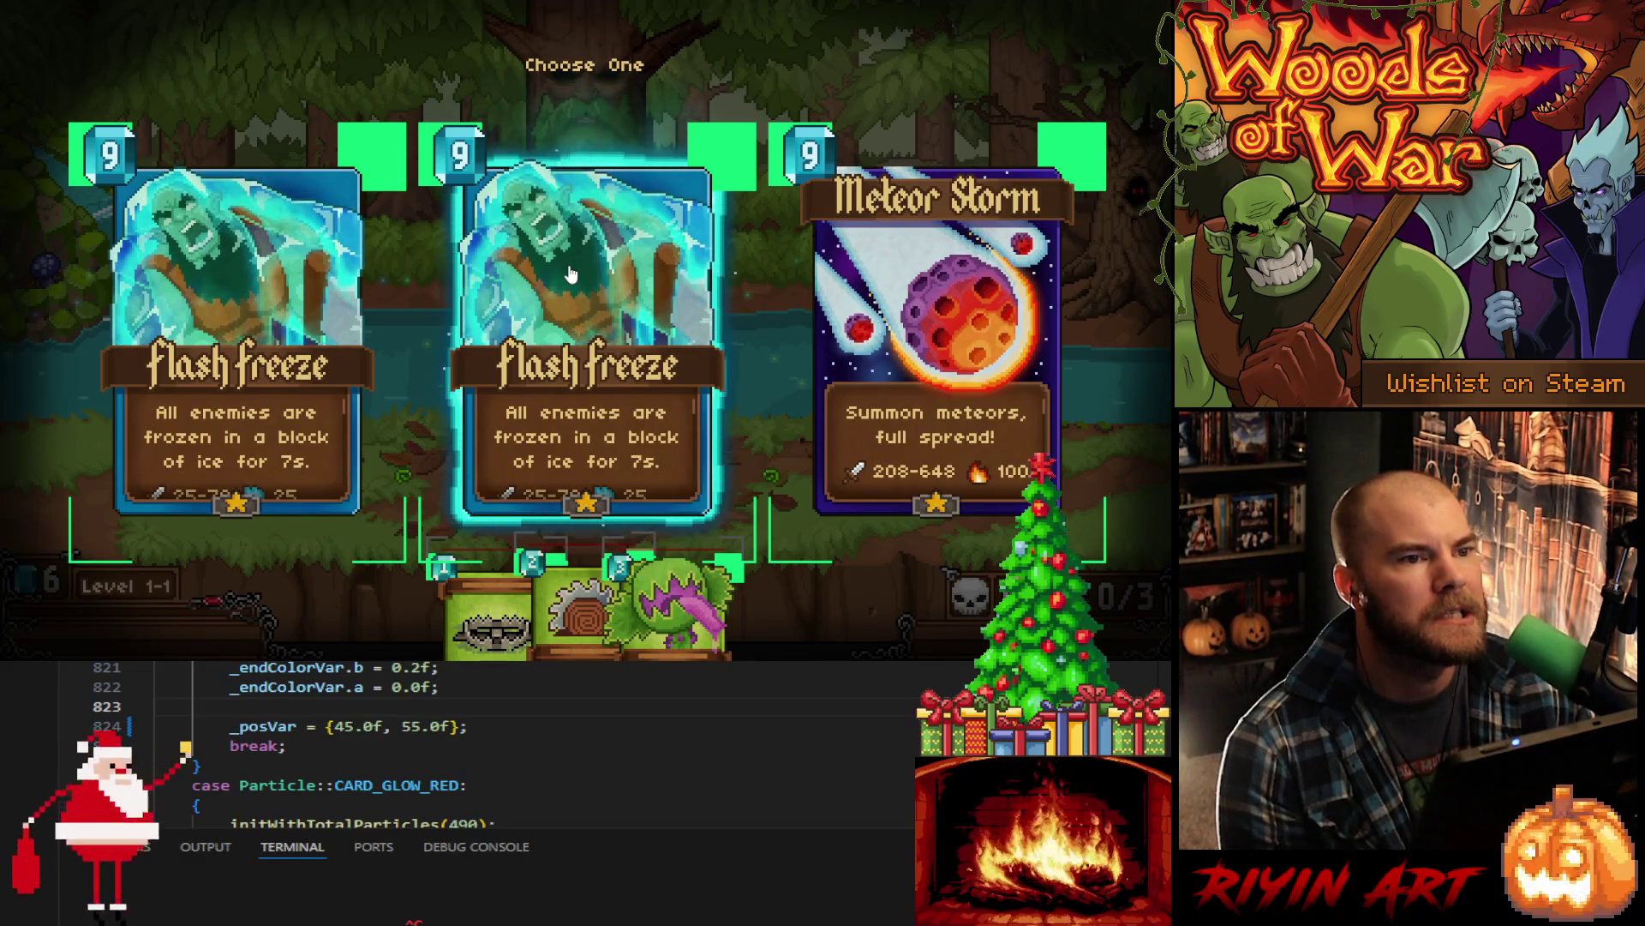
- Draft Flash Freeze from Choose One, cast it, and place the Ironjaw card on the battlefield
click(624, 302)
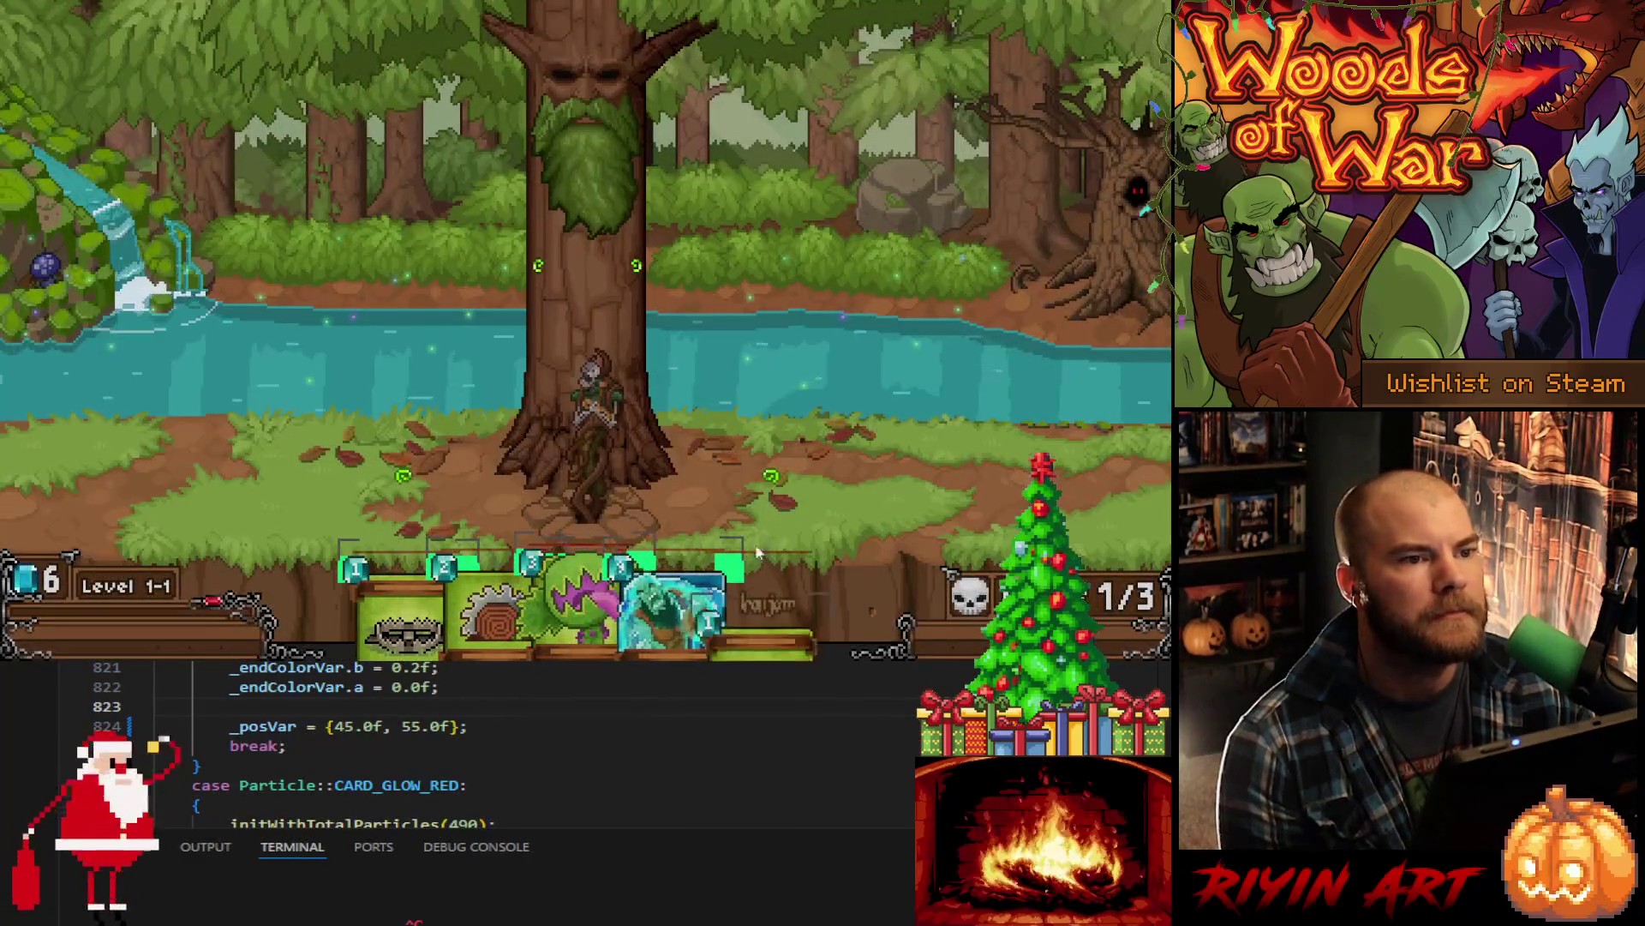
click(686, 482)
mouse_move(686, 482)
mouse_down()
mouse_move(841, 190)
mouse_move(841, 285)
mouse_move(798, 329)
mouse_move(406, 265)
mouse_move(164, 275)
mouse_move(741, 257)
mouse_move(827, 364)
mouse_move(129, 275)
mouse_move(171, 317)
mouse_move(217, 327)
mouse_move(381, 326)
mouse_move(507, 412)
mouse_move(925, 412)
mouse_move(617, 287)
mouse_move(642, 549)
mouse_up()
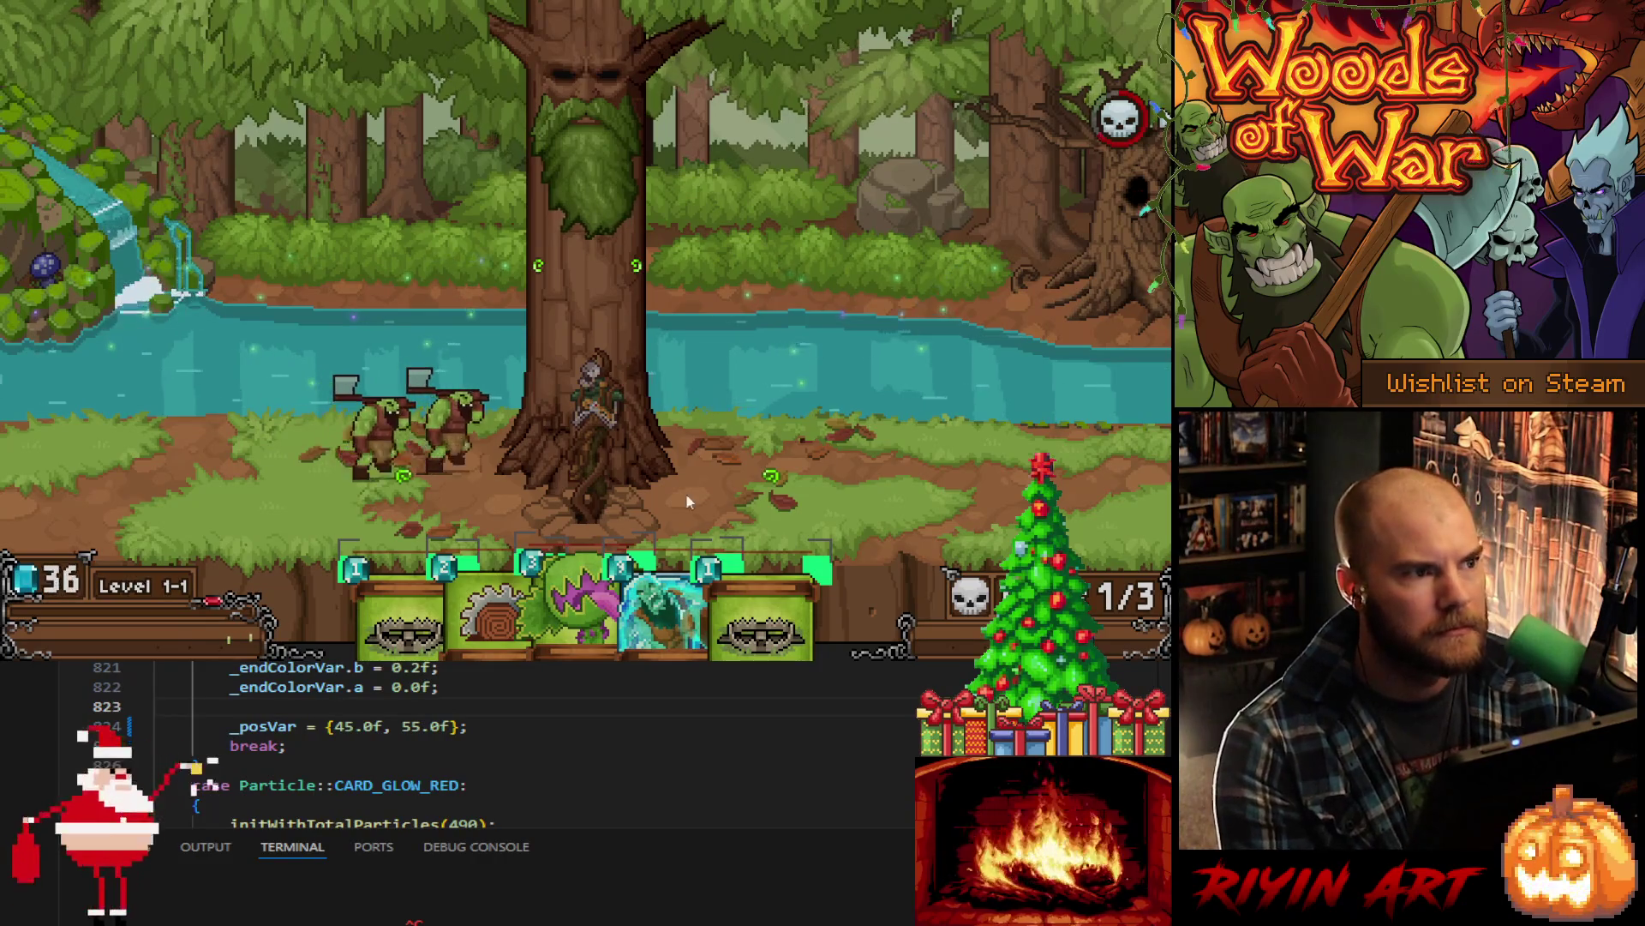
mouse_move(681, 592)
mouse_down()
mouse_move(699, 525)
mouse_move(879, 256)
mouse_move(432, 252)
mouse_move(435, 326)
mouse_up()
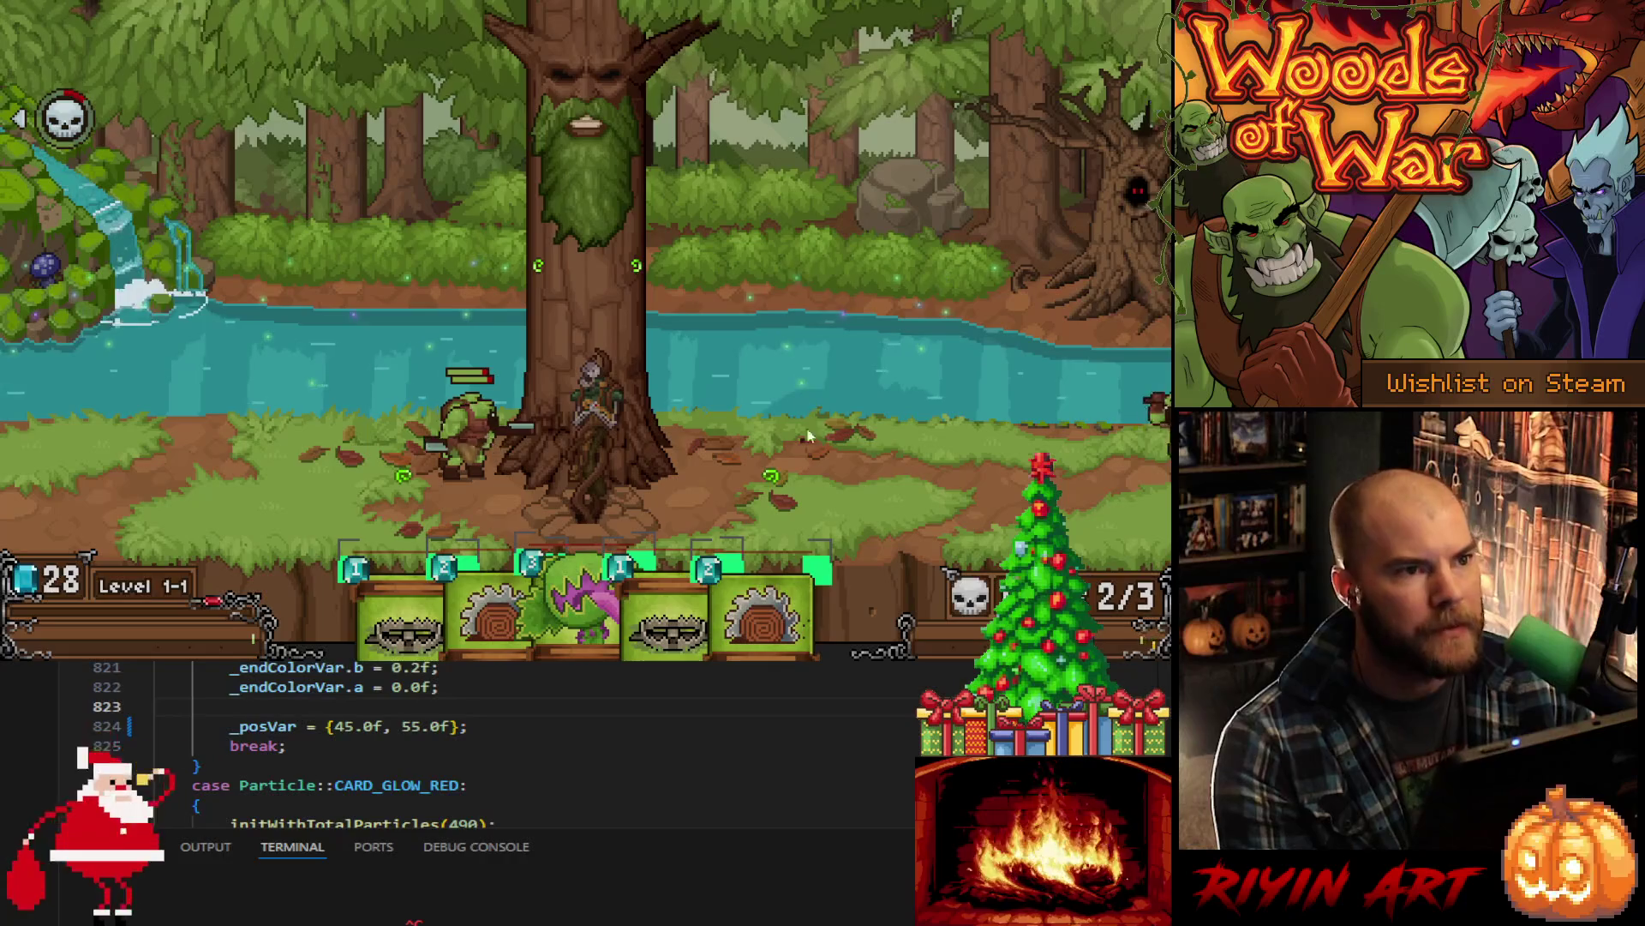
mouse_move(821, 593)
mouse_move(821, 593)
mouse_down()
mouse_move(776, 458)
mouse_move(776, 473)
mouse_up()
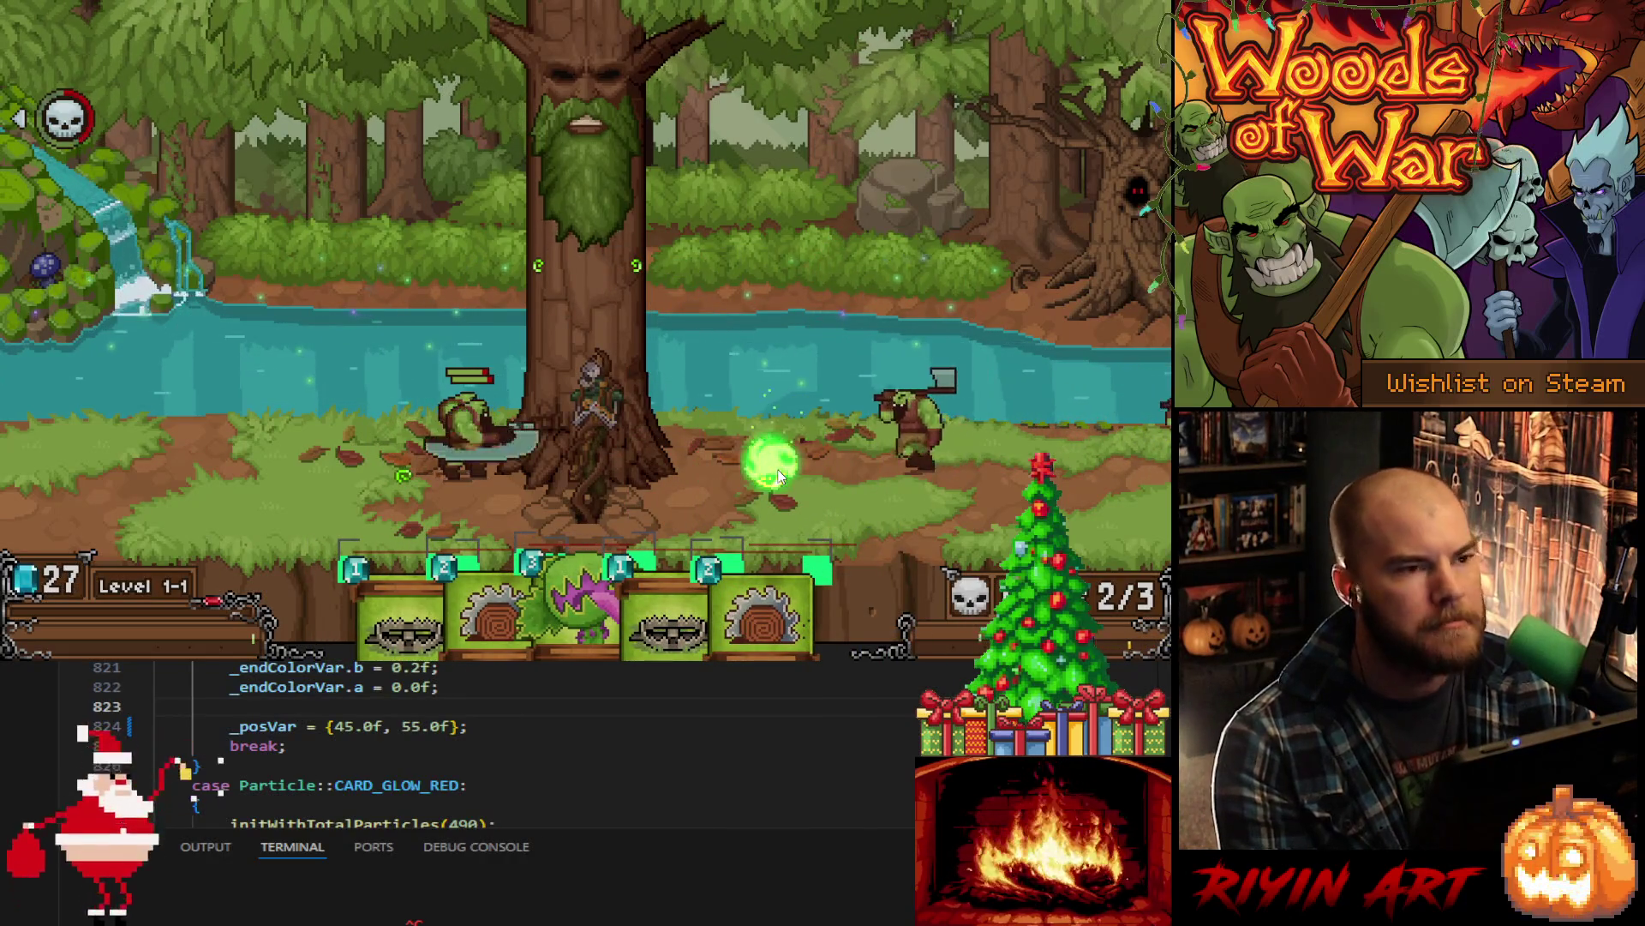
- Draft Meteor Storm from the tree's orb, aim it over the battlefield, then exit the game
click(596, 185)
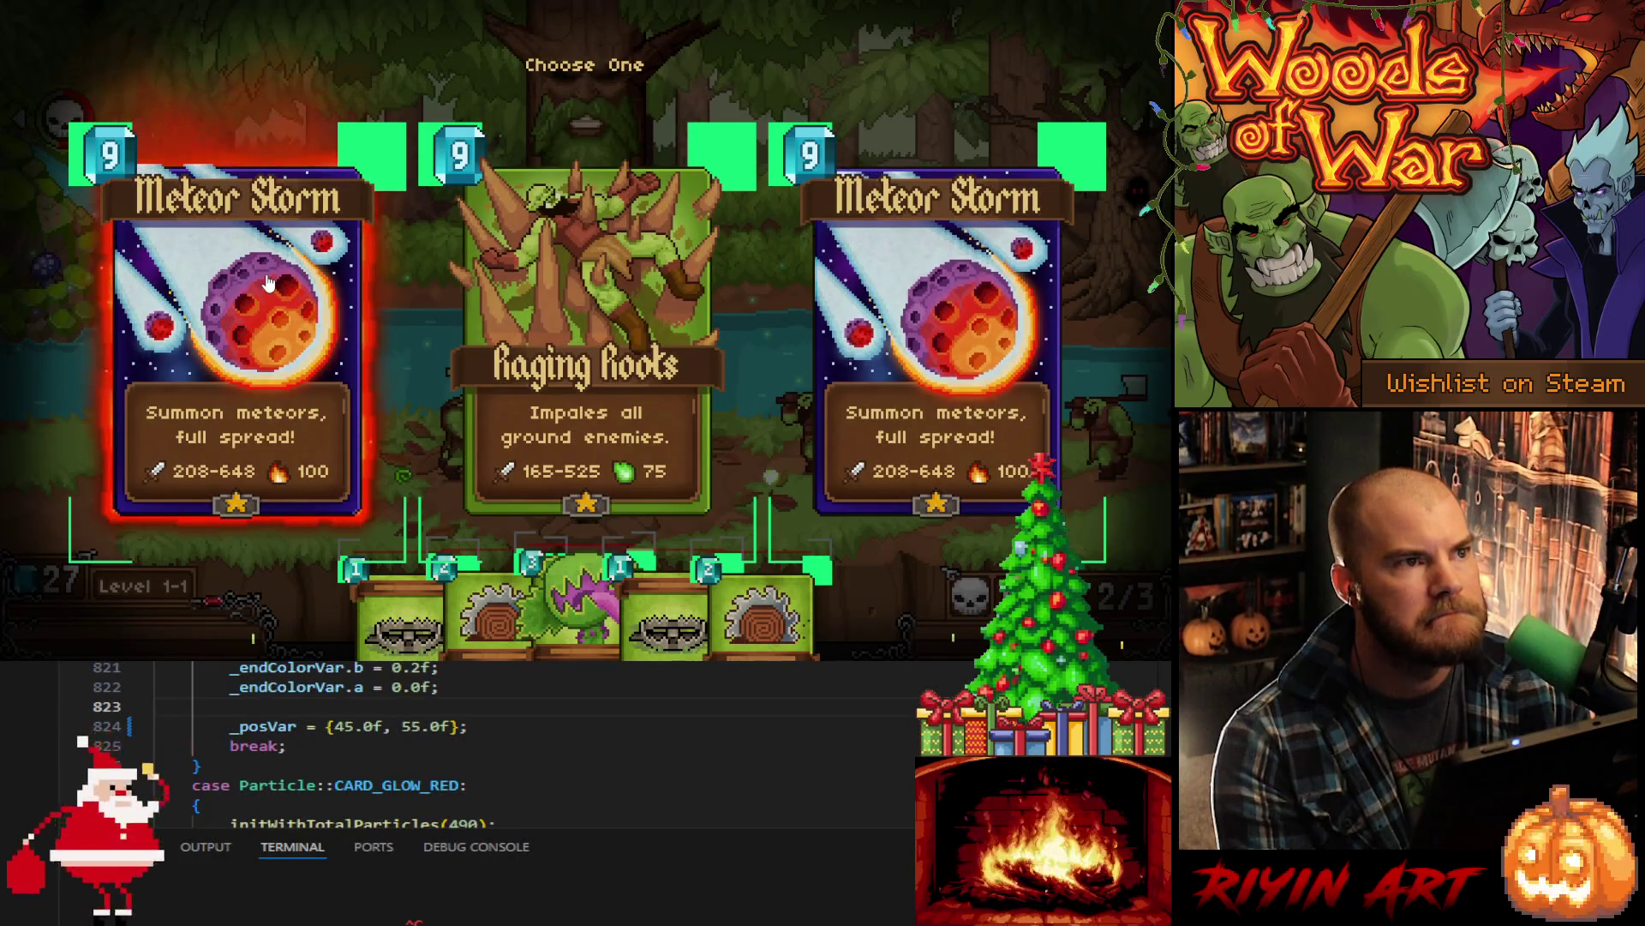
click(240, 343)
mouse_move(801, 600)
mouse_down()
mouse_move(890, 240)
mouse_move(441, 234)
mouse_move(390, 249)
mouse_move(827, 257)
mouse_move(777, 360)
mouse_move(287, 272)
mouse_move(378, 338)
mouse_move(1032, 292)
mouse_move(709, 297)
mouse_move(289, 351)
mouse_move(870, 305)
mouse_move(881, 367)
mouse_move(172, 367)
mouse_move(984, 294)
mouse_move(346, 317)
mouse_move(1000, 257)
mouse_move(368, 176)
mouse_move(748, 248)
mouse_move(815, 352)
mouse_move(765, 358)
mouse_move(868, 248)
mouse_up()
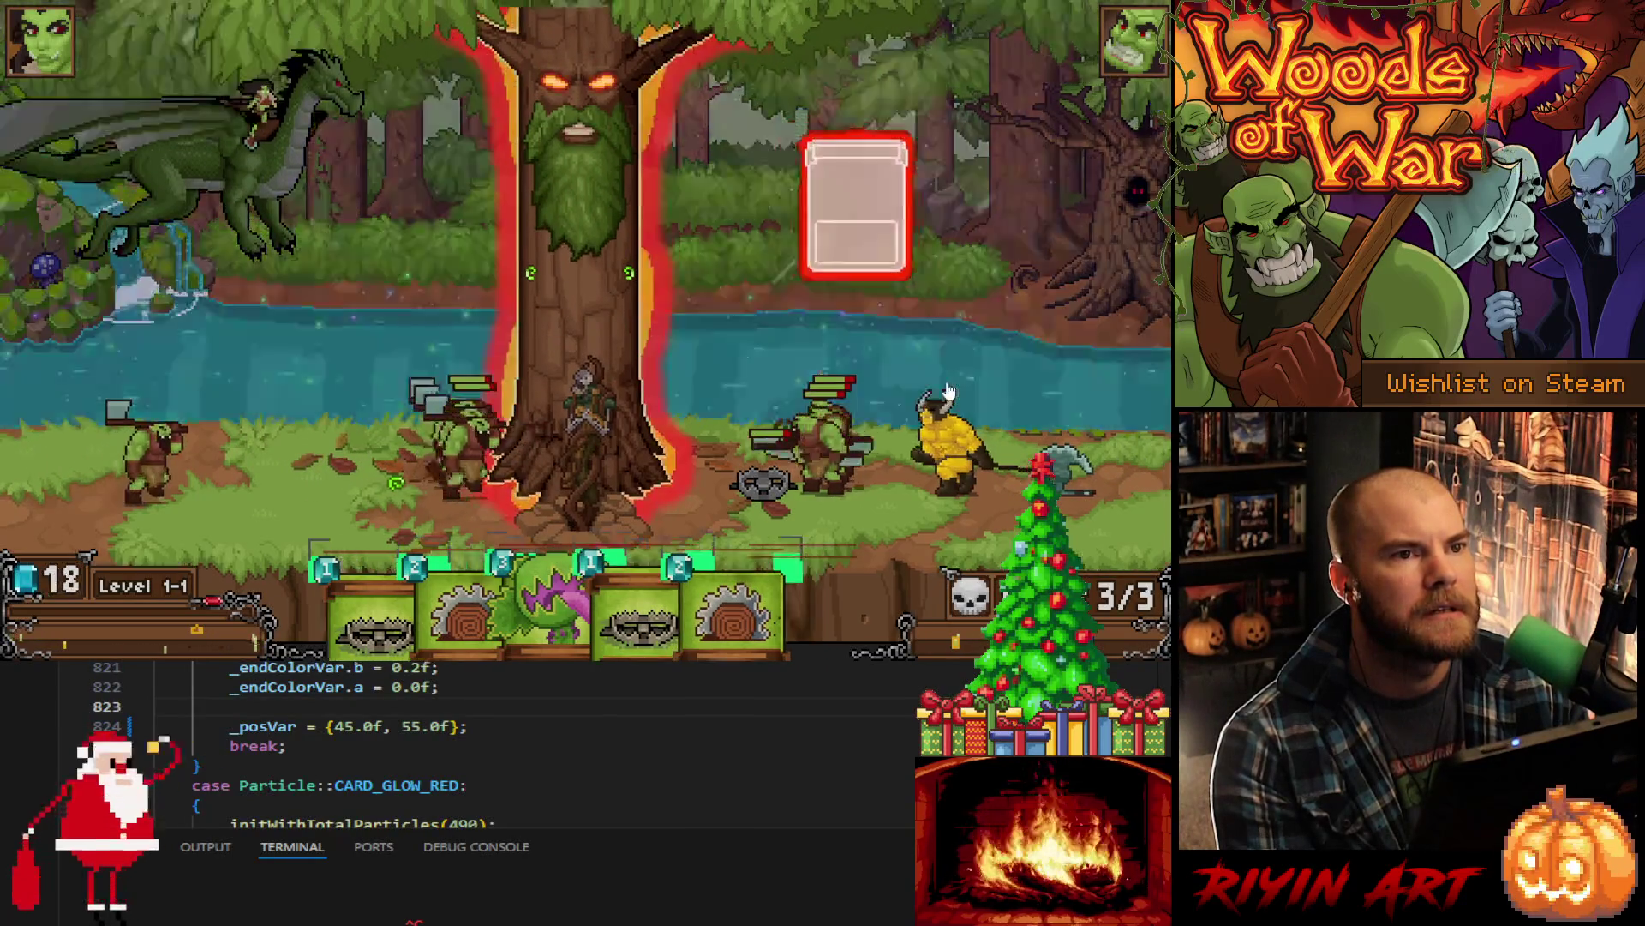
key(Escape)
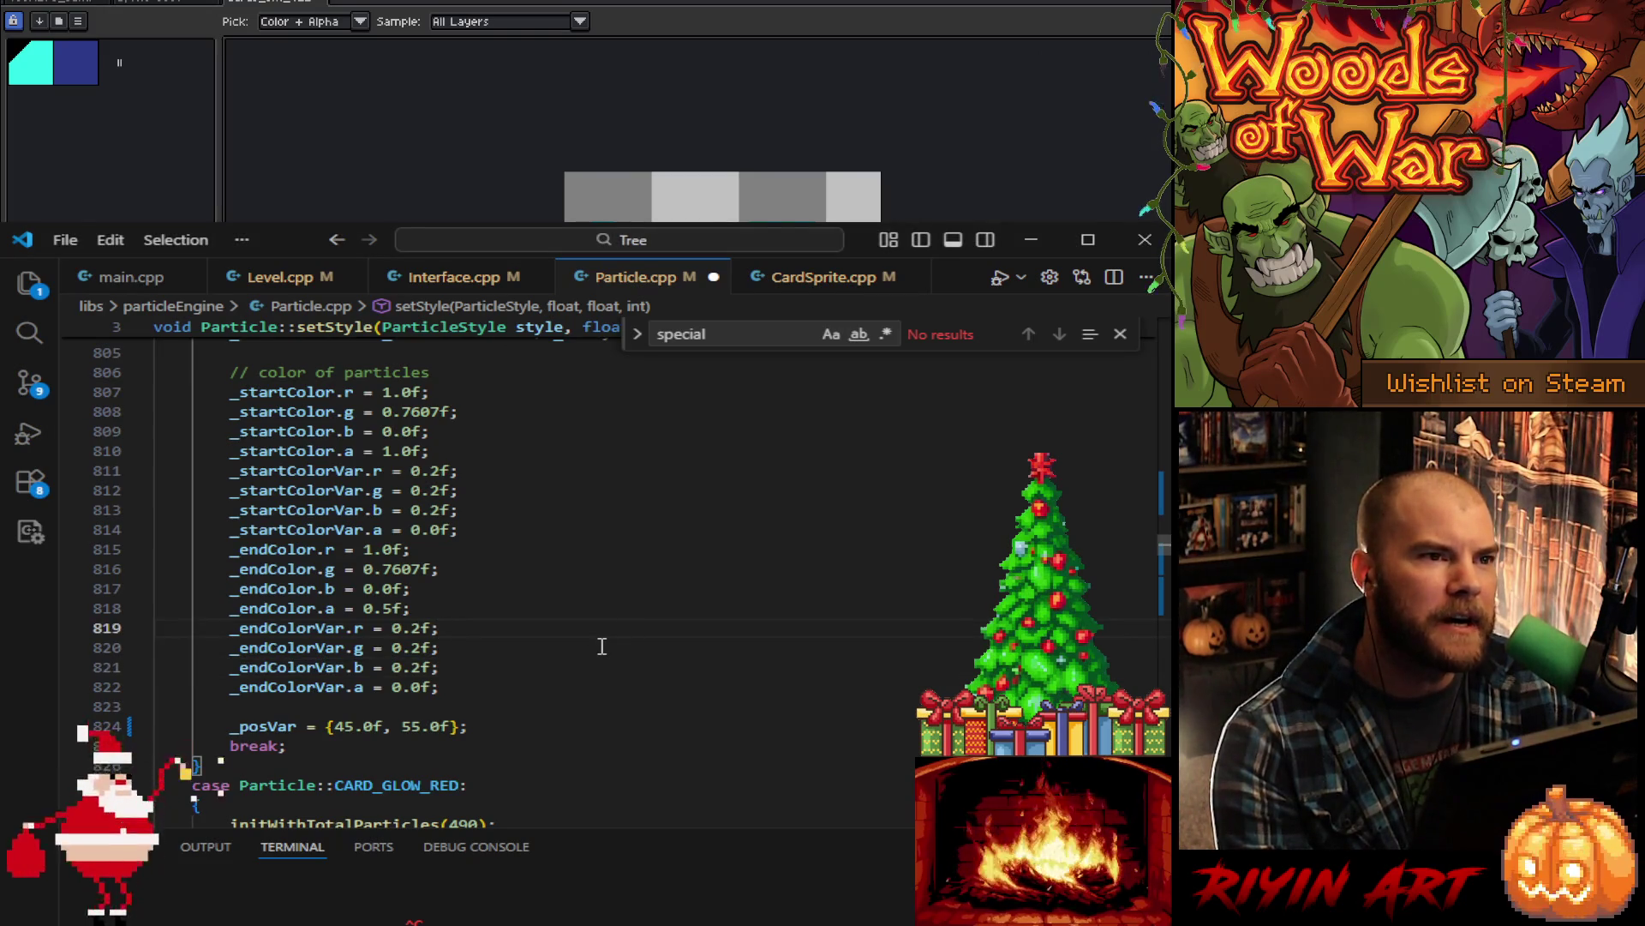
- Scroll through the CARD_GLOW and CARD_SPARKS cases and select CARD_GLOW_BLUE's colour lines to copy
scroll(603, 652, up, 6)
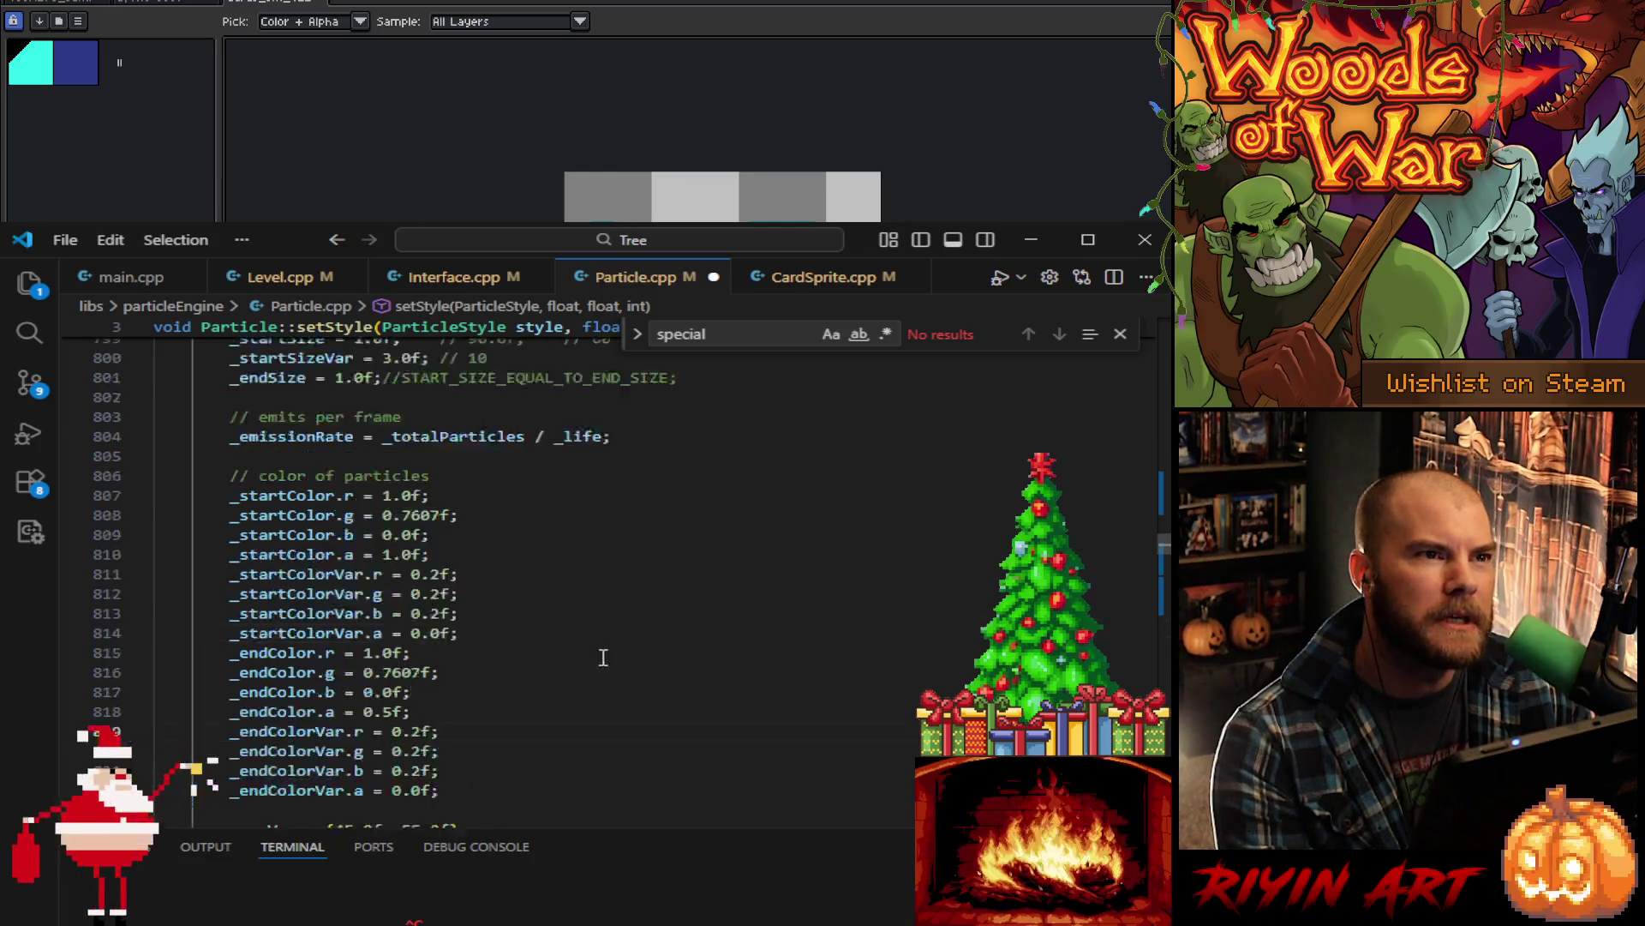
scroll(603, 651, down, 3)
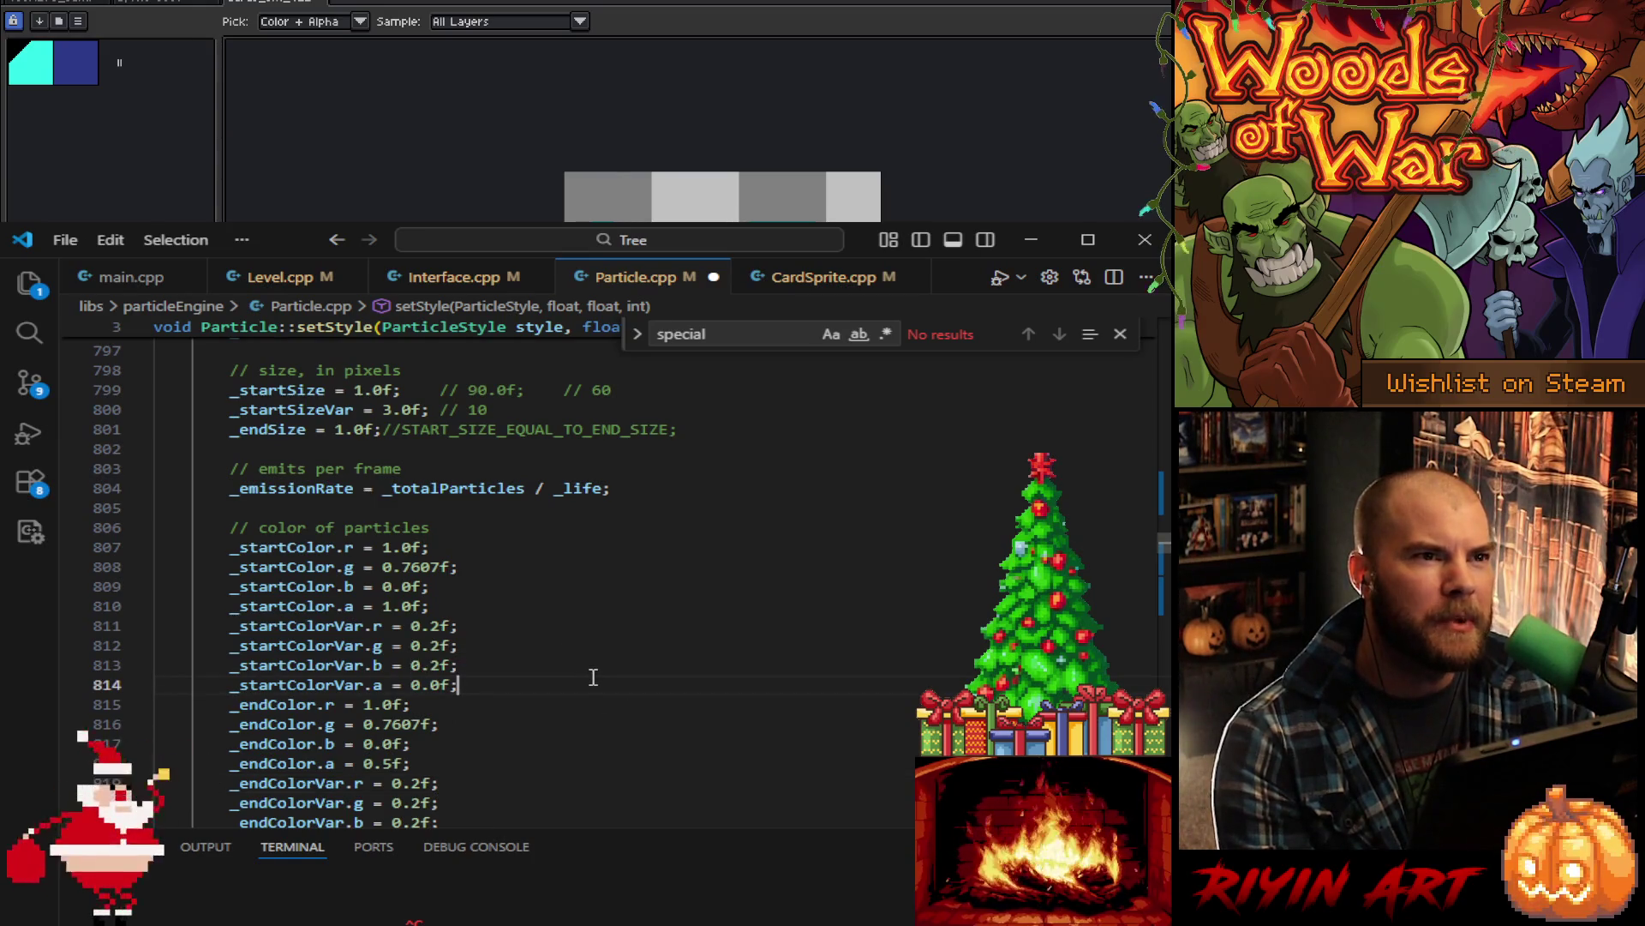
scroll(593, 677, down, 10)
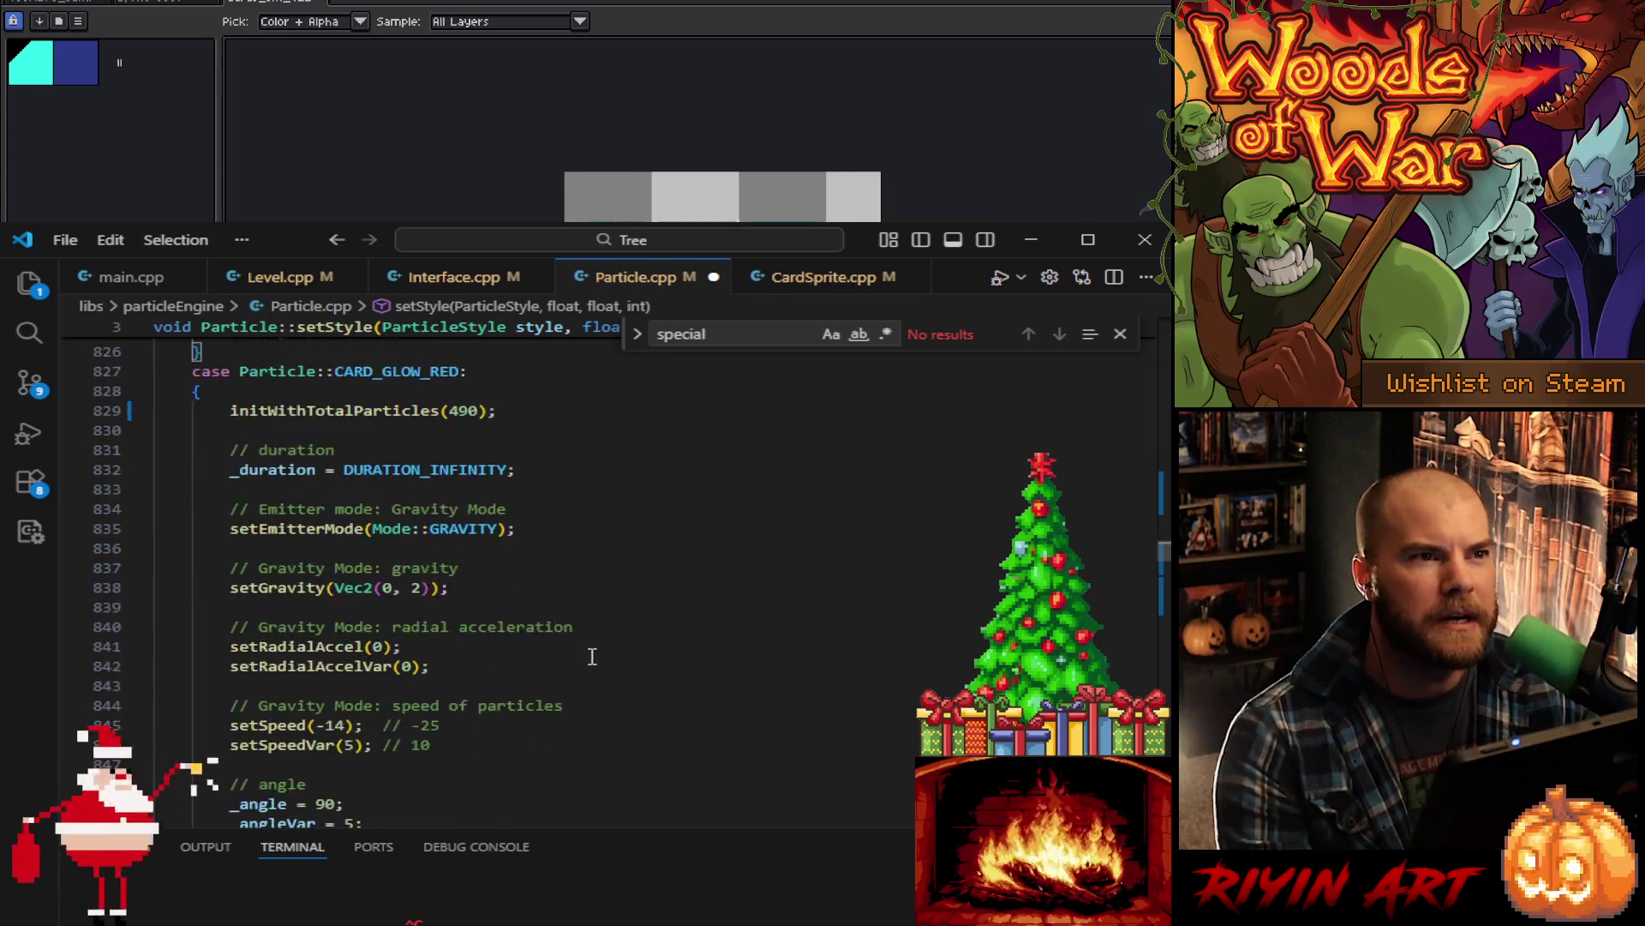
scroll(596, 656, down, 20)
scroll(600, 655, down, 4)
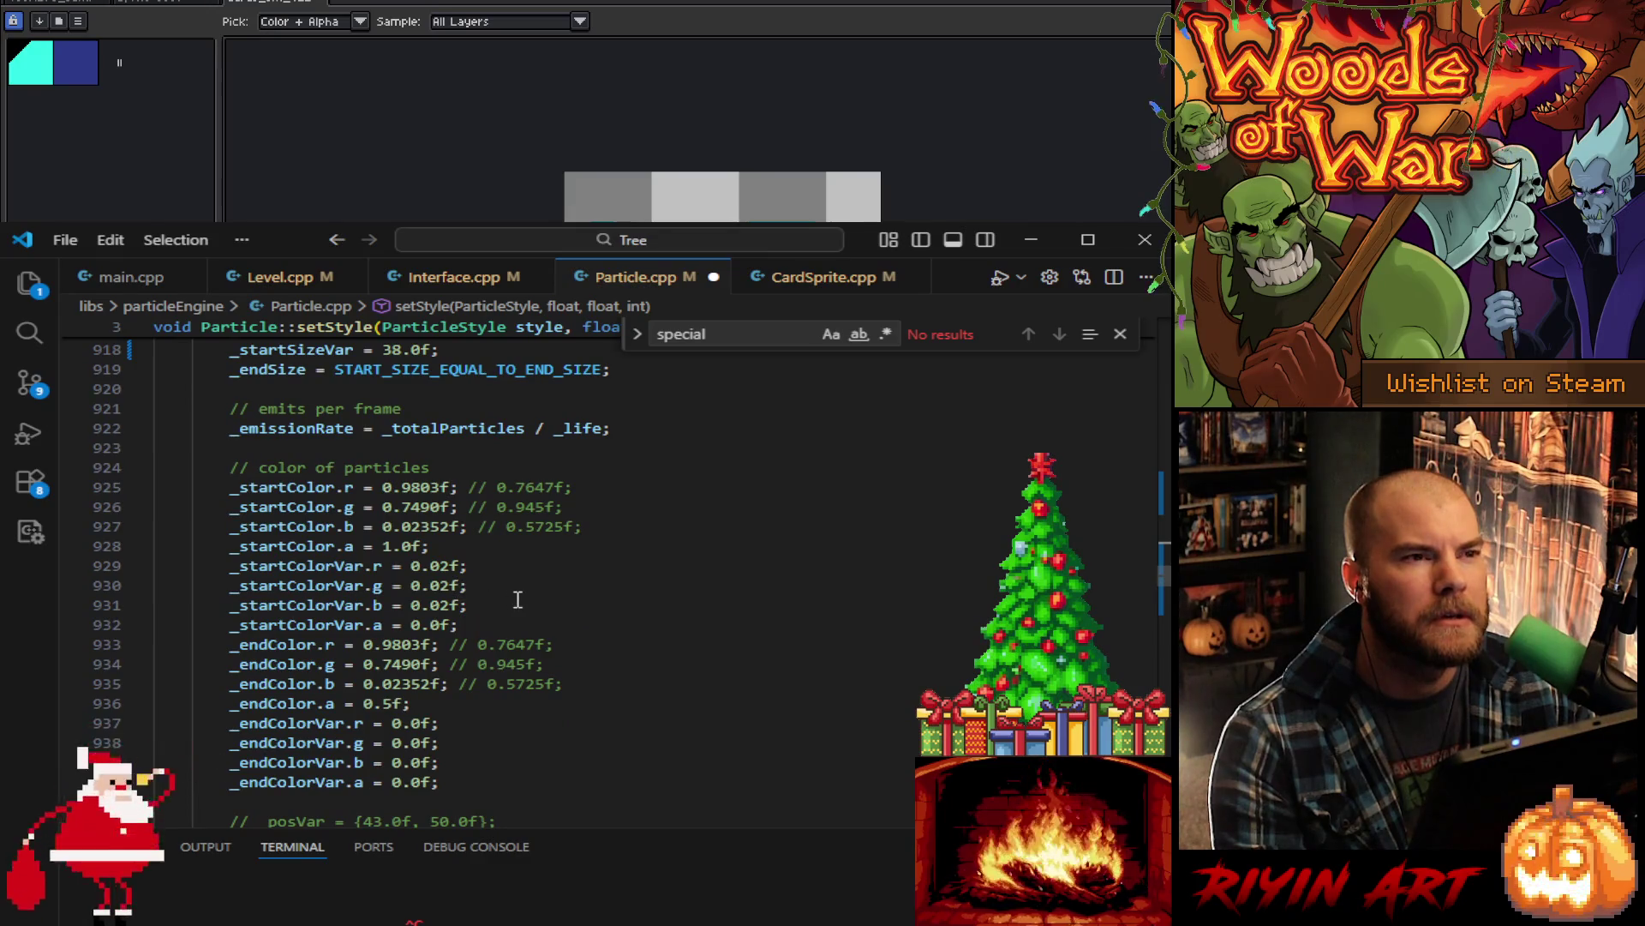
scroll(518, 598, up, 11)
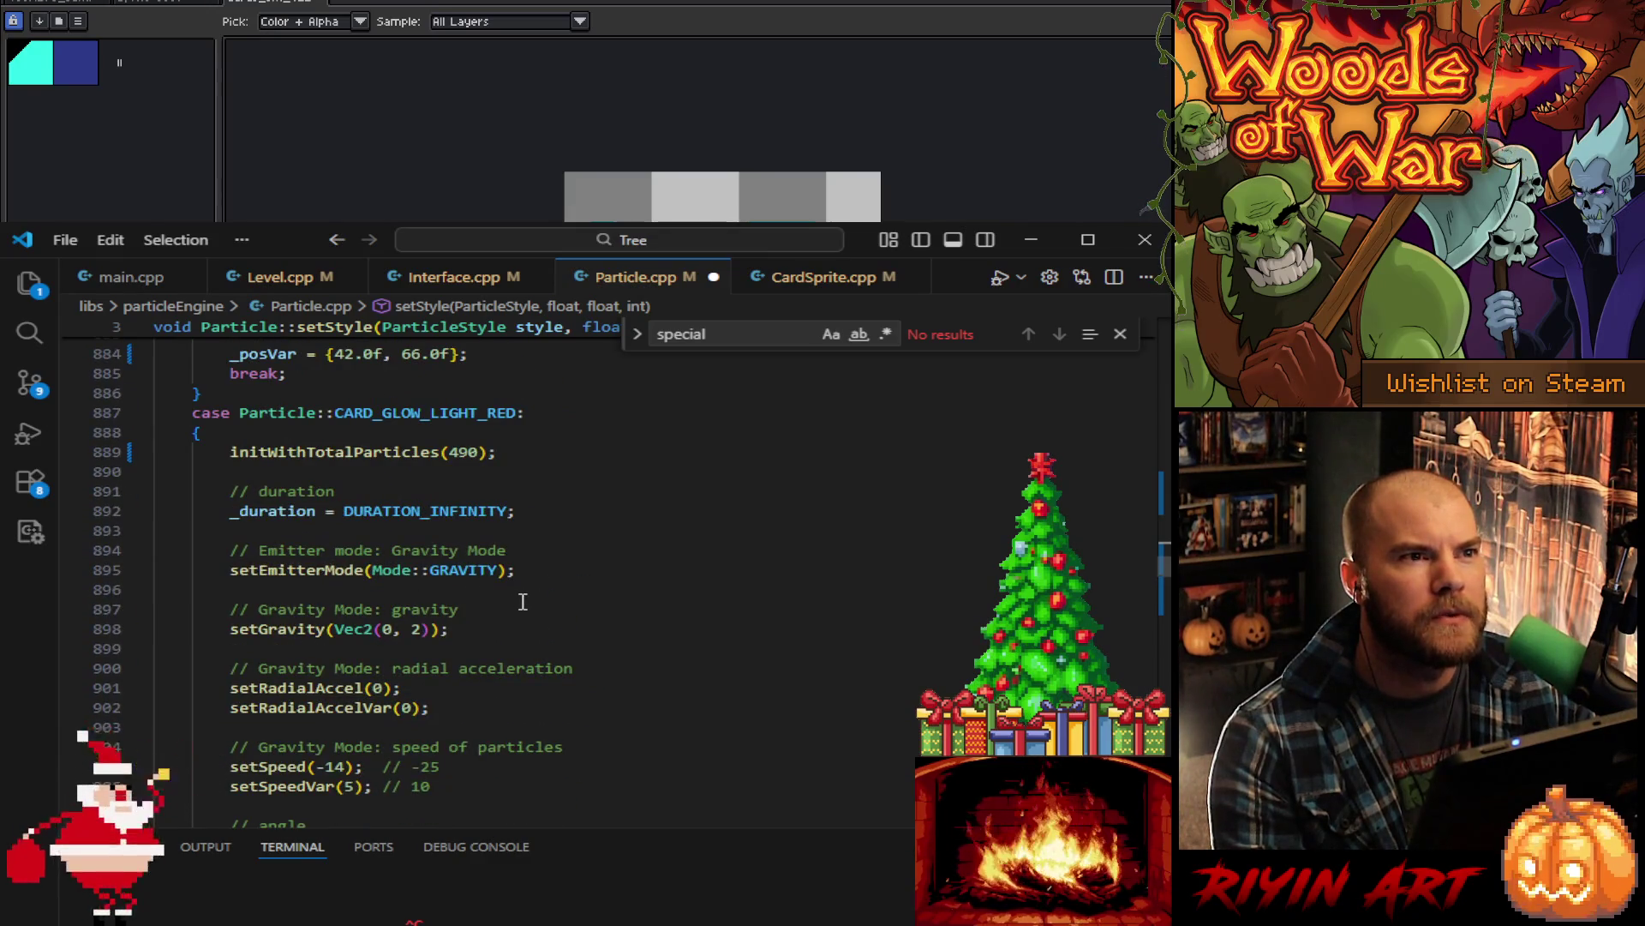
scroll(523, 602, down, 20)
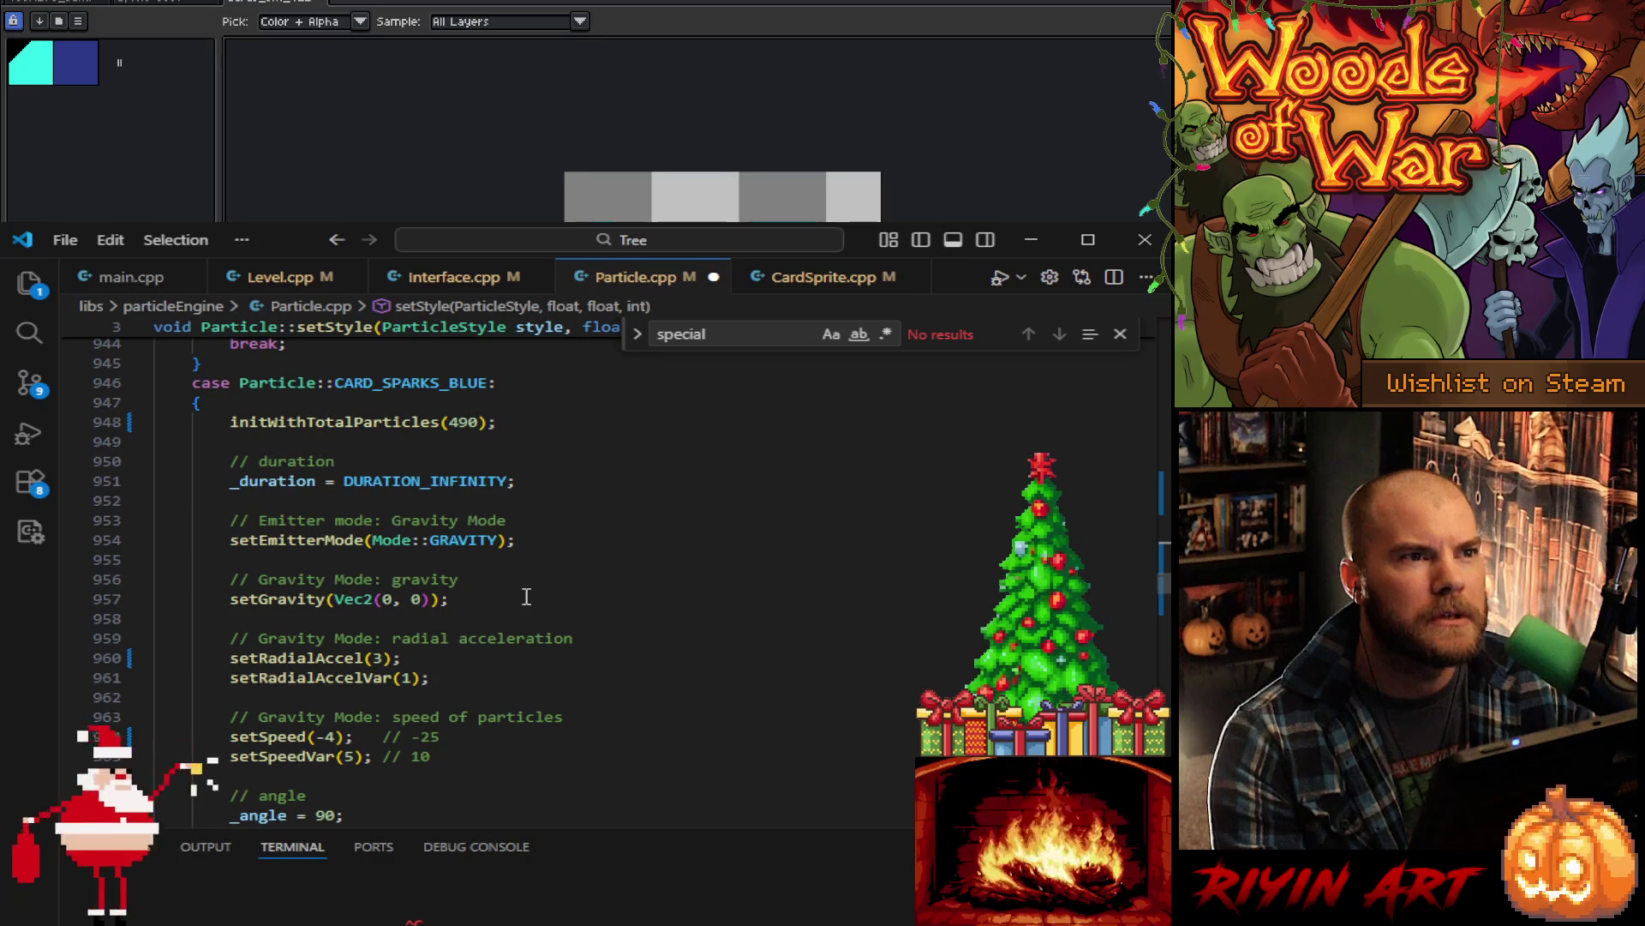
scroll(526, 597, down, 20)
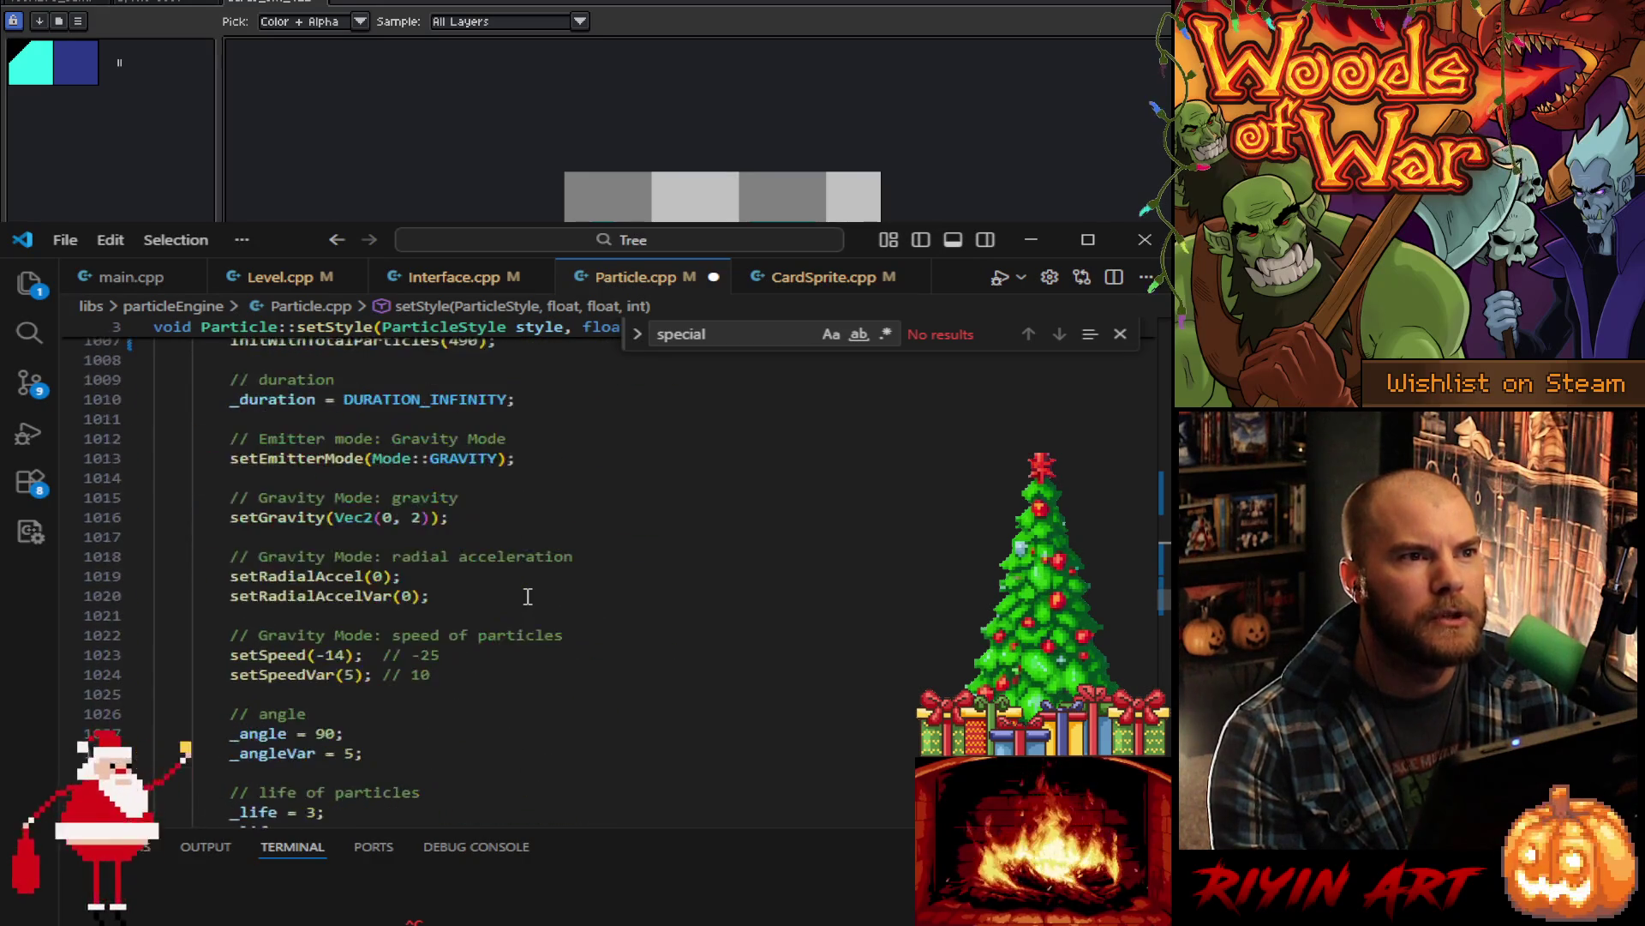
scroll(528, 597, down, 11)
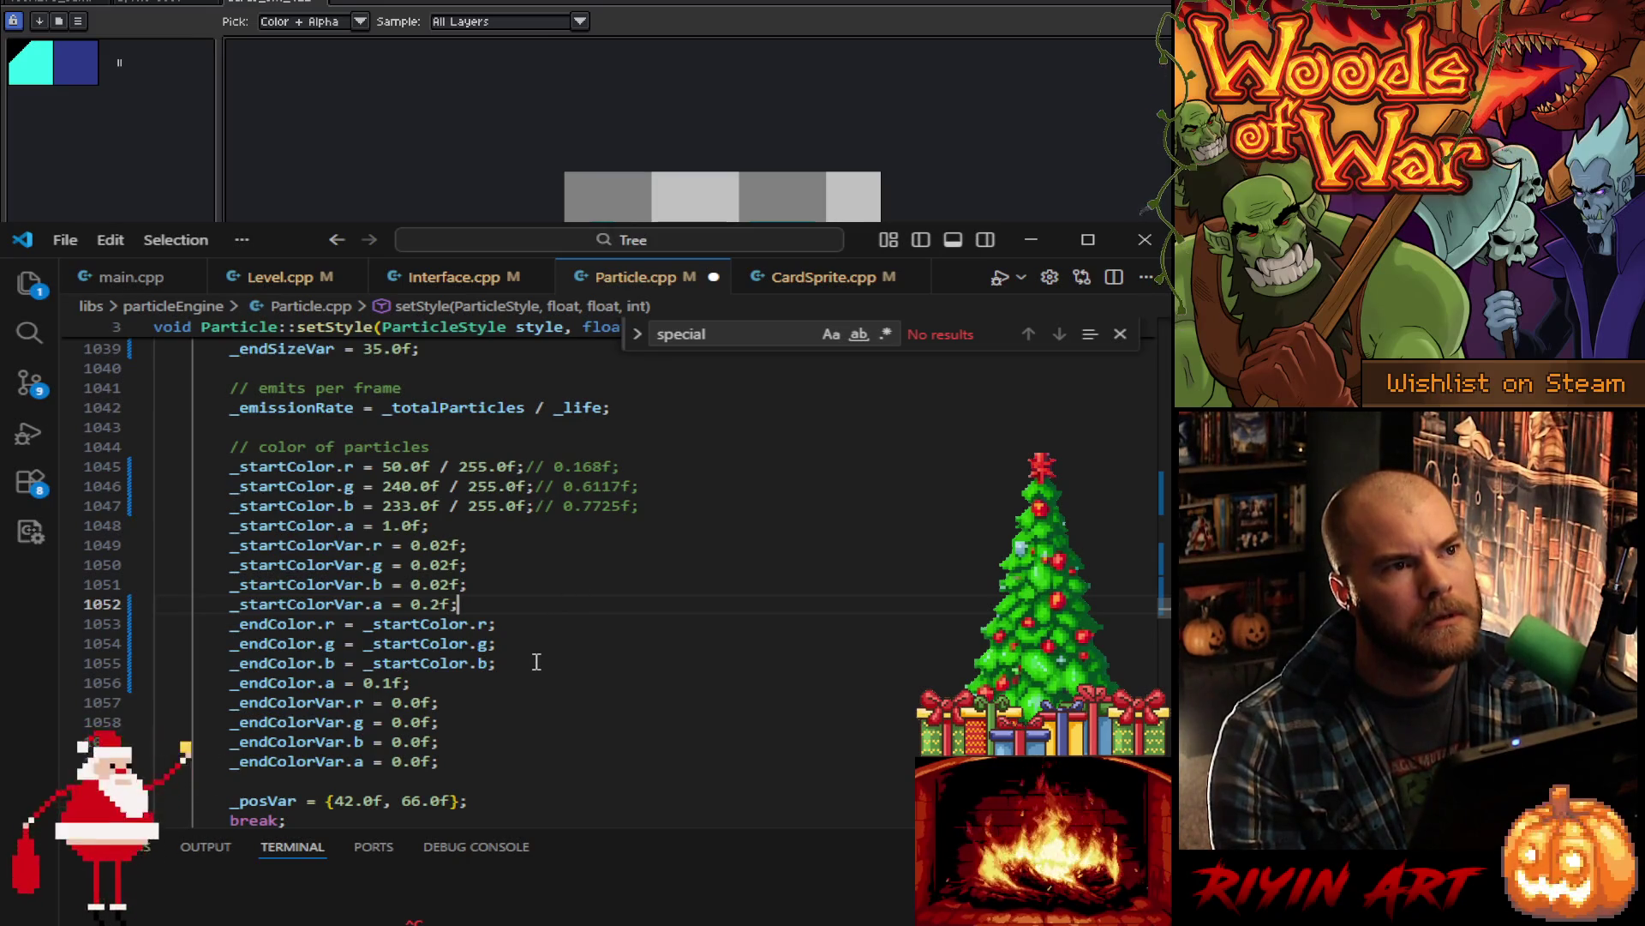
mouse_move(537, 663)
mouse_down()
mouse_move(257, 604)
mouse_move(228, 471)
mouse_up()
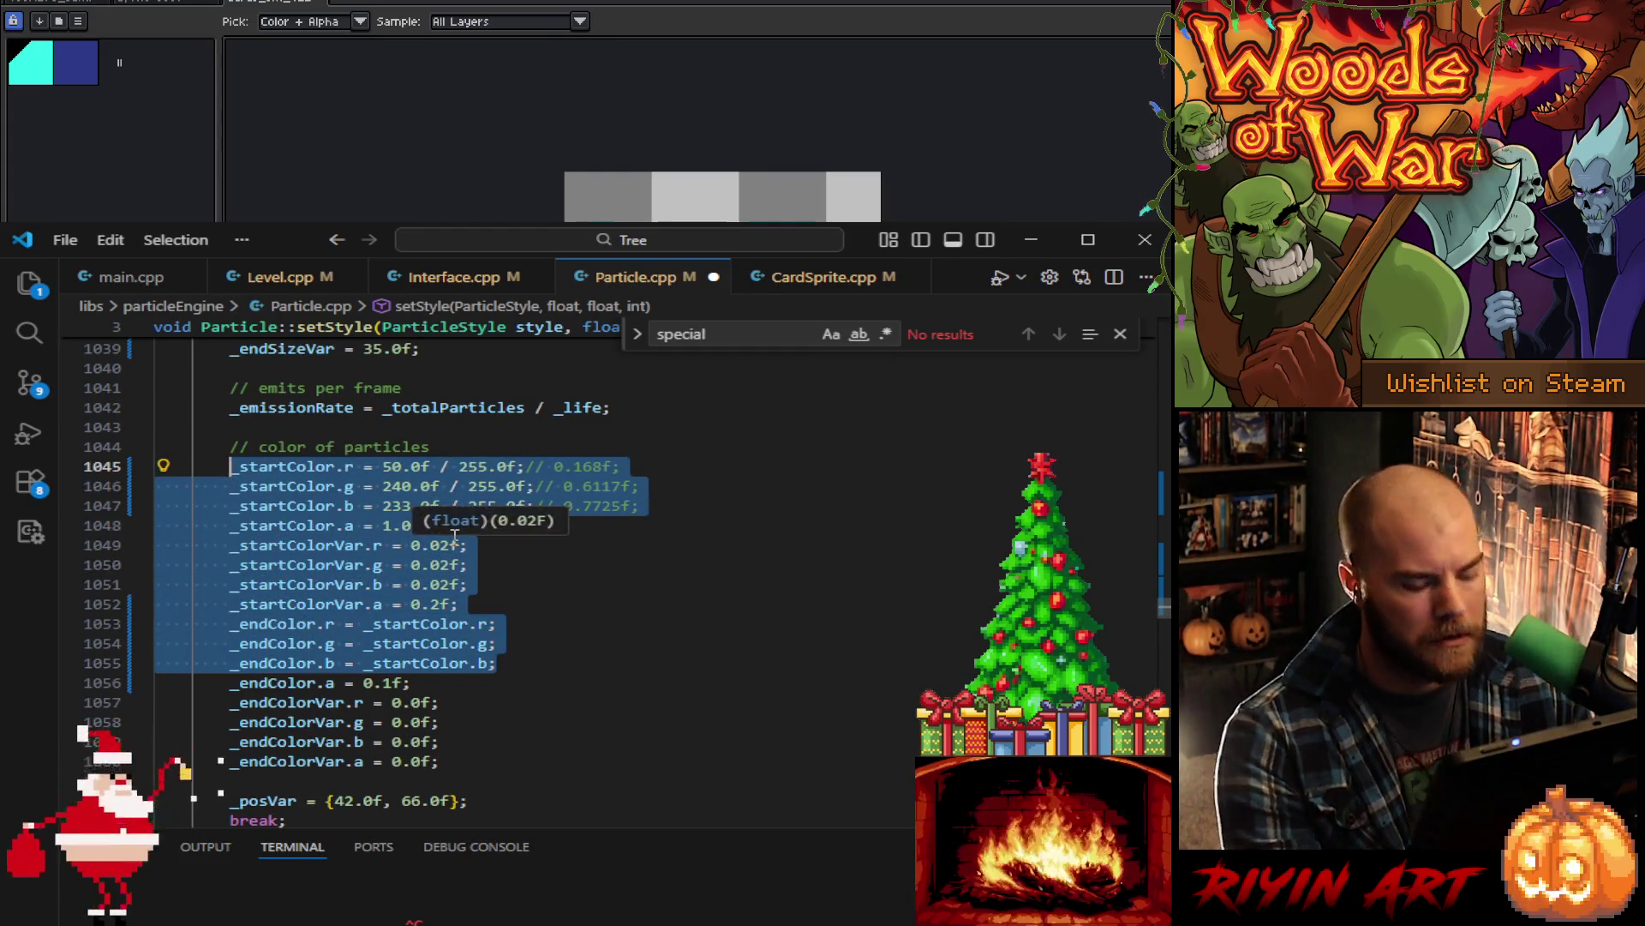
- Move up to CARD_GLOW_RED and select its colour lines for replacement
click(547, 586)
scroll(549, 608, up, 4)
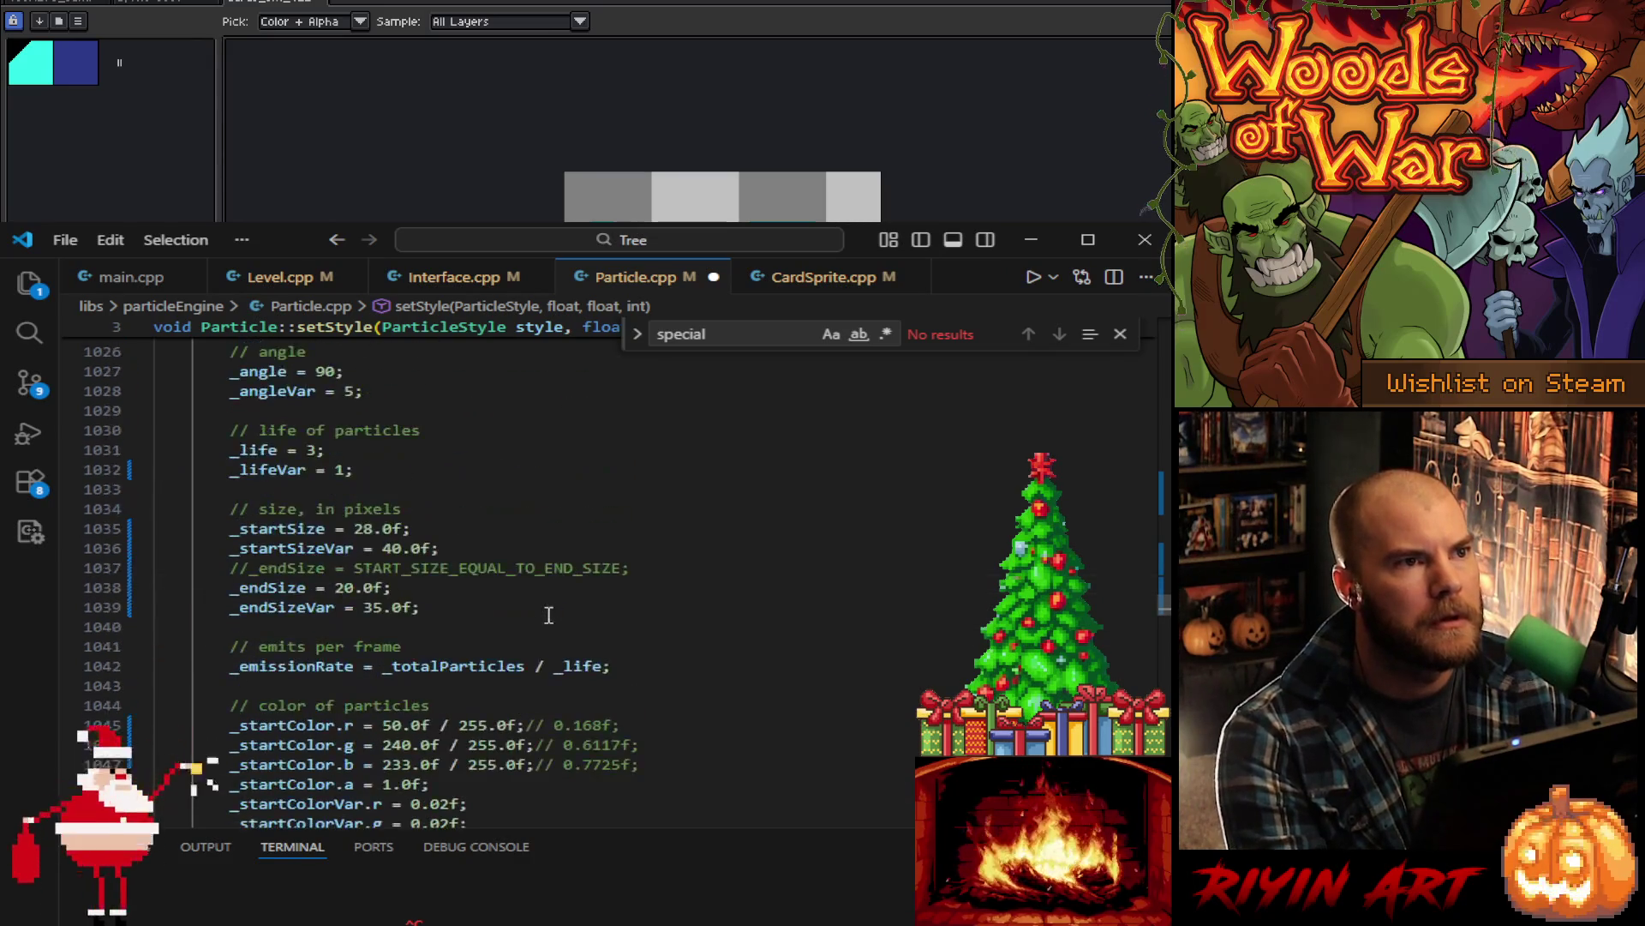
scroll(552, 630, up, 15)
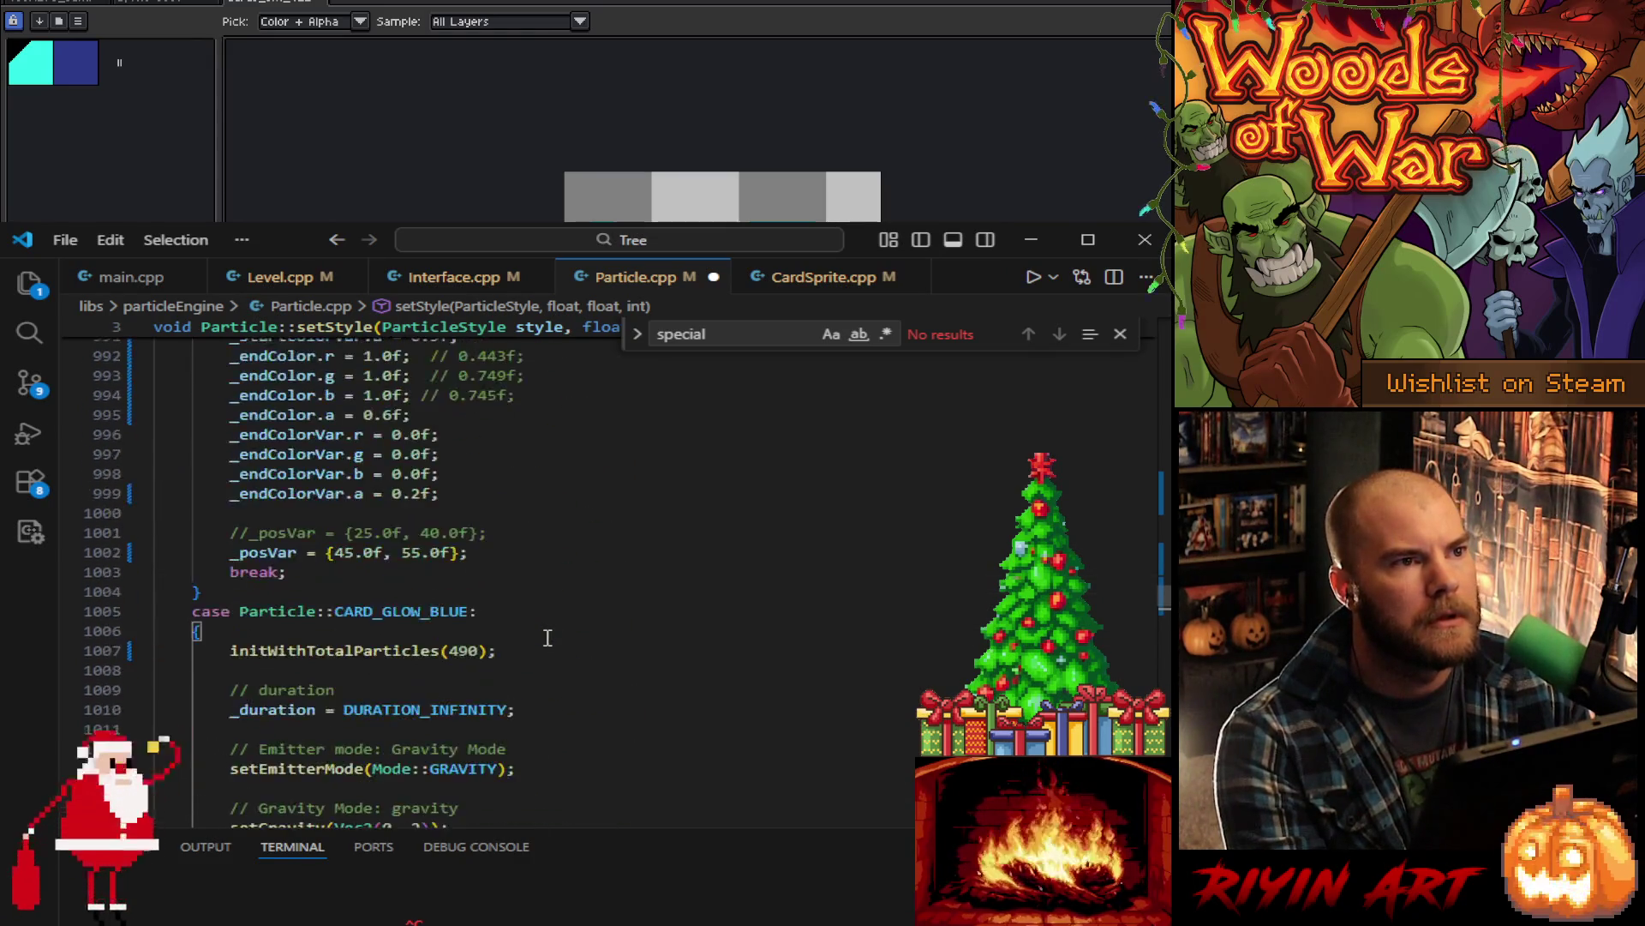
scroll(545, 638, up, 18)
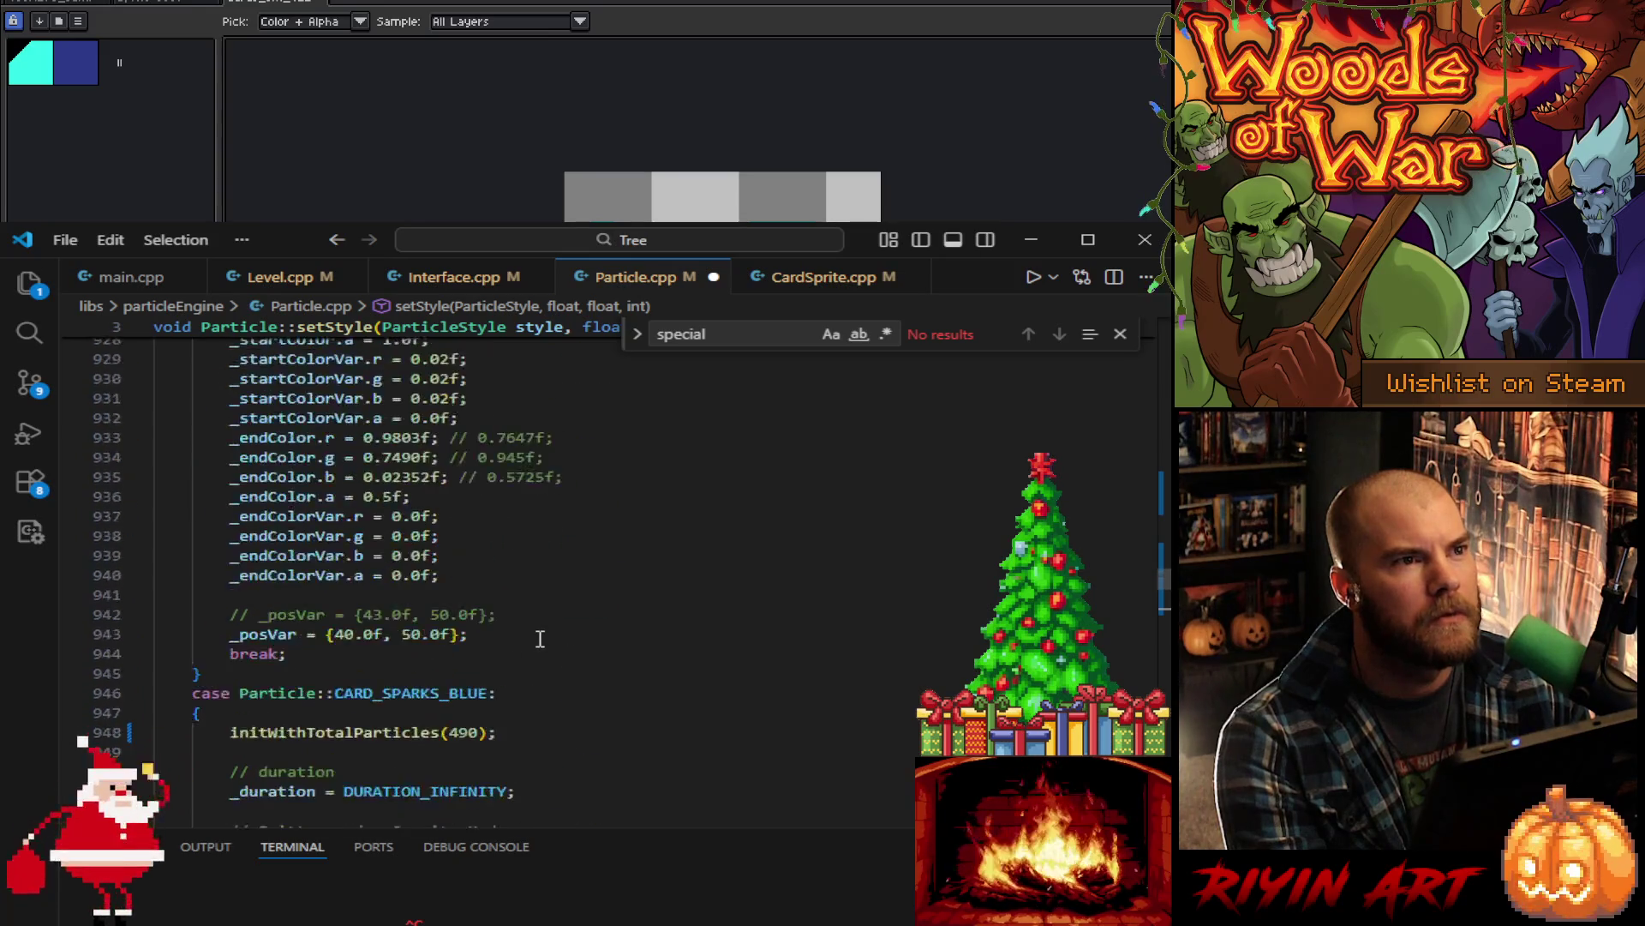
scroll(540, 639, up, 3)
scroll(540, 641, up, 8)
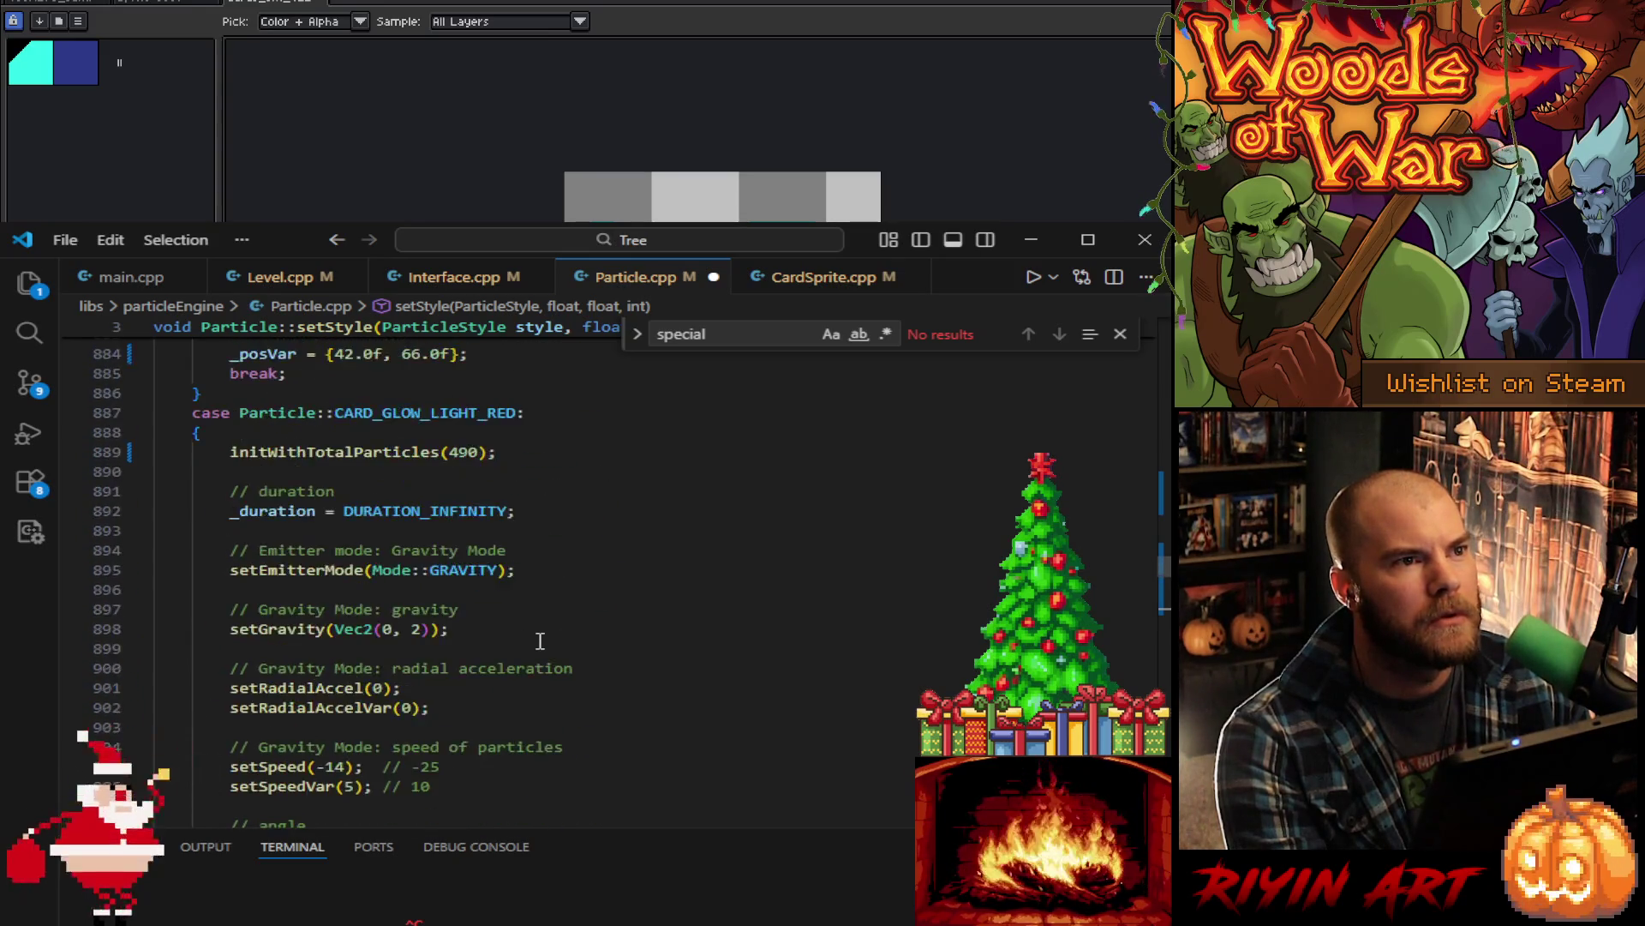
scroll(540, 641, up, 15)
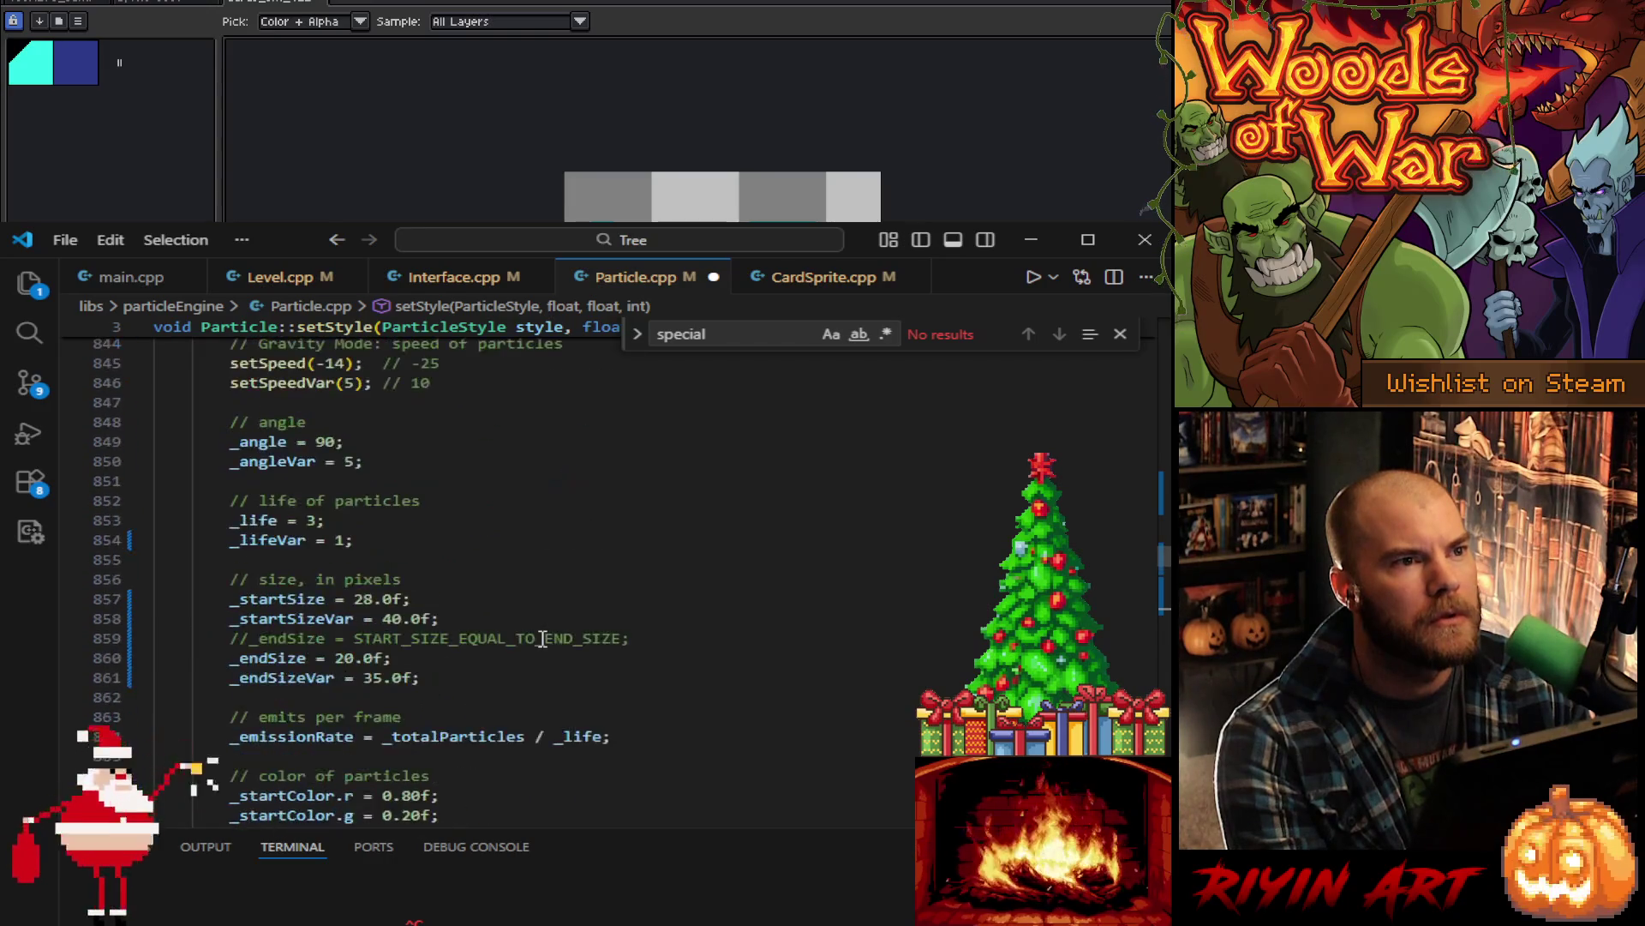
scroll(542, 639, down, 12)
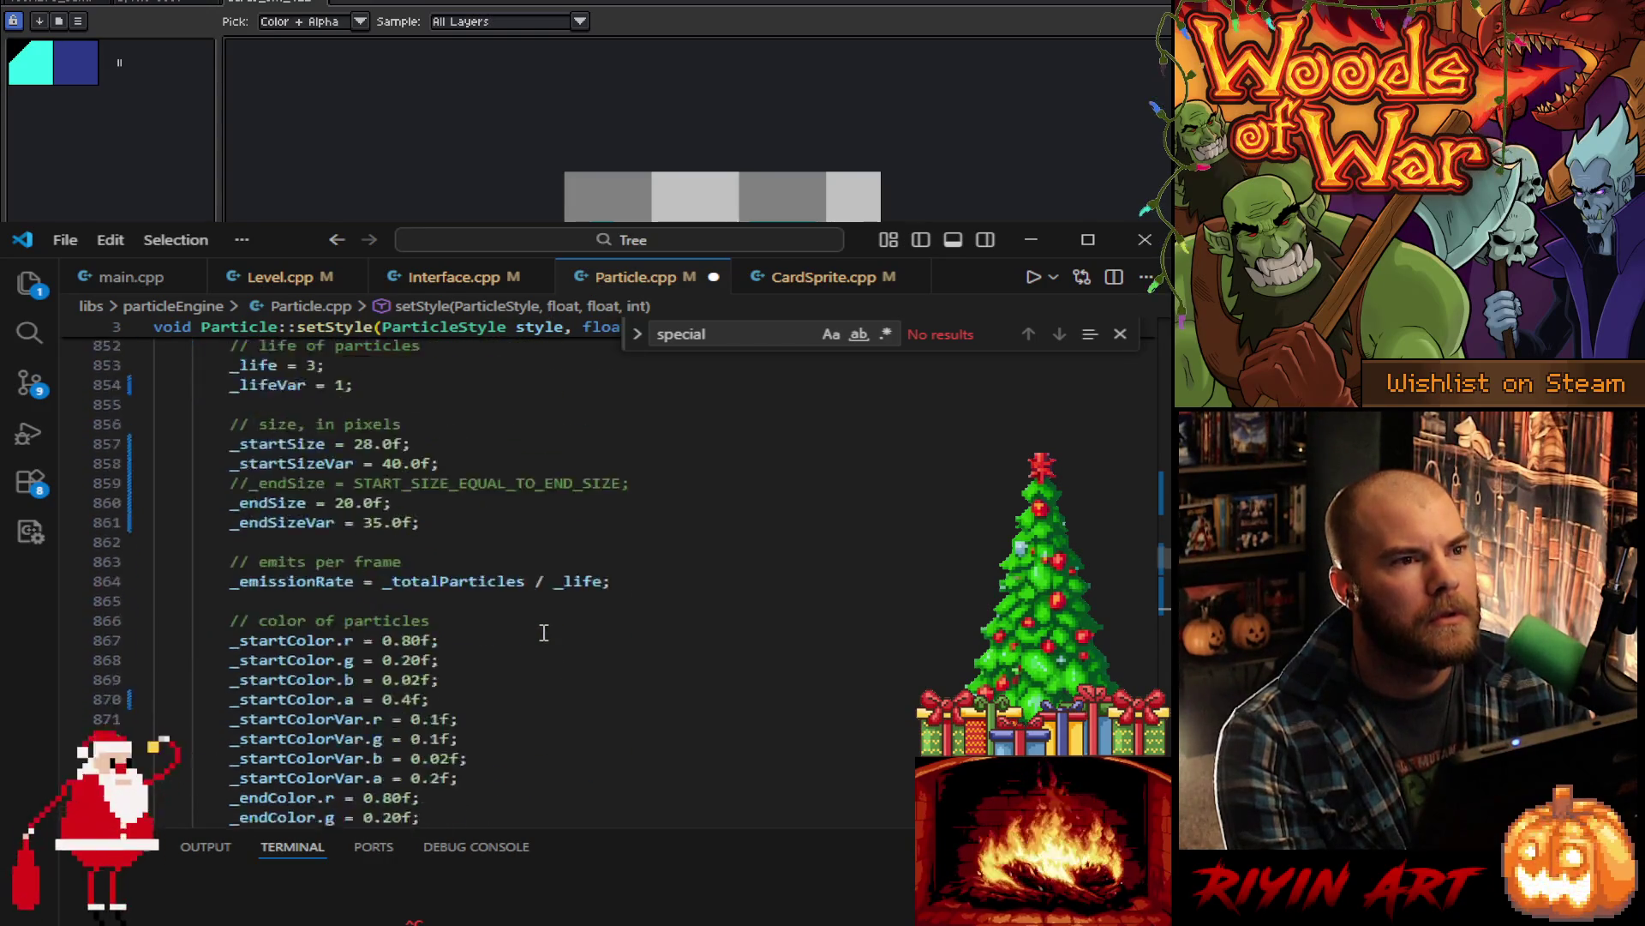
mouse_move(469, 651)
mouse_down()
mouse_move(309, 650)
mouse_move(210, 570)
mouse_move(205, 474)
mouse_move(227, 433)
mouse_up()
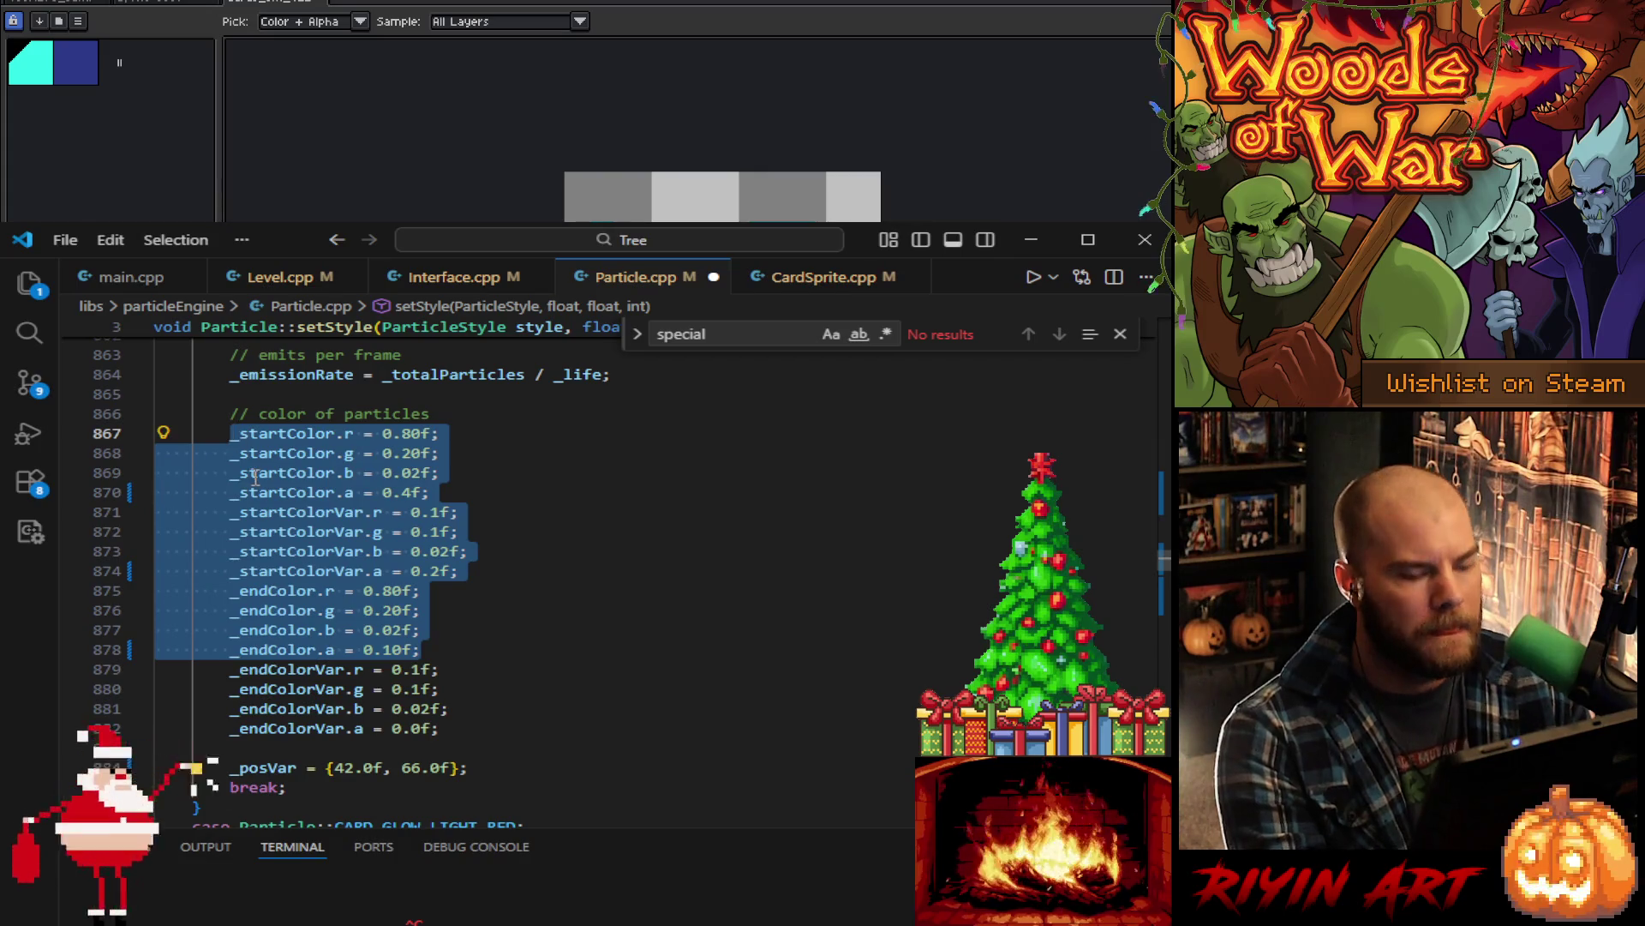
- Paste the blue colour settings over them, then undo back to the original values
key(ctrl+v)
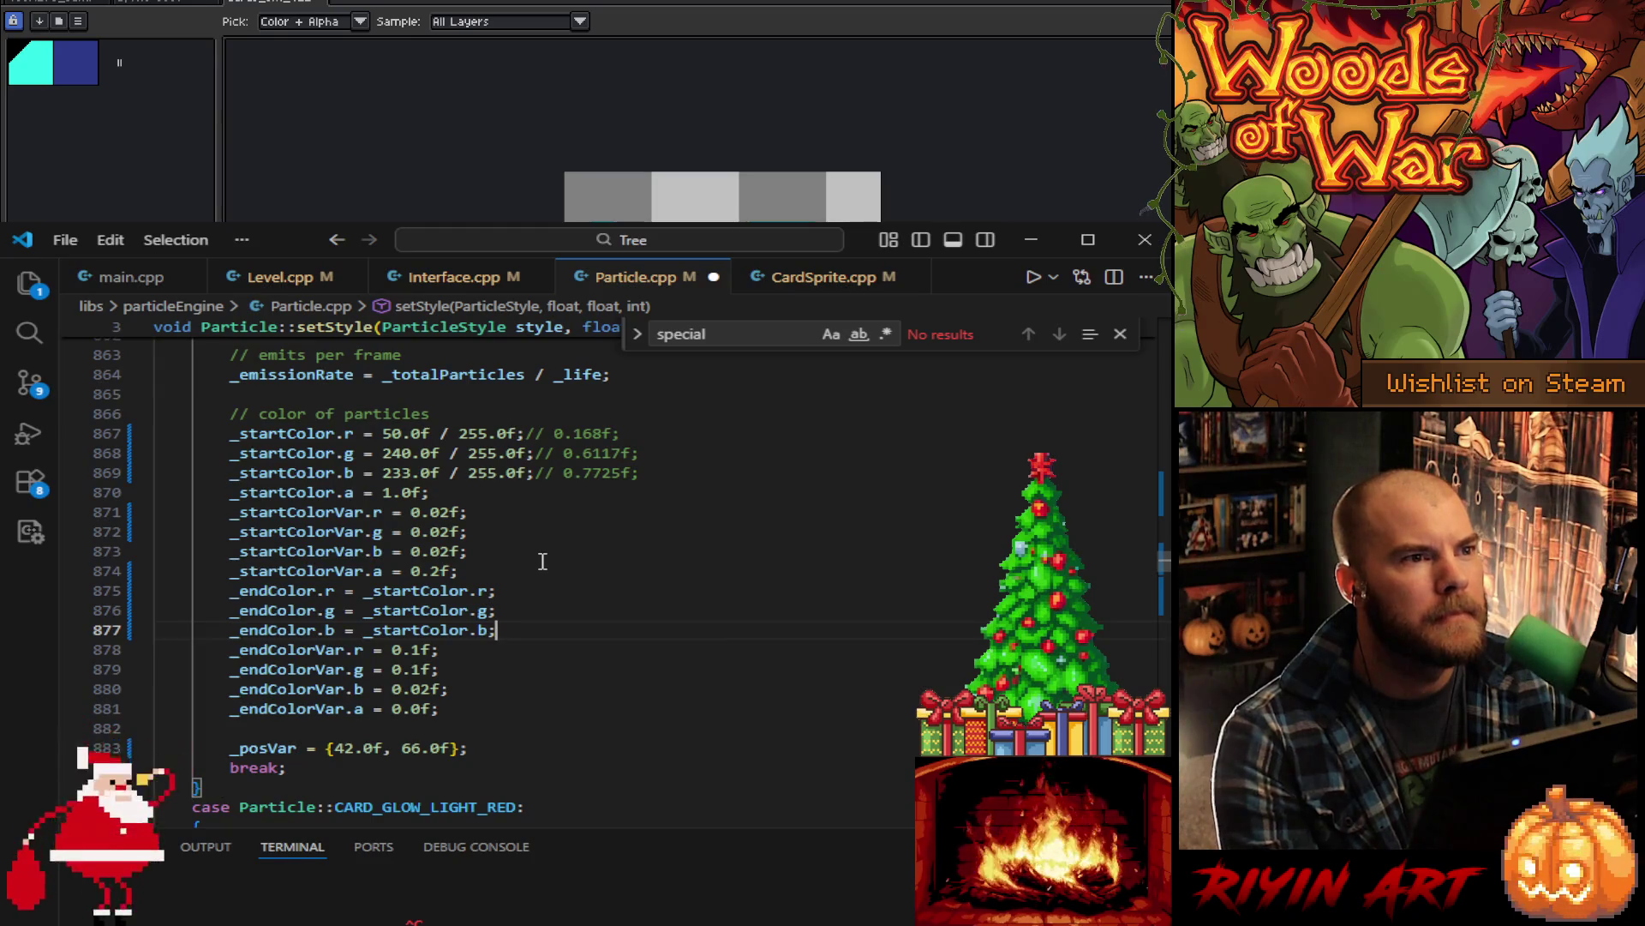
key(ctrl+z)
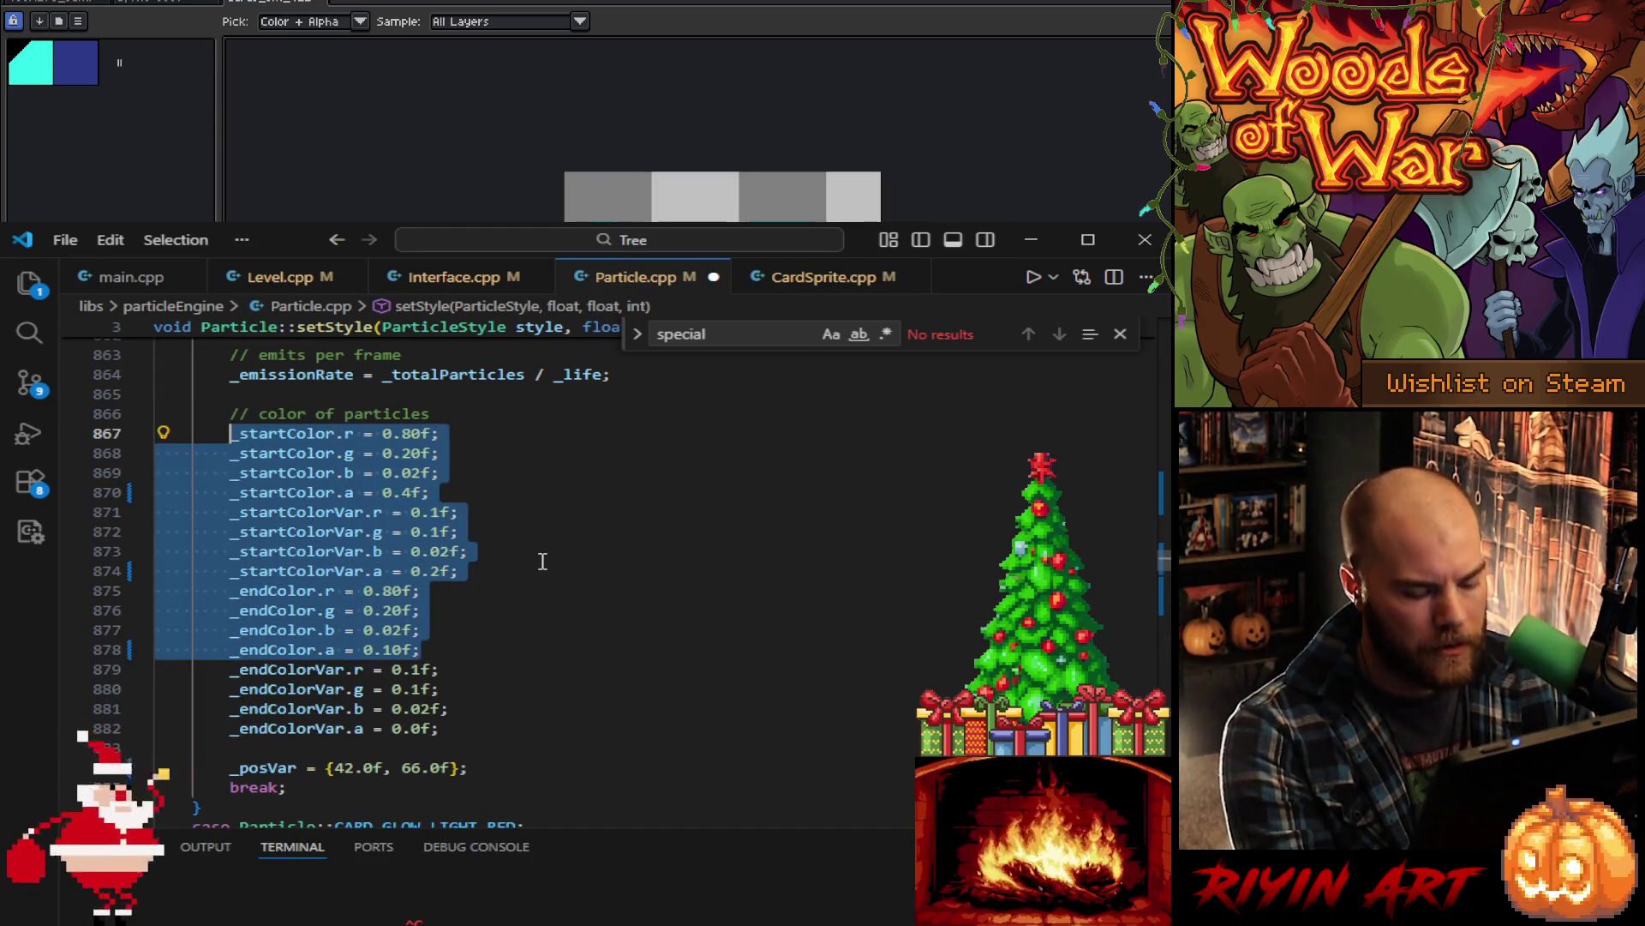
key(ctrl+y)
key(ctrl+z)
- Replace lines 867–877 with the 50/240/233 start and matching end colour, save, and minimise
mouse_move(481, 633)
mouse_down()
mouse_move(233, 511)
mouse_move(231, 435)
mouse_up()
text(_startColor.r = 50.0f / 255.0f;// 0.168f;         _startColor.g = 240.0f / 255.0f;// 0.6117f;         _startColor.b = 233.0f / 255.0f;// 0.7725f;         _startColor.a = 1.0f;         _startColorVar.r = 0.02f;         _startColorVar.g = 0.02f;         _startColorVar.b = 0.02f;         _startColorVar.a = 0.2f;         _endColor.r = _startColor.r;         _endColor.g = _startColor.g;         _endColor.b = _startColor.b;)
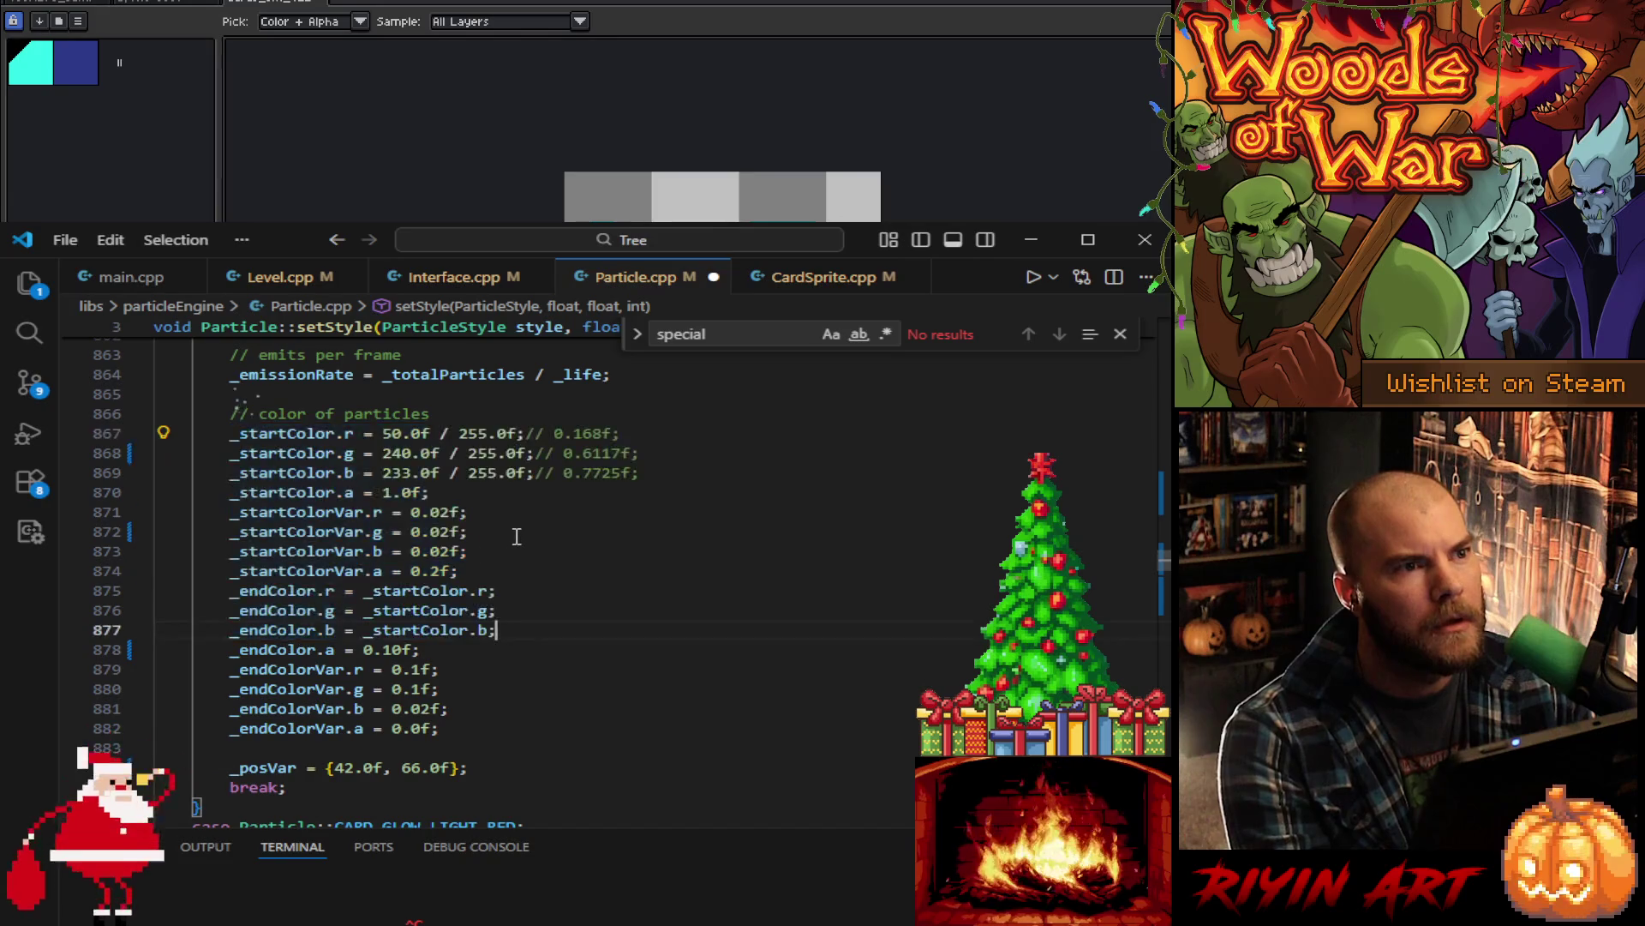
key(ctrl+s)
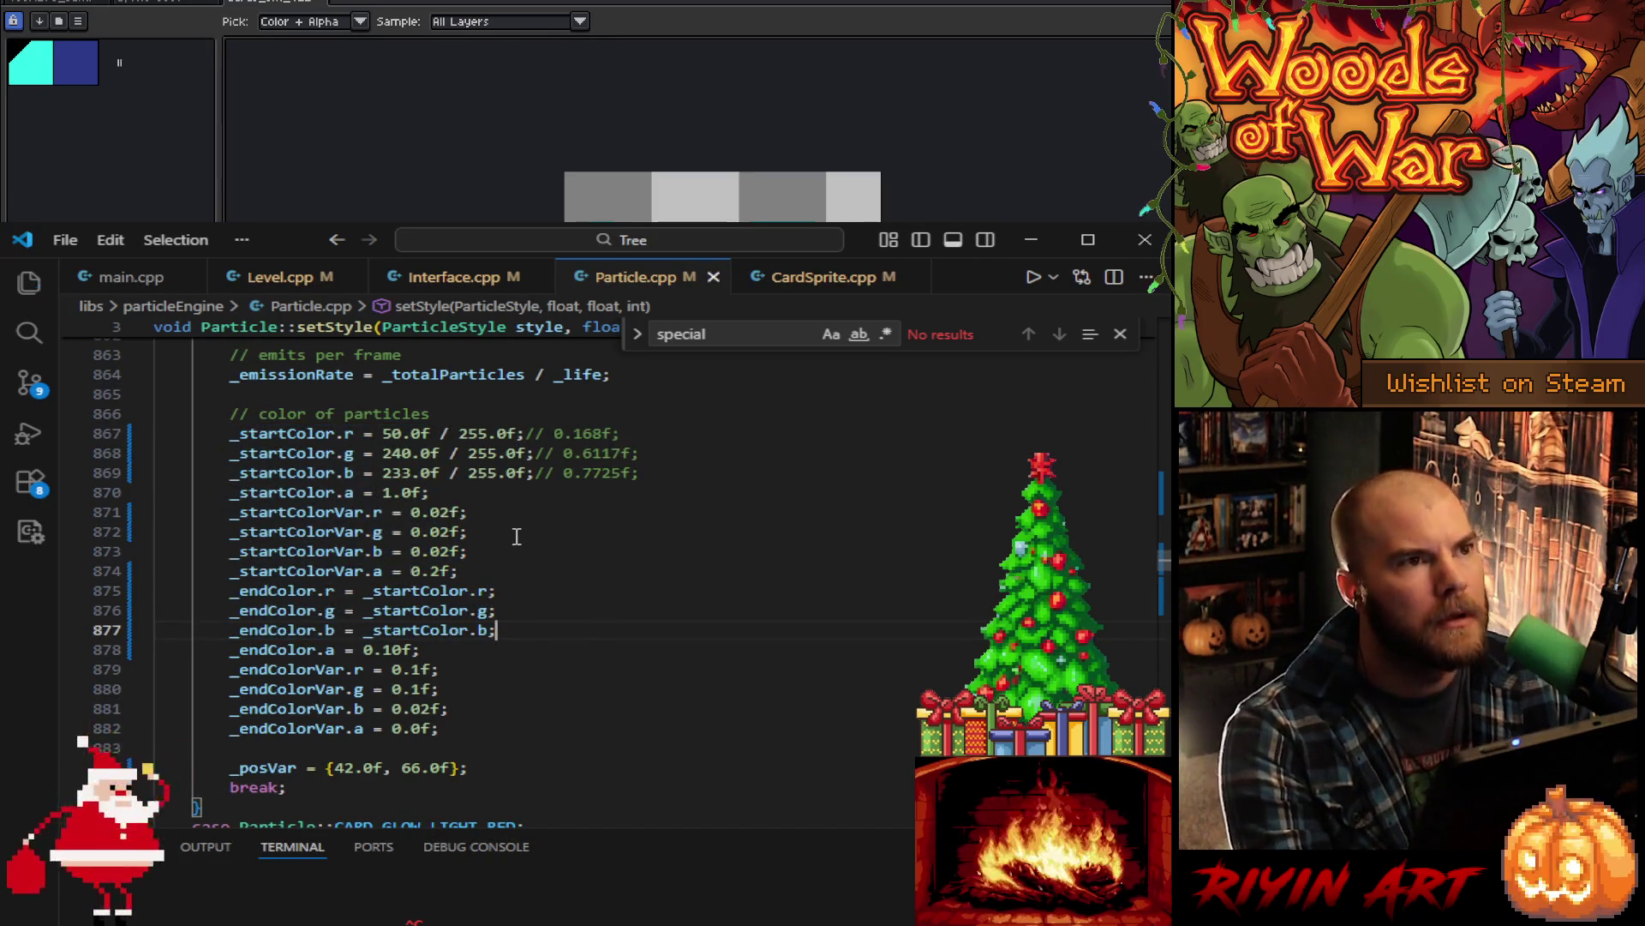
scroll(572, 605, up, 1)
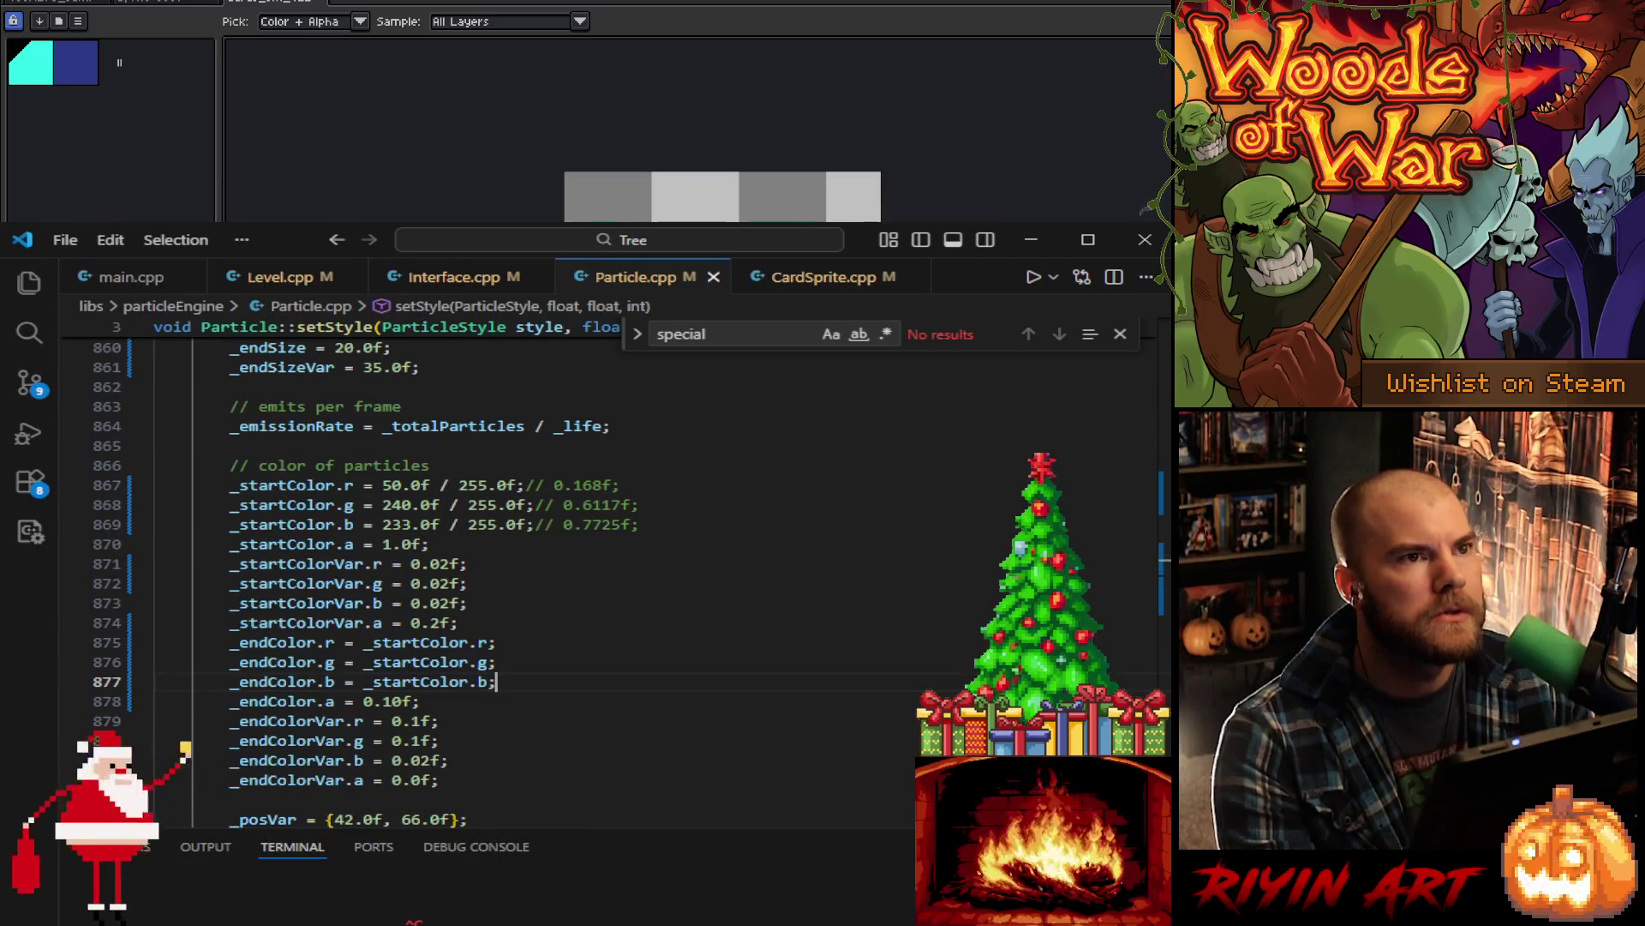
click(1029, 239)
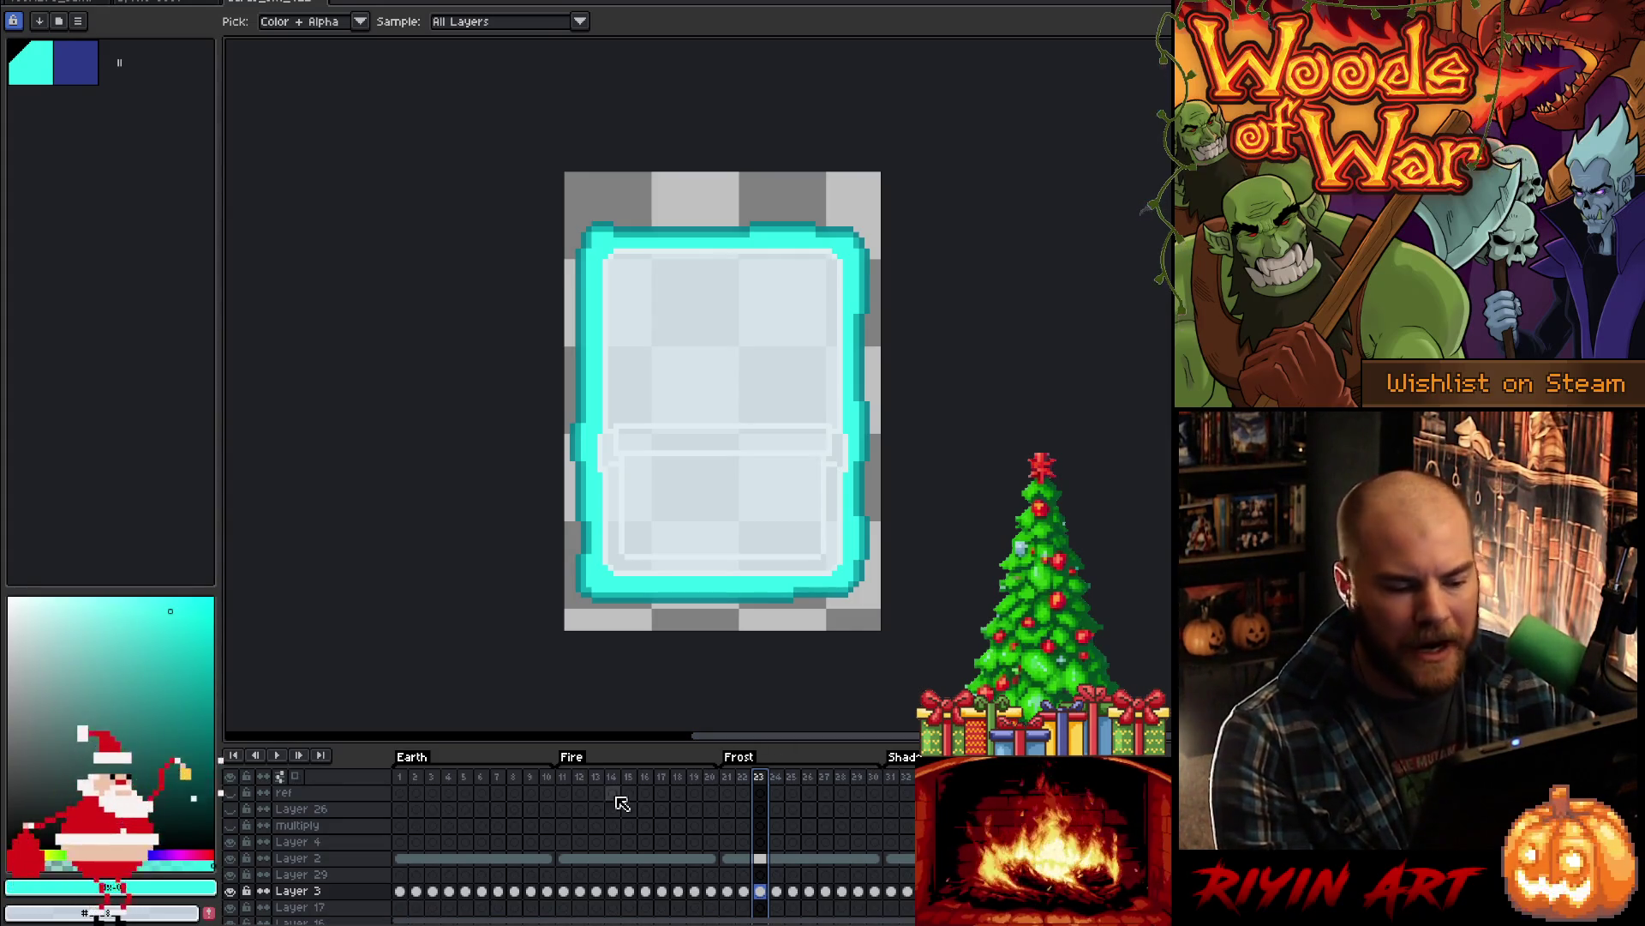
- Eyedrop the Fire card's red border on frame 12, read RGB 255/43/0, and return to VS Code
click(579, 776)
scroll(816, 263, up, 1)
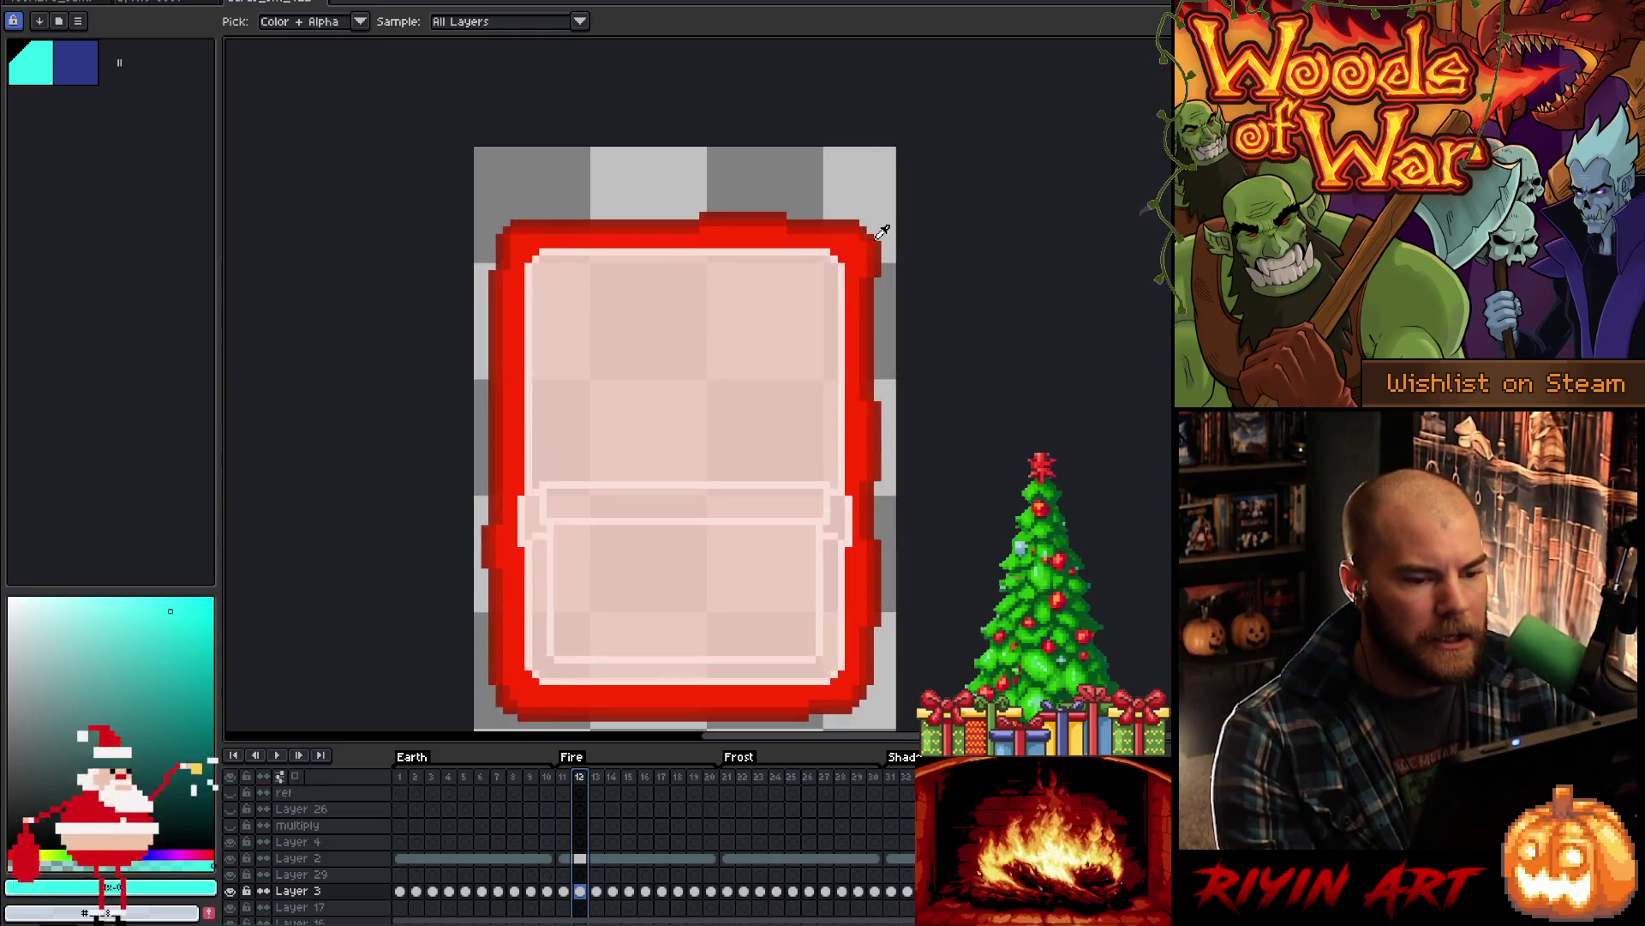
click(847, 241)
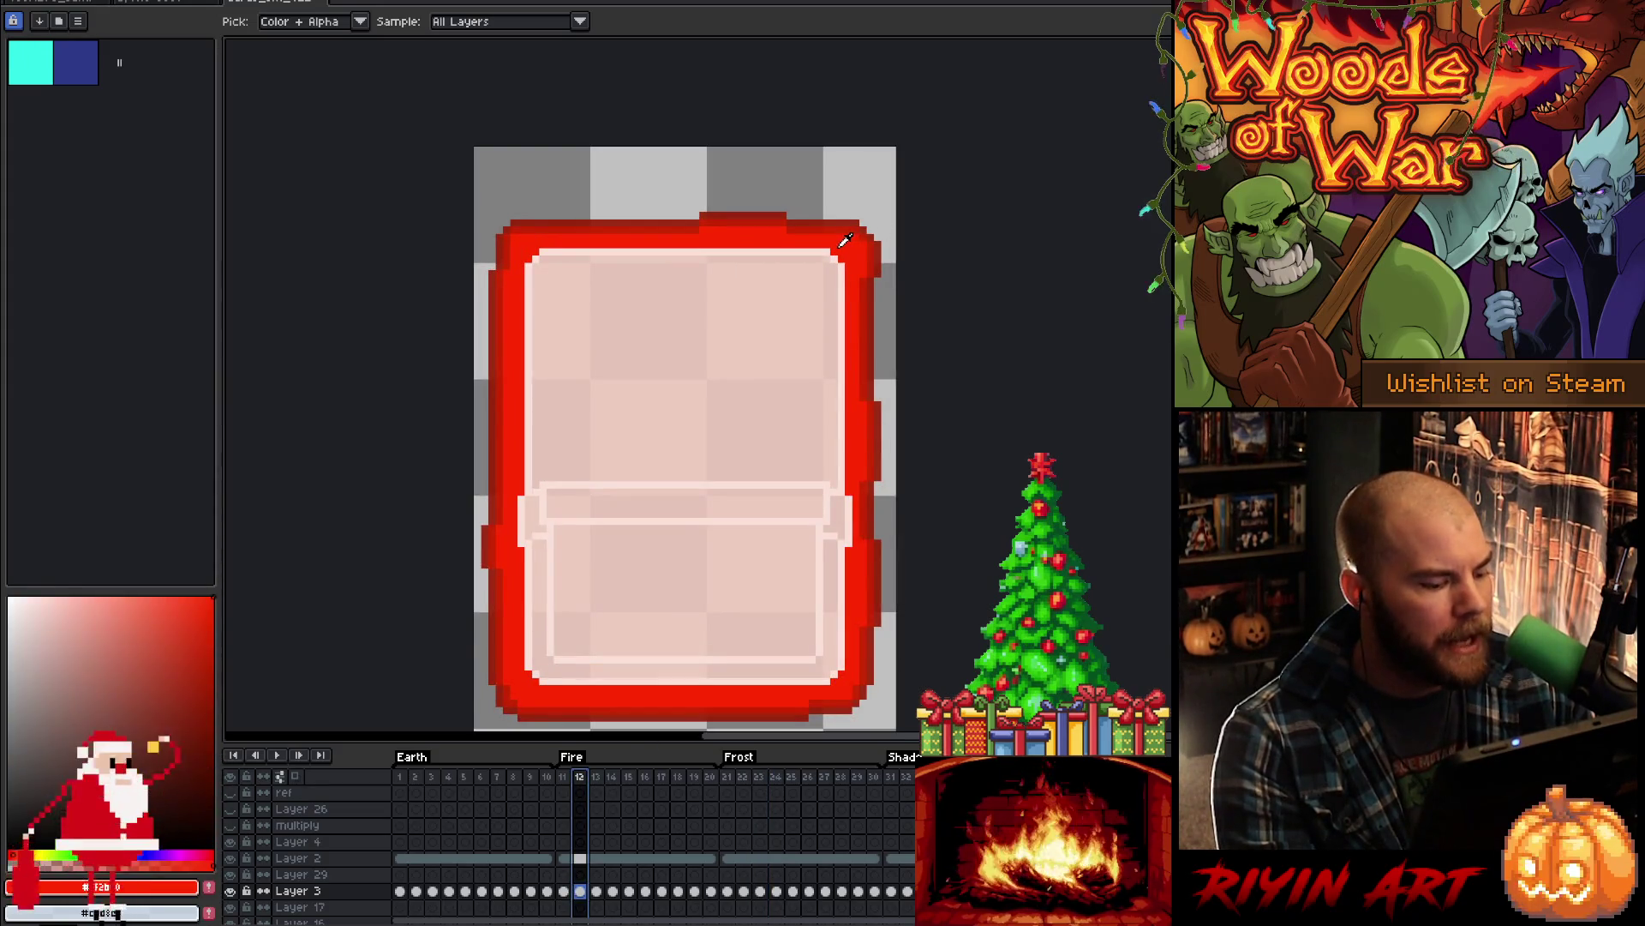
click(151, 888)
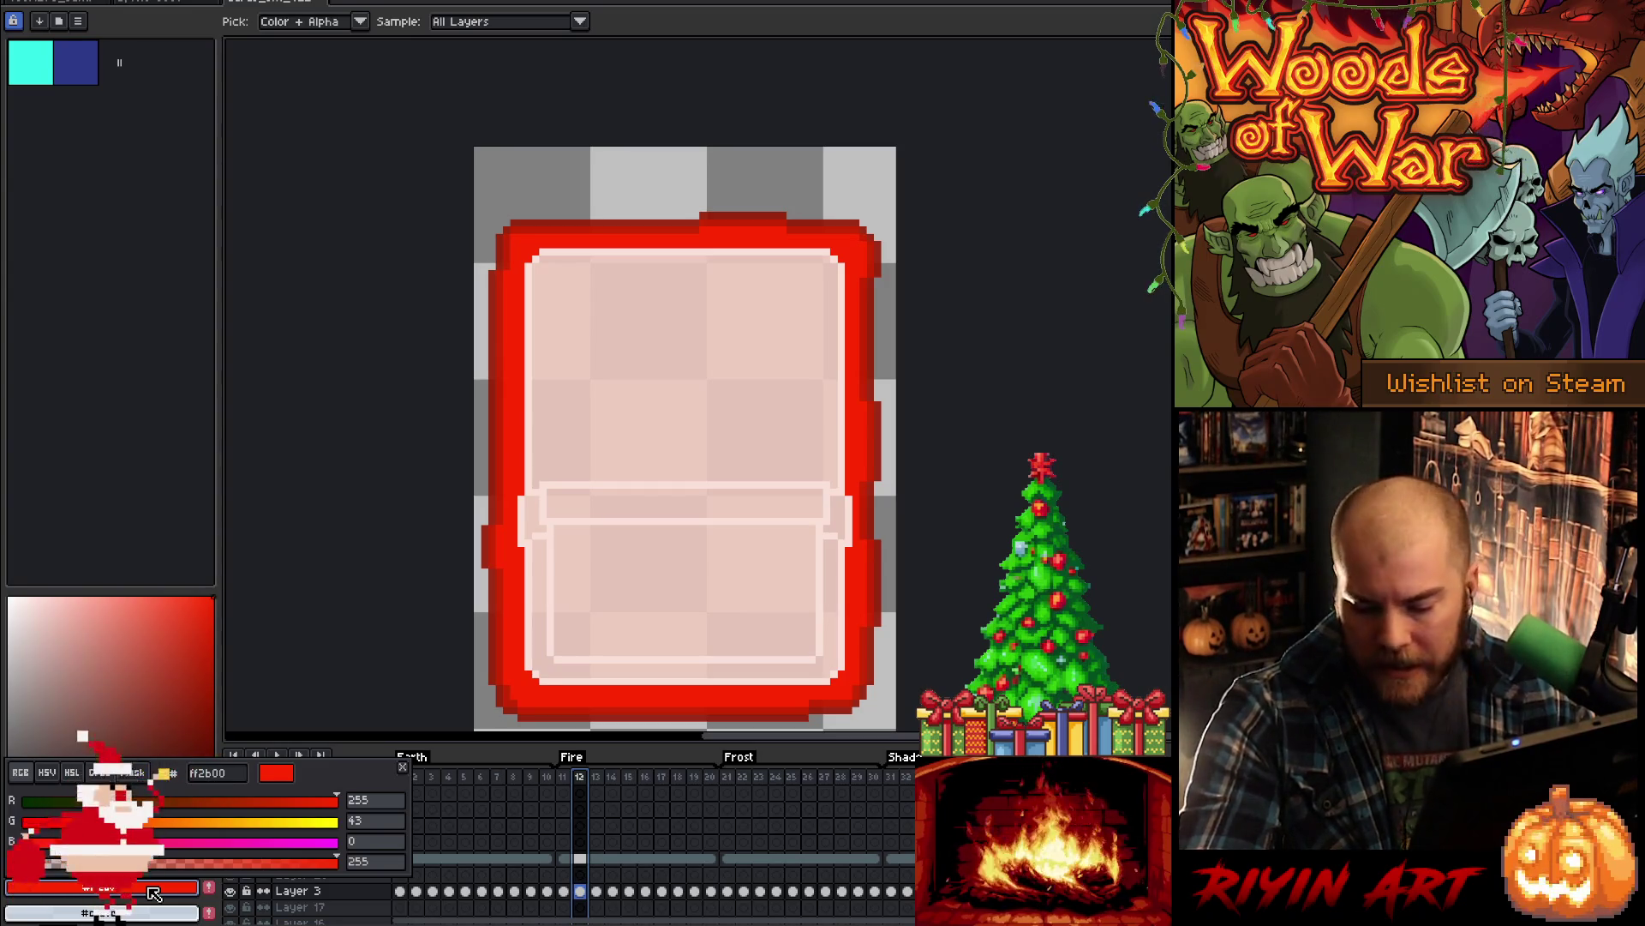
key(Escape)
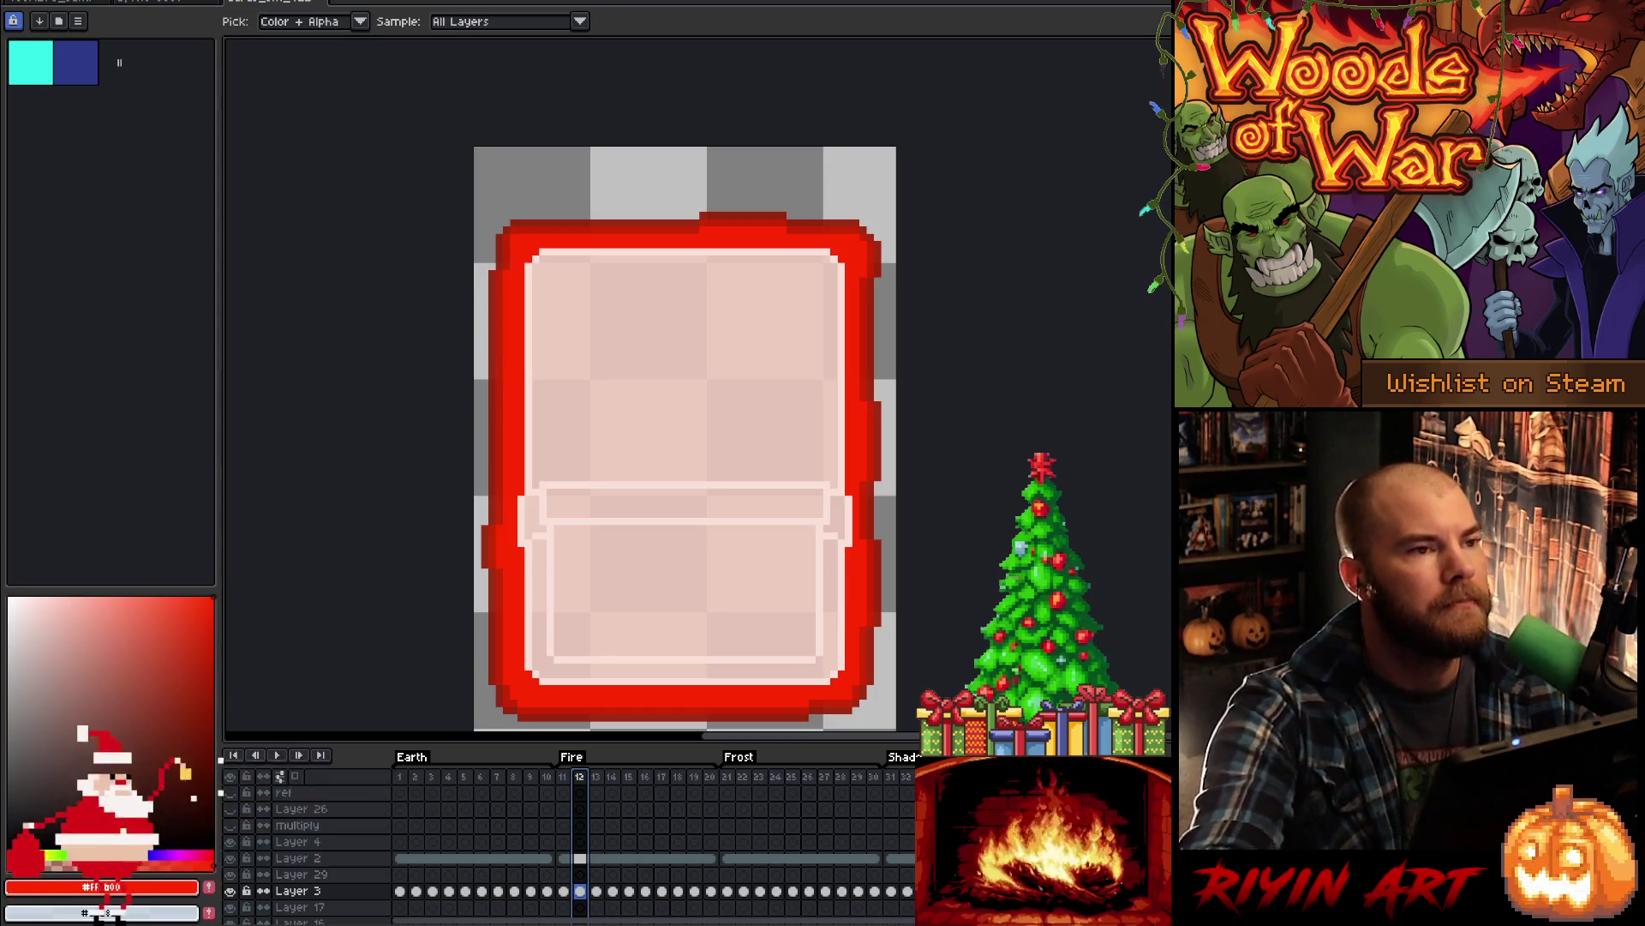
key(alt+Tab)
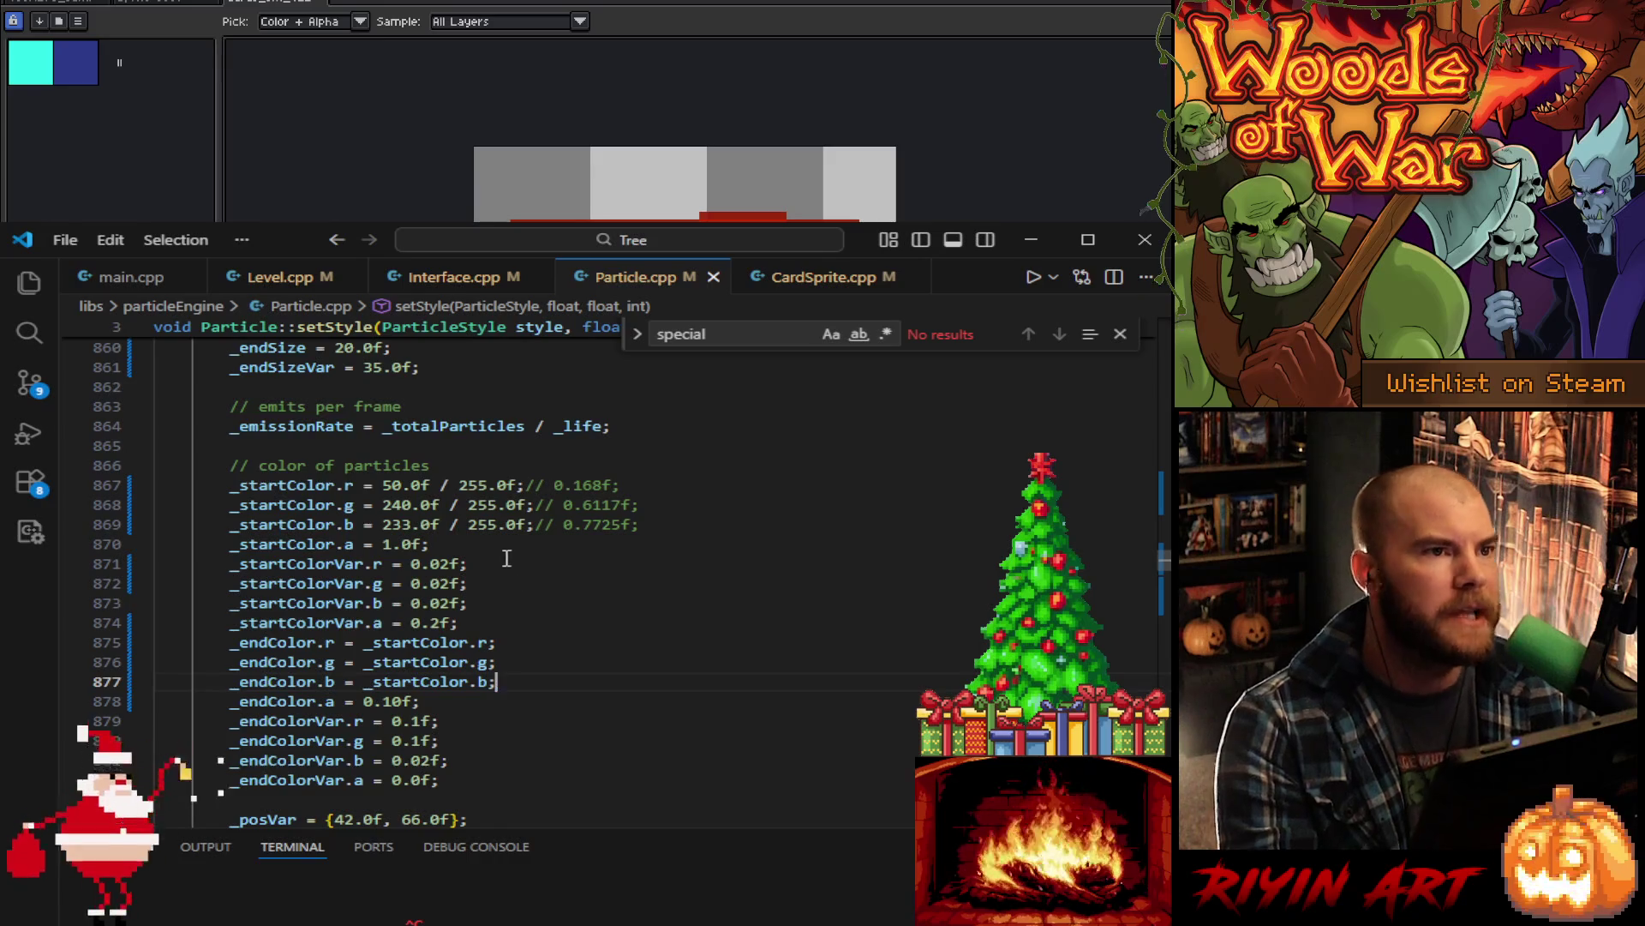
- Change the start colour on lines 867–869 to 255, 43, 0 and trim end alpha to 0.1f
double_click(393, 485)
text(255)
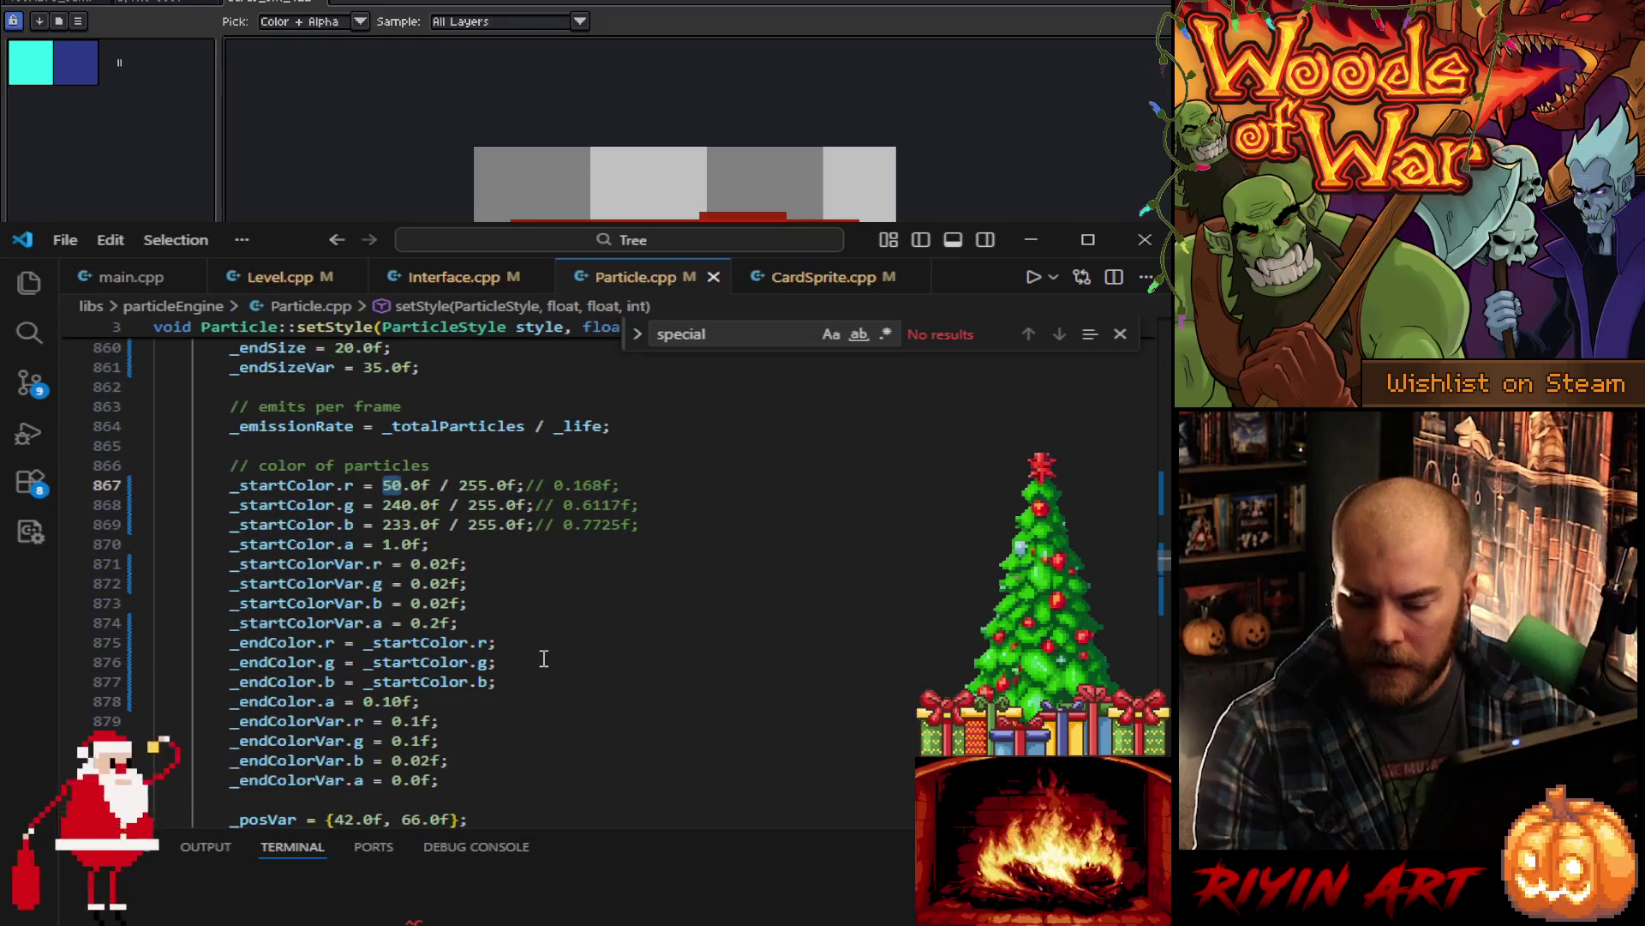
double_click(392, 504)
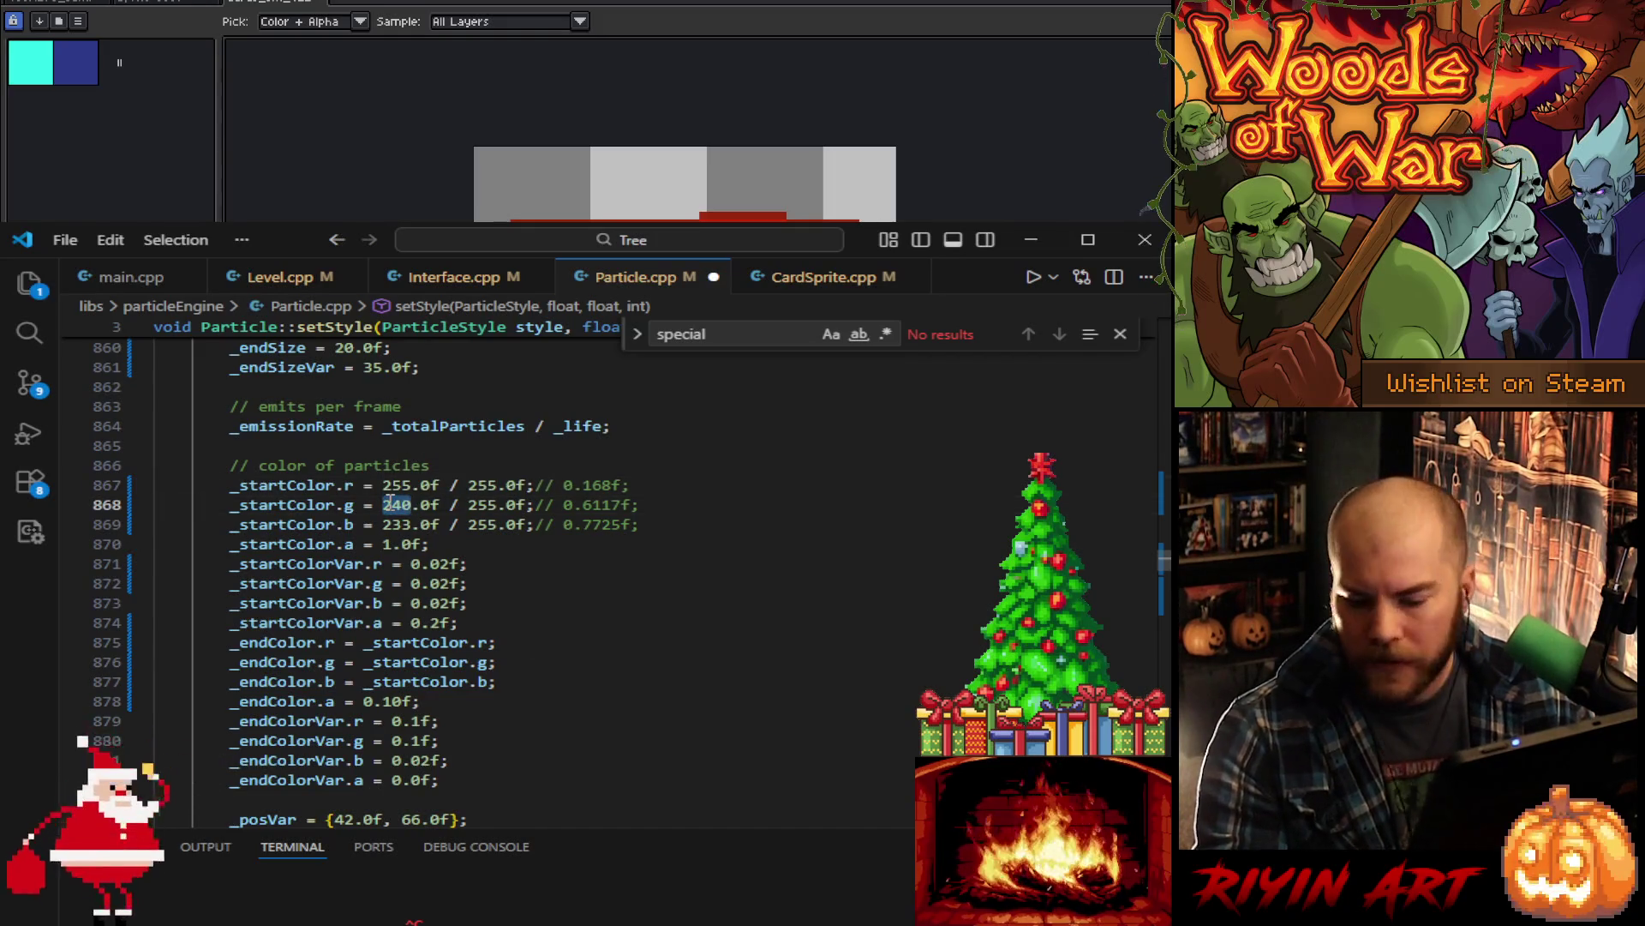
text(42)
key(BackSpace)
text(3)
double_click(399, 524)
text(0)
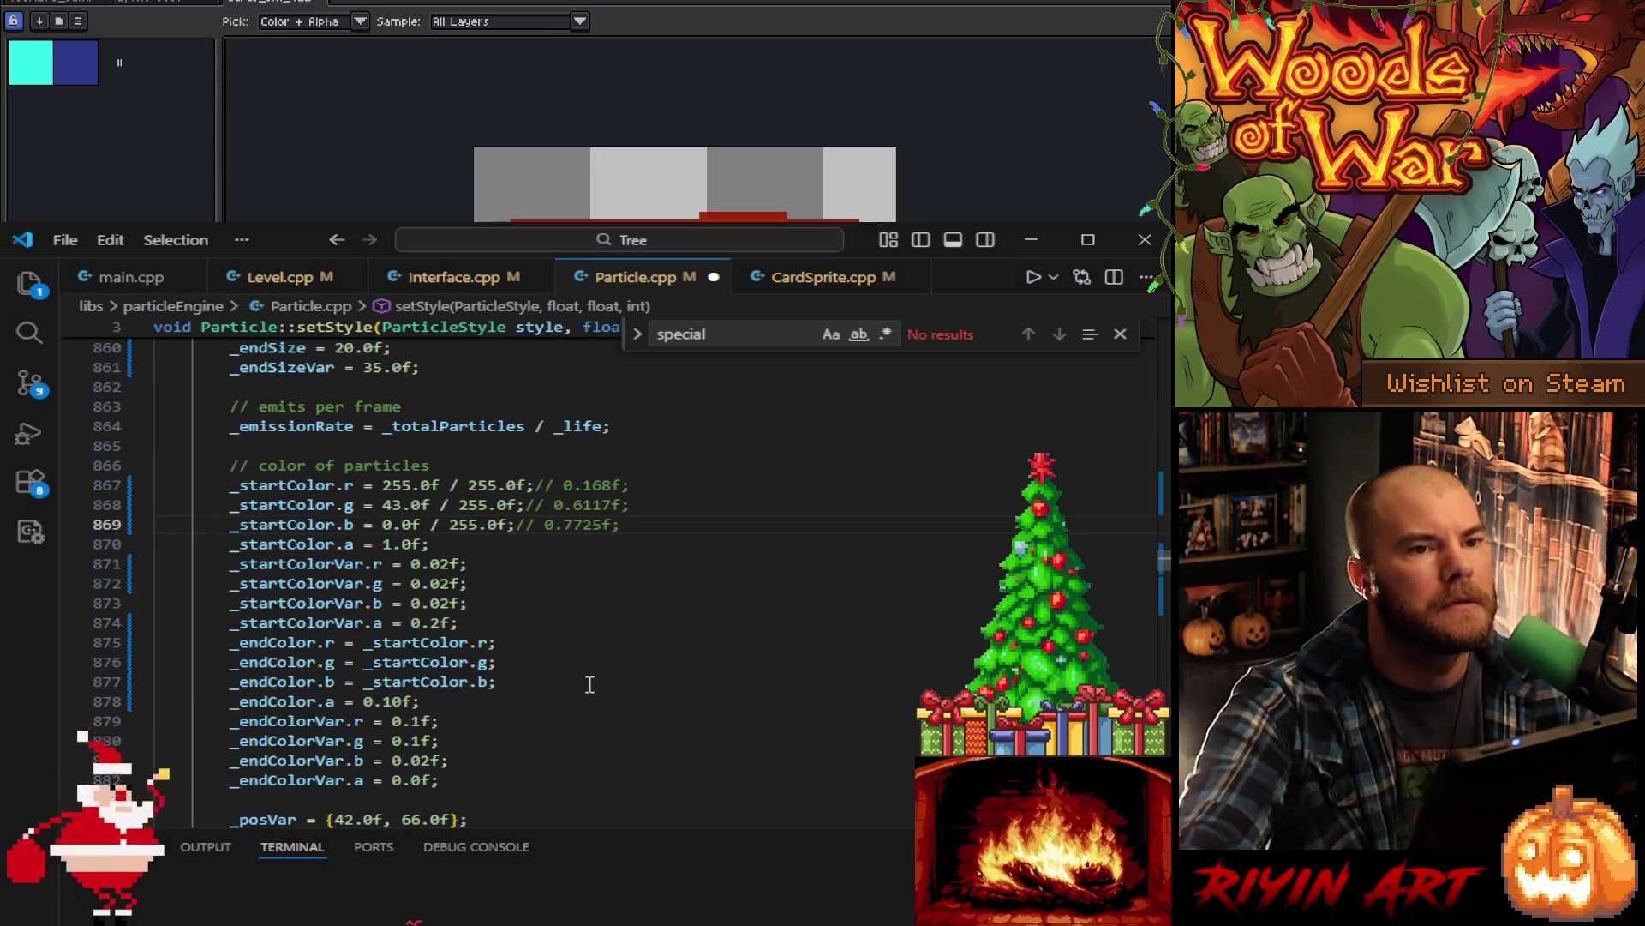
click(408, 701)
key(BackSpace)
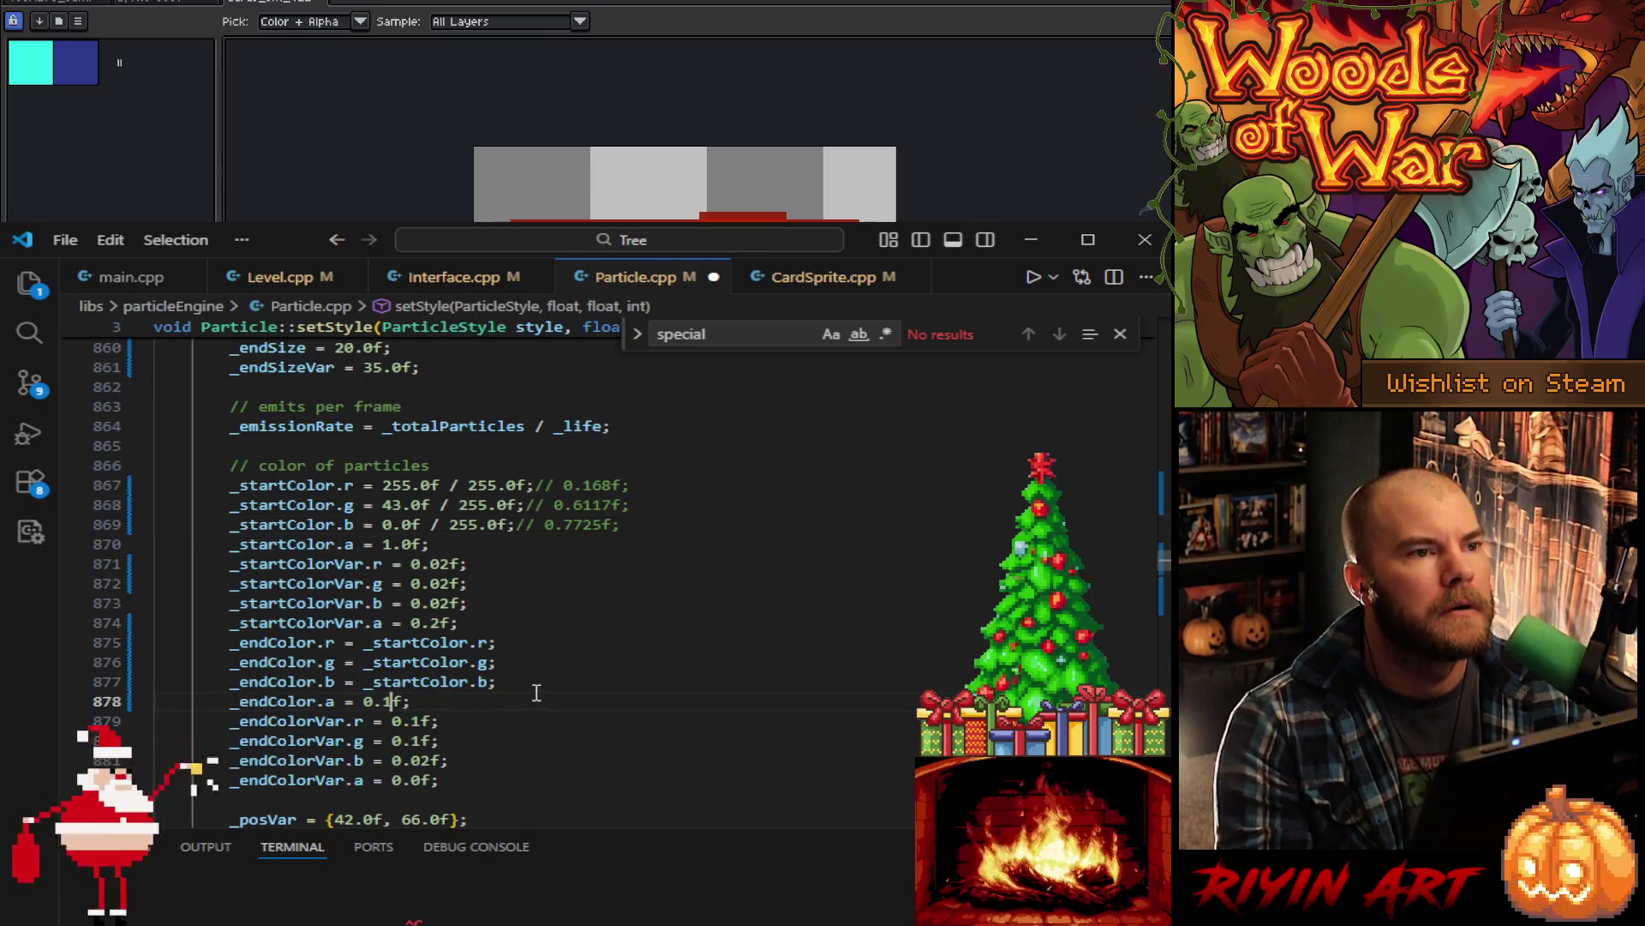
scroll(604, 643, up, 6)
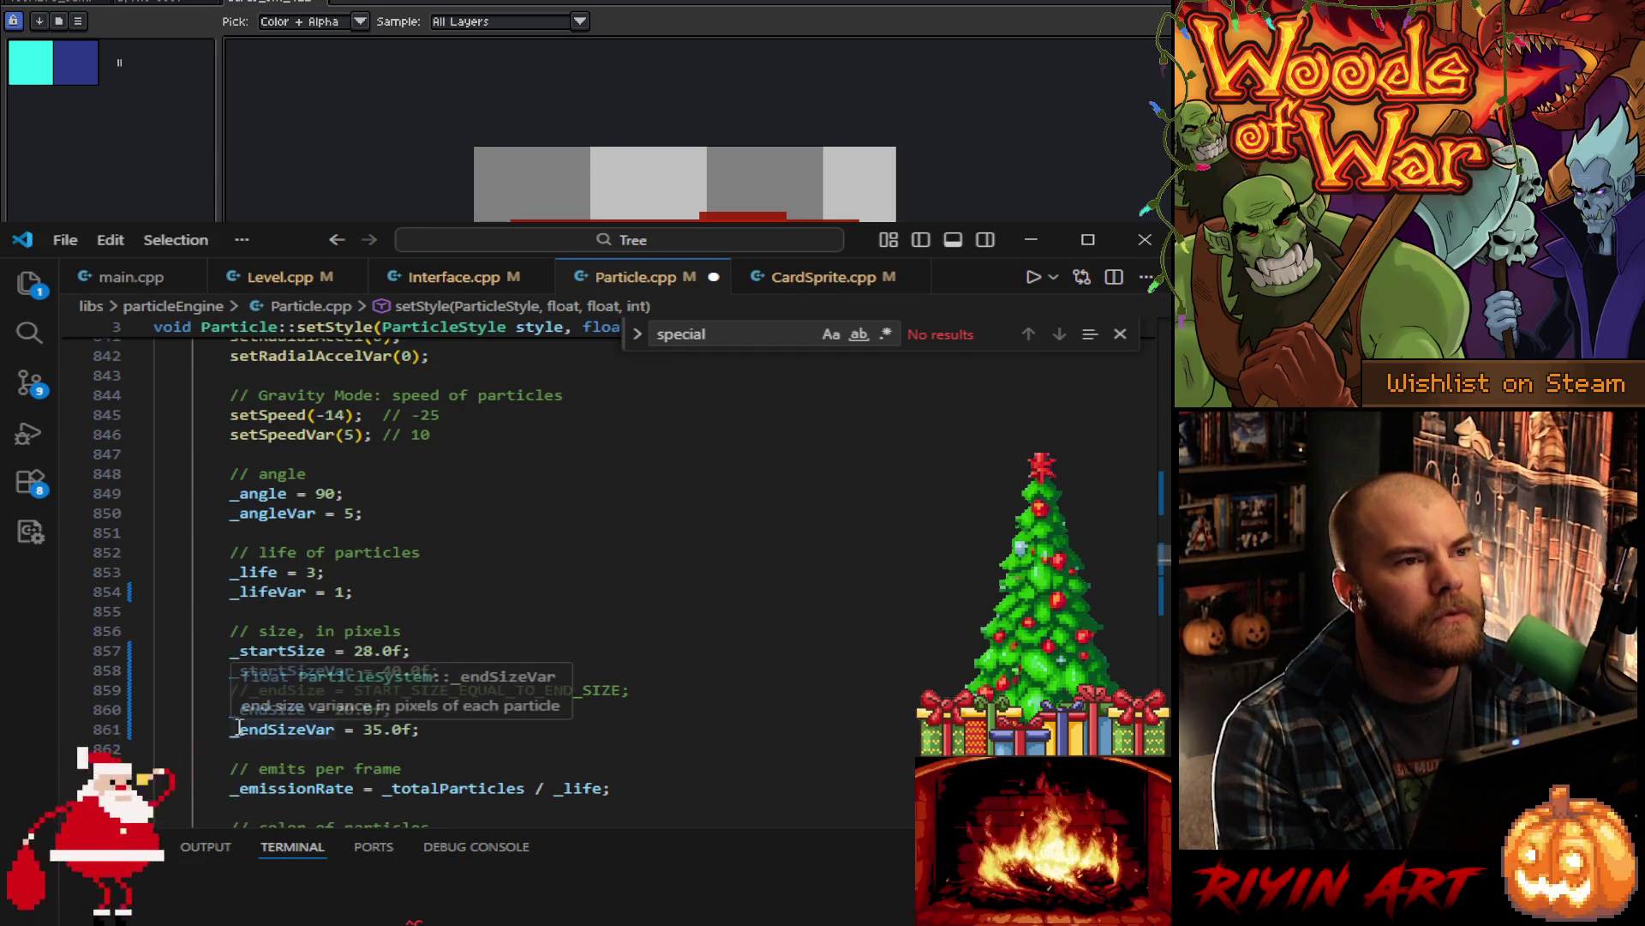
- Set the start size to 25.0f and raise its variance from 40 to 50
click(488, 724)
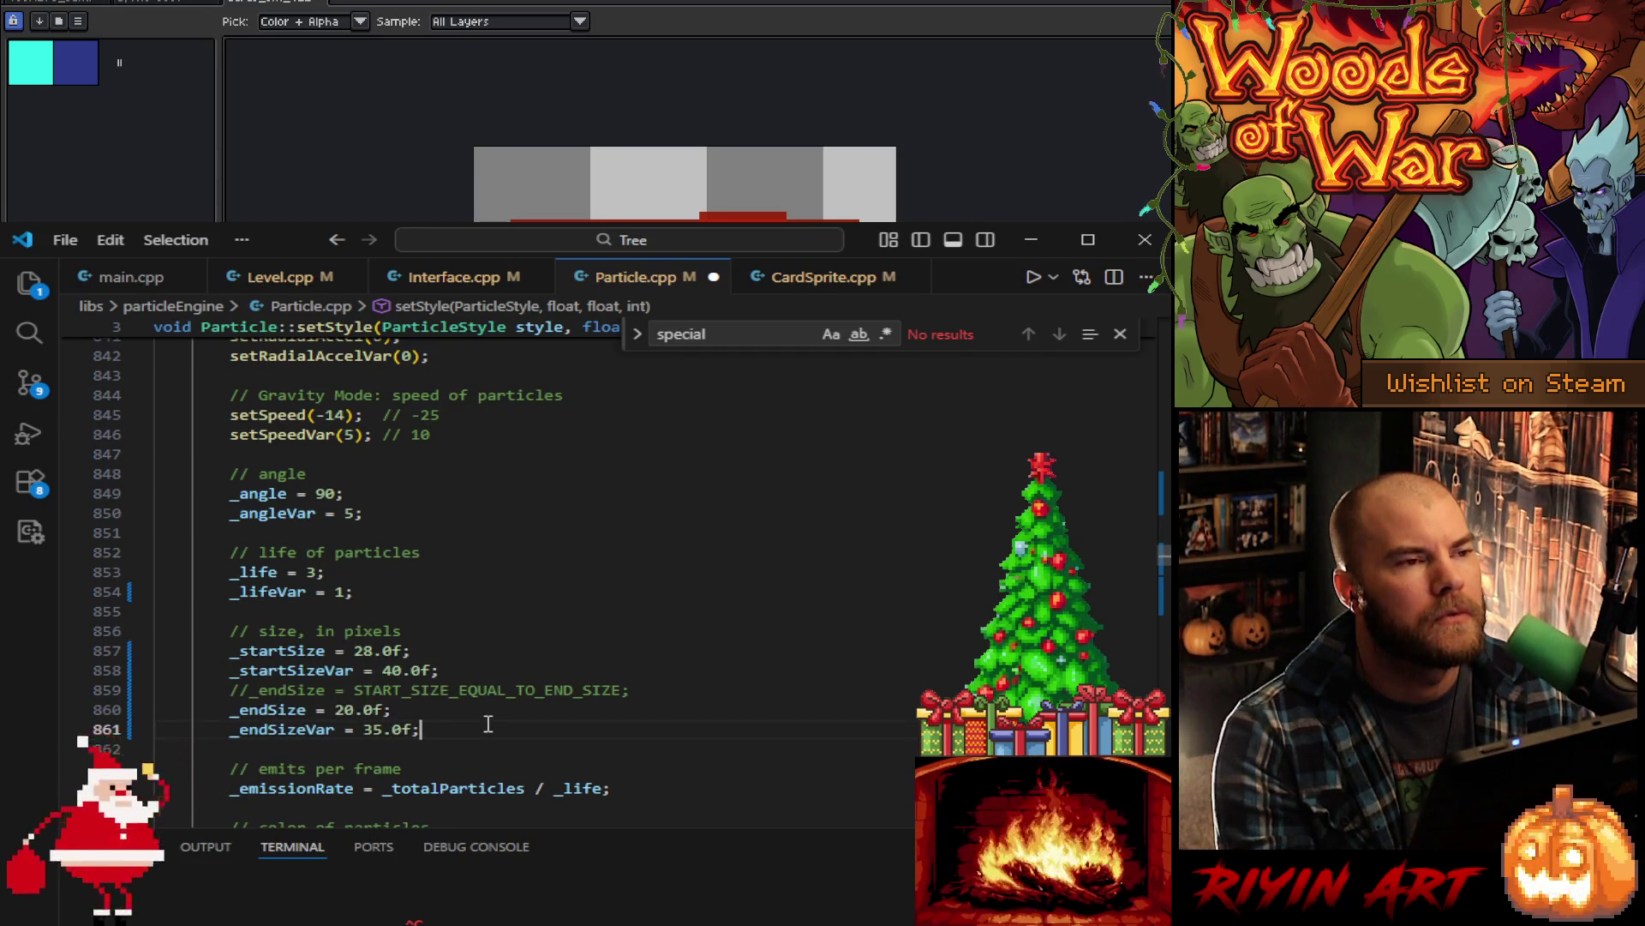
scroll(488, 724, down, 4)
scroll(487, 724, down, 8)
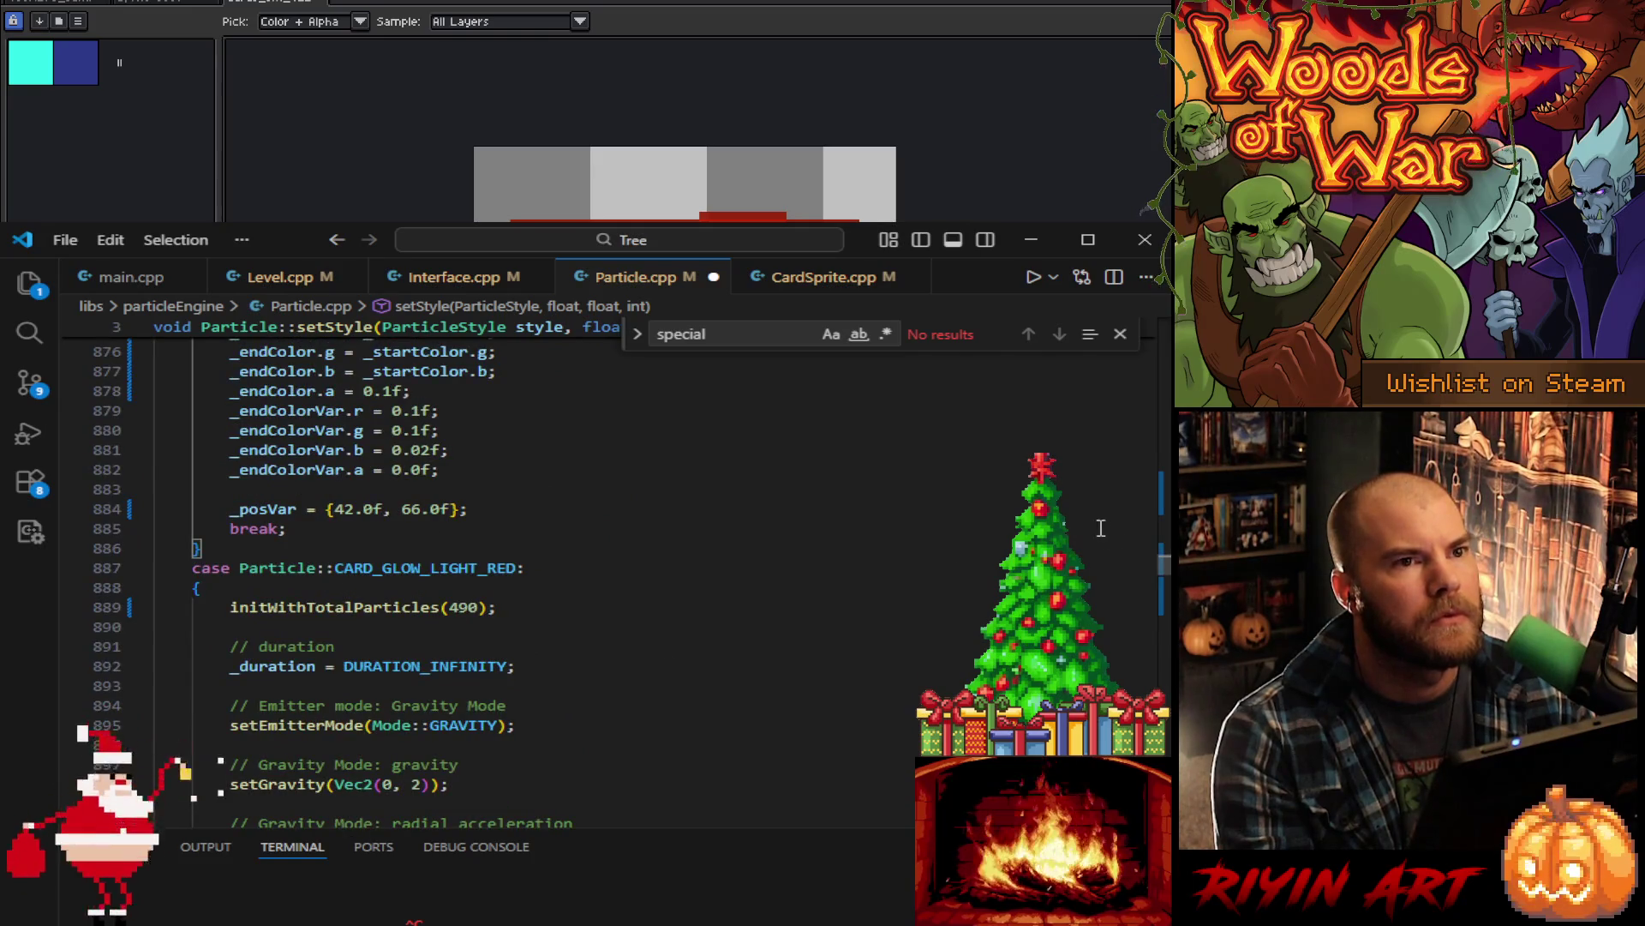
drag(1167, 568, 1165, 656)
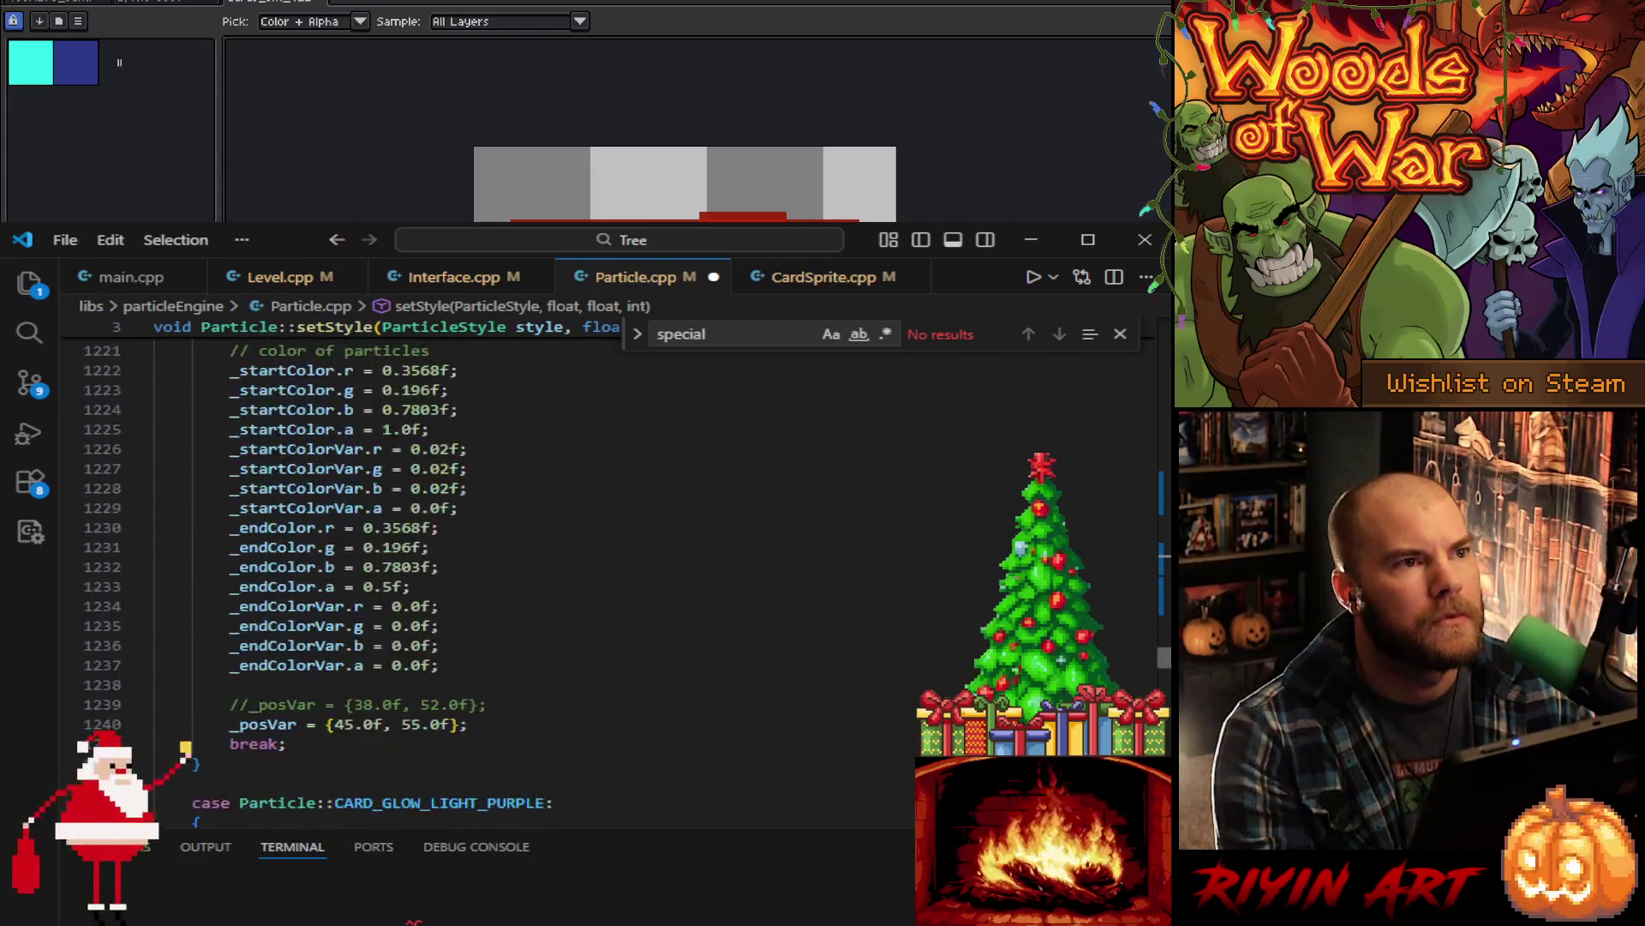
scroll(488, 583, up, 14)
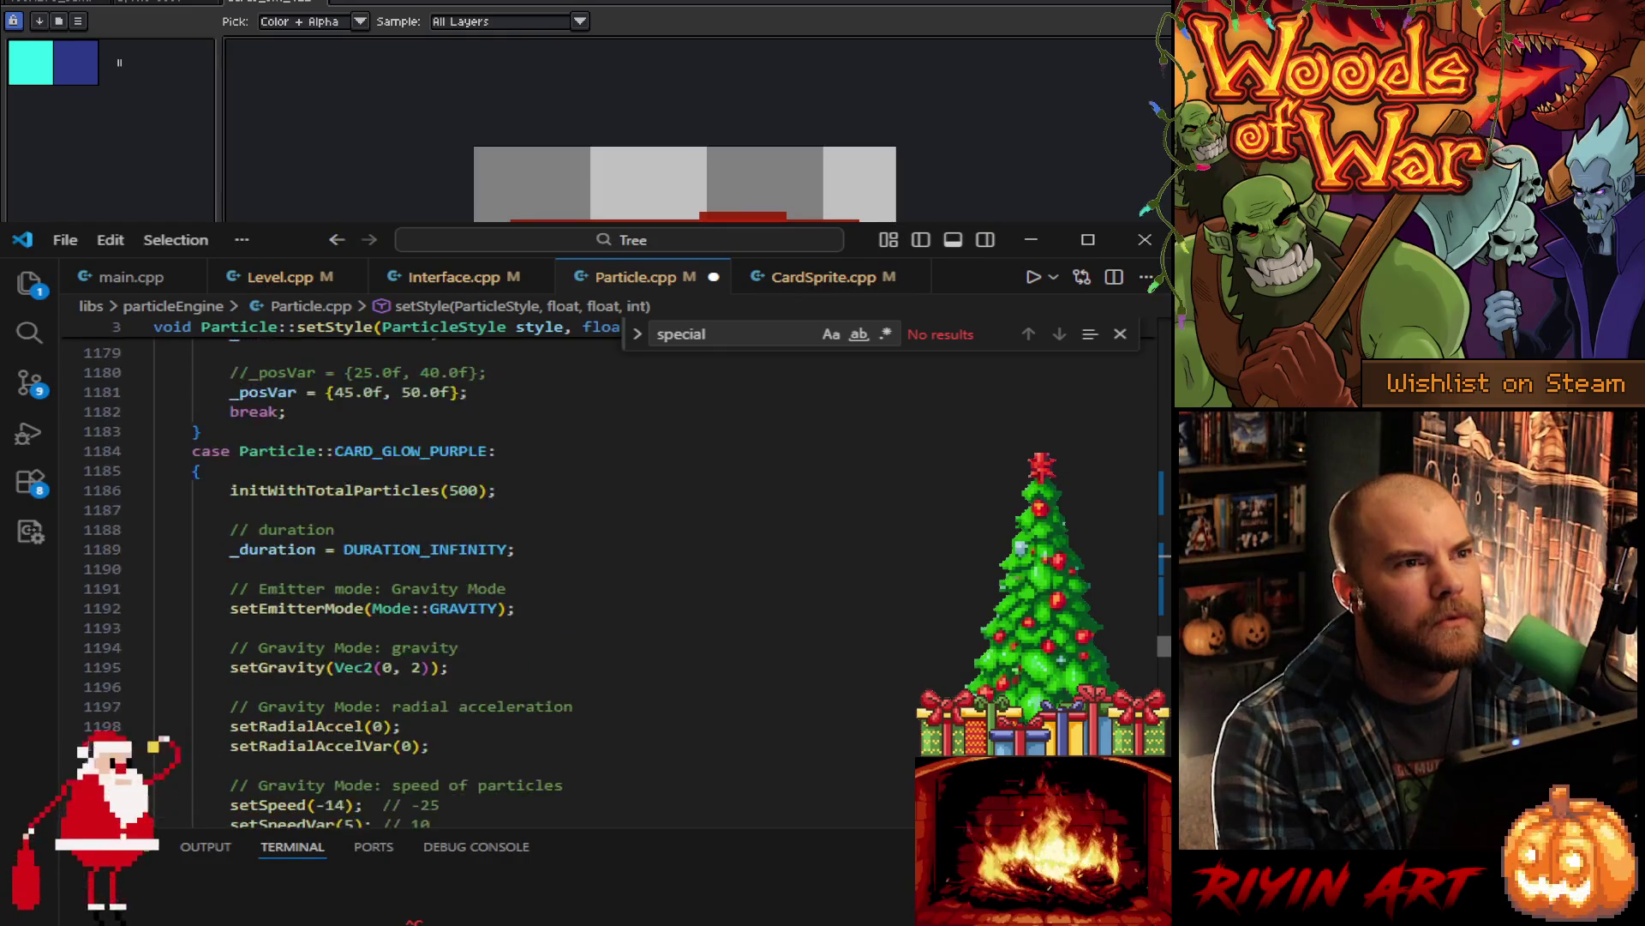
scroll(514, 583, down, 3)
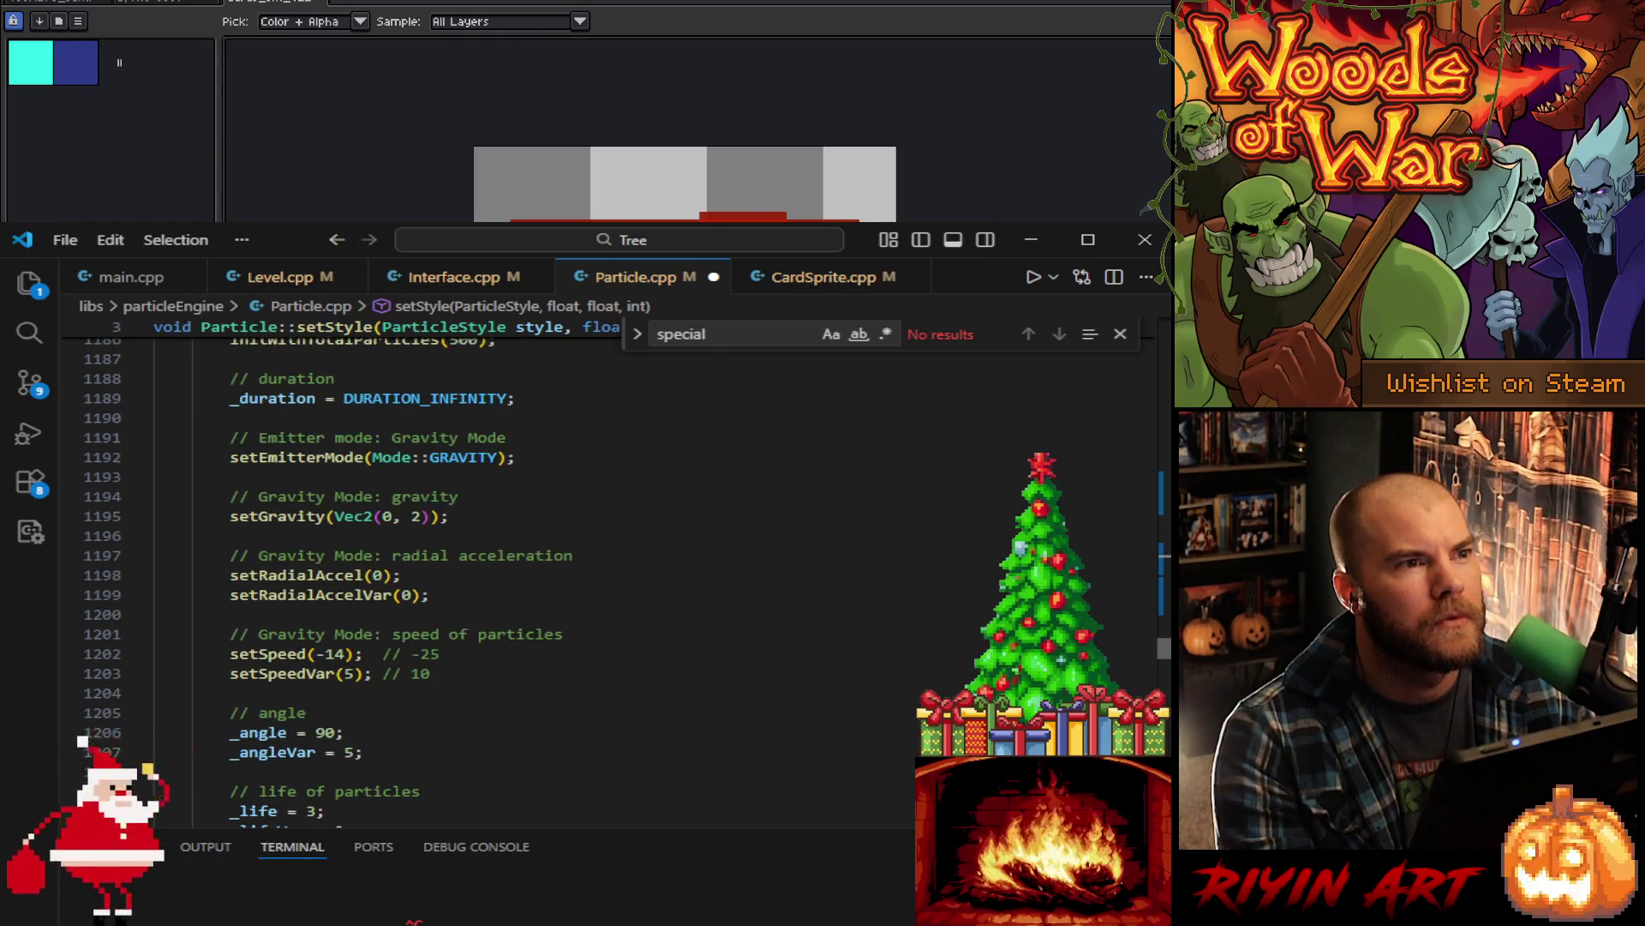
scroll(515, 583, down, 3)
scroll(514, 582, down, 3)
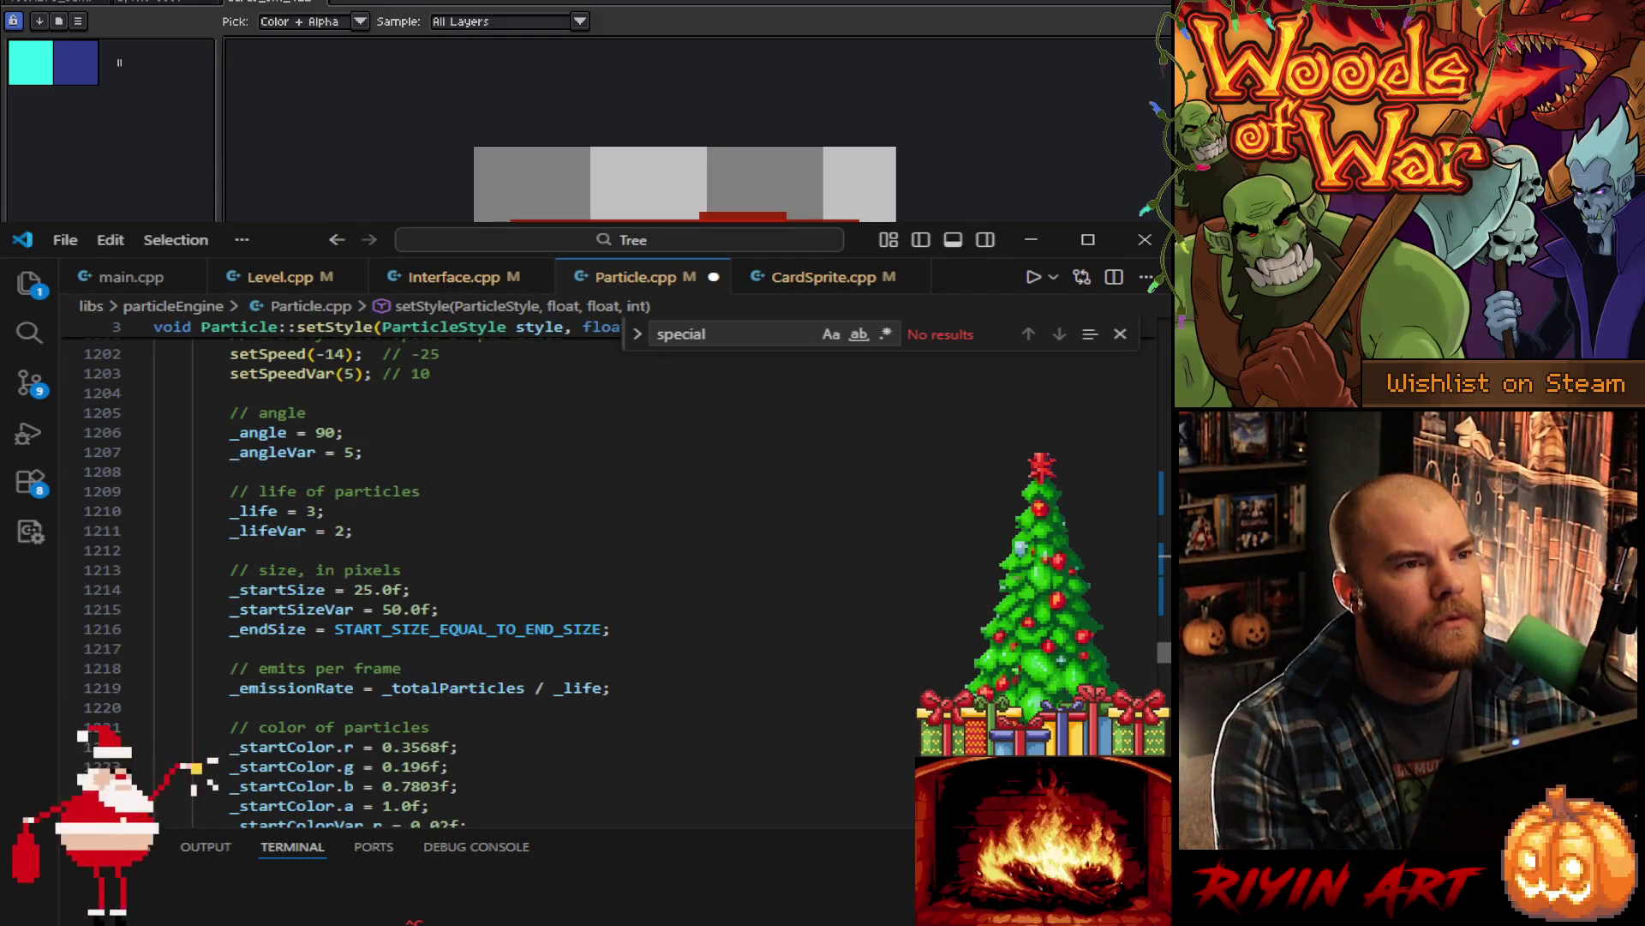
scroll(1114, 557, up, 20)
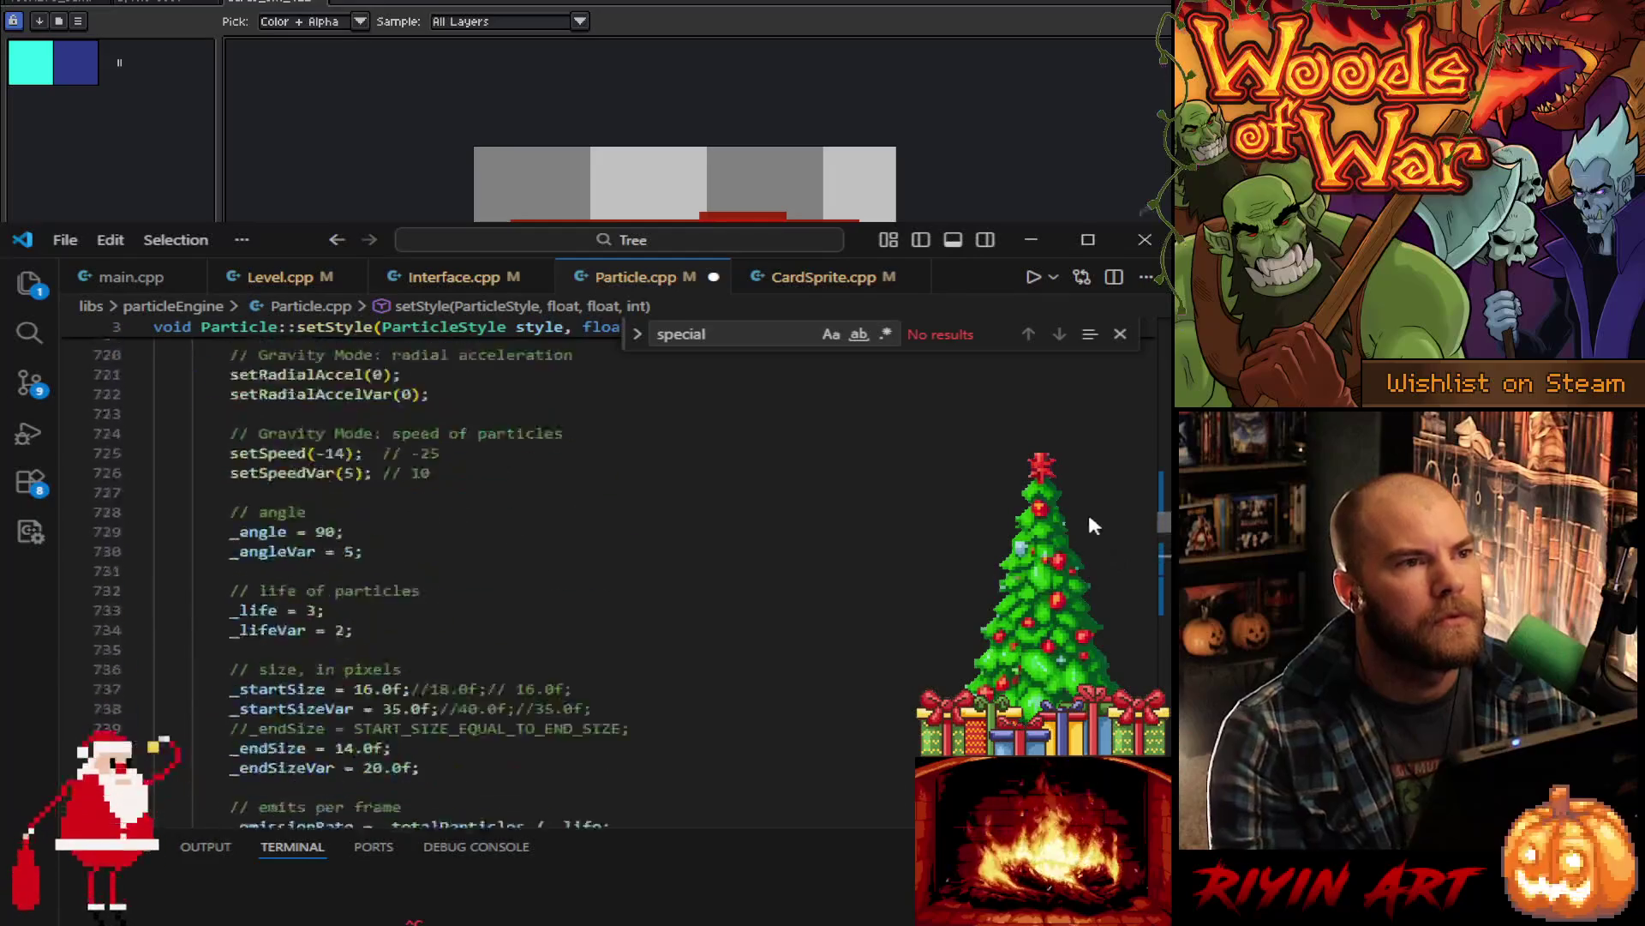
scroll(684, 507, down, 4)
key(Up)
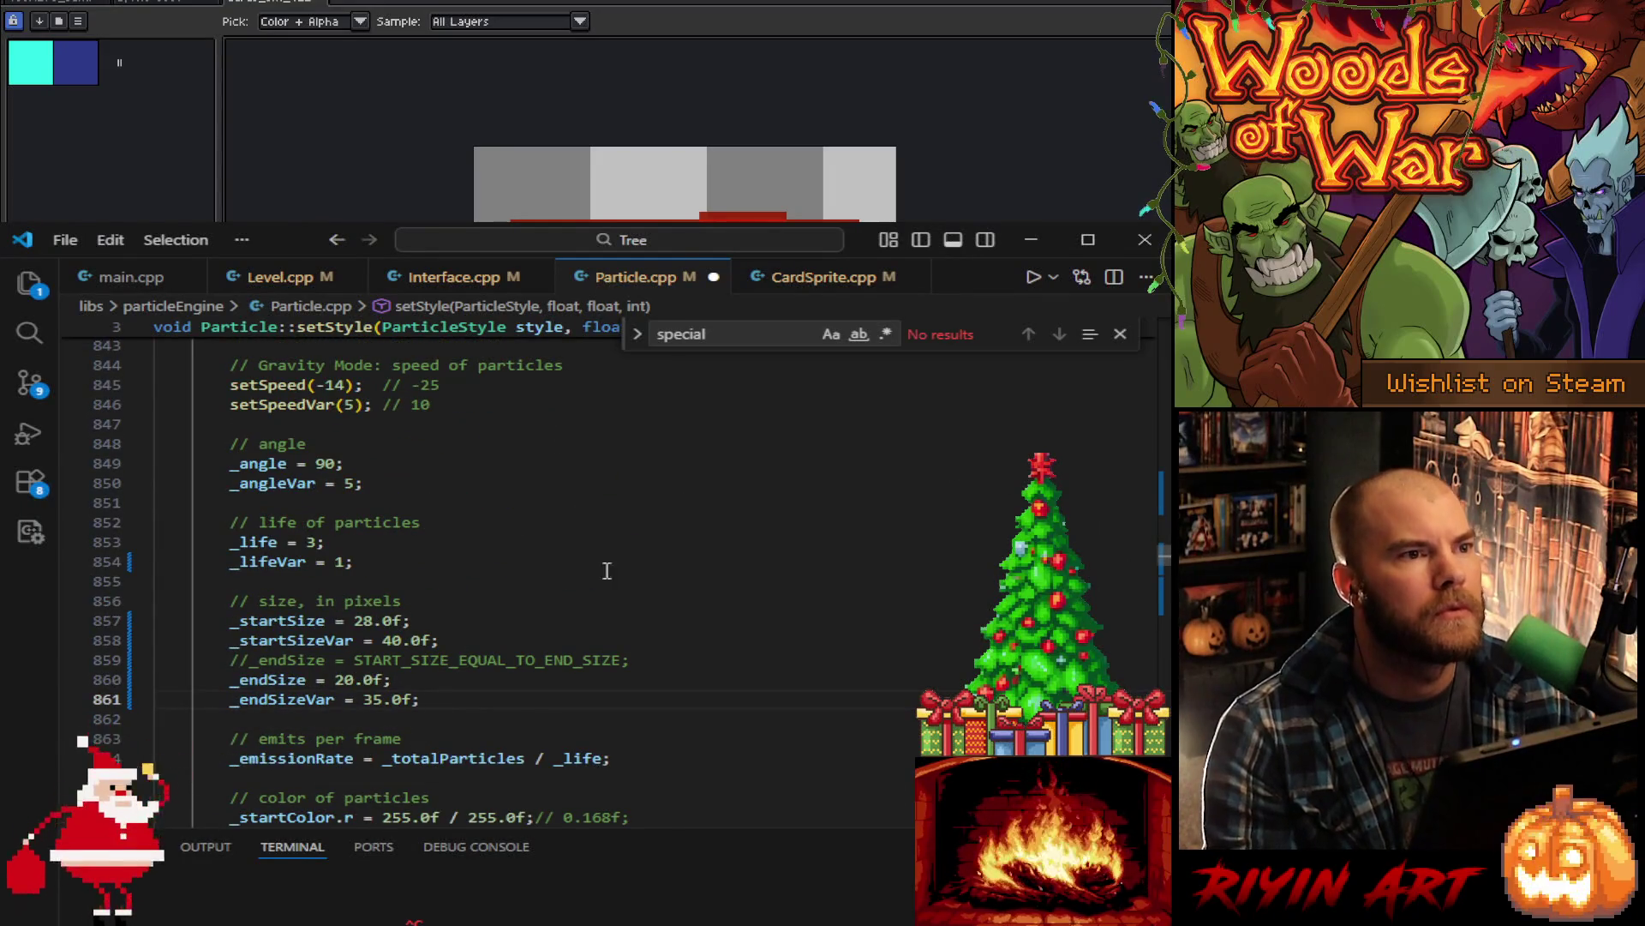
click(375, 621)
key(BackSpace)
text(5)
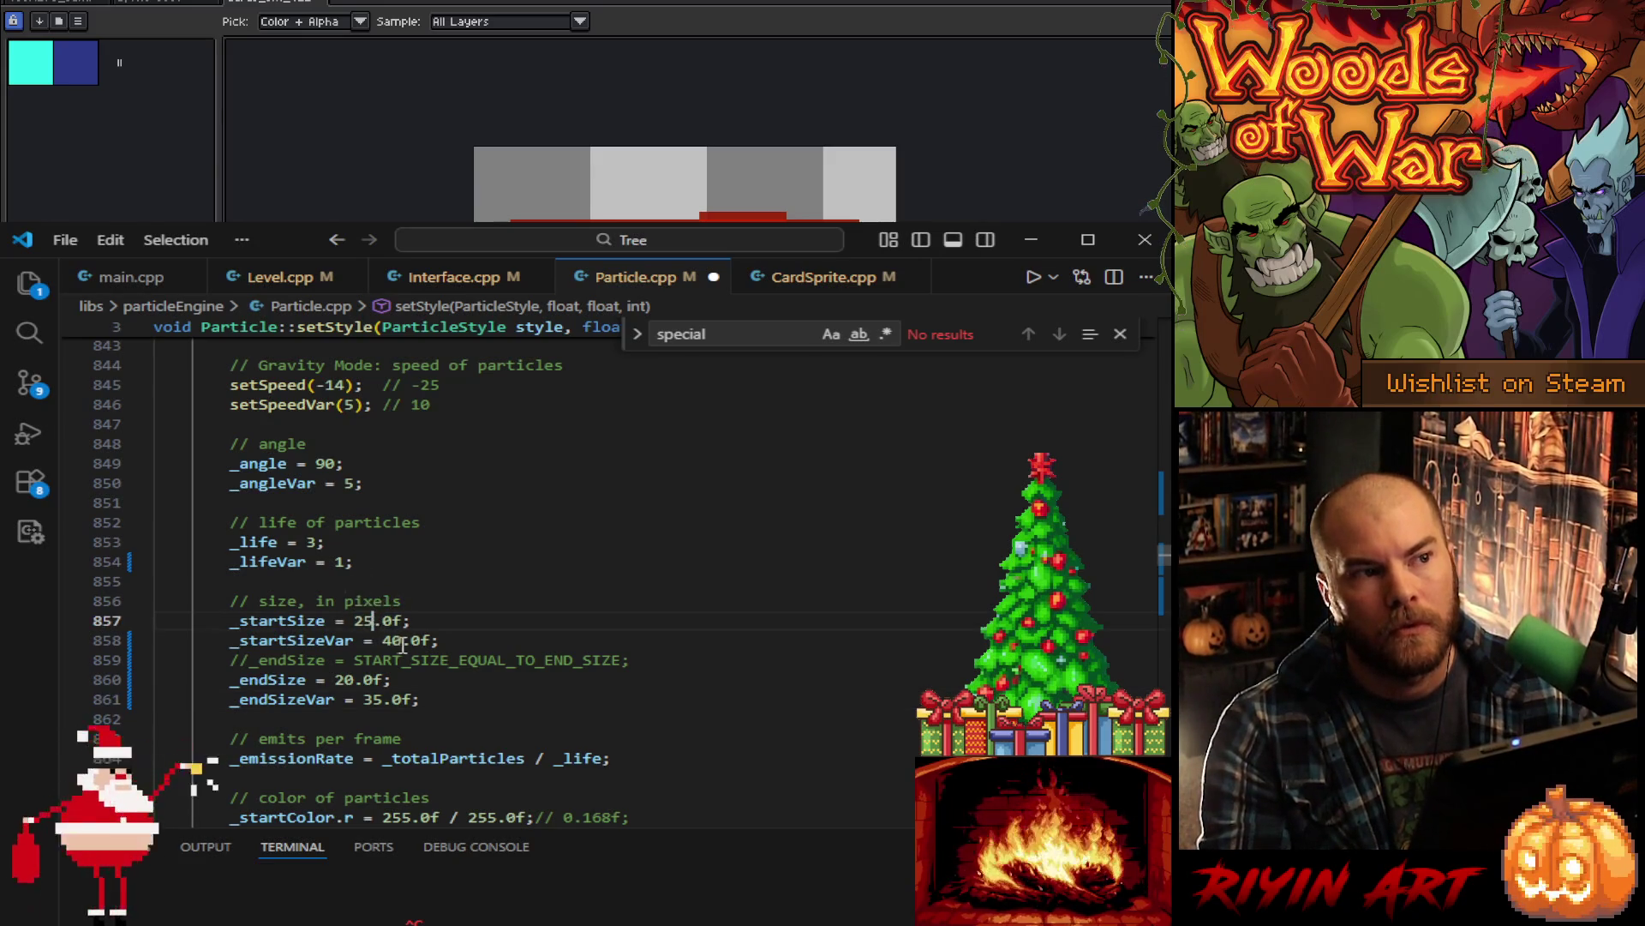
double_click(387, 641)
text(50)
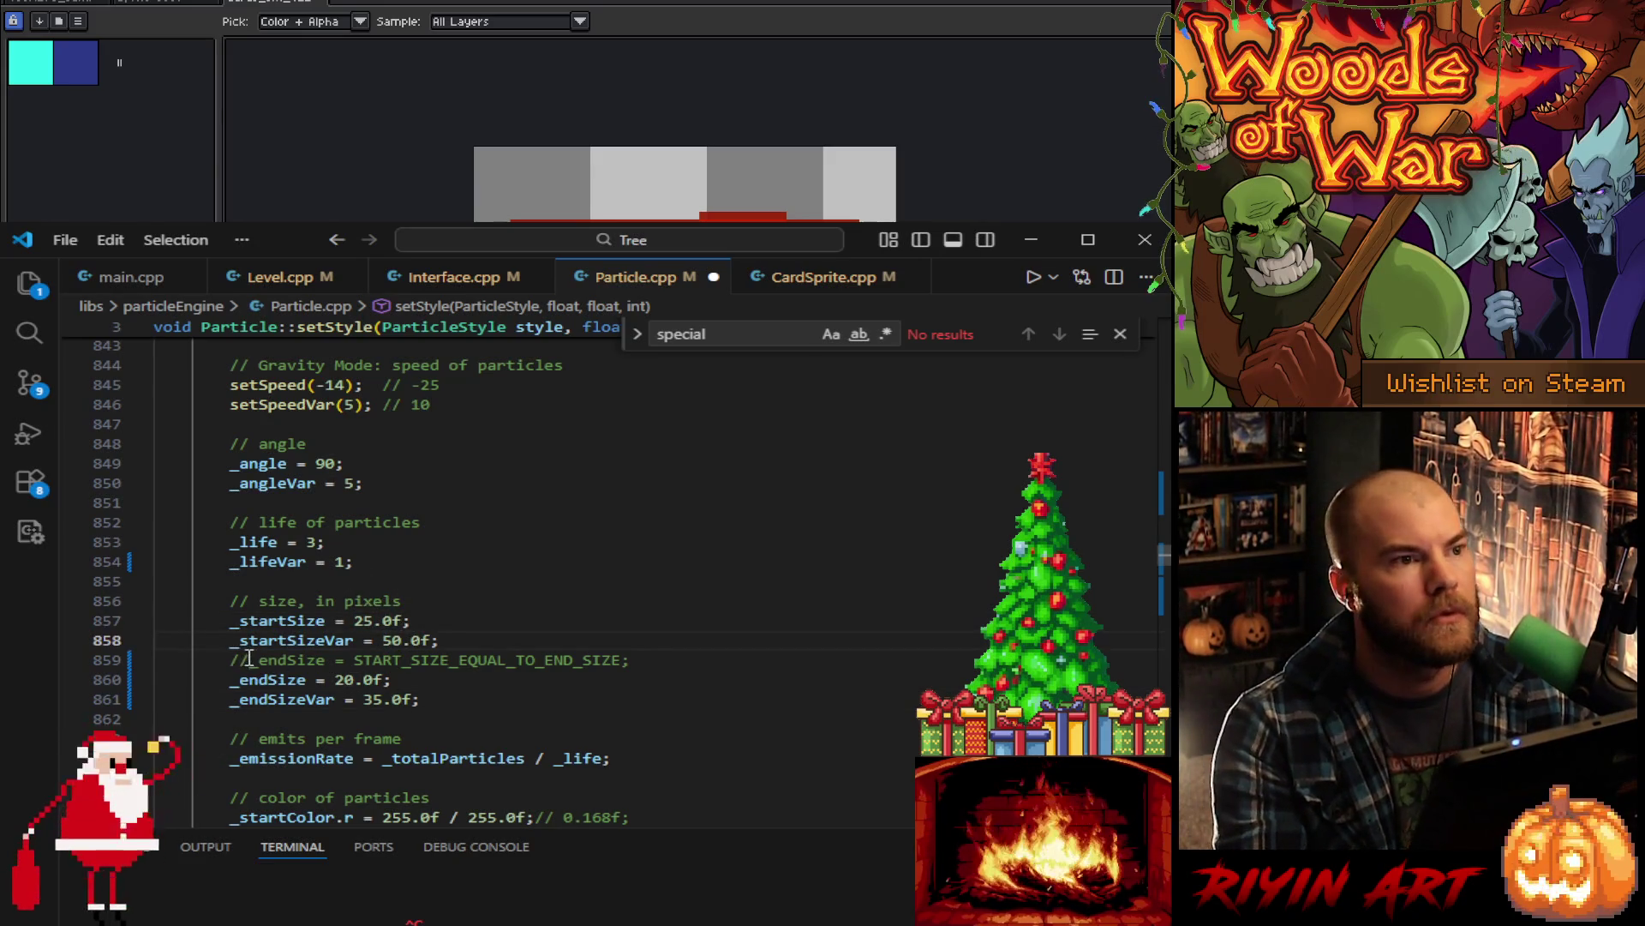
- Uncomment START_SIZE_EQUAL_TO_END_SIZE, comment out _endSize and _endSizeVar, and save Particle.cpp
click(231, 660)
key(ctrl+slash)
click(231, 680)
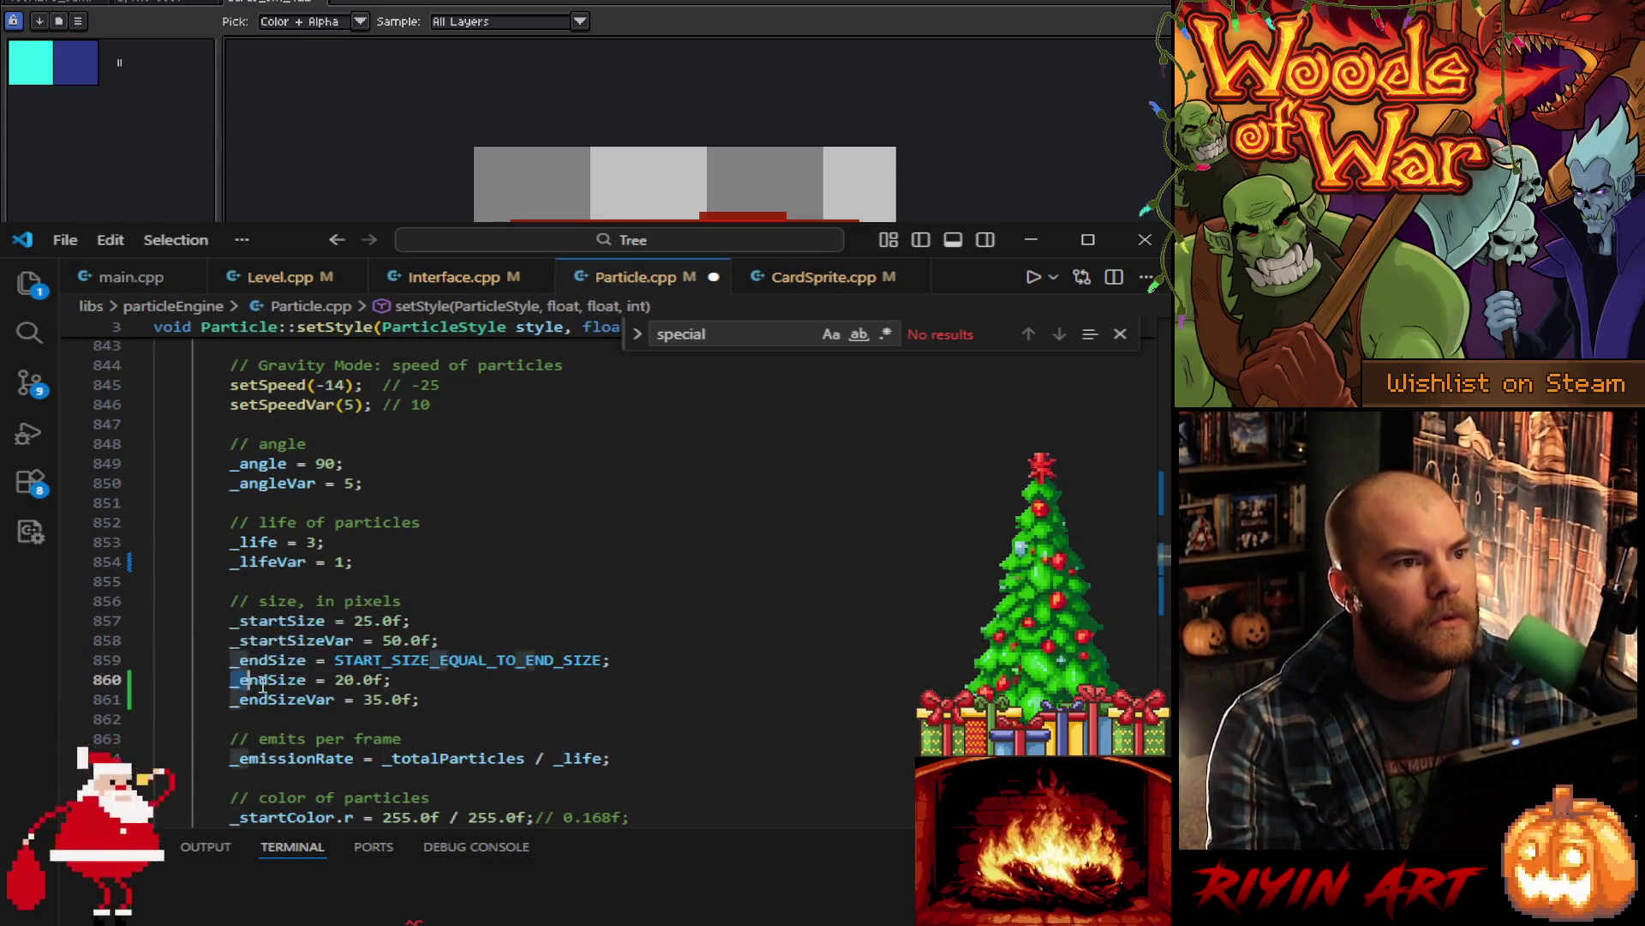
key(shift+Down)
key(shift+End)
key(ctrl+slash)
click(495, 698)
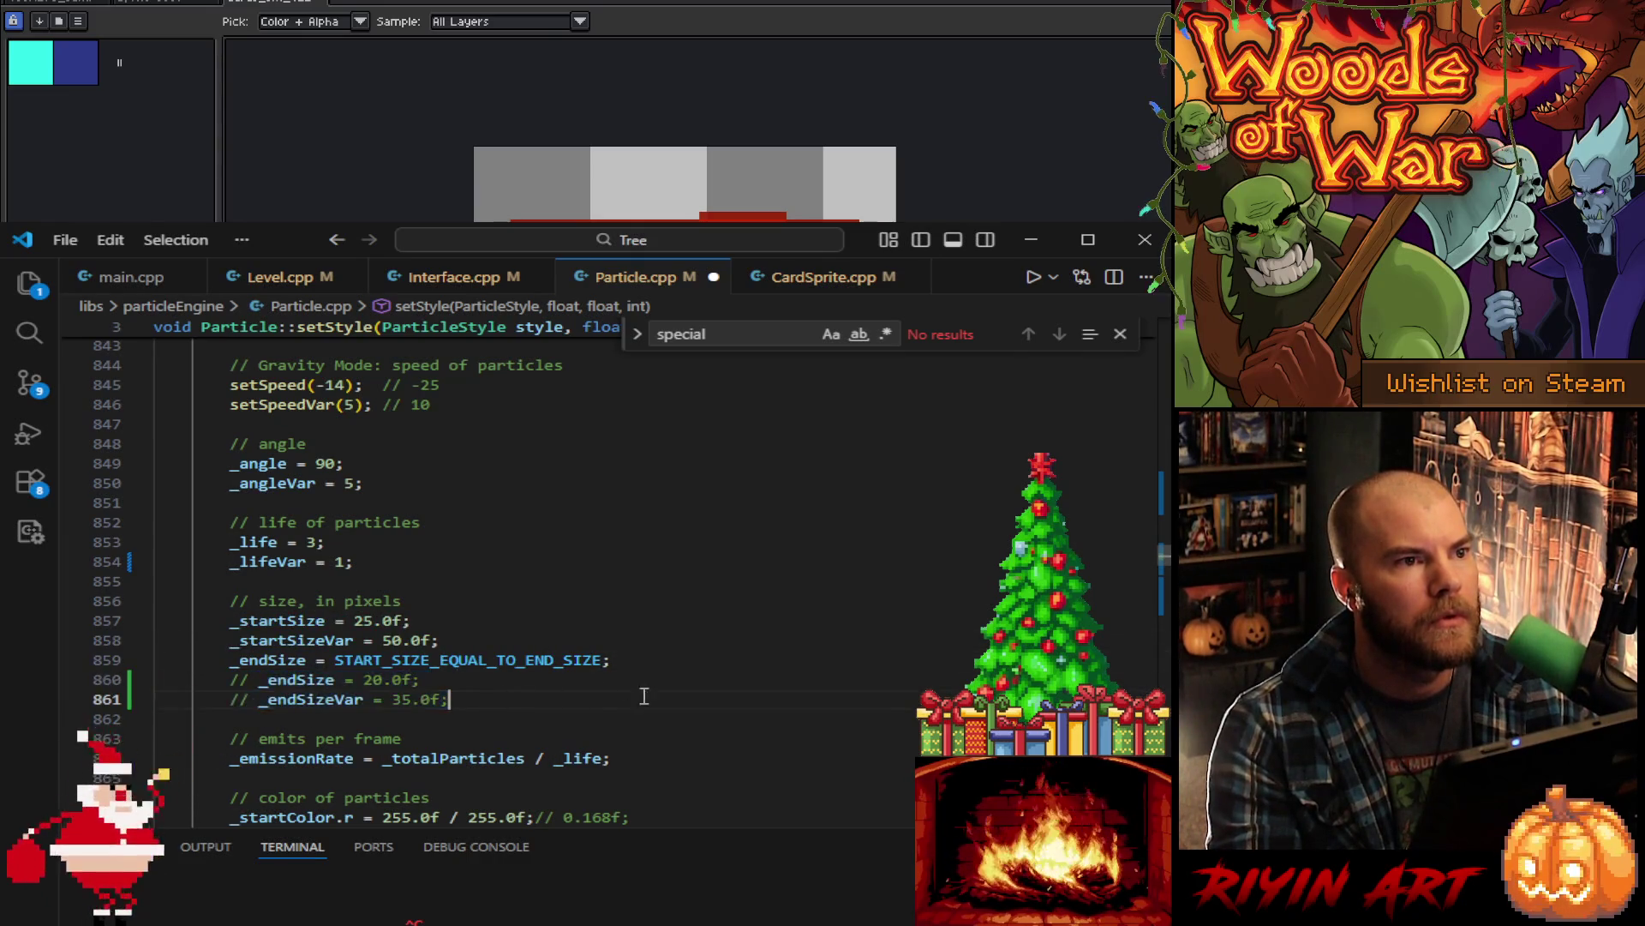
key(ctrl+s)
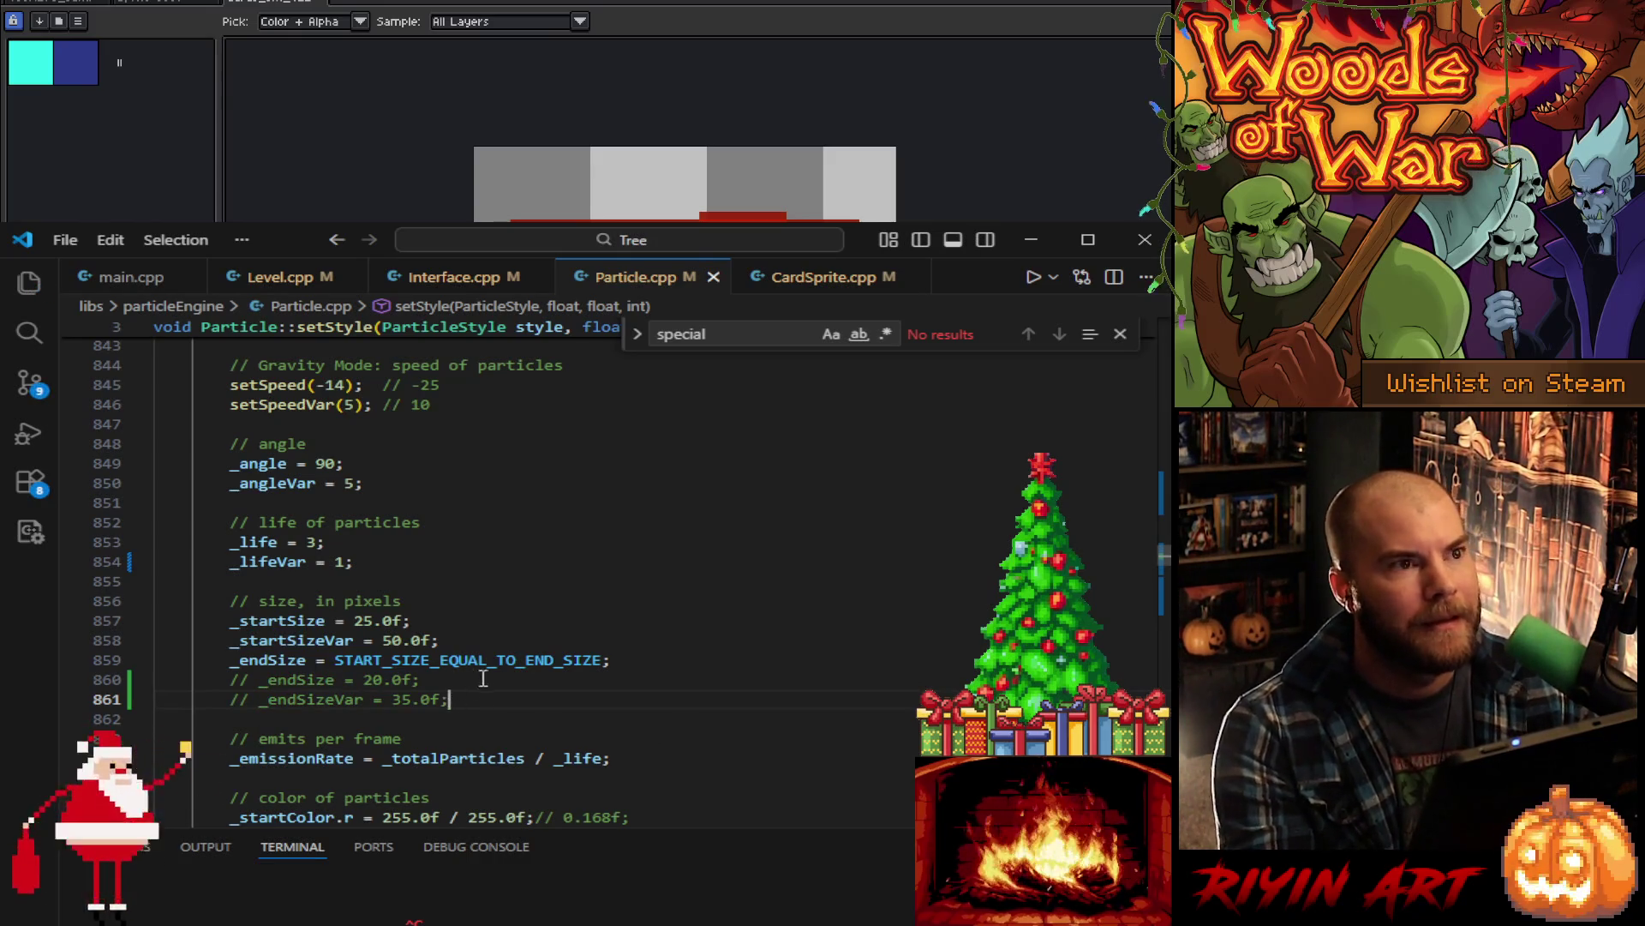
scroll(480, 711, up, 15)
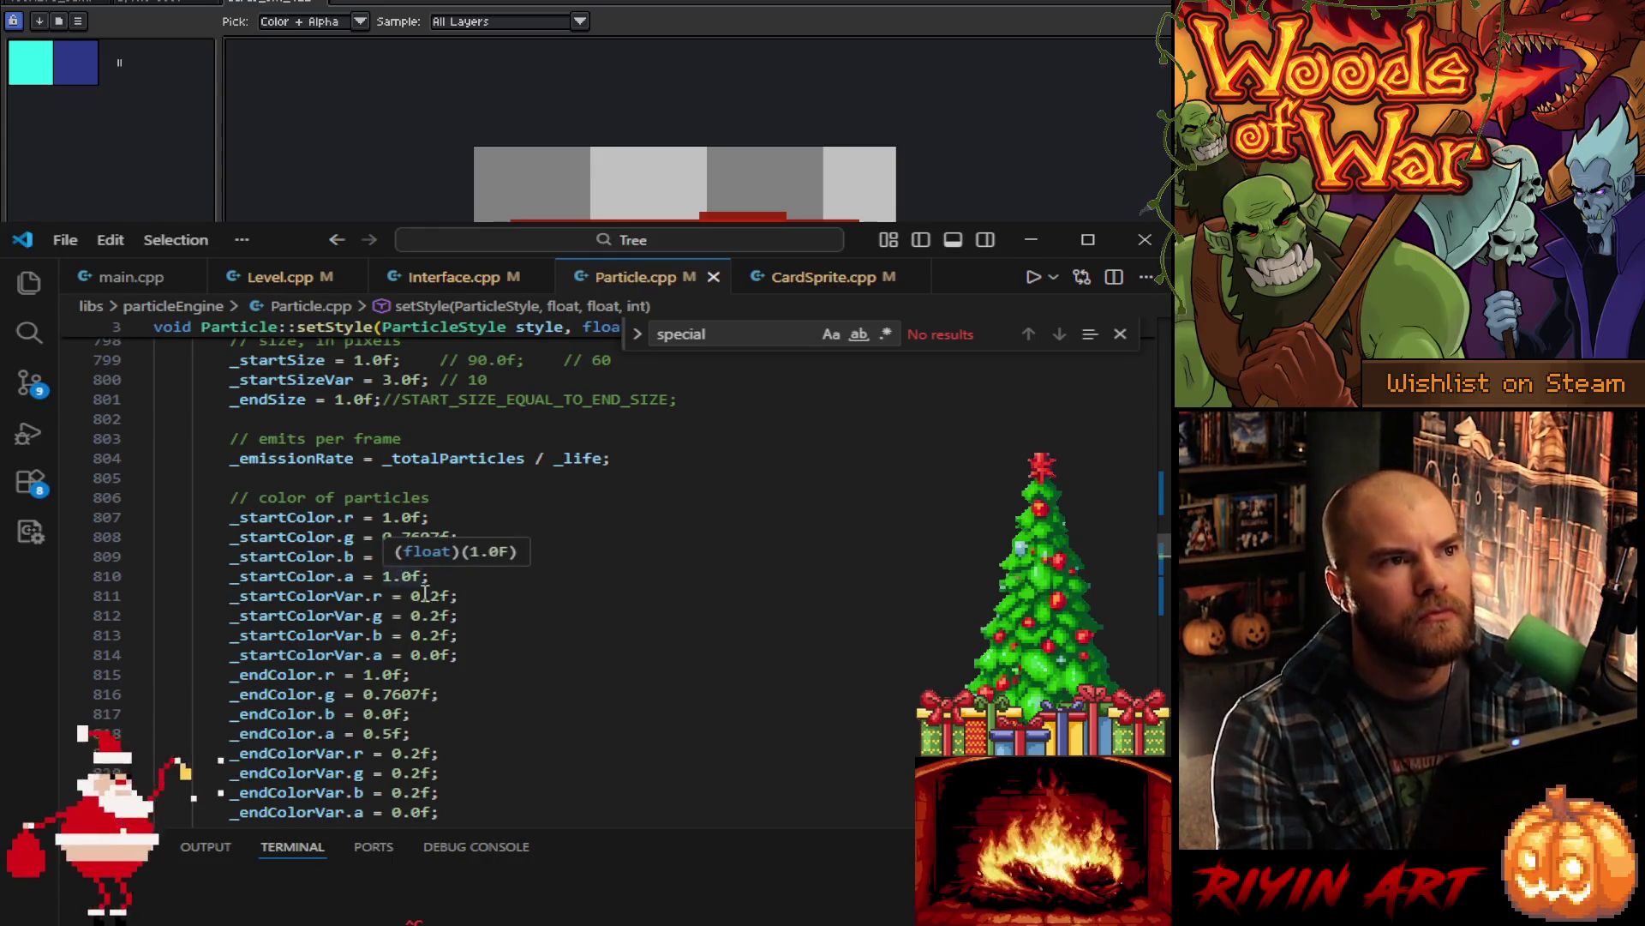
- Set CARD_SPARKS_RED's life variance to 1 and its speed from -3 to -4
scroll(544, 719, up, 12)
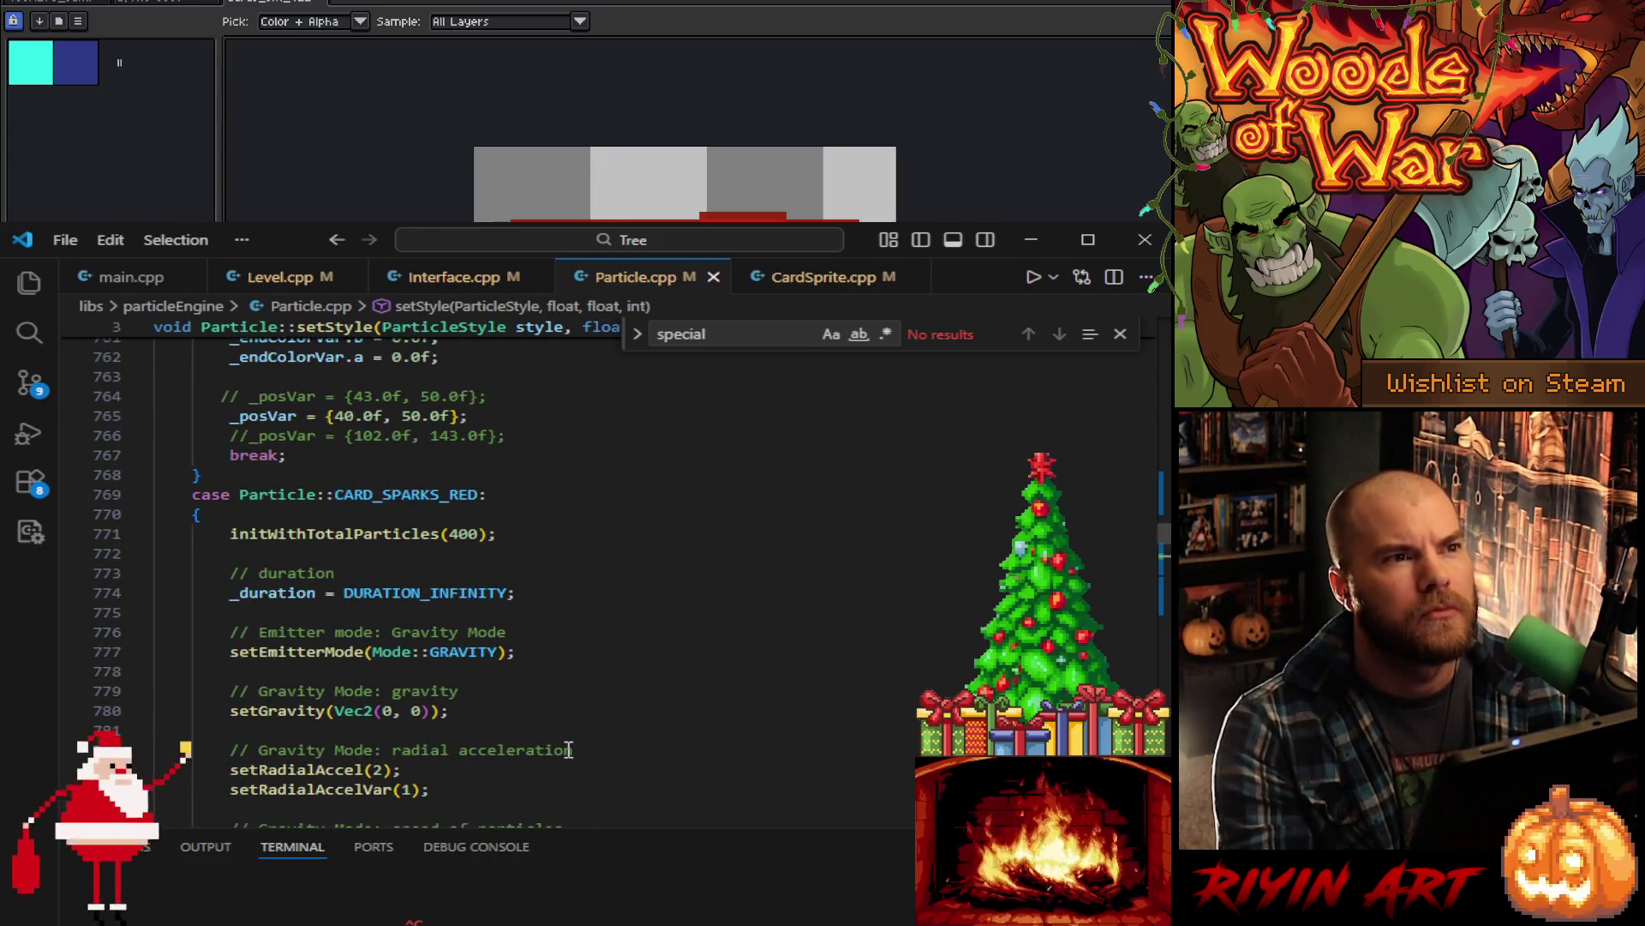
scroll(569, 749, down, 7)
click(335, 612)
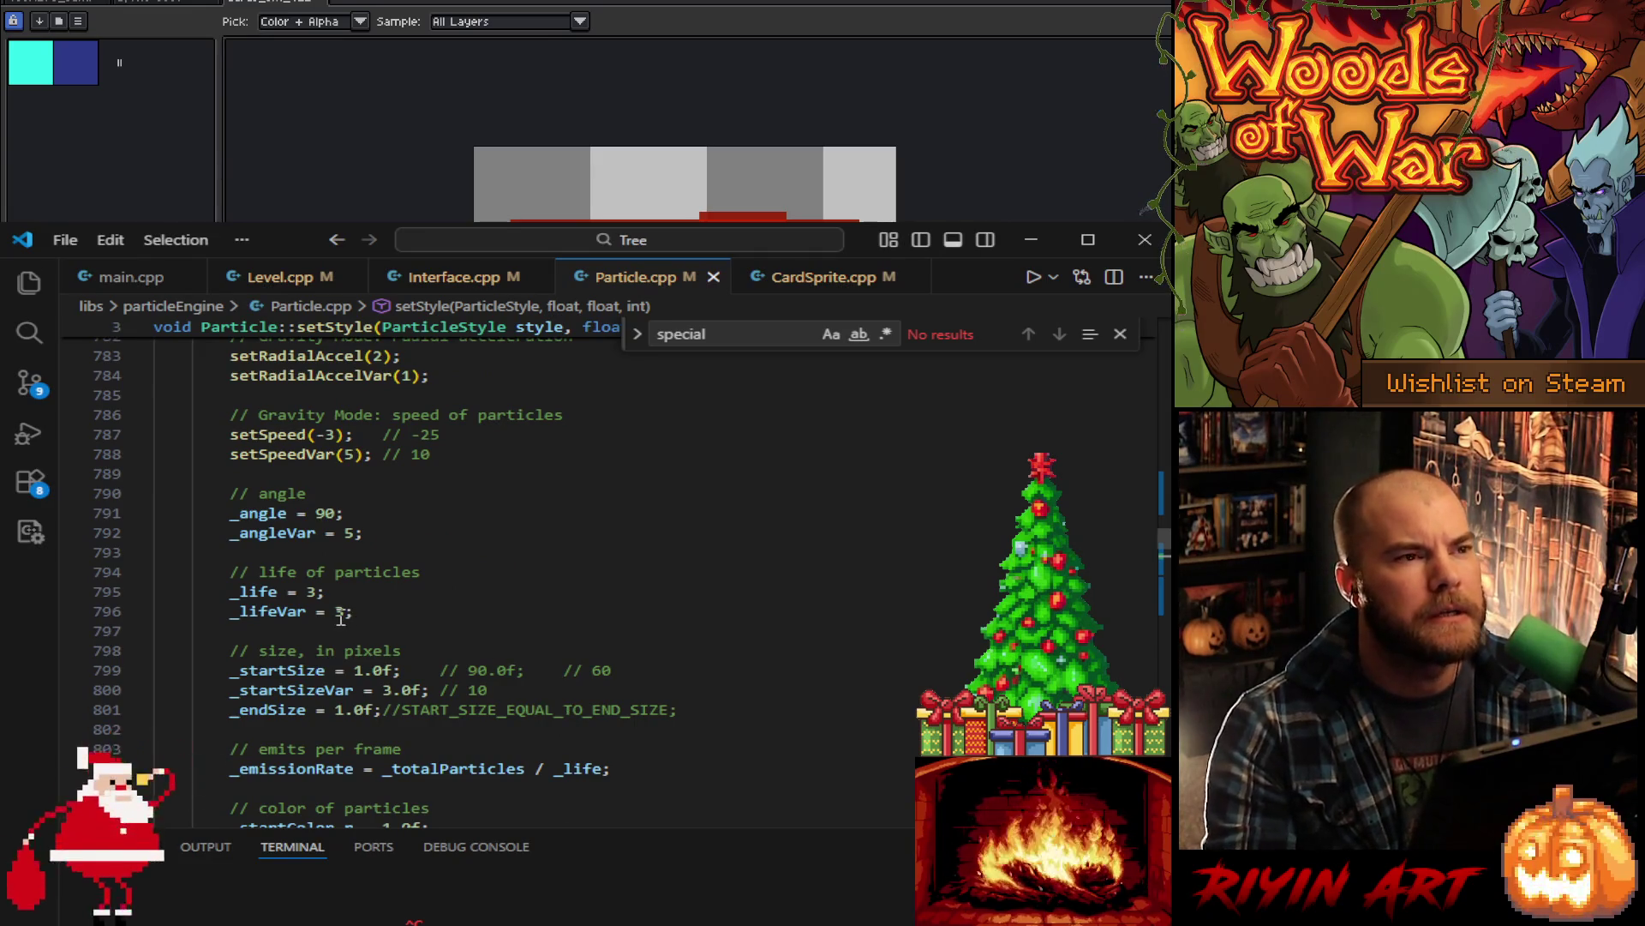
text(1)
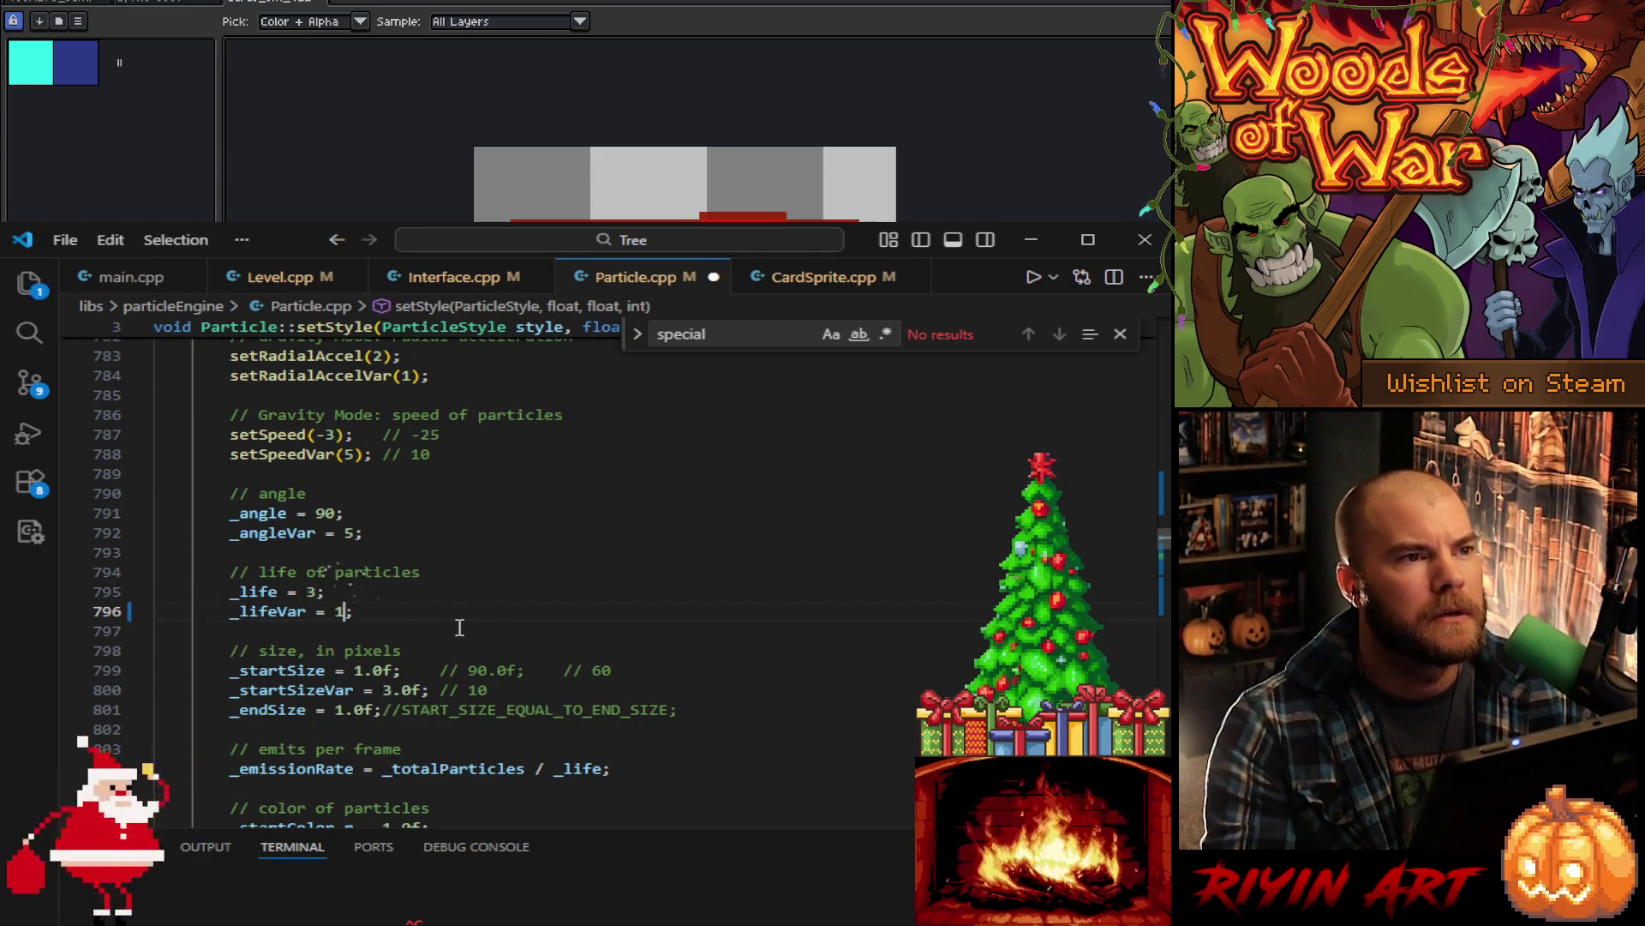
scroll(459, 629, up, 3)
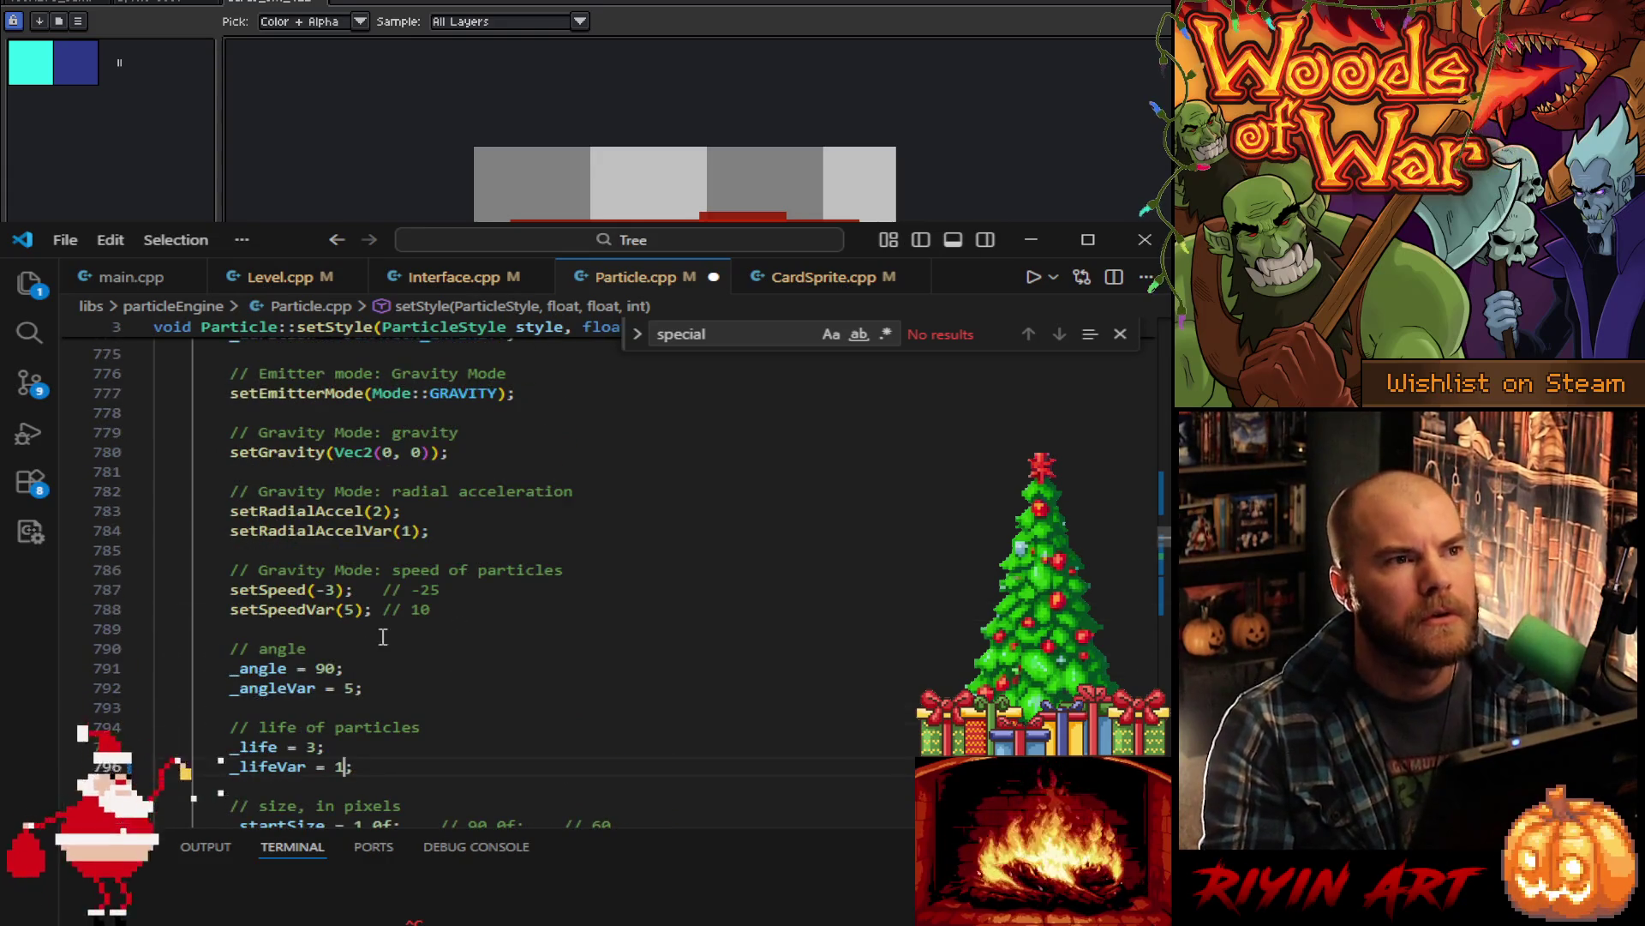
click(338, 590)
key(BackSpace)
text(4)
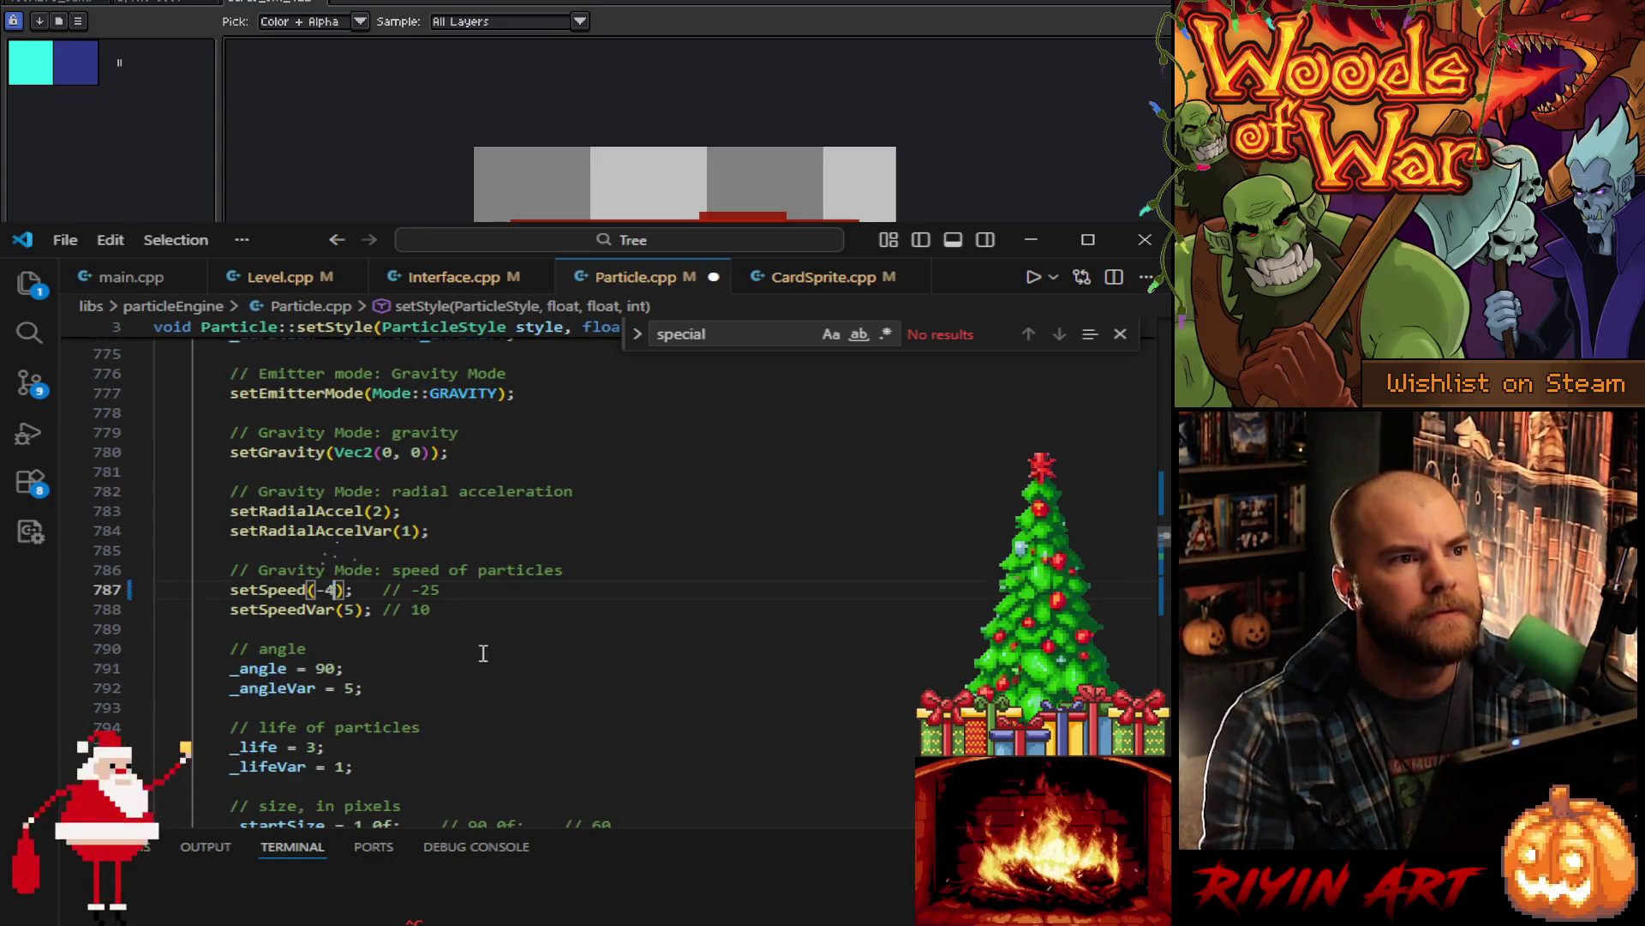
- Raise the total particle count from 400 to 490 and check the setRadialAccel line
scroll(452, 465, up, 4)
double_click(463, 481)
text(490)
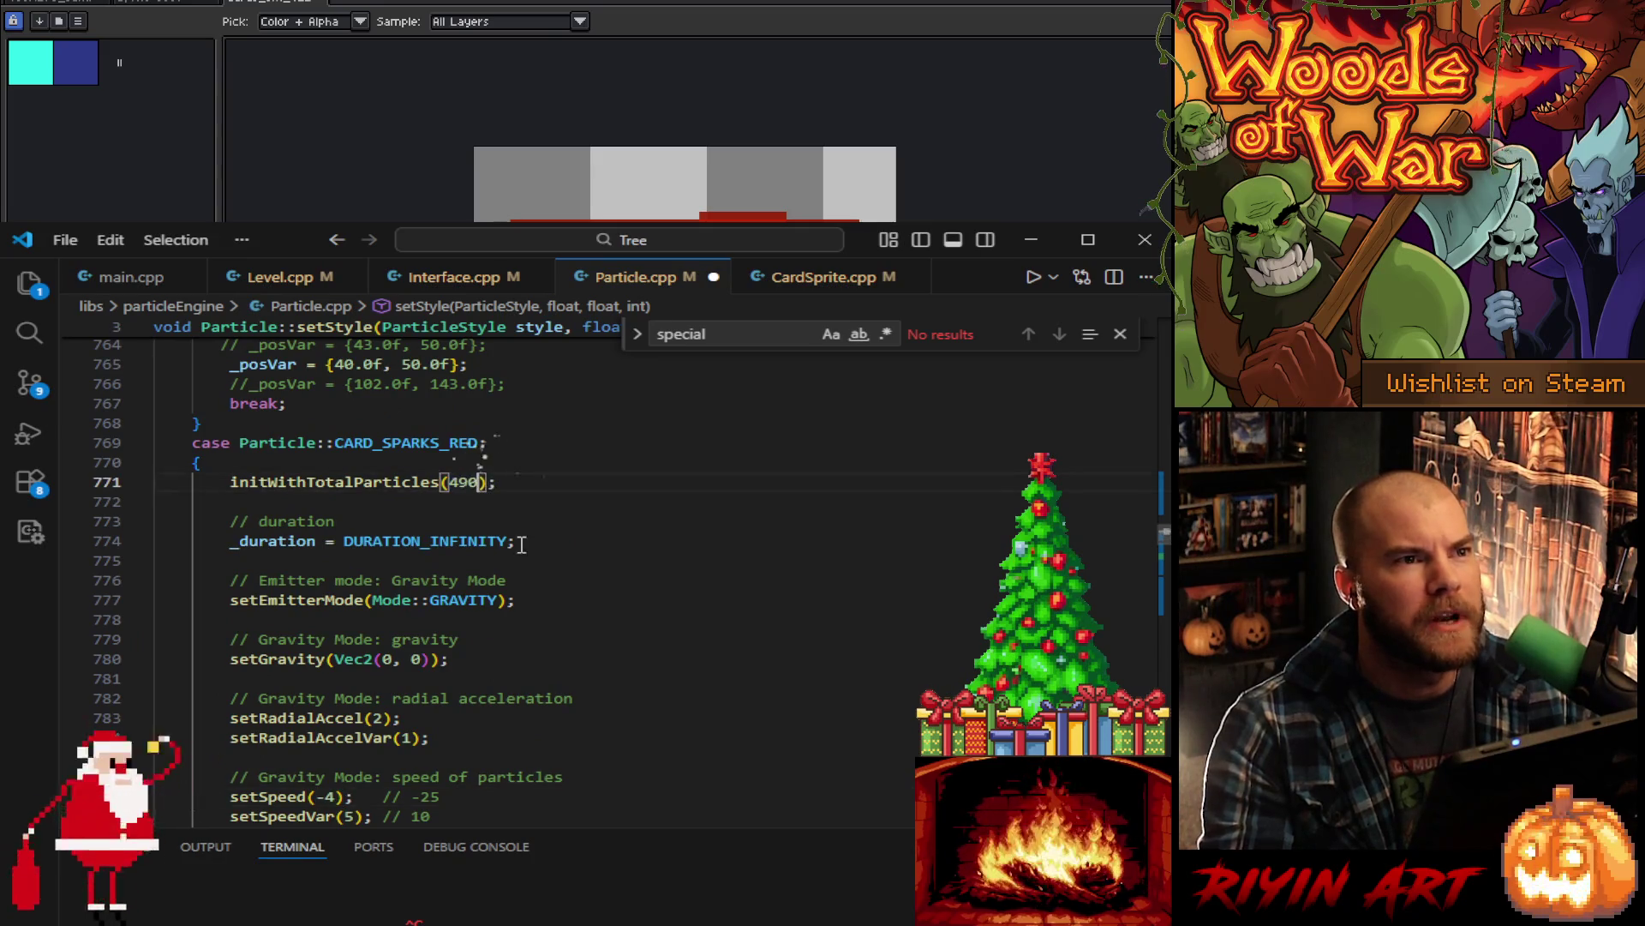
scroll(429, 643, down, 2)
click(372, 614)
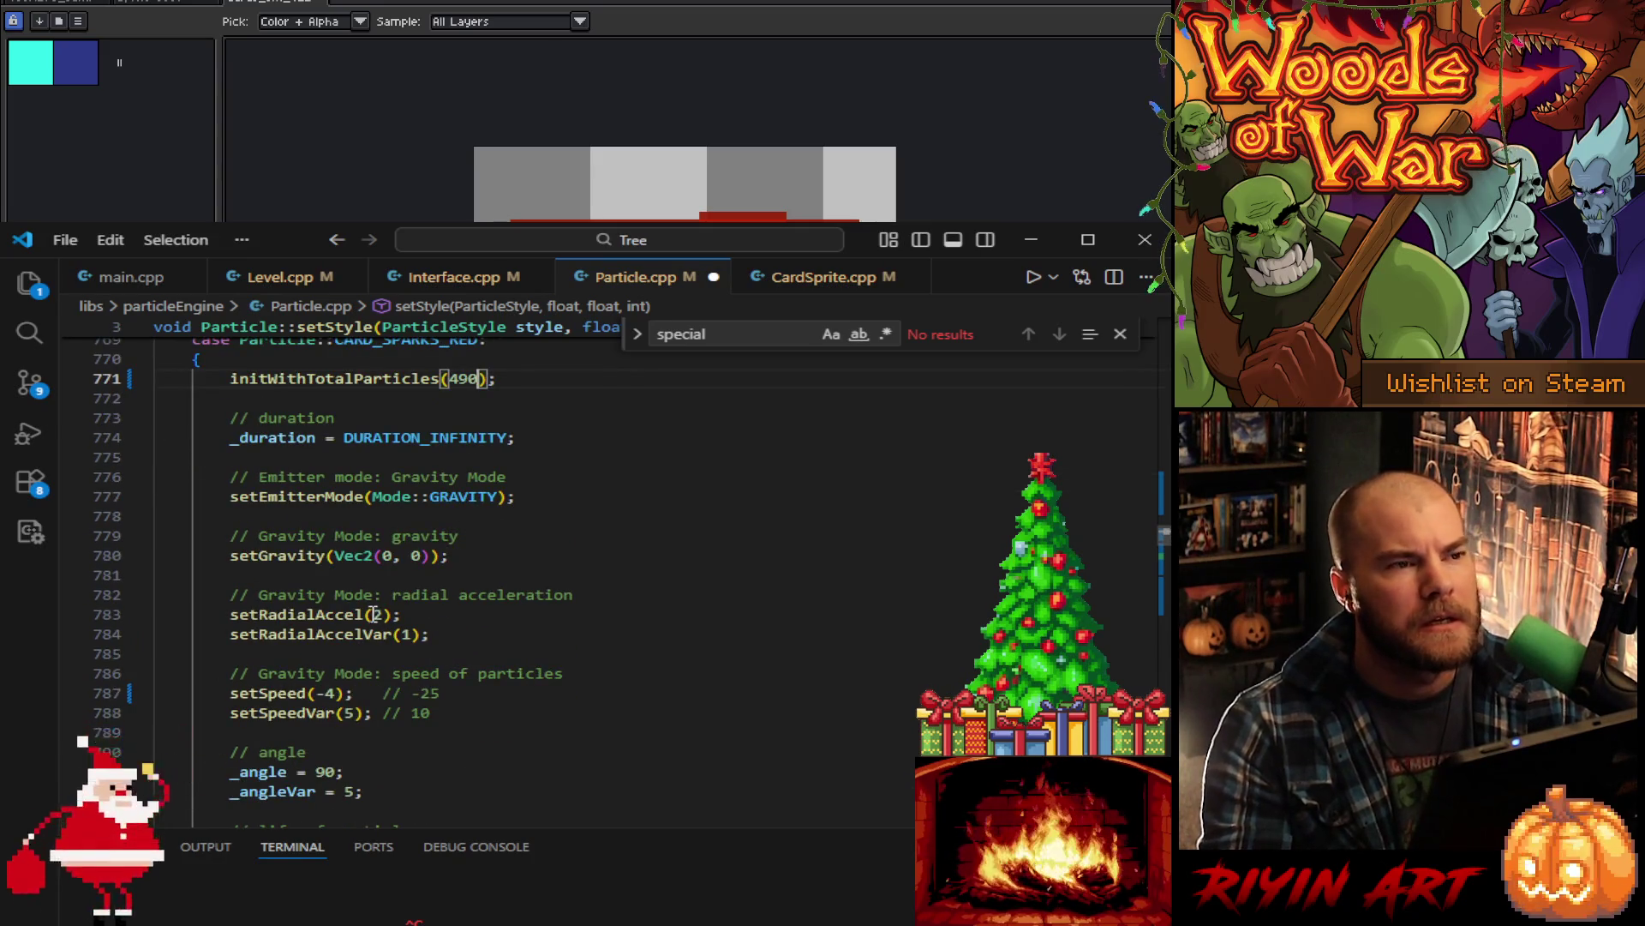
key(Right)
key(Right)
key(Right)
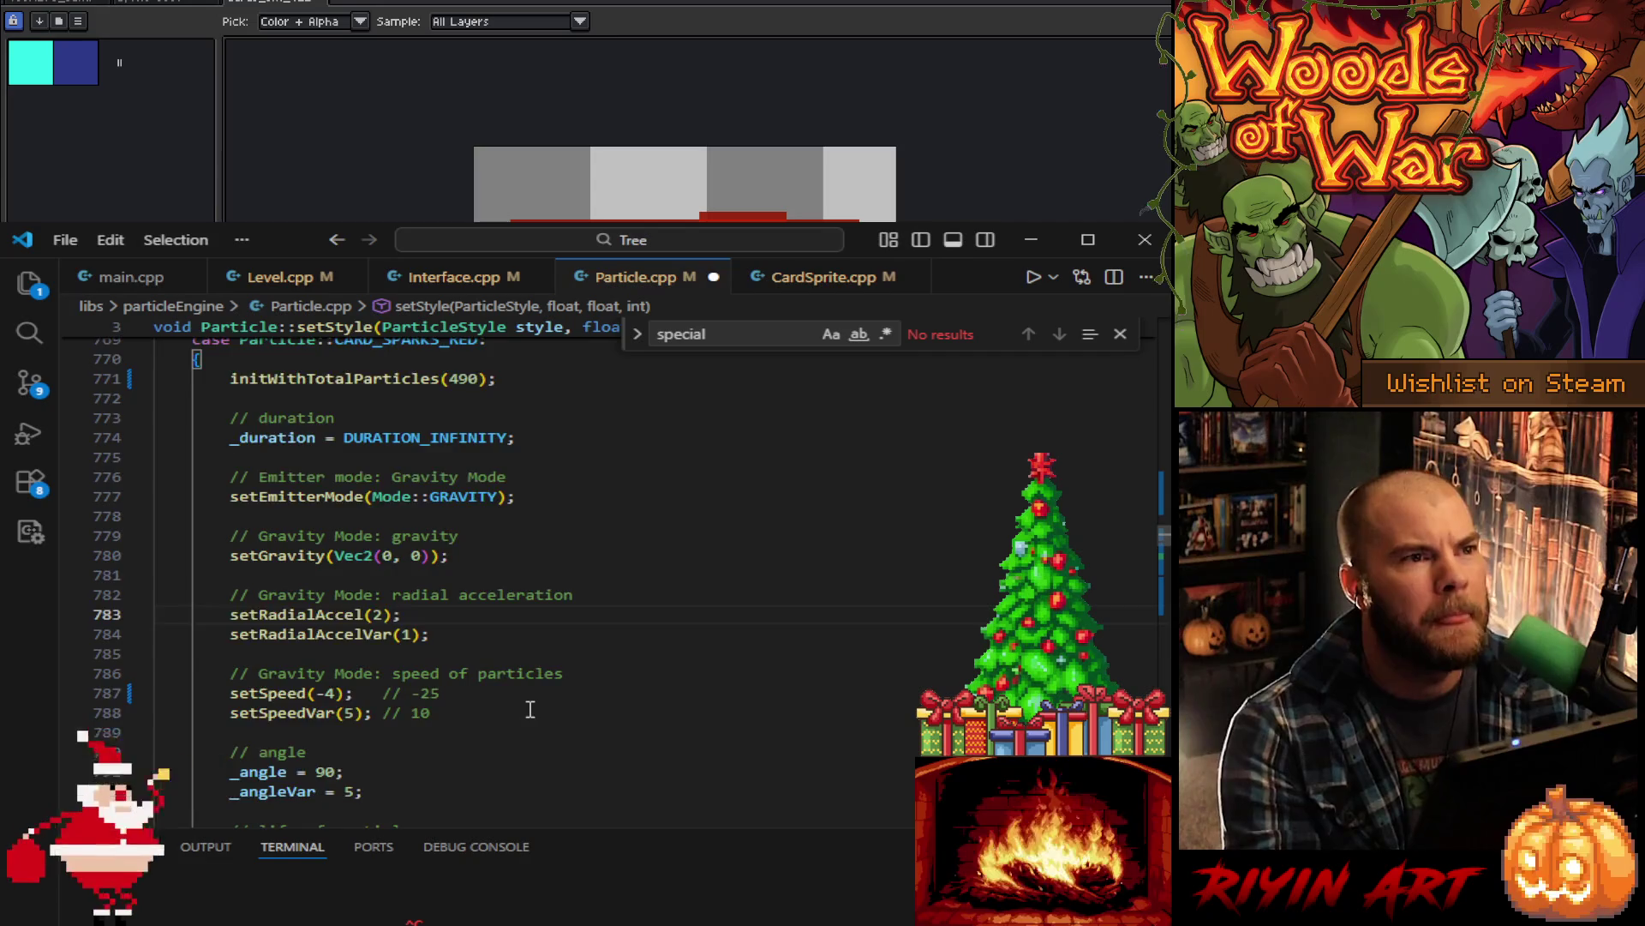
scroll(530, 708, up, 1)
scroll(531, 705, down, 6)
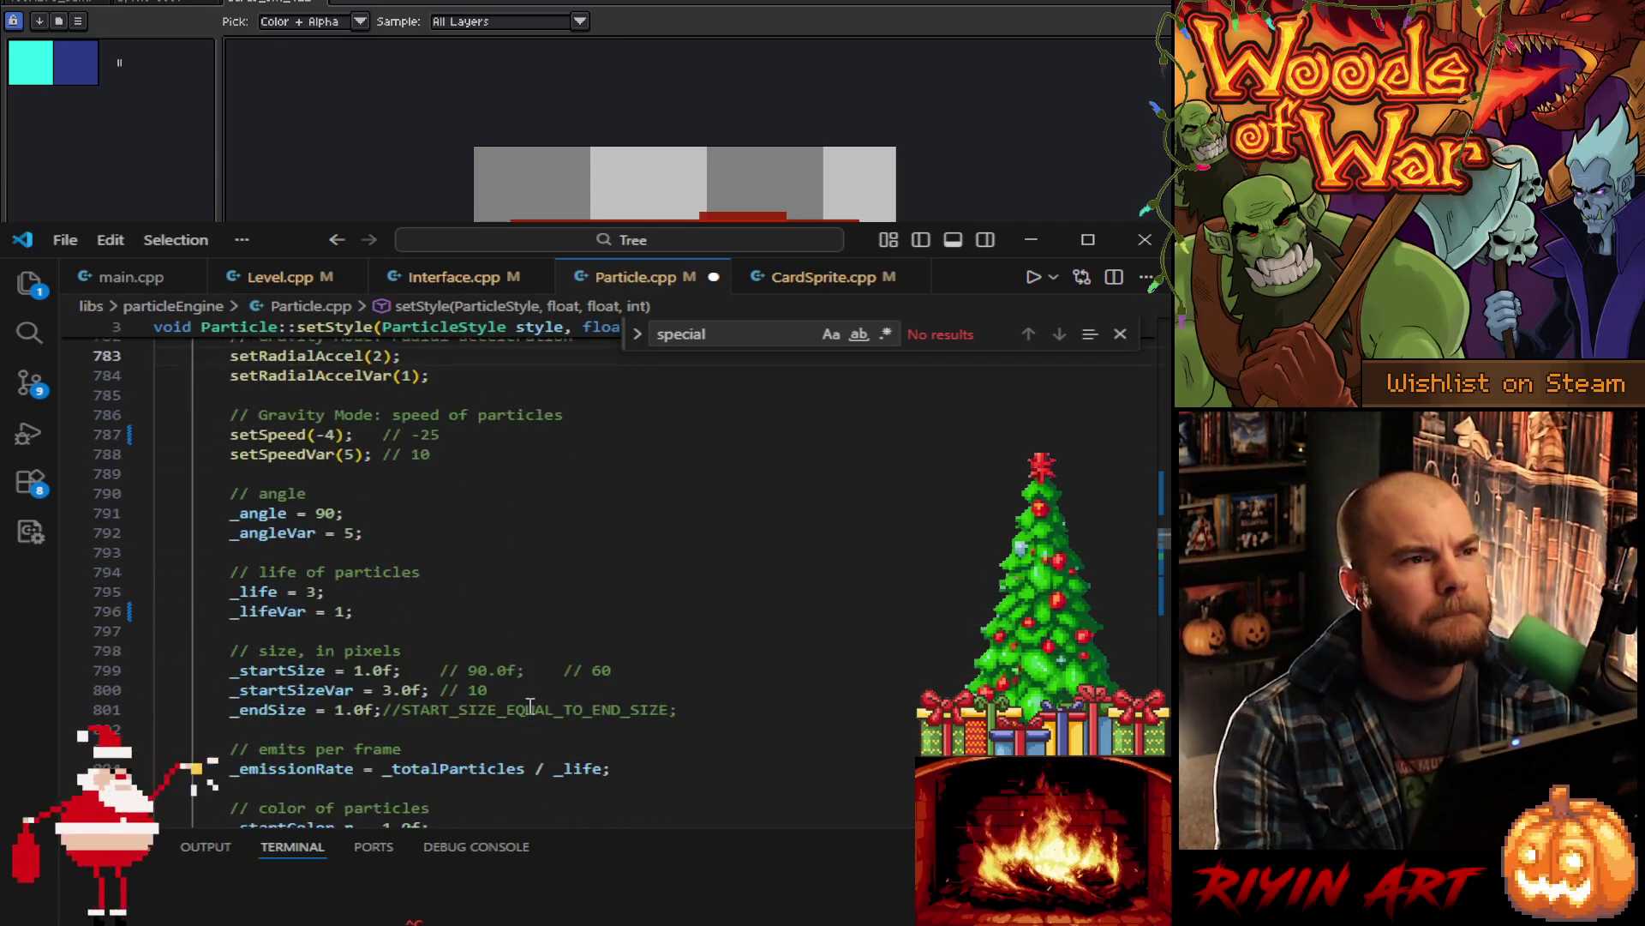
scroll(531, 705, down, 3)
scroll(531, 705, down, 1)
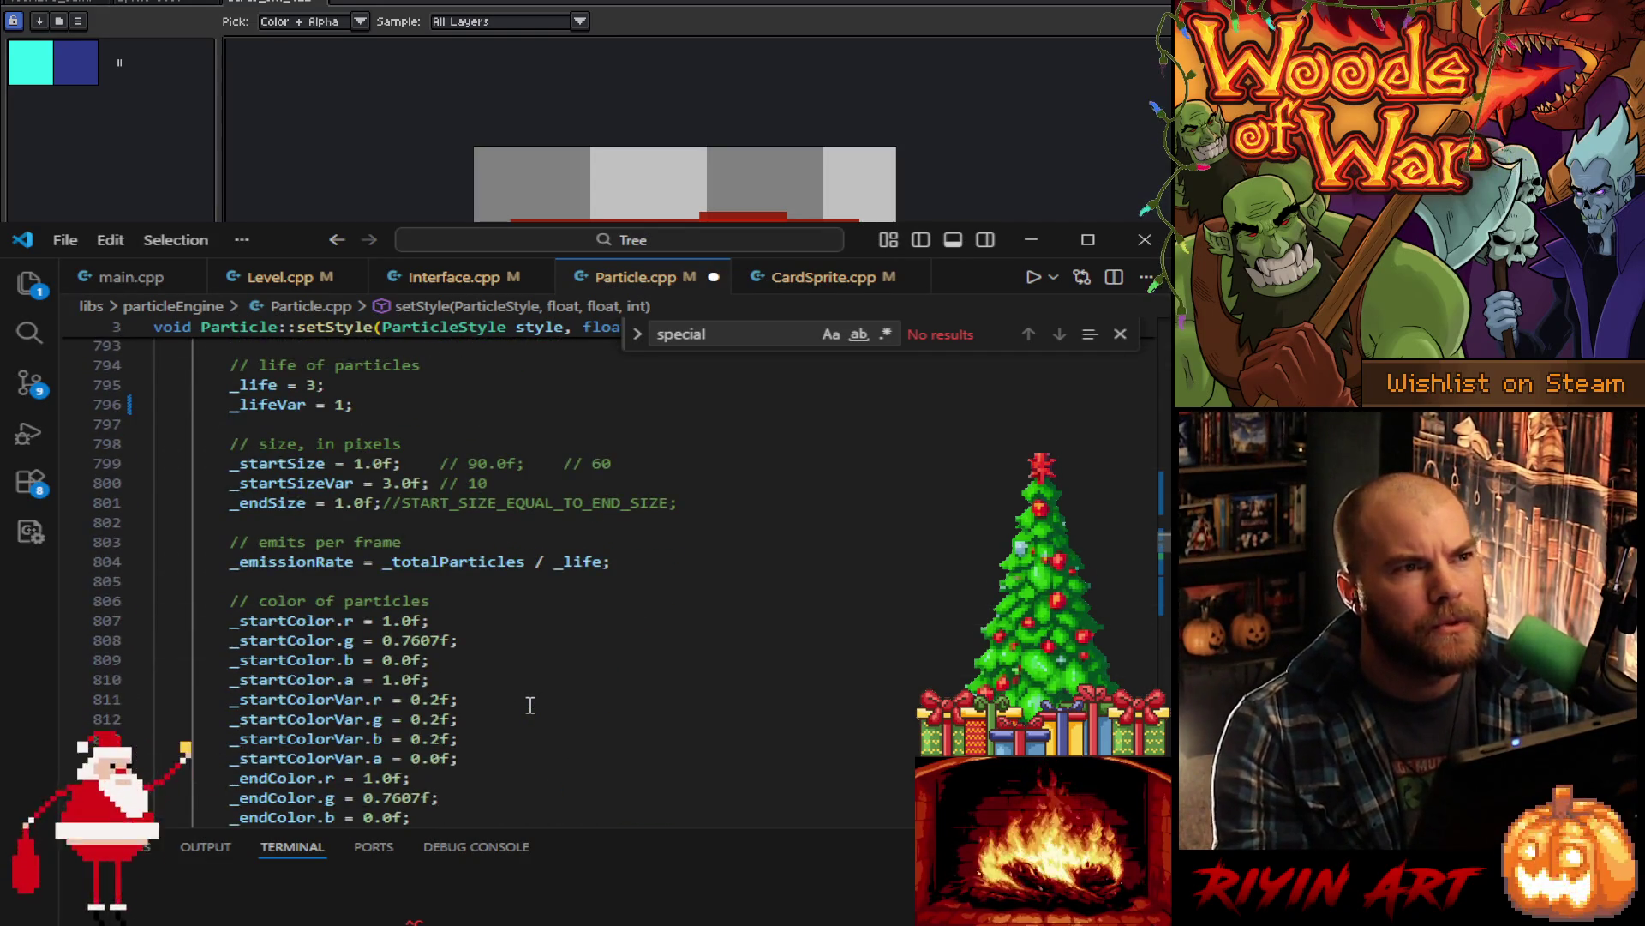
scroll(531, 705, down, 3)
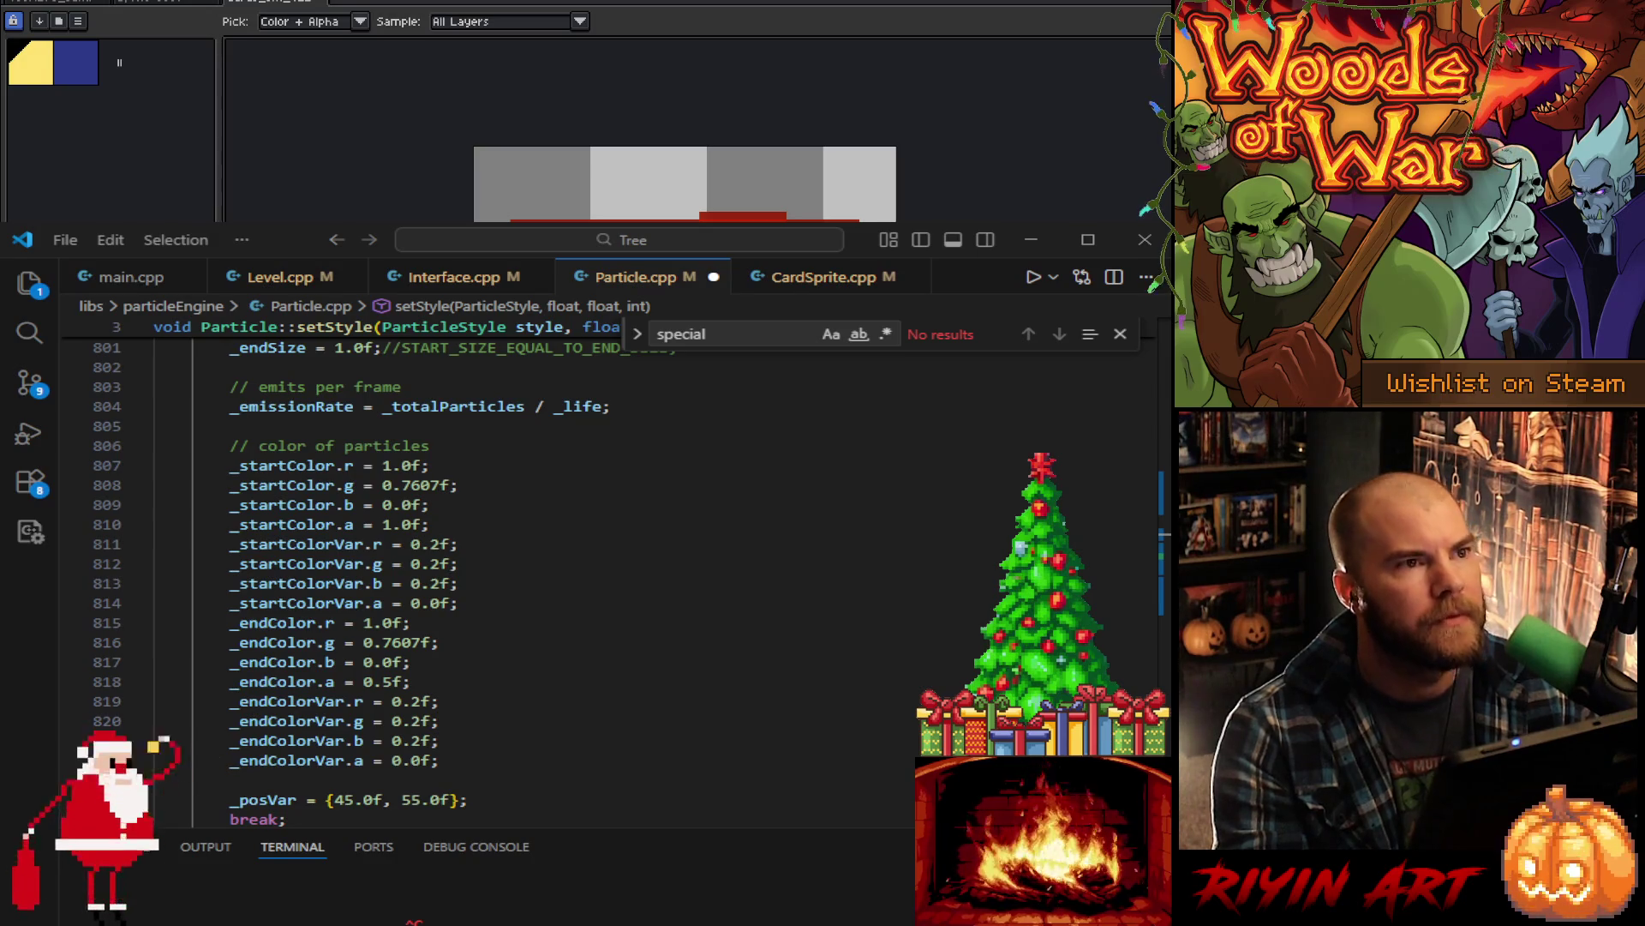
- Change CARD_SPARKS_RED's _startColor.r from 1.0 to 0.65f
click(386, 463)
double_click(389, 464)
text(0)
click(410, 465)
key(BackSpace)
text(65)
- Trim _endColor.g to 0.760f, set _endColor.r to 0.65f, and save Particle.cpp
click(421, 644)
key(BackSpace)
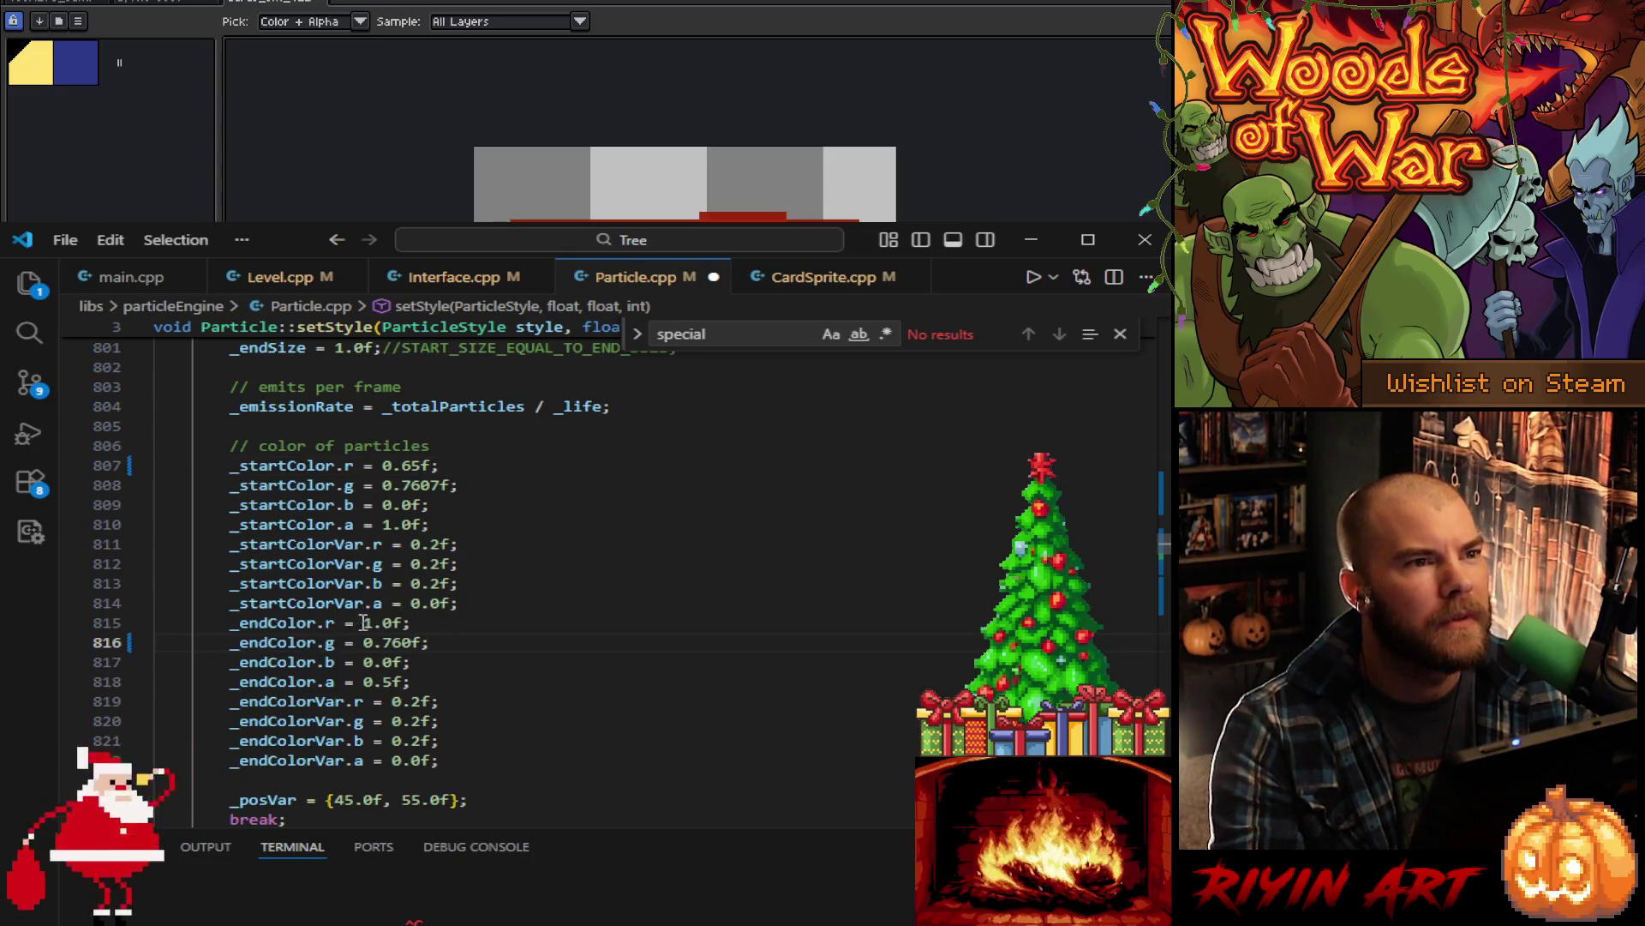
double_click(368, 622)
text(0)
click(392, 623)
key(BackSpace)
text(65)
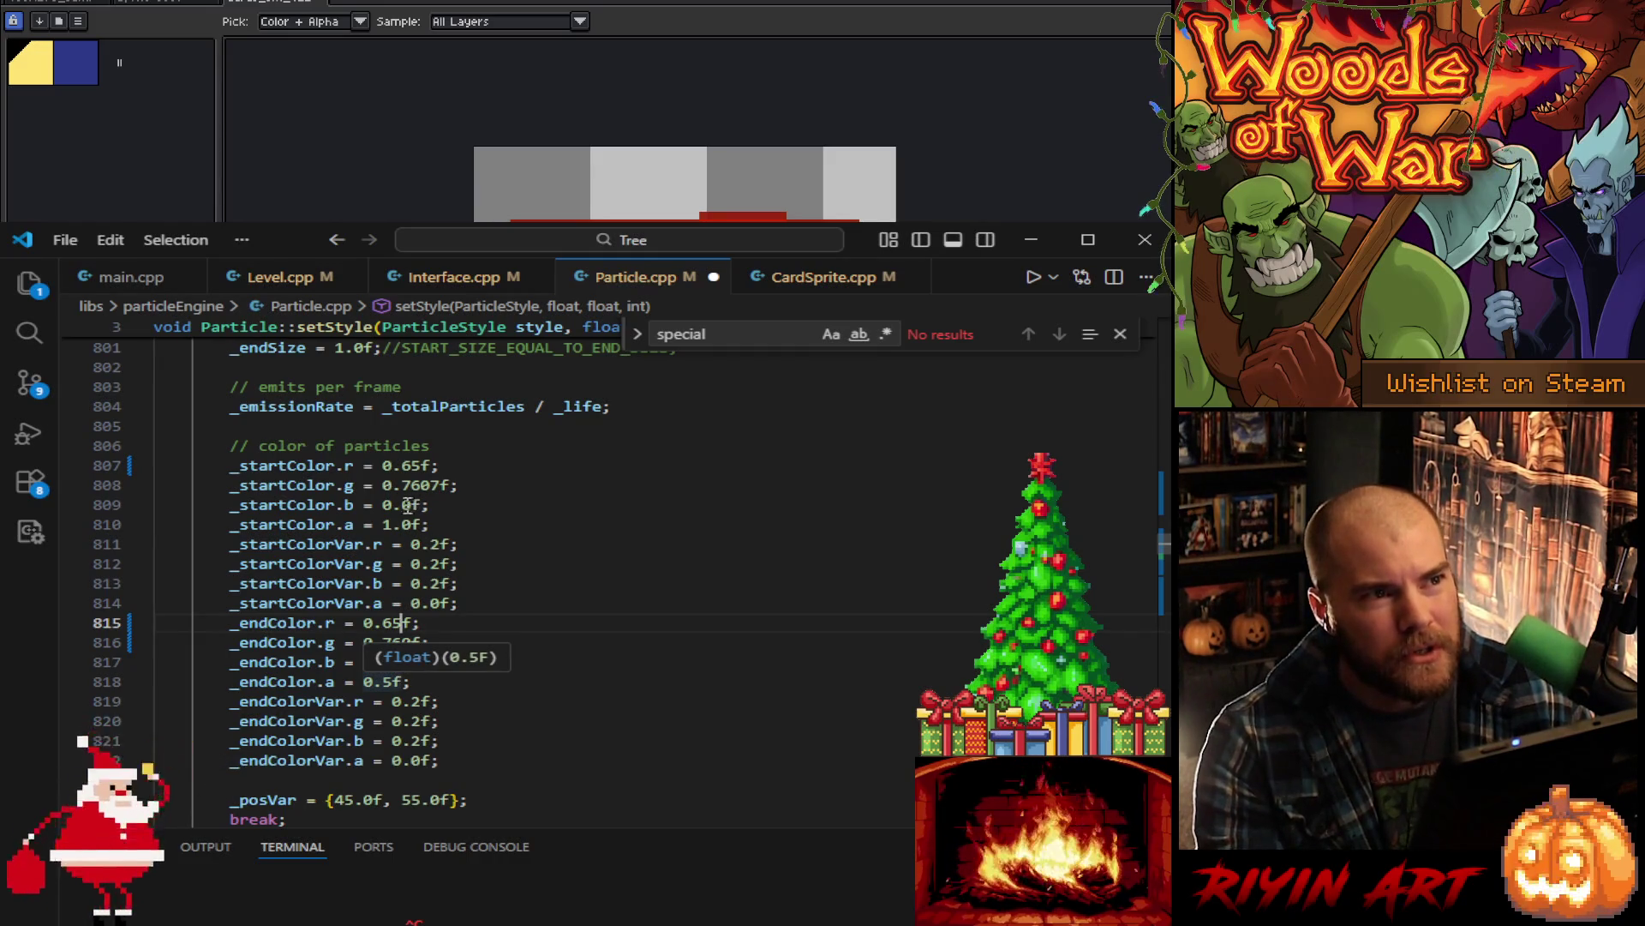
click(385, 525)
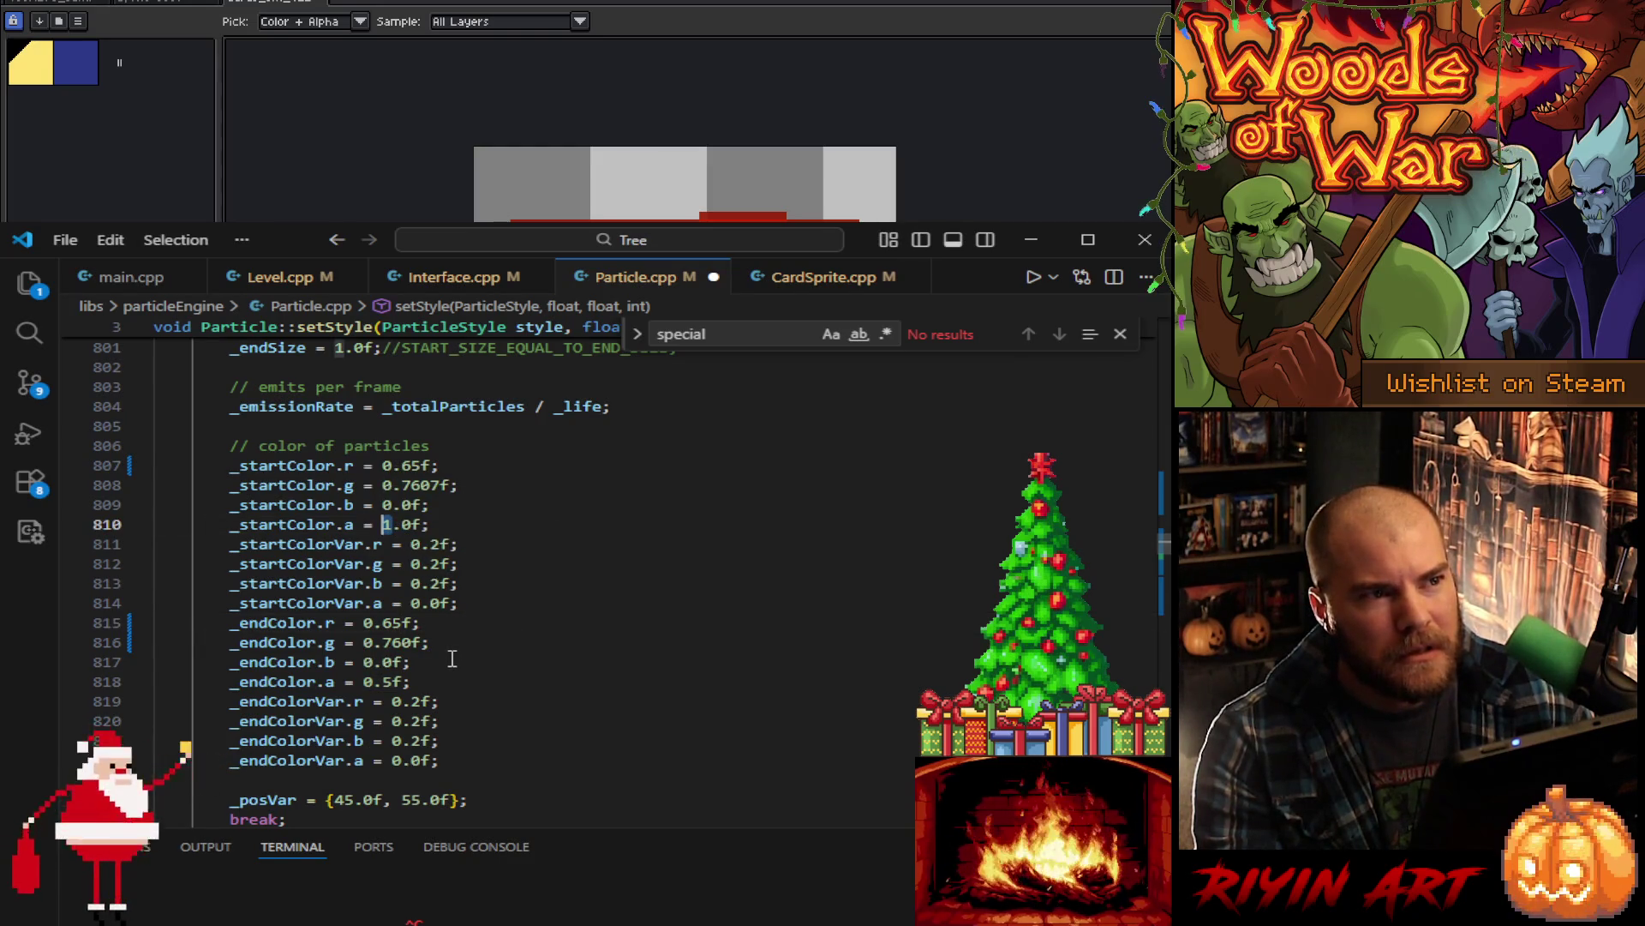
click(480, 649)
key(ctrl+s)
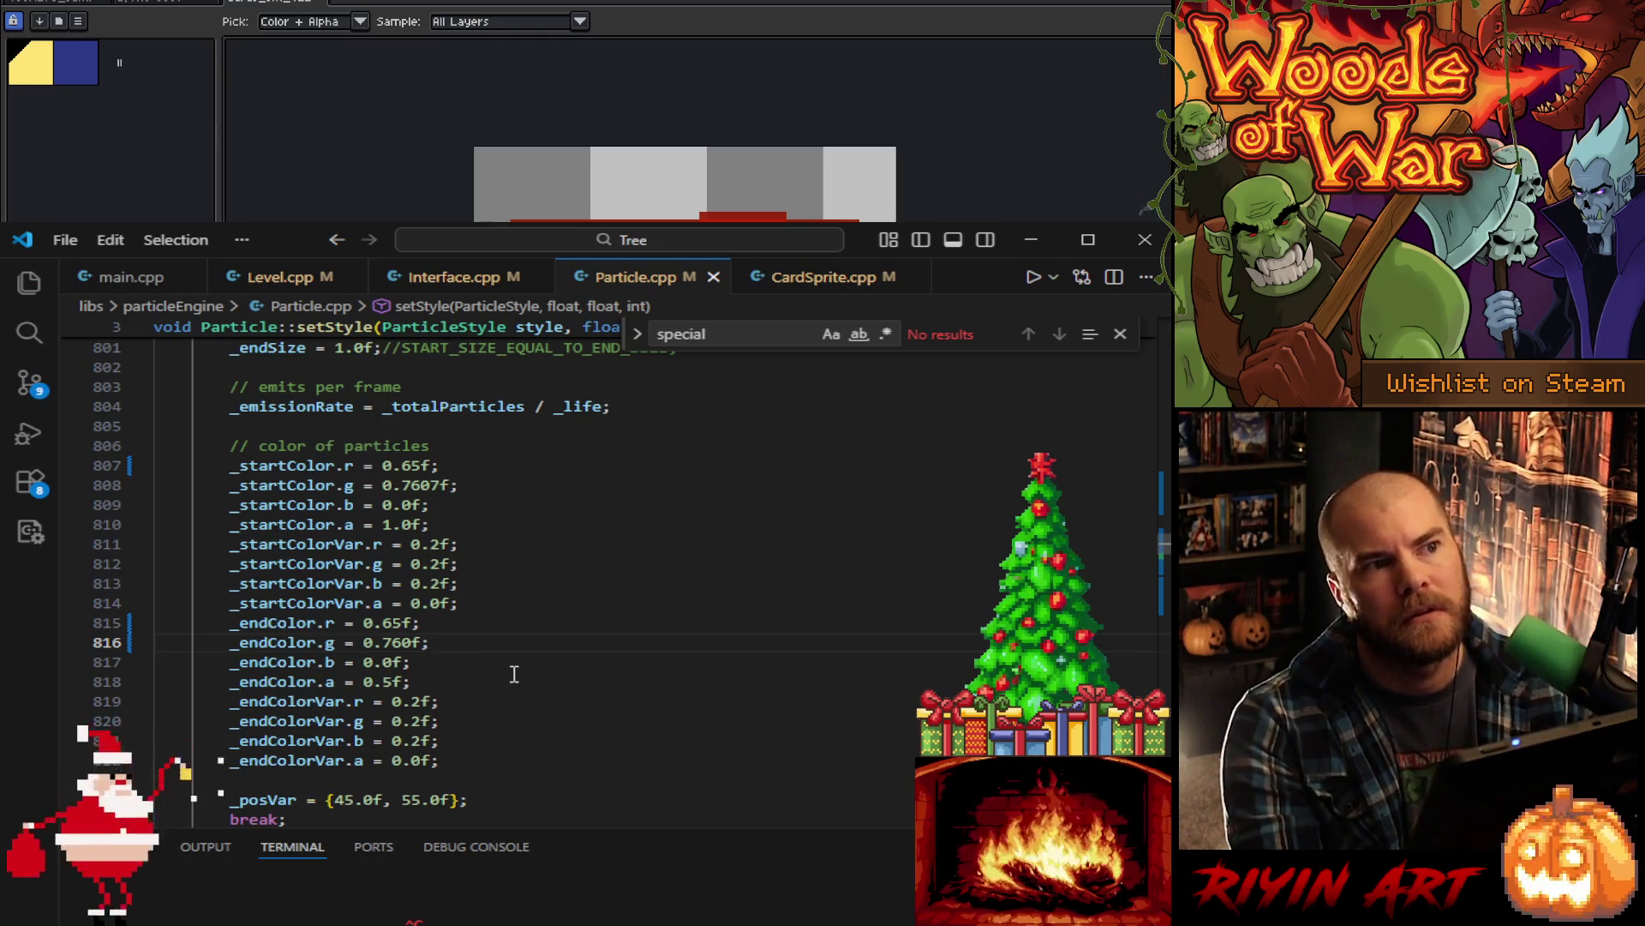
scroll(535, 700, up, 2)
scroll(534, 701, up, 3)
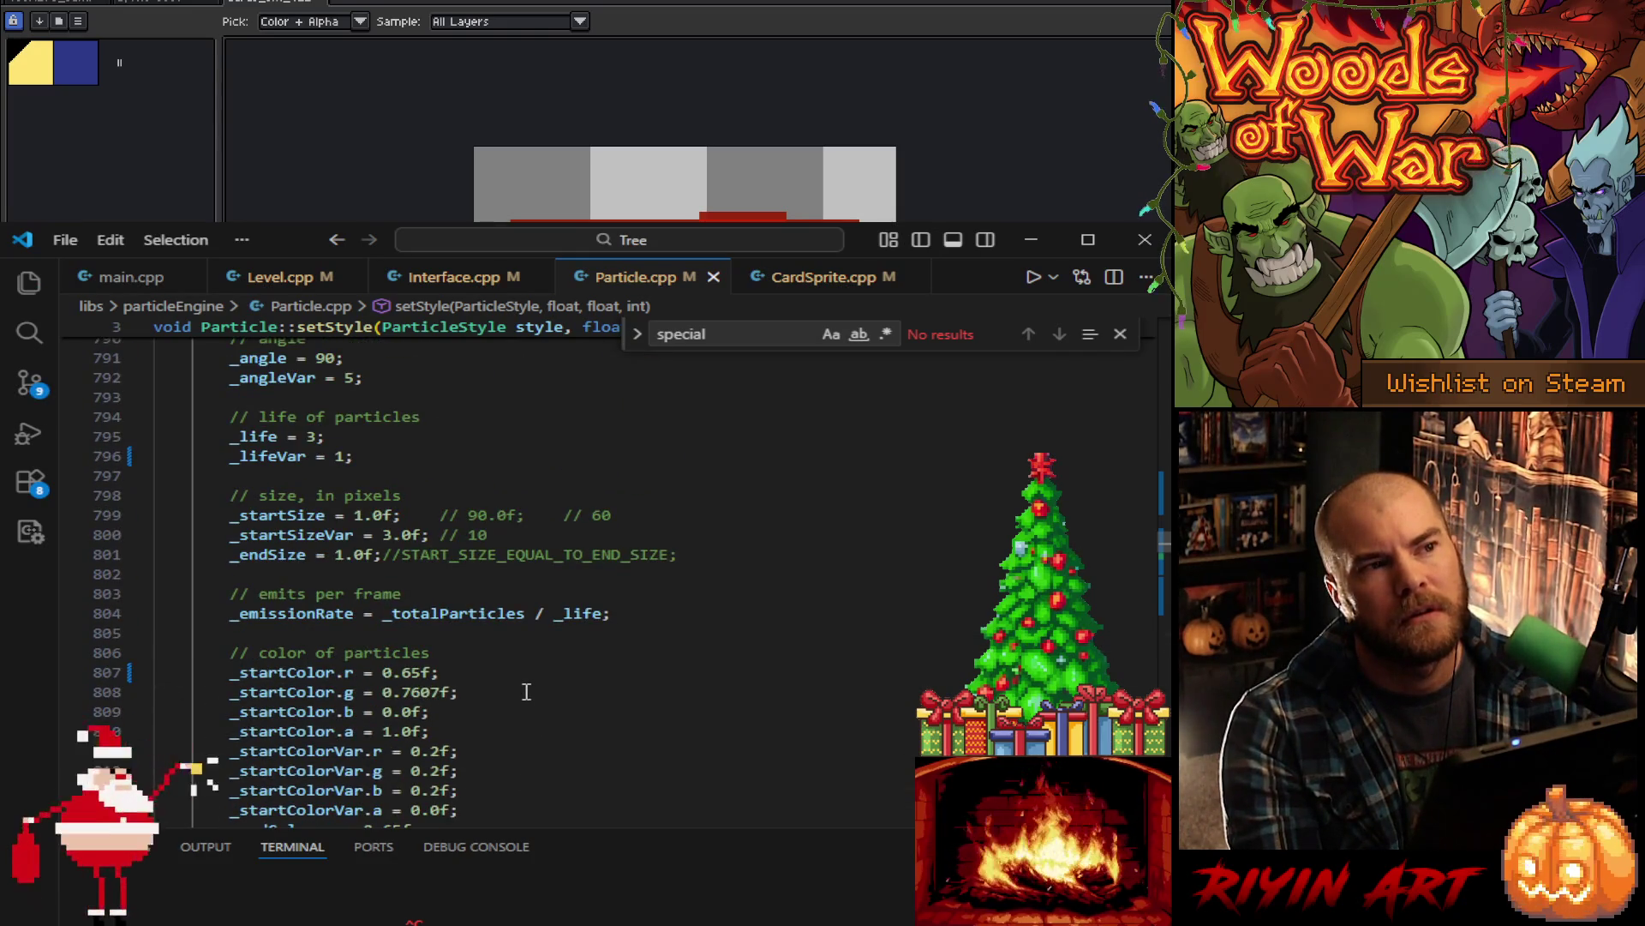
scroll(529, 691, down, 5)
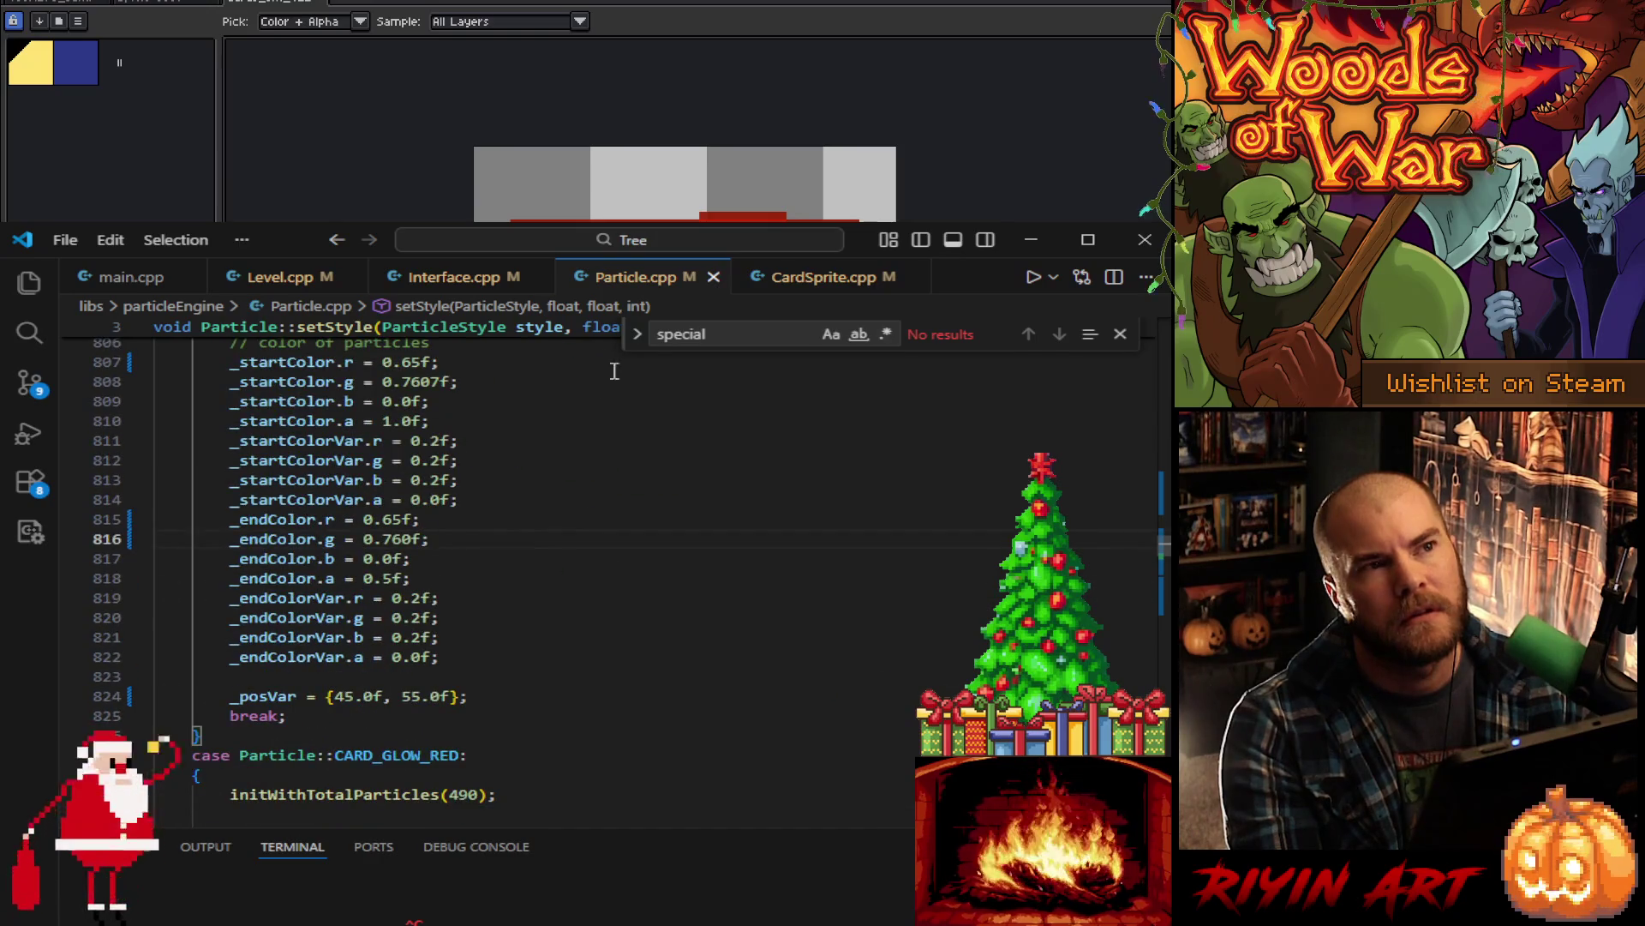
- Switch to CardSprite.cpp and search for 'draw(' to reach CardSprite::draw's glow code
click(823, 277)
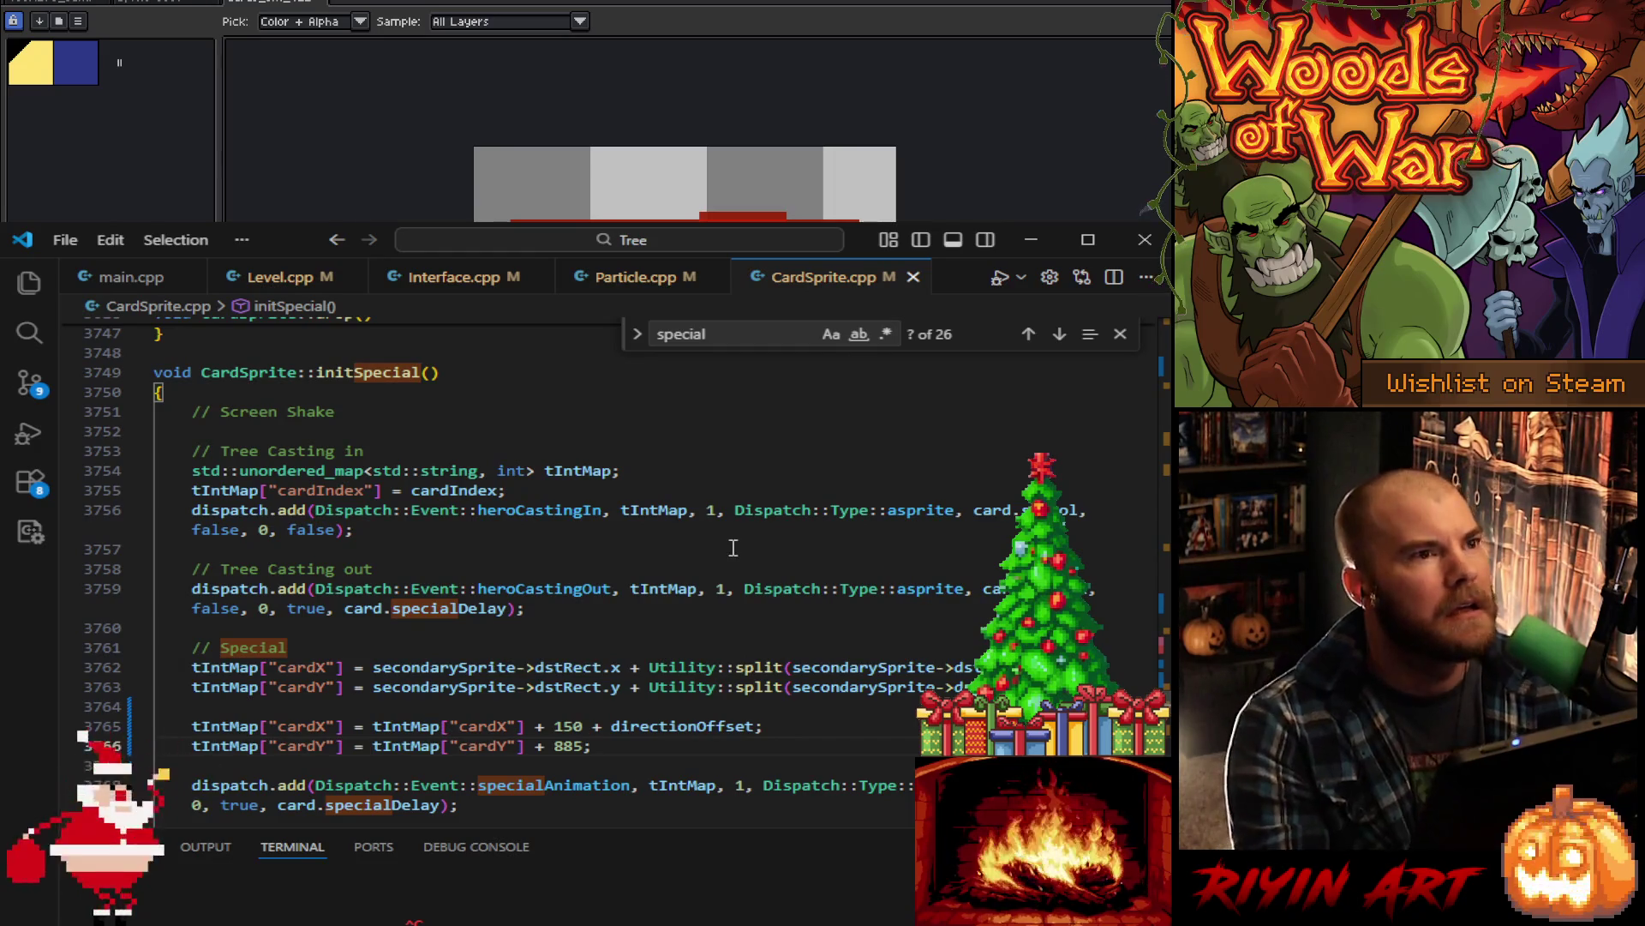
scroll(677, 550, up, 1)
scroll(677, 550, up, 3)
double_click(735, 325)
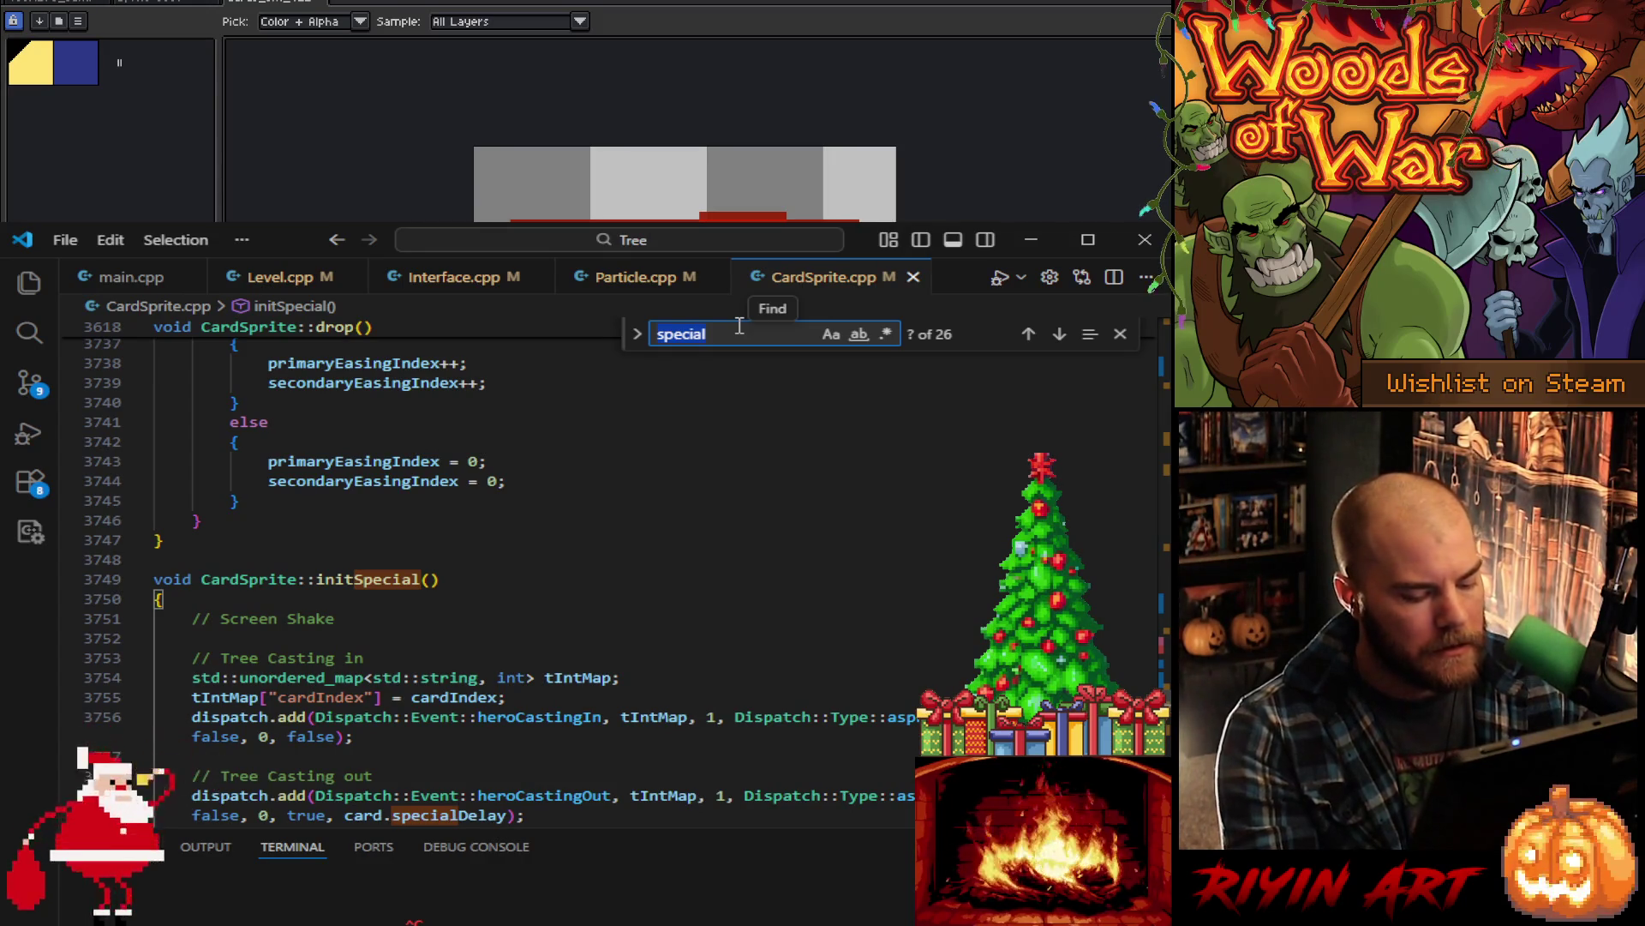
text(draw()
scroll(615, 590, down, 1)
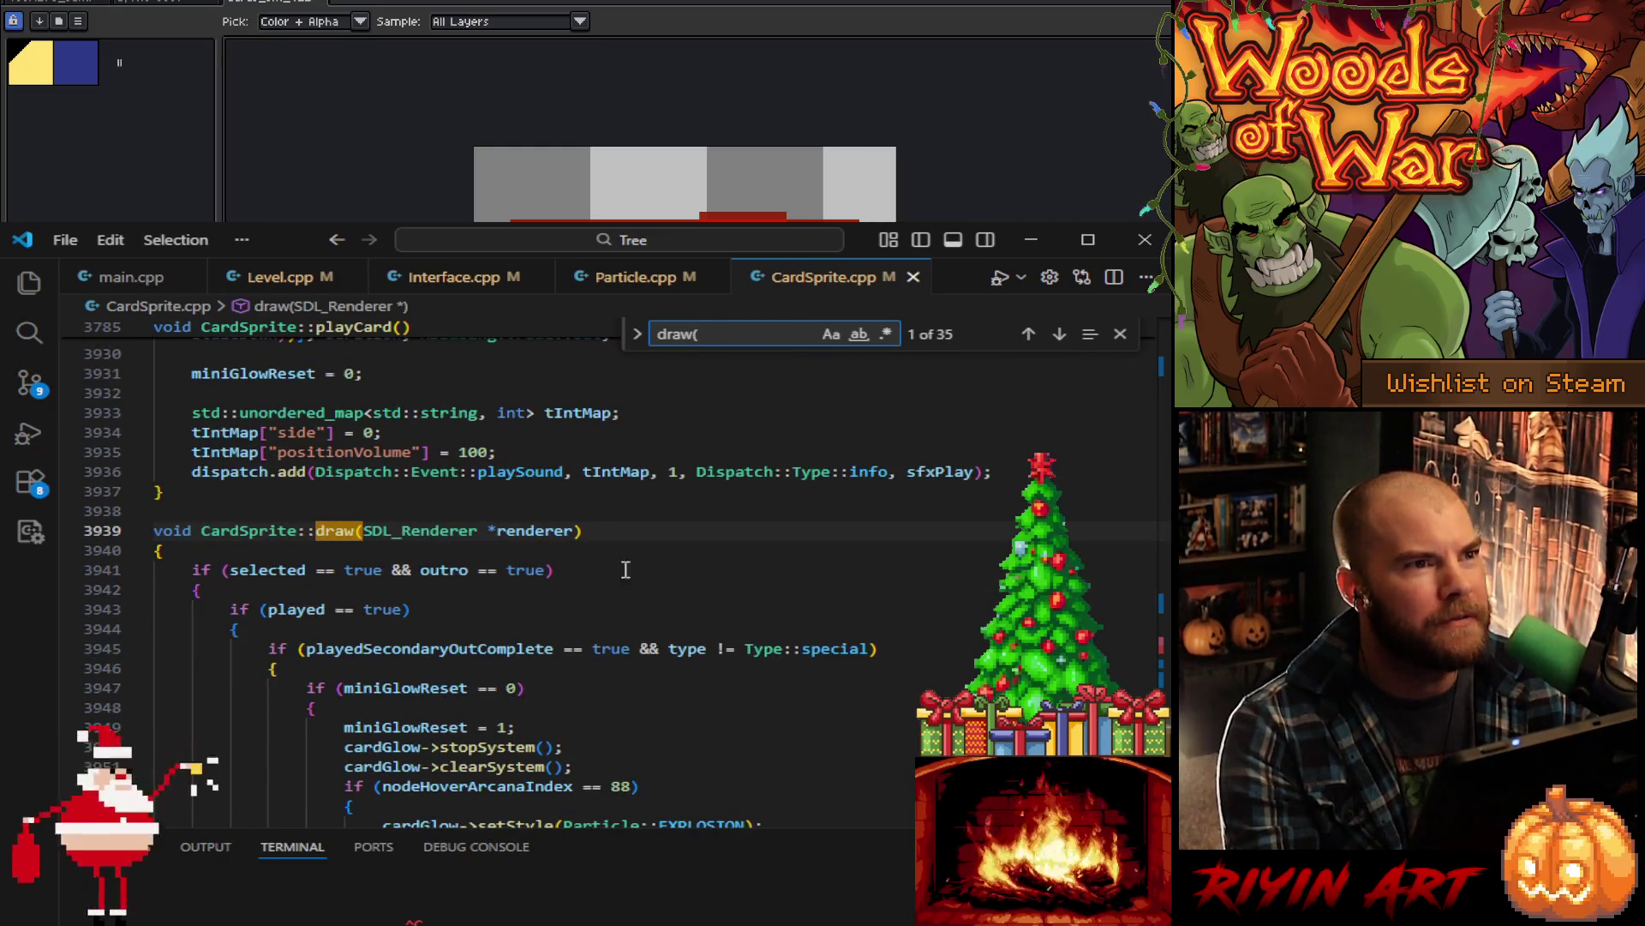
scroll(637, 582, down, 4)
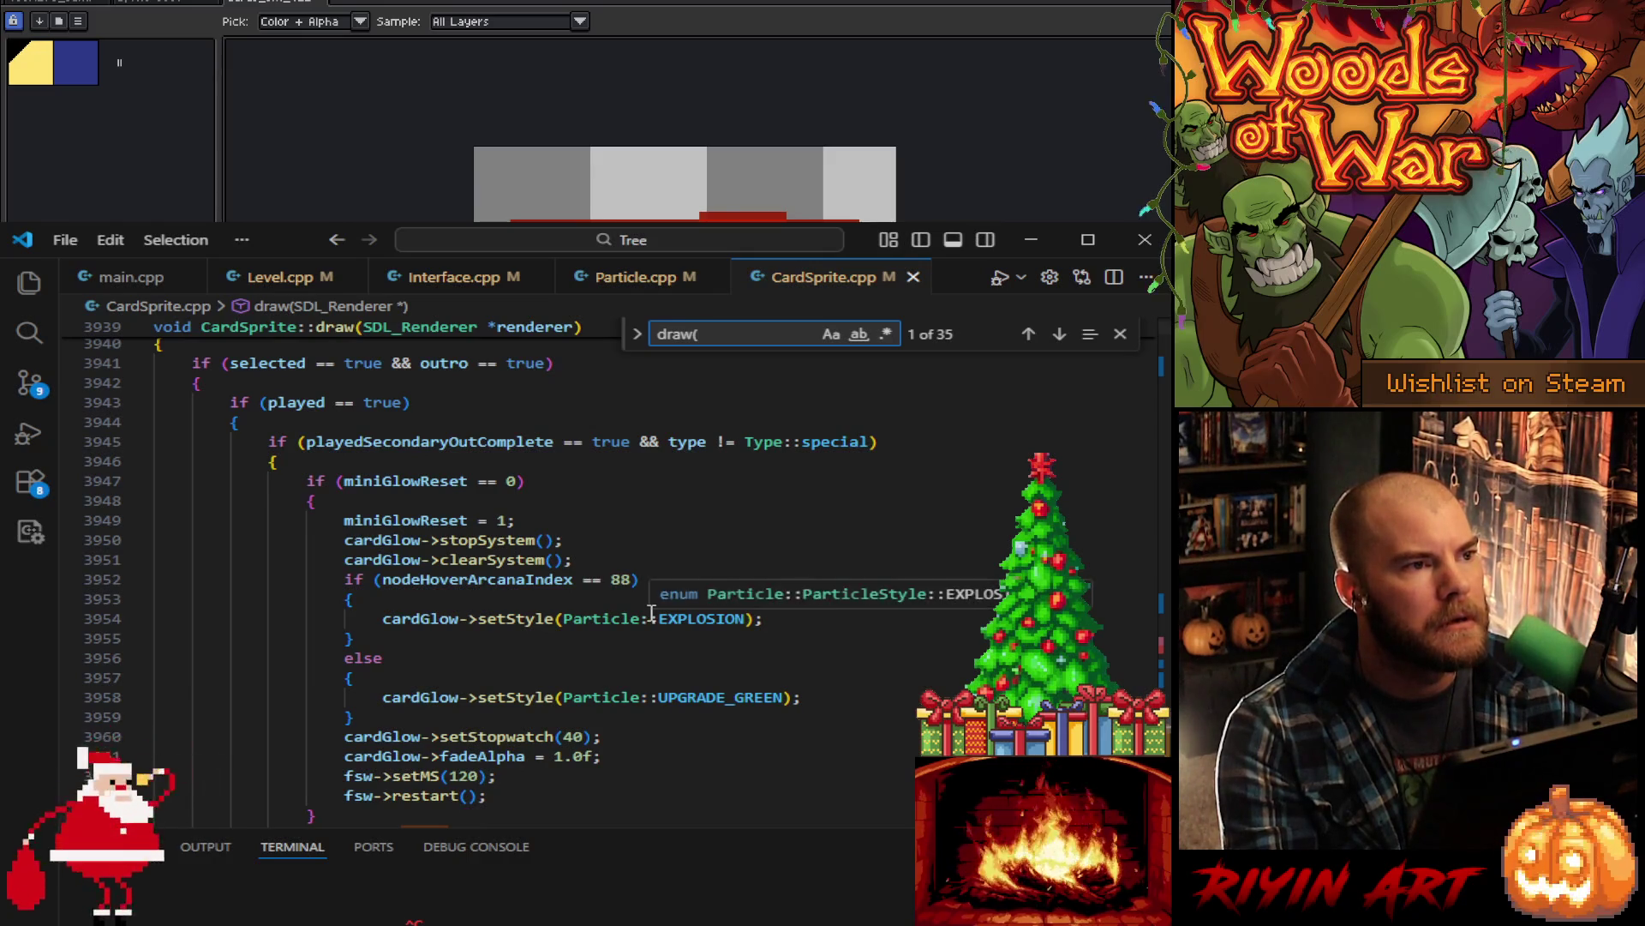
scroll(647, 608, down, 6)
scroll(652, 617, down, 5)
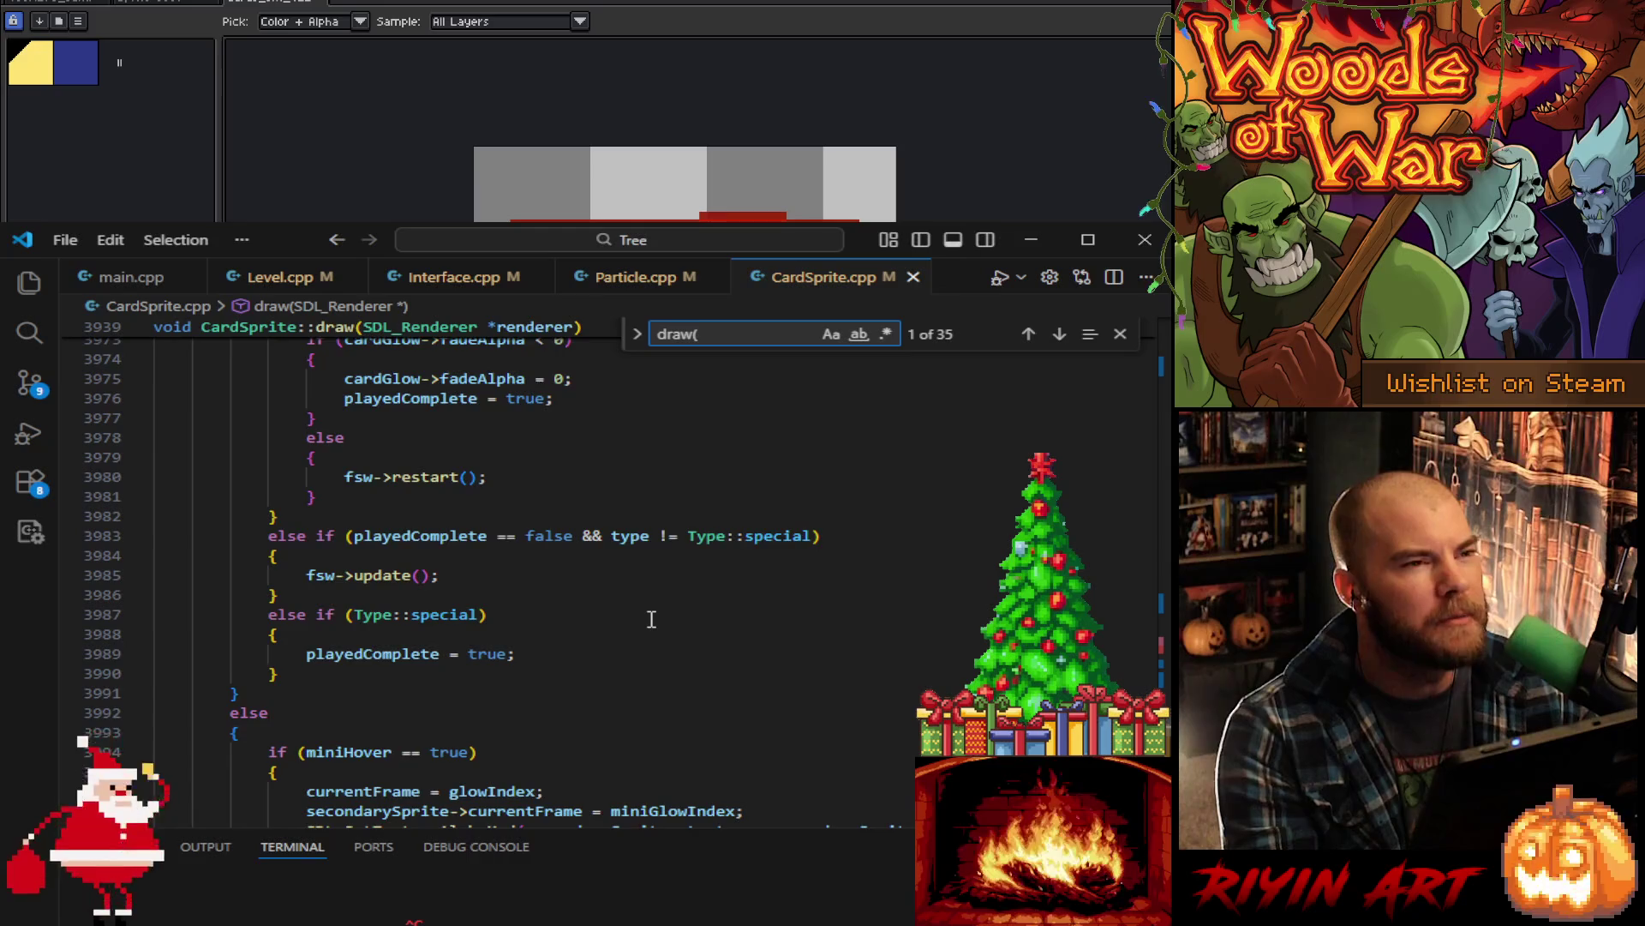
scroll(652, 619, down, 8)
scroll(651, 619, down, 14)
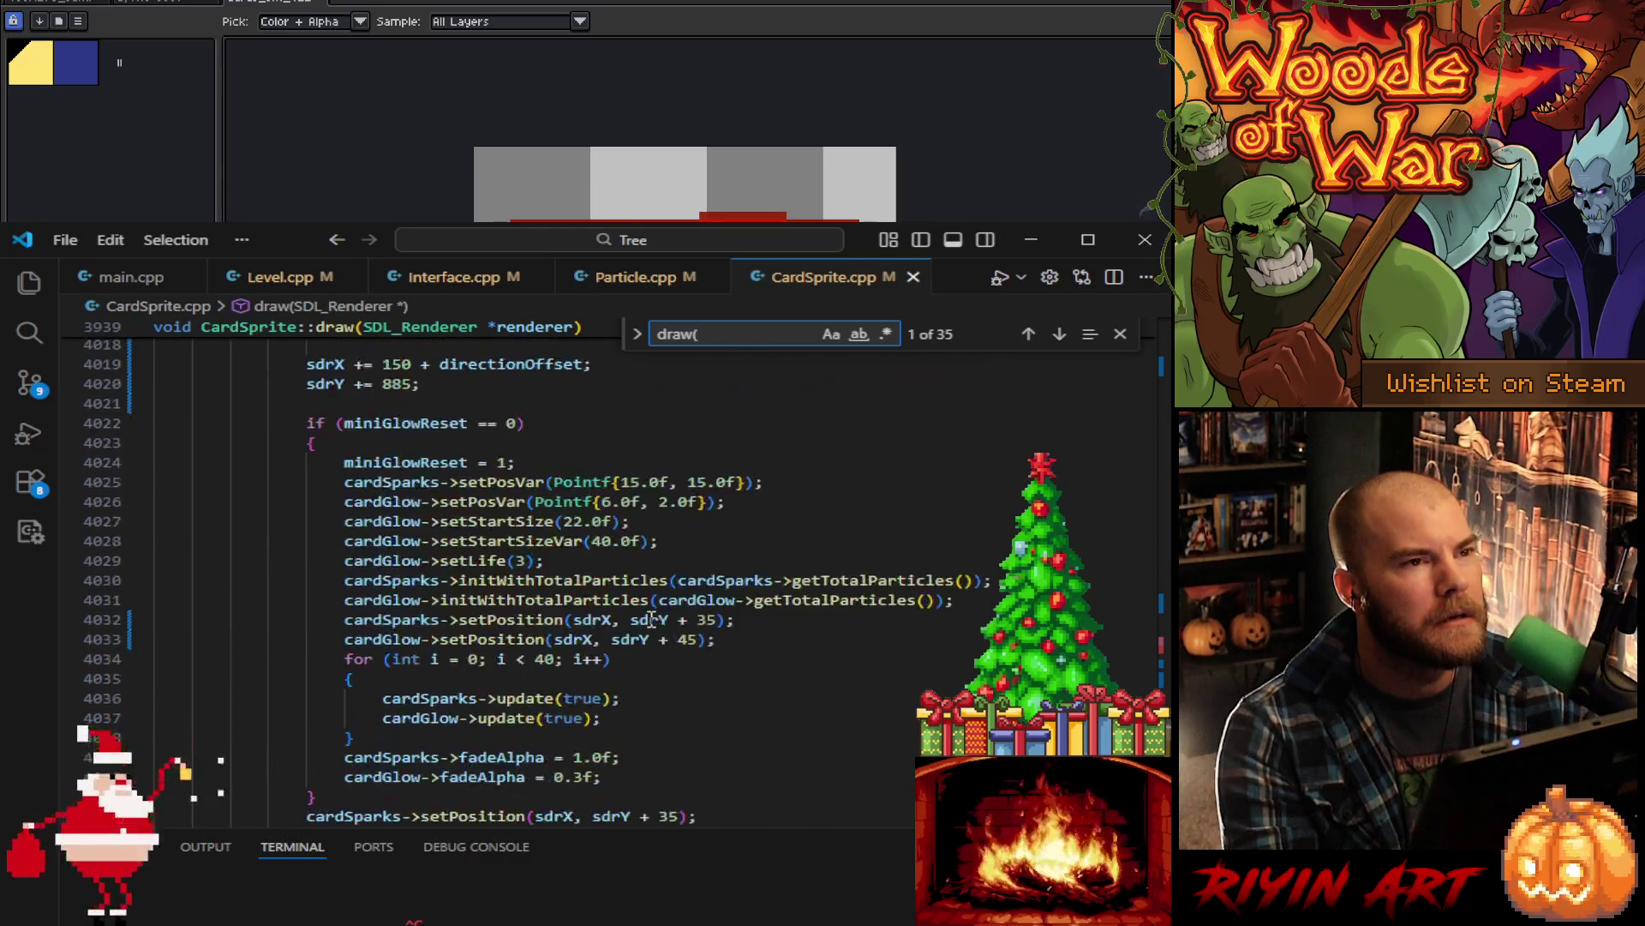
scroll(652, 618, down, 5)
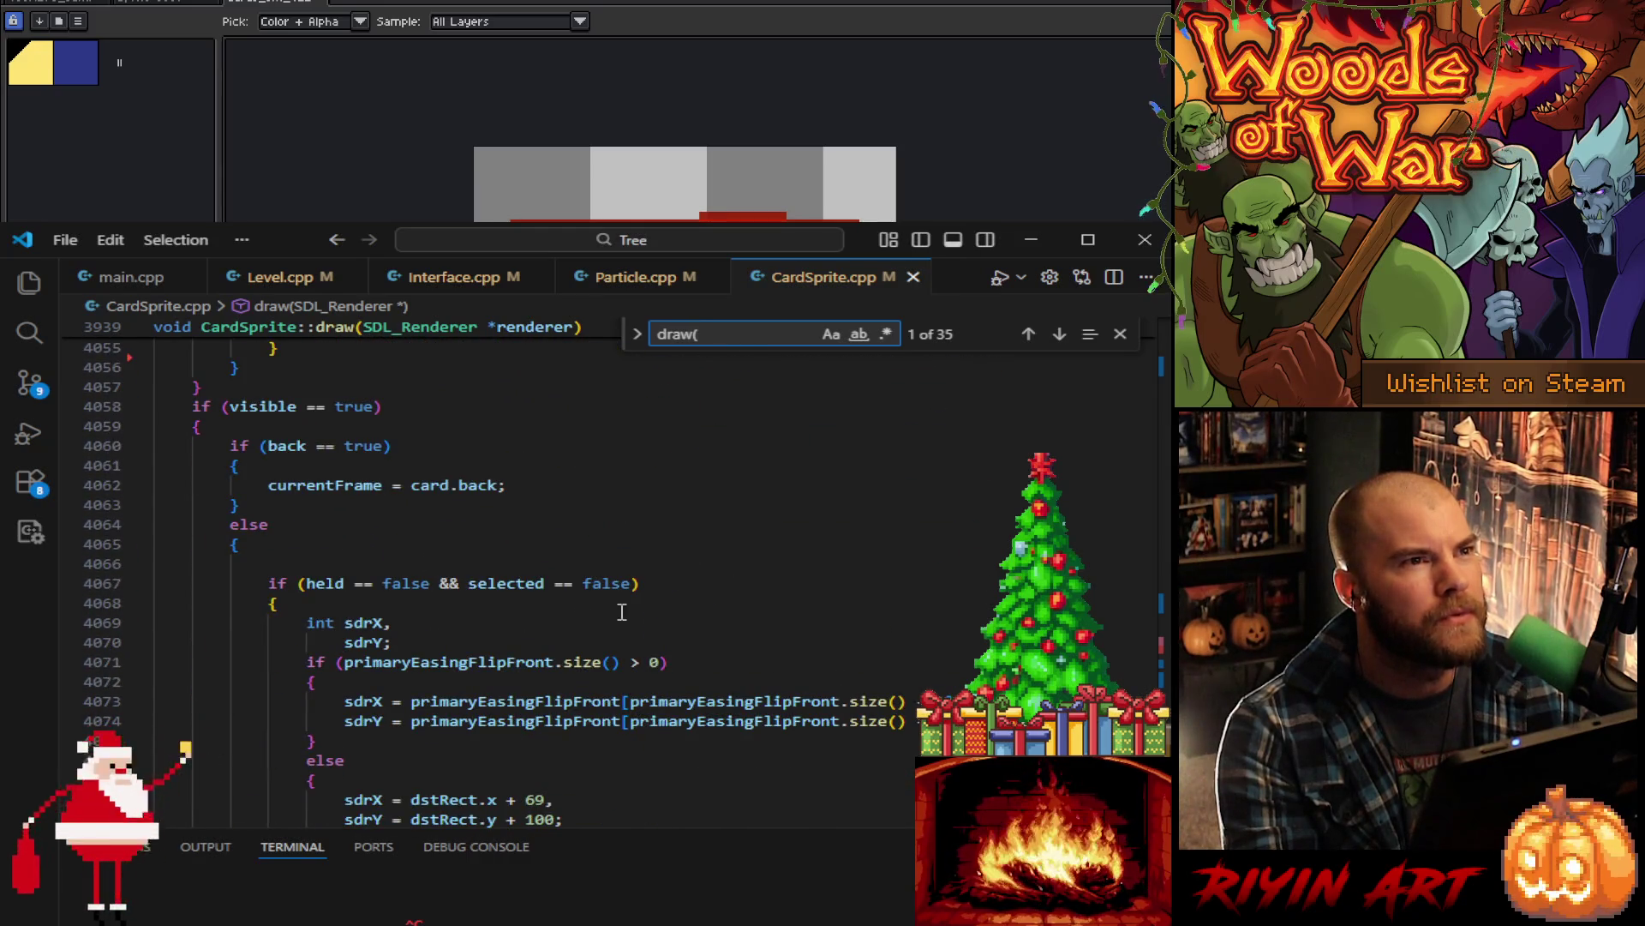
scroll(267, 606, down, 1)
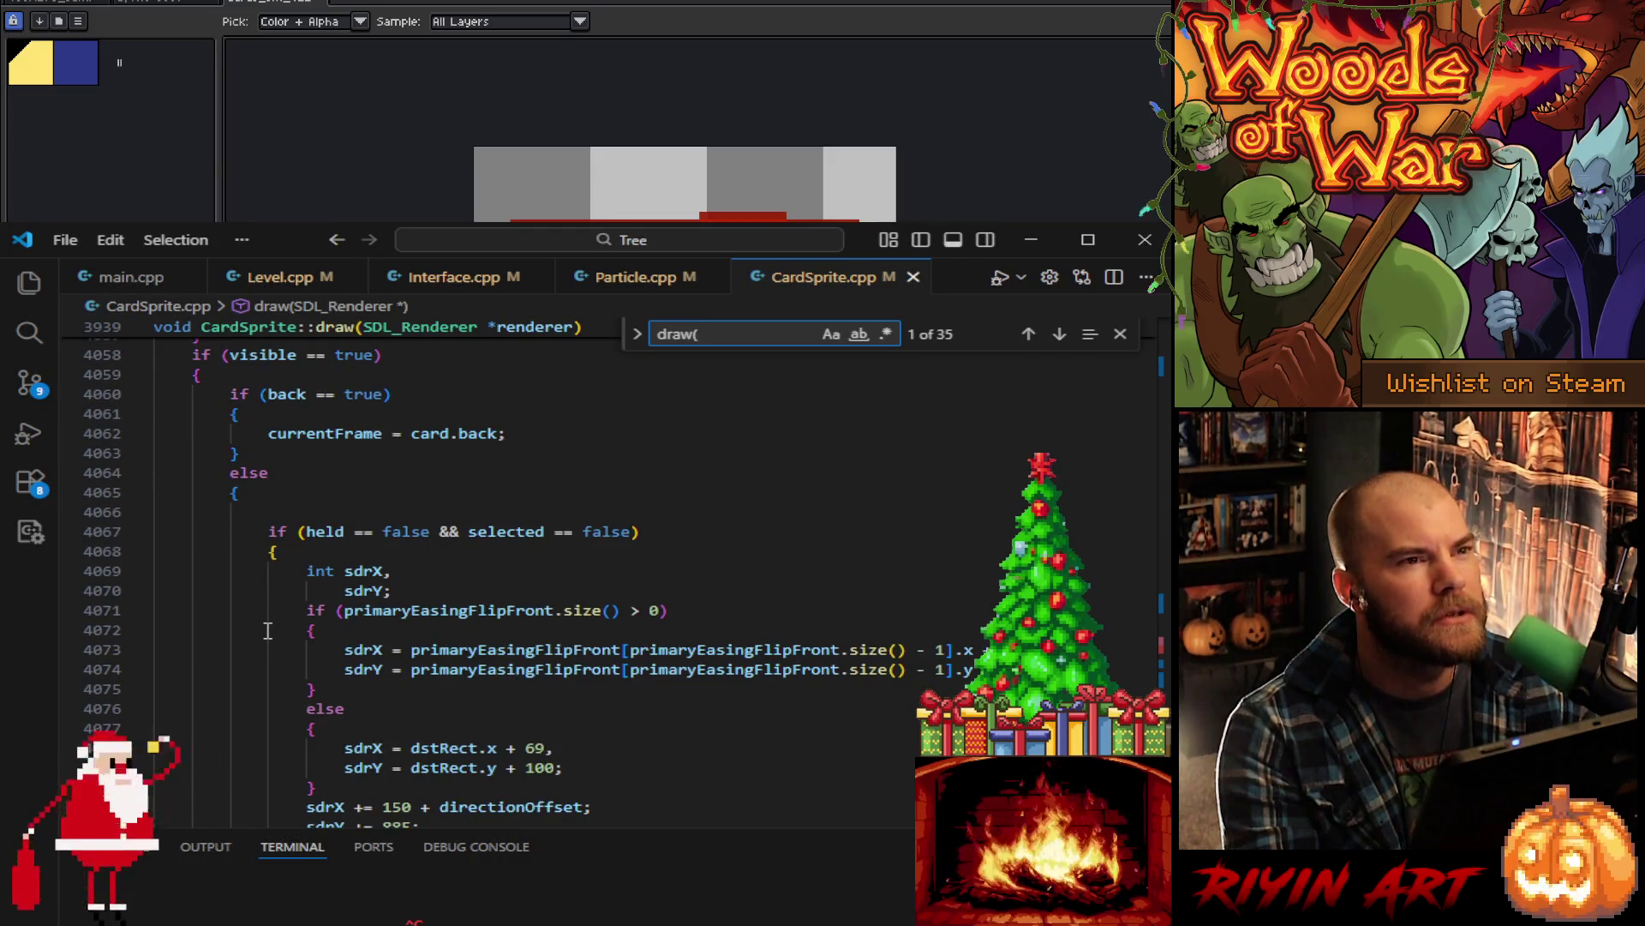
scroll(268, 630, down, 7)
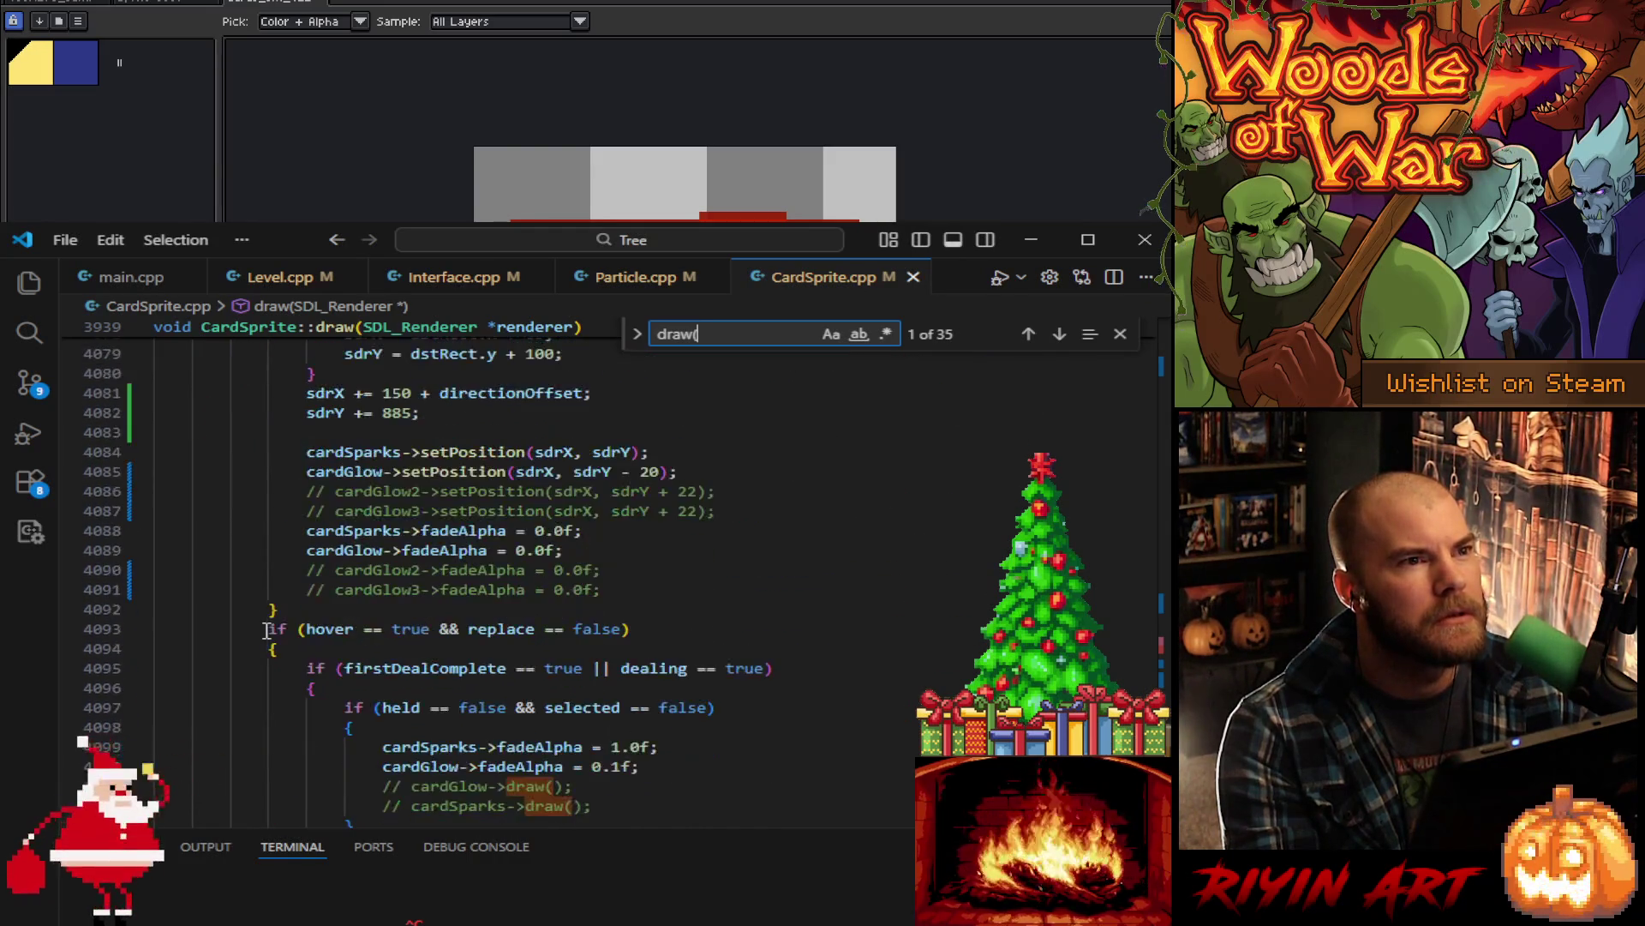
scroll(268, 630, down, 4)
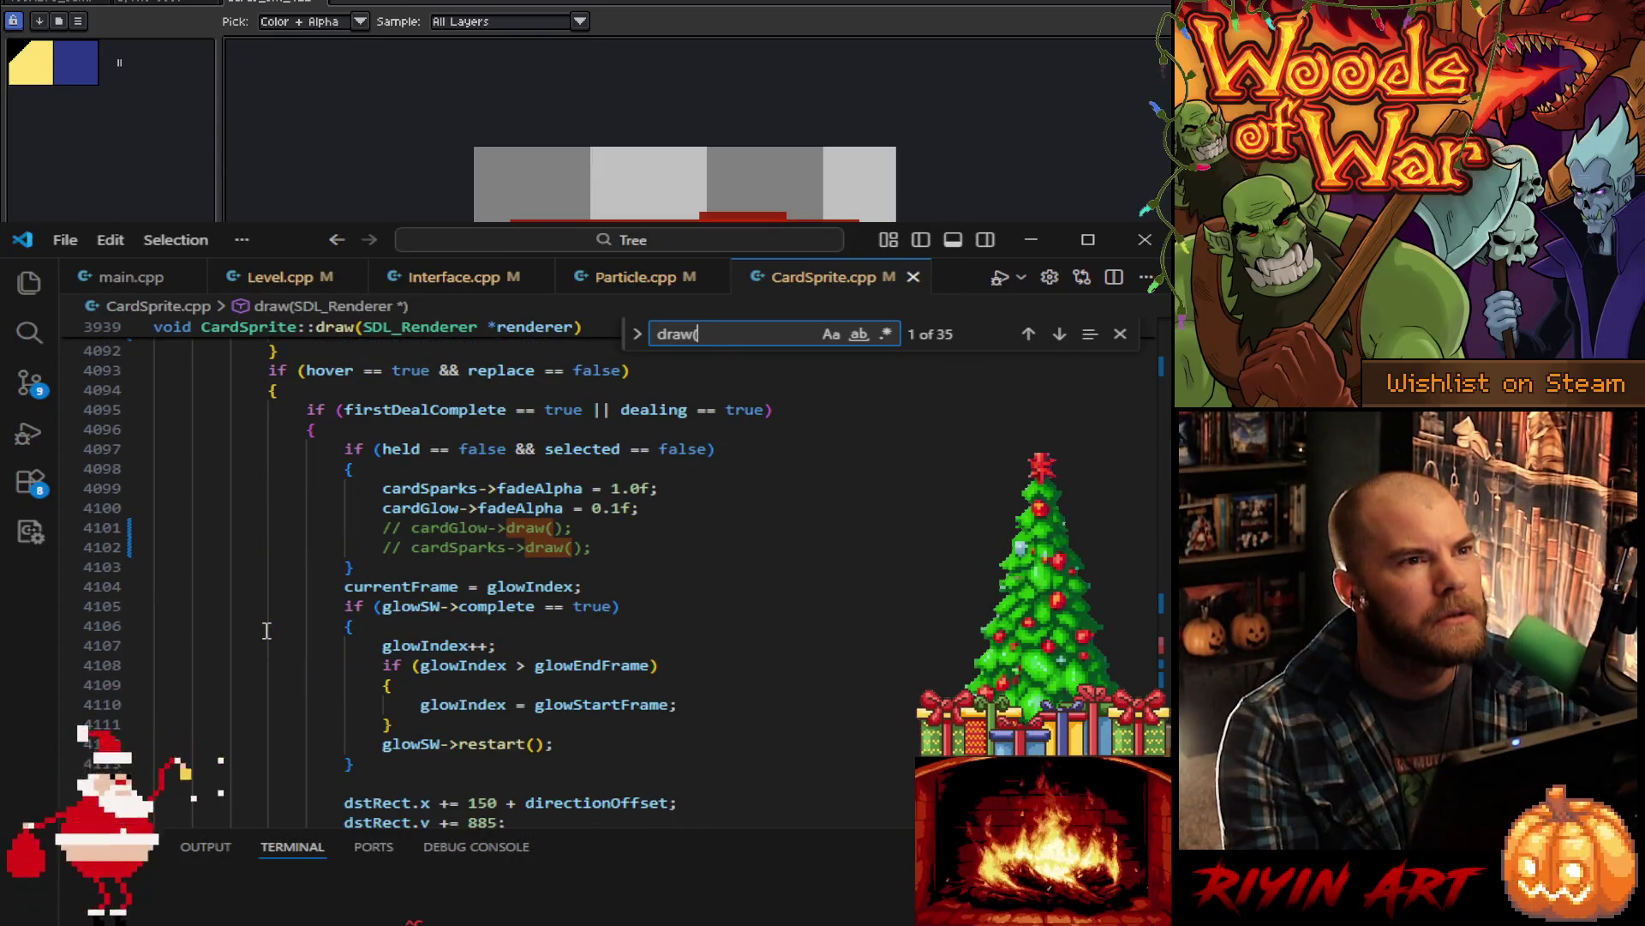
scroll(268, 630, down, 2)
scroll(267, 629, down, 3)
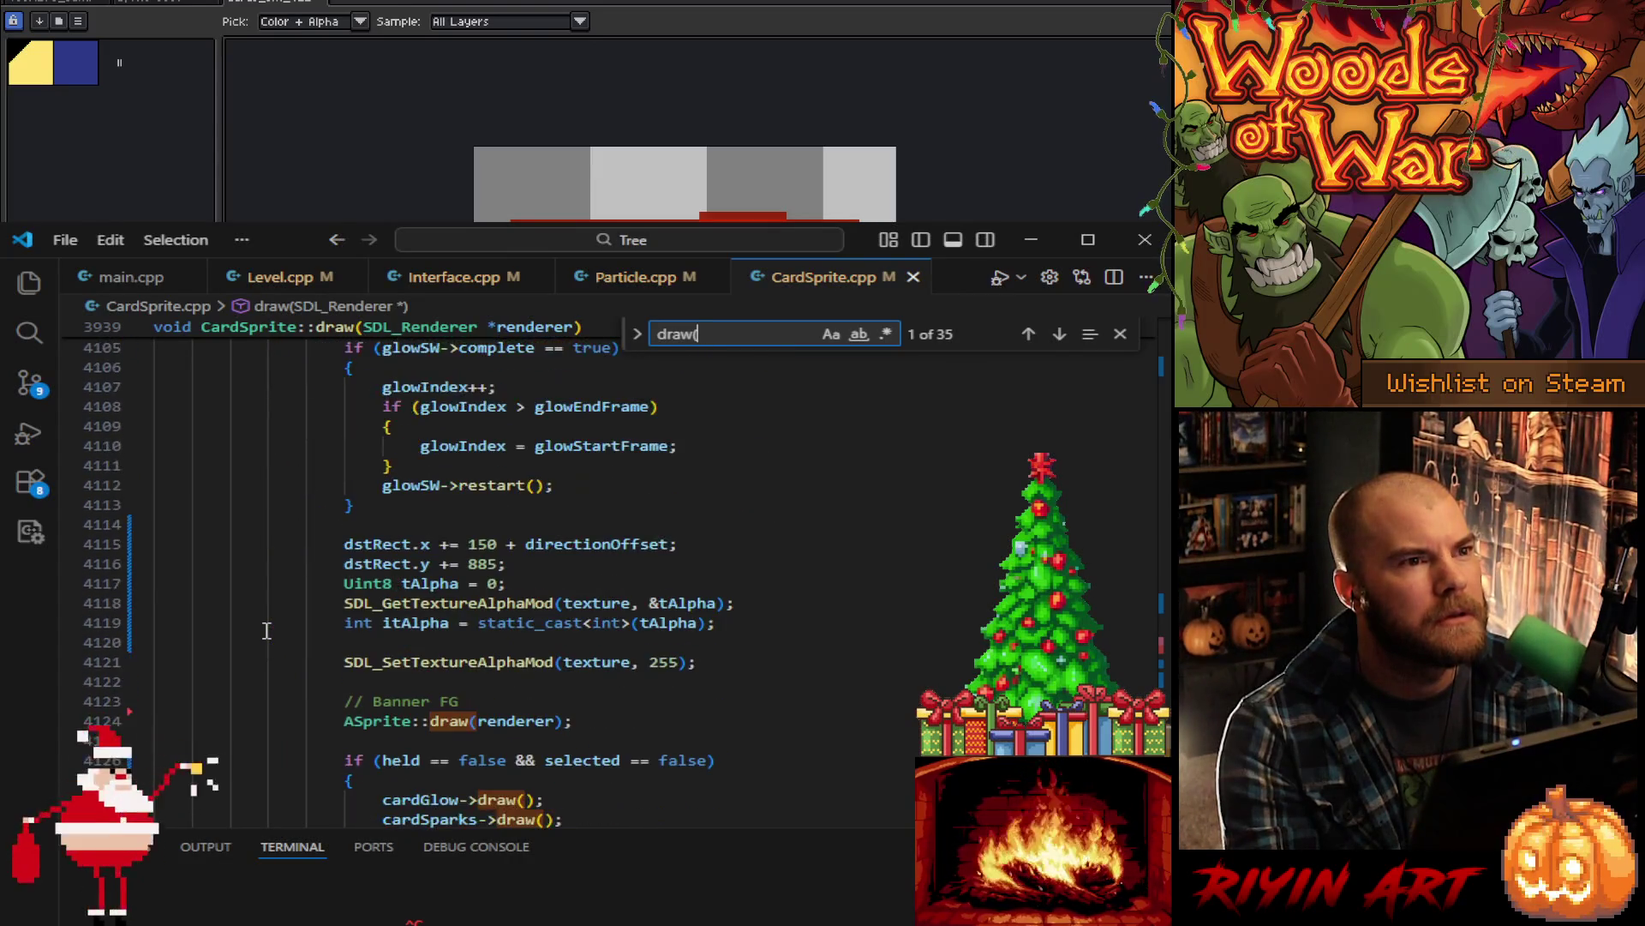
scroll(267, 630, down, 3)
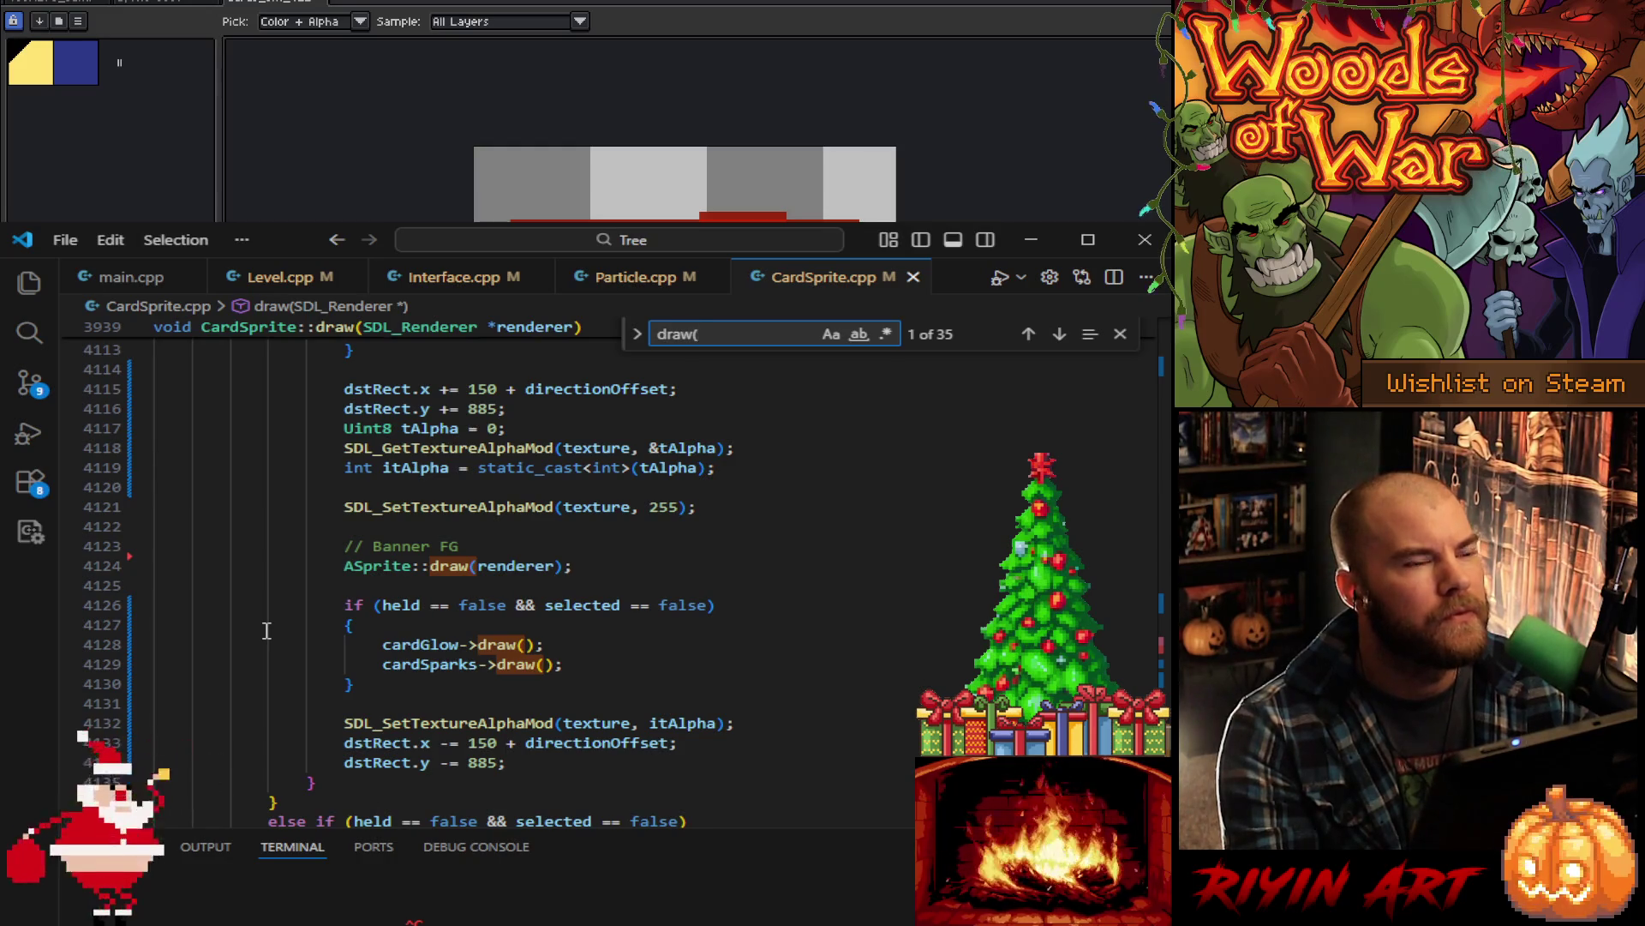
scroll(266, 630, up, 5)
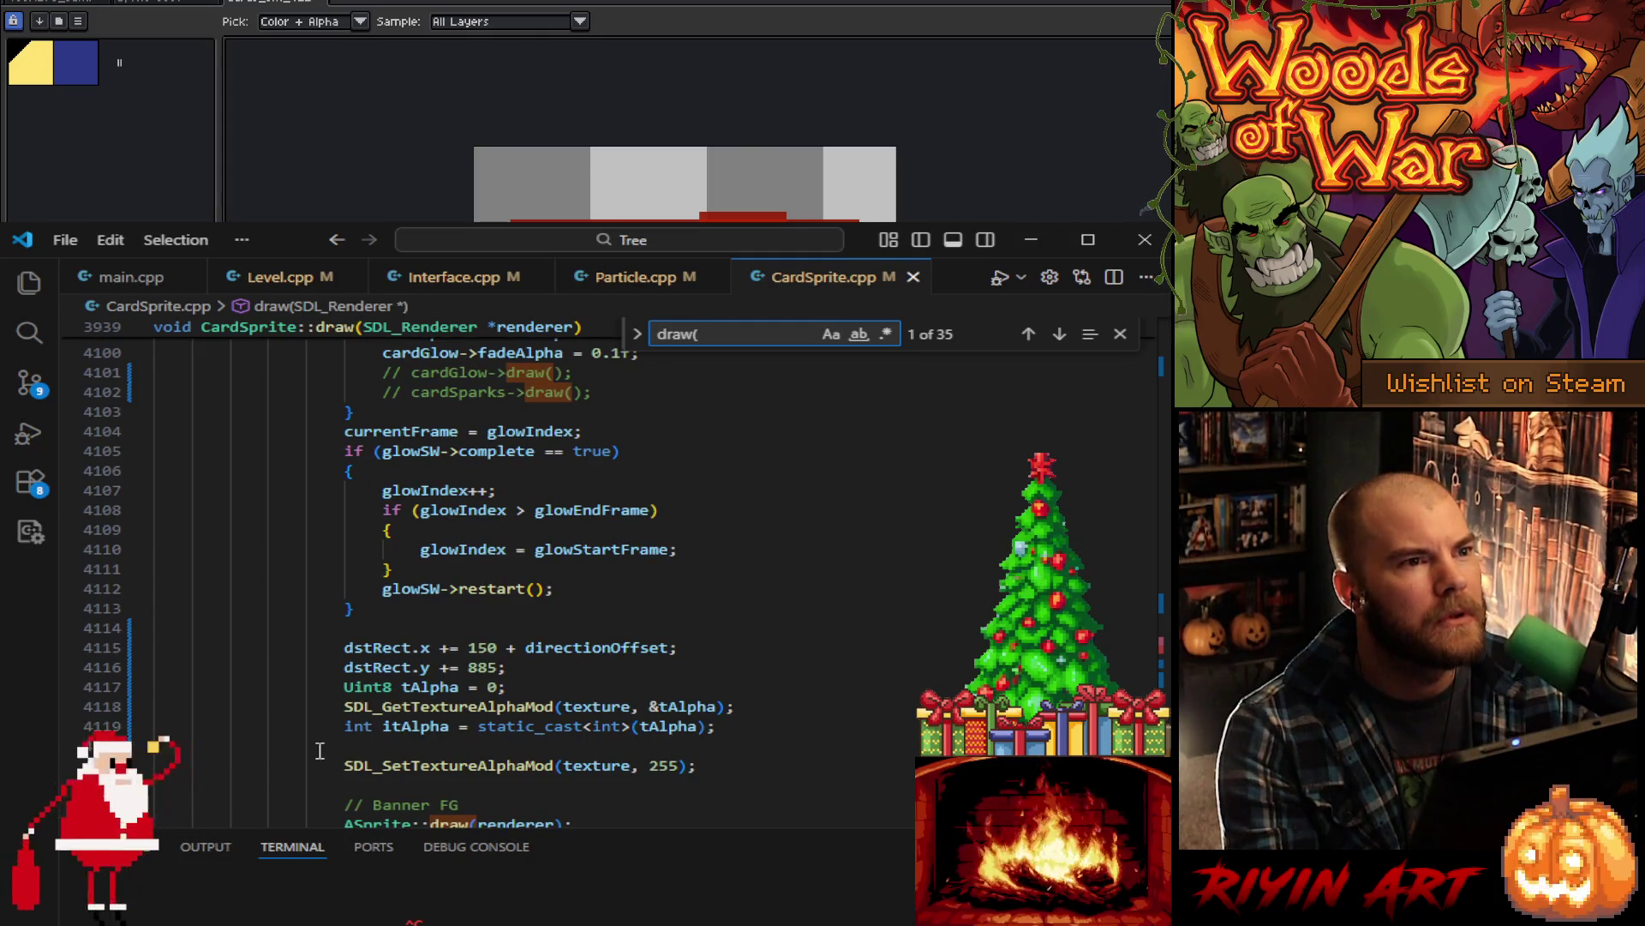
scroll(323, 747, down, 1)
scroll(324, 747, down, 4)
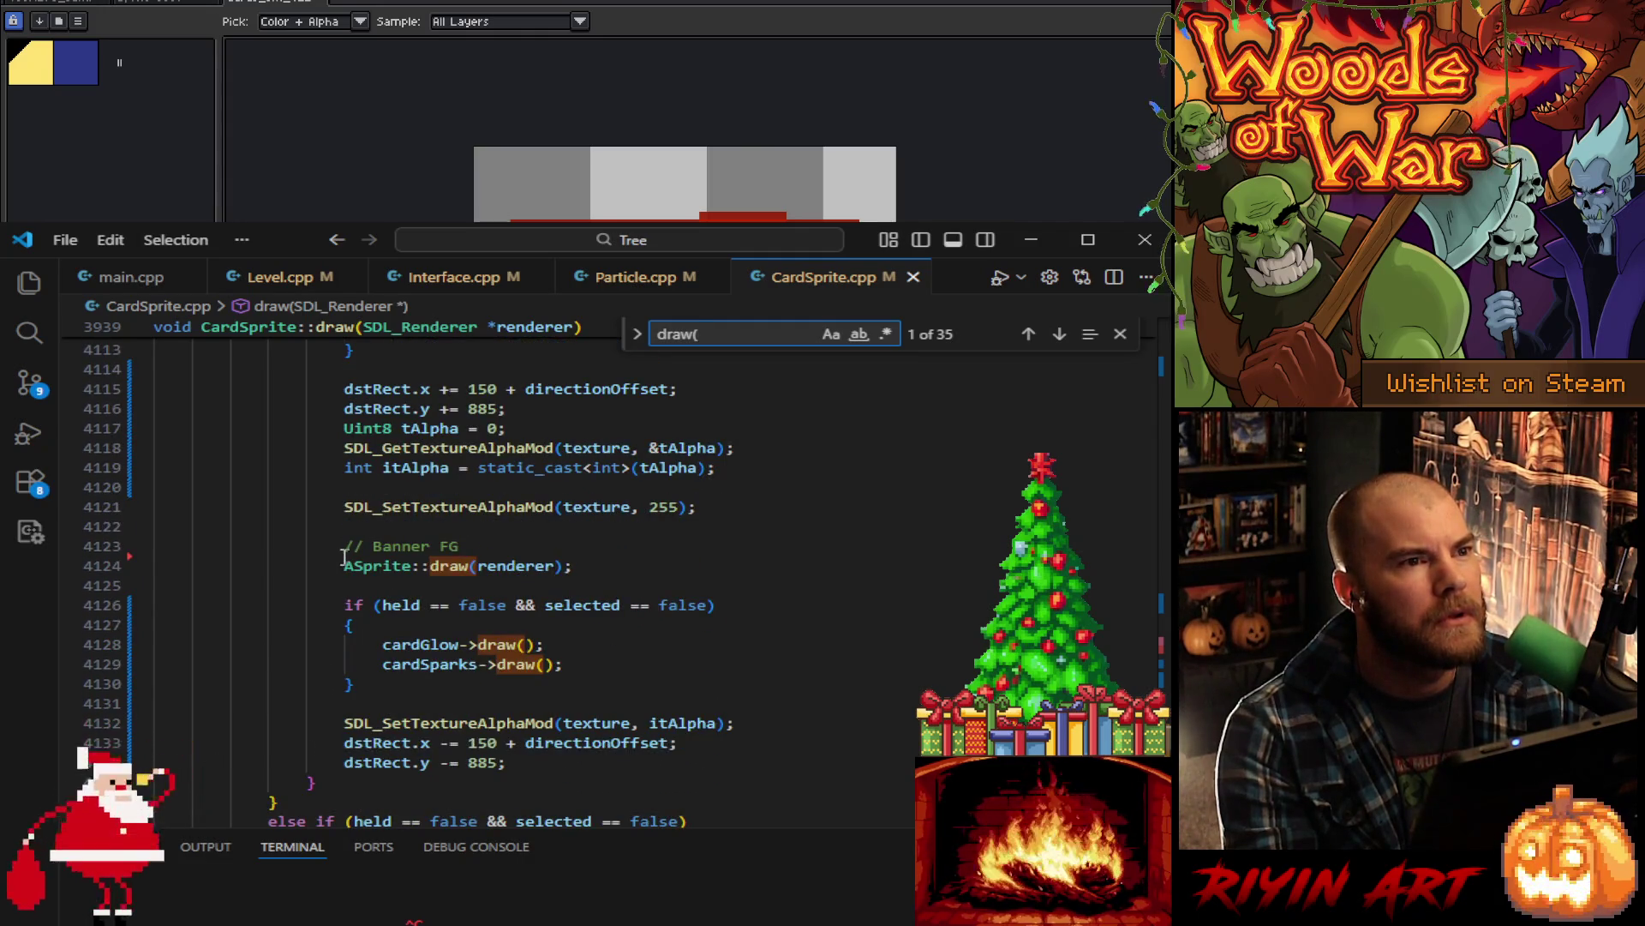
scroll(401, 553, down, 3)
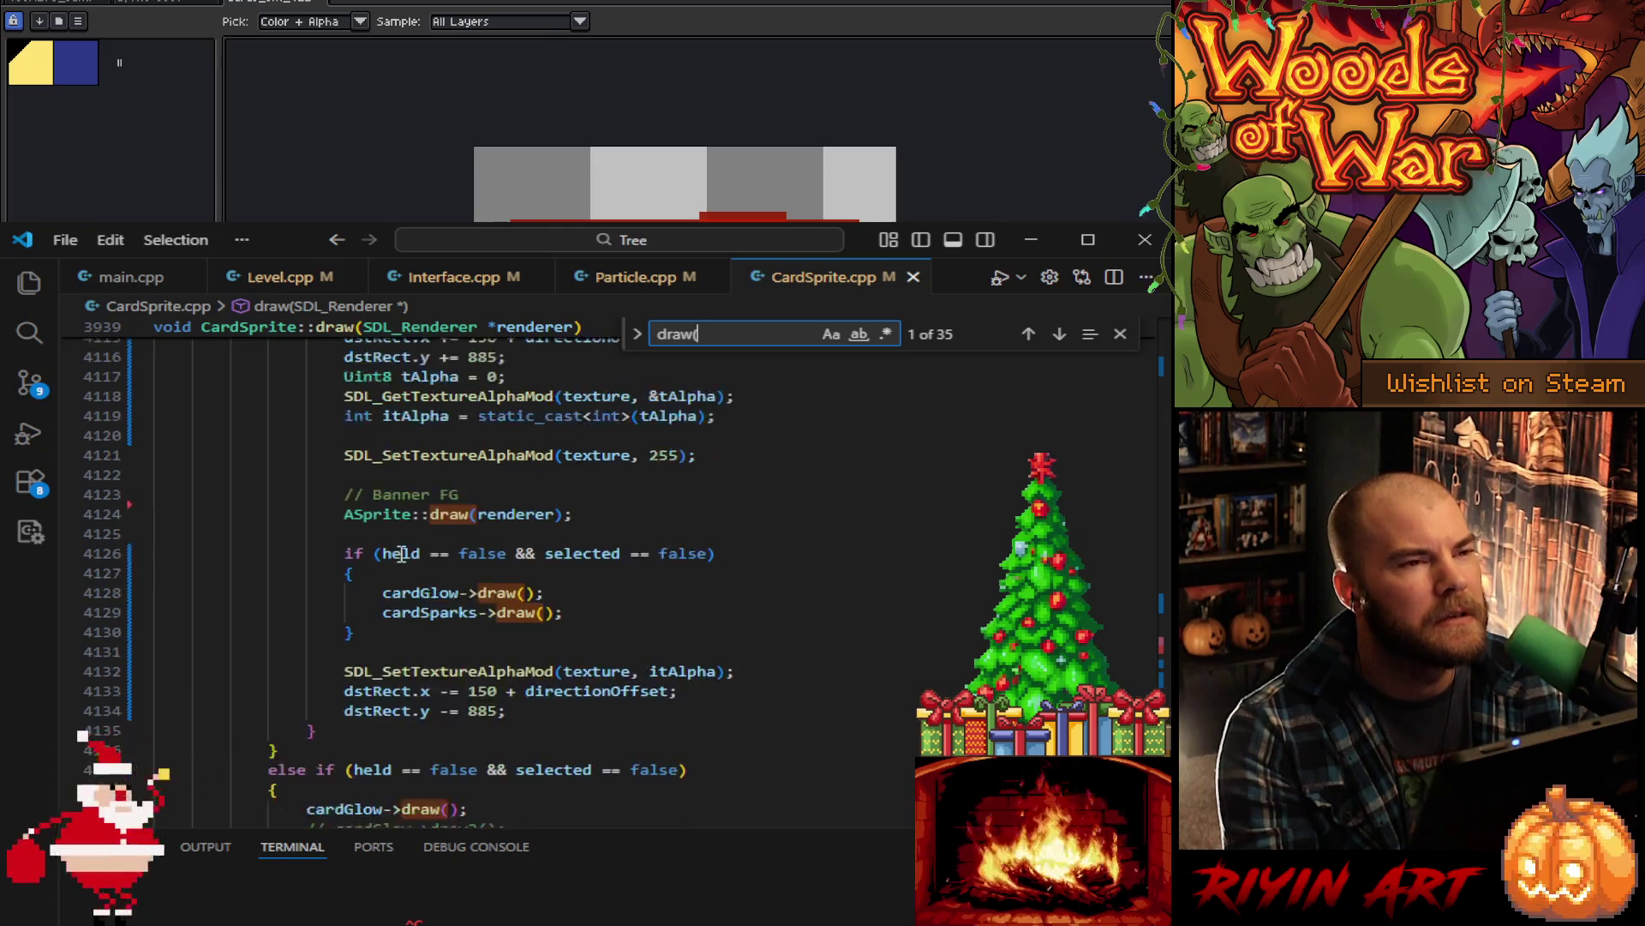
scroll(387, 558, down, 2)
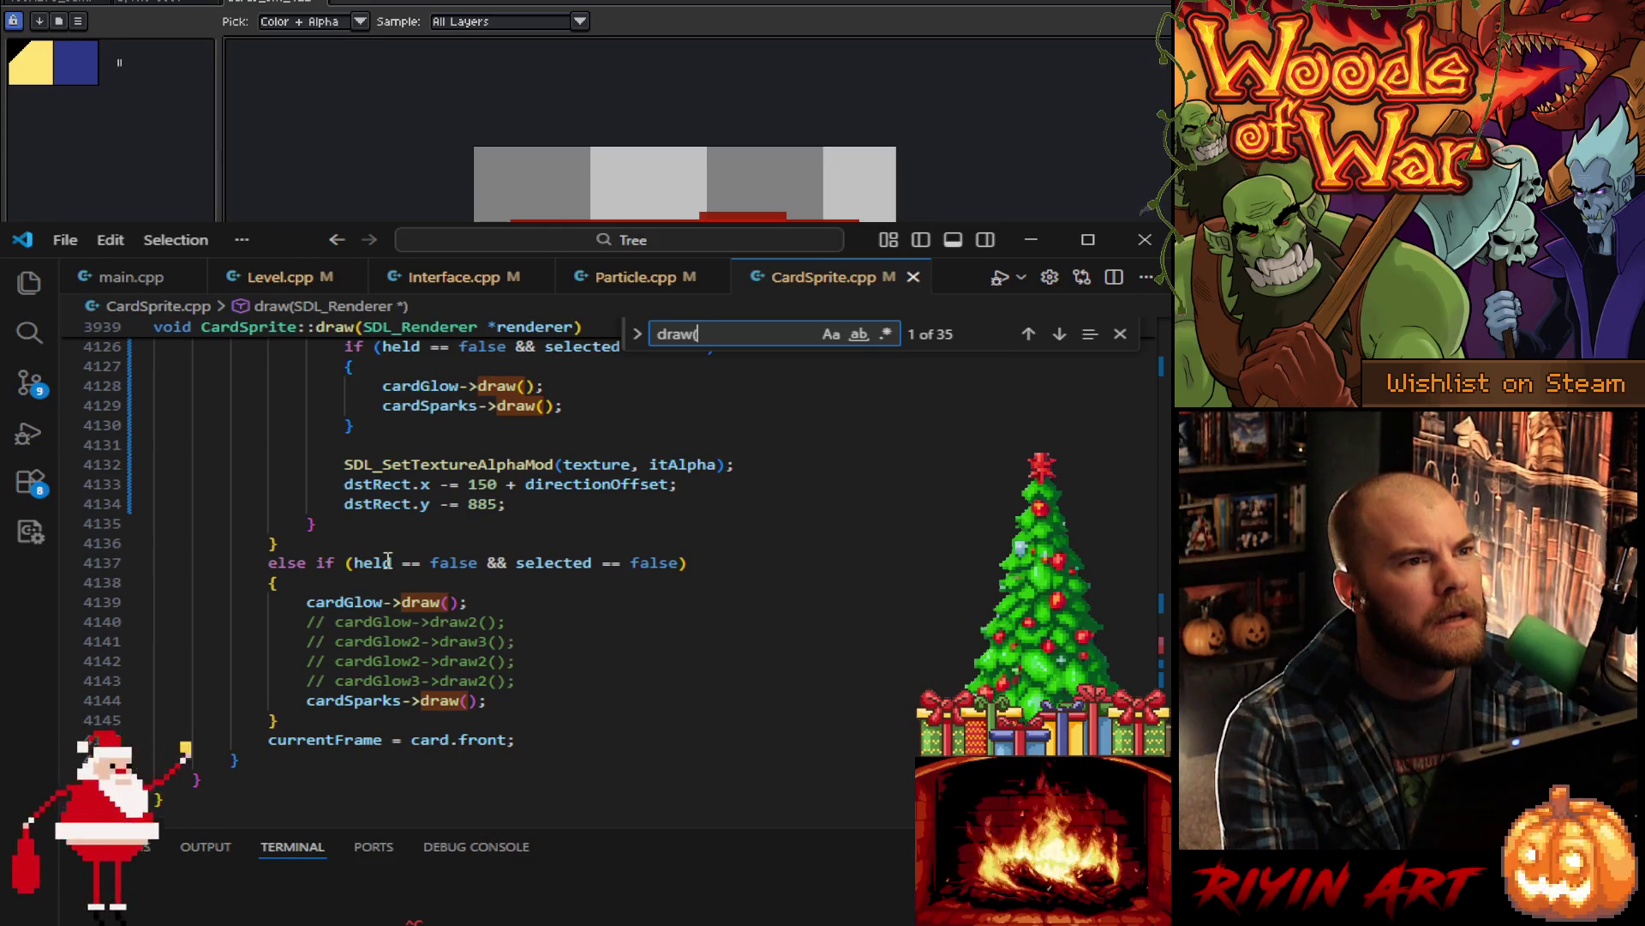
scroll(377, 591, up, 3)
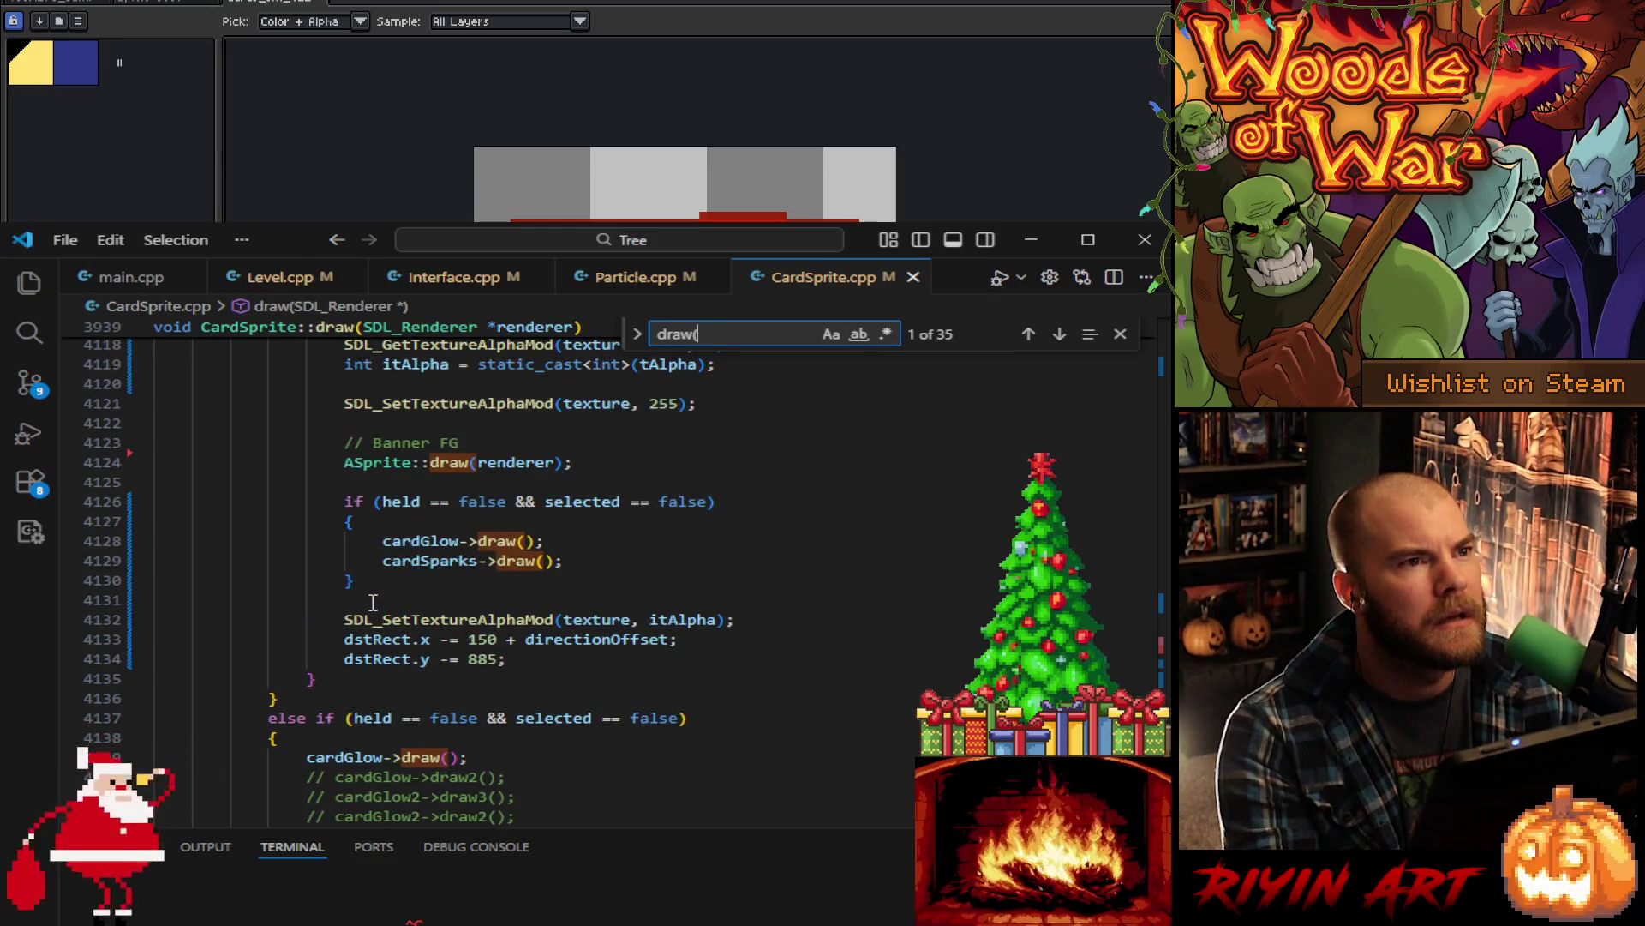
scroll(373, 601, down, 2)
scroll(373, 601, up, 4)
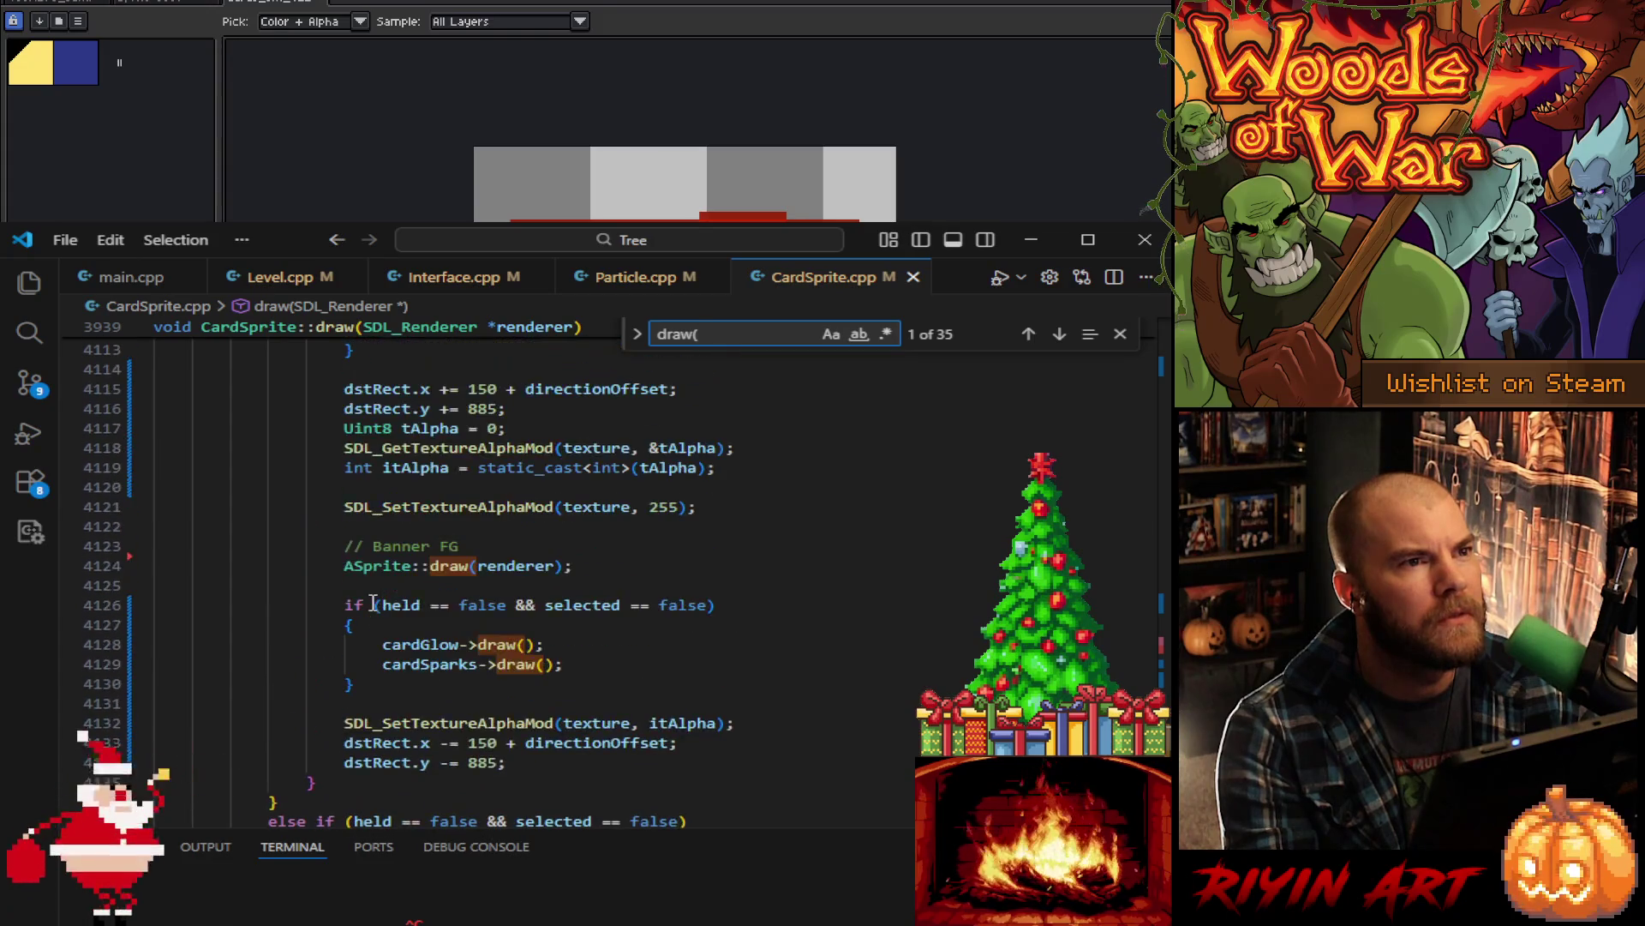
scroll(578, 594, up, 2)
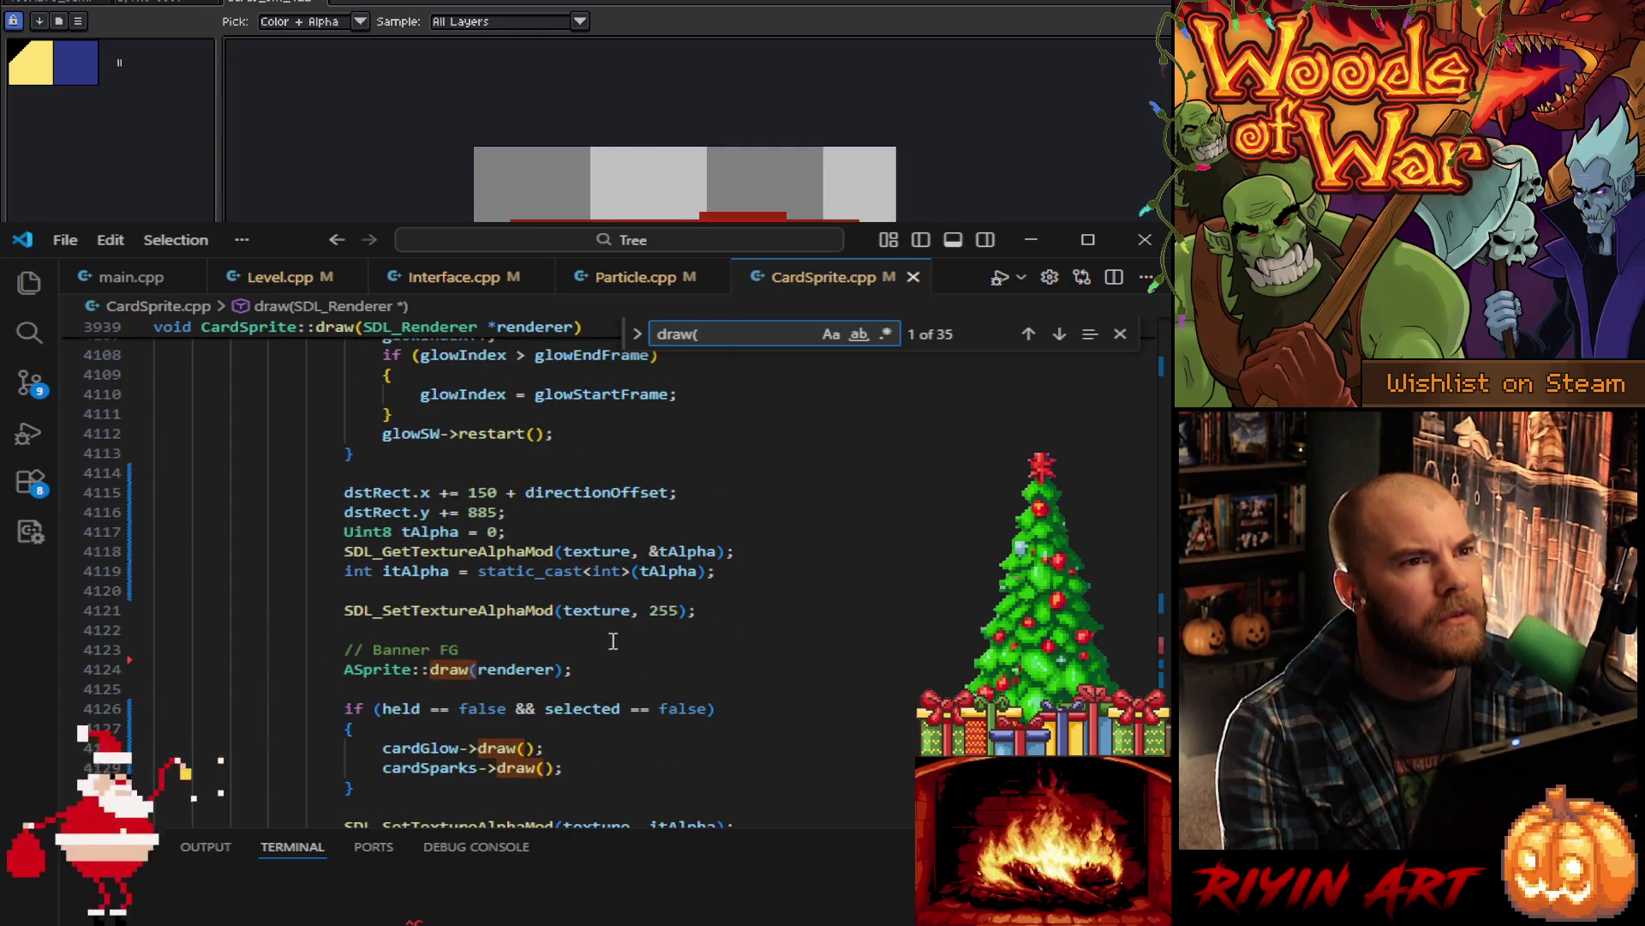
scroll(614, 641, up, 4)
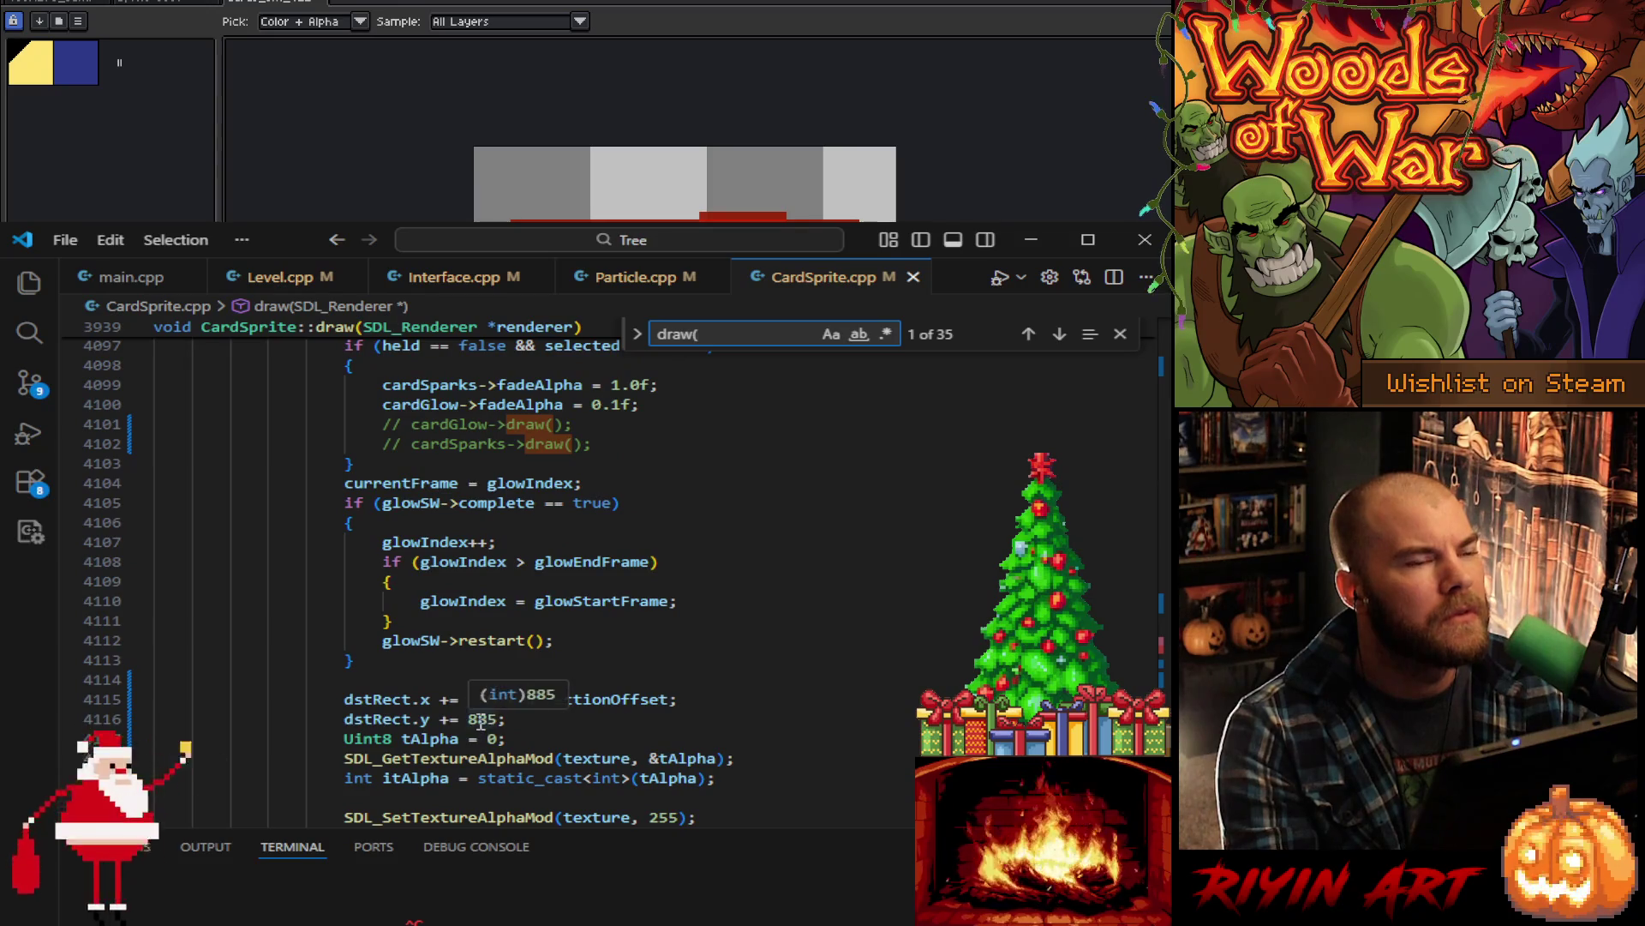
double_click(527, 484)
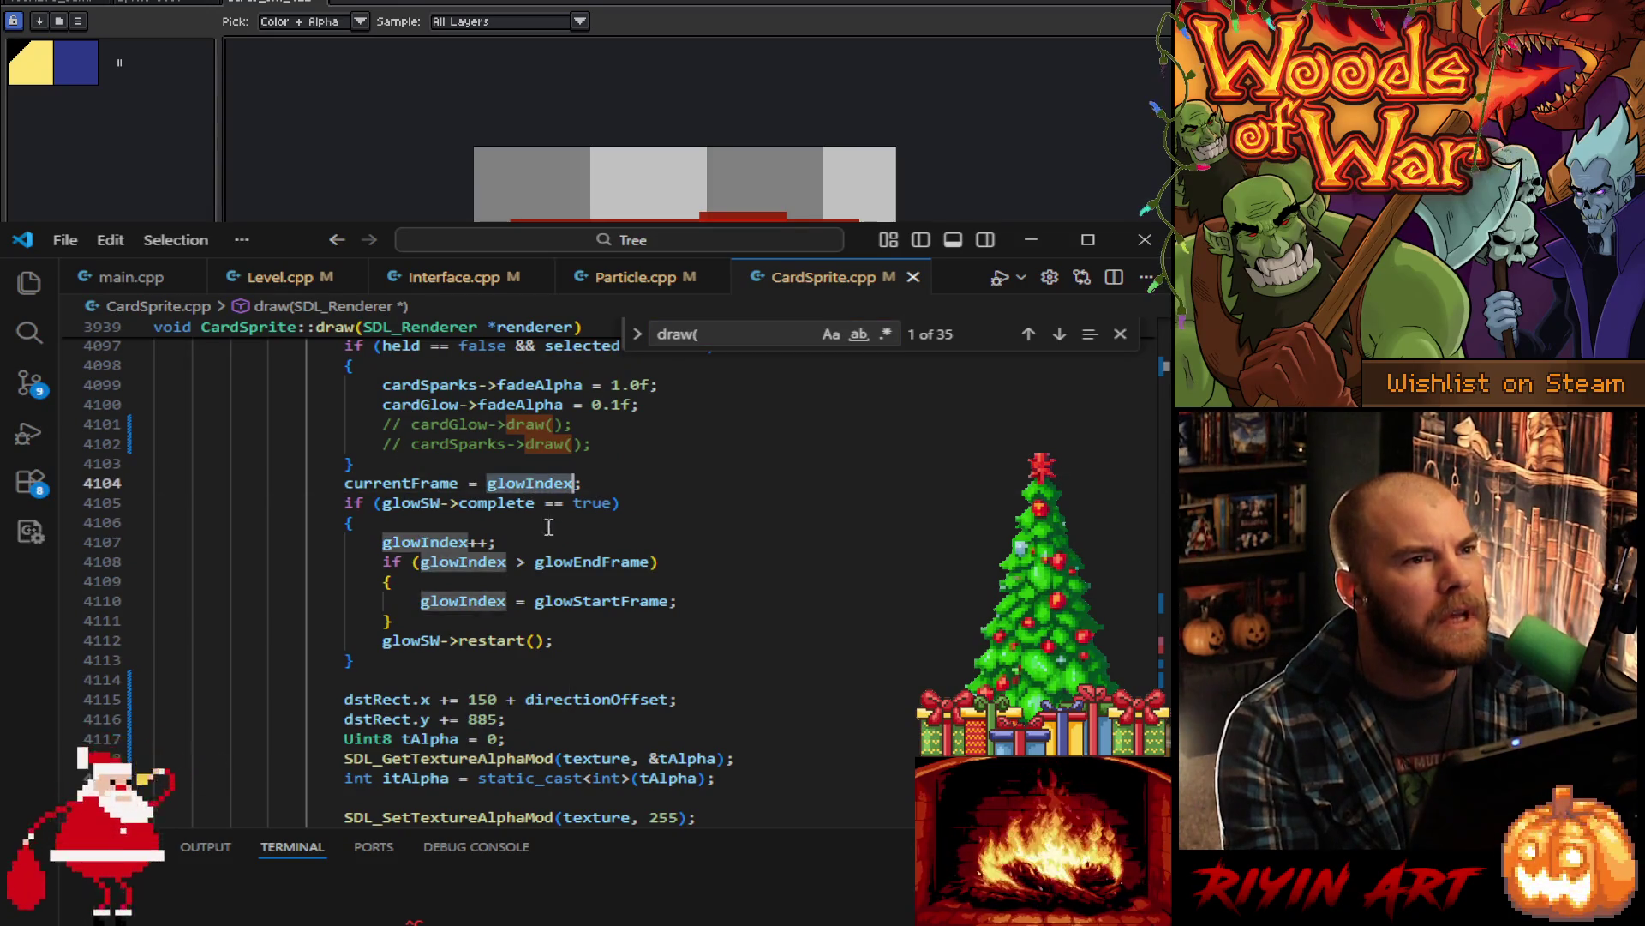
scroll(522, 663, down, 5)
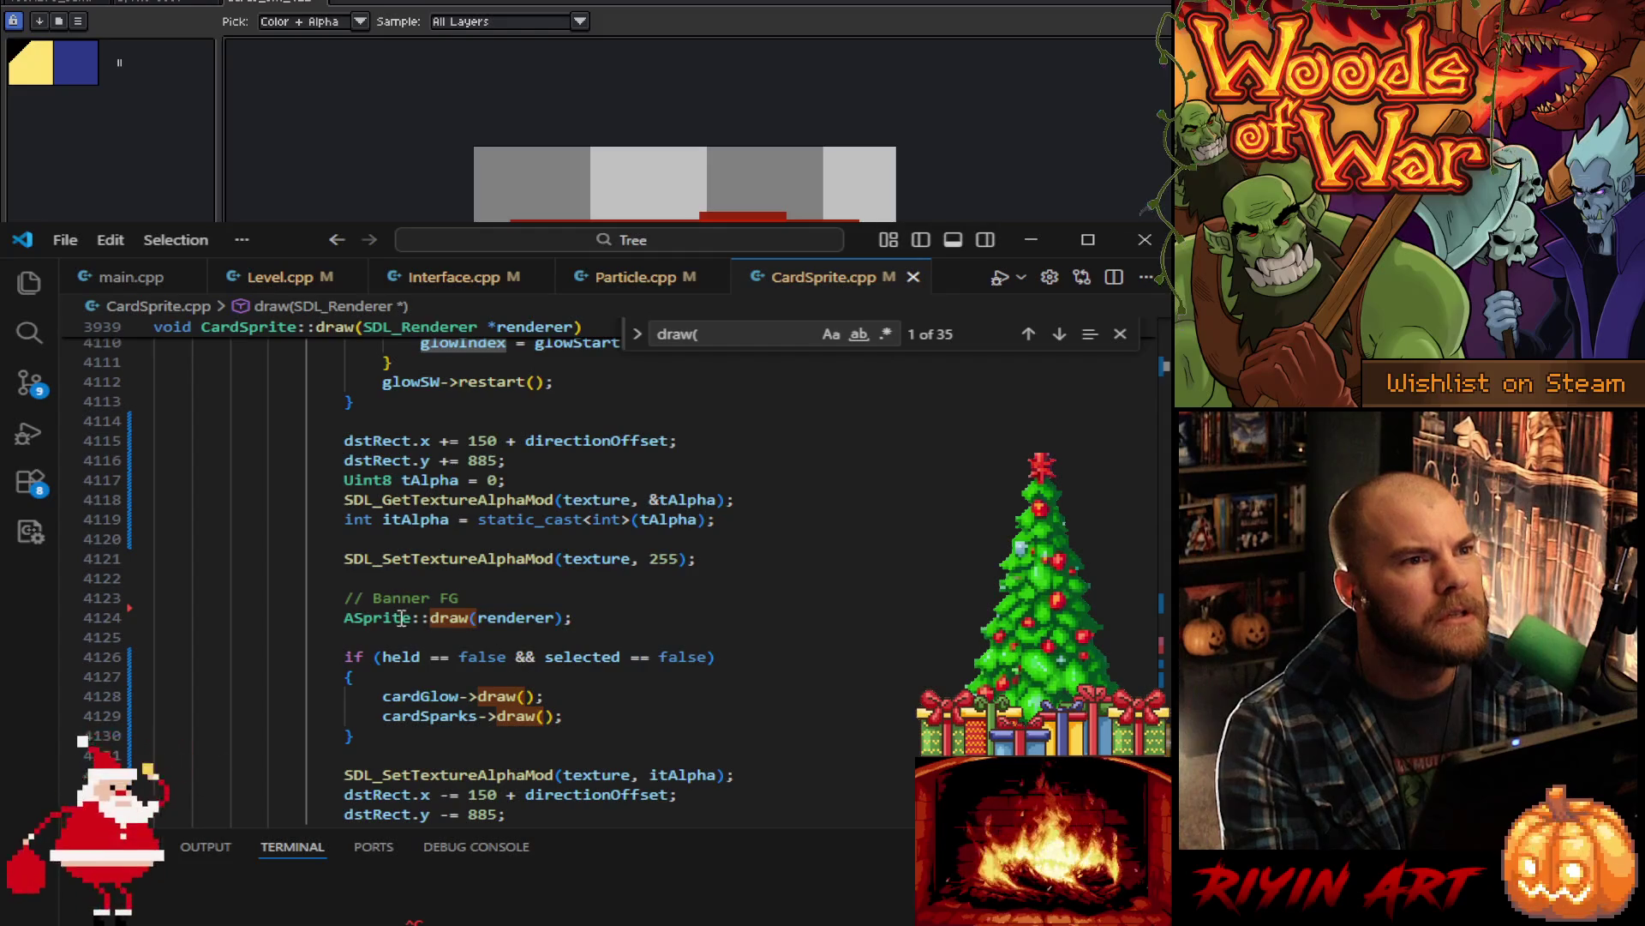
scroll(412, 619, down, 7)
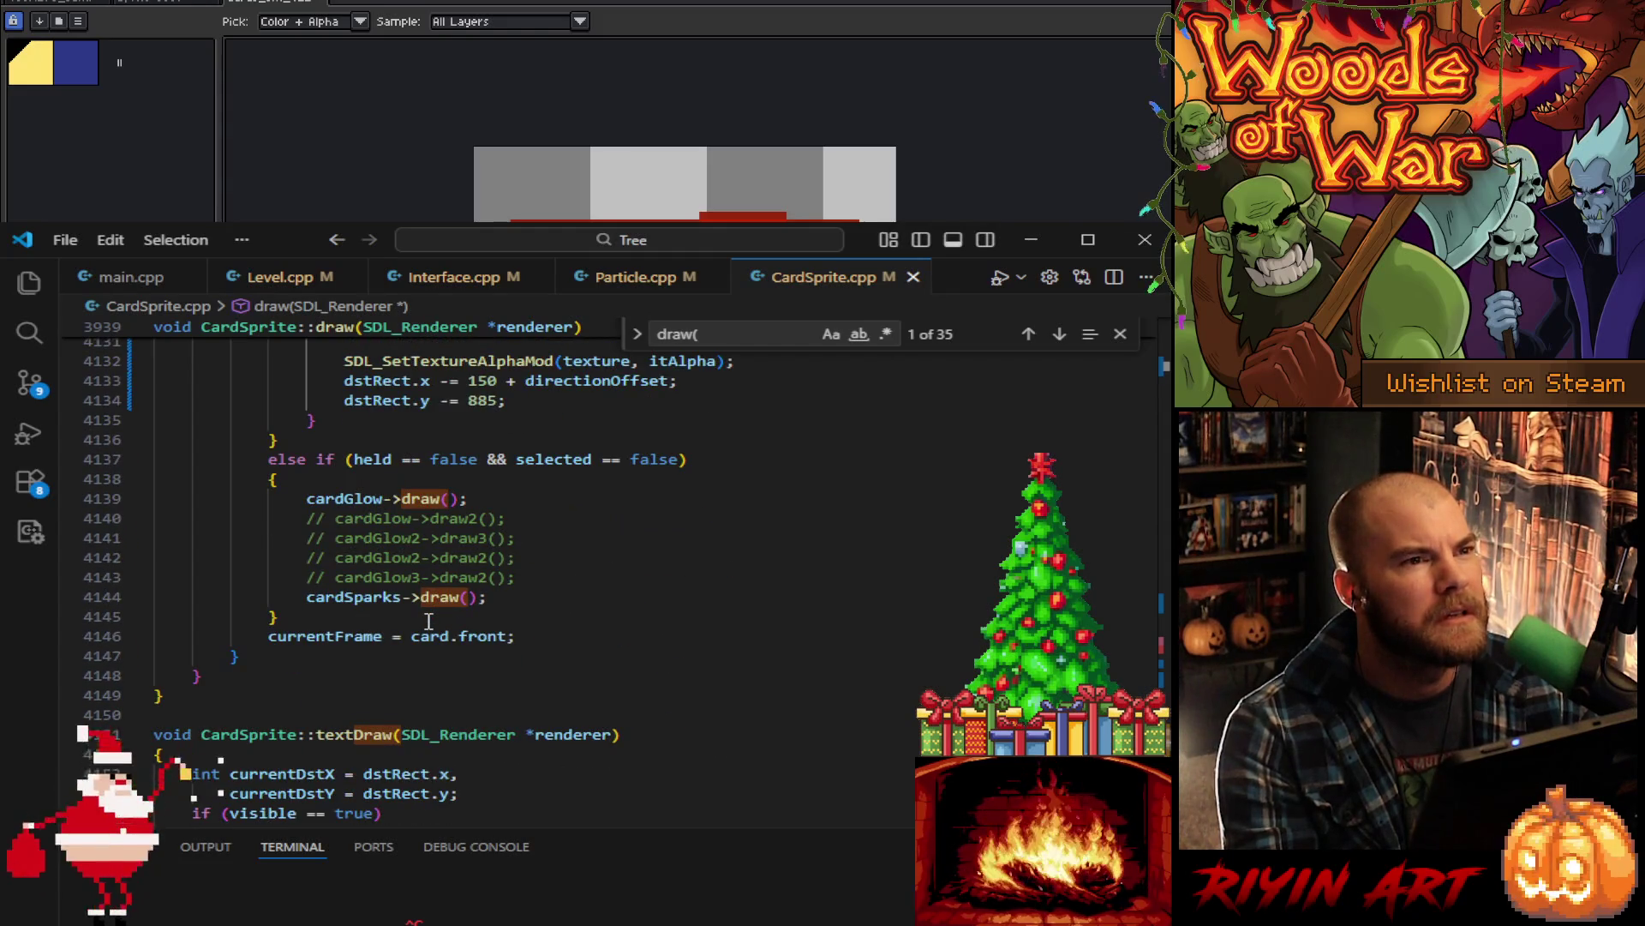
scroll(428, 620, down, 6)
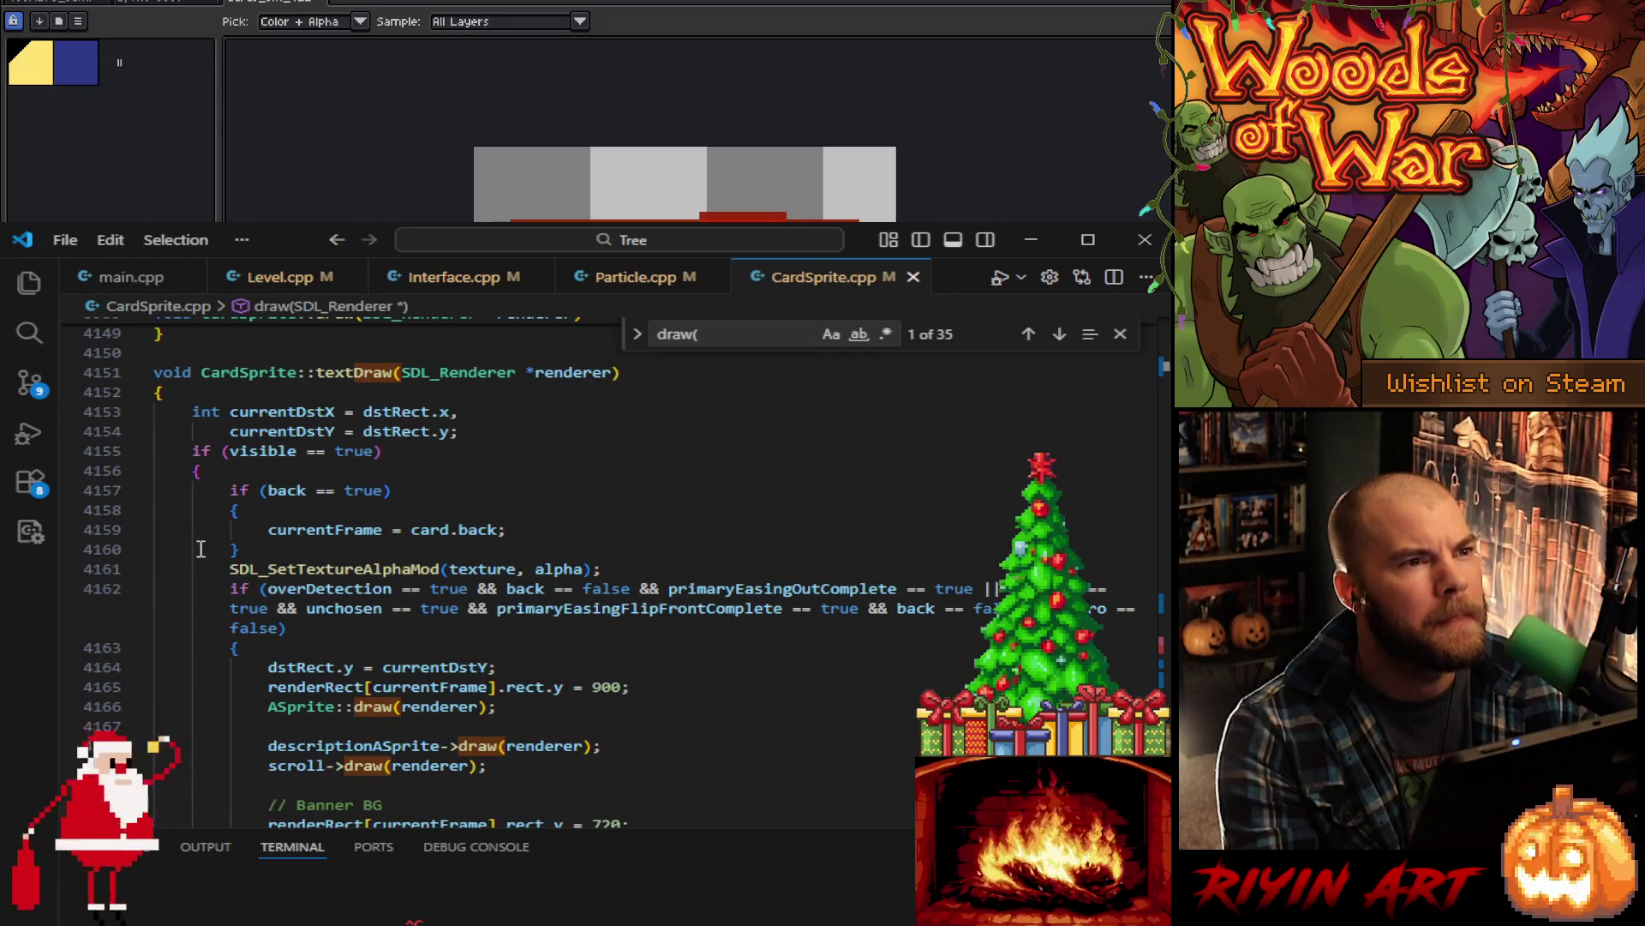
scroll(201, 549, down, 1)
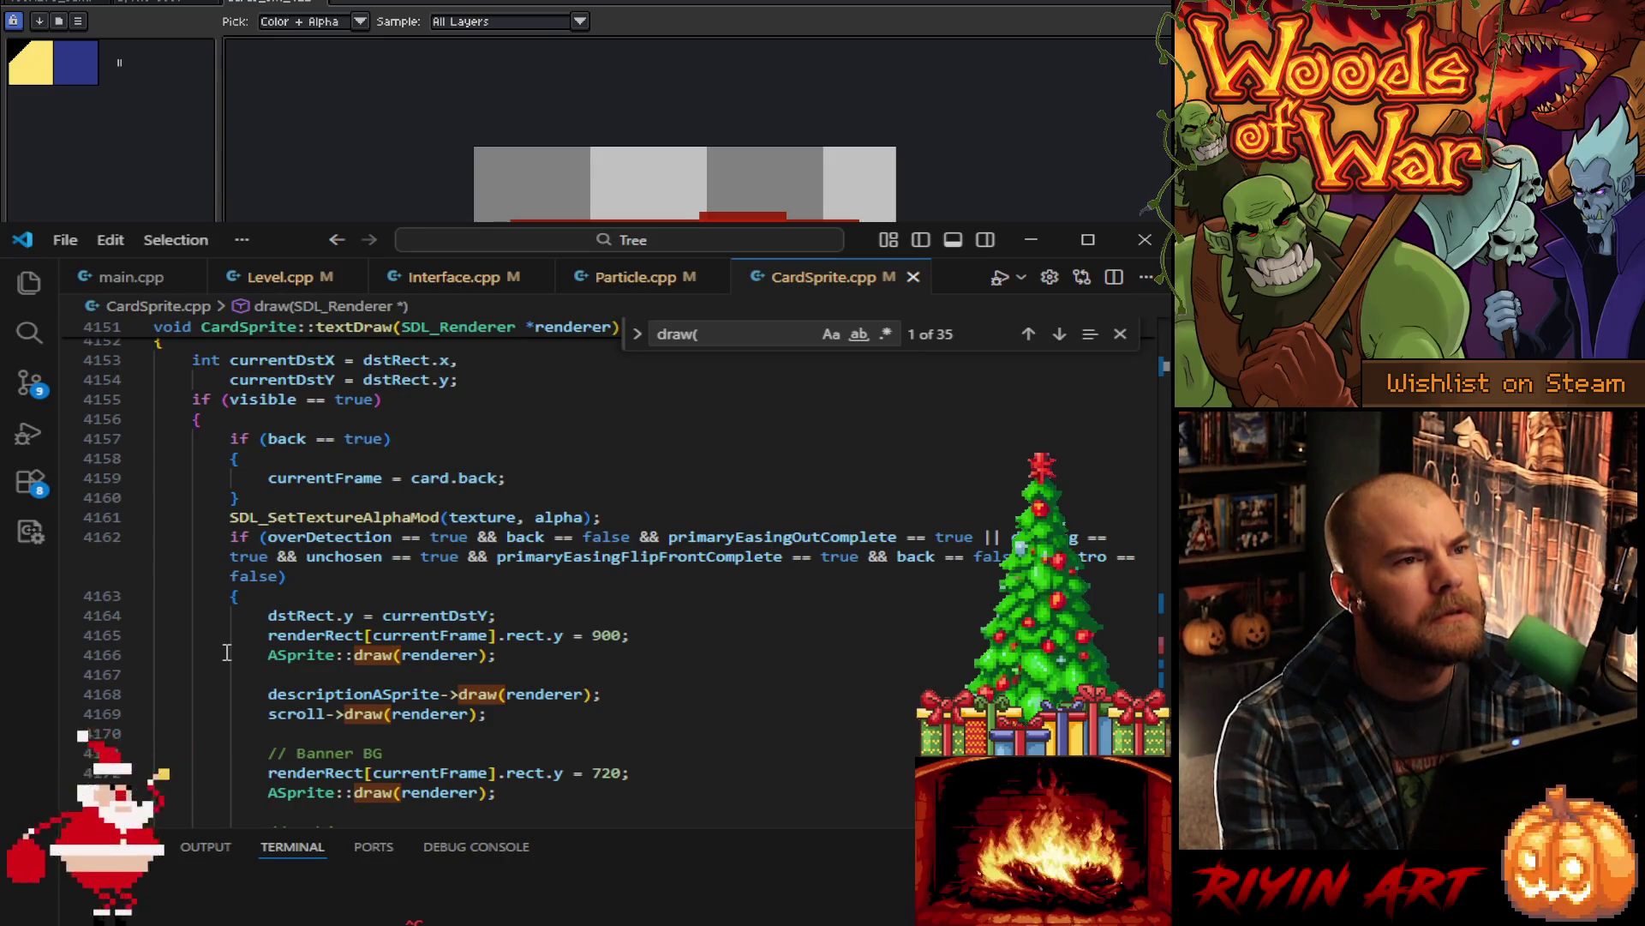
scroll(227, 653, up, 5)
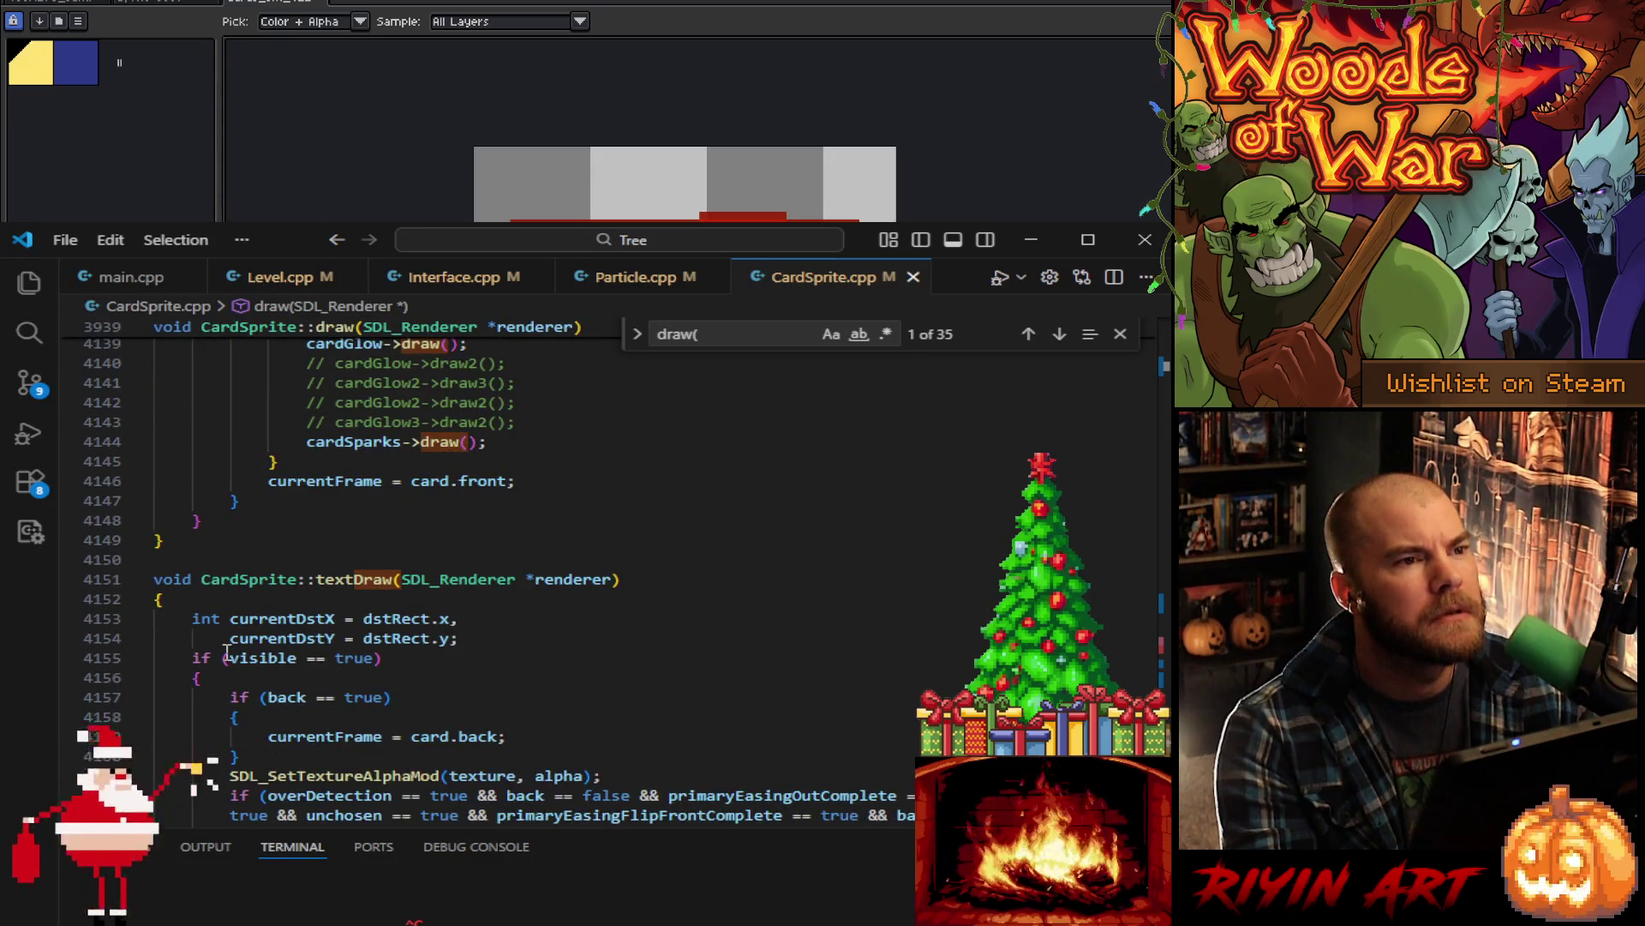
scroll(227, 653, up, 3)
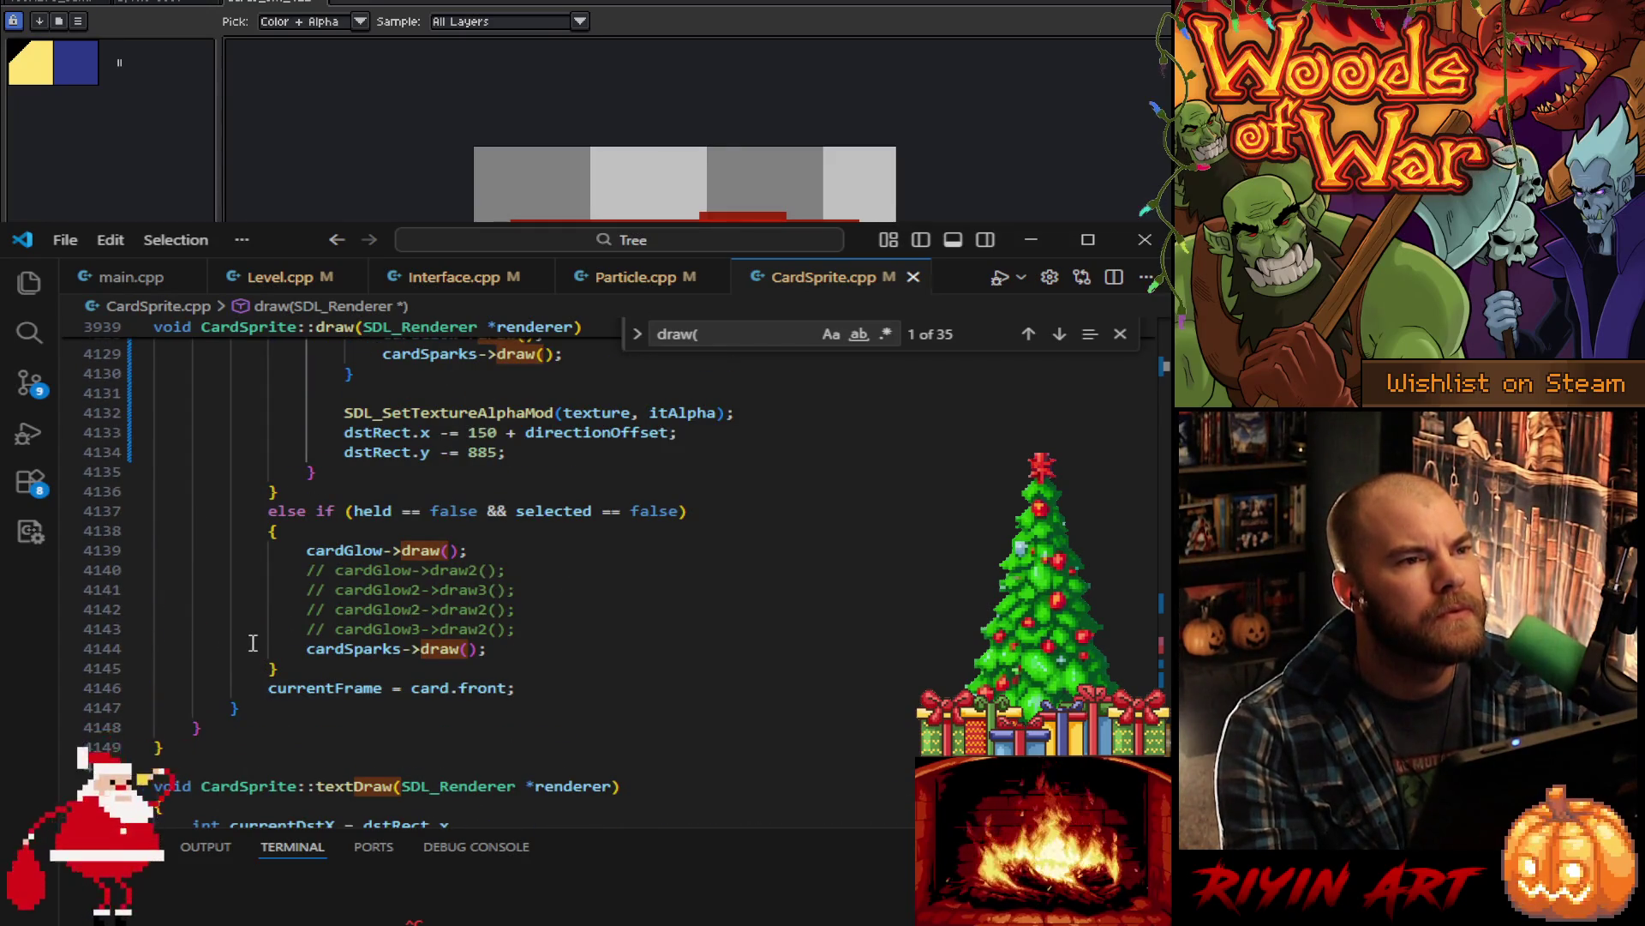
scroll(253, 643, up, 4)
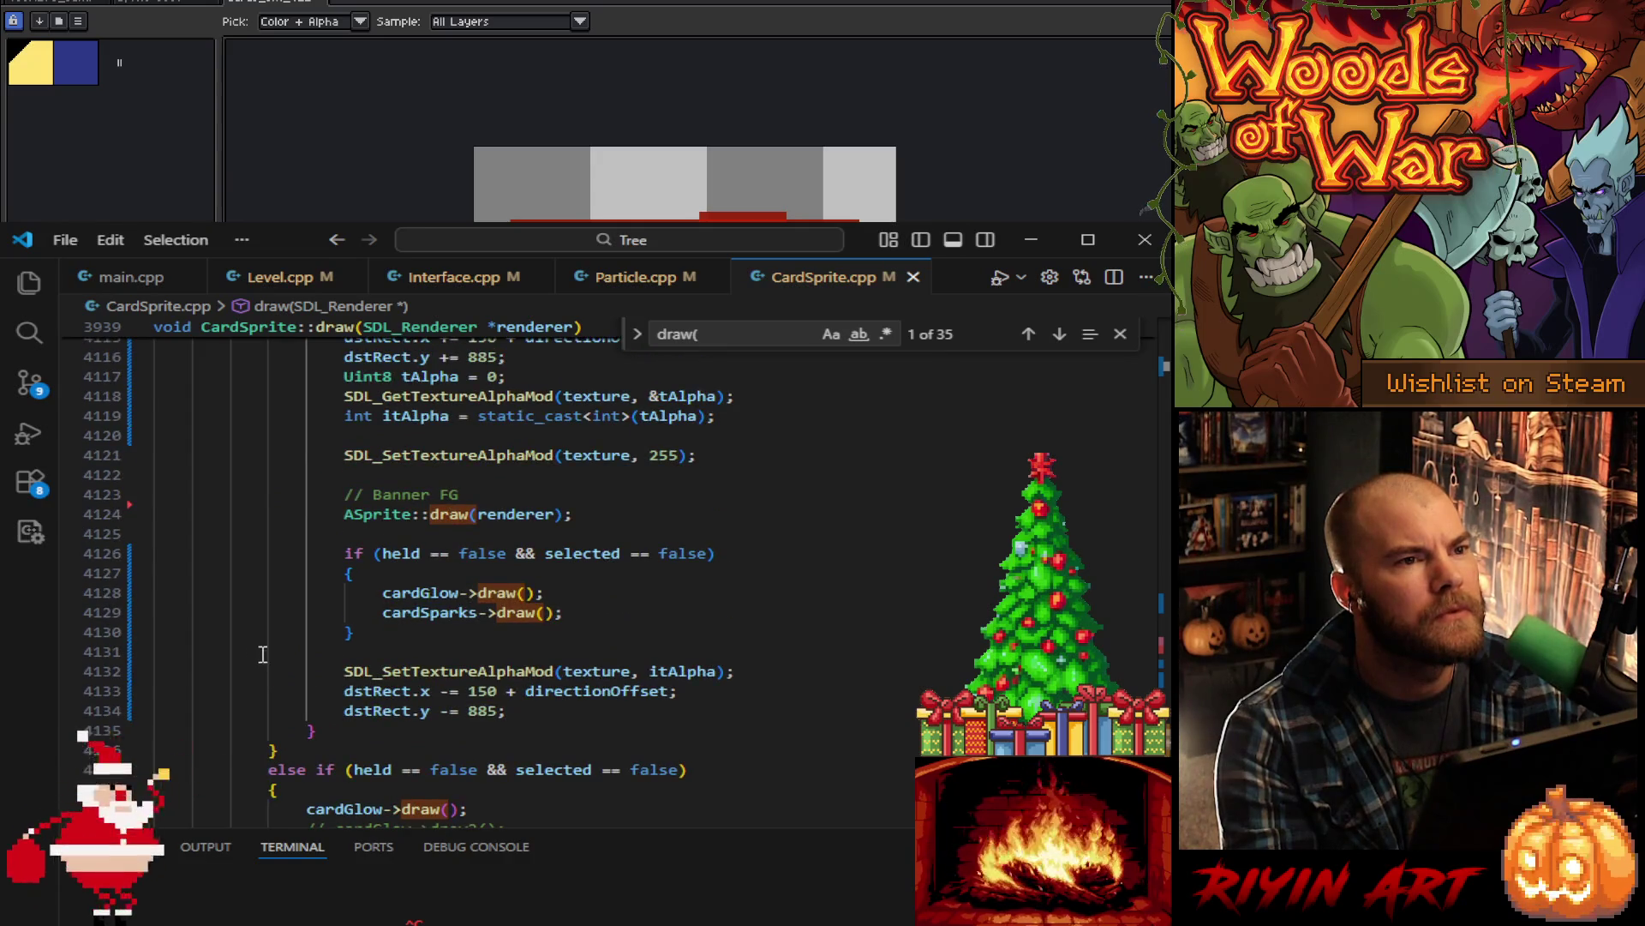